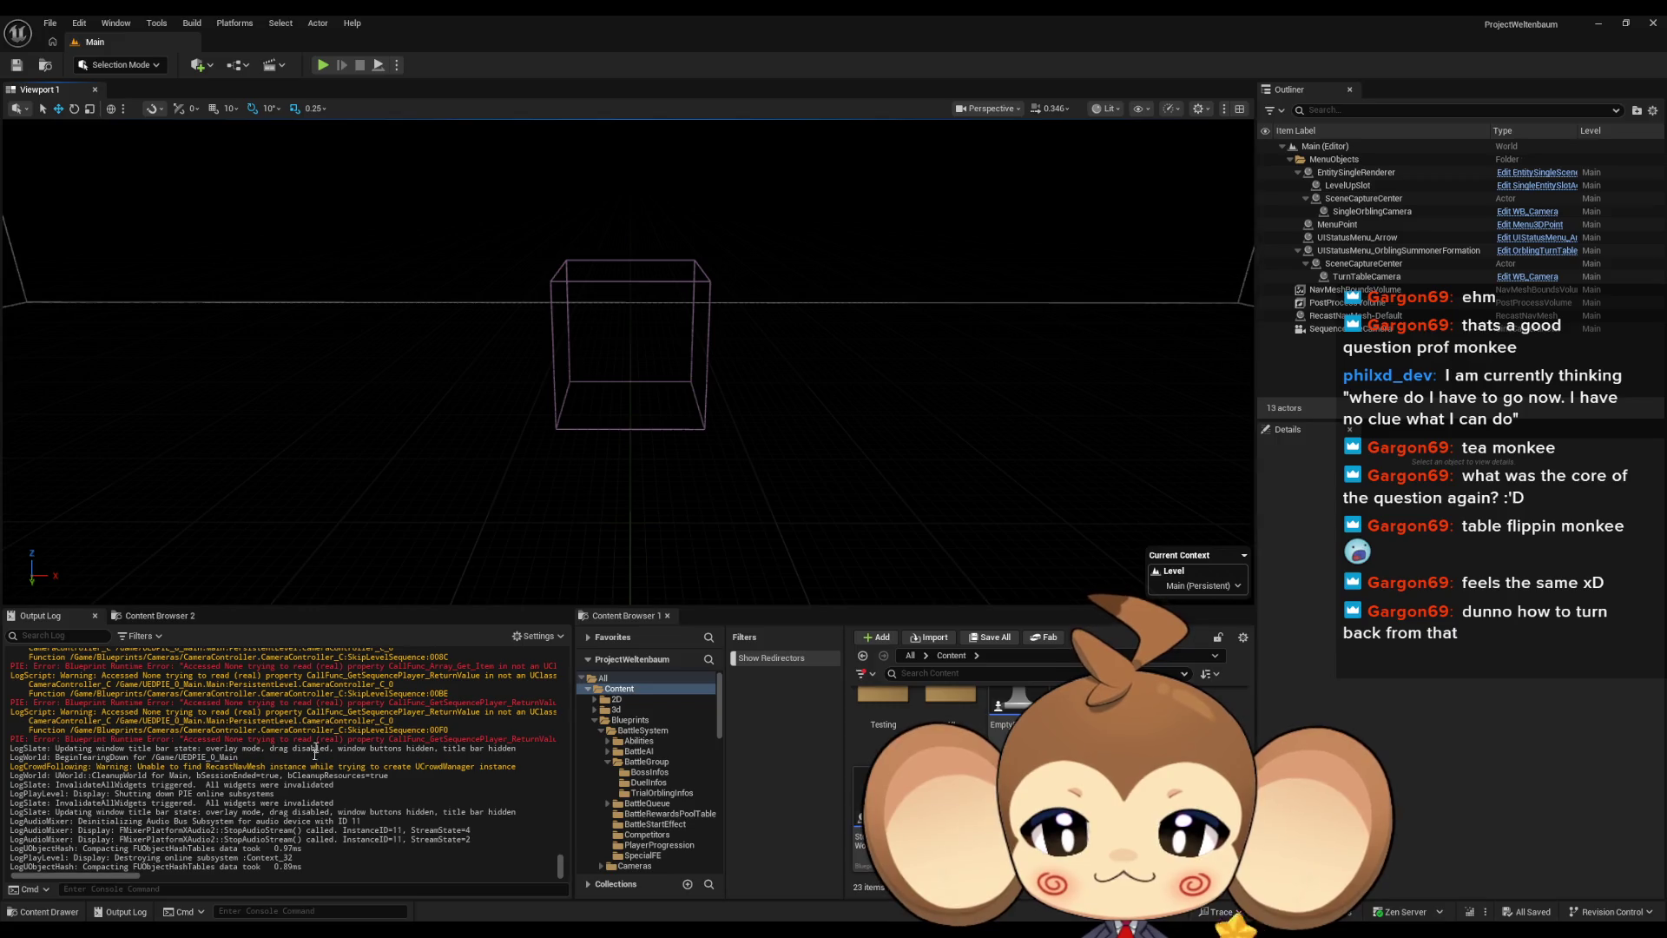
Review the FadeReached and VoidLevel log lines, then view SDCC_AfterIntroFight1's class defaults
{"action": "scroll", "coordinate": [316, 755], "scroll_direction": "up", "scroll_amount": 8}
{"action": "scroll", "coordinate": [316, 771], "scroll_direction": "up", "scroll_amount": 1}
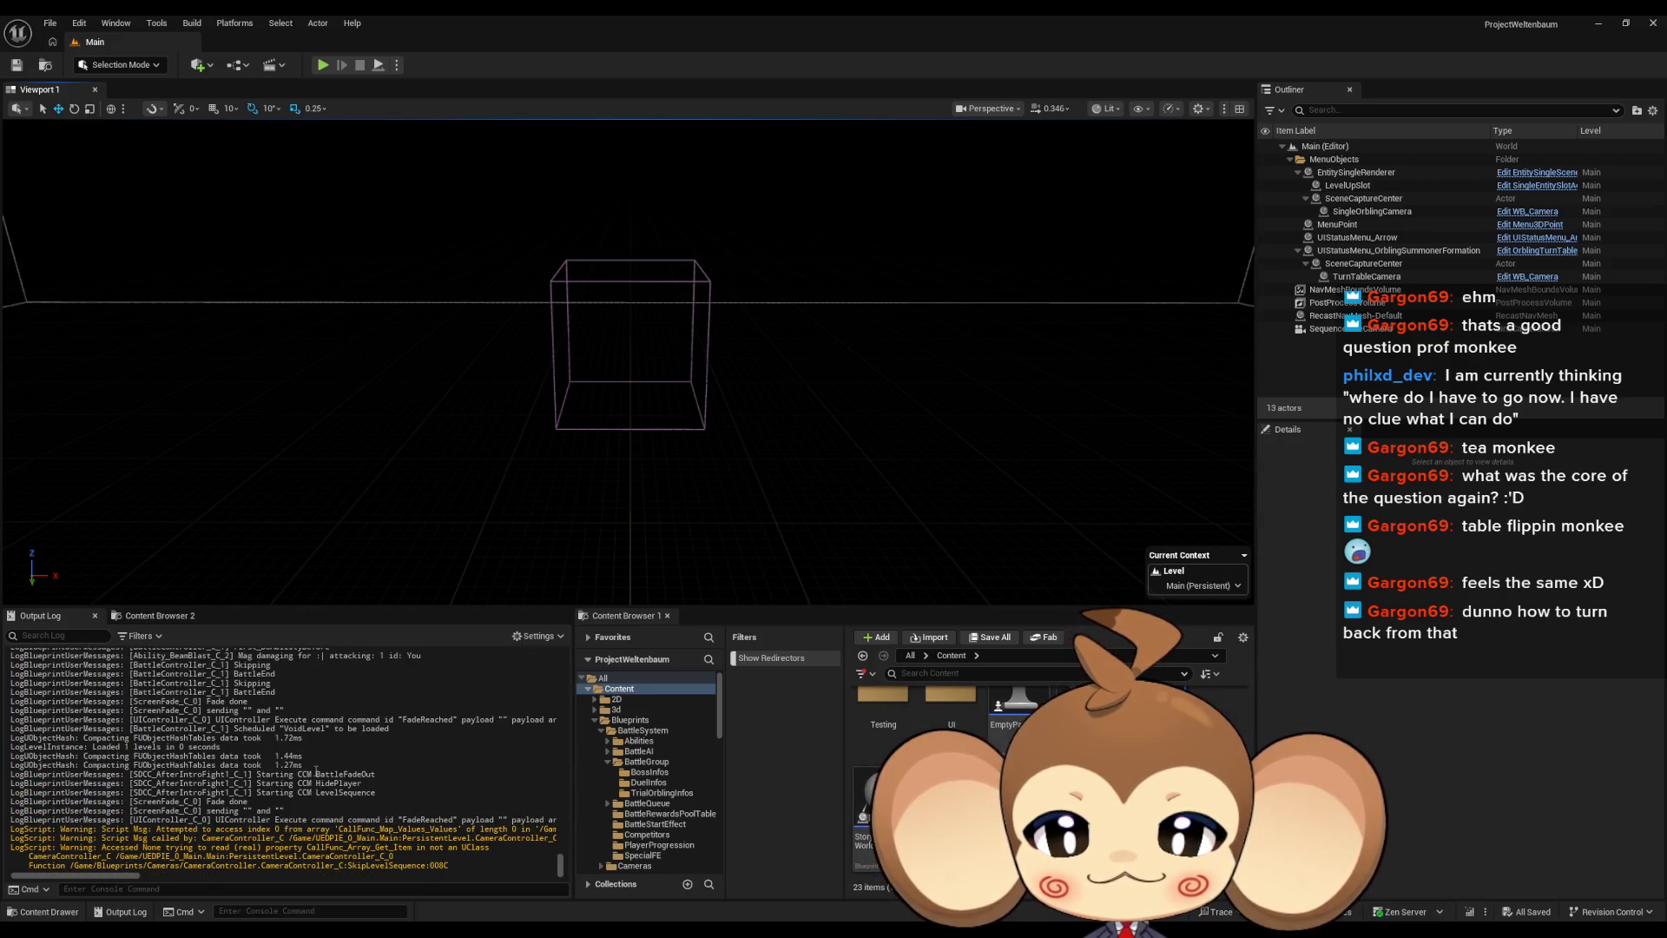
{"action": "scroll", "coordinate": [315, 767], "scroll_direction": "up", "scroll_amount": 2}
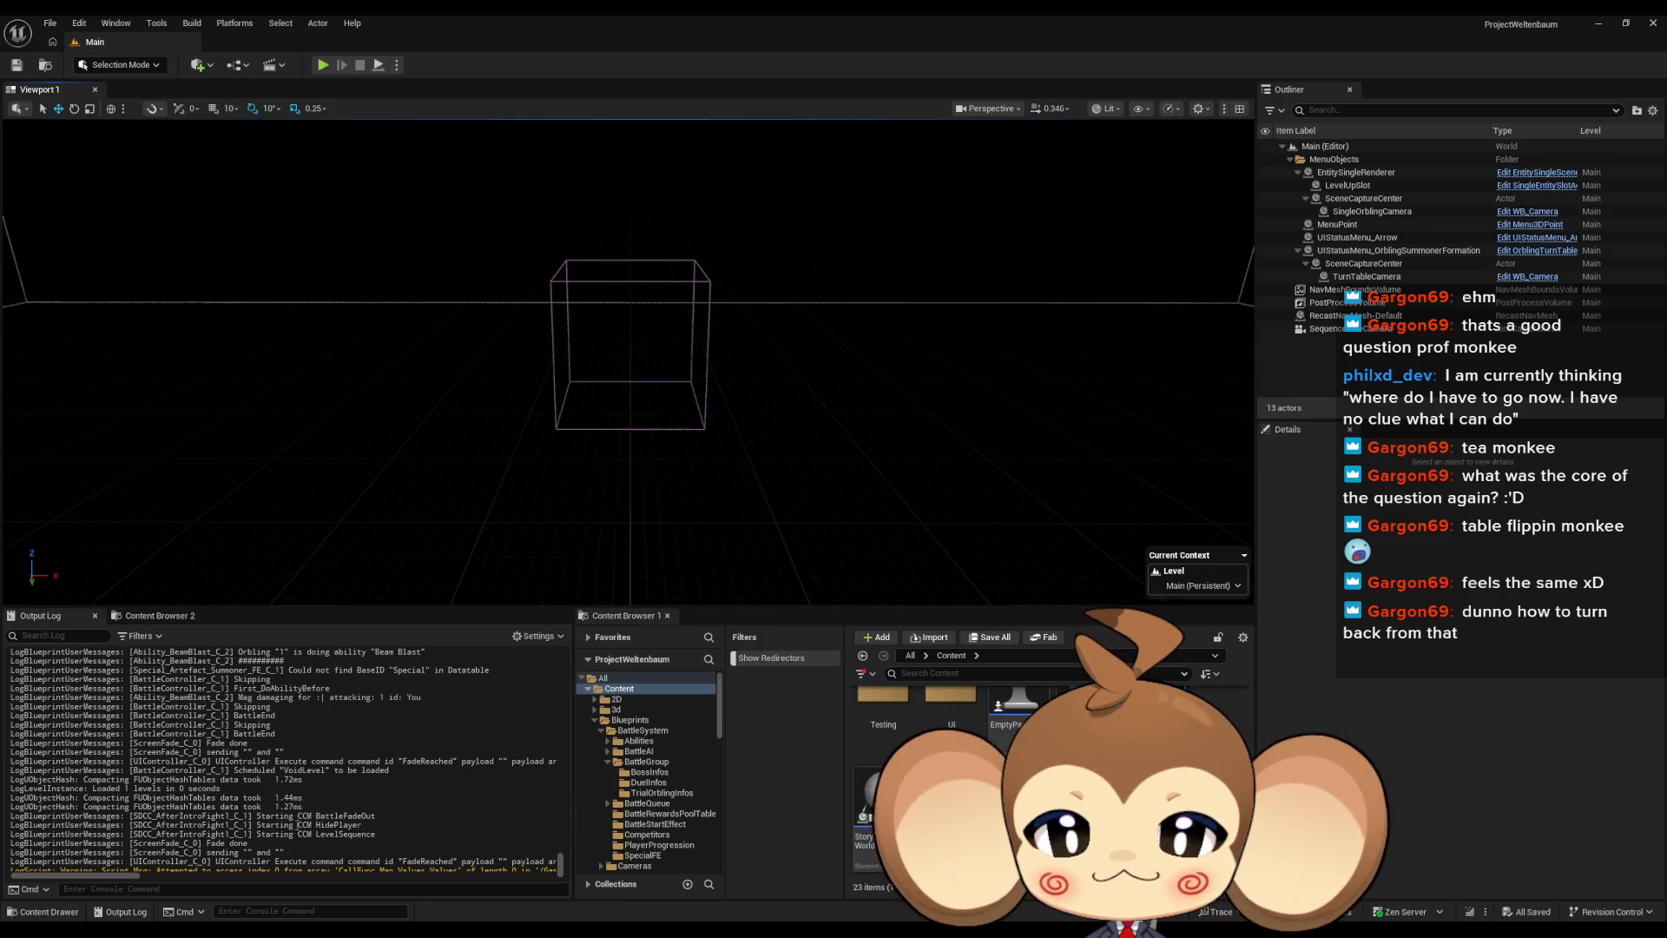
{"action": "left_click_drag", "start_coordinate": [323, 762], "coordinate": [391, 762]}
{"action": "left_click", "coordinate": [246, 769]}
{"action": "left_click_drag", "start_coordinate": [244, 769], "coordinate": [332, 770]}
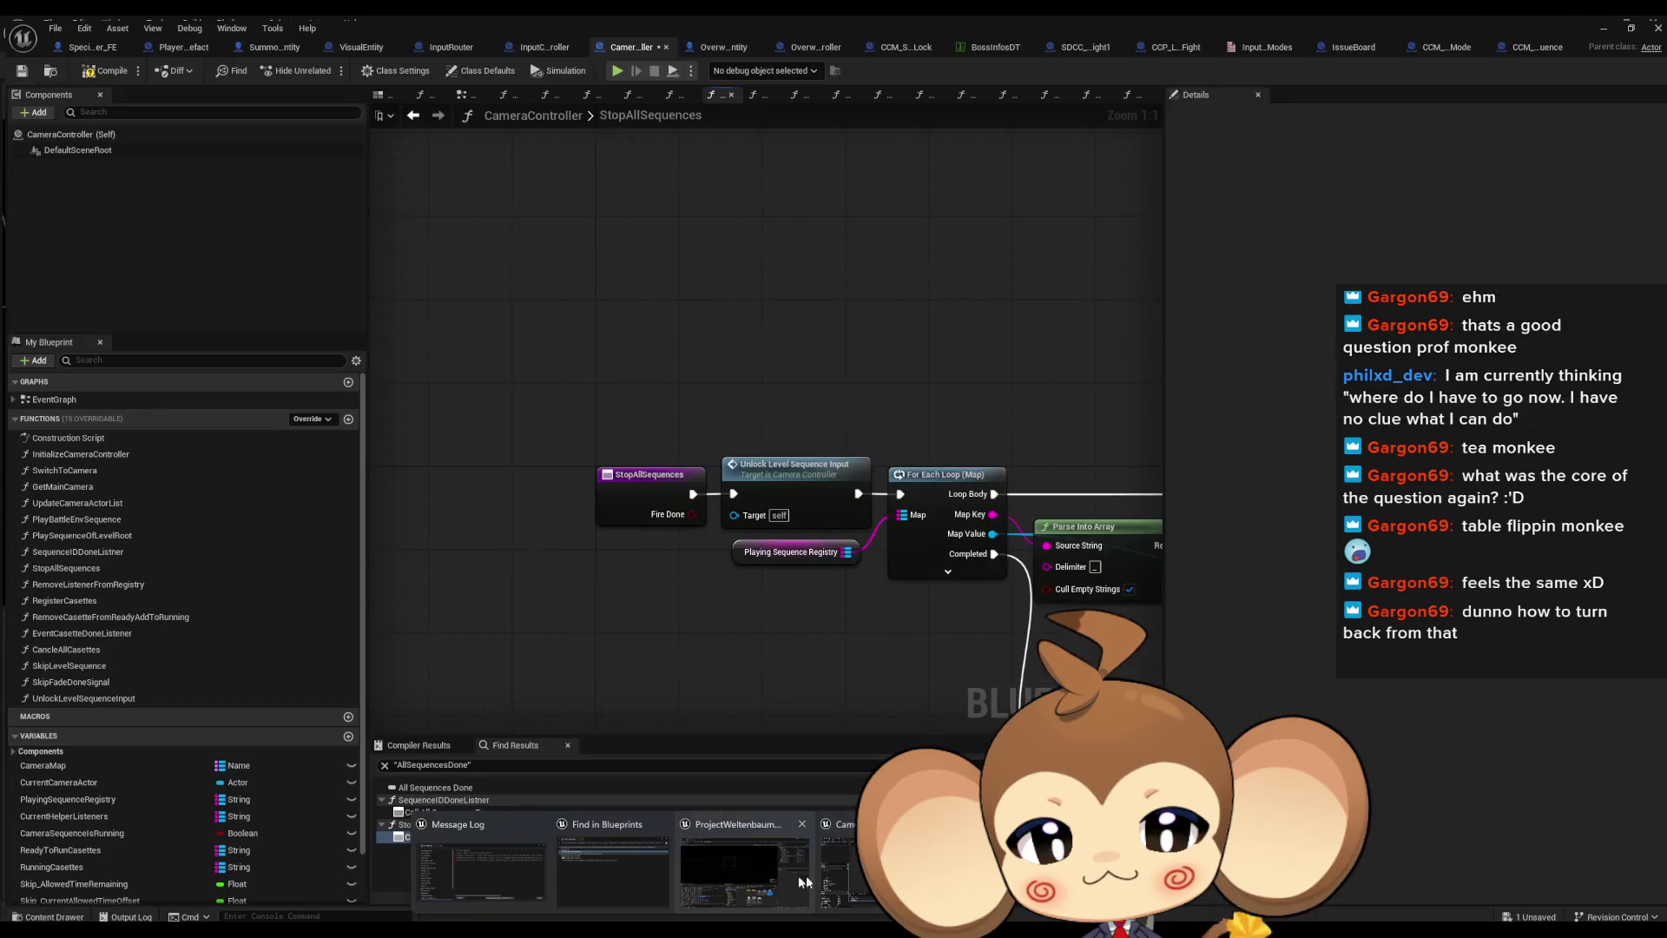
{"action": "left_click", "coordinate": [803, 882]}
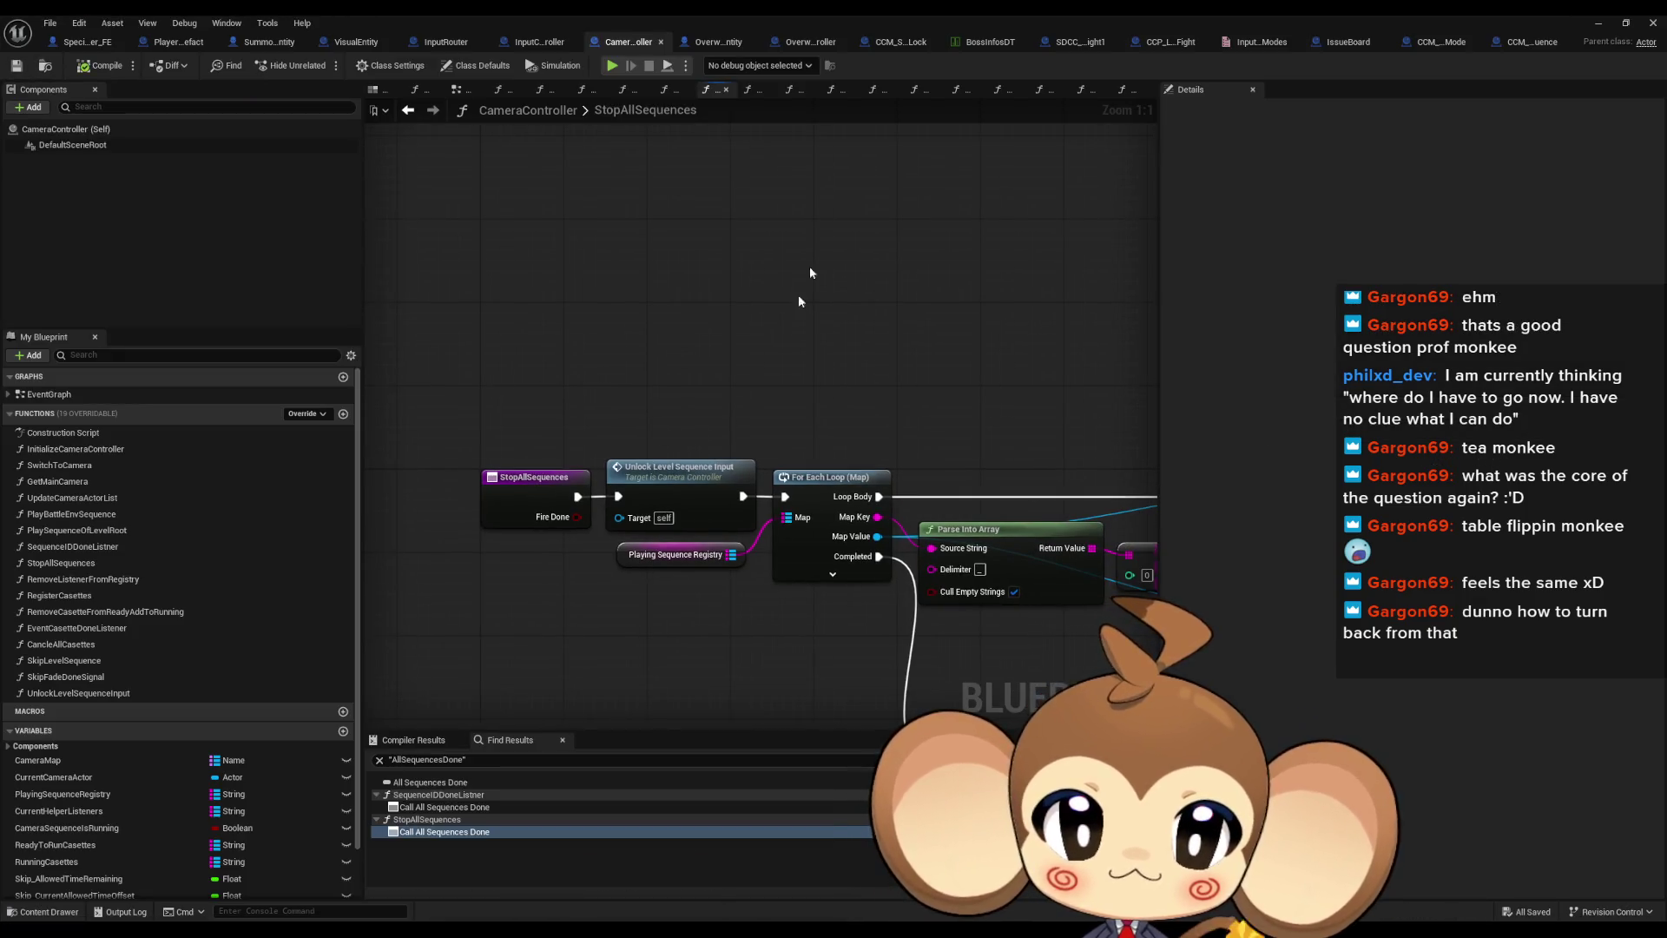
{"action": "left_click", "coordinate": [1081, 41]}
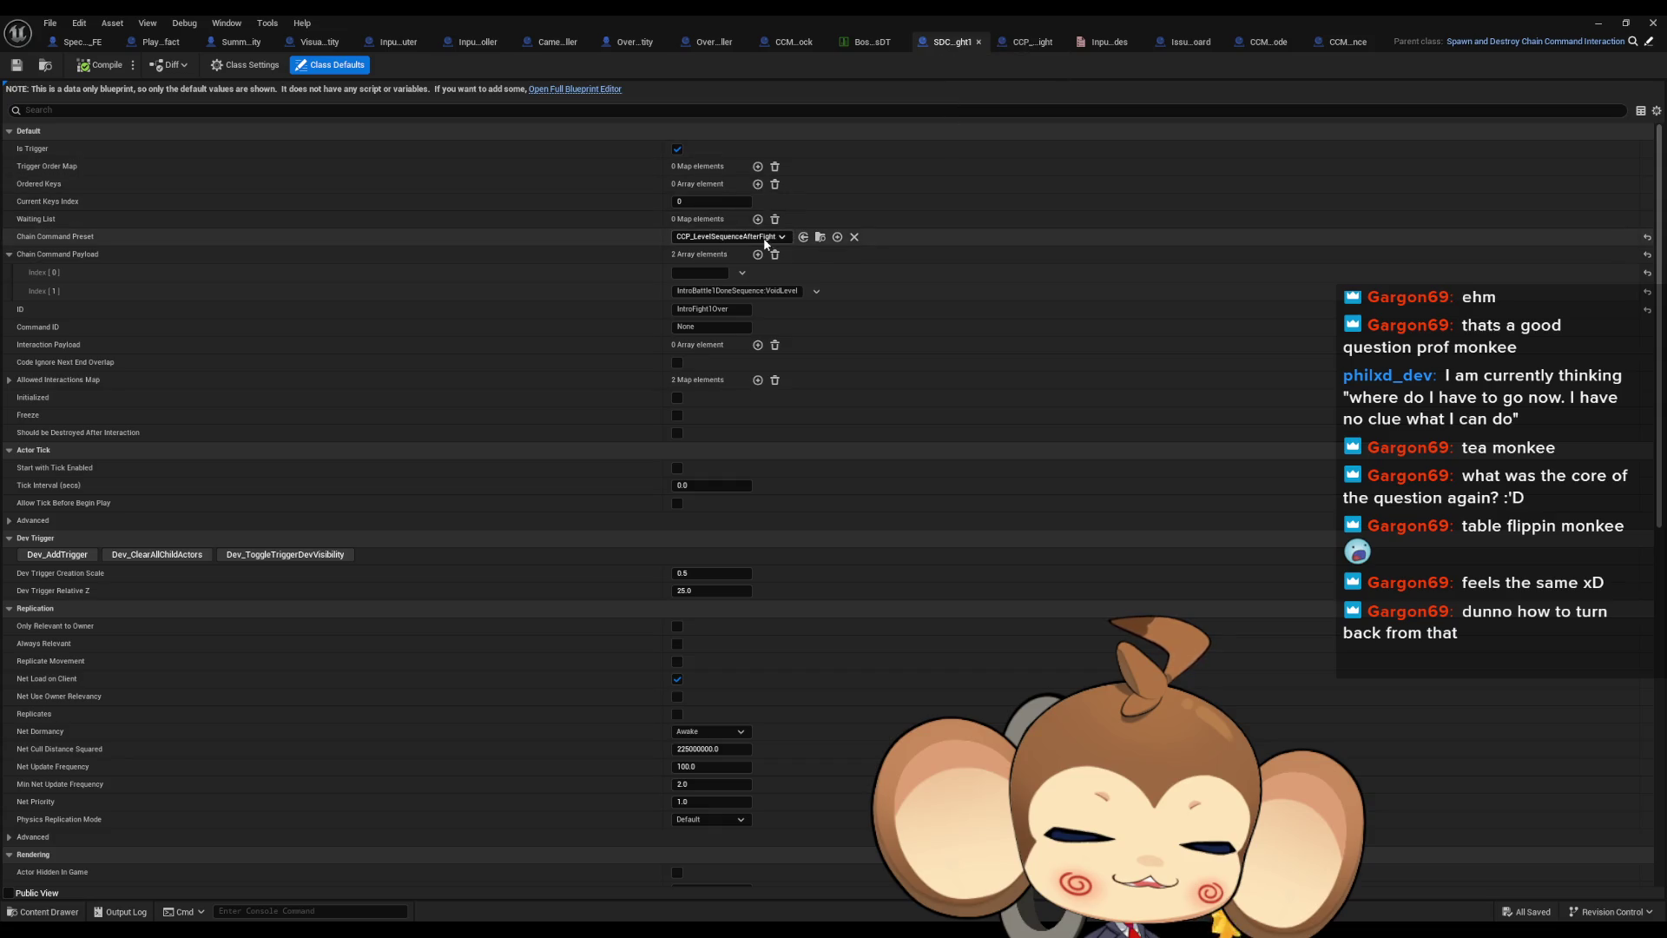
Inspect the IntroFight1Over ID field, then open CCP_LevelSequenceAfterFight's InitializeChainCommandPreset graph
{"action": "left_click", "coordinate": [733, 309]}
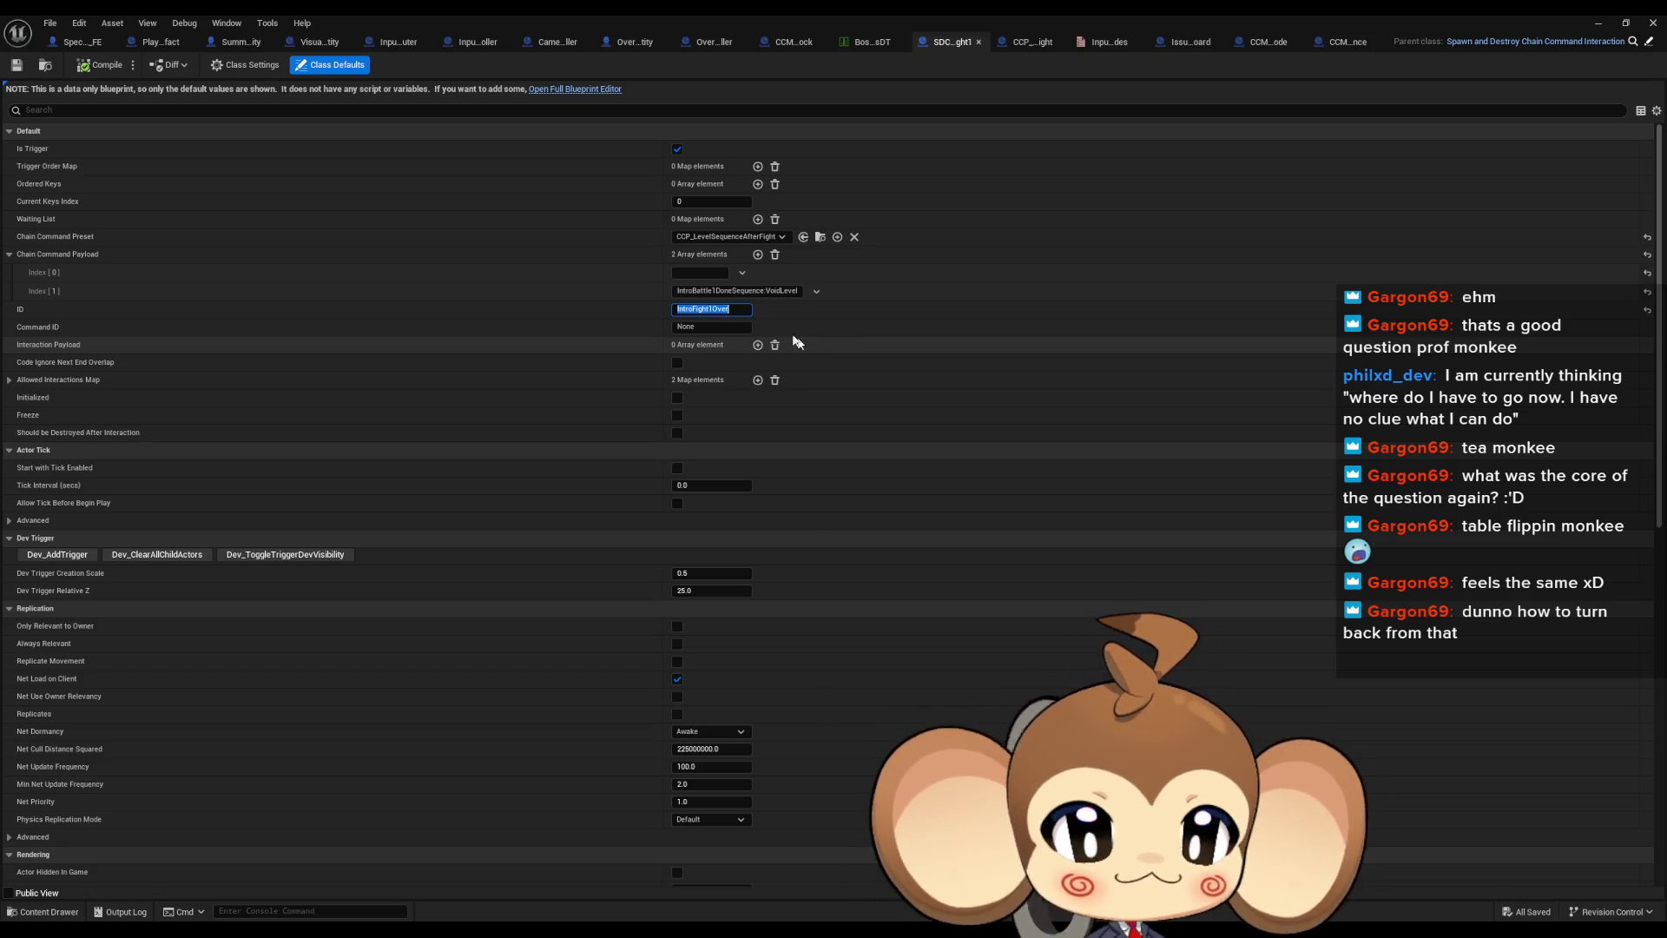
{"action": "left_click", "coordinate": [1020, 45]}
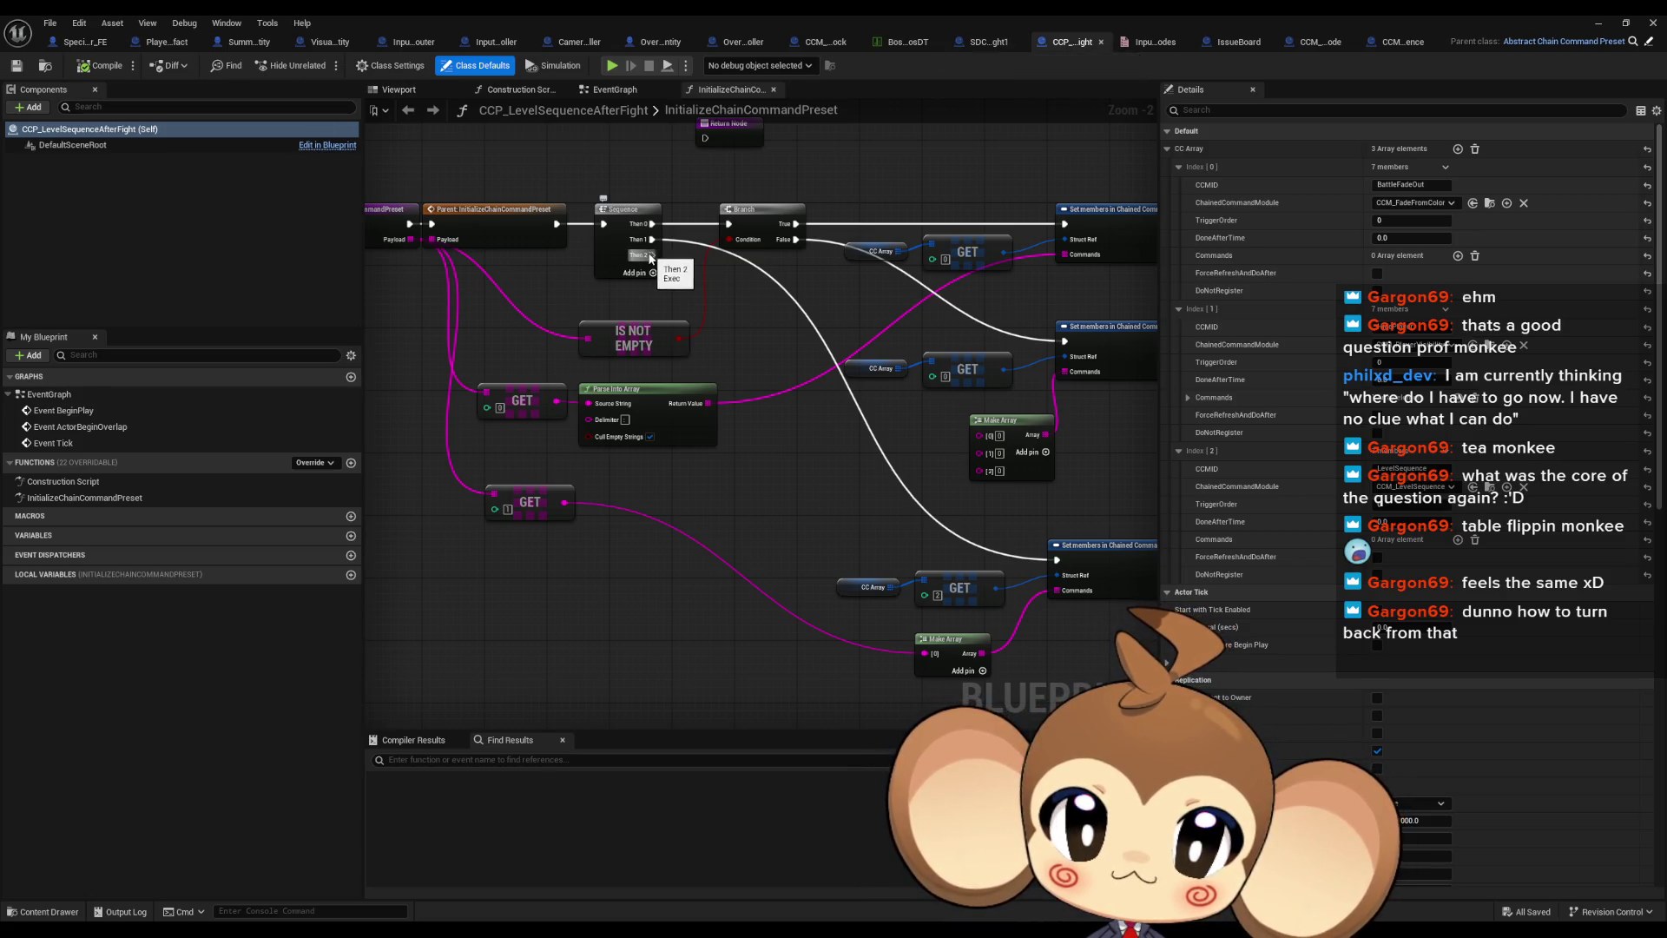
Remove the Sequence node's Then 2 execution pin, keeping Then 0 and Then 1
{"action": "right_click", "coordinate": [649, 255]}
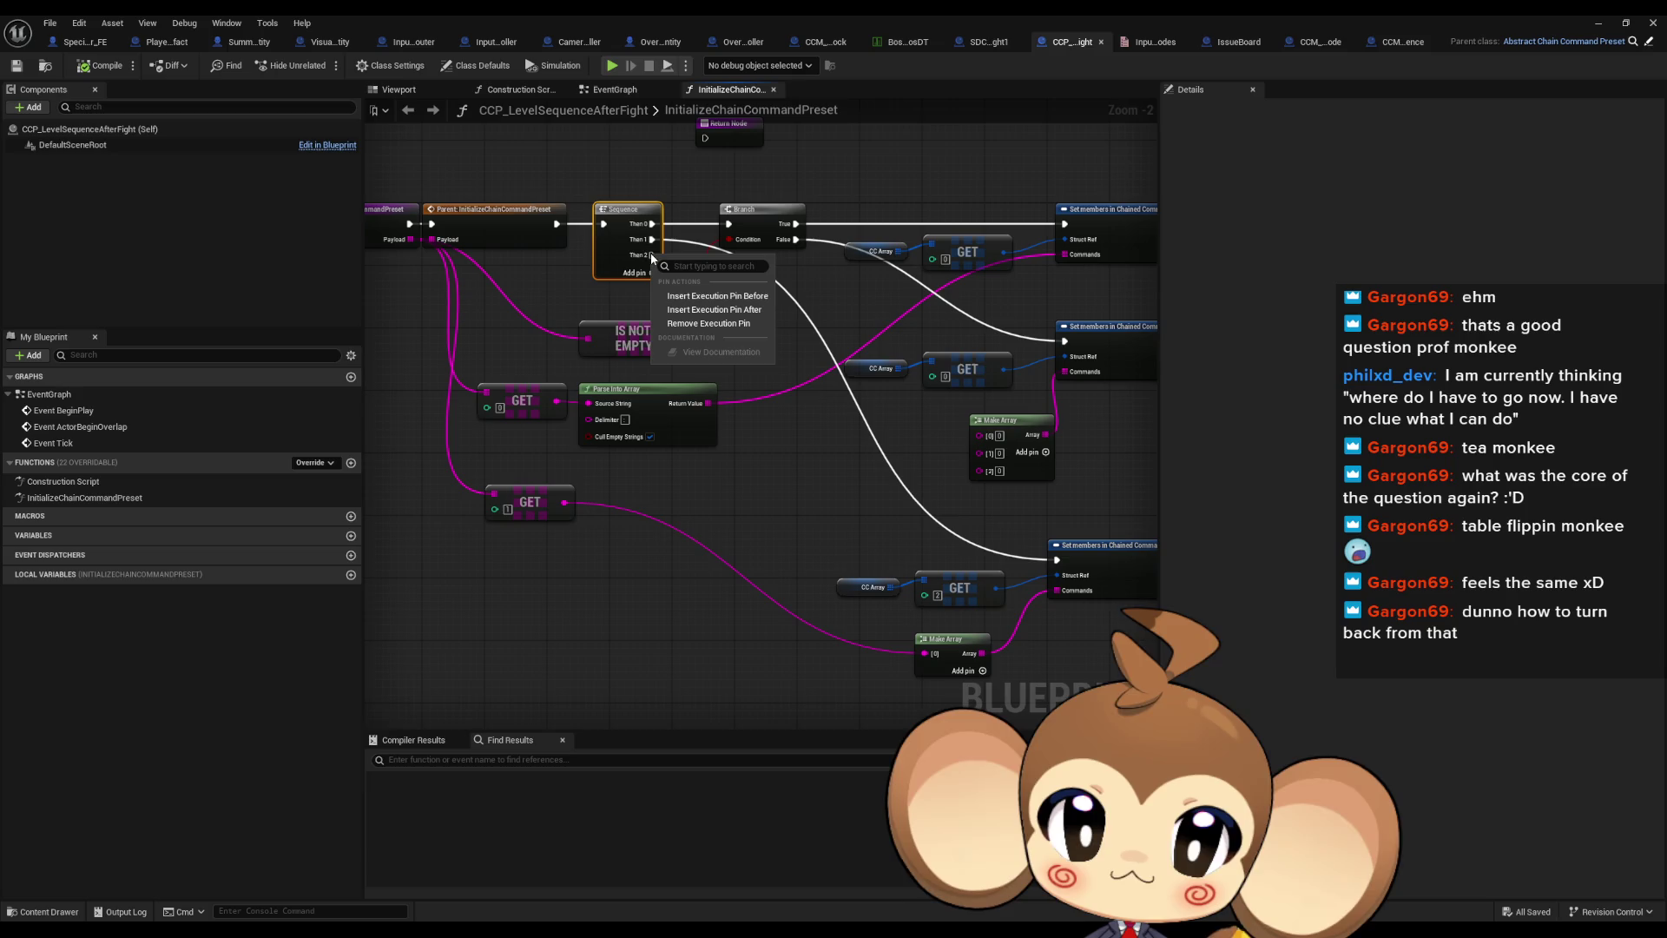
{"action": "left_click", "coordinate": [735, 325]}
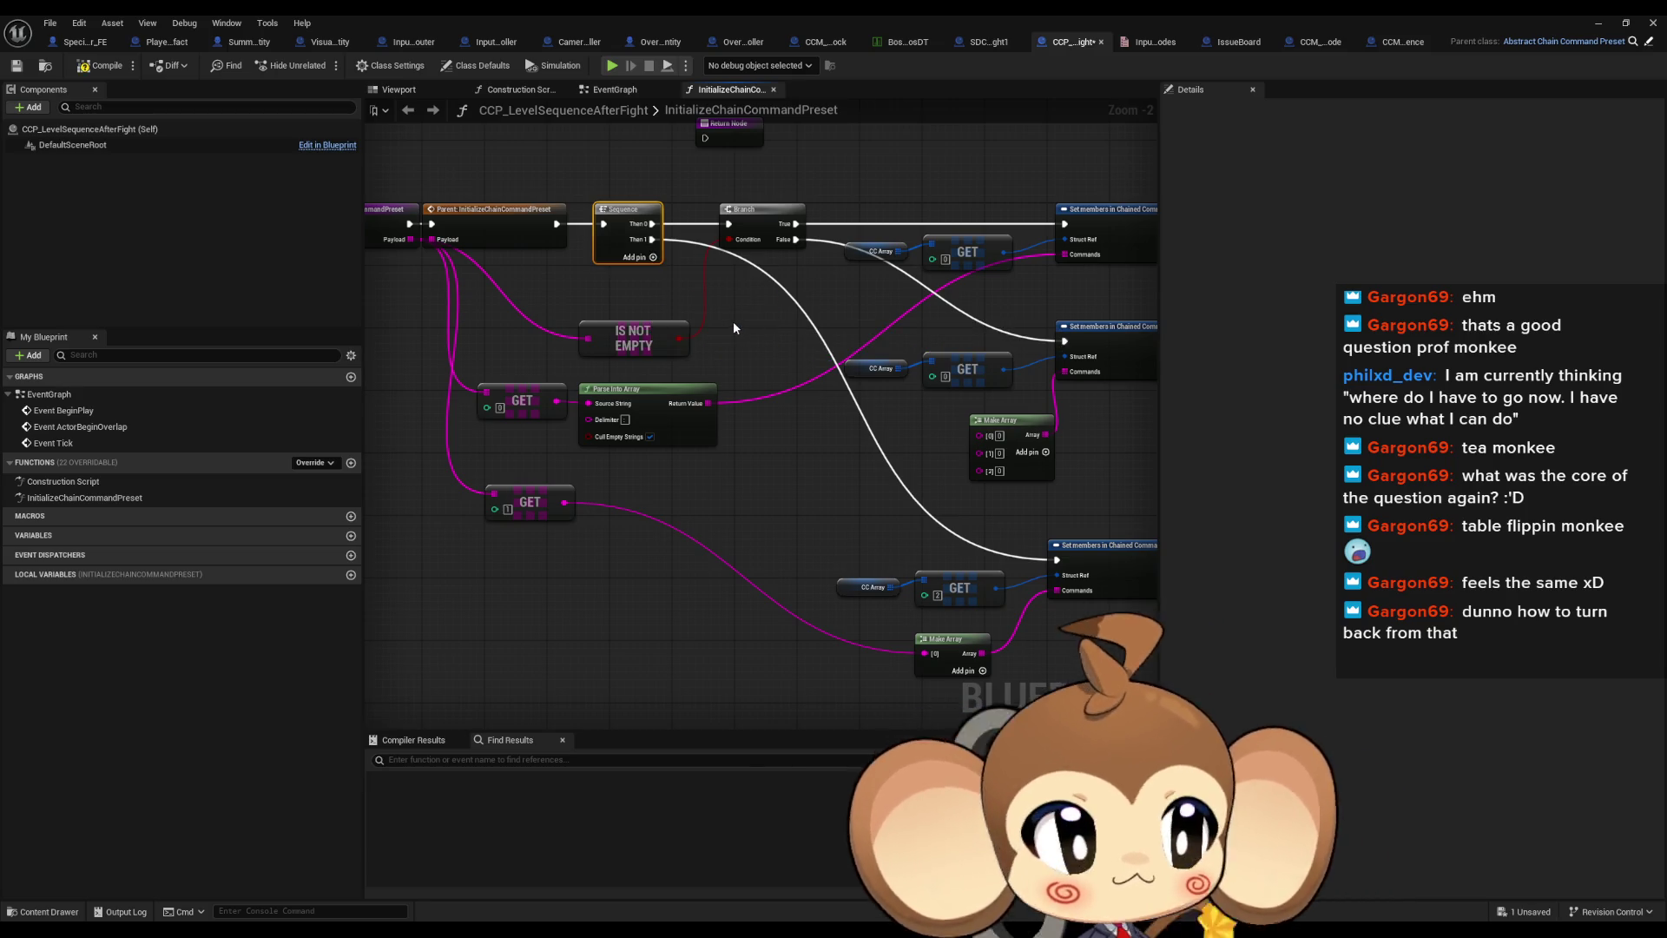
{"action": "left_click", "coordinate": [733, 326]}
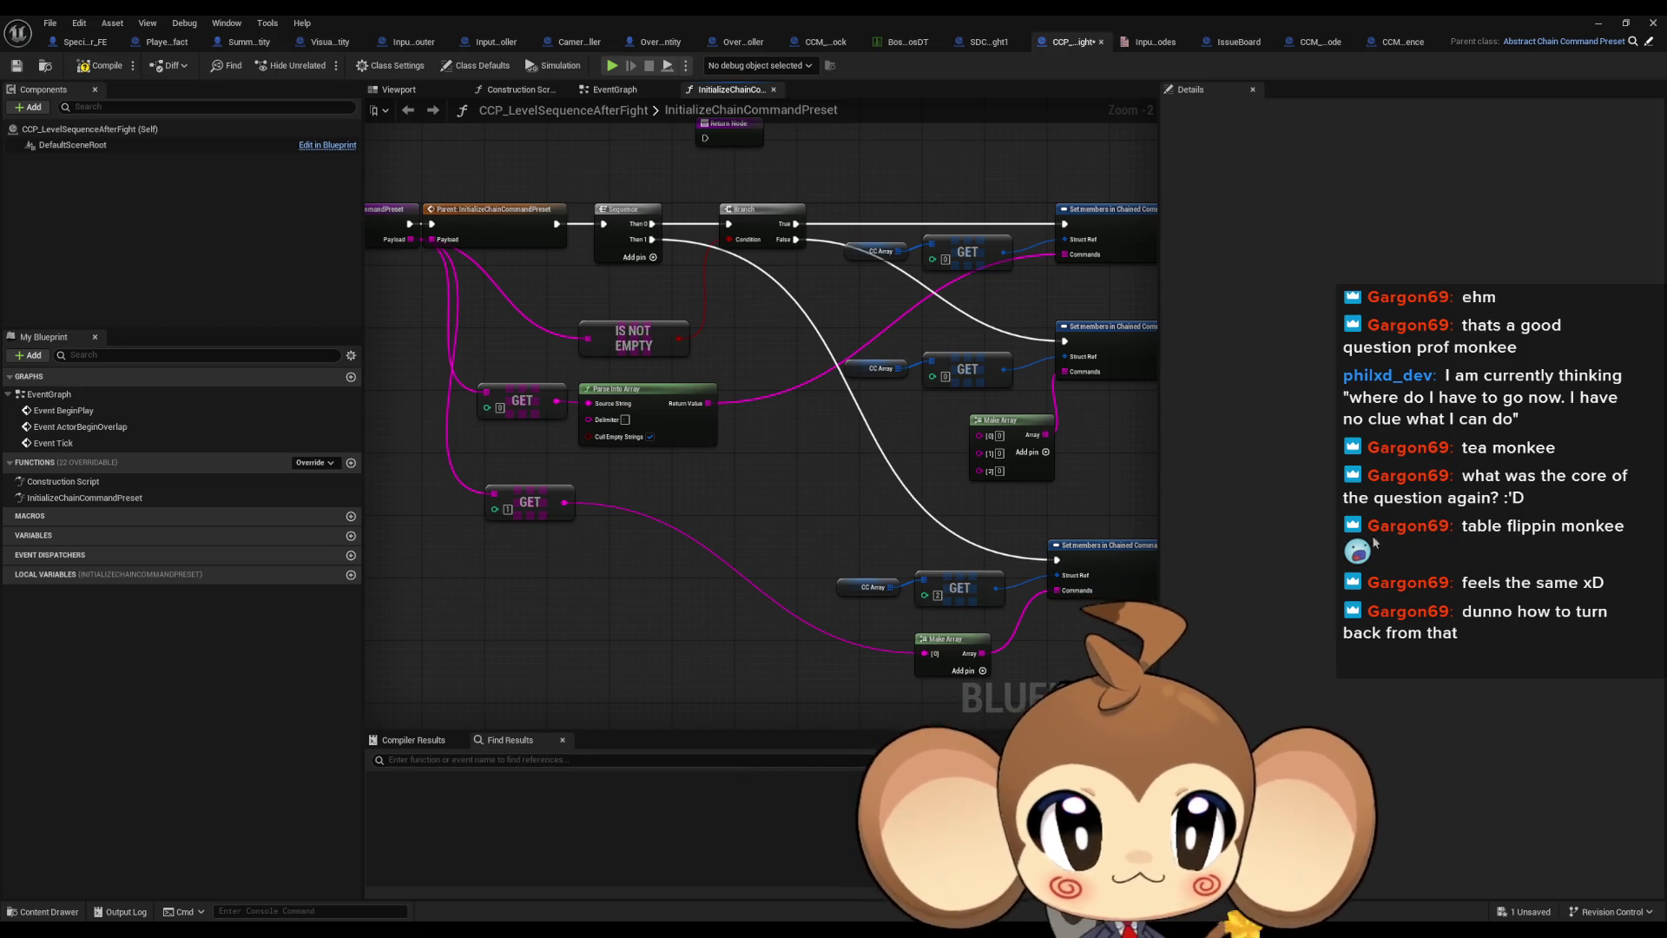
Survey the CC Array, GET and Set members nodes and the blueprint's class defaults
{"action": "mouse_move", "coordinate": [839, 549]}
{"action": "left_mouse_down"}
{"action": "mouse_move", "coordinate": [757, 580]}
{"action": "mouse_move", "coordinate": [759, 596]}
{"action": "mouse_move", "coordinate": [770, 559]}
{"action": "mouse_move", "coordinate": [844, 584]}
{"action": "mouse_move", "coordinate": [788, 382]}
{"action": "left_mouse_up"}
{"action": "mouse_move", "coordinate": [747, 256]}
{"action": "left_mouse_down"}
{"action": "mouse_move", "coordinate": [792, 300]}
{"action": "mouse_move", "coordinate": [1128, 447]}
{"action": "mouse_move", "coordinate": [1042, 446]}
{"action": "left_mouse_up"}
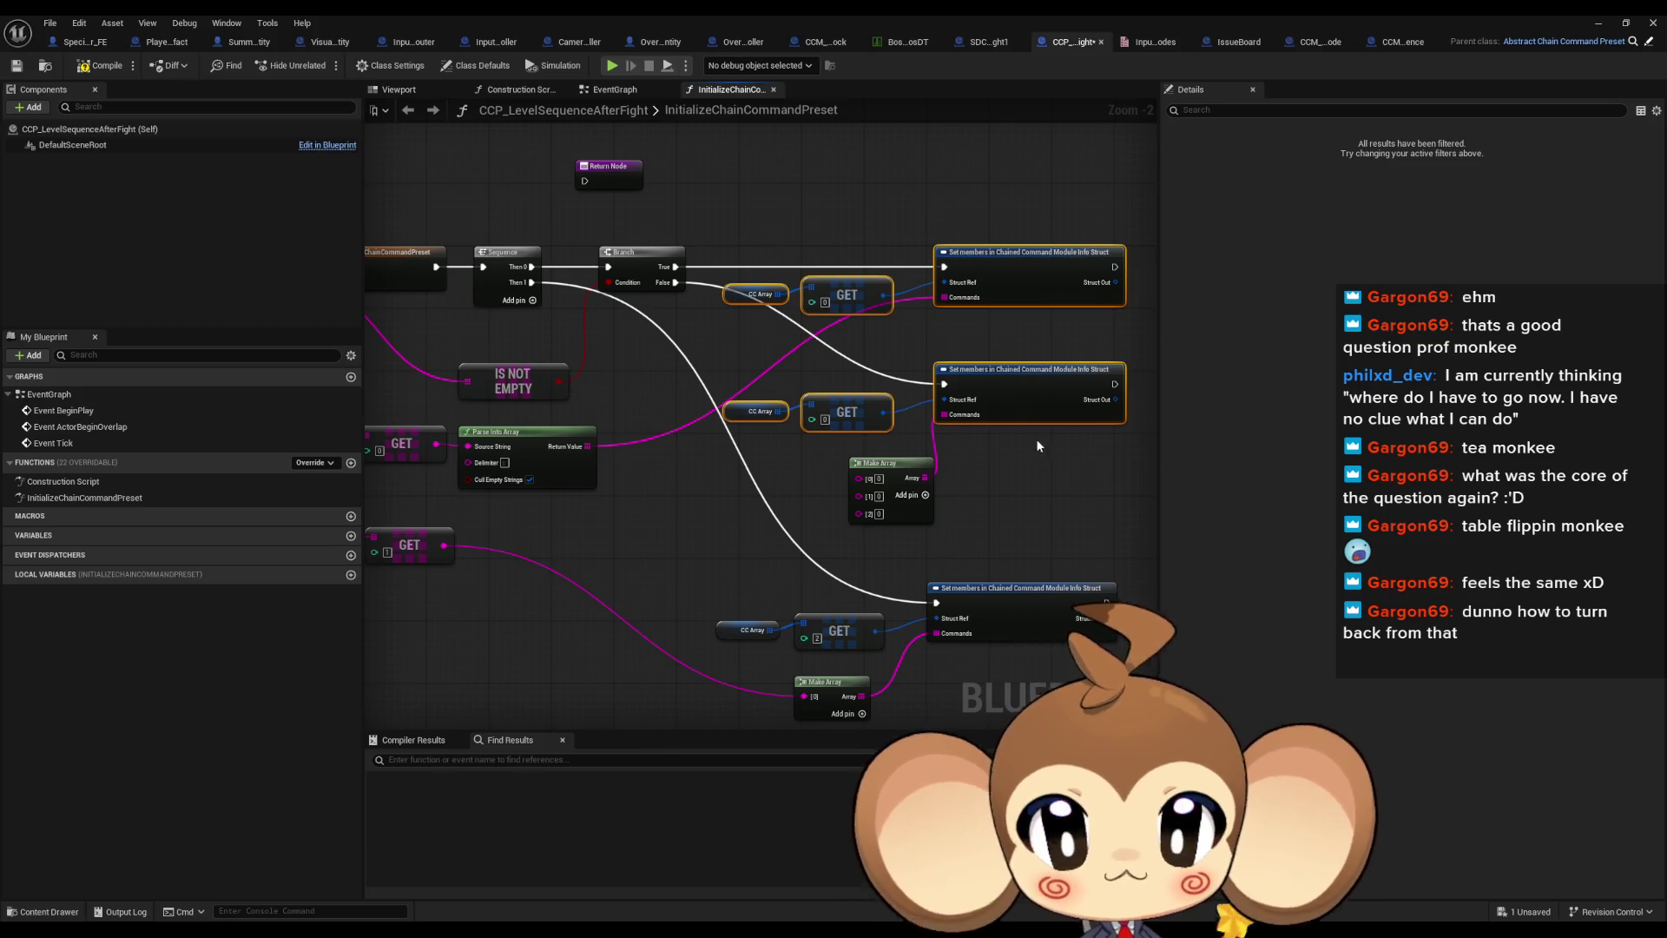
{"action": "mouse_move", "coordinate": [781, 483]}
{"action": "left_mouse_down"}
{"action": "mouse_move", "coordinate": [779, 454]}
{"action": "mouse_move", "coordinate": [973, 455]}
{"action": "mouse_move", "coordinate": [808, 443]}
{"action": "left_mouse_up"}
{"action": "left_click", "coordinate": [463, 65]}
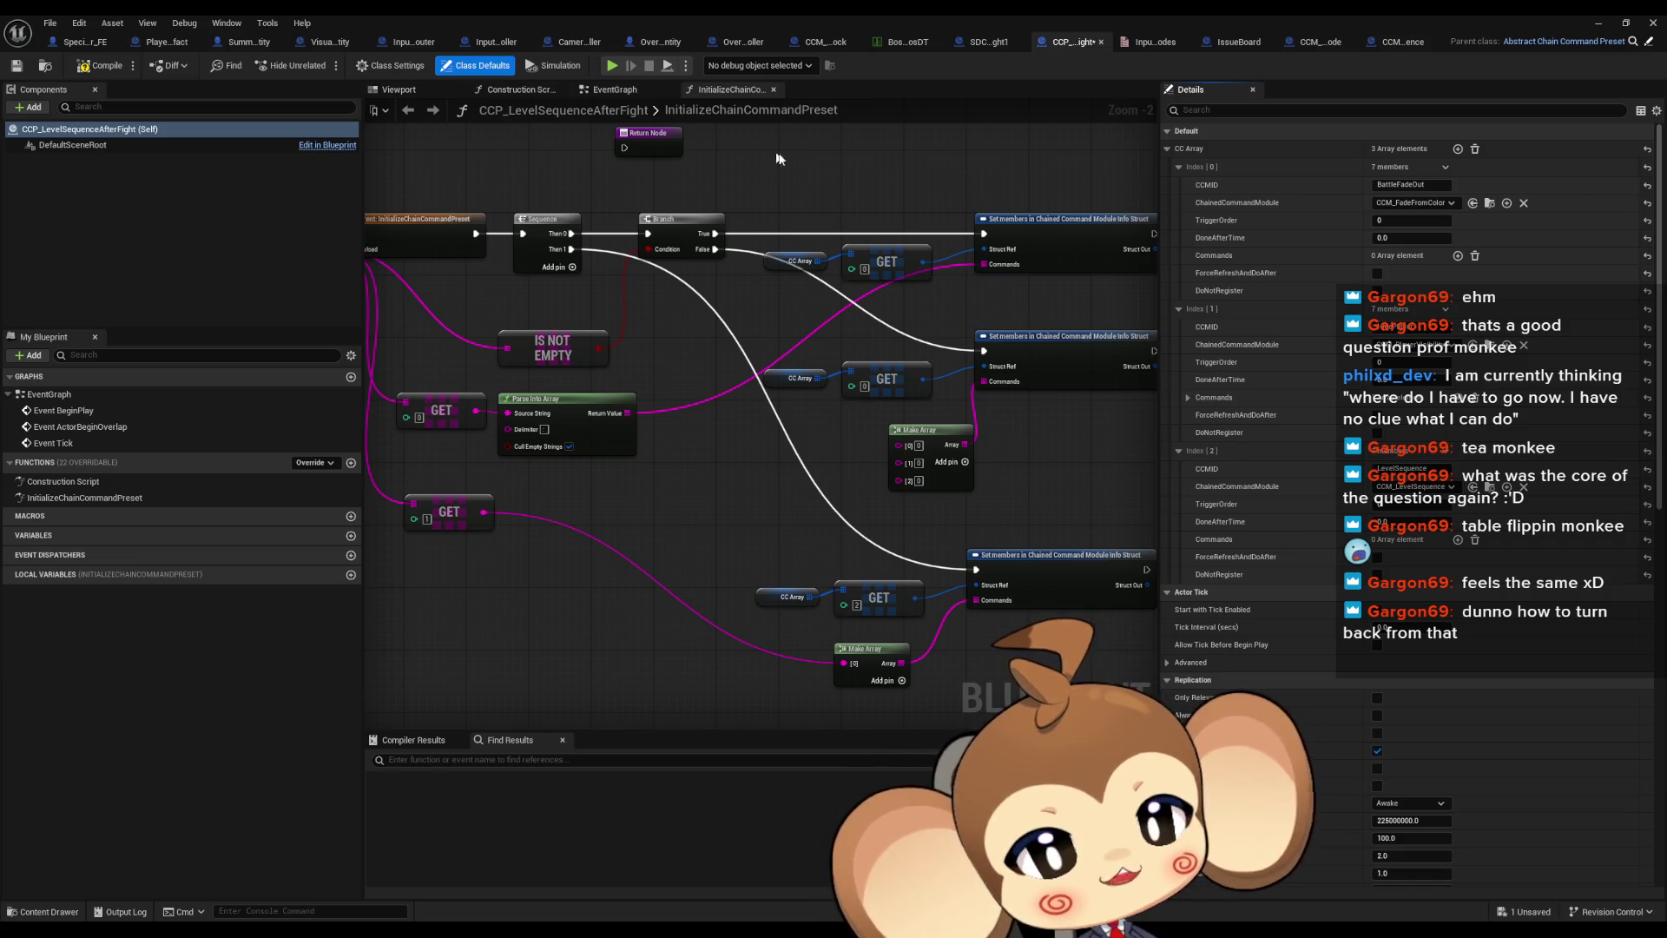
{"action": "left_click_drag", "start_coordinate": [814, 160], "coordinate": [877, 174]}
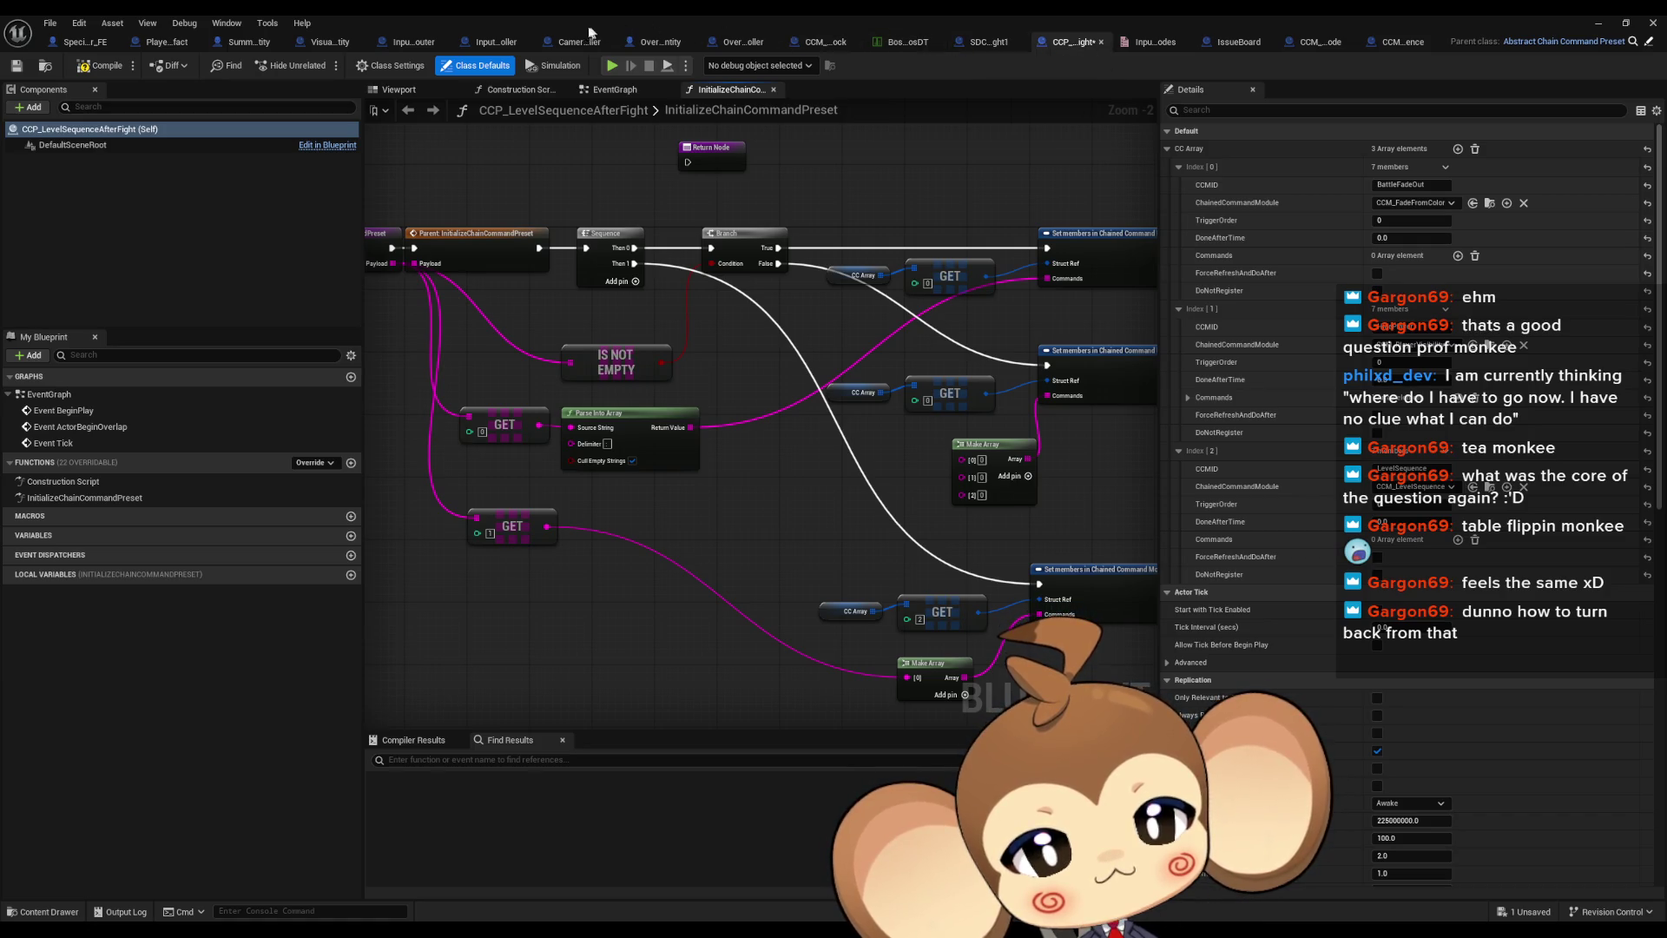
Switch to the InputRouter blueprint and locate the Skip Level Sequence node
{"action": "left_click", "coordinate": [495, 41]}
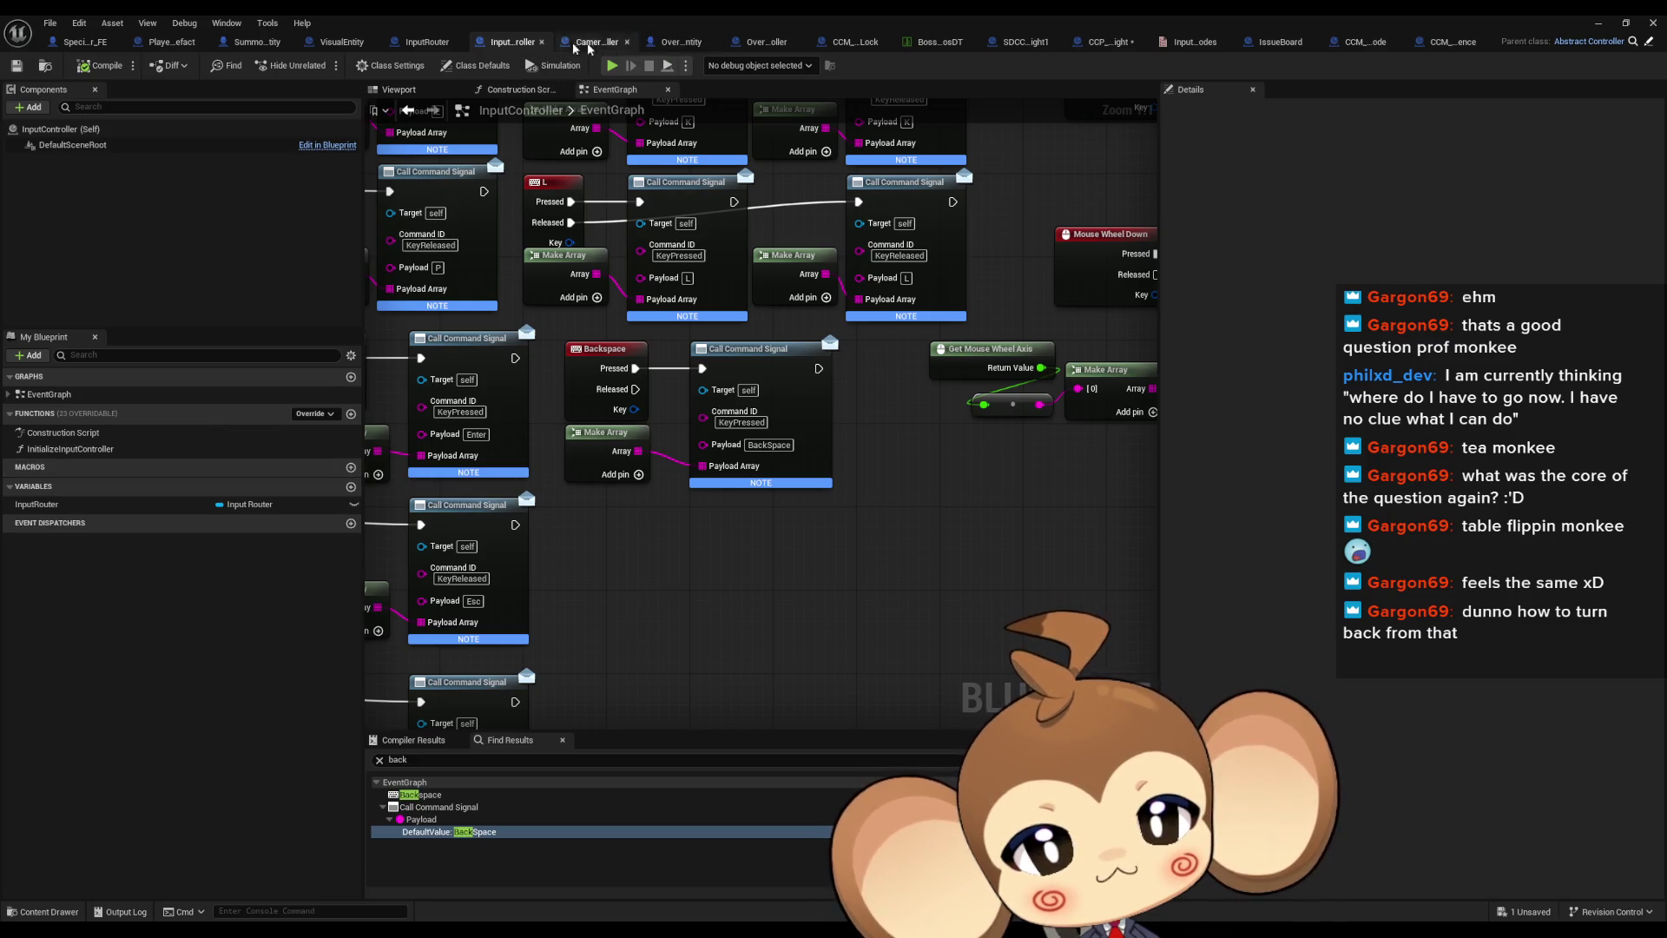
{"action": "left_click", "coordinate": [426, 42]}
{"action": "scroll", "coordinate": [583, 336], "scroll_direction": "down", "scroll_amount": 2}
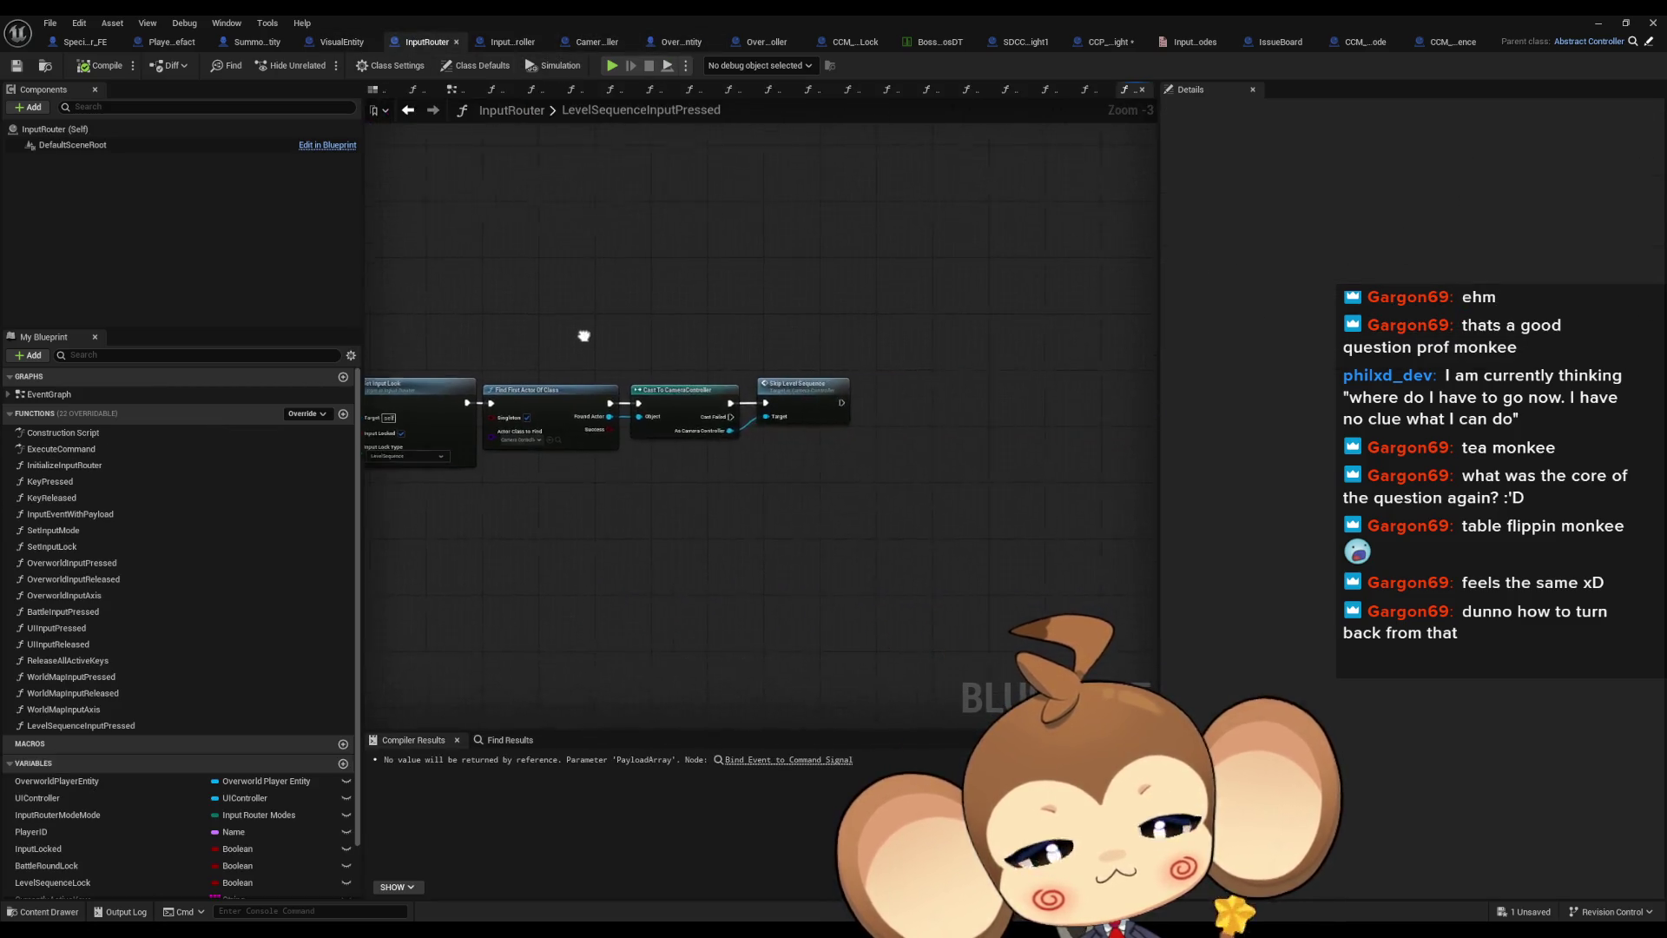
{"action": "left_click_drag", "start_coordinate": [584, 336], "coordinate": [561, 333]}
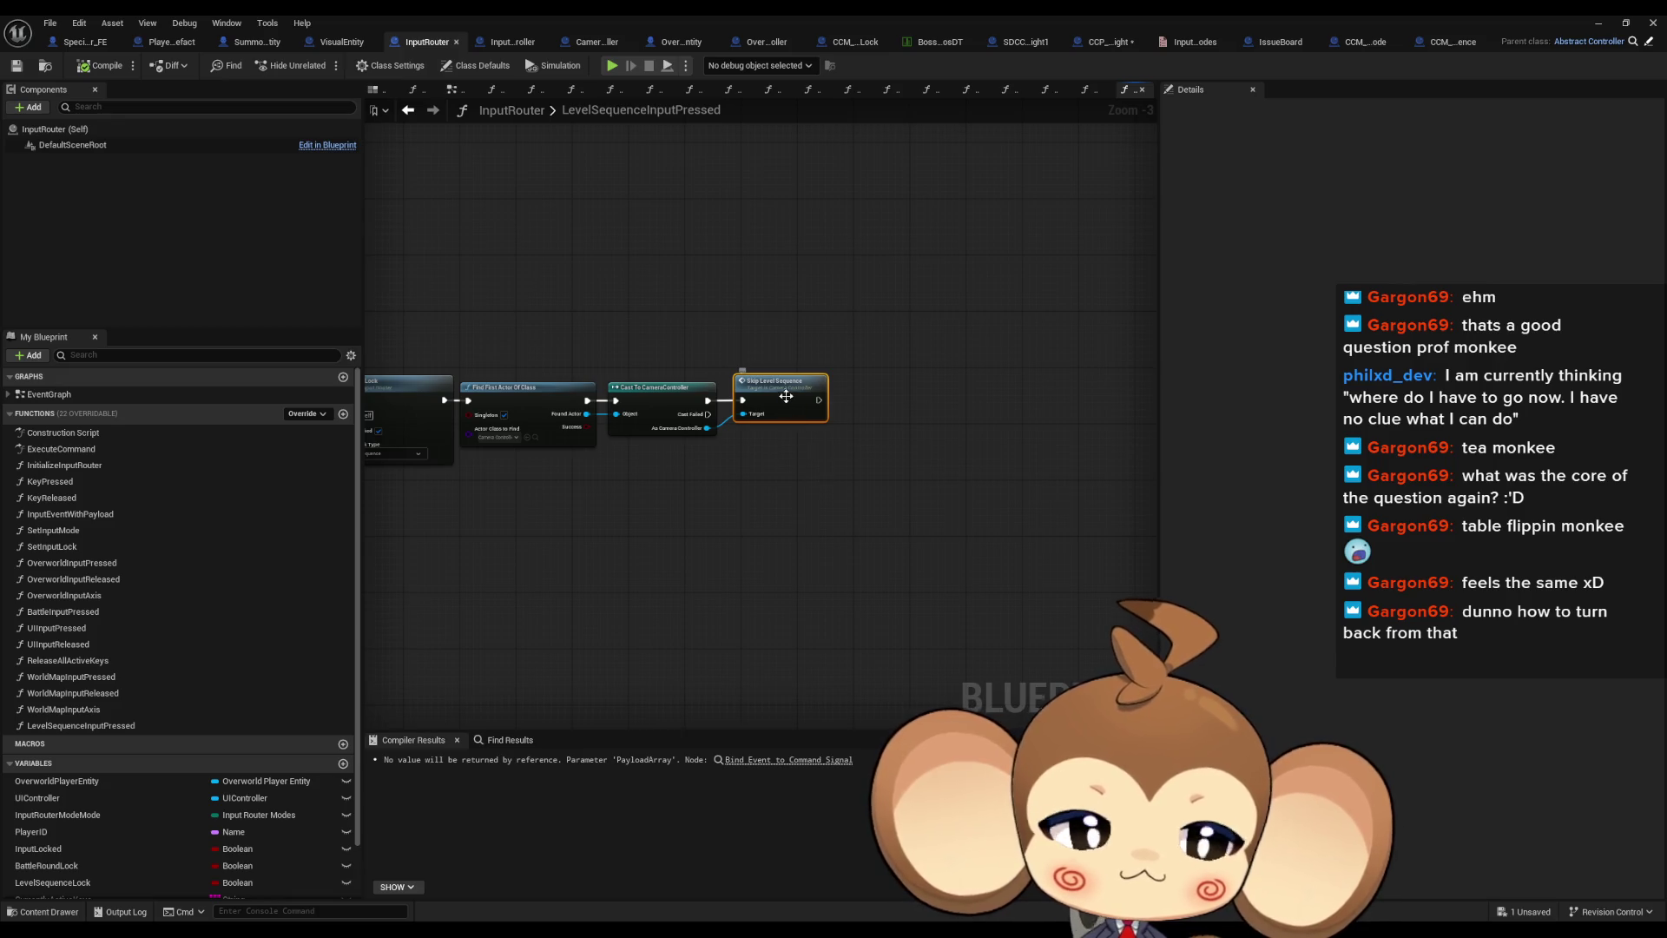
Open Skip Level Sequence, then CameraController's SkipFadeDoneSignal graph up to Cancel All Casettes
{"action": "double_click", "coordinate": [778, 387]}
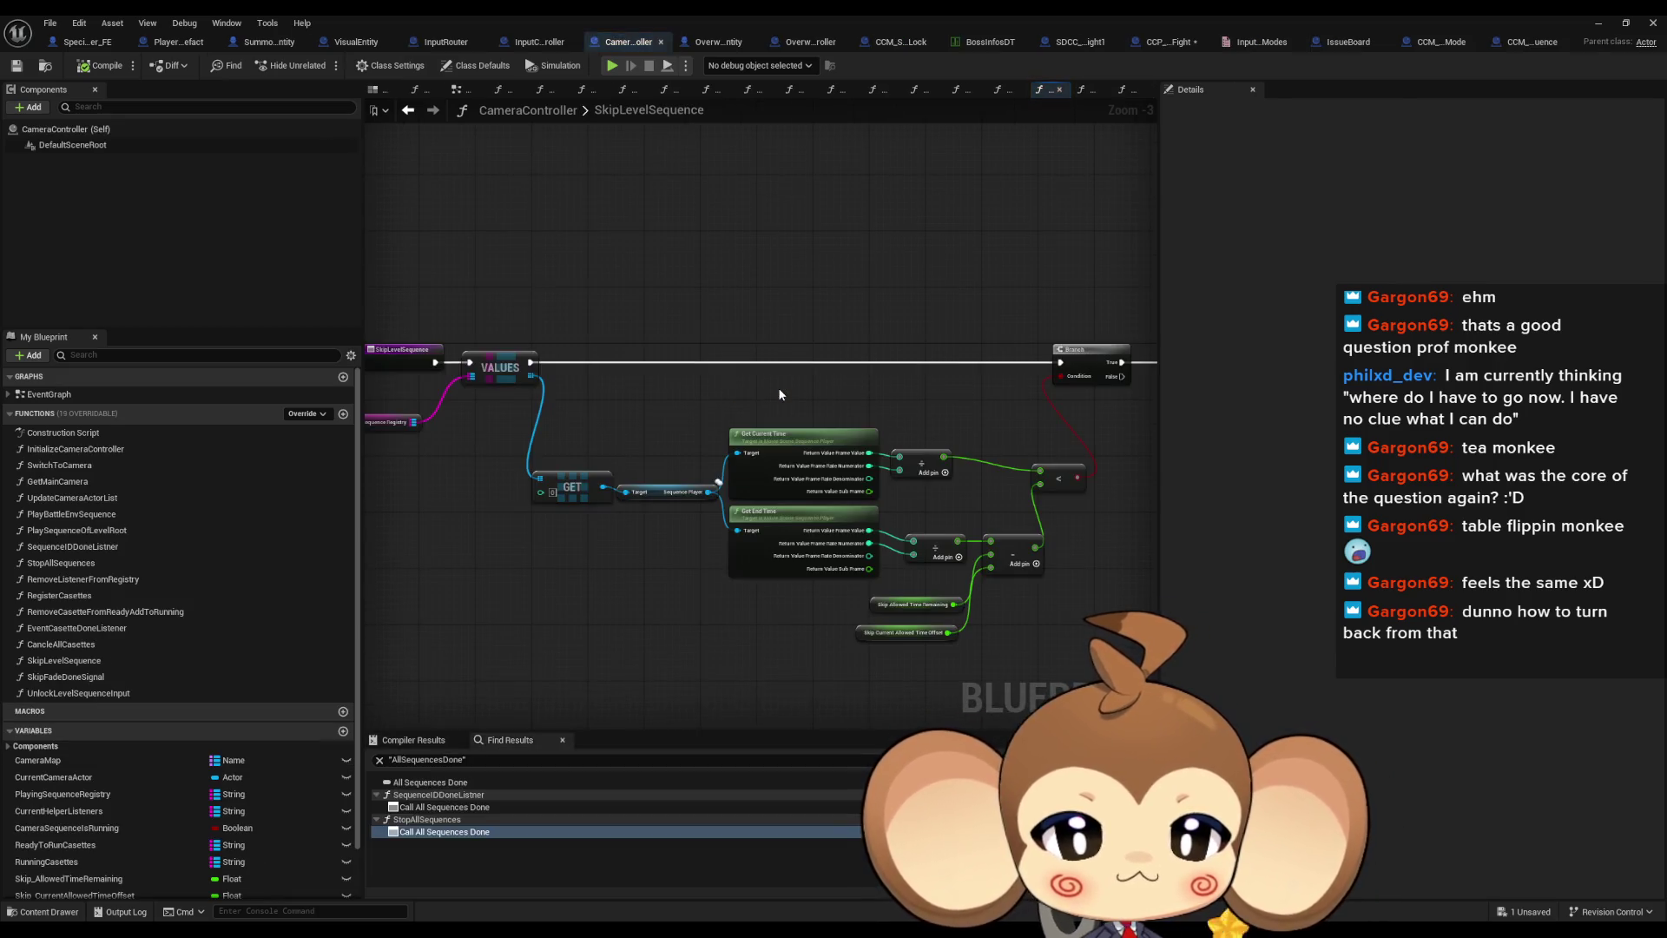
{"action": "scroll", "coordinate": [784, 392], "scroll_direction": "down", "scroll_amount": 3}
{"action": "scroll", "coordinate": [880, 395], "scroll_direction": "up", "scroll_amount": 4}
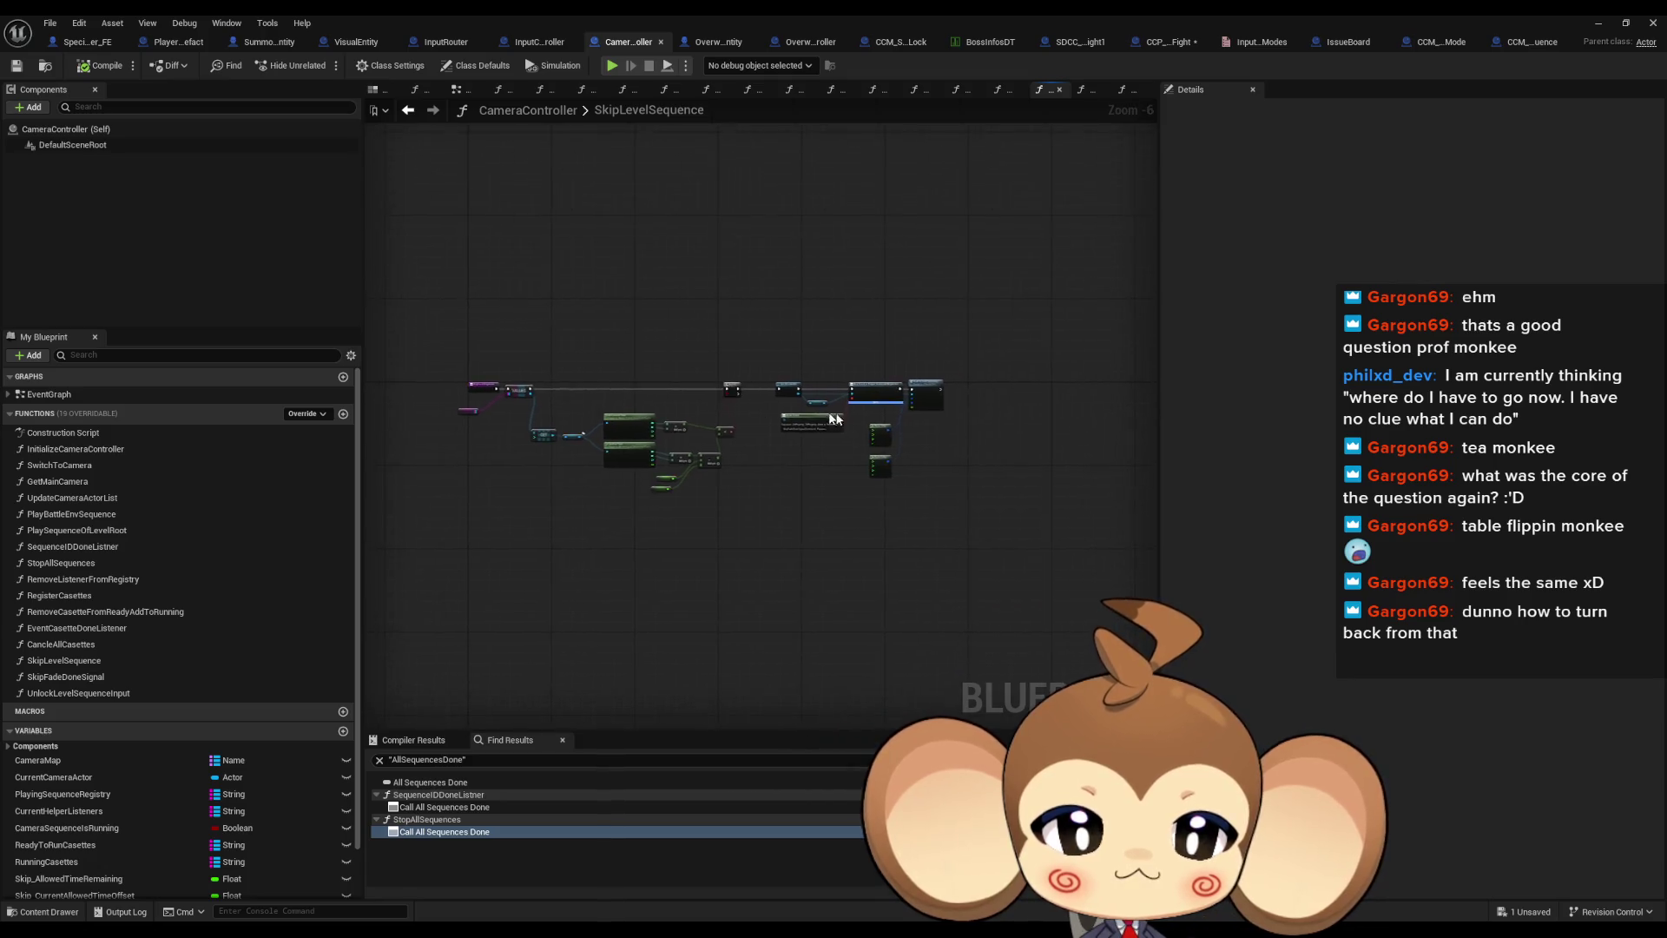
{"action": "double_click", "coordinate": [65, 676]}
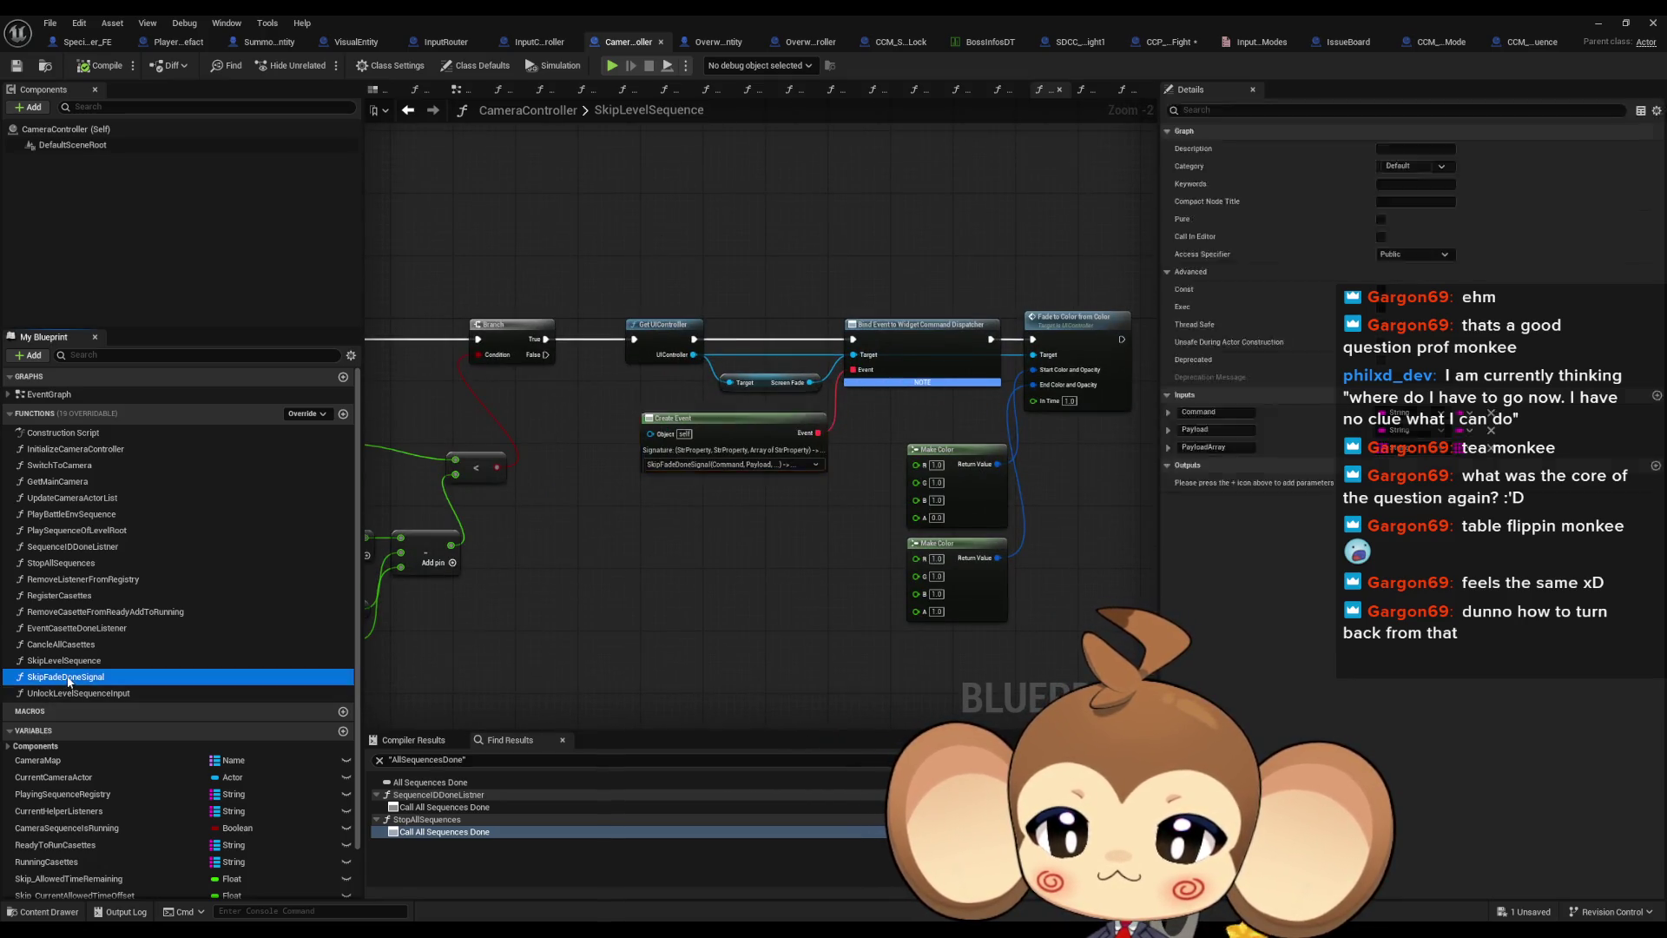
{"action": "scroll", "coordinate": [641, 465], "scroll_direction": "up", "scroll_amount": 2}
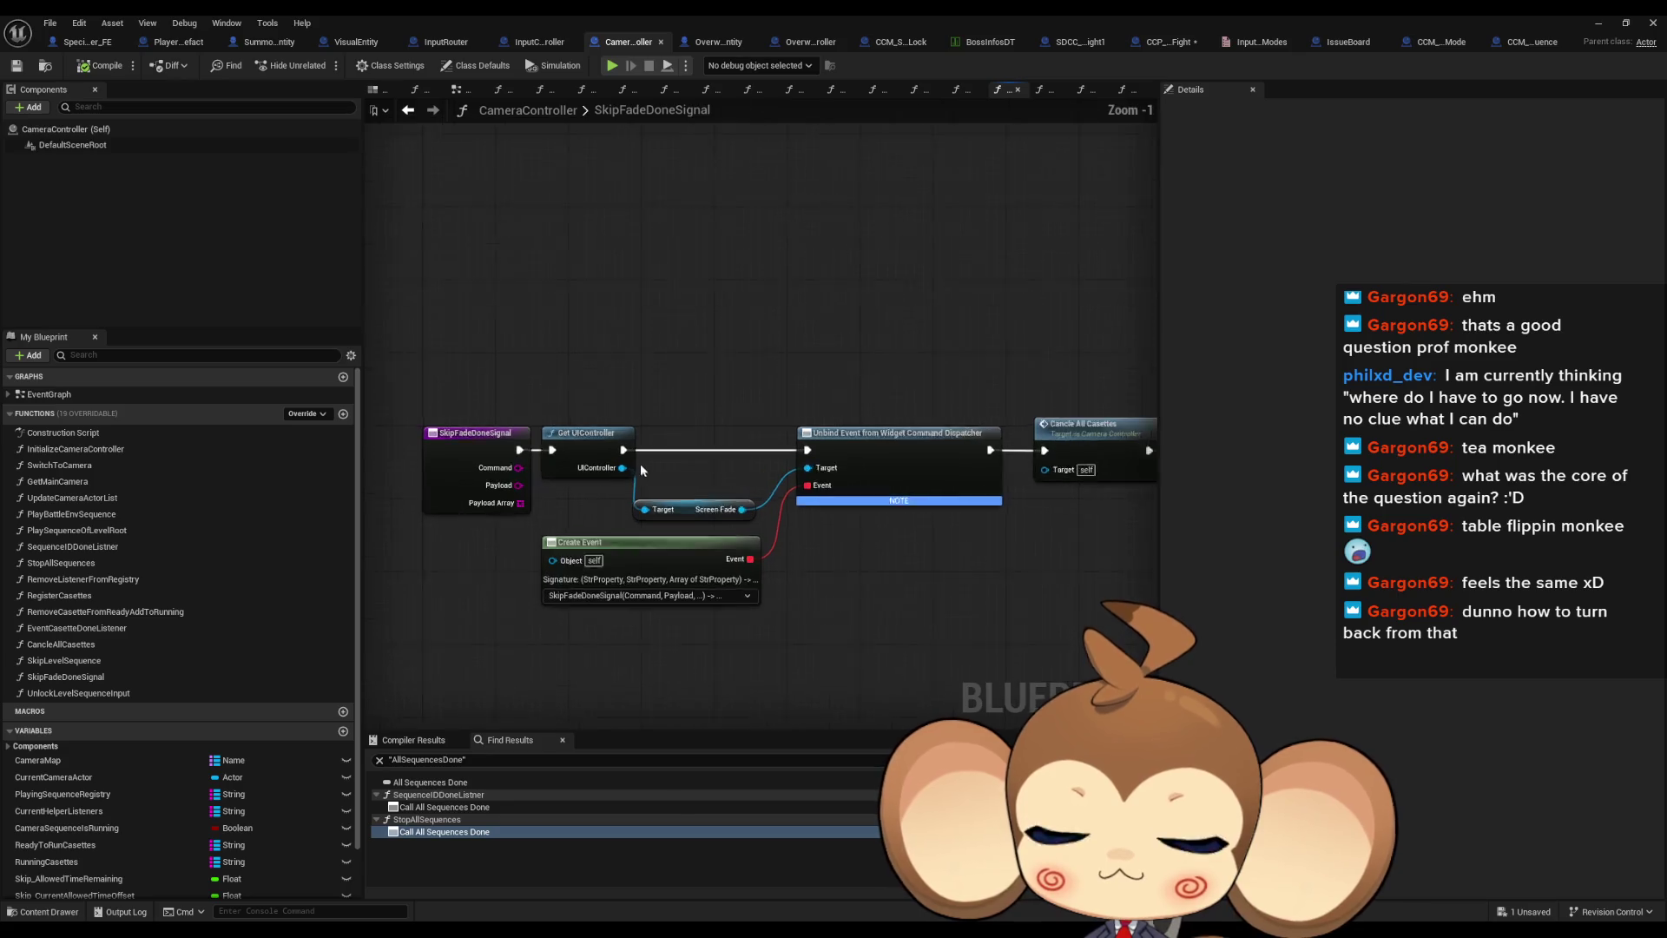
{"action": "mouse_move", "coordinate": [805, 495]}
{"action": "left_mouse_down"}
{"action": "mouse_move", "coordinate": [571, 483]}
{"action": "mouse_move", "coordinate": [1083, 600]}
{"action": "left_mouse_up"}
Add a Print String node after SkipFadeDoneSignal's entry printing "Error: yes"
{"action": "mouse_move", "coordinate": [705, 546]}
{"action": "left_mouse_down"}
{"action": "mouse_move", "coordinate": [742, 575]}
{"action": "mouse_move", "coordinate": [731, 427]}
{"action": "left_mouse_up"}
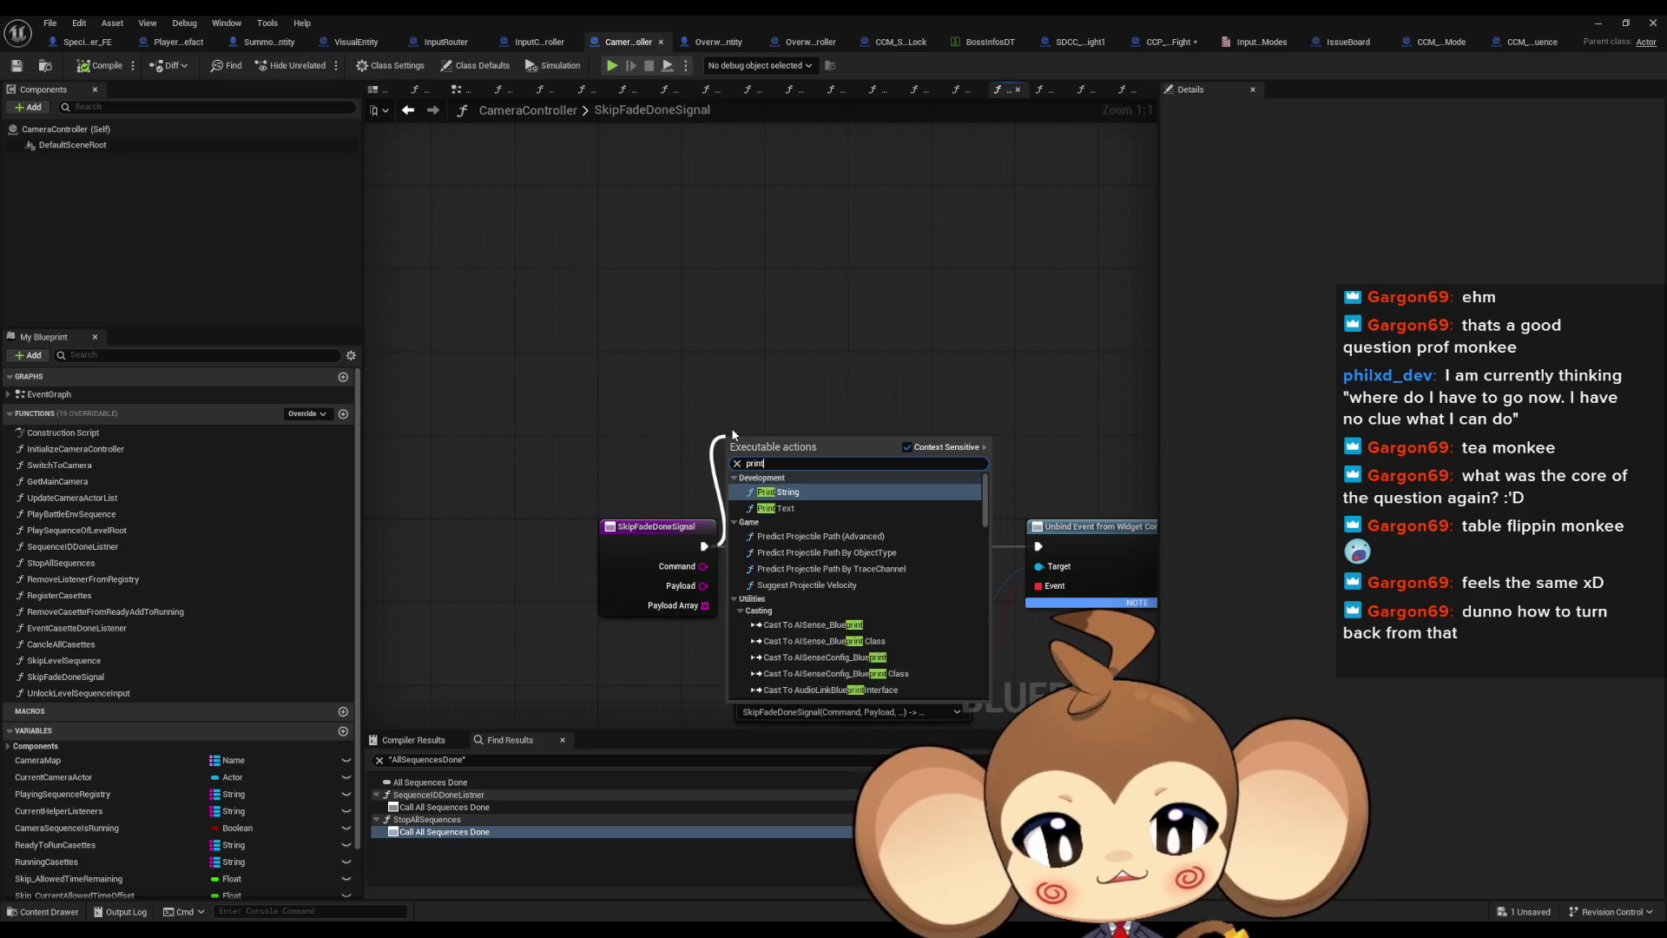
{"action": "key", "text": "Escape"}
{"action": "key", "text": "Return"}
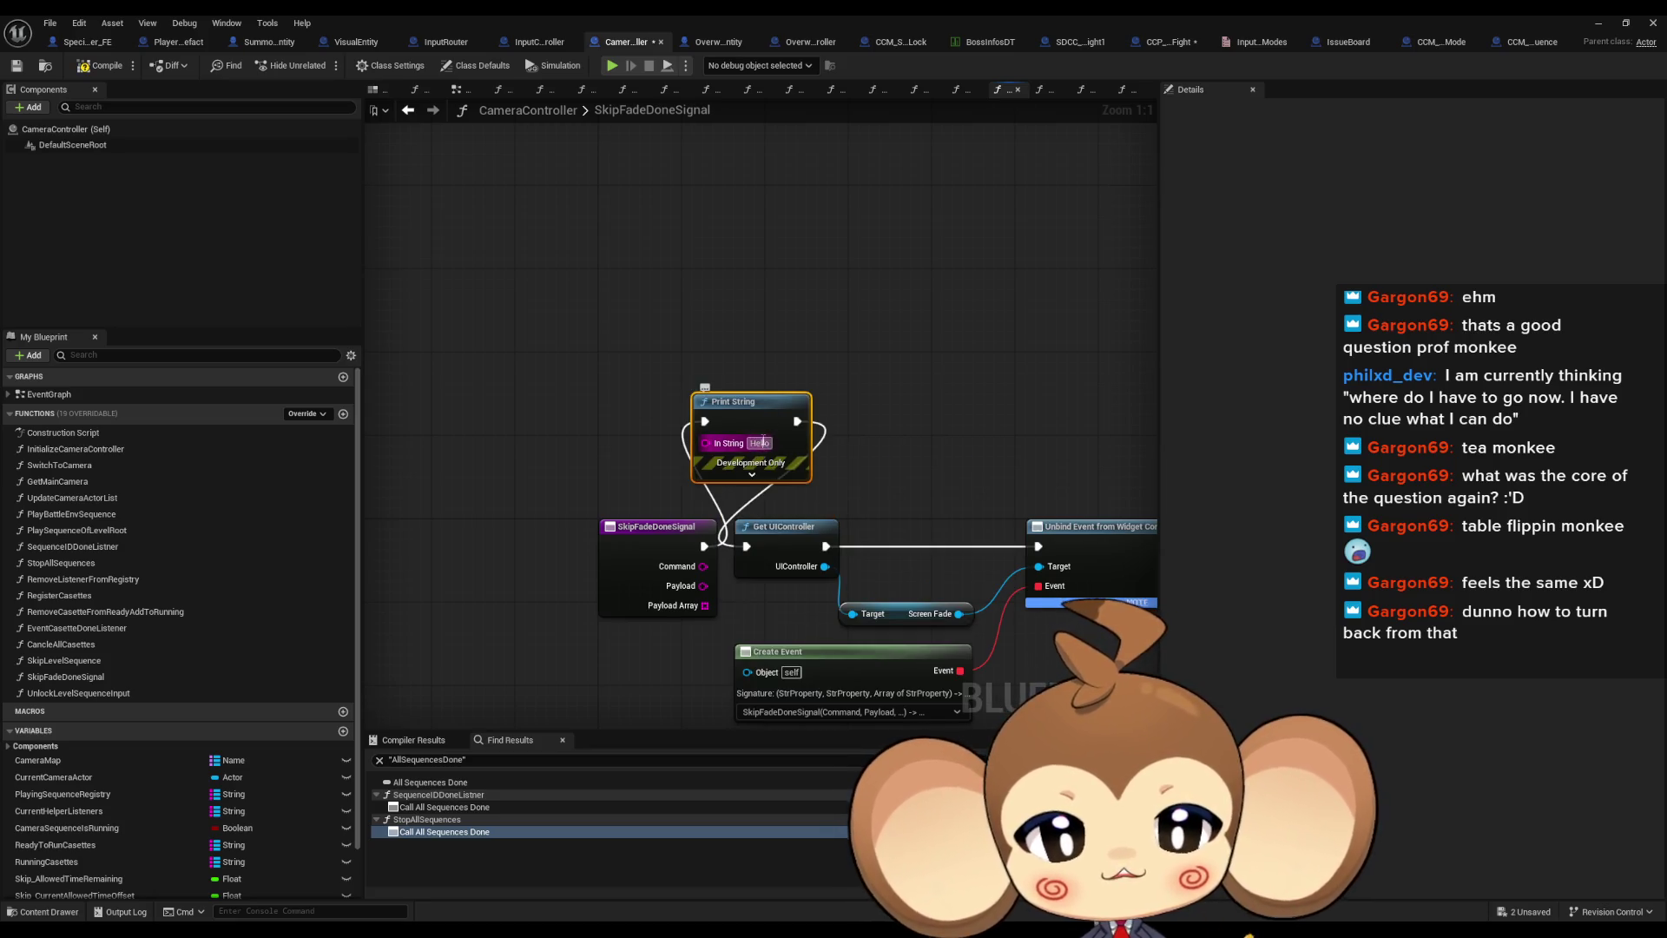
{"action": "type", "text": "Error: yes"}
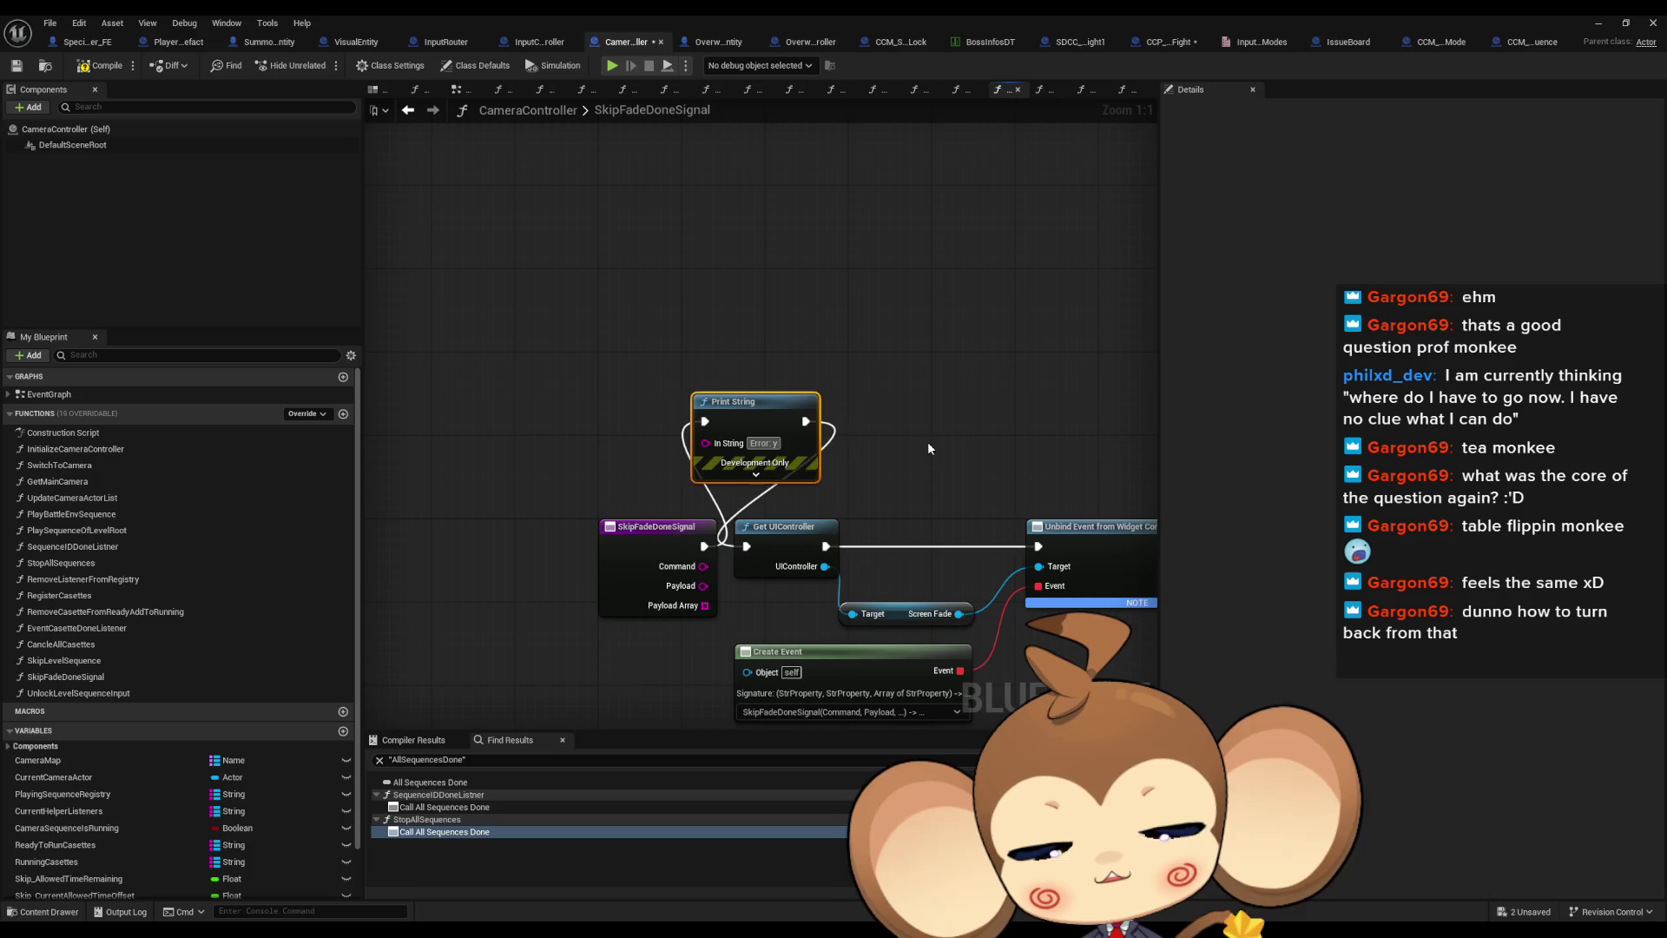
Clear the Output Log during a play test and stop once "Error: yes" is logged
{"action": "left_click", "coordinate": [1600, 25]}
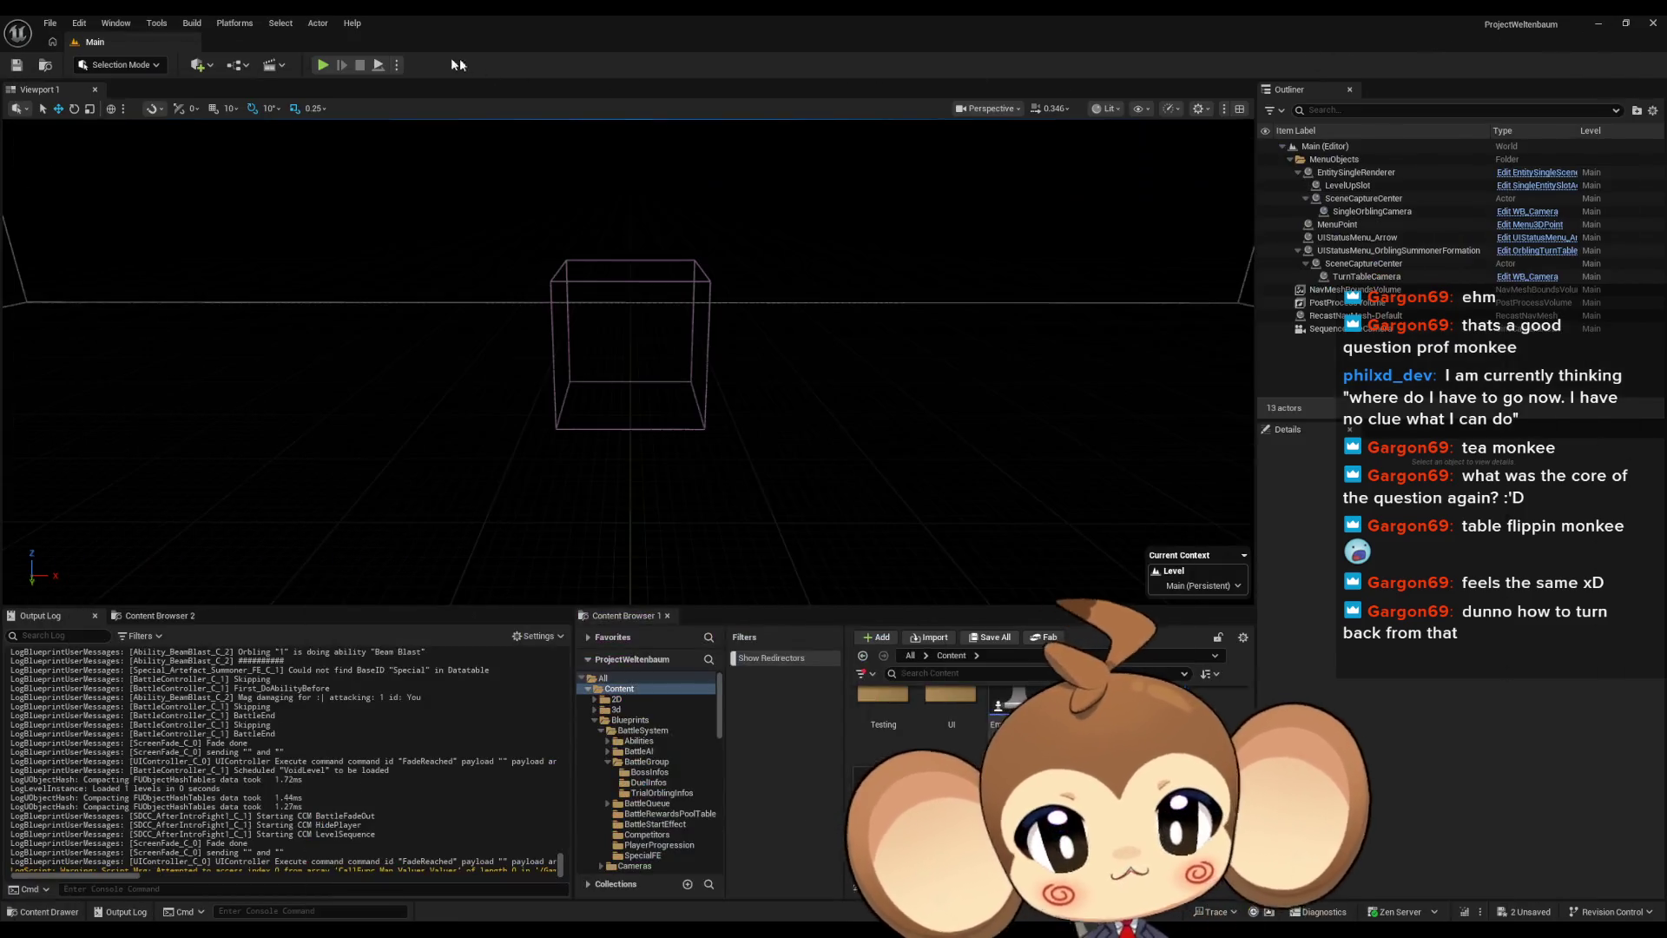
{"action": "right_click", "coordinate": [329, 666]}
{"action": "left_click", "coordinate": [402, 676]}
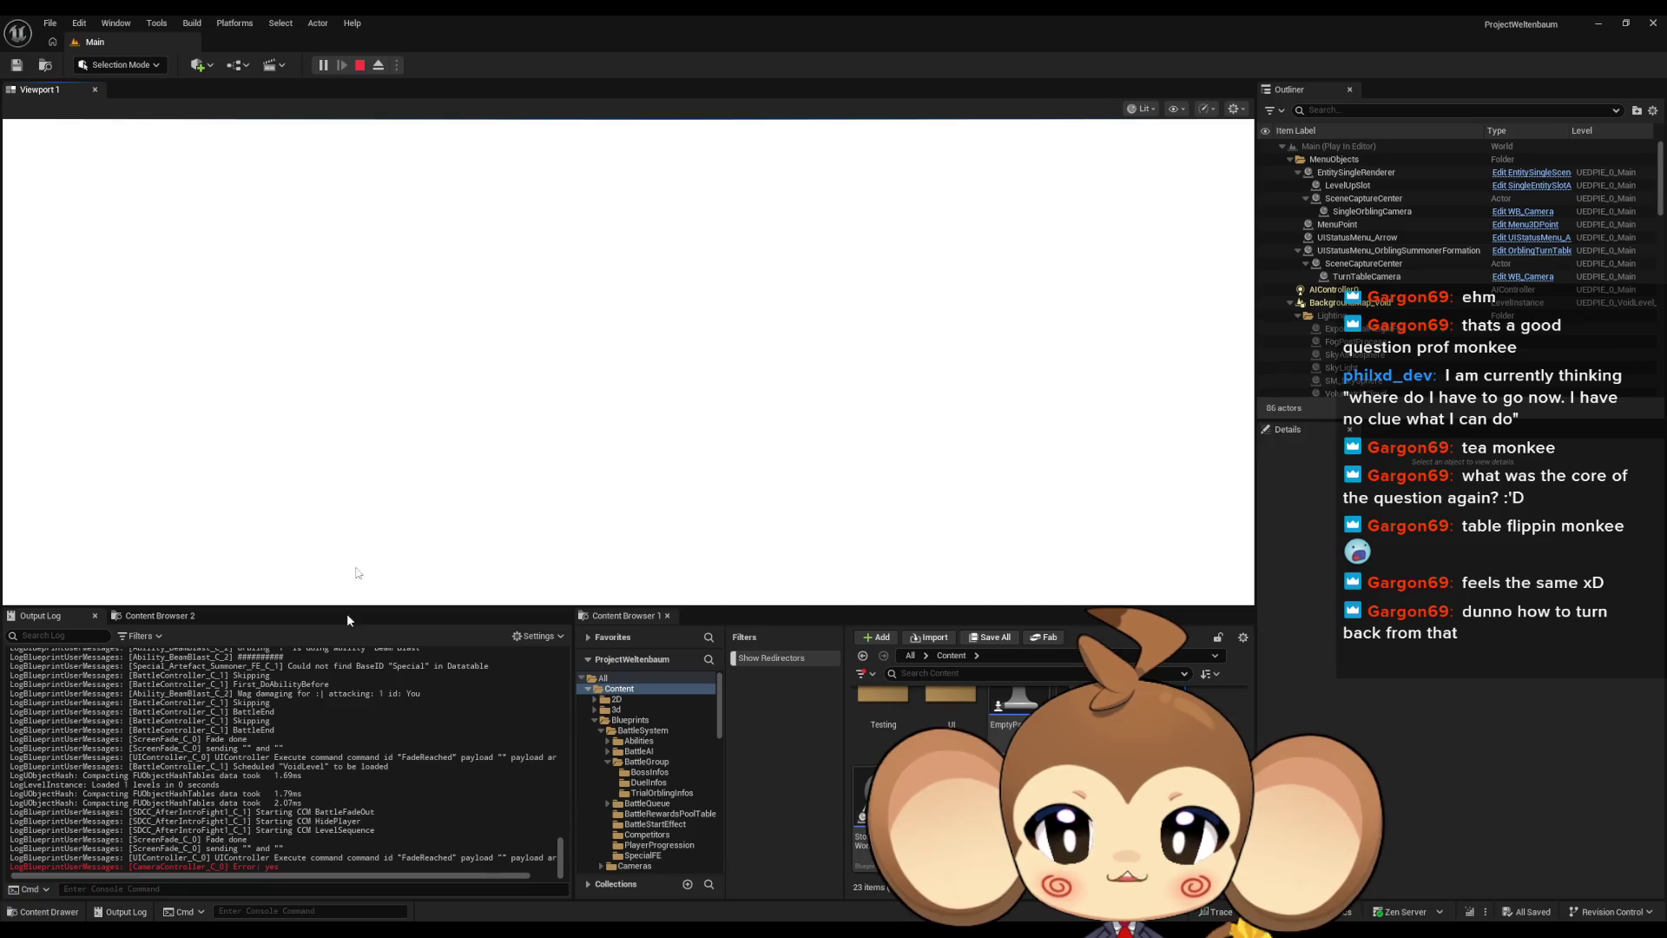
{"action": "left_click", "coordinate": [359, 66]}
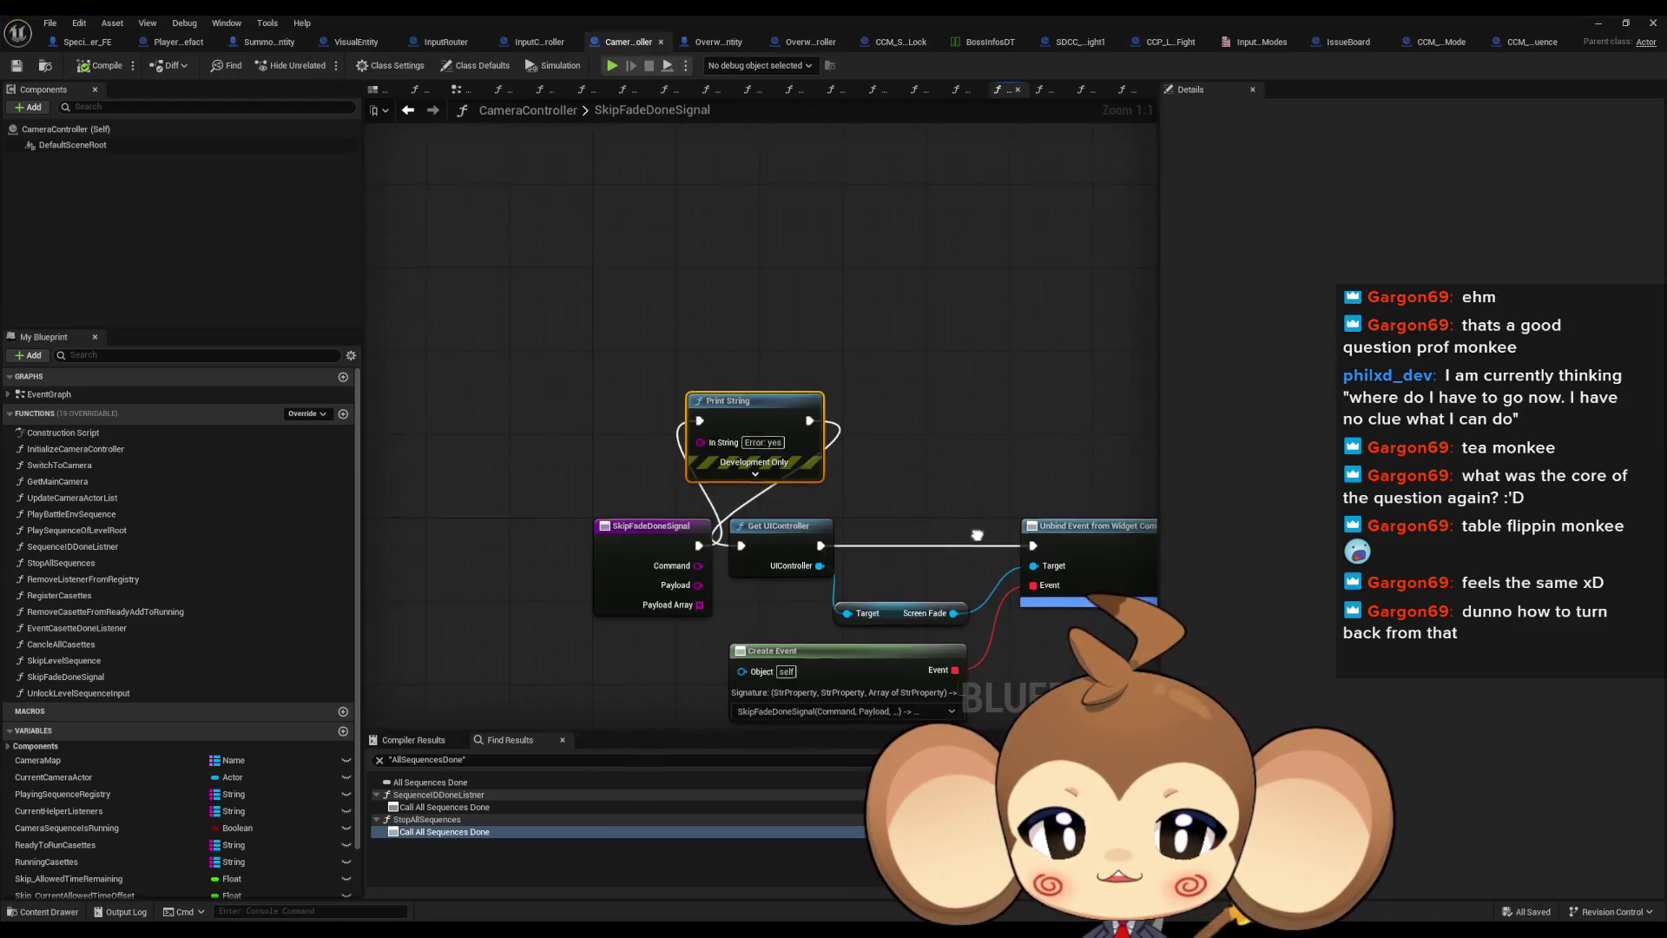
Pan along SkipFadeDoneSignal's chain, inspecting the Cancle All Casettes and Stop All Sequences nodes
{"action": "left_click_drag", "start_coordinate": [966, 528], "coordinate": [658, 428]}
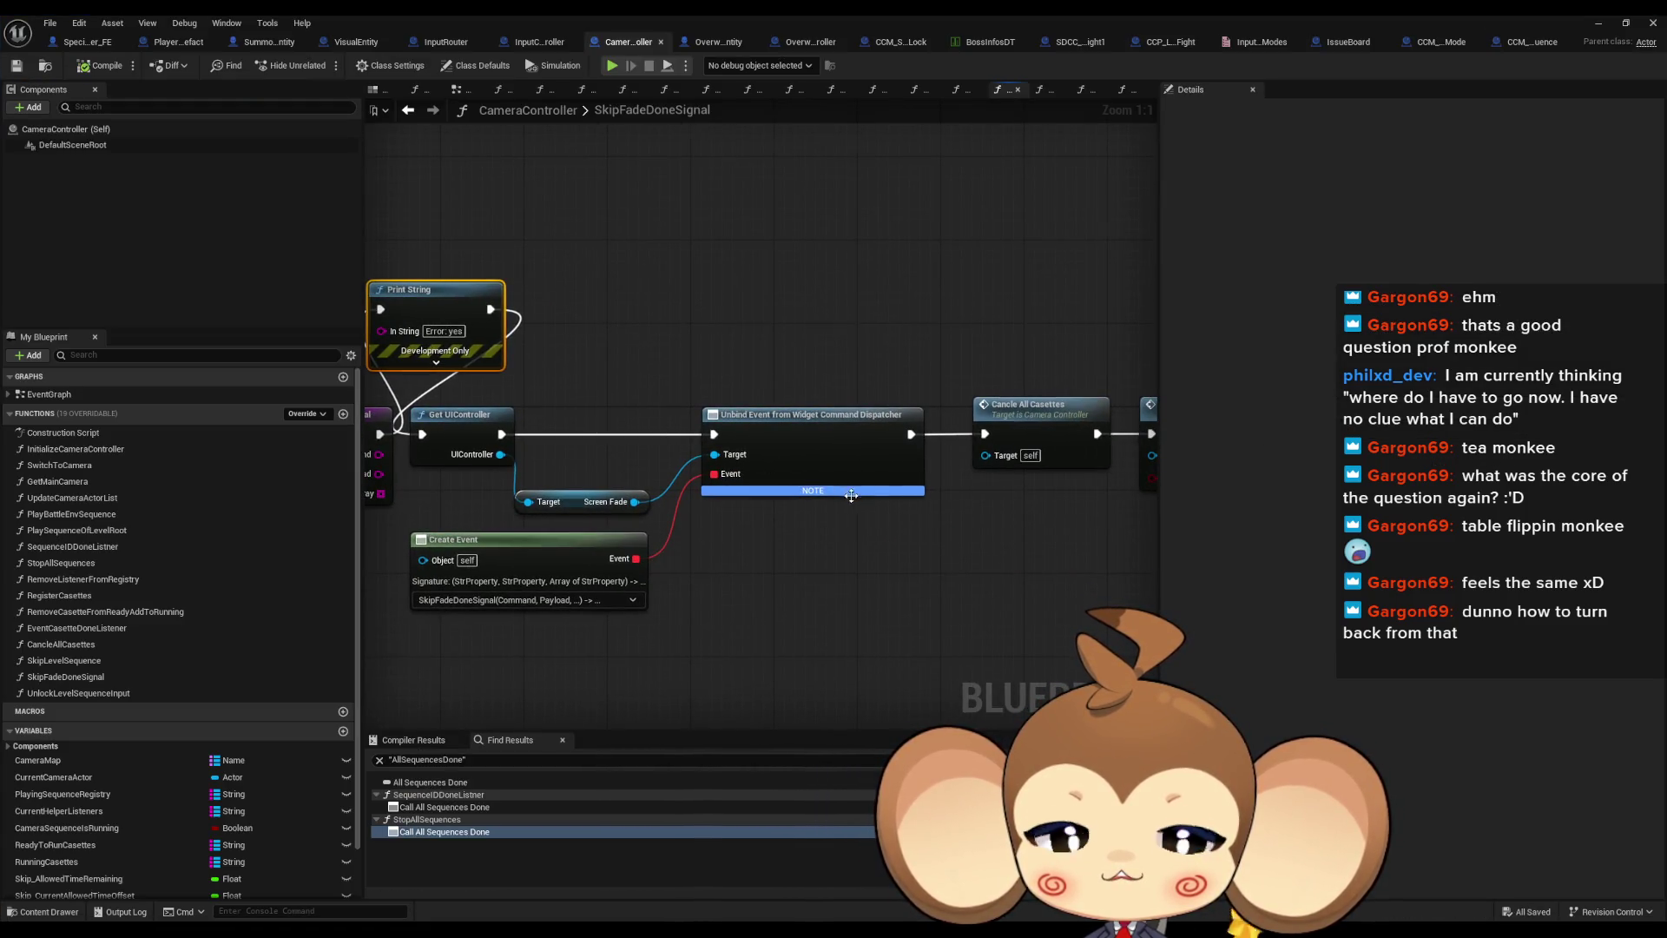
{"action": "left_click_drag", "start_coordinate": [851, 496], "coordinate": [695, 484]}
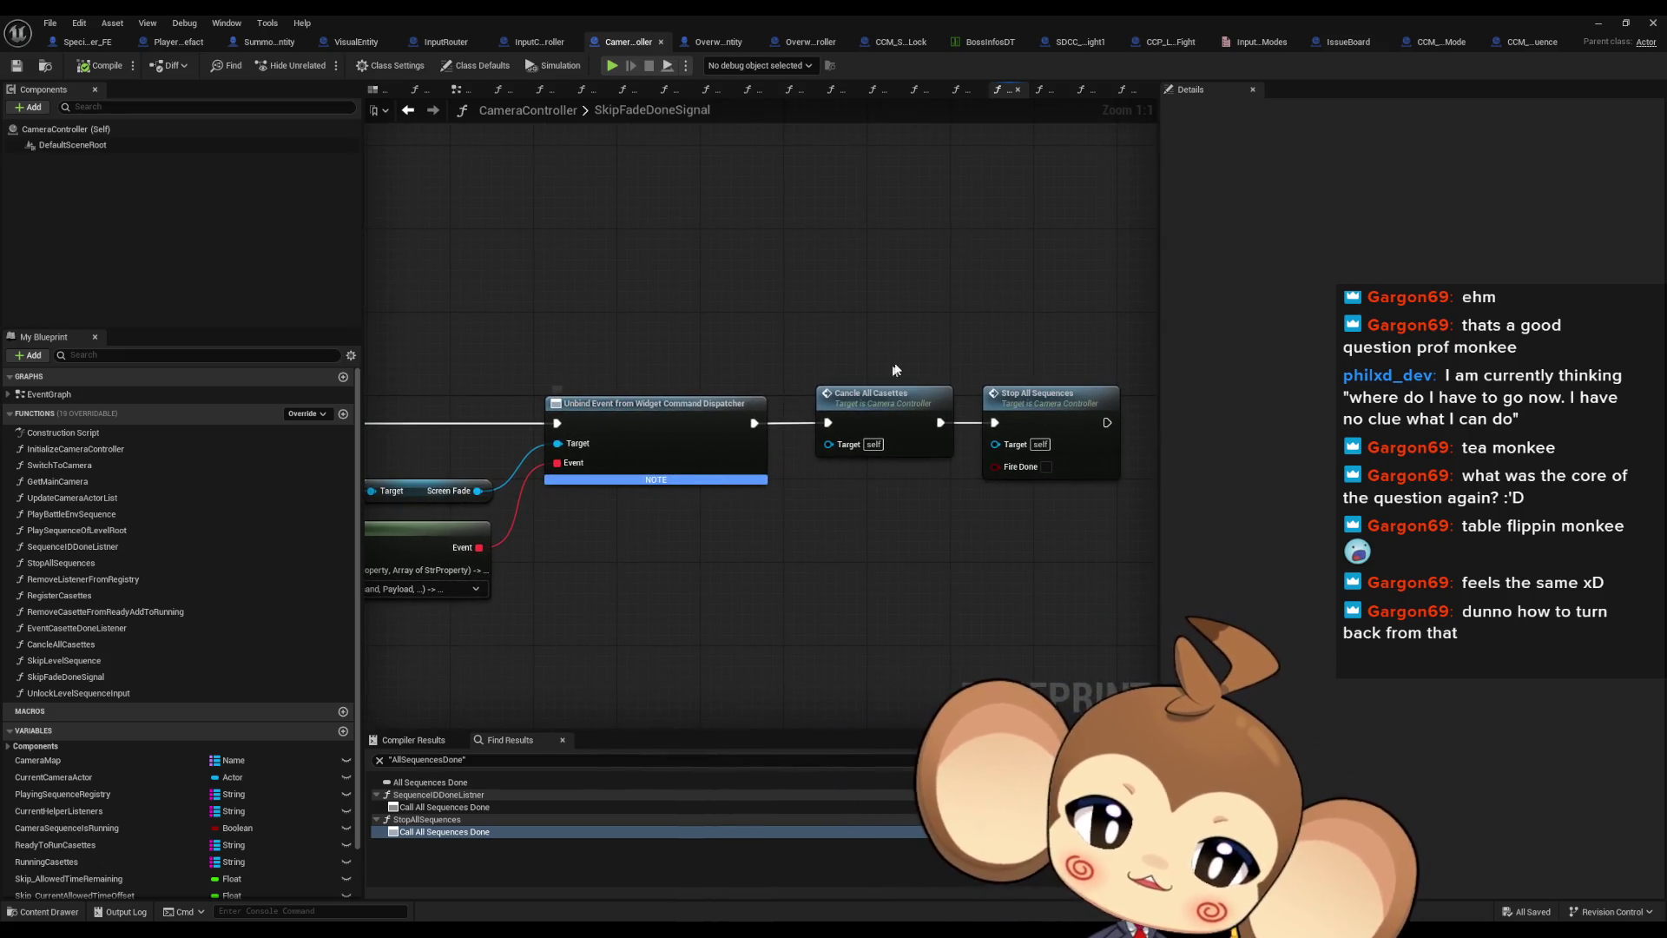
{"action": "left_click", "coordinate": [990, 393]}
{"action": "left_click_drag", "start_coordinate": [1053, 510], "coordinate": [882, 511]}
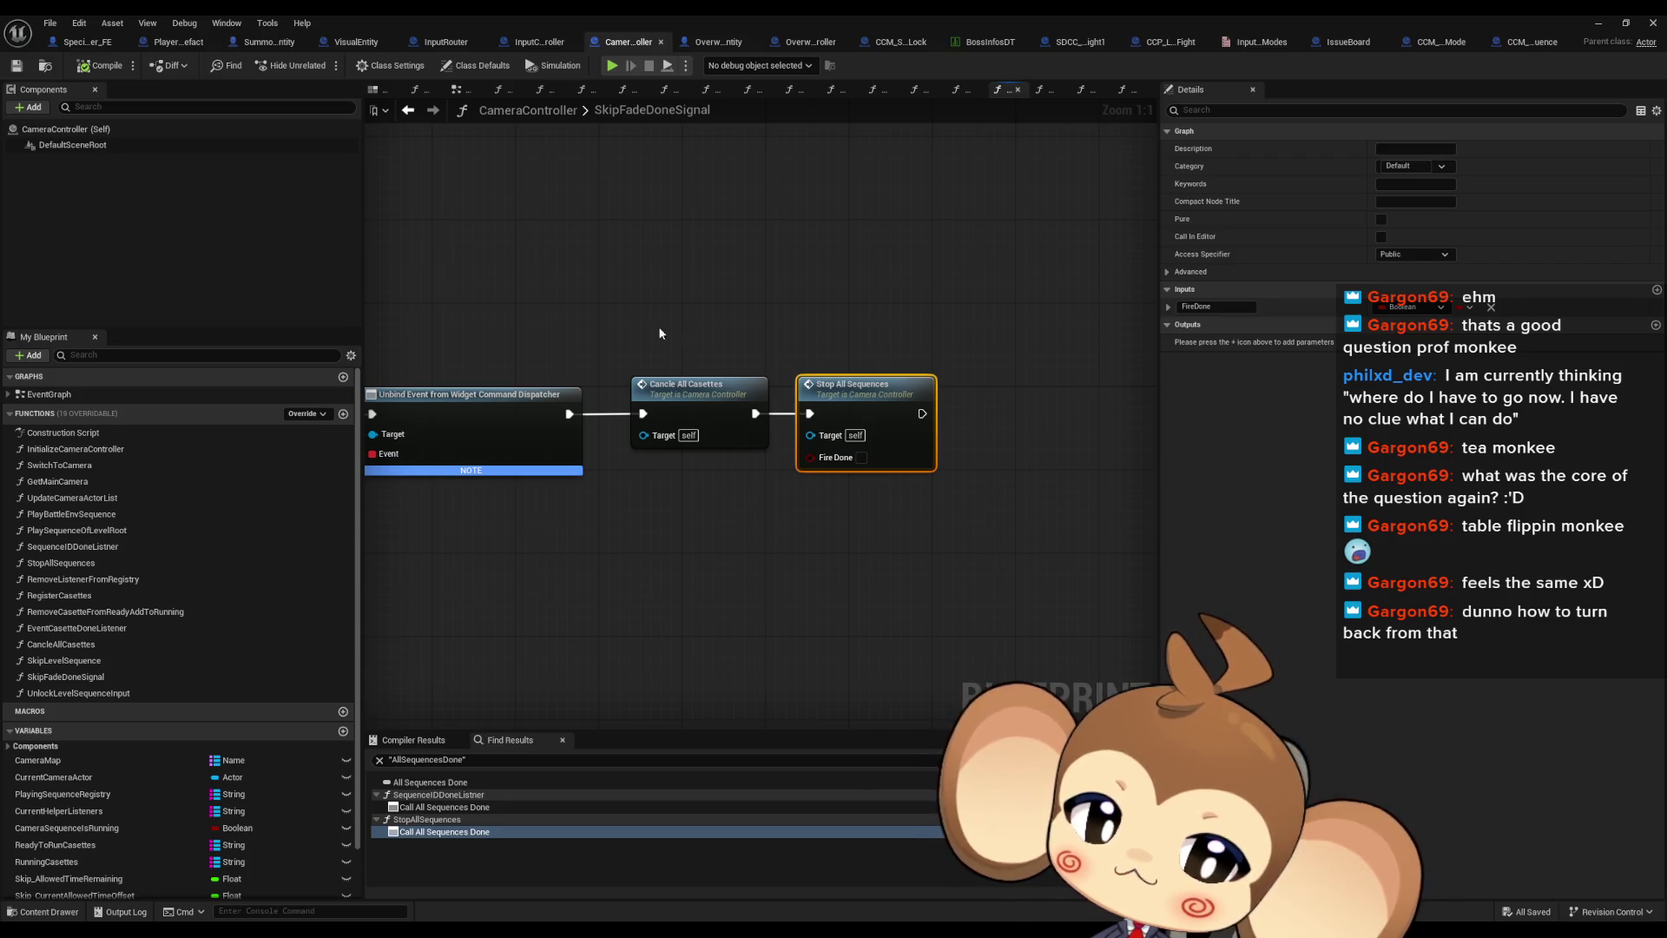
{"action": "left_click", "coordinate": [695, 412]}
{"action": "left_click_drag", "start_coordinate": [640, 511], "coordinate": [1048, 535]}
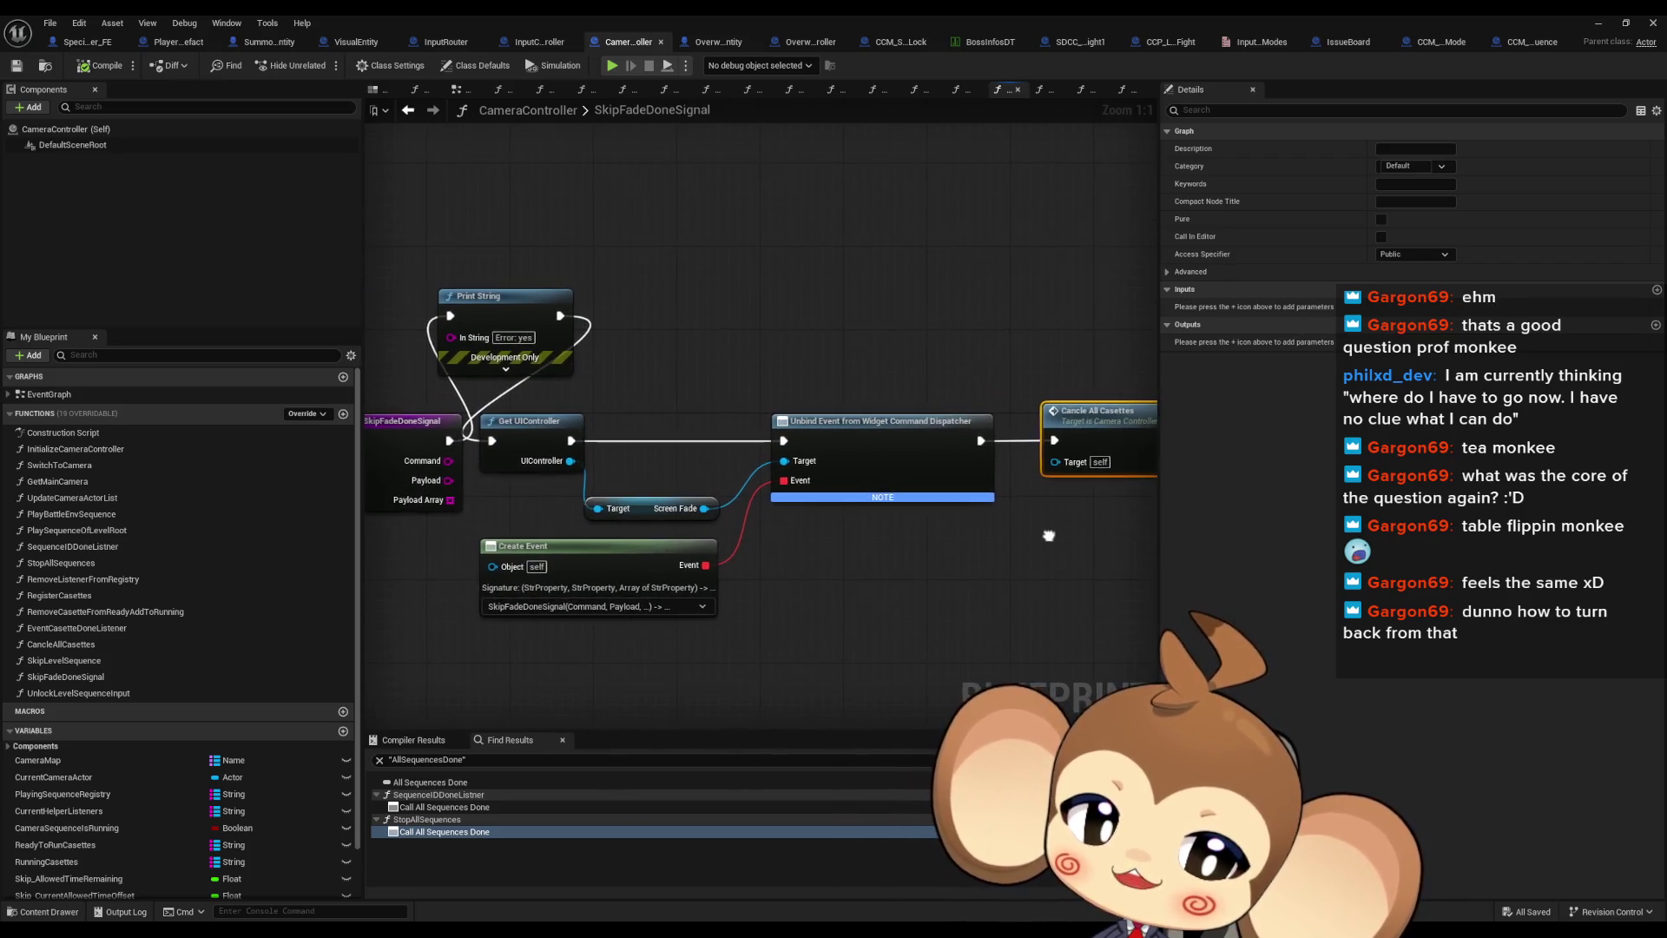
{"action": "left_click_drag", "start_coordinate": [1124, 435], "coordinate": [1024, 454]}
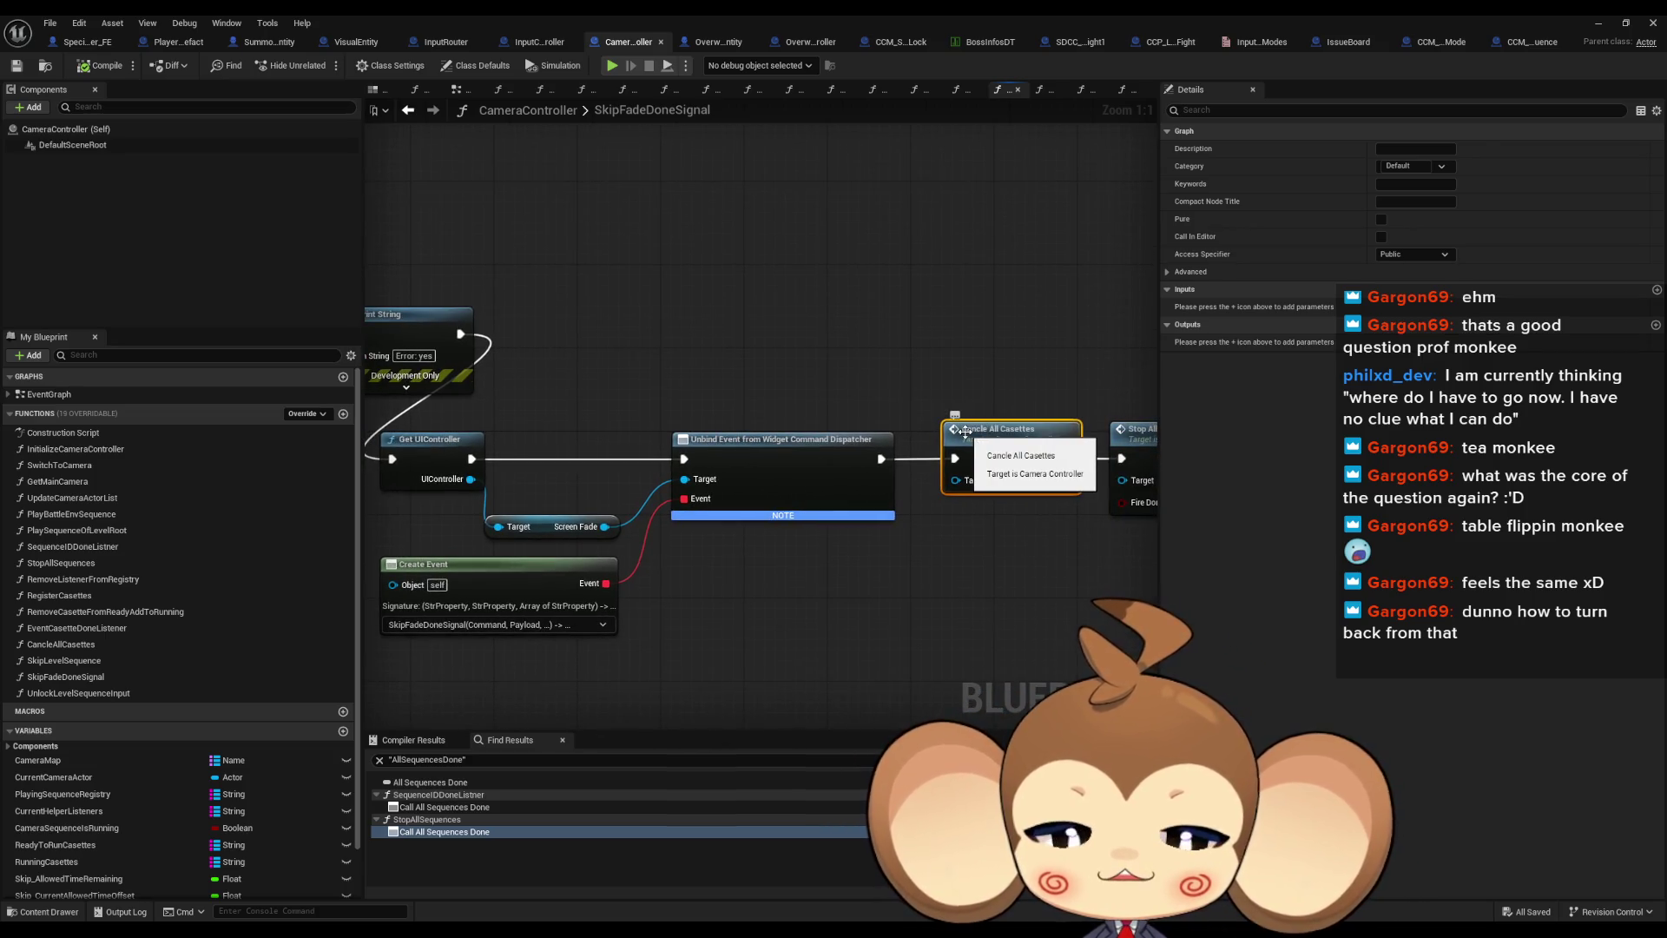
{"action": "left_click_drag", "start_coordinate": [523, 330], "coordinate": [589, 334]}
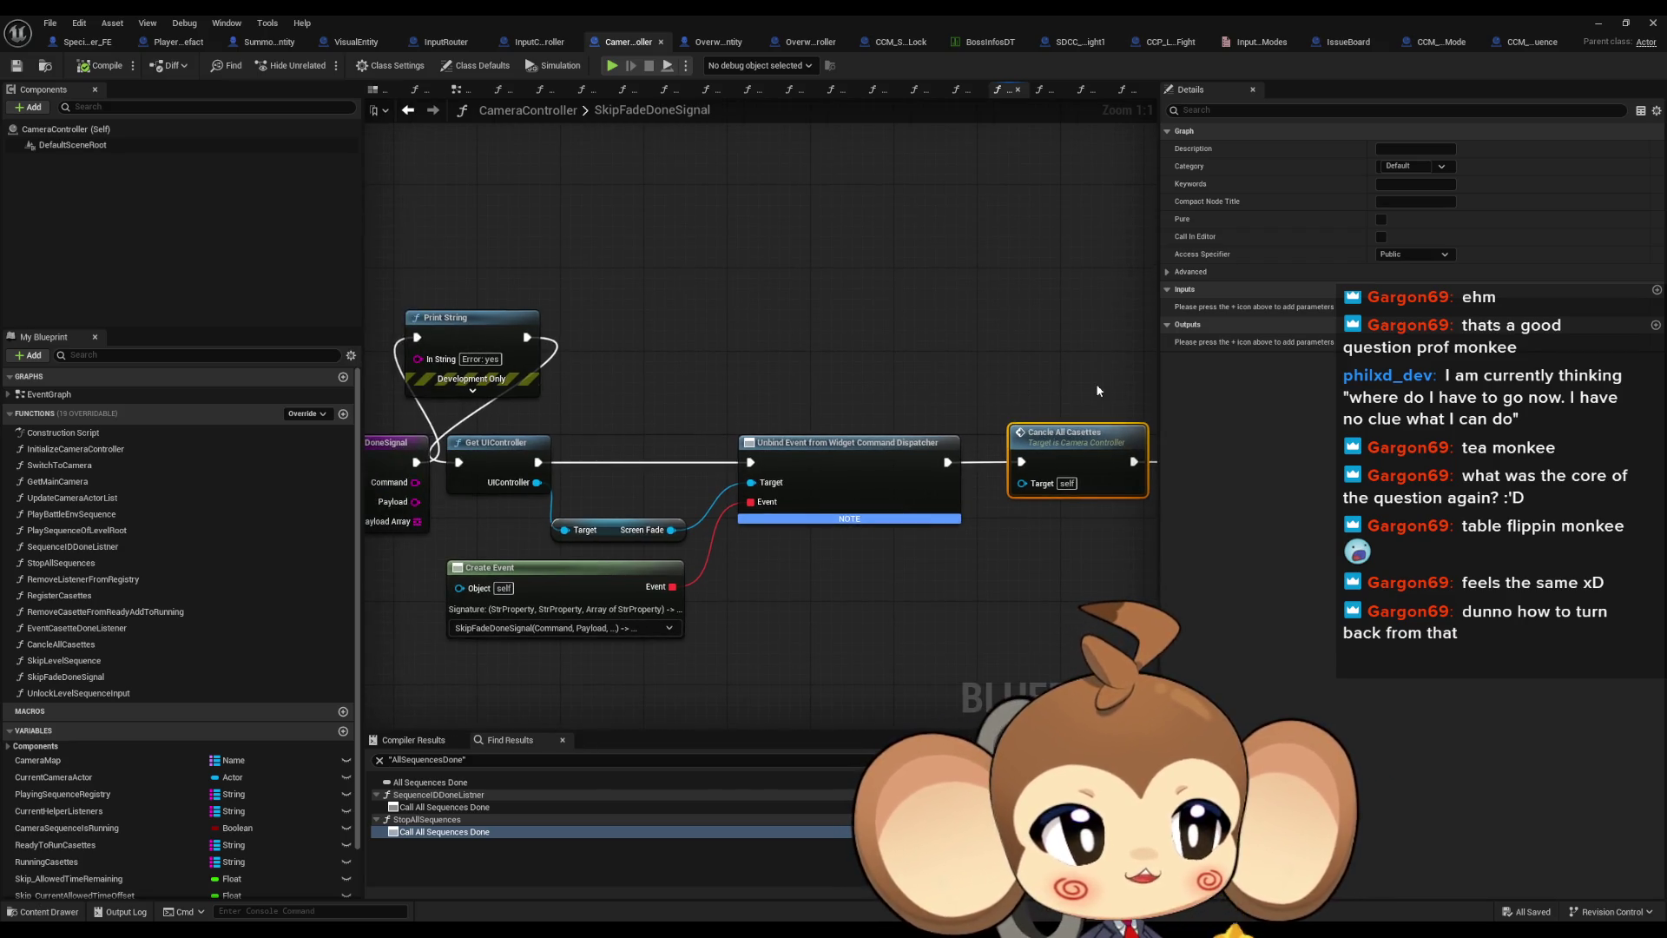
Start a Play-In-Editor session and return to the CameraController graph while it runs
{"action": "left_click", "coordinate": [1601, 21]}
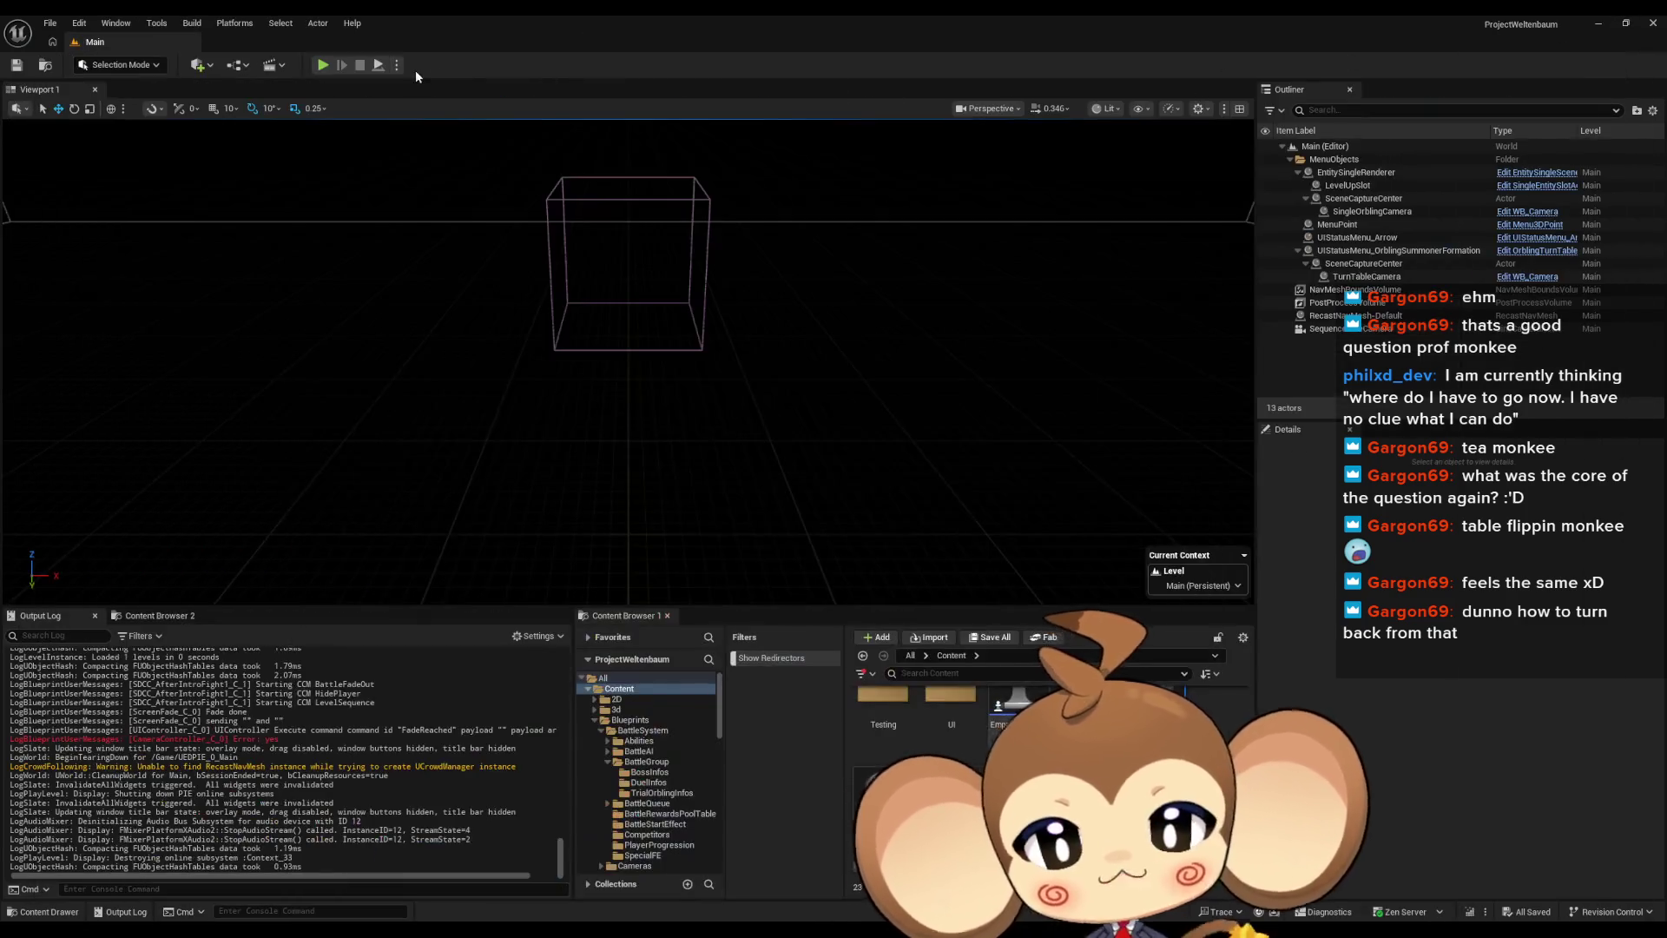
{"action": "left_click", "coordinate": [322, 65]}
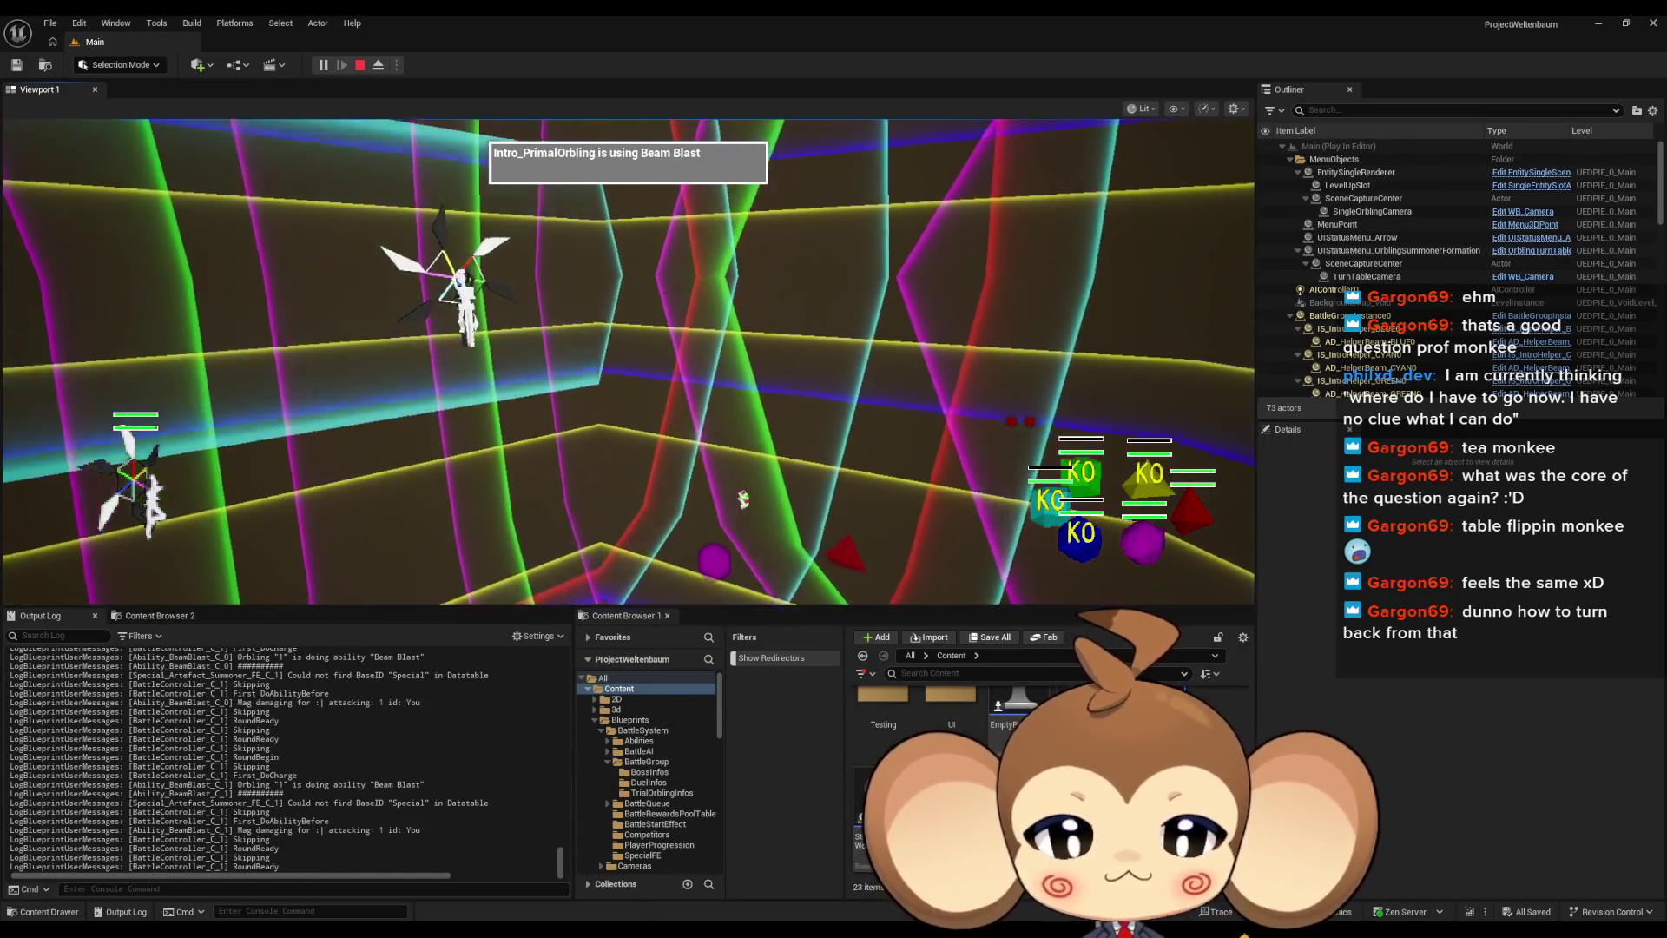
{"action": "key", "text": "alt+Tab"}
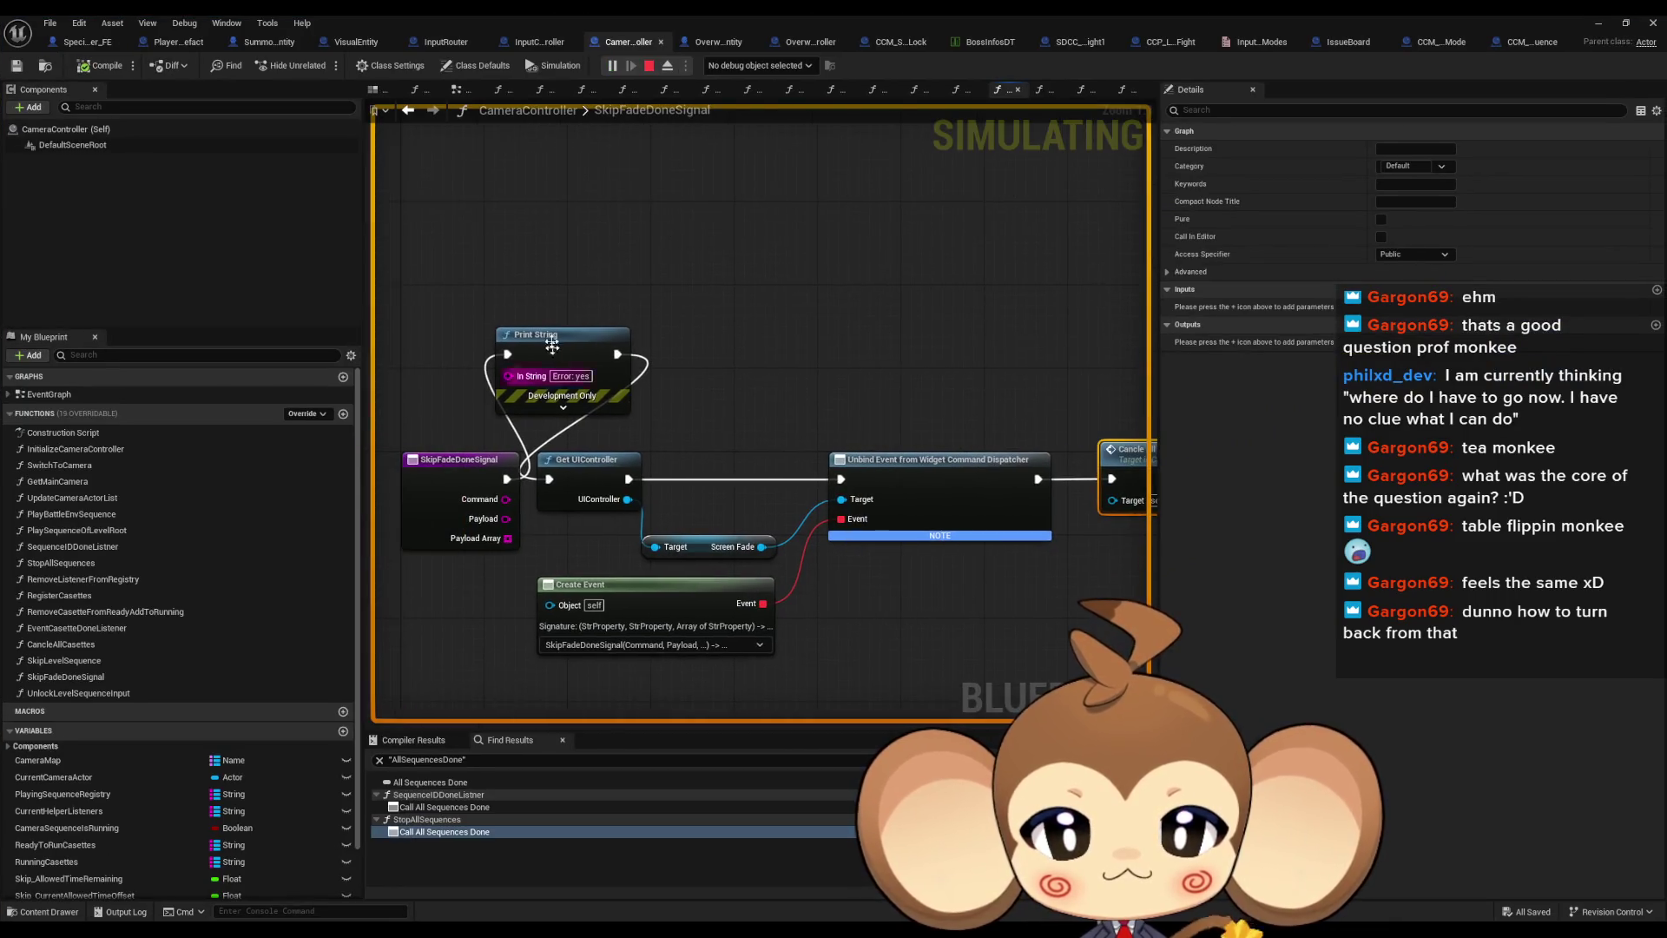
Toggle a breakpoint on SkipFadeDoneSignal's Print String node and resume the running game
{"action": "right_click", "coordinate": [566, 337]}
{"action": "left_click", "coordinate": [642, 625]}
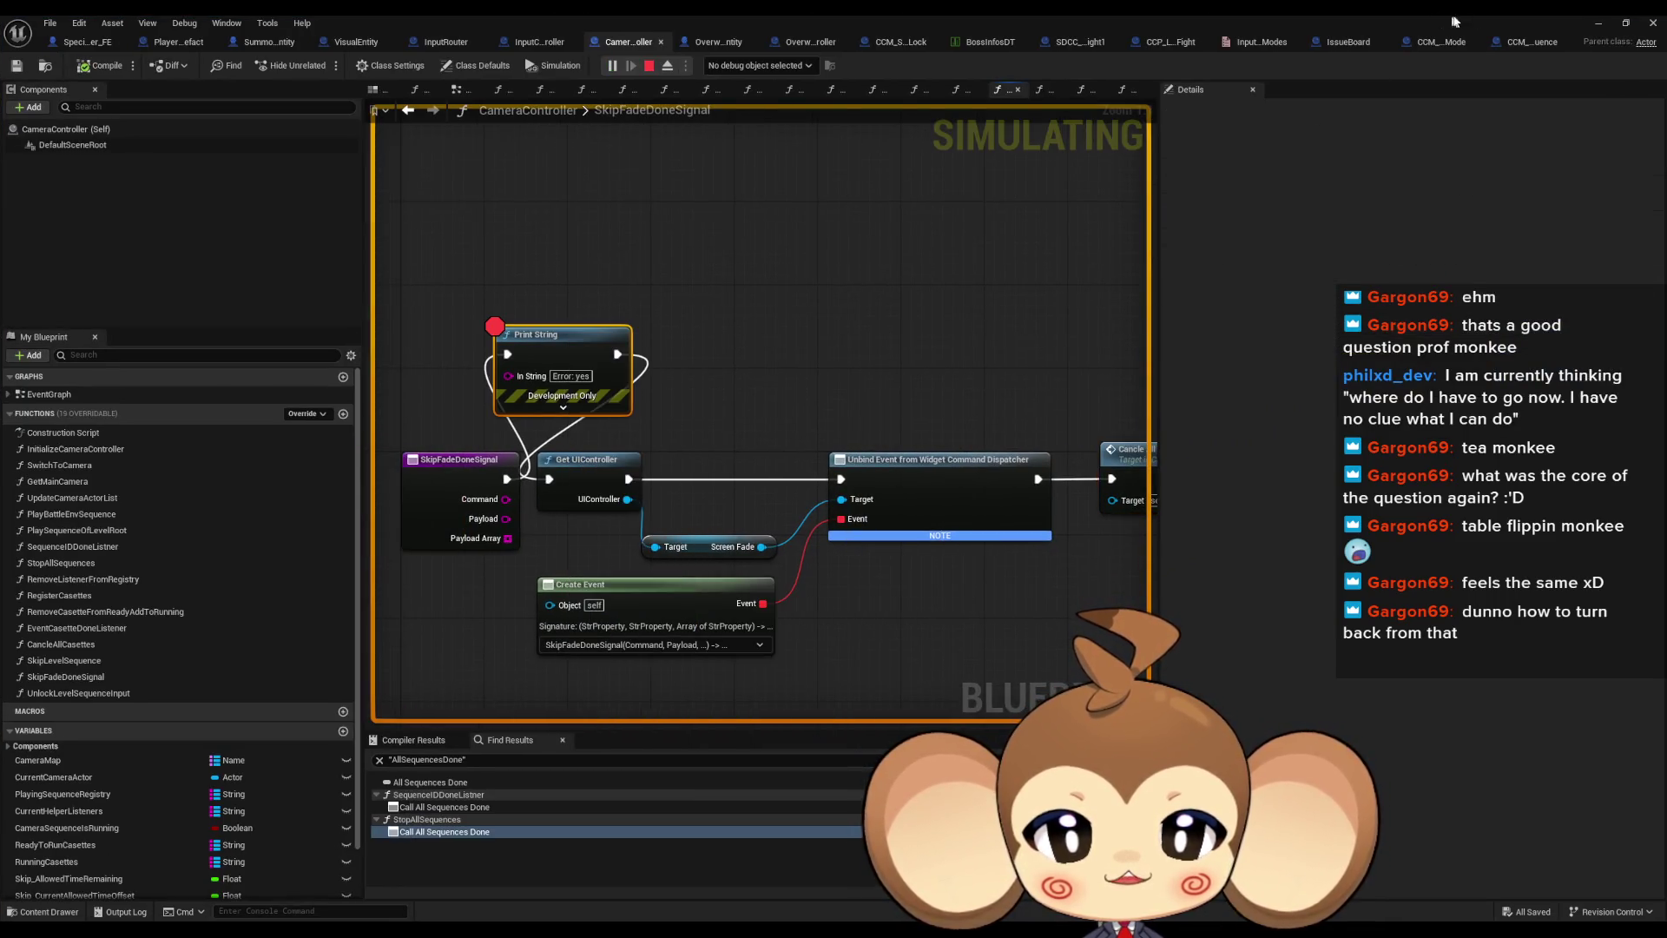
{"action": "left_click", "coordinate": [1599, 22]}
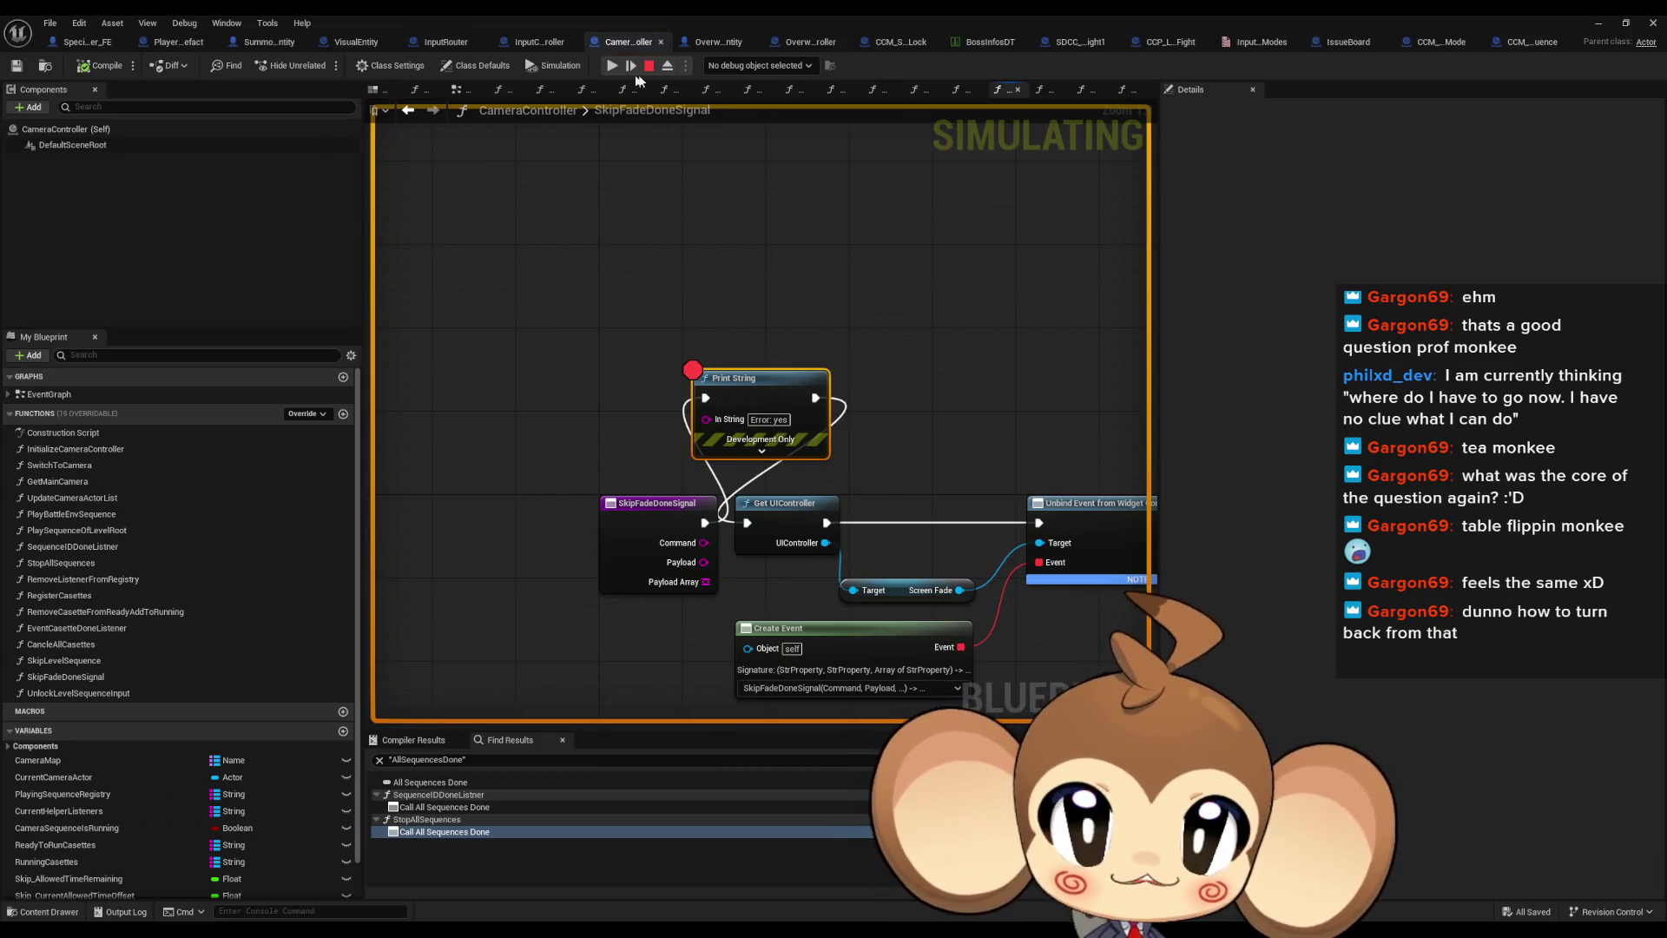
Stop the session, apply a Print String node action, and centre Cancle All Casettes and Stop All Sequences
{"action": "left_click", "coordinate": [650, 66]}
{"action": "right_click", "coordinate": [724, 340]}
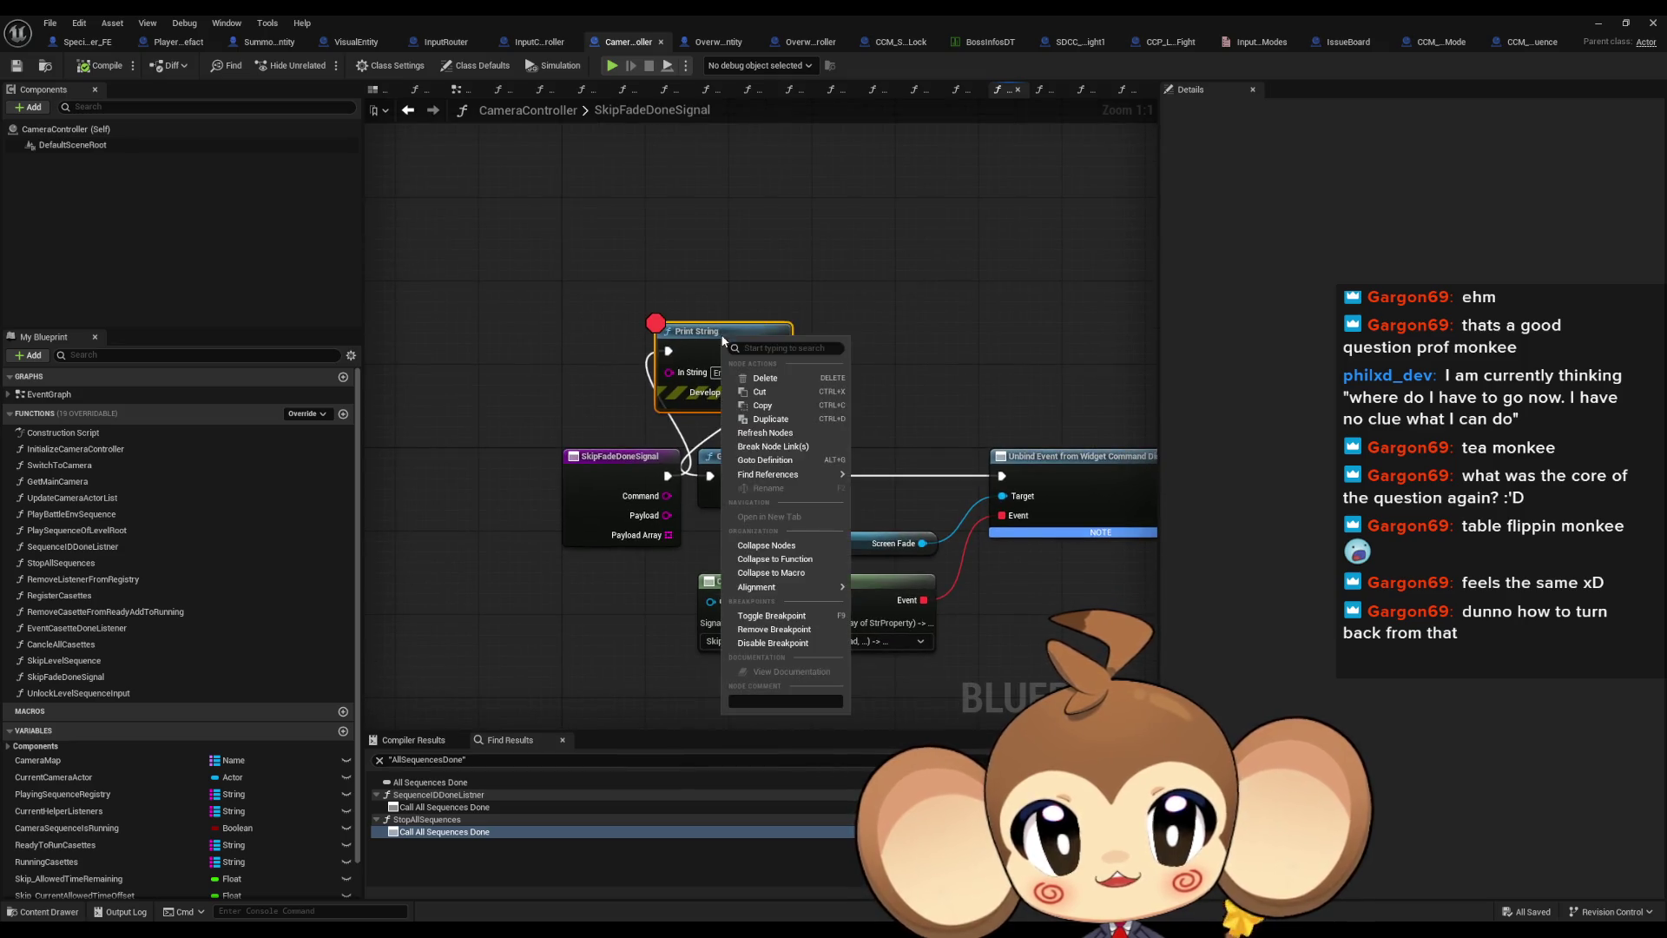
{"action": "left_click", "coordinate": [658, 457]}
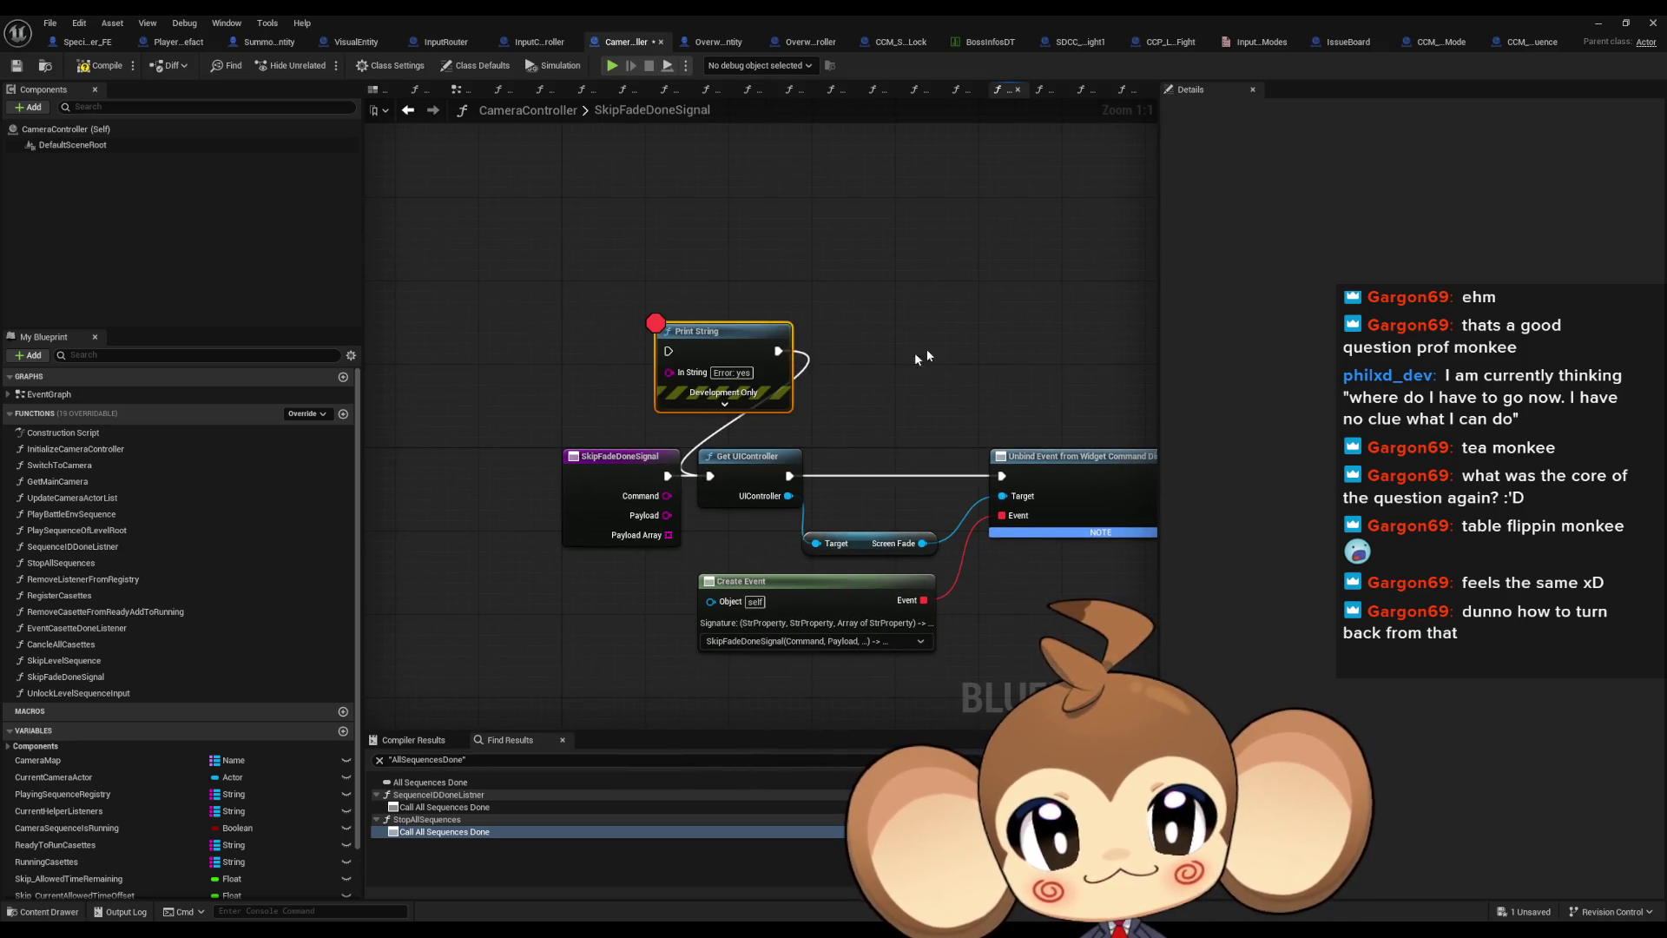
{"action": "left_click_drag", "start_coordinate": [915, 351], "coordinate": [500, 281]}
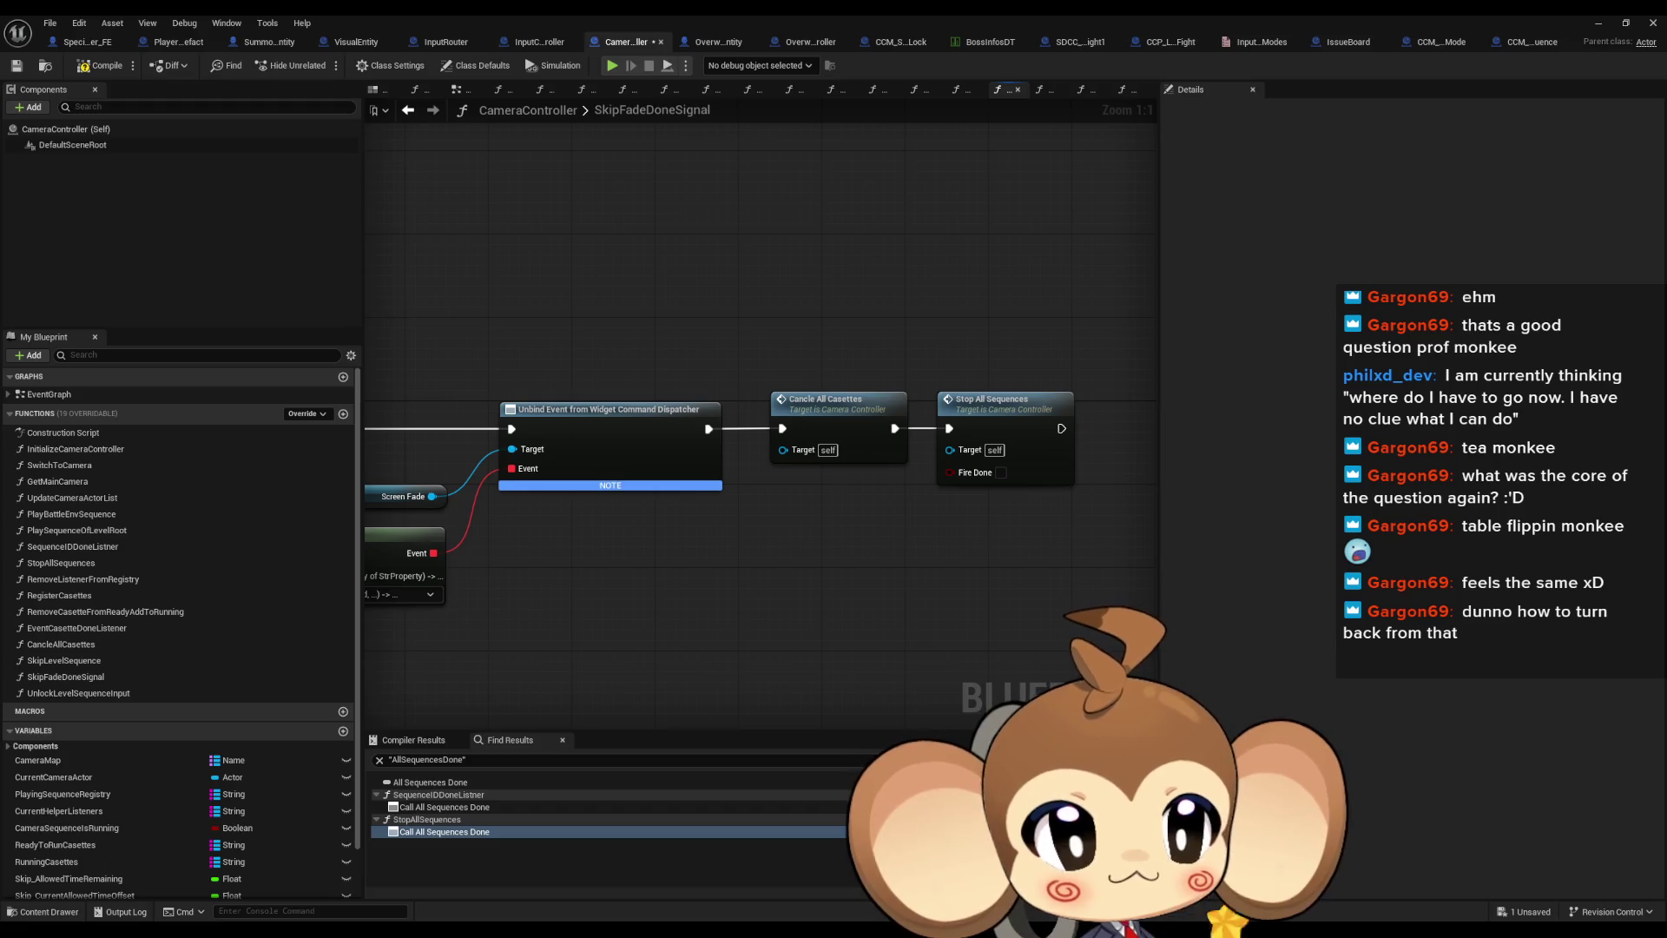
{"action": "left_click_drag", "start_coordinate": [819, 521], "coordinate": [644, 611]}
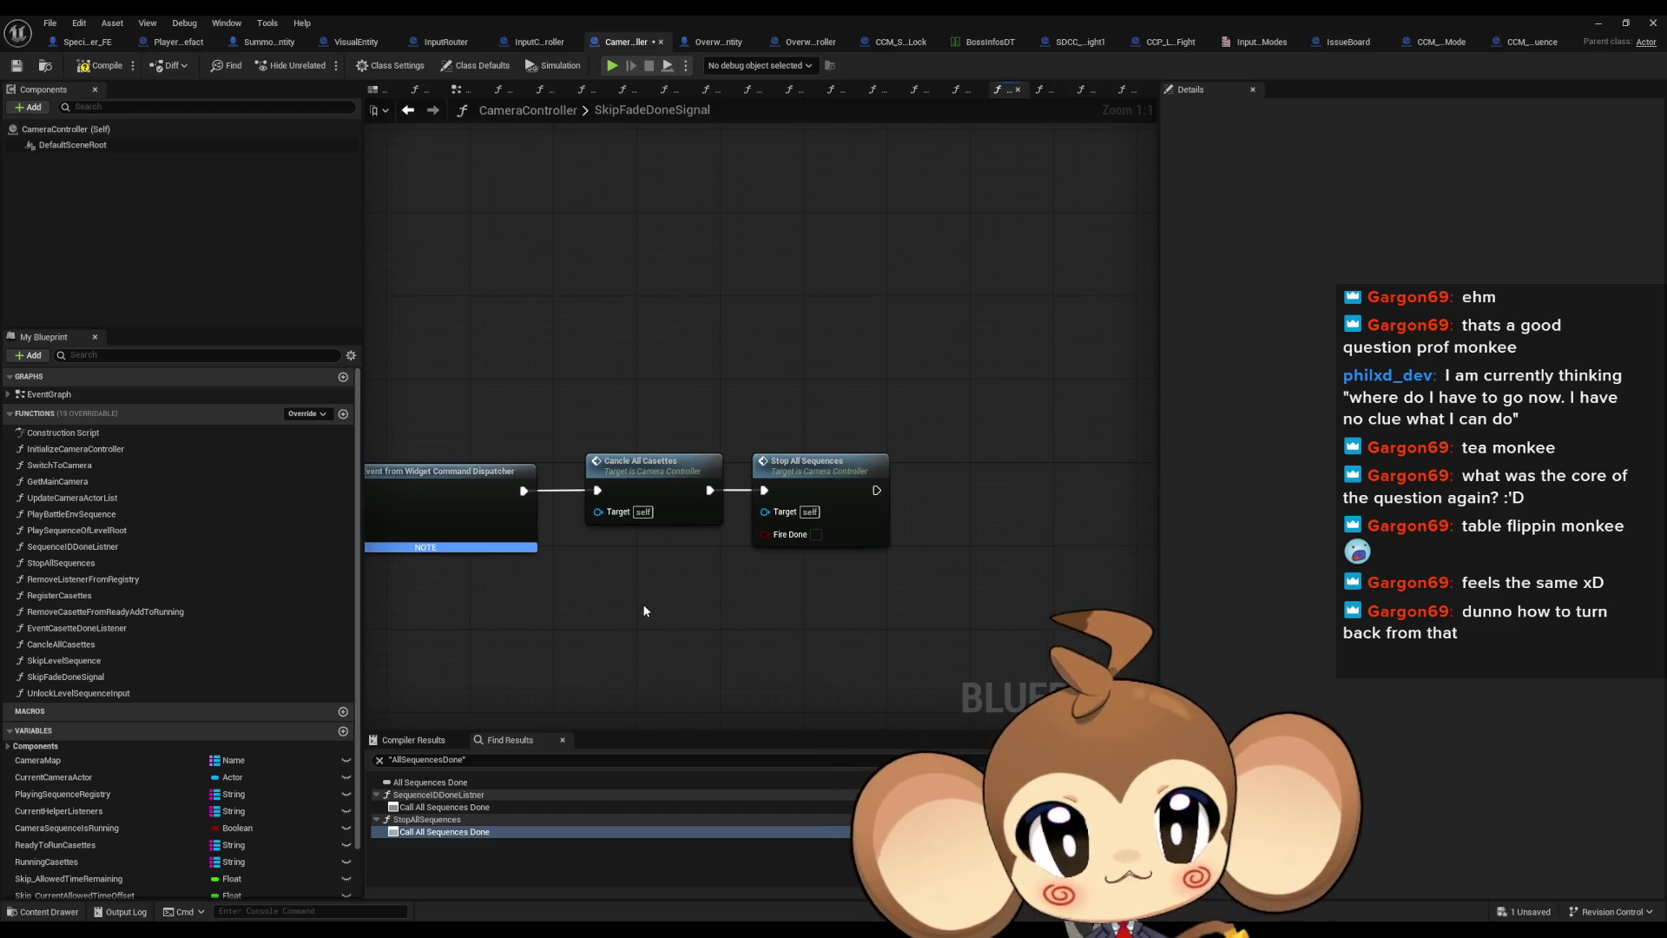
{"action": "left_click", "coordinate": [621, 485]}
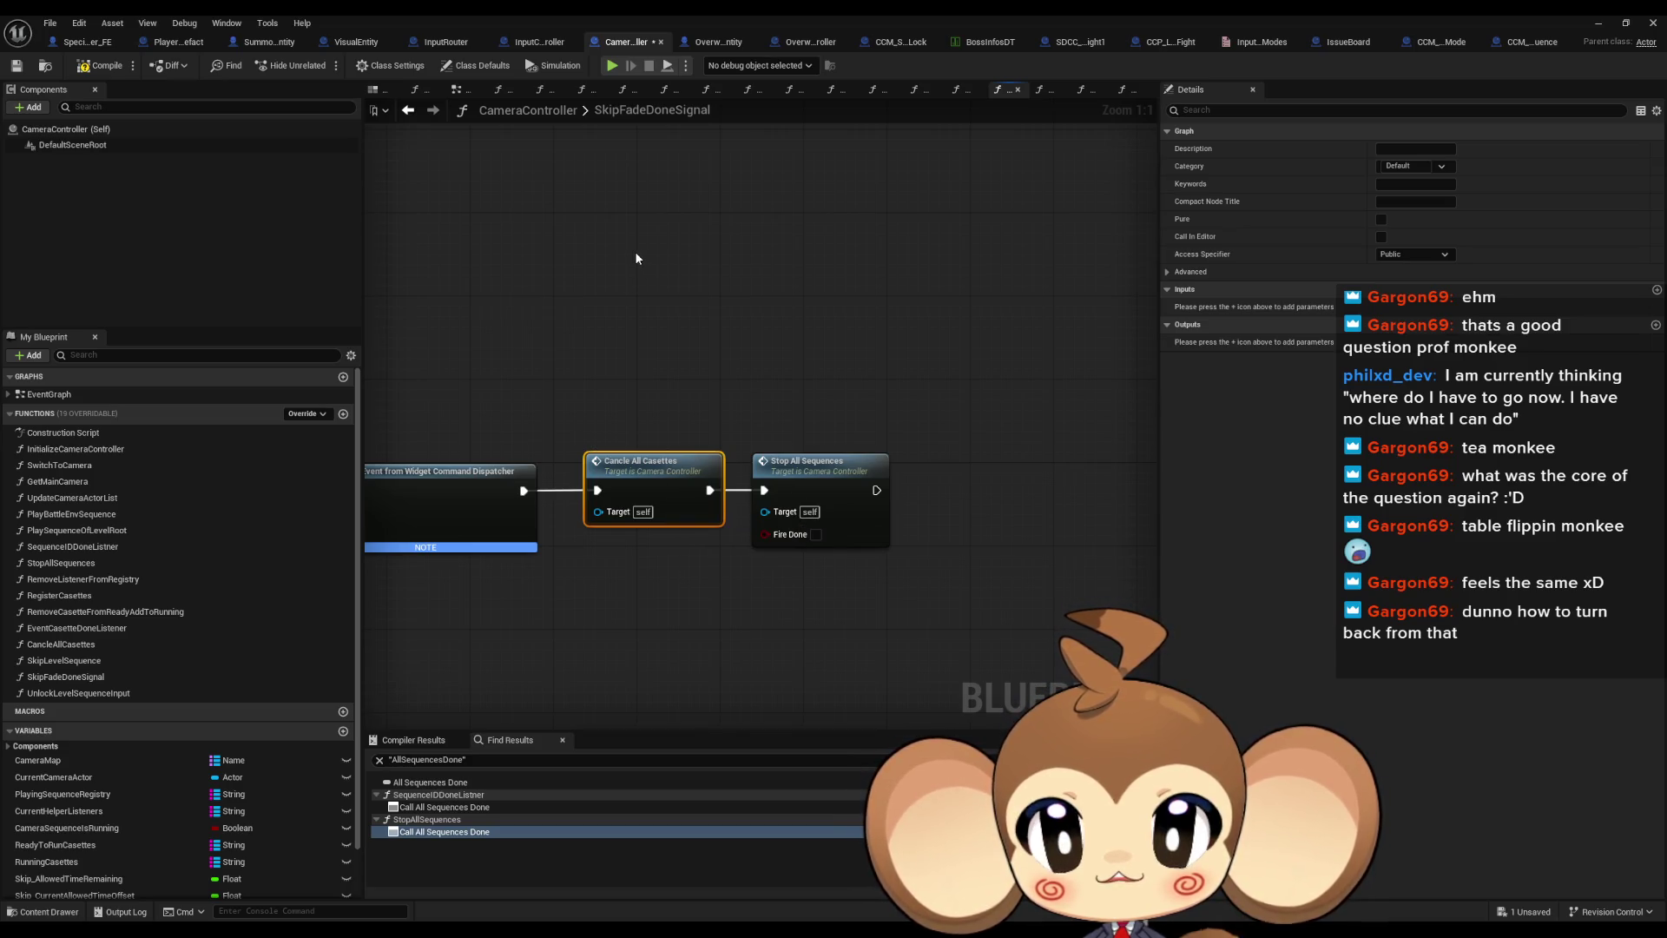
Restore and move the blueprint editor aside, browse Content > Maps, and run Save All
{"action": "double_click", "coordinate": [616, 19]}
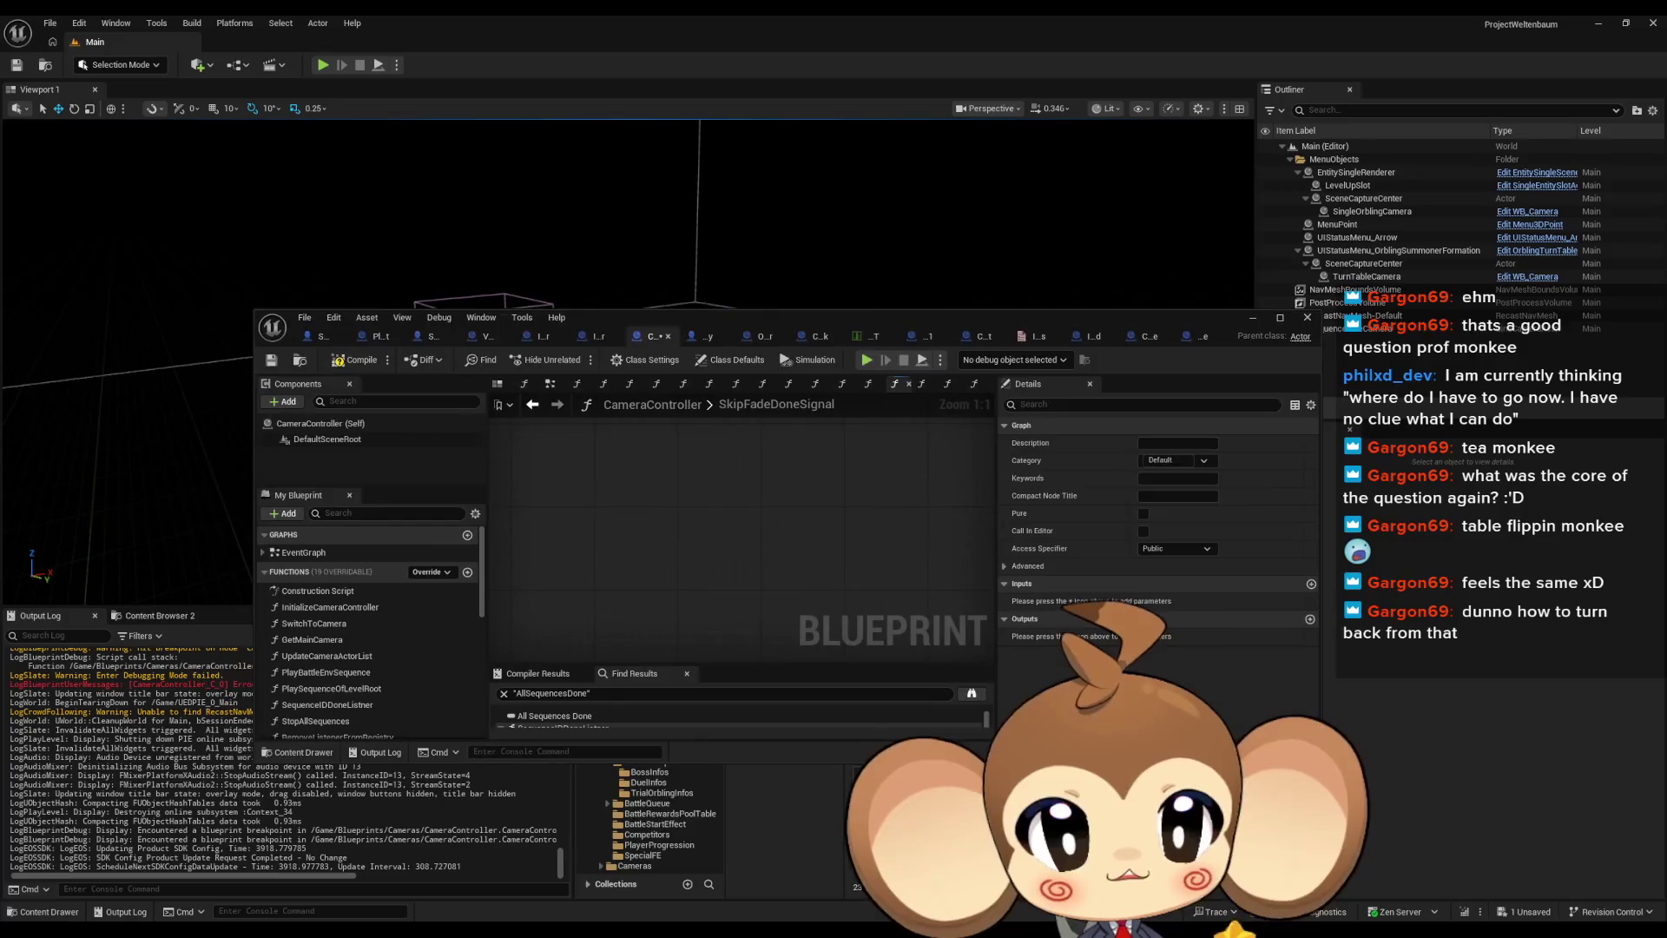
{"action": "left_click_drag", "start_coordinate": [845, 327], "coordinate": [688, 142]}
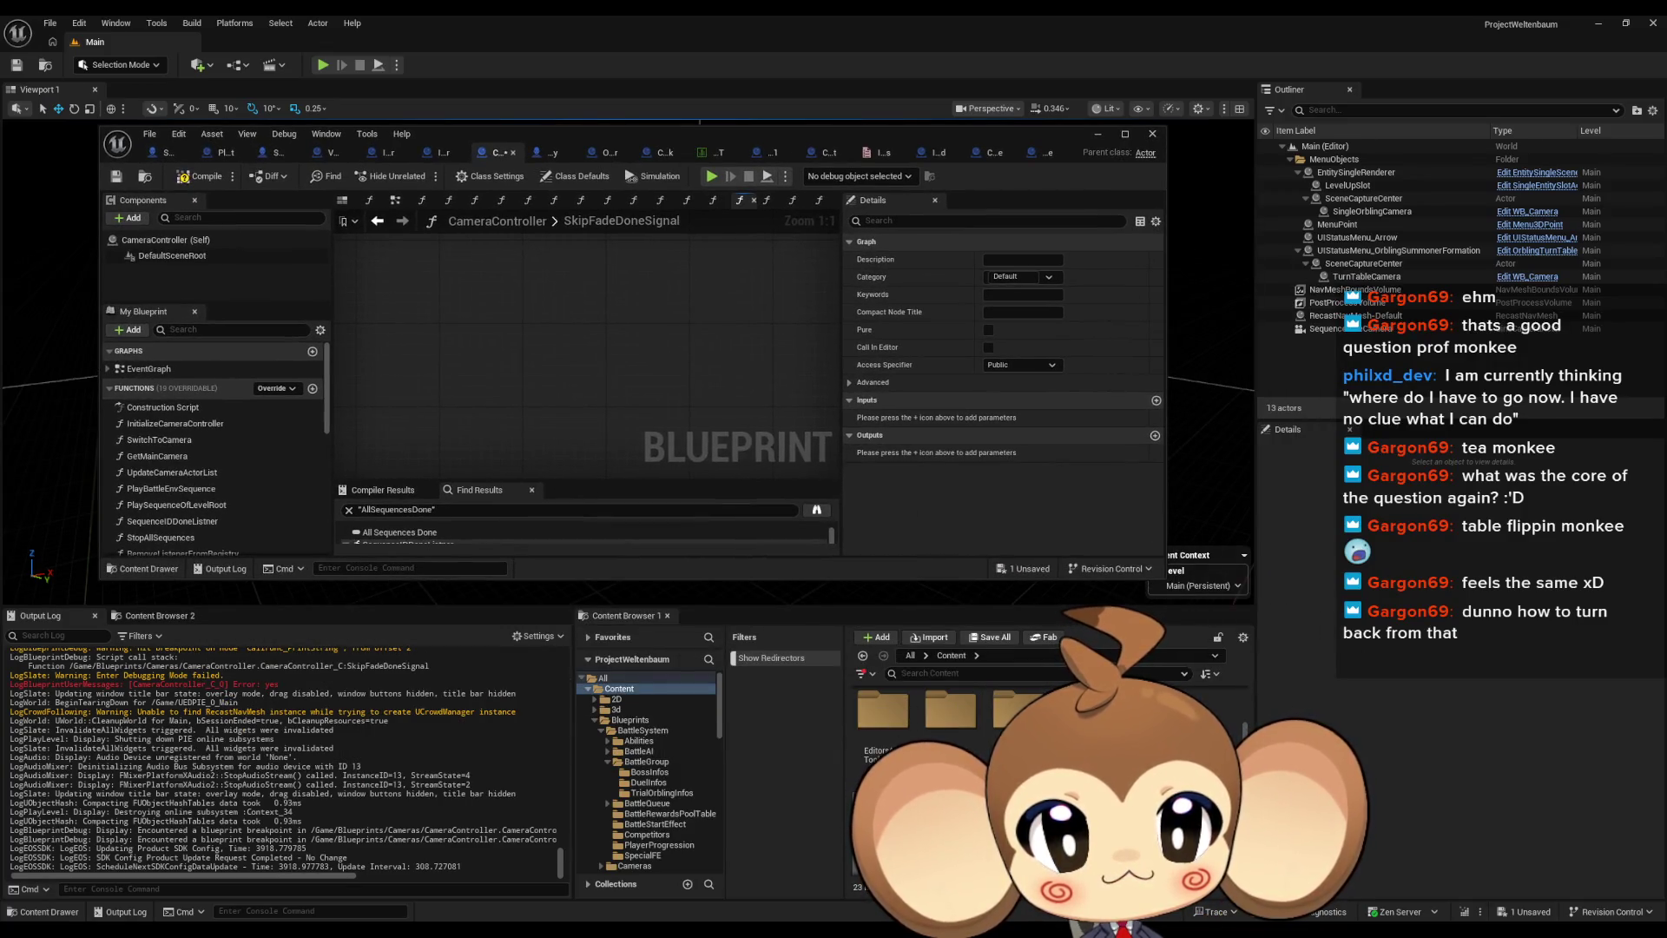
{"action": "left_click", "coordinate": [622, 776]}
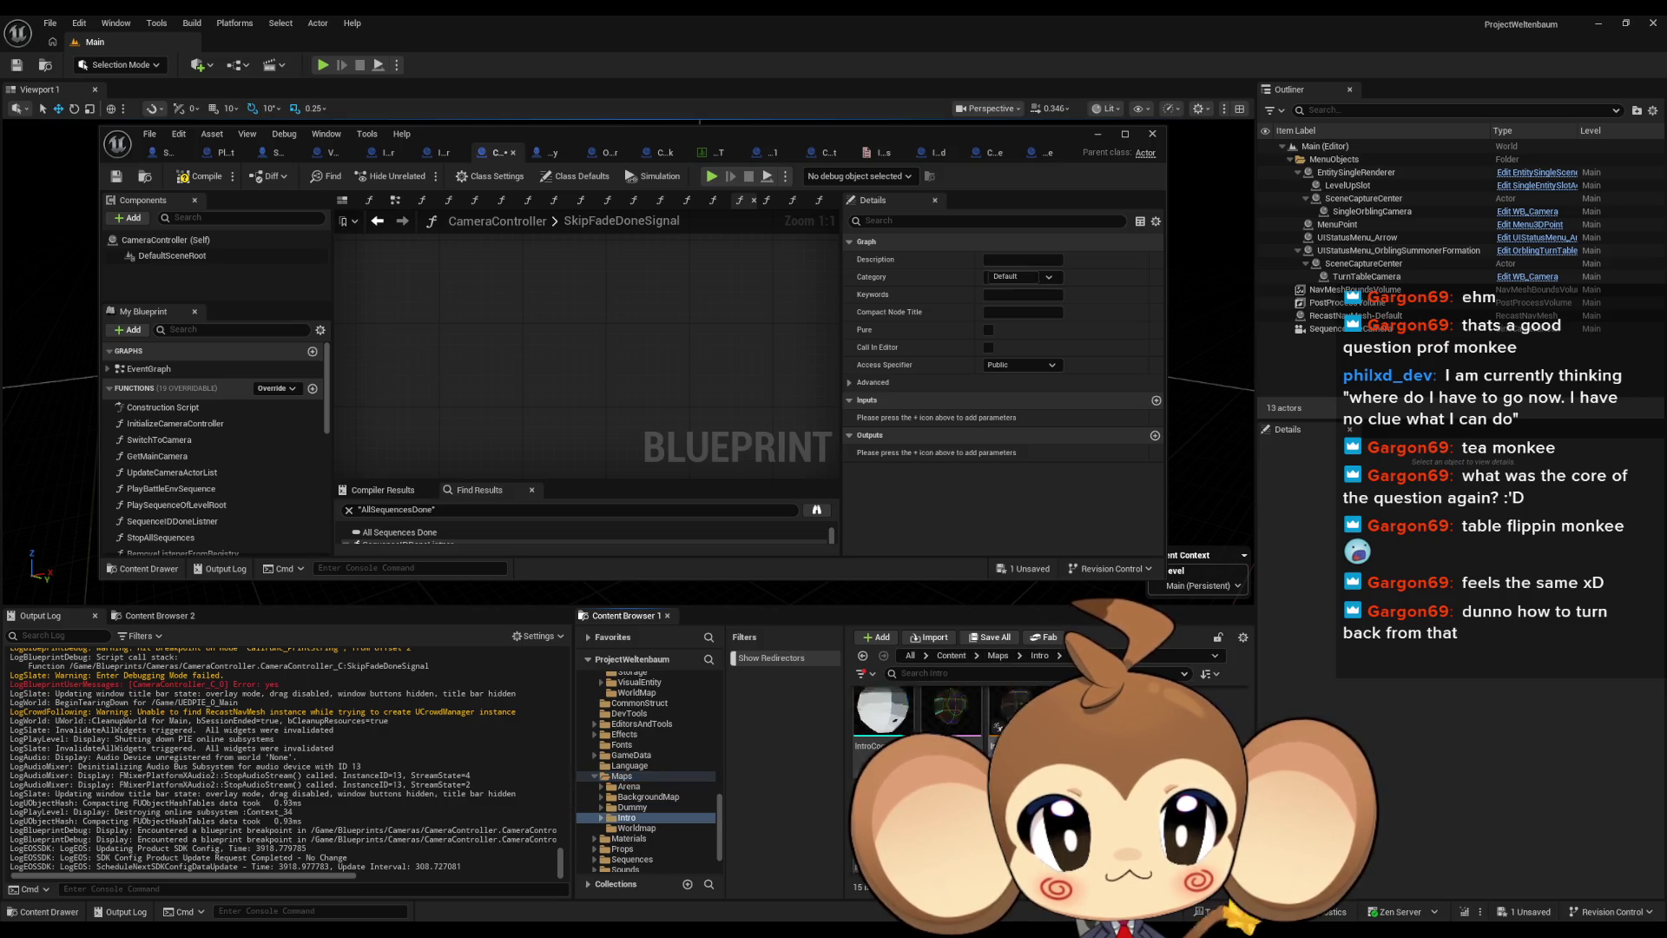
{"action": "left_click", "coordinate": [989, 637]}
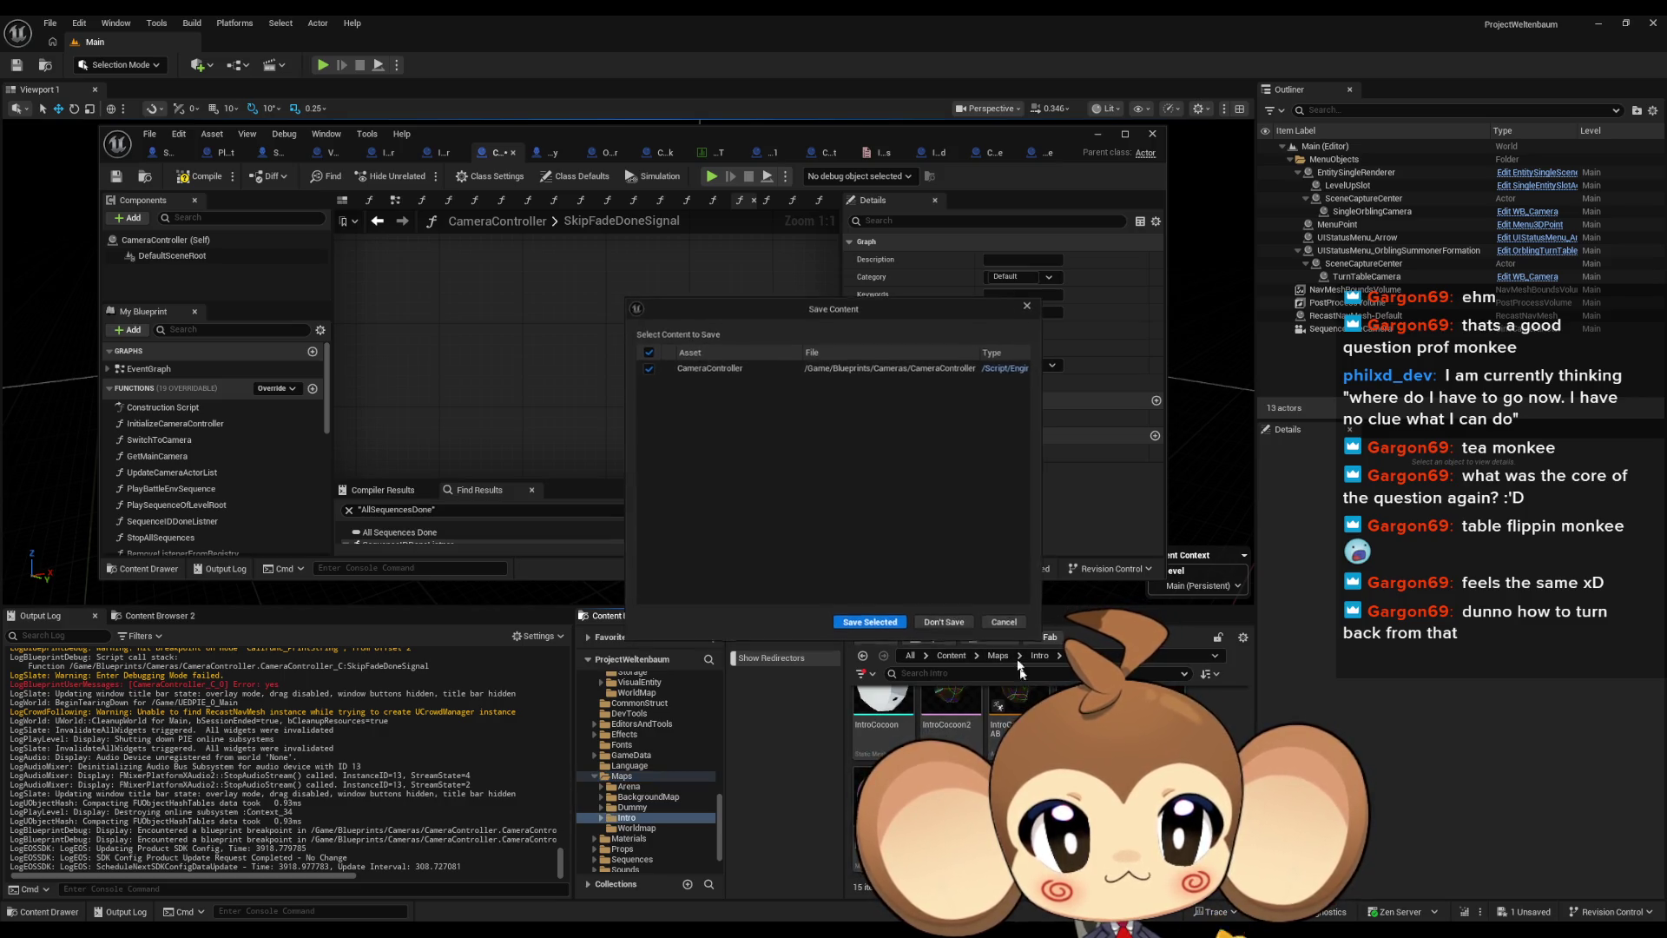
Save CameraController, then select EC_Void_PrimalOrblingFight in the Outliner
{"action": "left_click", "coordinate": [864, 623]}
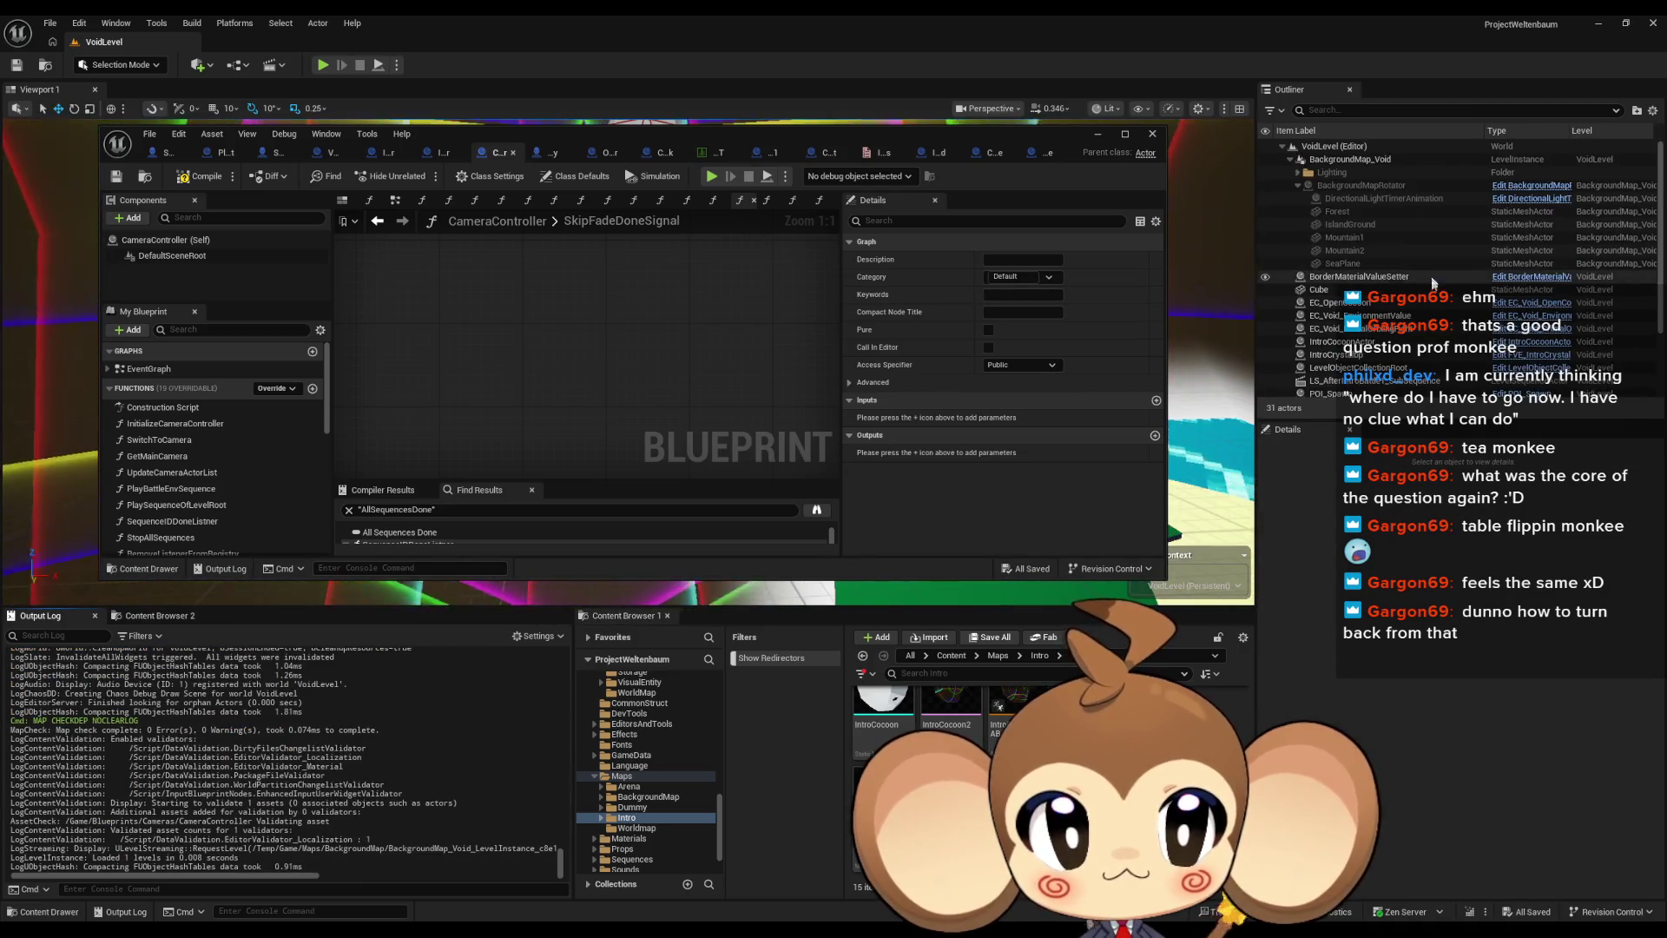
{"action": "left_click", "coordinate": [1383, 301]}
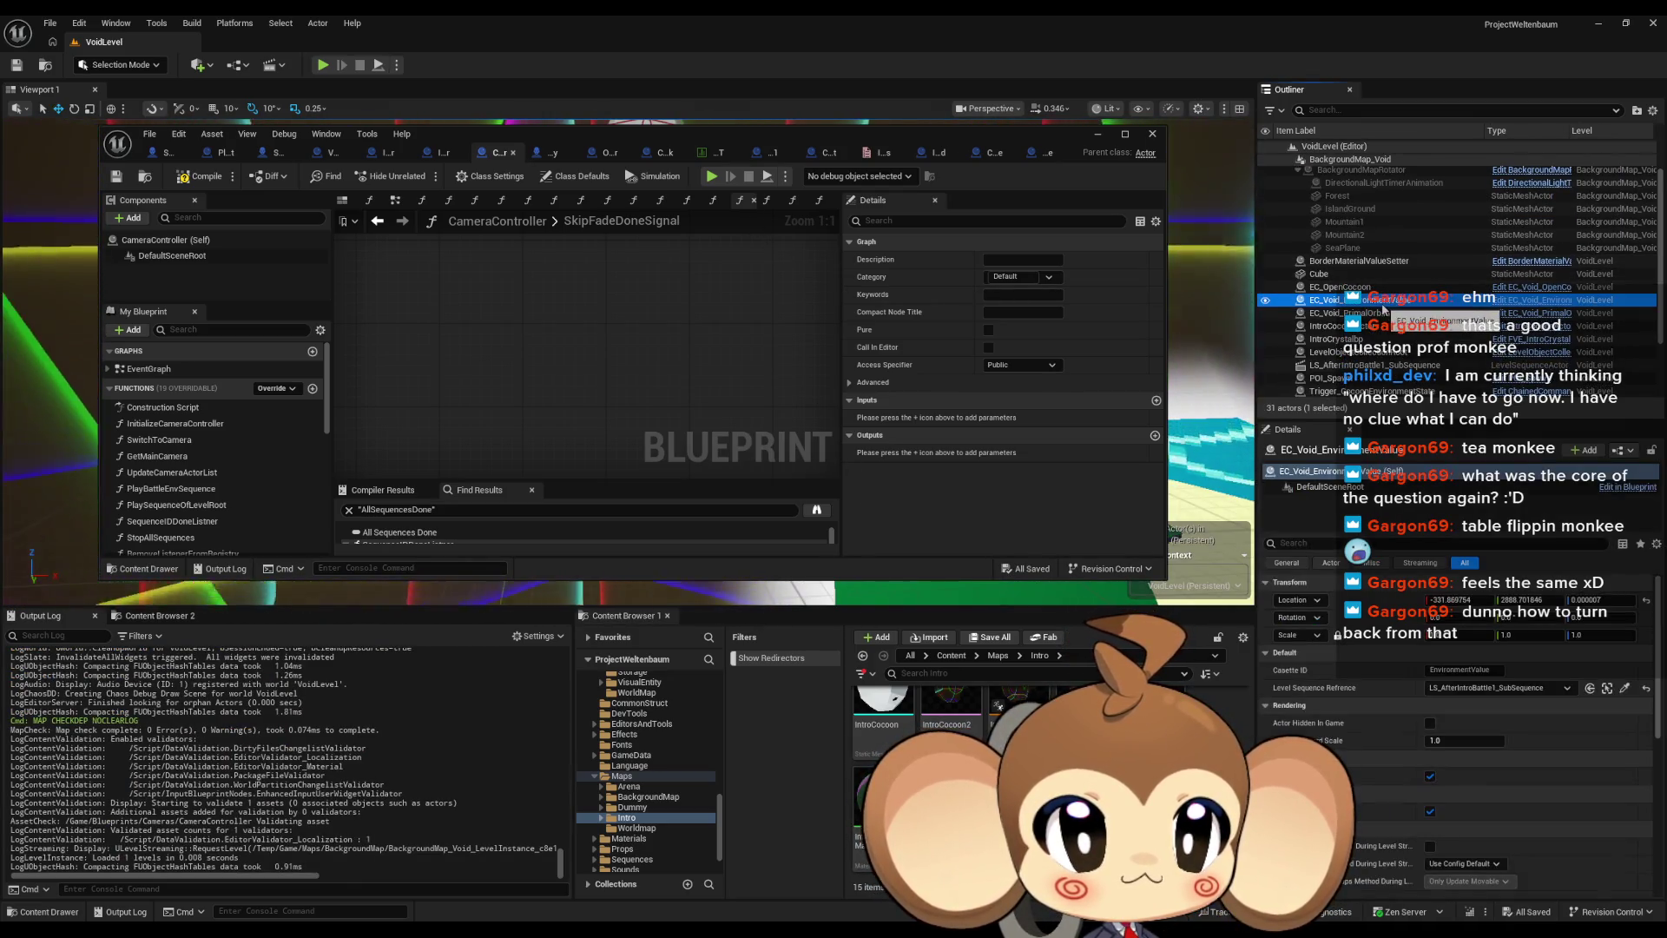
{"action": "left_click", "coordinate": [1382, 314]}
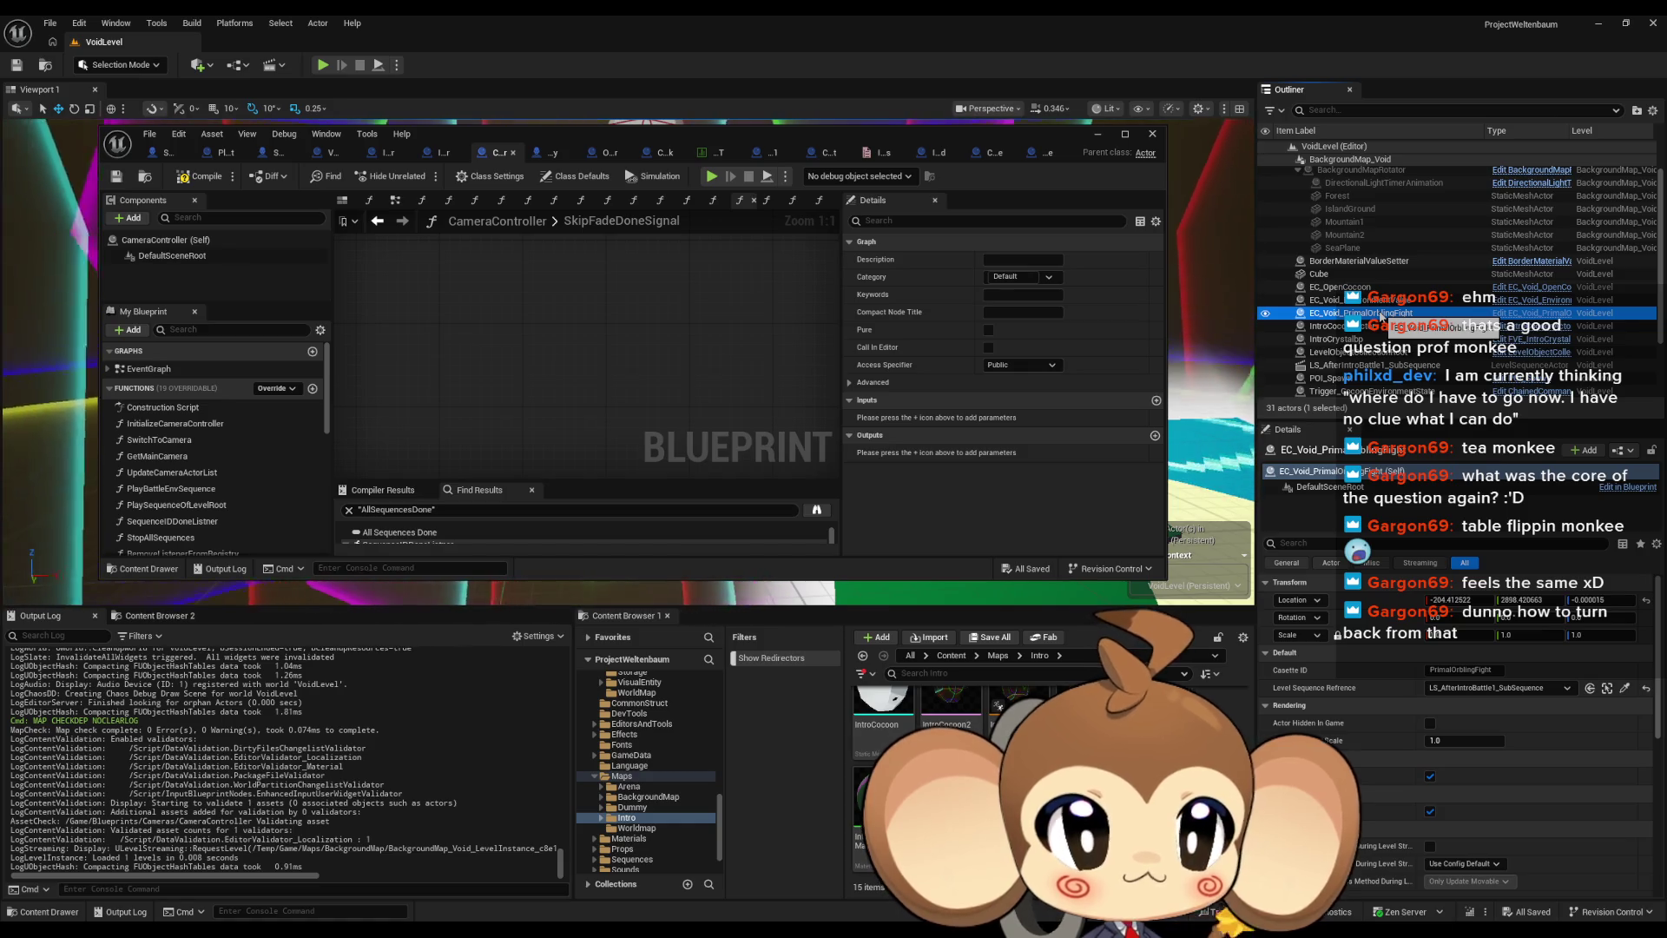
Open EC_Void_PrimalOrblingFight maximized and survey its TriggerCanclePlayCasette graph around Do Interaction
{"action": "left_click", "coordinate": [1532, 312]}
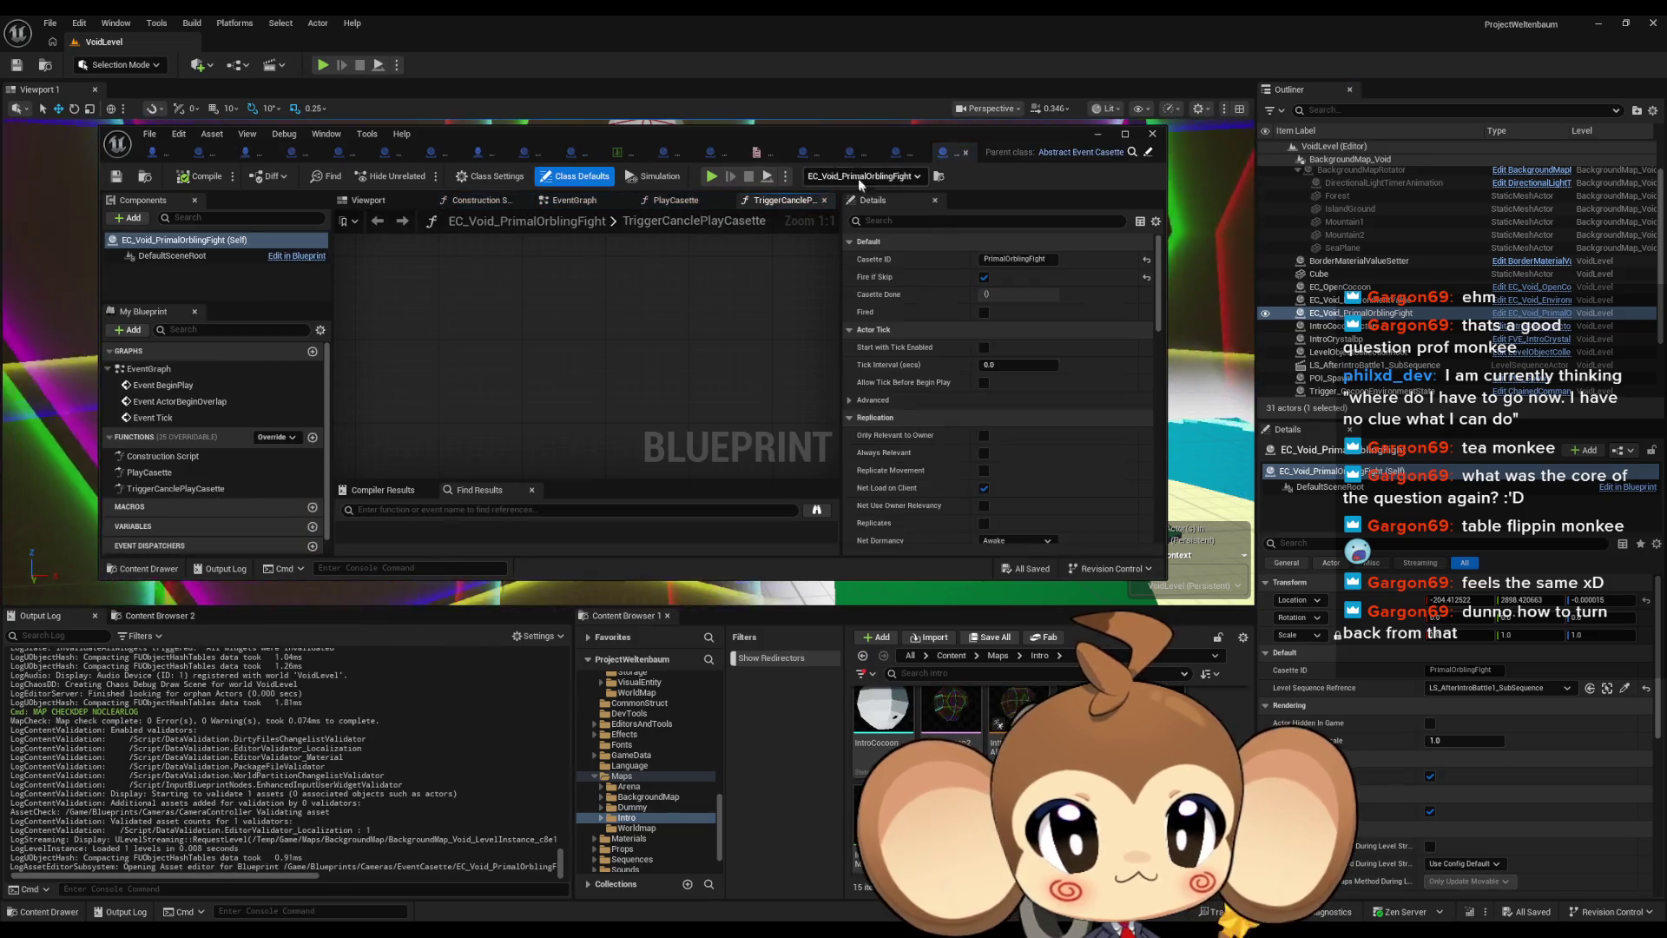
{"action": "double_click", "coordinate": [804, 130]}
{"action": "mouse_move", "coordinate": [928, 461]}
{"action": "left_mouse_down"}
{"action": "mouse_move", "coordinate": [1129, 469]}
{"action": "mouse_move", "coordinate": [482, 465]}
{"action": "left_mouse_up"}
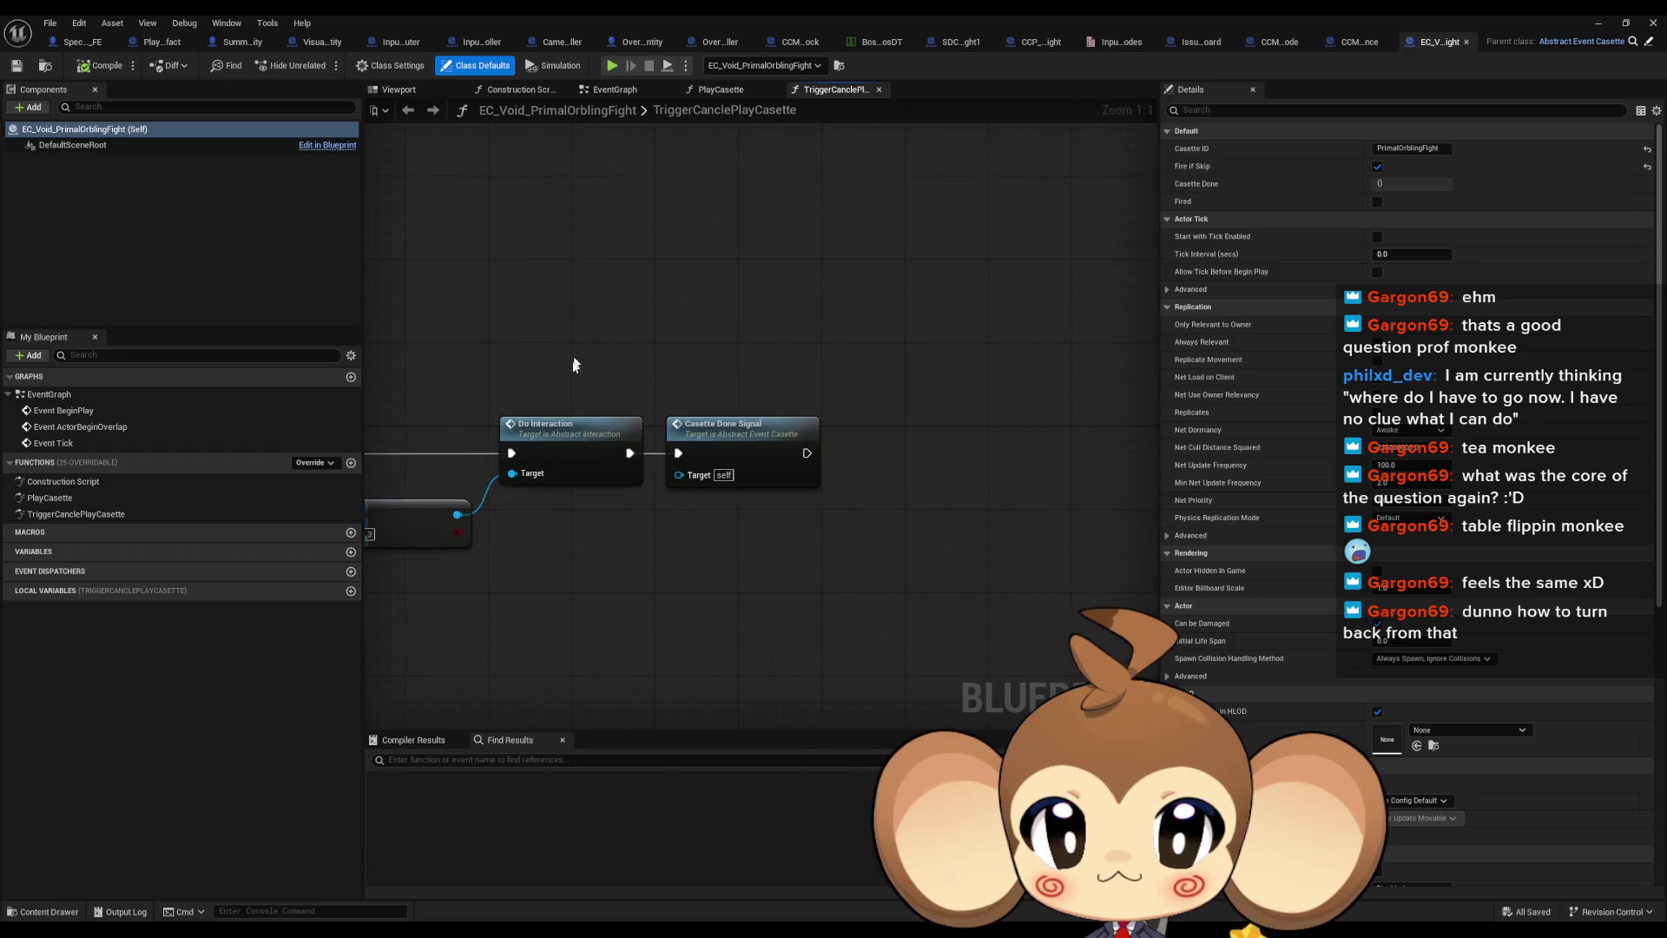
{"action": "mouse_move", "coordinate": [573, 363]}
{"action": "left_mouse_down"}
{"action": "mouse_move", "coordinate": [600, 514]}
{"action": "mouse_move", "coordinate": [871, 516]}
{"action": "left_mouse_up"}
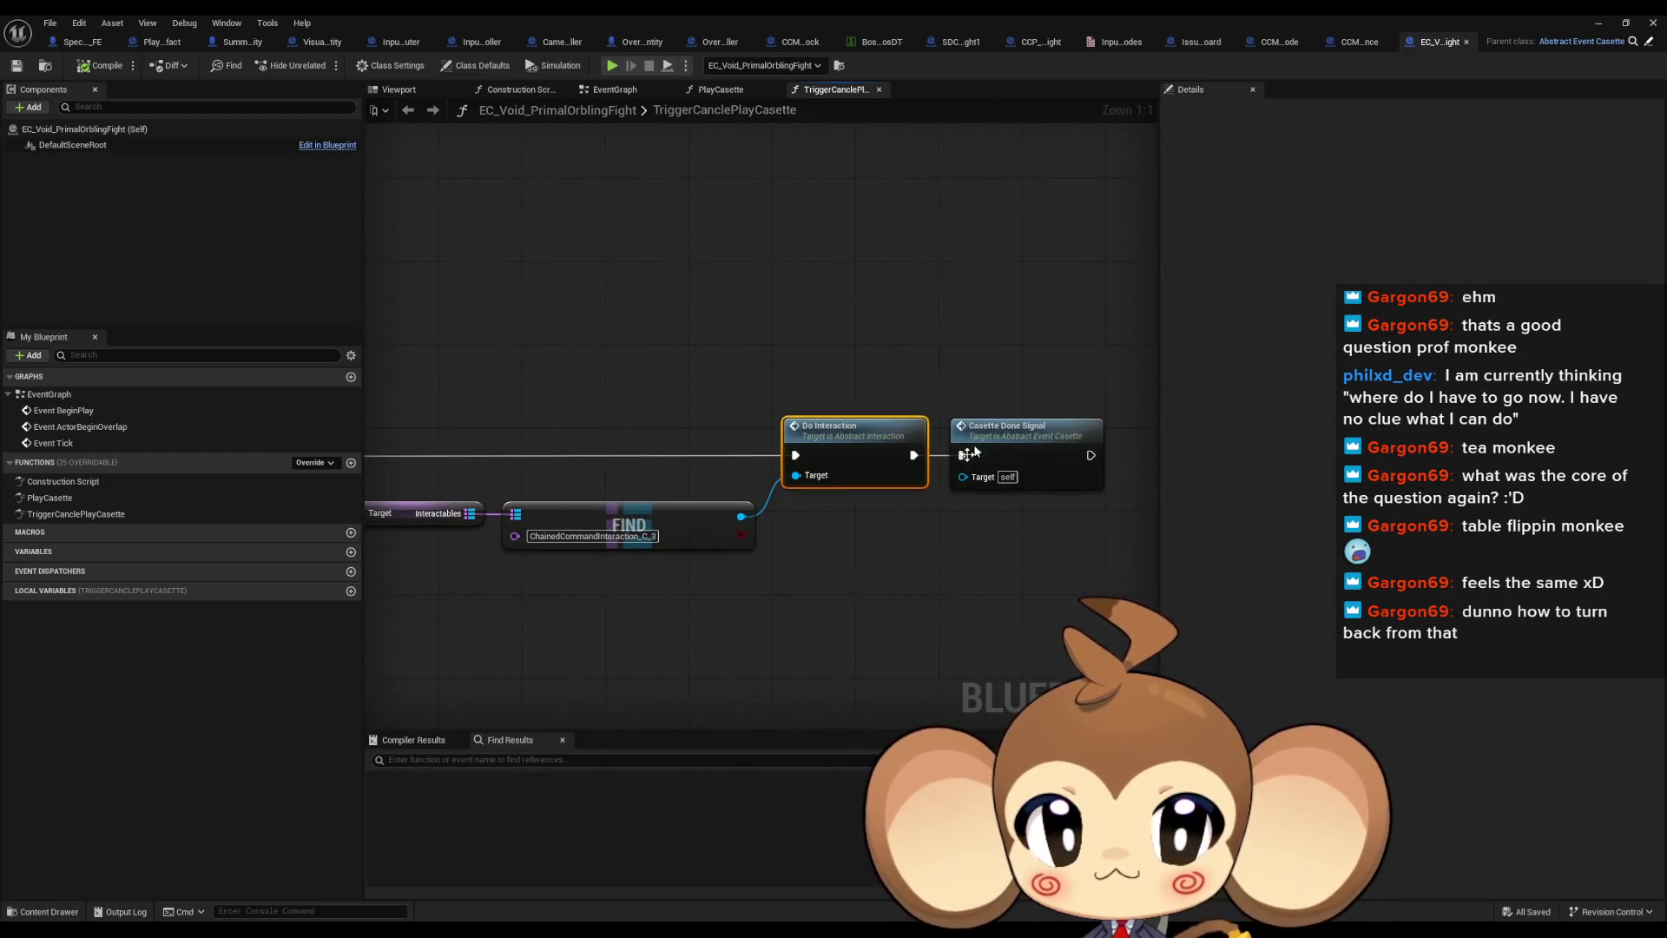
{"action": "mouse_move", "coordinate": [1091, 533]}
{"action": "left_mouse_down"}
{"action": "mouse_move", "coordinate": [1606, 556]}
{"action": "mouse_move", "coordinate": [1663, 574]}
{"action": "mouse_move", "coordinate": [1467, 576]}
{"action": "left_mouse_up"}
{"action": "left_click_drag", "start_coordinate": [1528, 487], "coordinate": [788, 453]}
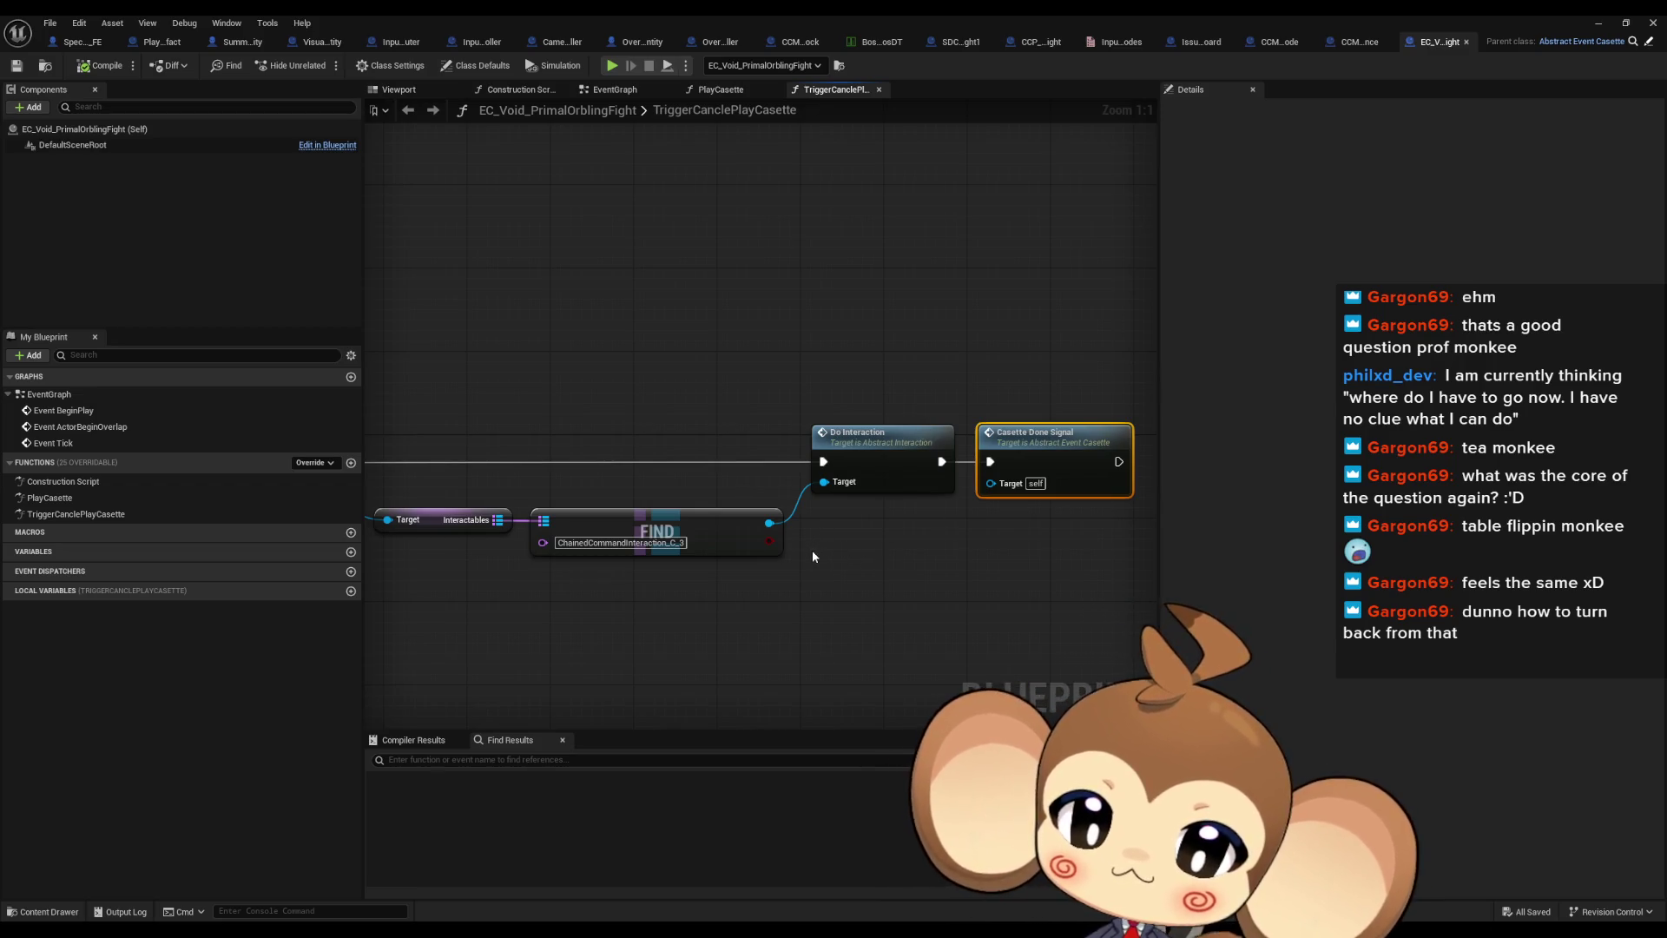
{"action": "left_click_drag", "start_coordinate": [406, 492], "coordinate": [593, 520]}
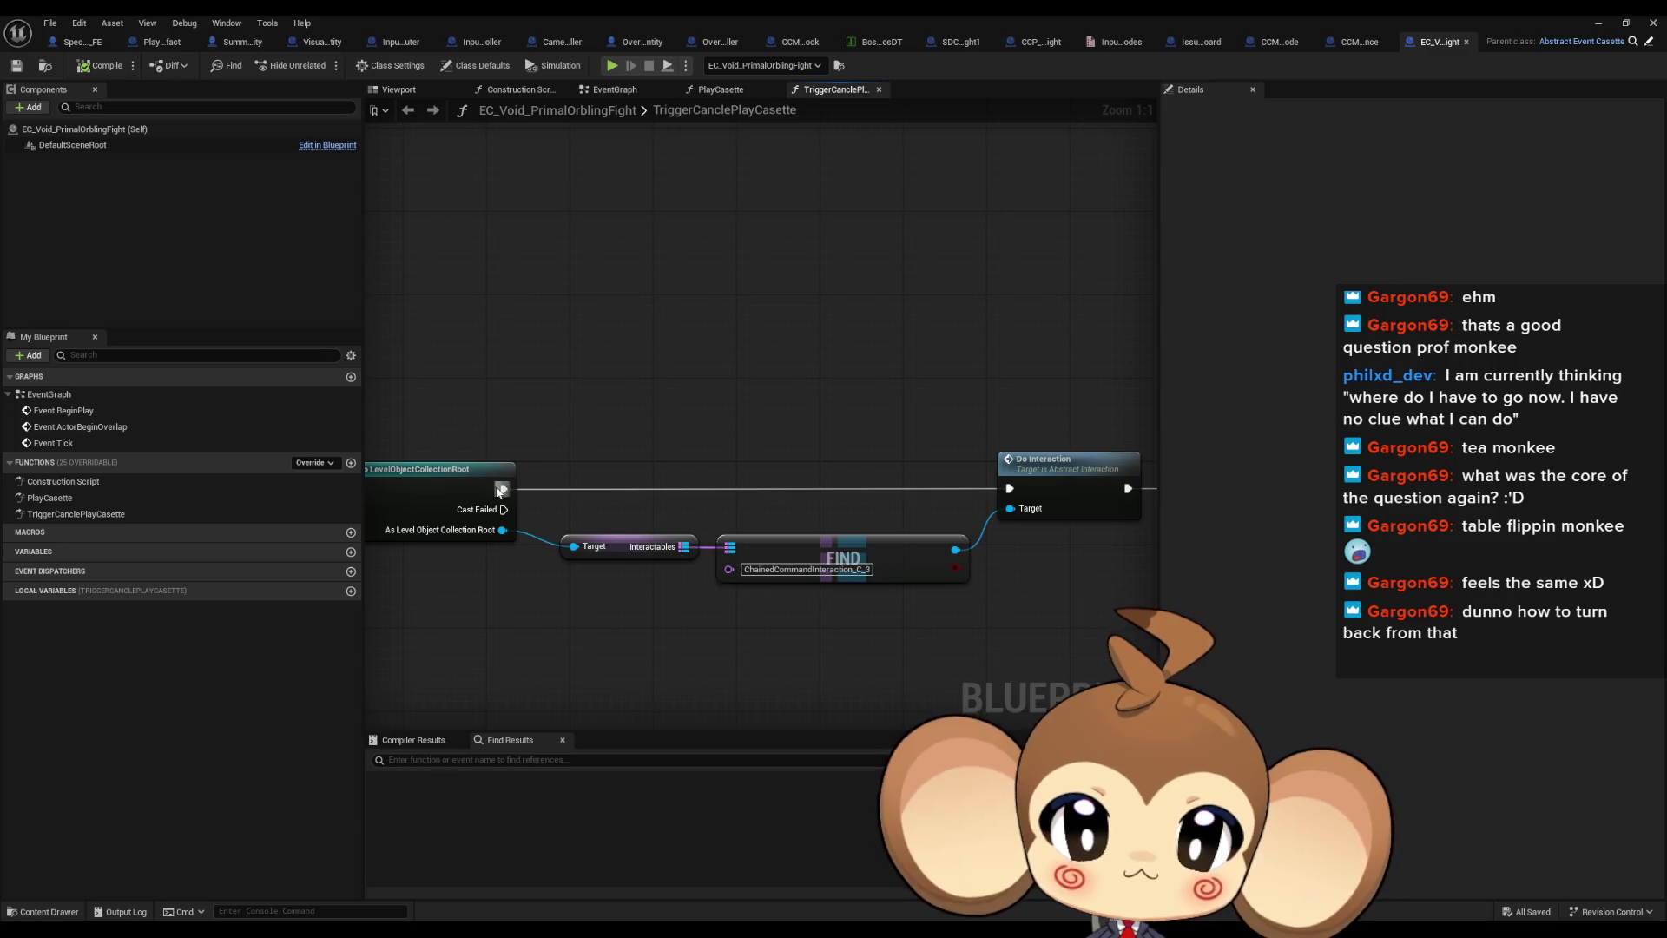
Insert a Print String 'Error: doing casette' after the cast, then open the DoInteraction function
{"action": "left_click_drag", "start_coordinate": [639, 382], "coordinate": [662, 359]}
{"action": "type", "text": "print"}
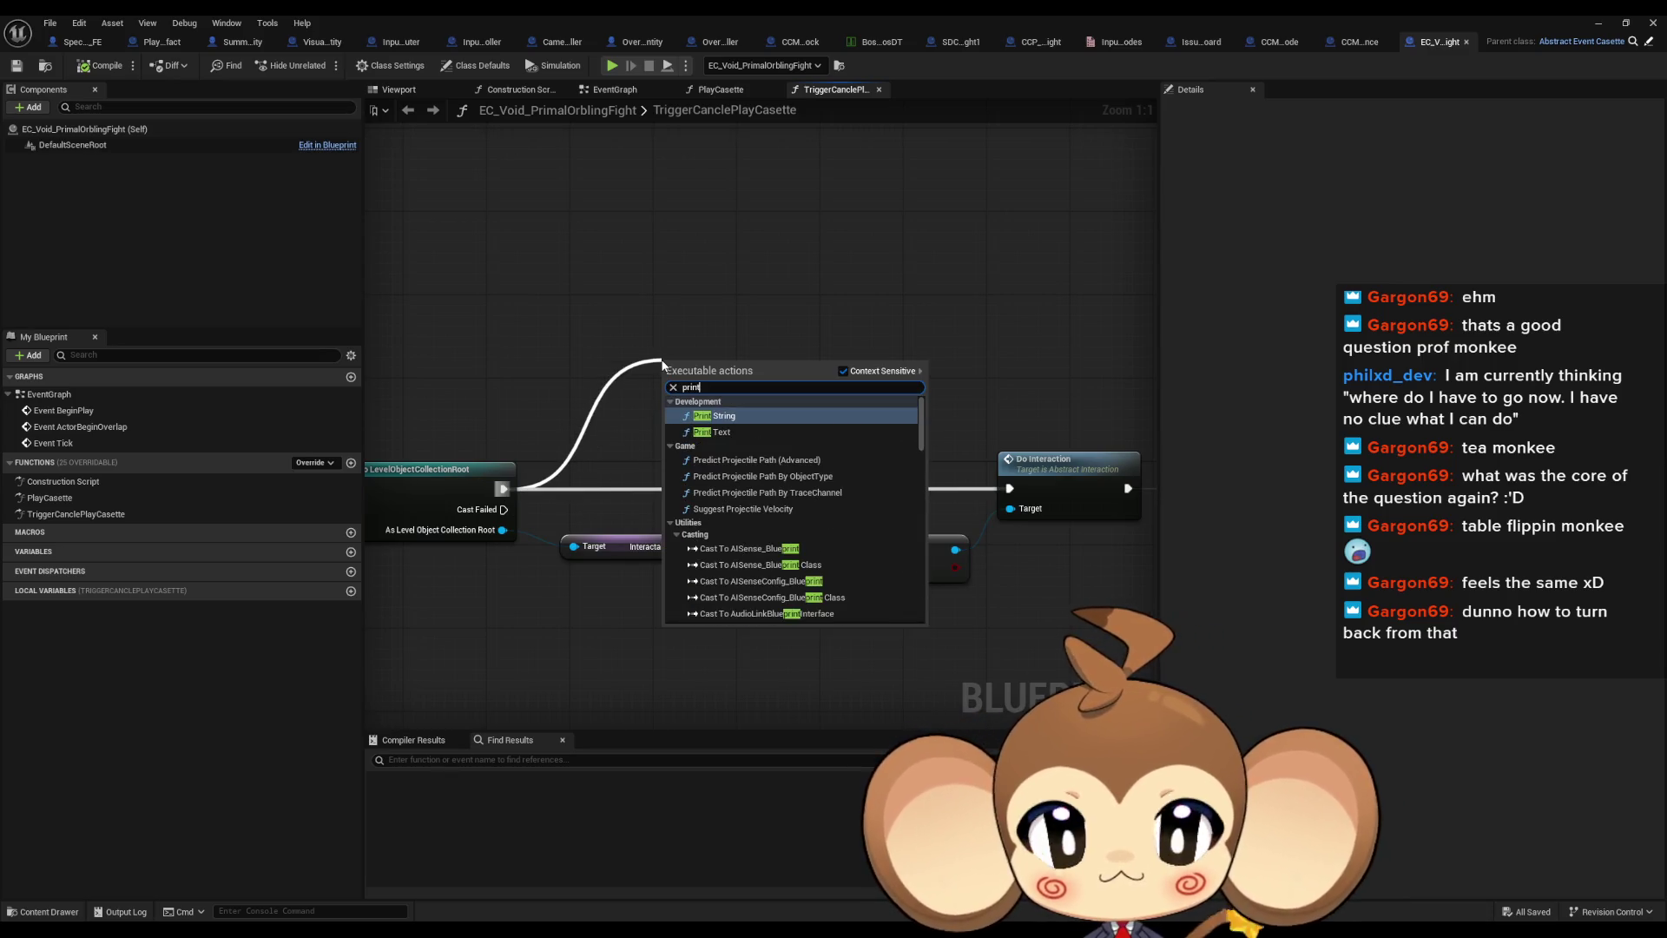
{"action": "key", "text": "Return"}
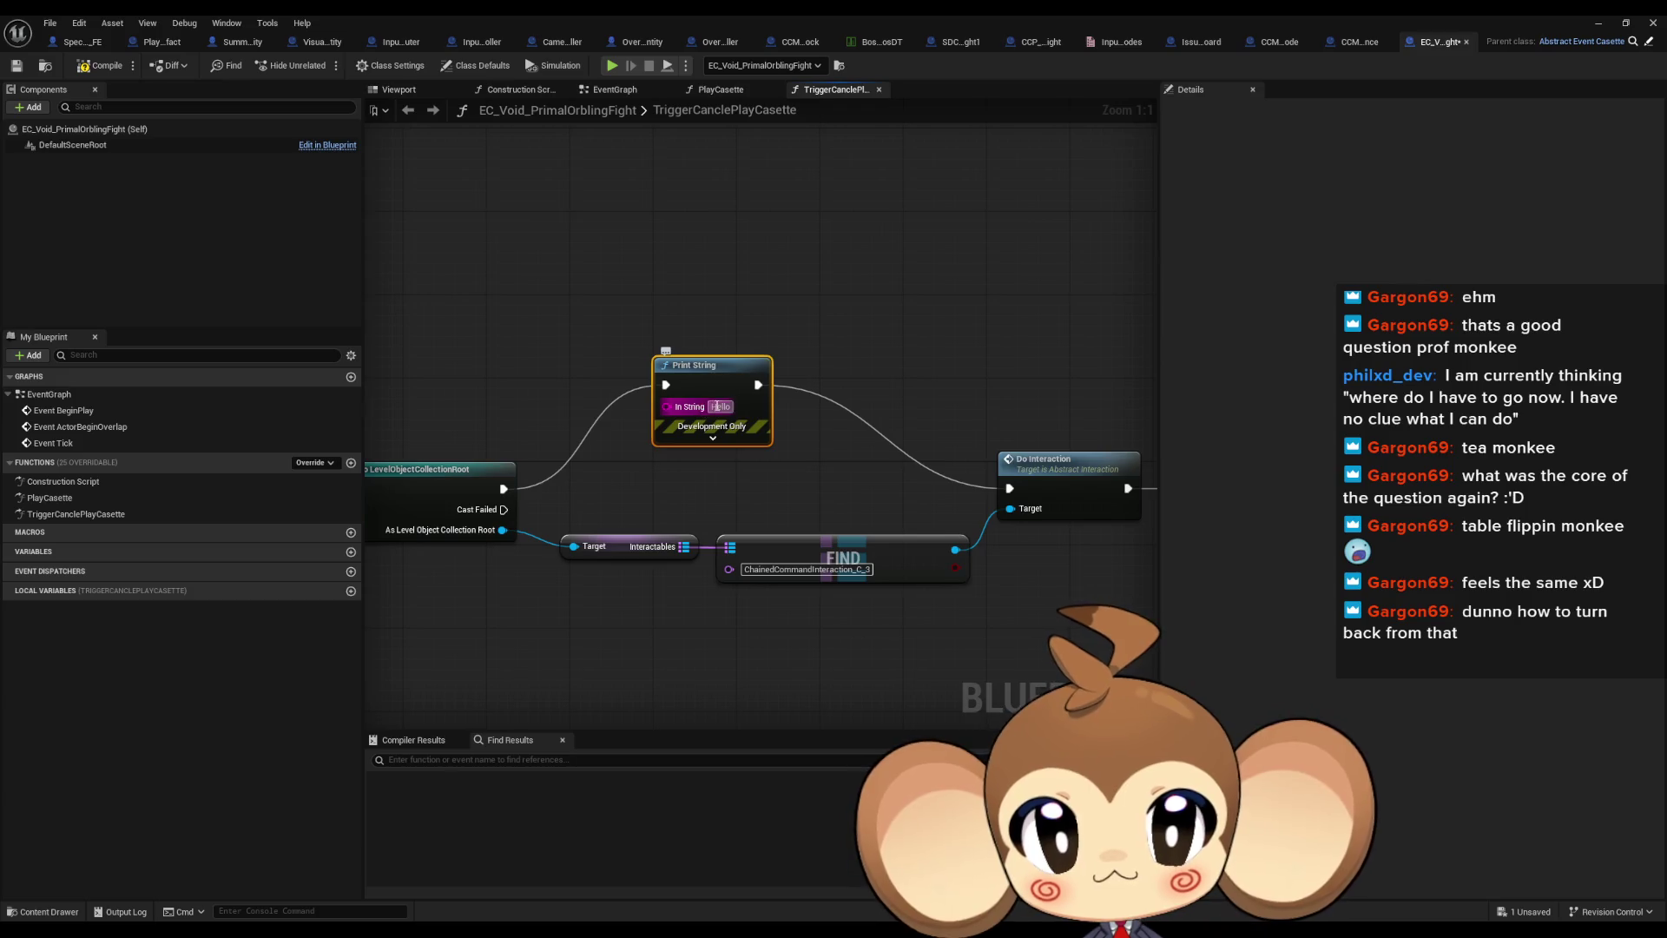
{"action": "type", "text": "Error: d"}
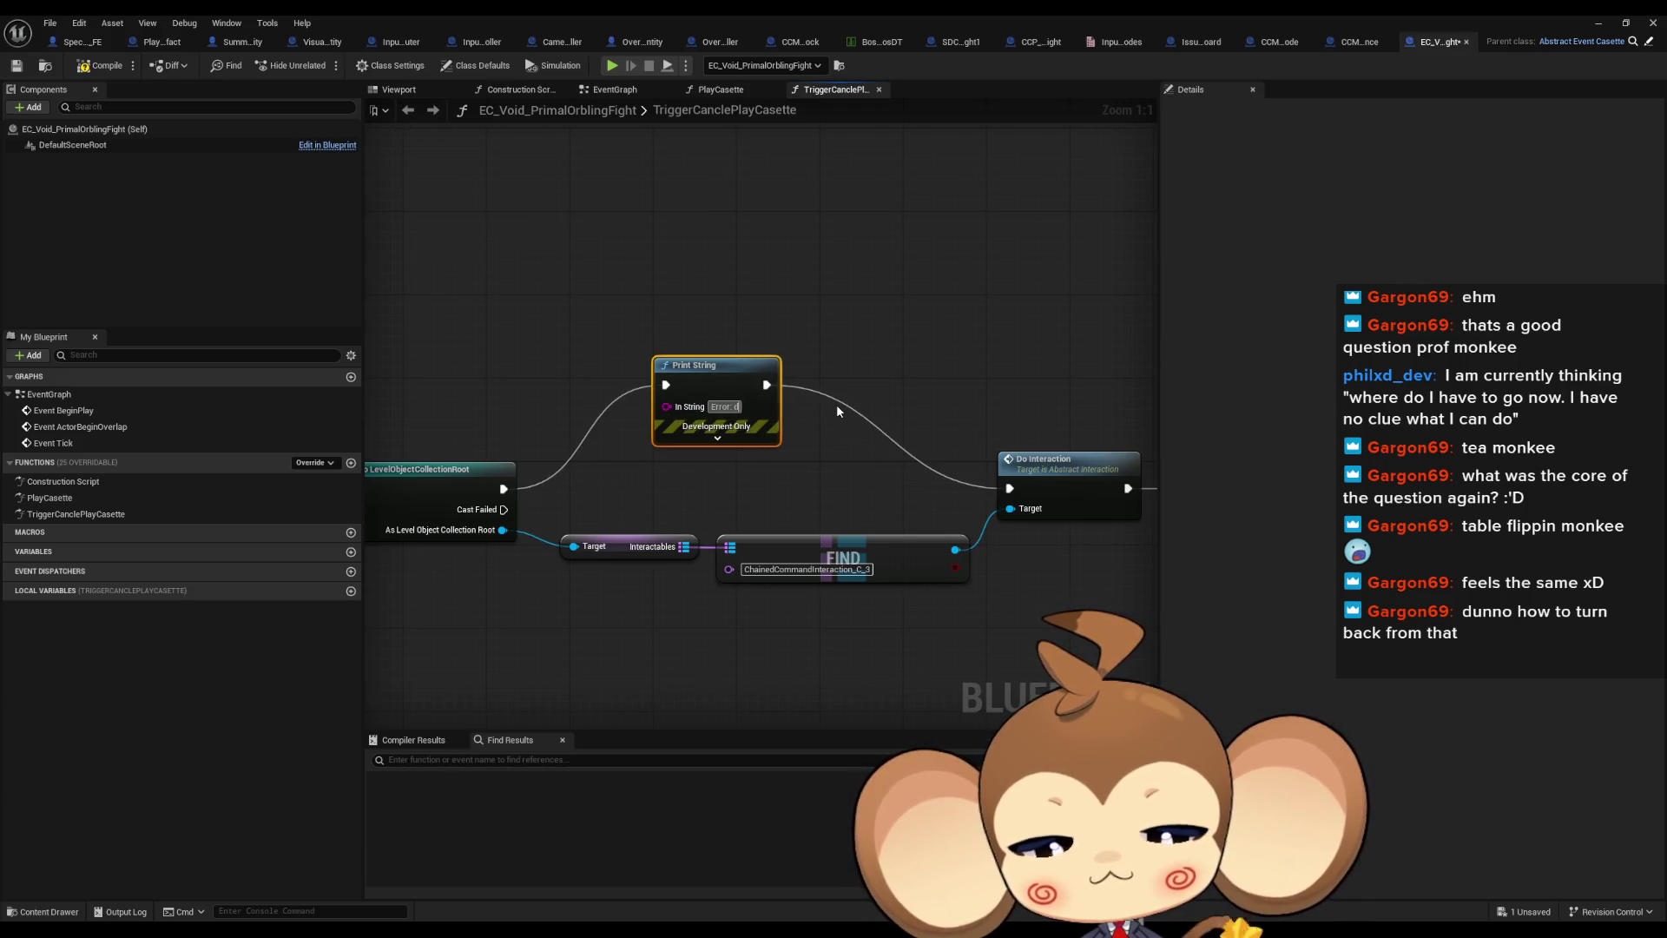
{"action": "type", "text": "oing casette"}
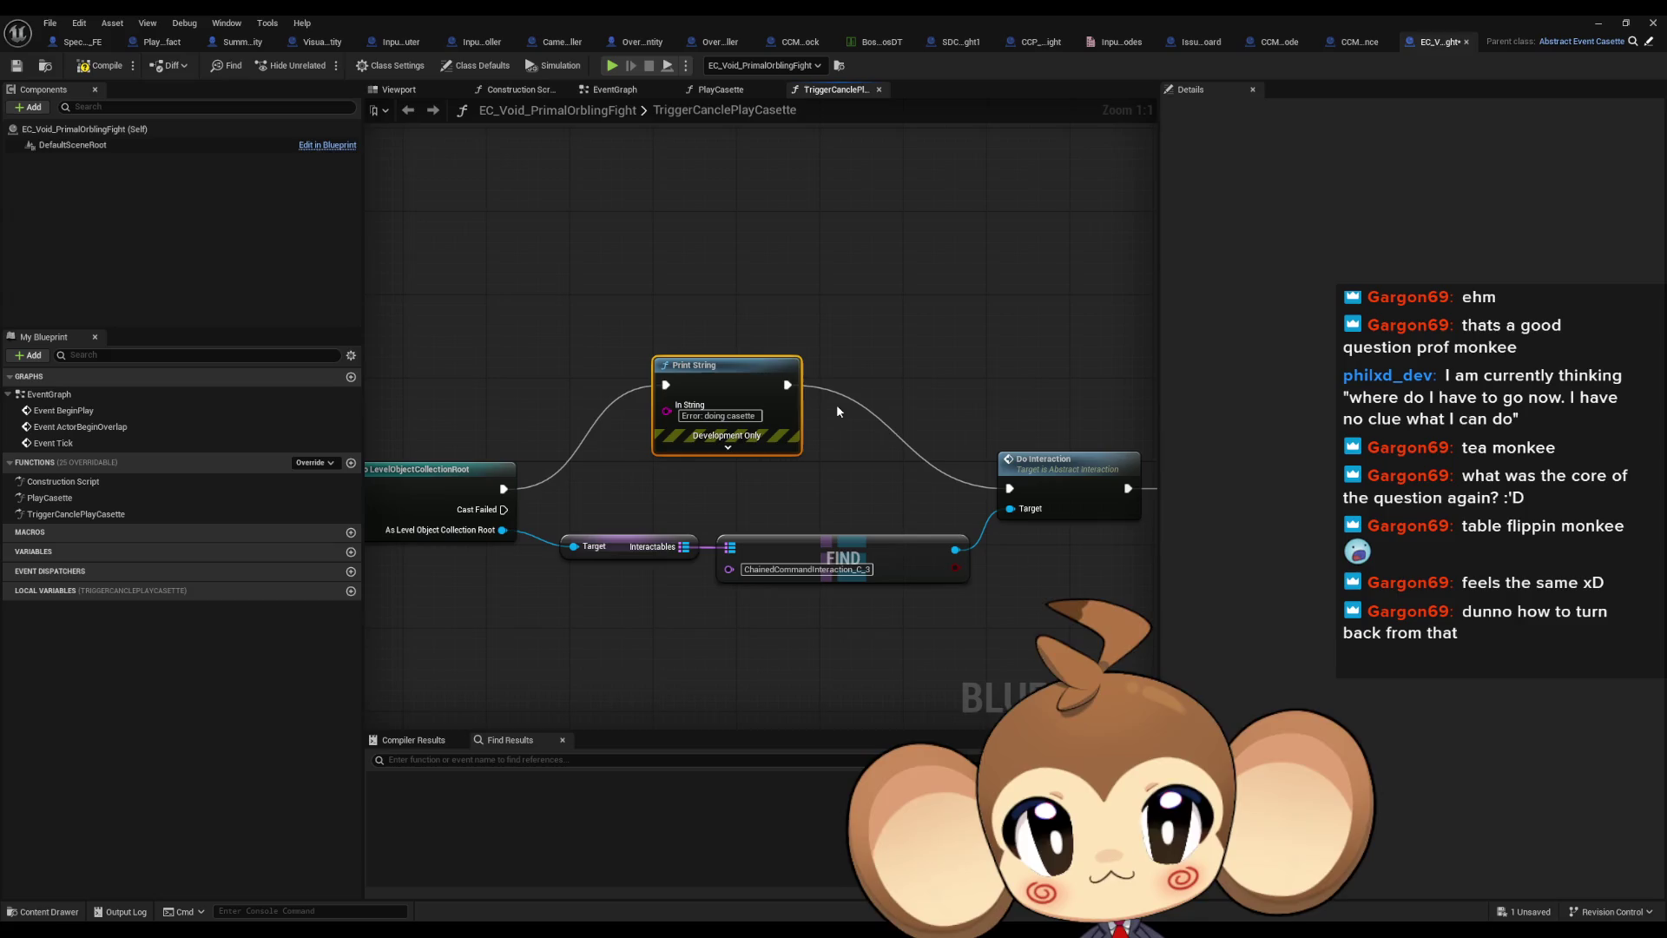
{"action": "left_click", "coordinate": [1082, 478]}
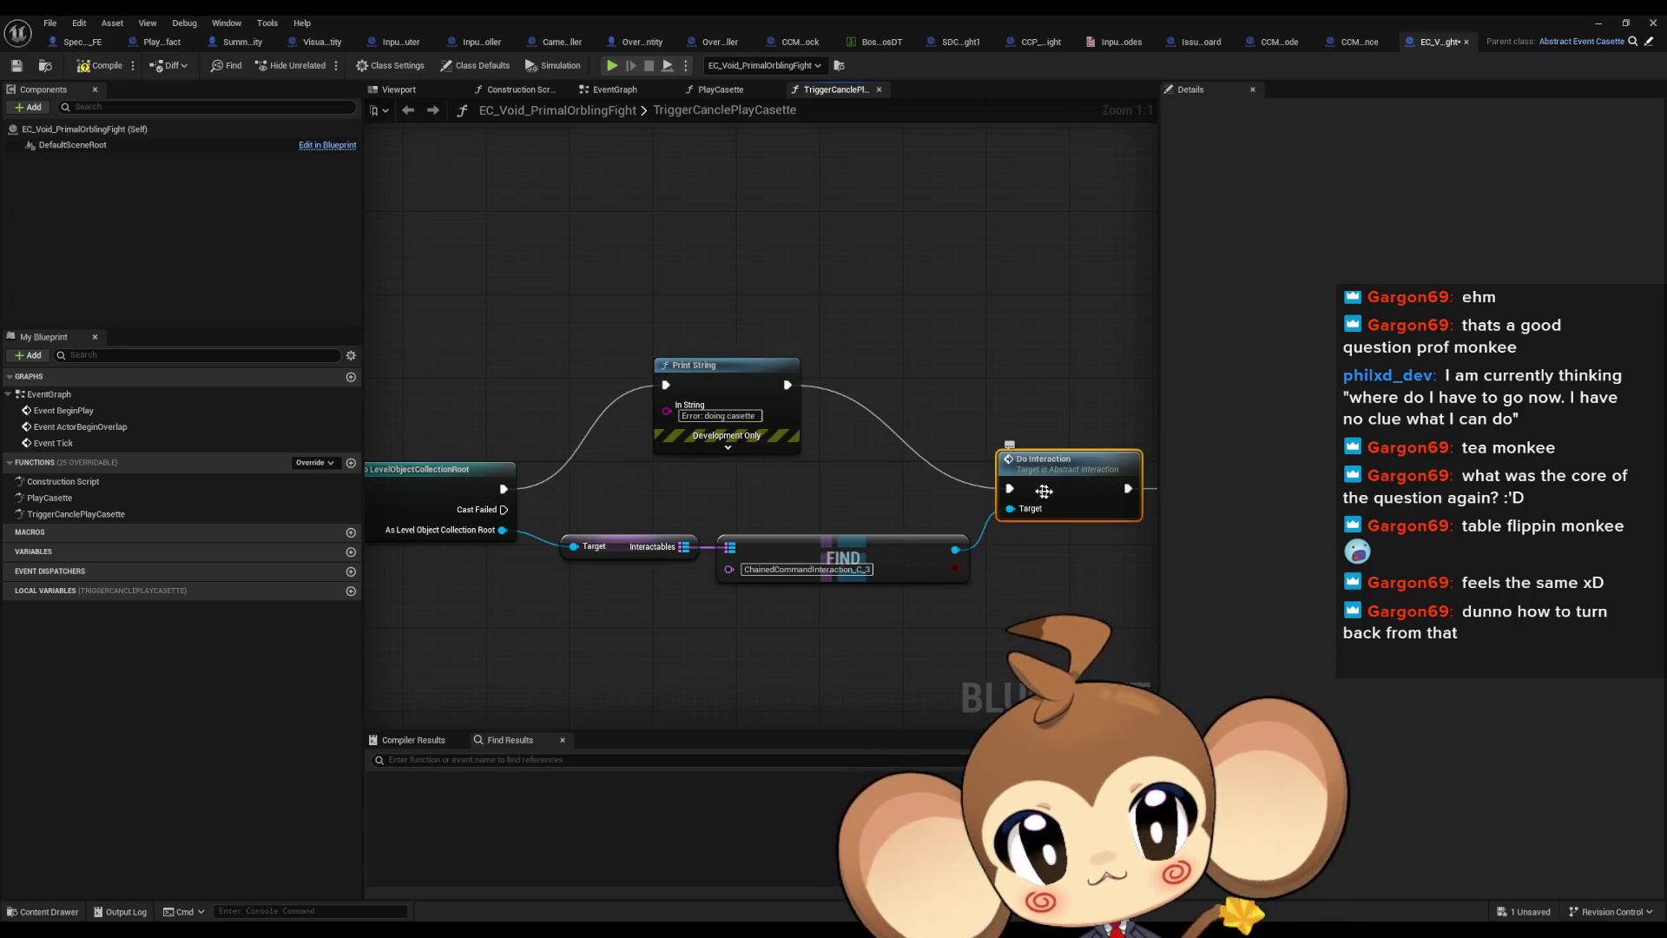
{"action": "double_click", "coordinate": [1044, 492]}
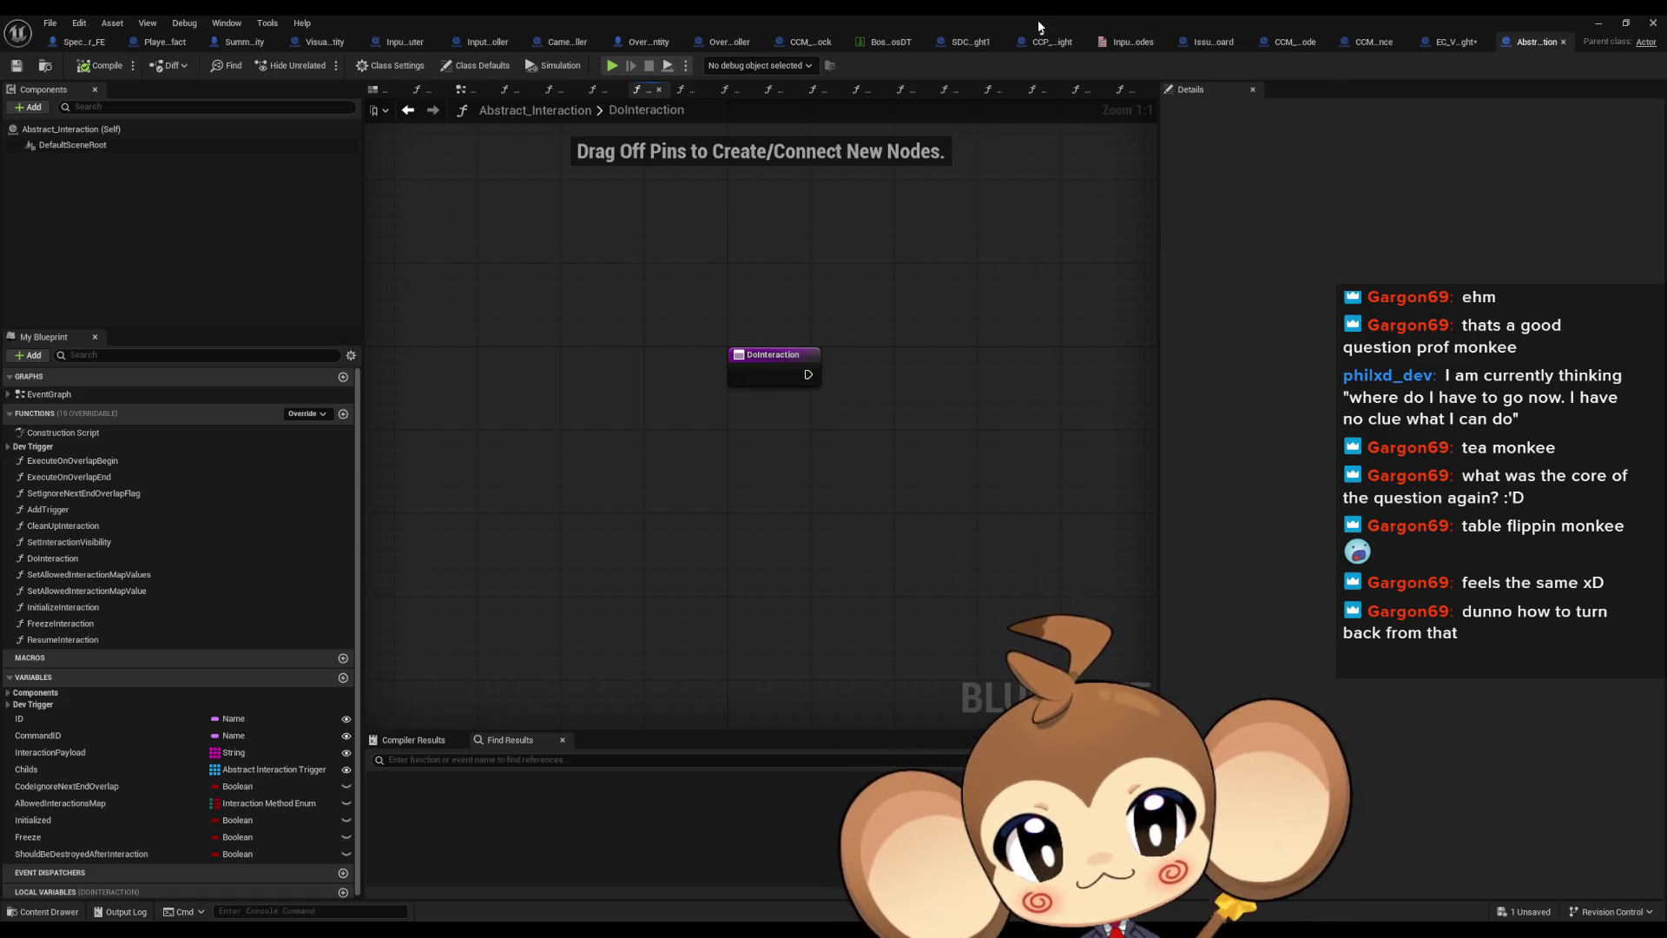
Return to EC_Void_PrimalOrblingFight, restore the window, and inspect Trigger_PrimalOrblingFightSkip's details
{"action": "left_click", "coordinate": [1456, 42]}
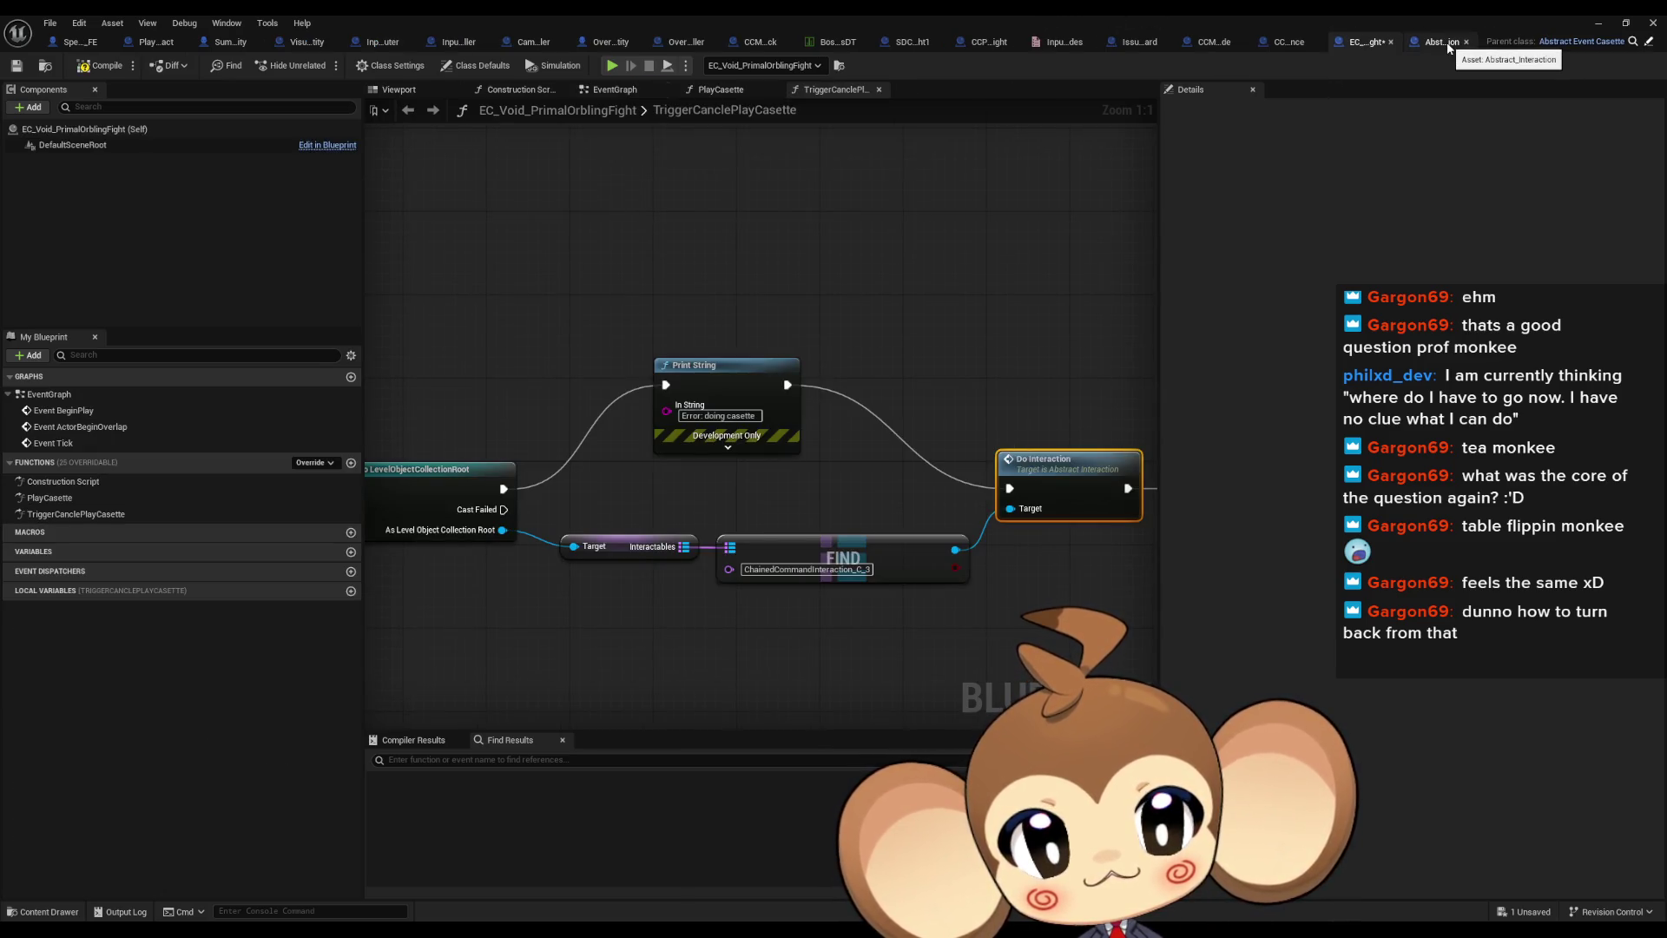
{"action": "double_click", "coordinate": [1181, 14]}
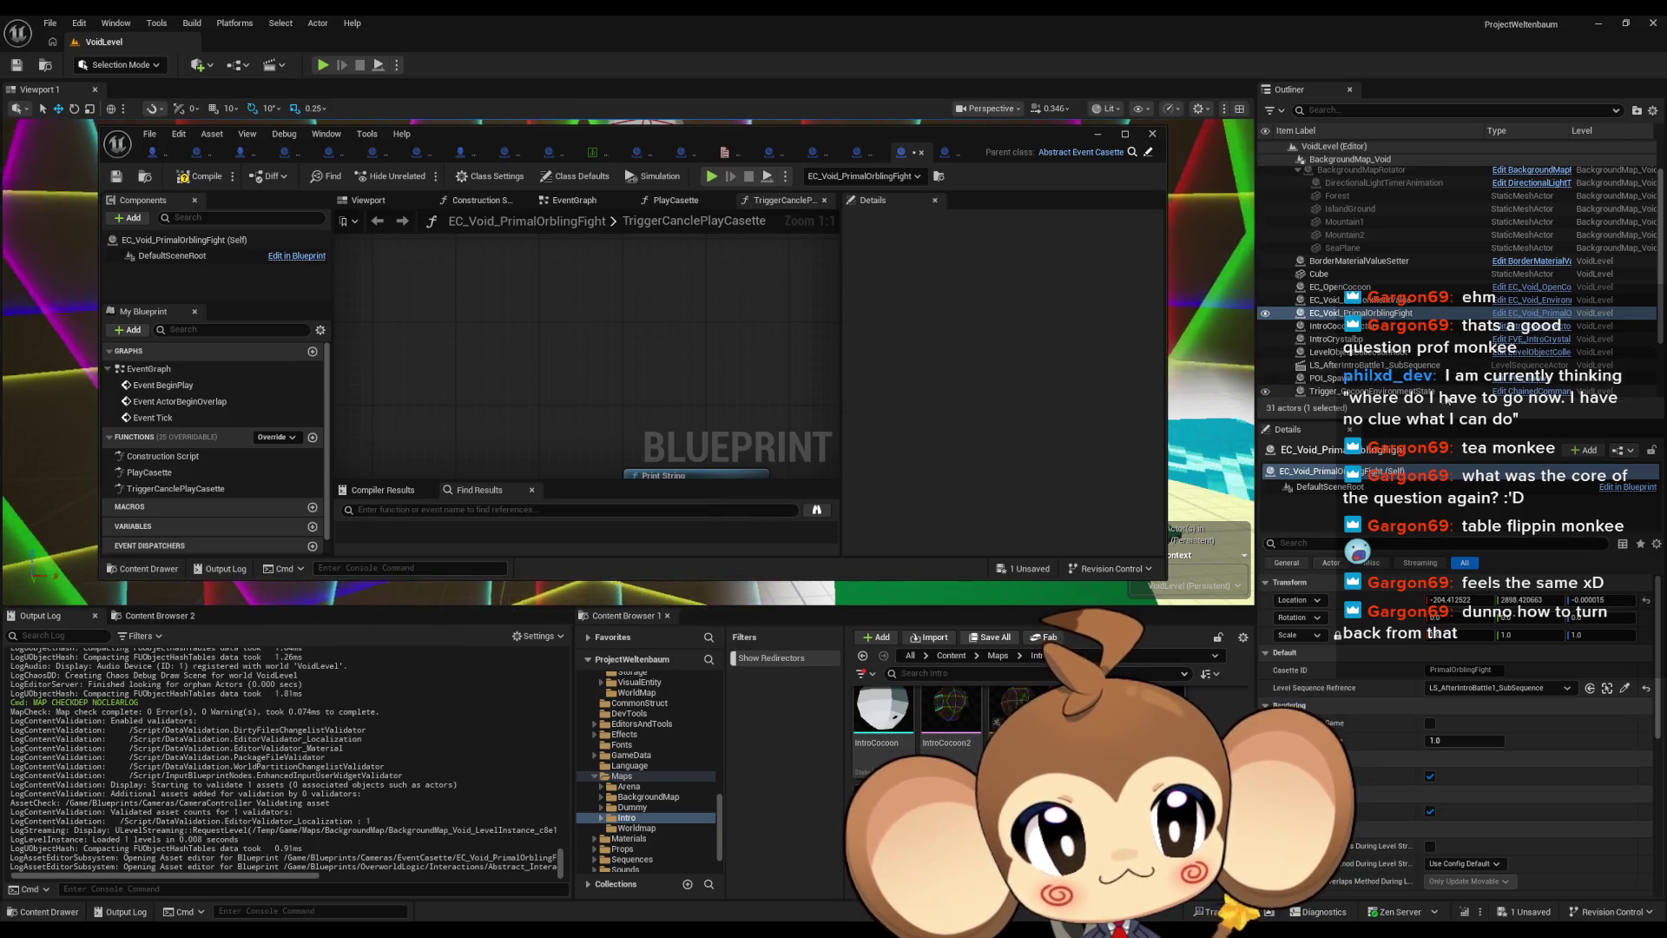
{"action": "scroll", "coordinate": [1374, 370], "scroll_direction": "down", "scroll_amount": 3}
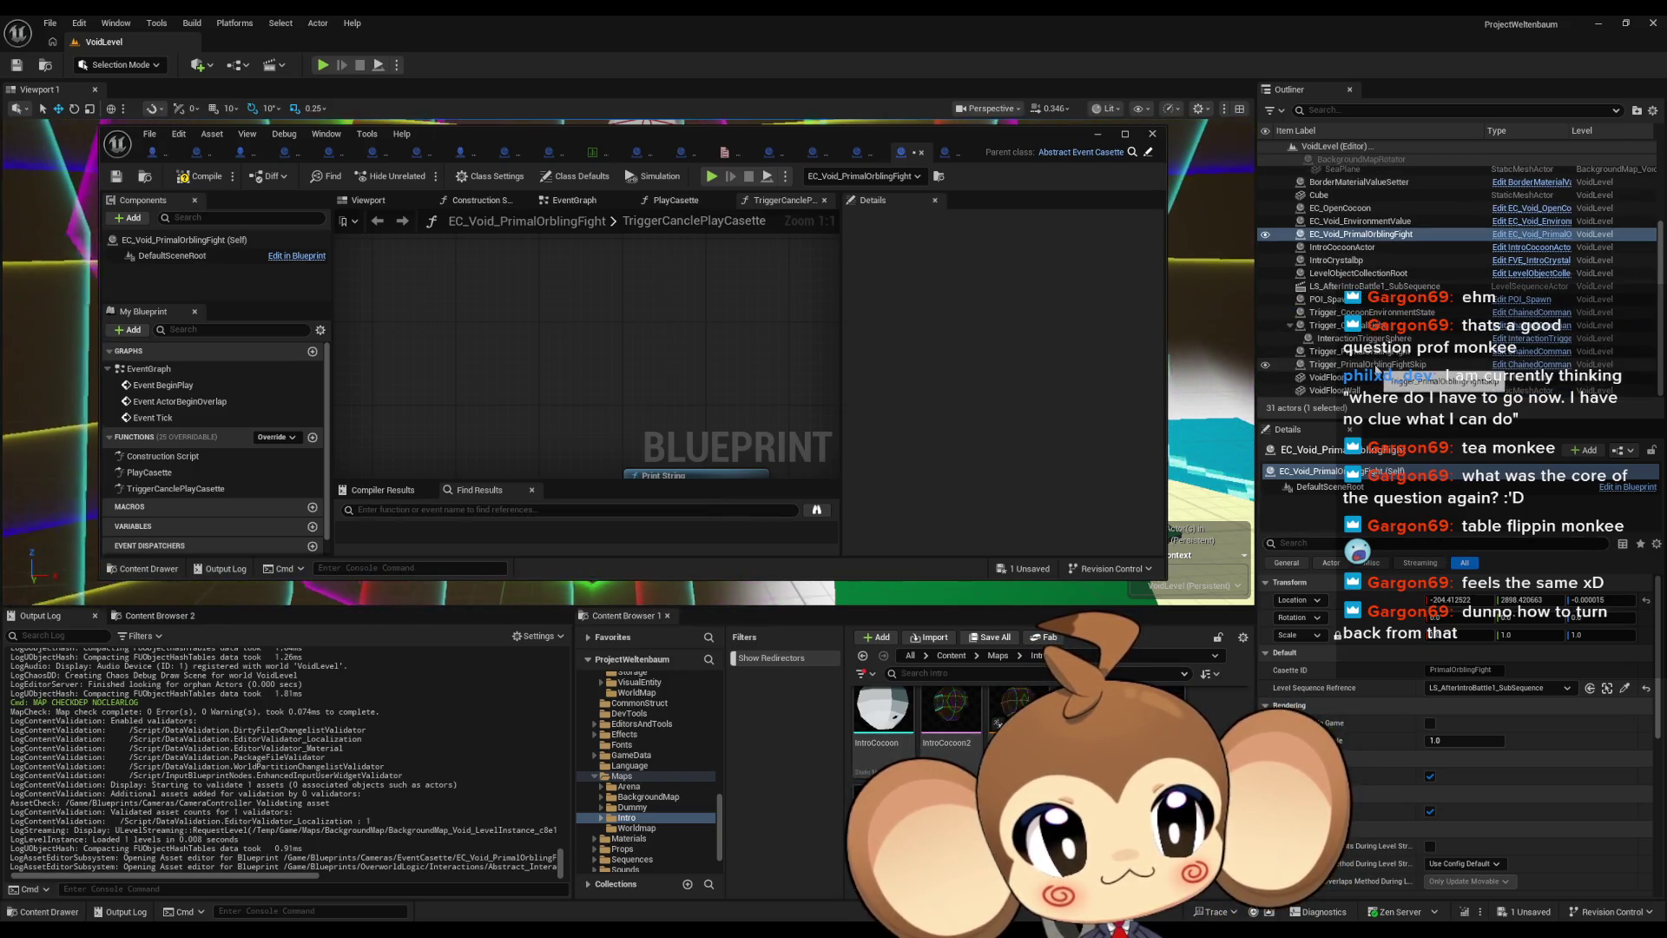
{"action": "left_click", "coordinate": [1374, 366]}
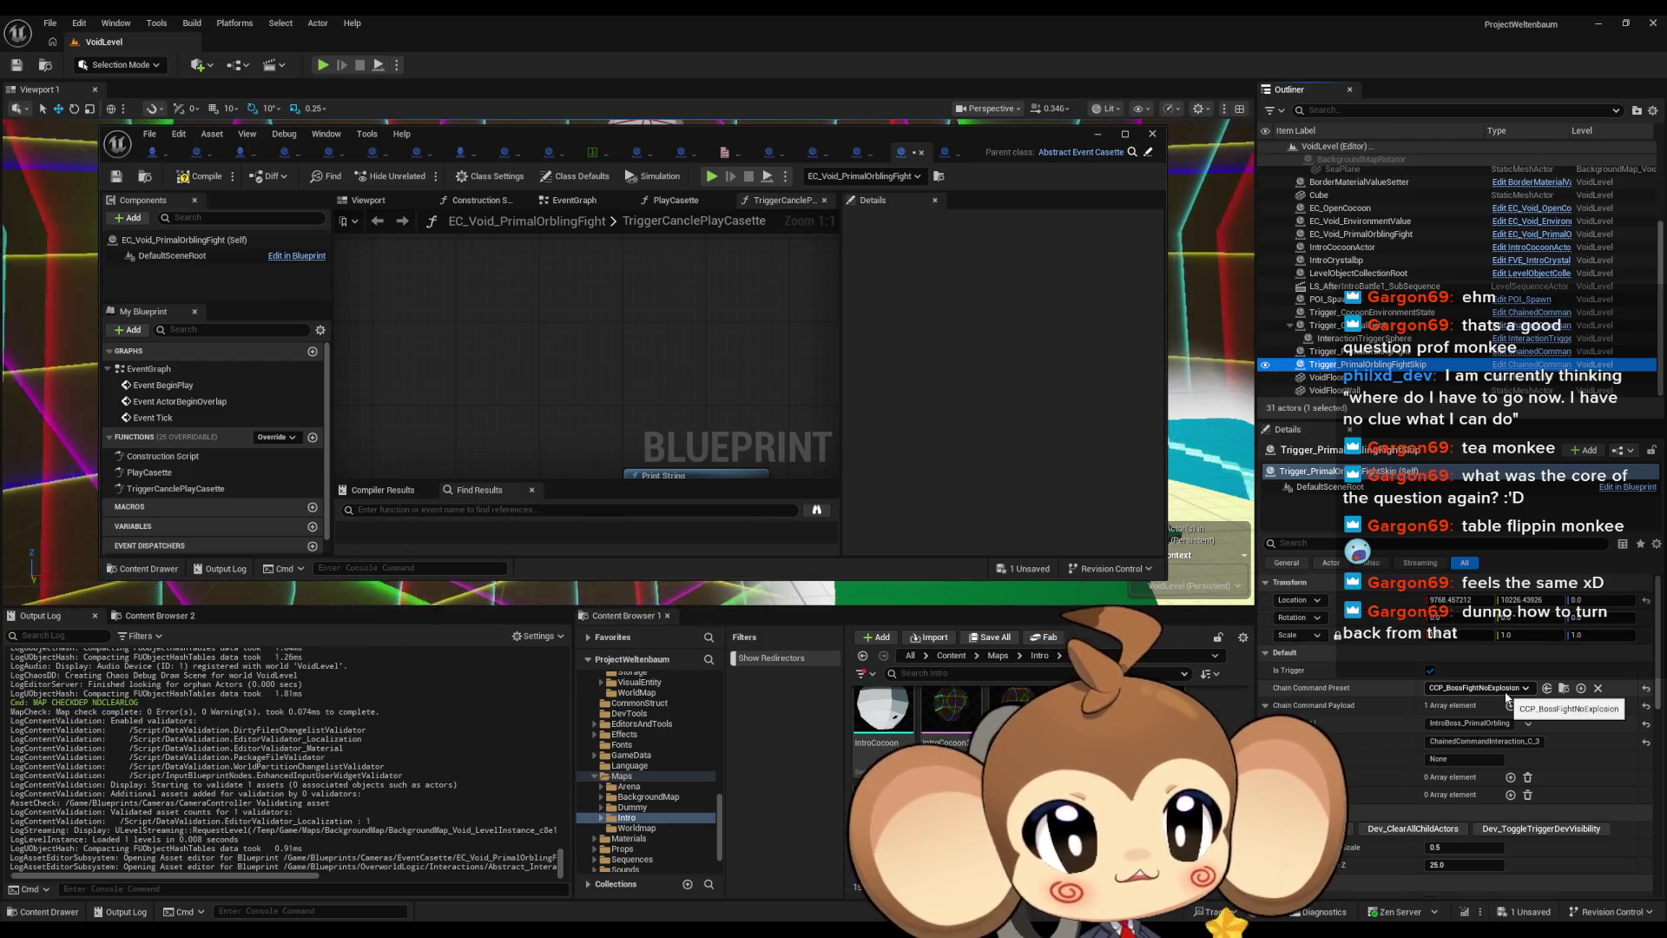
Open the CCP_BossFightNoExplosion preset and then the CCM_BossBattleStarterNoExplosion module
{"action": "left_click", "coordinate": [1563, 688]}
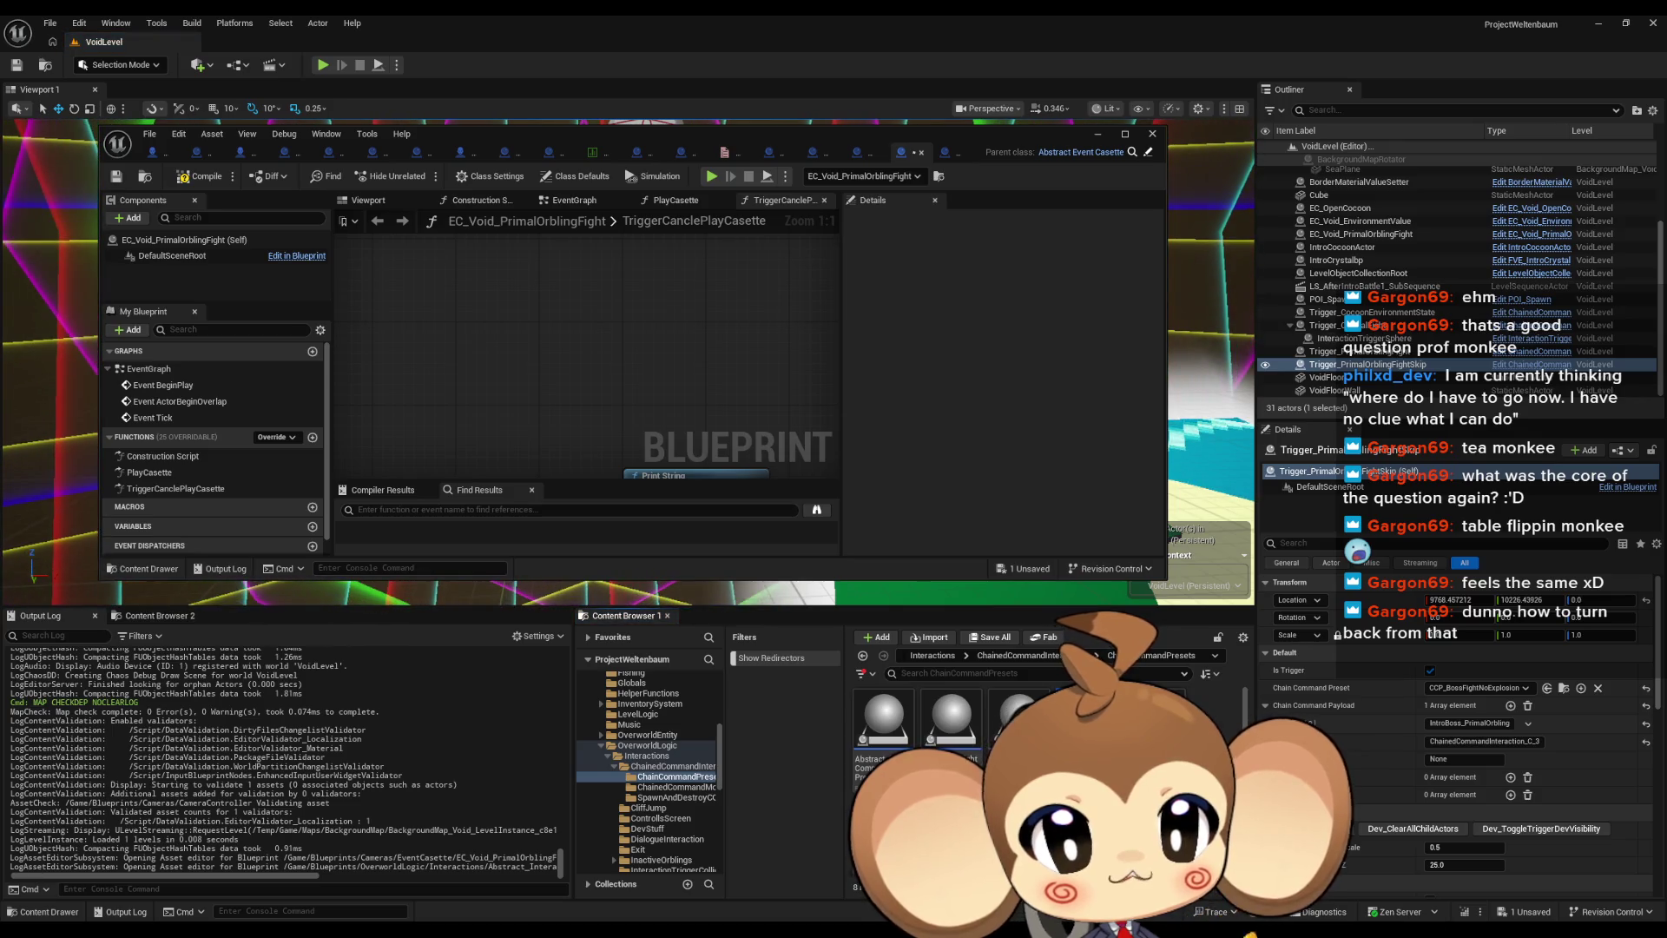
{"action": "double_click", "coordinate": [1085, 729]}
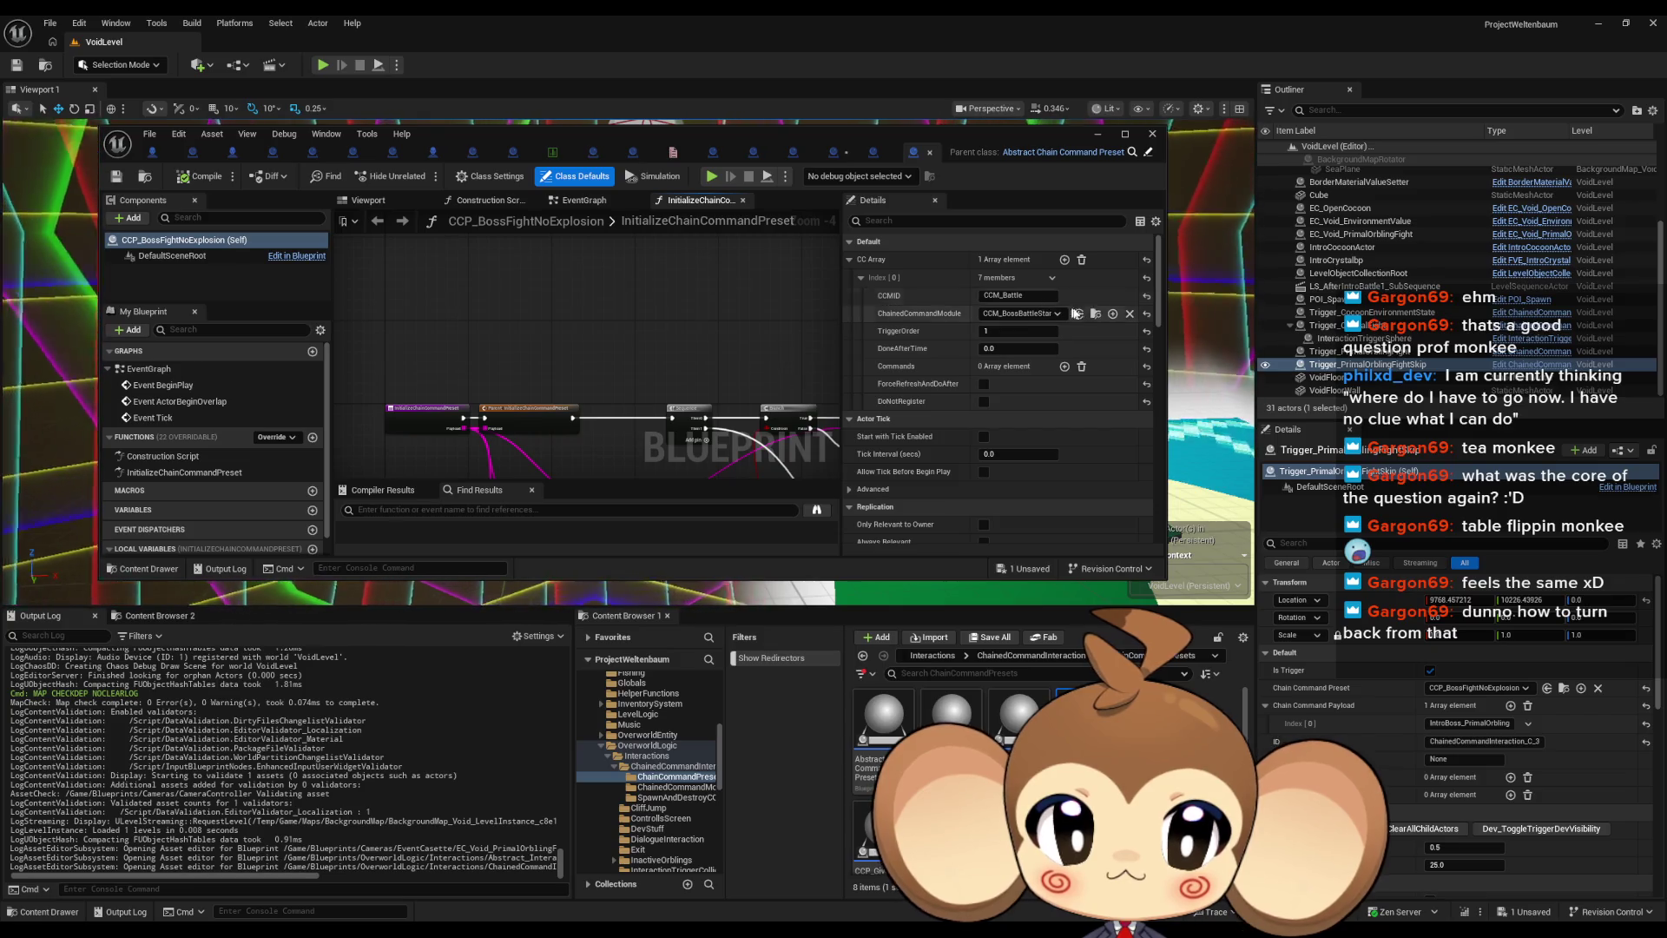
{"action": "left_click", "coordinate": [1098, 314]}
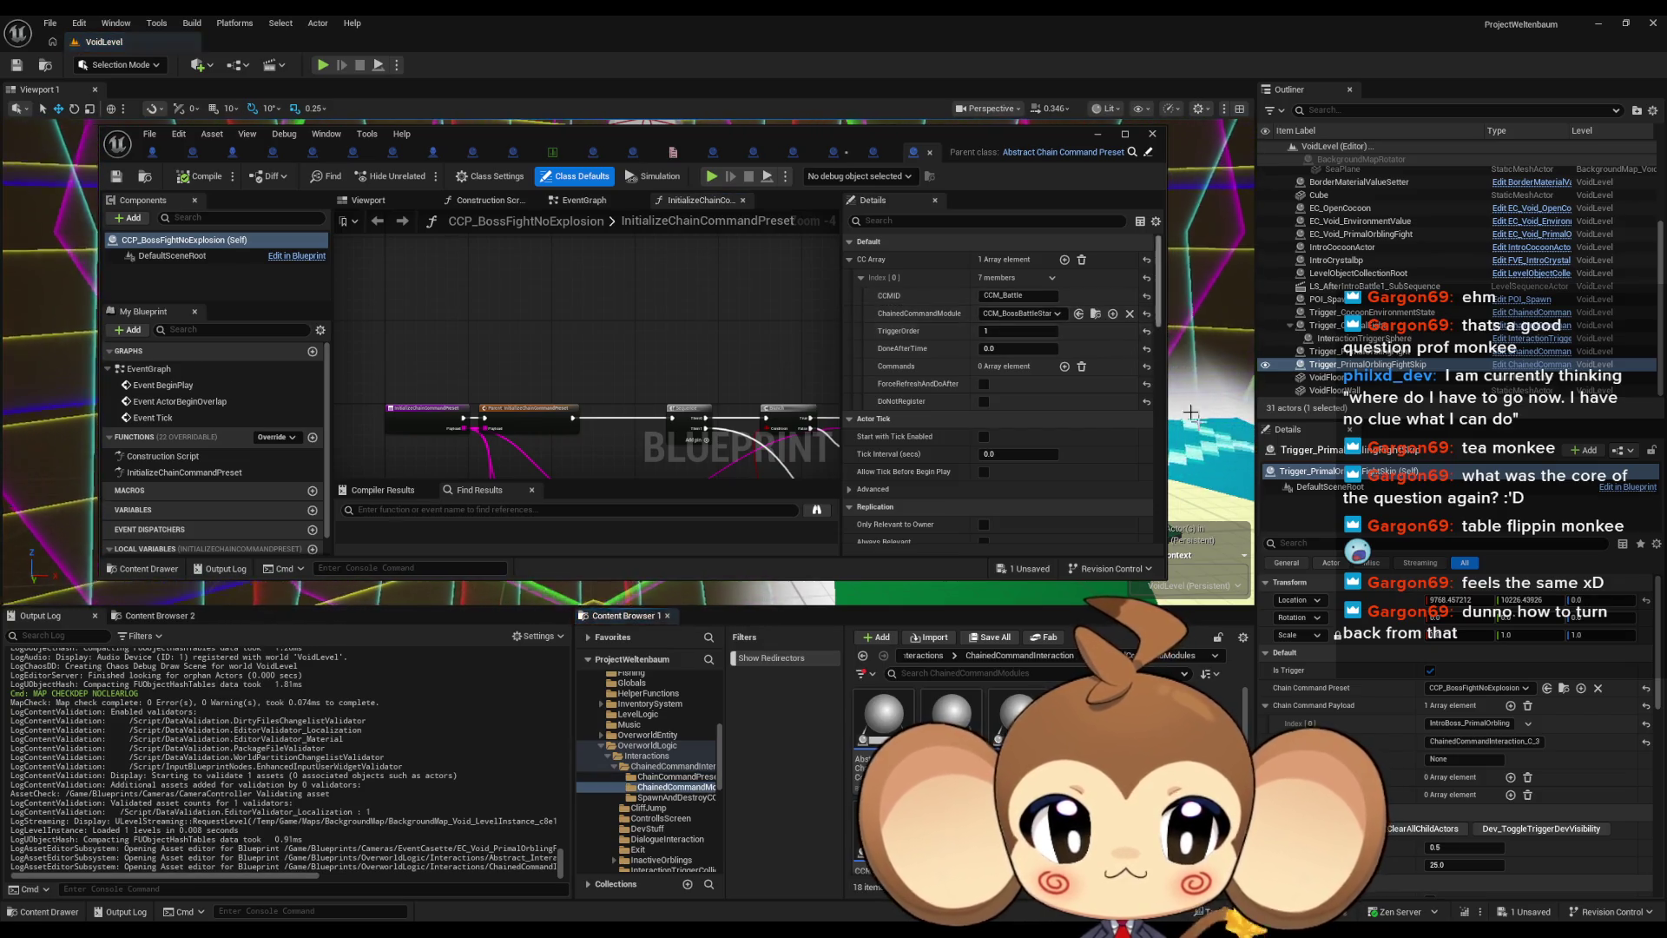
{"action": "double_click", "coordinate": [1120, 721]}
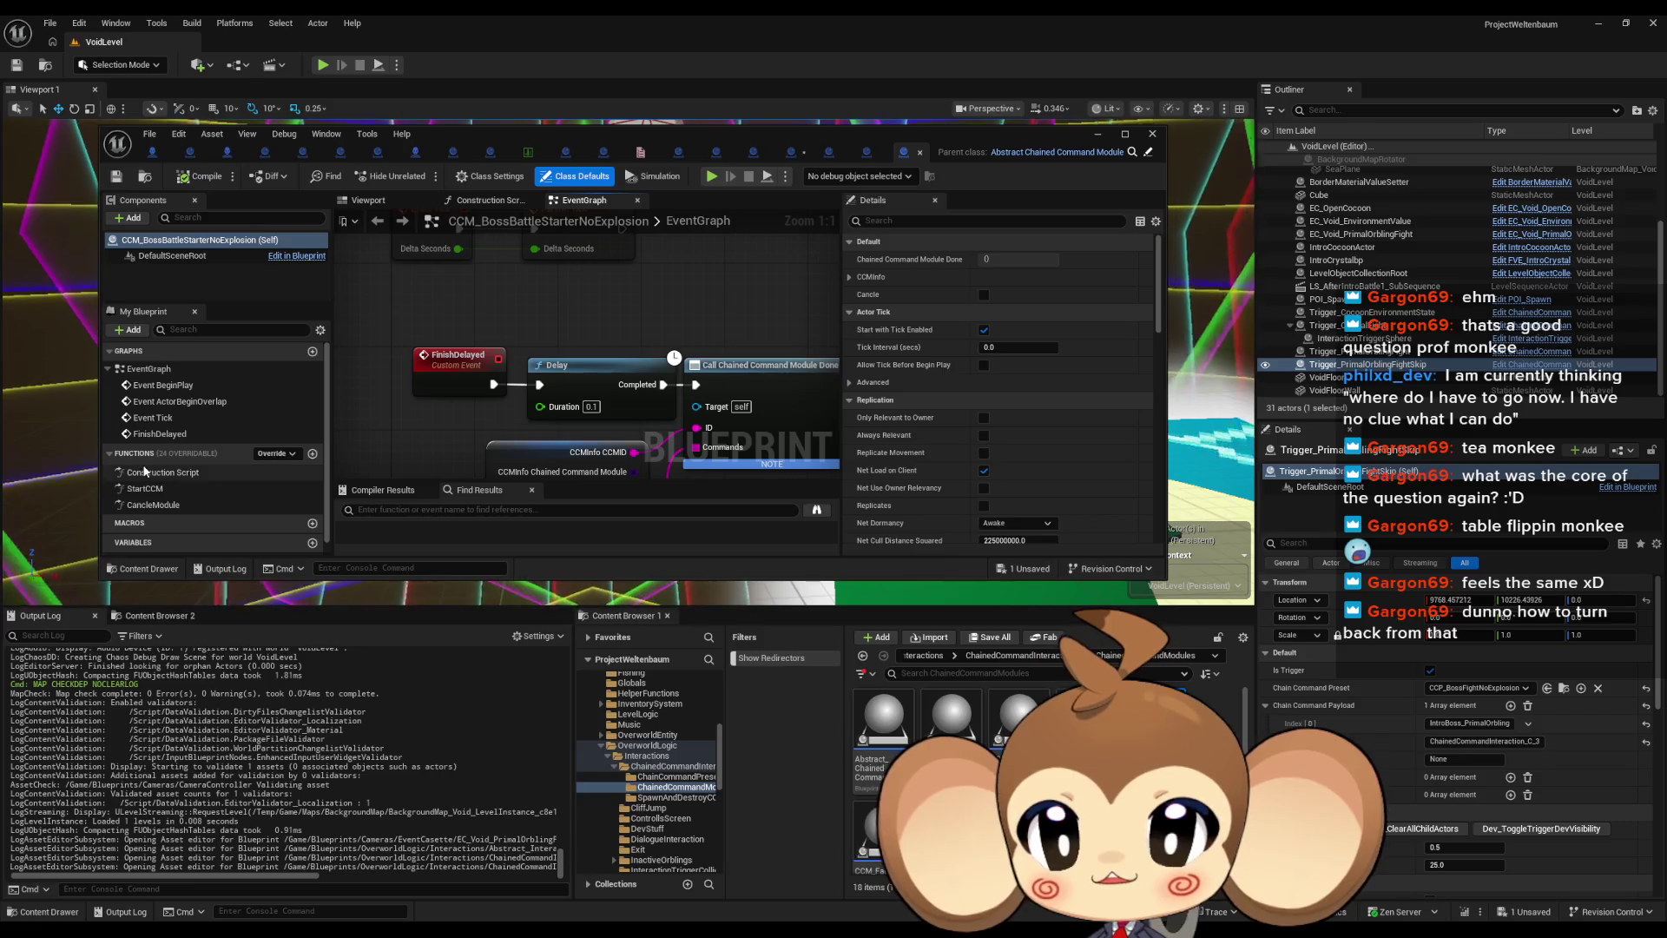
Open and center the StartCCM function graph, and return the Content Browser to Content
{"action": "double_click", "coordinate": [145, 488]}
{"action": "scroll", "coordinate": [596, 343], "scroll_direction": "up", "scroll_amount": 11}
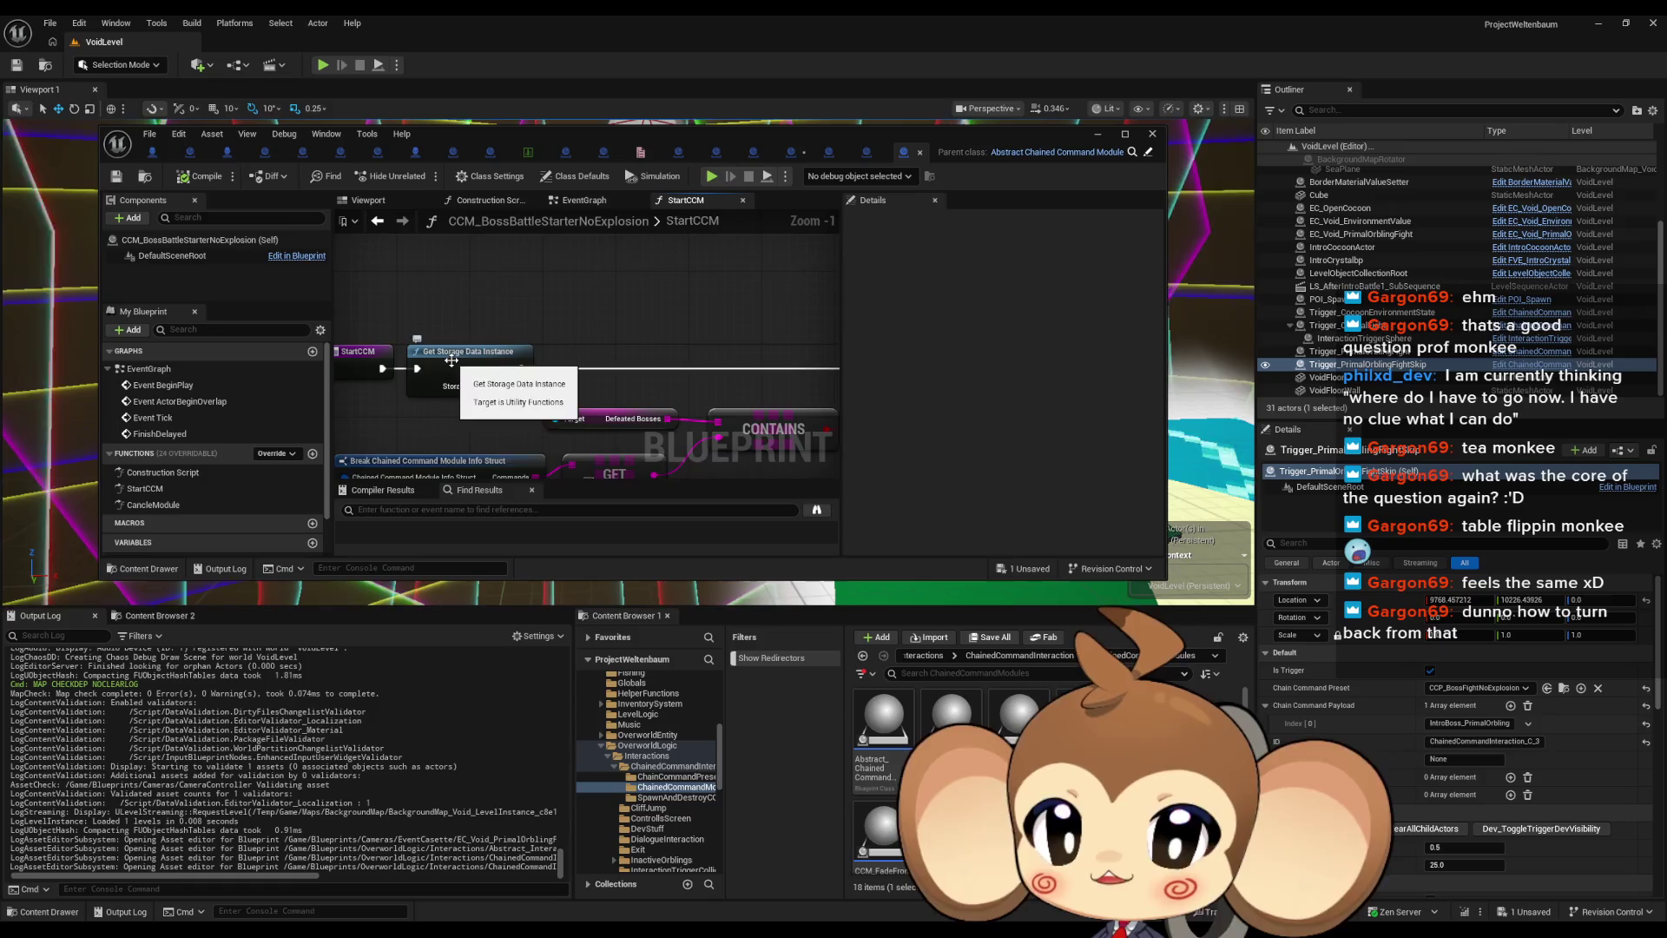
{"action": "left_click_drag", "start_coordinate": [467, 360], "coordinate": [532, 350]}
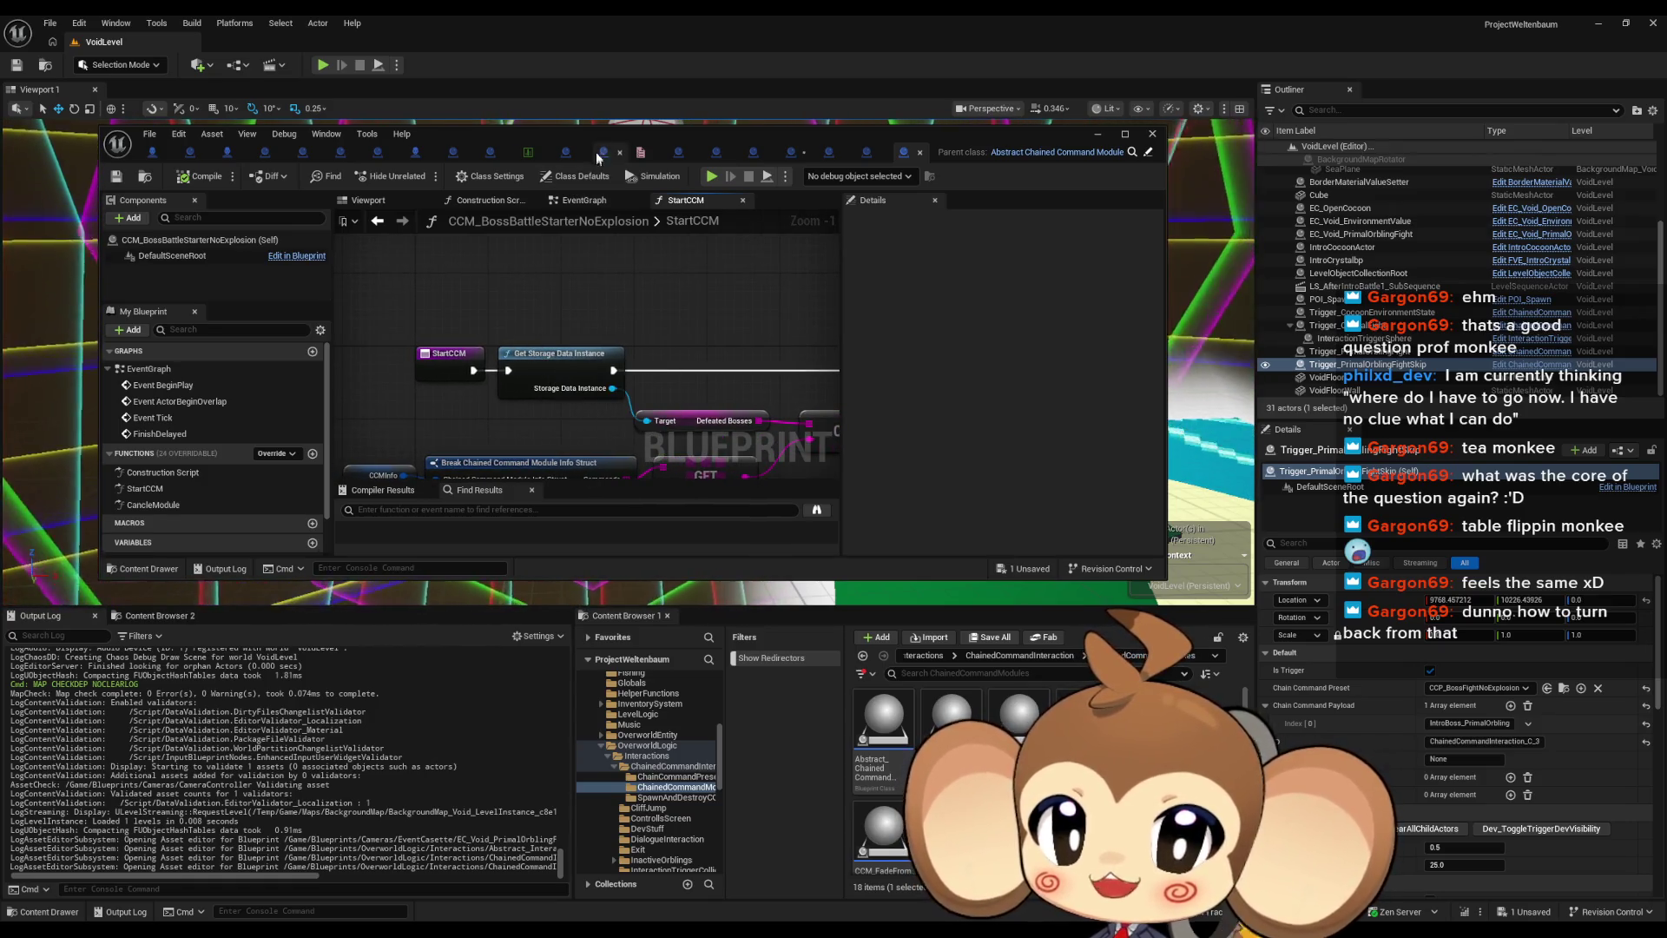
{"action": "left_click", "coordinate": [923, 657]}
{"action": "left_click", "coordinate": [923, 658]}
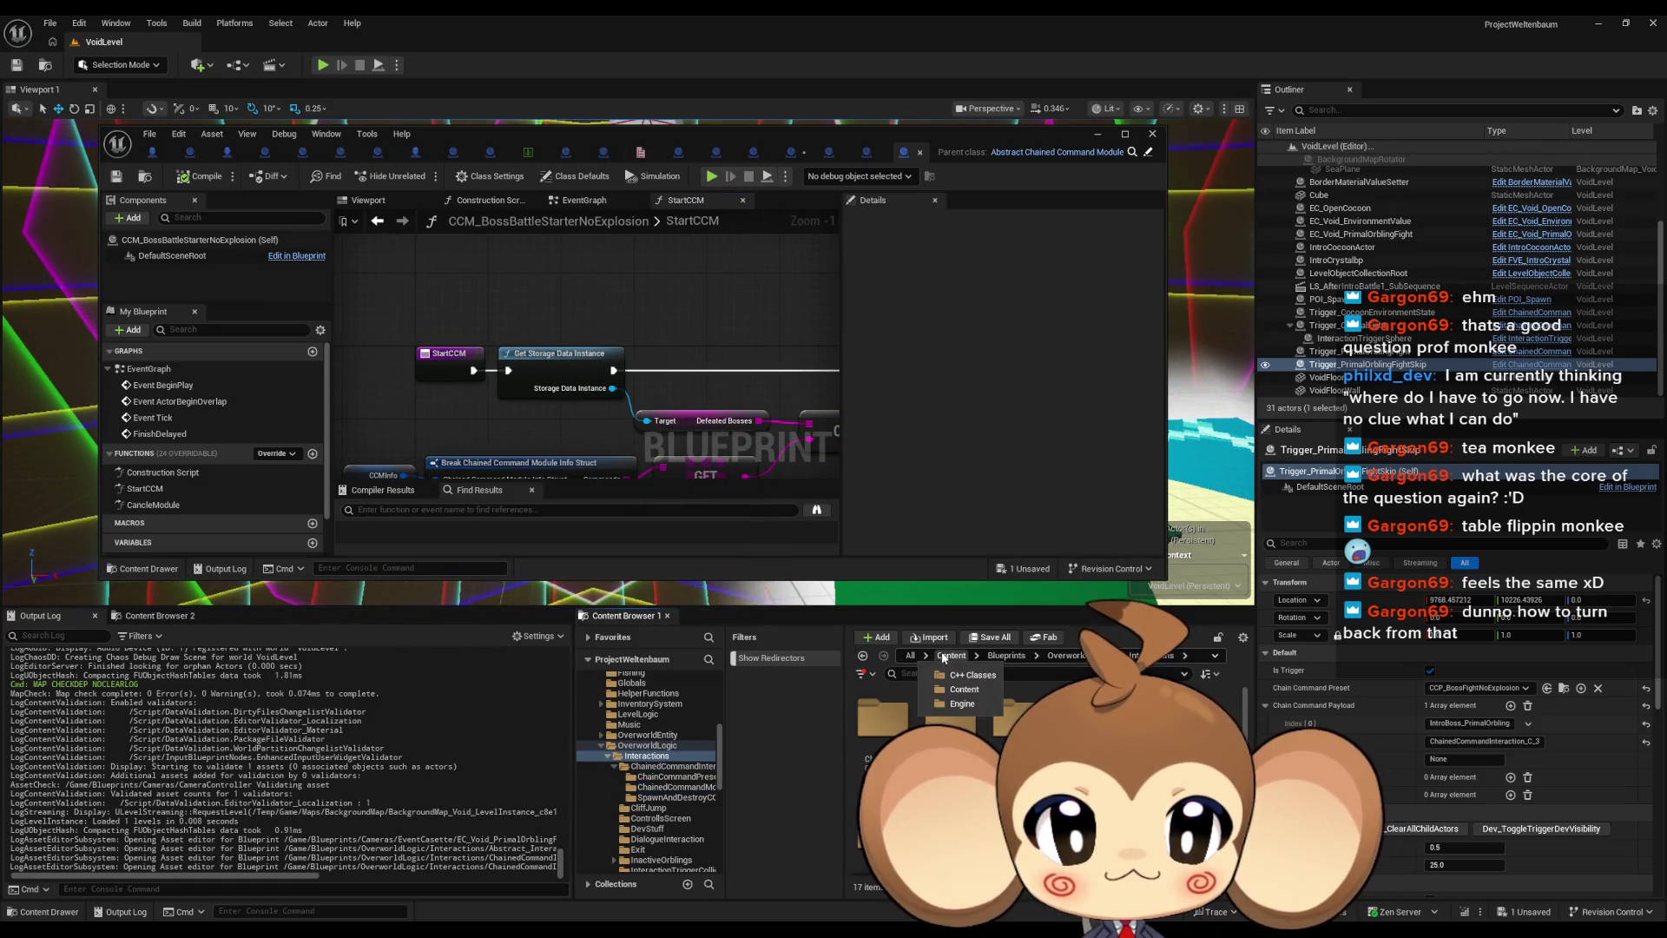
{"action": "left_click", "coordinate": [948, 673]}
Save EC_Void_PrimalOrblingFight, start a Play session, and move the blueprint editor off the game view
{"action": "left_click", "coordinate": [991, 637]}
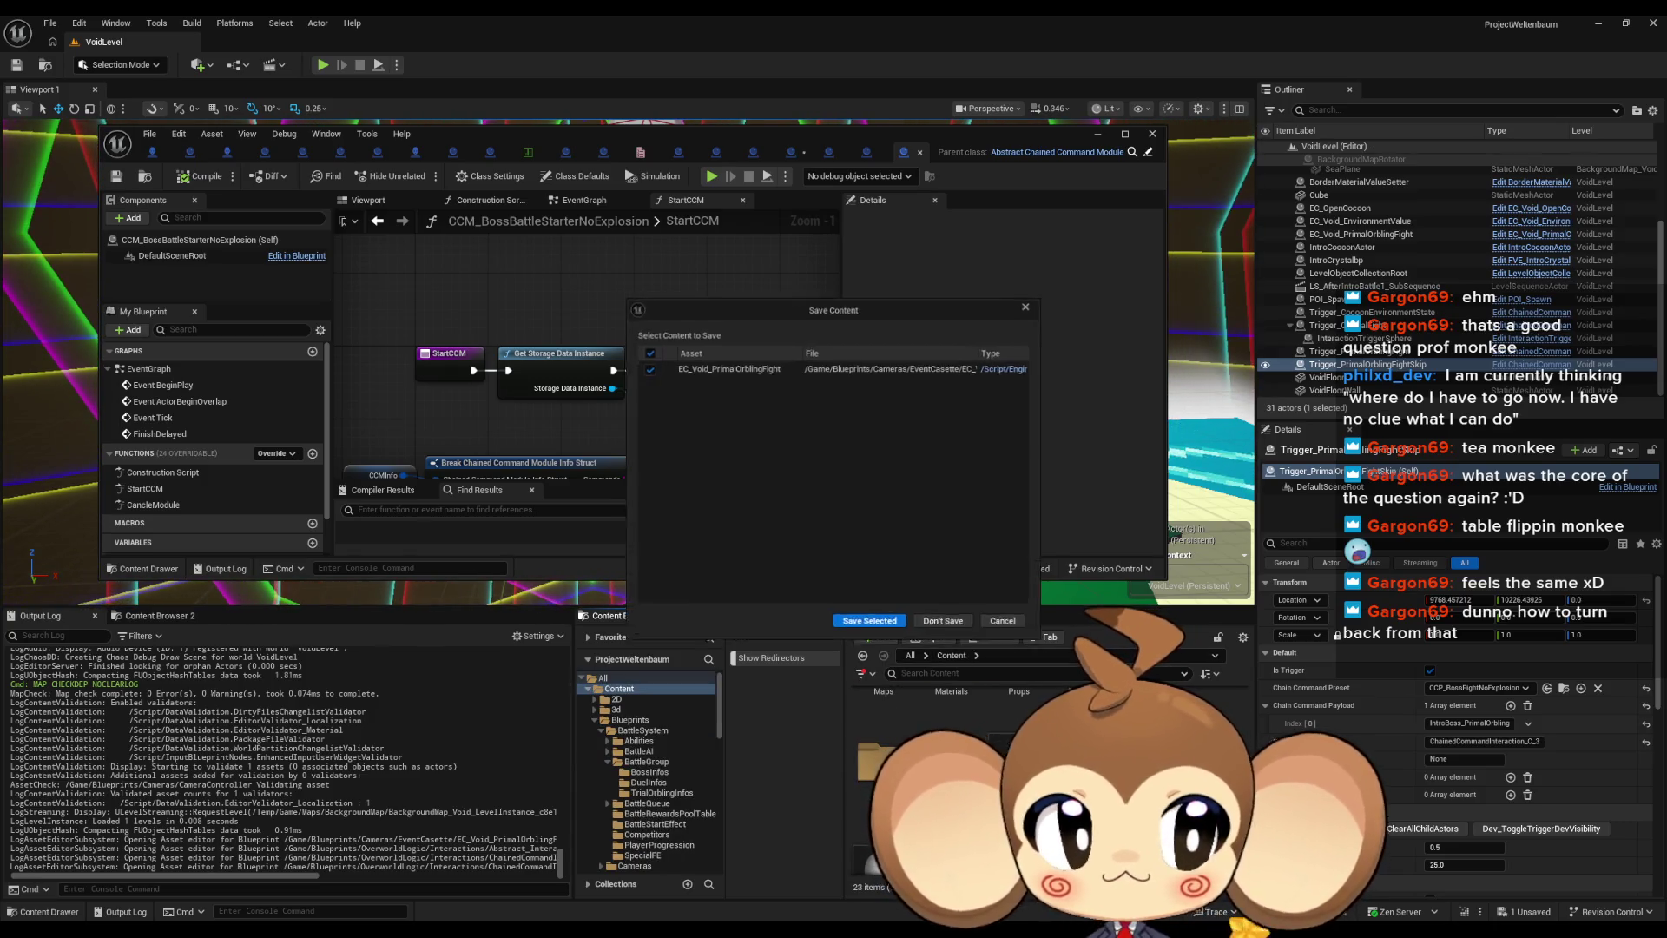
{"action": "left_click", "coordinate": [892, 622]}
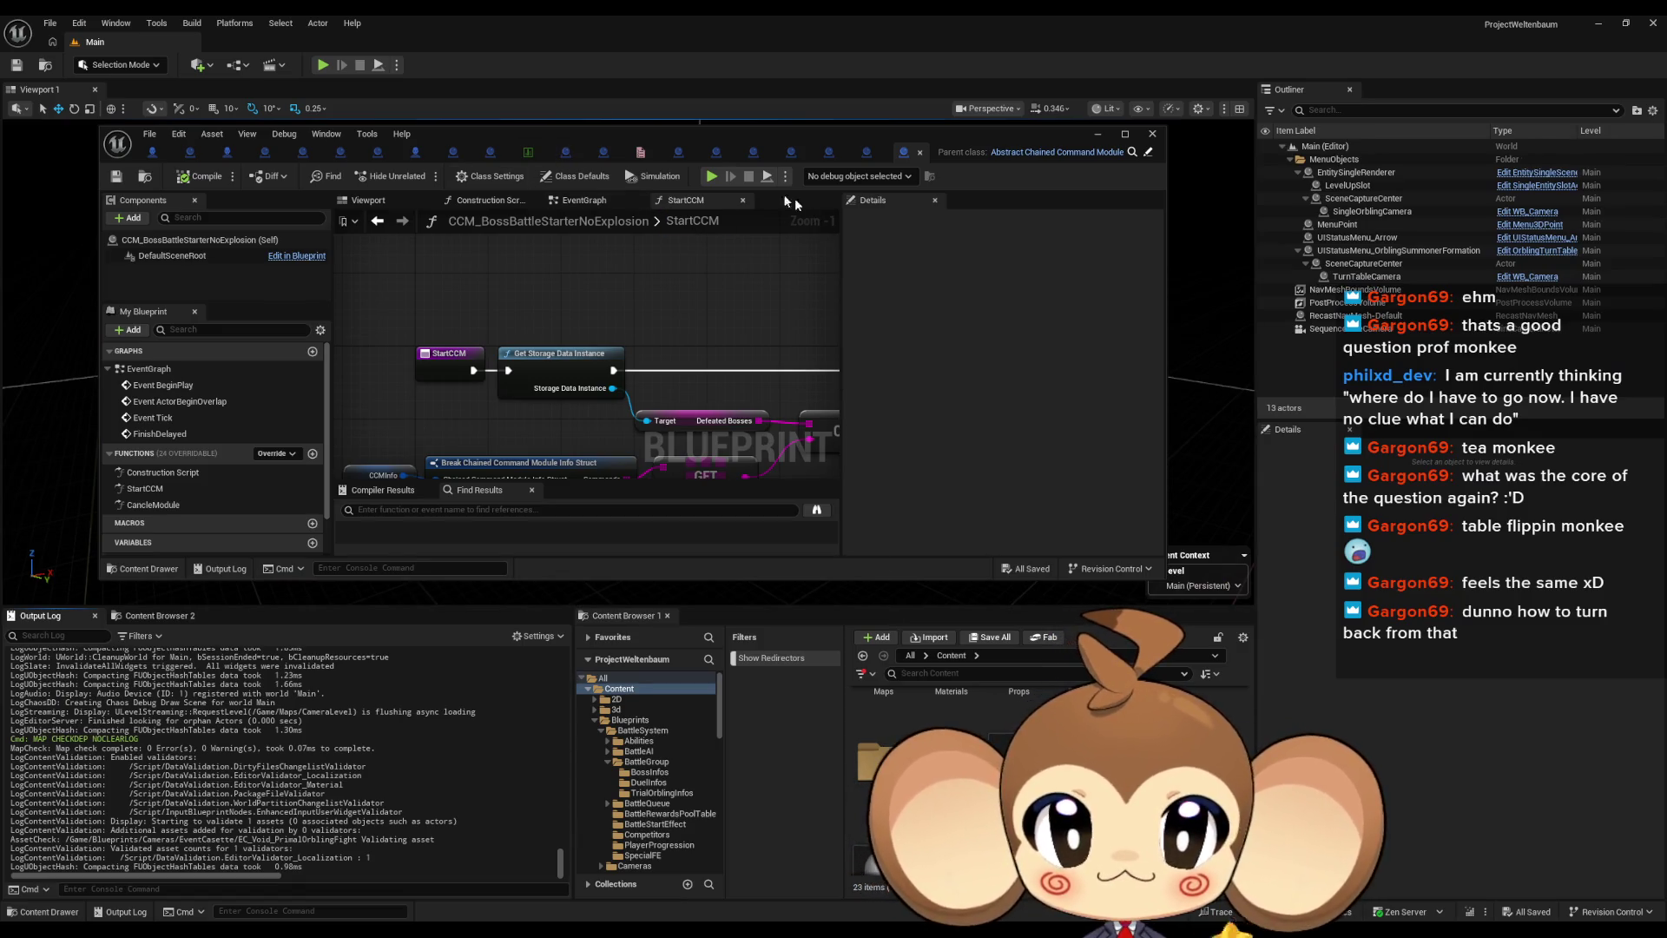
{"action": "left_click", "coordinate": [710, 176]}
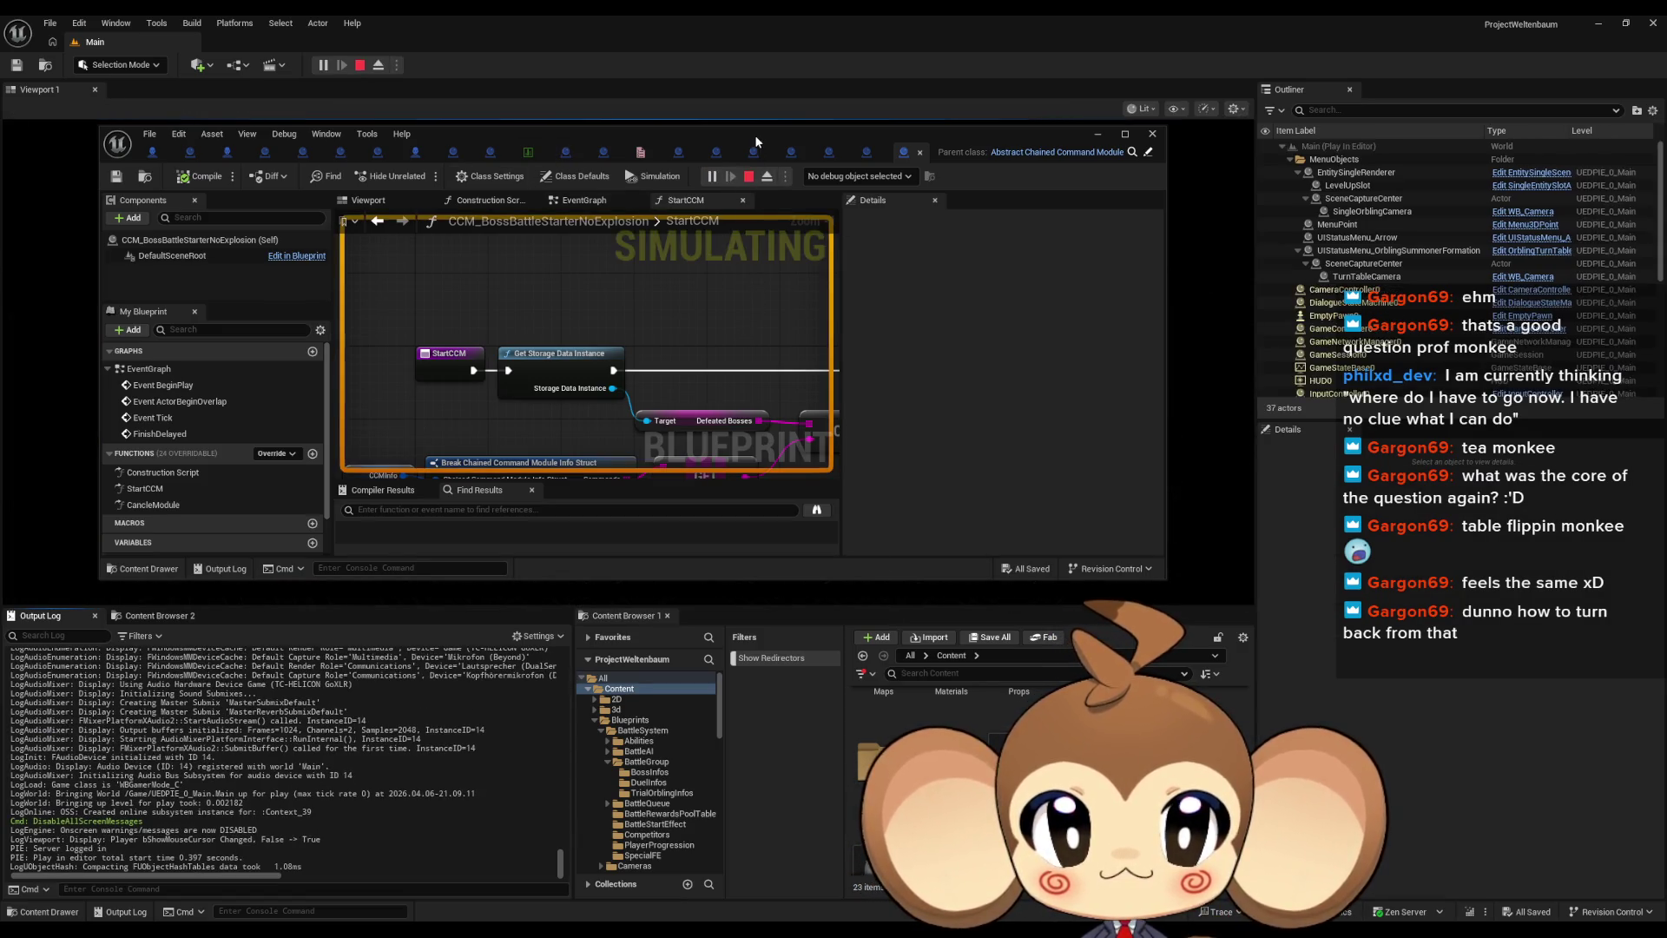
{"action": "left_click_drag", "start_coordinate": [753, 133], "coordinate": [892, 441]}
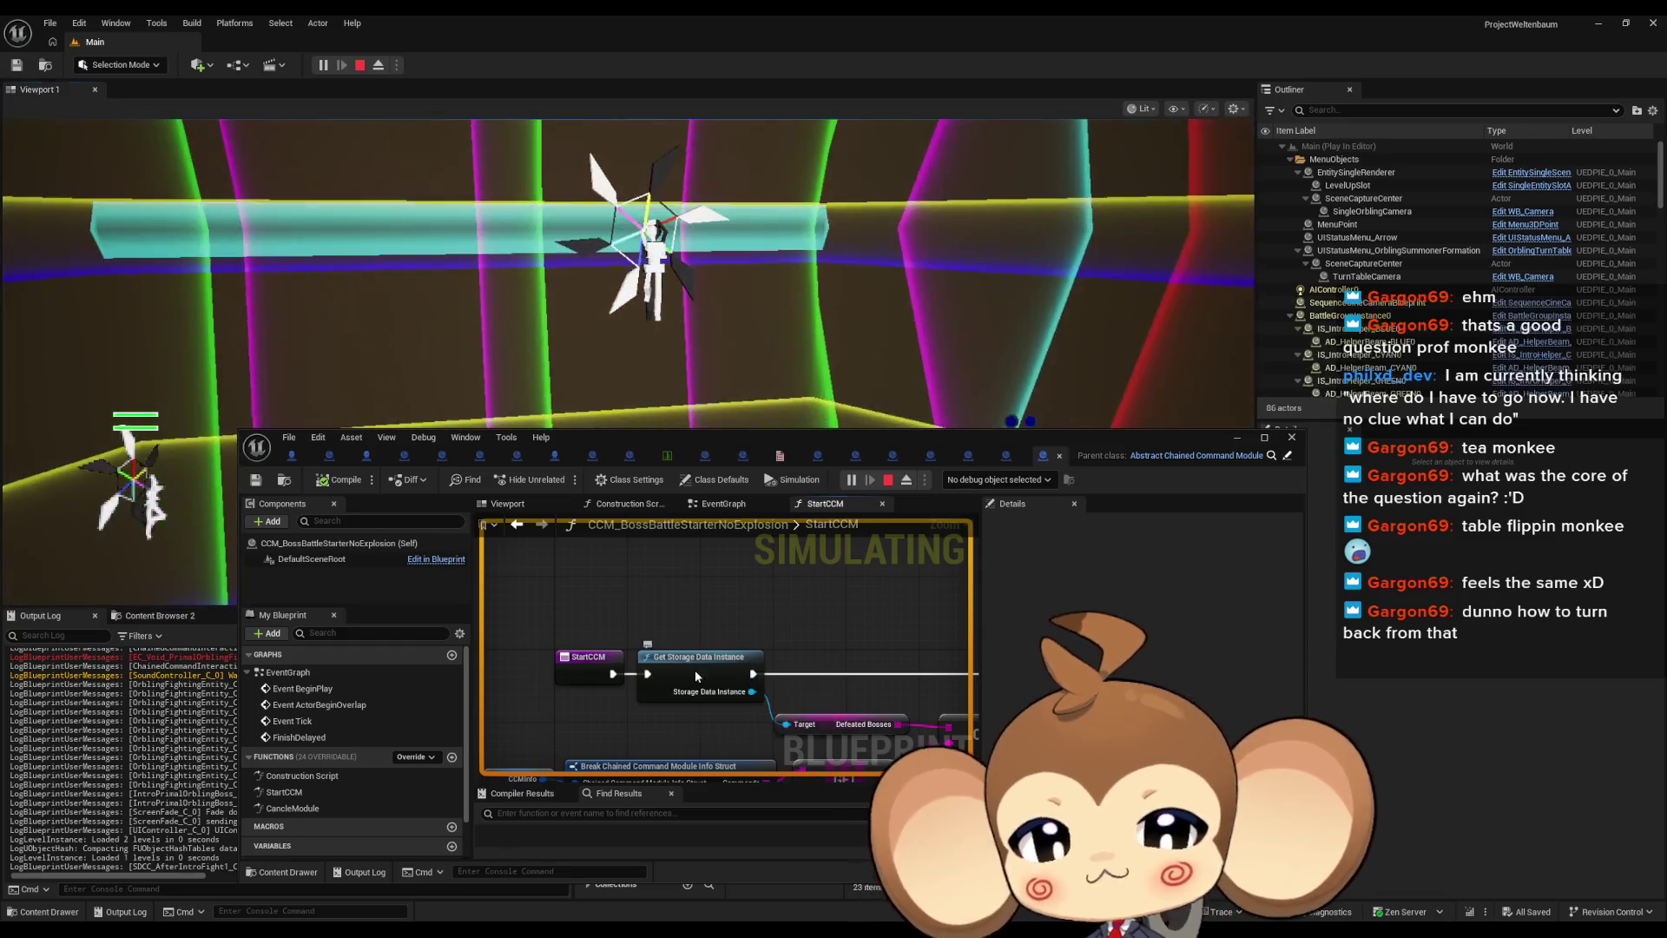
Add a breakpoint on Get Storage Data Instance, then move the StartCCM editor up to reveal the log
{"action": "right_click", "coordinate": [695, 669]}
{"action": "left_click", "coordinate": [740, 599]}
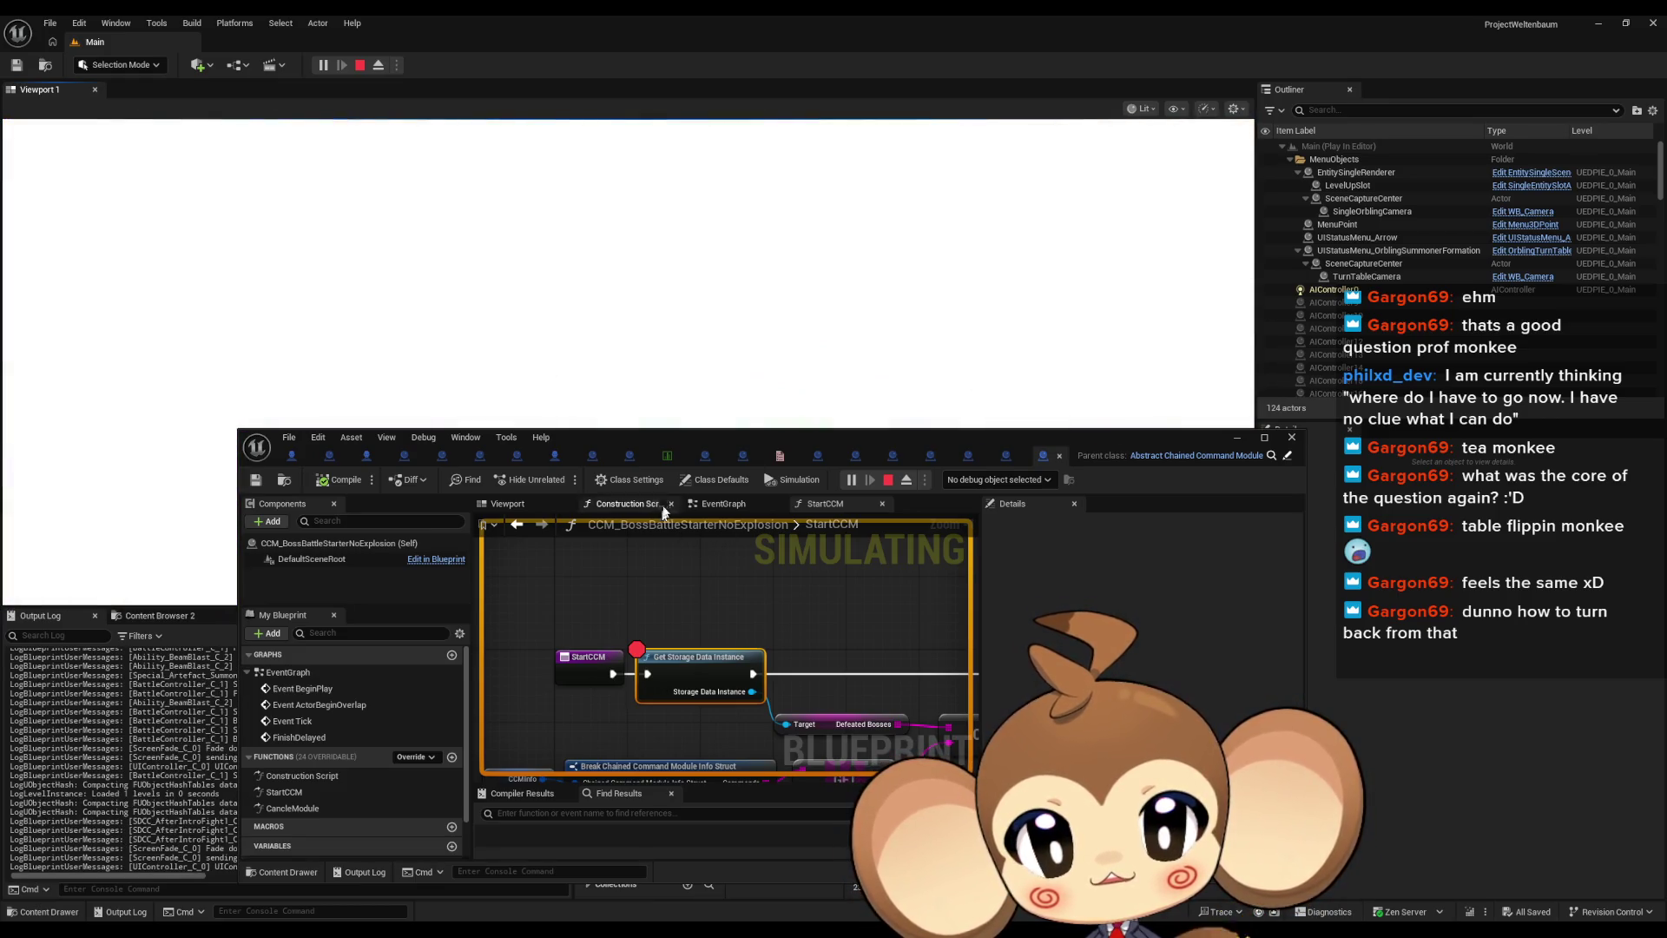
{"action": "mouse_move", "coordinate": [724, 452]}
{"action": "left_mouse_down"}
{"action": "mouse_move", "coordinate": [932, 352]}
{"action": "mouse_move", "coordinate": [820, 535]}
{"action": "mouse_move", "coordinate": [822, 455]}
{"action": "left_mouse_up"}
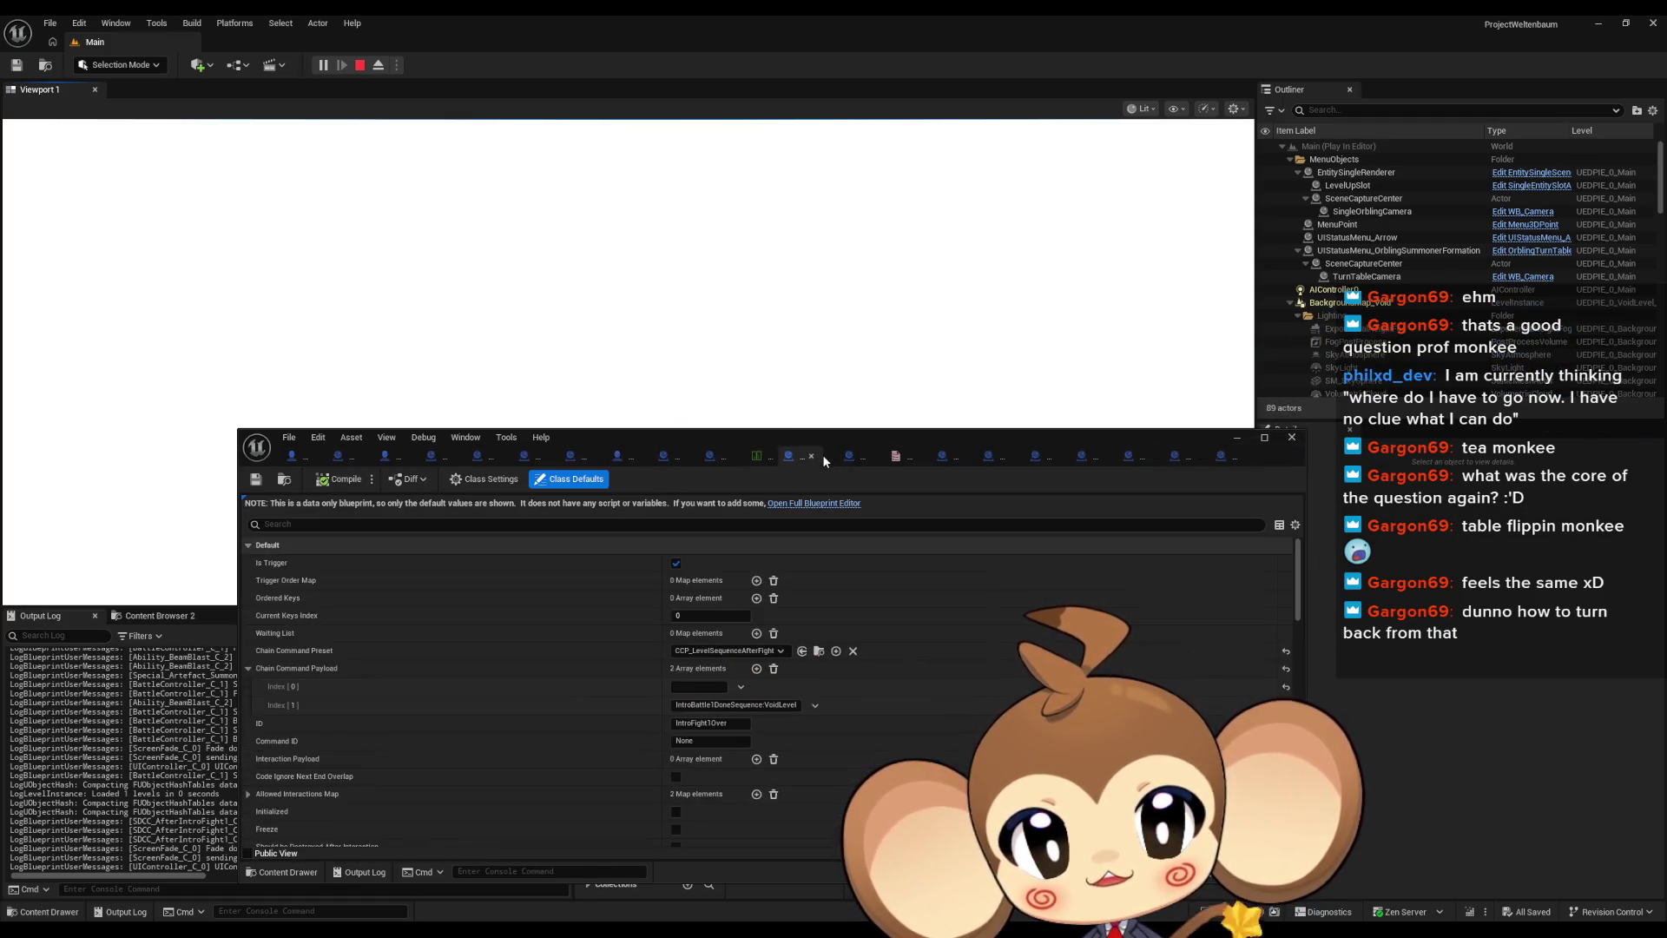
{"action": "left_click", "coordinate": [1001, 456]}
{"action": "left_click_drag", "start_coordinate": [845, 430], "coordinate": [1083, 137]}
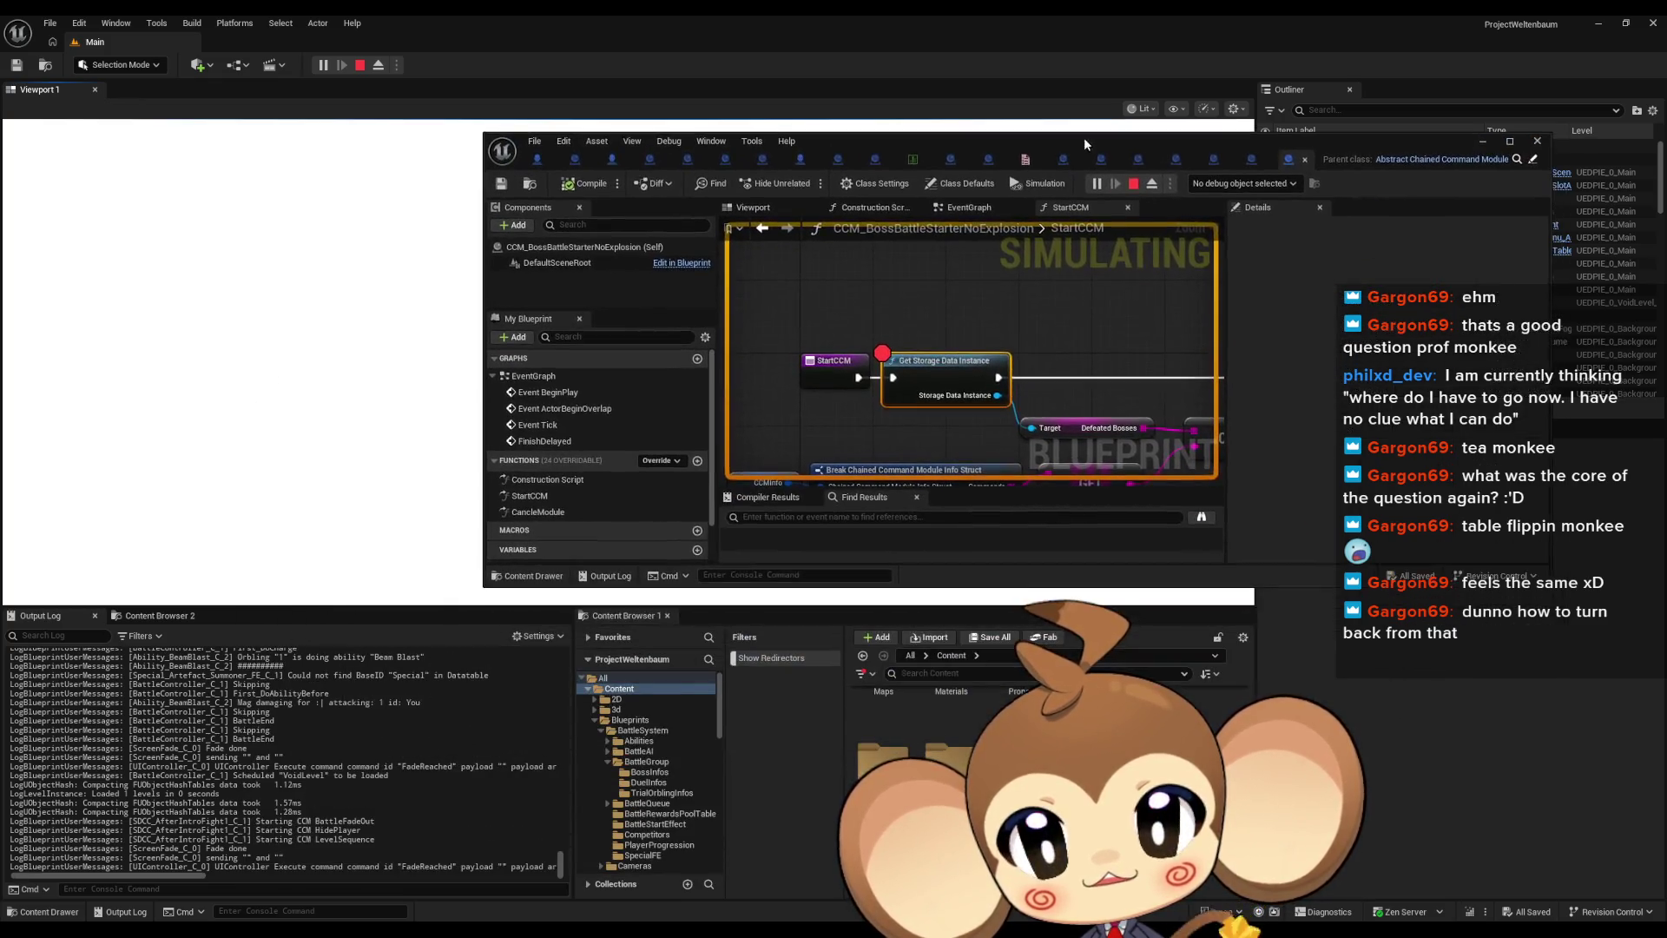
Review the Output Log messages, then stop the play session
{"action": "scroll", "coordinate": [271, 794], "scroll_direction": "up", "scroll_amount": 10}
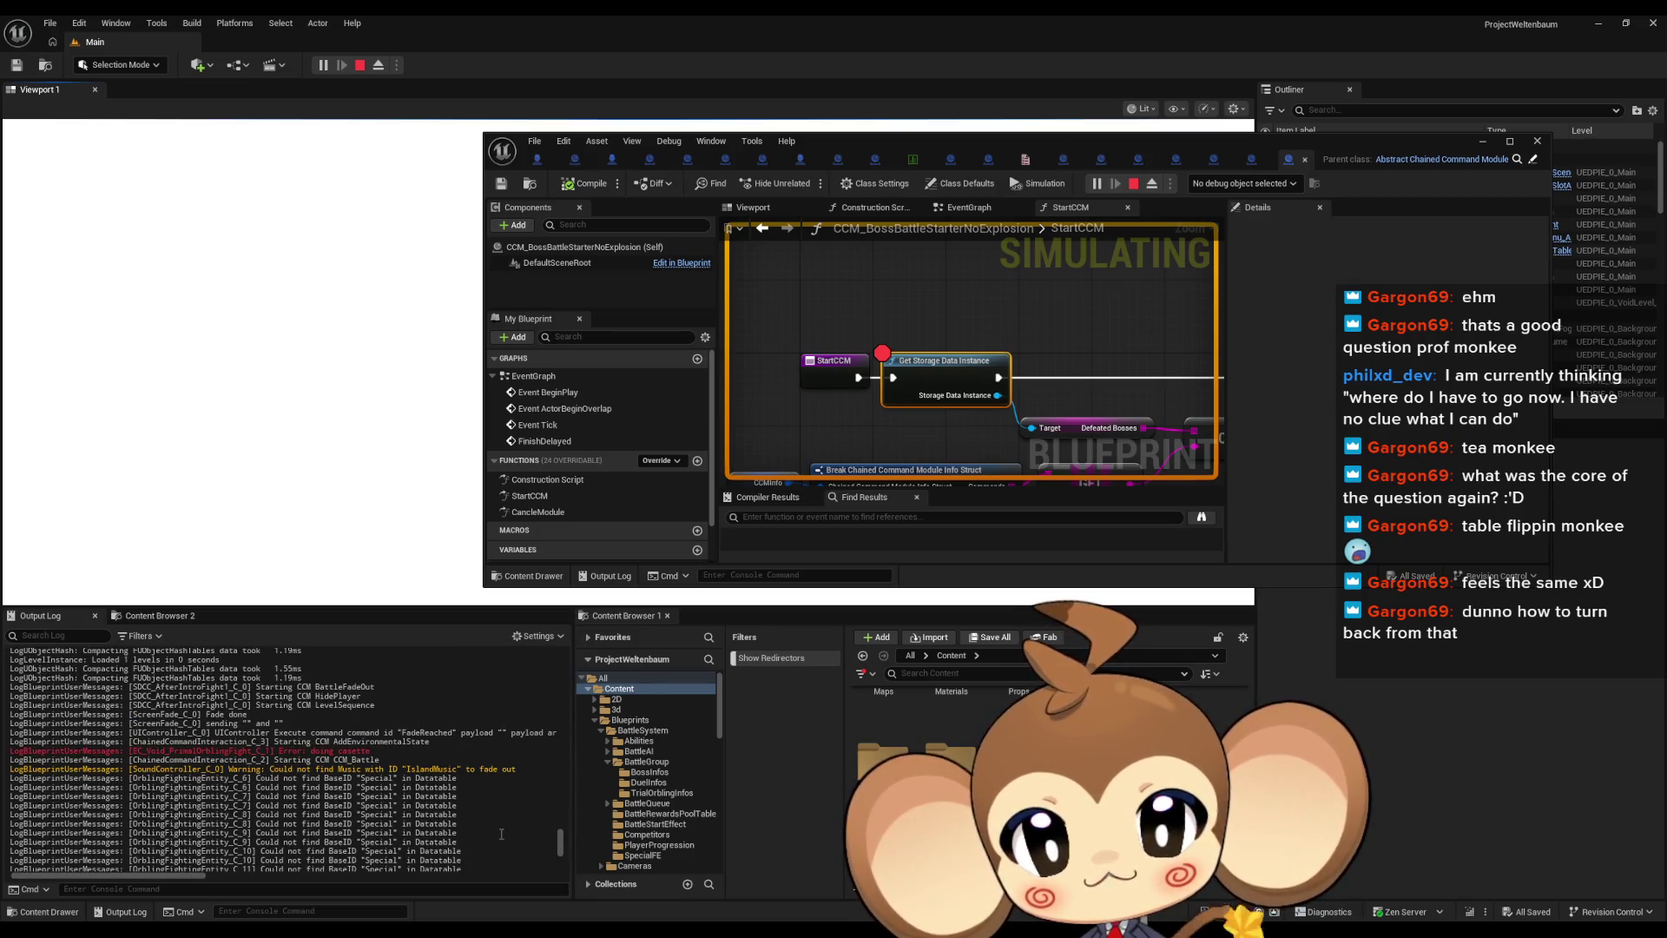
{"action": "scroll", "coordinate": [475, 814], "scroll_direction": "down", "scroll_amount": 2}
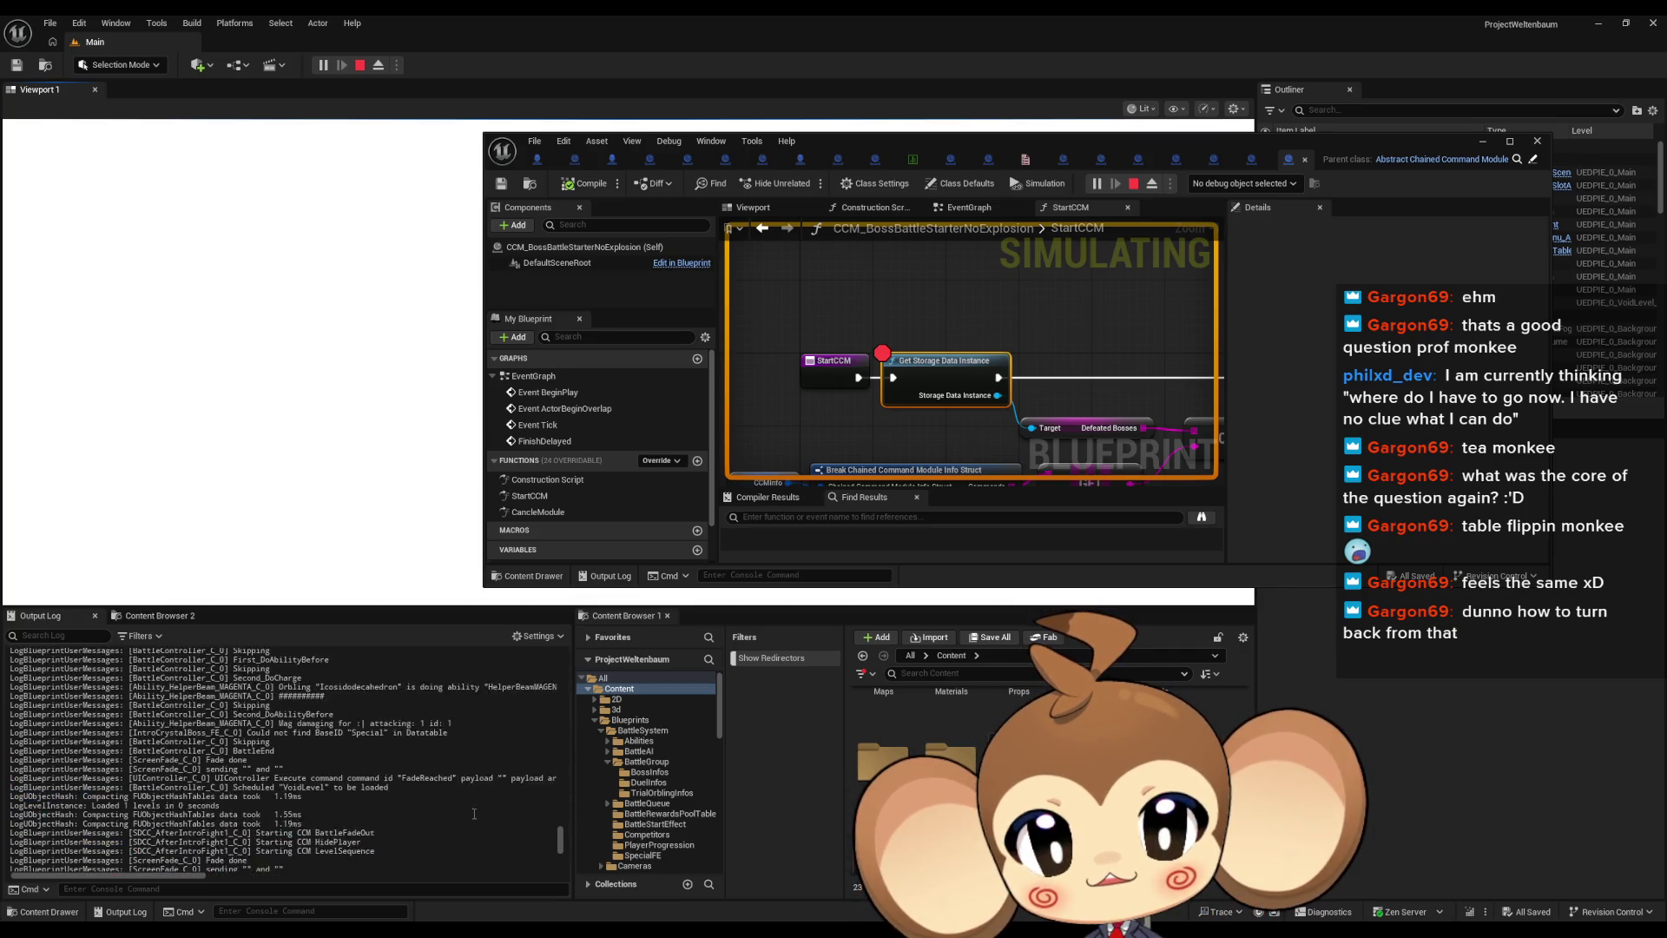
{"action": "scroll", "coordinate": [483, 814], "scroll_direction": "down", "scroll_amount": 10}
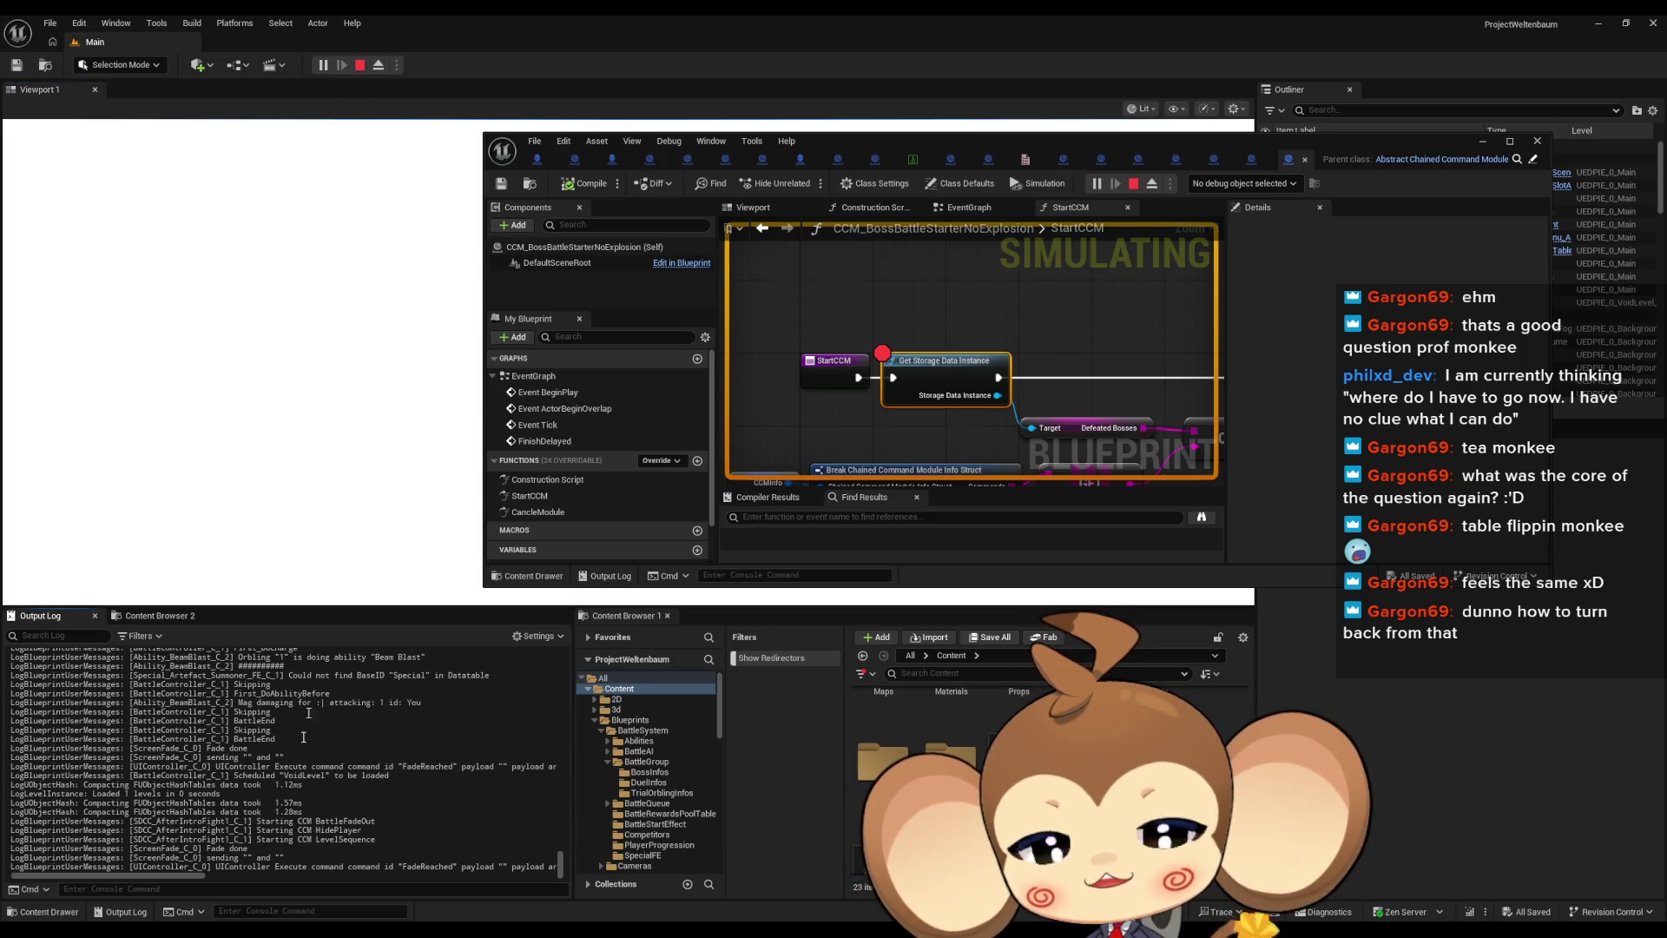
{"action": "scroll", "coordinate": [382, 821], "scroll_direction": "up", "scroll_amount": 10}
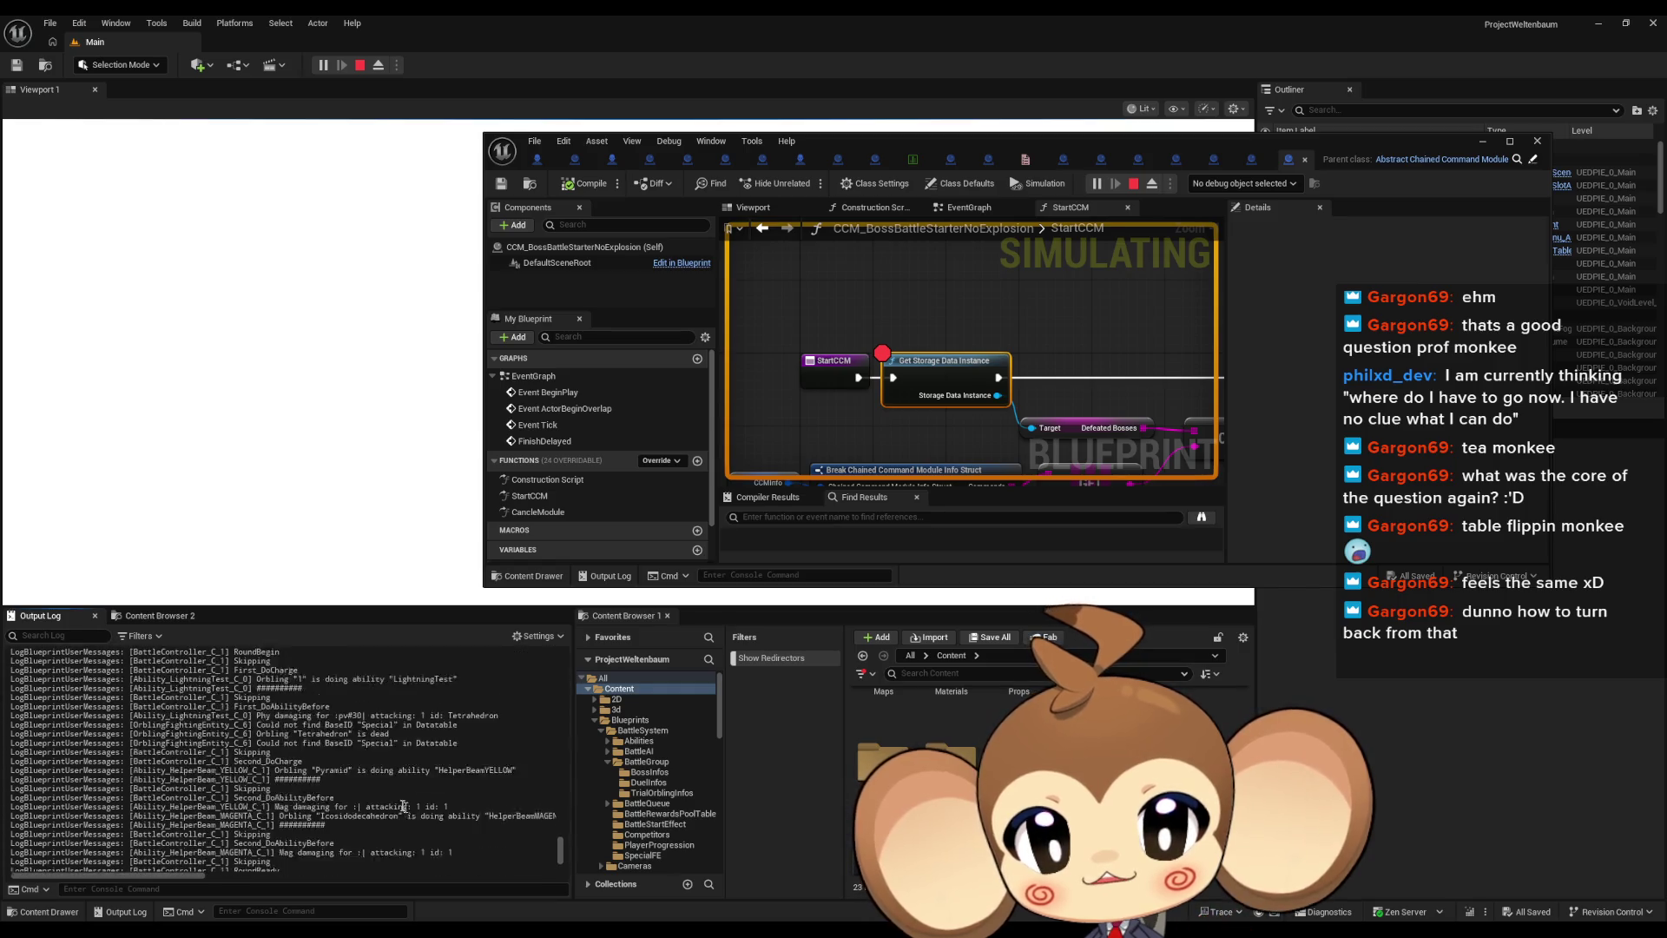
{"action": "scroll", "coordinate": [383, 799], "scroll_direction": "up", "scroll_amount": 10}
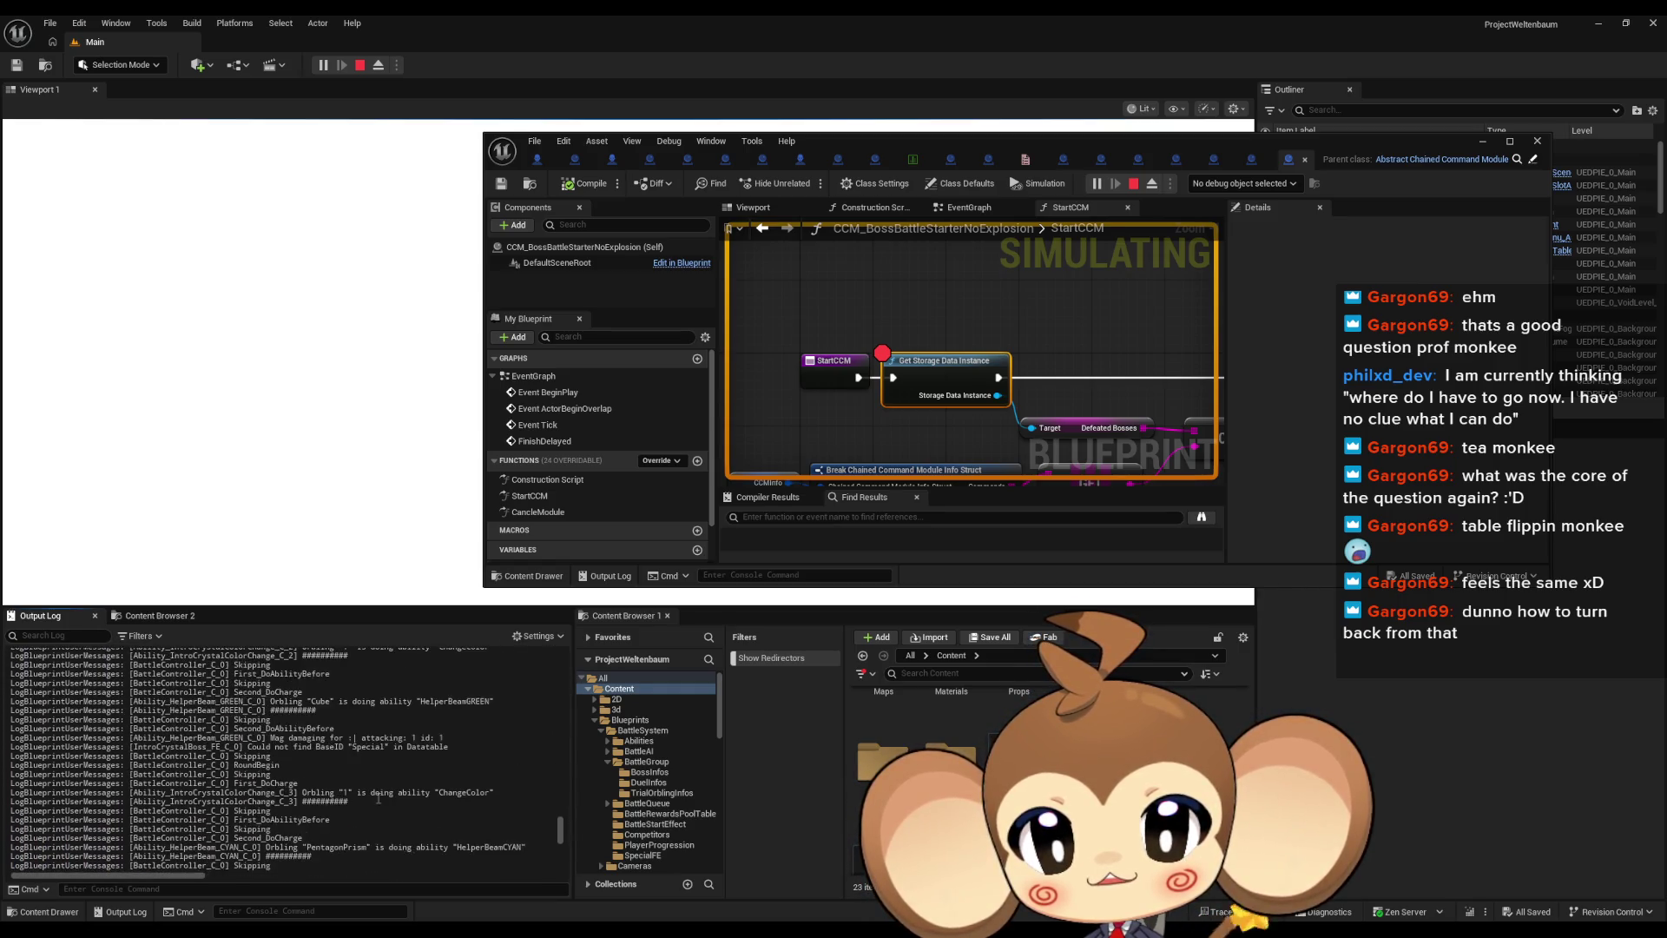
{"action": "scroll", "coordinate": [376, 795], "scroll_direction": "up", "scroll_amount": 10}
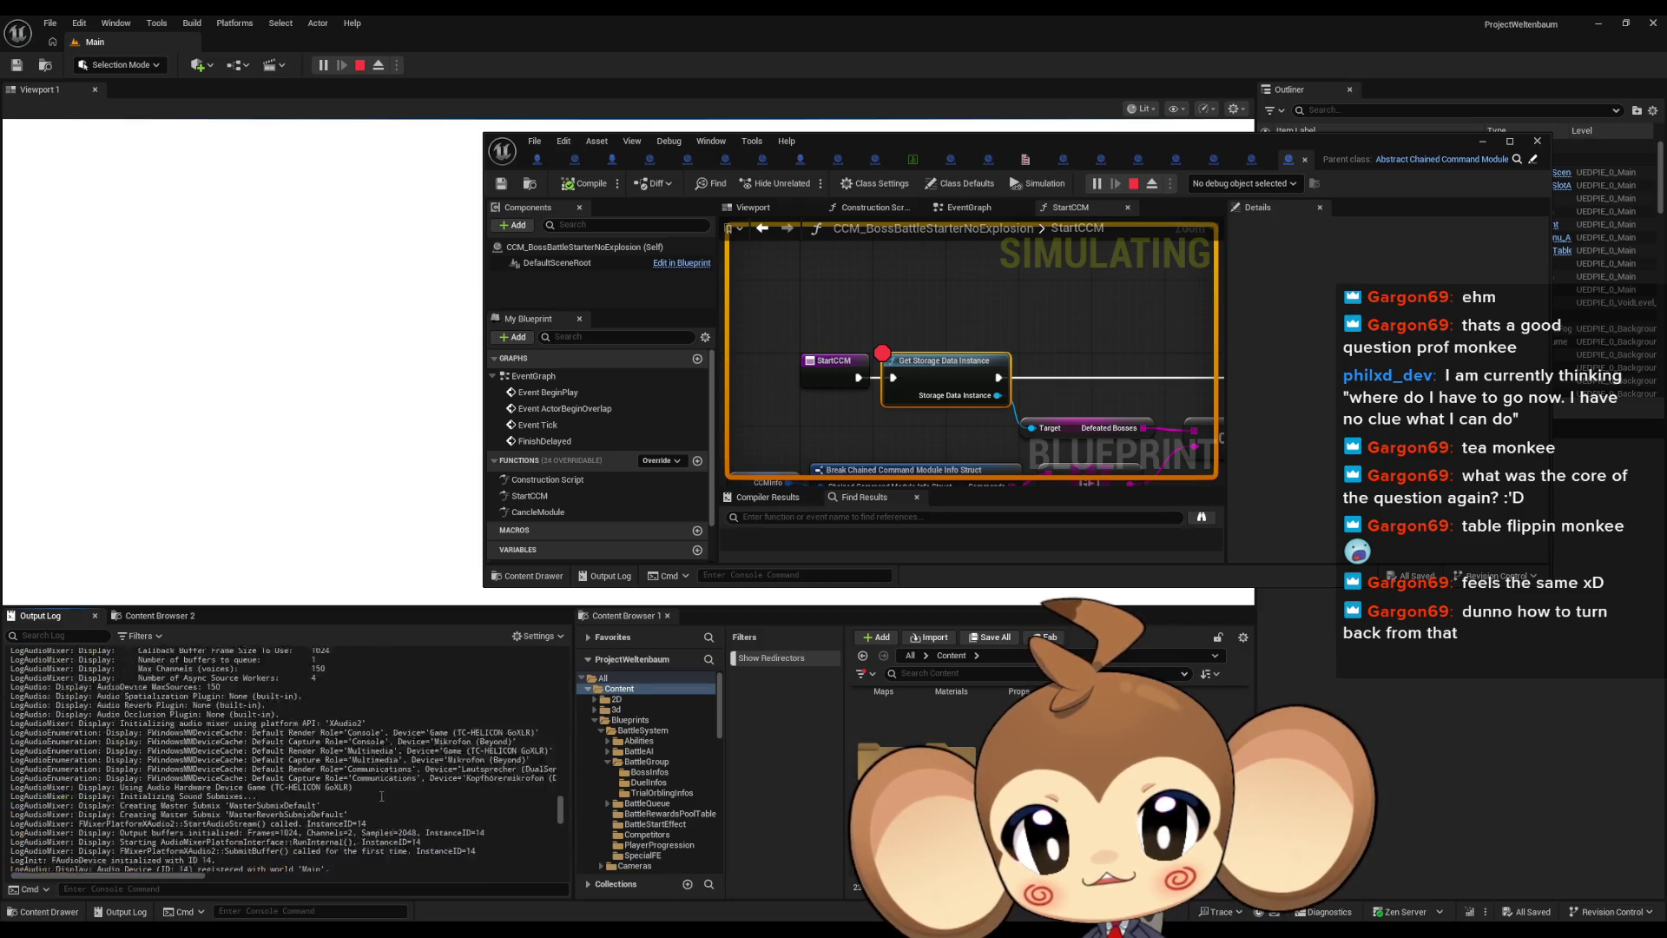
{"action": "scroll", "coordinate": [380, 797], "scroll_direction": "up", "scroll_amount": 5}
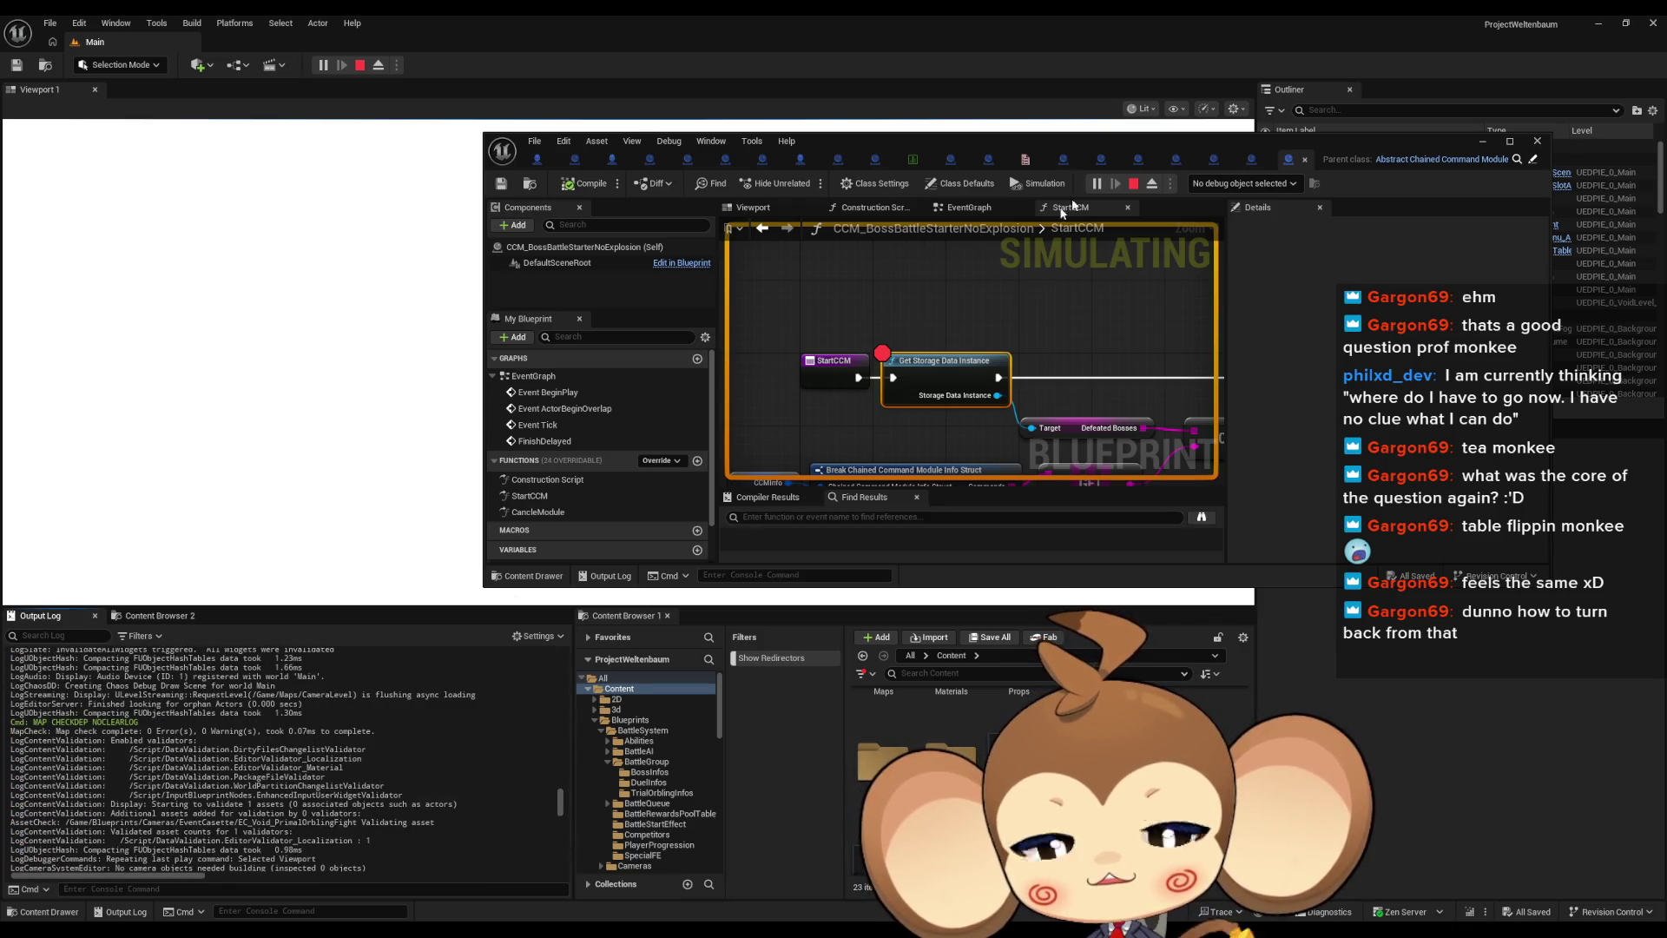
{"action": "left_click", "coordinate": [1133, 184]}
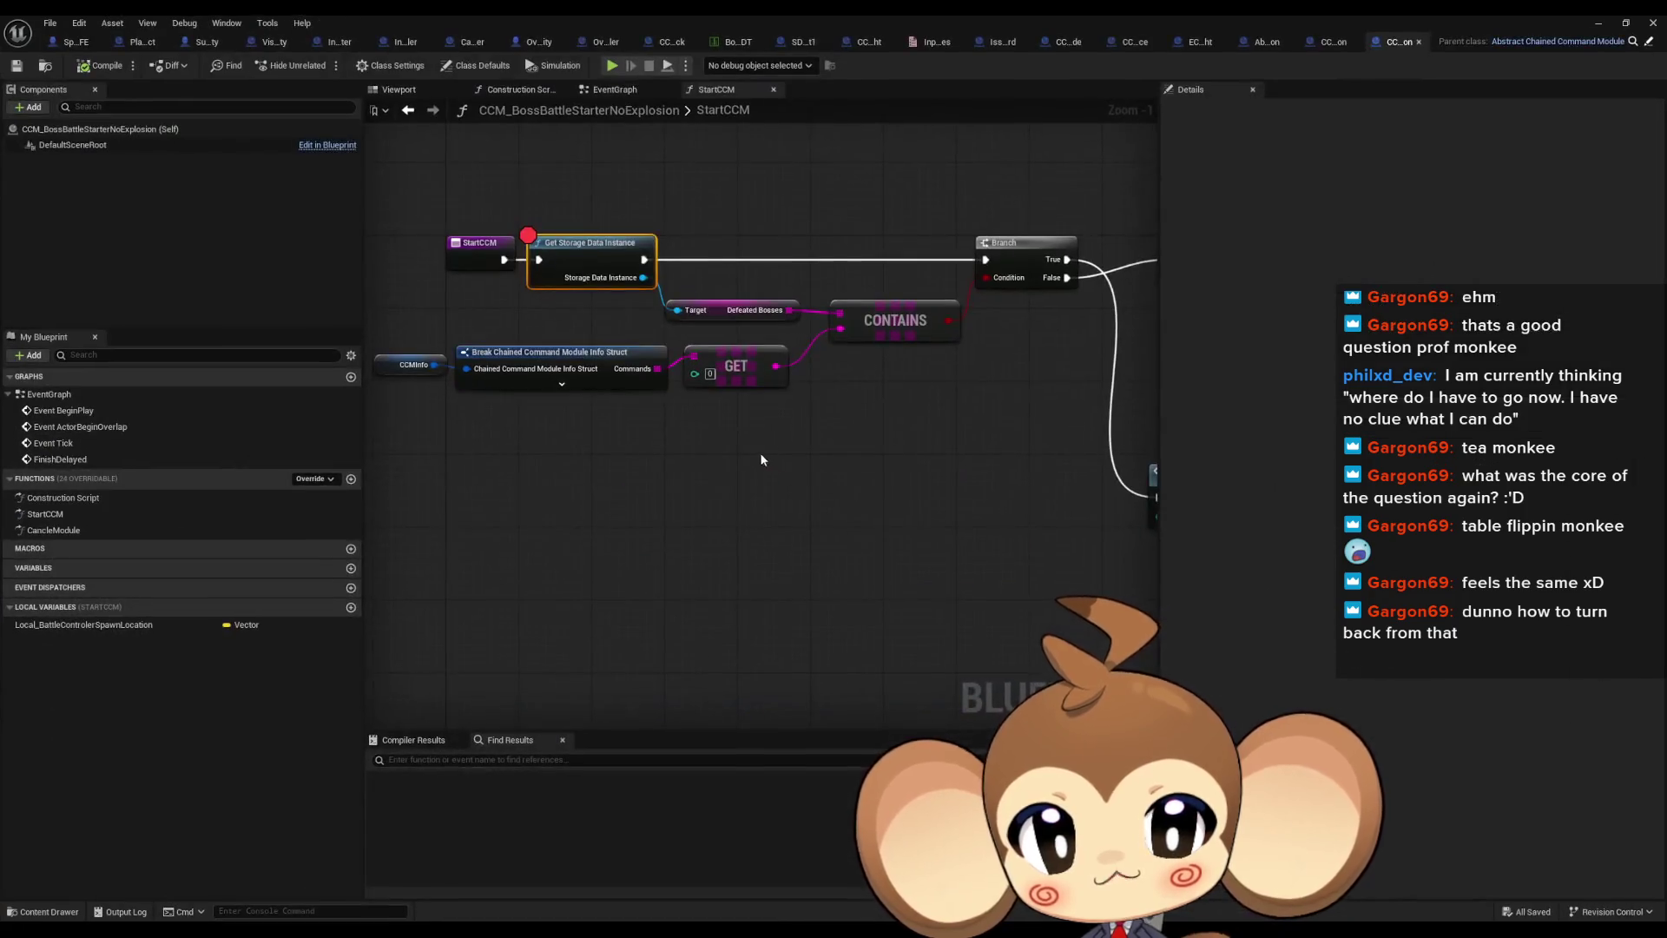
Switch to EC_Void_PrimalOrblingFight and bring Print String and Do Interaction into view
{"action": "left_click", "coordinate": [1317, 45]}
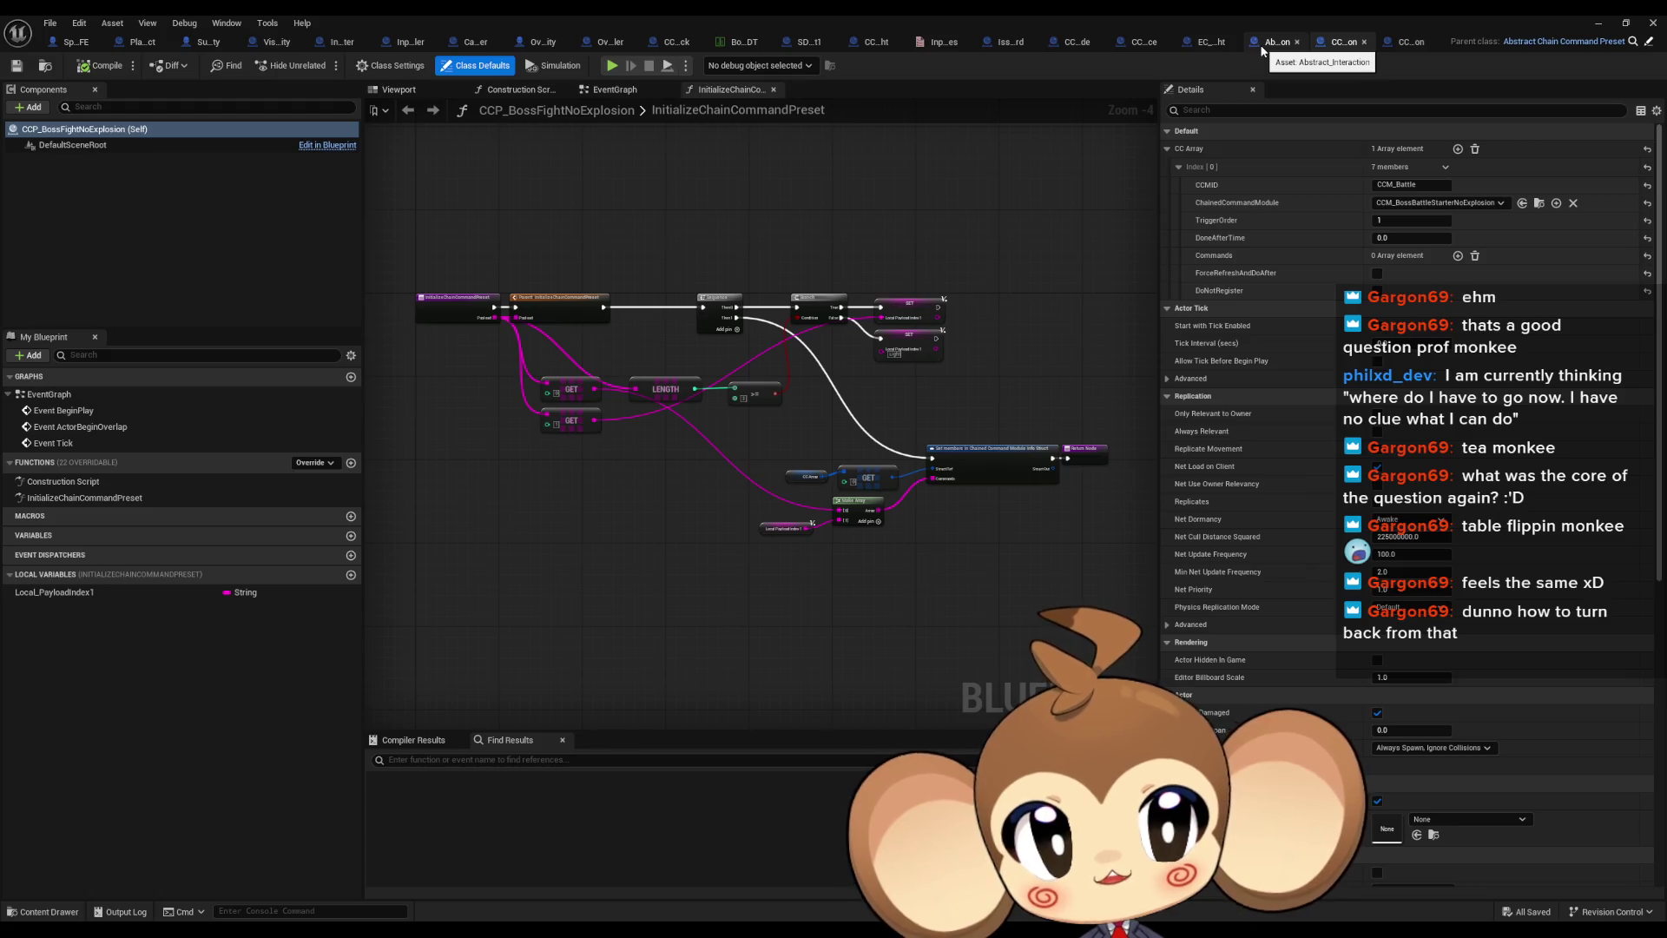
{"action": "left_click", "coordinate": [1202, 40]}
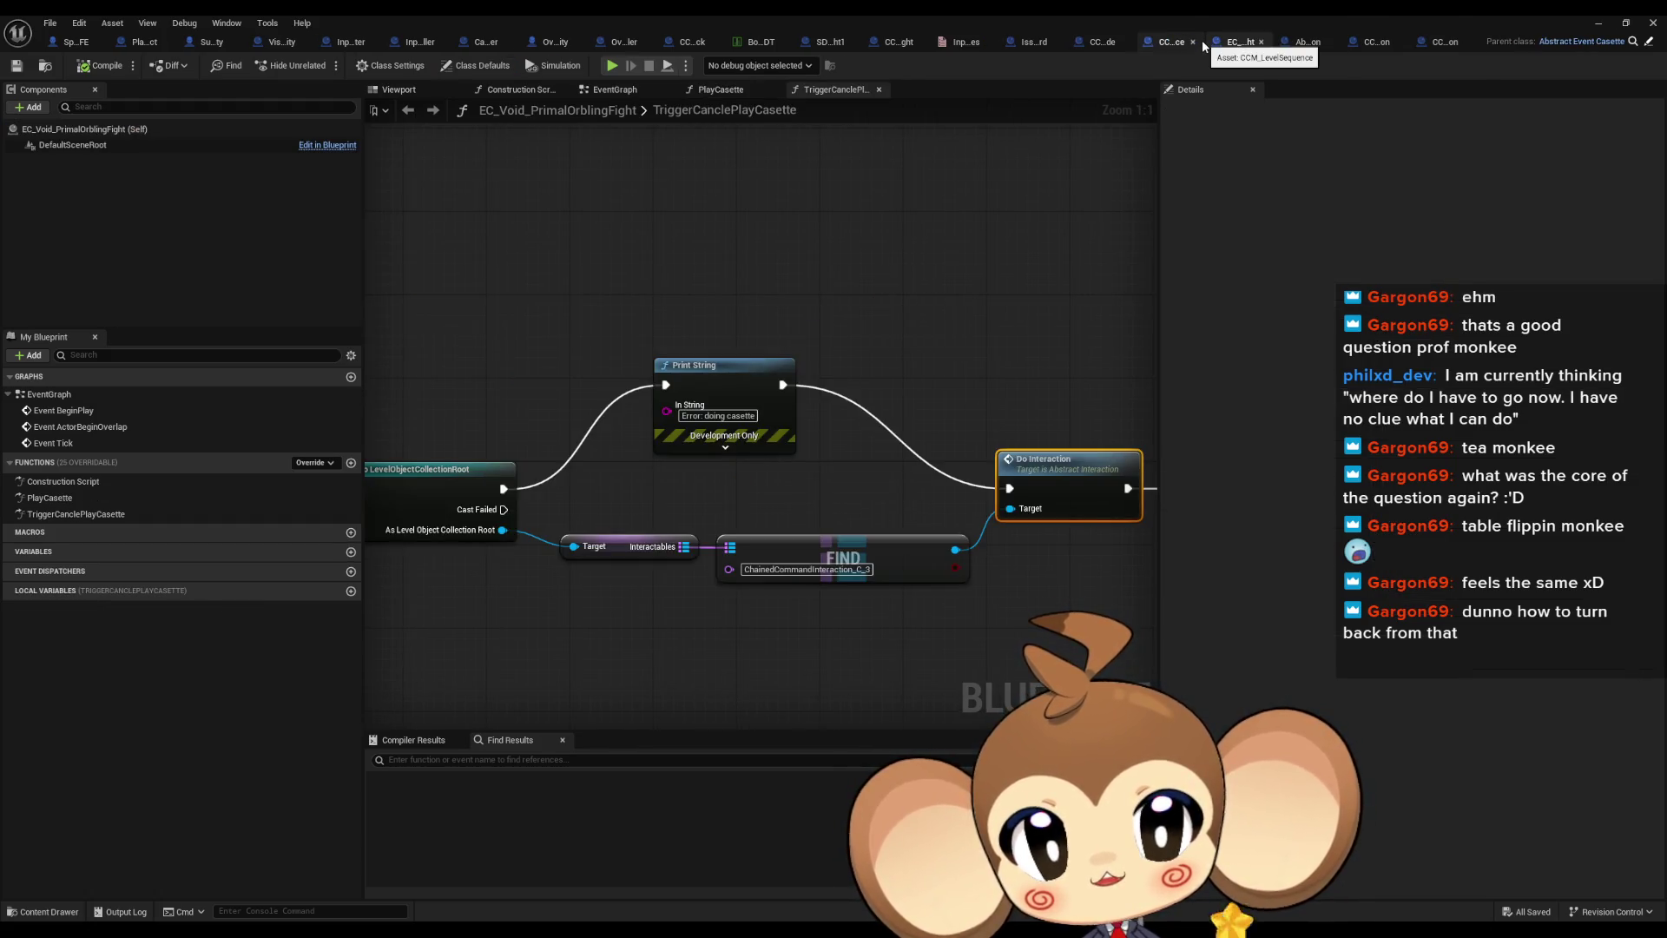
{"action": "left_click", "coordinate": [721, 373]}
{"action": "left_click_drag", "start_coordinate": [937, 346], "coordinate": [633, 329]}
{"action": "left_click_drag", "start_coordinate": [745, 357], "coordinate": [786, 545]}
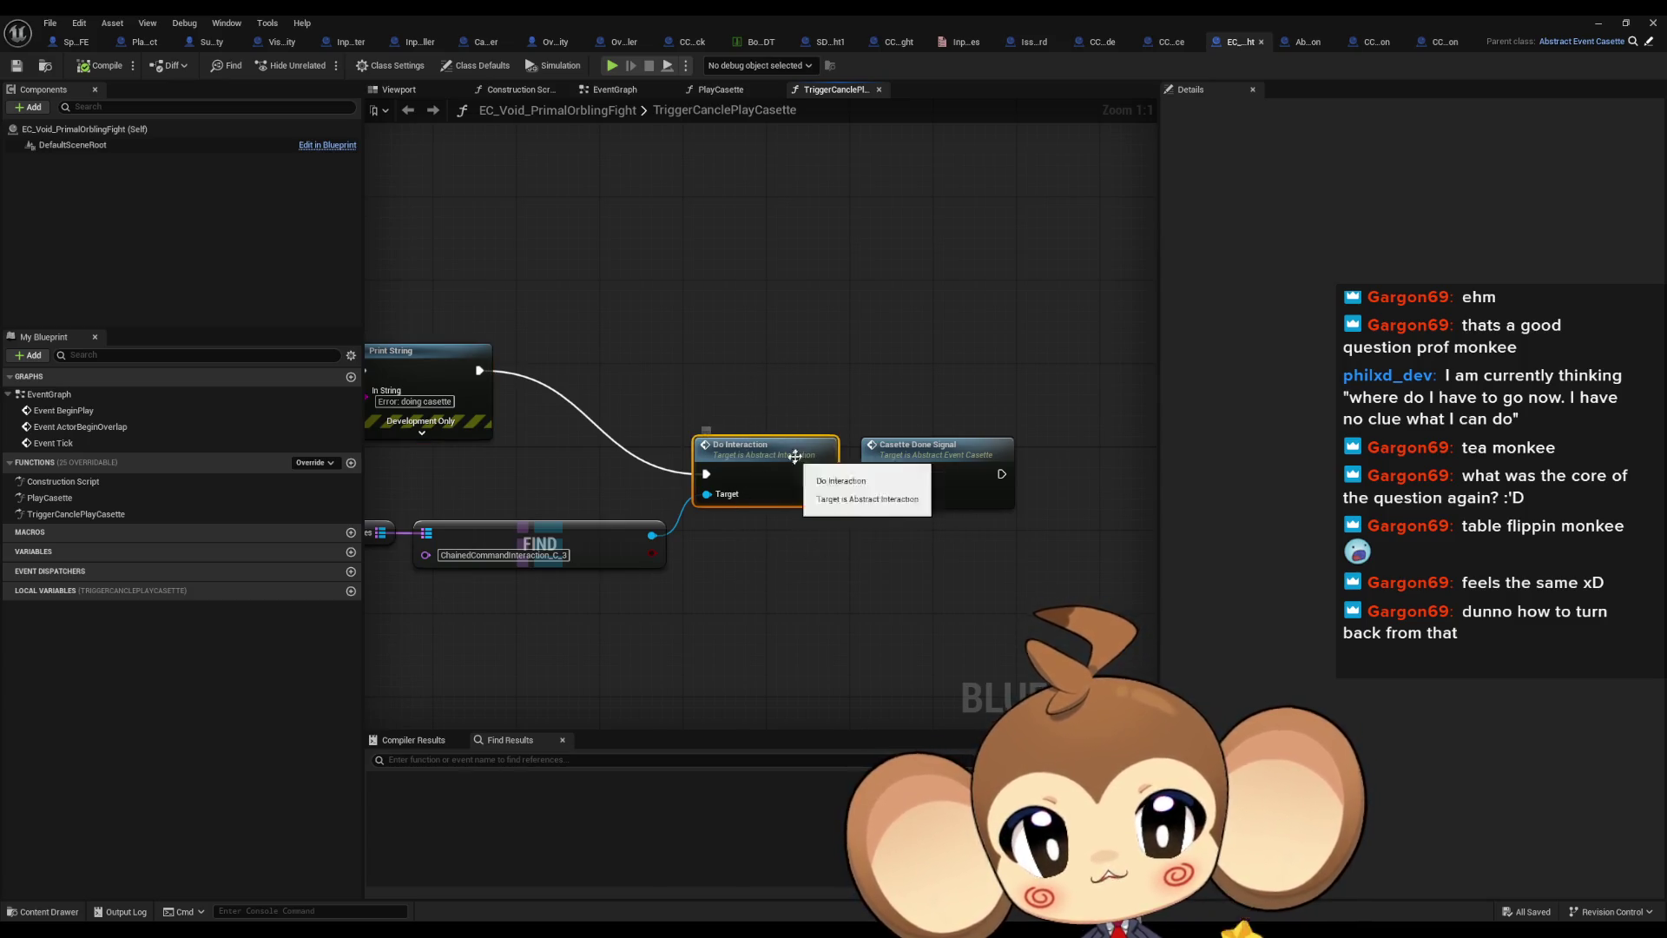
{"action": "mouse_move", "coordinate": [373, 473]}
{"action": "left_mouse_down"}
{"action": "mouse_move", "coordinate": [779, 429]}
{"action": "mouse_move", "coordinate": [1030, 604]}
{"action": "mouse_move", "coordinate": [1148, 585]}
{"action": "mouse_move", "coordinate": [529, 534]}
{"action": "left_mouse_up"}
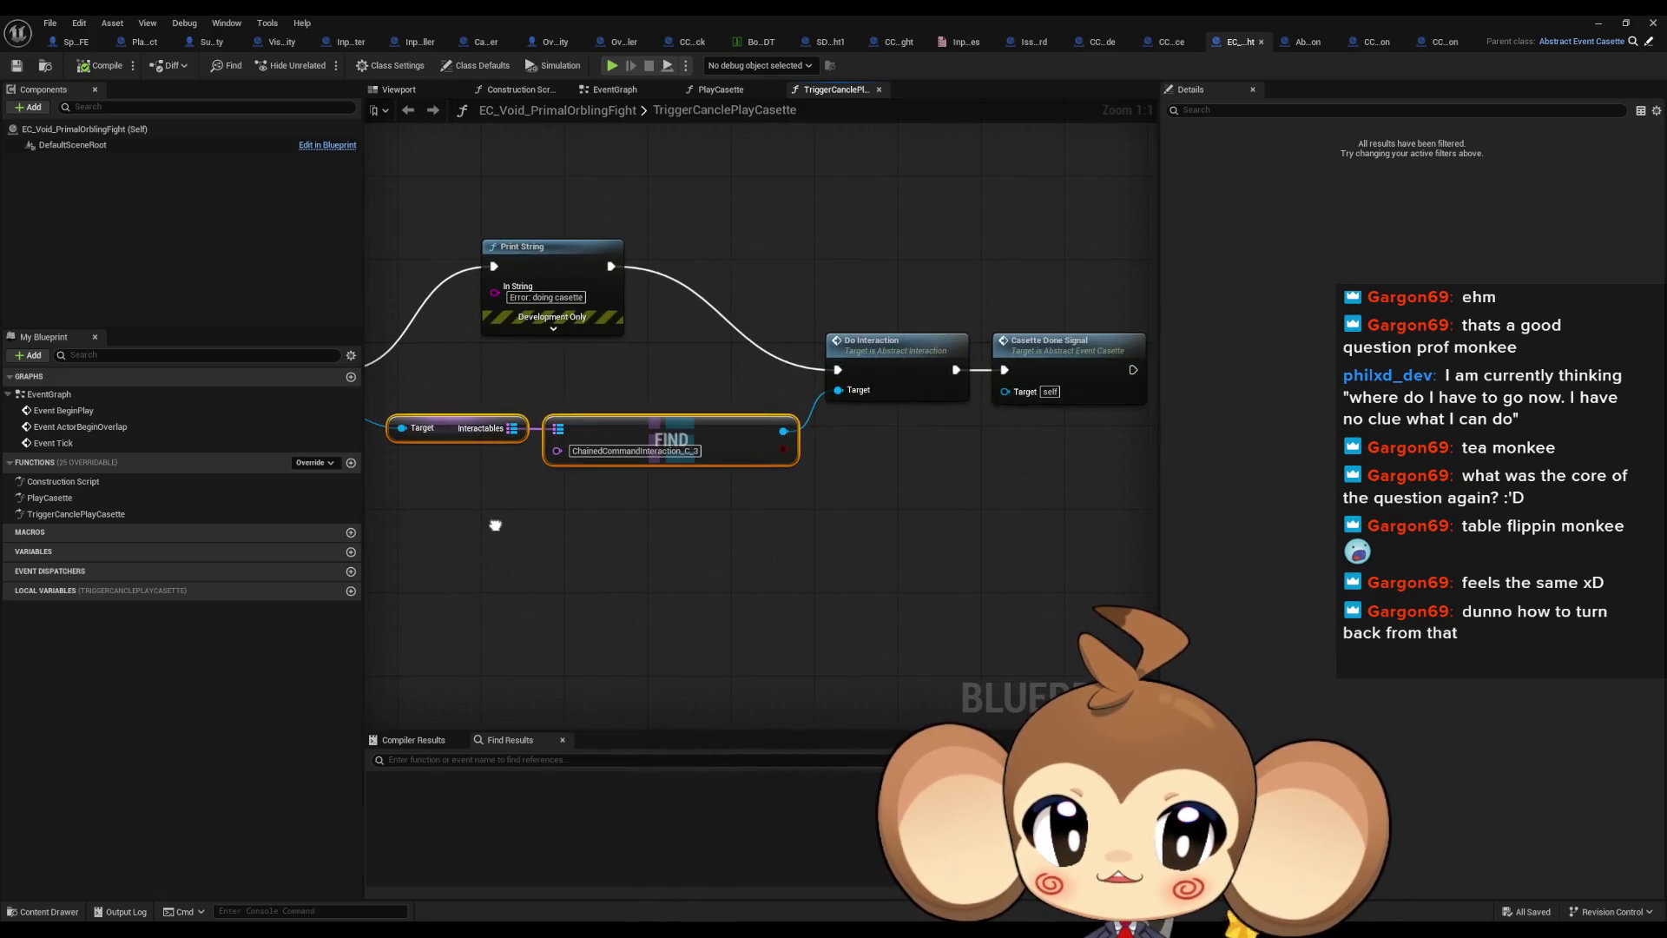
Add and then disable a breakpoint on Do Interaction, and shrink the editor window
{"action": "right_click", "coordinate": [881, 364]}
{"action": "left_click", "coordinate": [911, 761]}
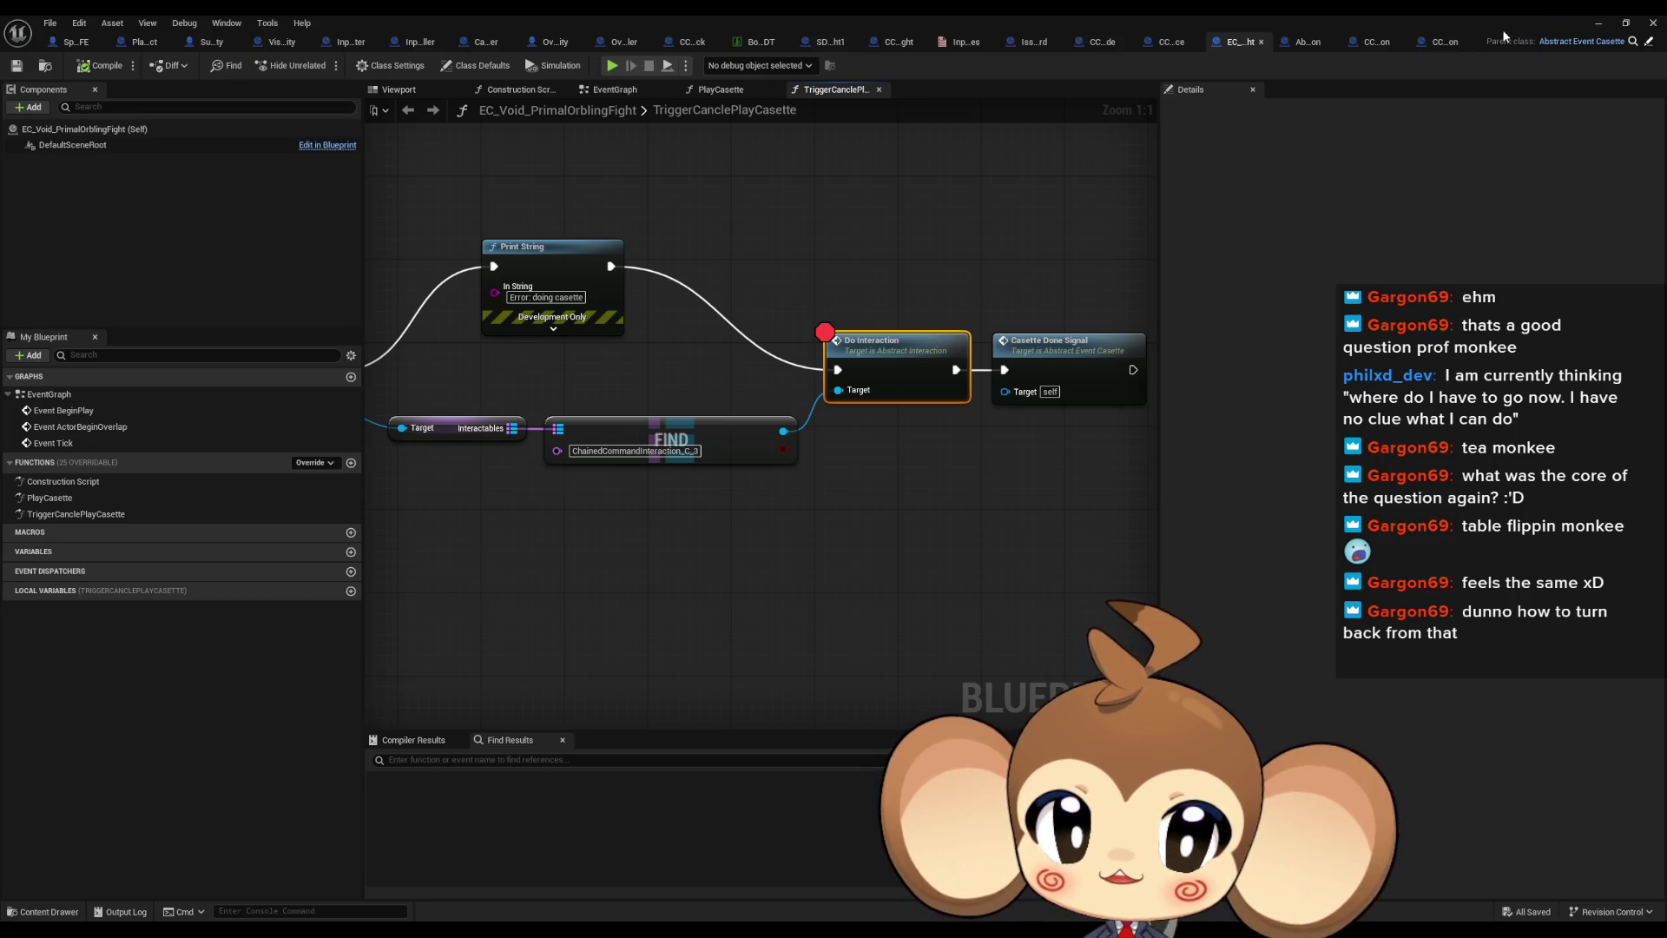
{"action": "key", "text": "Home"}
{"action": "mouse_move", "coordinate": [1086, 521]}
{"action": "left_mouse_down"}
{"action": "mouse_move", "coordinate": [732, 486]}
{"action": "mouse_move", "coordinate": [445, 509]}
{"action": "mouse_move", "coordinate": [456, 471]}
{"action": "mouse_move", "coordinate": [840, 482]}
{"action": "mouse_move", "coordinate": [173, 472]}
{"action": "left_mouse_up"}
{"action": "right_click", "coordinate": [870, 349]}
{"action": "left_click", "coordinate": [919, 667]}
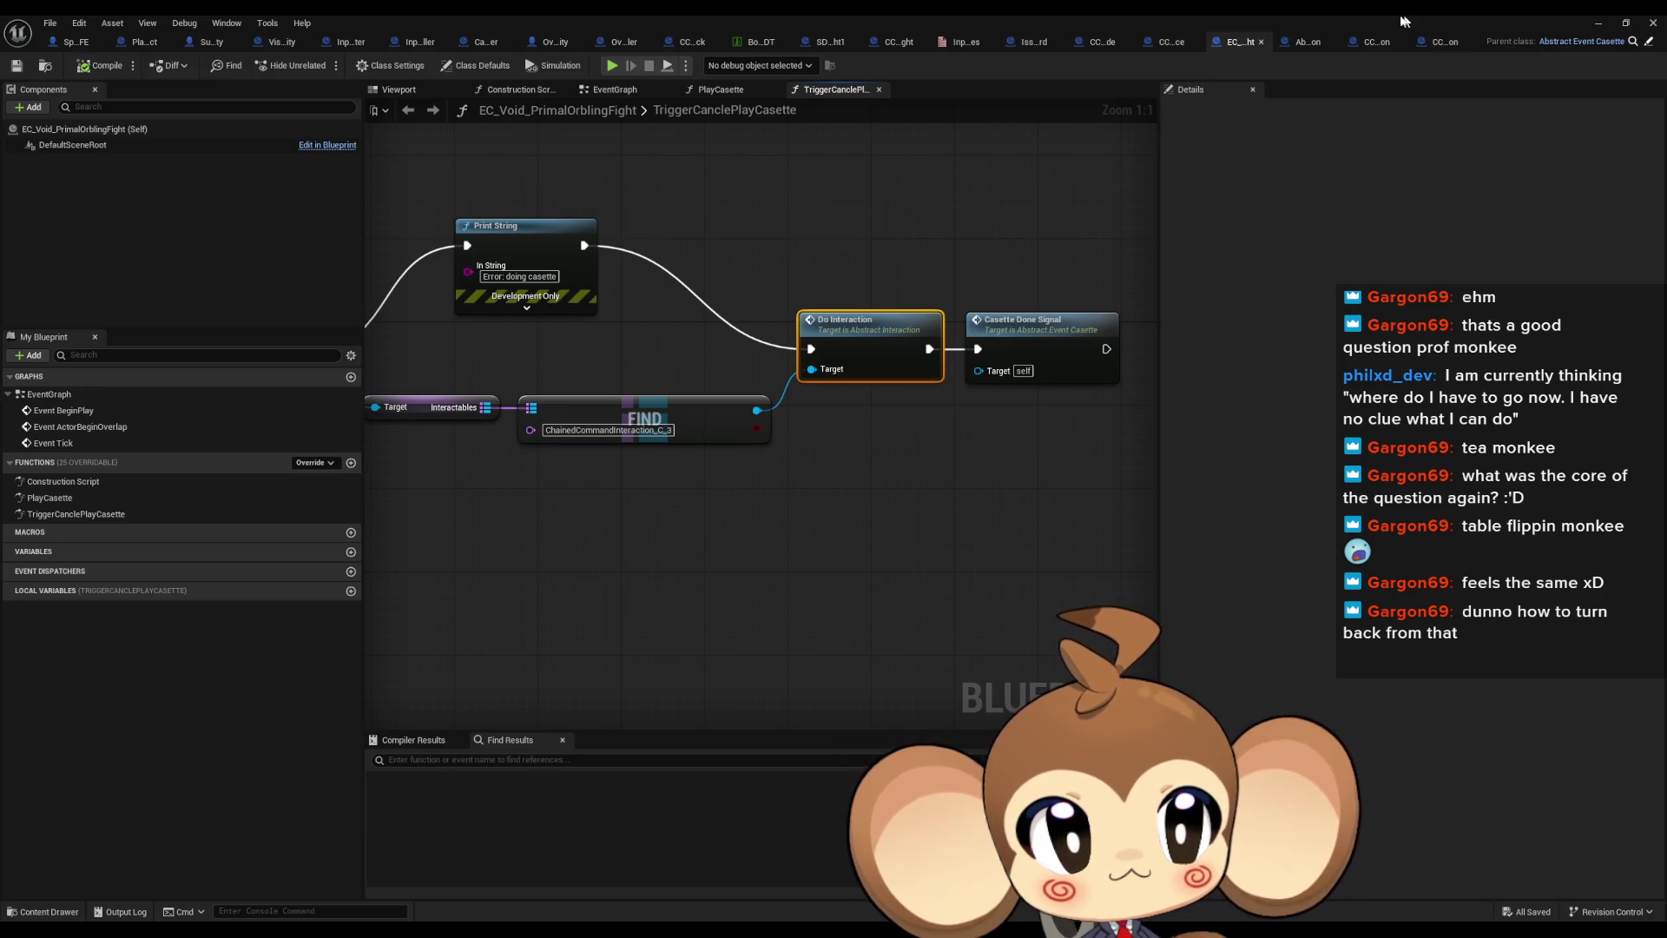
{"action": "left_click_drag", "start_coordinate": [1446, 45], "coordinate": [1096, 460]}
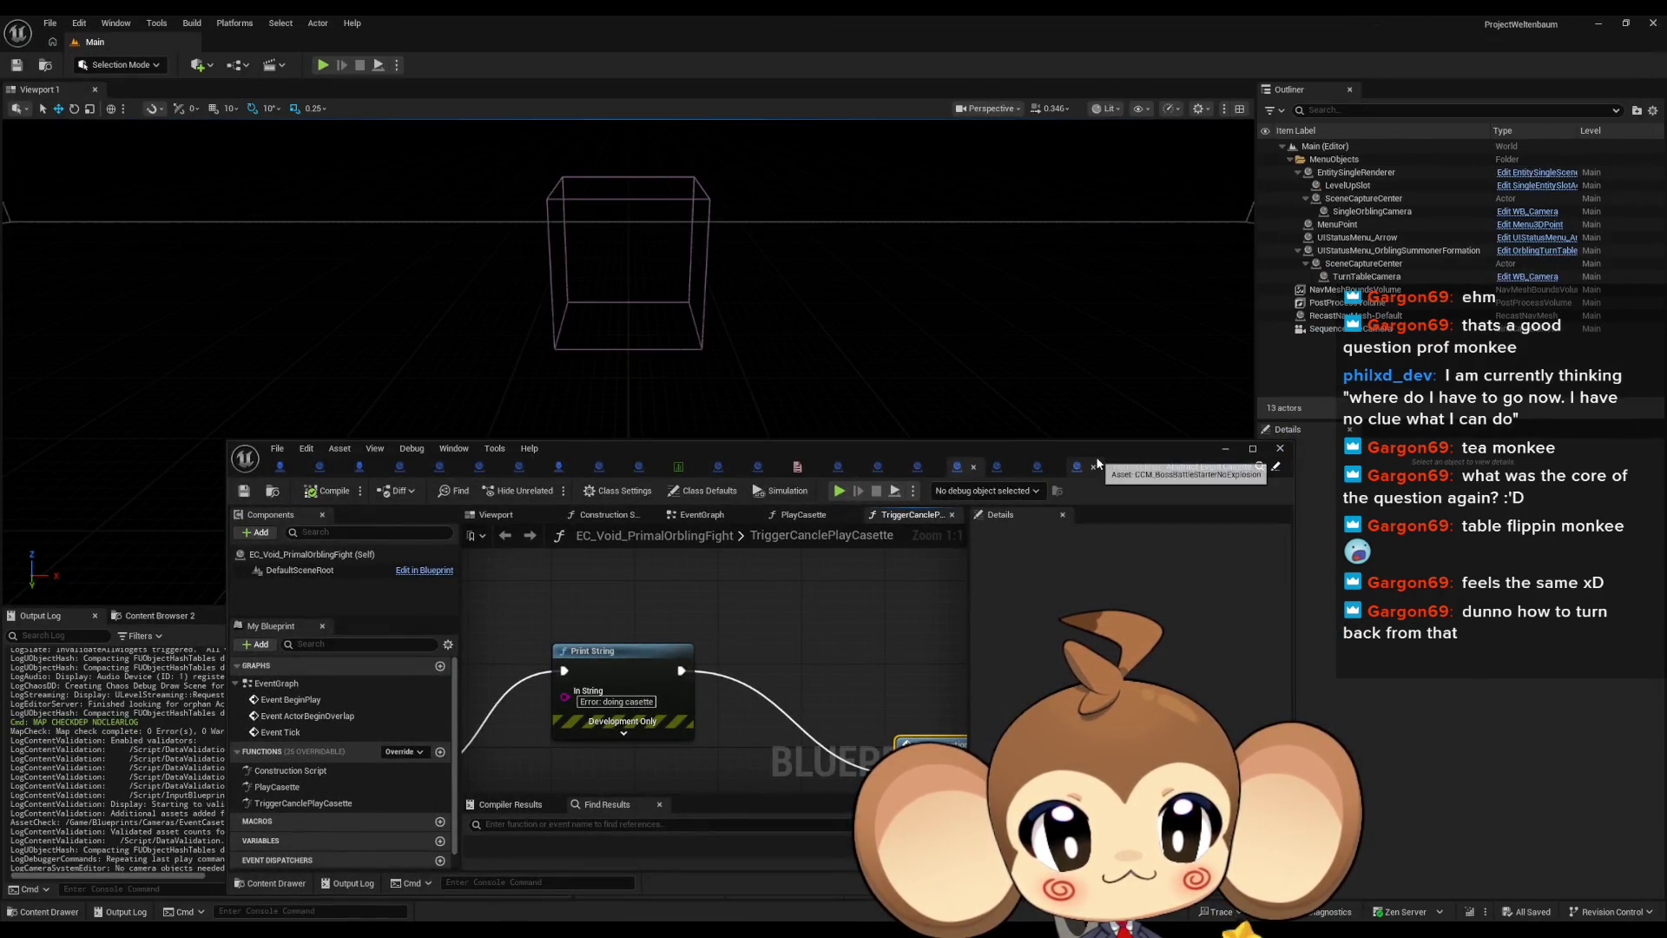
Maximize the editor and remove the breakpoint from Get Storage Data Instance
{"action": "double_click", "coordinate": [1096, 456]}
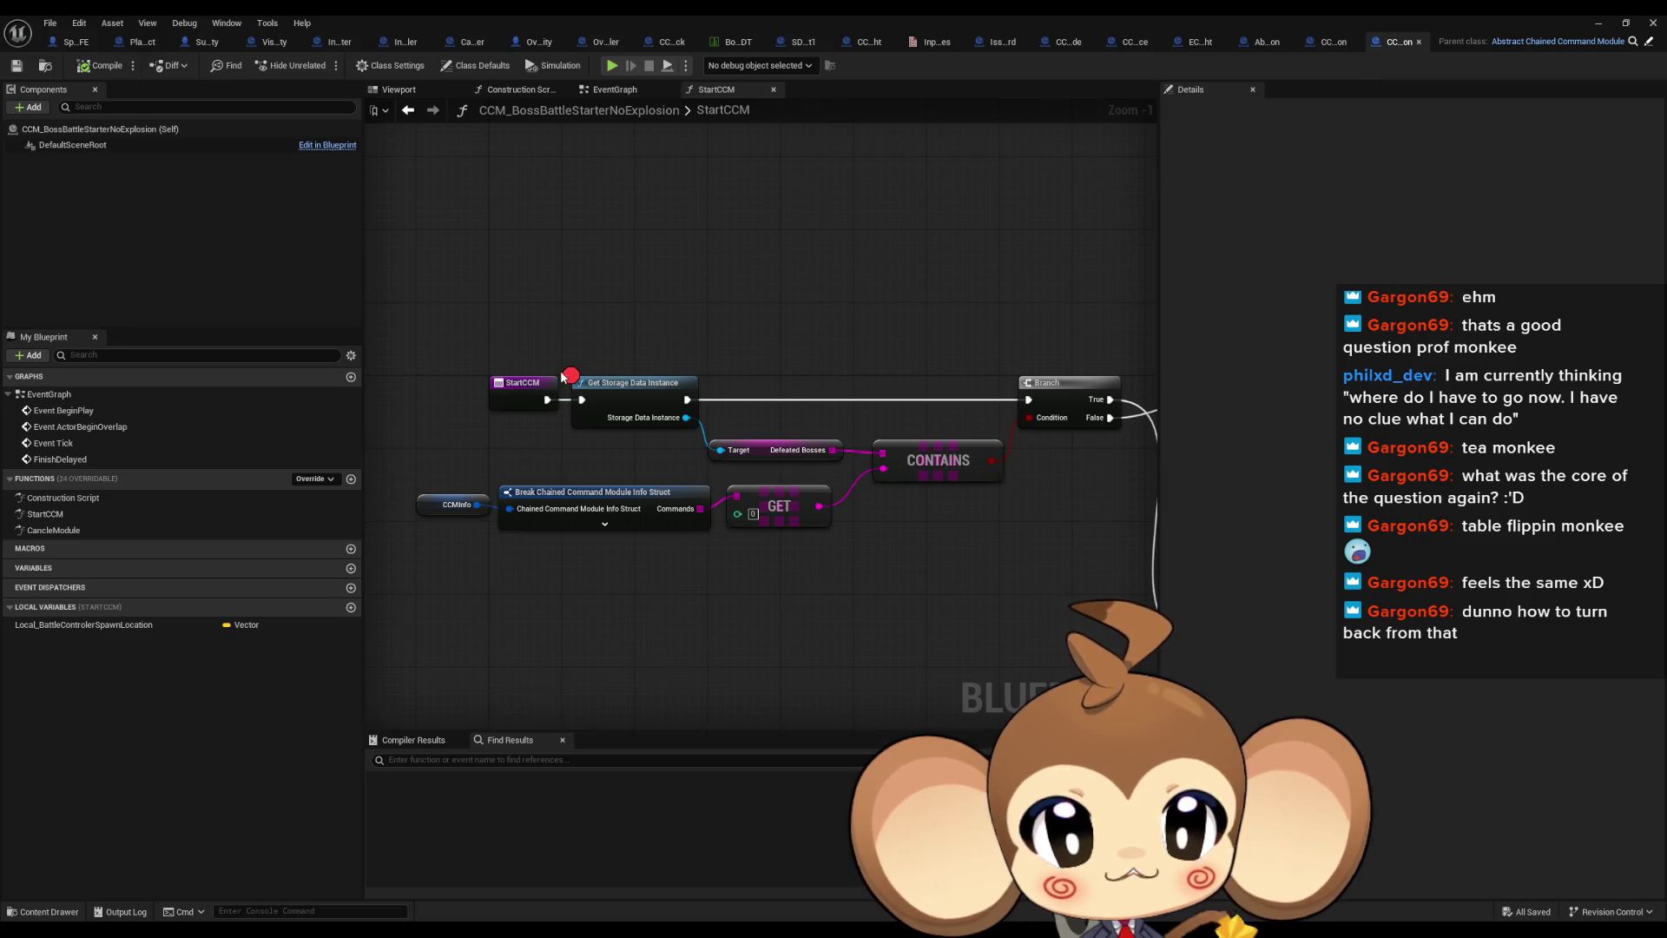
{"action": "right_click", "coordinate": [623, 395]}
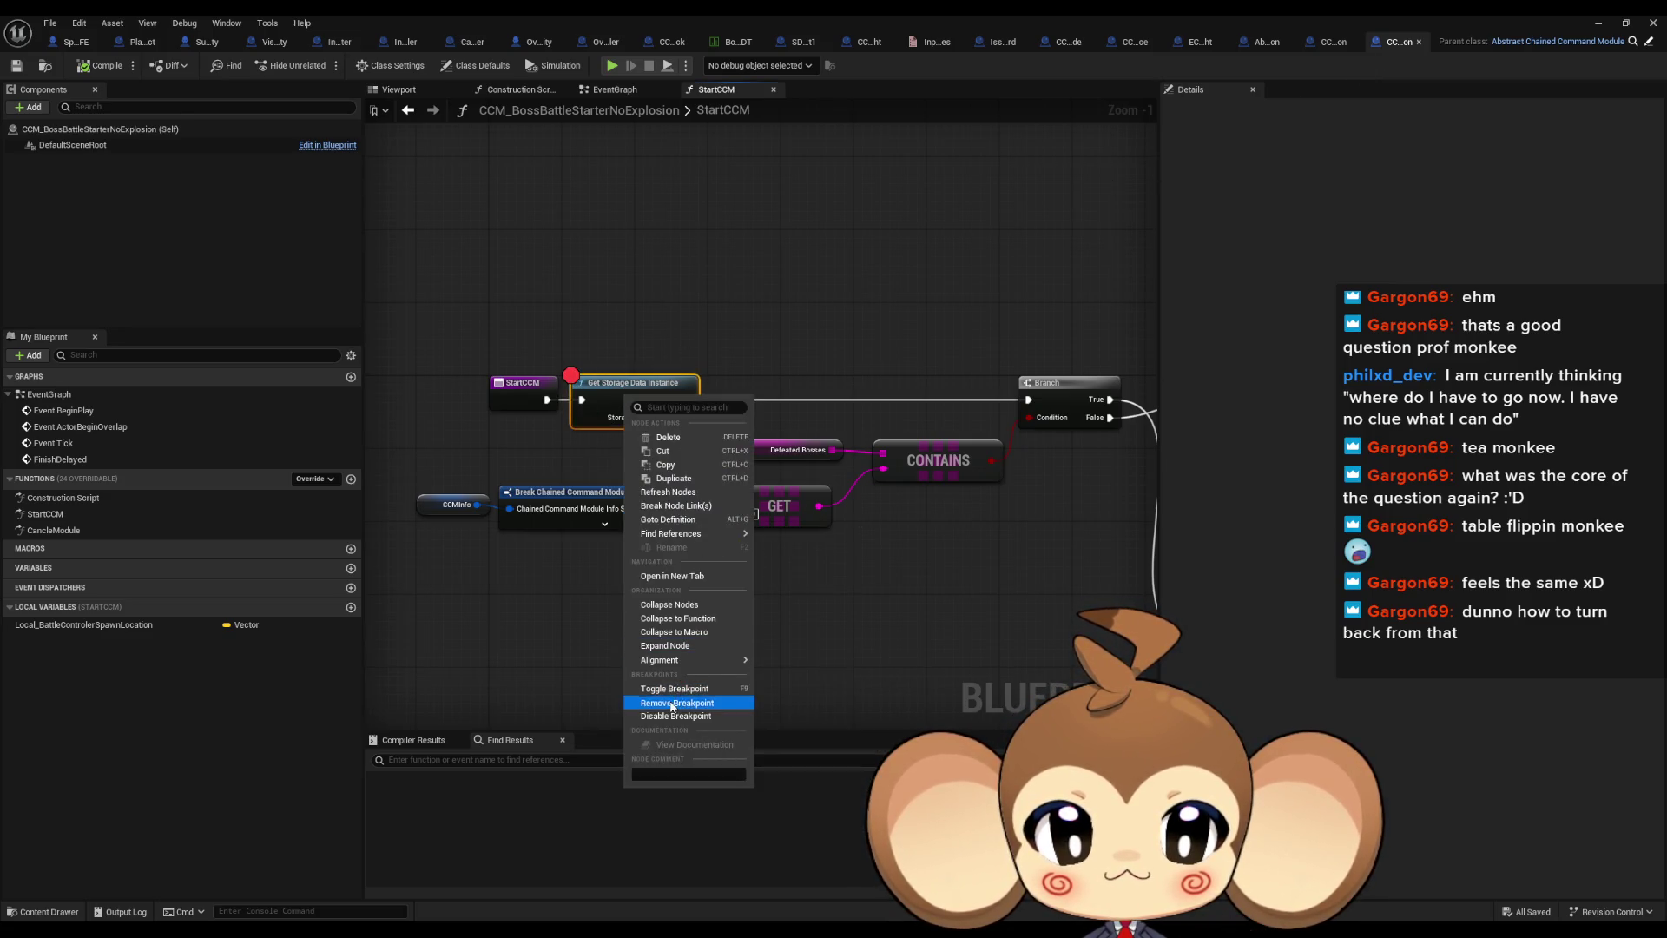
{"action": "left_click", "coordinate": [637, 409]}
Add a Print String 'Error: ccm started' right after StartCCM, then minimize the editor
{"action": "left_click", "coordinate": [100, 511]}
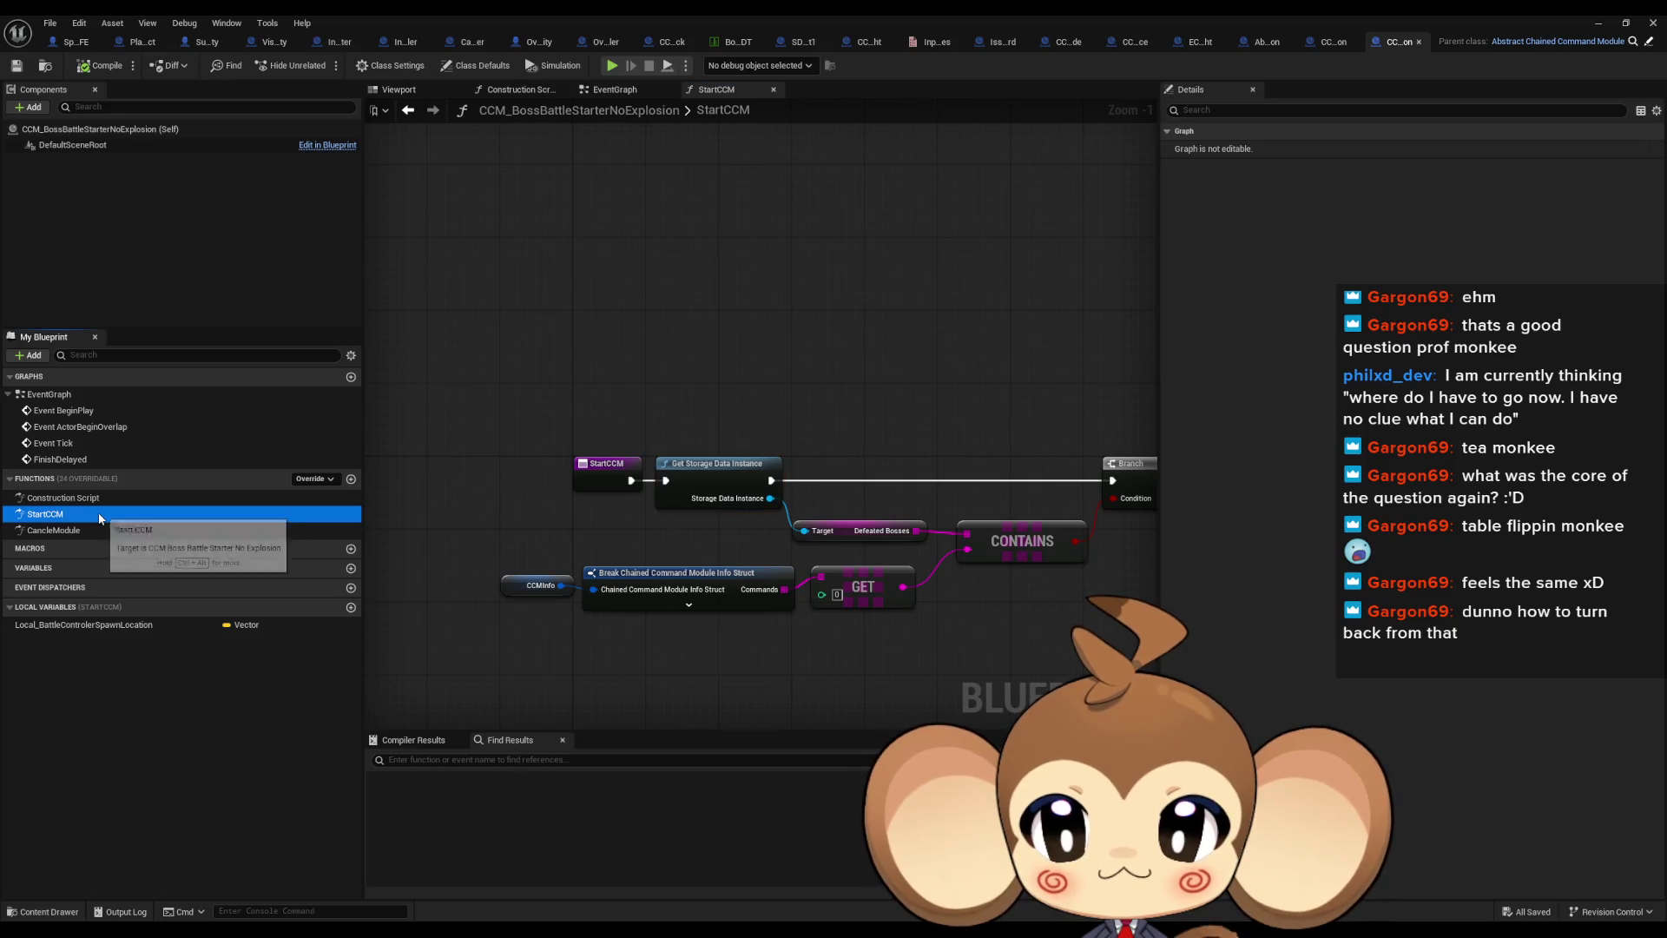
{"action": "left_click_drag", "start_coordinate": [630, 480], "coordinate": [642, 390]}
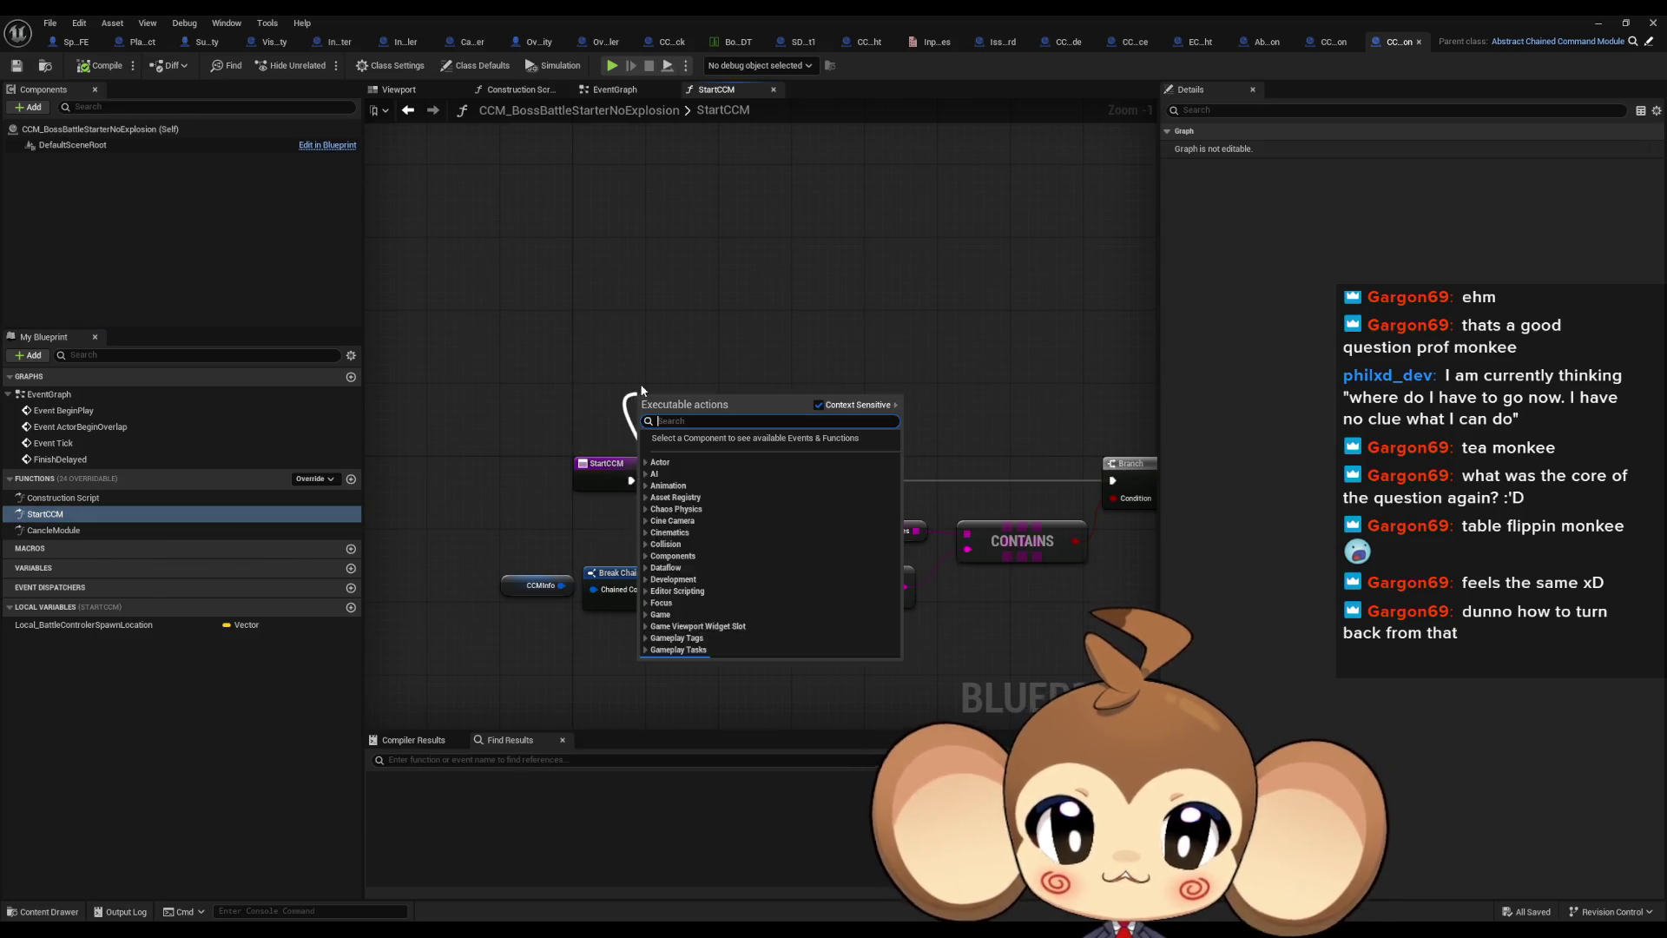
{"action": "type", "text": "pri"}
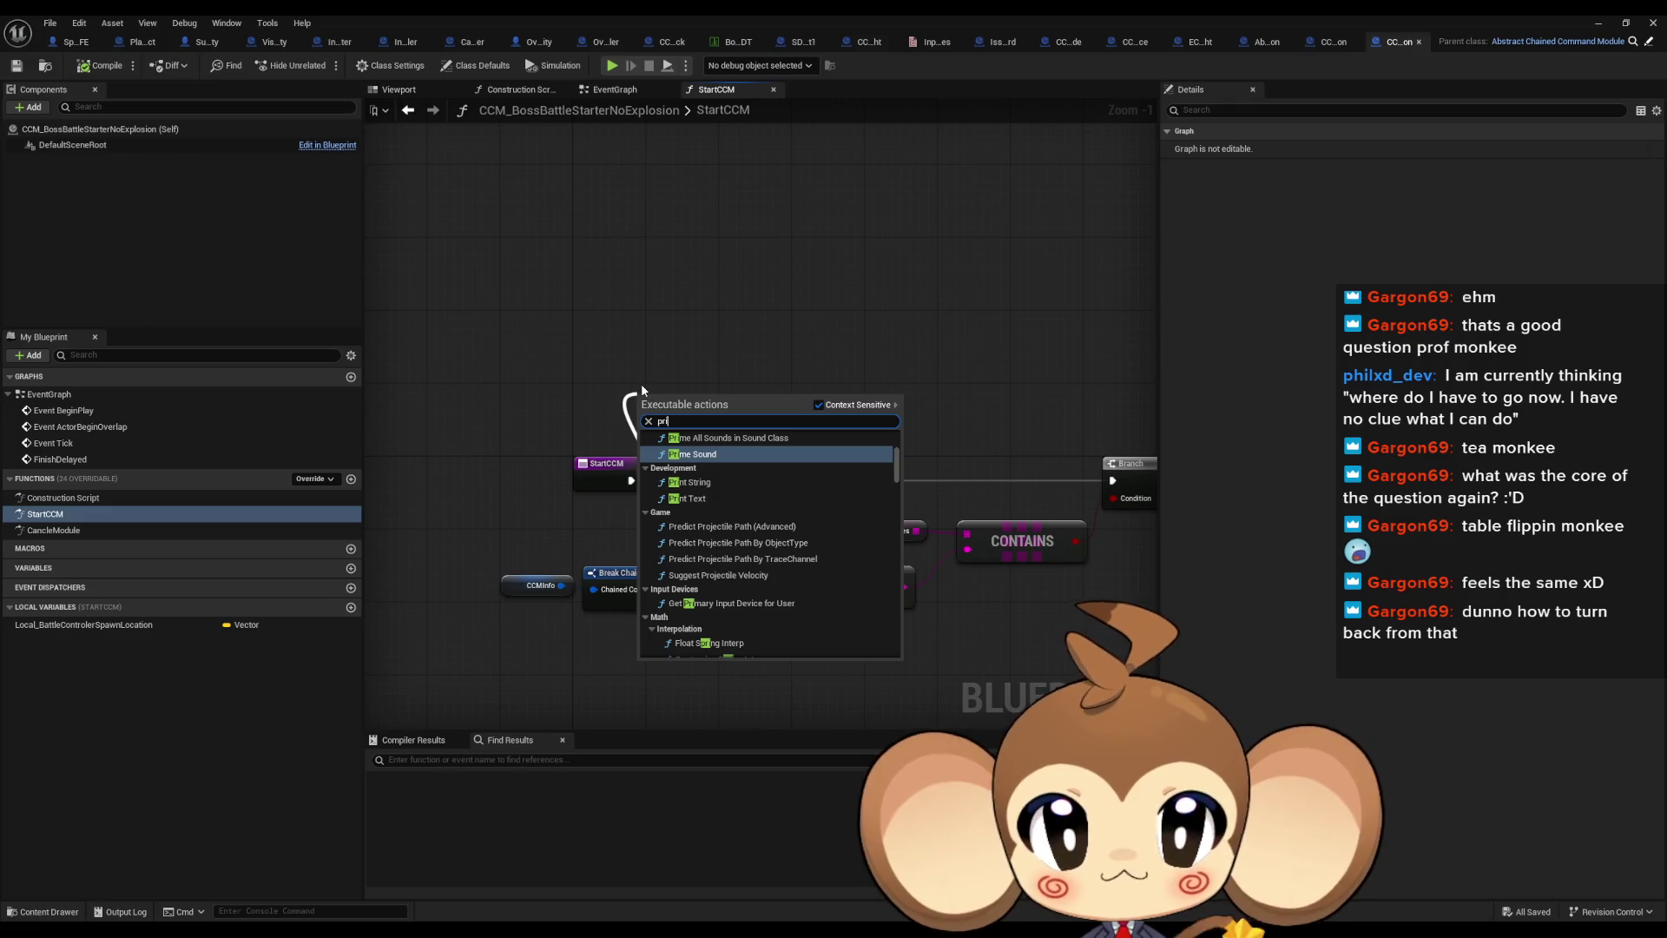
{"action": "type", "text": "nt"}
{"action": "key", "text": "Return"}
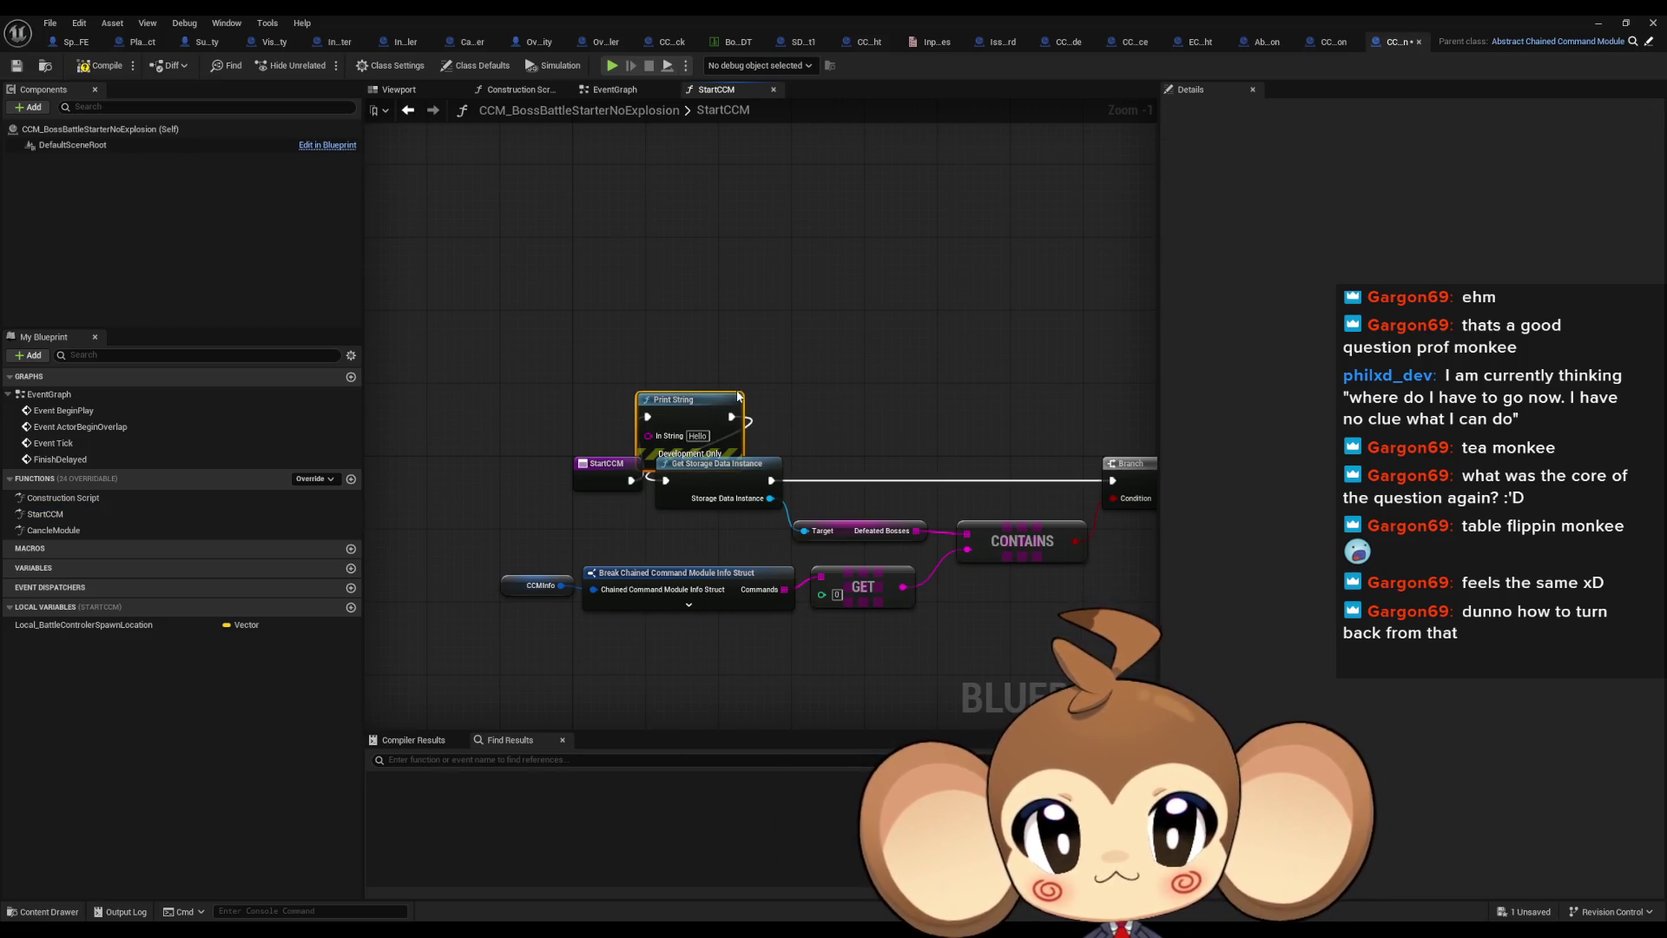
{"action": "left_click", "coordinate": [697, 435]}
{"action": "key", "text": "BackSpace"}
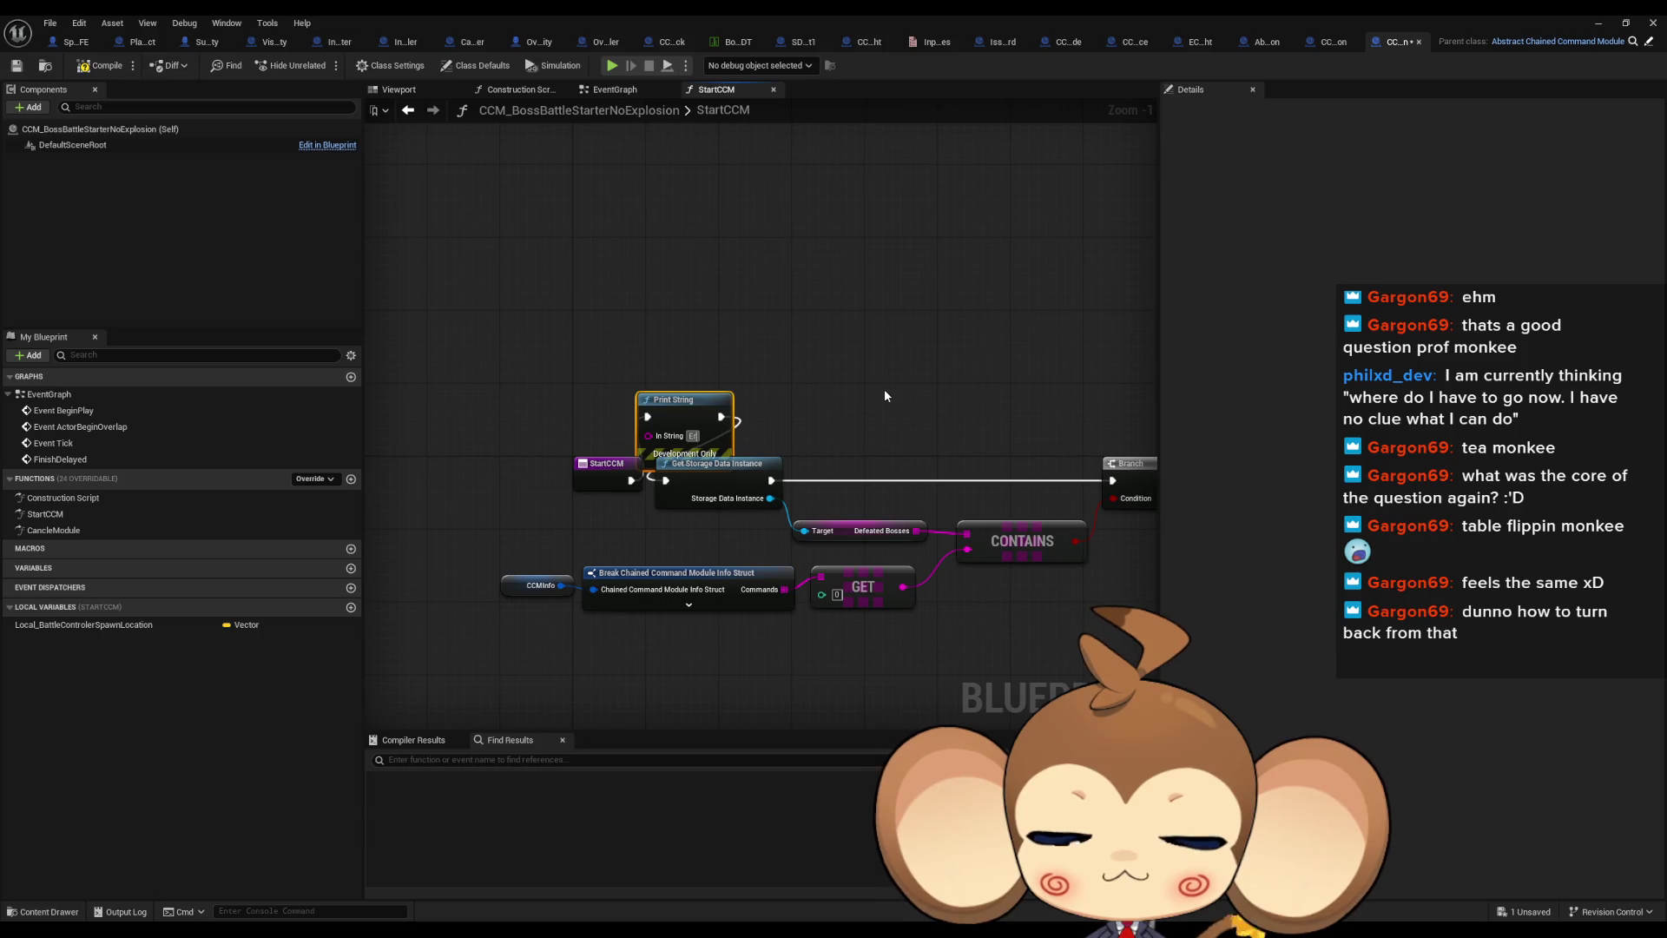
{"action": "type", "text": "rror_"}
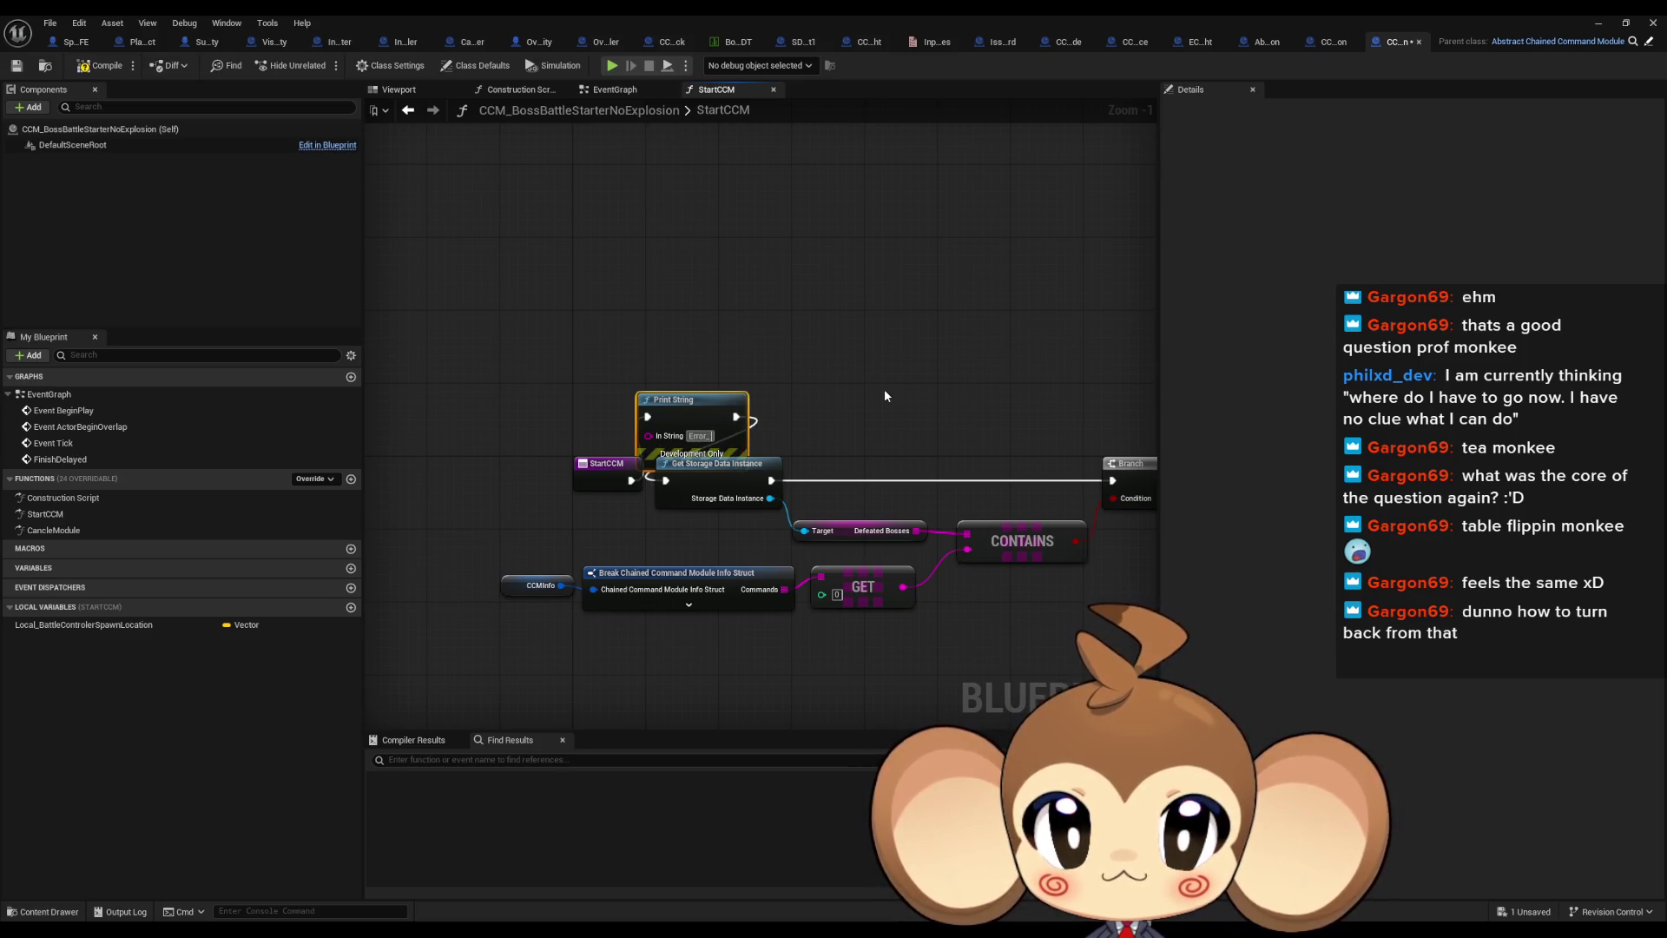
{"action": "type", "text": "c"}
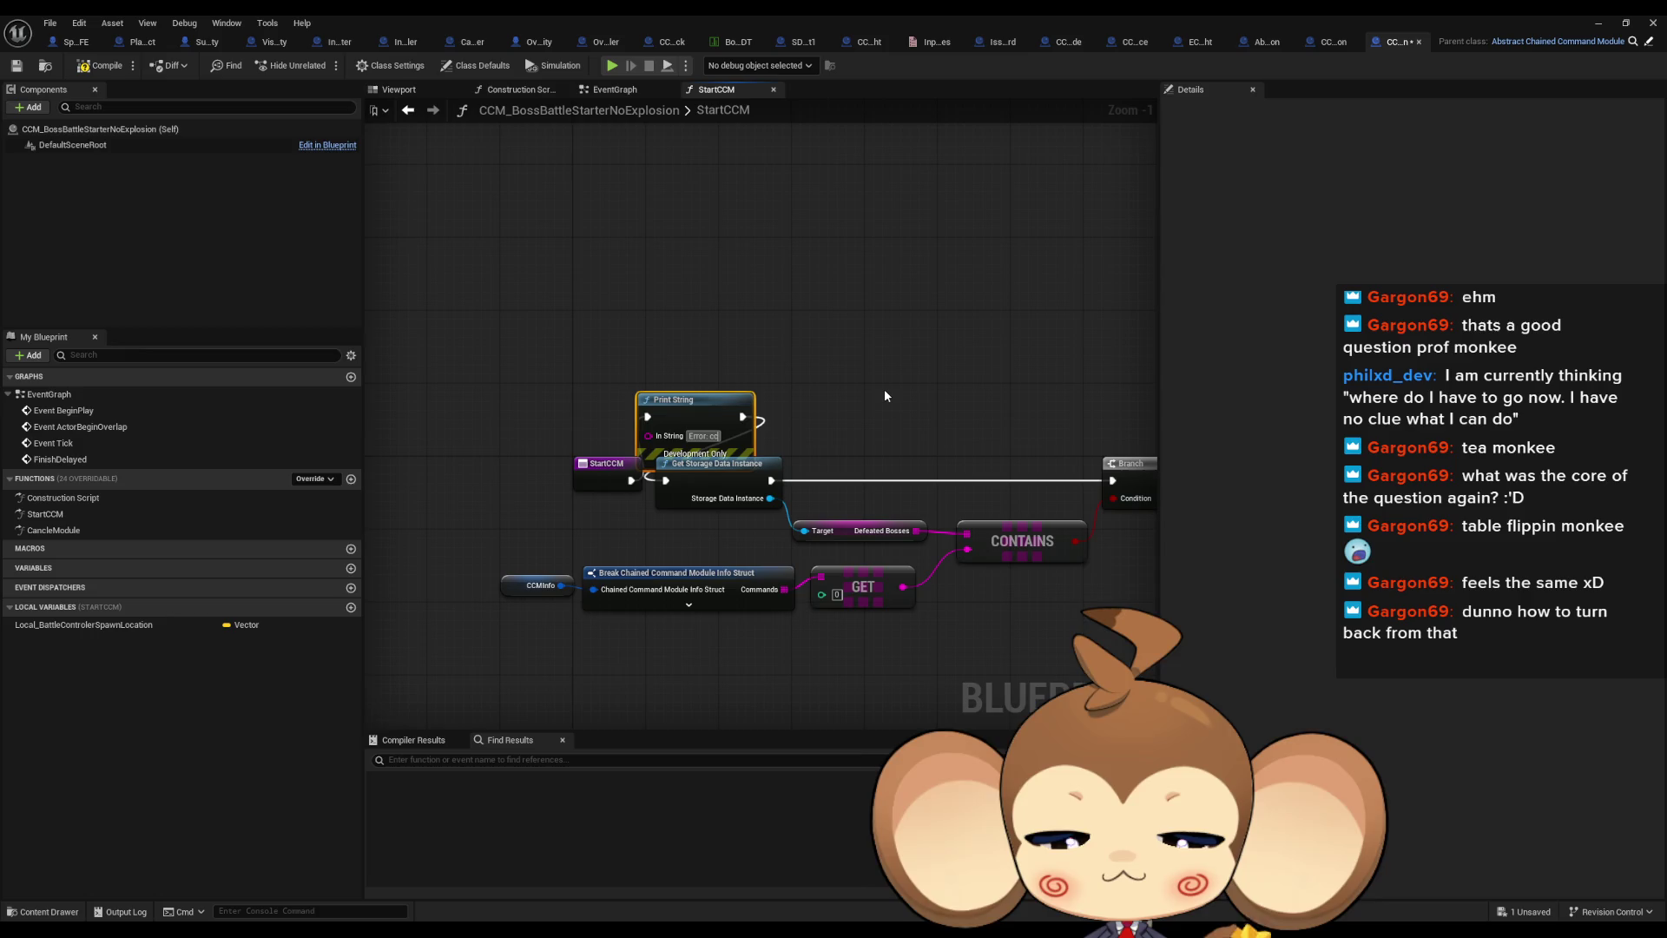
{"action": "type", "text": "dm started"}
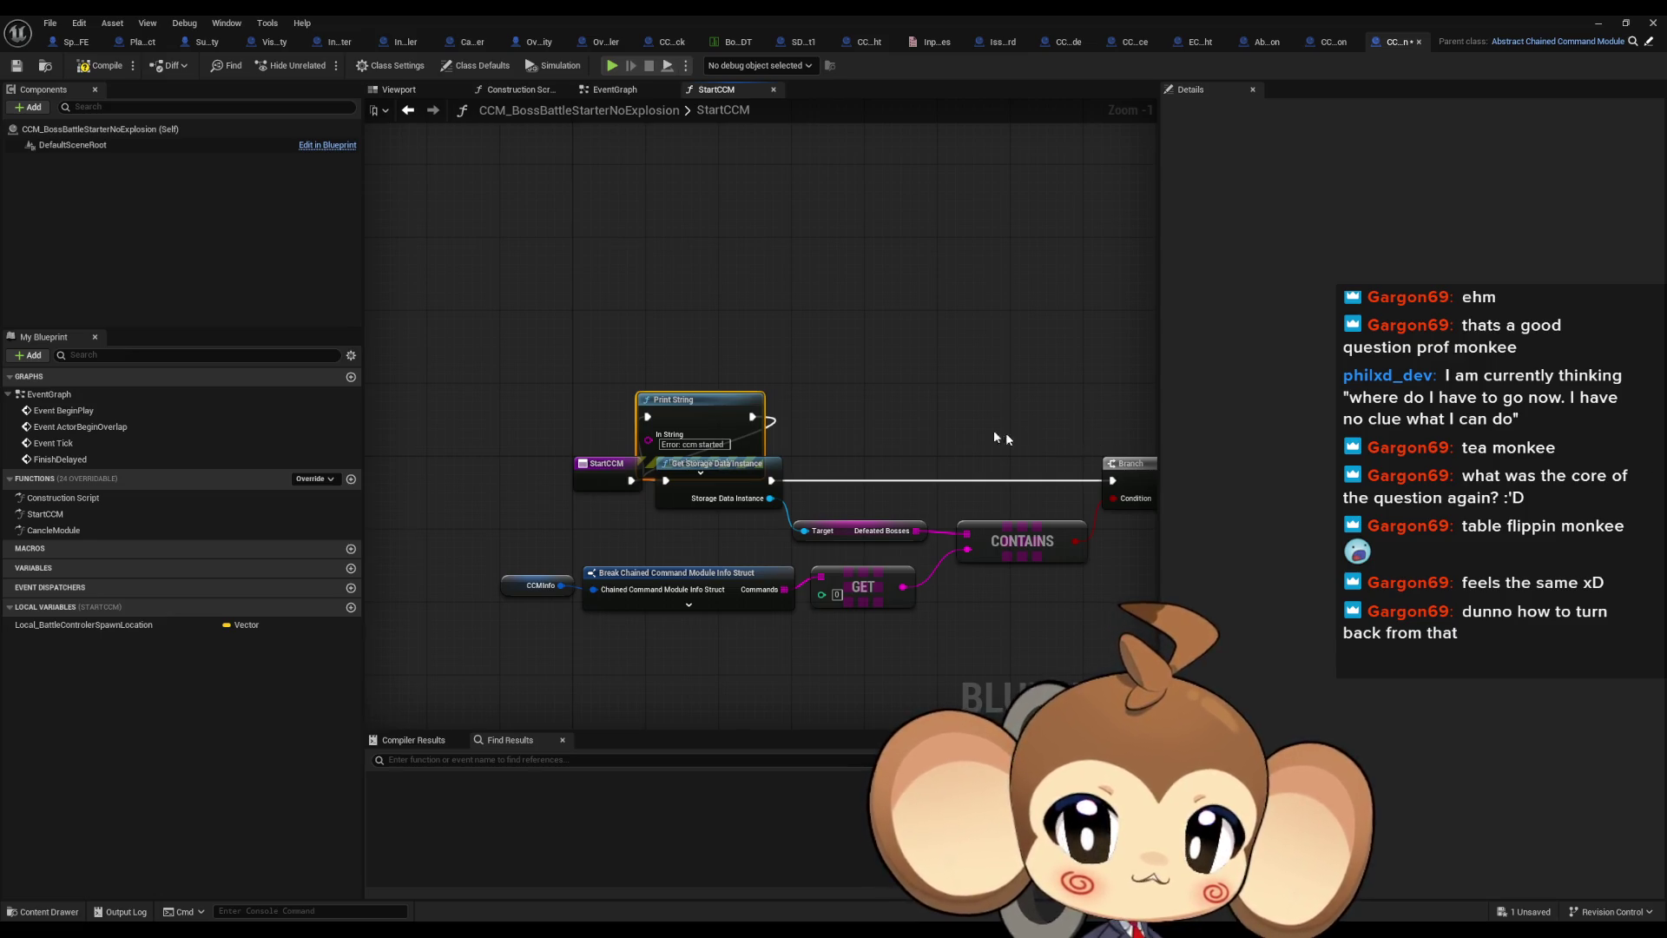
{"action": "left_click_drag", "start_coordinate": [688, 407], "coordinate": [661, 332]}
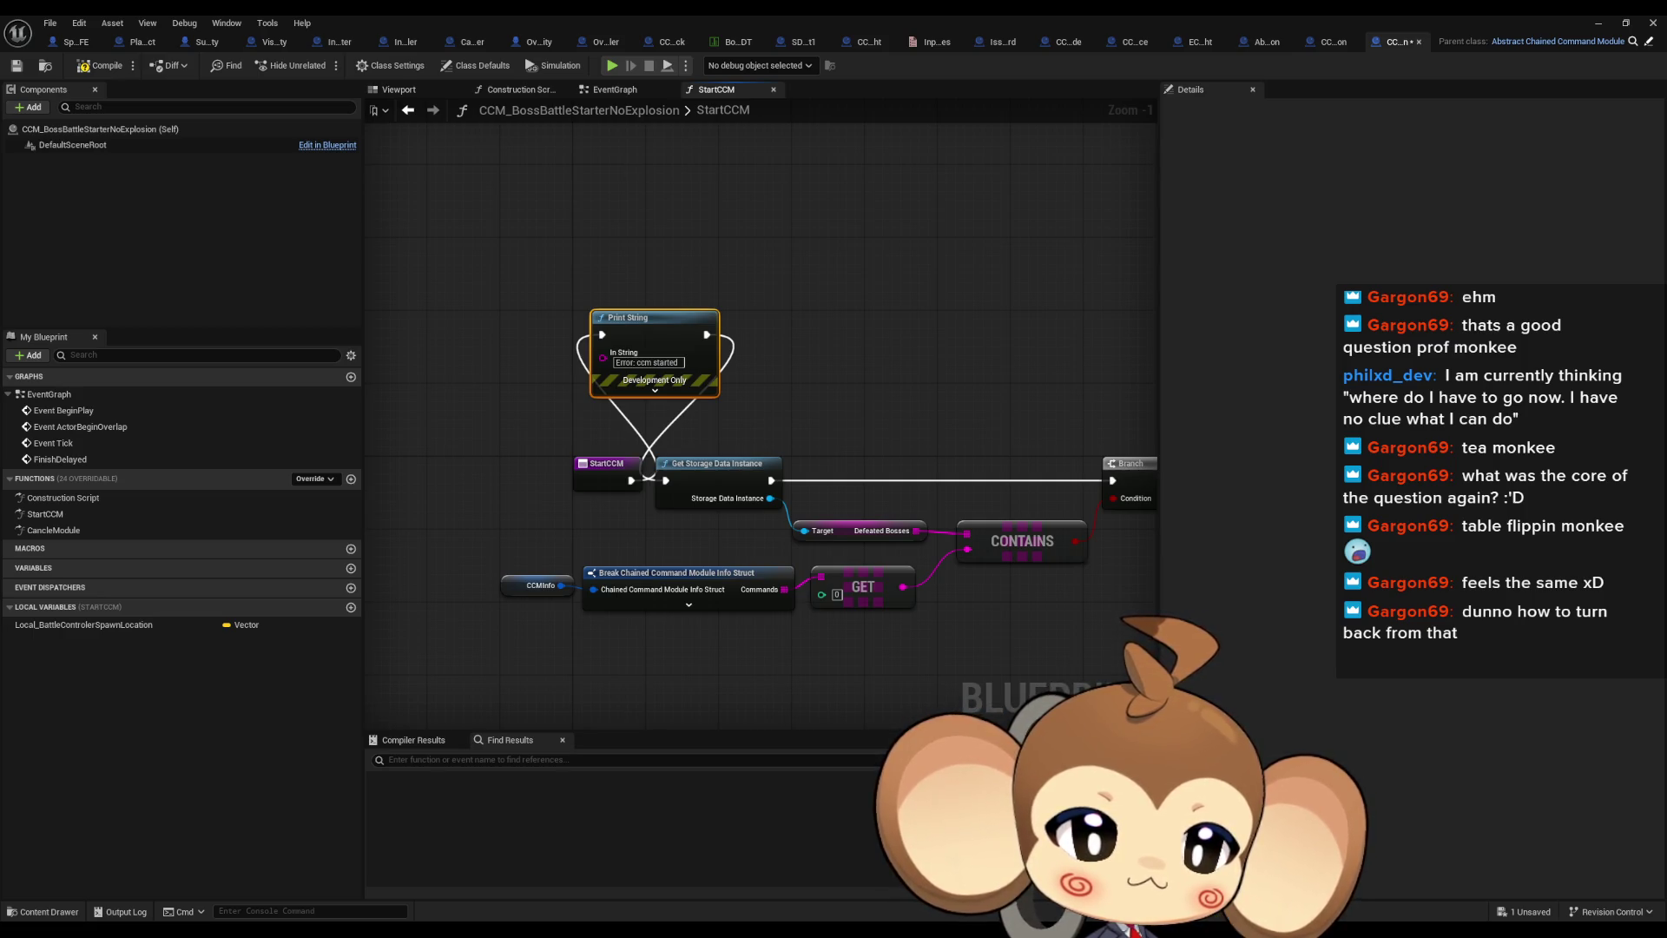
{"action": "left_click", "coordinate": [768, 338]}
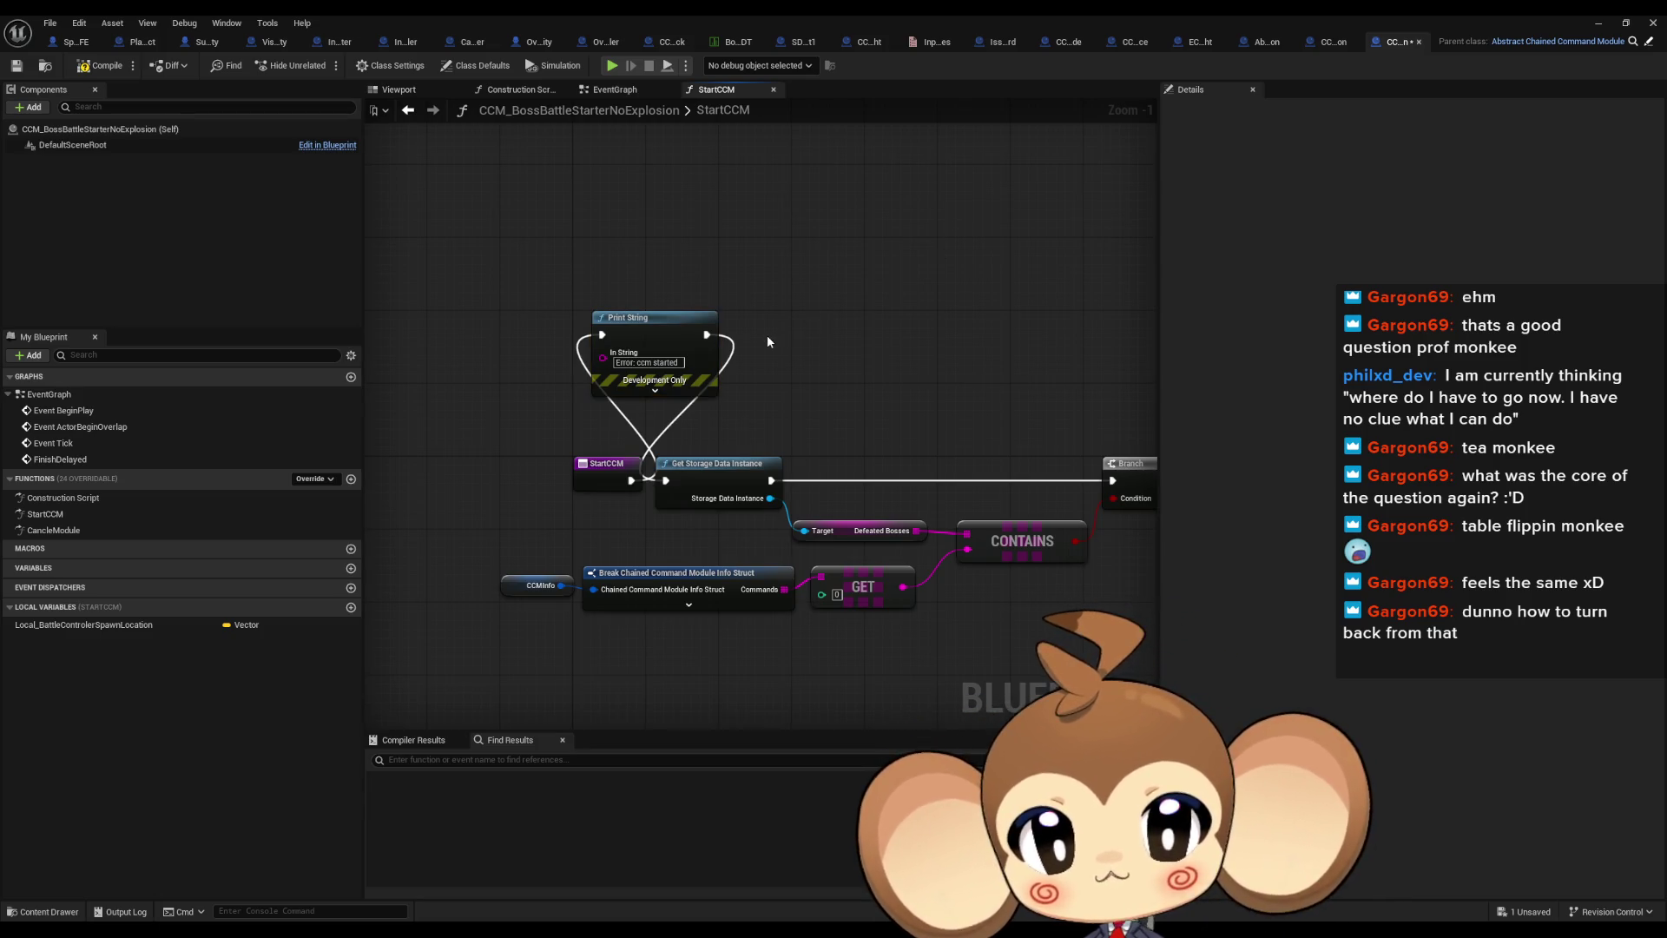
{"action": "left_click", "coordinate": [1598, 22]}
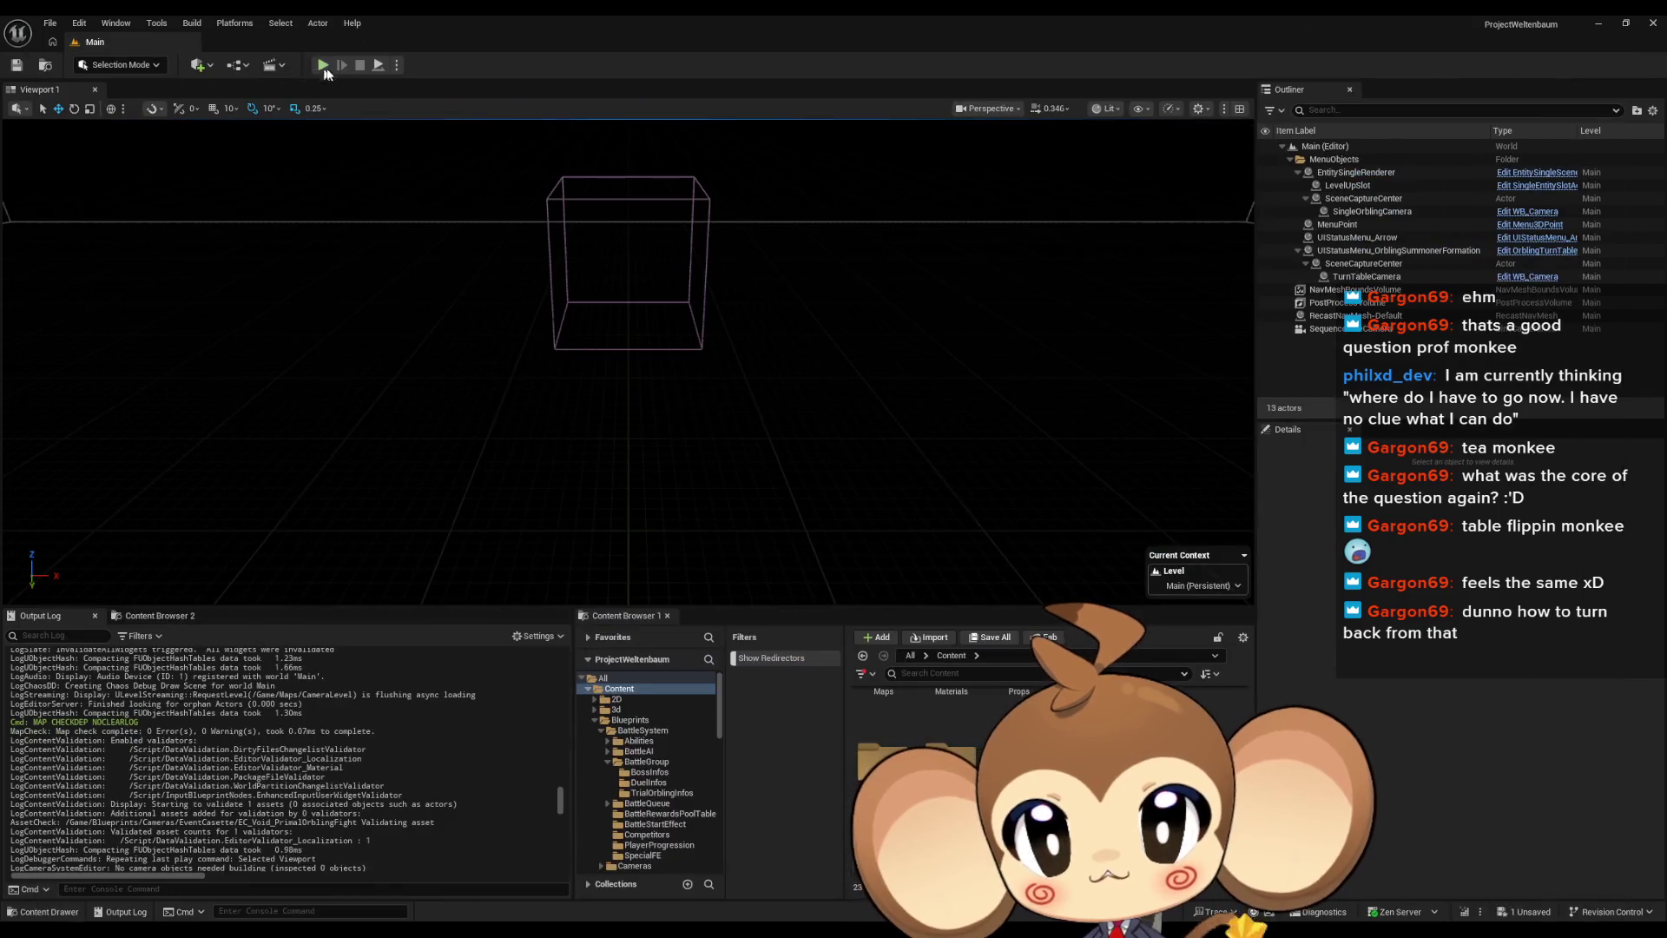
Start a play-in-editor test run and clear the Output Log
{"action": "left_click", "coordinate": [326, 66]}
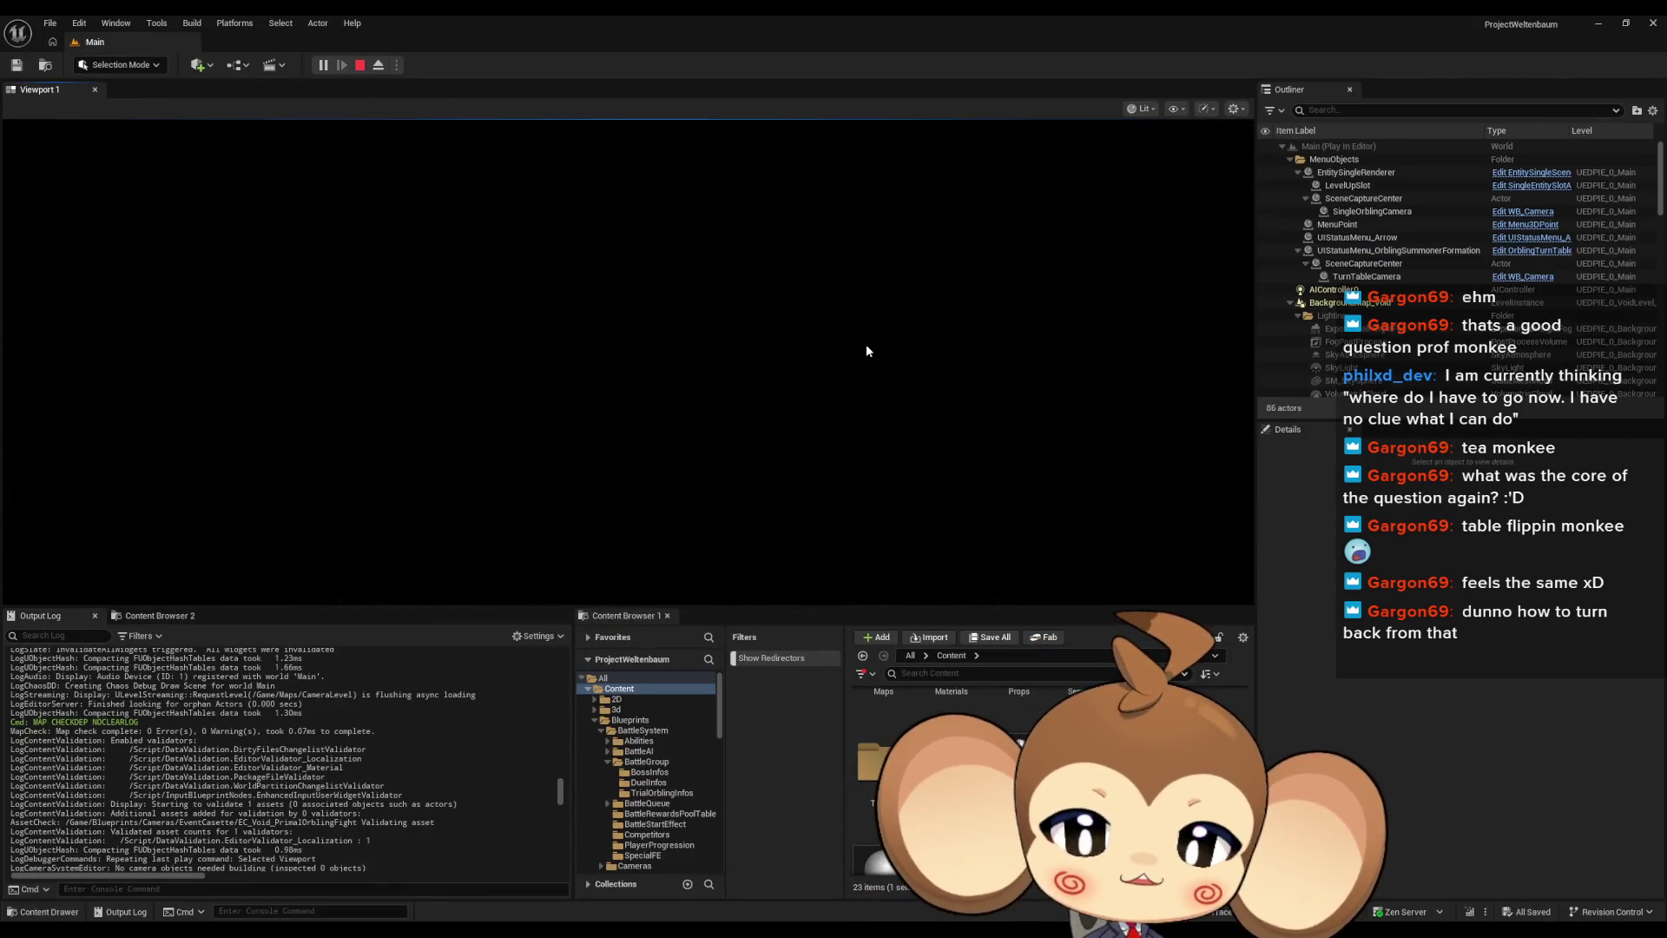
{"action": "right_click", "coordinate": [375, 773]}
{"action": "left_click", "coordinate": [436, 632]}
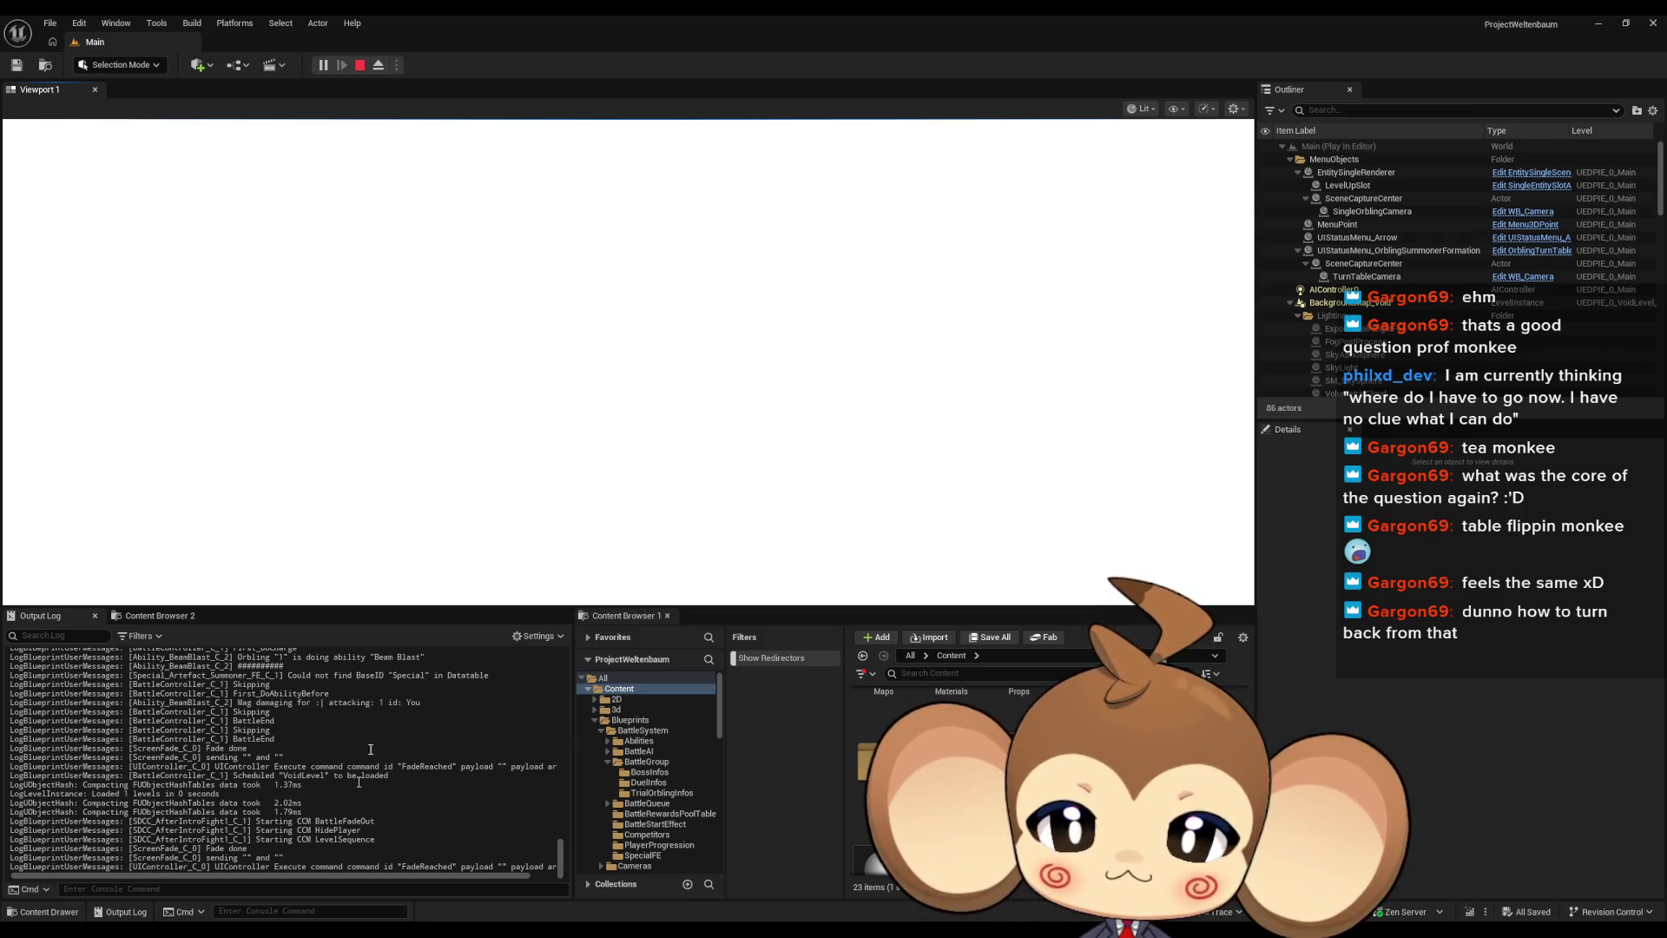
Stop the test session and return to the CCM_BossBattleStarterNoExplosion blueprint editor
{"action": "left_click", "coordinate": [359, 65]}
{"action": "mouse_move", "coordinate": [856, 914]}
{"action": "left_click", "coordinate": [842, 864]}
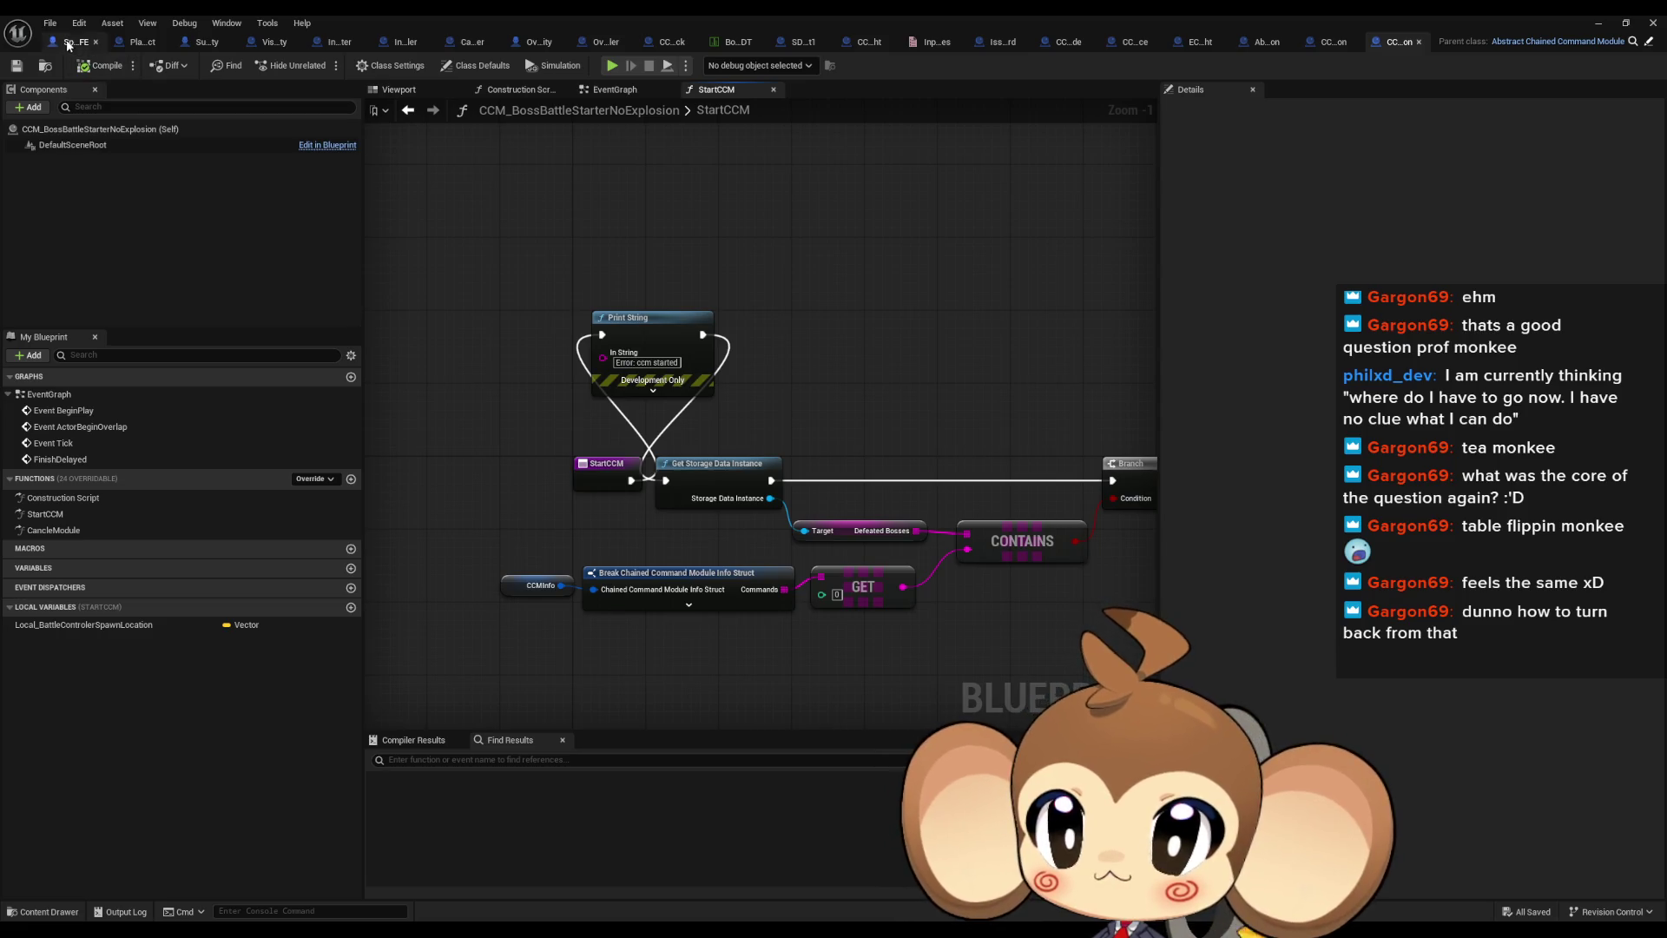
In InputRouter, insert a Print String 'Error: skipping' between the CameraController cast and Skip Level Sequence
{"action": "left_click", "coordinate": [333, 44]}
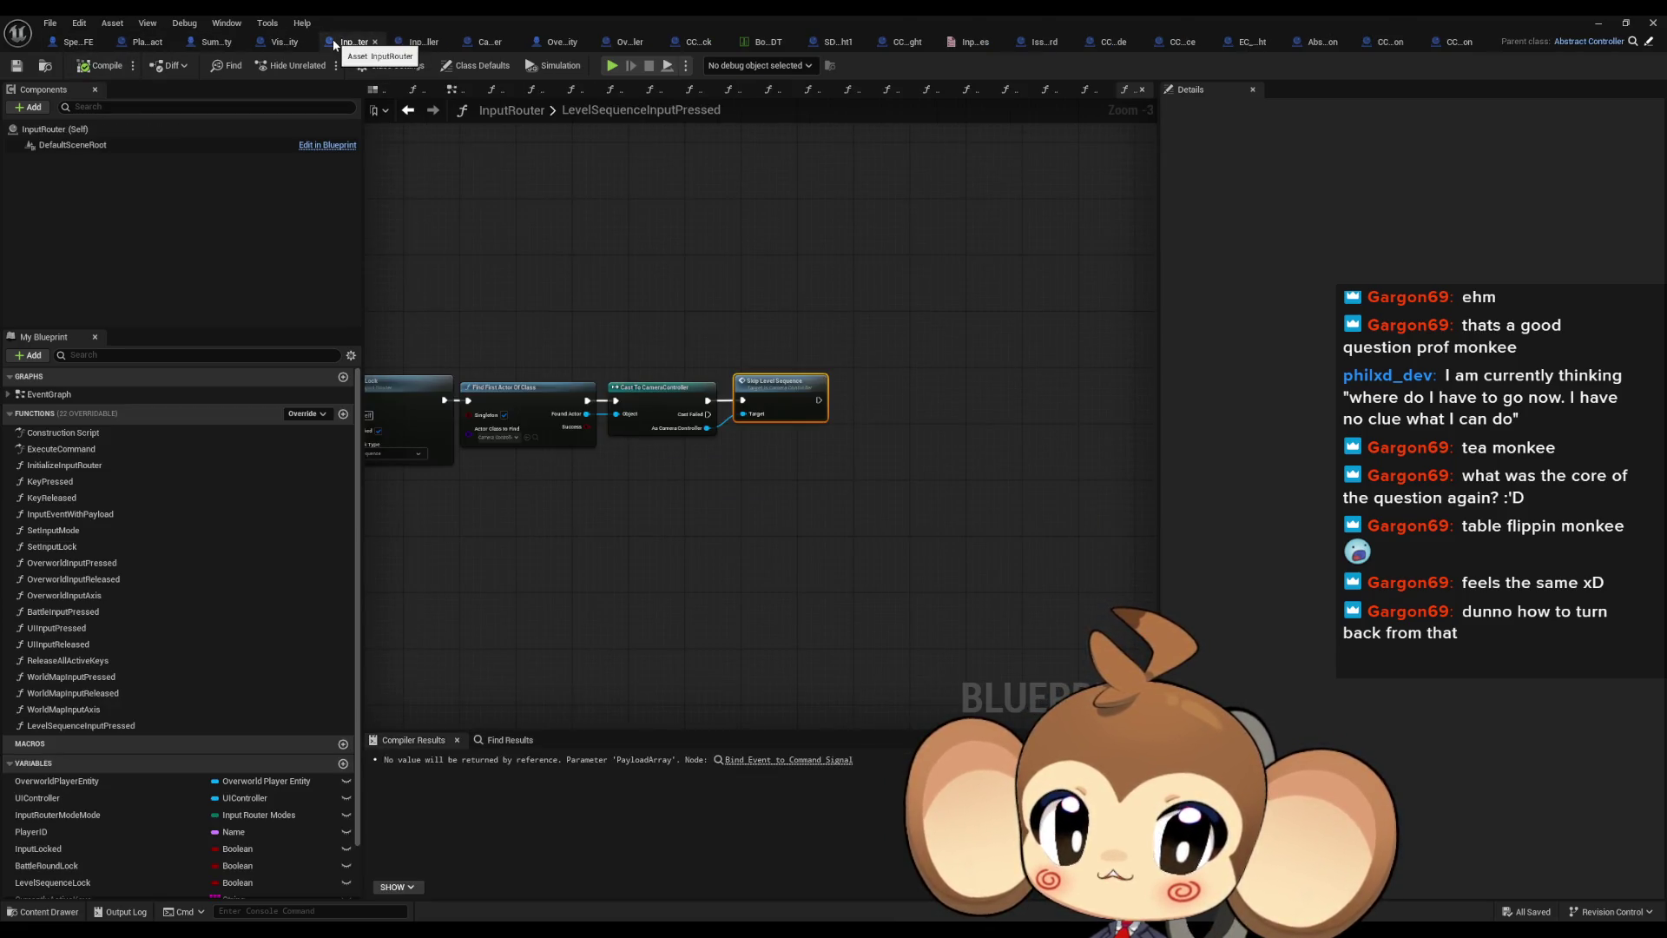
{"action": "mouse_move", "coordinate": [1133, 402]}
{"action": "left_mouse_down"}
{"action": "mouse_move", "coordinate": [772, 478]}
{"action": "mouse_move", "coordinate": [702, 392]}
{"action": "left_mouse_up"}
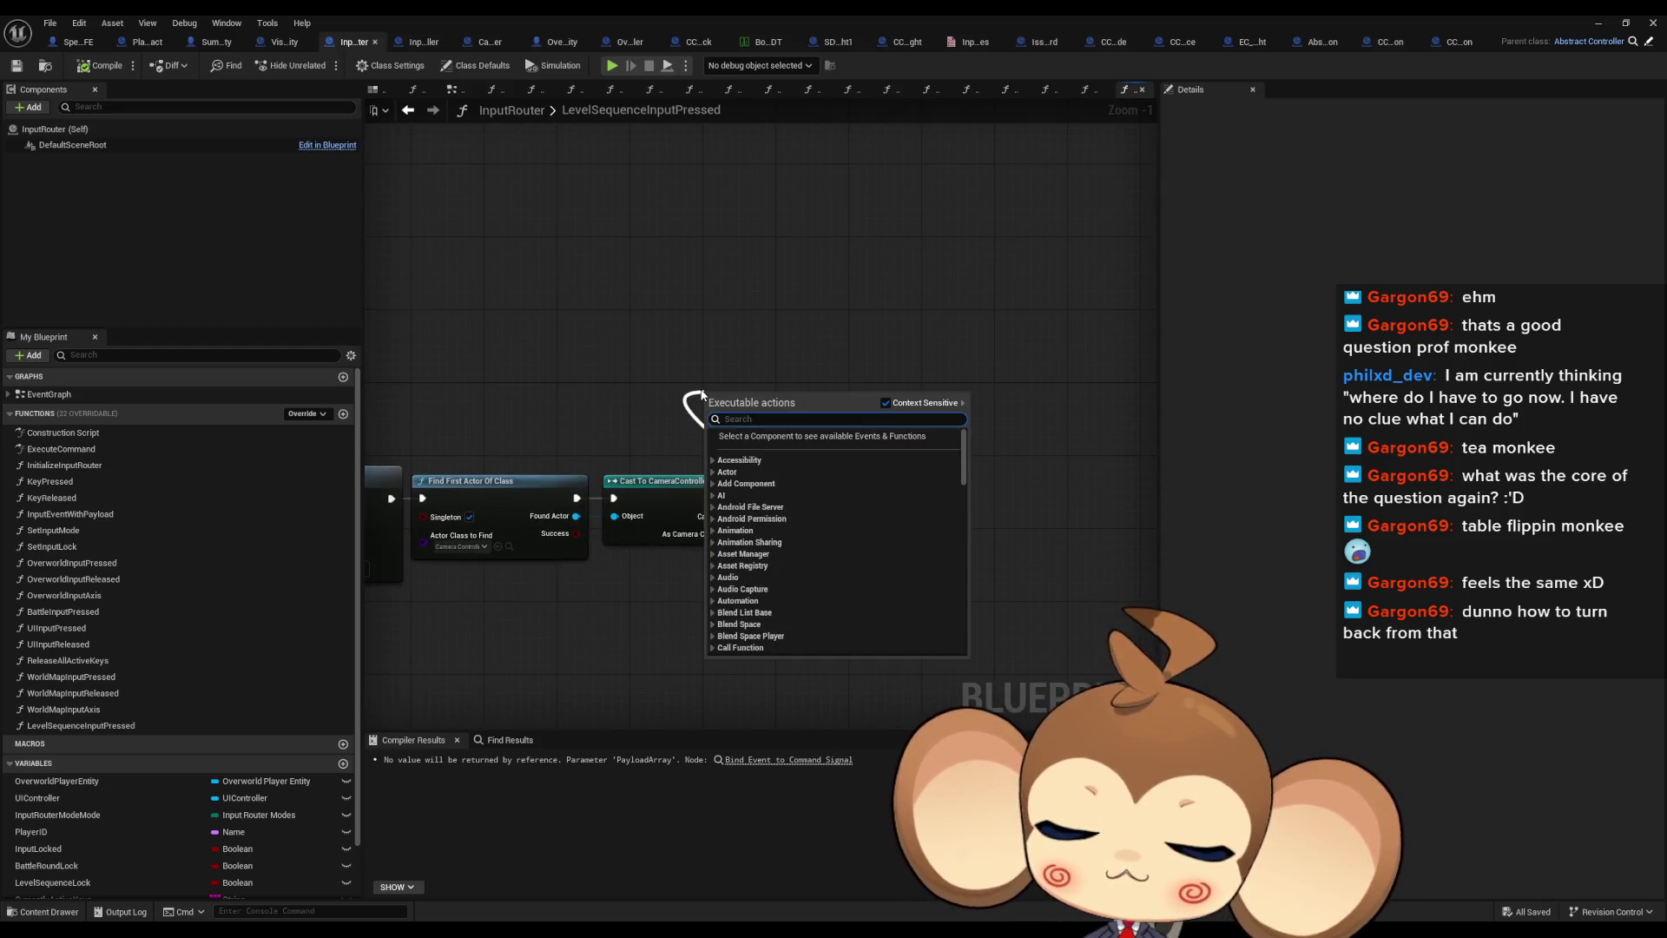
{"action": "type", "text": "print"}
{"action": "key", "text": "Return"}
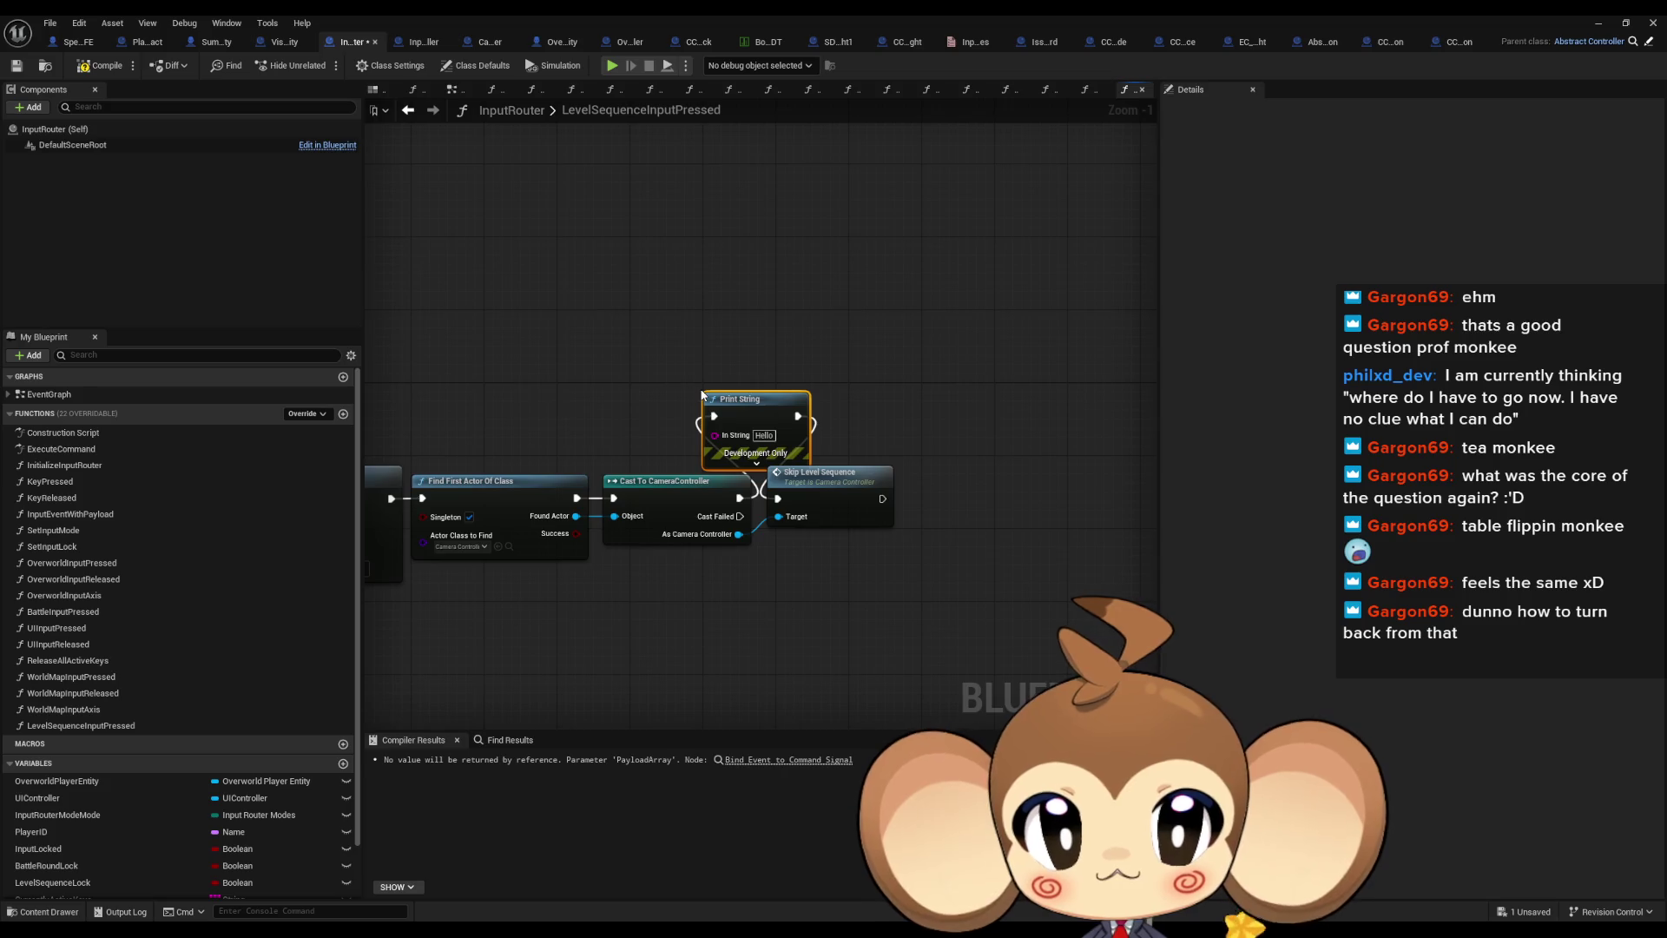
{"action": "type", "text": "s"}
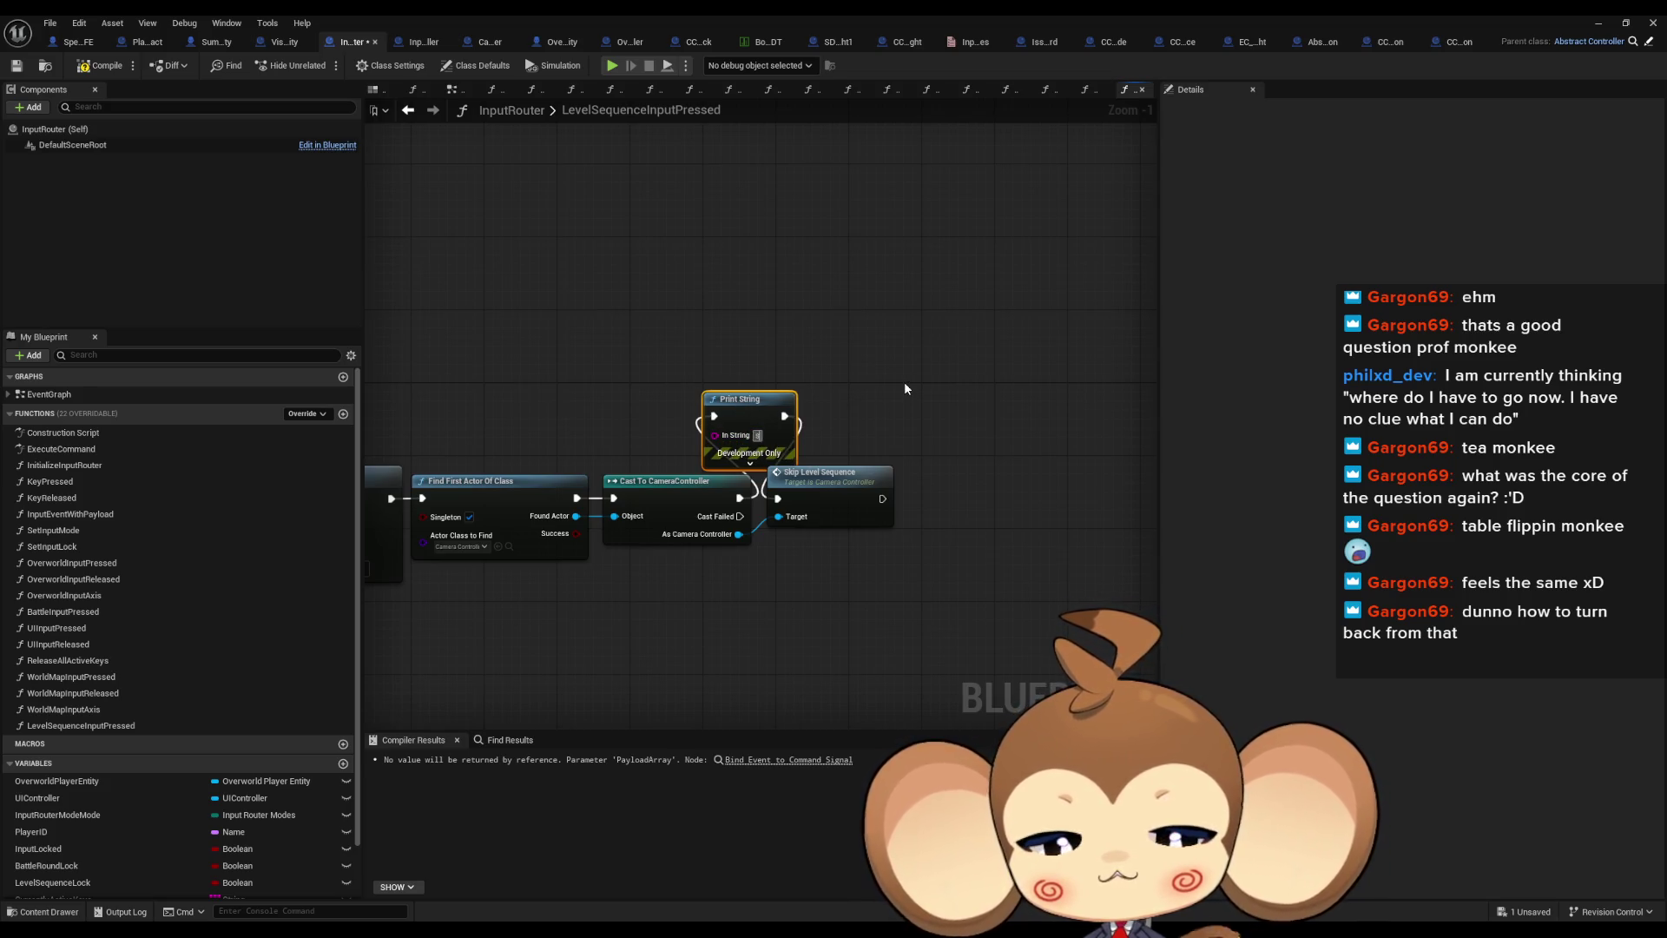
{"action": "type", "text": "kipping"}
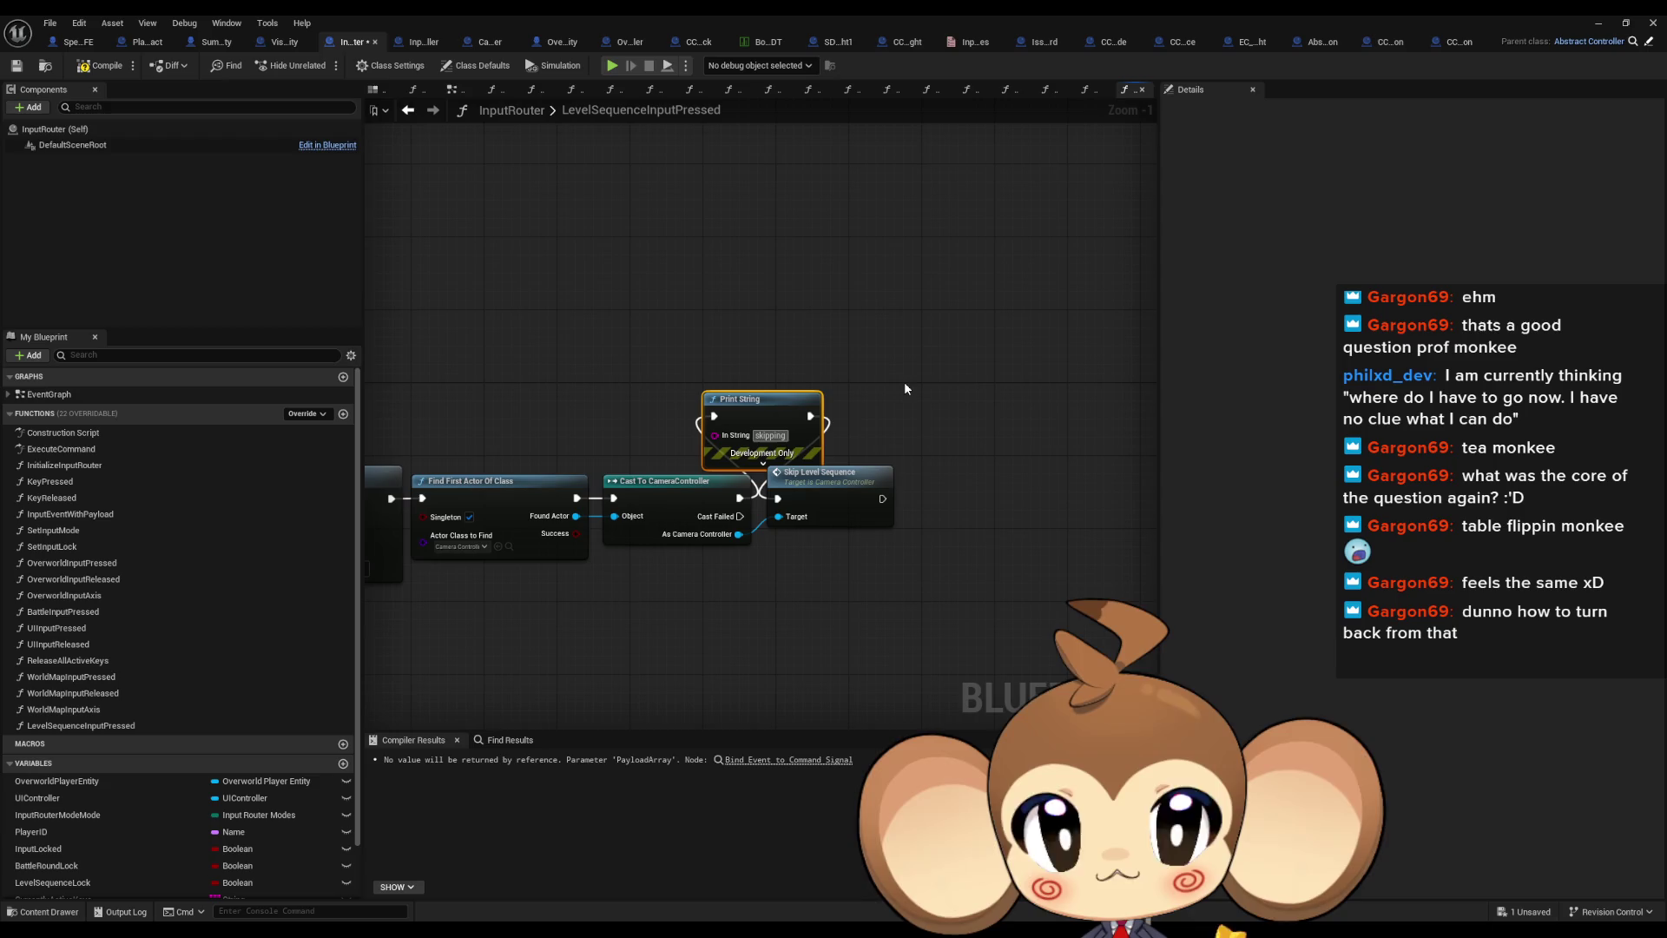
{"action": "key", "text": "Home"}
{"action": "type", "text": "Error:"}
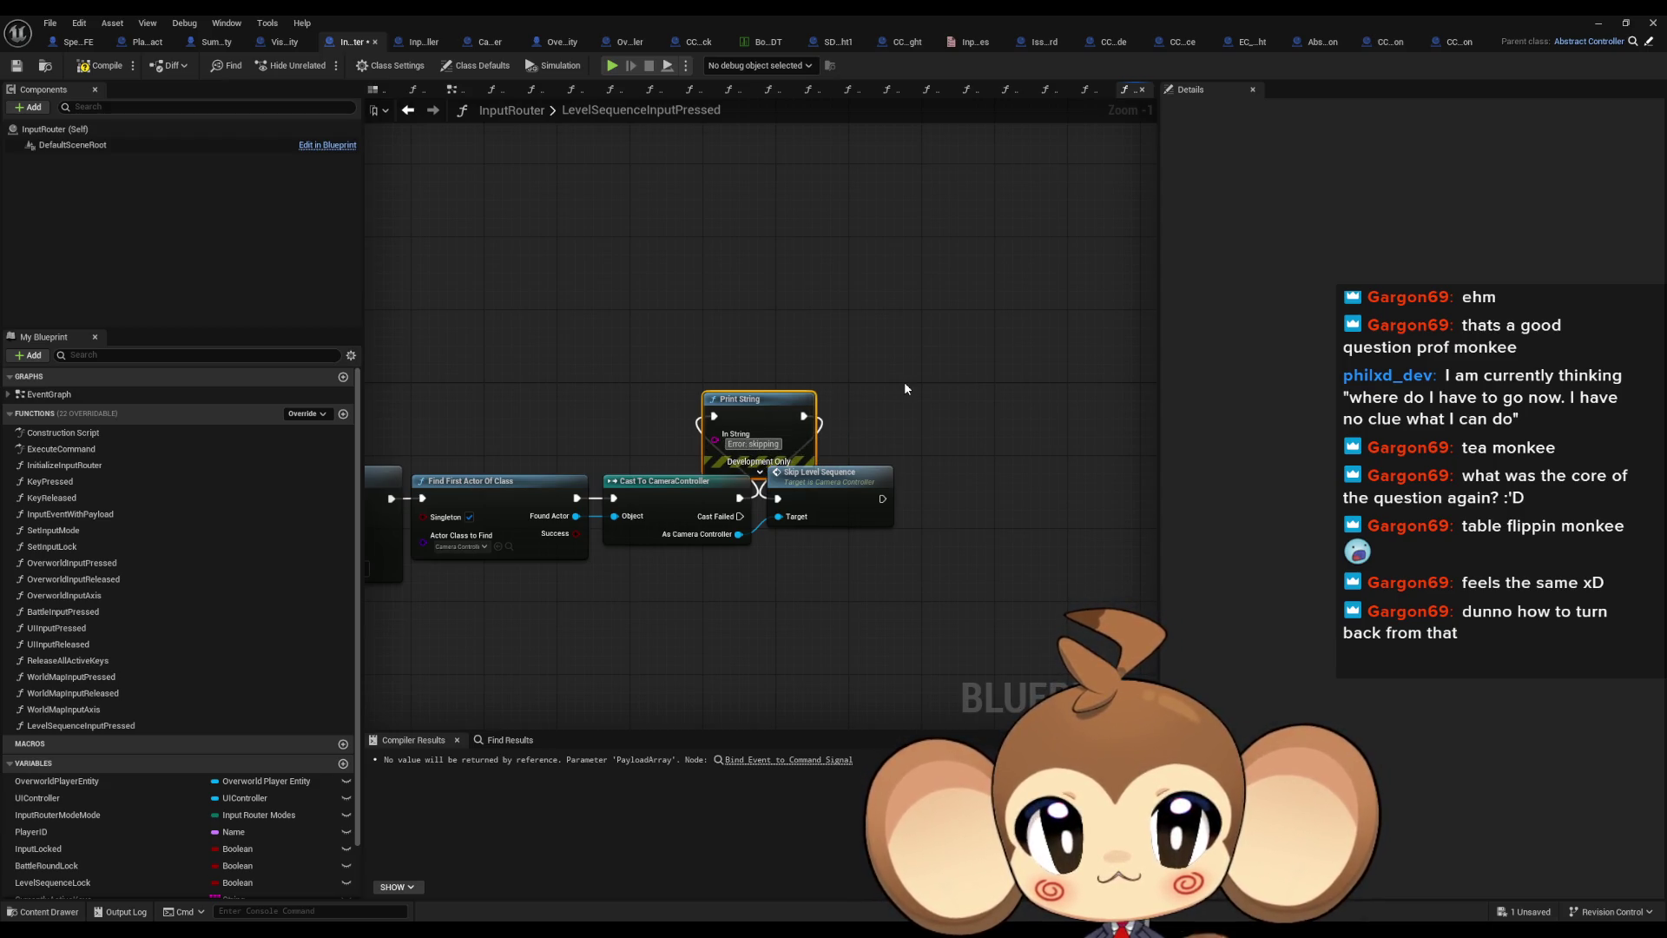
{"action": "key", "text": "Return"}
{"action": "left_click_drag", "start_coordinate": [747, 398], "coordinate": [747, 351]}
Inspect the SkipLevelSequence graph's Fade to Color, Make Color, Branch and Create Event nodes
{"action": "double_click", "coordinate": [822, 487]}
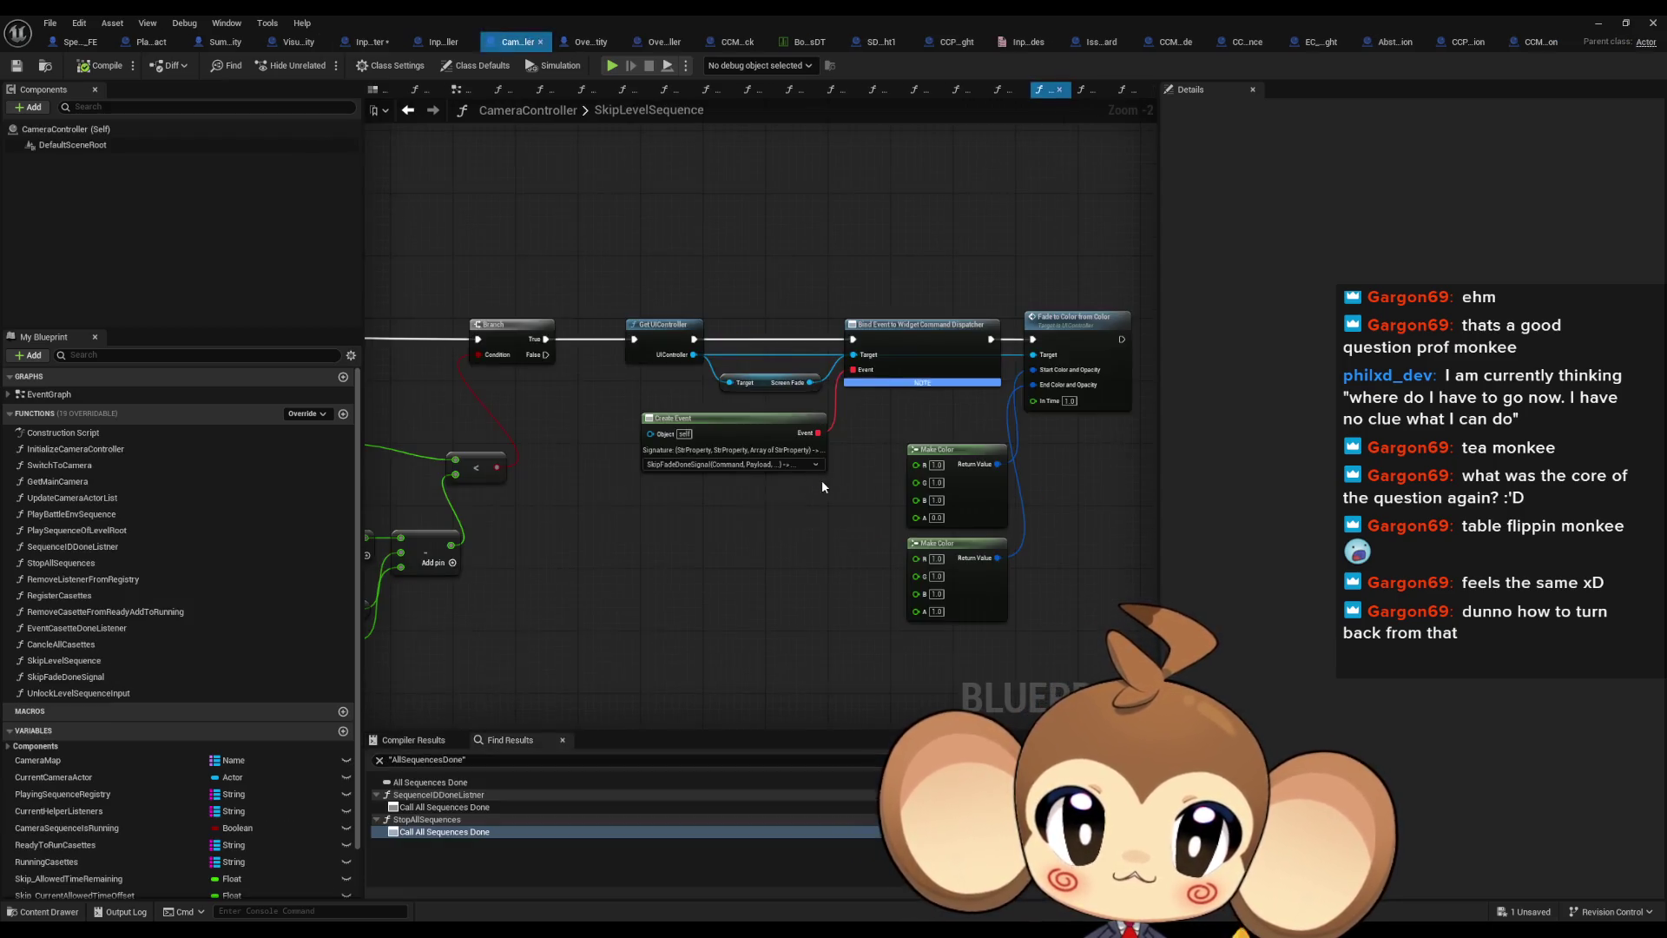
{"action": "scroll", "coordinate": [754, 521], "scroll_direction": "down", "scroll_amount": 5}
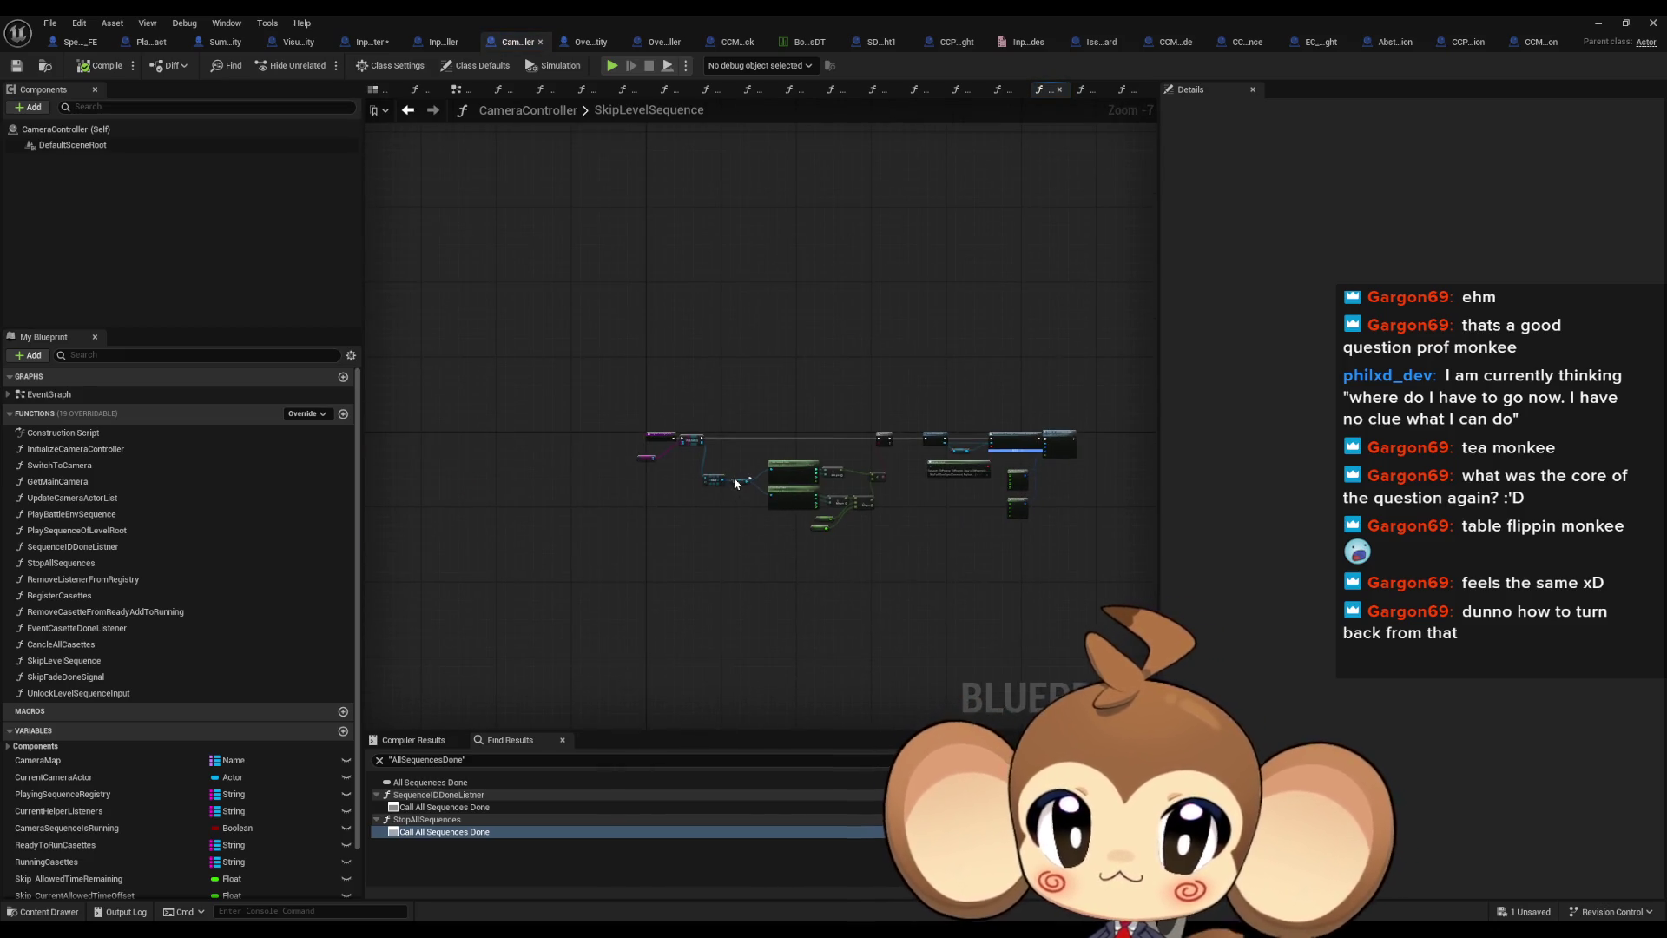
{"action": "scroll", "coordinate": [955, 460], "scroll_direction": "up", "scroll_amount": 4}
{"action": "mouse_move", "coordinate": [988, 478]}
{"action": "left_mouse_down"}
{"action": "mouse_move", "coordinate": [695, 474]}
{"action": "mouse_move", "coordinate": [877, 521]}
{"action": "mouse_move", "coordinate": [938, 556]}
{"action": "mouse_move", "coordinate": [692, 611]}
{"action": "left_mouse_up"}
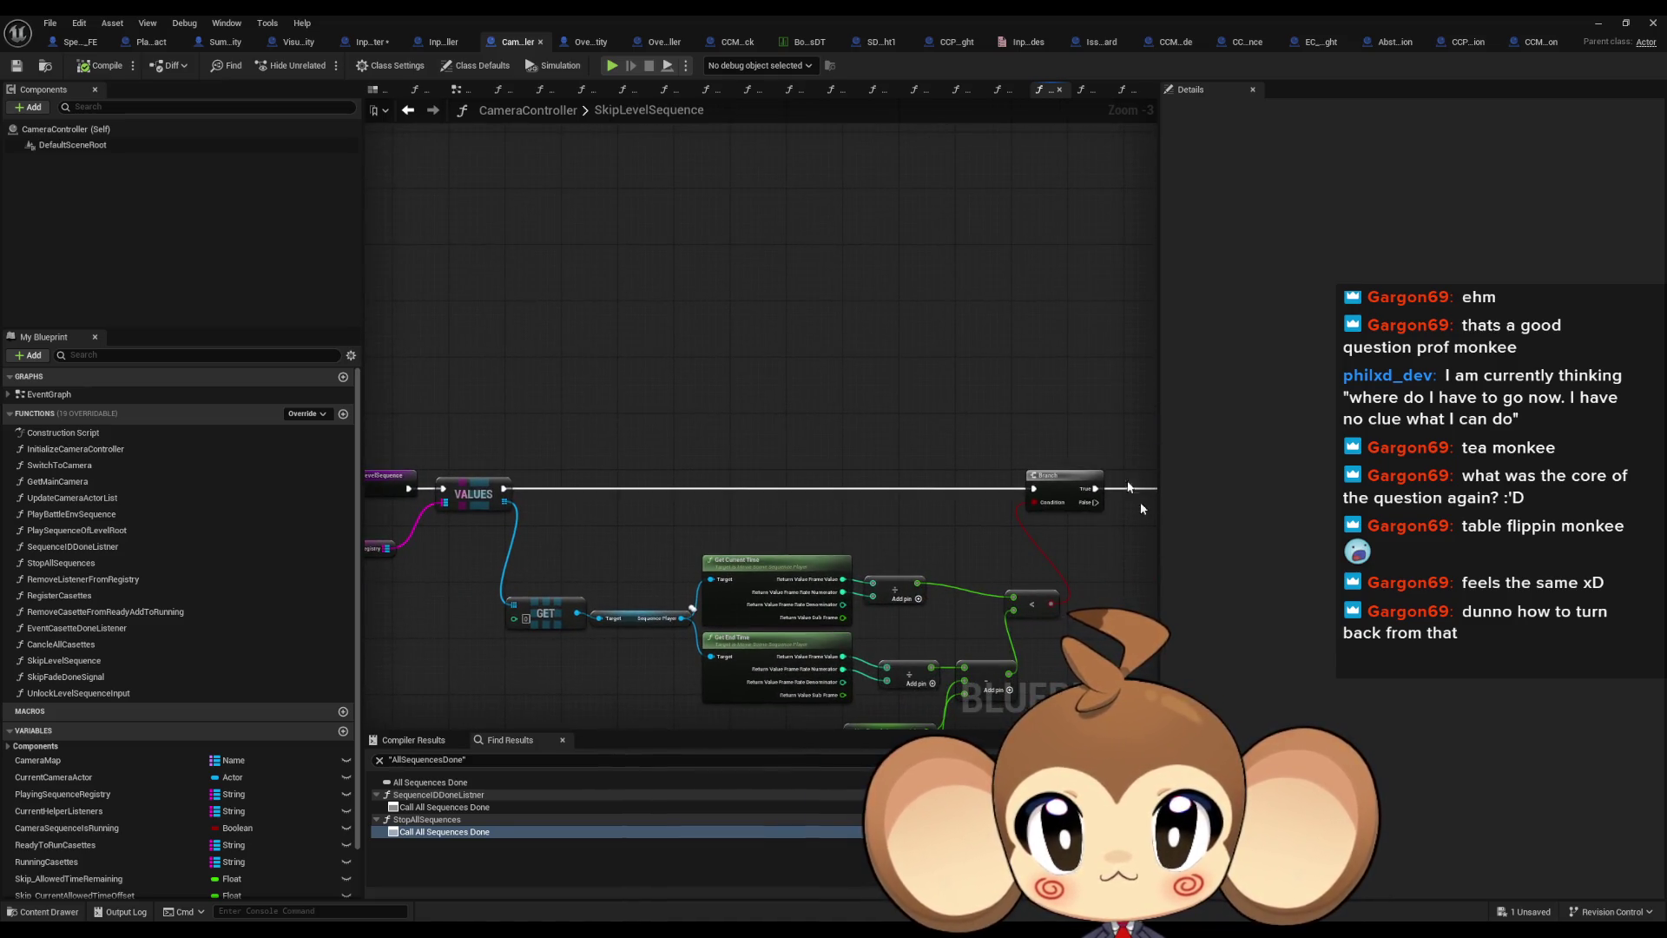
{"action": "left_click_drag", "start_coordinate": [997, 353], "coordinate": [704, 311]}
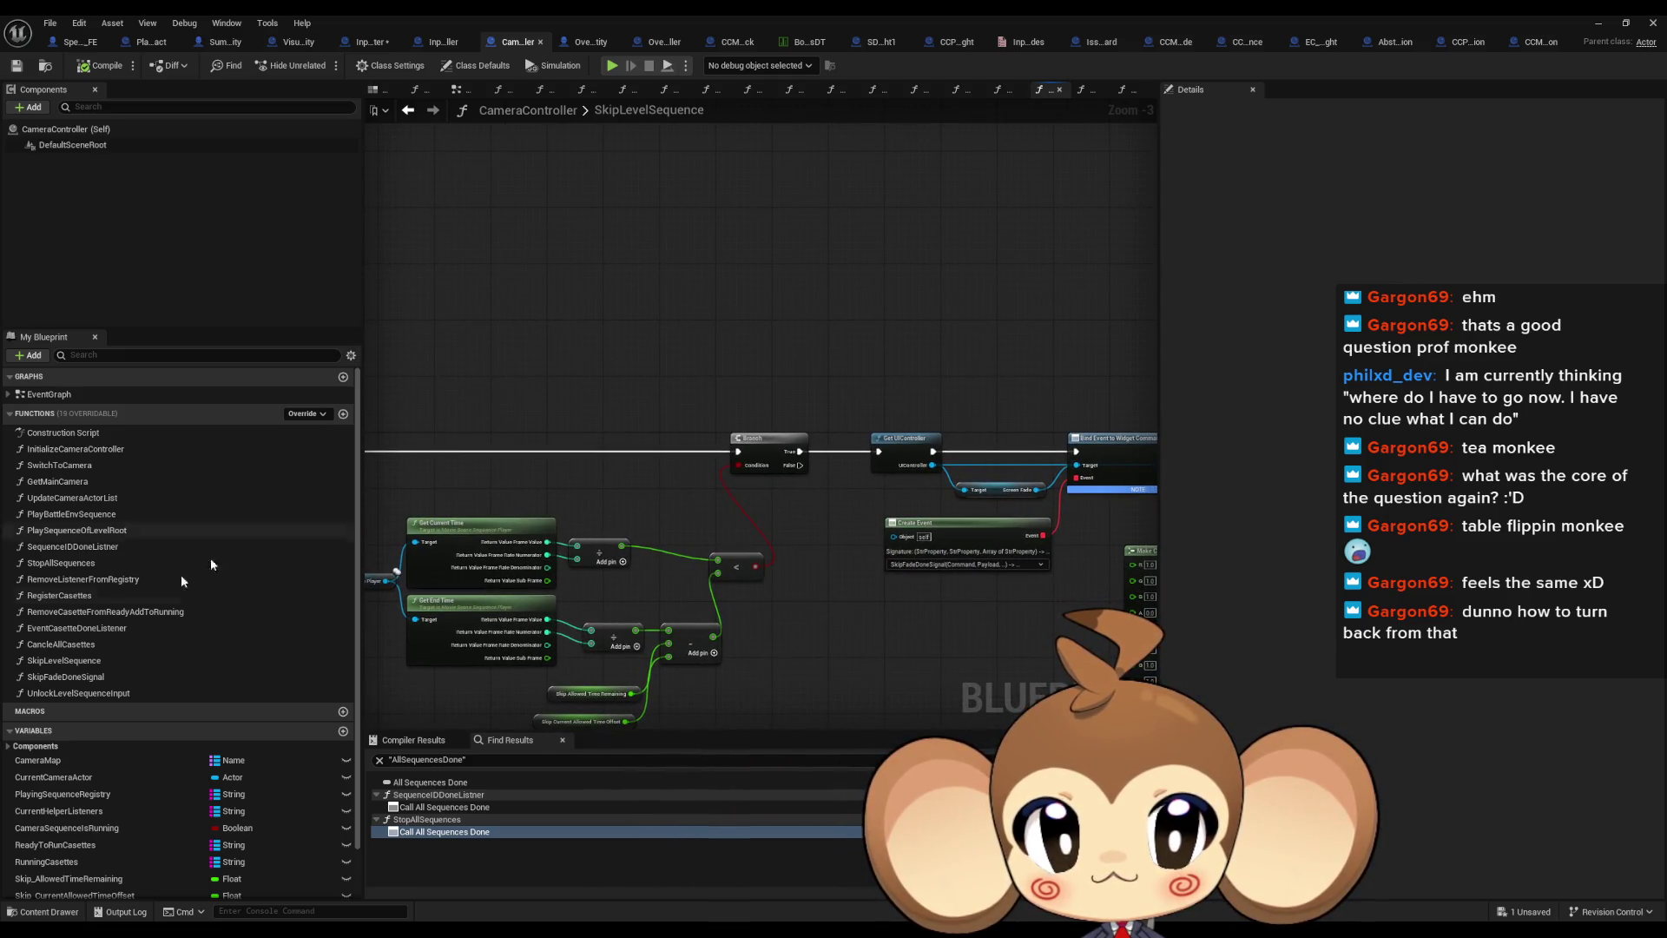
Start SkipFadeDoneSignal with a Print String printing 'Error: fade timer done'
{"action": "double_click", "coordinate": [77, 679]}
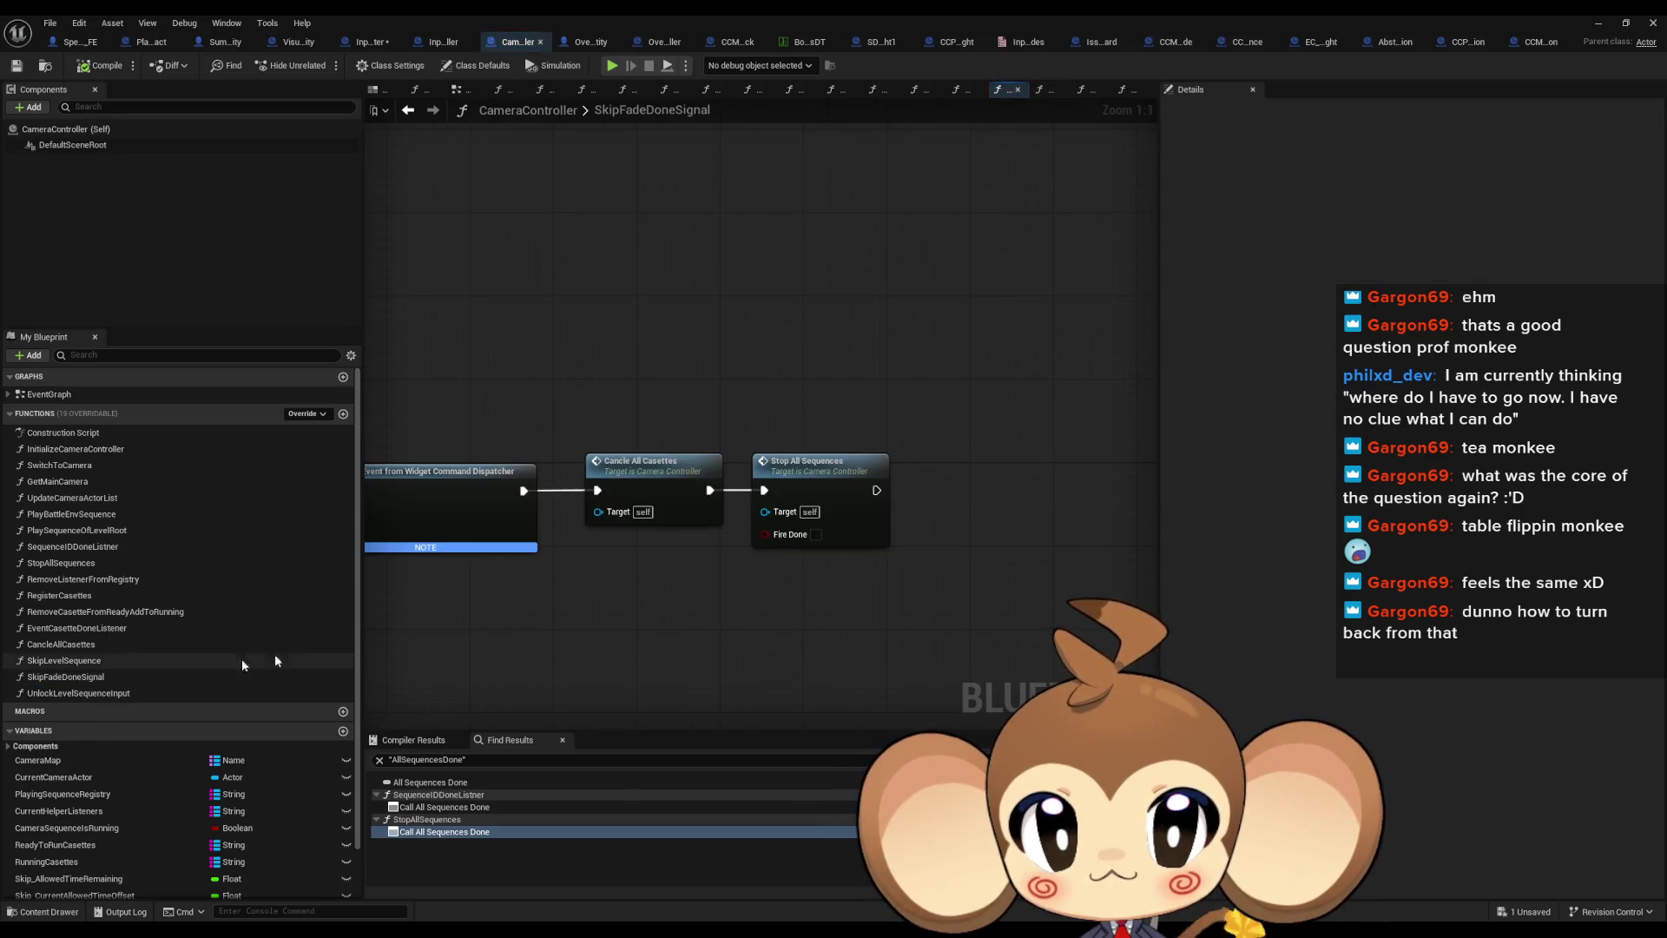
{"action": "mouse_move", "coordinate": [704, 521]}
{"action": "left_mouse_down"}
{"action": "mouse_move", "coordinate": [1135, 584]}
{"action": "mouse_move", "coordinate": [955, 521]}
{"action": "mouse_move", "coordinate": [766, 488]}
{"action": "left_mouse_up"}
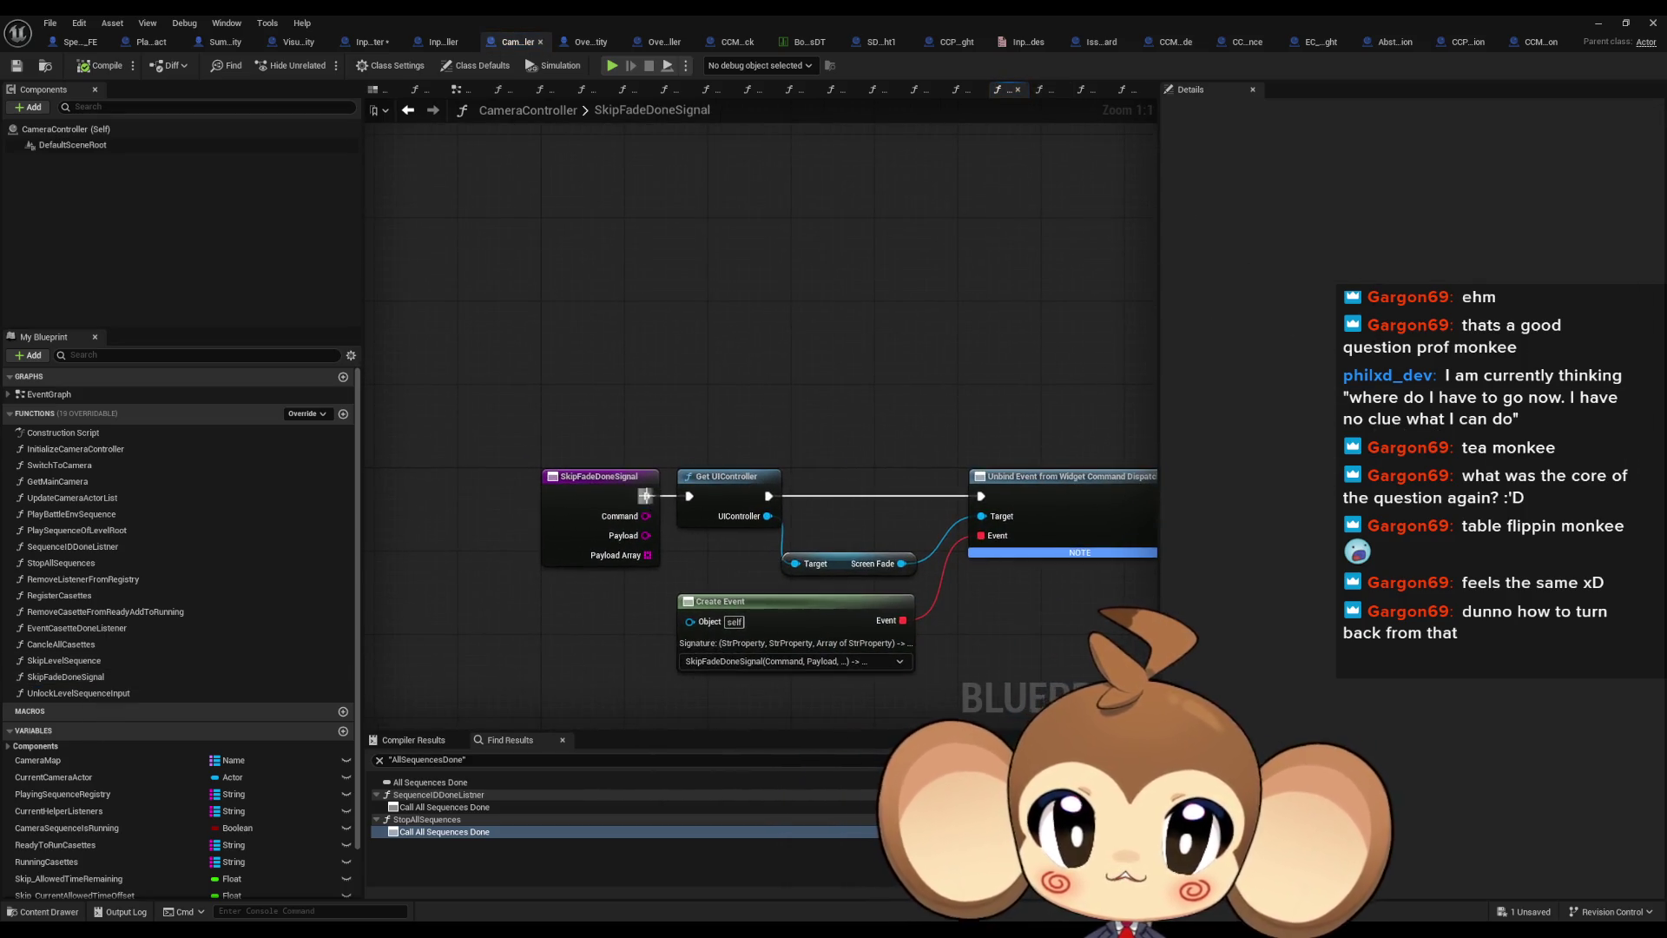
{"action": "left_click_drag", "start_coordinate": [645, 496], "coordinate": [639, 397]}
{"action": "type", "text": "print"}
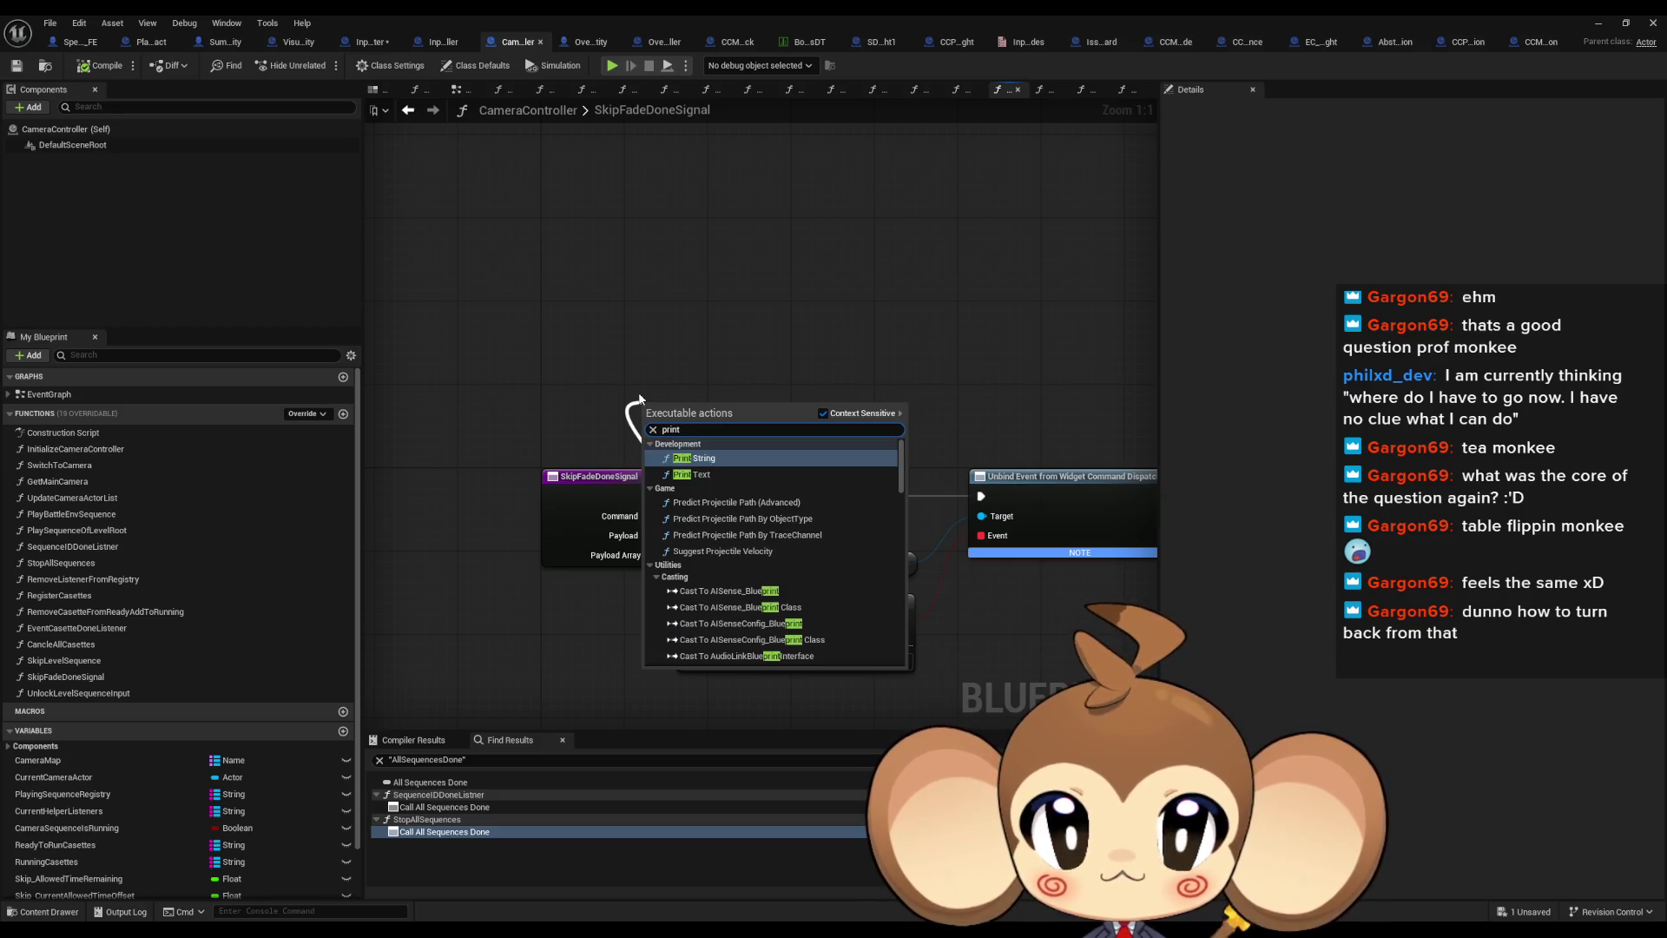
{"action": "key", "text": "Return"}
{"action": "left_click_drag", "start_coordinate": [687, 461], "coordinate": [686, 405]}
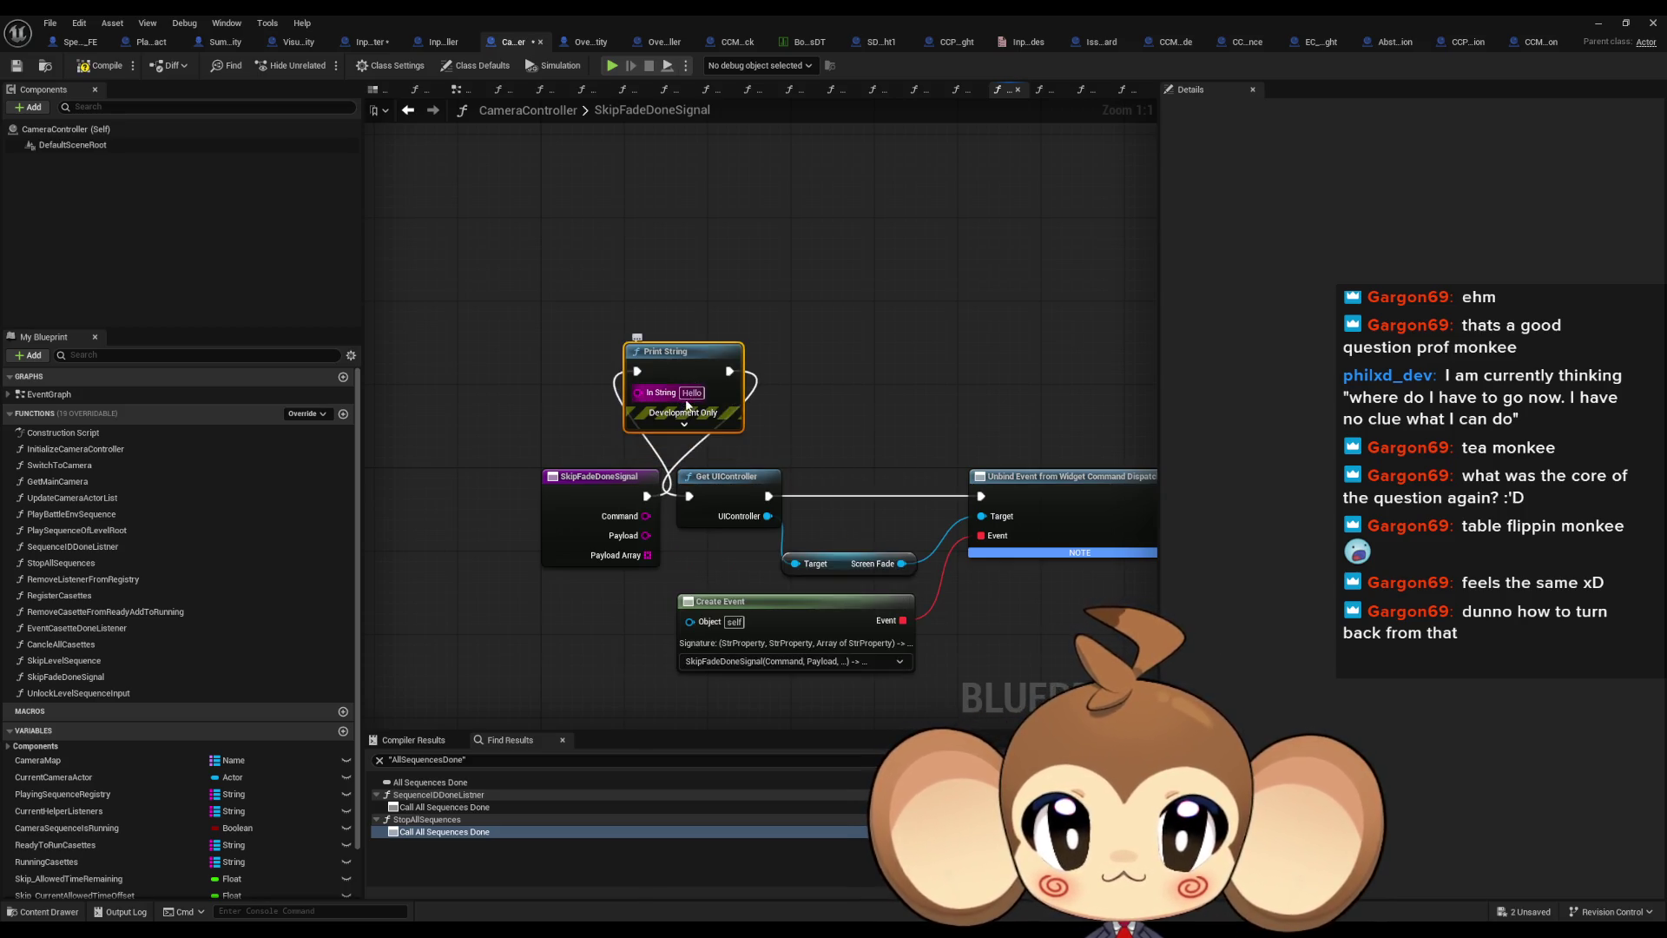
{"action": "left_click", "coordinate": [690, 394]}
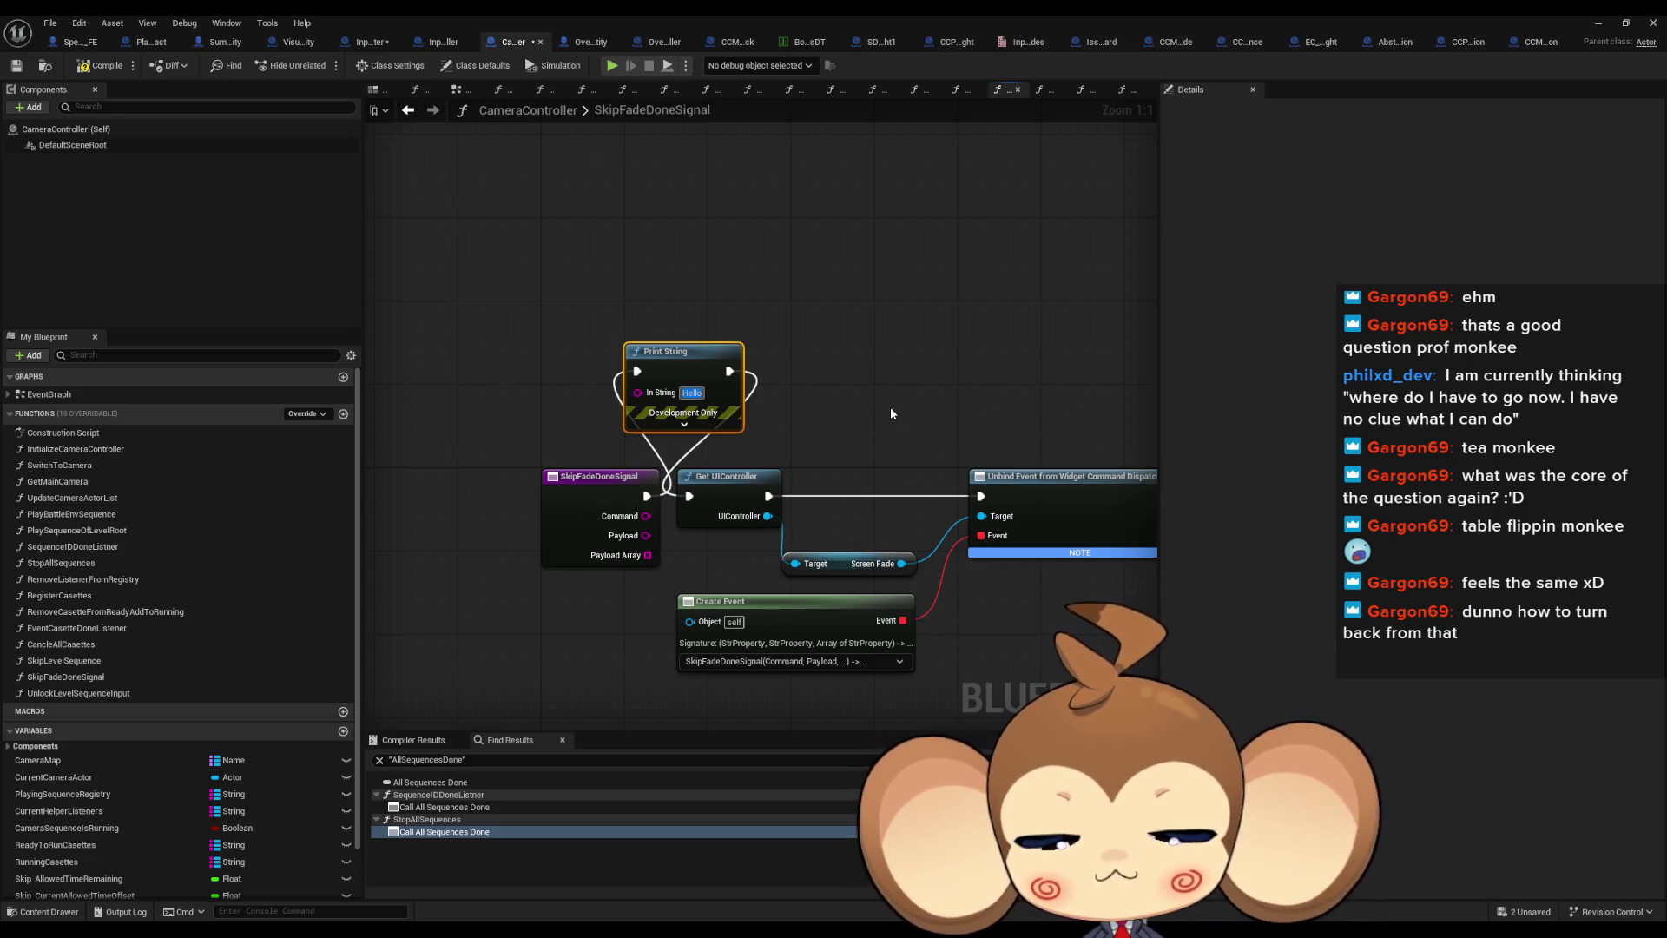
{"action": "type", "text": "Error:"}
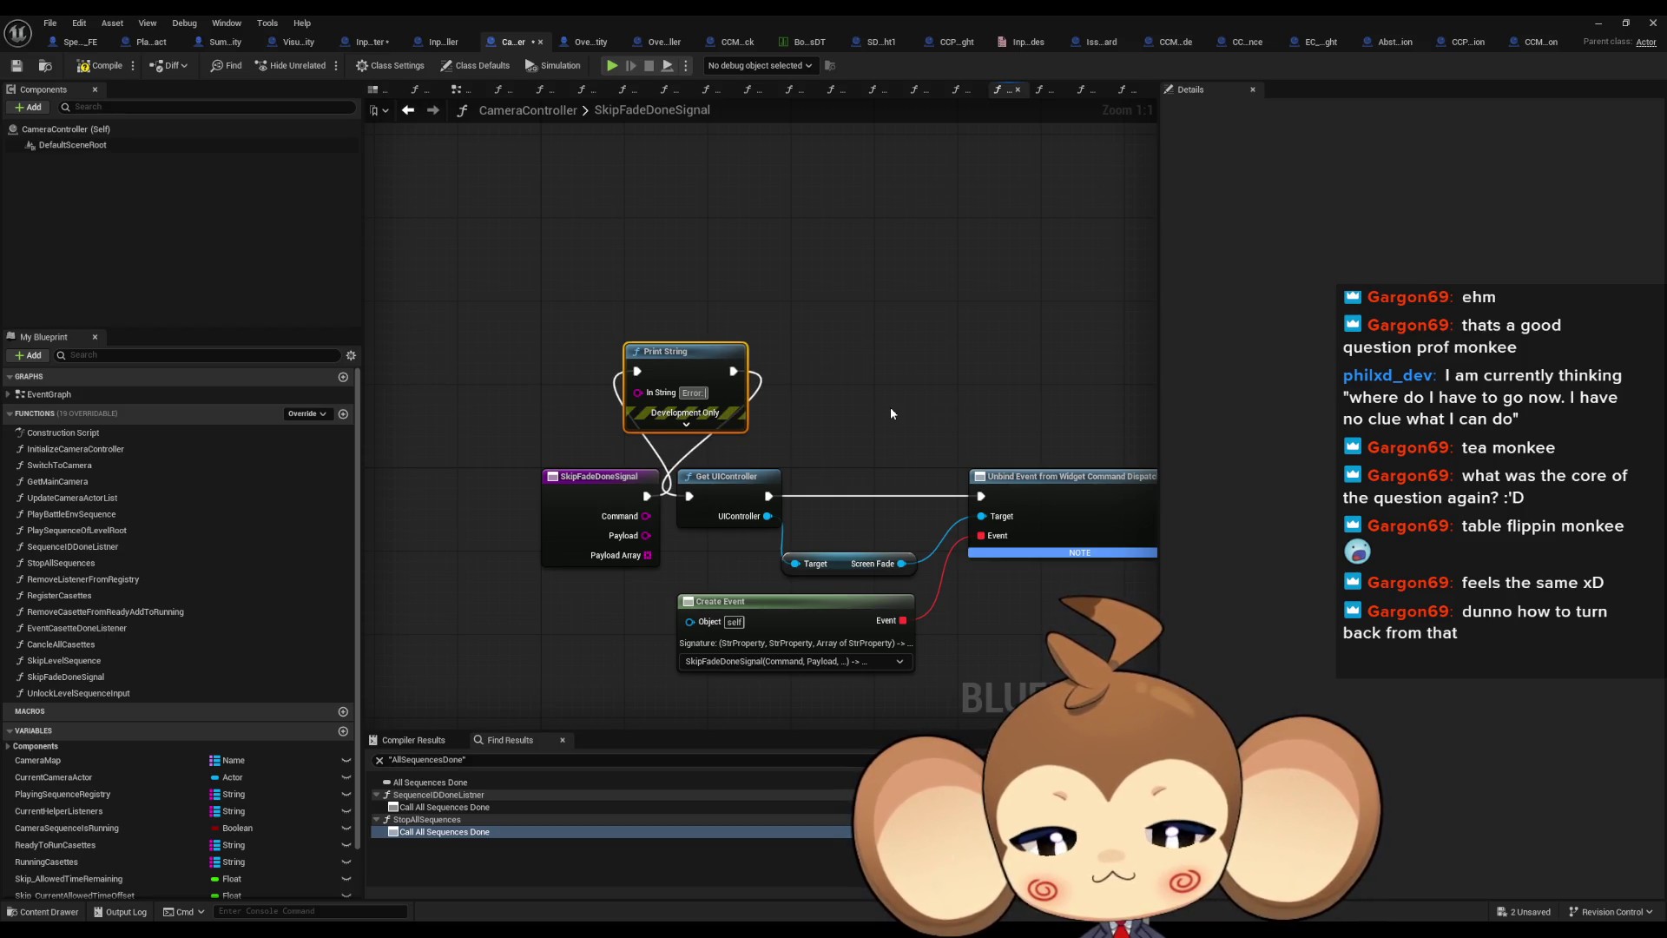
{"action": "type", "text": " fade timer d"}
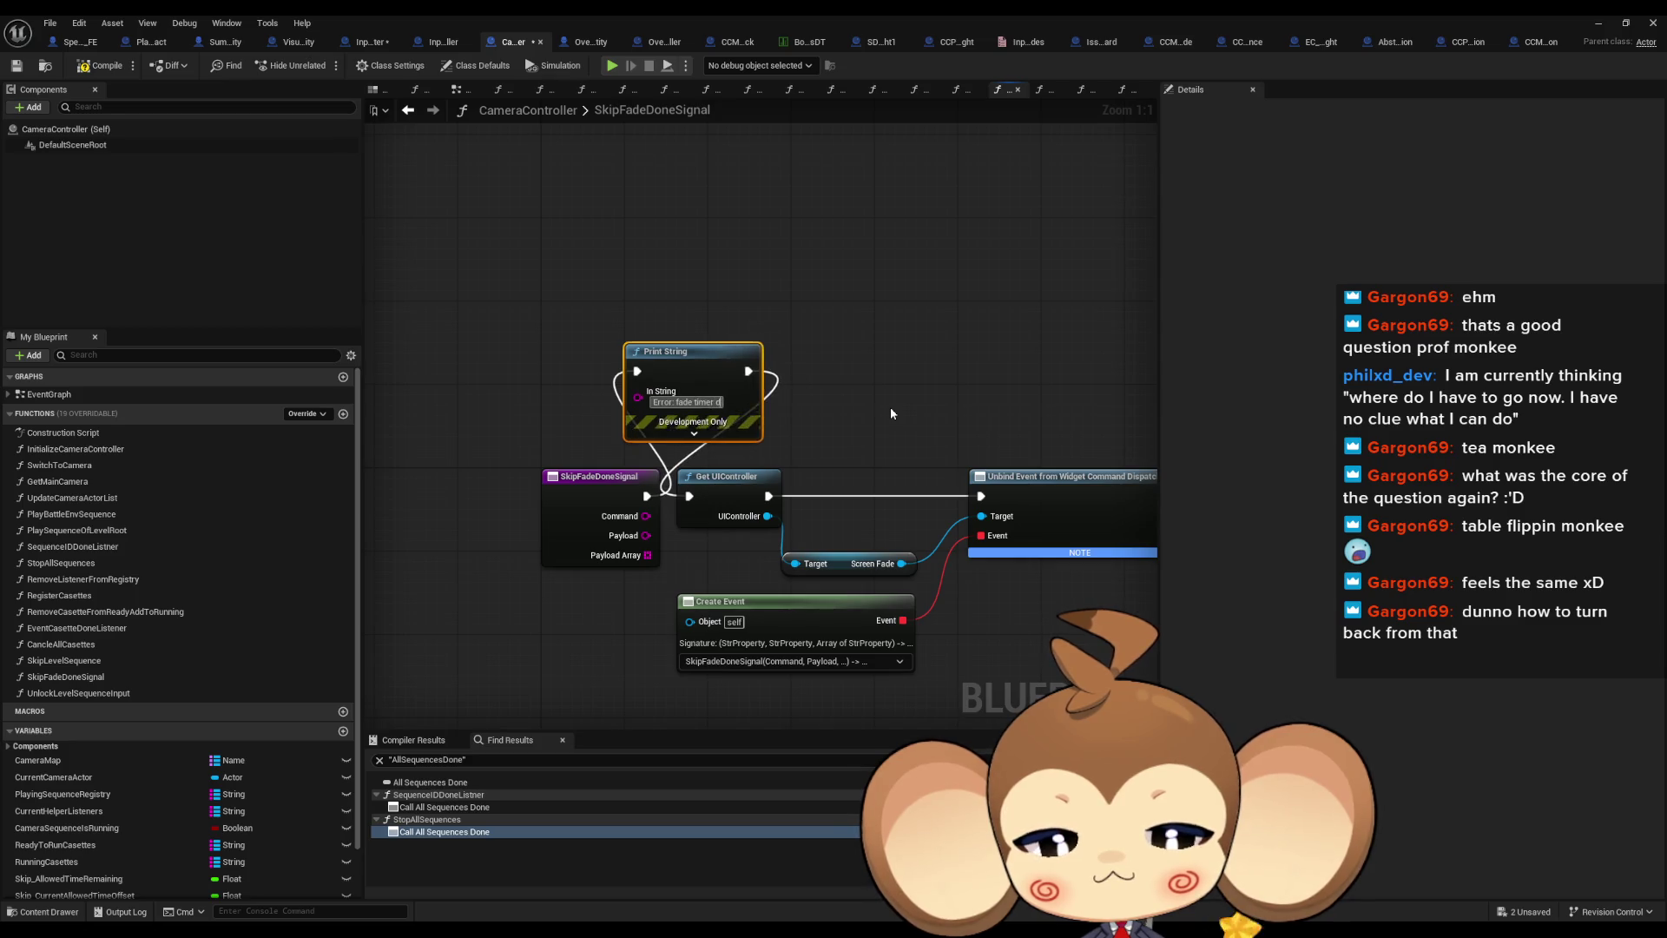
{"action": "type", "text": "one"}
{"action": "left_click", "coordinate": [891, 413]}
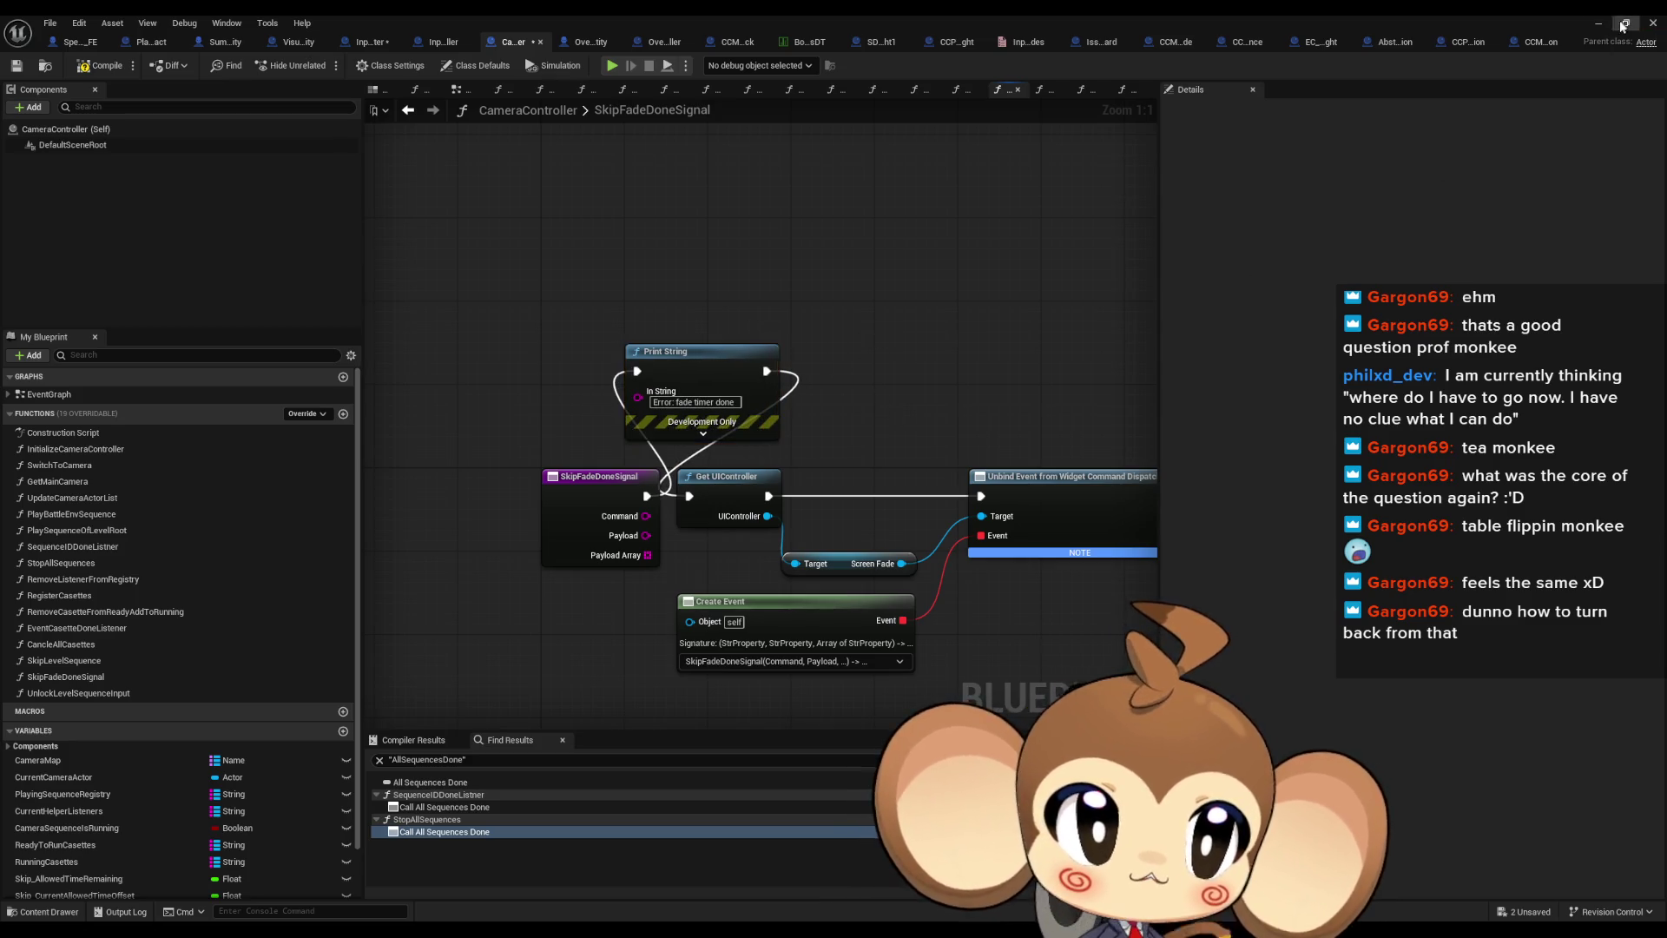
Review the Cancle All Casettes and Stop All Sequences calls, then minimize the blueprint editor
{"action": "mouse_move", "coordinate": [1012, 343]}
{"action": "left_mouse_down"}
{"action": "mouse_move", "coordinate": [893, 361]}
{"action": "mouse_move", "coordinate": [487, 303]}
{"action": "left_mouse_up"}
{"action": "left_click", "coordinate": [797, 441]}
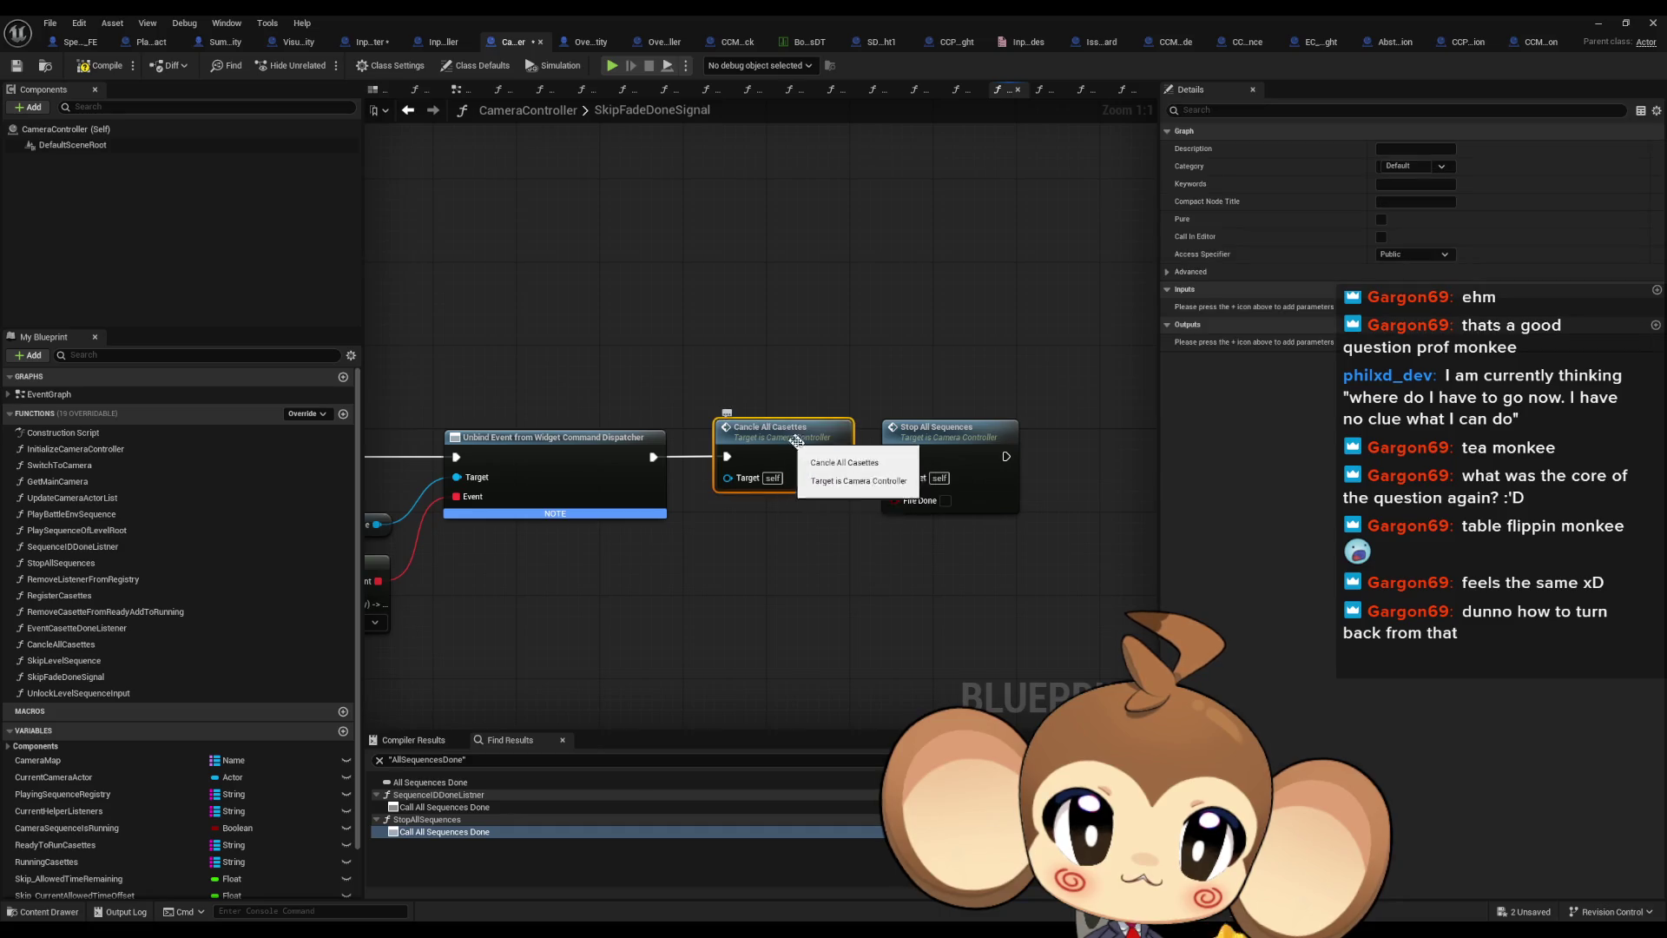
{"action": "left_click_drag", "start_coordinate": [774, 543], "coordinate": [890, 527]}
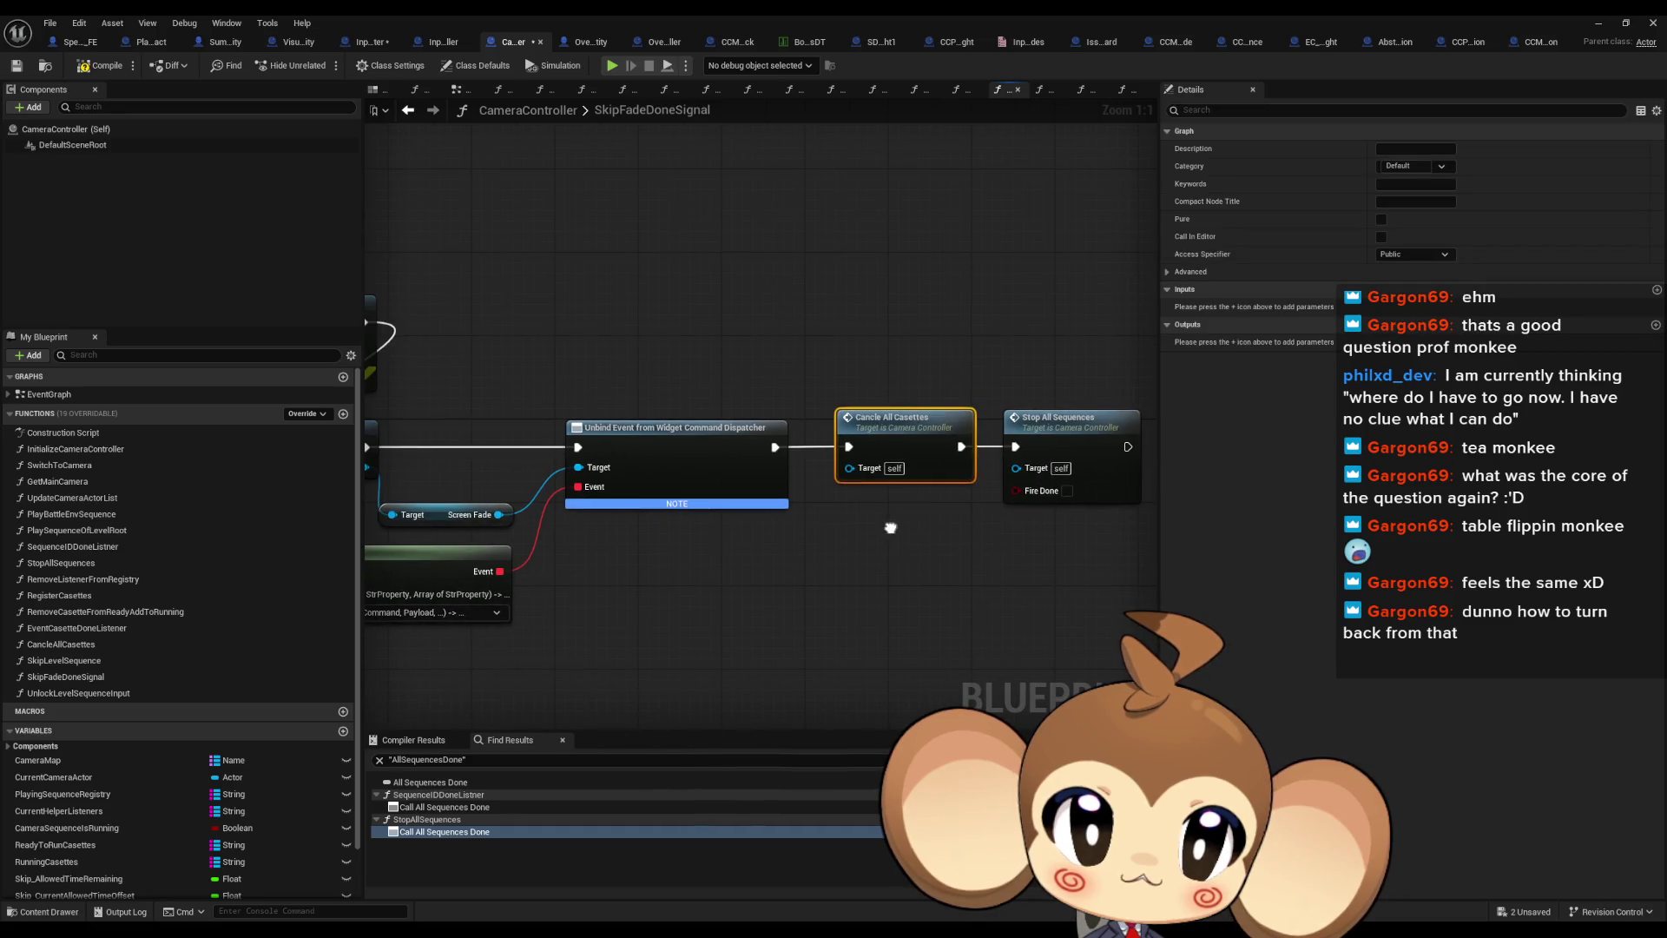
{"action": "left_click", "coordinate": [1598, 22]}
Run a play-in-editor test with Alt+P, trigger the skip, then stop it
{"action": "key", "text": "alt+p"}
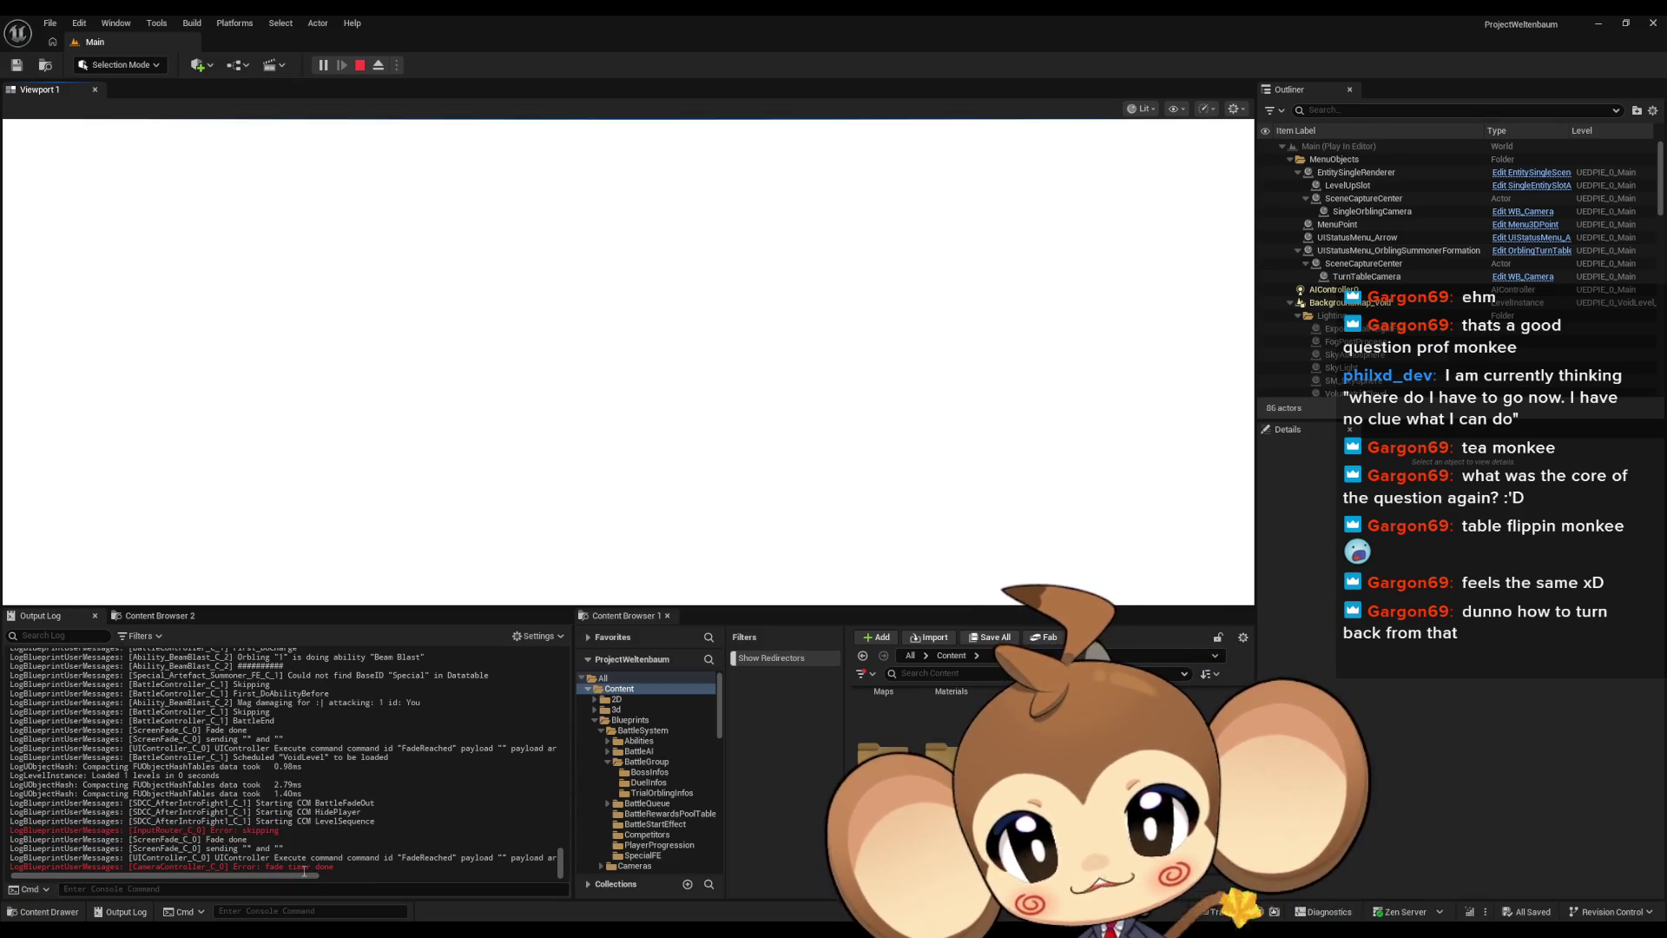
{"action": "left_click", "coordinate": [358, 65]}
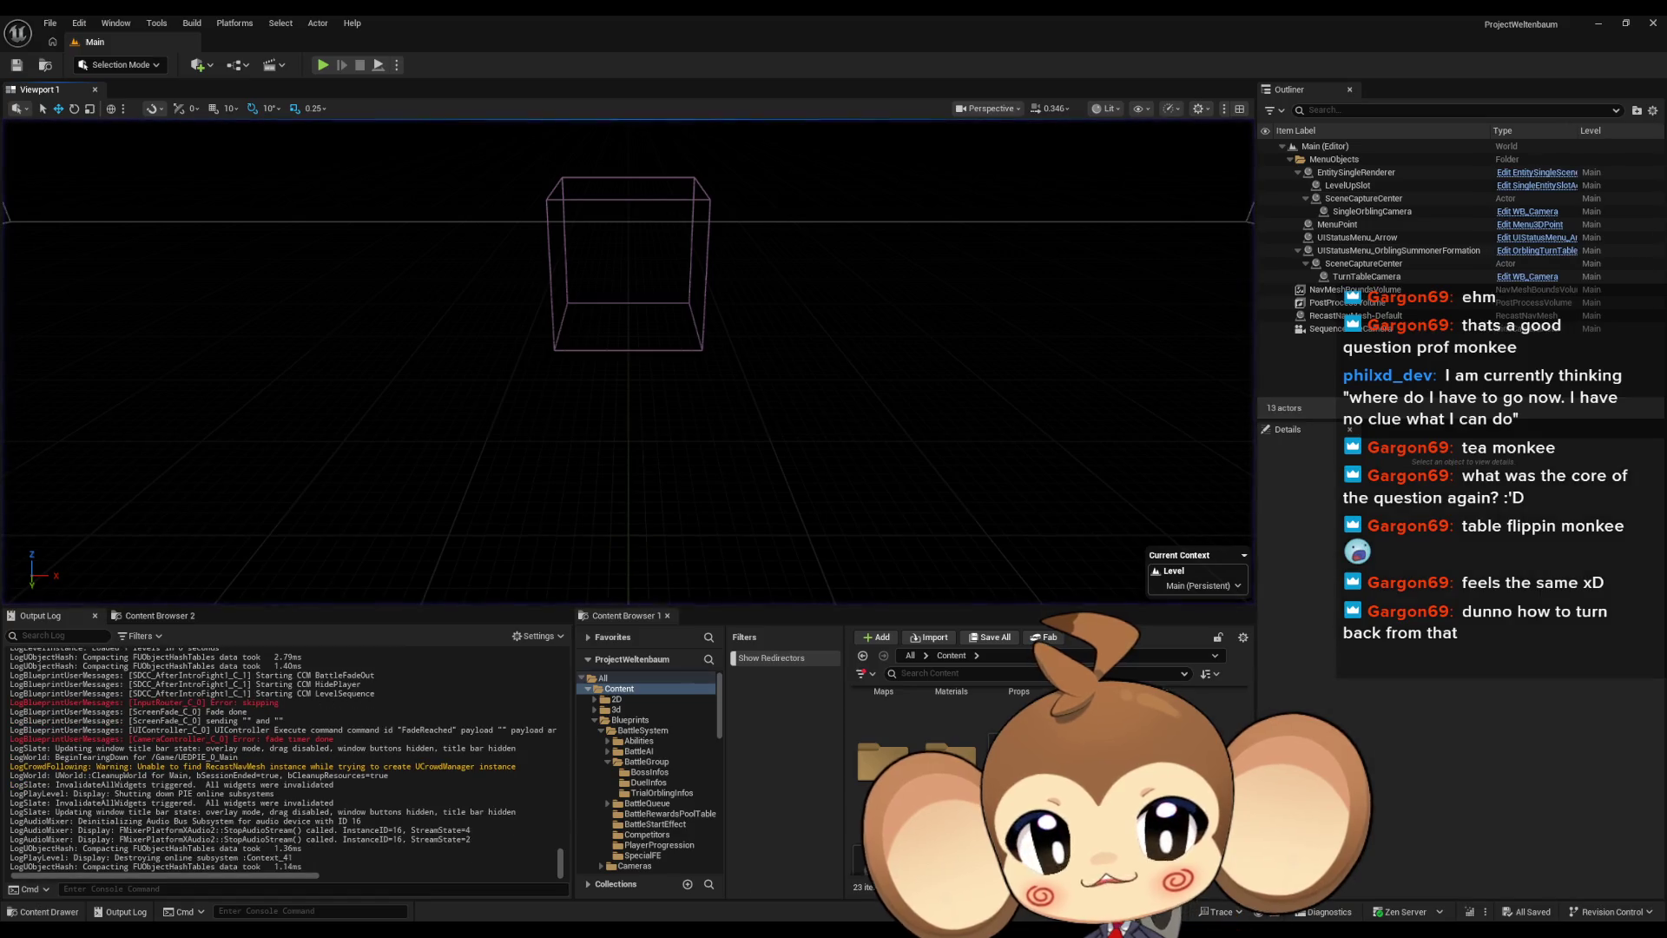
In CameraController's CancleAllCasettes, move the Running Casettes and Ready to Run Casettes variables into empty space
{"action": "mouse_move", "coordinate": [608, 929]}
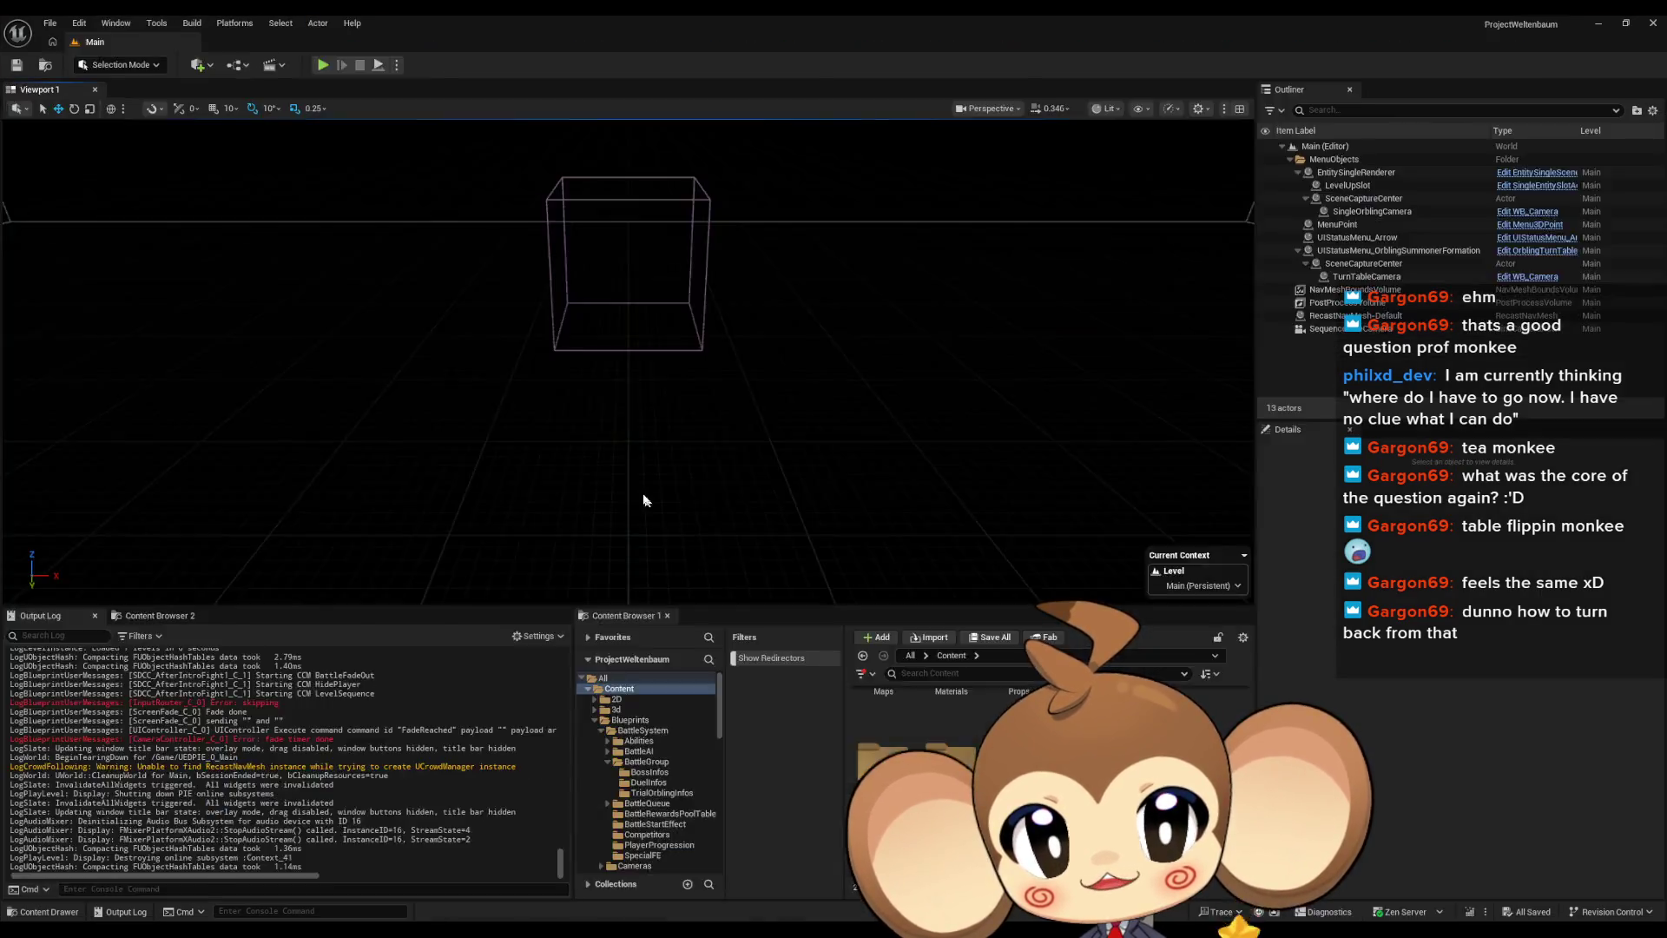
{"action": "left_click", "coordinate": [841, 860]}
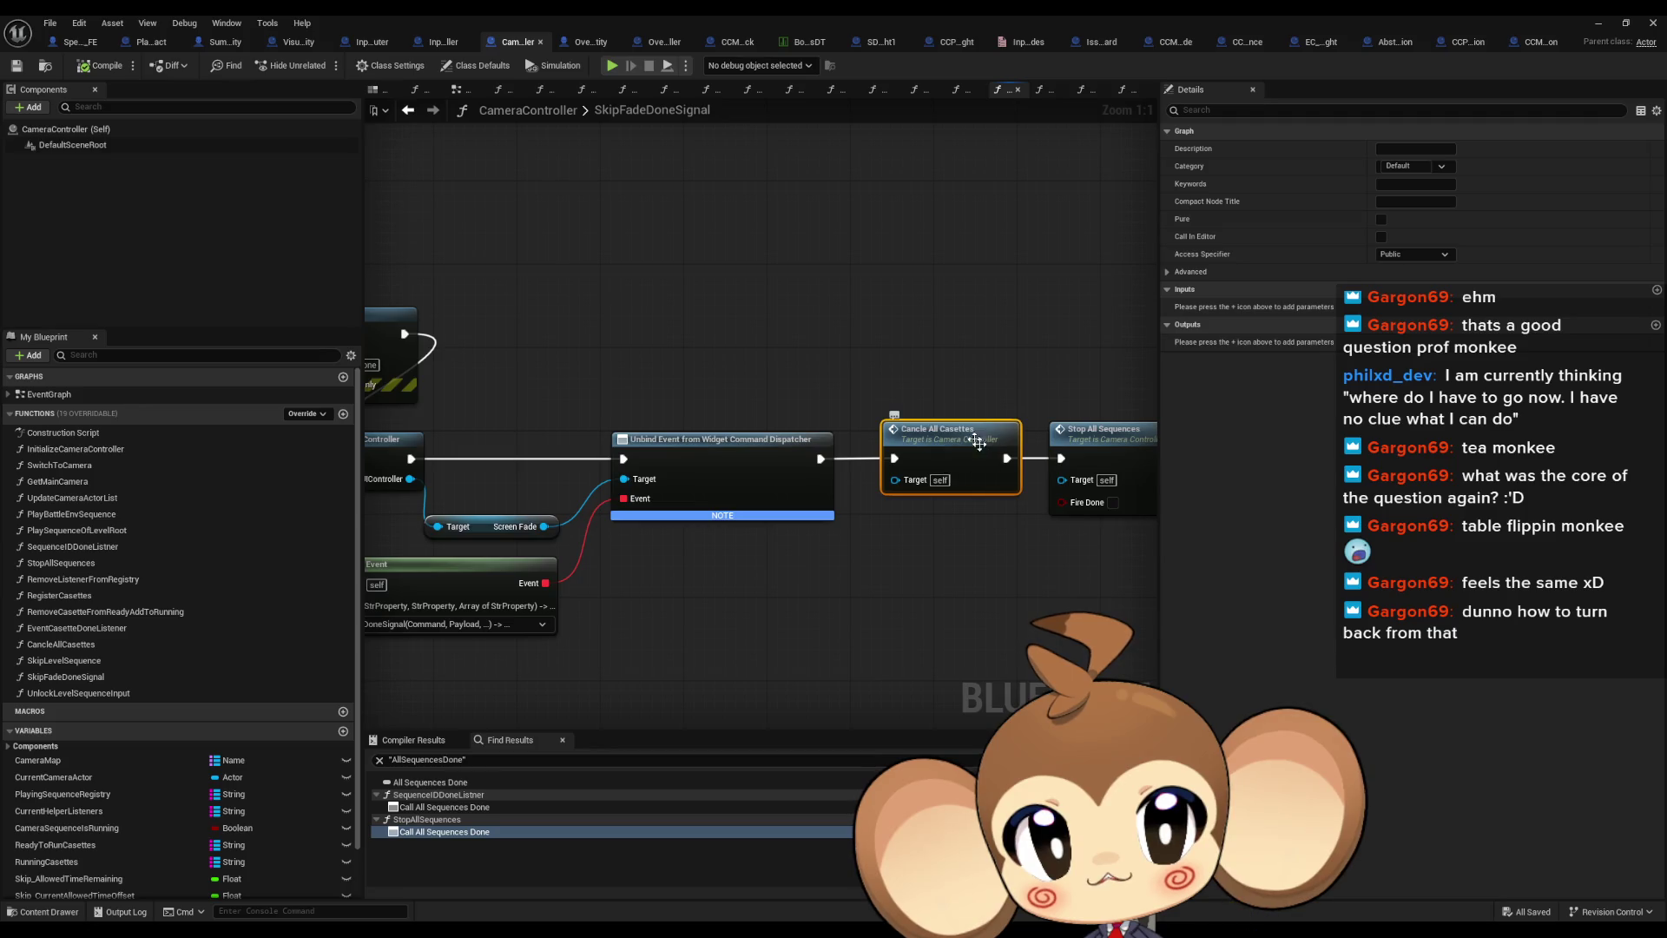
{"action": "double_click", "coordinate": [978, 443]}
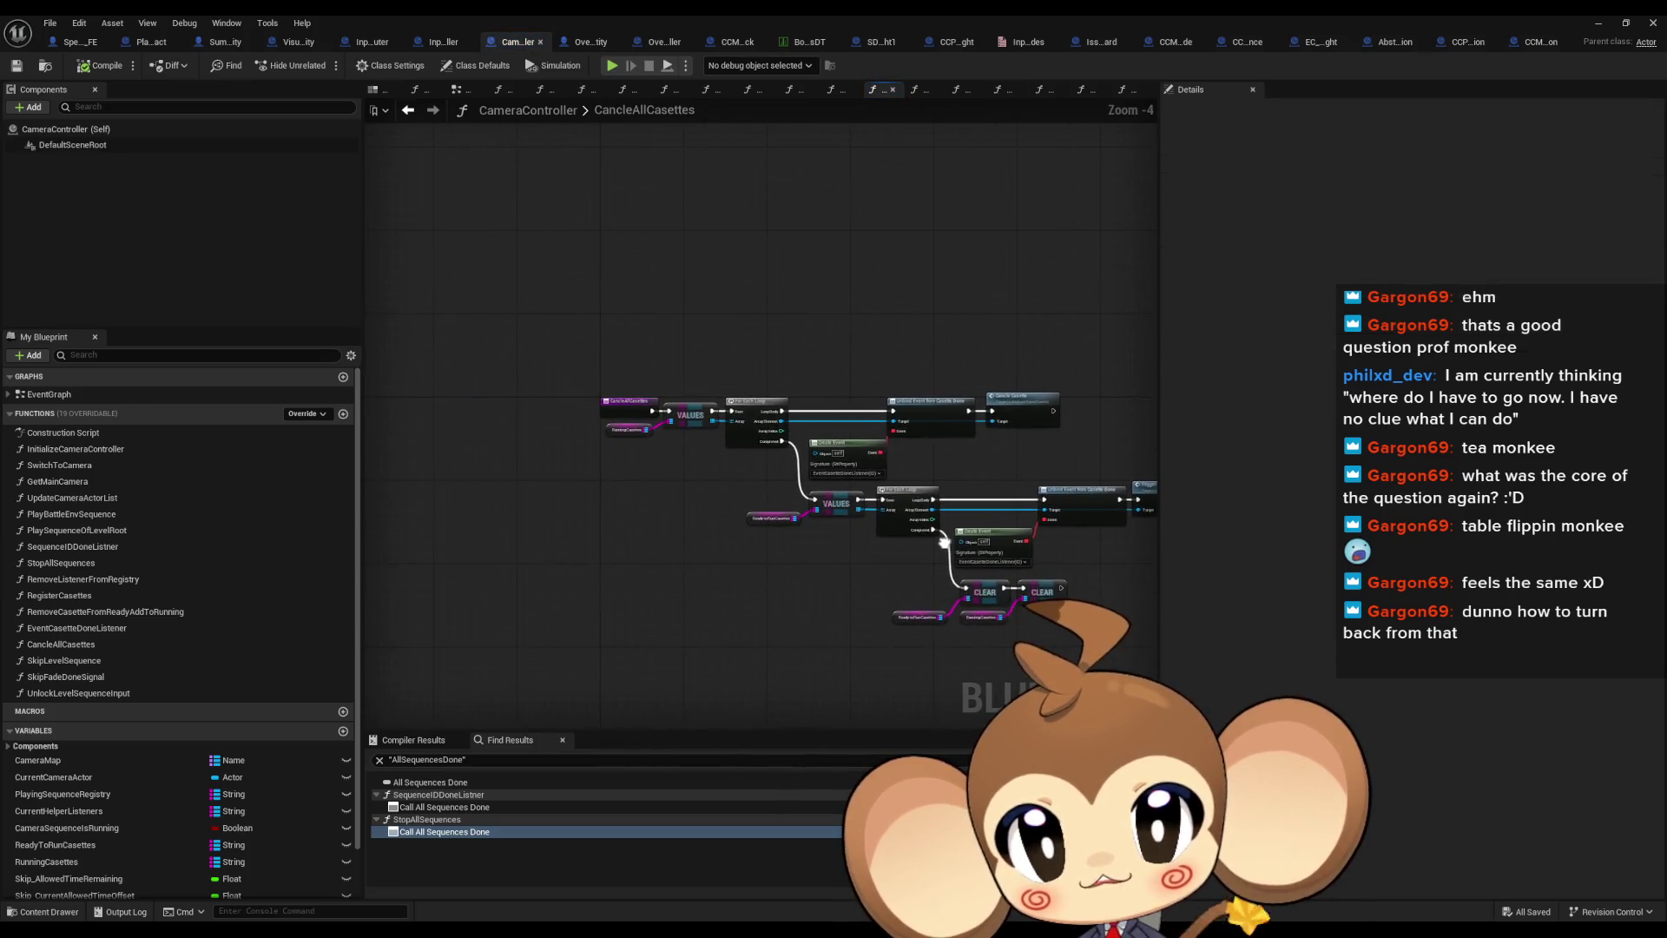
{"action": "scroll", "coordinate": [606, 401], "scroll_direction": "up", "scroll_amount": 4}
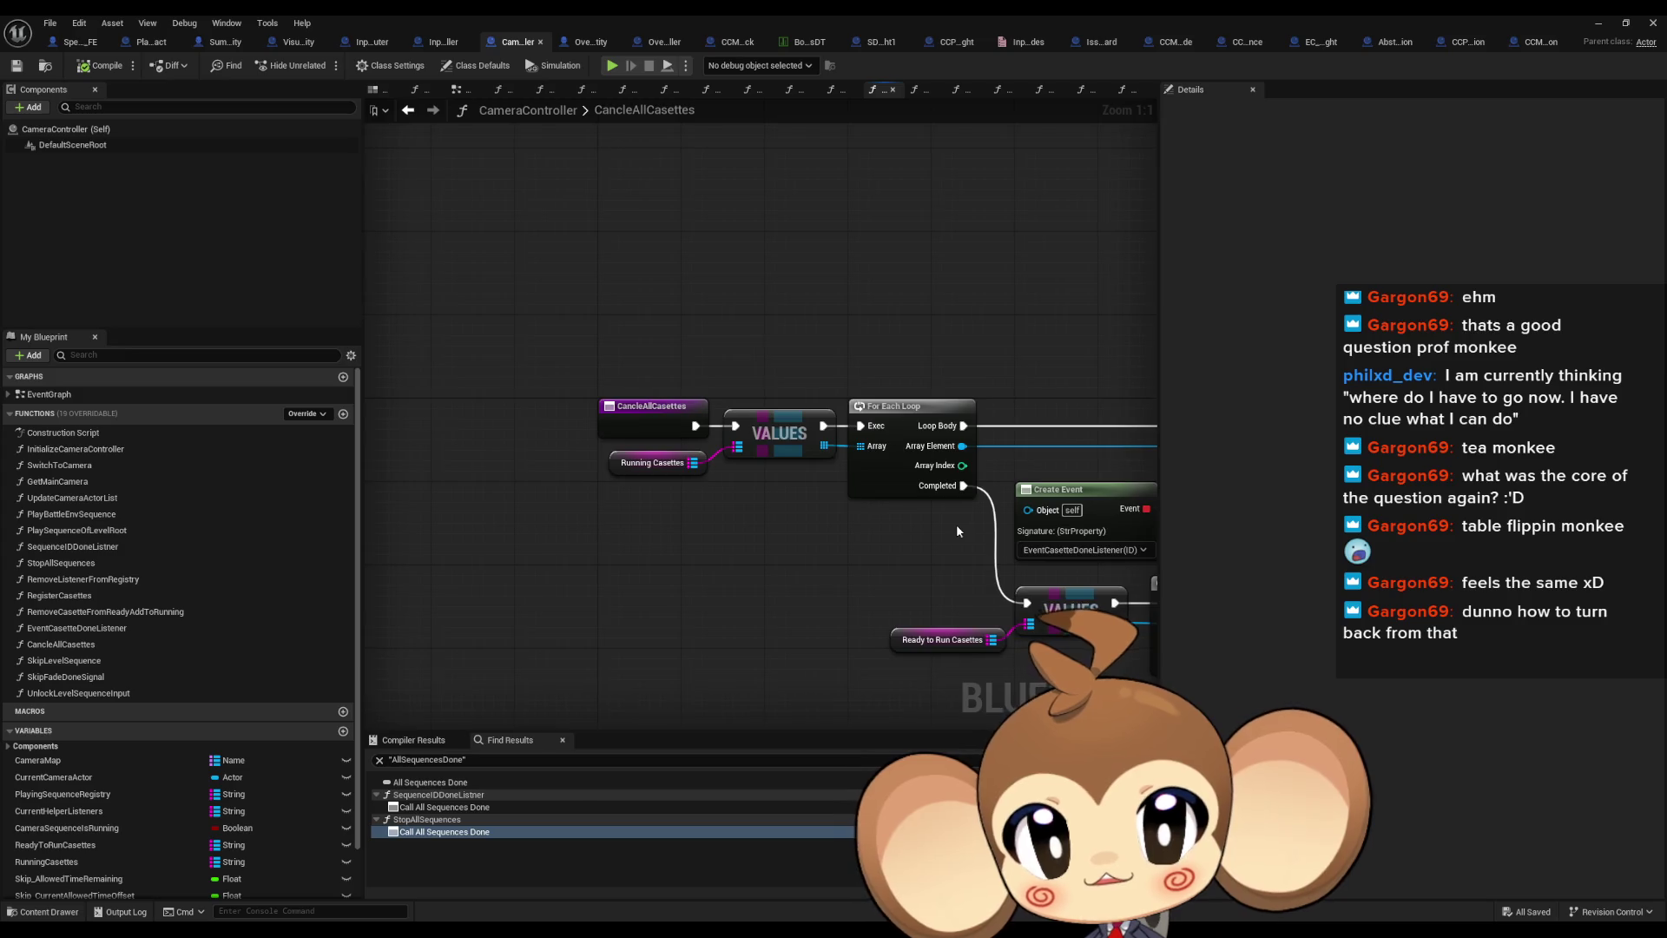
{"action": "mouse_move", "coordinate": [623, 512]}
{"action": "left_mouse_down"}
{"action": "mouse_move", "coordinate": [690, 598]}
{"action": "mouse_move", "coordinate": [598, 527]}
{"action": "mouse_move", "coordinate": [988, 673]}
{"action": "left_mouse_up"}
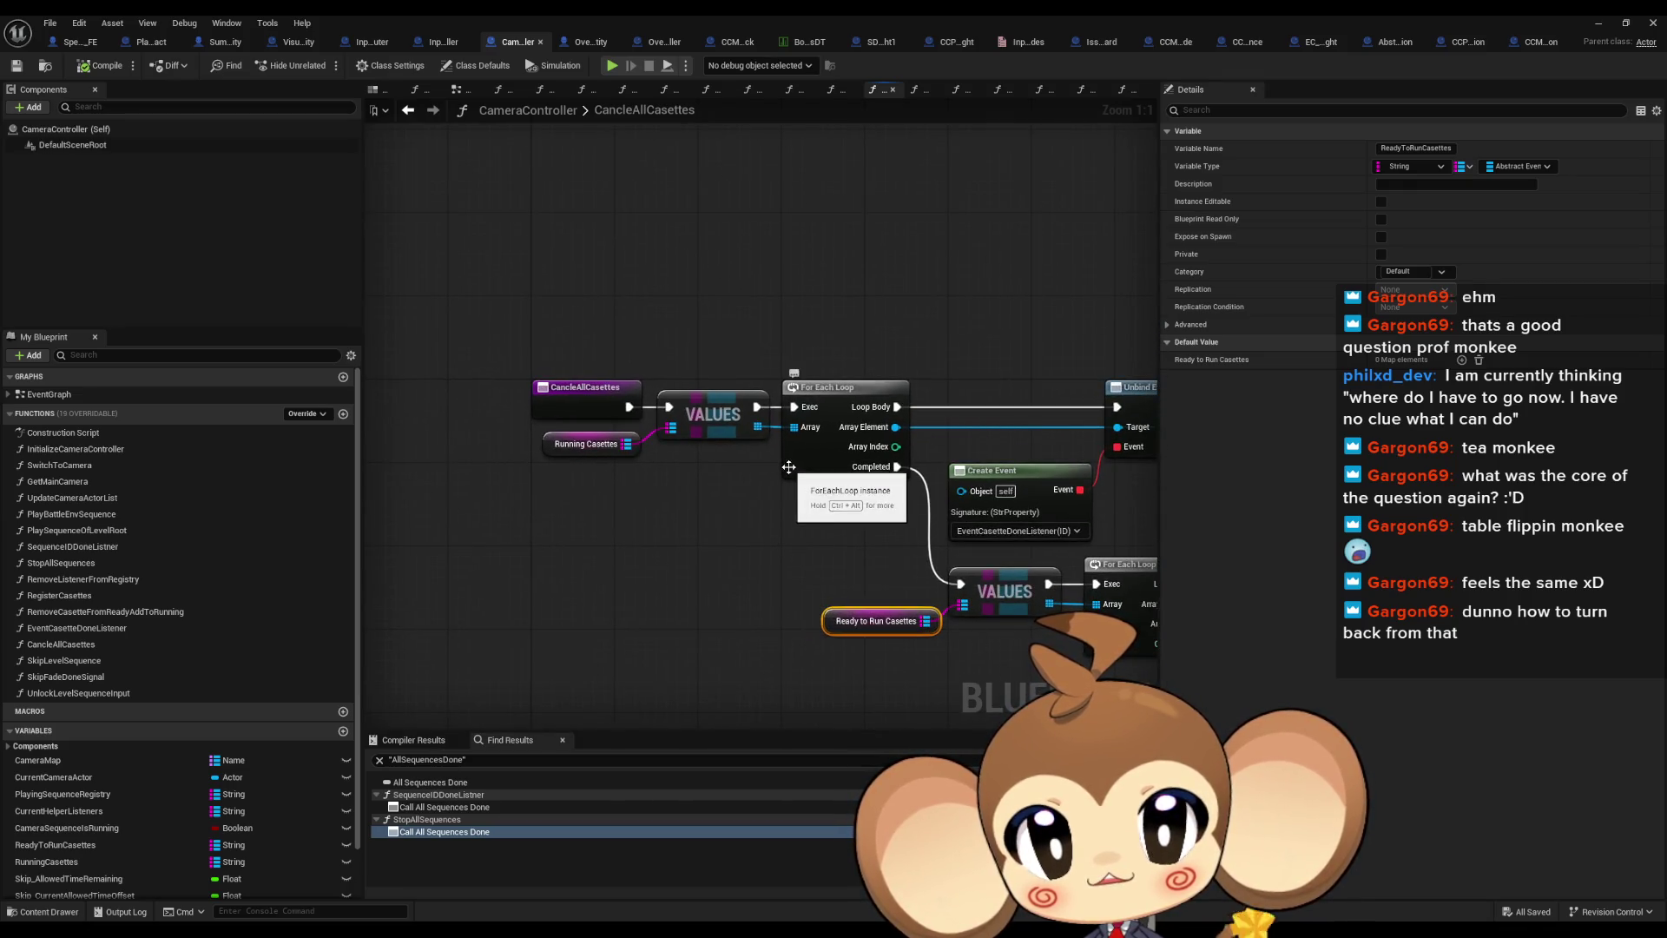
{"action": "mouse_move", "coordinate": [686, 432]}
{"action": "left_mouse_down"}
{"action": "mouse_move", "coordinate": [680, 583]}
{"action": "mouse_move", "coordinate": [630, 556]}
{"action": "mouse_move", "coordinate": [669, 345]}
{"action": "mouse_move", "coordinate": [645, 332]}
{"action": "left_mouse_up"}
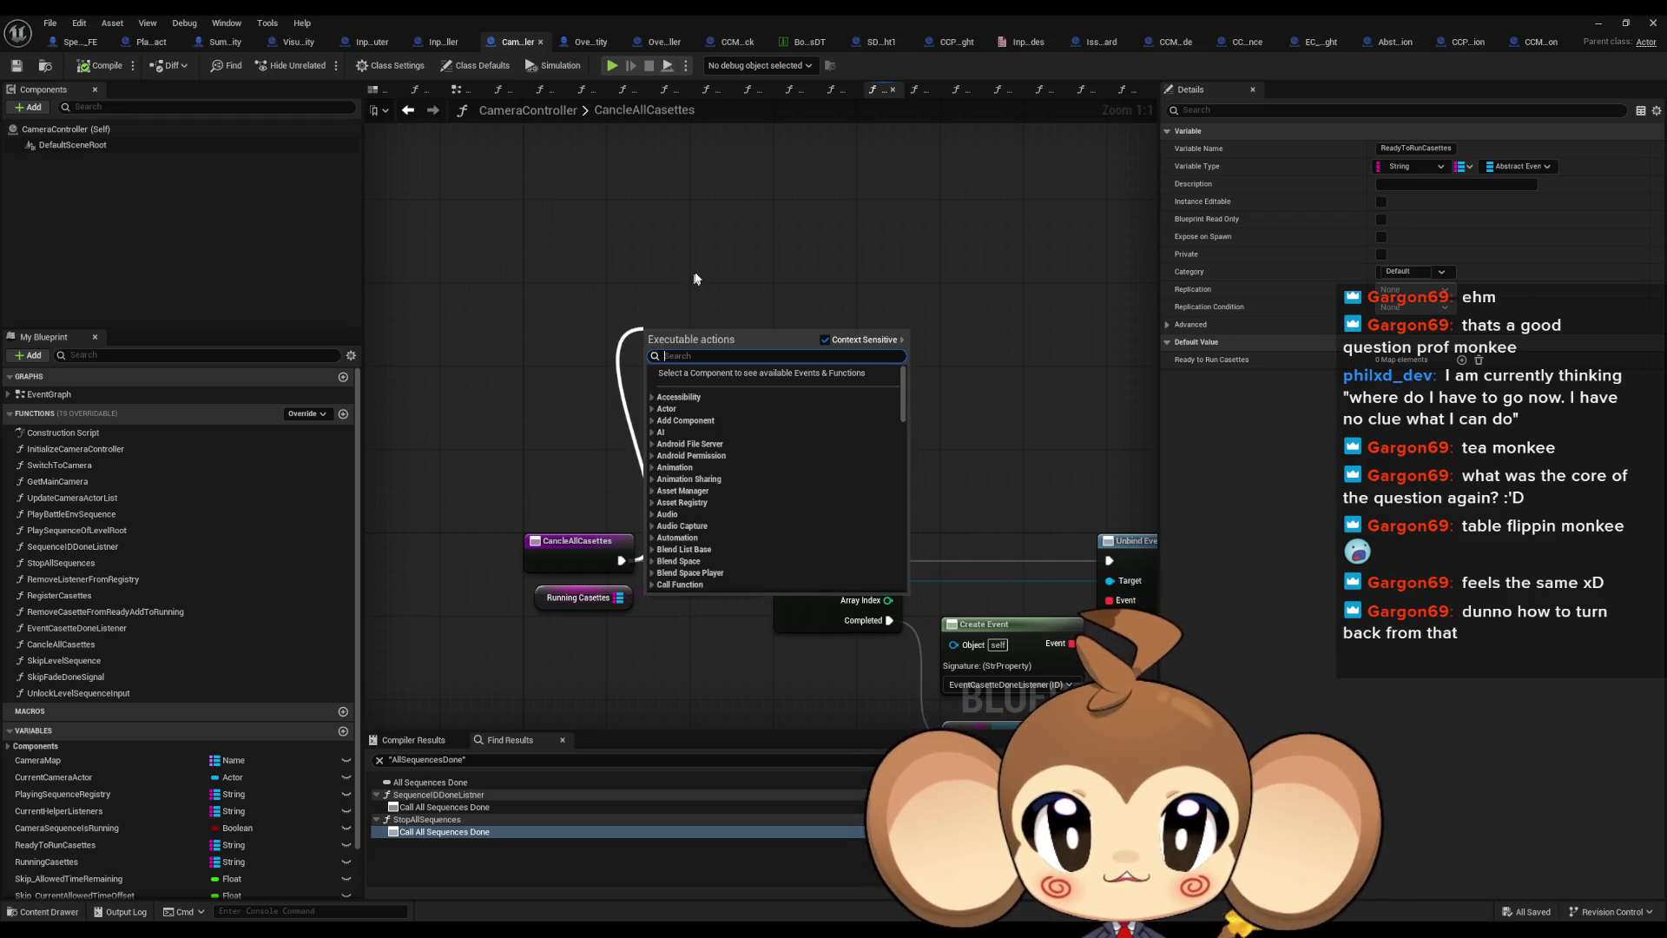
{"action": "left_click", "coordinate": [695, 278]}
{"action": "left_click", "coordinate": [578, 598]}
{"action": "left_click_drag", "start_coordinate": [578, 597], "coordinate": [512, 317]}
{"action": "left_click_drag", "start_coordinate": [748, 700], "coordinate": [759, 516]}
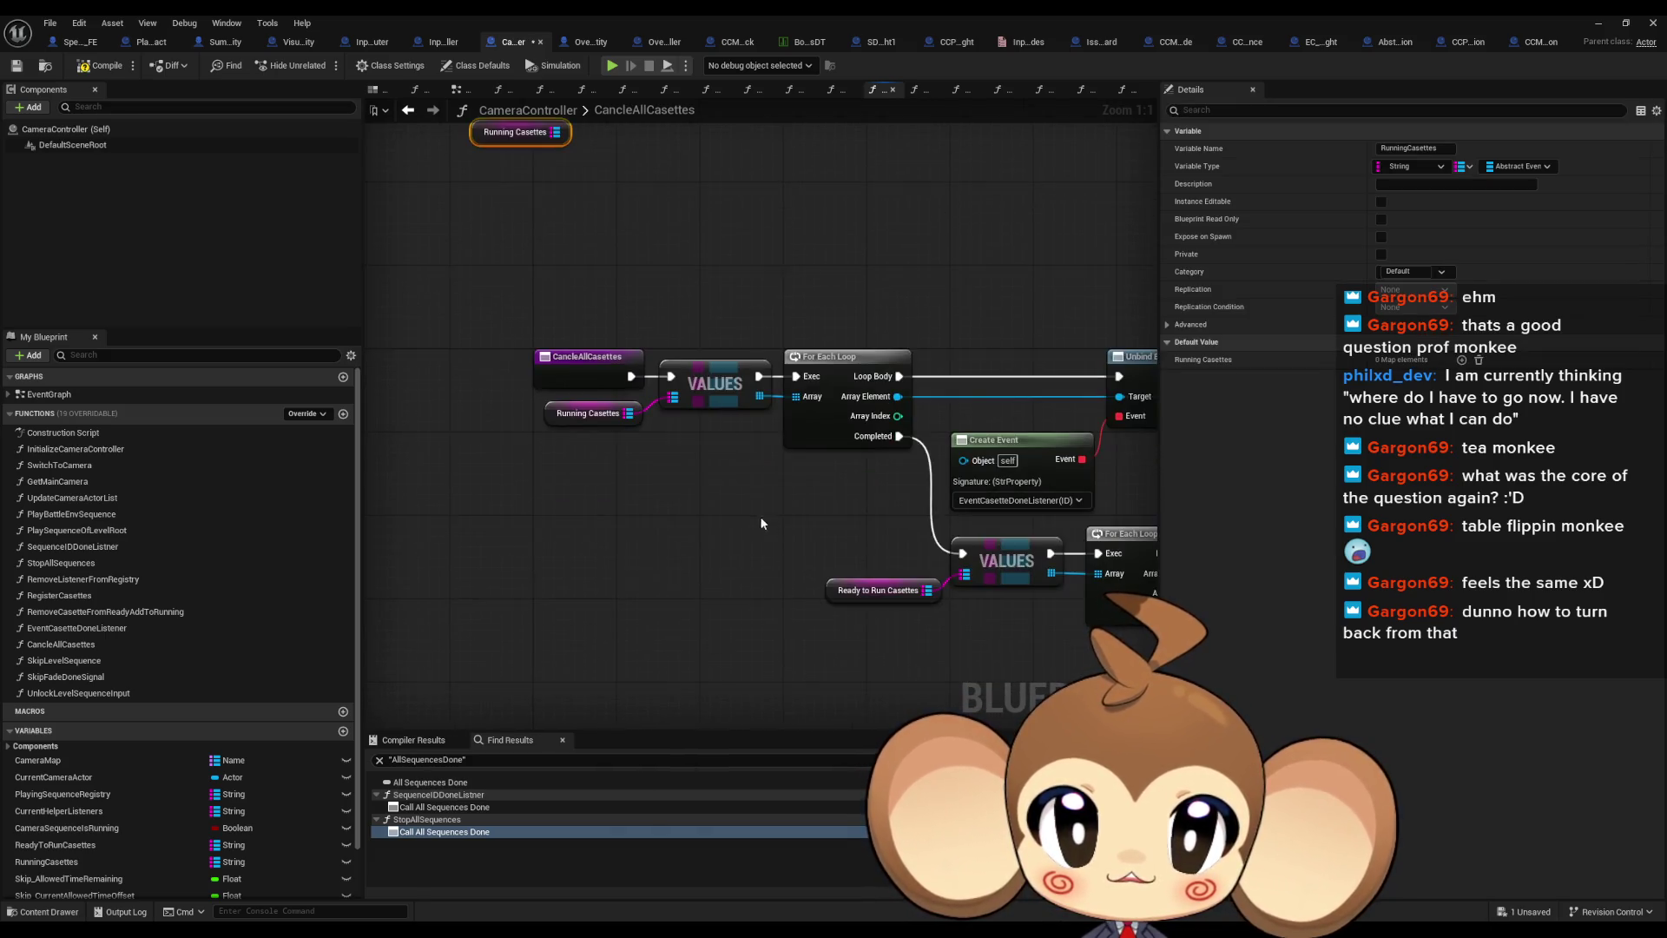
{"action": "mouse_move", "coordinate": [878, 590]}
{"action": "left_mouse_down"}
{"action": "mouse_move", "coordinate": [586, 294]}
{"action": "mouse_move", "coordinate": [462, 393]}
{"action": "mouse_move", "coordinate": [501, 398]}
{"action": "left_mouse_up"}
Add For Each Loop (Map) nodes over both maps, chained through a Print String after the first completes
{"action": "left_click_drag", "start_coordinate": [558, 335], "coordinate": [669, 295]}
{"action": "type", "text": "f"}
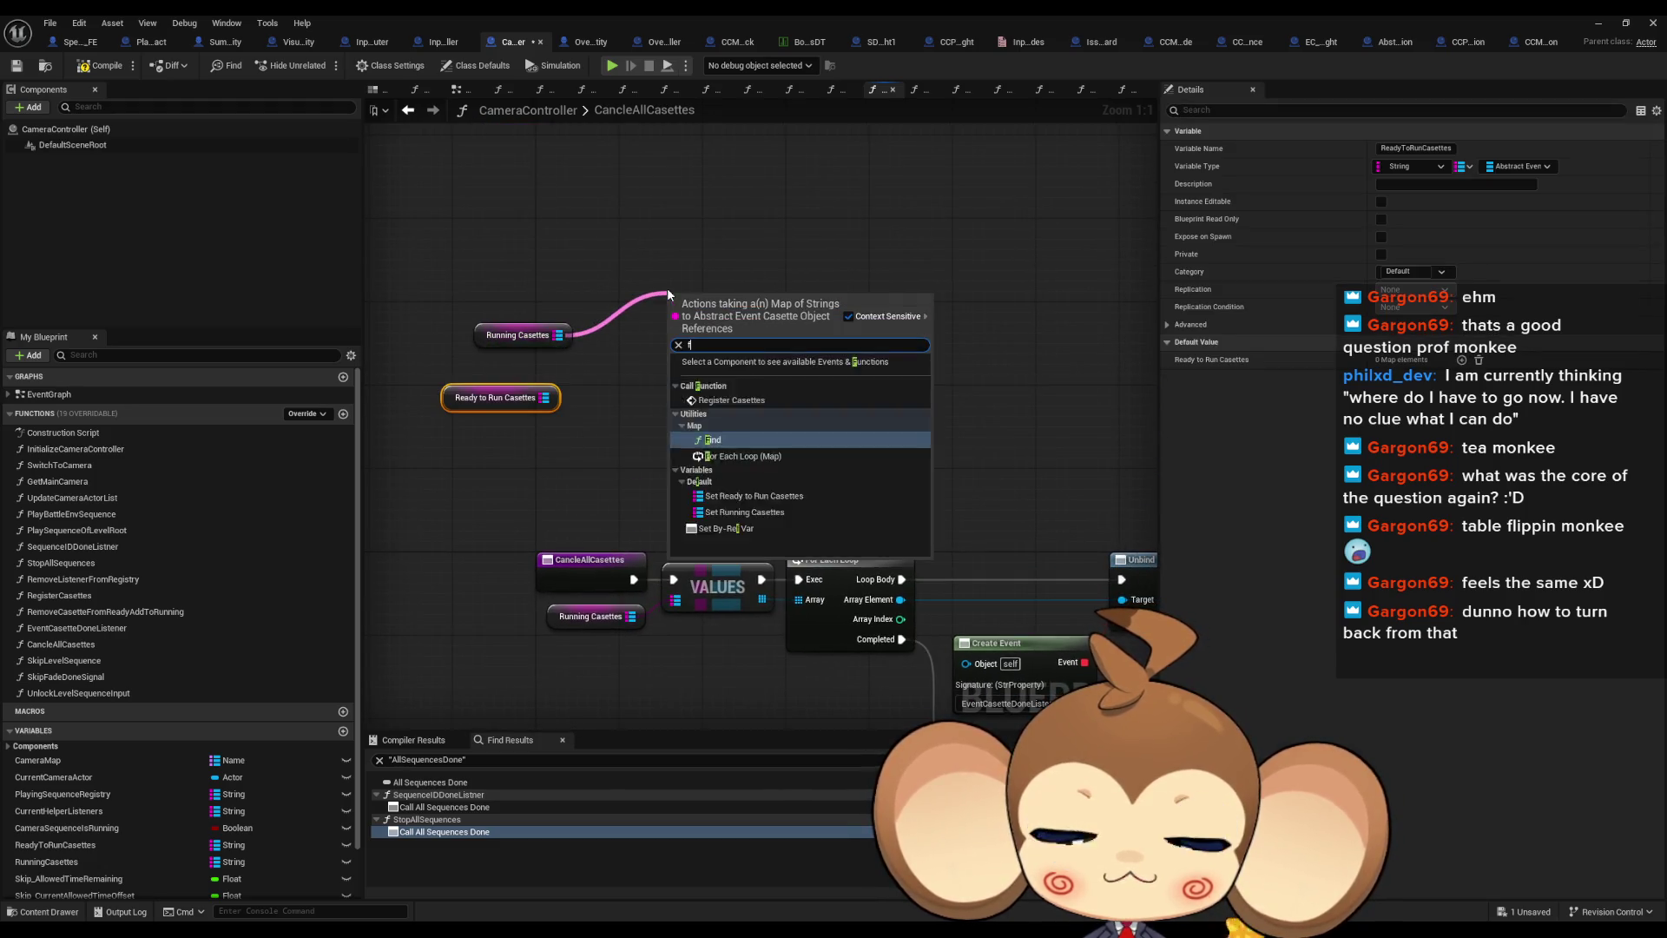
{"action": "type", "text": "or"}
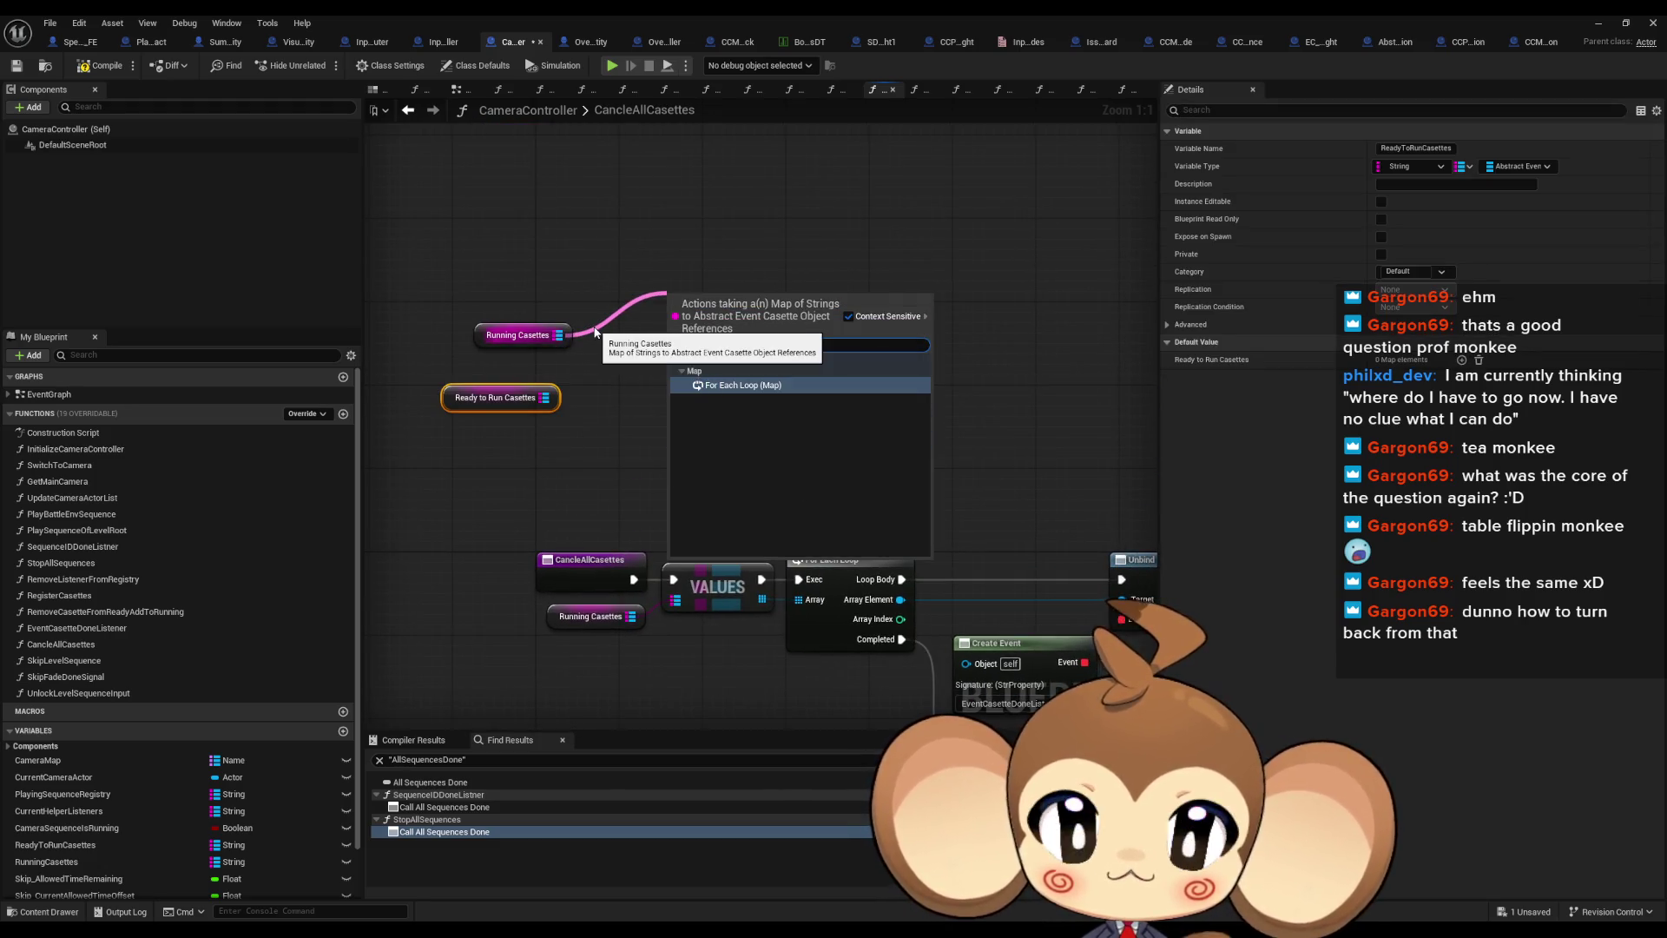
{"action": "key", "text": "Return"}
{"action": "left_click_drag", "start_coordinate": [678, 367], "coordinate": [677, 264]}
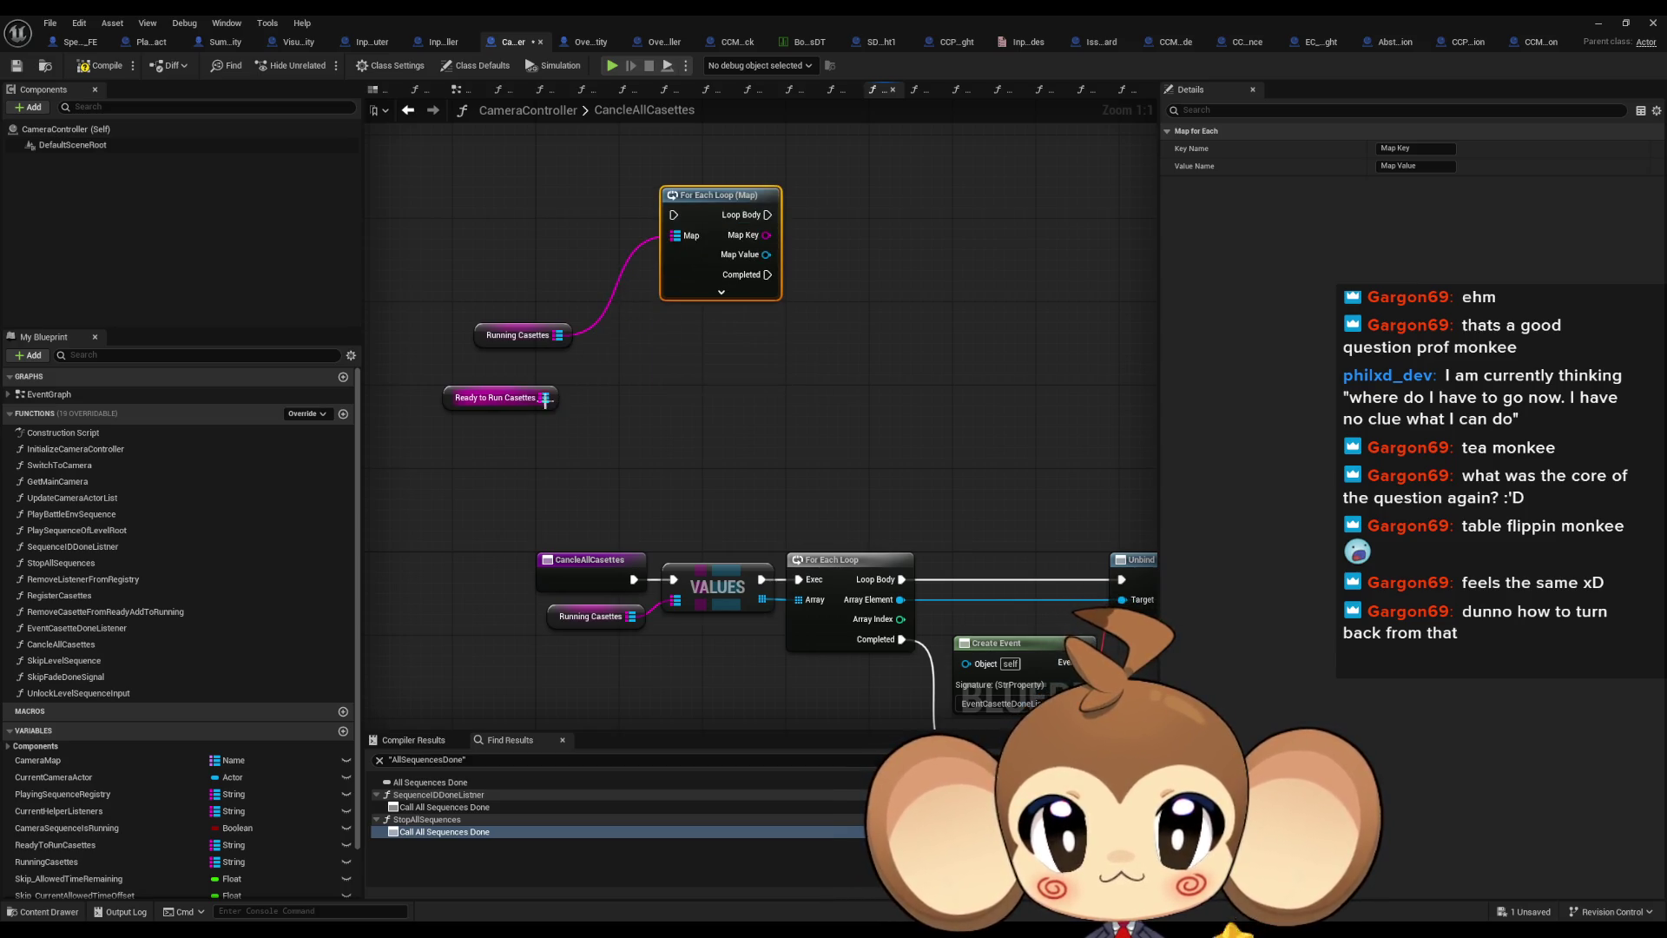
{"action": "left_click_drag", "start_coordinate": [545, 400], "coordinate": [680, 406]}
{"action": "type", "text": "forea"}
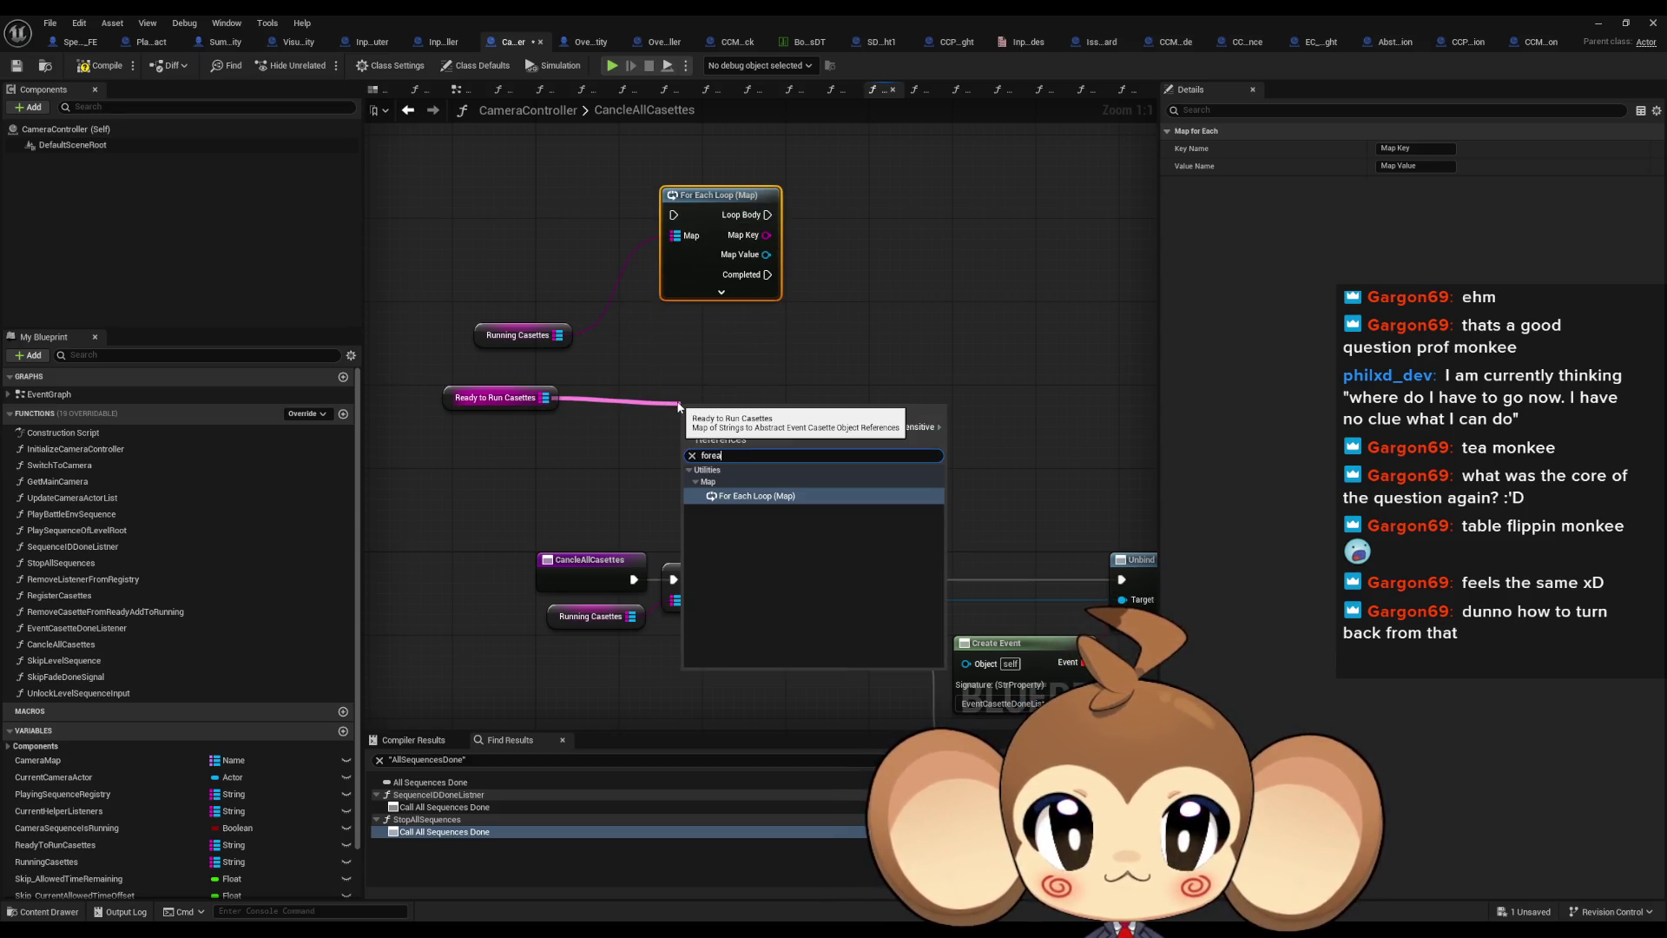
{"action": "key", "text": "Return"}
{"action": "left_click_drag", "start_coordinate": [686, 398], "coordinate": [803, 341]}
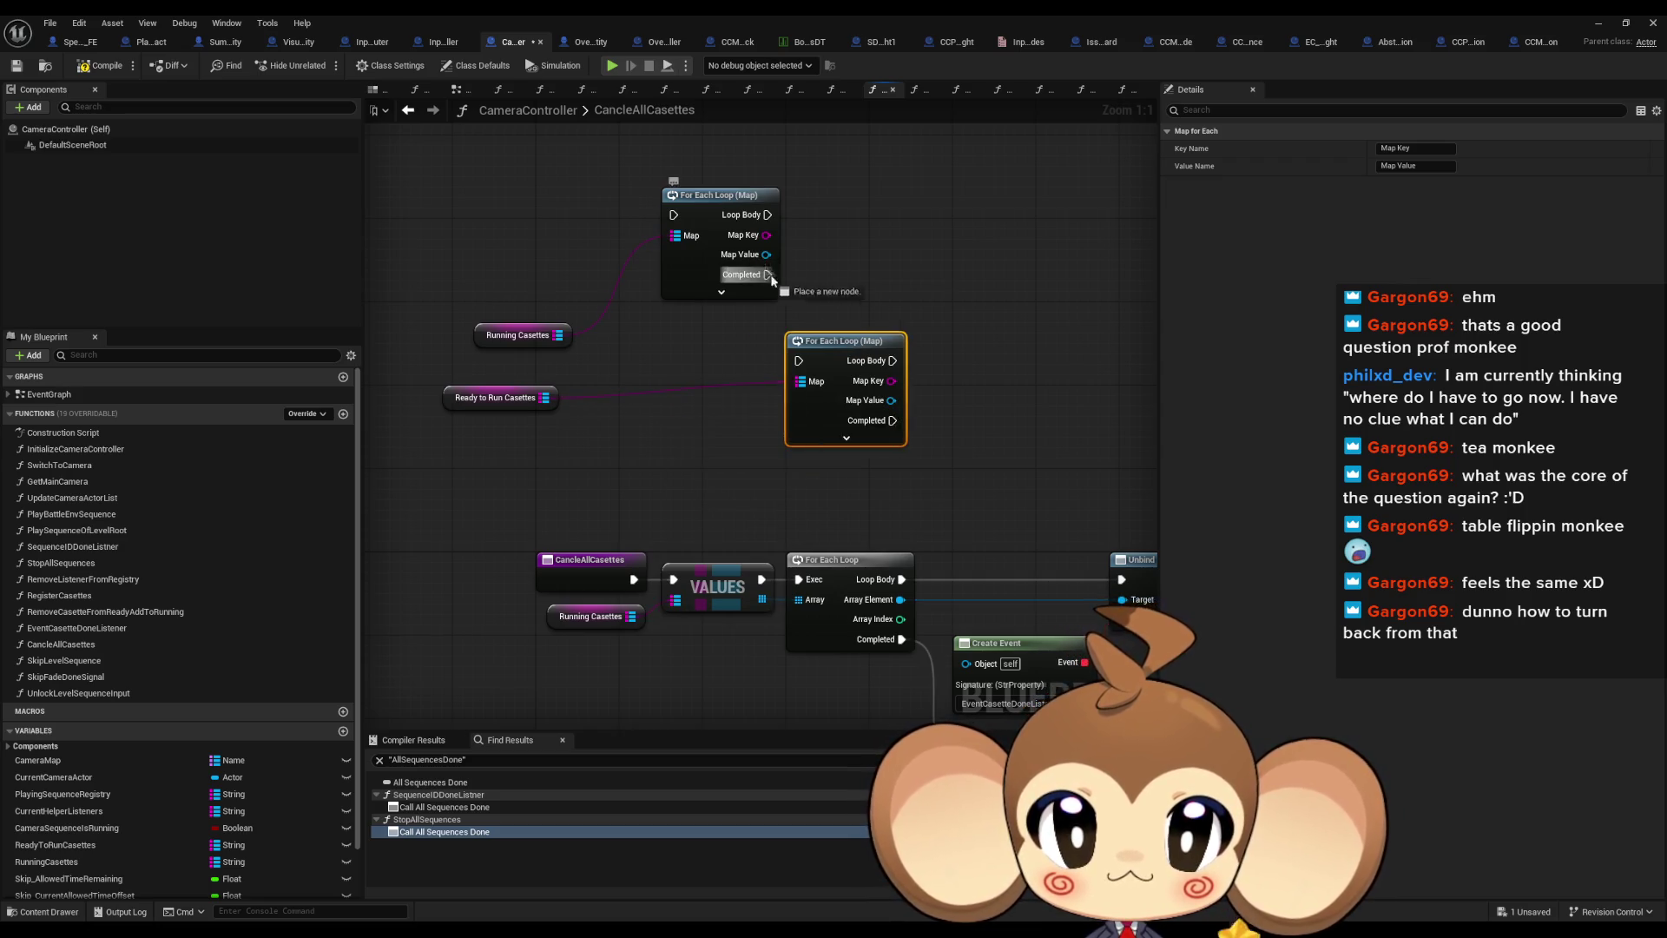
{"action": "mouse_move", "coordinate": [770, 274]}
{"action": "left_mouse_down"}
{"action": "mouse_move", "coordinate": [799, 361]}
{"action": "mouse_move", "coordinate": [680, 406]}
{"action": "left_mouse_up"}
{"action": "type", "text": "print"}
{"action": "key", "text": "Return"}
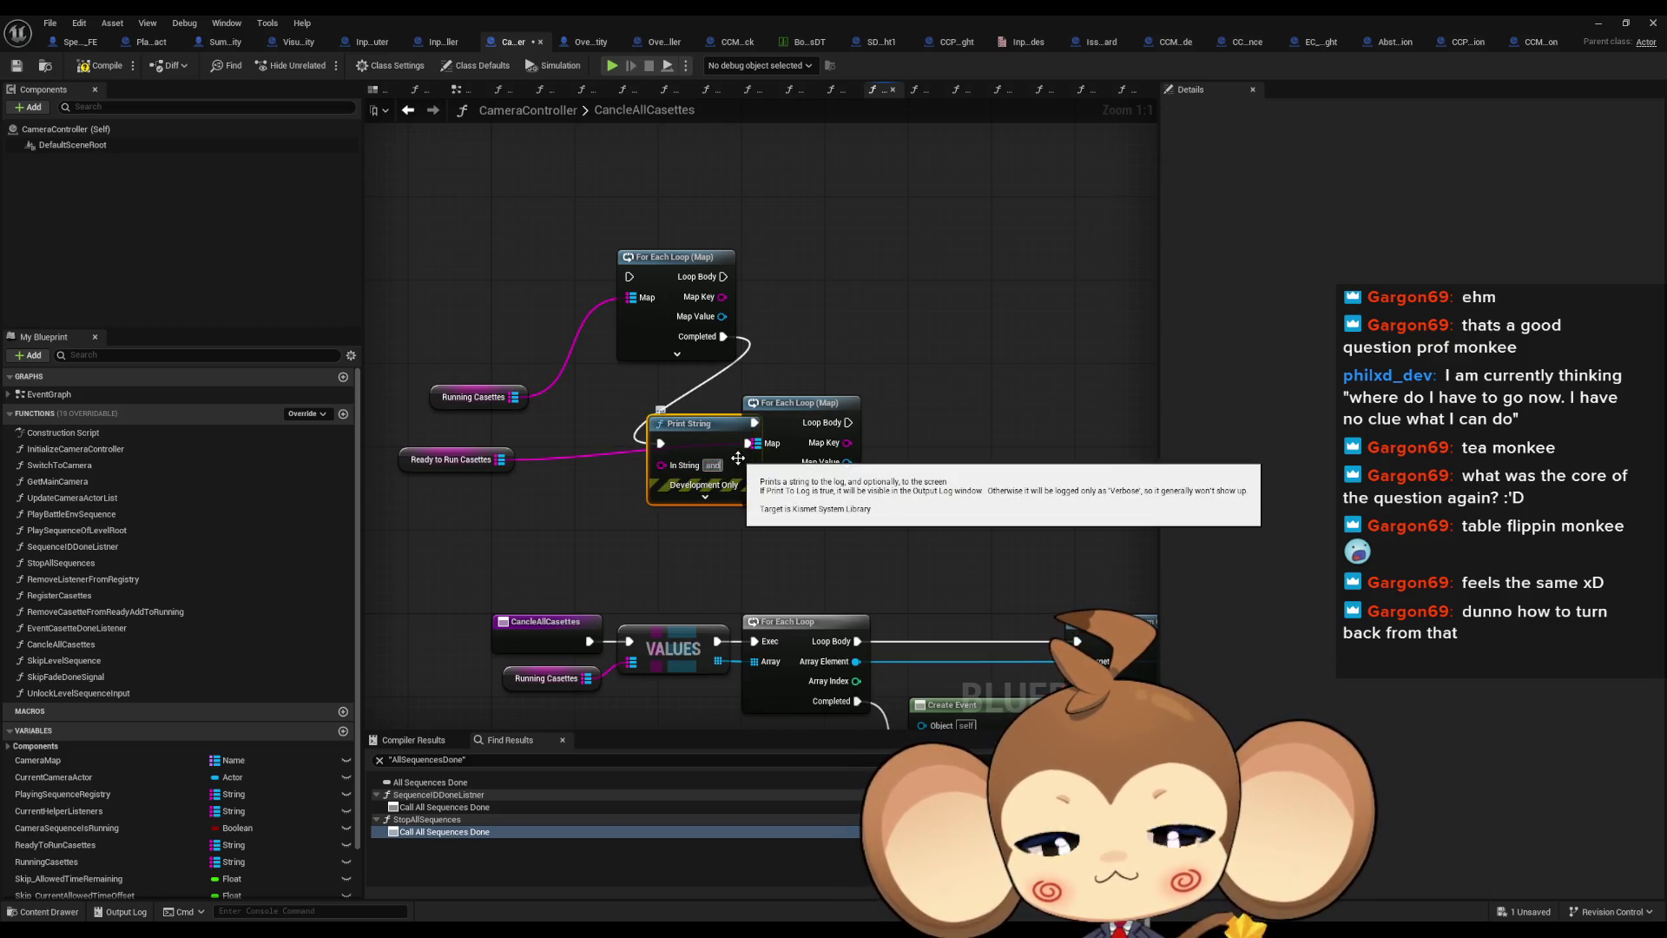
{"action": "left_click_drag", "start_coordinate": [794, 430], "coordinate": [876, 460]}
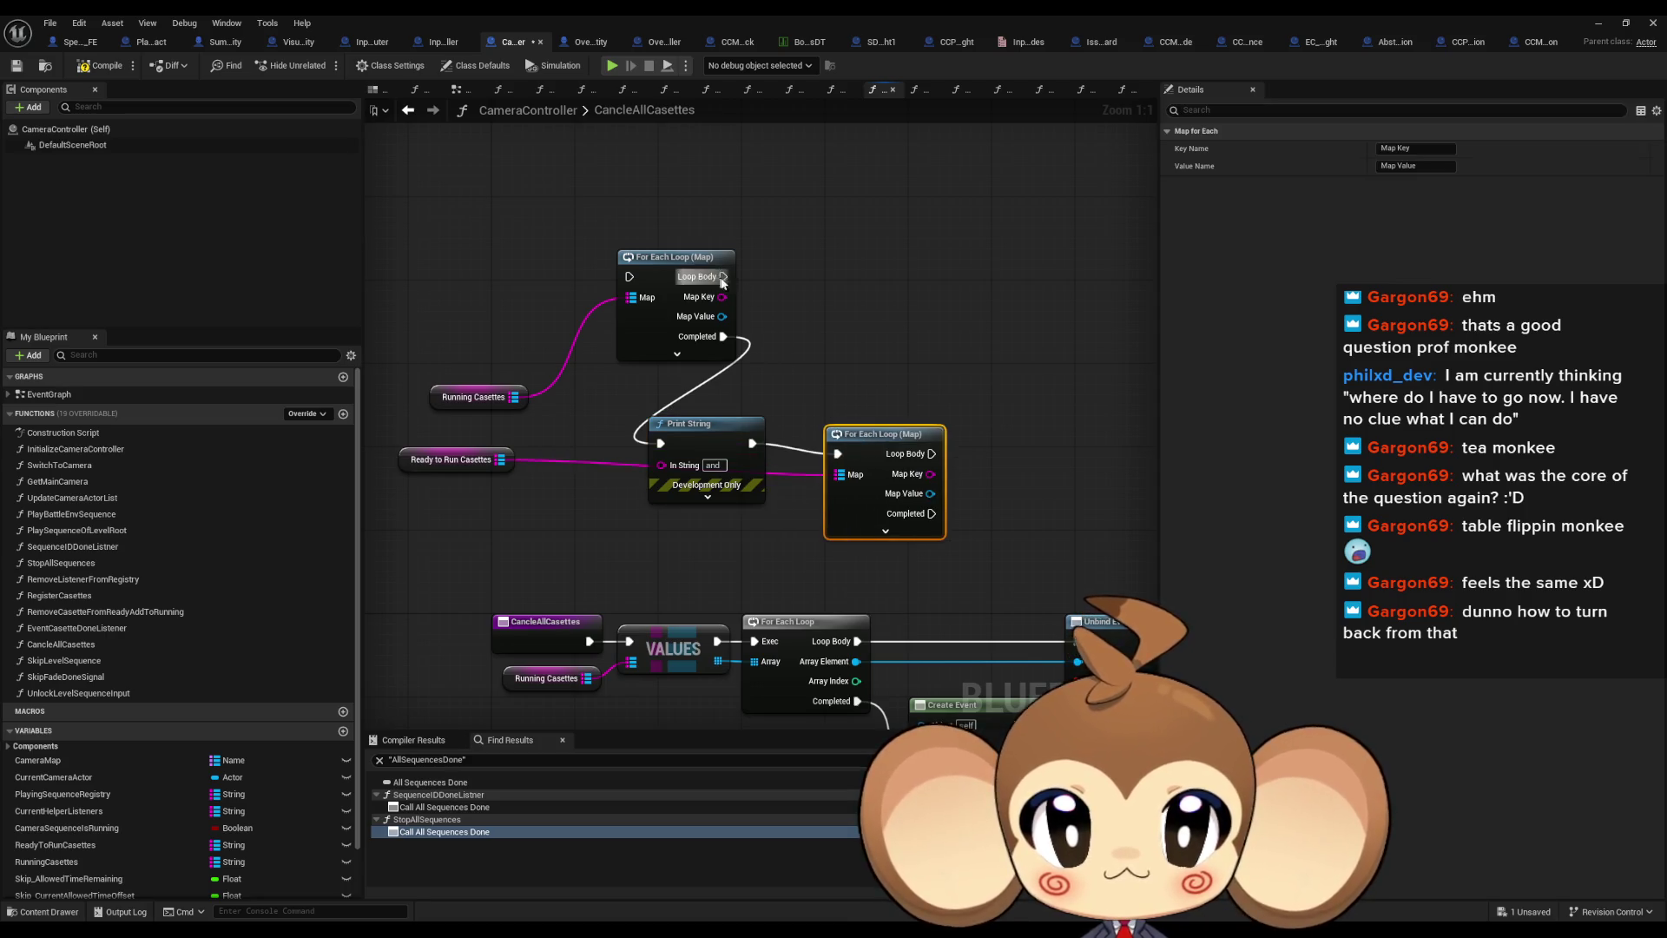
Print each map key in both loop bodies and wire the second loop's Completed to VALUES
{"action": "mouse_move", "coordinate": [723, 276]}
{"action": "left_mouse_down"}
{"action": "mouse_move", "coordinate": [782, 276]}
{"action": "mouse_move", "coordinate": [721, 296]}
{"action": "left_mouse_up"}
{"action": "type", "text": "print"}
{"action": "key", "text": "Return"}
{"action": "left_click_drag", "start_coordinate": [833, 278], "coordinate": [856, 248]}
{"action": "key", "text": "ctrl+c"}
{"action": "key", "text": "ctrl+v"}
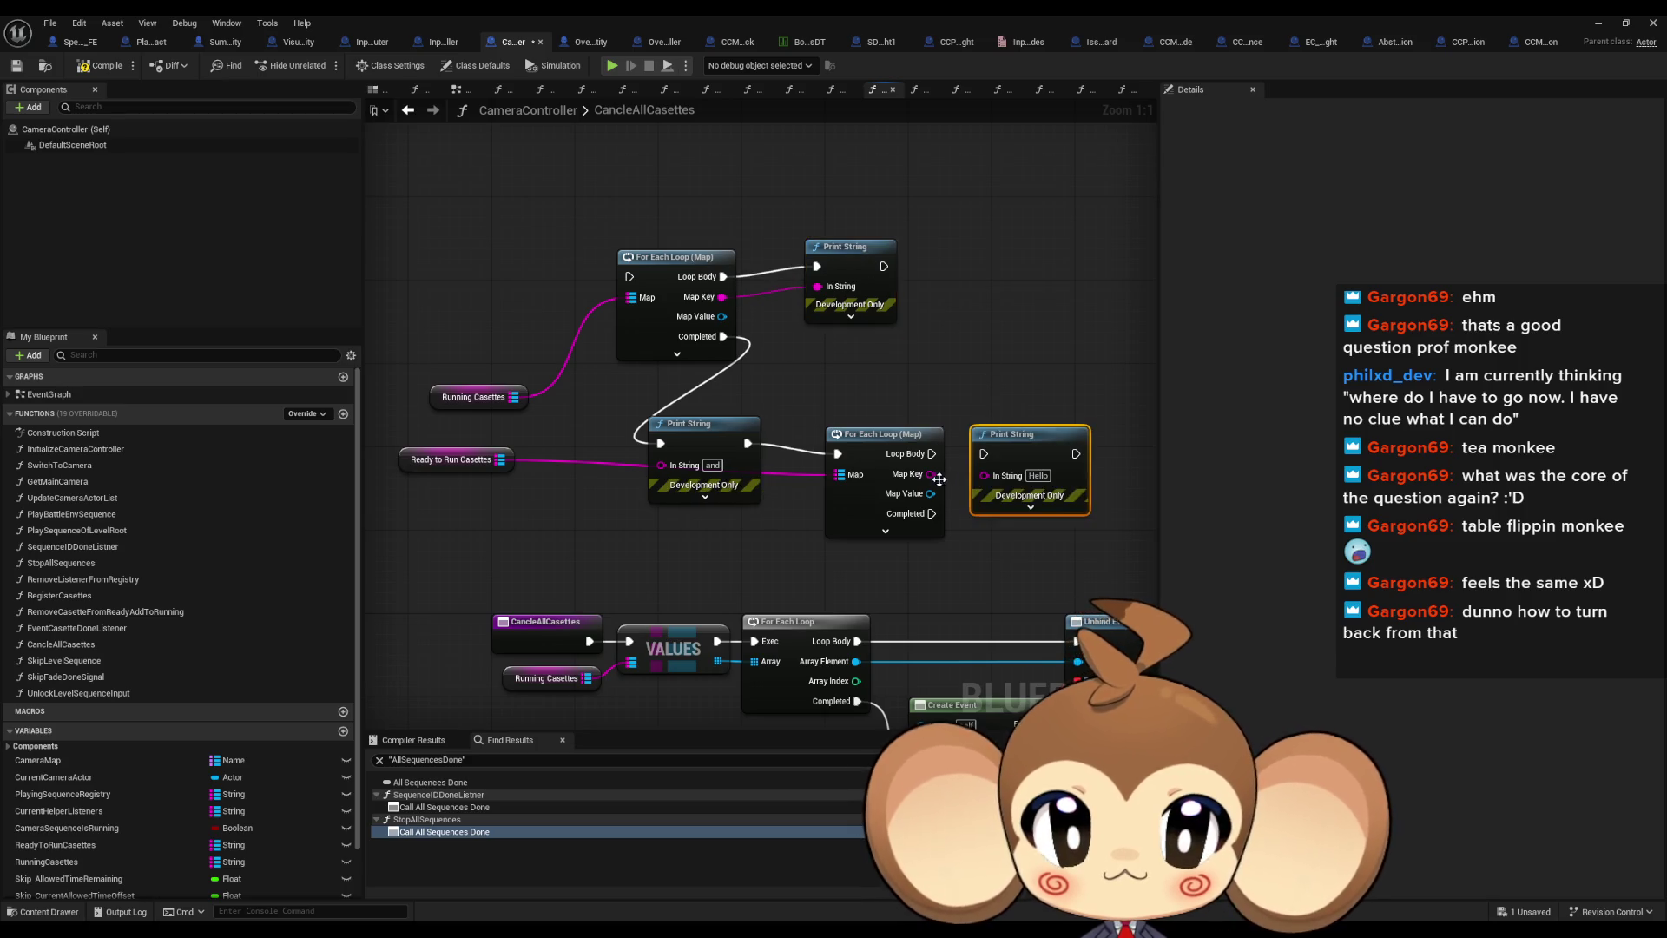
{"action": "mouse_move", "coordinate": [931, 474]}
{"action": "left_mouse_down"}
{"action": "mouse_move", "coordinate": [985, 476]}
{"action": "mouse_move", "coordinate": [984, 453]}
{"action": "left_mouse_up"}
{"action": "left_click", "coordinate": [940, 373]}
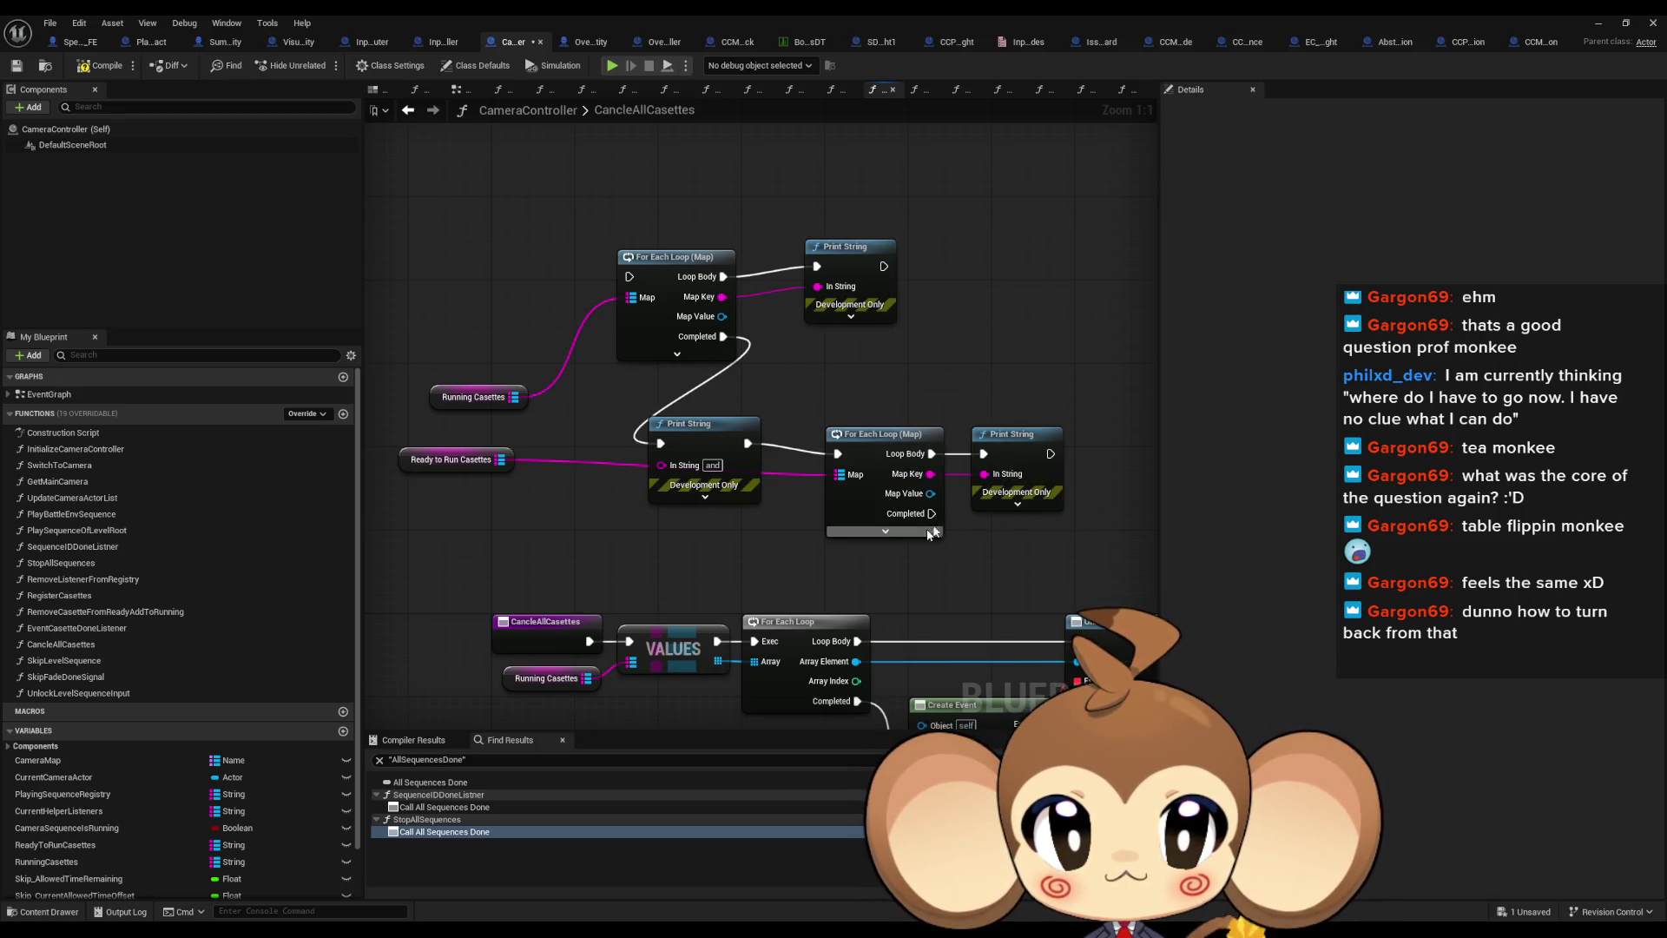
{"action": "mouse_move", "coordinate": [932, 513]}
{"action": "left_mouse_down"}
{"action": "mouse_move", "coordinate": [619, 640]}
{"action": "mouse_move", "coordinate": [629, 276]}
{"action": "left_mouse_up"}
Run a play-in-editor test, review the printed cassette keys in the Output Log, then stop
{"action": "left_click", "coordinate": [1599, 22]}
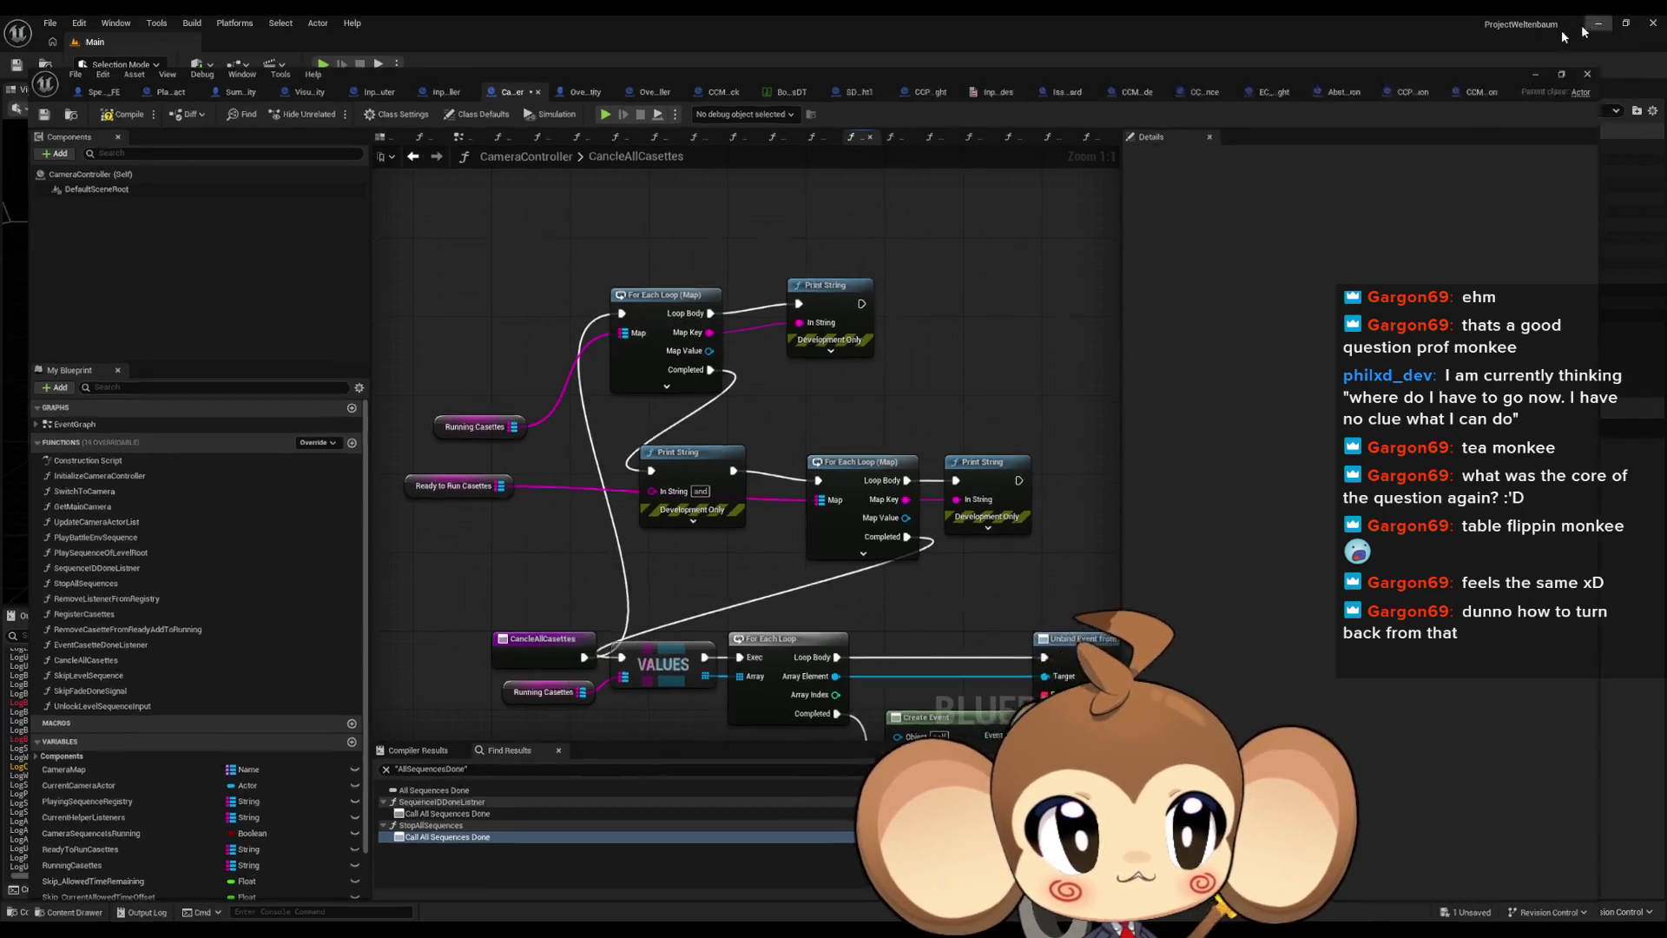
{"action": "key", "text": "alt+p"}
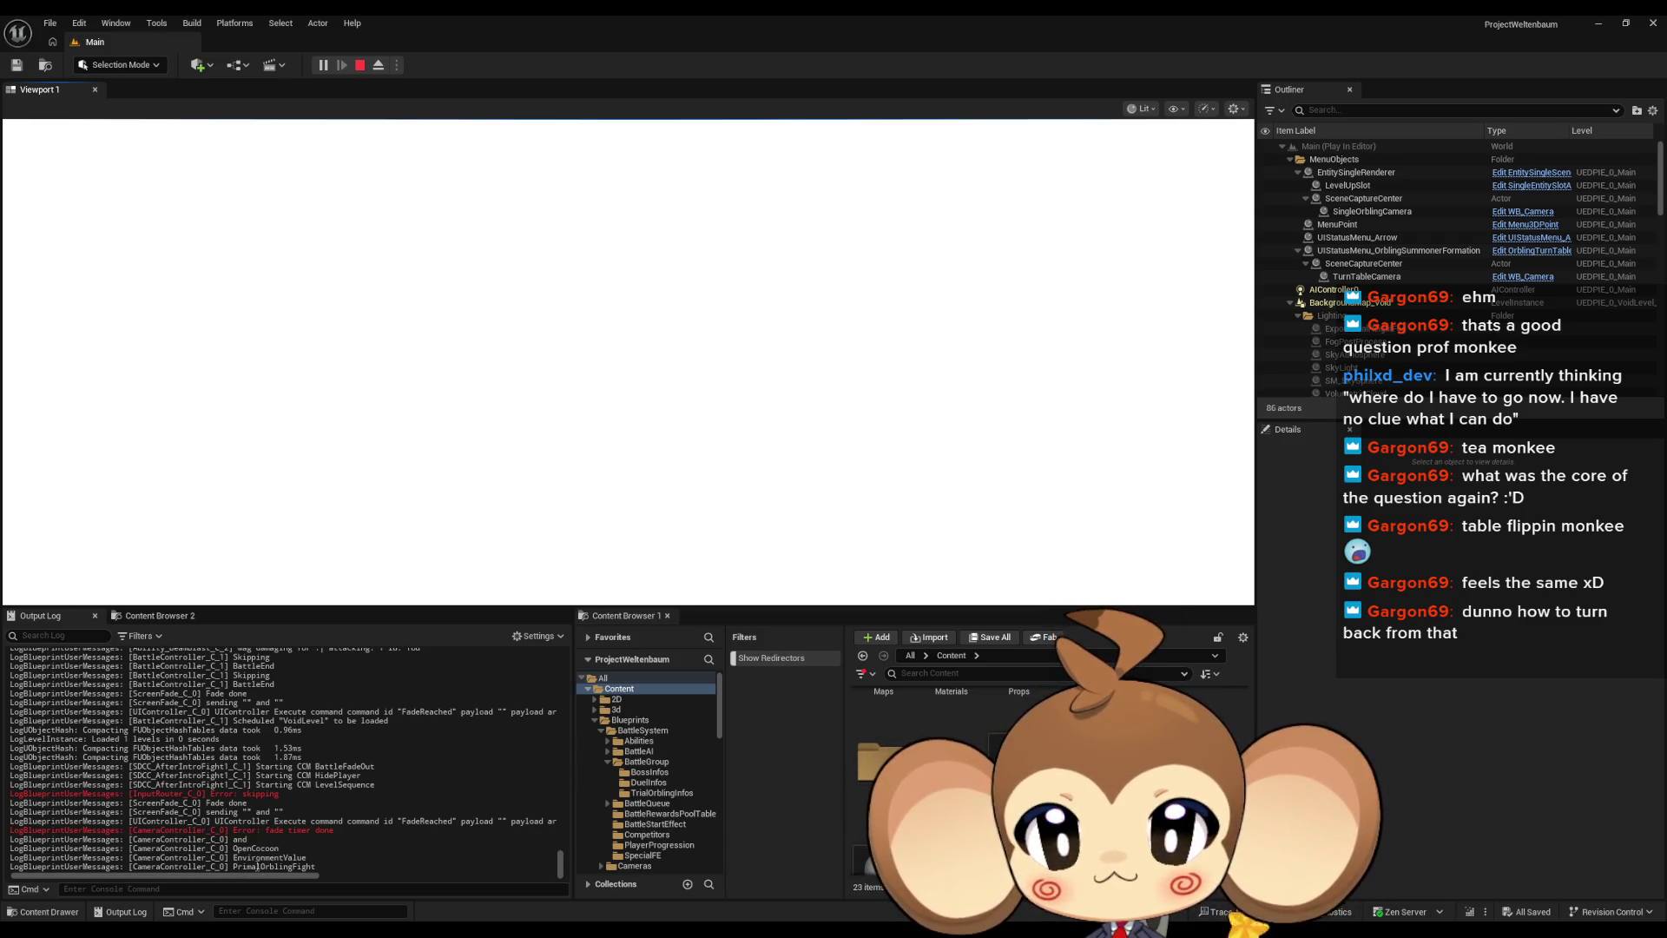
{"action": "scroll", "coordinate": [388, 759], "scroll_direction": "up", "scroll_amount": 5}
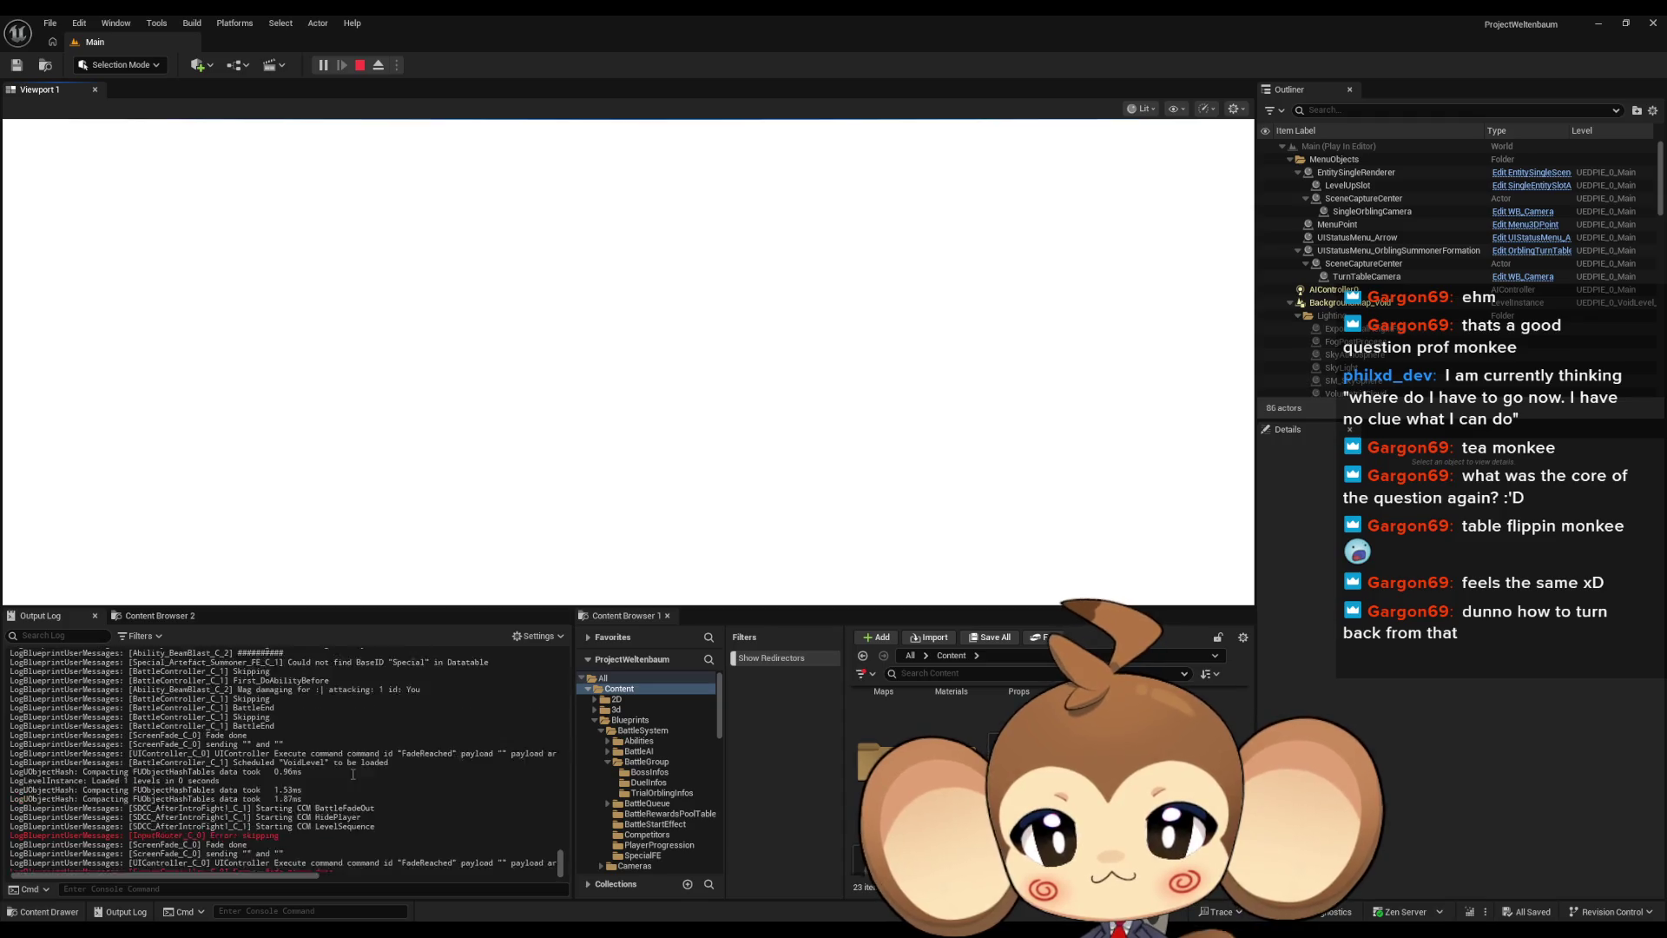
{"action": "scroll", "coordinate": [357, 770], "scroll_direction": "up", "scroll_amount": 10}
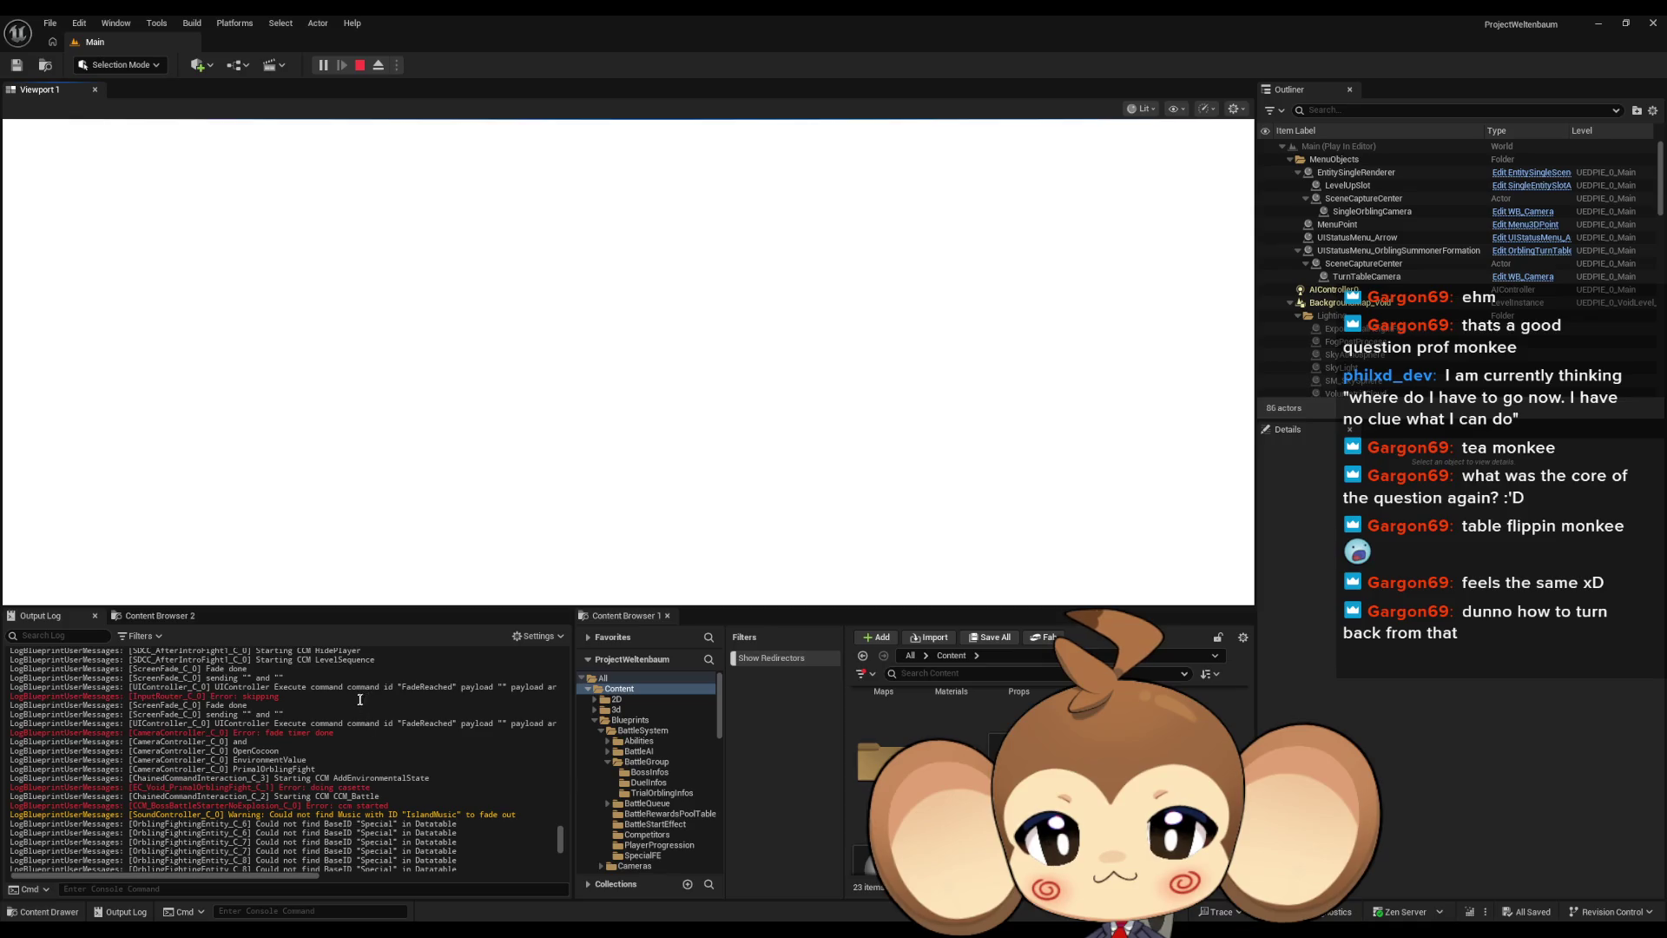
{"action": "scroll", "coordinate": [360, 698], "scroll_direction": "down", "scroll_amount": 2}
{"action": "scroll", "coordinate": [374, 698], "scroll_direction": "up", "scroll_amount": 1}
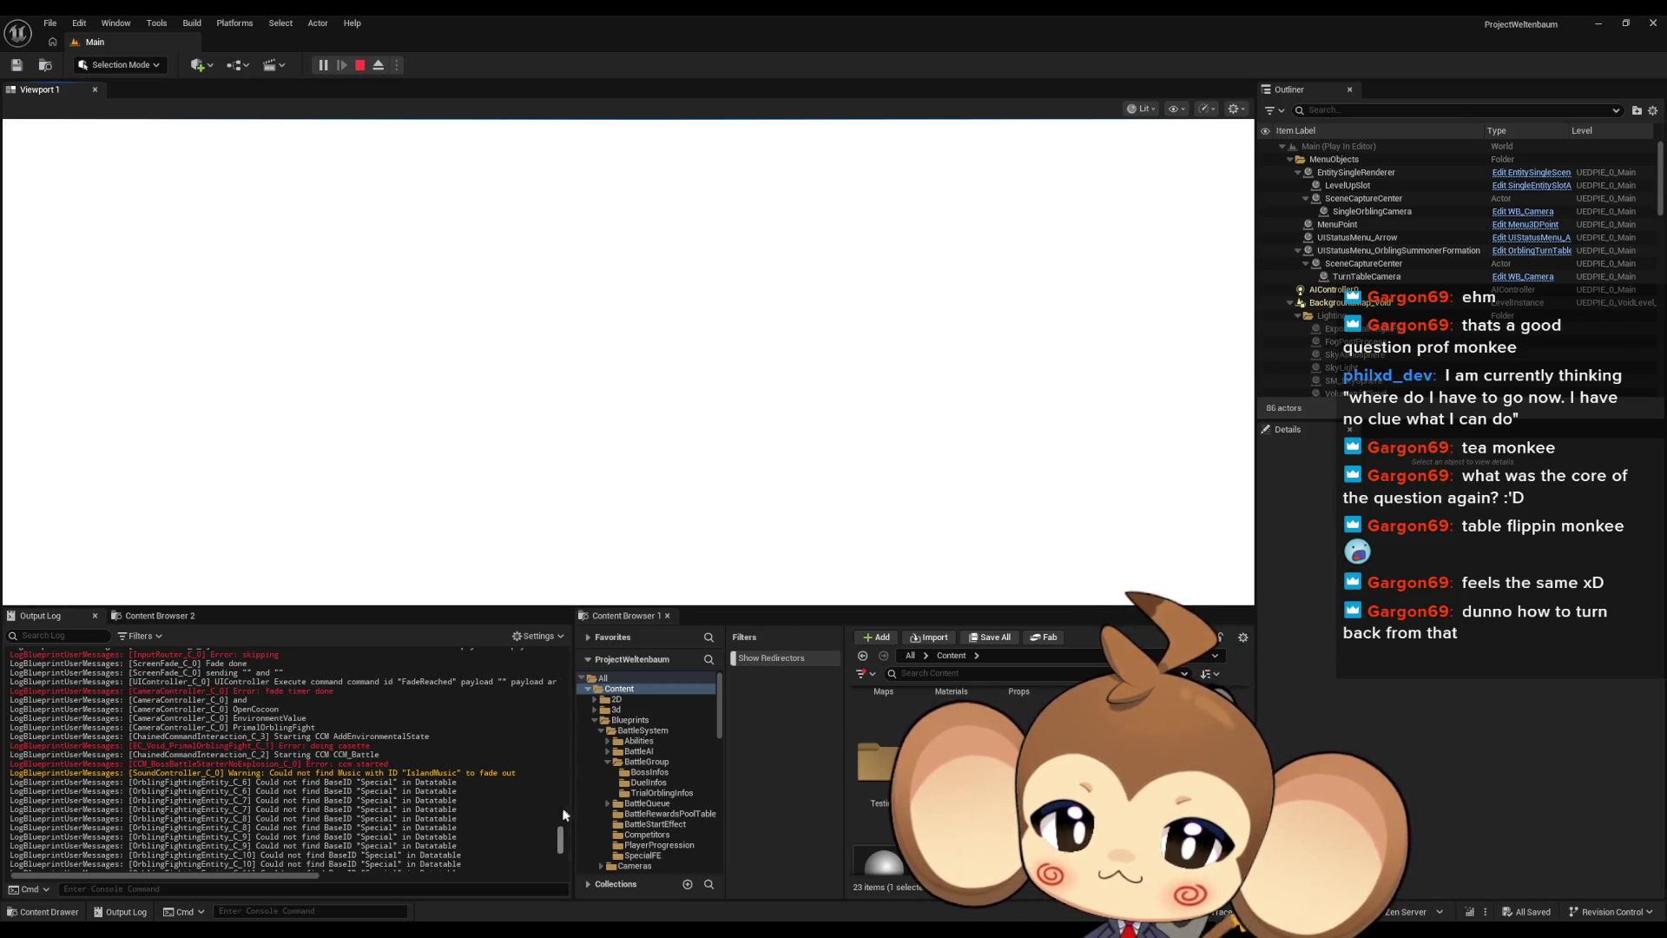
{"action": "scroll", "coordinate": [554, 868], "scroll_direction": "up", "scroll_amount": 5}
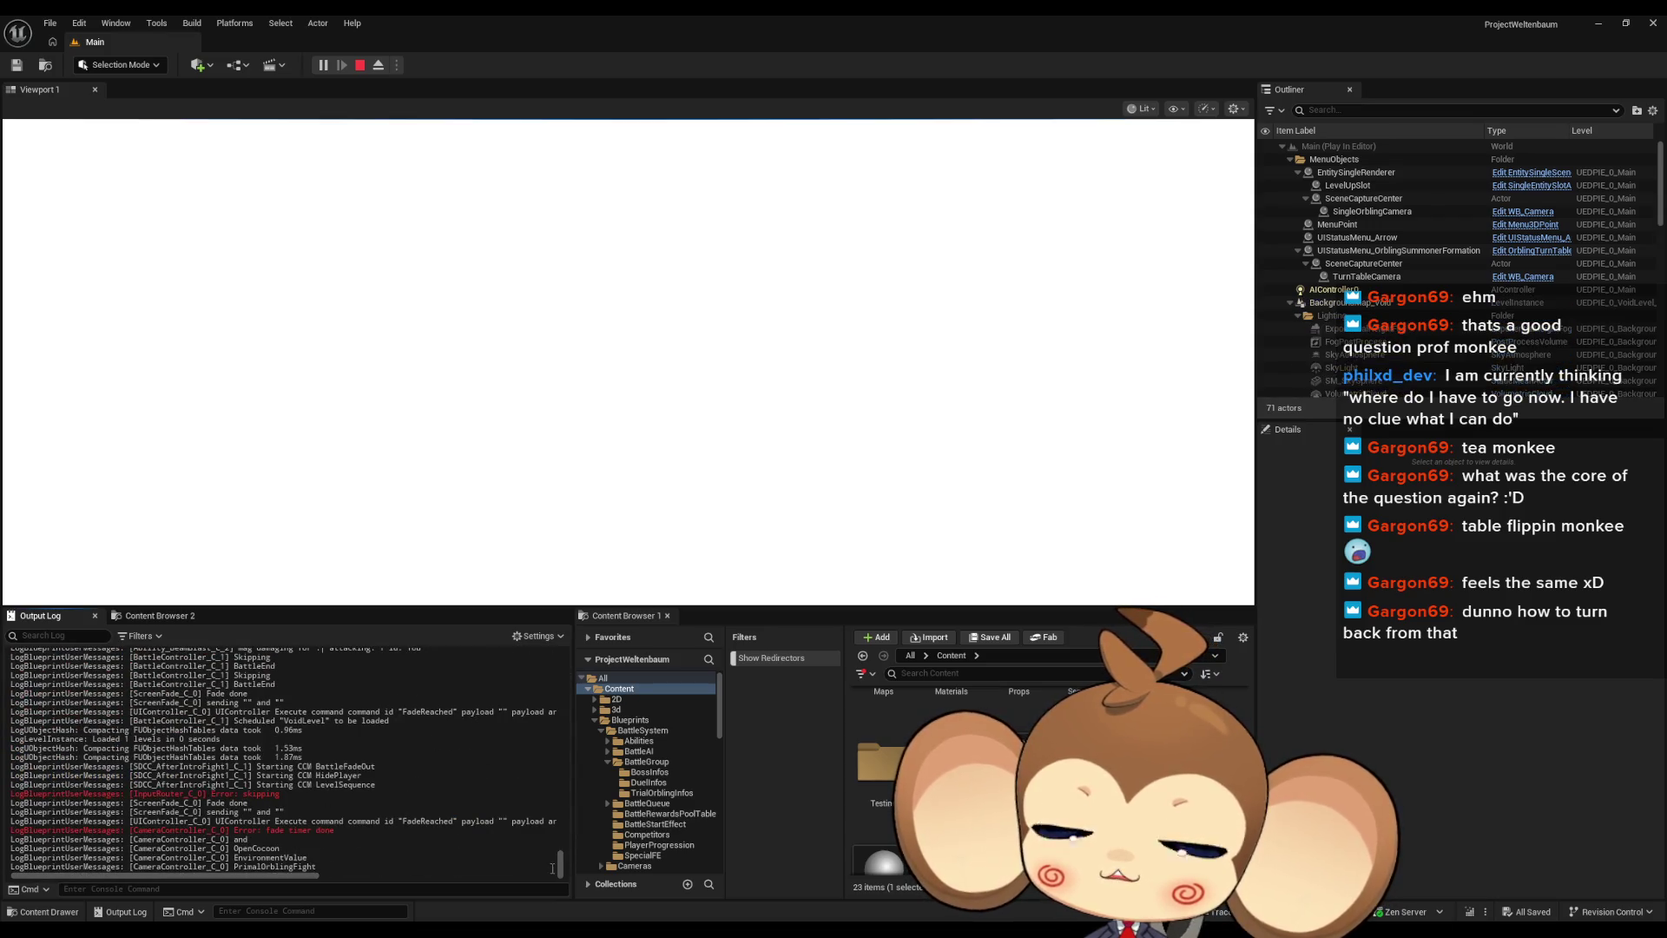
{"action": "left_click", "coordinate": [360, 68]}
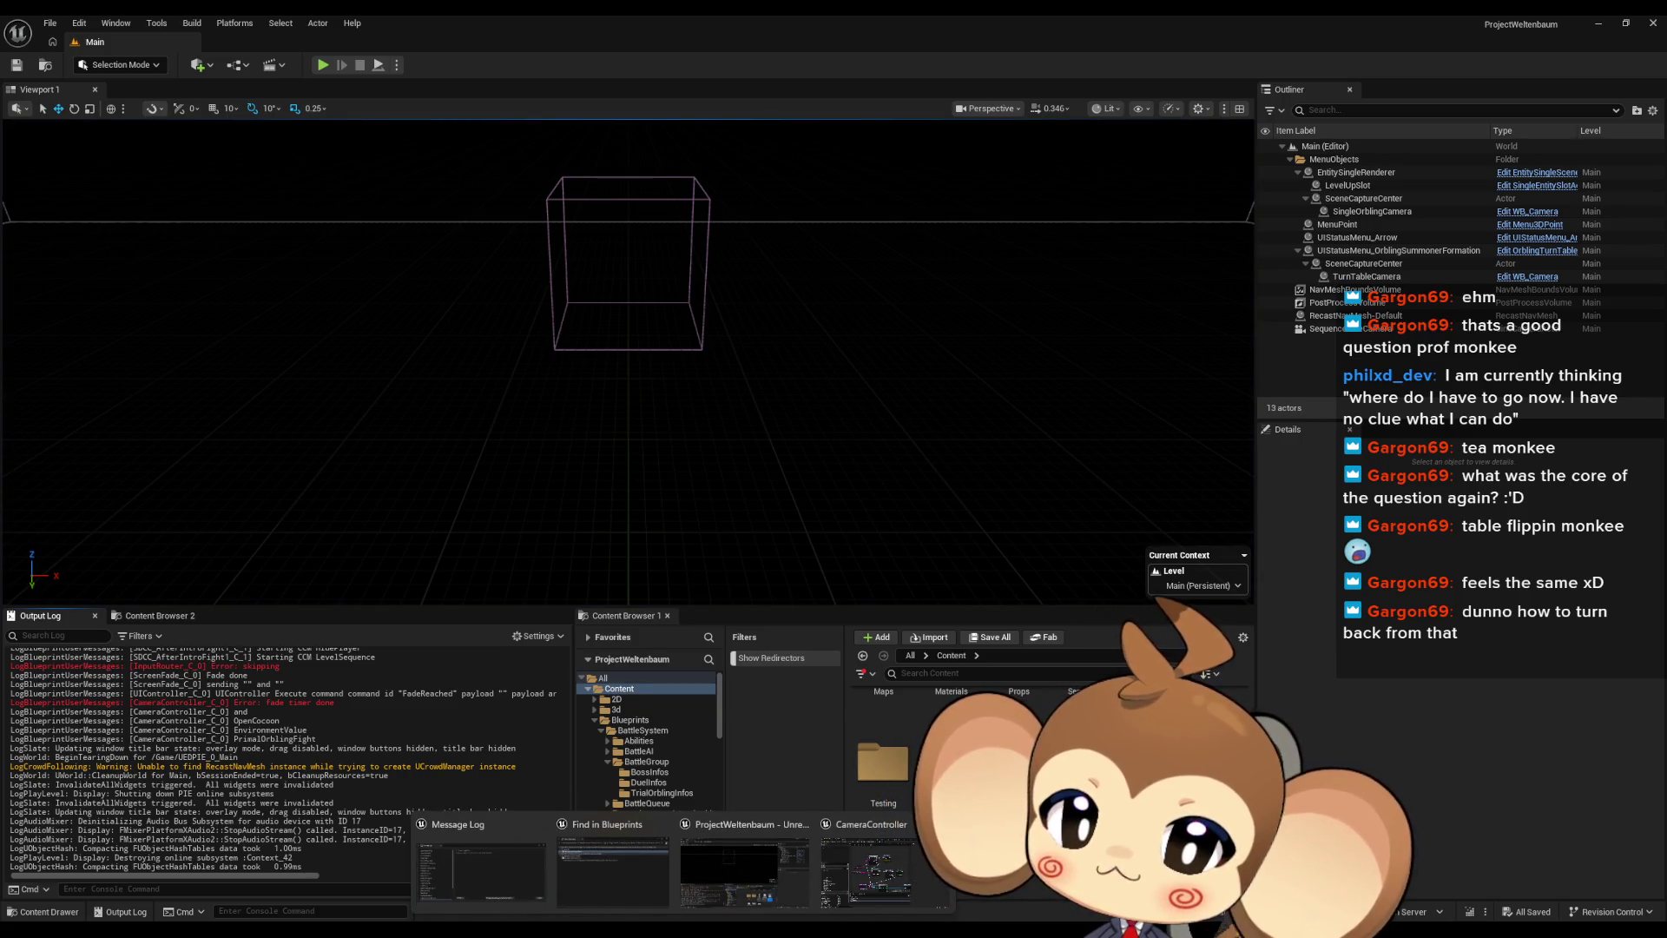
Back in CameraController, pan to the lower loop row and select its Create Event node
{"action": "left_click", "coordinate": [903, 890]}
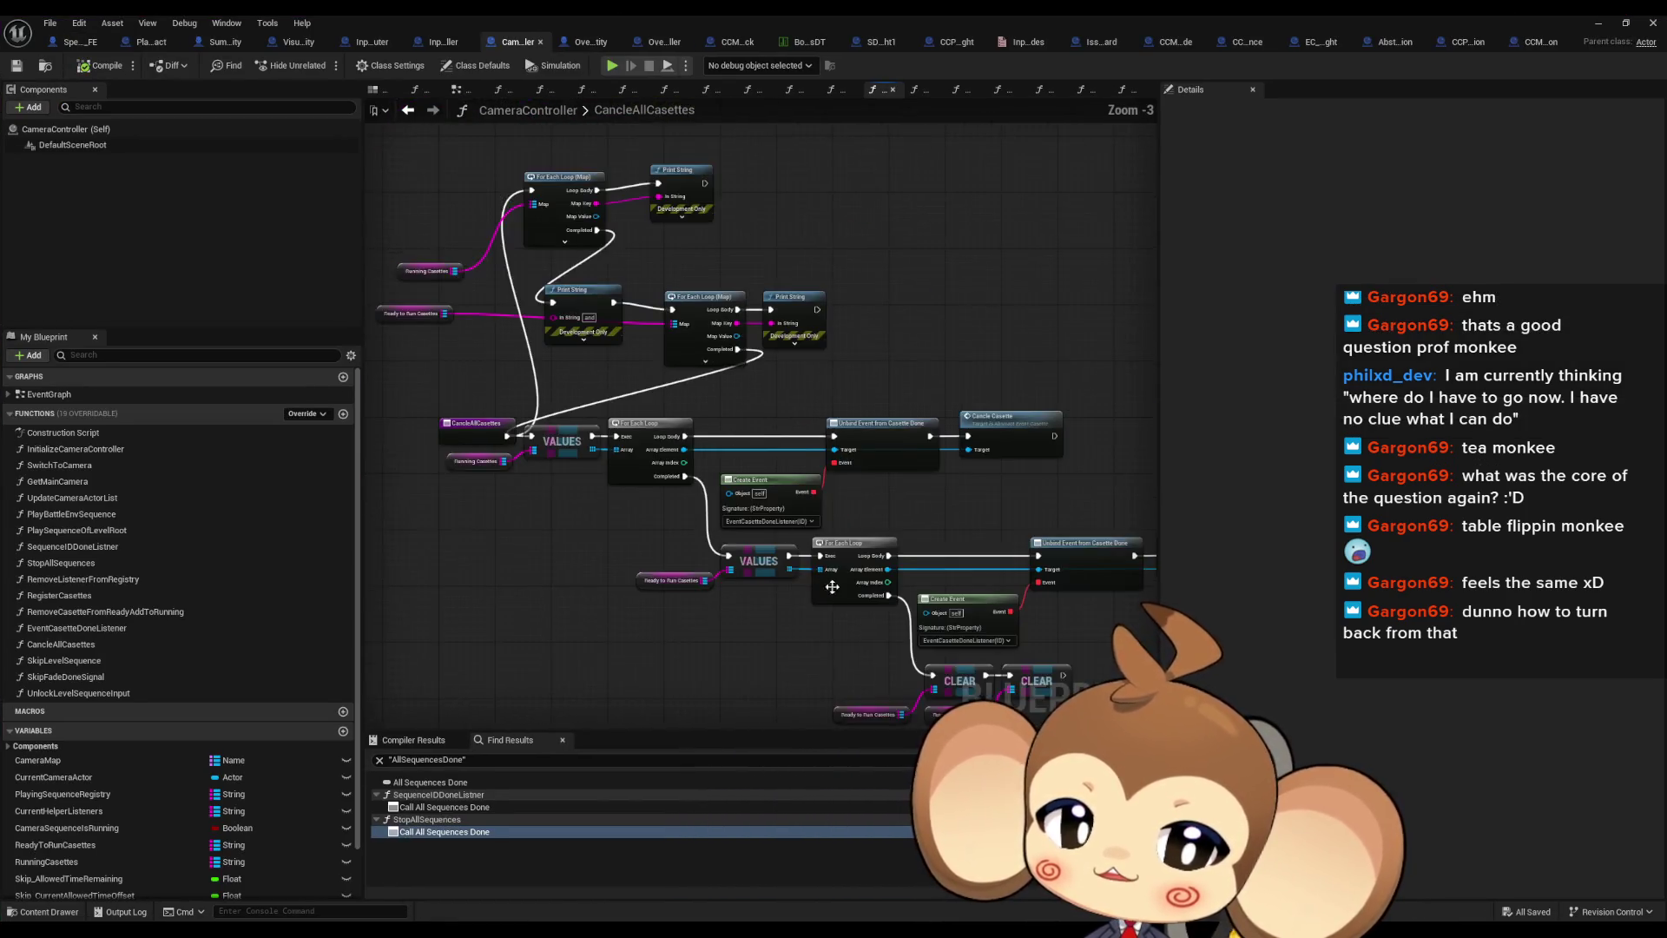
{"action": "left_click_drag", "start_coordinate": [832, 587], "coordinate": [743, 530]}
{"action": "mouse_move", "coordinate": [510, 469]}
{"action": "left_mouse_down"}
{"action": "mouse_move", "coordinate": [1035, 595]}
{"action": "mouse_move", "coordinate": [1146, 604]}
{"action": "left_mouse_up"}
{"action": "left_click_drag", "start_coordinate": [1049, 634], "coordinate": [983, 617]}
{"action": "left_click", "coordinate": [814, 563]}
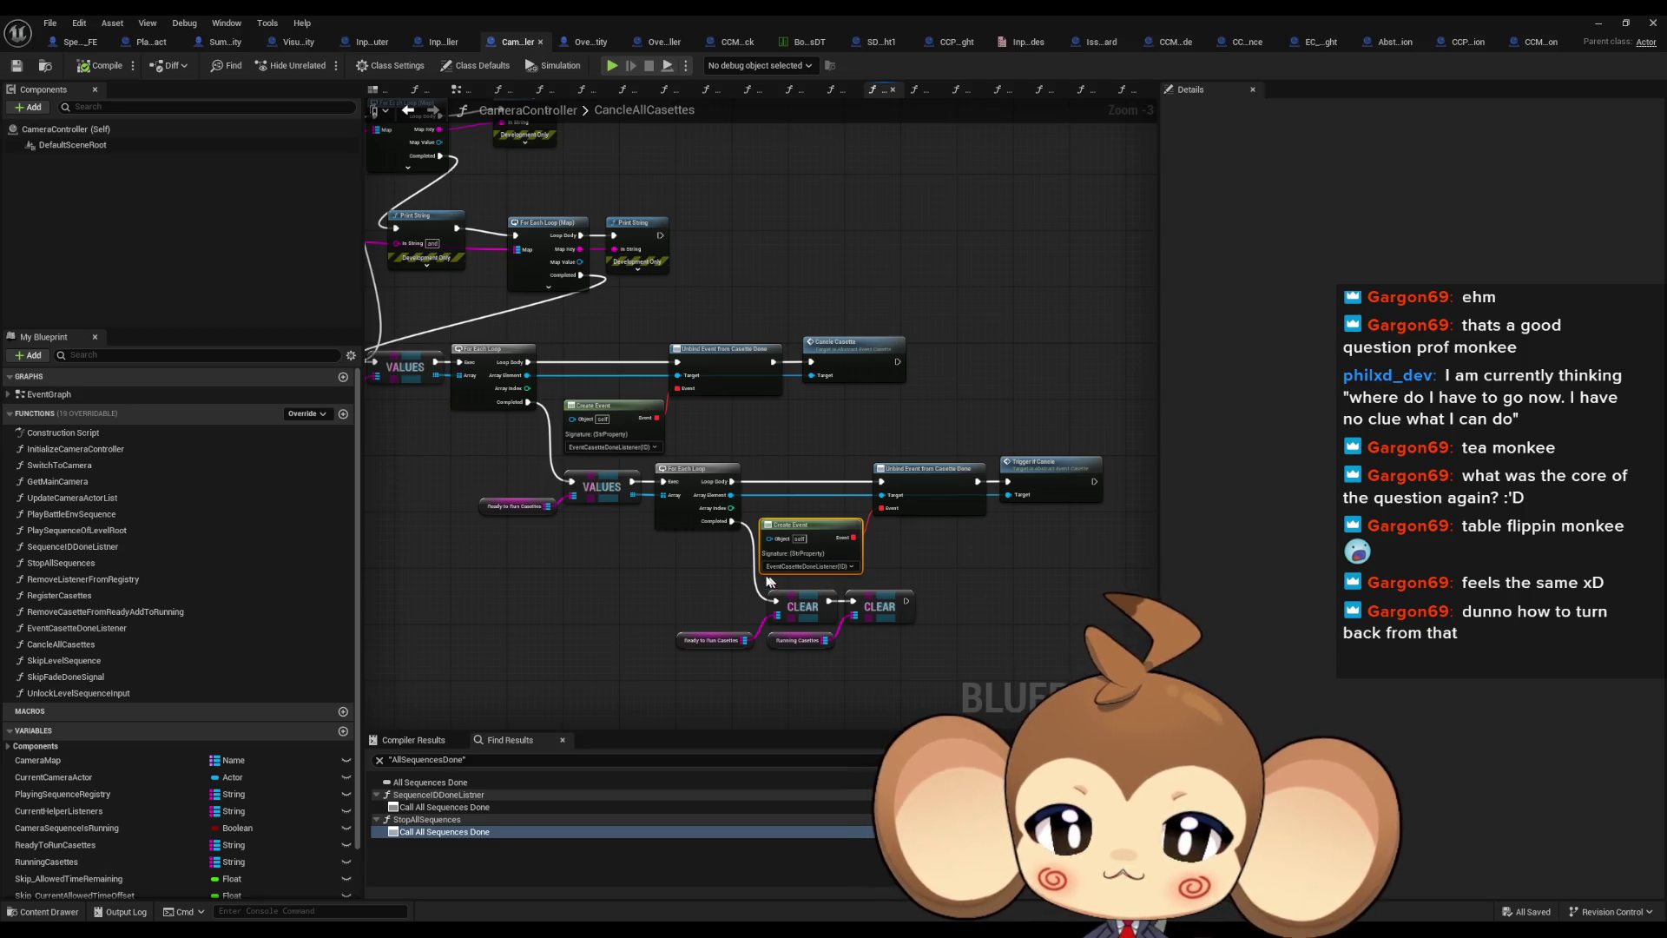
Search the blueprint for Create Event nodes and inspect both in PlaySequenceOfLevelRoot
{"action": "scroll", "coordinate": [694, 547], "scroll_direction": "up", "scroll_amount": 3}
{"action": "key", "text": "ctrl+f"}
{"action": "type", "text": "Create Event"}
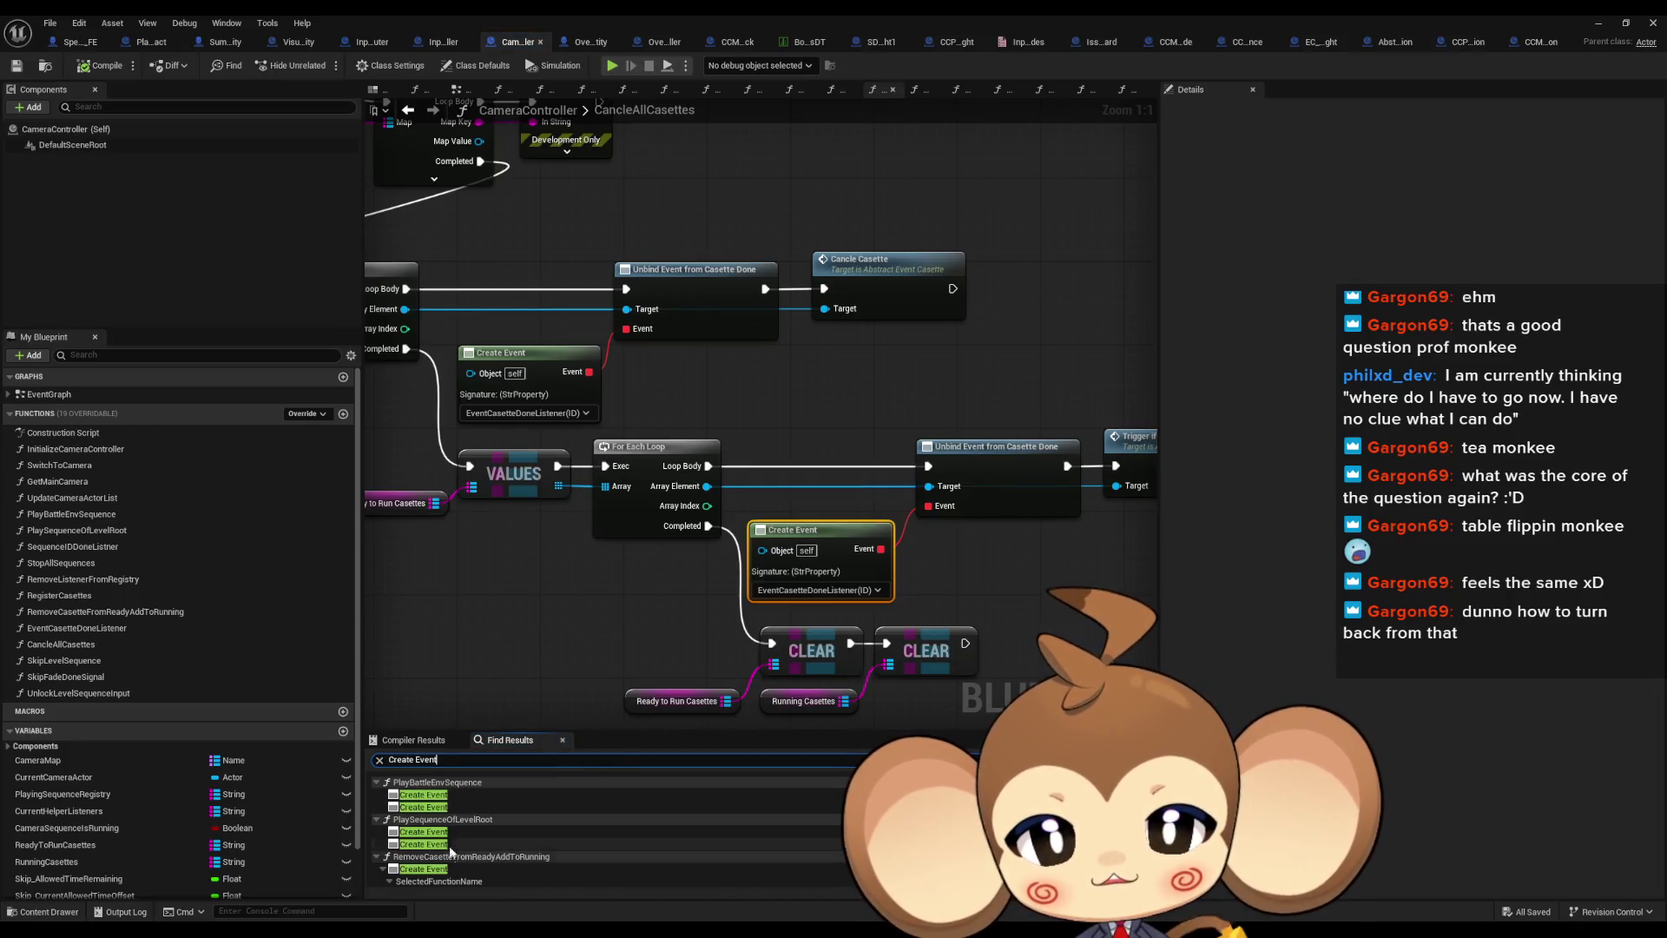
{"action": "scroll", "coordinate": [1129, 721], "scroll_direction": "down", "scroll_amount": 3}
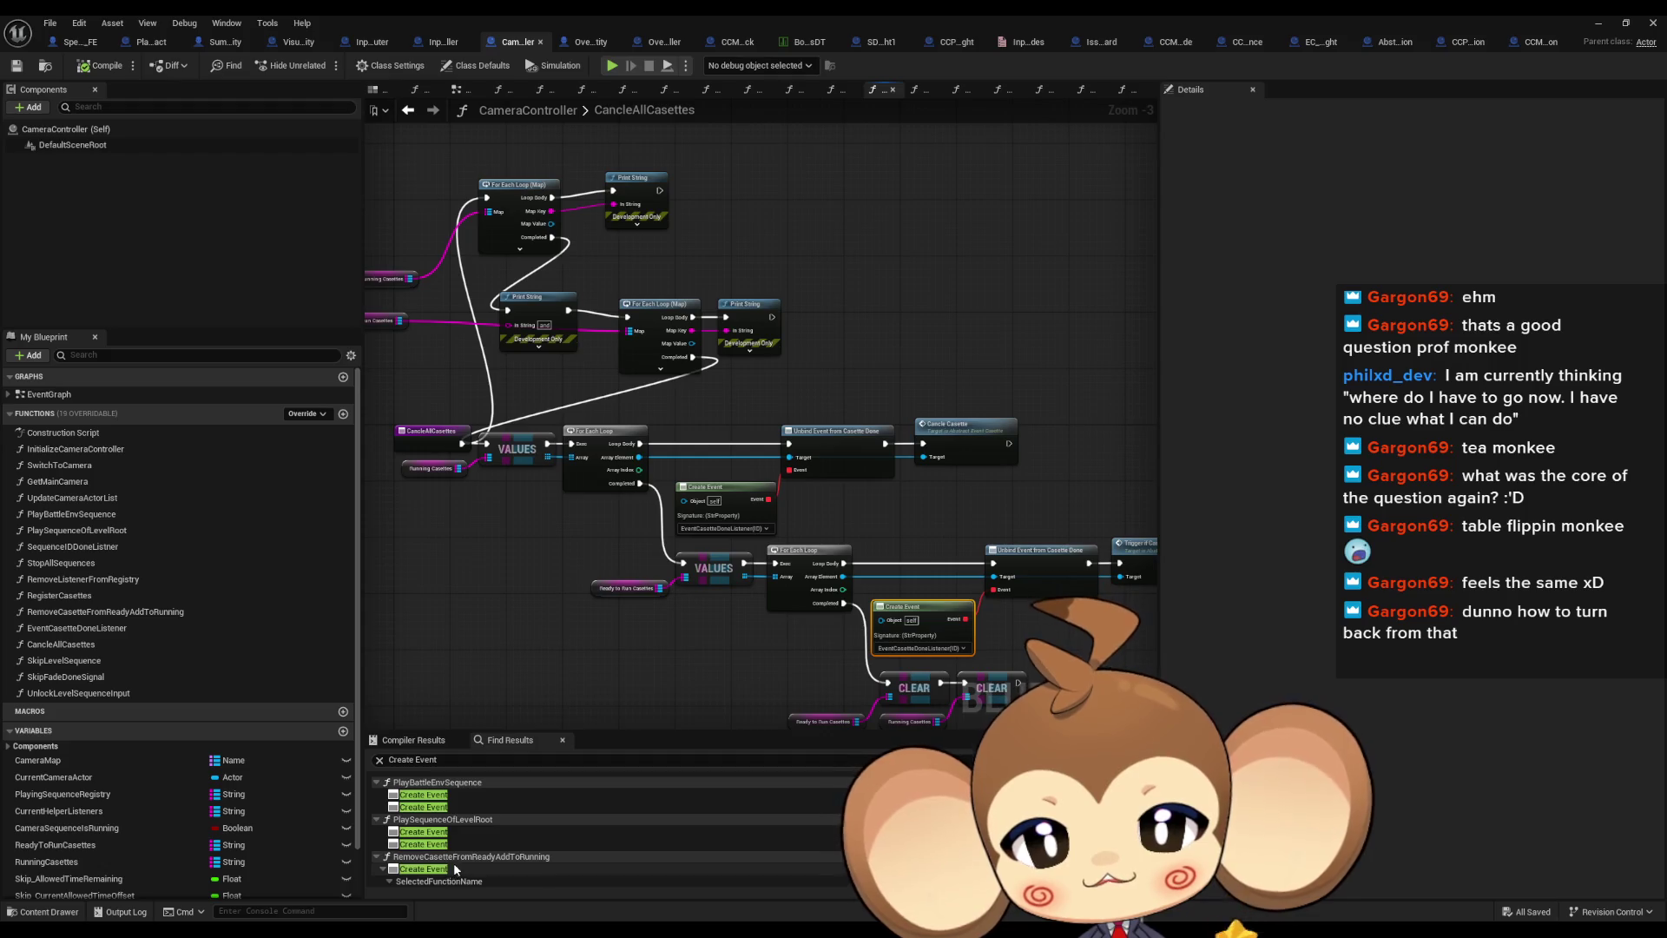
{"action": "scroll", "coordinate": [455, 868], "scroll_direction": "down", "scroll_amount": 5}
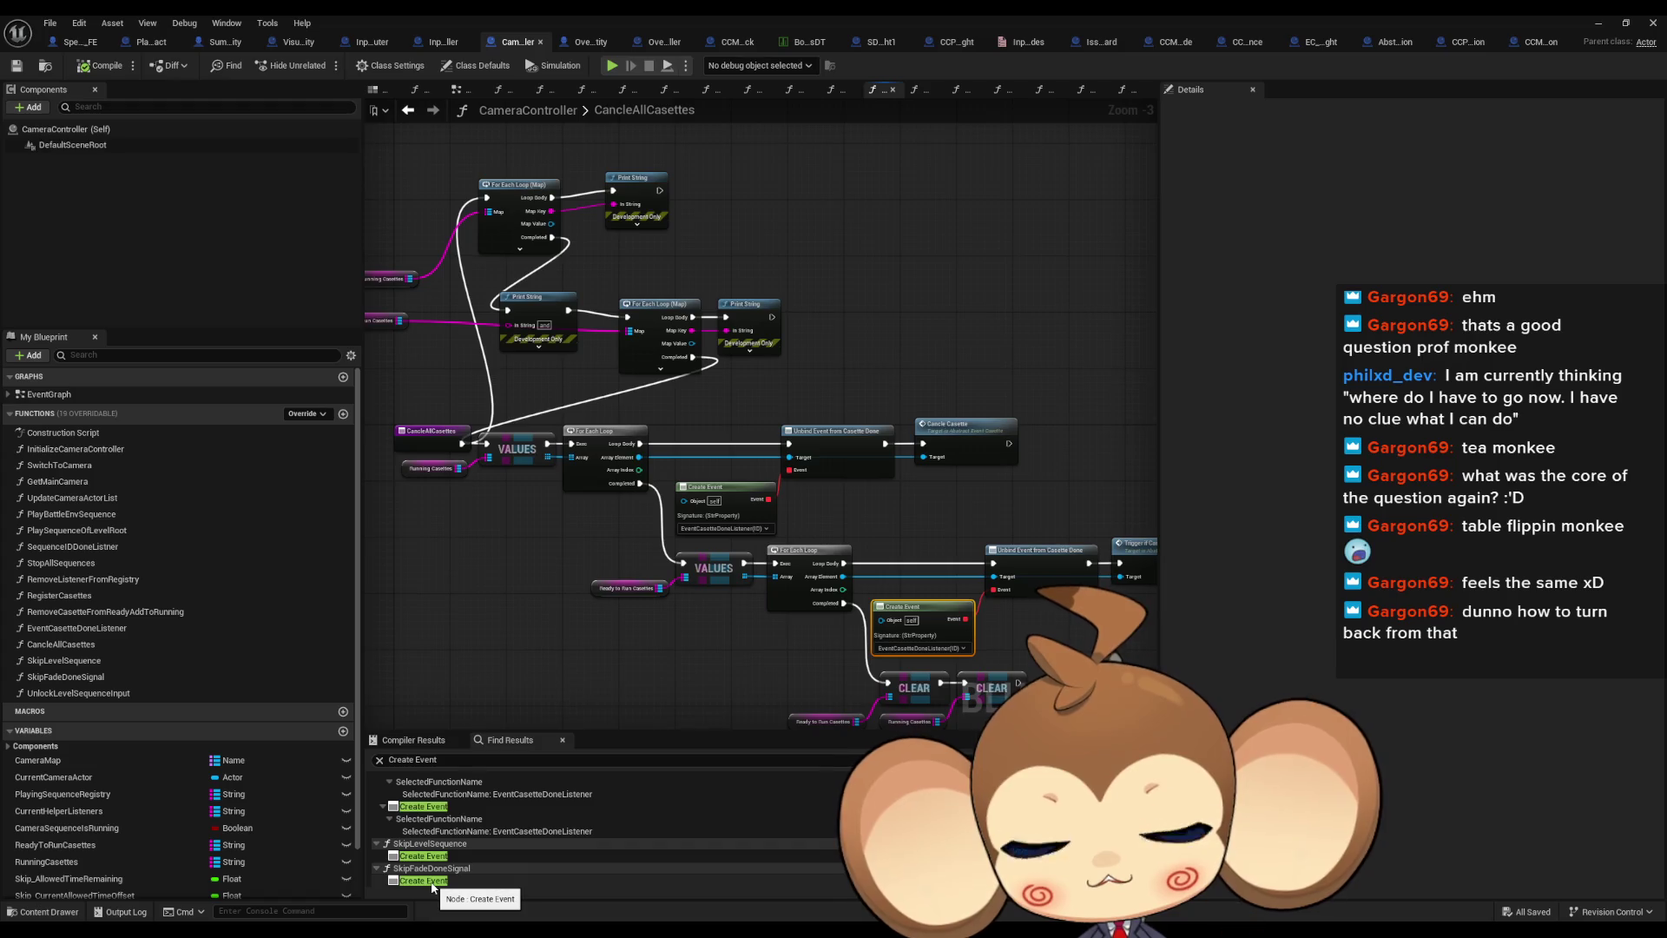
{"action": "scroll", "coordinate": [738, 660], "scroll_direction": "up", "scroll_amount": 4}
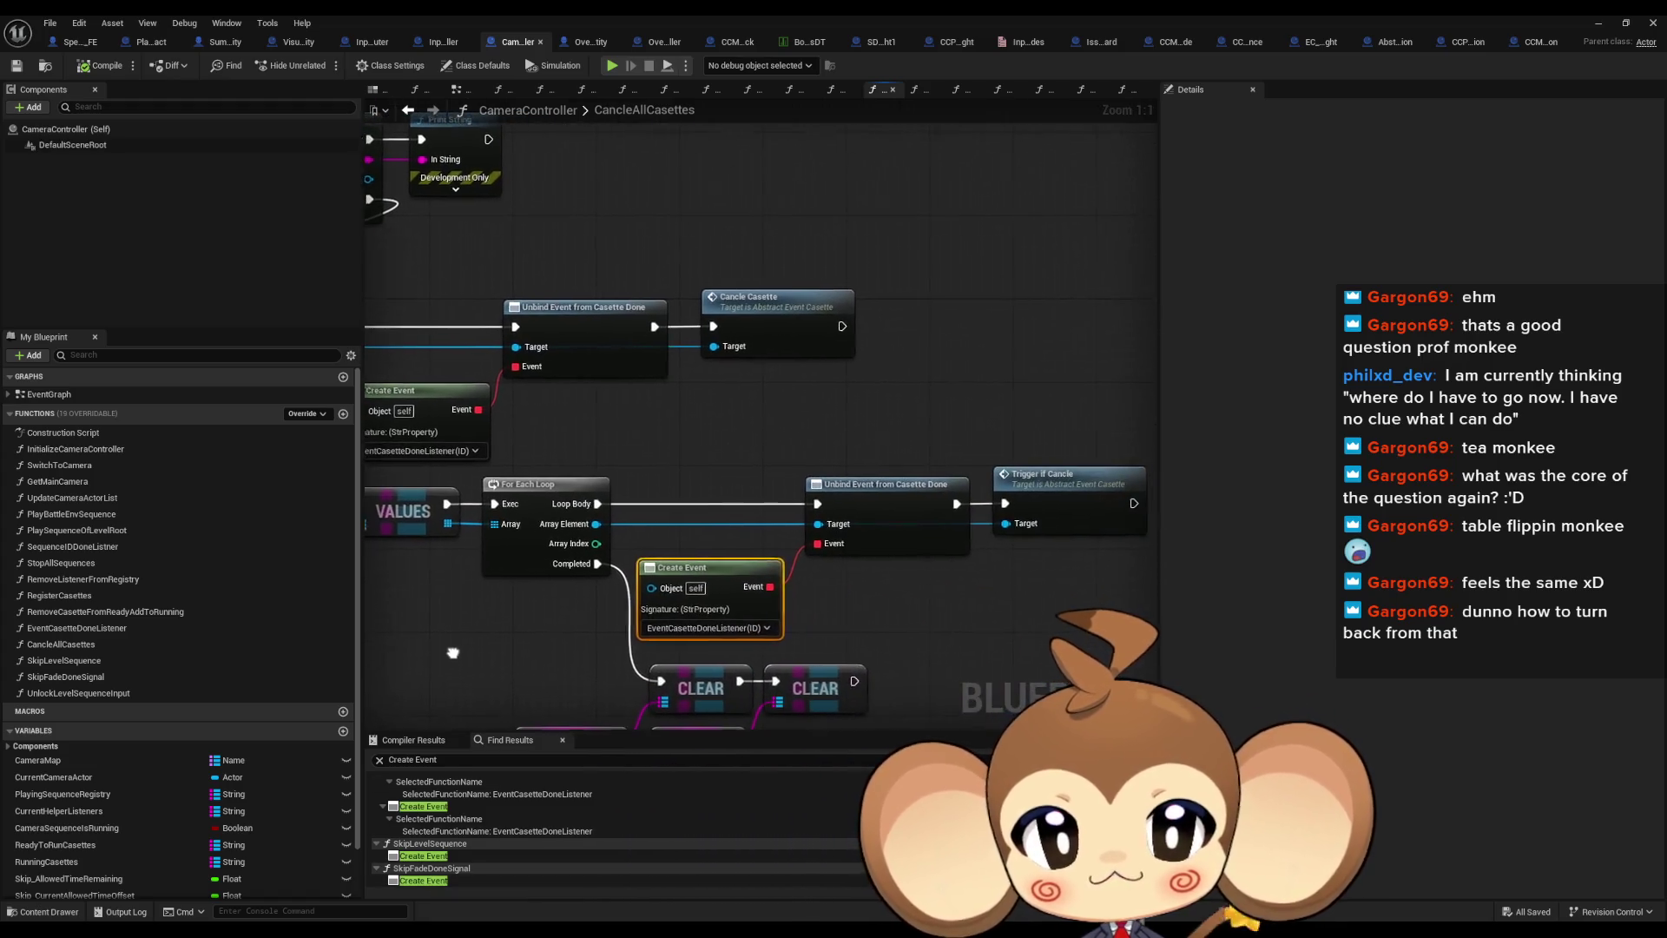
{"action": "scroll", "coordinate": [426, 824], "scroll_direction": "up", "scroll_amount": 5}
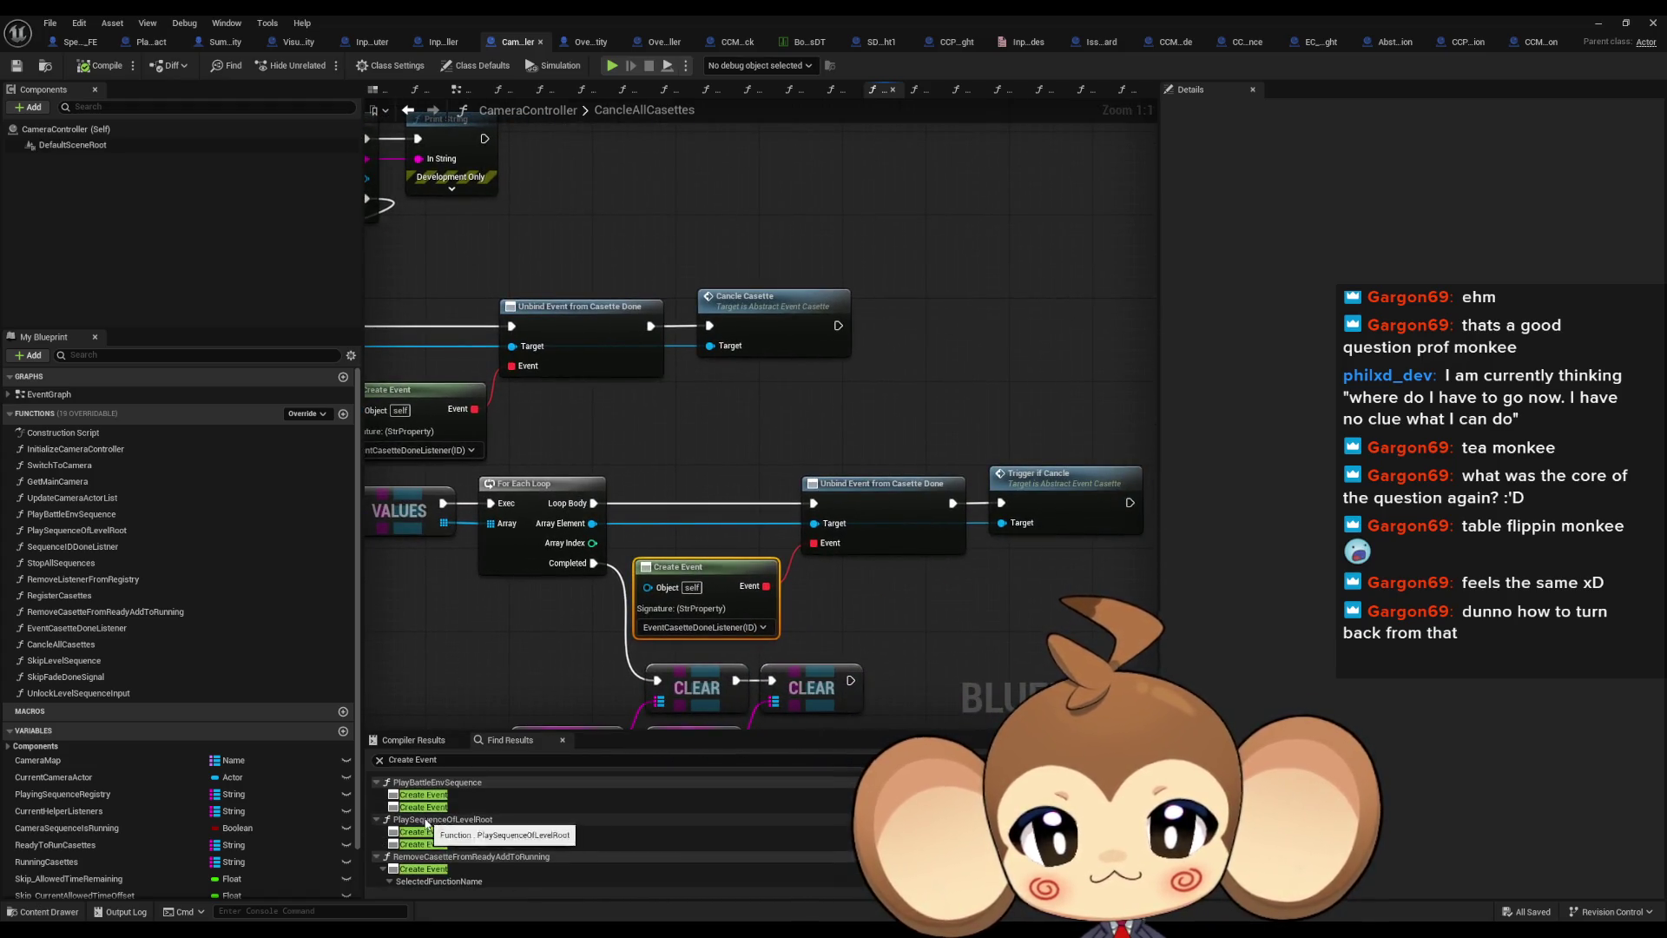
{"action": "double_click", "coordinate": [412, 832]}
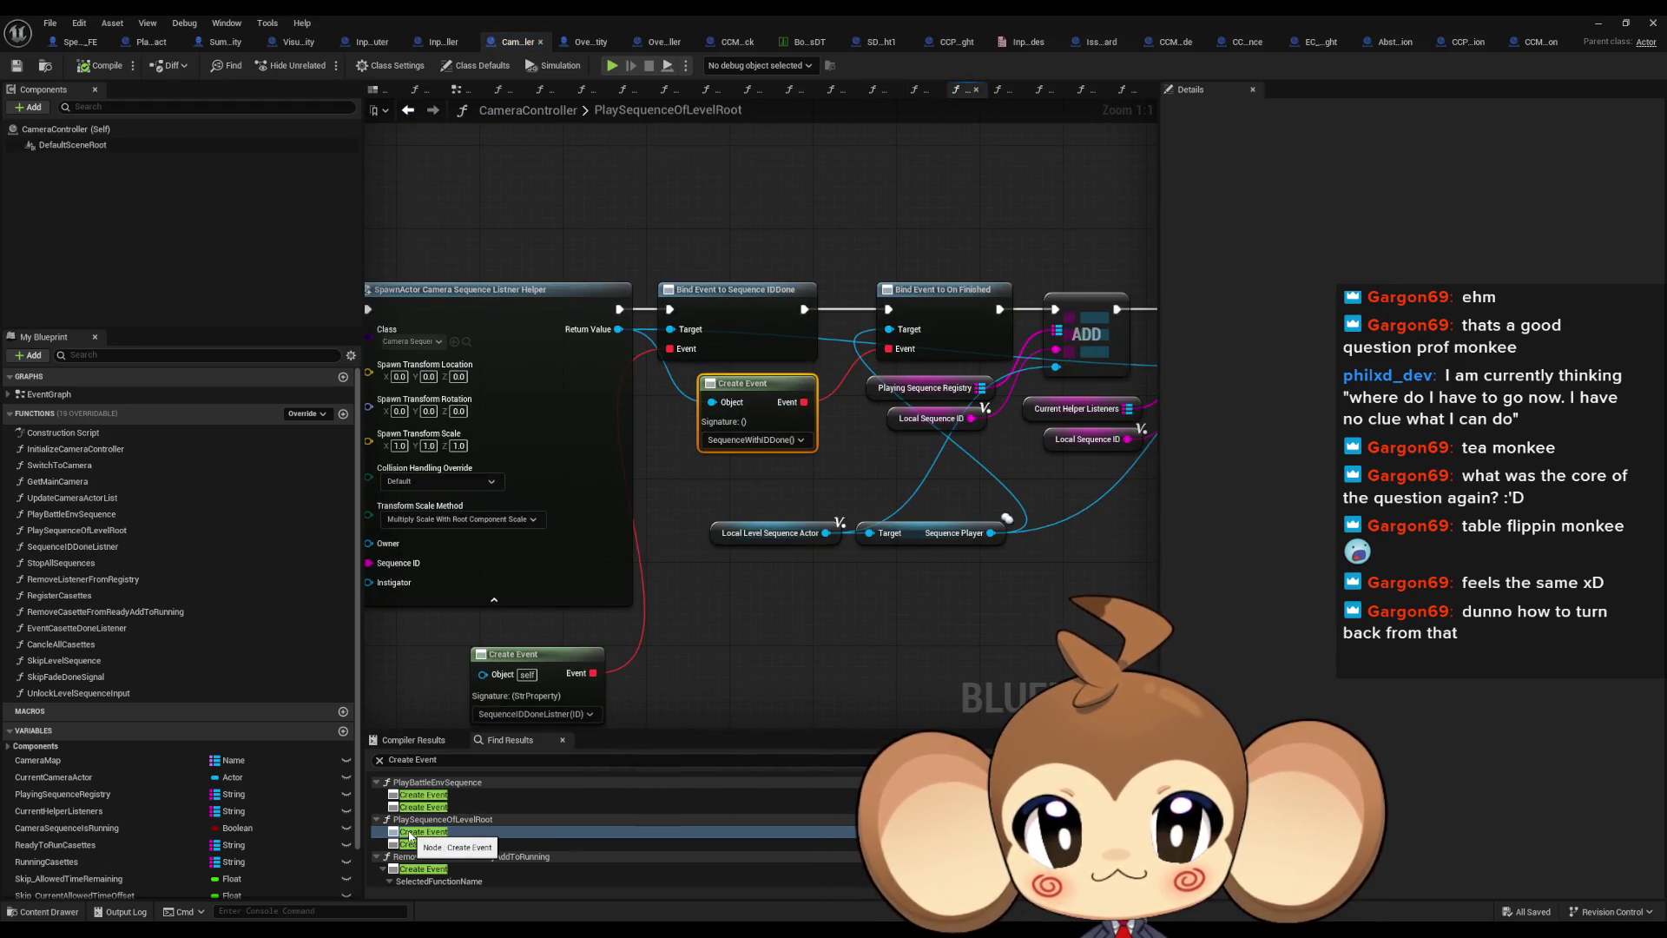
{"action": "double_click", "coordinate": [411, 844]}
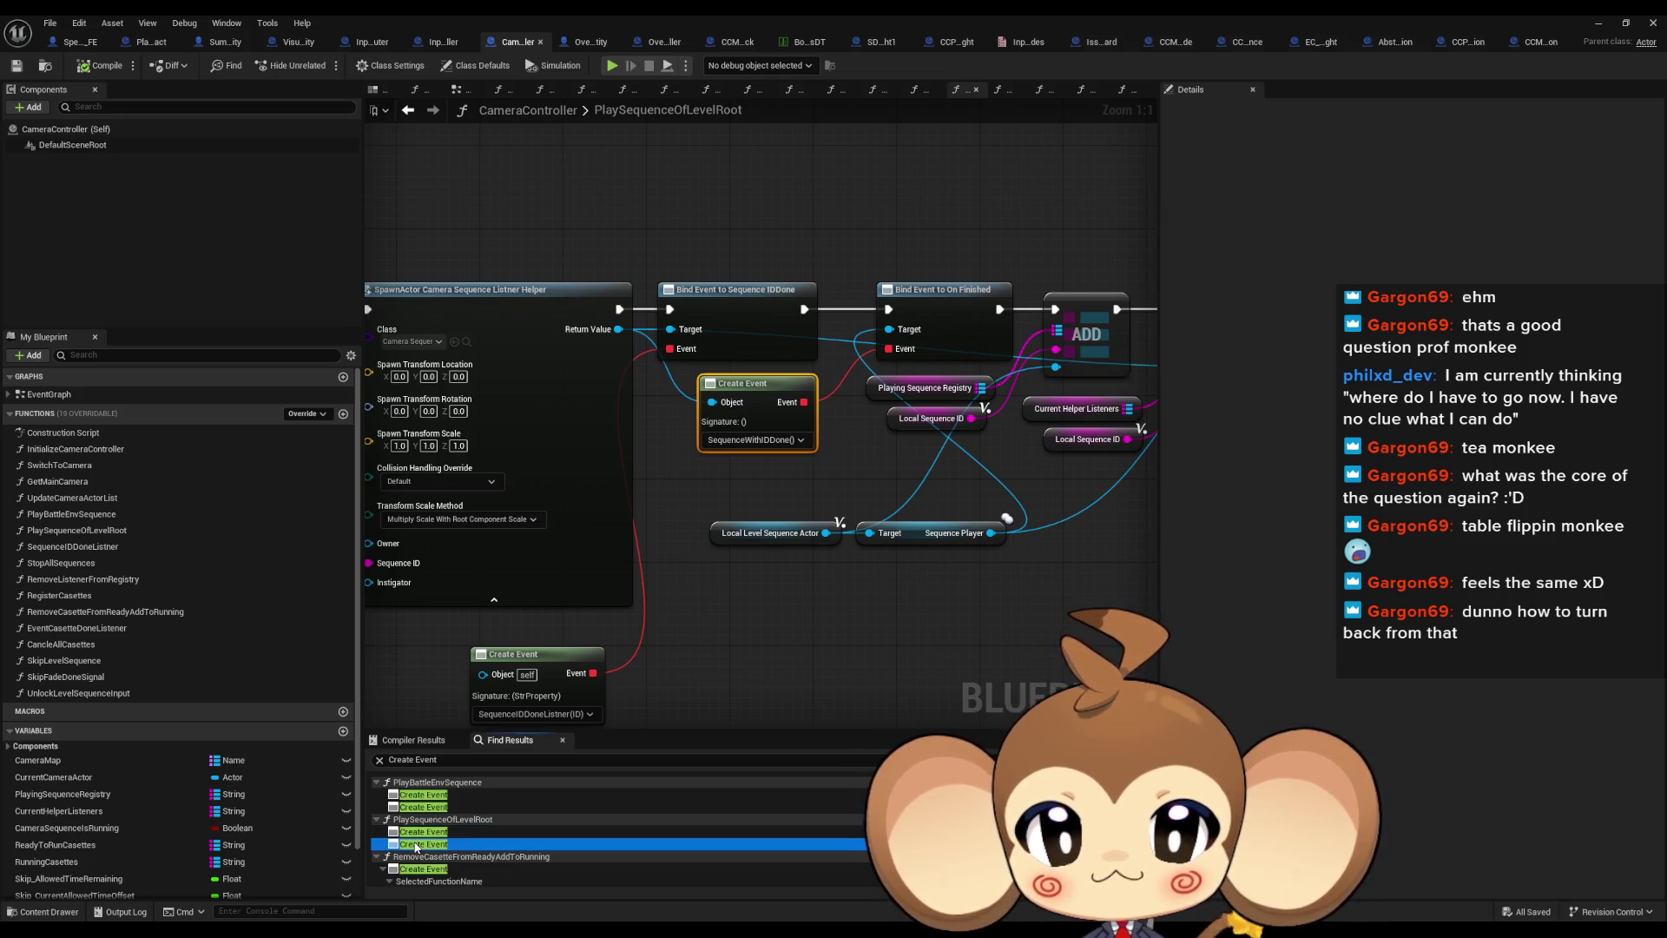
{"action": "left_click_drag", "start_coordinate": [769, 504], "coordinate": [764, 680]}
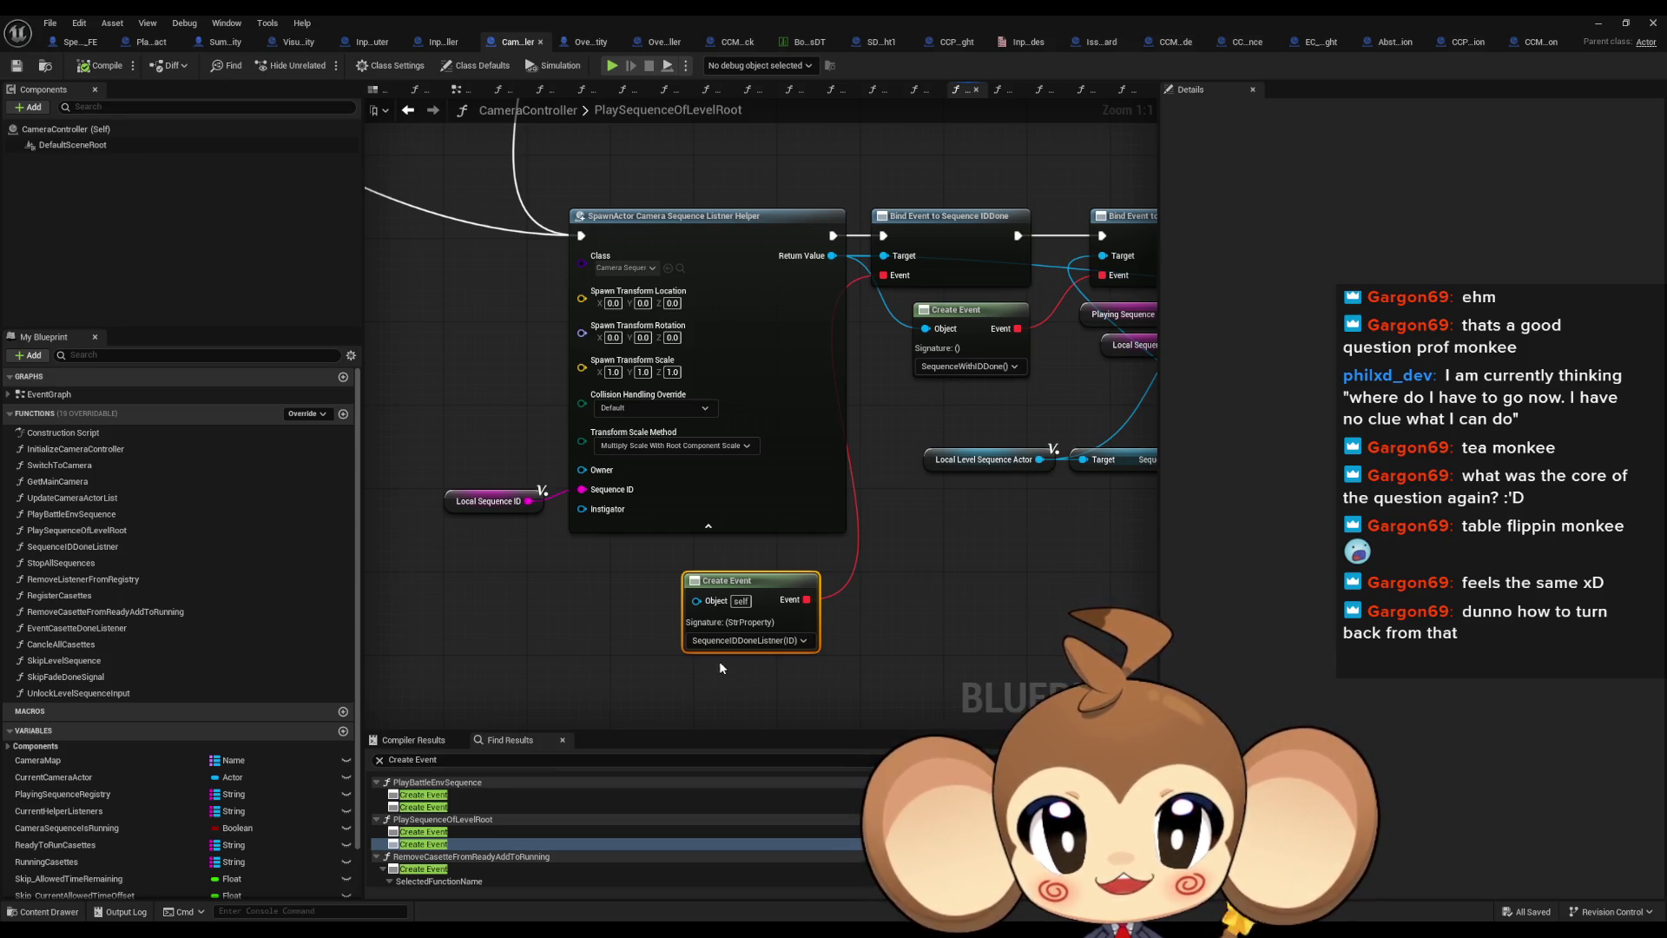
{"action": "scroll", "coordinate": [698, 656], "scroll_direction": "down", "scroll_amount": 2}
{"action": "scroll", "coordinate": [699, 656], "scroll_direction": "down", "scroll_amount": 1}
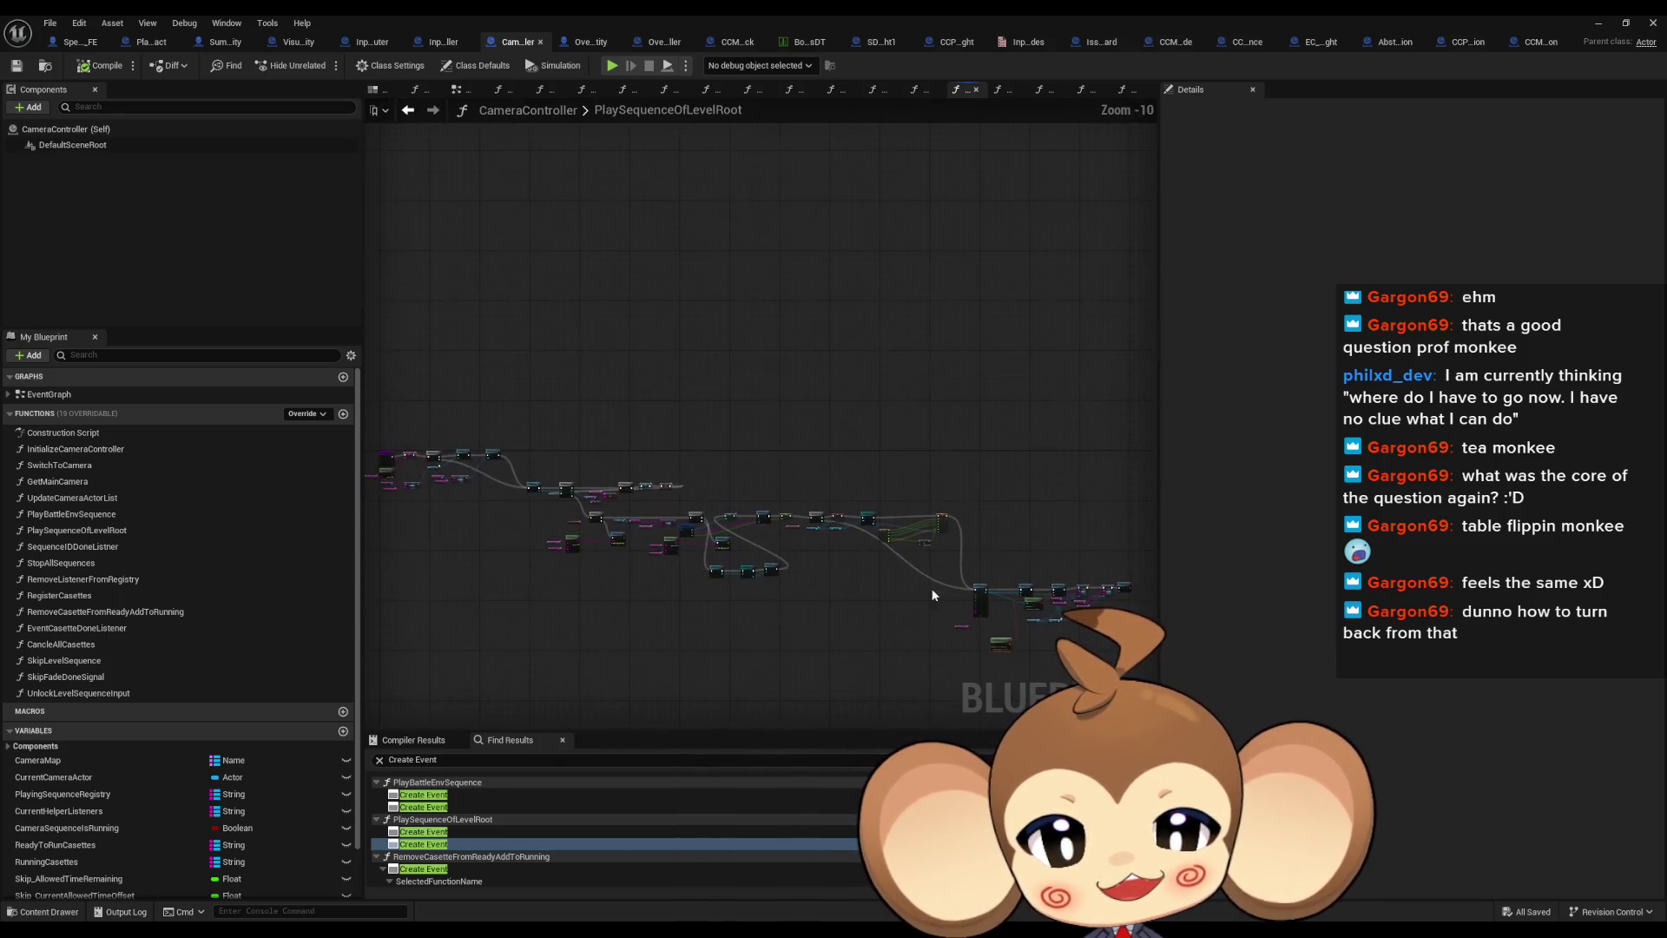
{"action": "left_click_drag", "start_coordinate": [698, 657], "coordinate": [772, 599]}
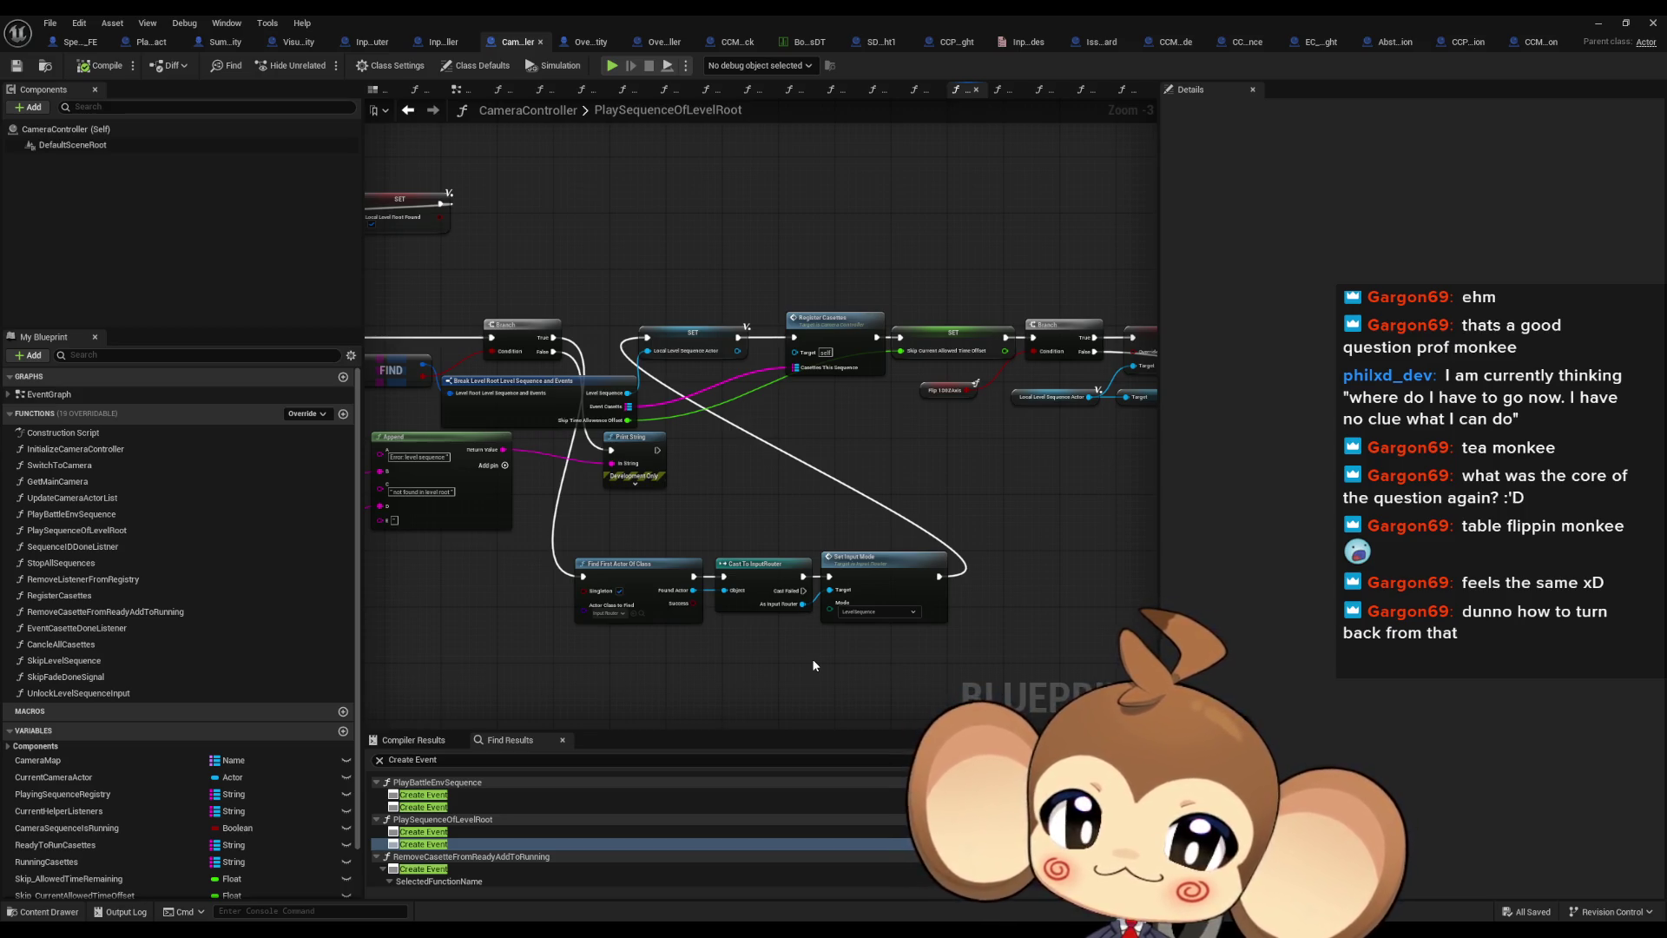
{"action": "scroll", "coordinate": [704, 668], "scroll_direction": "down", "scroll_amount": 1}
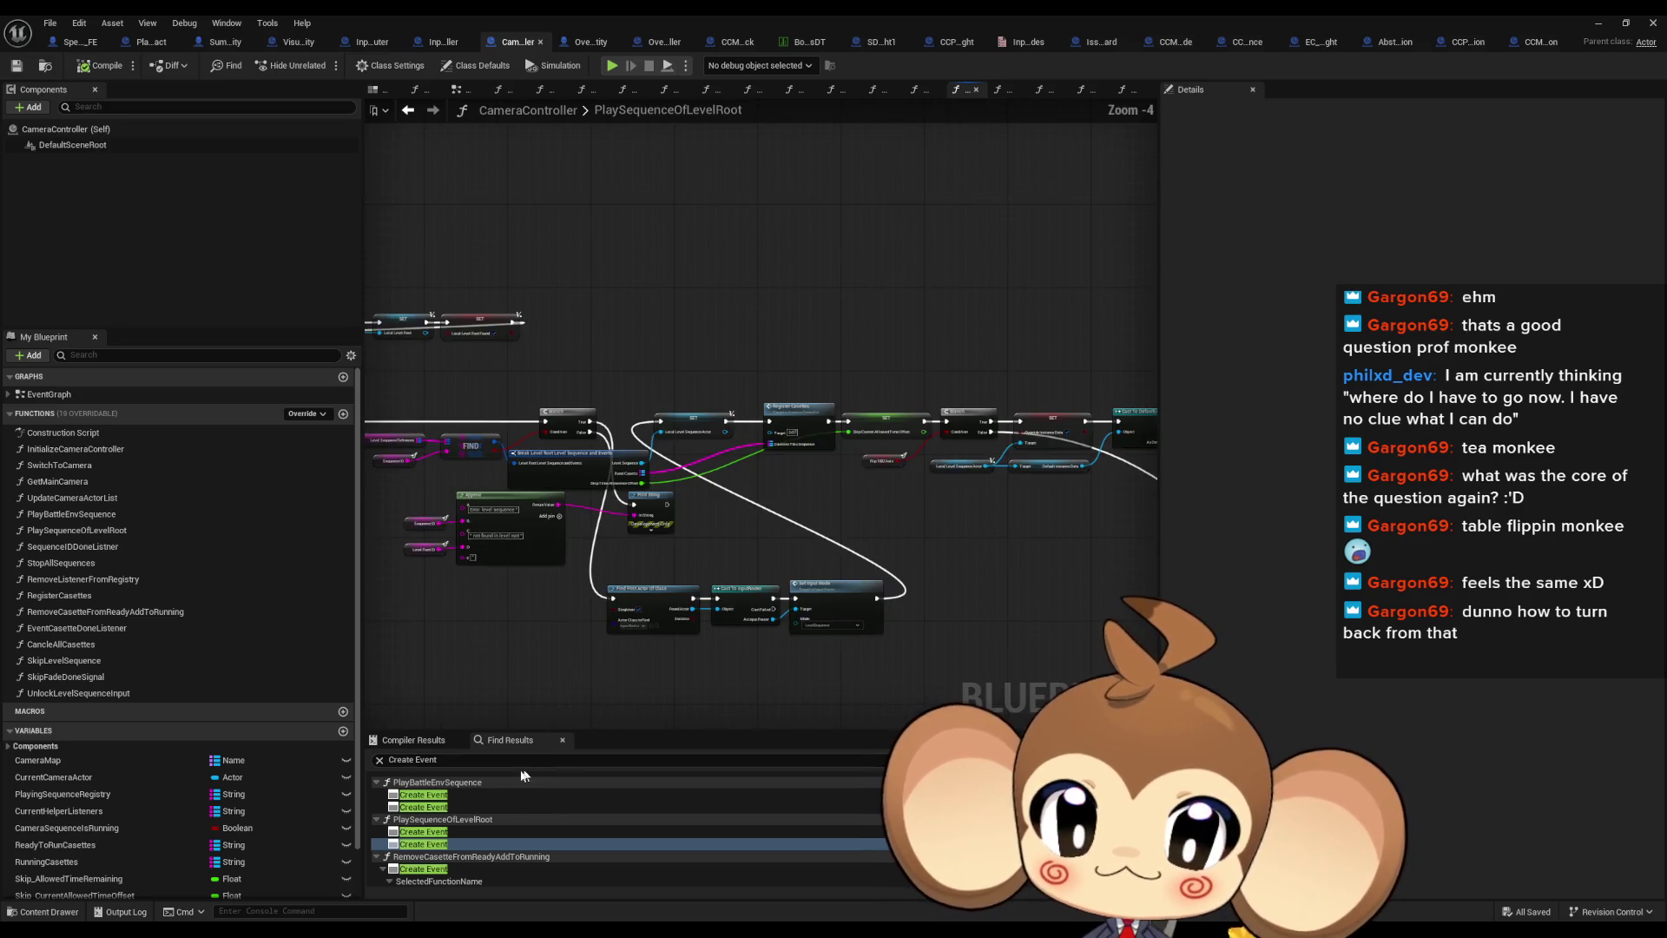
Step through the Create Event results in PlayBattleEnvSequence, RemoveCasetteFromReadyAddToRunning and CancleAllCasettes
{"action": "left_click", "coordinate": [435, 795]}
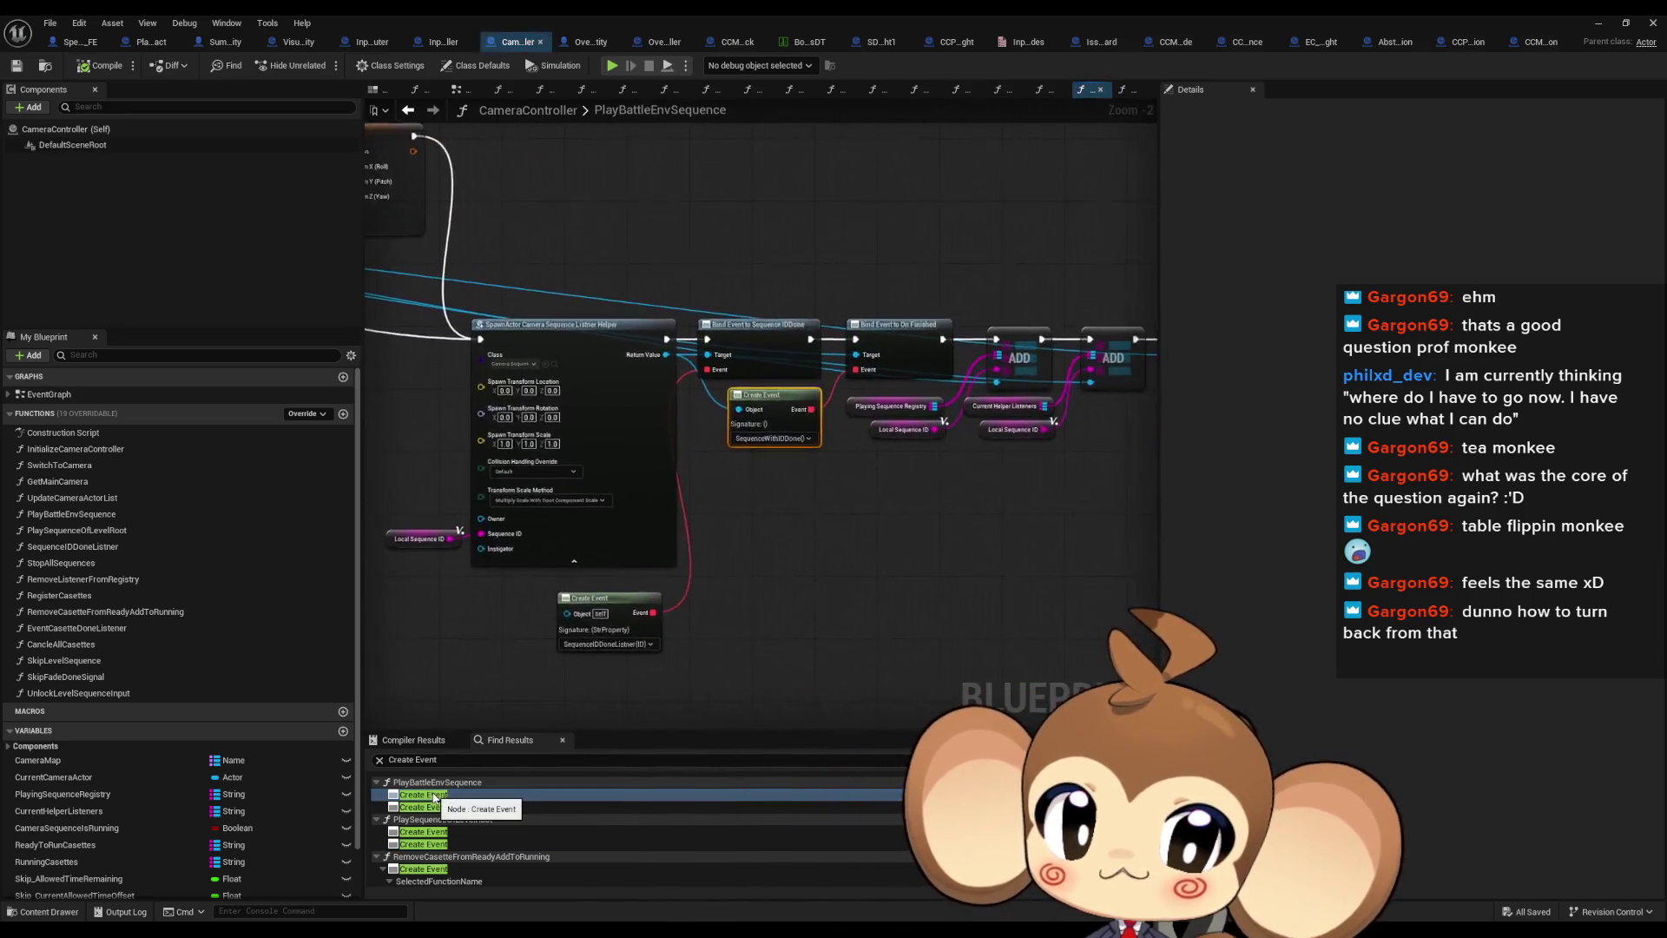
{"action": "left_click", "coordinate": [434, 807]}
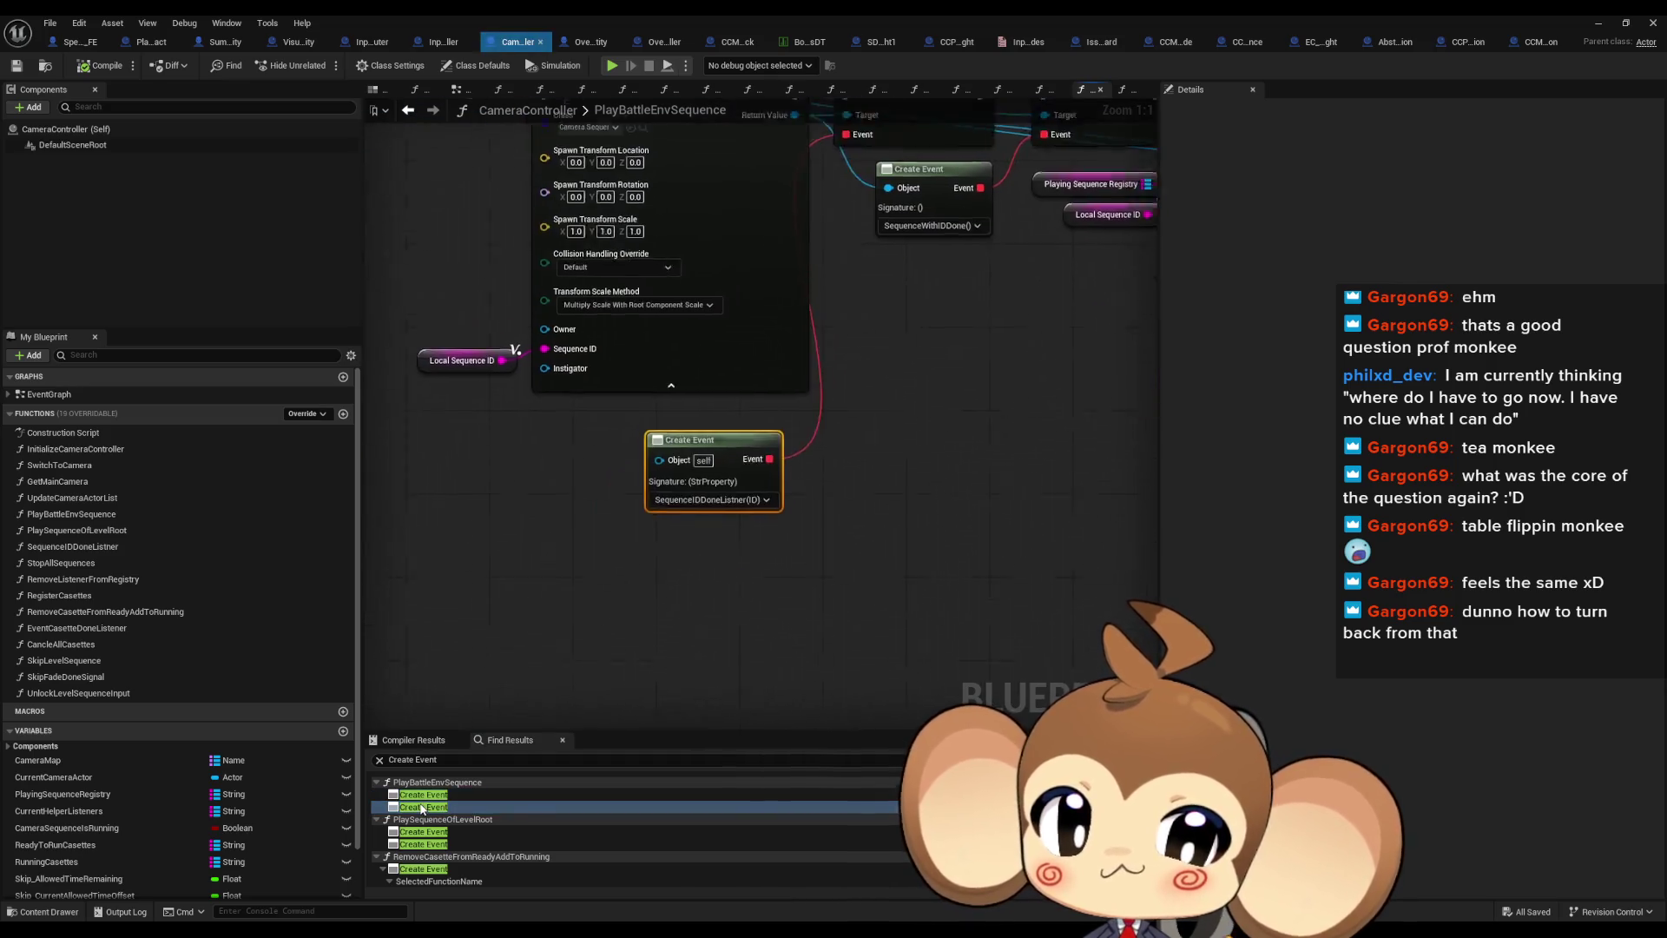
{"action": "scroll", "coordinate": [434, 828], "scroll_direction": "down", "scroll_amount": 2}
{"action": "left_click", "coordinate": [435, 826]}
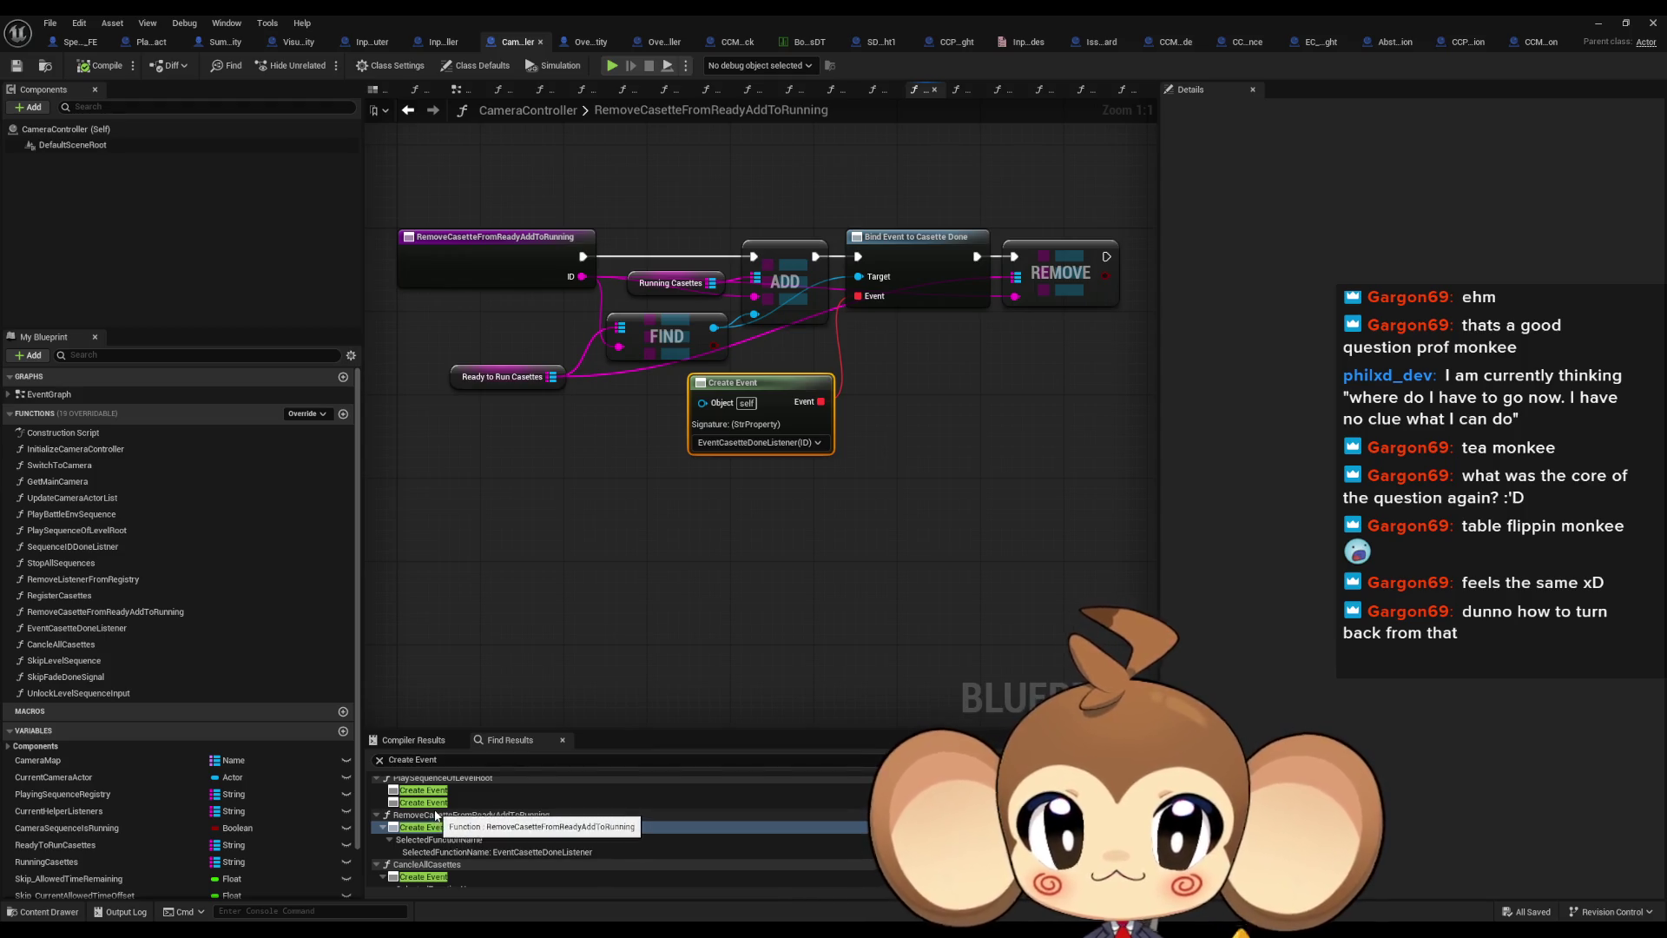
{"action": "scroll", "coordinate": [450, 792], "scroll_direction": "down", "scroll_amount": 3}
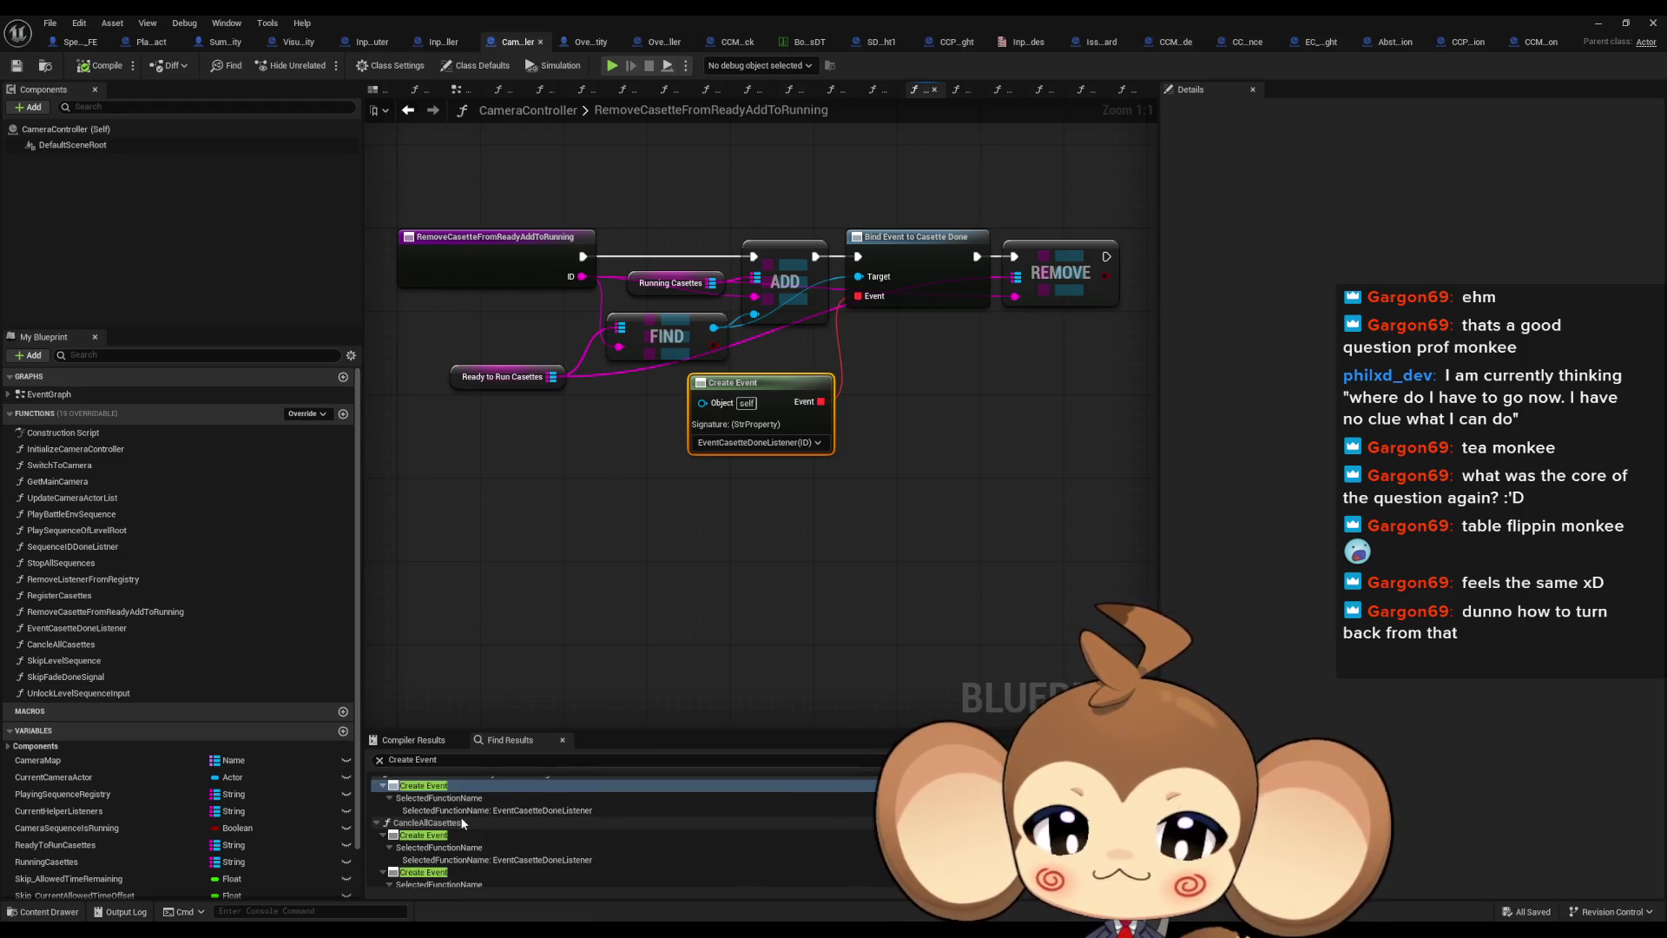
{"action": "left_click", "coordinate": [435, 837]}
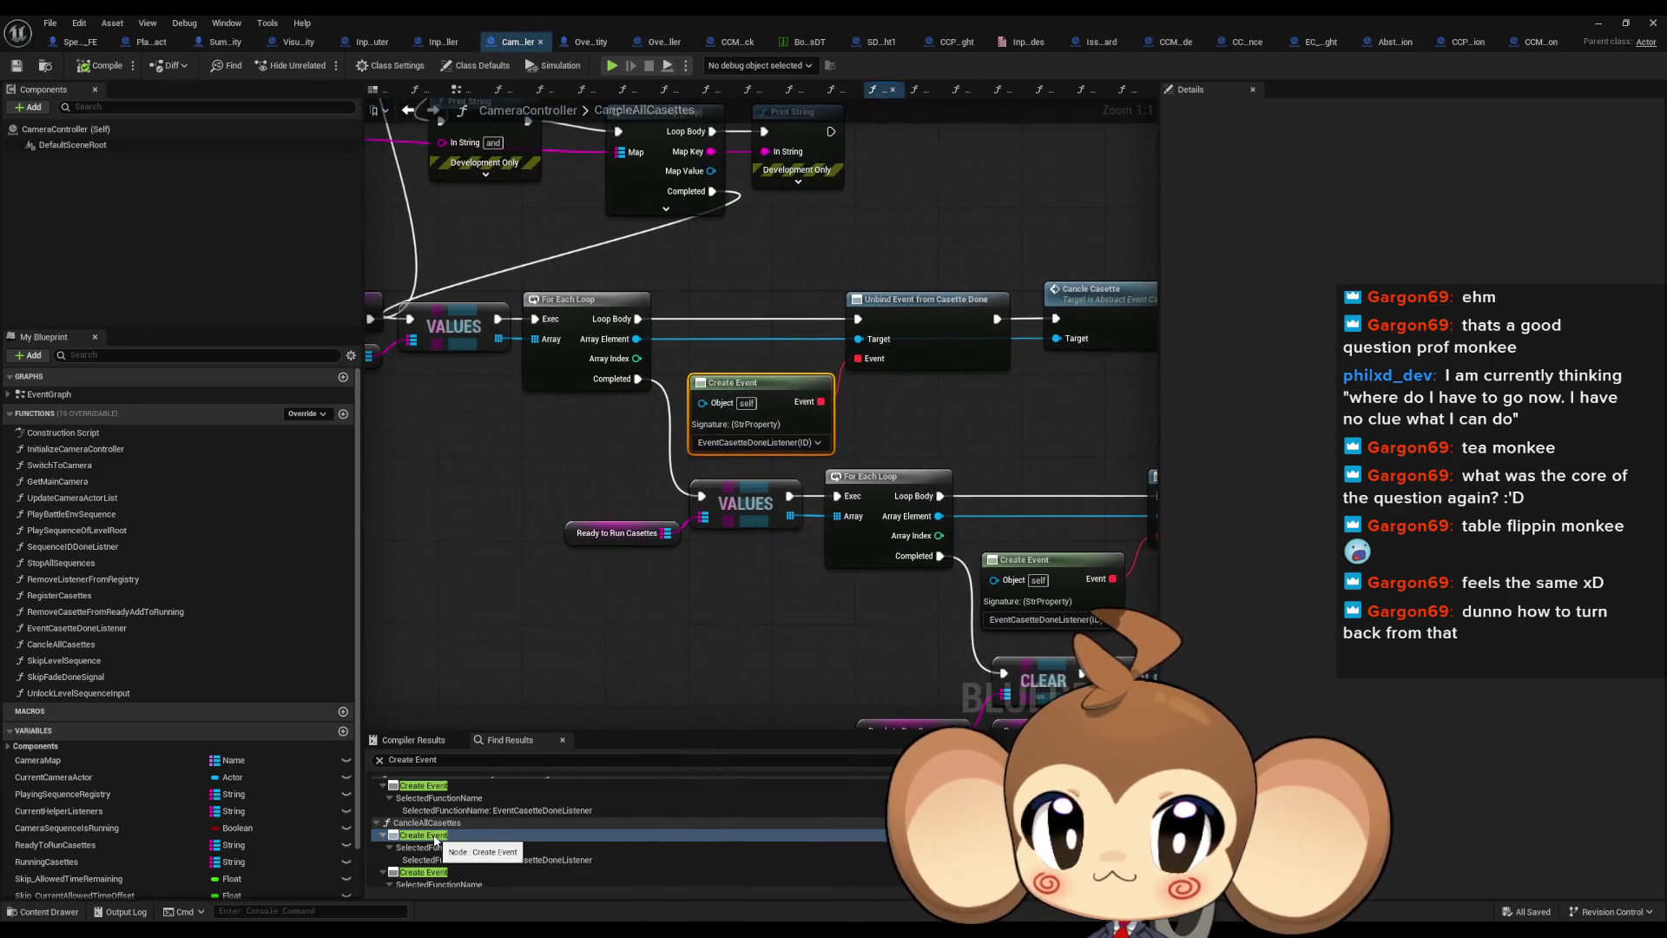
{"action": "scroll", "coordinate": [745, 607], "scroll_direction": "up", "scroll_amount": 3}
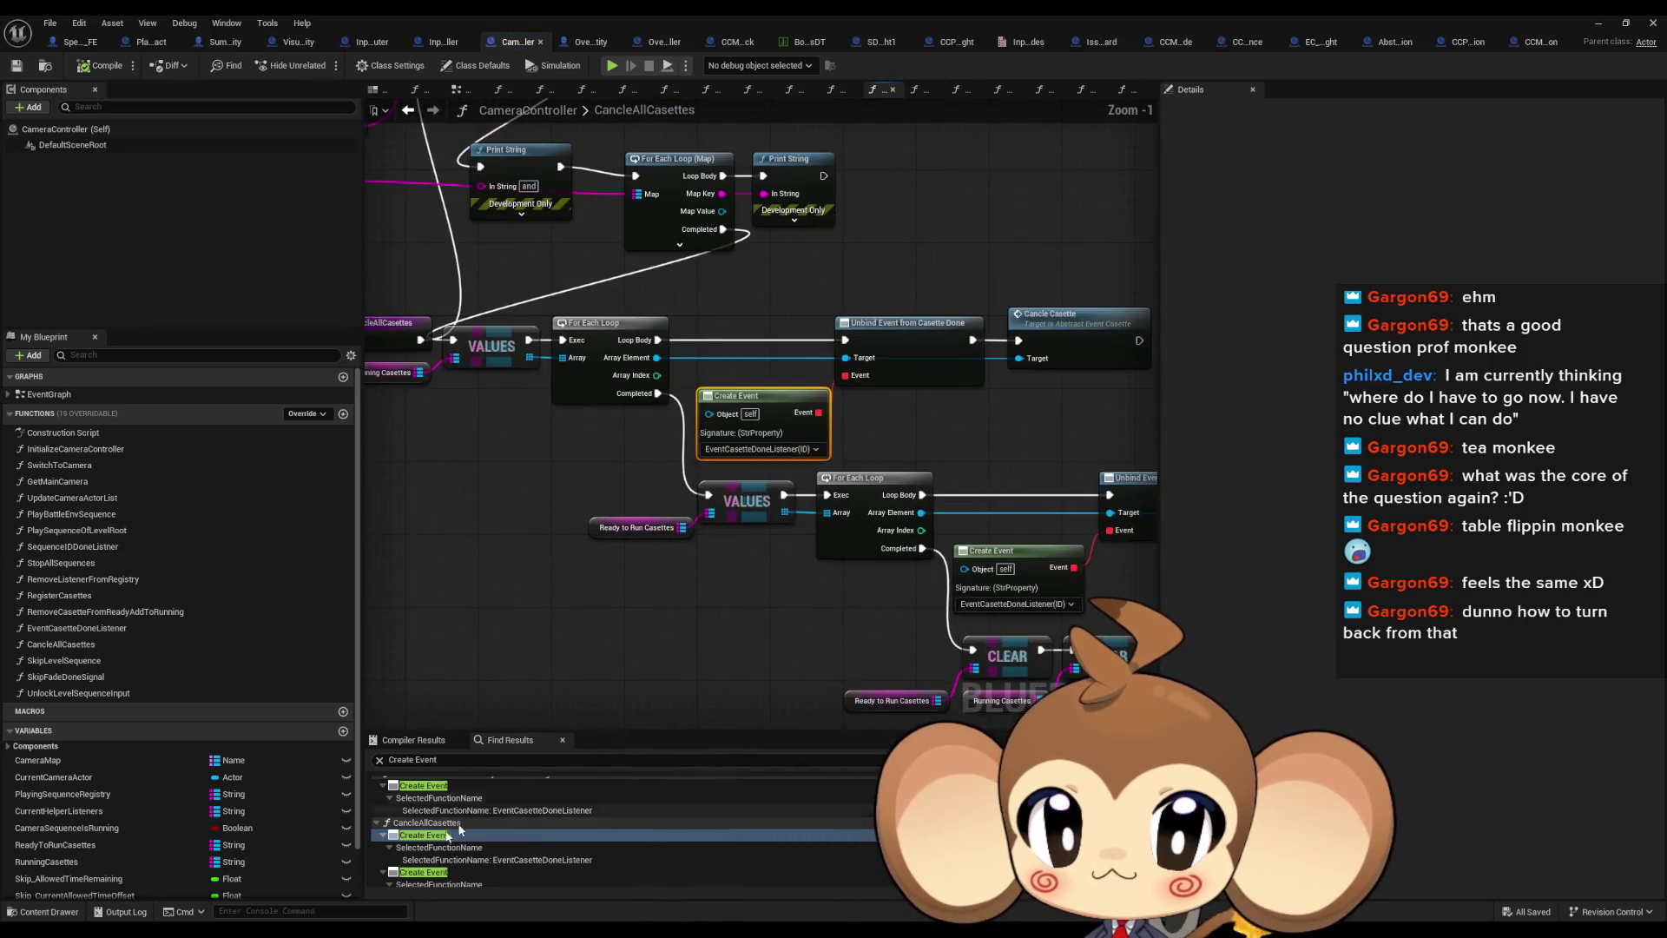
{"action": "left_click", "coordinate": [418, 872]}
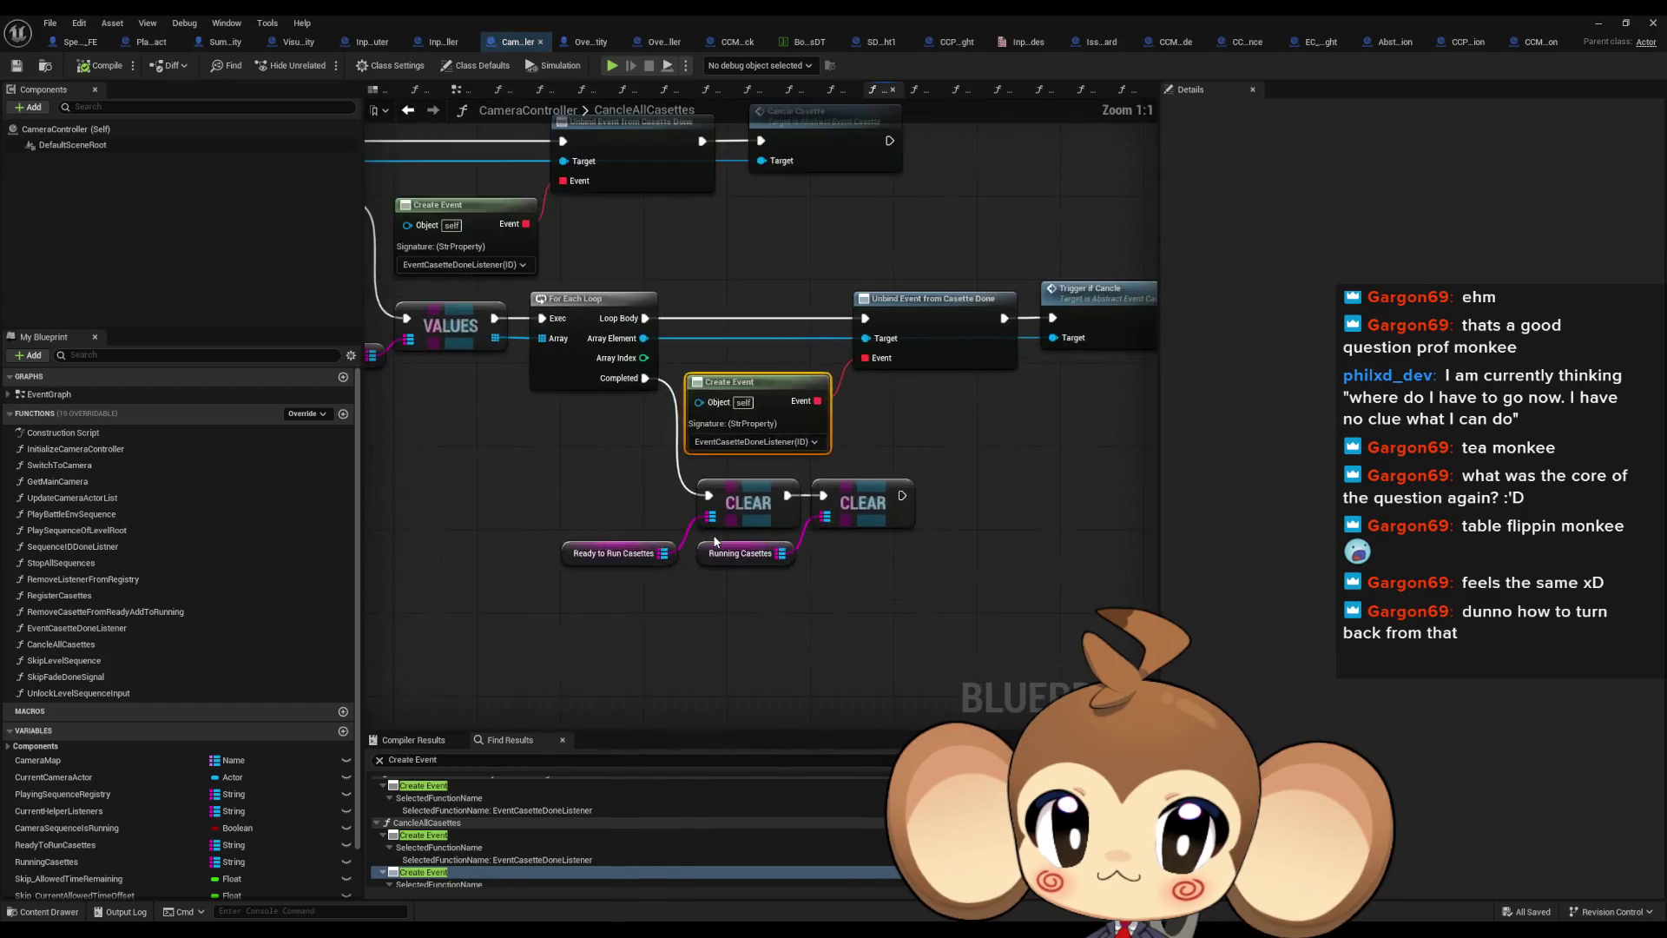
{"action": "scroll", "coordinate": [884, 601], "scroll_direction": "down", "scroll_amount": 3}
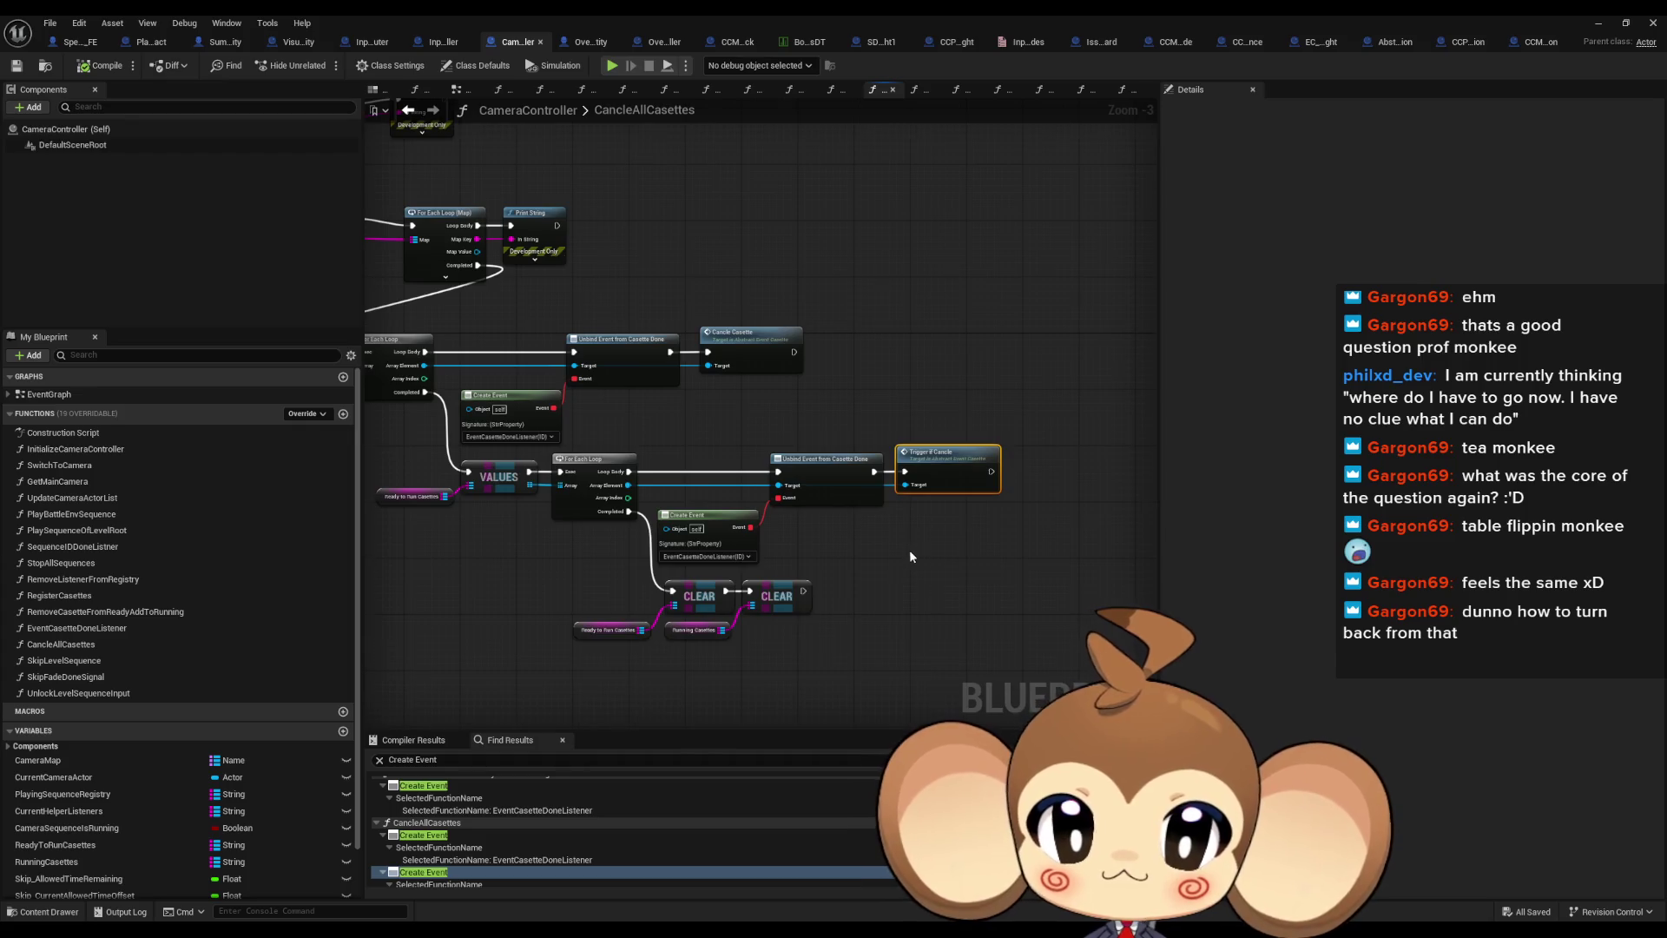
{"action": "mouse_move", "coordinate": [909, 550]}
{"action": "left_mouse_down"}
{"action": "mouse_move", "coordinate": [1154, 547]}
{"action": "mouse_move", "coordinate": [942, 539]}
{"action": "left_mouse_up"}
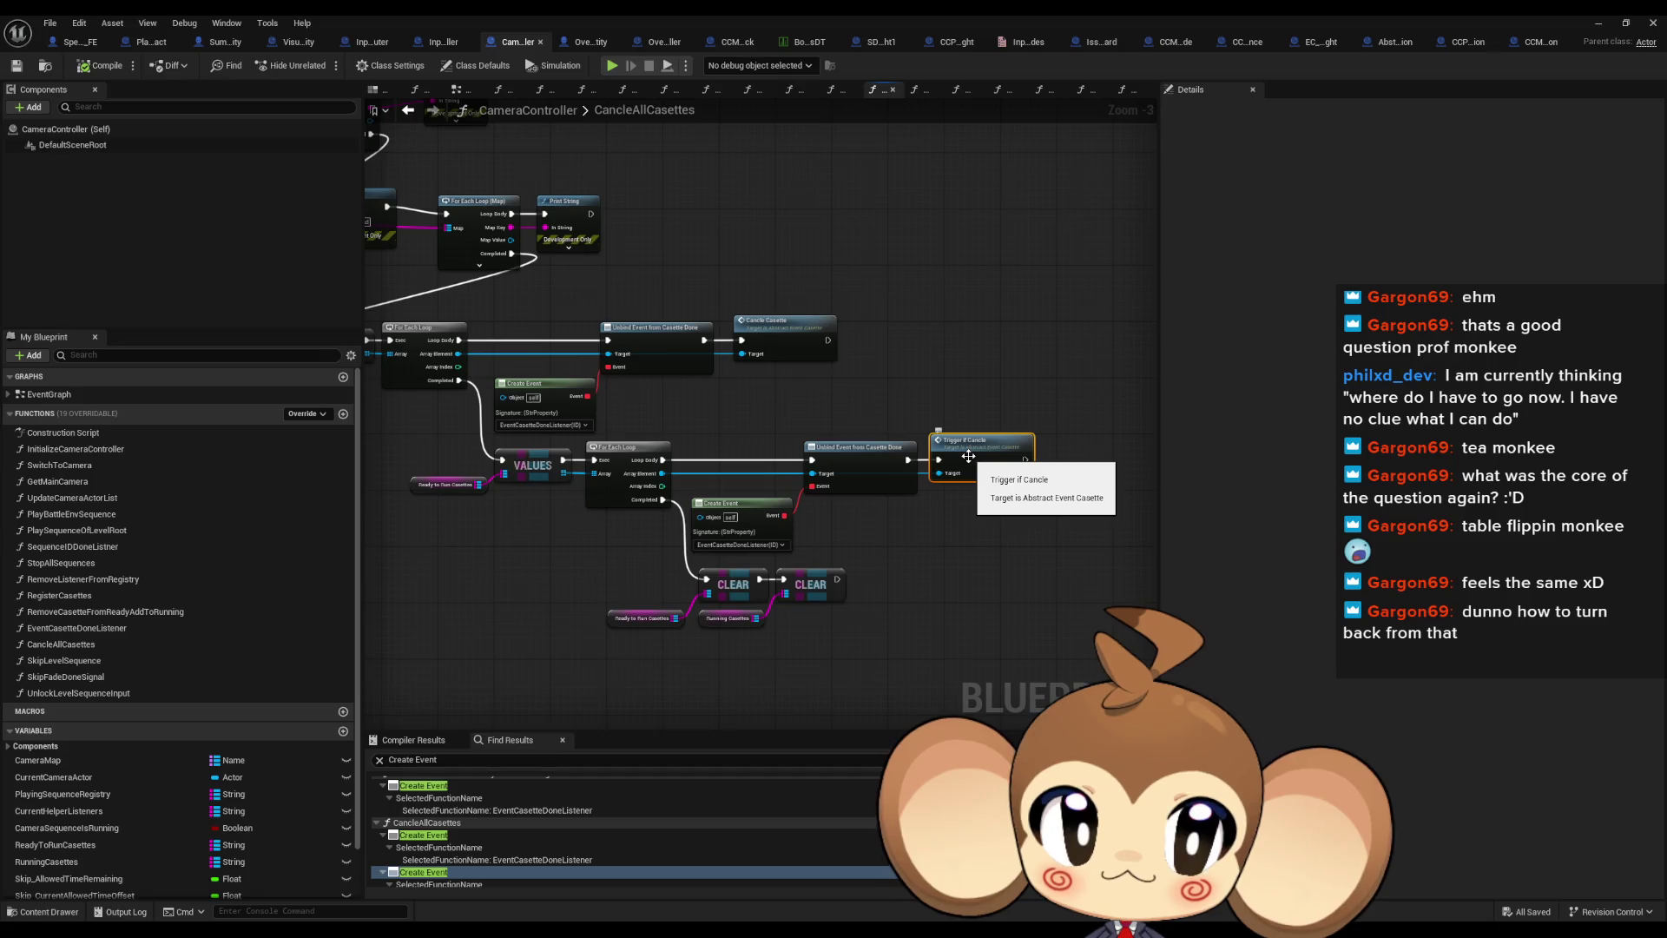
Open TriggerIfCancle and add a Print String on the second Branch's False output
{"action": "double_click", "coordinate": [968, 456]}
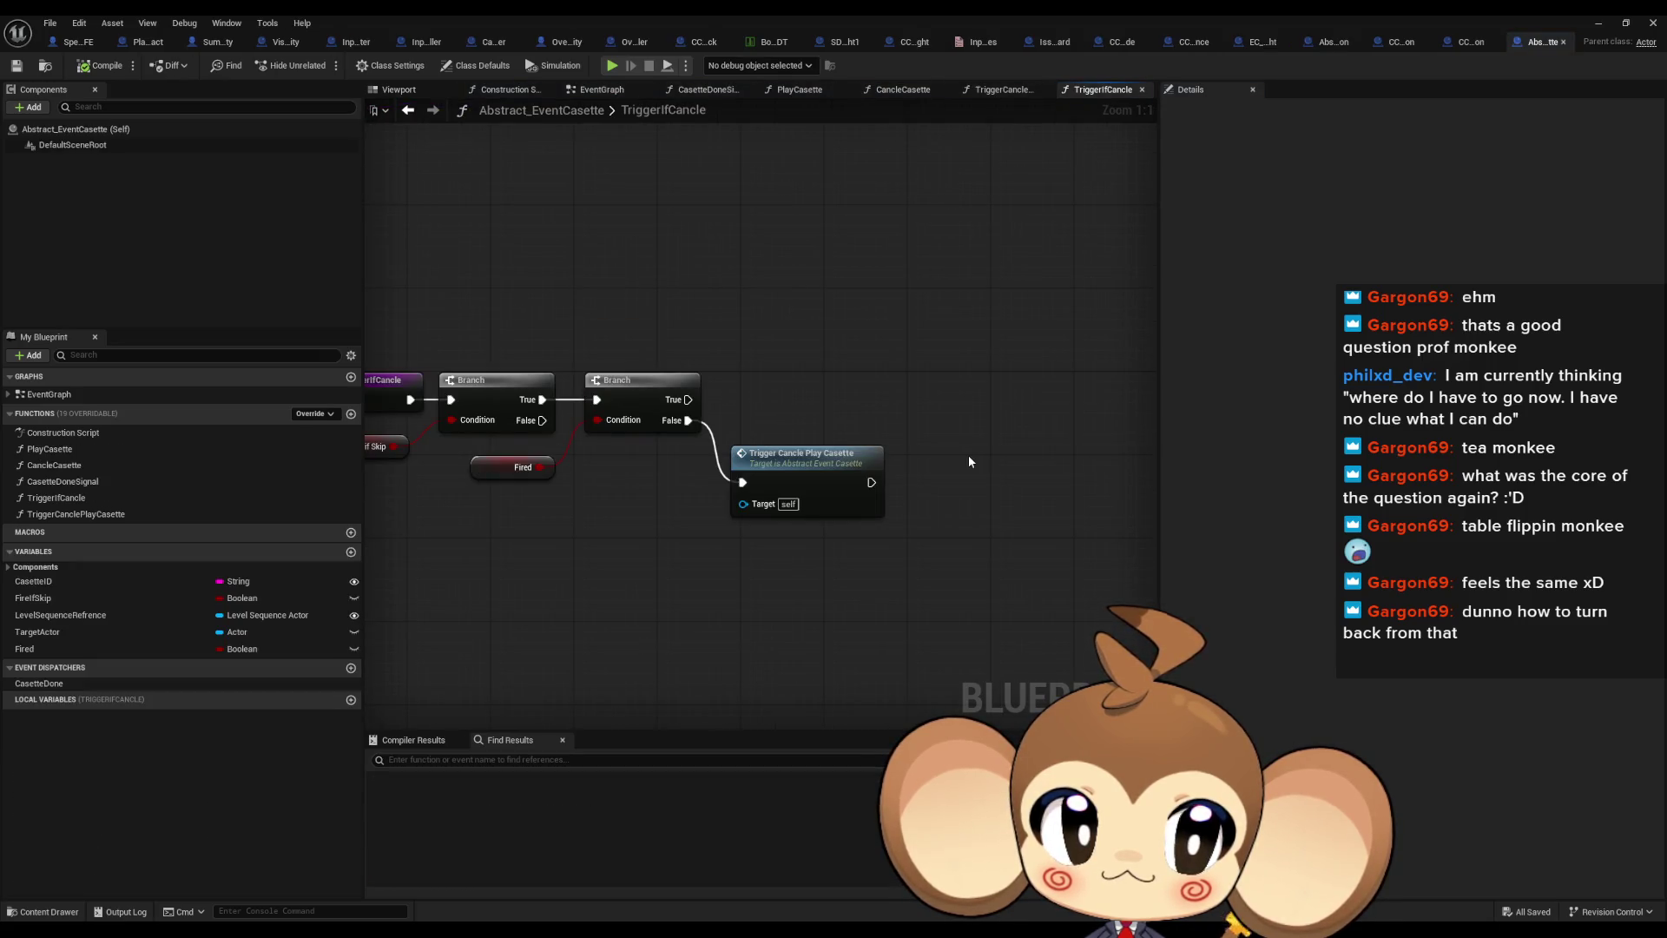
{"action": "left_click_drag", "start_coordinate": [684, 452], "coordinate": [939, 466]}
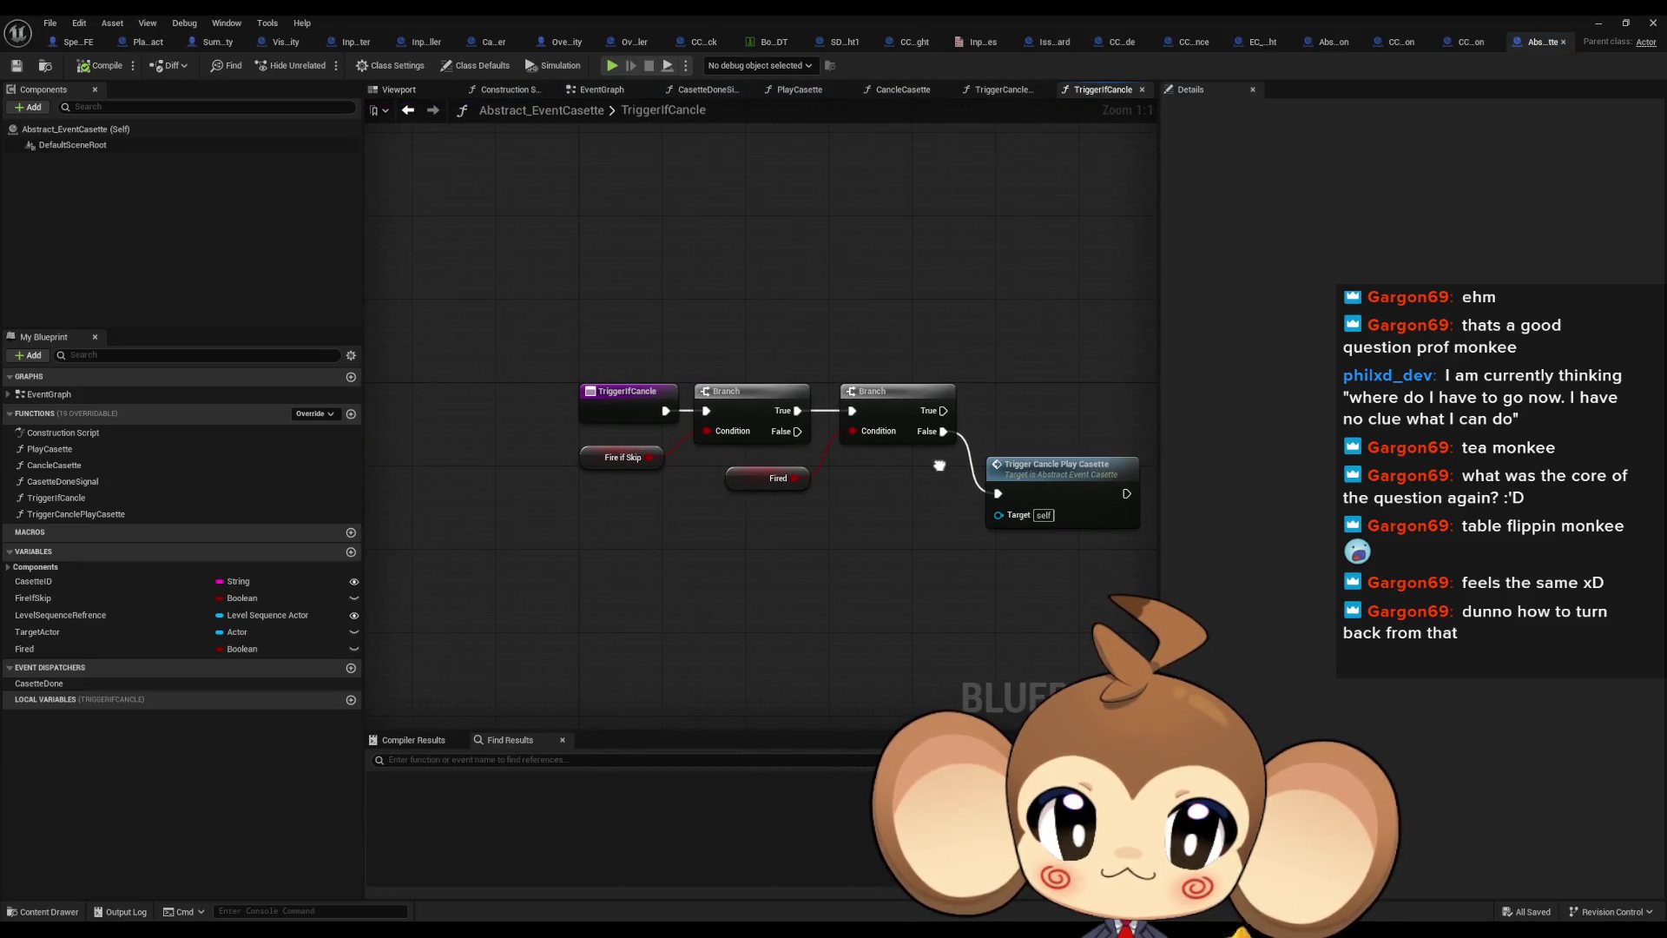
{"action": "left_click", "coordinate": [1029, 487]}
{"action": "left_click_drag", "start_coordinate": [1061, 559], "coordinate": [887, 556]}
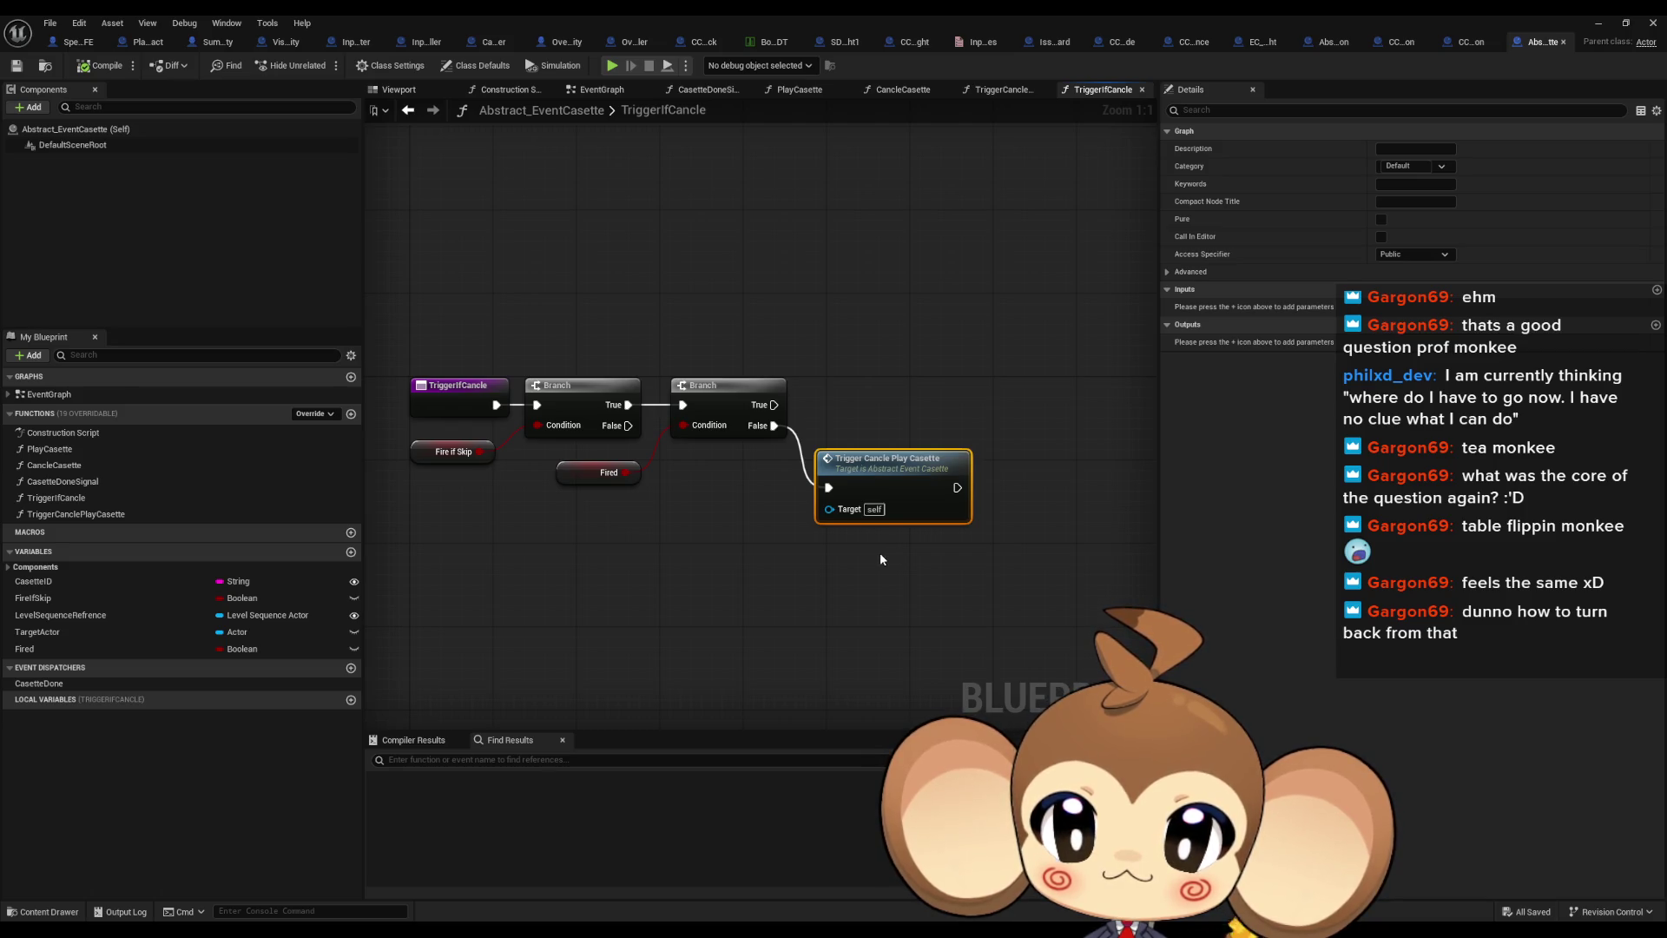
{"action": "left_click_drag", "start_coordinate": [880, 558], "coordinate": [855, 568]}
{"action": "mouse_move", "coordinate": [749, 436]}
{"action": "left_mouse_down"}
{"action": "mouse_move", "coordinate": [701, 569]}
{"action": "mouse_move", "coordinate": [573, 612]}
{"action": "left_mouse_up"}
{"action": "type", "text": "prin"}
{"action": "key", "text": "Return"}
Feed the Print String an Append of 'Error:' and the CasetteID getter
{"action": "left_click", "coordinate": [621, 649]}
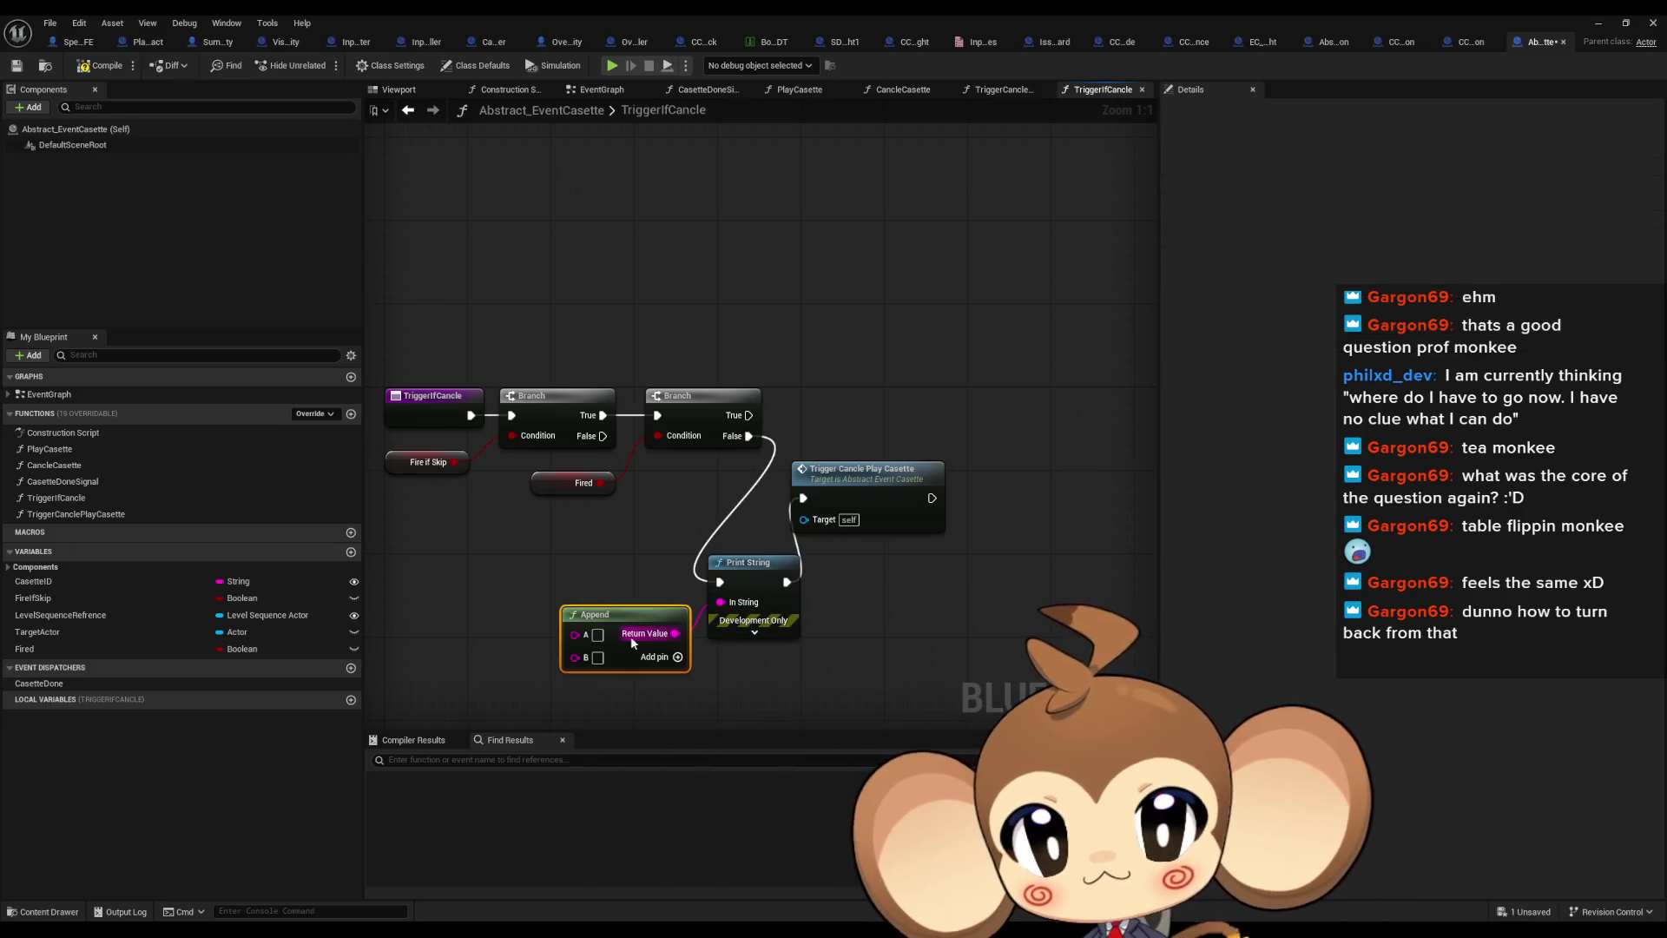
{"action": "type", "text": "Error"}
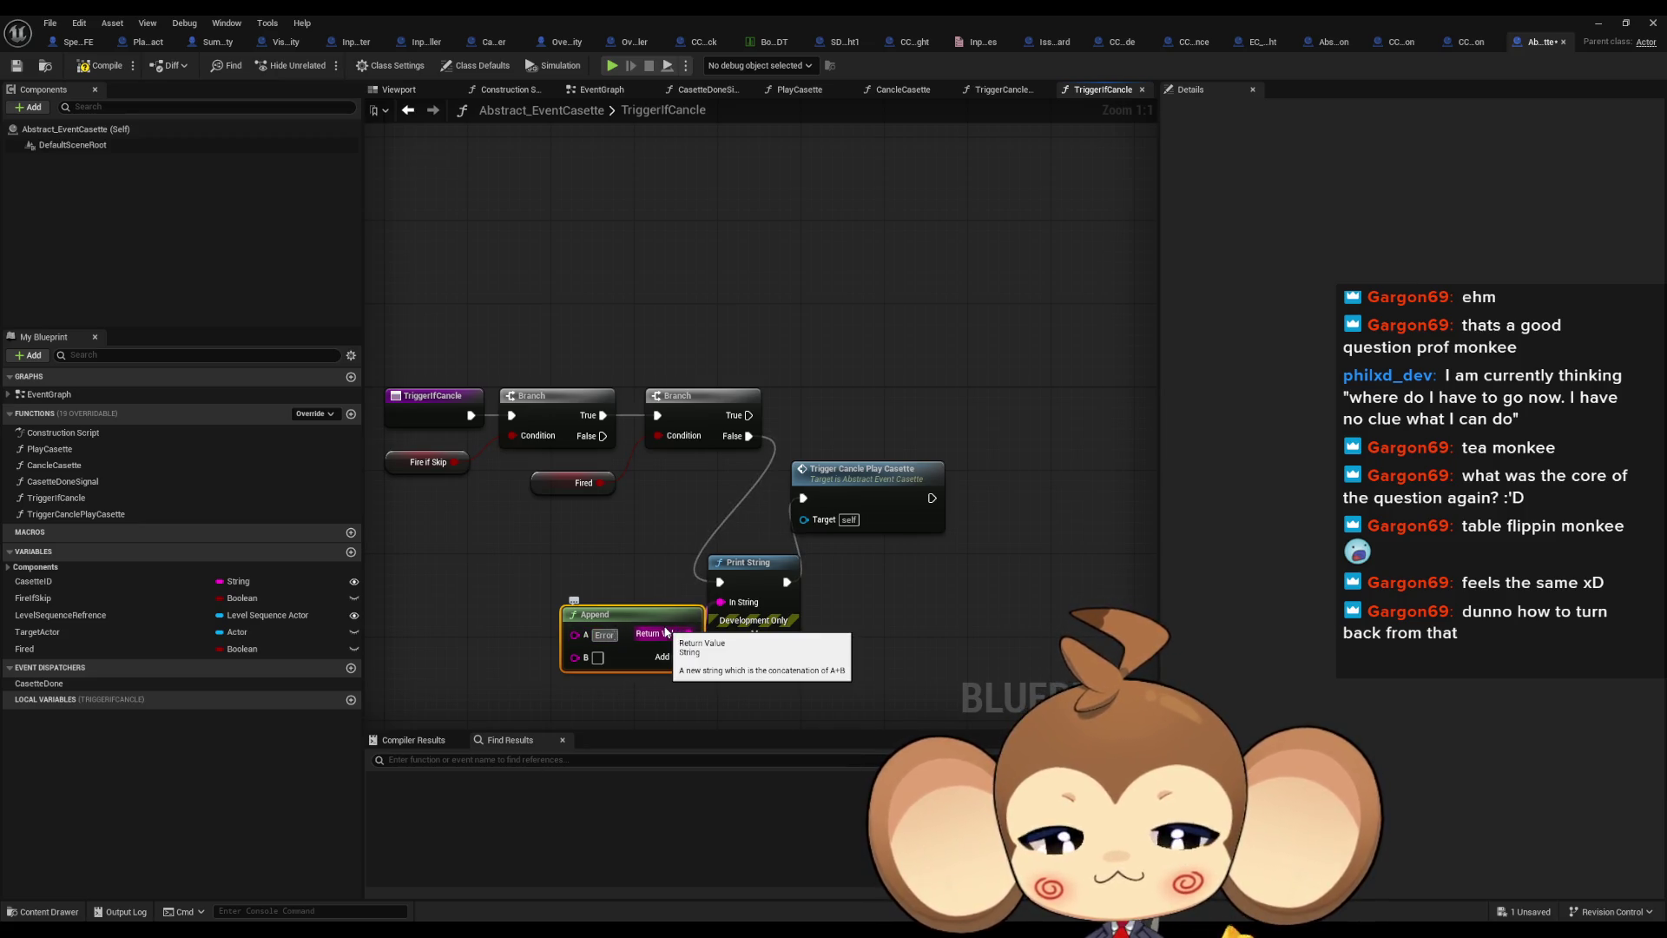
{"action": "type", "text": ":"}
{"action": "left_click_drag", "start_coordinate": [627, 690], "coordinate": [757, 646]}
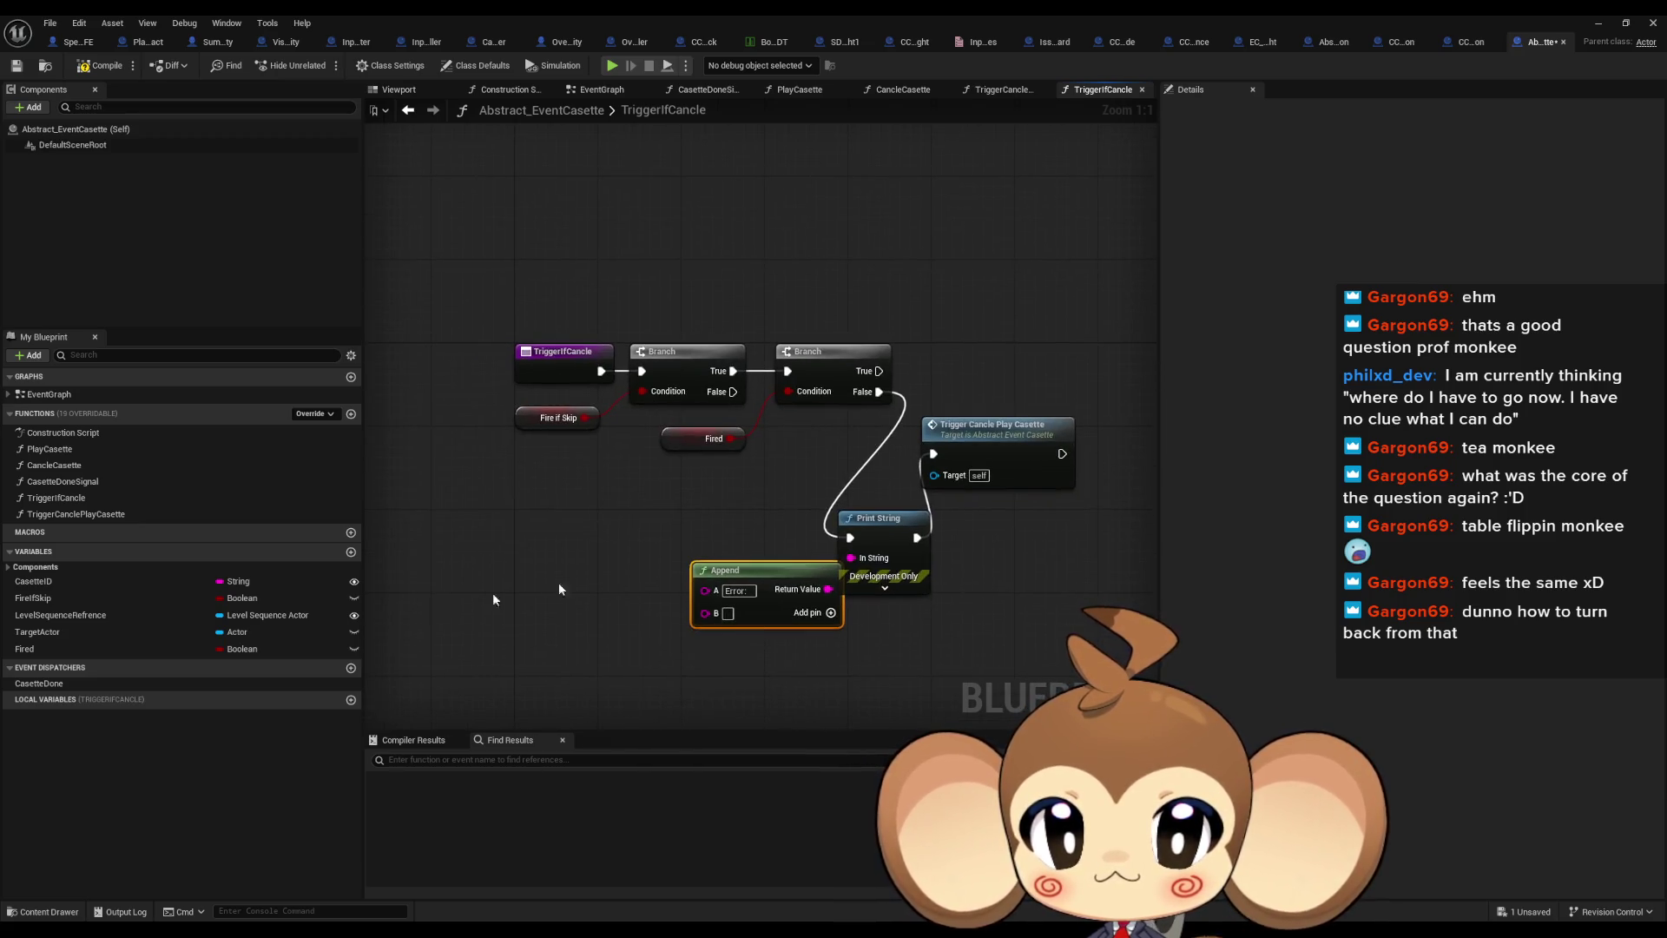
{"action": "left_click", "coordinate": [35, 581]}
{"action": "left_click", "coordinate": [612, 632]}
{"action": "left_click_drag", "start_coordinate": [647, 616], "coordinate": [705, 612]}
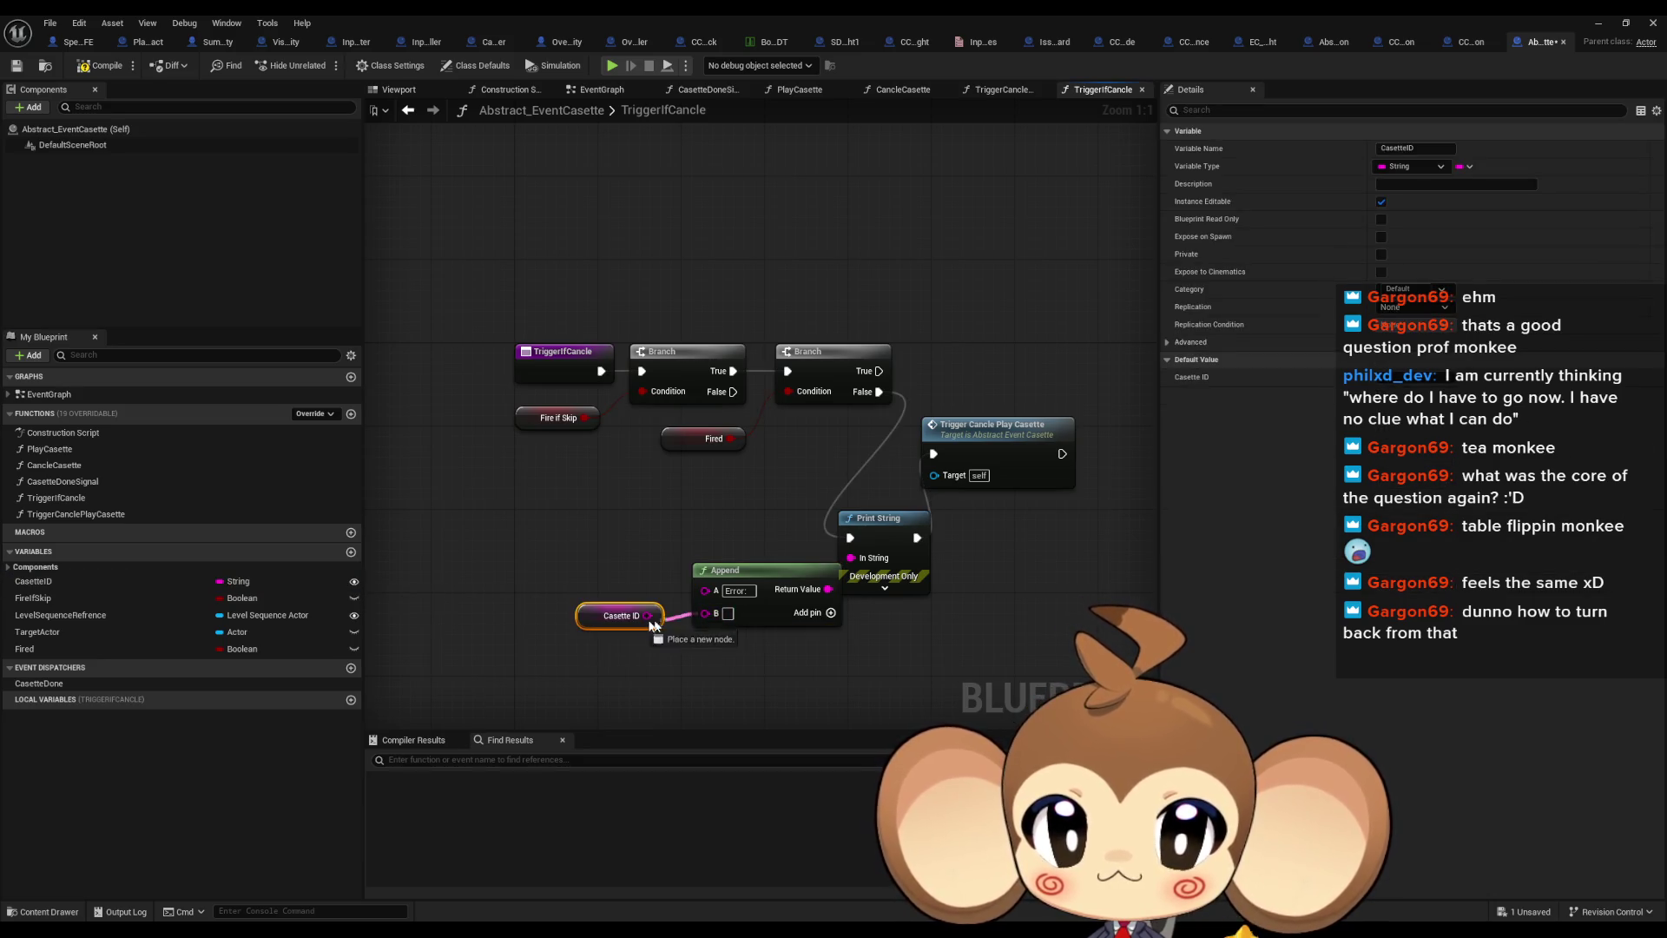
{"action": "left_click", "coordinate": [1597, 23]}
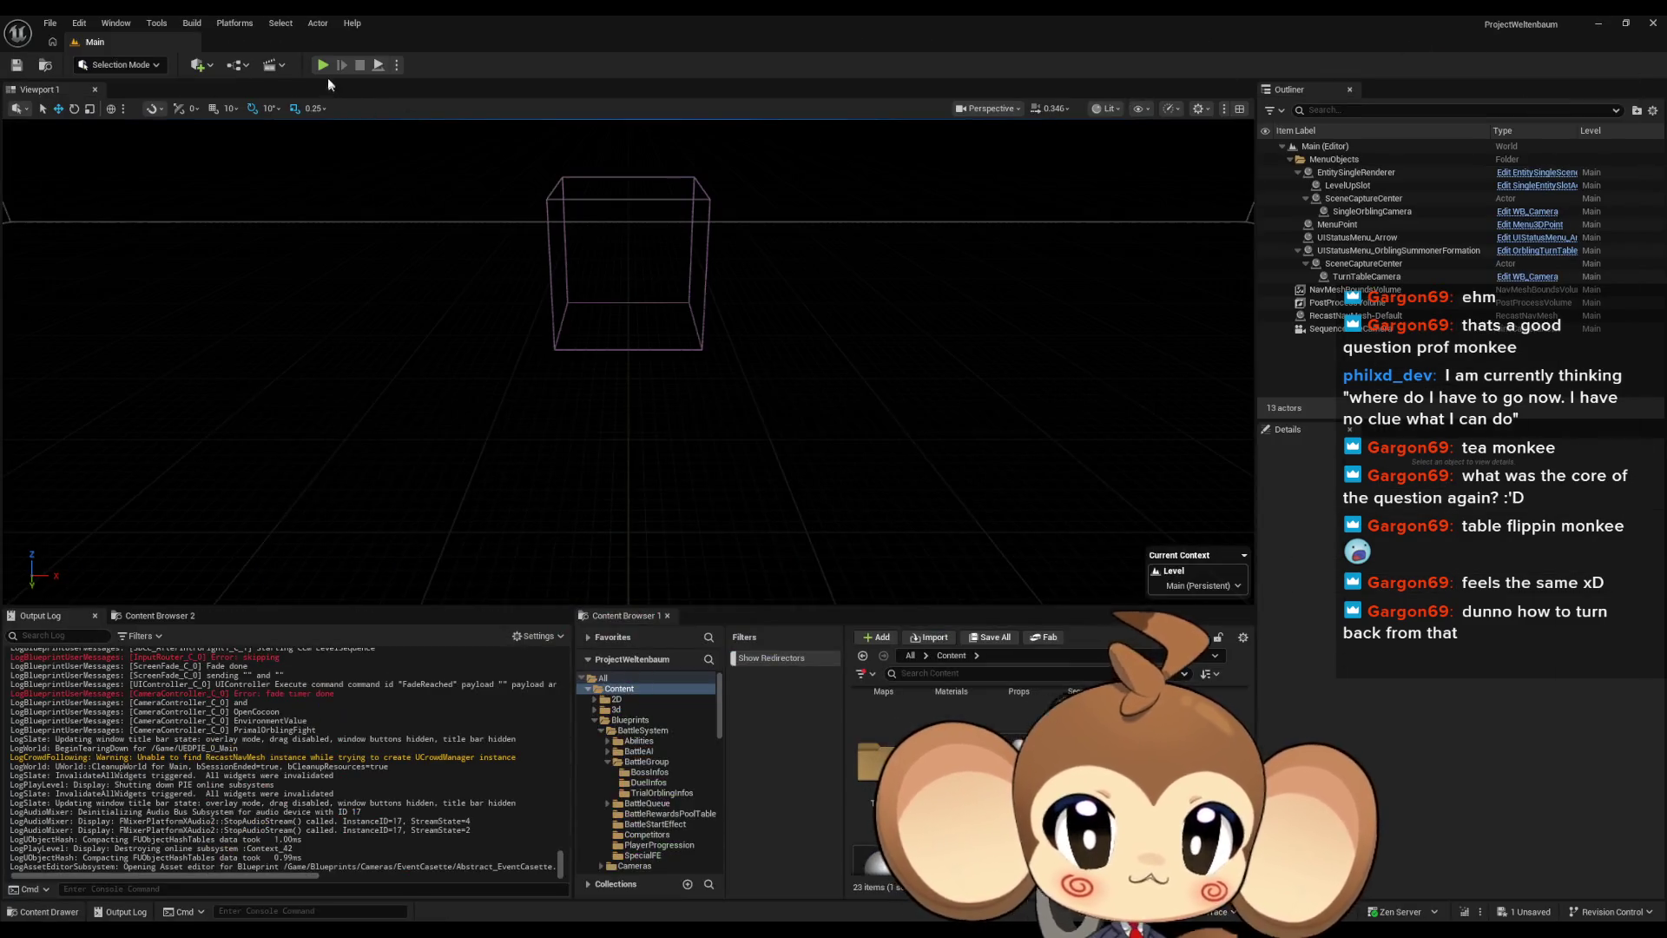
{"action": "key", "text": "alt+p"}
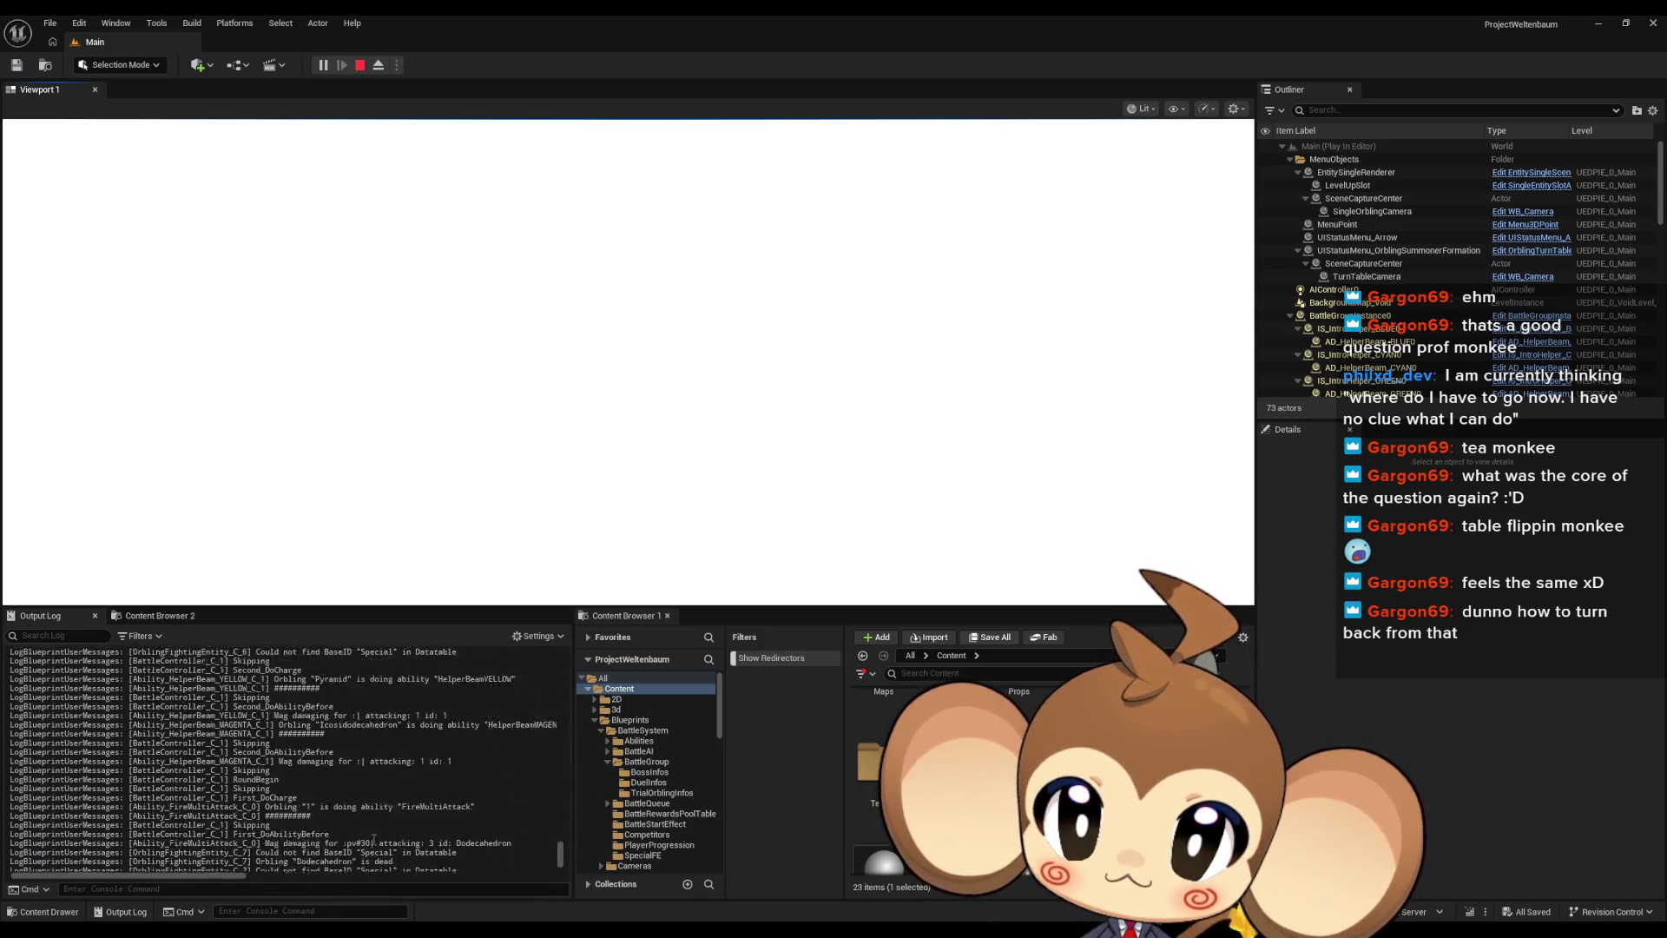
{"action": "scroll", "coordinate": [373, 841], "scroll_direction": "up", "scroll_amount": 3}
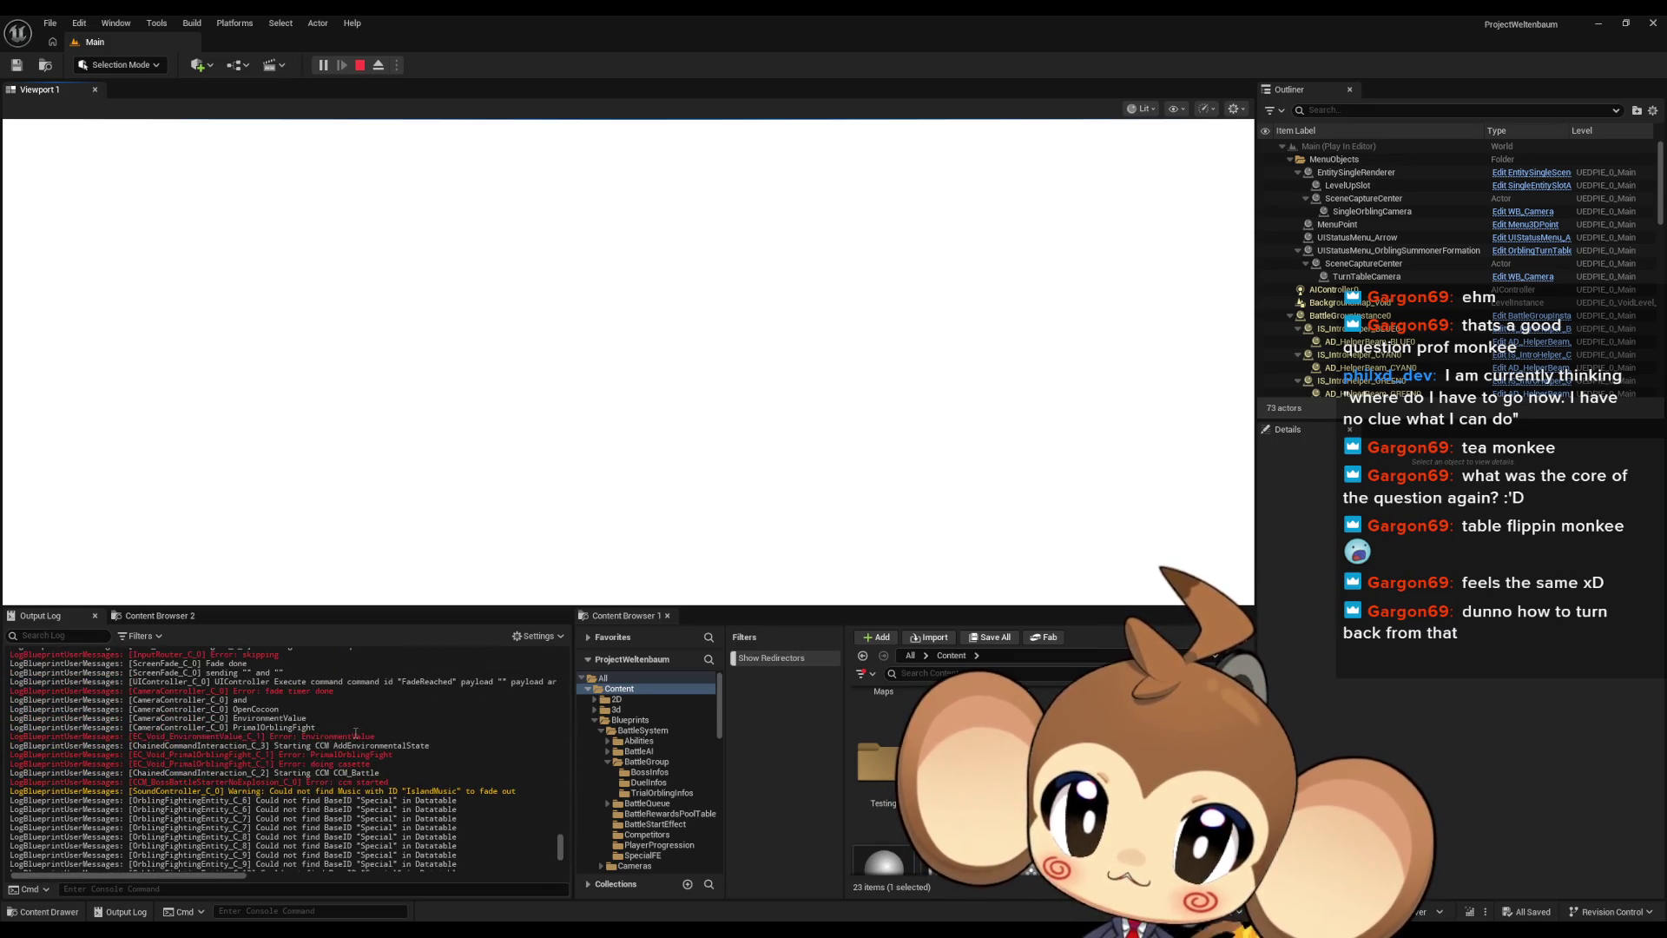
{"action": "scroll", "coordinate": [352, 726], "scroll_direction": "down", "scroll_amount": 10}
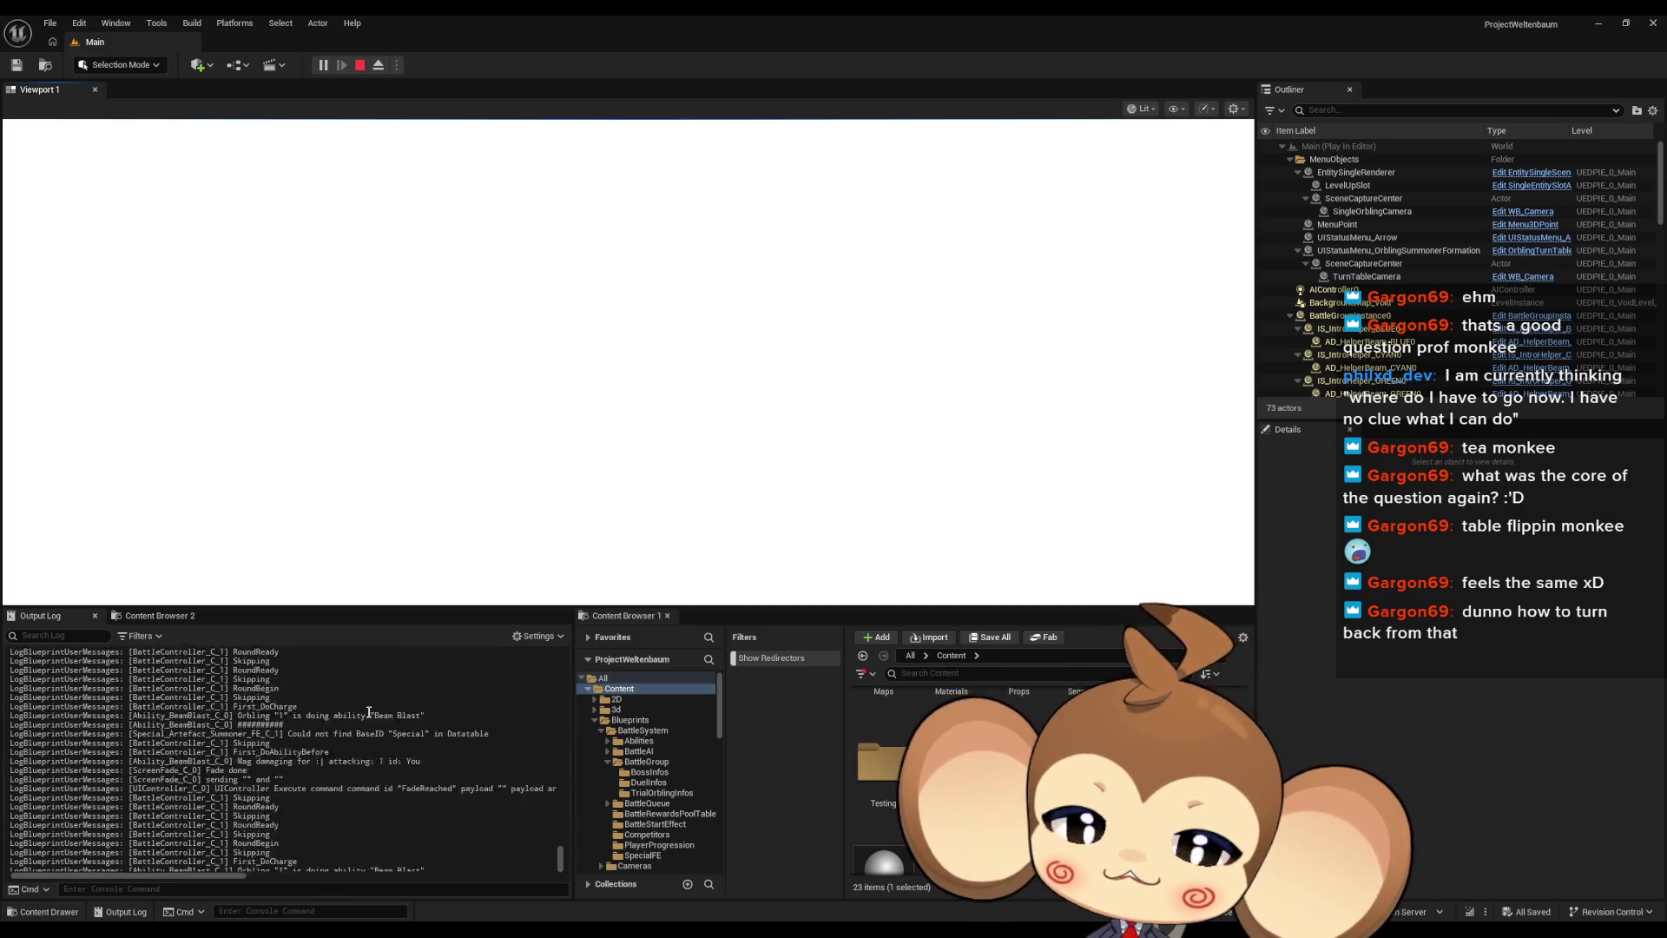
{"action": "scroll", "coordinate": [368, 708], "scroll_direction": "down", "scroll_amount": 5}
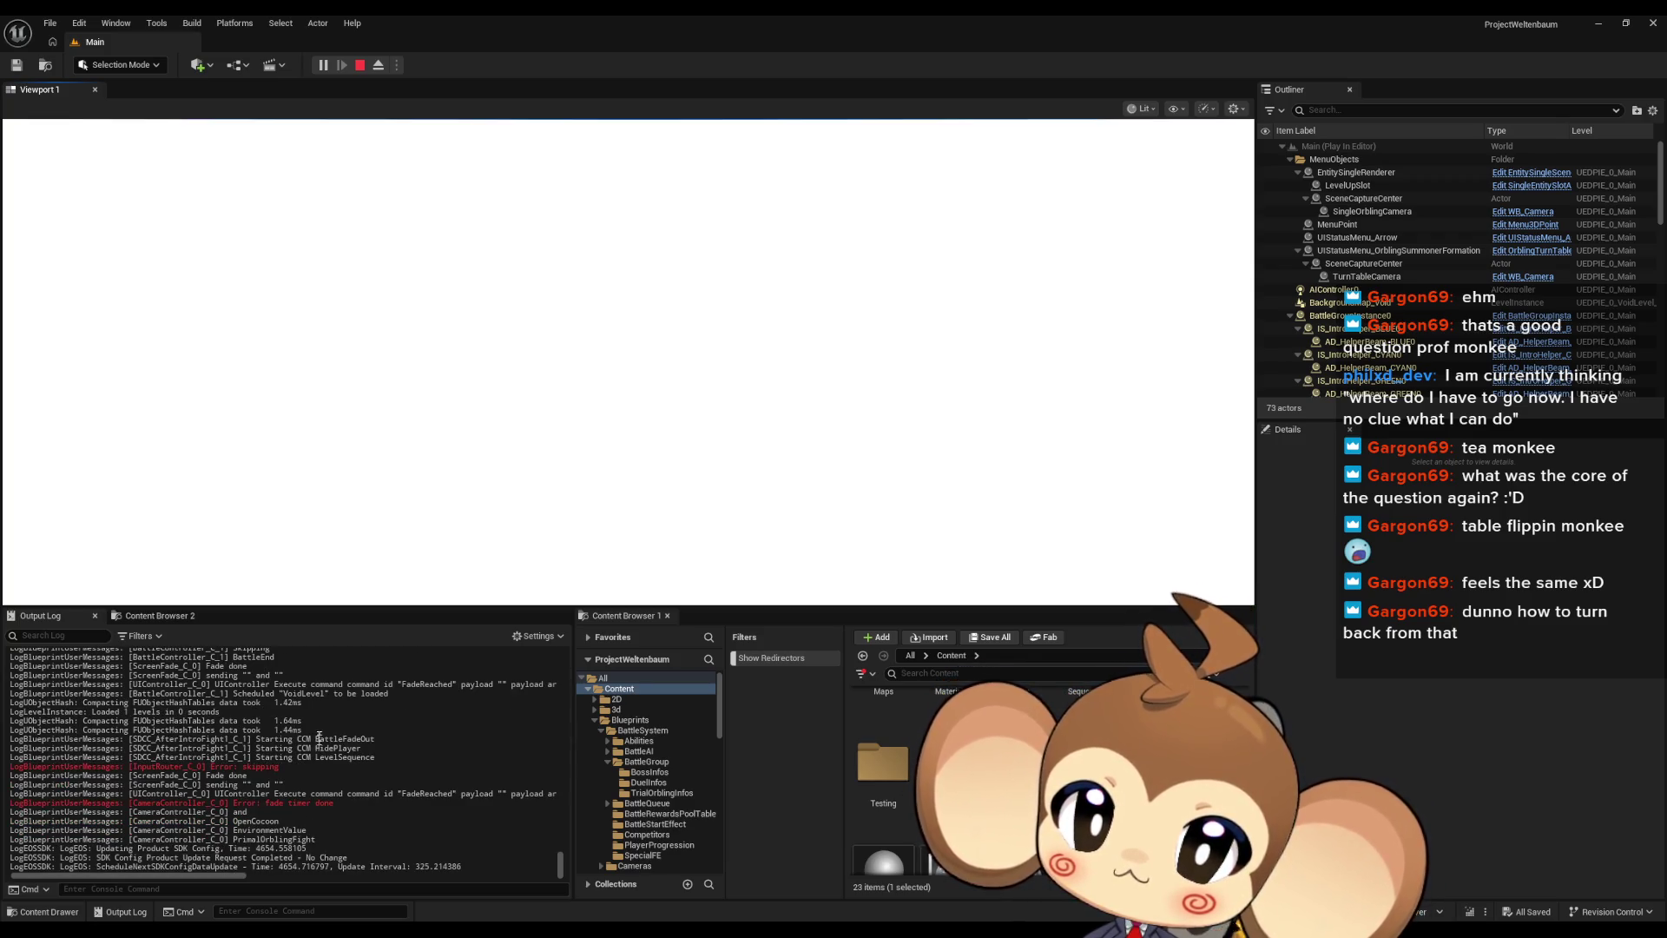
{"action": "left_click", "coordinate": [360, 66]}
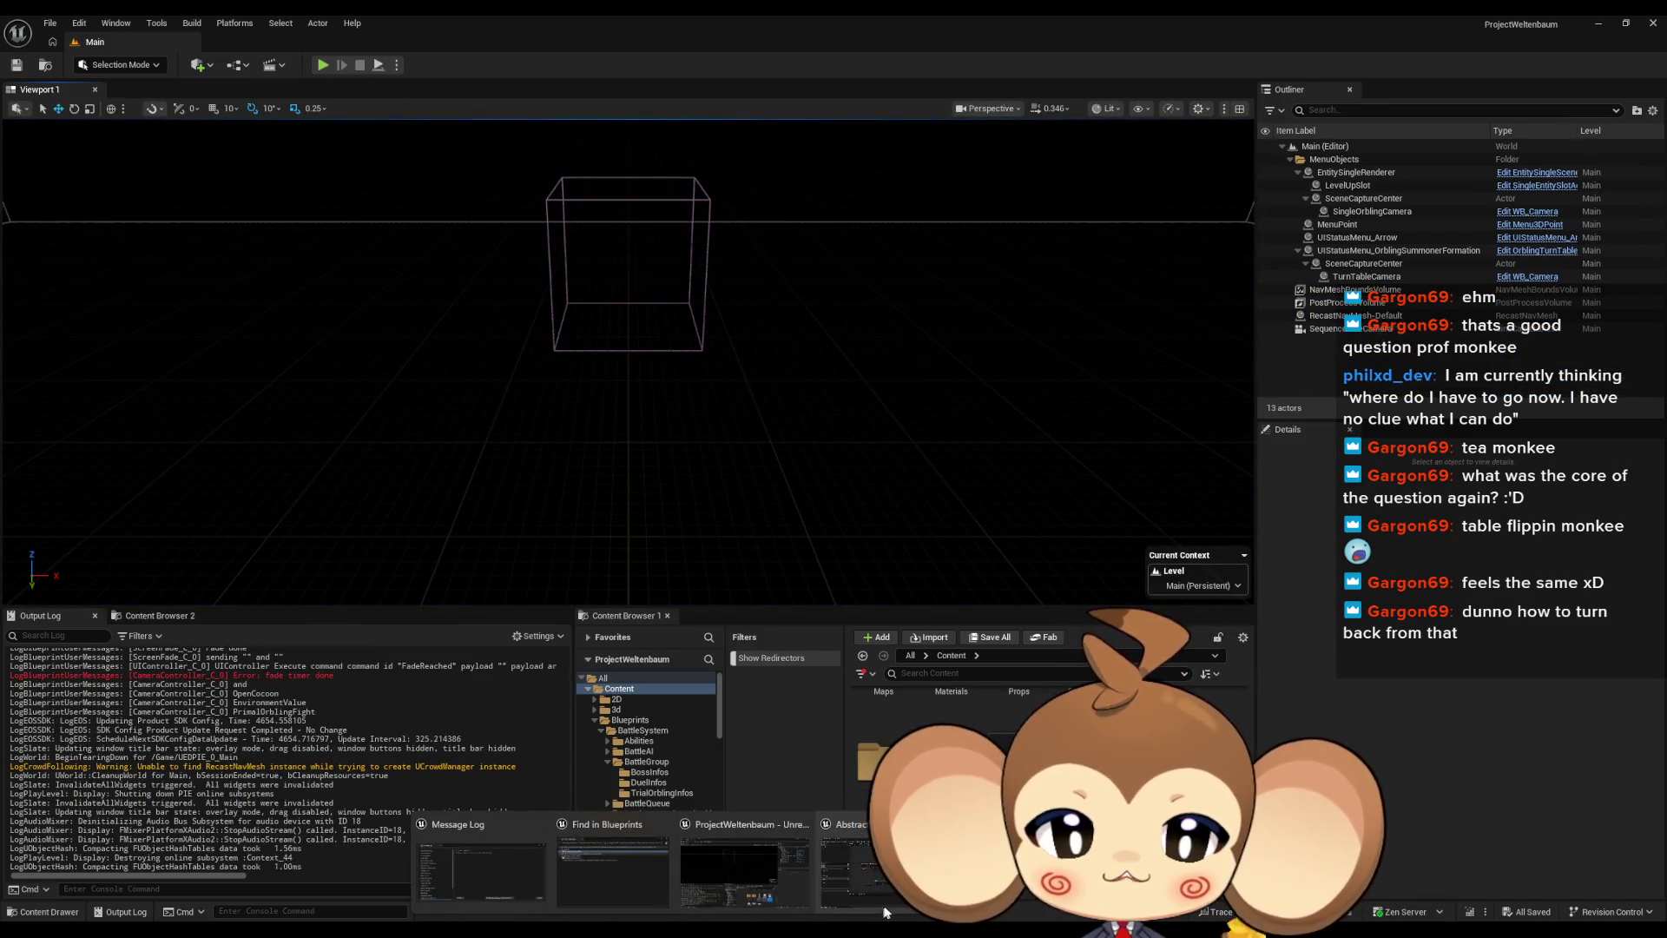
Restore the blueprint editor window and locate Abstract_EventCasette in the Content Browser
{"action": "left_click", "coordinate": [838, 864]}
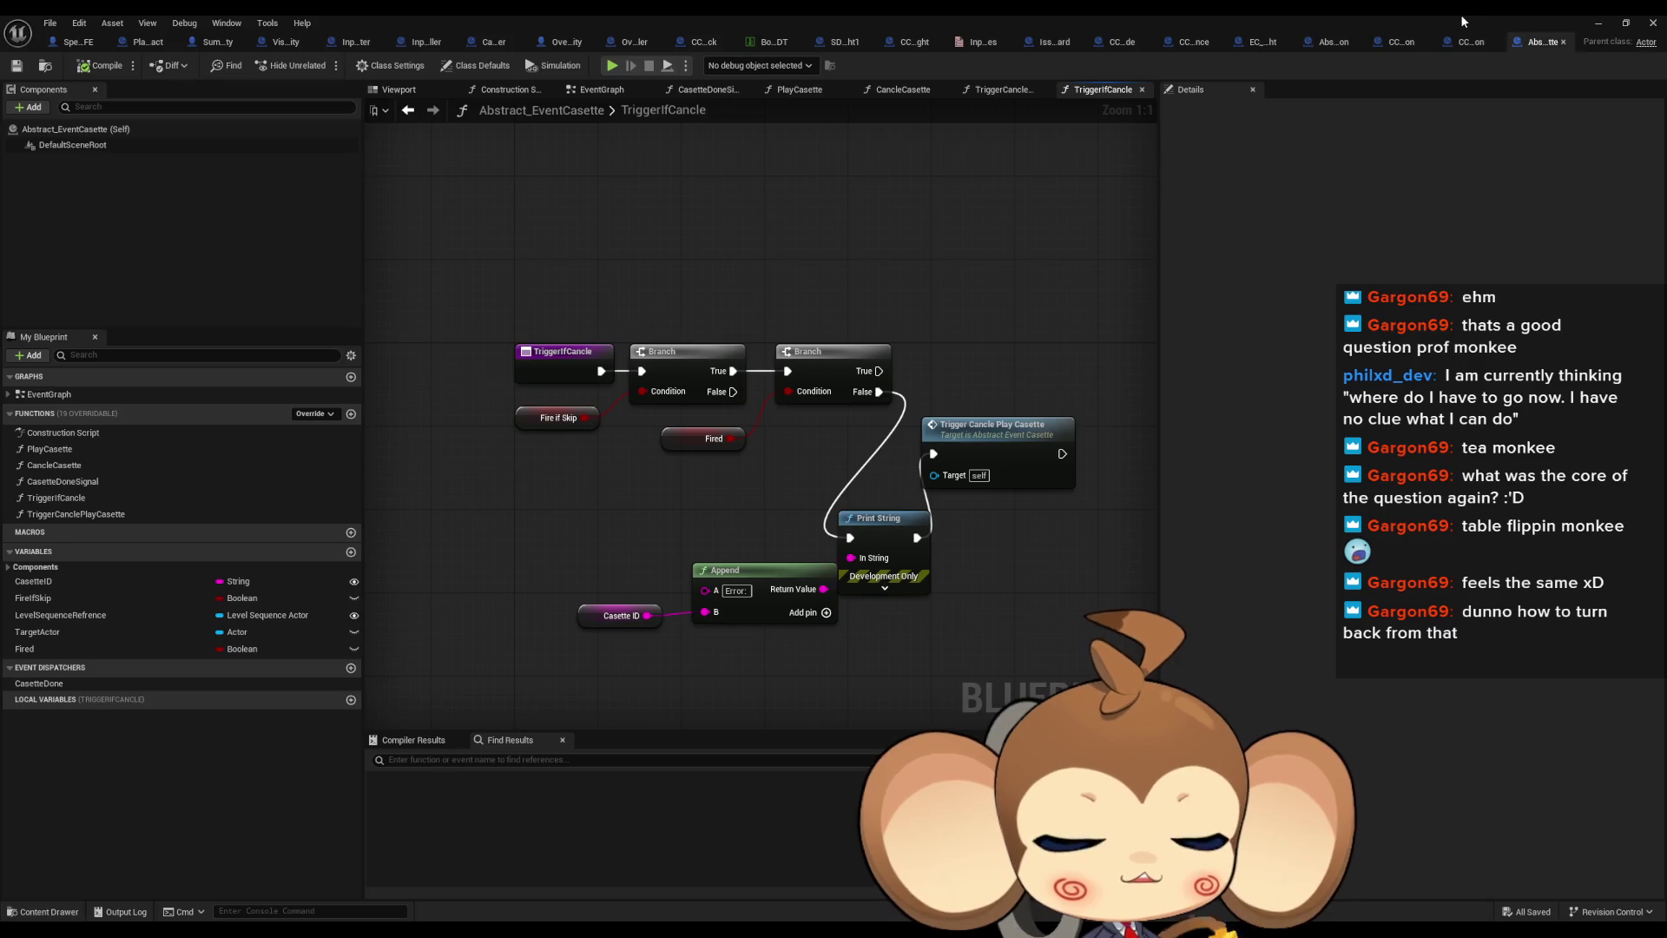
{"action": "double_click", "coordinate": [1538, 43]}
{"action": "left_click_drag", "start_coordinate": [908, 447], "coordinate": [635, 156]}
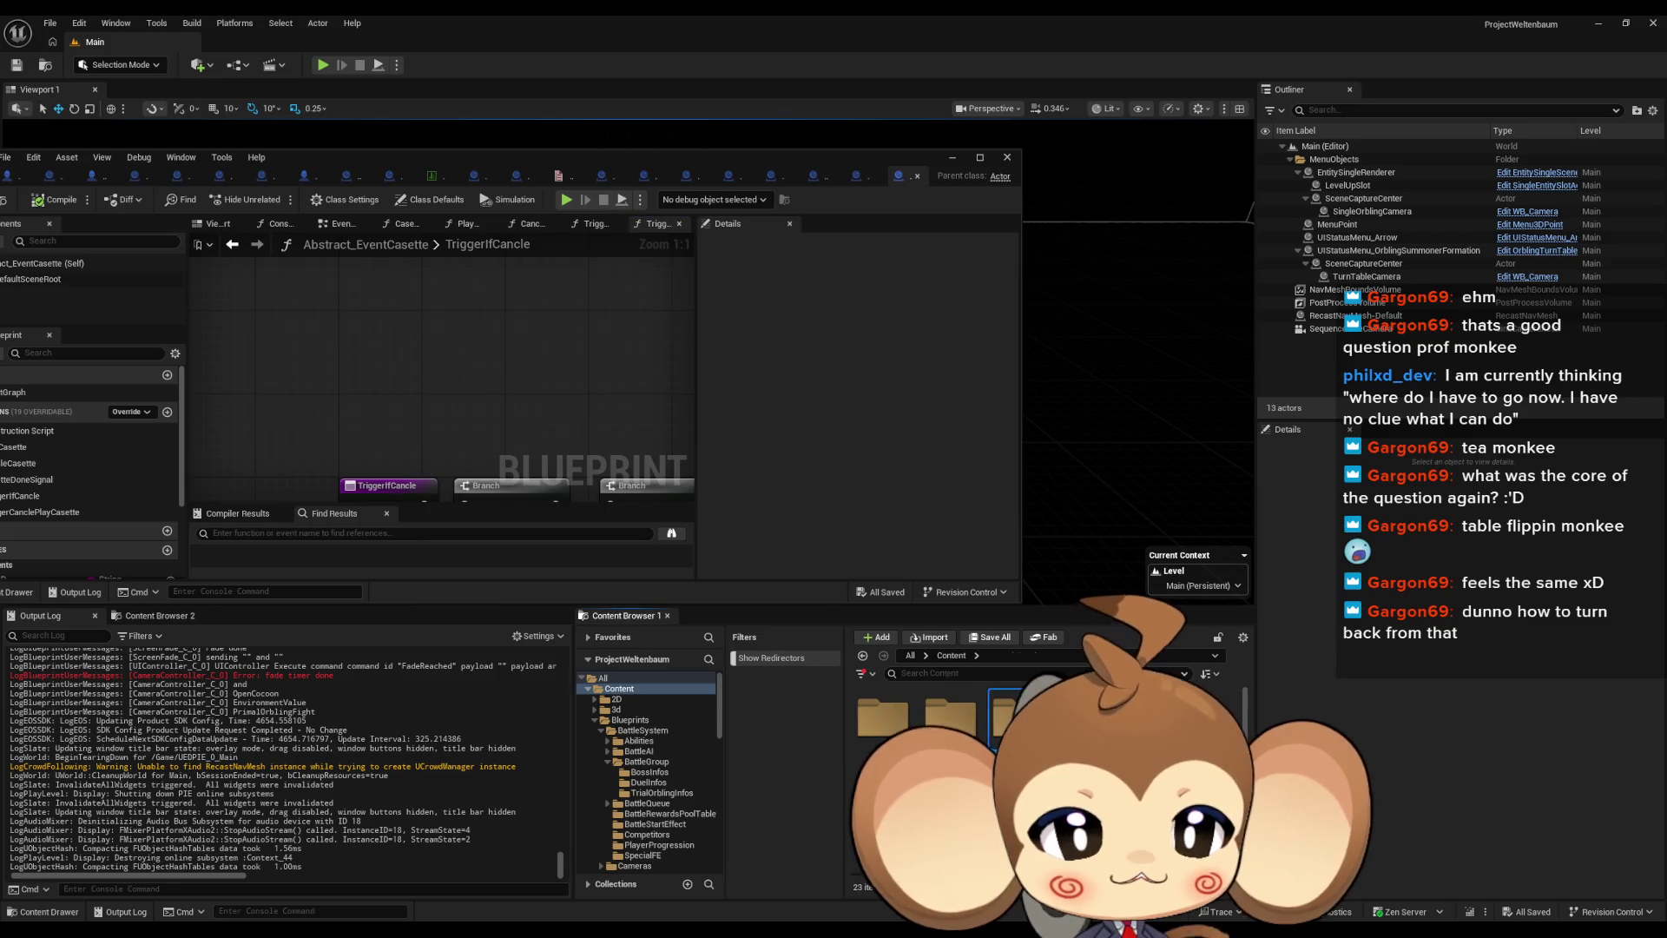
{"action": "key", "text": "ctrl+b"}
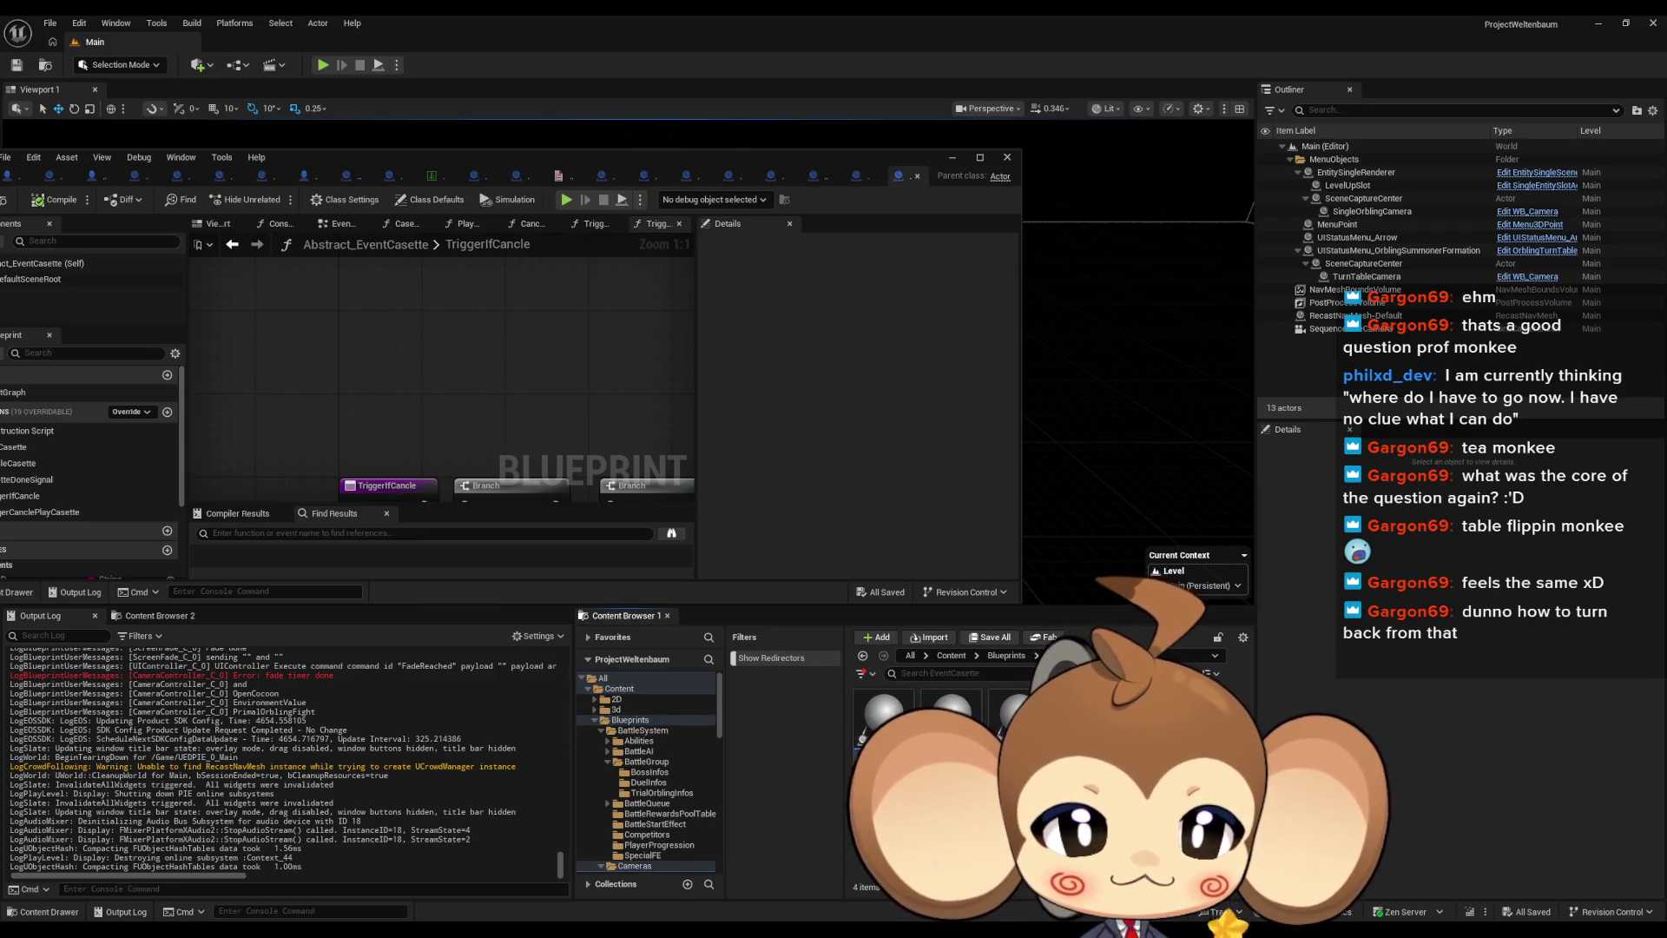
{"action": "left_click", "coordinate": [884, 730]}
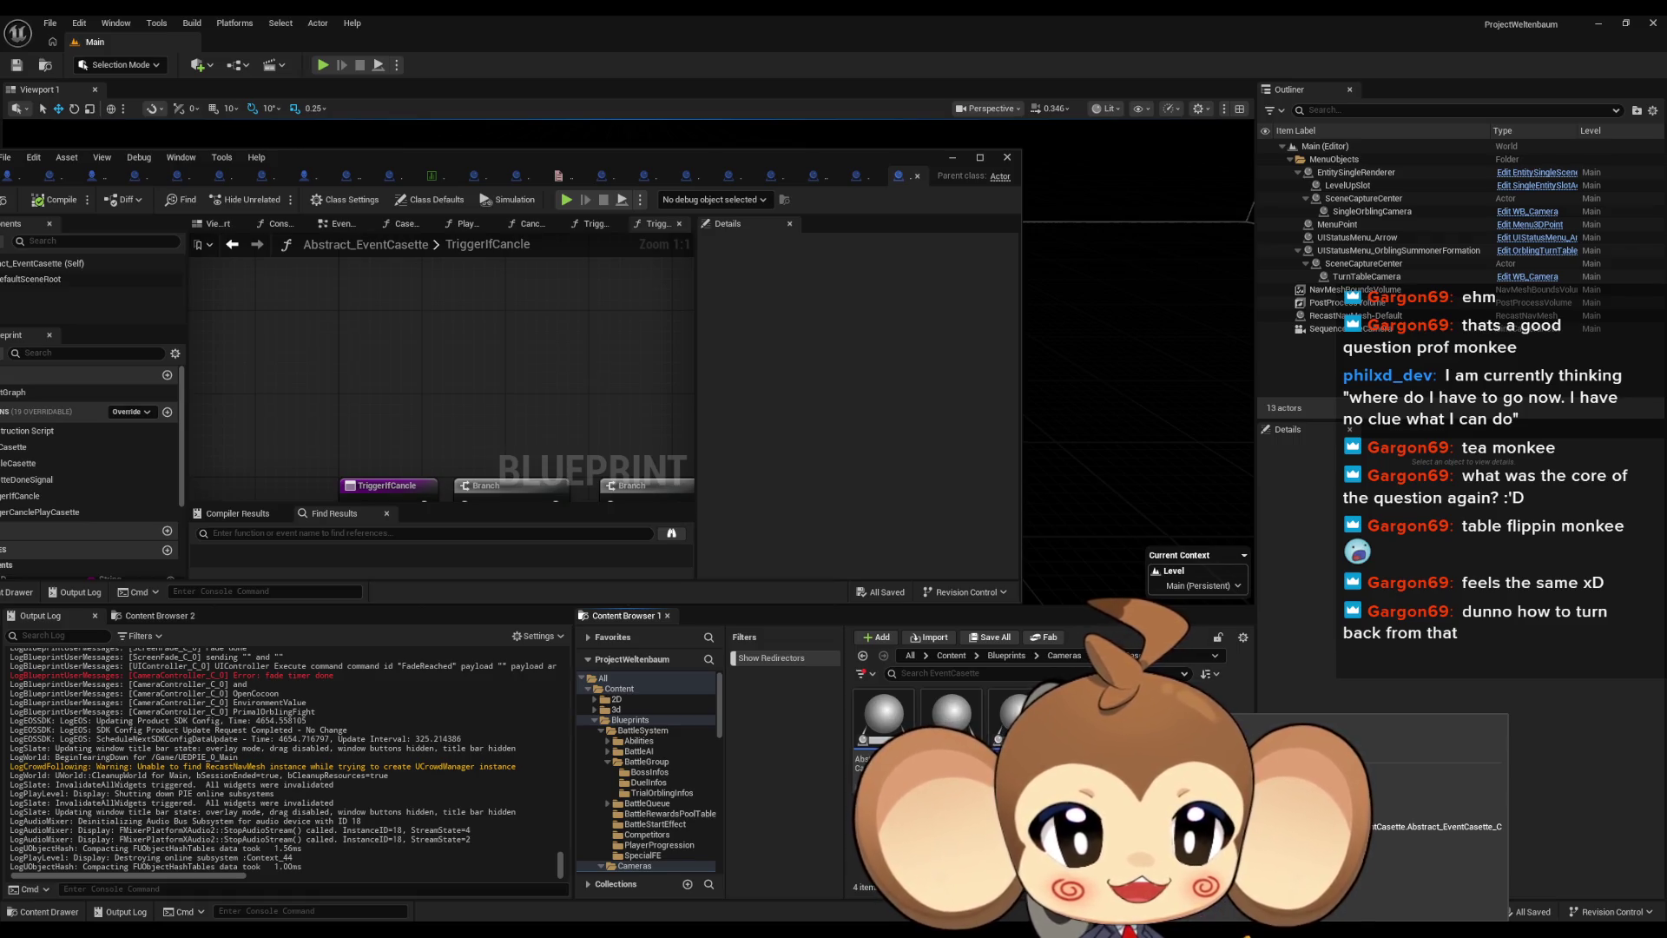
Show EC_Void_PrimalOrblingFight's whole TriggerCanclePlayCasette graph in a maximized blueprint editor
{"action": "left_click", "coordinate": [653, 176]}
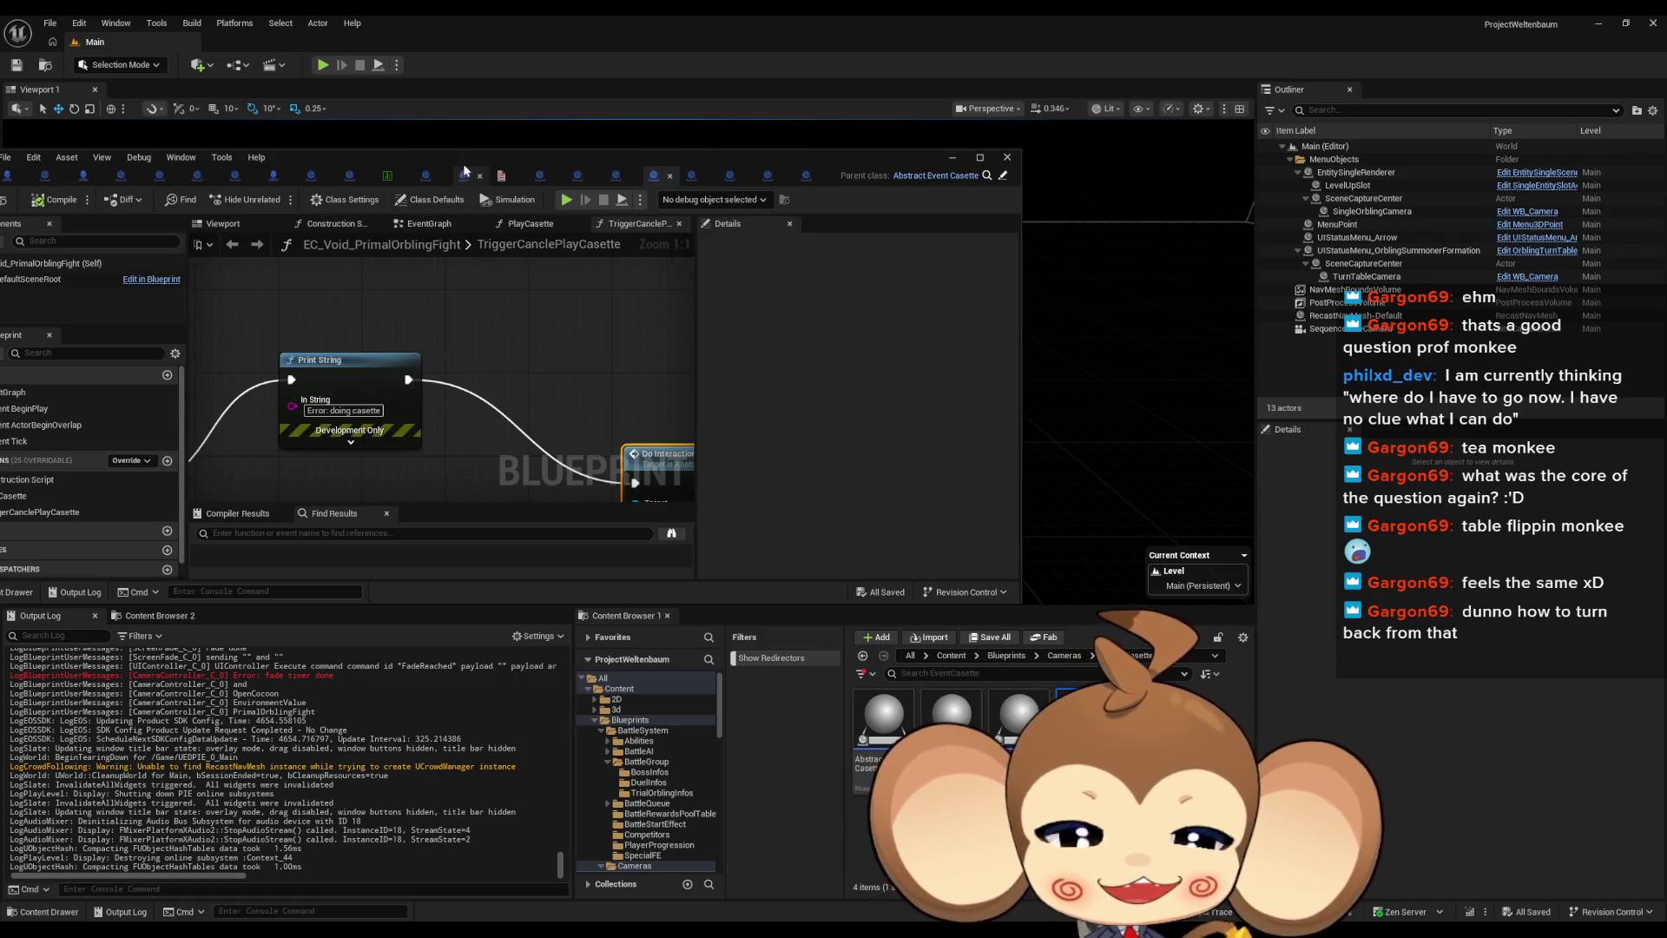
{"action": "left_click_drag", "start_coordinate": [470, 155], "coordinate": [701, 149]}
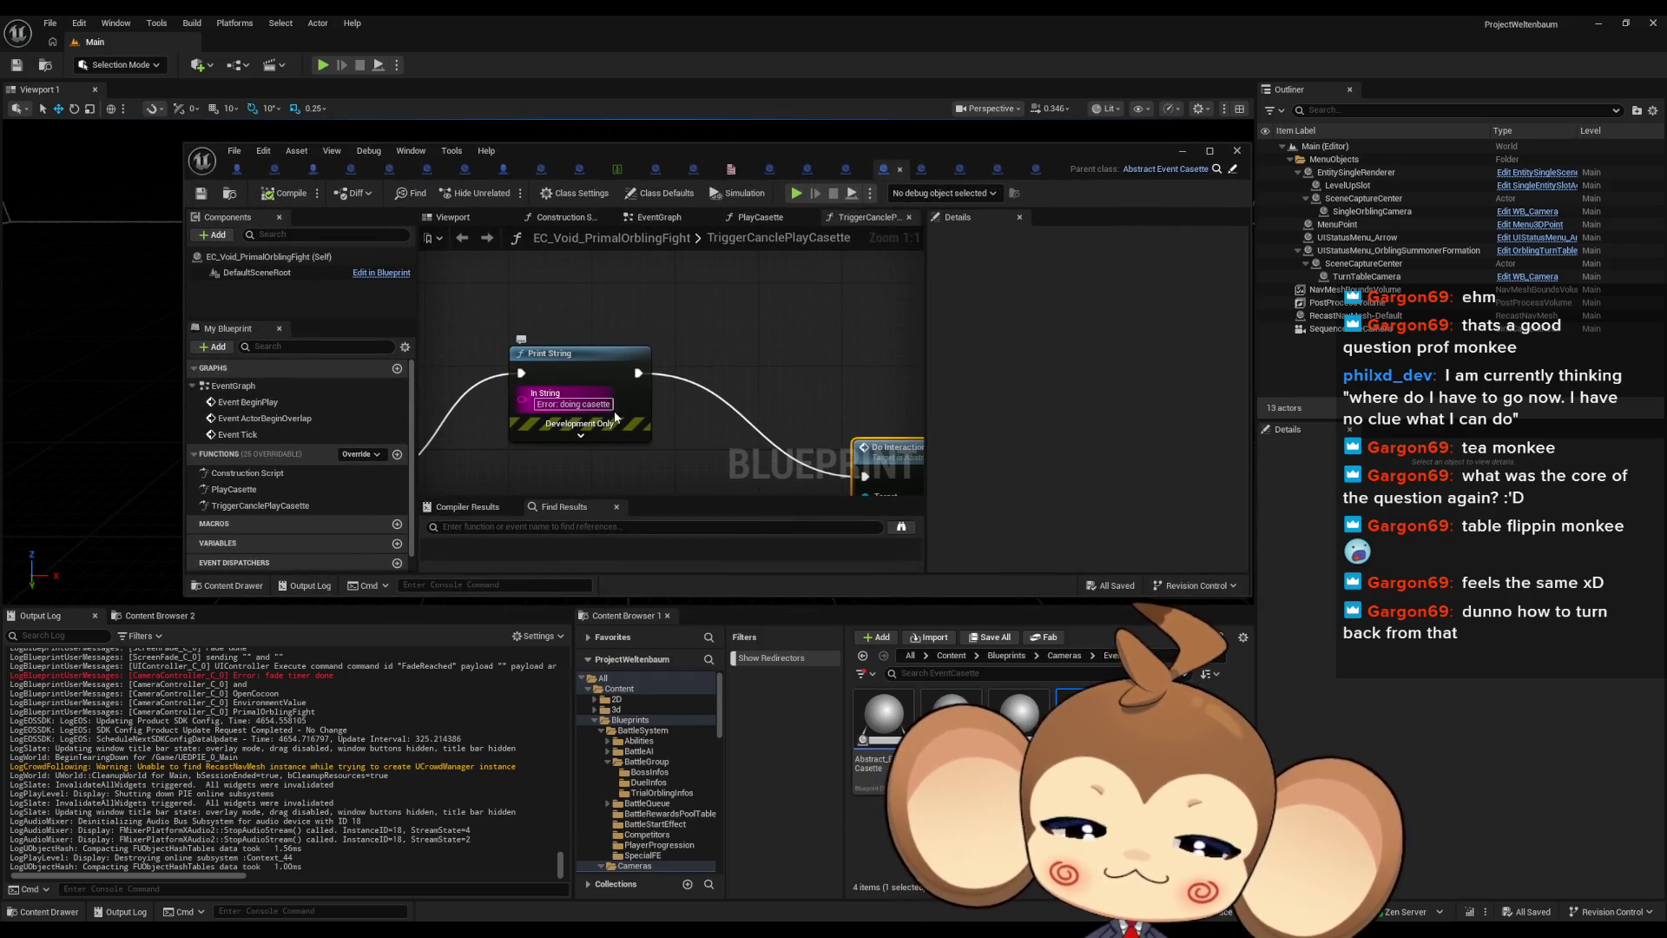
{"action": "scroll", "coordinate": [614, 417], "scroll_direction": "down", "scroll_amount": 2}
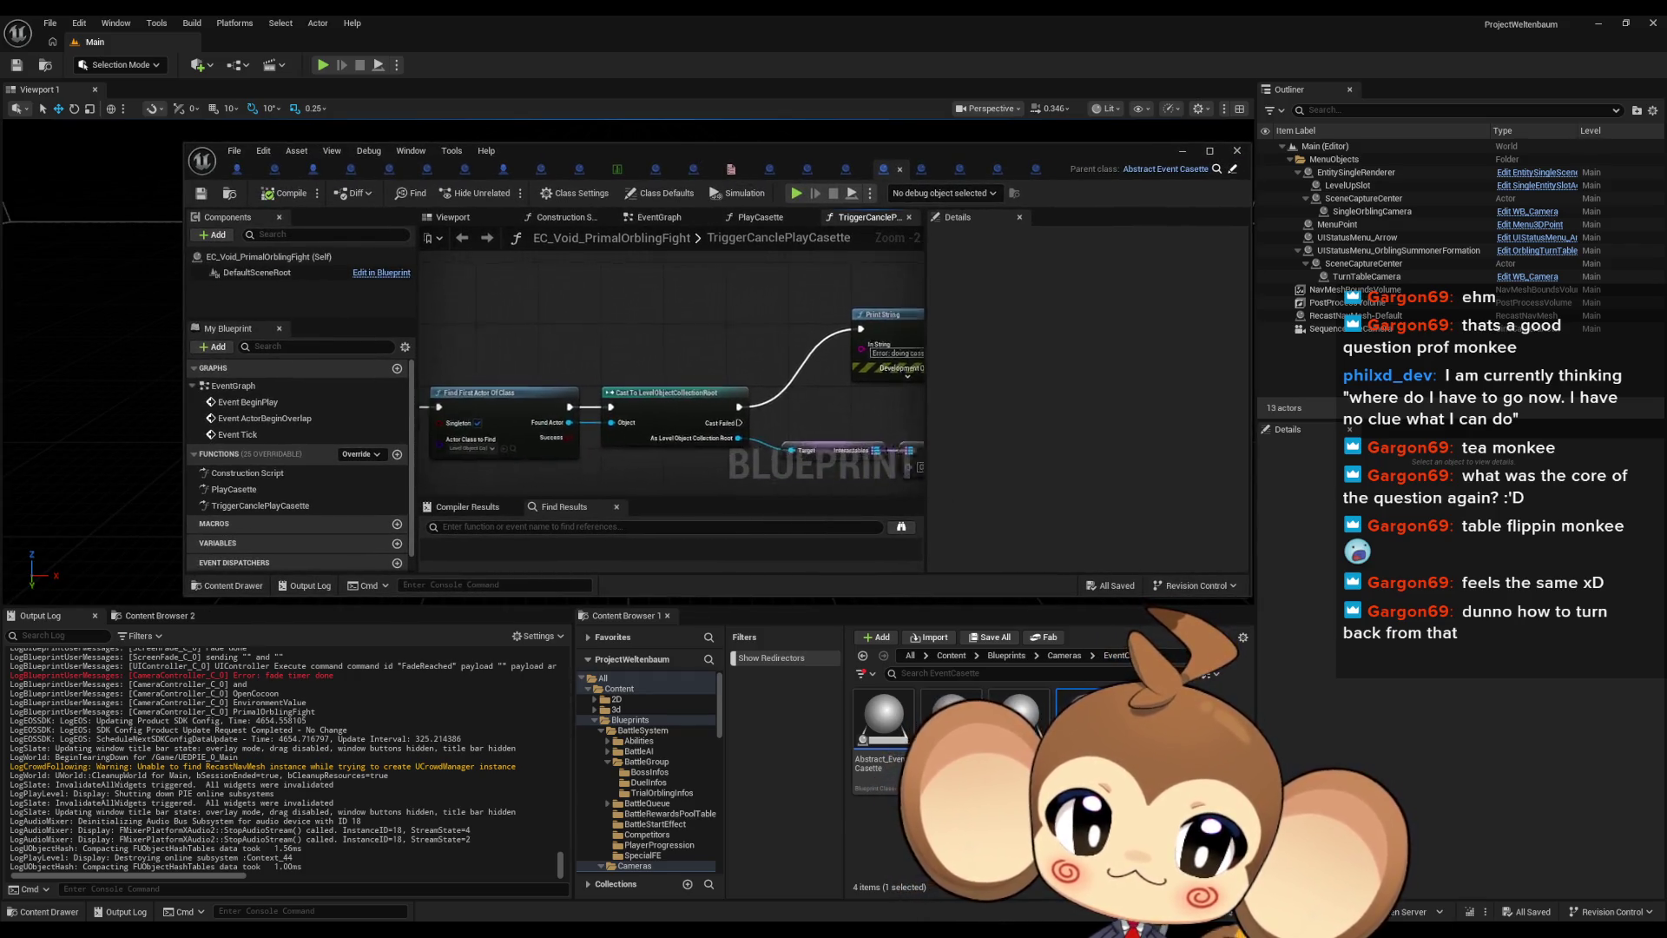
{"action": "mouse_move", "coordinate": [521, 417]}
{"action": "left_mouse_down"}
{"action": "mouse_move", "coordinate": [938, 418]}
{"action": "mouse_move", "coordinate": [860, 378]}
{"action": "mouse_move", "coordinate": [483, 360]}
{"action": "left_mouse_up"}
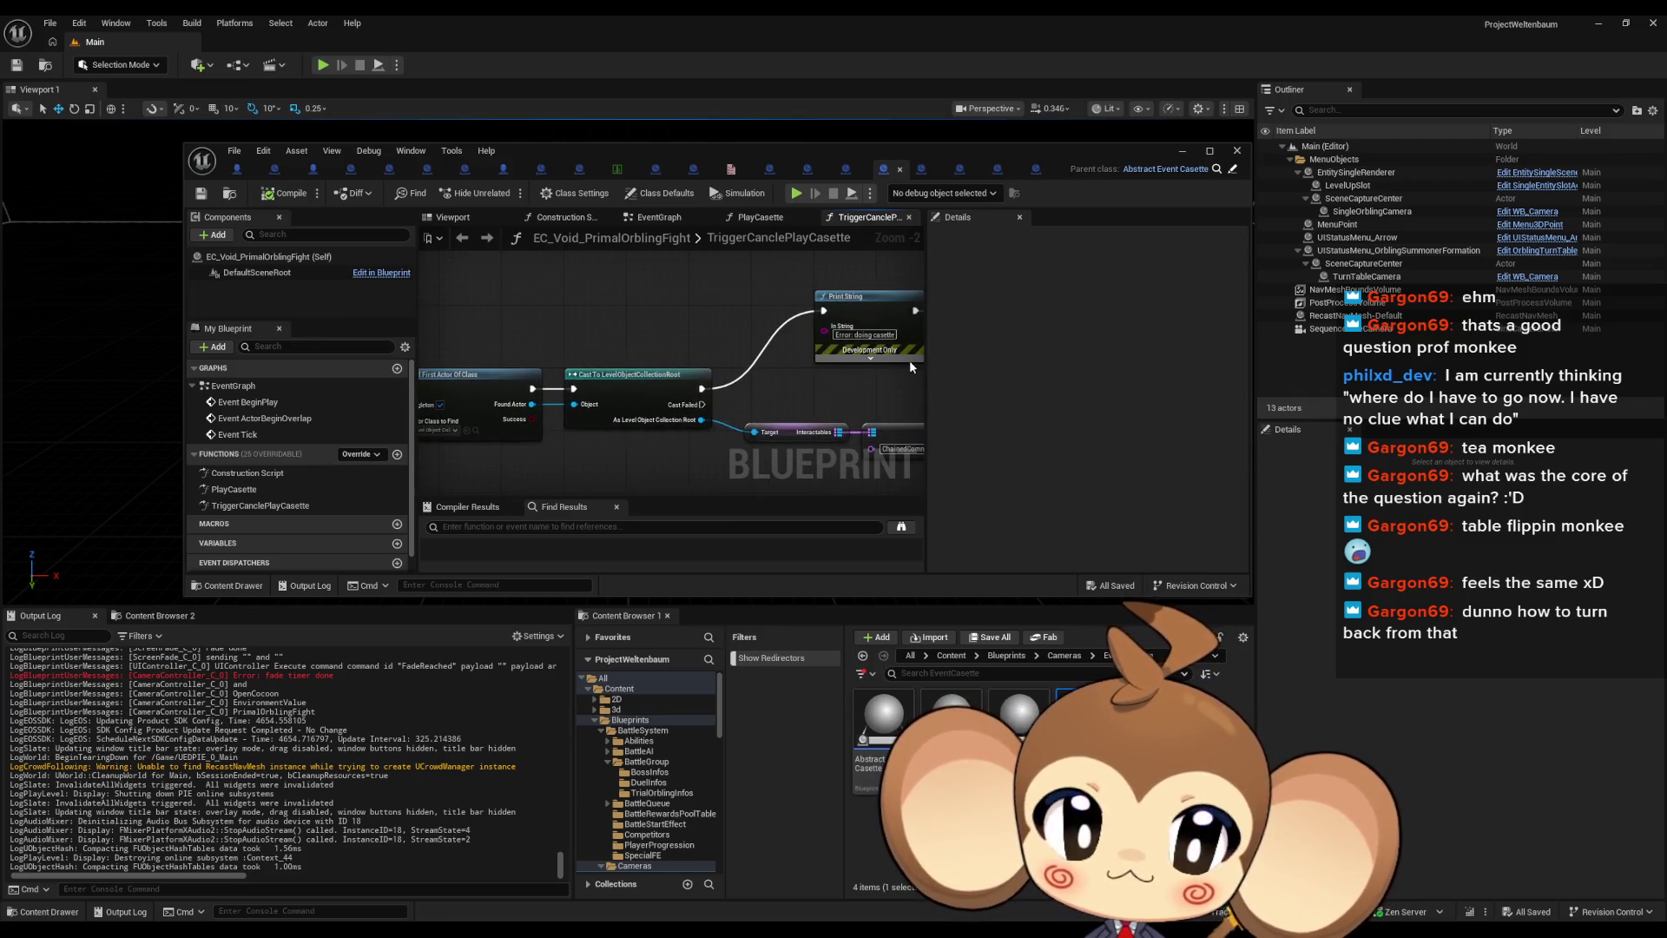
{"action": "scroll", "coordinate": [799, 403], "scroll_direction": "down", "scroll_amount": 2}
{"action": "left_click_drag", "start_coordinate": [799, 403], "coordinate": [617, 377]}
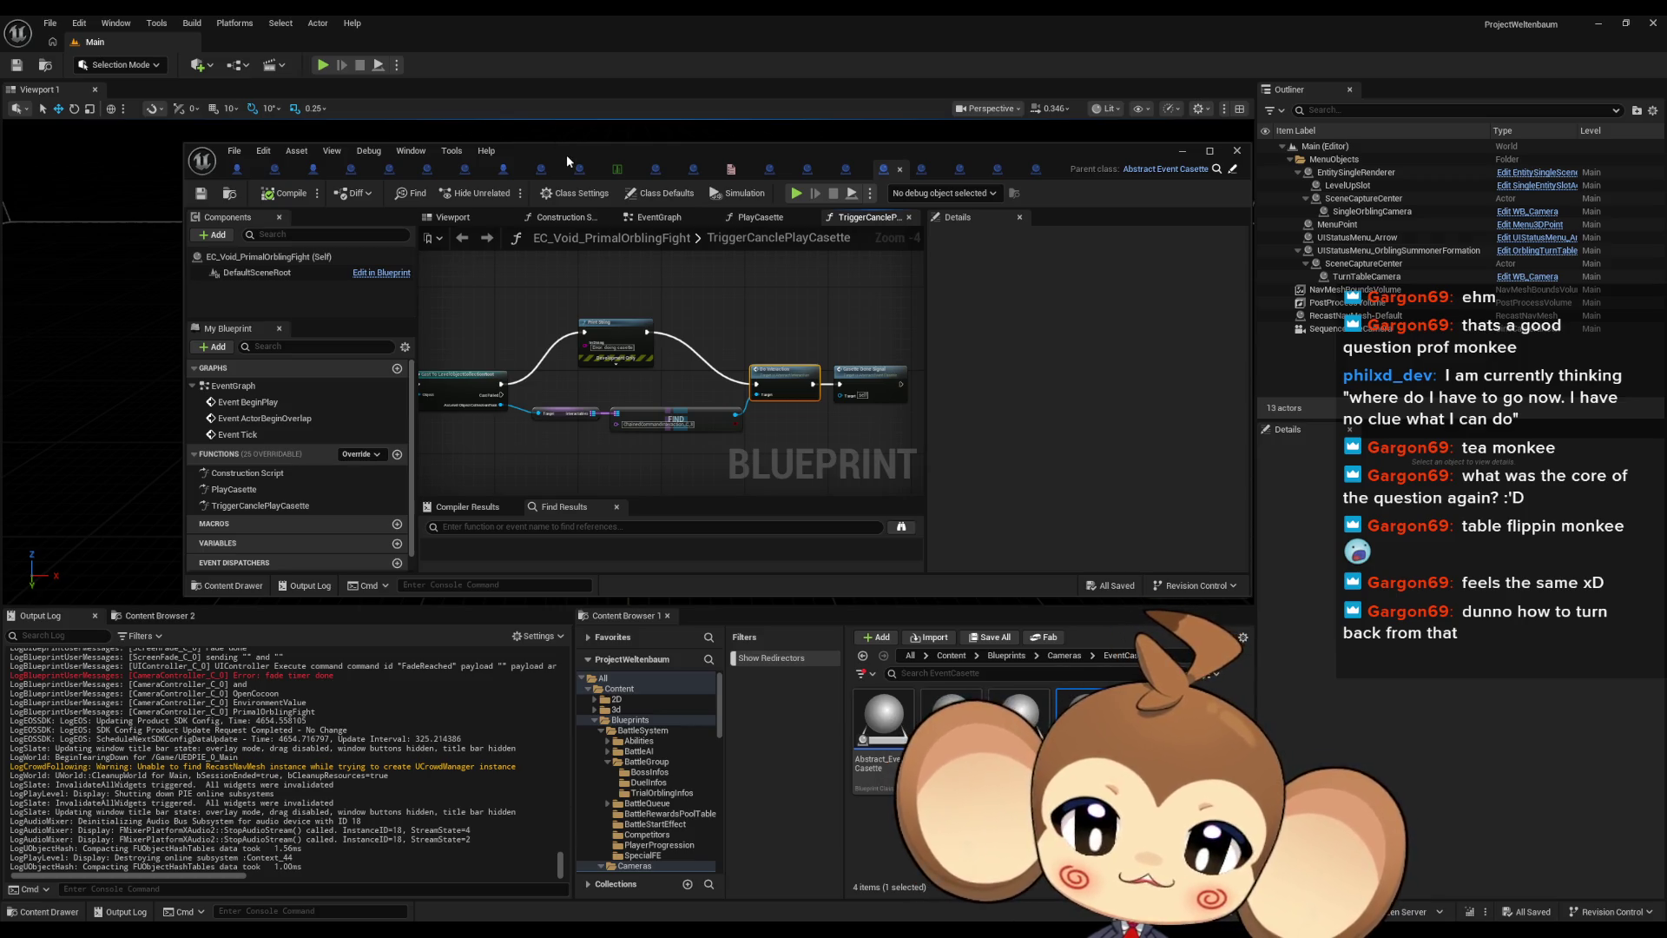
{"action": "left_click_drag", "start_coordinate": [231, 693], "coordinate": [261, 711]}
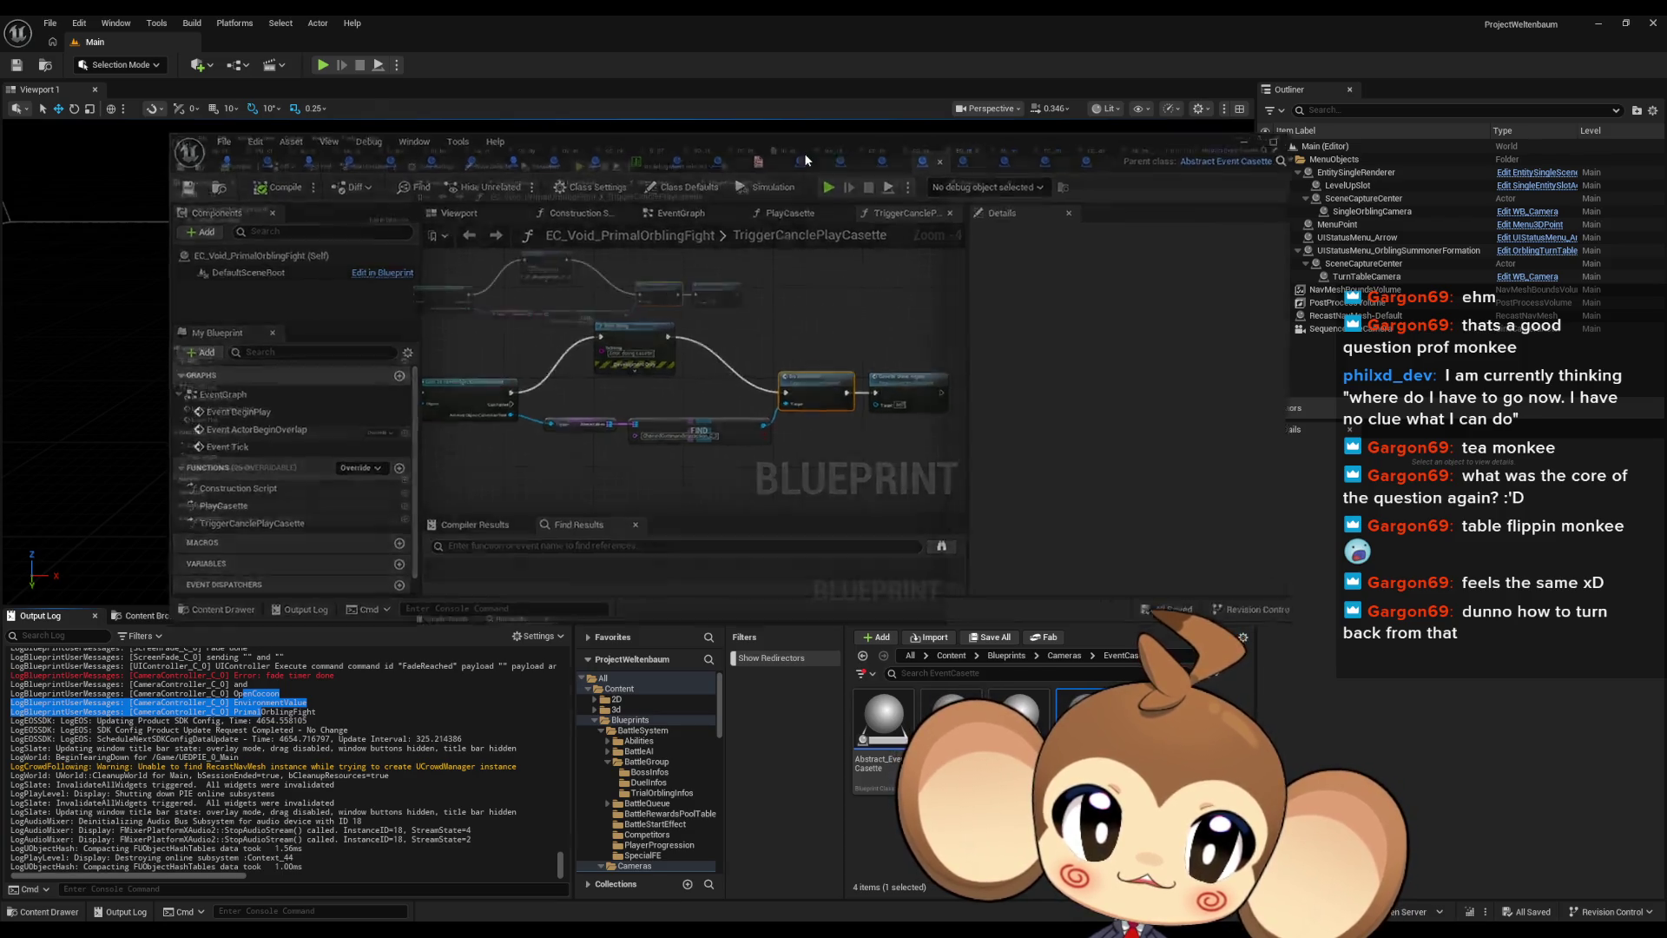
{"action": "double_click", "coordinate": [804, 153]}
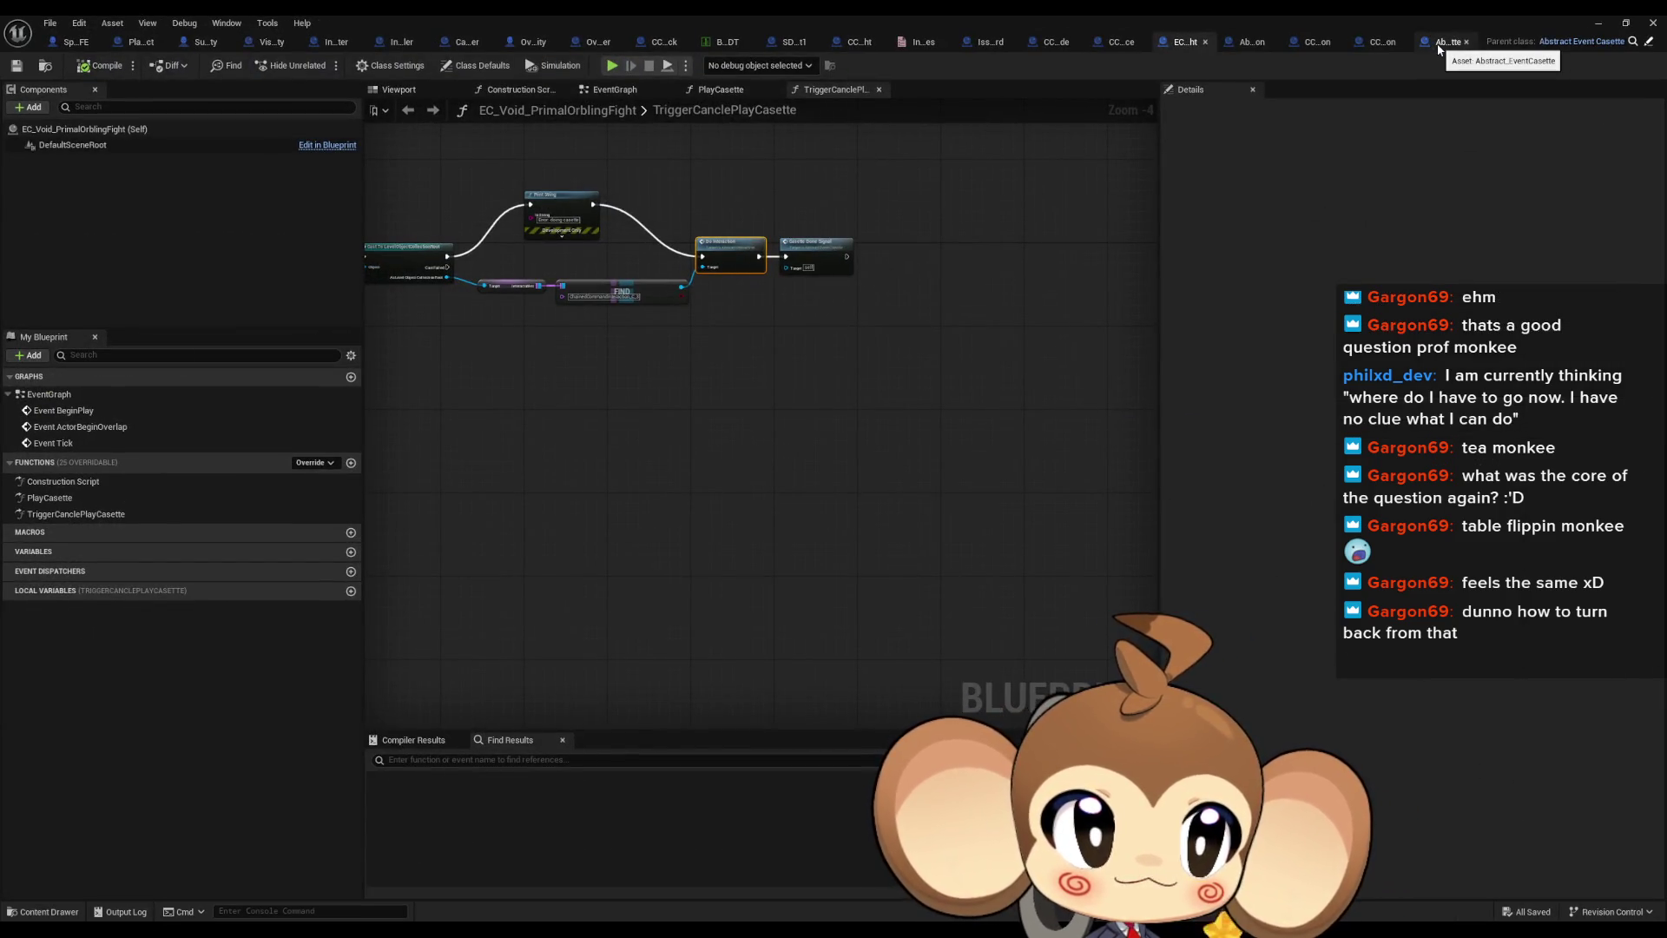
Return to CameraController's CancleAllCassettes graph and inspect its loop, CLEAR and Unbind nodes
{"action": "left_click", "coordinate": [1439, 43]}
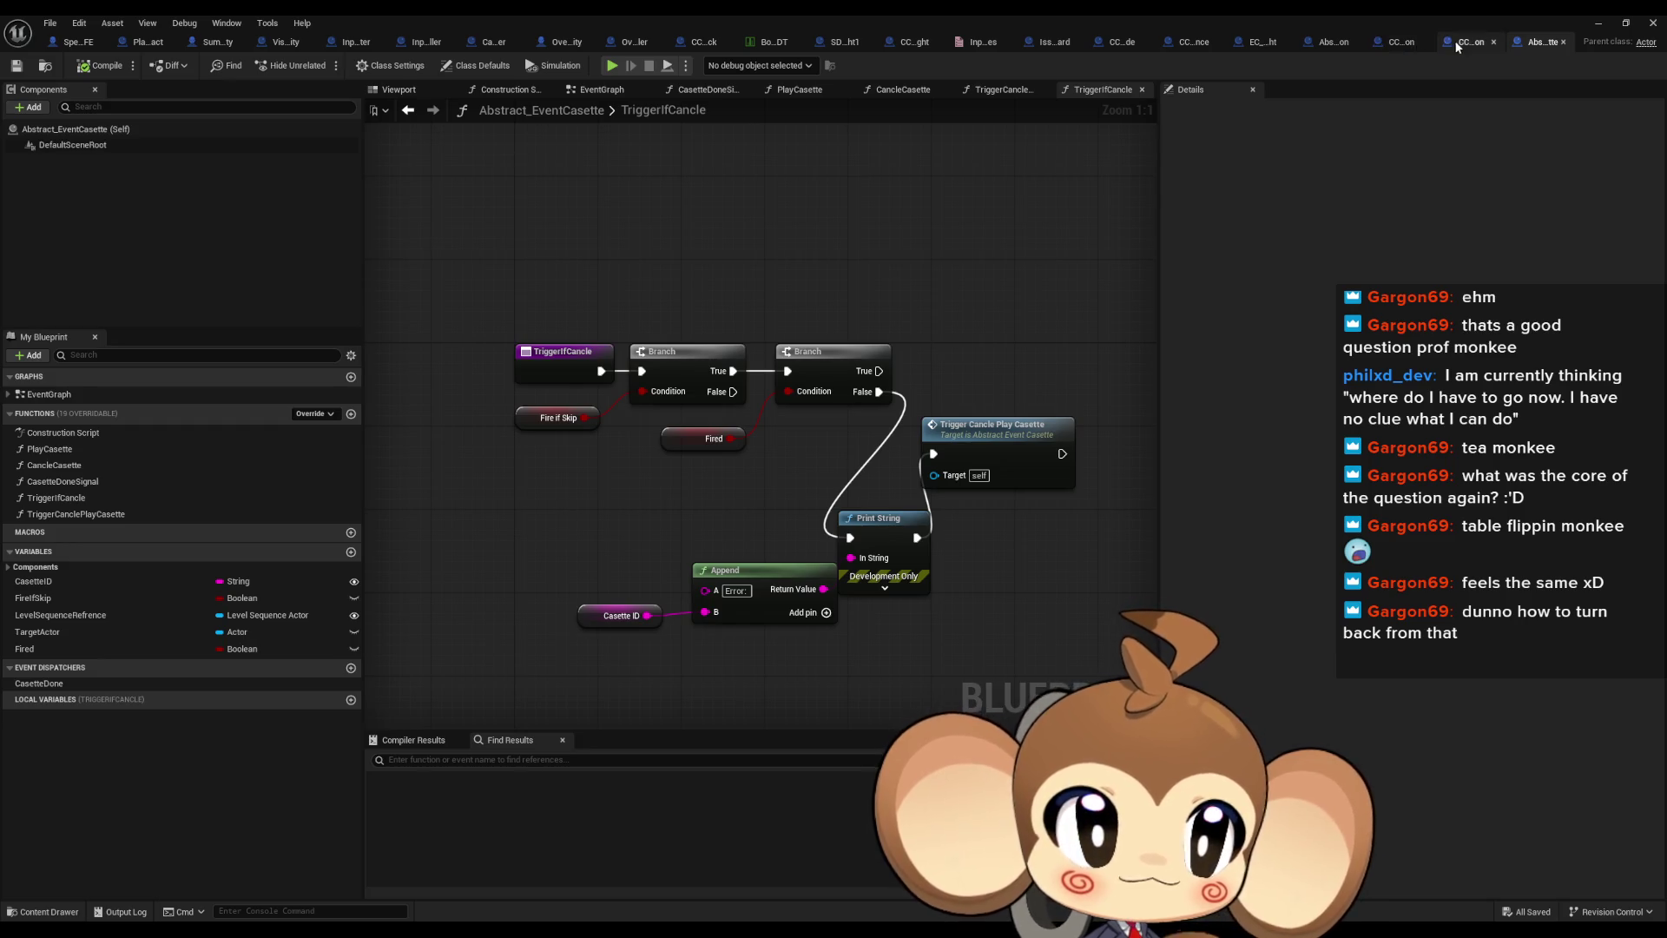
{"action": "left_click", "coordinate": [482, 43]}
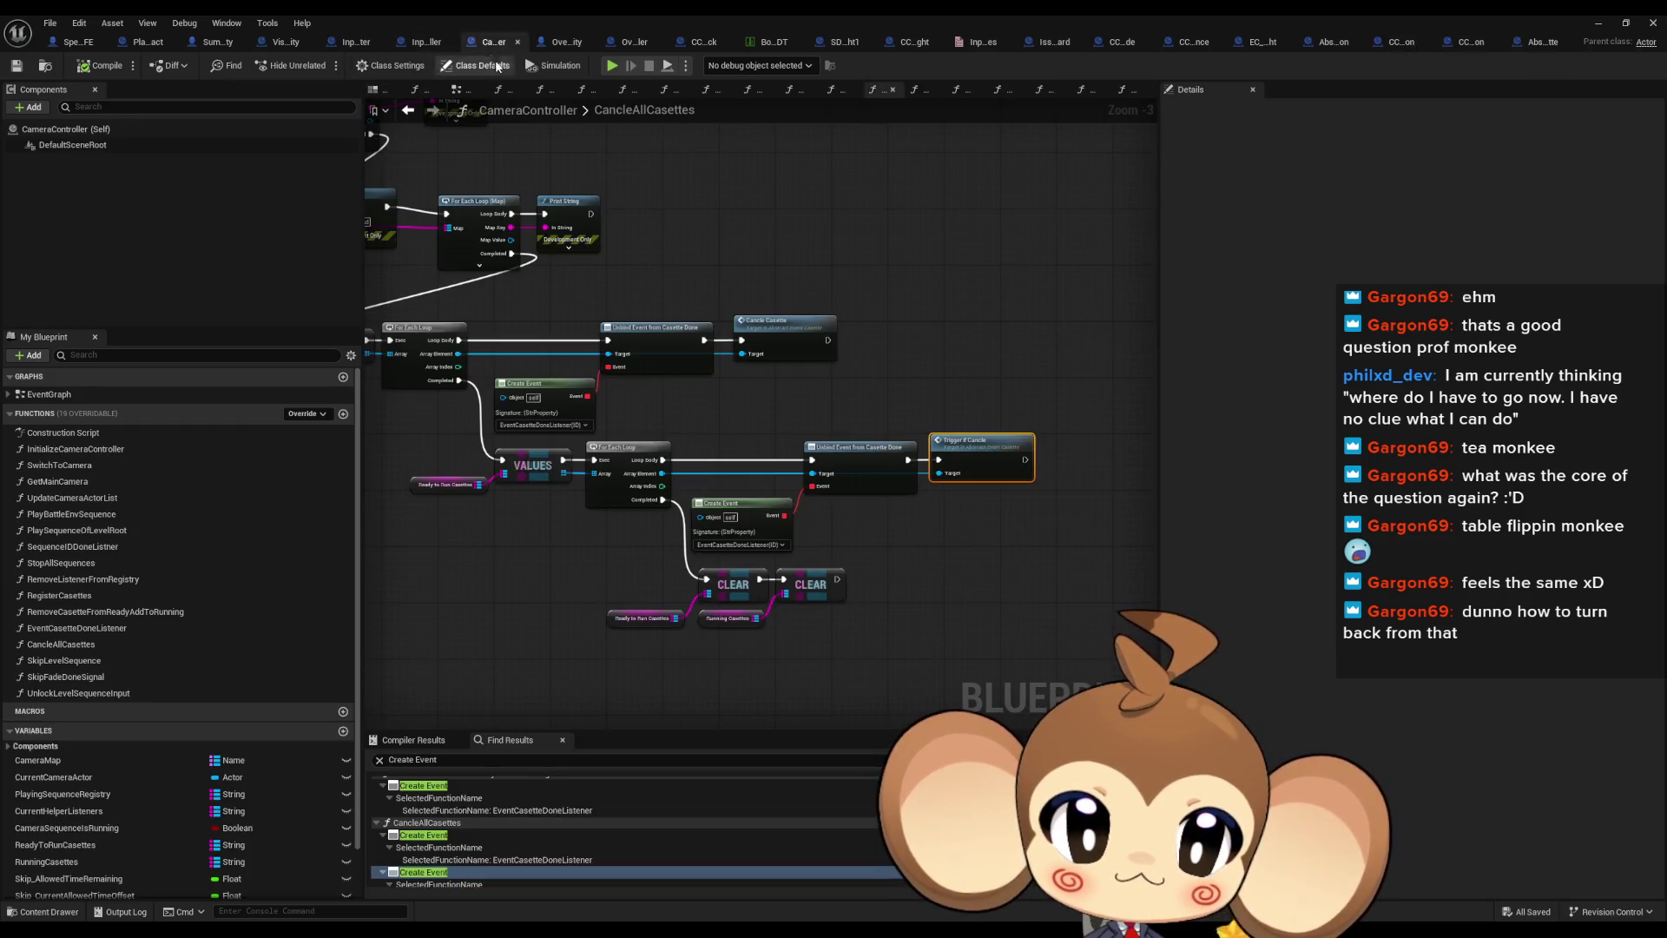
{"action": "left_click_drag", "start_coordinate": [951, 511], "coordinate": [1074, 476]}
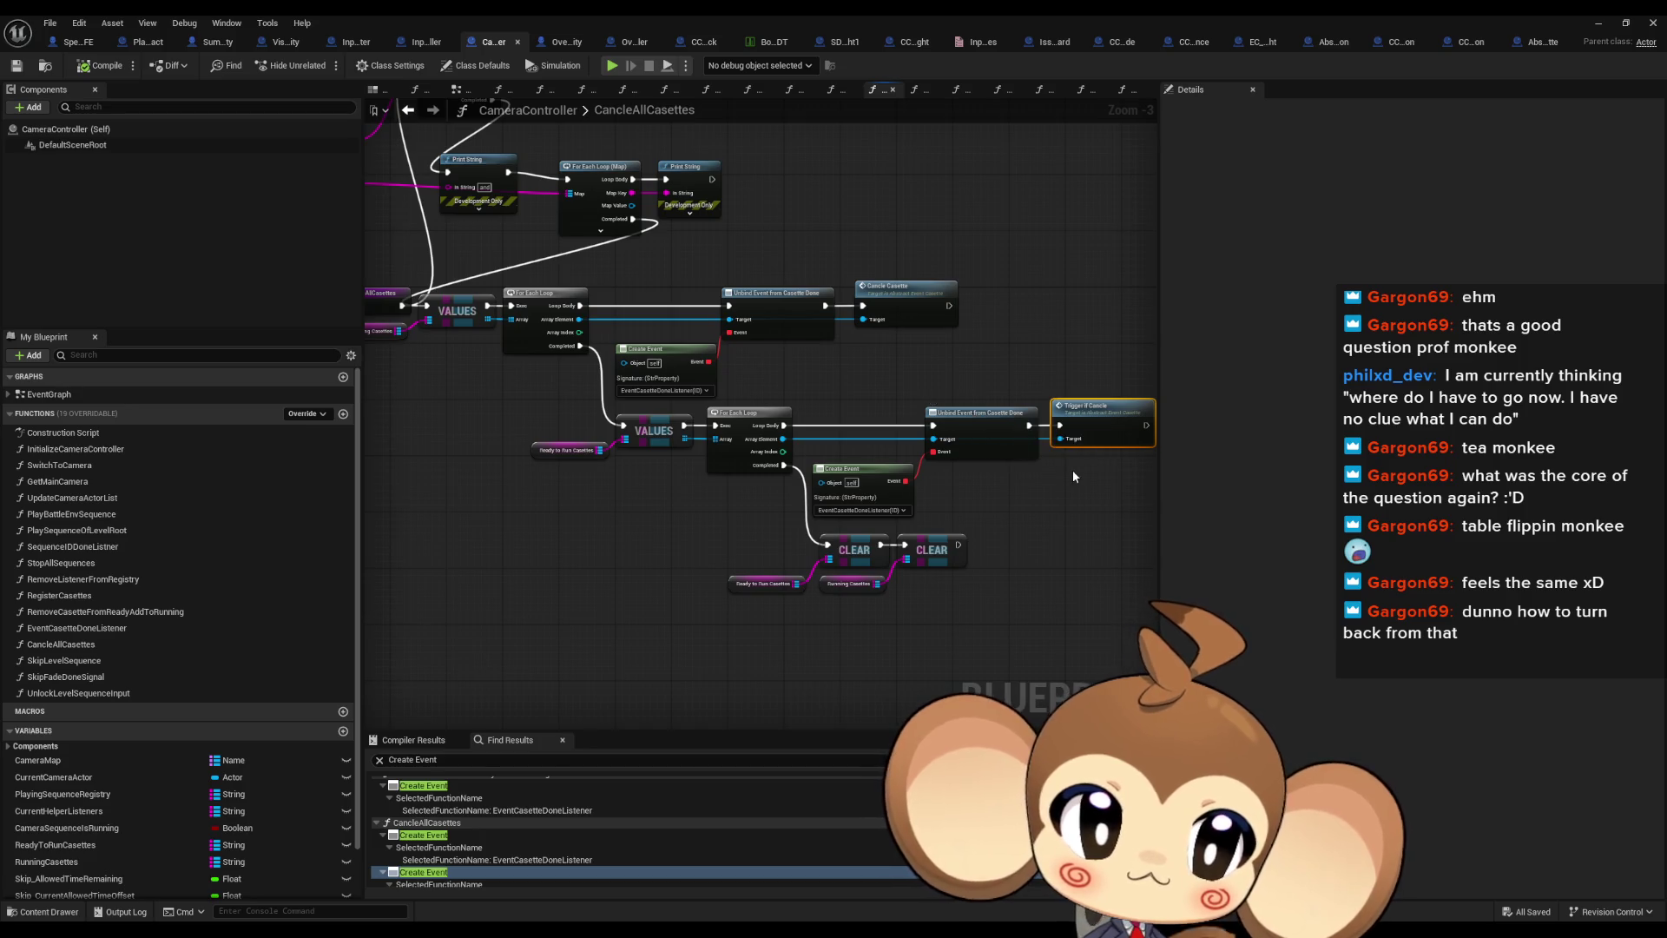
{"action": "left_click_drag", "start_coordinate": [999, 460], "coordinate": [1013, 527]}
{"action": "left_click_drag", "start_coordinate": [732, 504], "coordinate": [901, 553]}
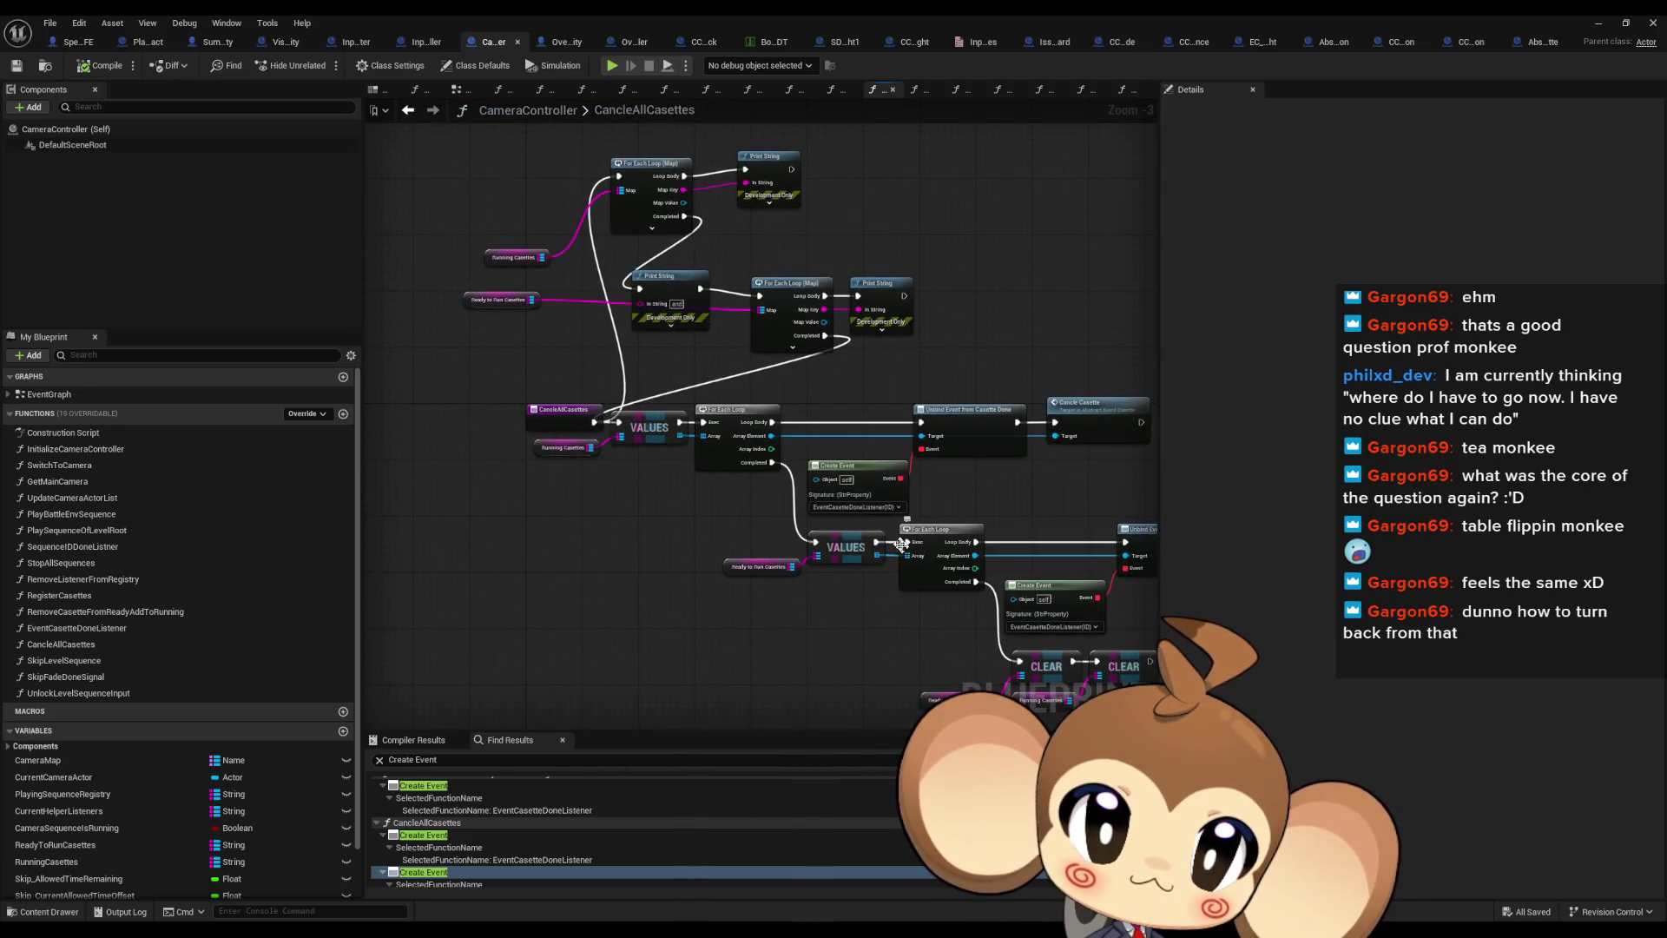
{"action": "scroll", "coordinate": [732, 223], "scroll_direction": "up", "scroll_amount": 3}
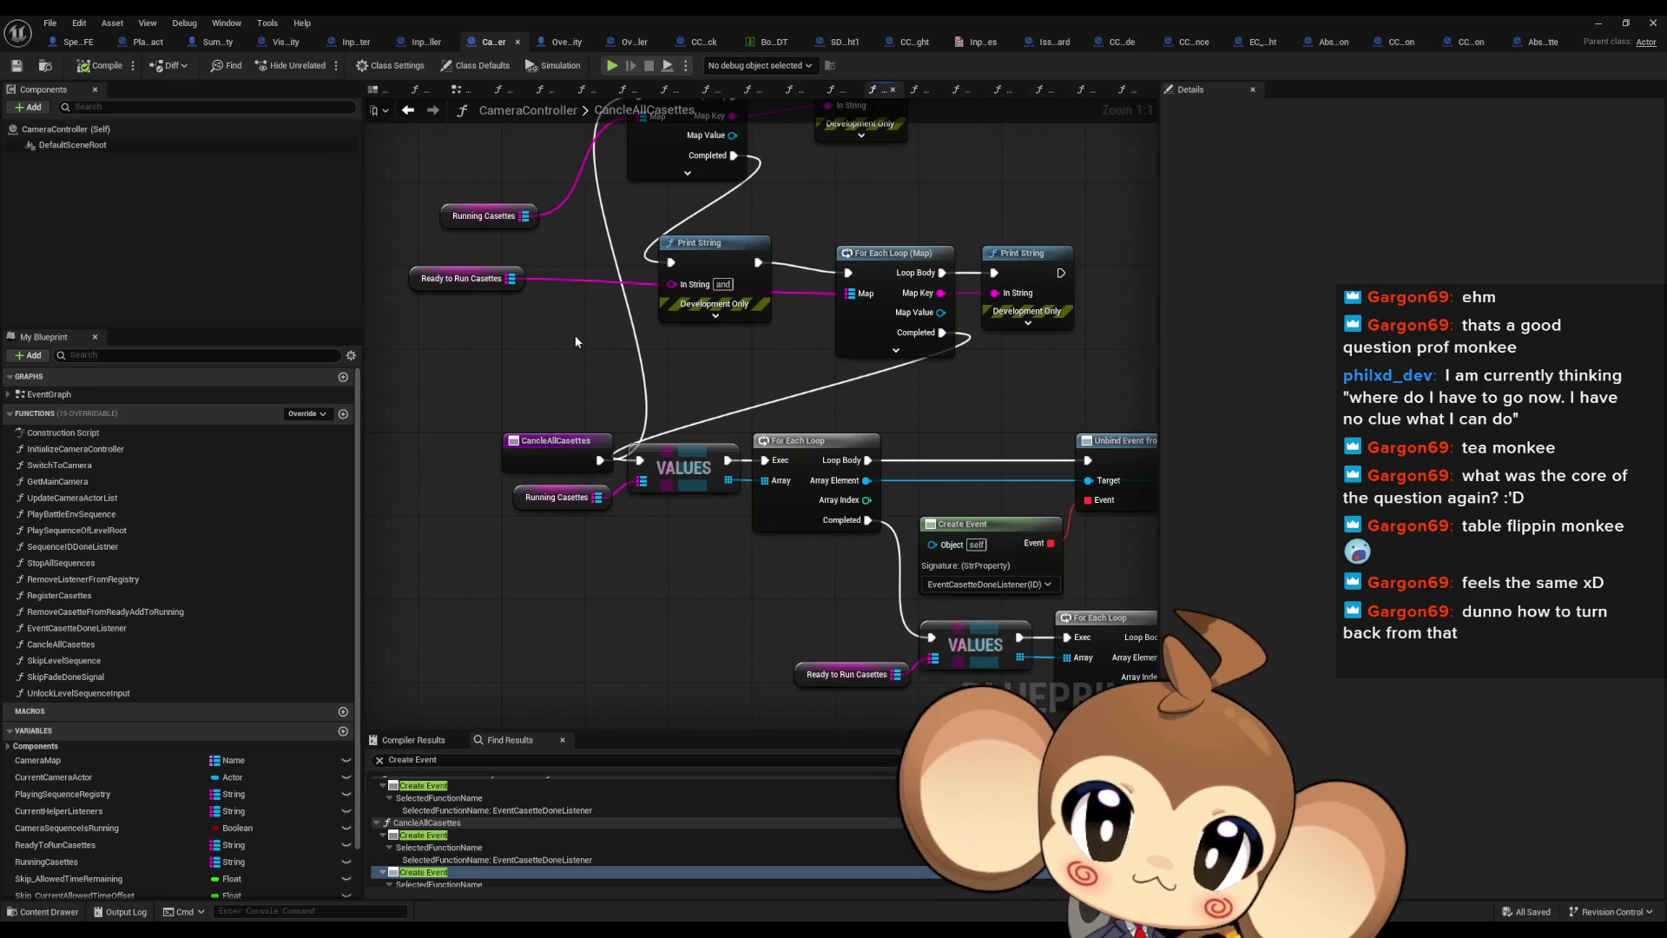
{"action": "left_click", "coordinate": [438, 279]}
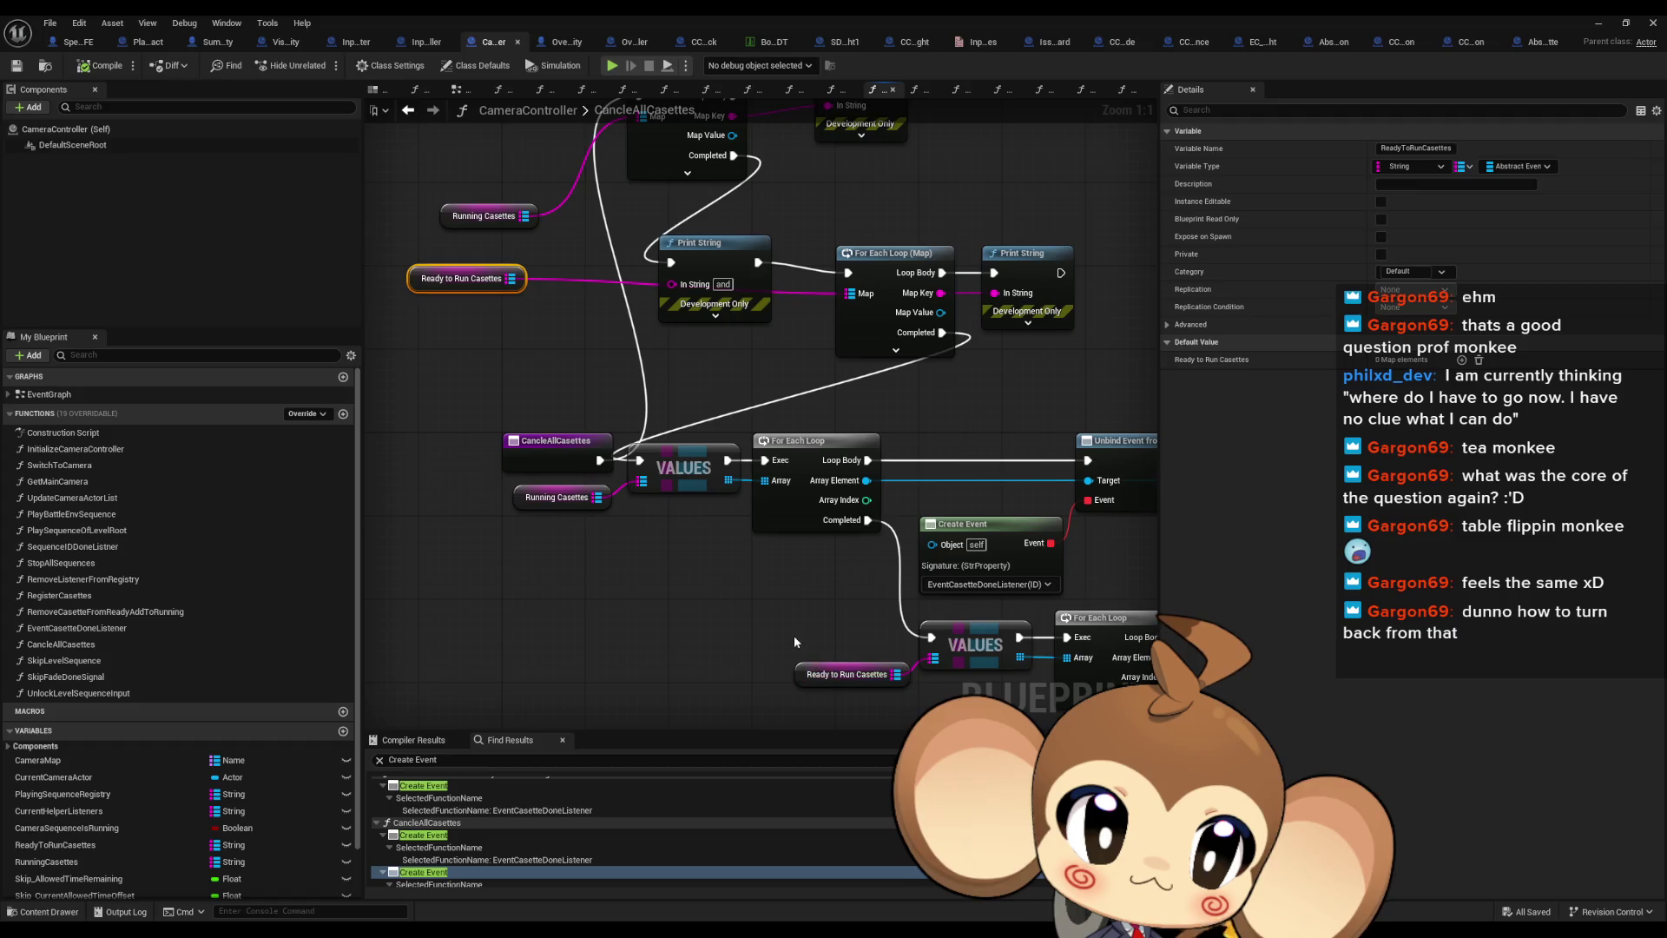
{"action": "left_click_drag", "start_coordinate": [794, 634], "coordinate": [953, 681]}
{"action": "left_click_drag", "start_coordinate": [640, 542], "coordinate": [463, 460]}
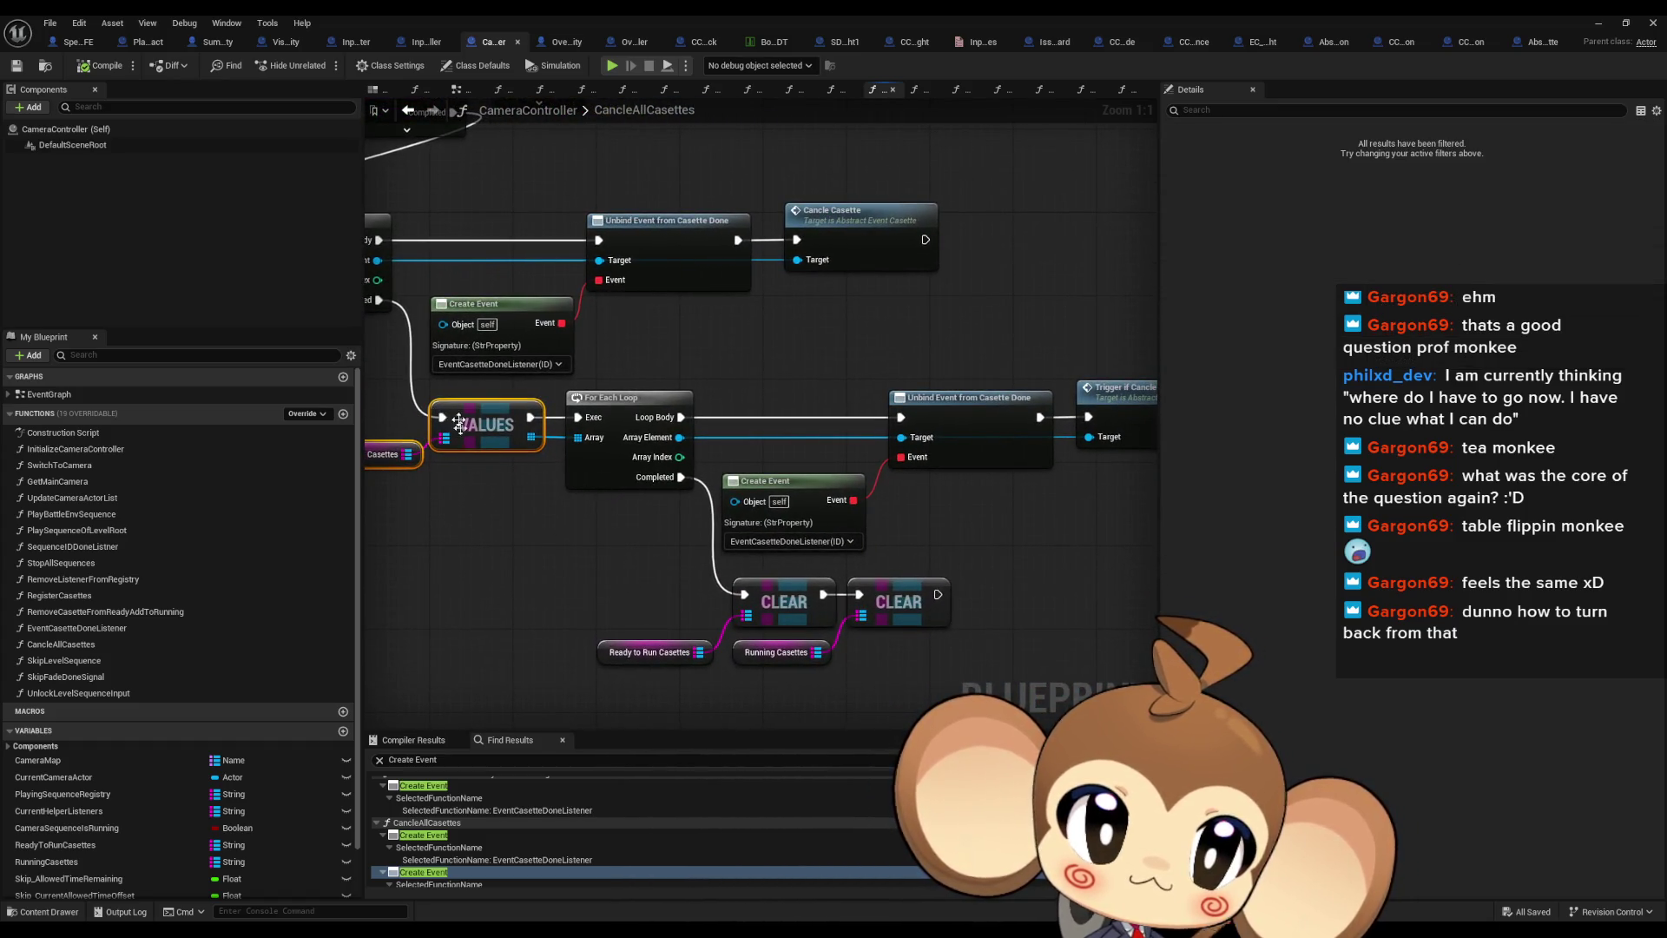
{"action": "left_click_drag", "start_coordinate": [901, 439], "coordinate": [643, 457]}
Add a Print String 'helloman' after Unbind, then open the Trigger if Cancle function
{"action": "mouse_move", "coordinate": [781, 435]}
{"action": "left_mouse_down"}
{"action": "mouse_move", "coordinate": [758, 330]}
{"action": "mouse_move", "coordinate": [781, 300]}
{"action": "left_mouse_up"}
{"action": "type", "text": "print"}
{"action": "key", "text": "Return"}
{"action": "type", "text": "y"}
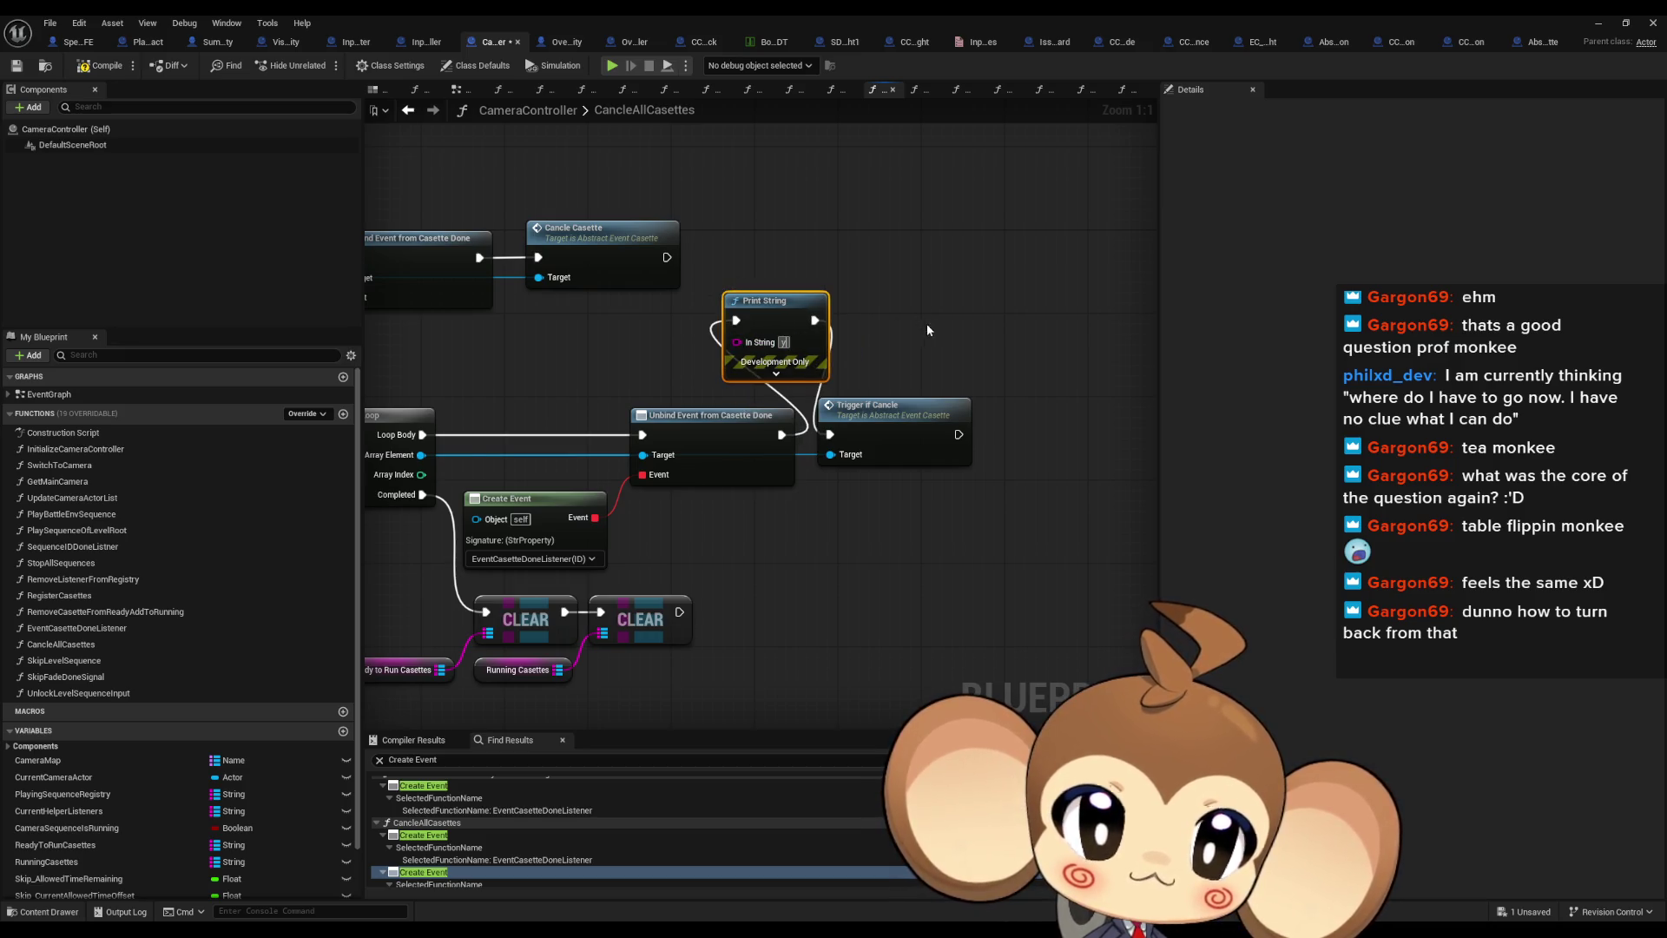
{"action": "key", "text": "BackSpace"}
{"action": "type", "text": "hello"}
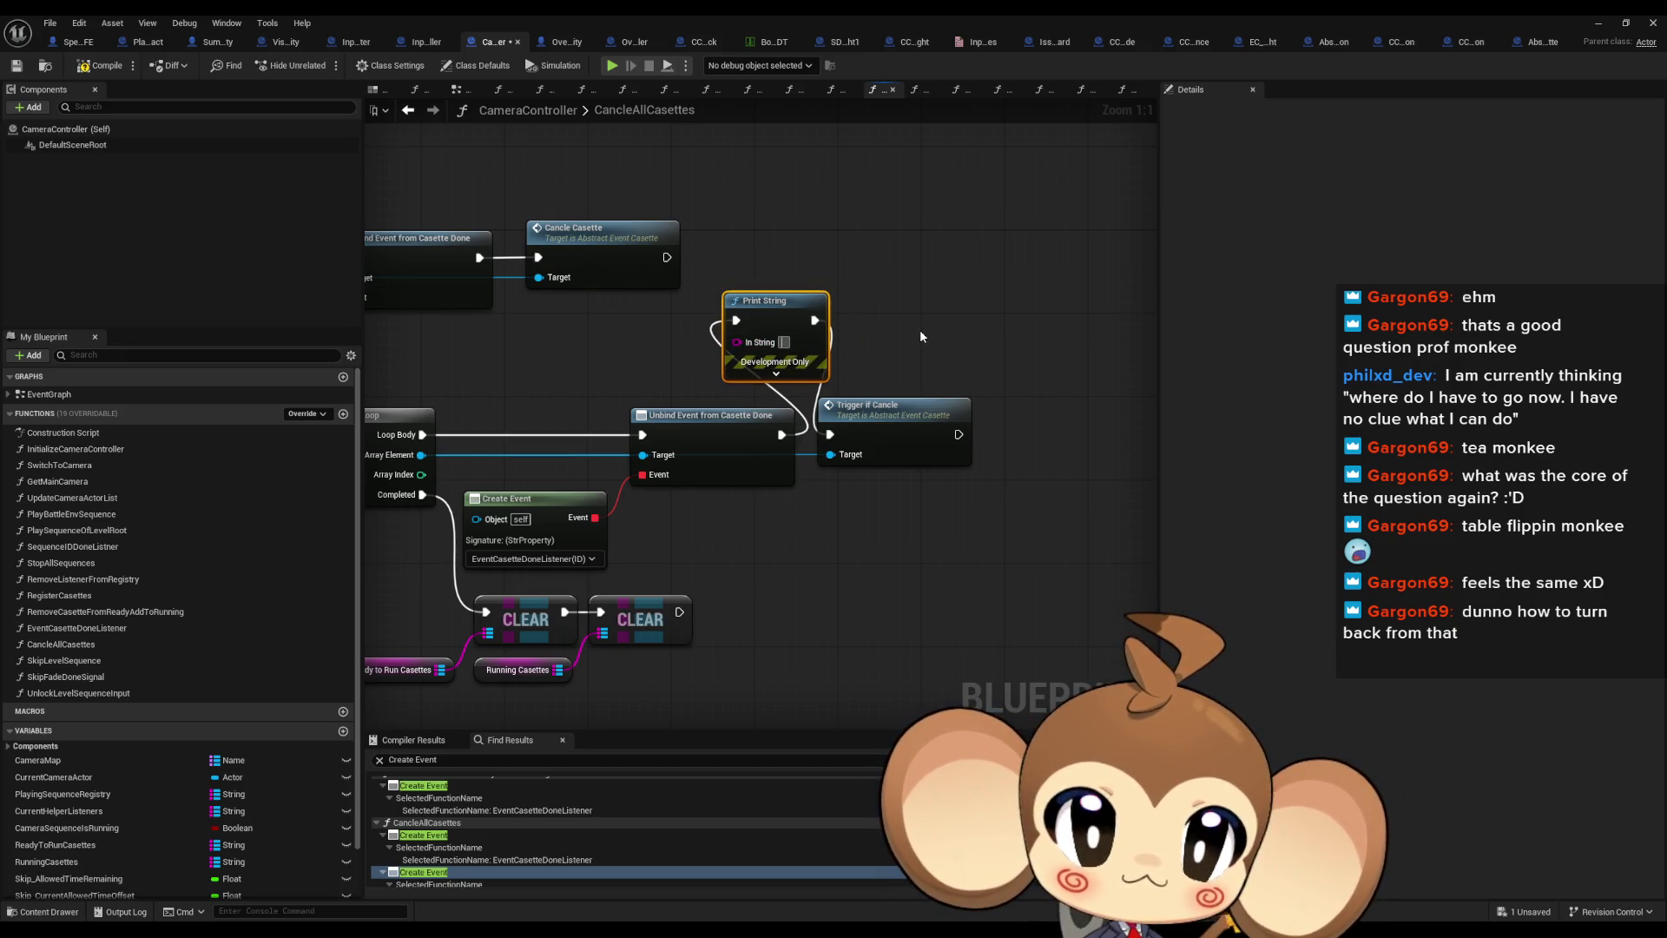
{"action": "type", "text": "man"}
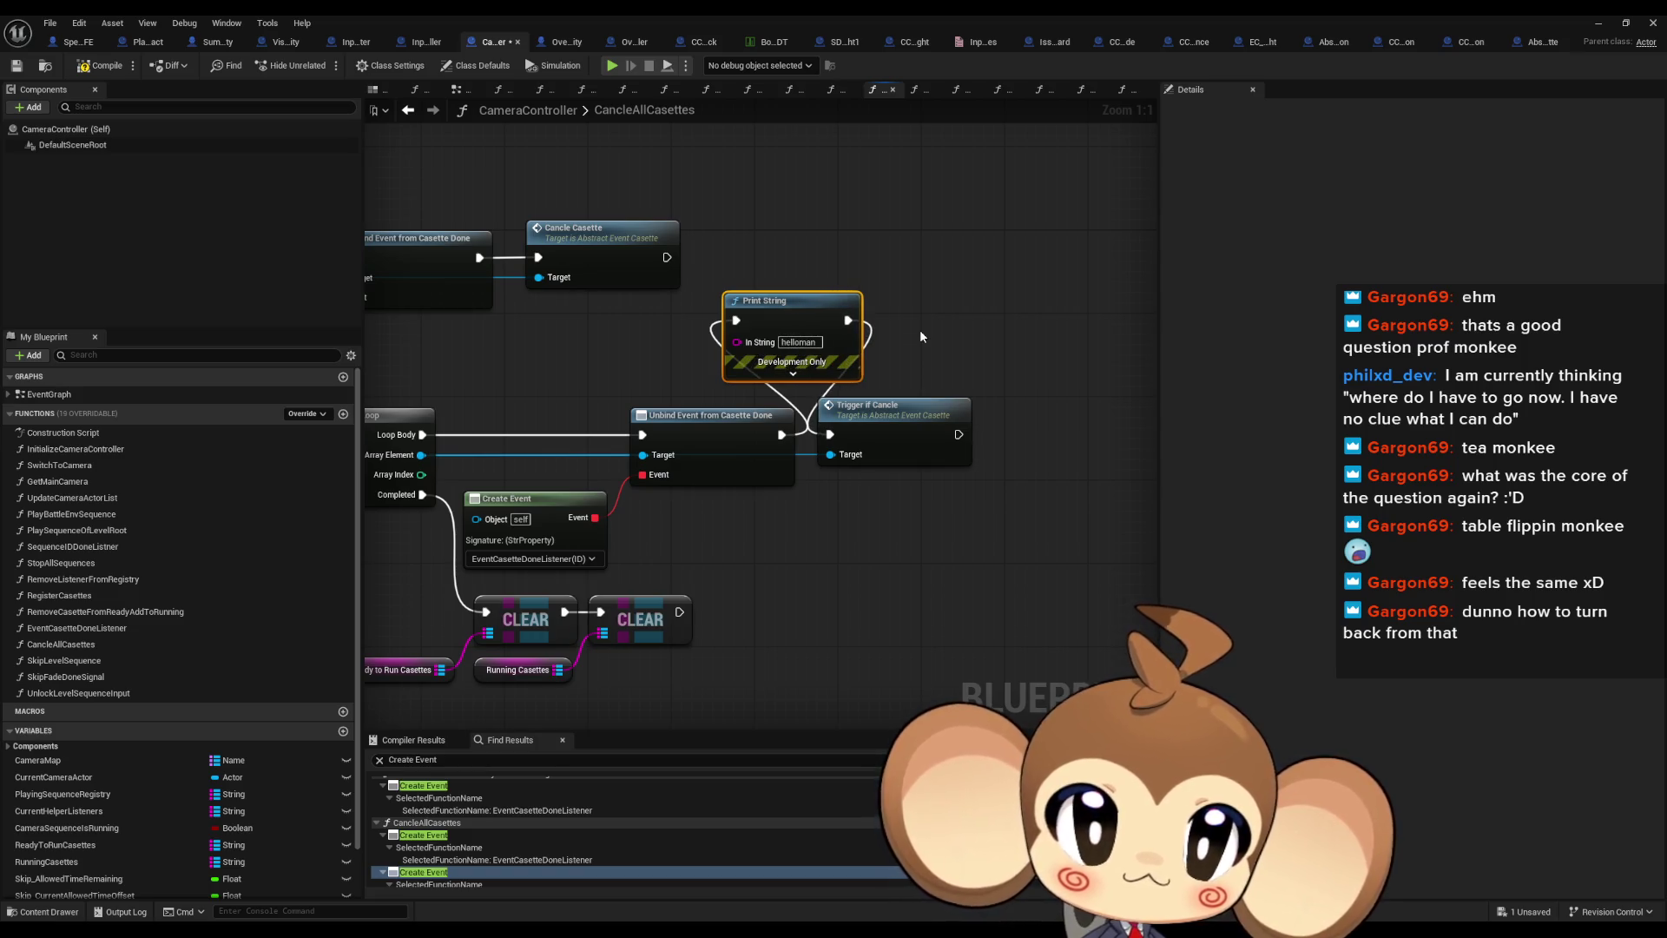
{"action": "left_click", "coordinate": [921, 331]}
{"action": "left_click", "coordinate": [896, 420]}
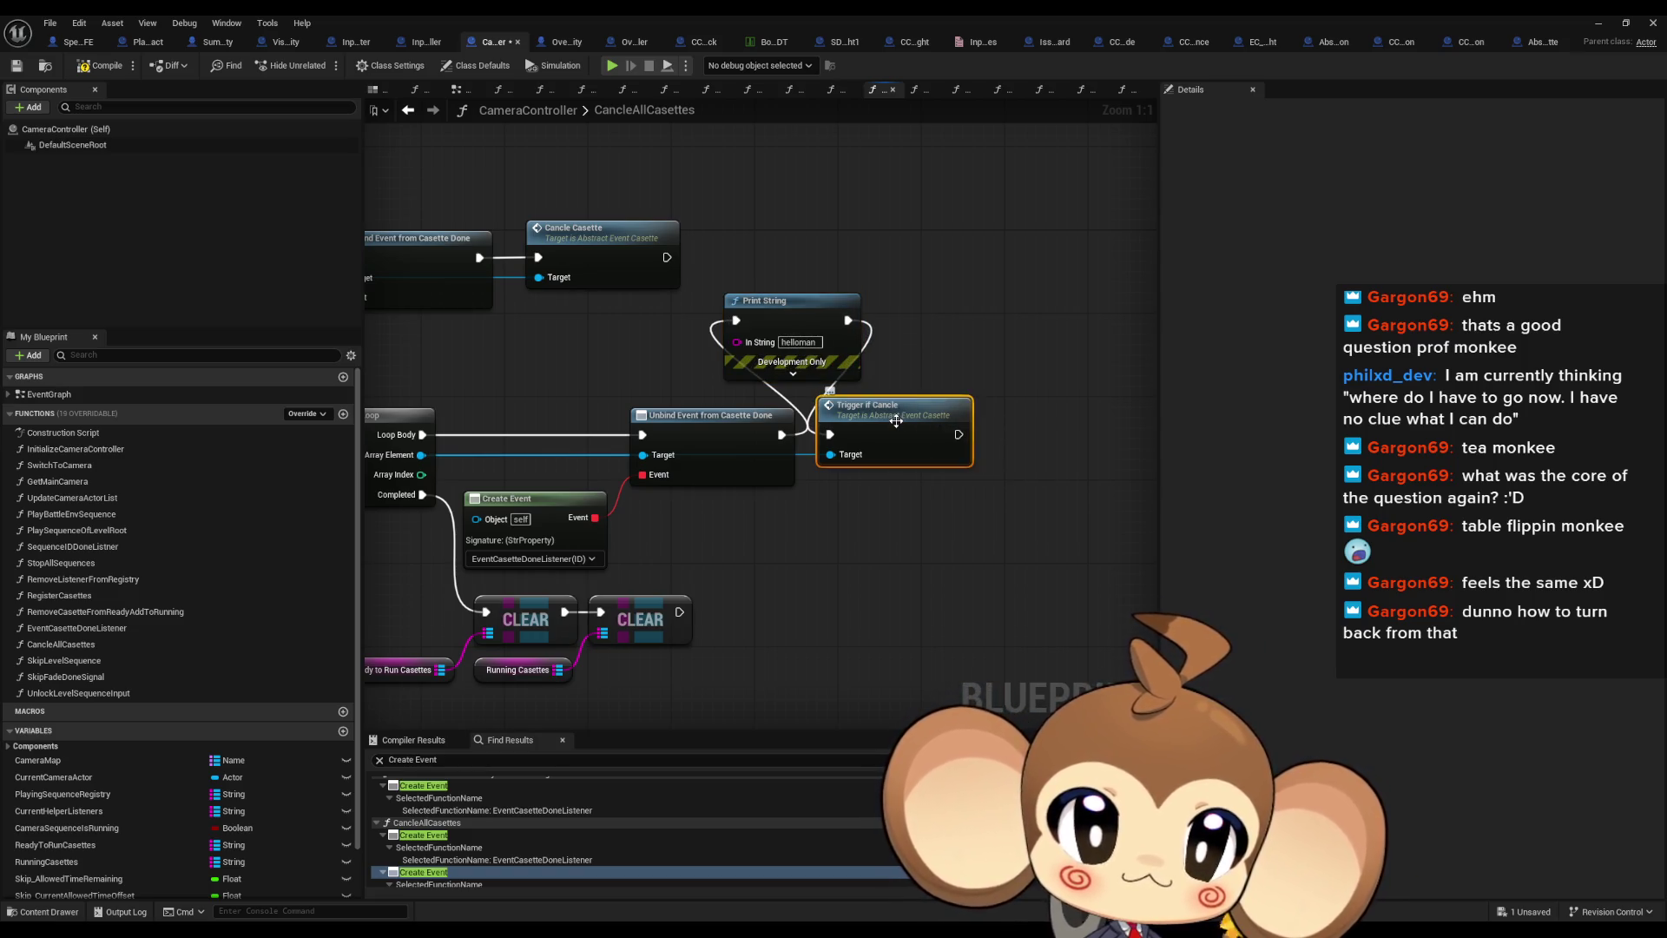
{"action": "double_click", "coordinate": [896, 421]}
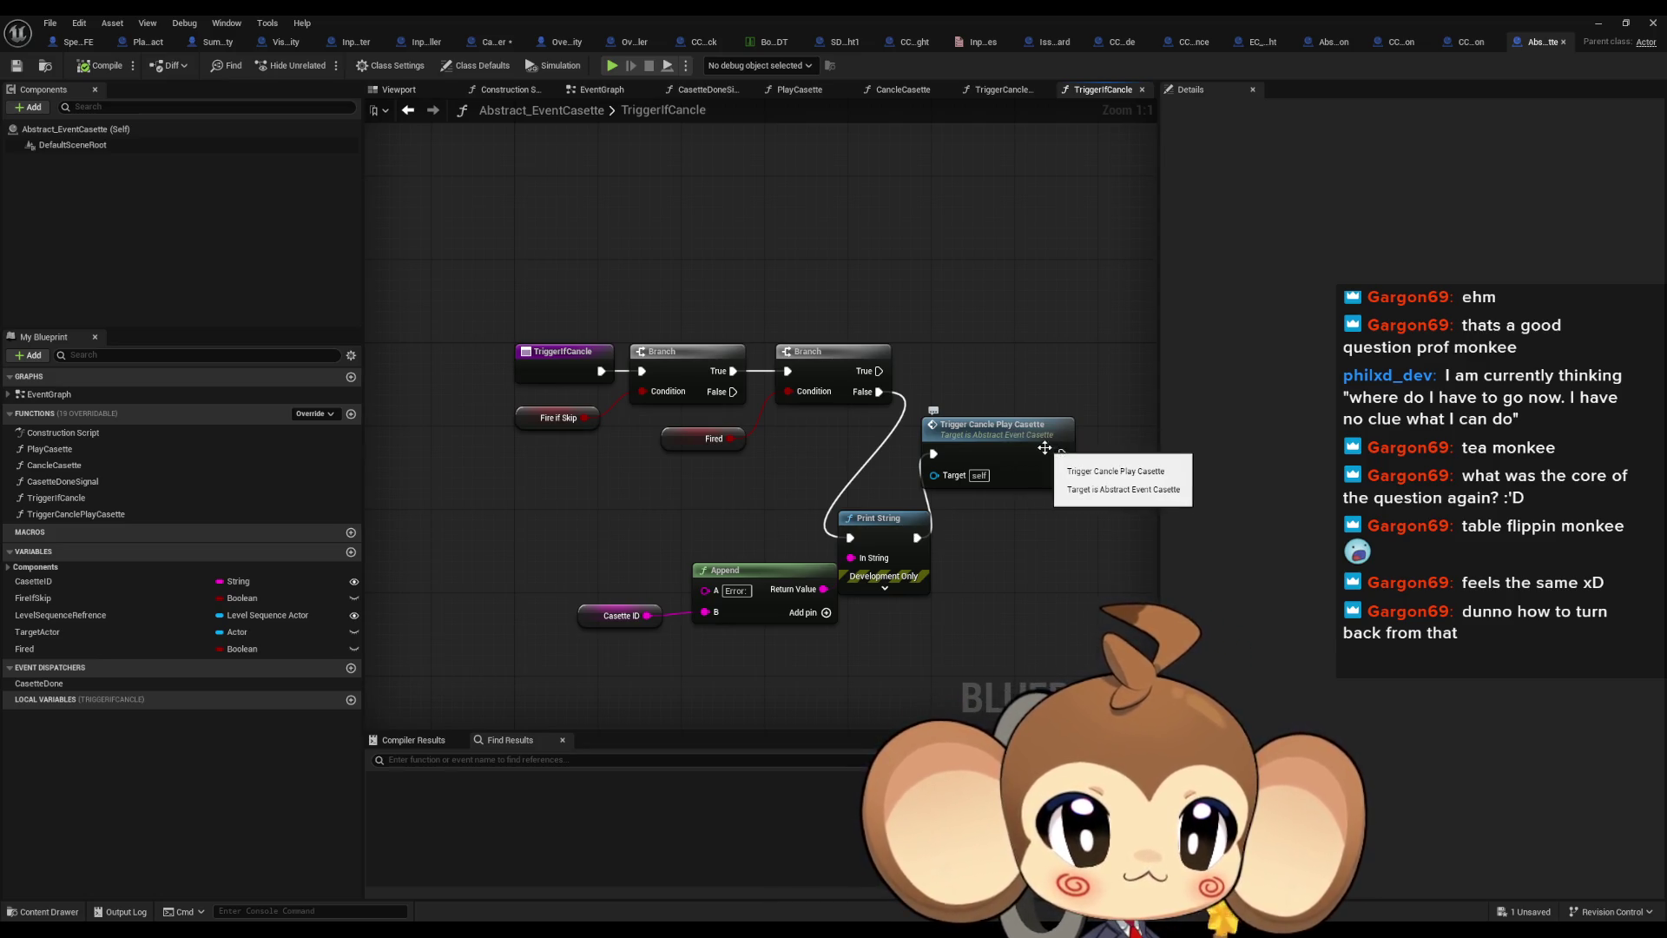
{"action": "left_click", "coordinate": [1016, 426]}
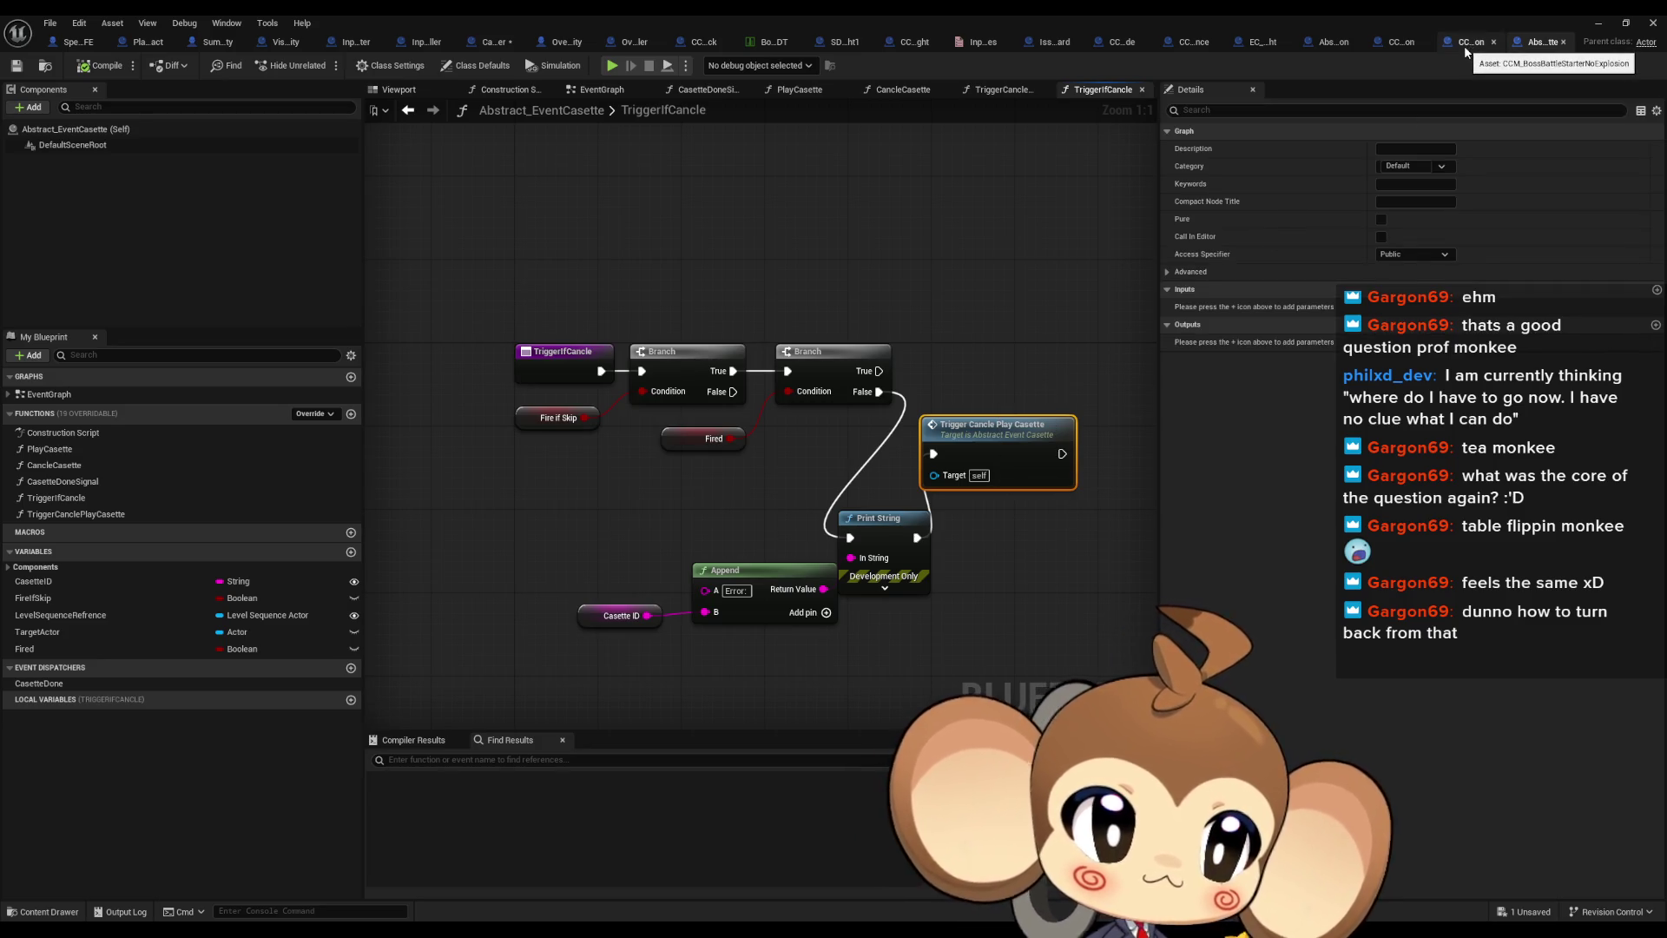
{"action": "left_click", "coordinate": [1259, 45]}
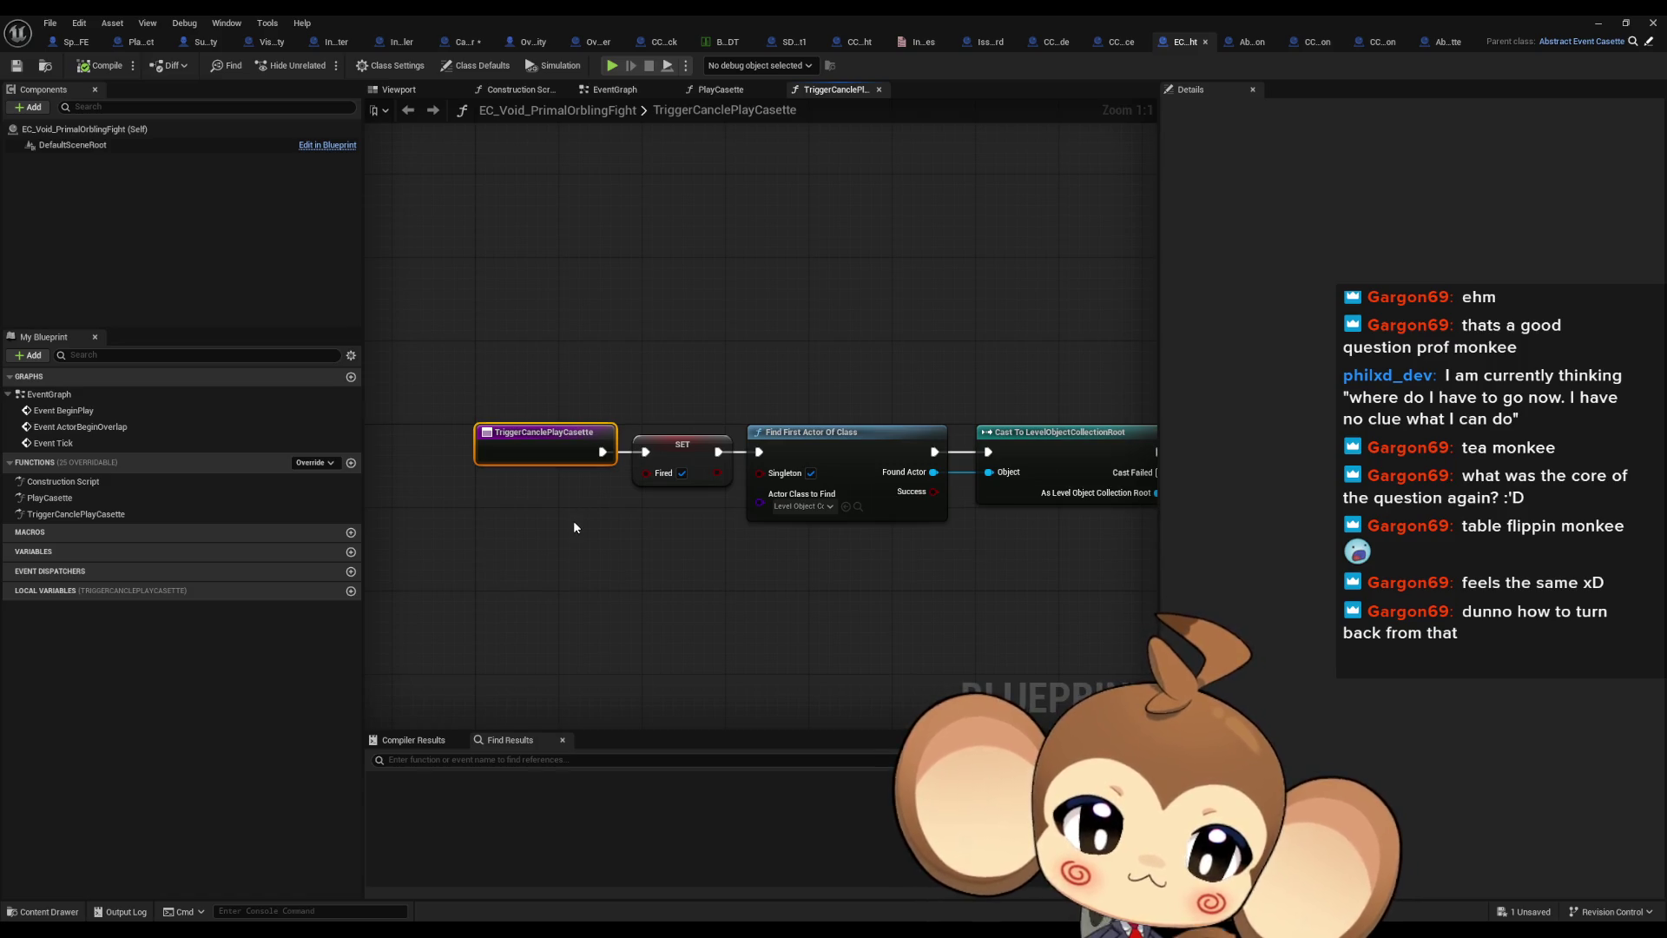
{"action": "left_click", "coordinate": [1449, 43]}
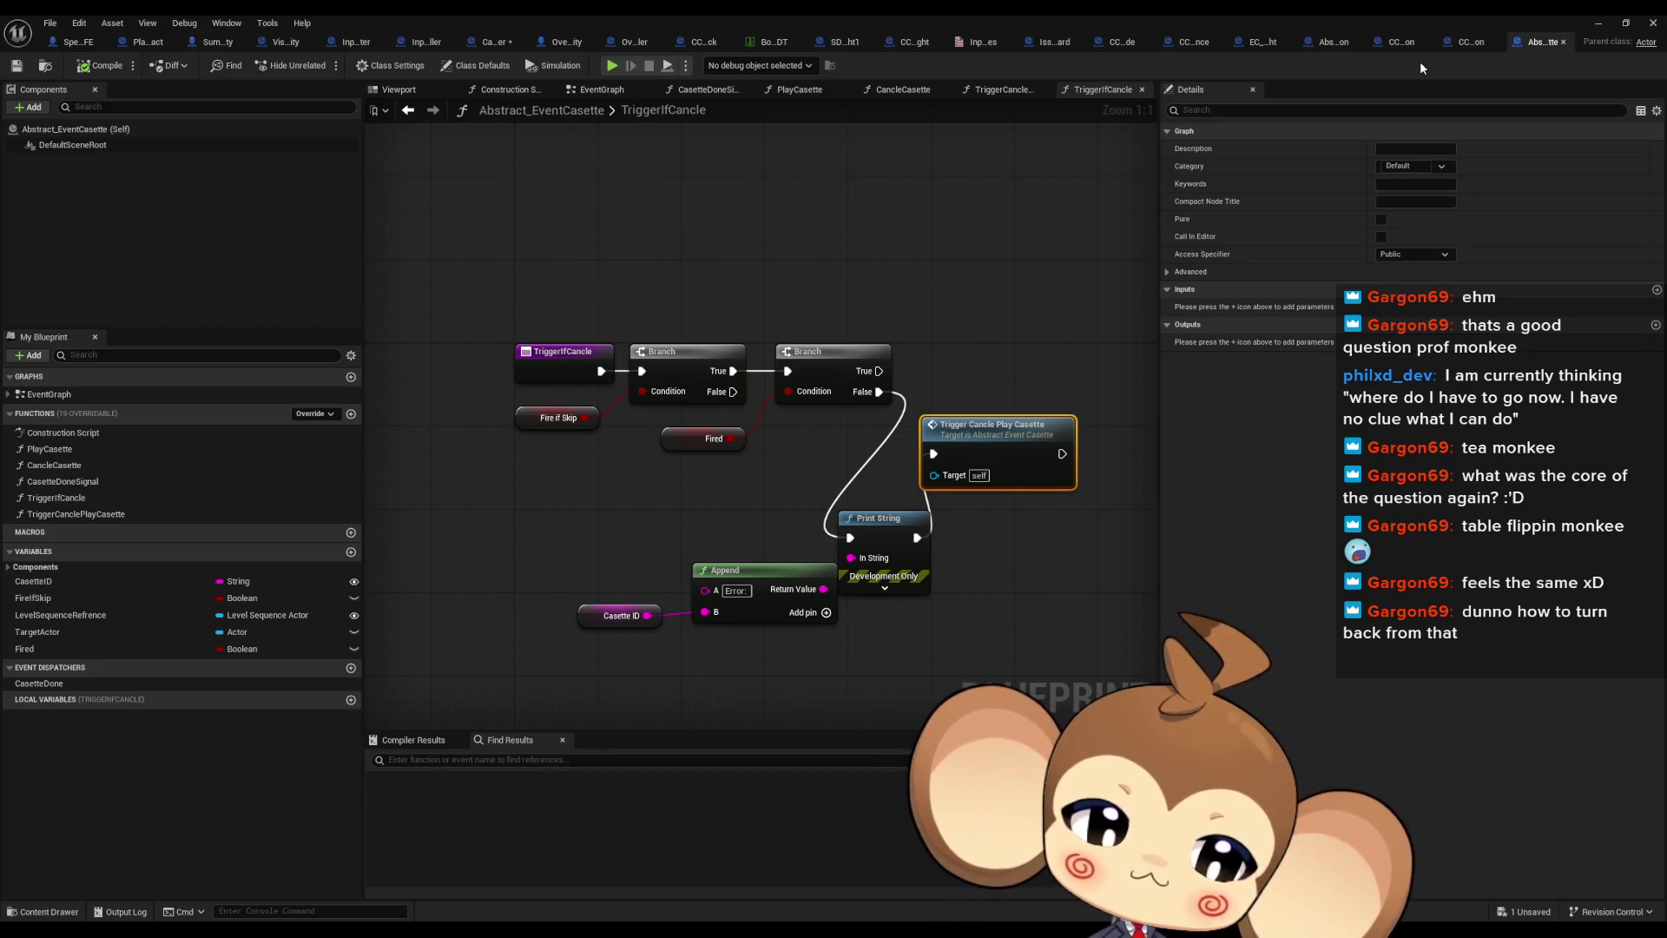
{"action": "left_click", "coordinate": [708, 439]}
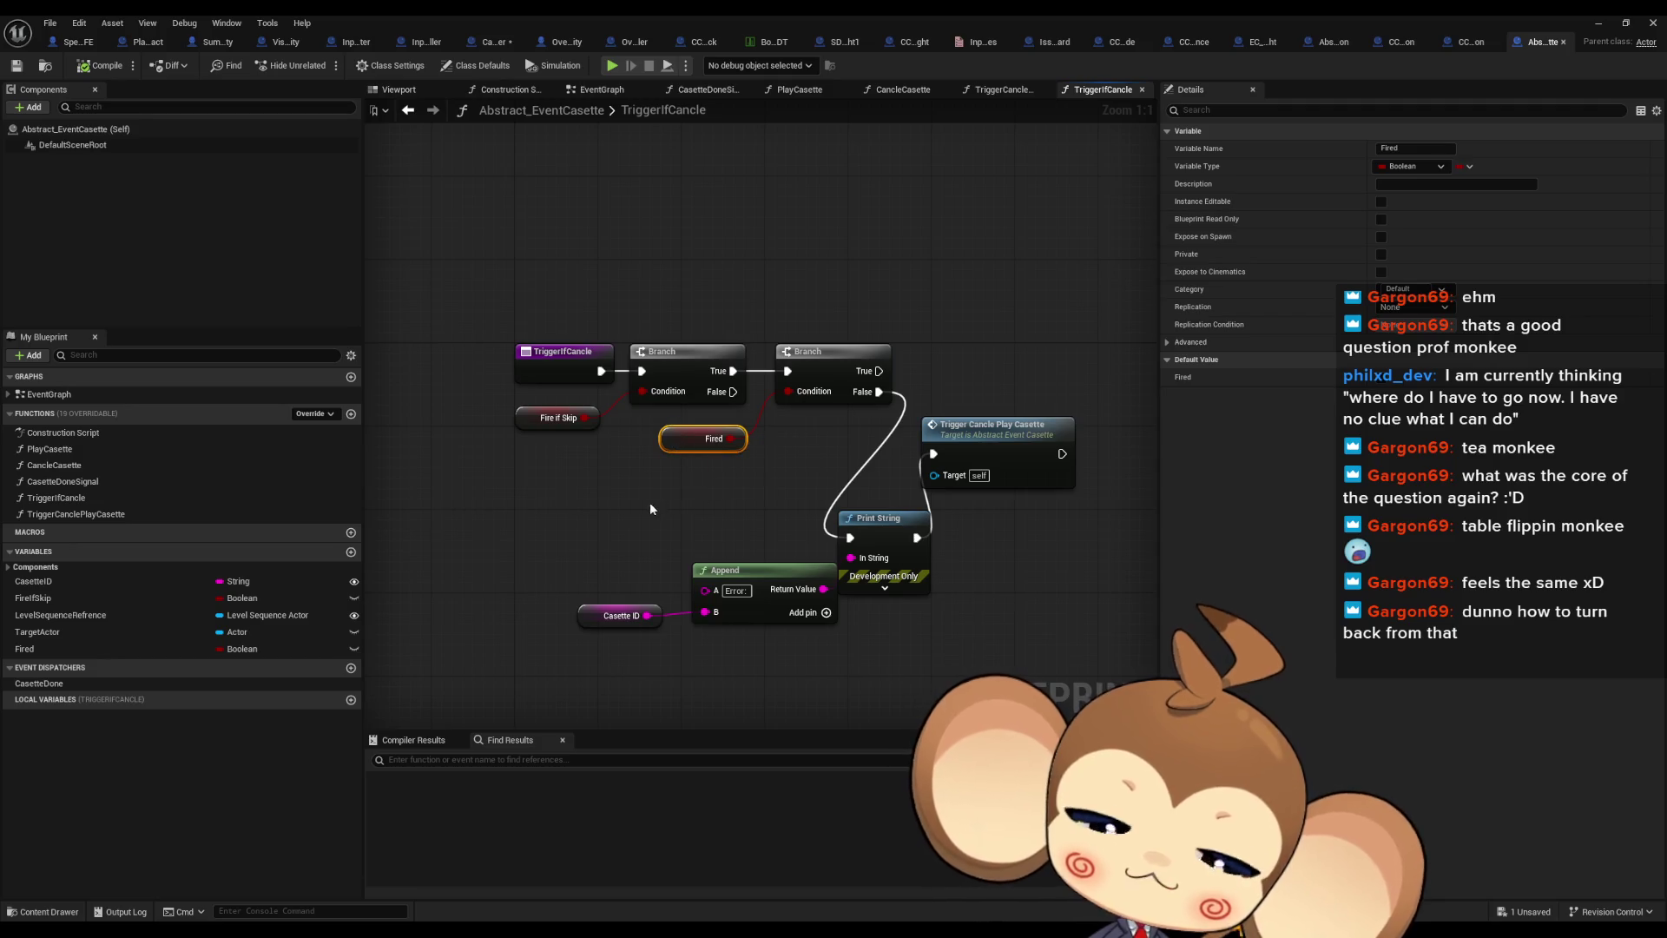
{"action": "left_click_drag", "start_coordinate": [650, 502], "coordinate": [758, 432]}
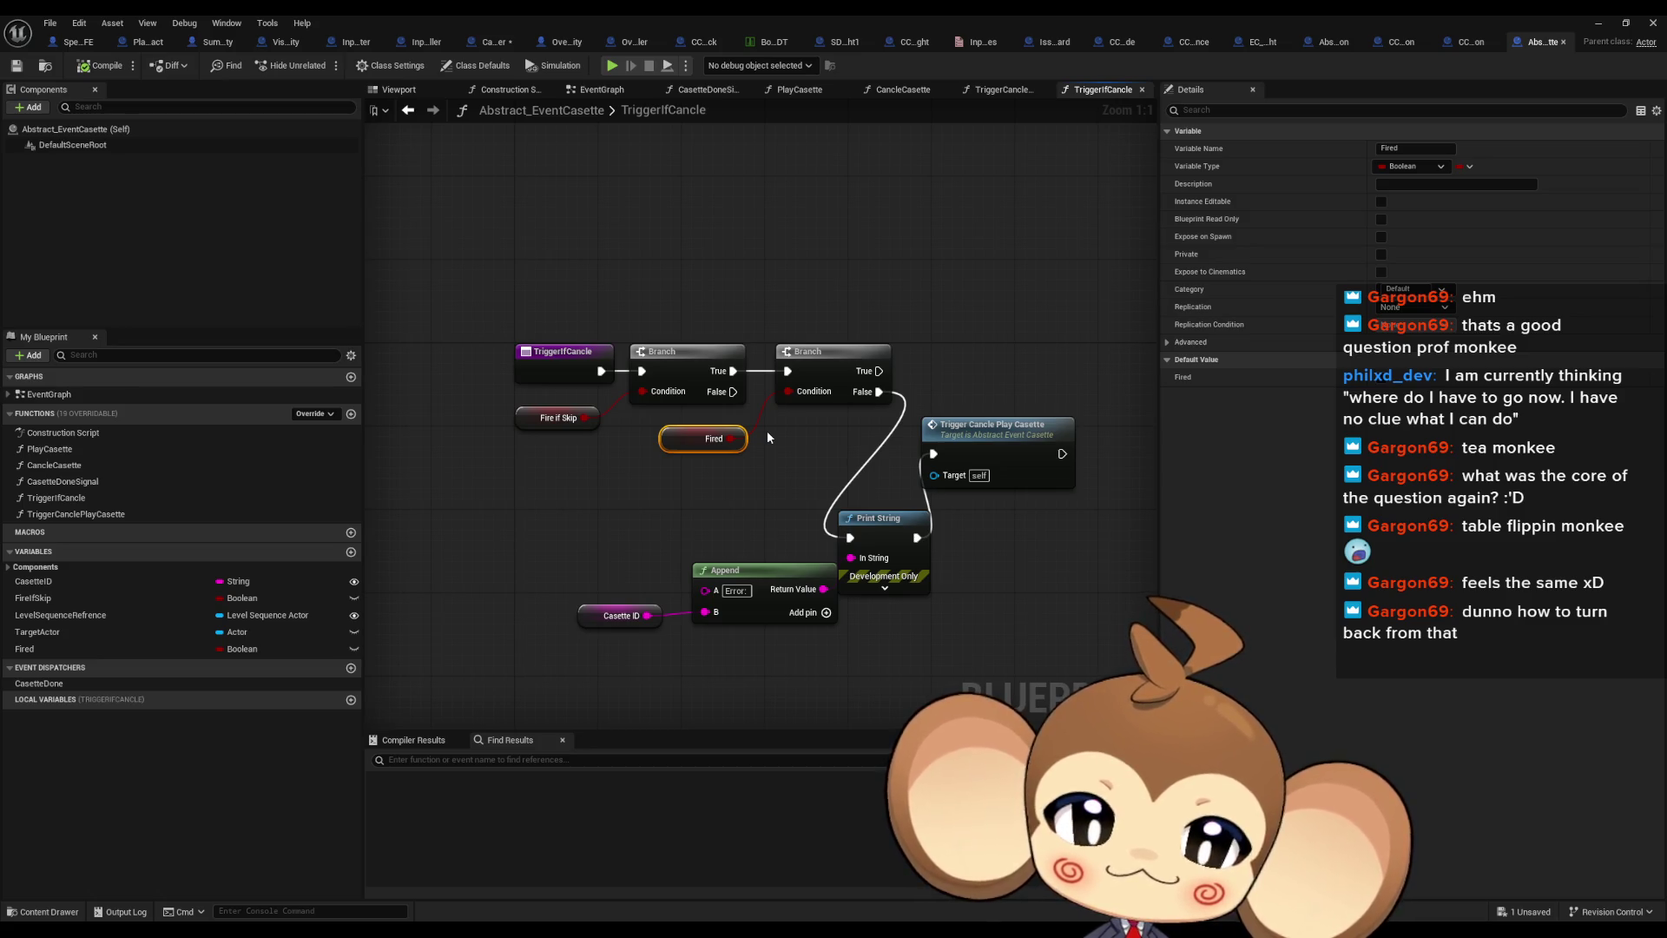
Search CasetteDone references for 'call' and open the CasetteDoneSignal function that calls it
{"action": "right_click", "coordinate": [37, 683]}
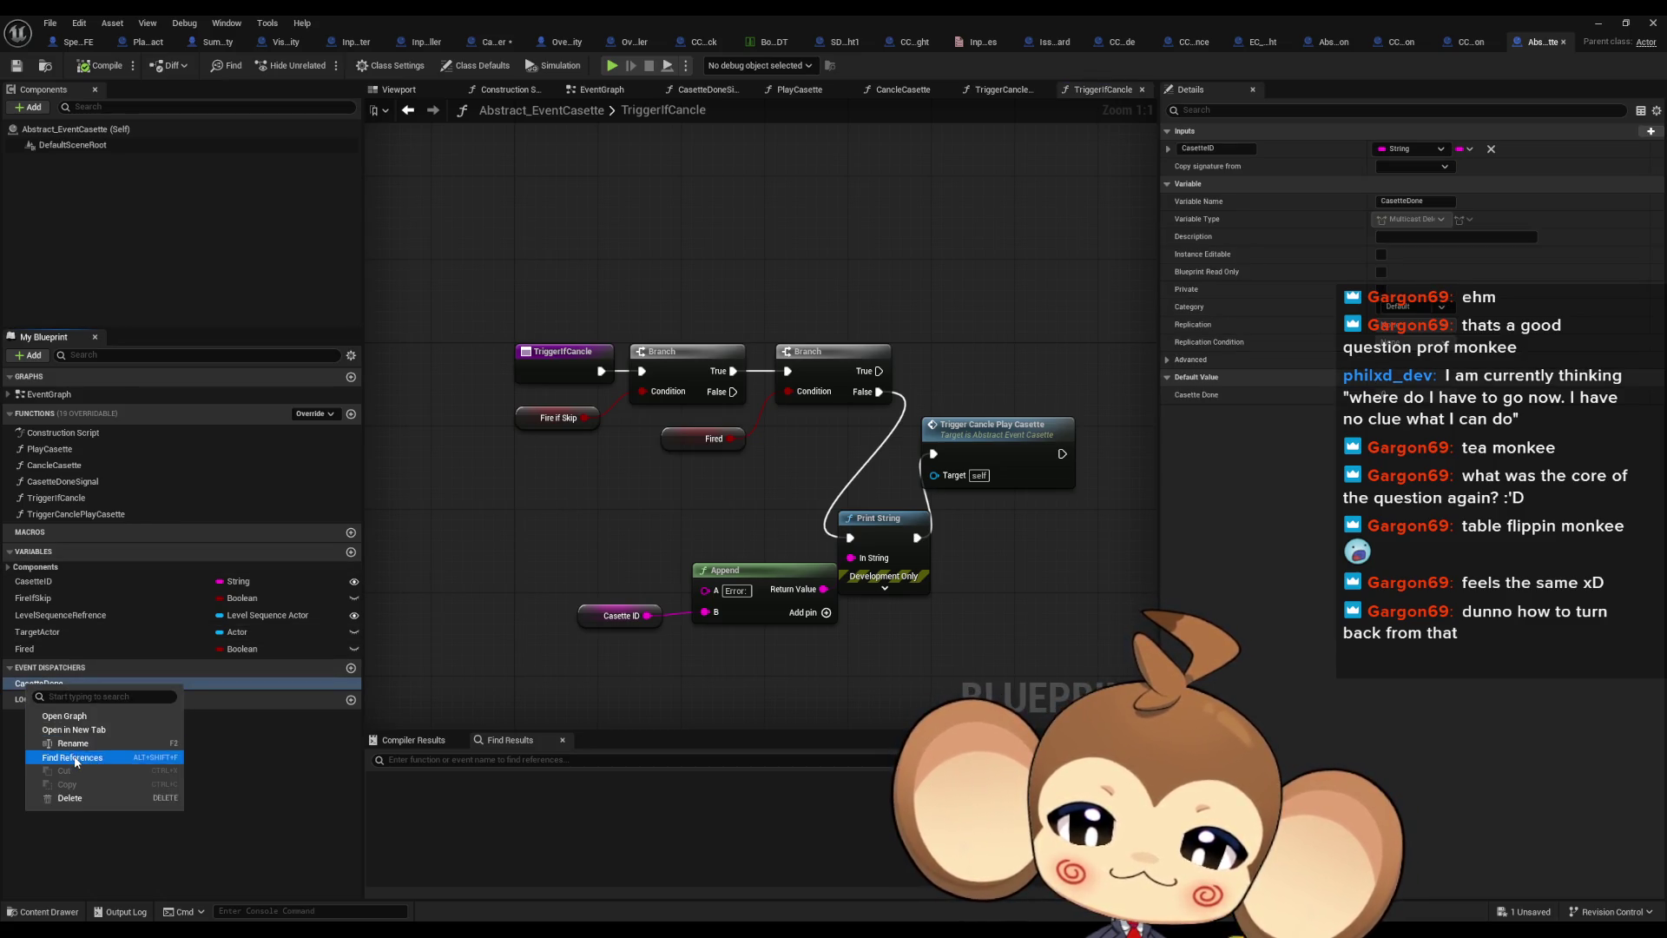
{"action": "left_click", "coordinate": [74, 757]}
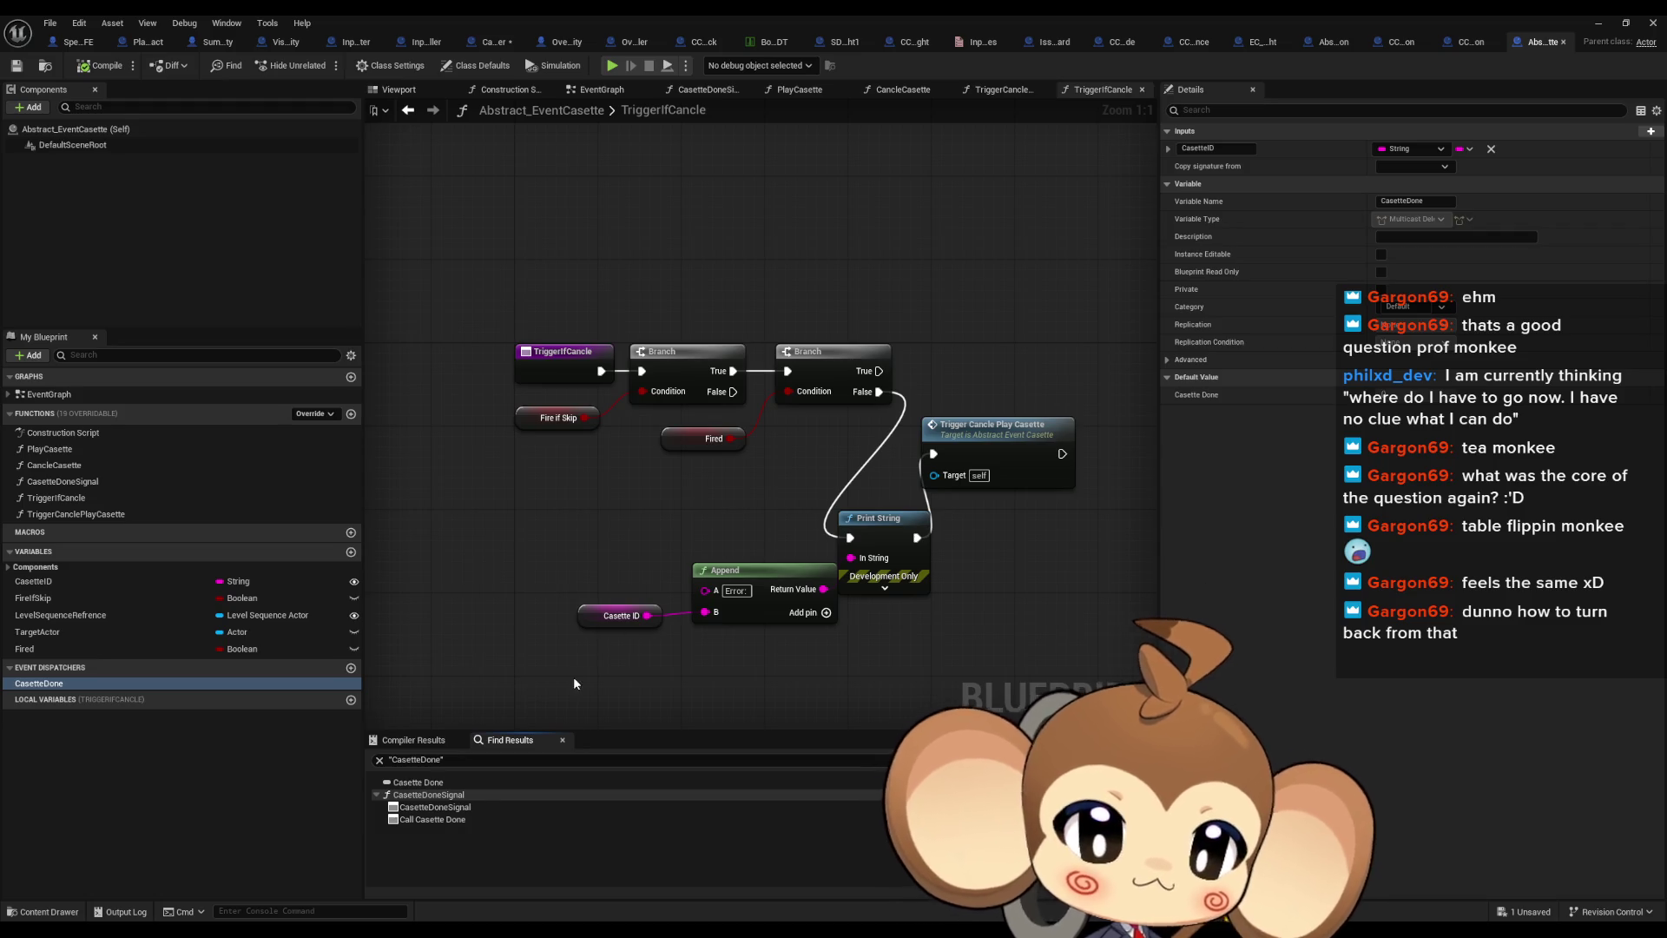
{"action": "left_click", "coordinate": [488, 760]}
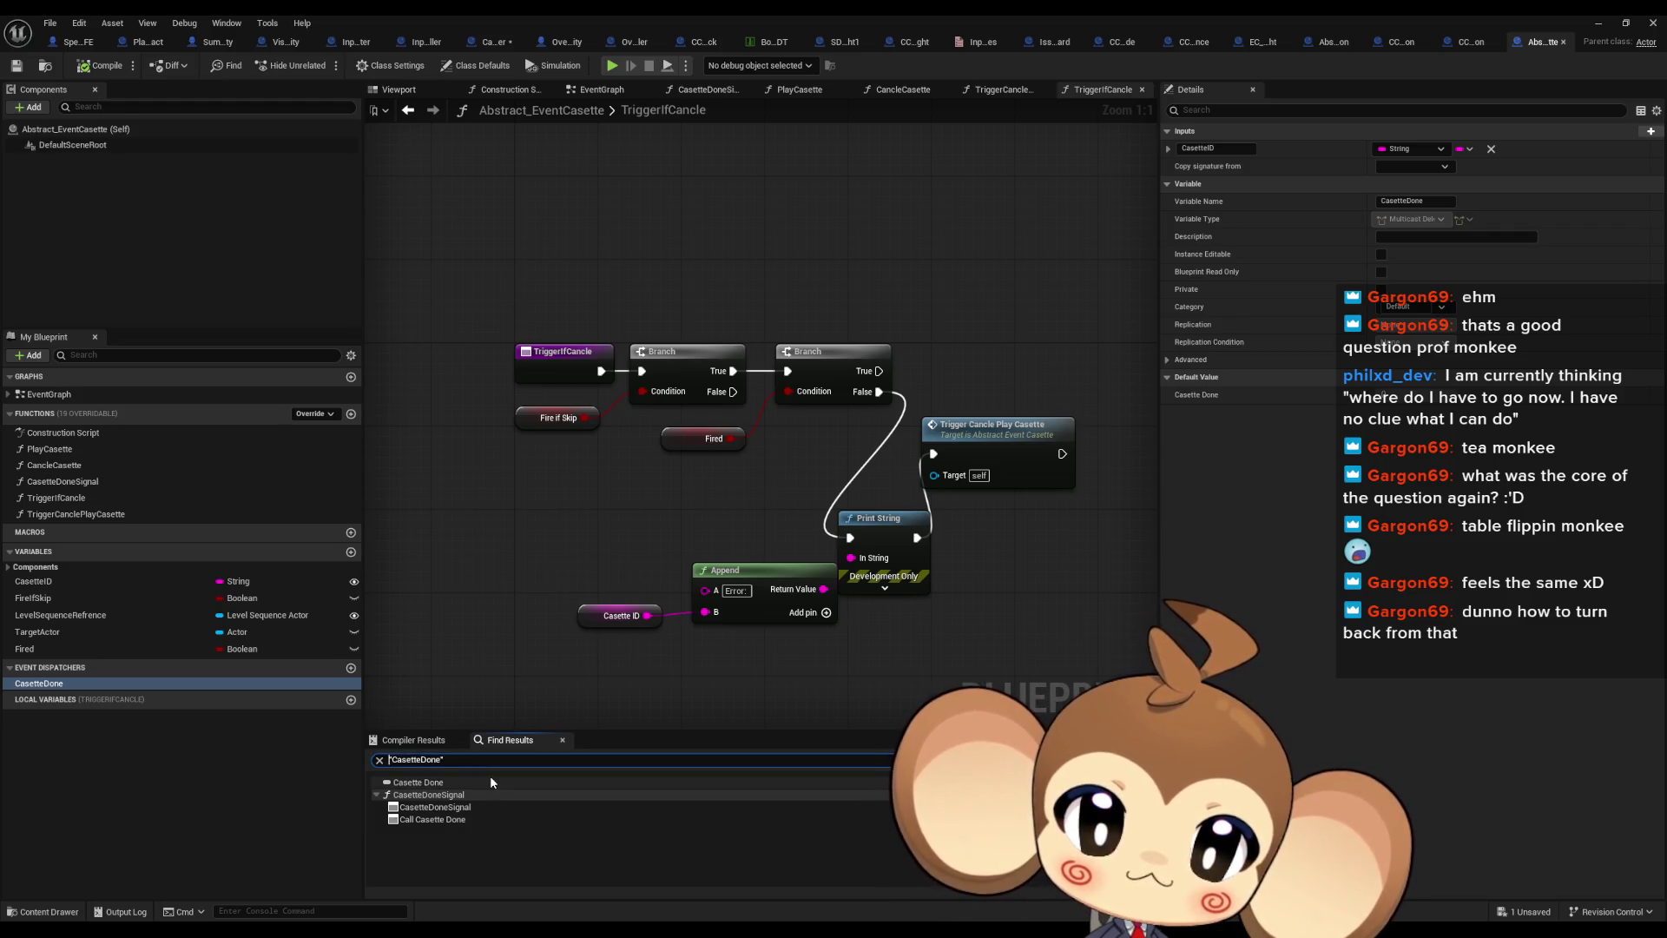
{"action": "type", "text": "call"}
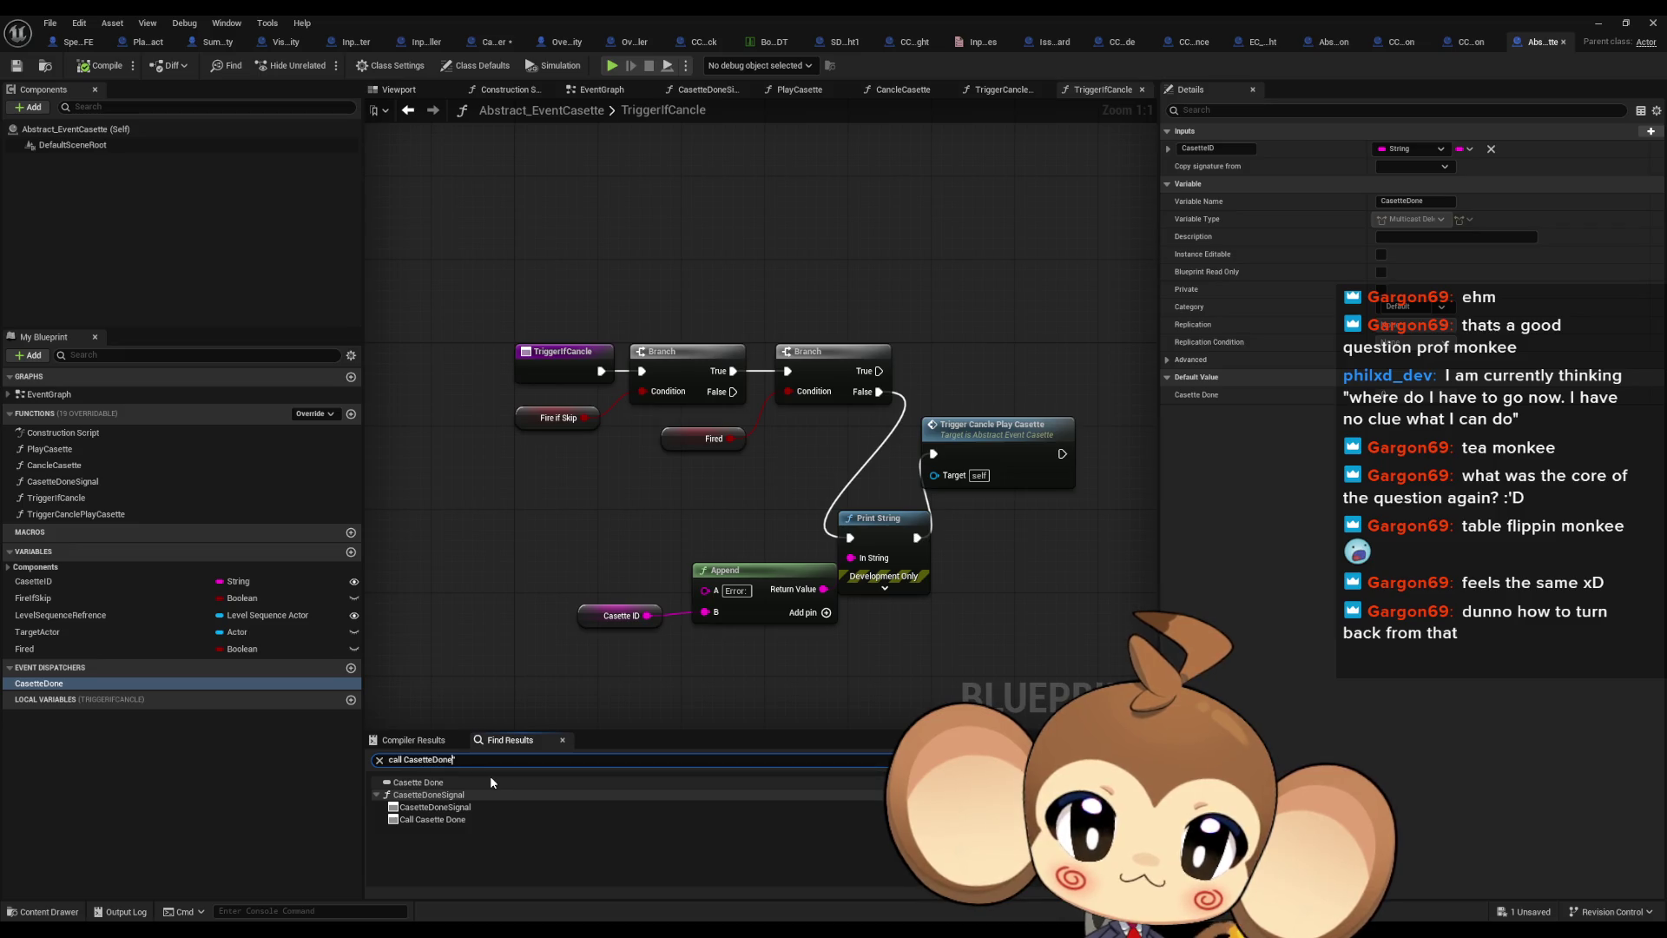
{"action": "key", "text": "Return"}
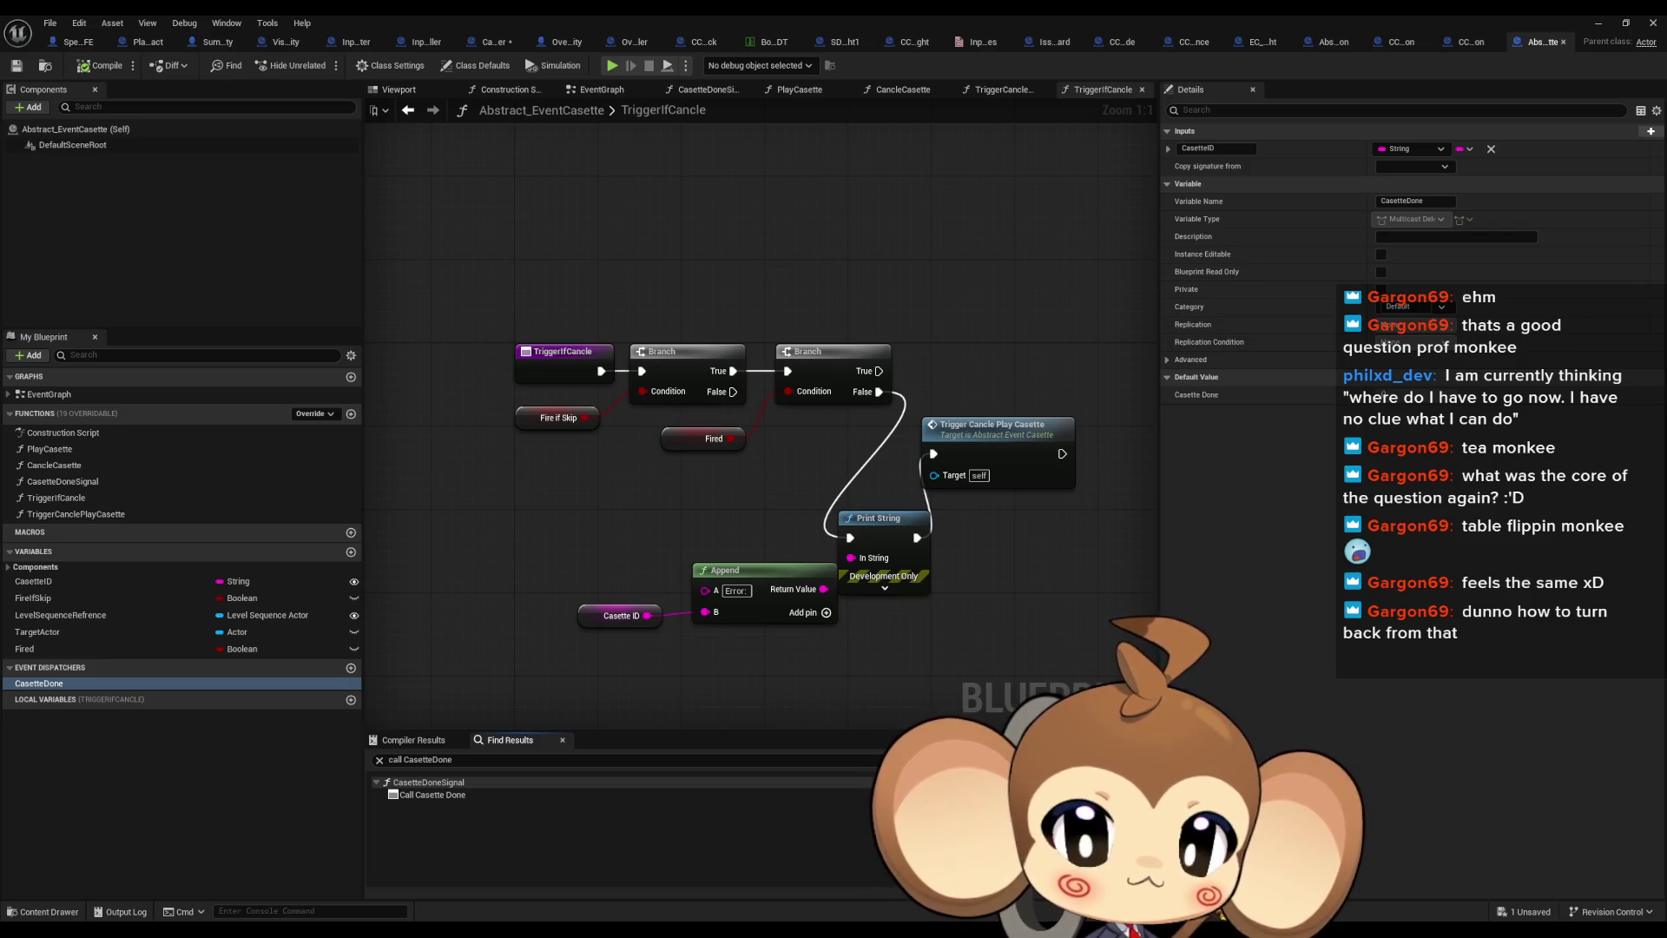
{"action": "double_click", "coordinate": [432, 794]}
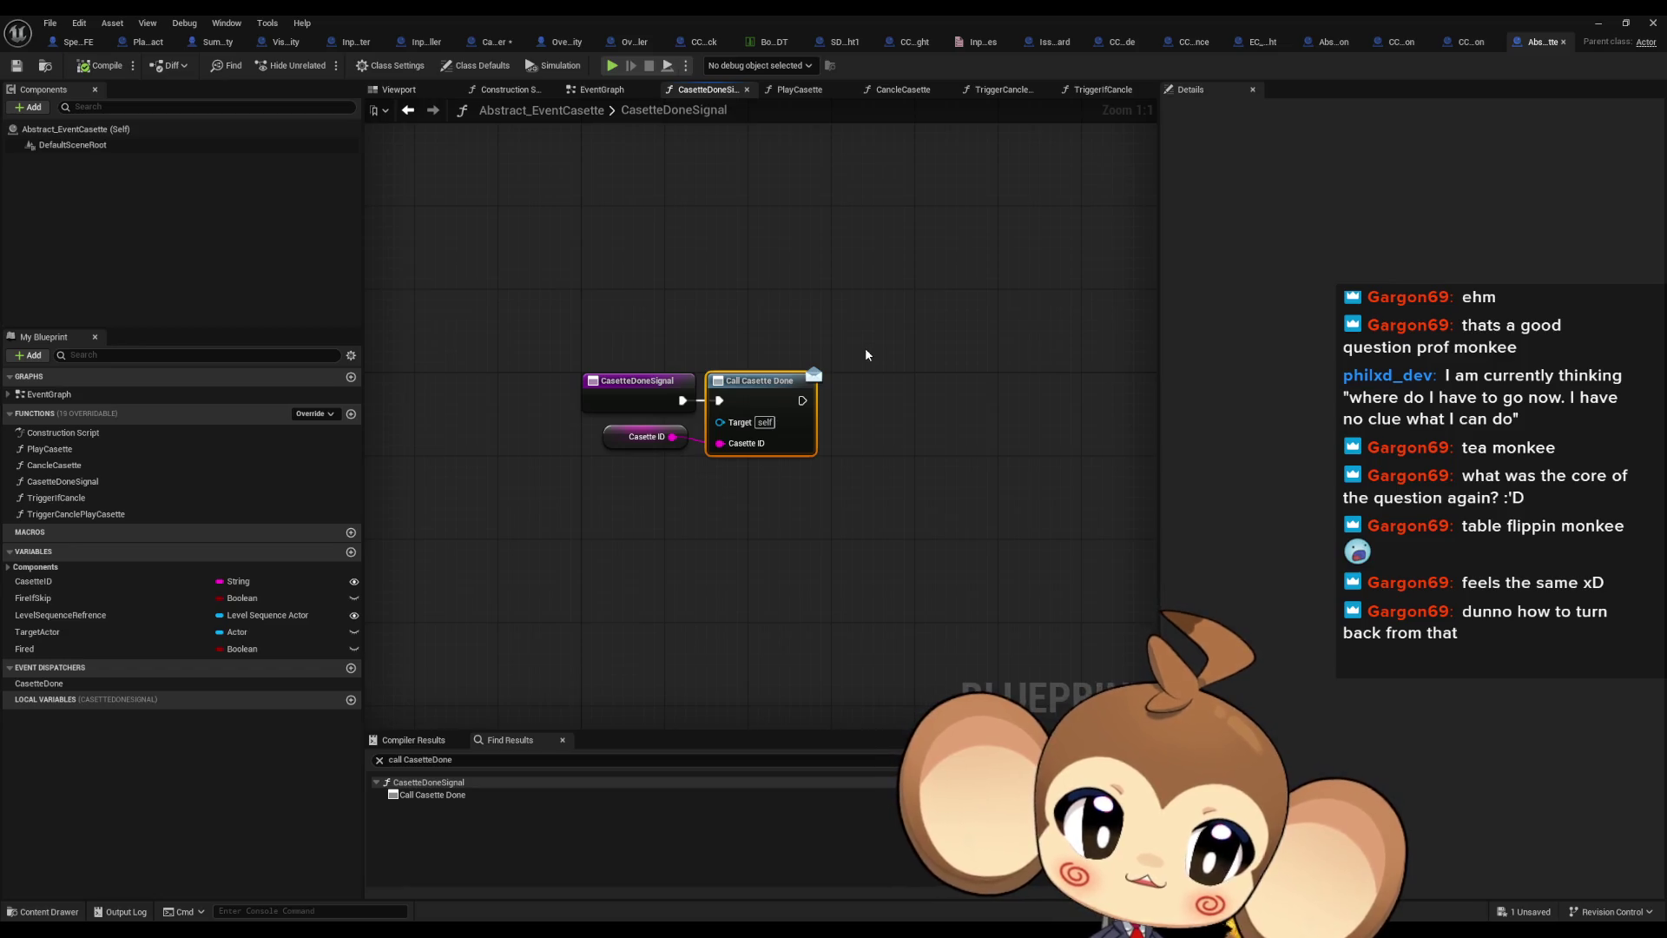
{"action": "right_click", "coordinate": [632, 389]}
{"action": "mouse_move", "coordinate": [681, 530]}
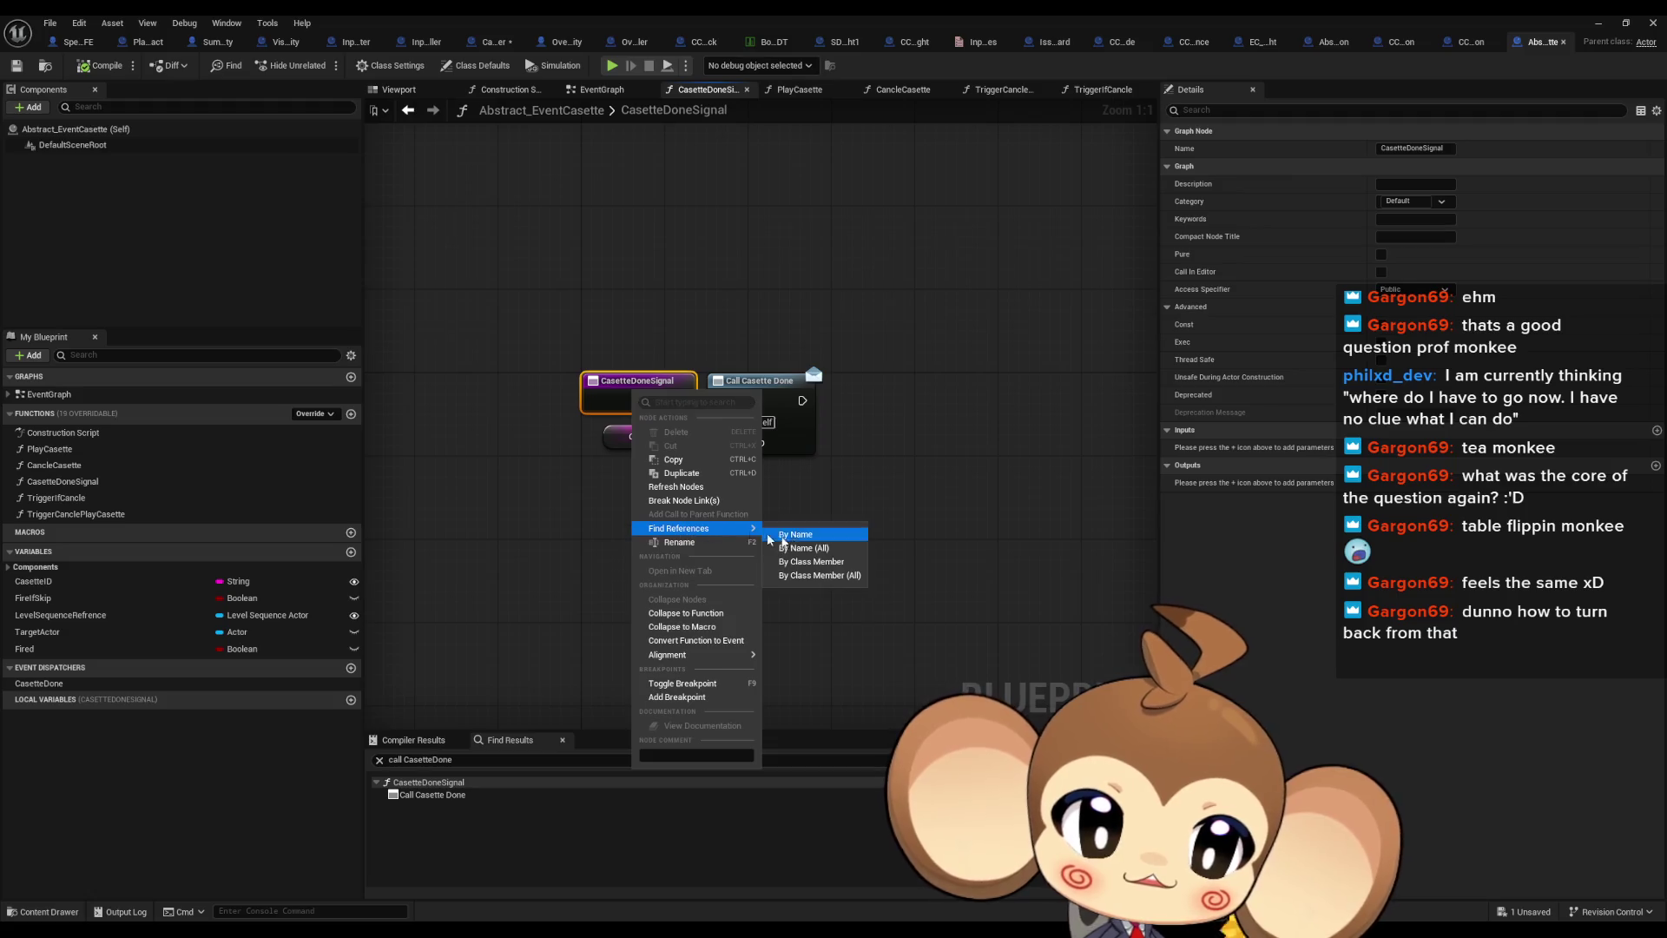
{"action": "left_click", "coordinate": [813, 564]}
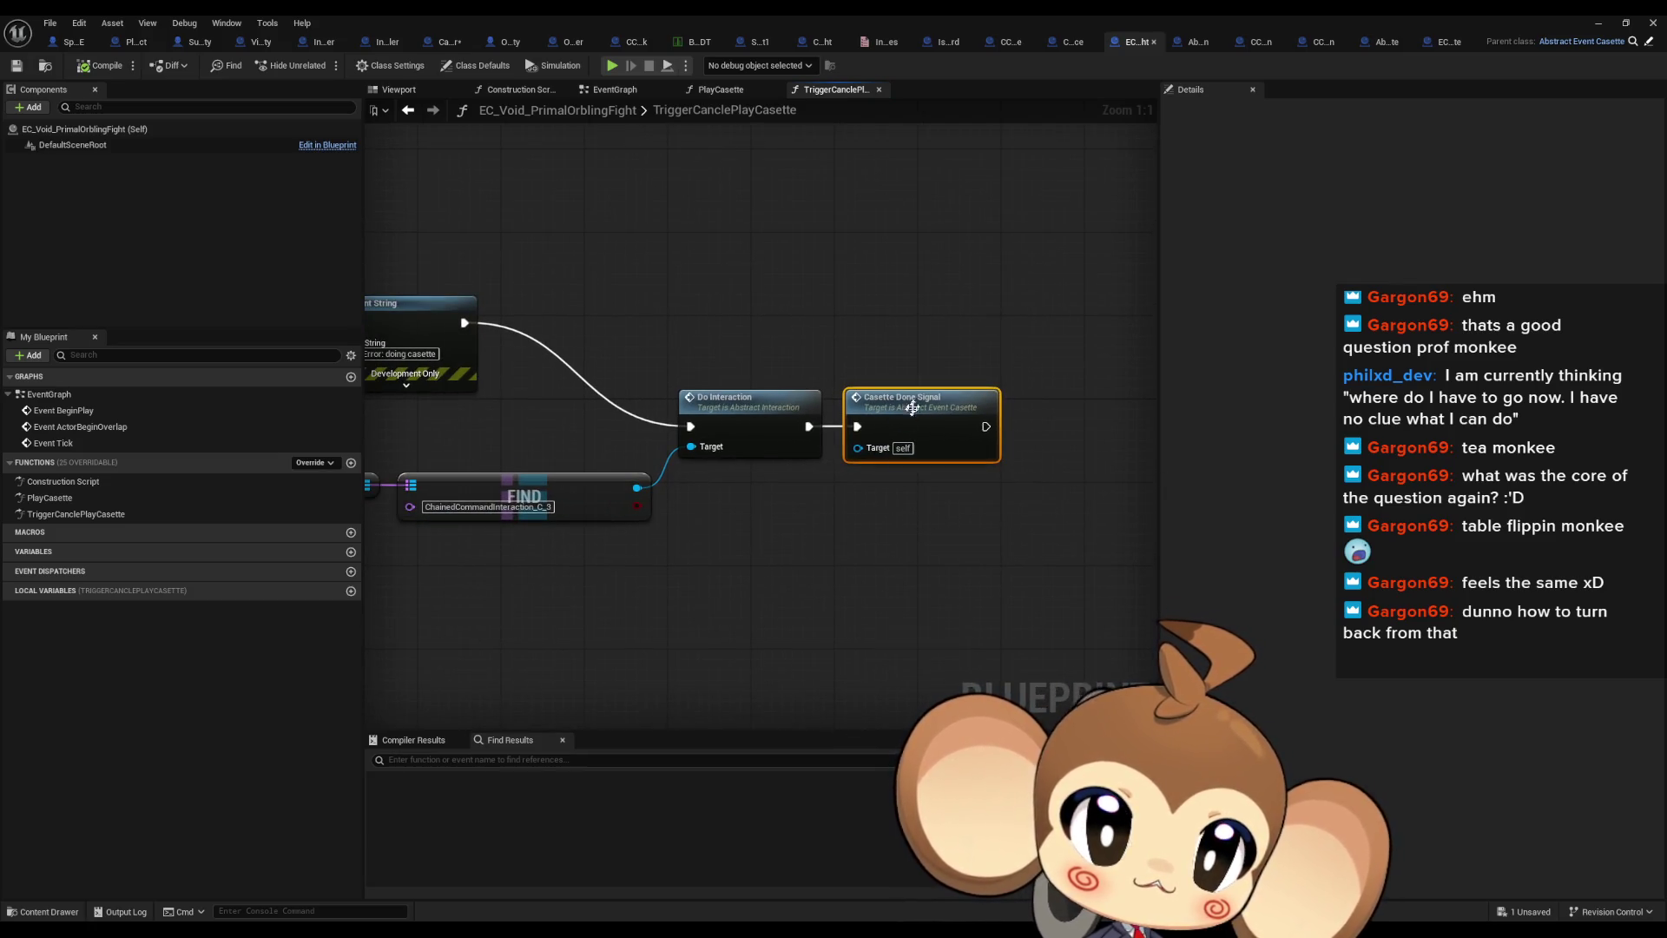
{"action": "left_click", "coordinate": [964, 387]}
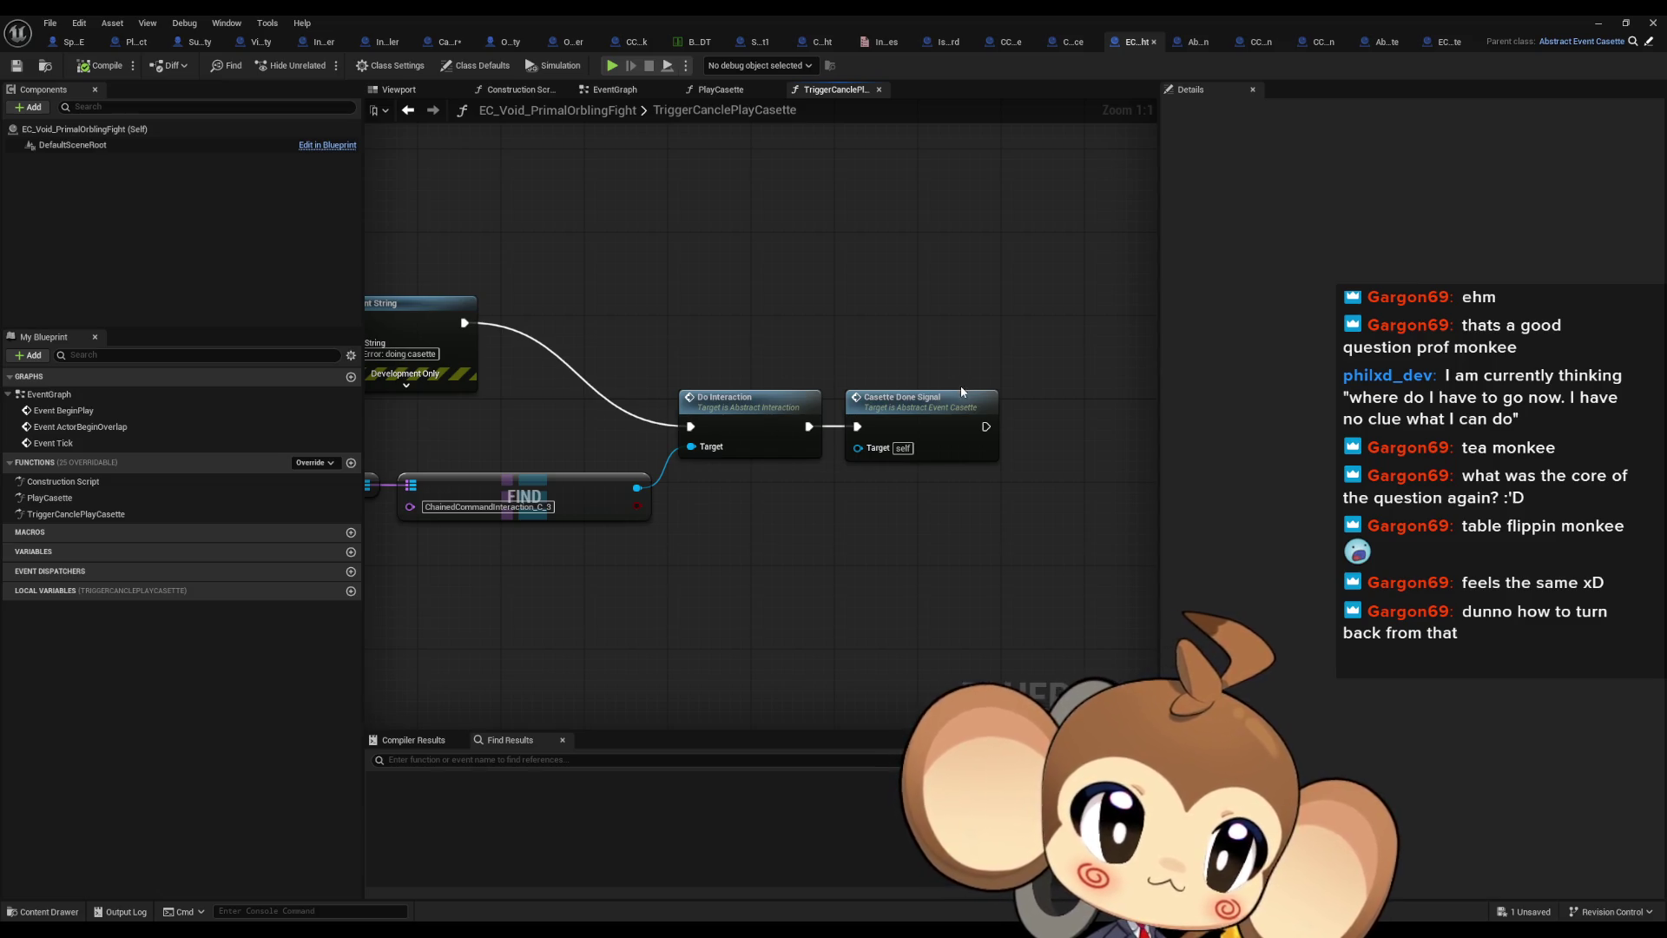
{"action": "double_click", "coordinate": [913, 409]}
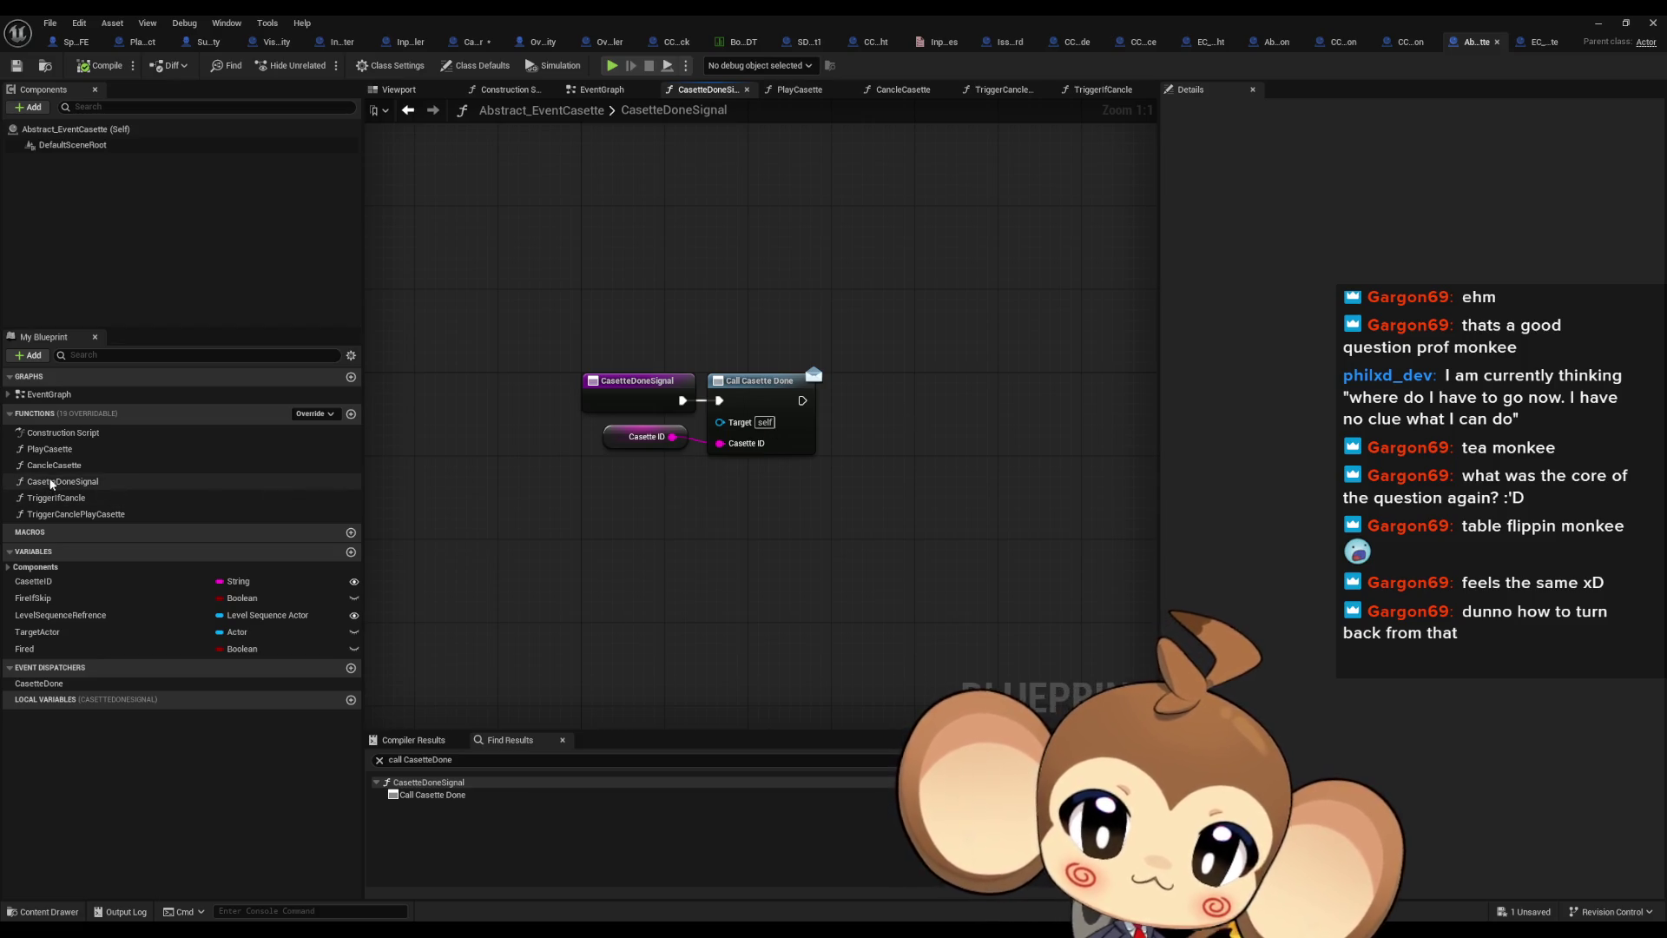
{"action": "double_click", "coordinate": [87, 469]}
{"action": "double_click", "coordinate": [75, 482]}
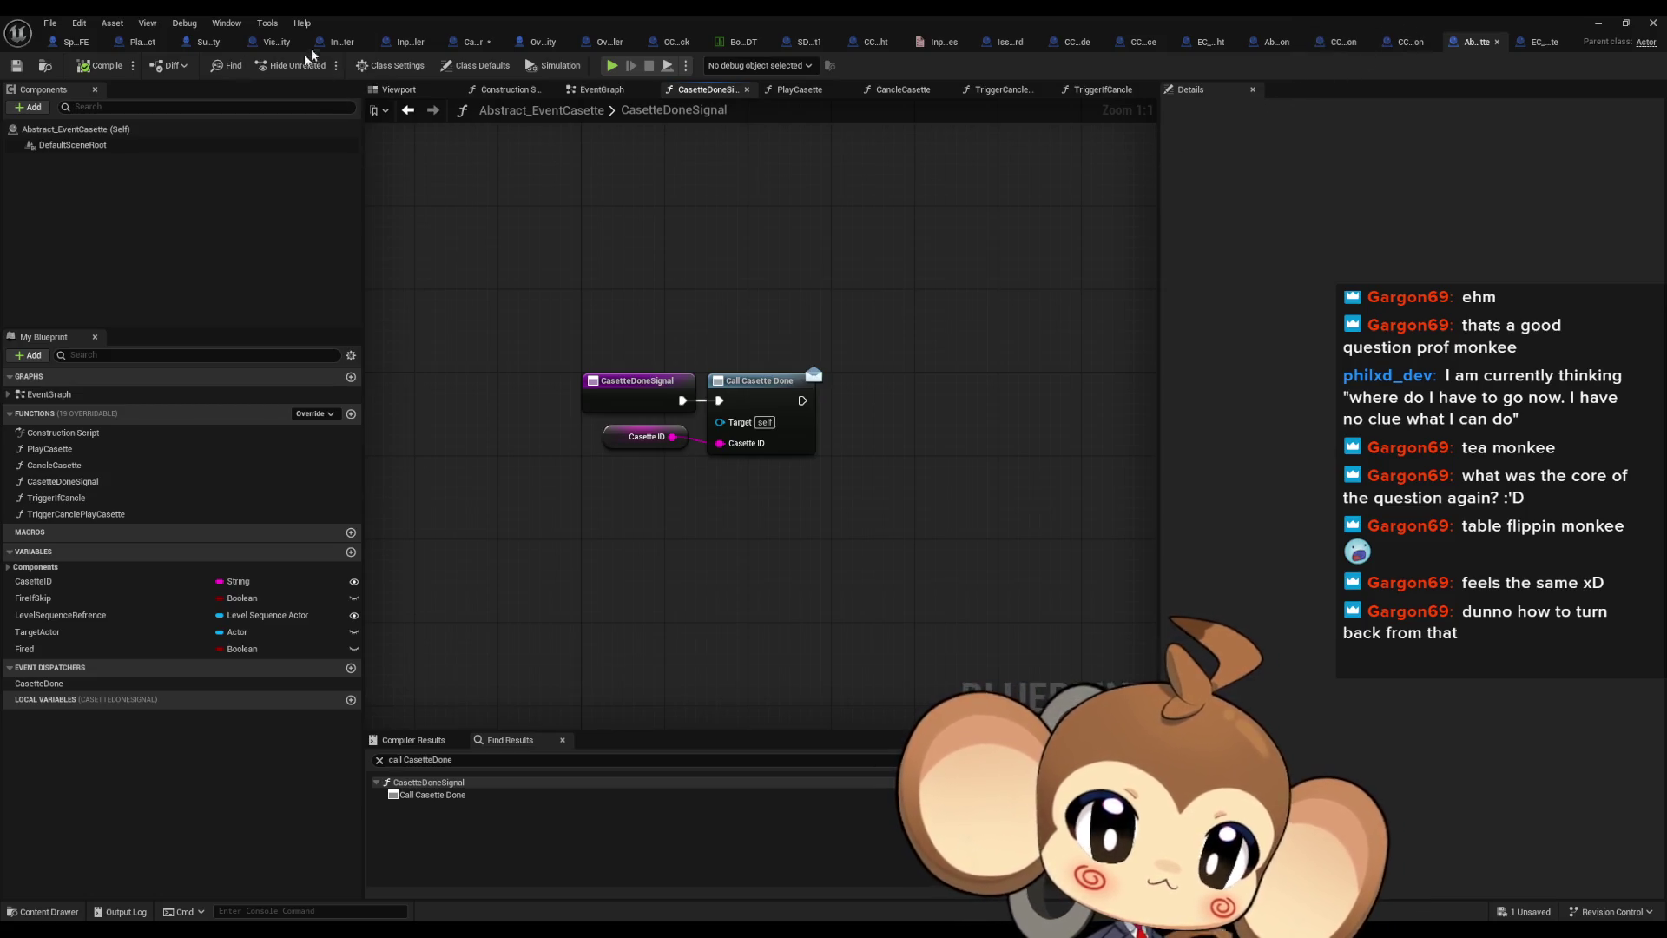
Review CameraController's CLEAR and Cancle Casette nodes, then view EC_Void_EnvironmentState's PlayCasette graph
{"action": "left_click", "coordinate": [469, 44]}
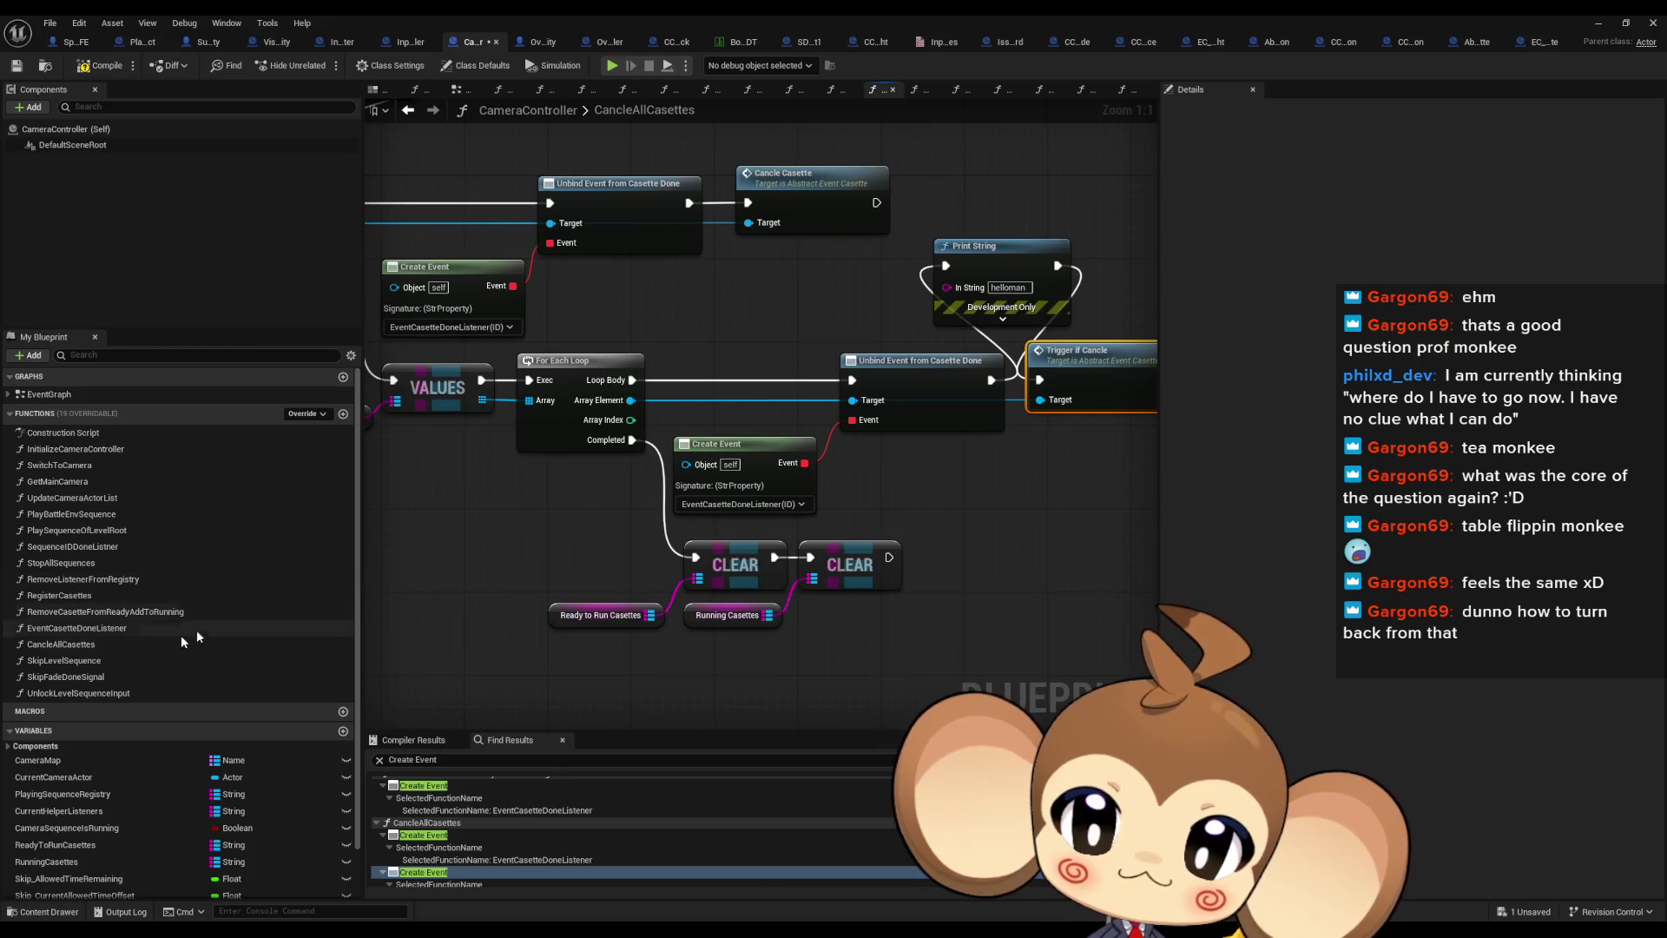
{"action": "scroll", "coordinate": [721, 521], "scroll_direction": "down", "scroll_amount": 3}
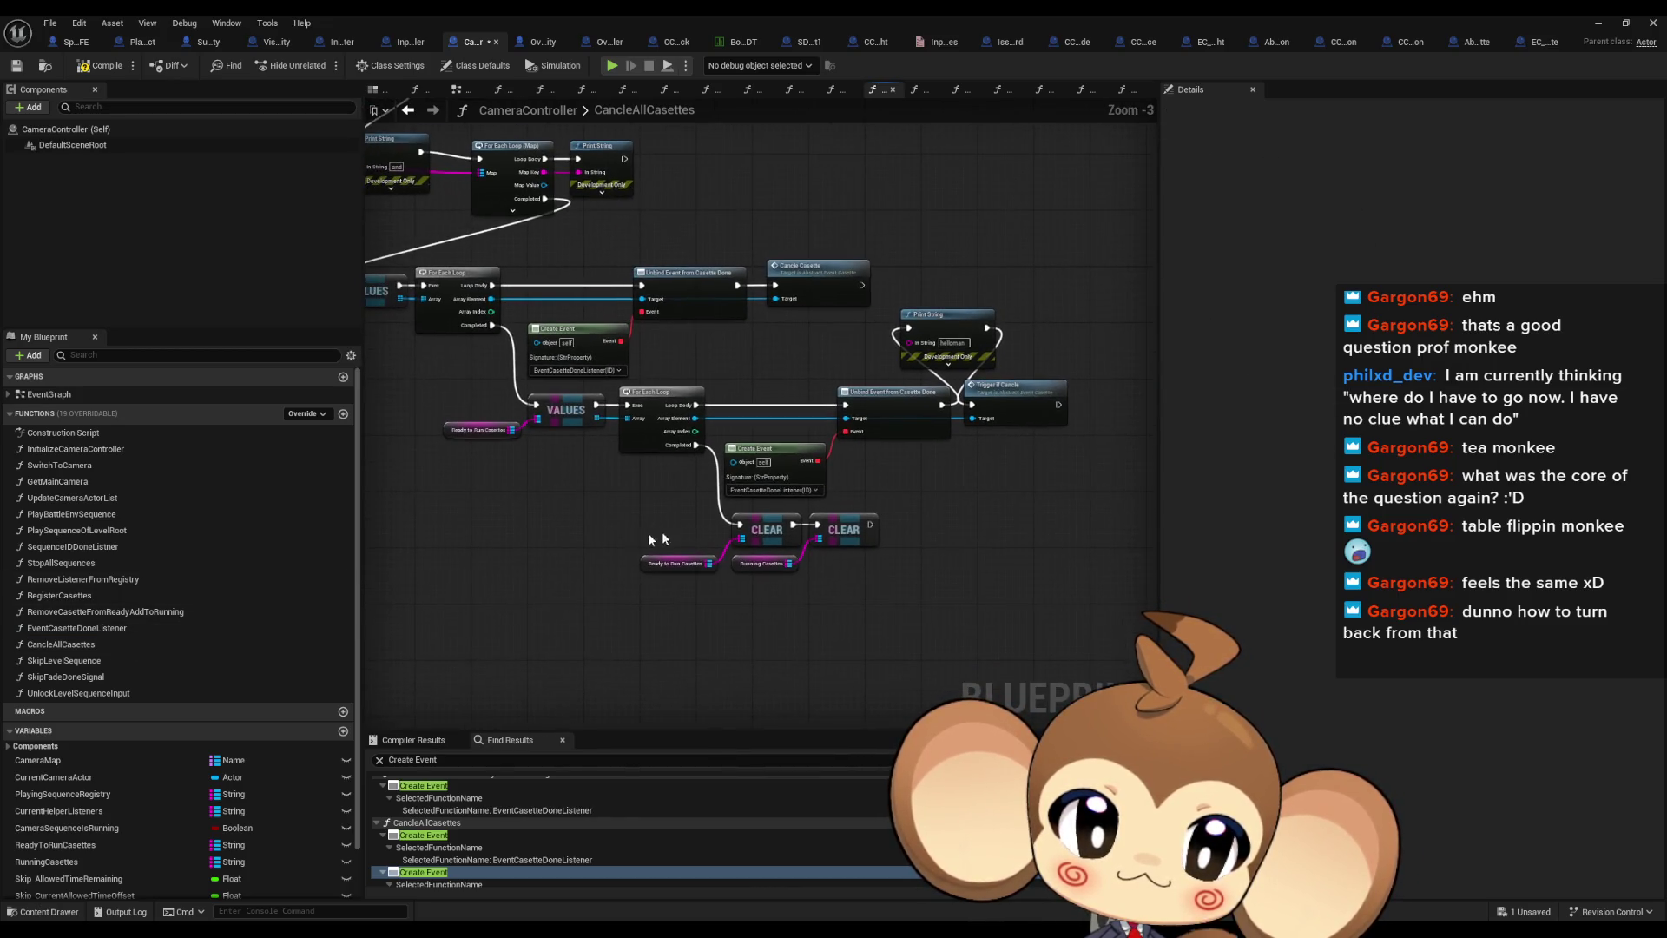
{"action": "left_click_drag", "start_coordinate": [648, 534], "coordinate": [860, 586]}
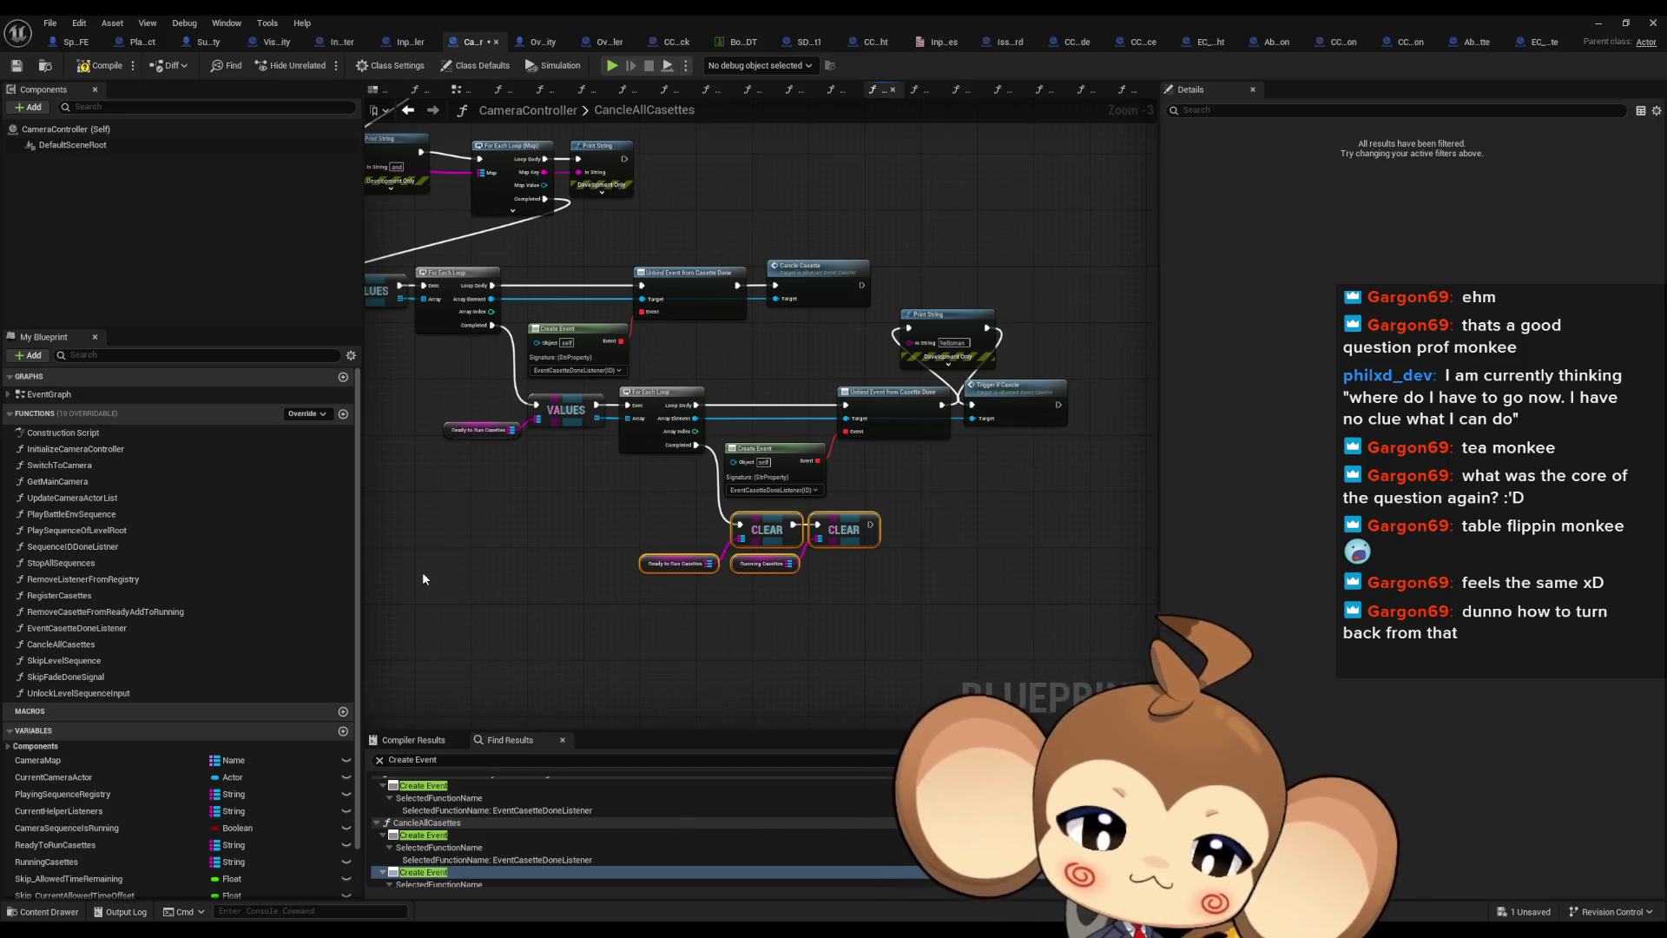
{"action": "scroll", "coordinate": [1085, 434], "scroll_direction": "up", "scroll_amount": 2}
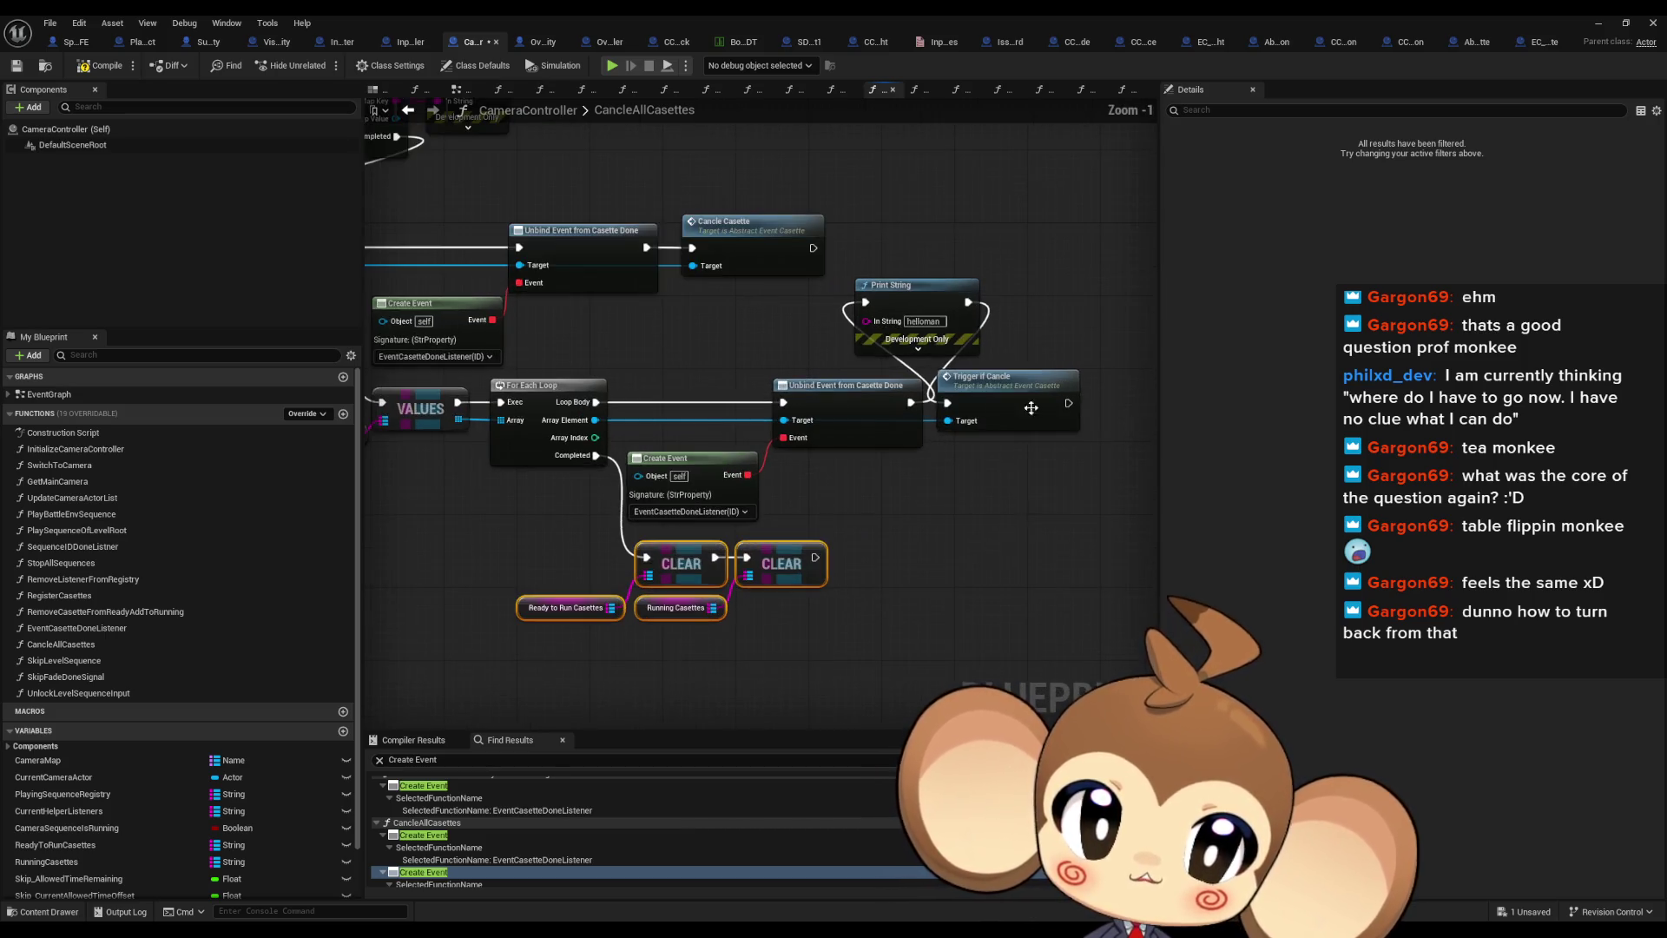
{"action": "mouse_move", "coordinate": [748, 350]}
{"action": "left_mouse_down"}
{"action": "mouse_move", "coordinate": [879, 431]}
{"action": "mouse_move", "coordinate": [917, 487]}
{"action": "left_mouse_up"}
{"action": "left_click", "coordinate": [903, 386]}
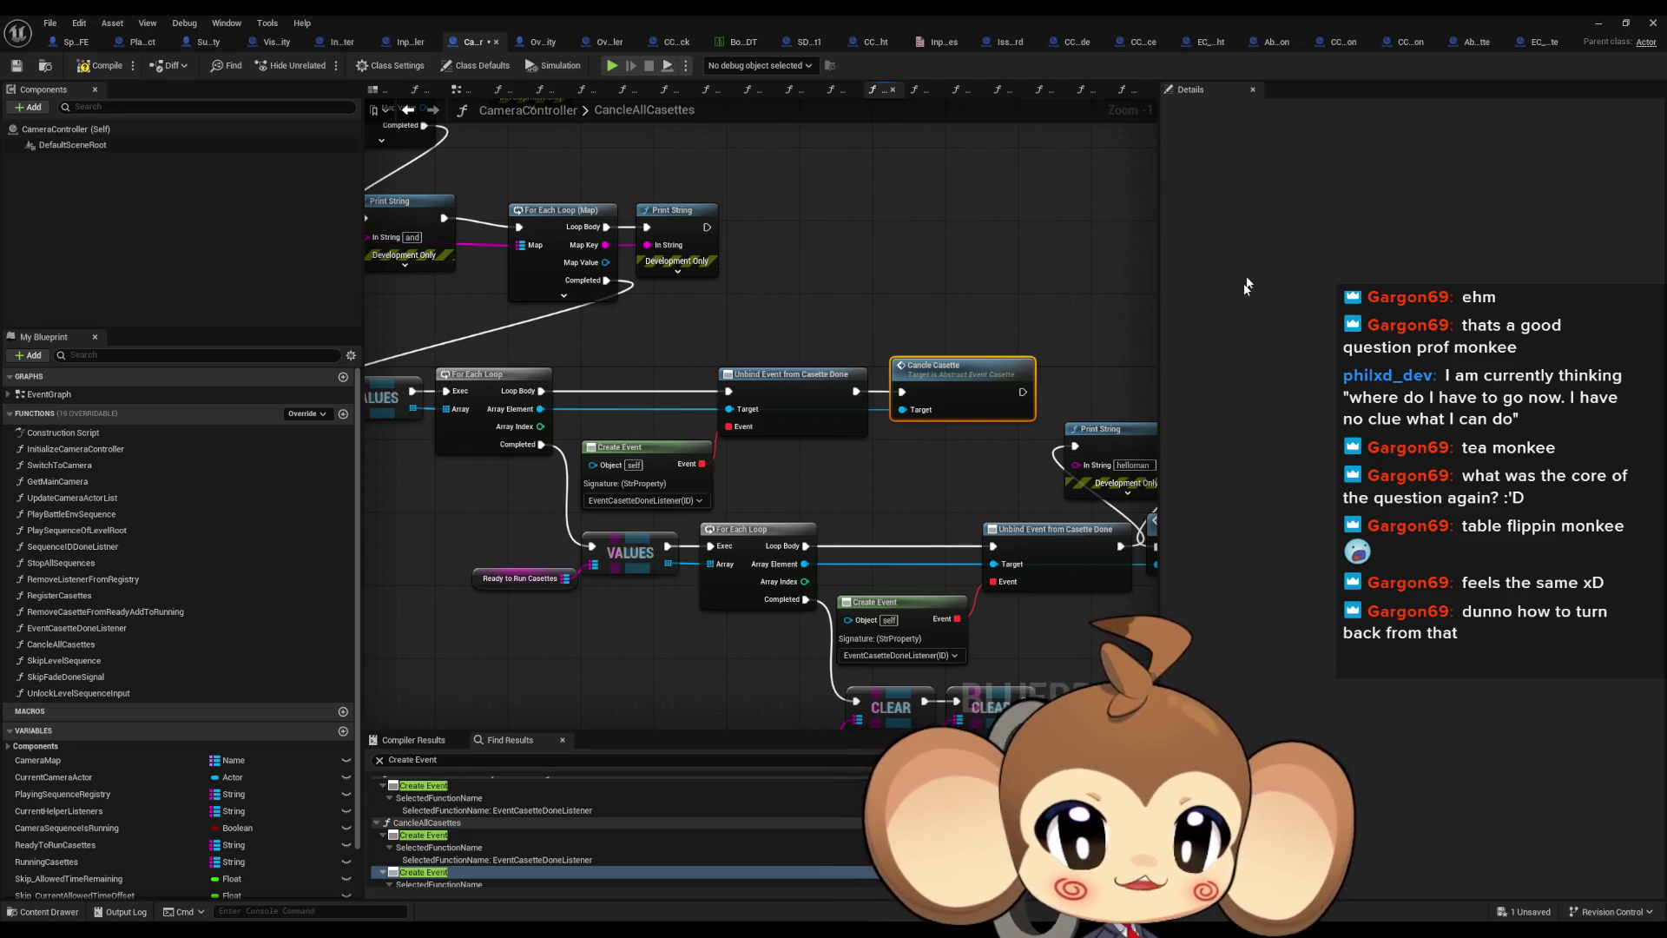
{"action": "left_click", "coordinate": [1537, 43]}
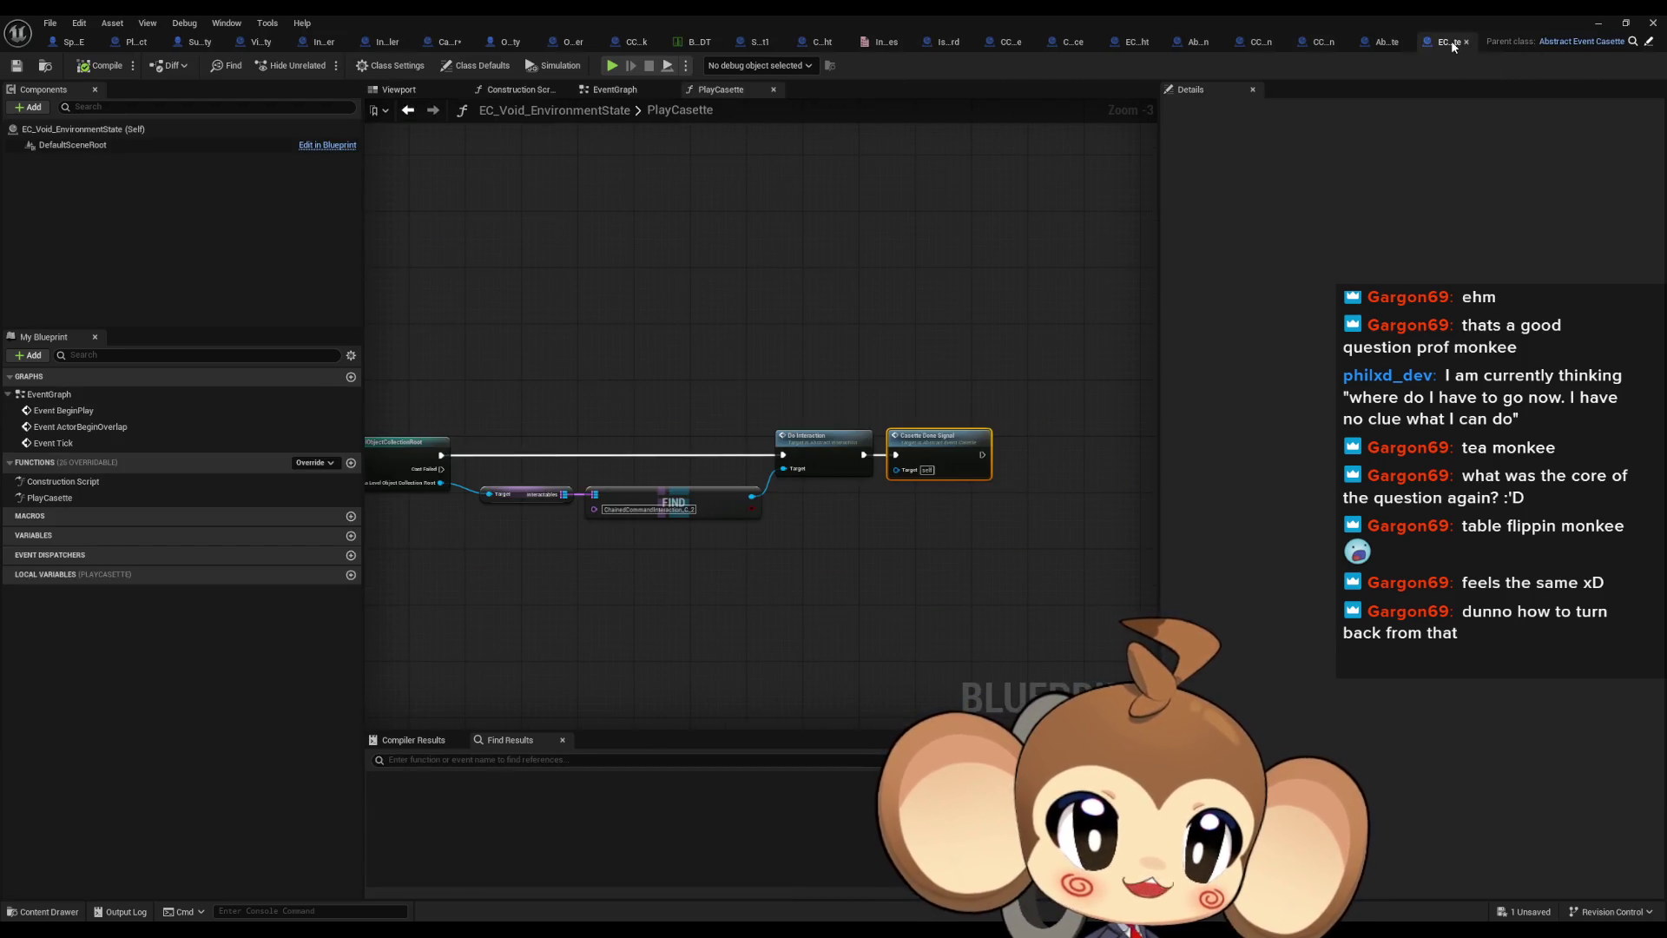
In Abstract_EventCasette, trace the Fired variable's references in PlayCasette and TriggerIfCancle
{"action": "left_click", "coordinate": [1648, 42]}
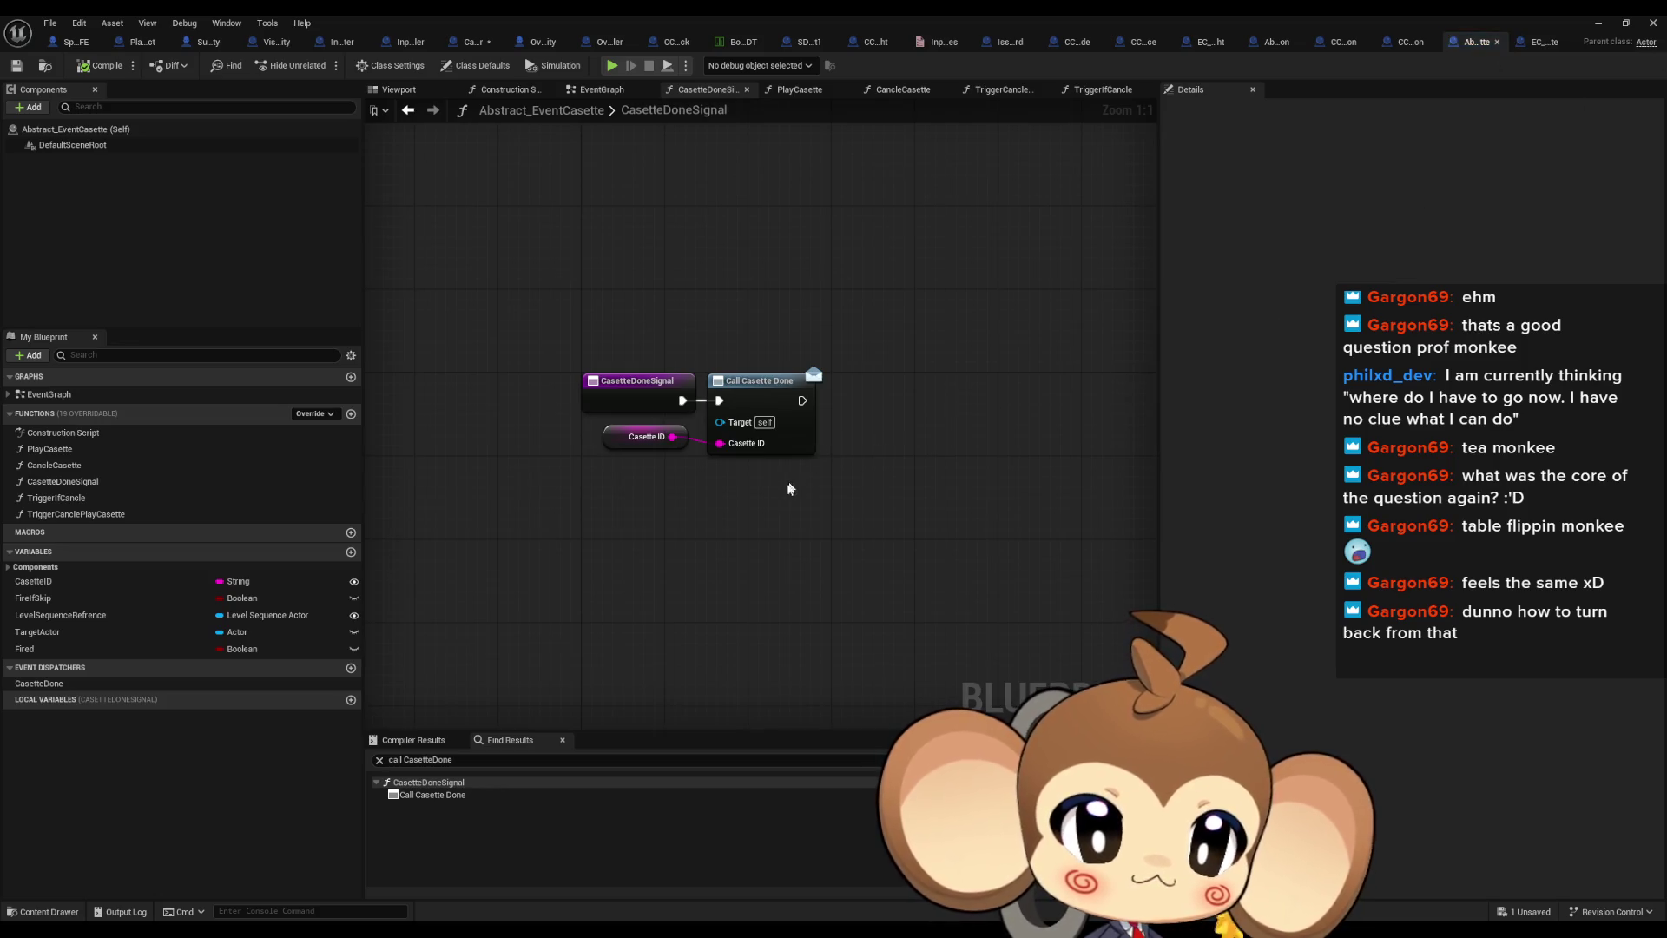
{"action": "left_click", "coordinate": [24, 651]}
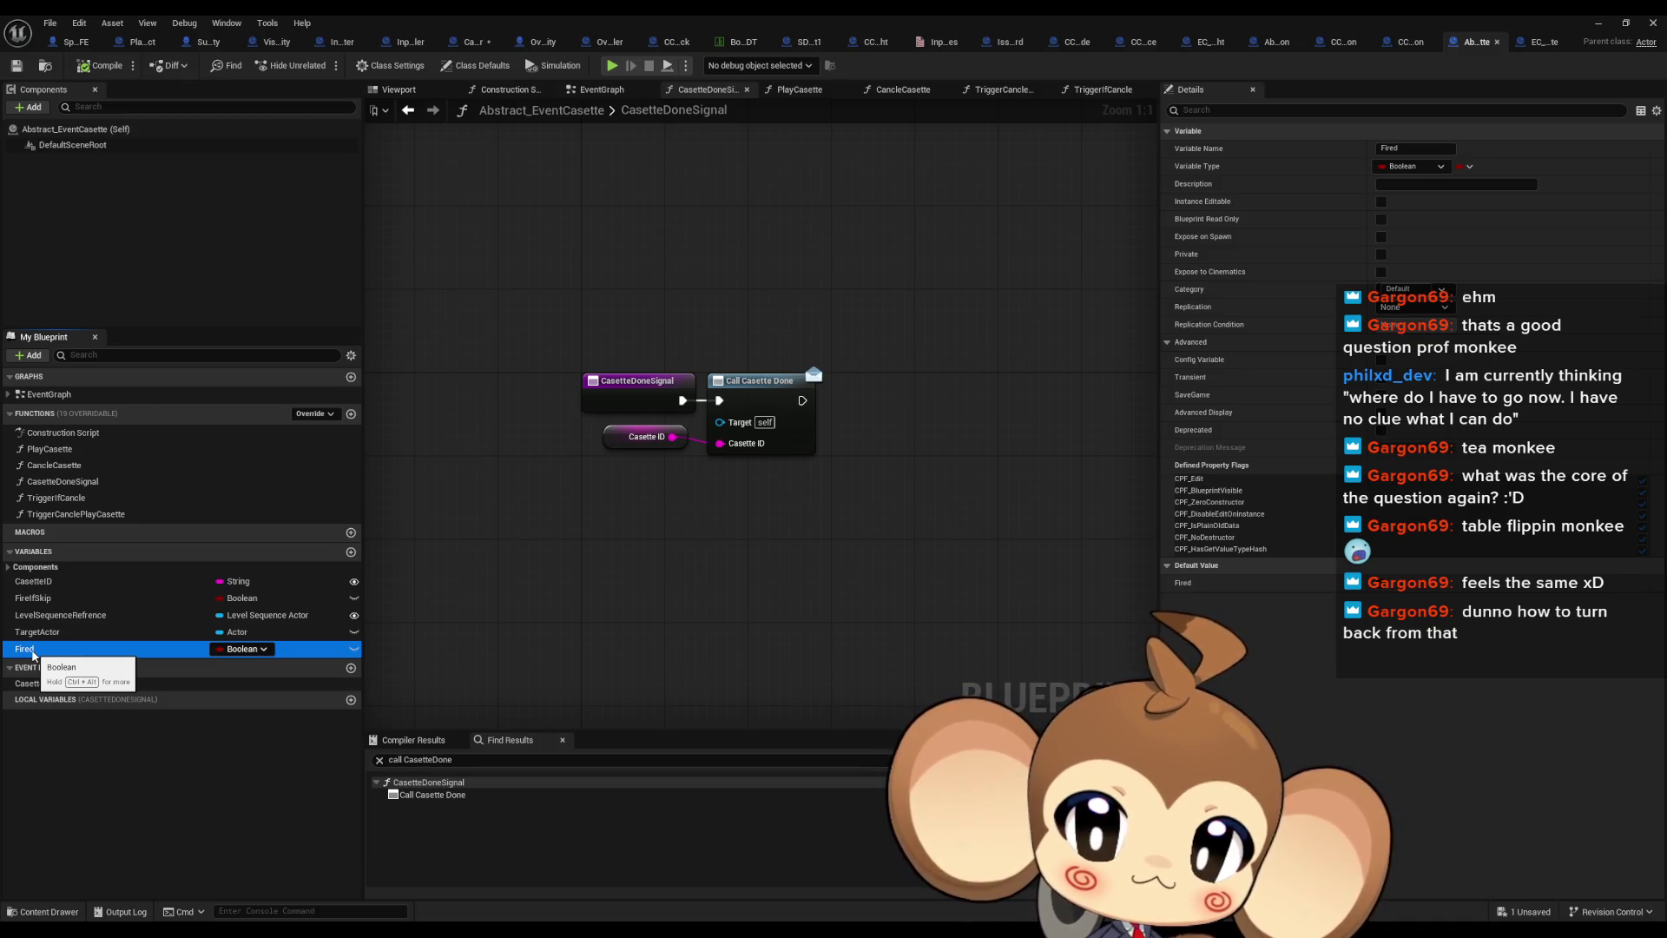
{"action": "right_click", "coordinate": [33, 653]}
{"action": "mouse_move", "coordinate": [83, 702]}
{"action": "left_click", "coordinate": [217, 736]}
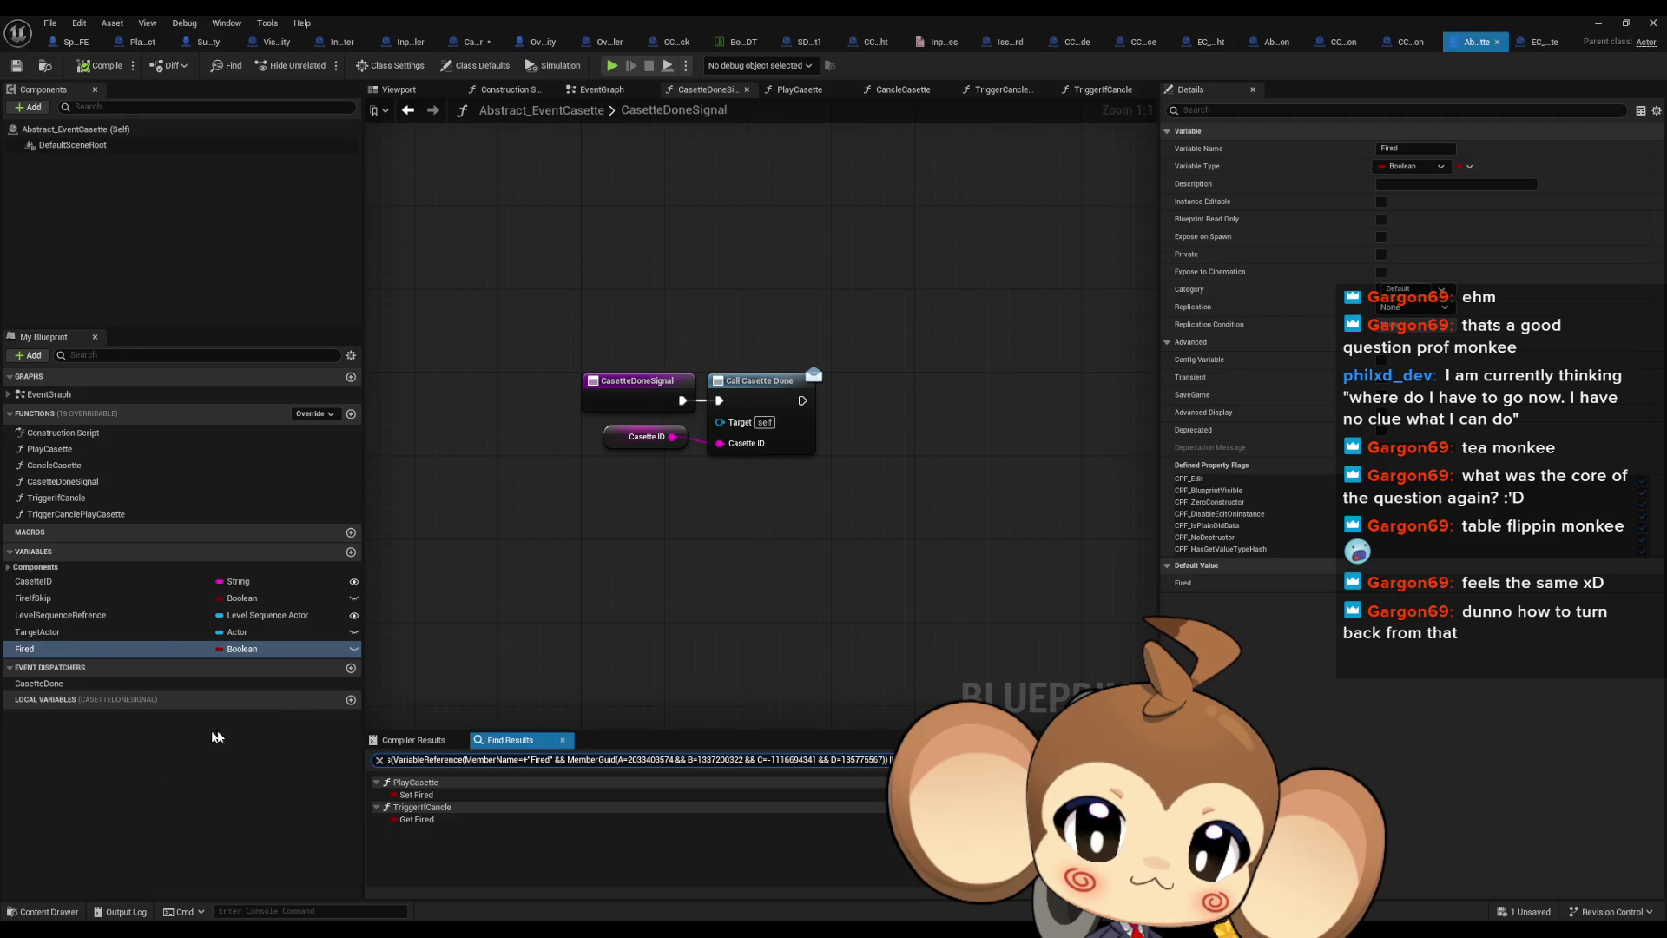
{"action": "left_click", "coordinate": [419, 794]}
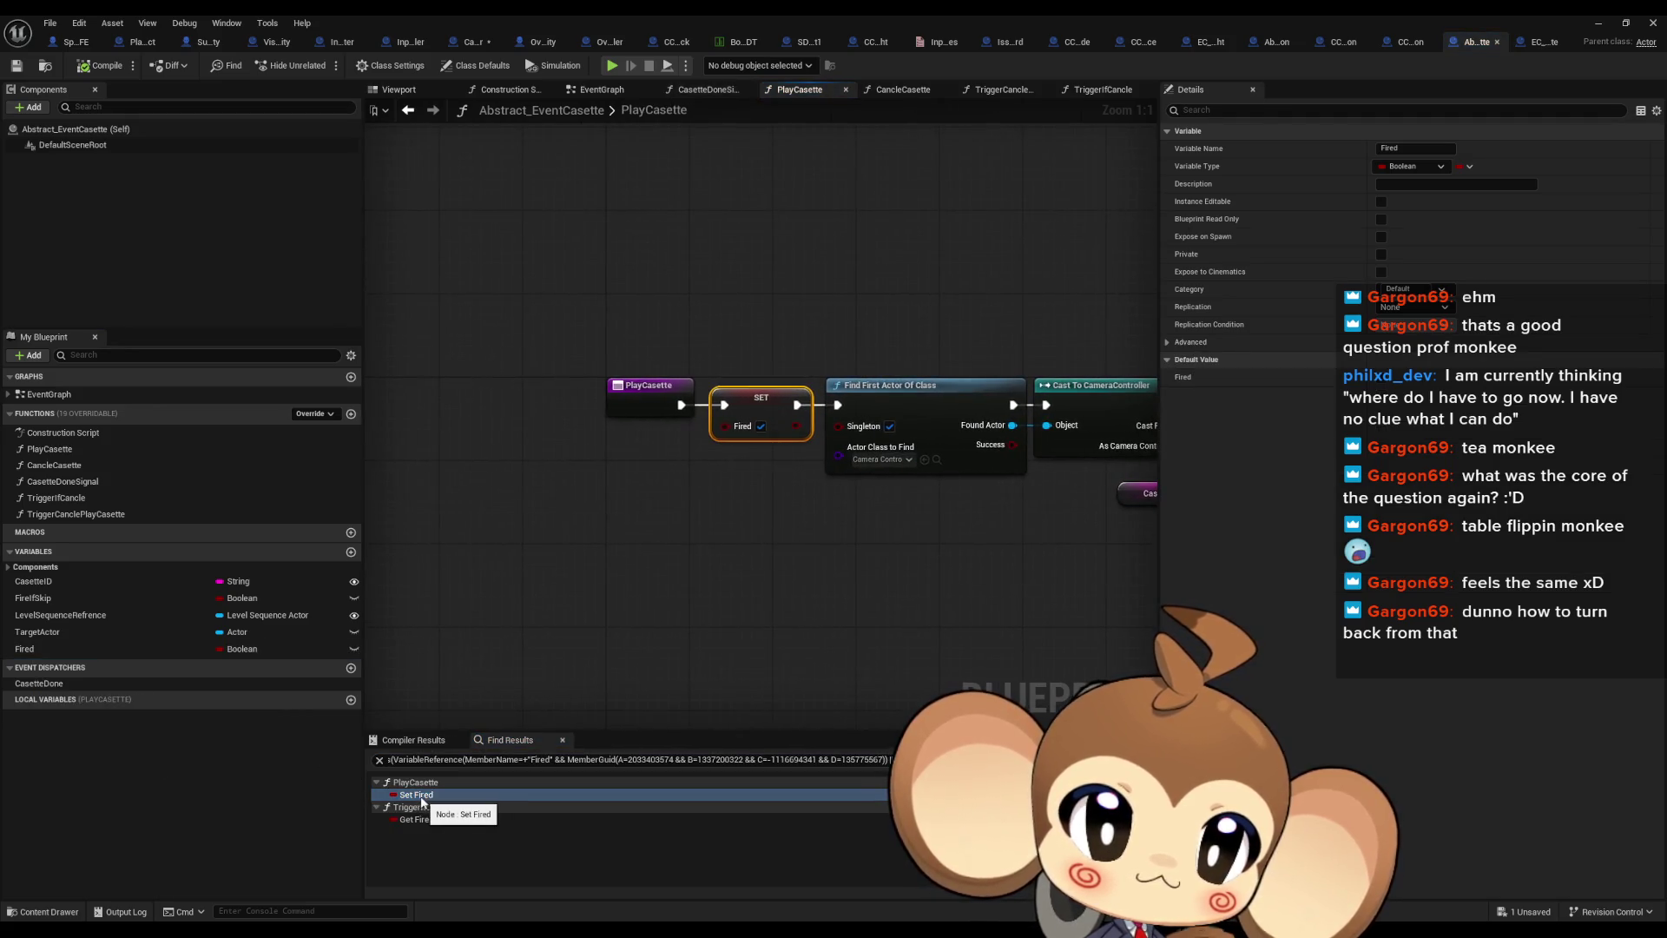
{"action": "mouse_move", "coordinate": [886, 596]}
{"action": "left_mouse_down"}
{"action": "mouse_move", "coordinate": [529, 576]}
{"action": "mouse_move", "coordinate": [402, 599]}
{"action": "mouse_move", "coordinate": [780, 577]}
{"action": "left_mouse_up"}
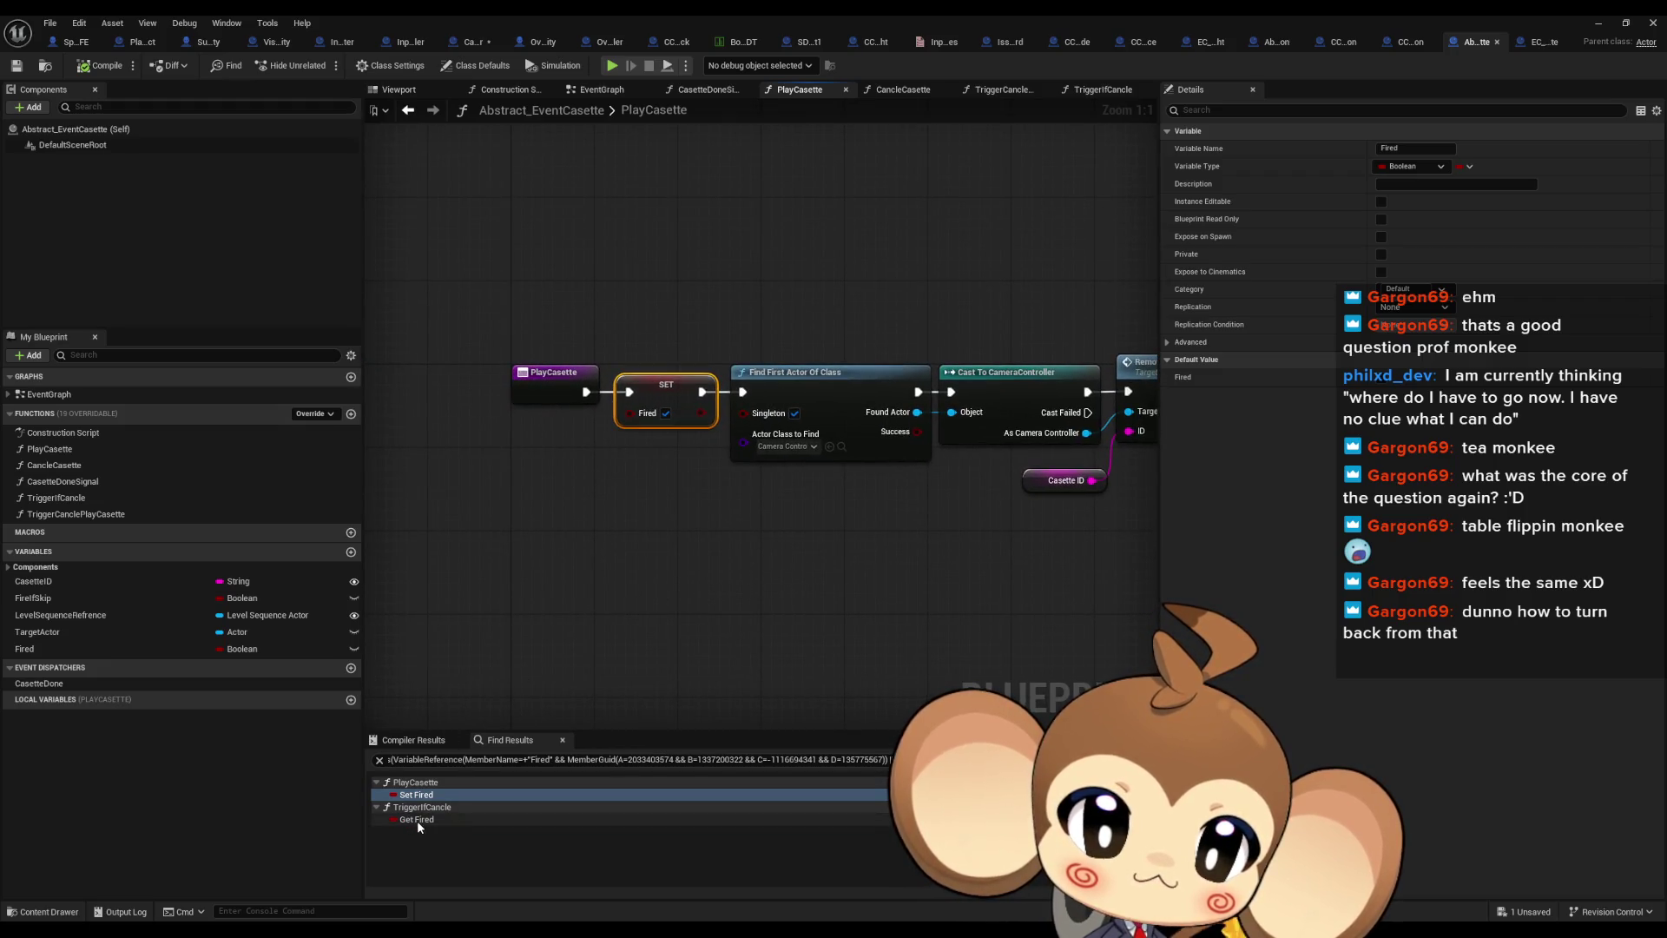
{"action": "double_click", "coordinate": [417, 819]}
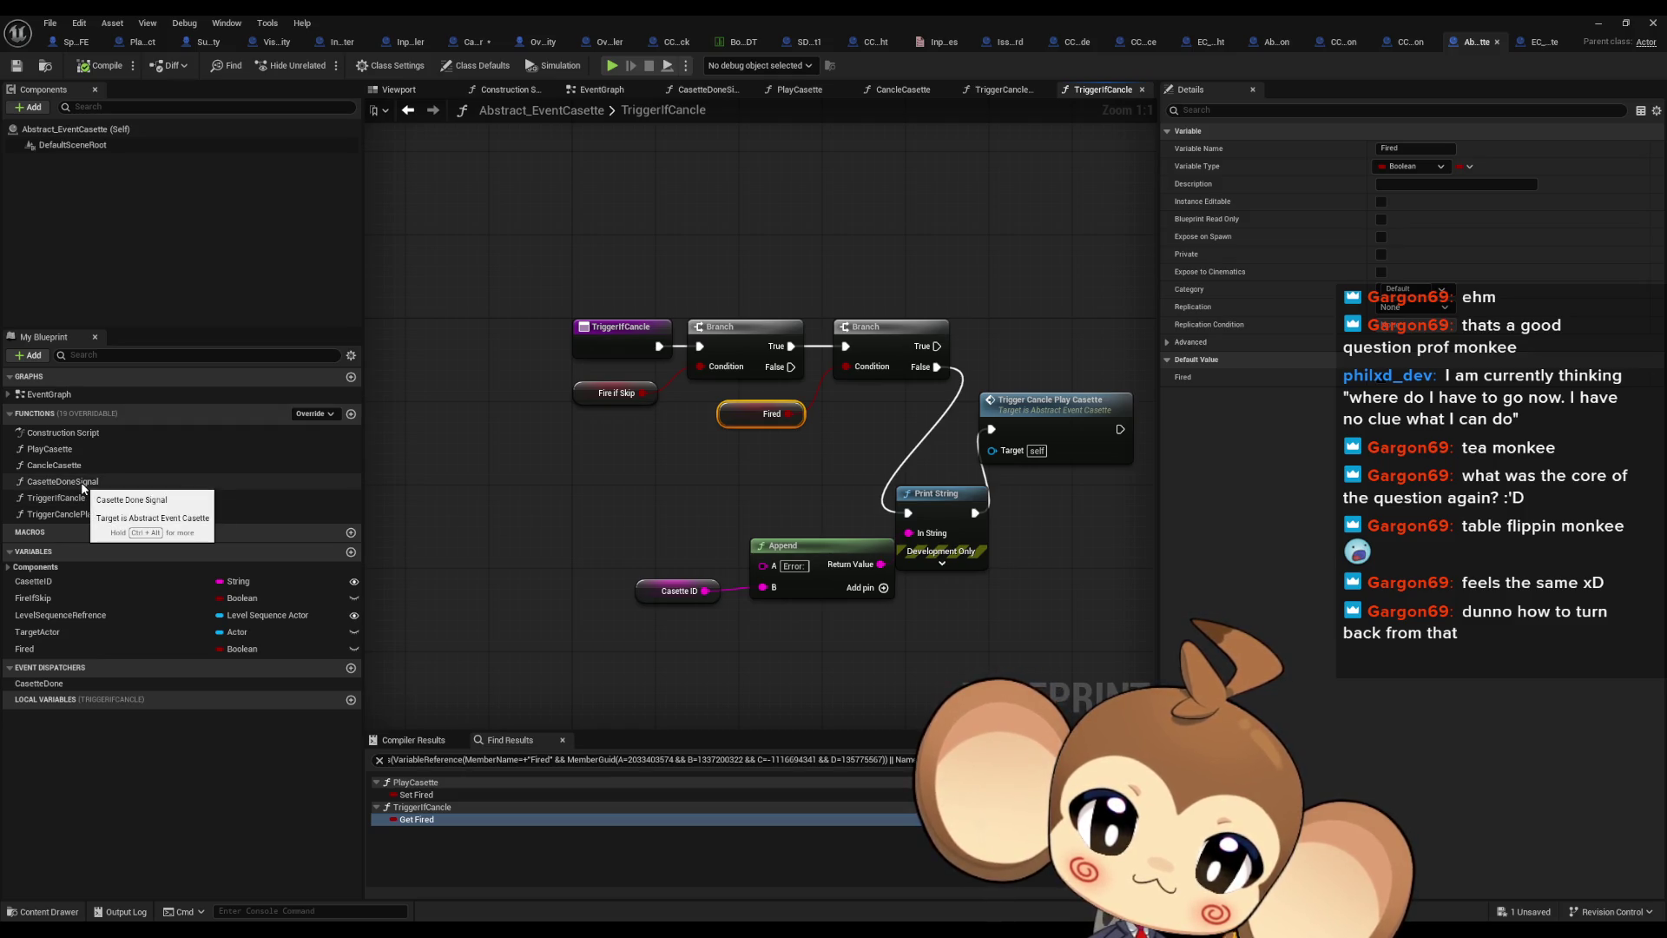
Inspect the CasetteDoneSignal graph's three nodes, then view EC_Void_PrimalOrblingFight's TriggerCanclePlayCasette graph
{"action": "double_click", "coordinate": [85, 483]}
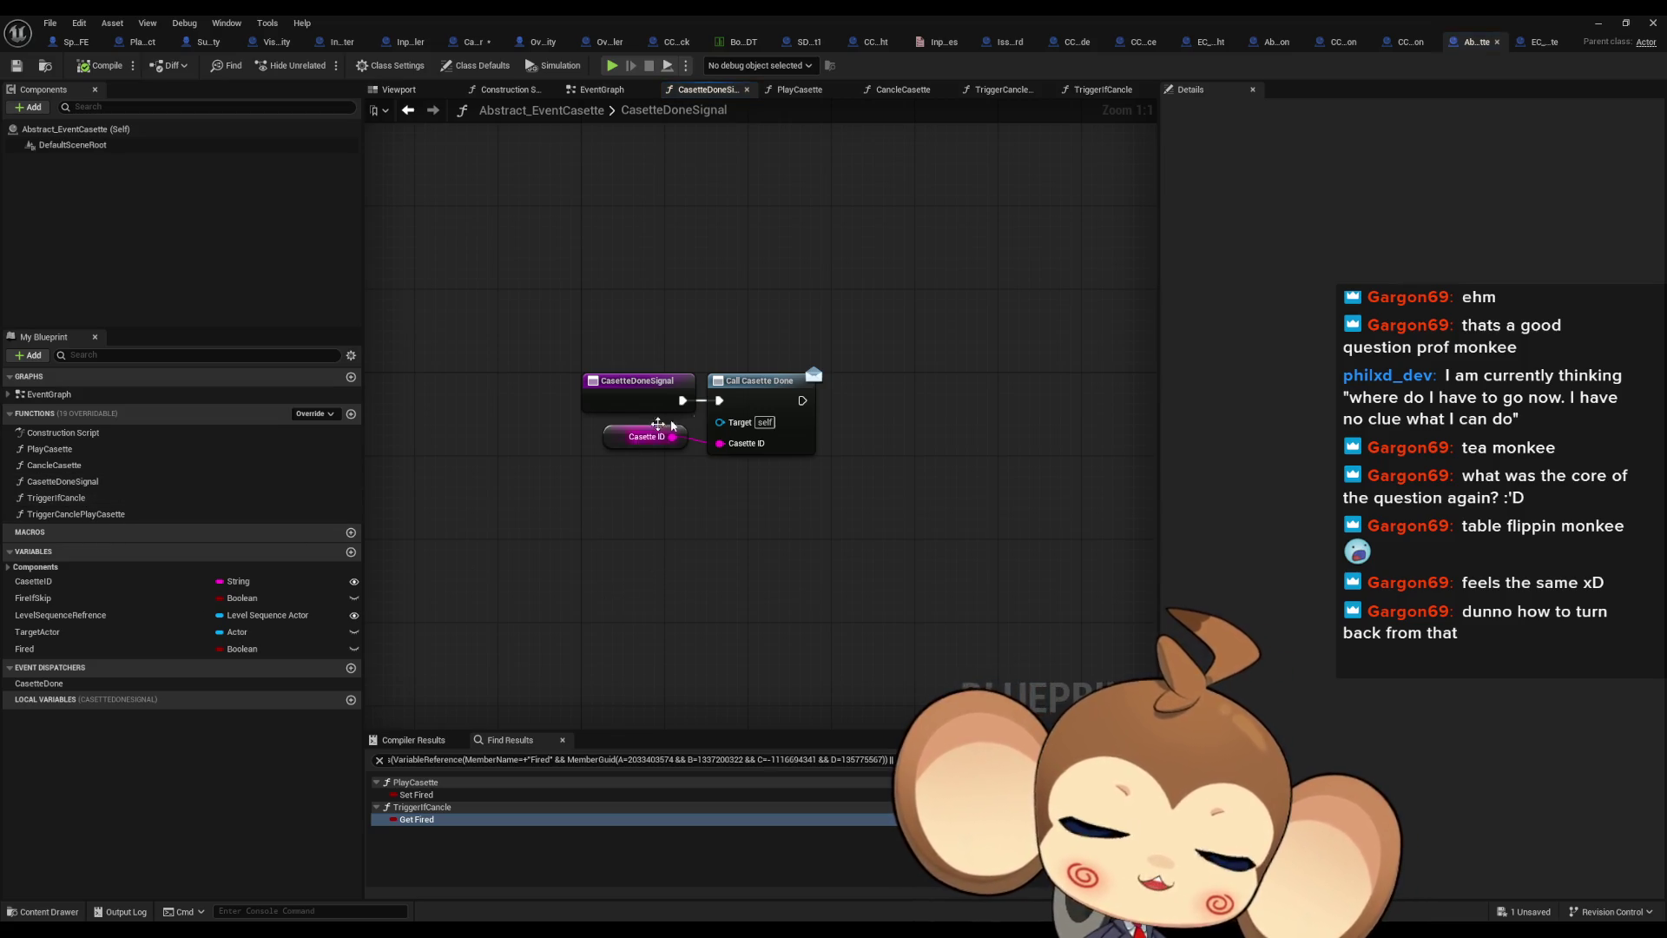
{"action": "left_click_drag", "start_coordinate": [517, 295], "coordinate": [917, 521]}
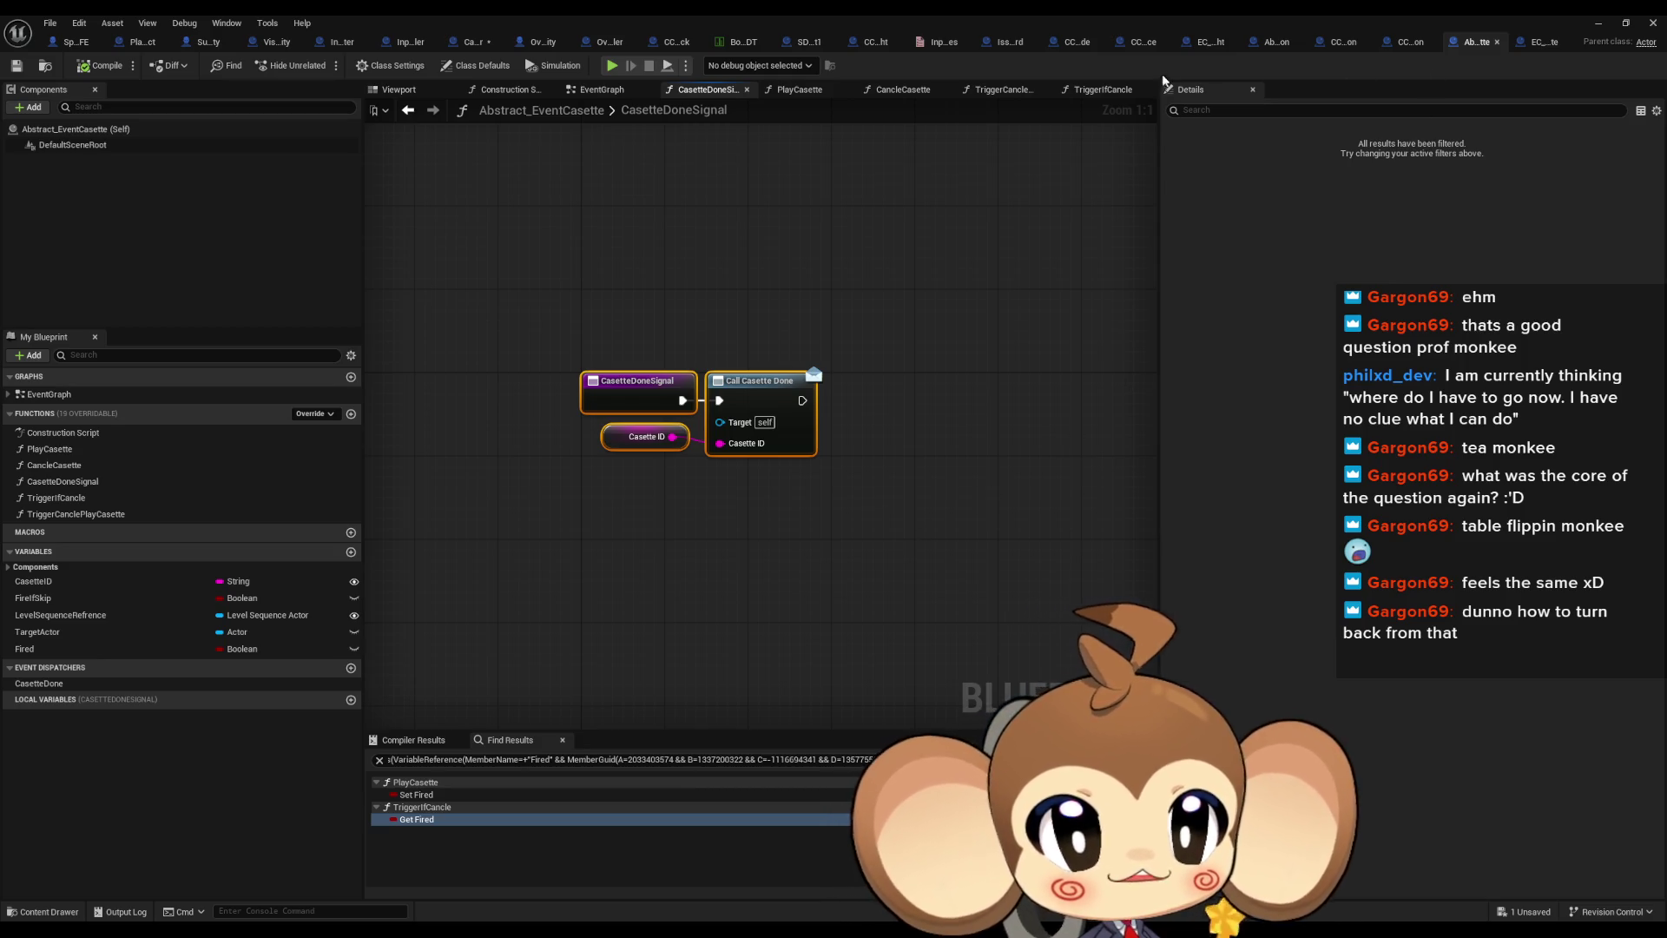
{"action": "left_click", "coordinate": [1211, 42]}
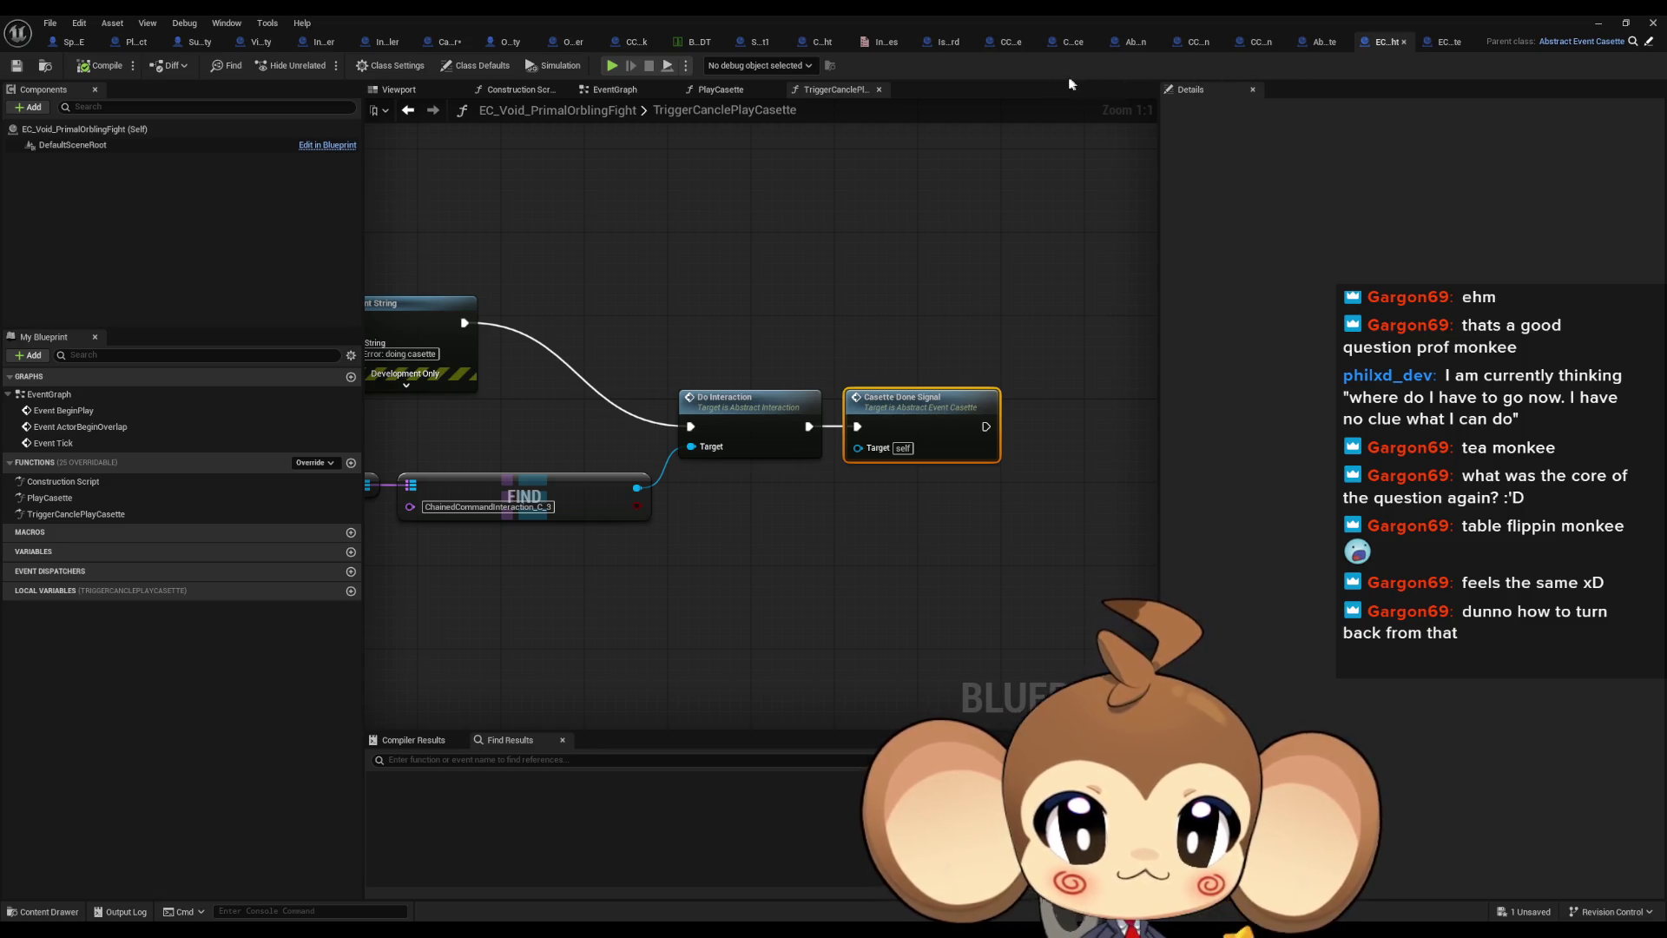
Open the EC_Void_OpenCocoon blueprint and browse the cassette blueprint tabs
{"action": "double_click", "coordinate": [950, 14]}
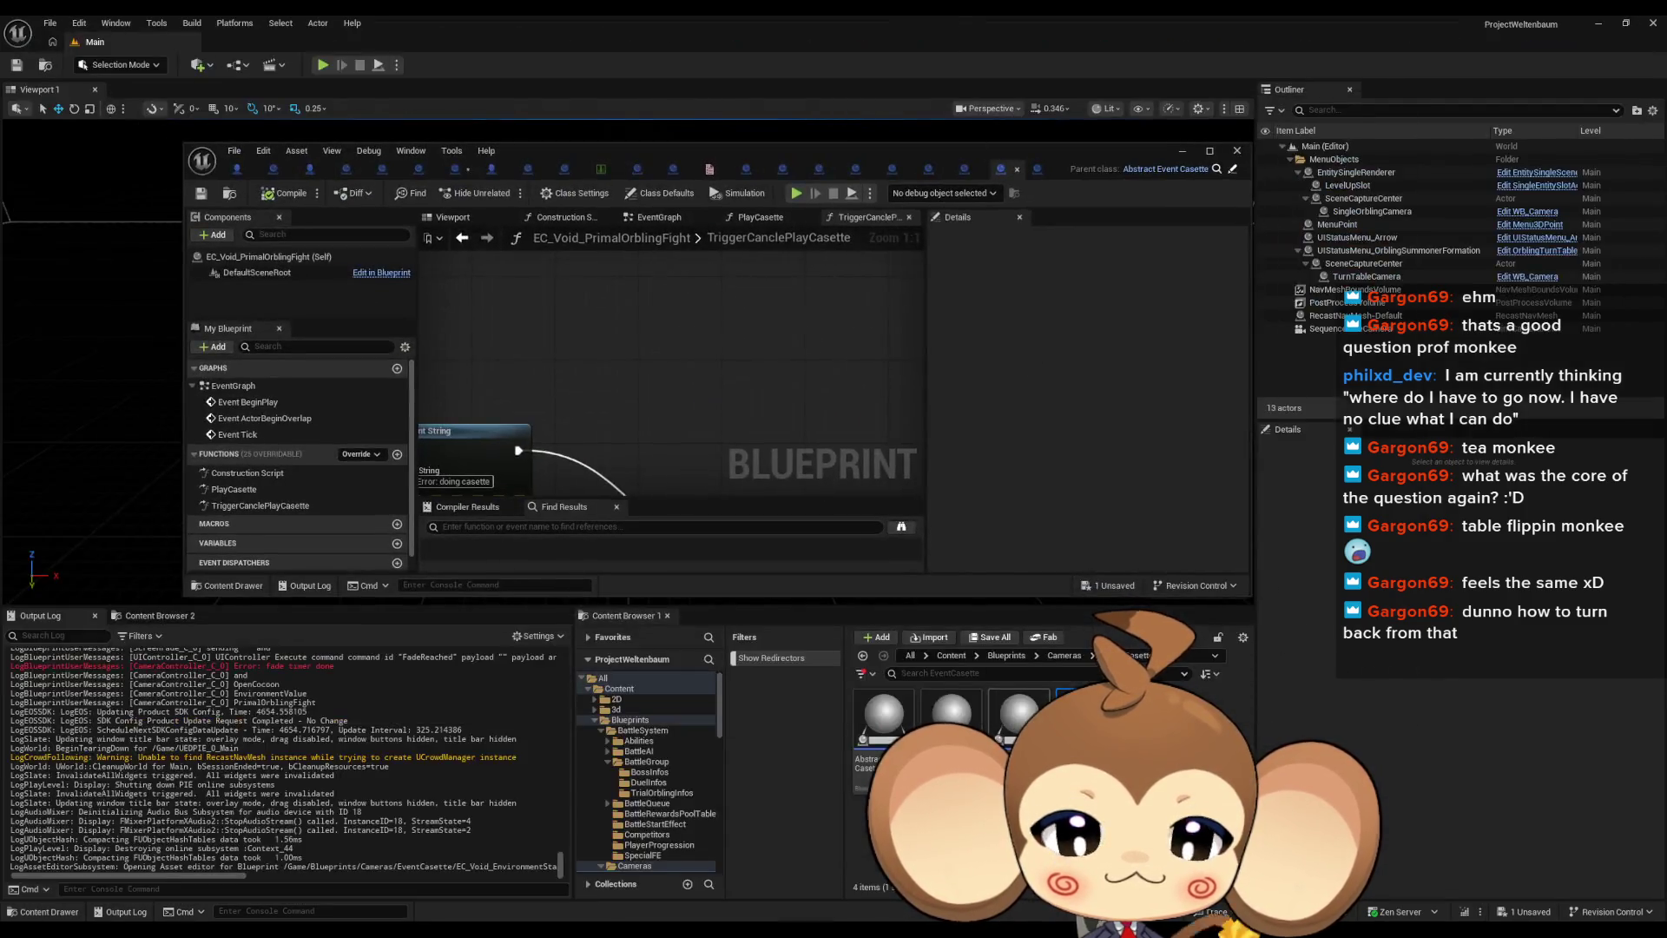
{"action": "left_click", "coordinate": [1037, 168]}
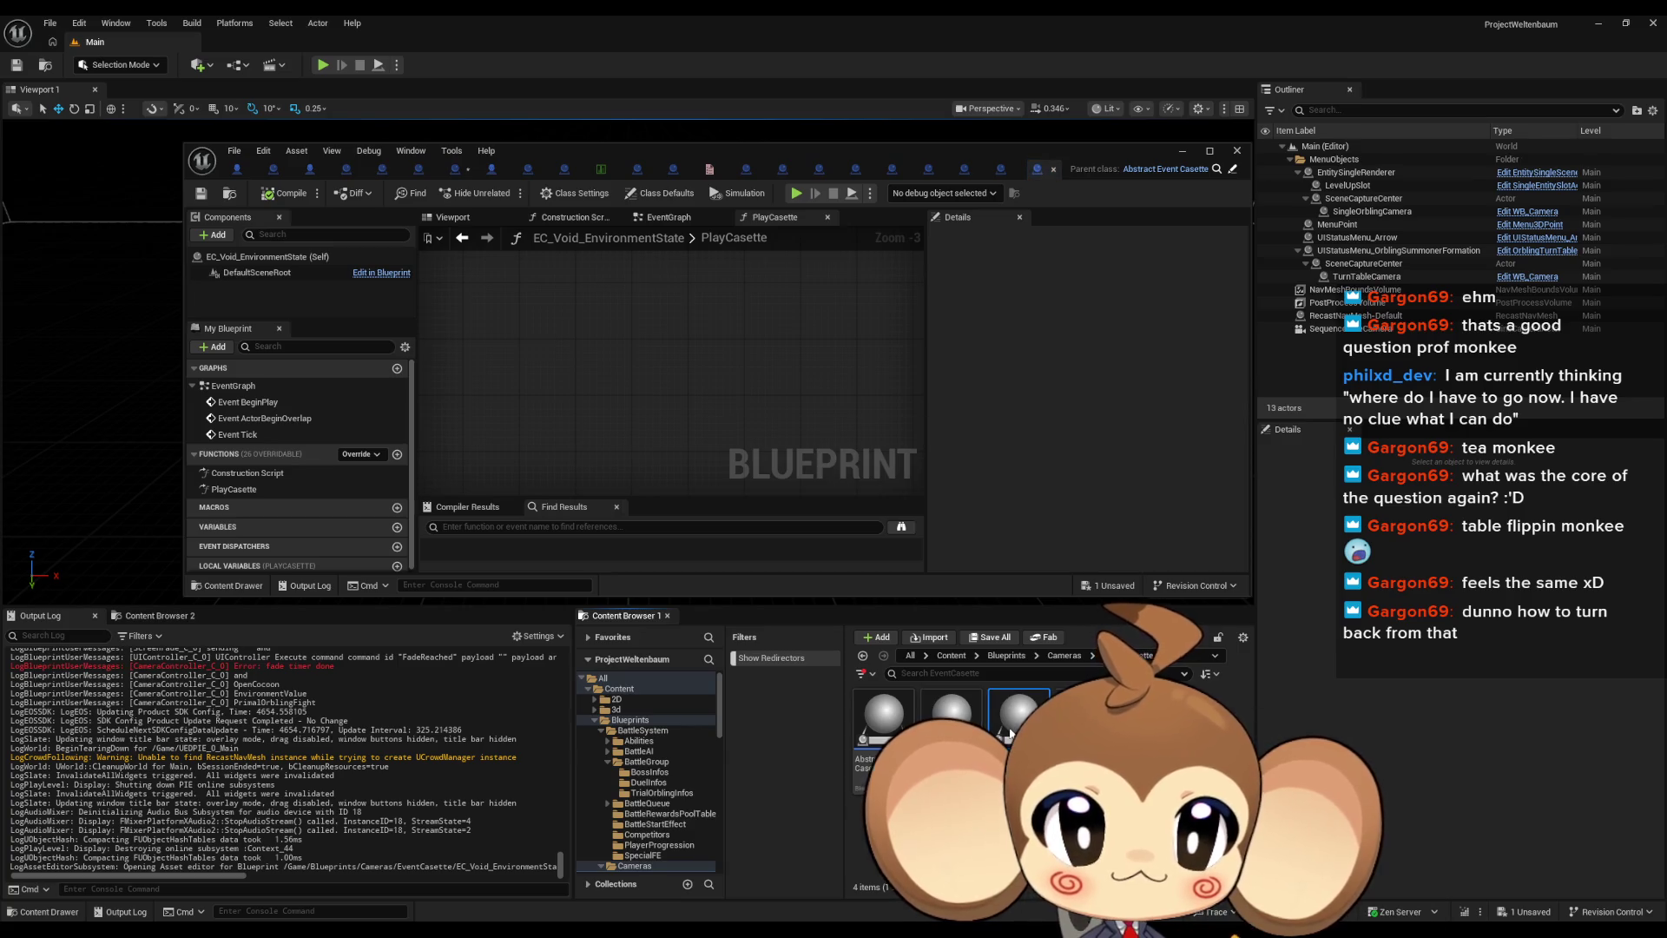
{"action": "double_click", "coordinate": [1020, 699]}
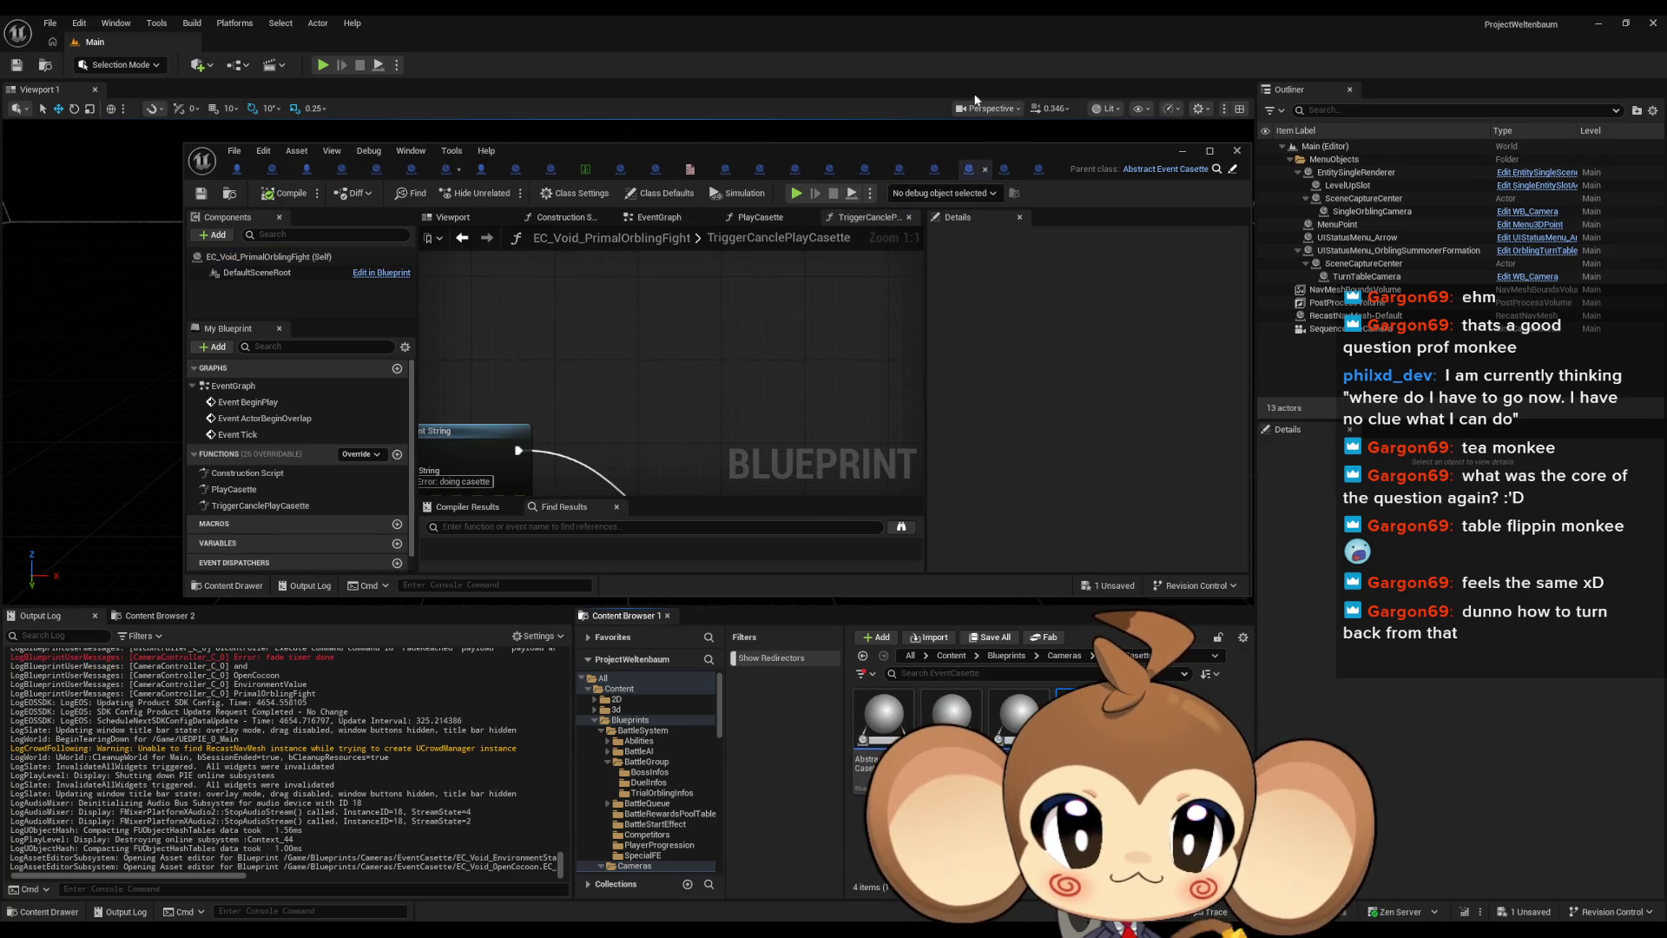
{"action": "double_click", "coordinate": [938, 165]}
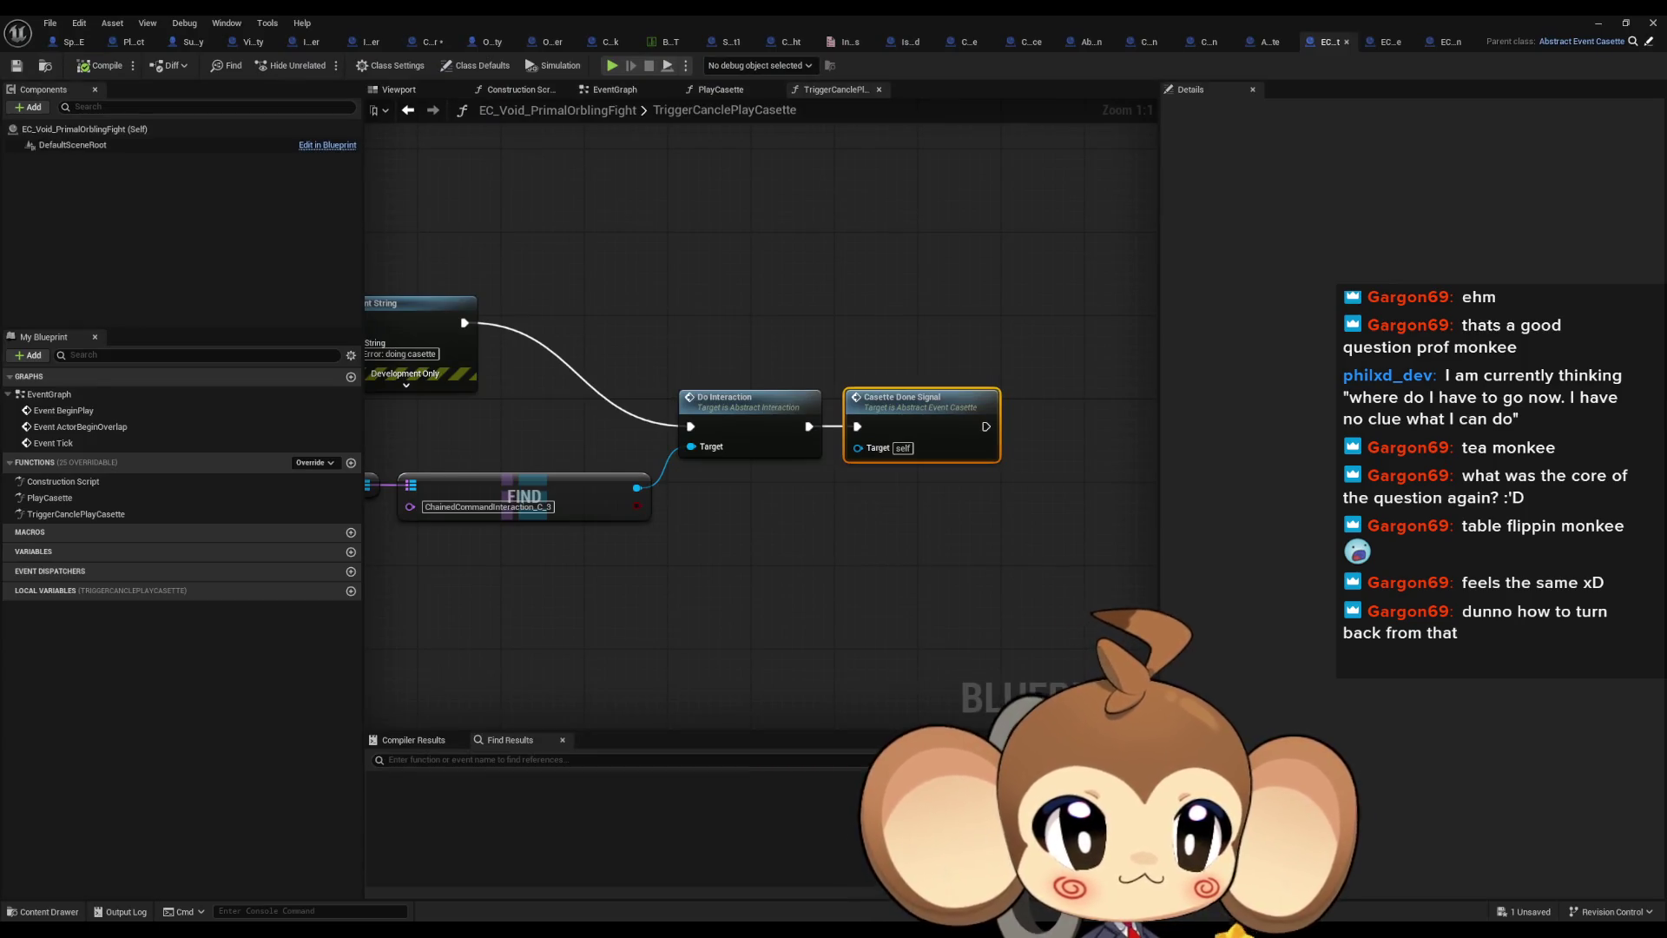
{"action": "key", "text": "ctrl+Tab"}
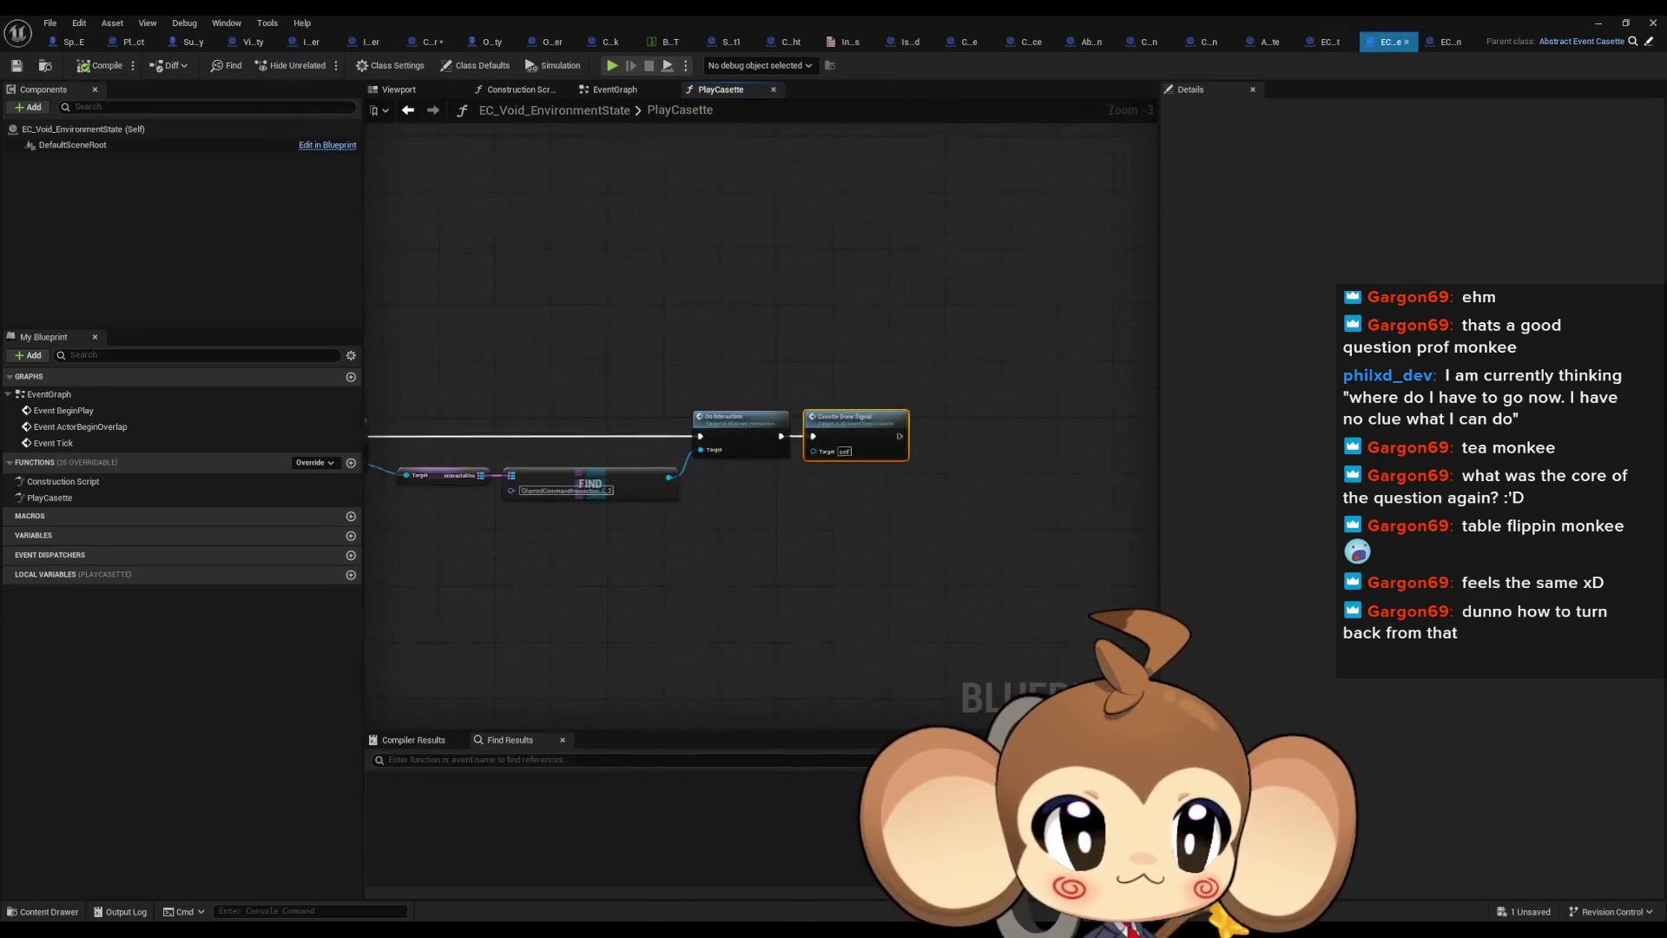
{"action": "scroll", "coordinate": [1047, 480], "scroll_direction": "up", "scroll_amount": 3}
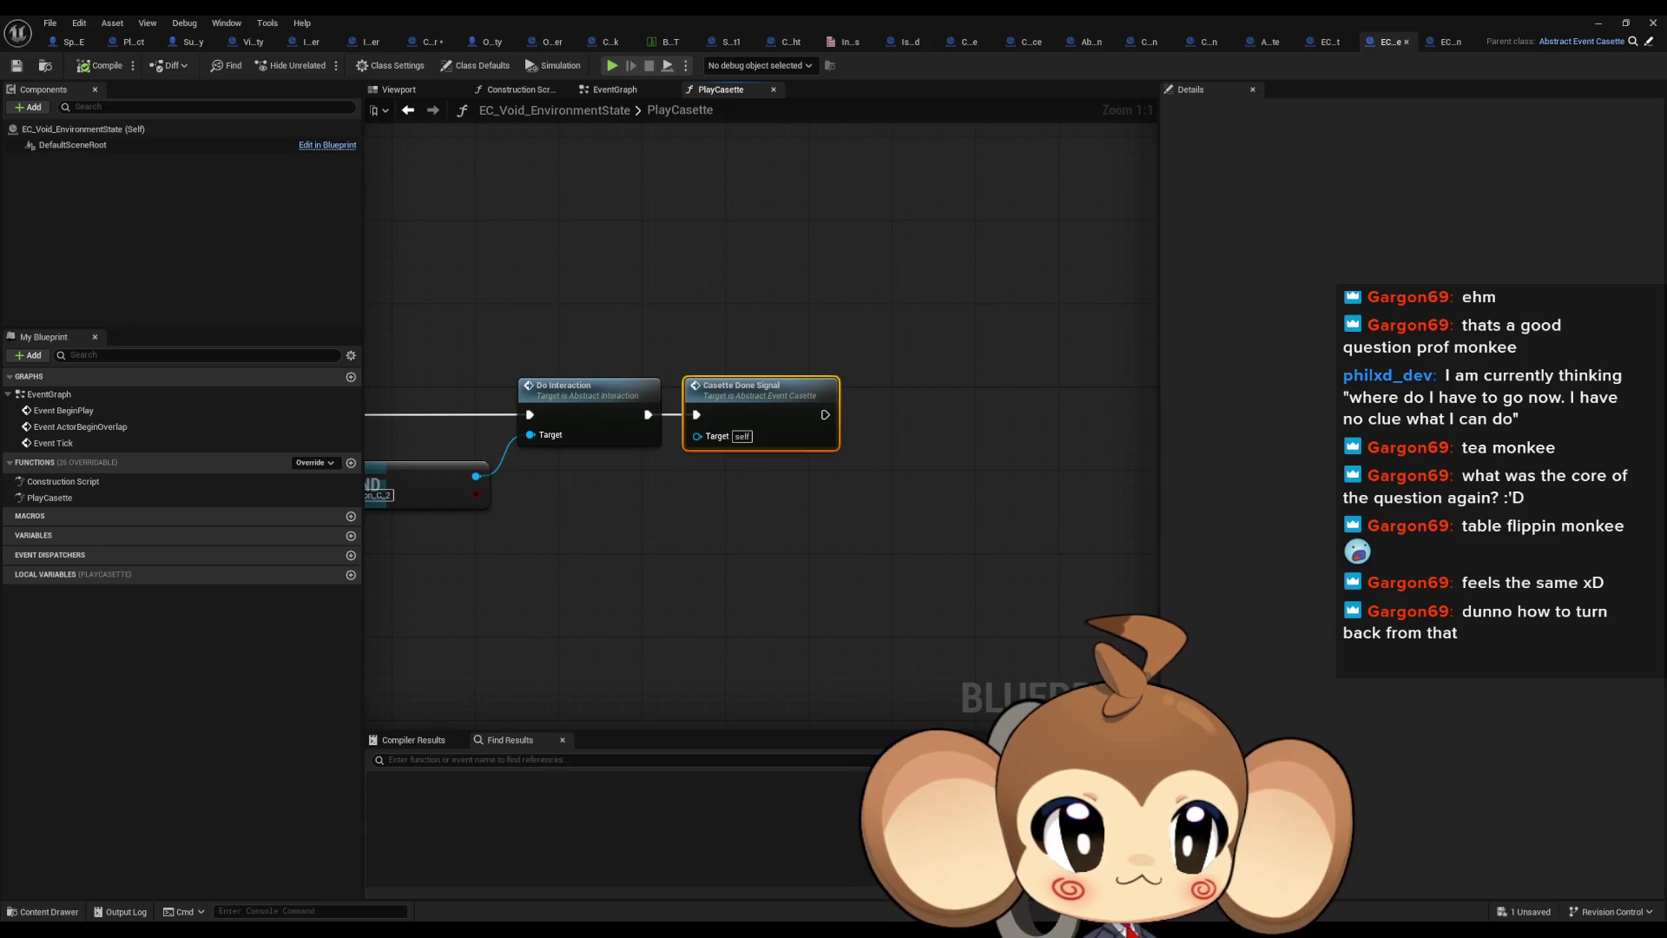
{"action": "left_click", "coordinate": [1326, 40]}
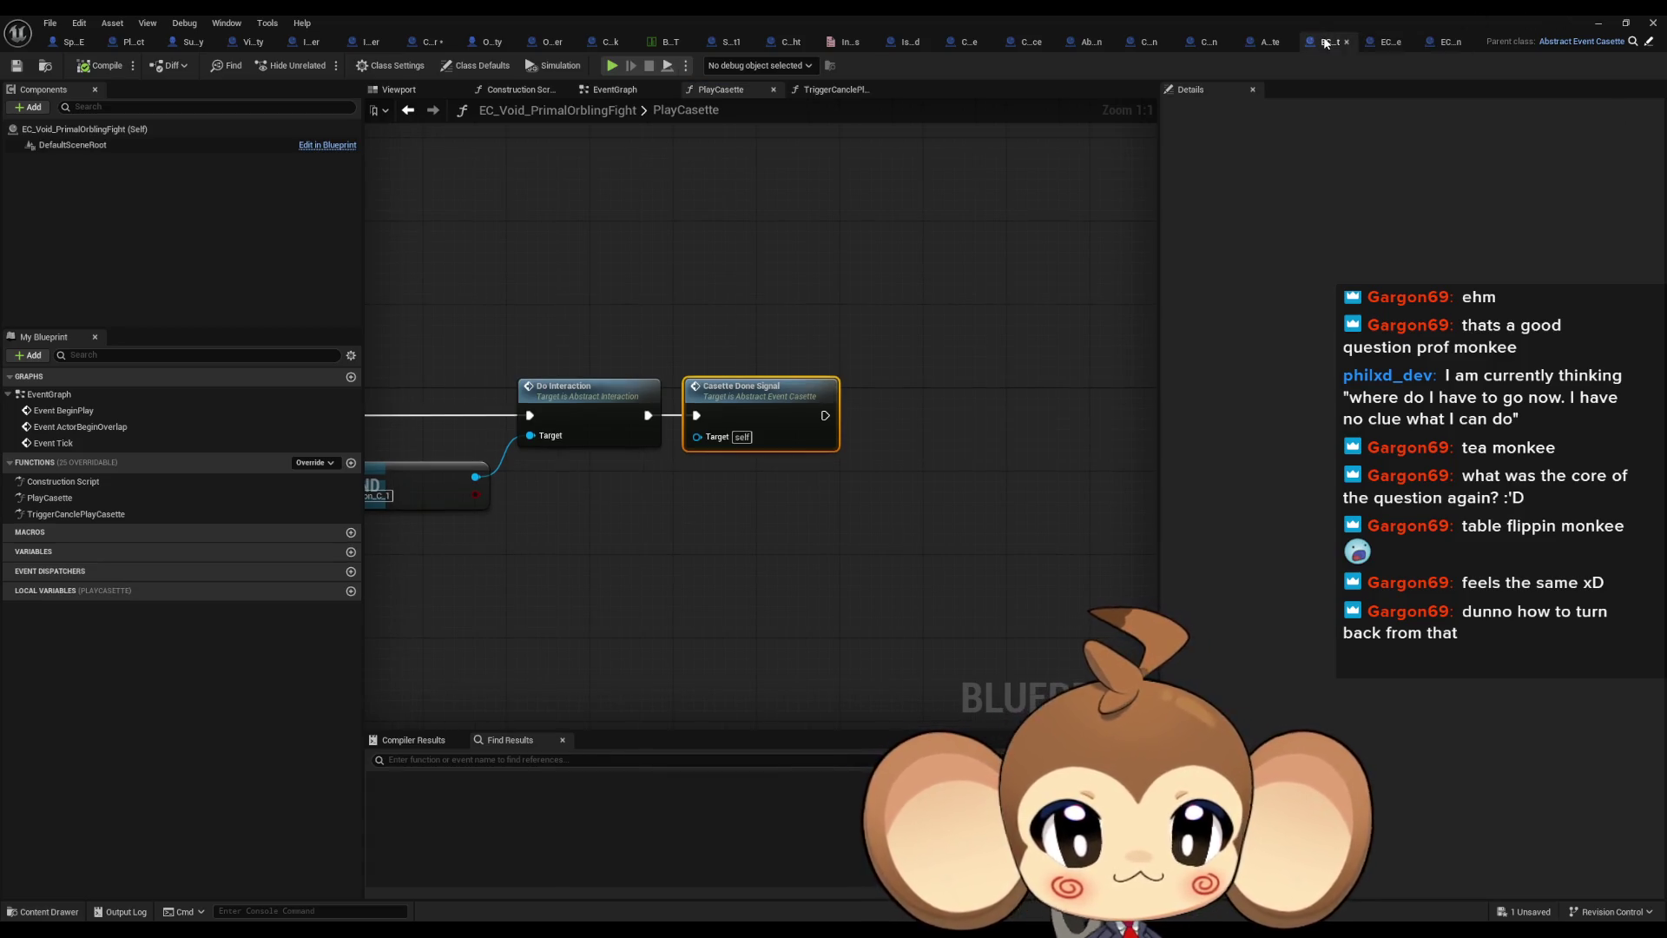
{"action": "left_click", "coordinate": [1451, 41]}
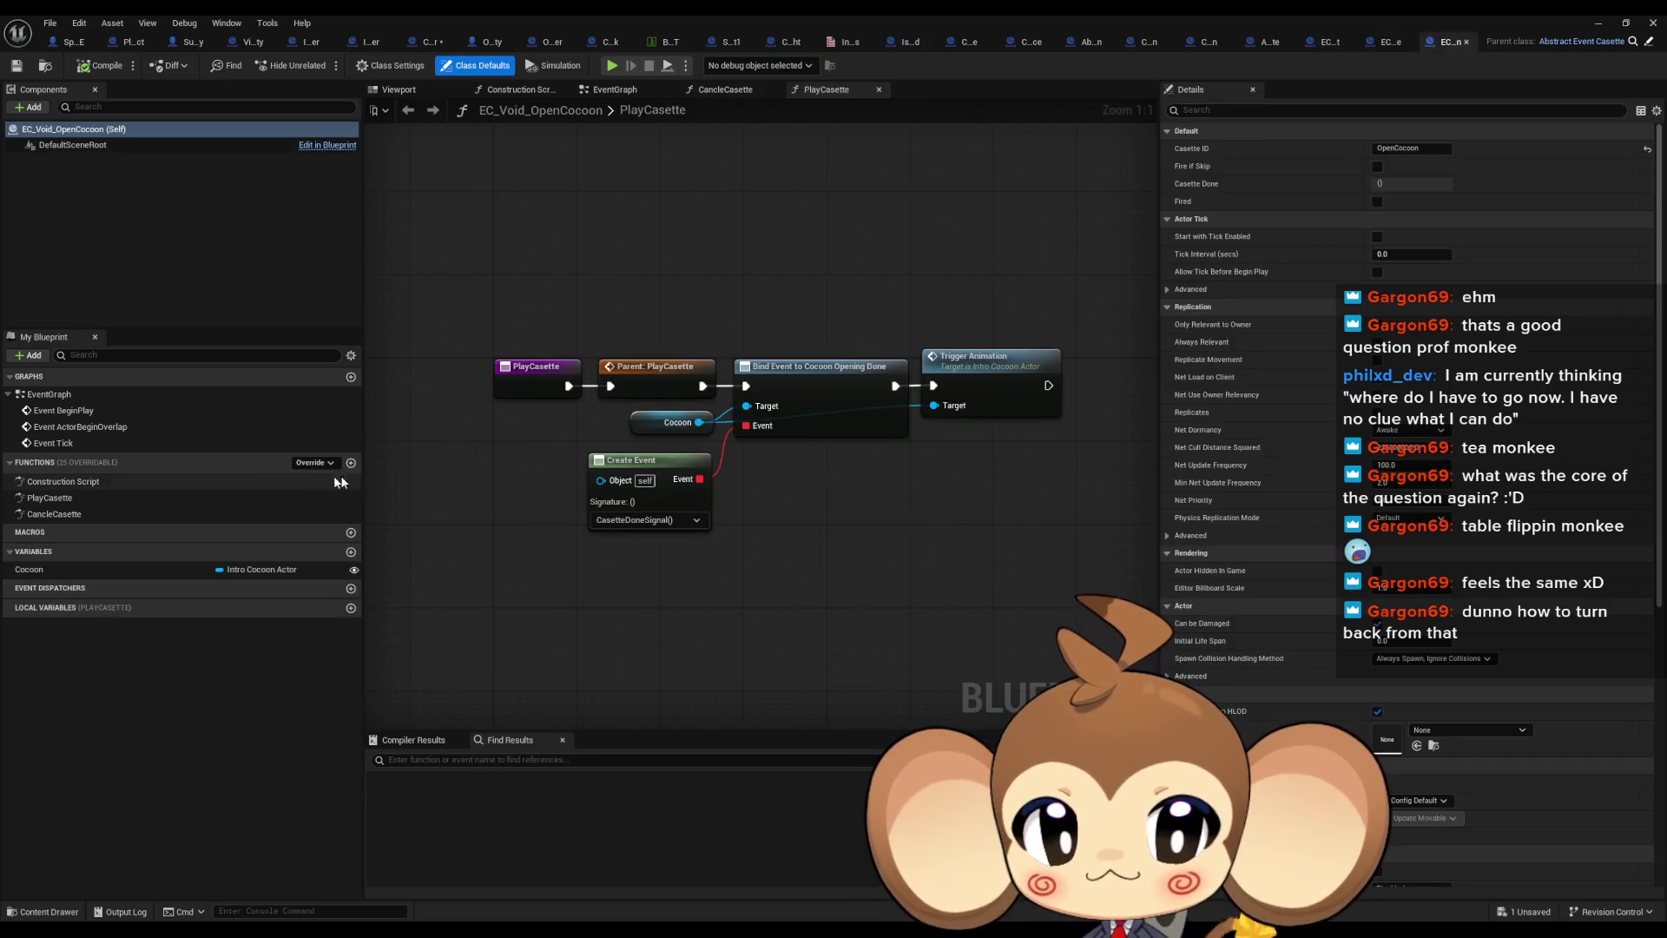
Compare OpenCocoon's CancleCasette graph with the parent Abstract_EventCasette's empty CancleCasette
{"action": "left_click", "coordinate": [985, 339]}
{"action": "left_click_drag", "start_coordinate": [752, 584], "coordinate": [616, 475]}
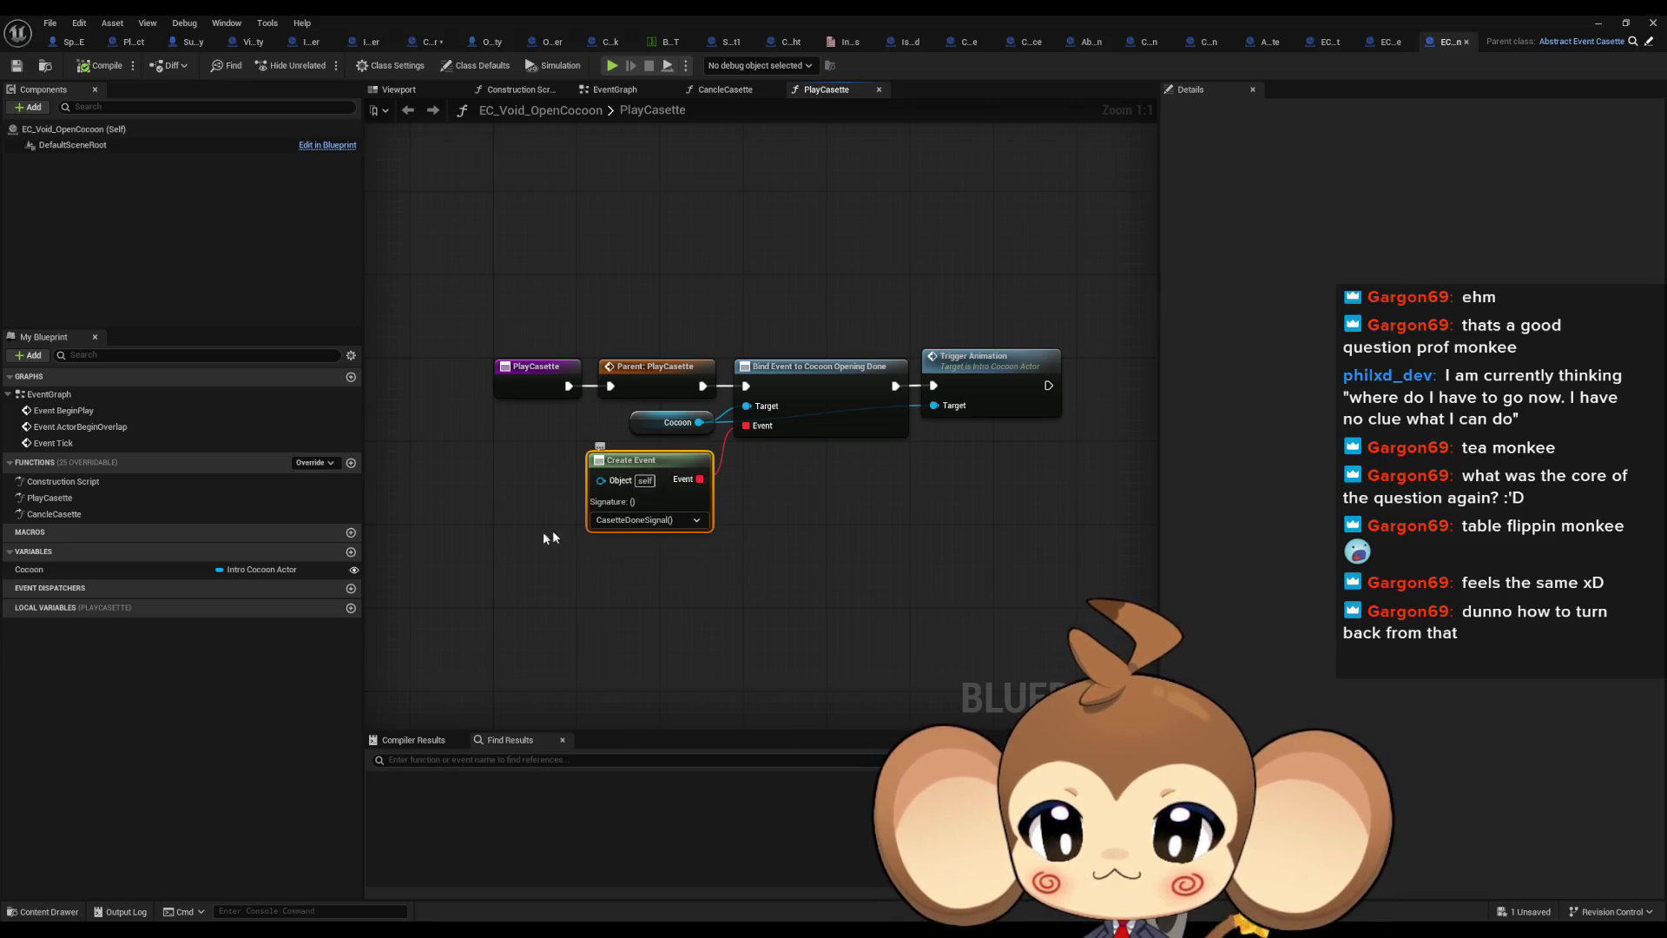
{"action": "double_click", "coordinate": [83, 513]}
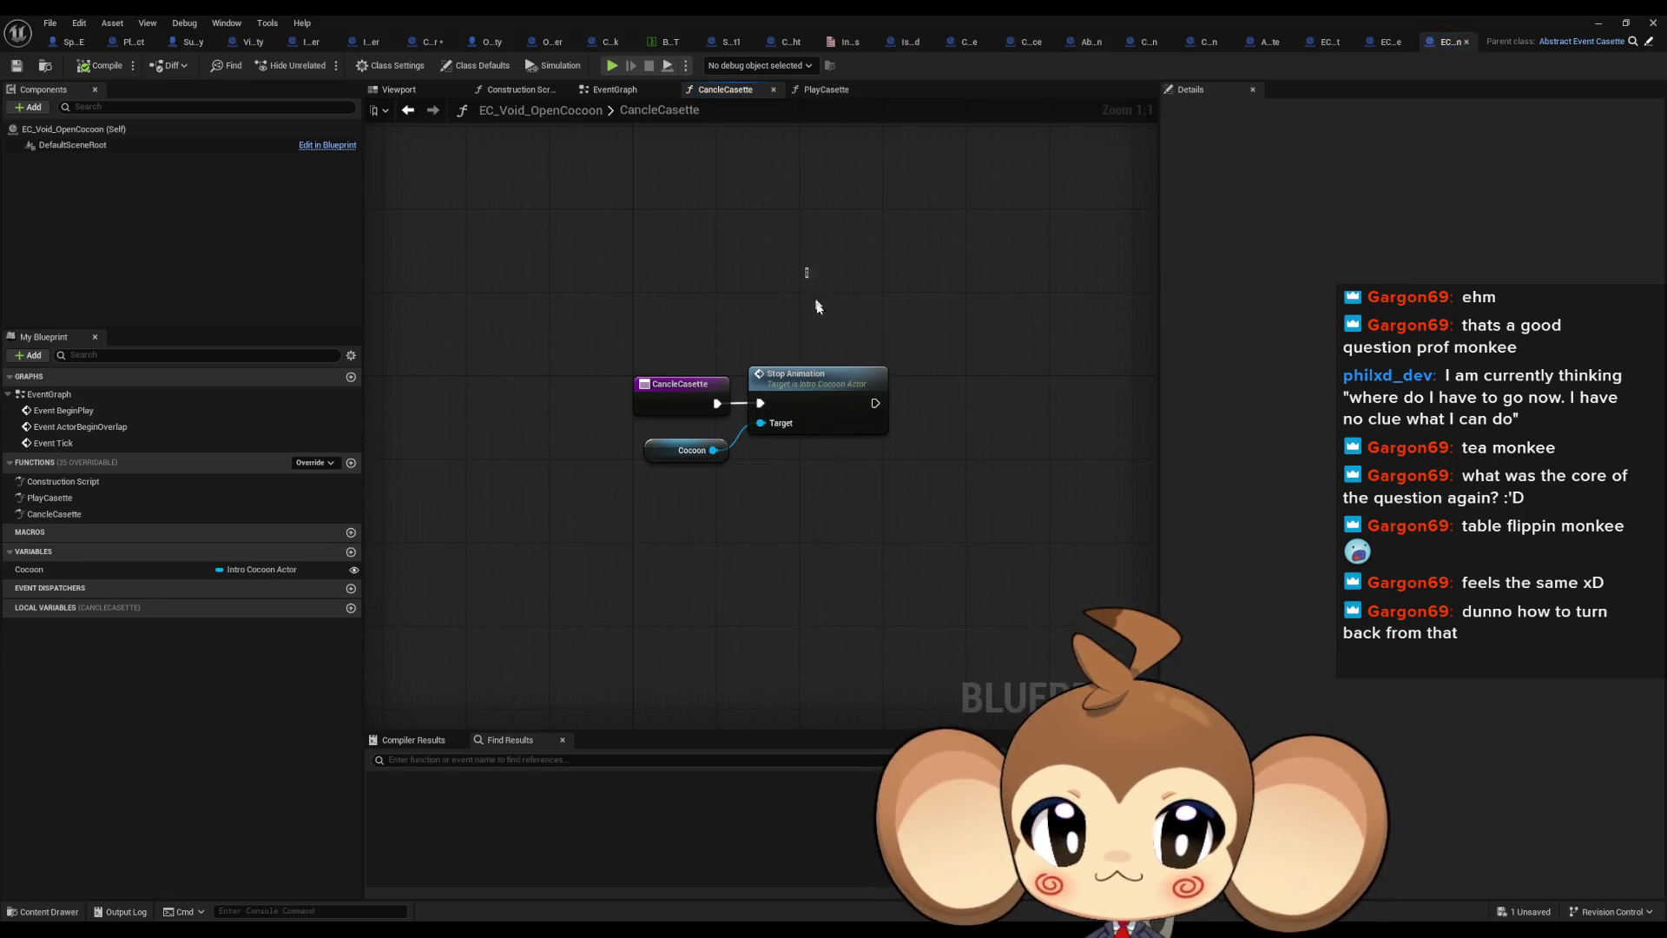
{"action": "left_click_drag", "start_coordinate": [816, 301], "coordinate": [921, 518]}
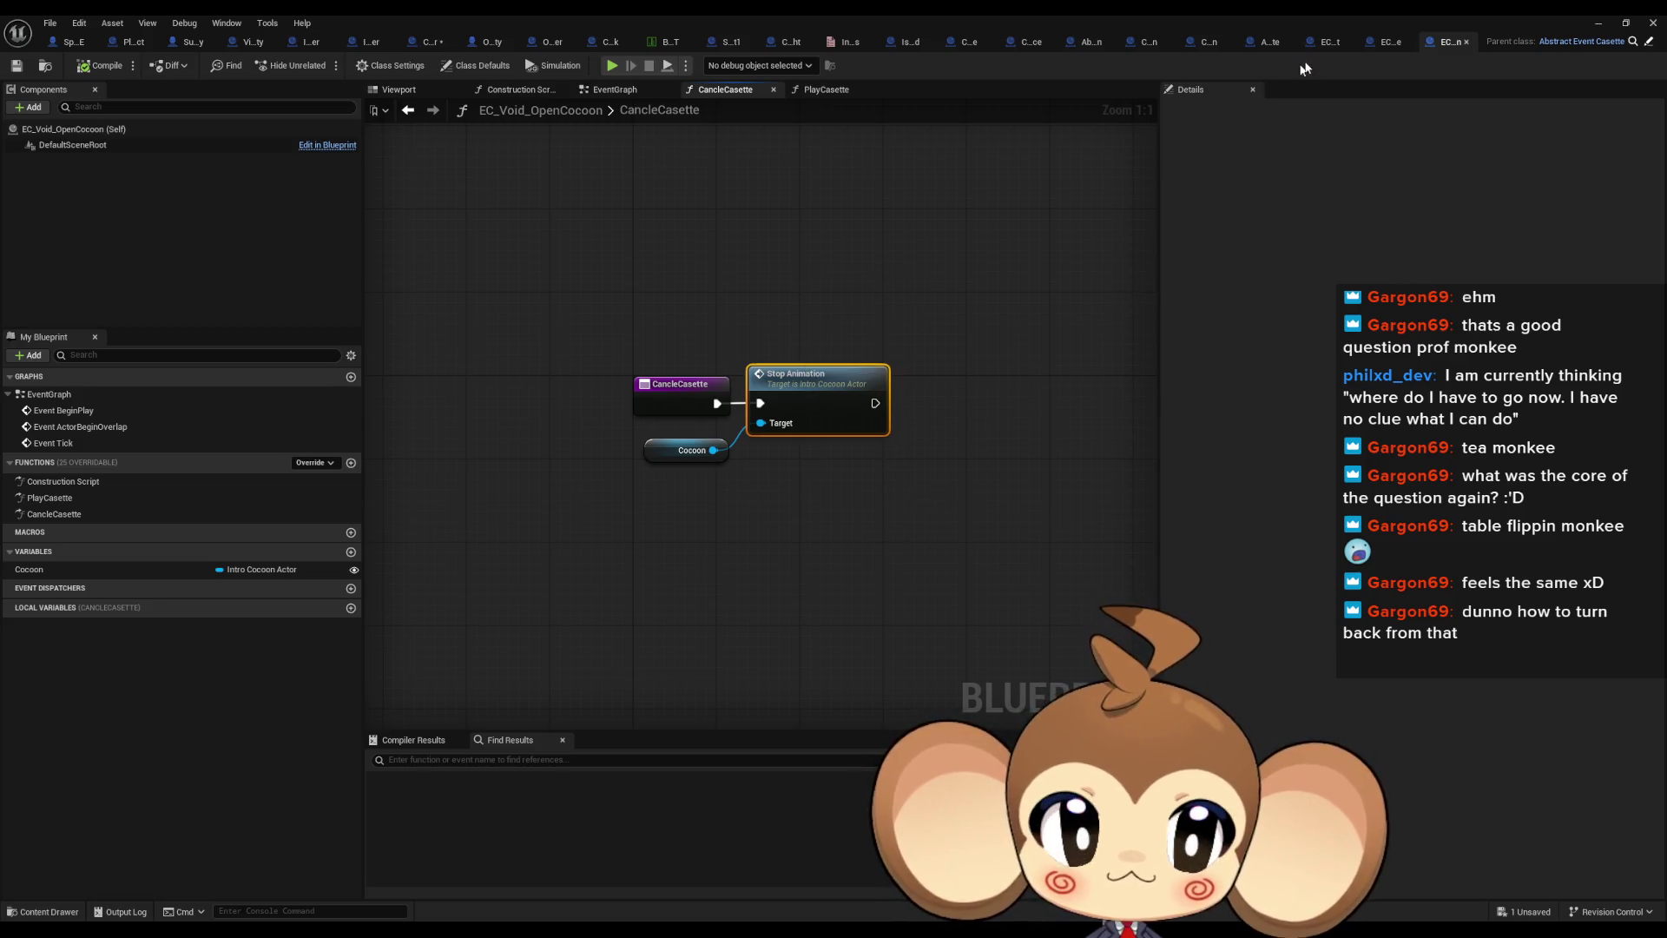
{"action": "left_click", "coordinate": [1648, 43]}
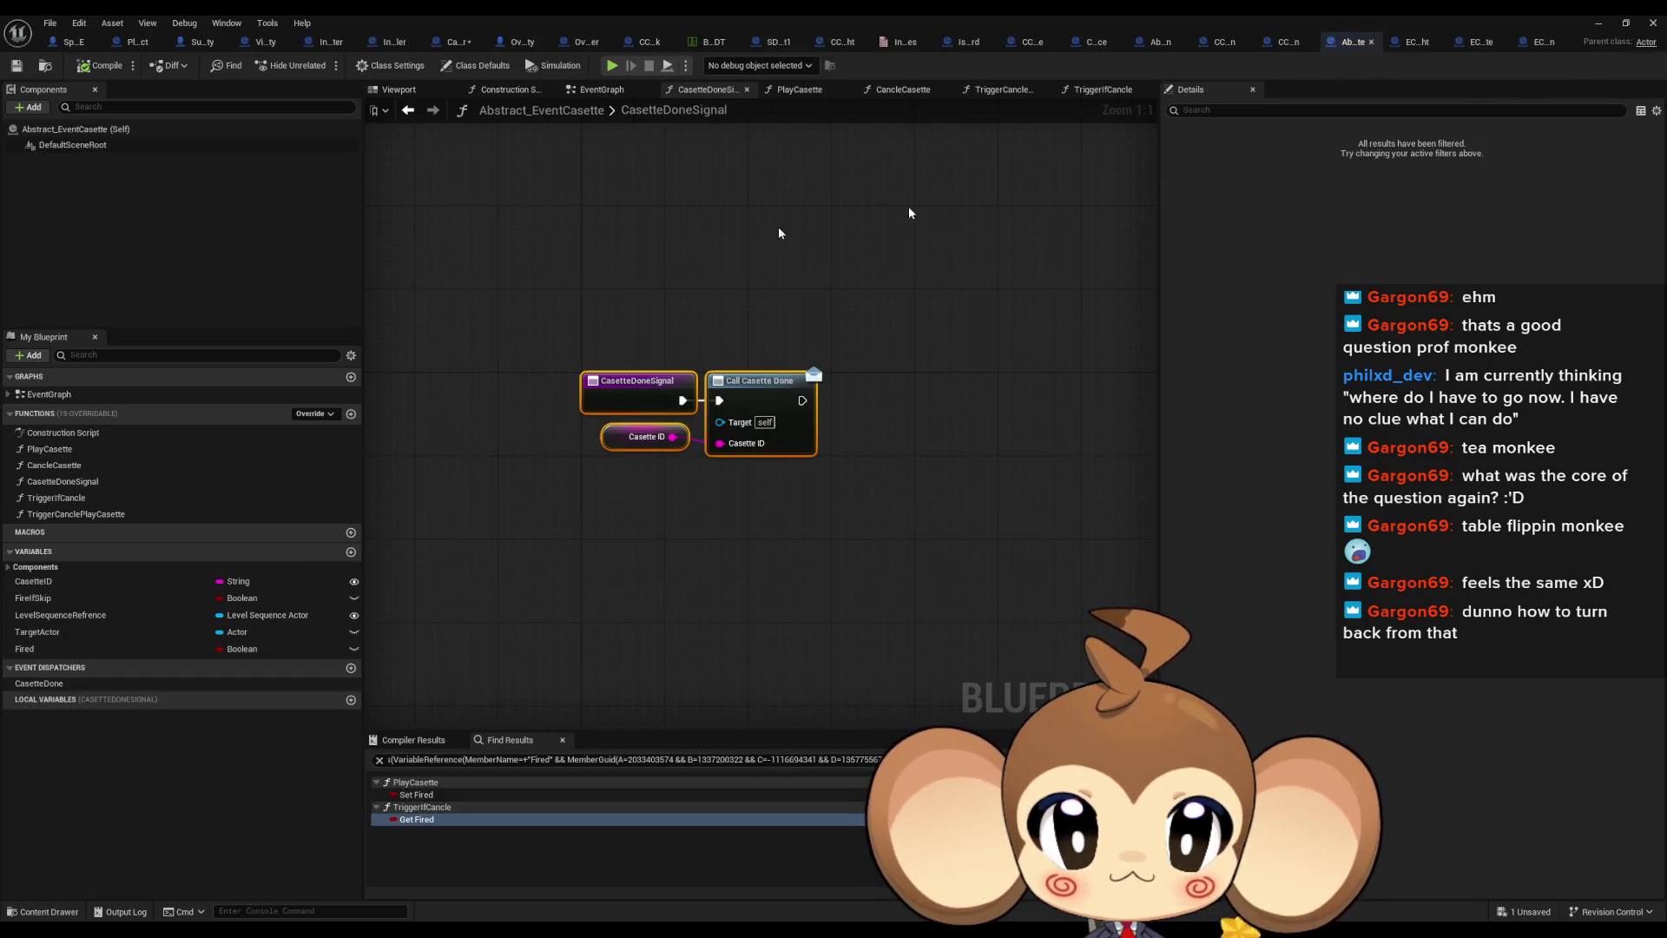
{"action": "double_click", "coordinate": [96, 464]}
{"action": "left_click_drag", "start_coordinate": [668, 401], "coordinate": [850, 584]}
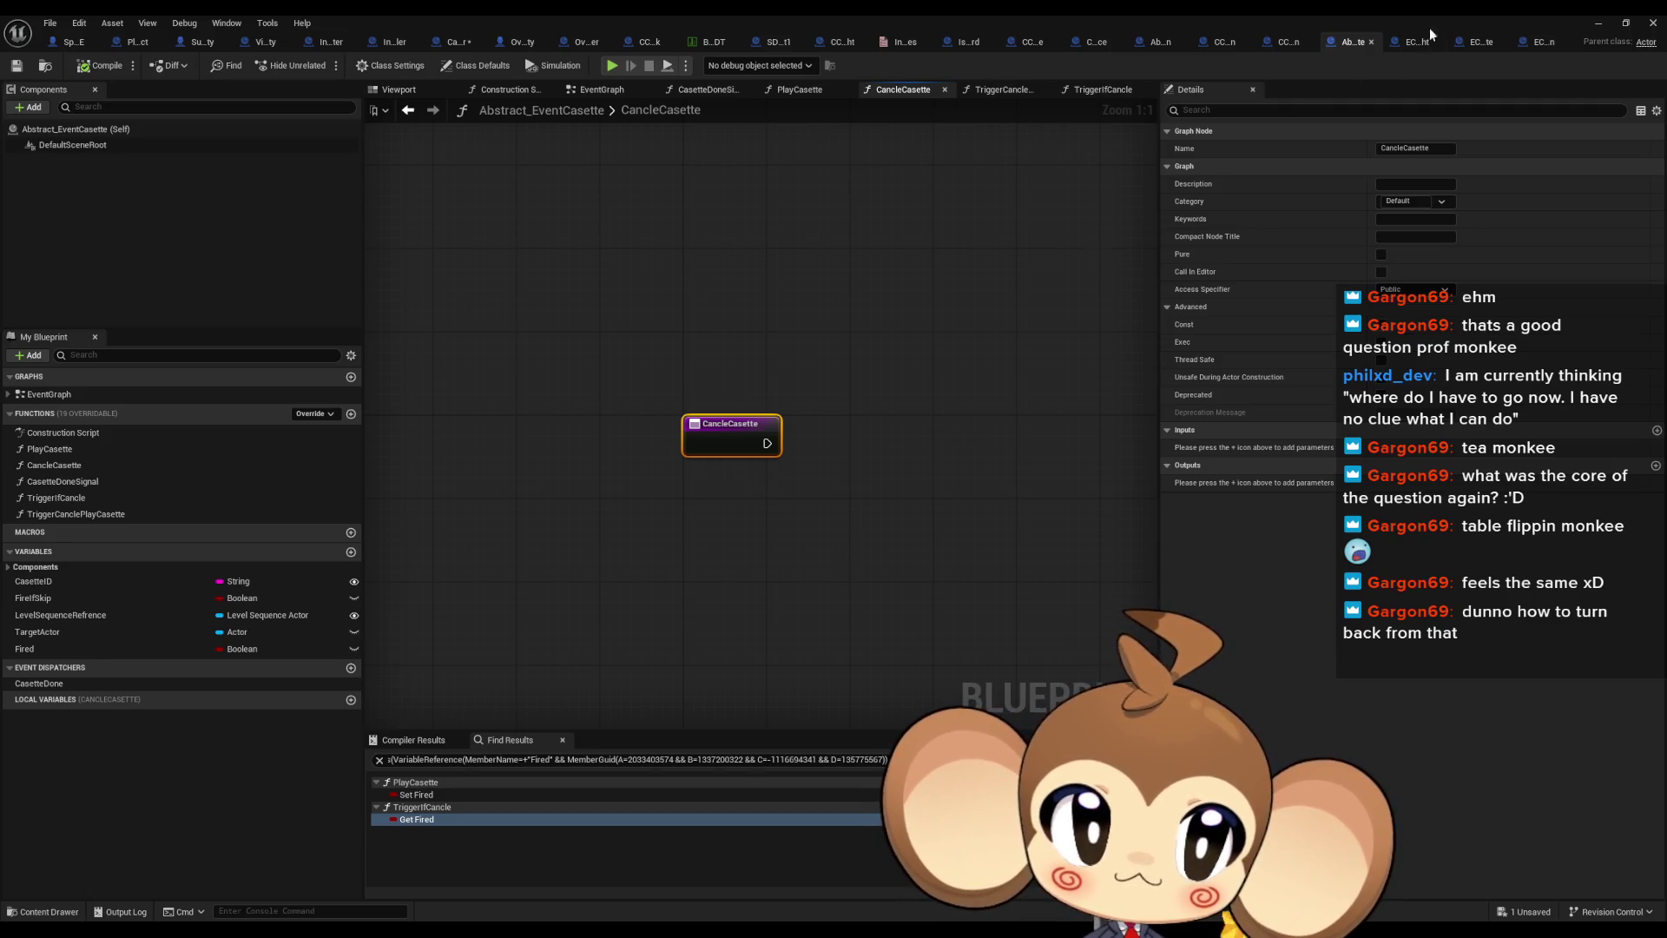
Recheck PrimalOrblingFight's Do Interaction to Casette Done Signal chain, then return to CancleCasette
{"action": "left_click", "coordinate": [1403, 45]}
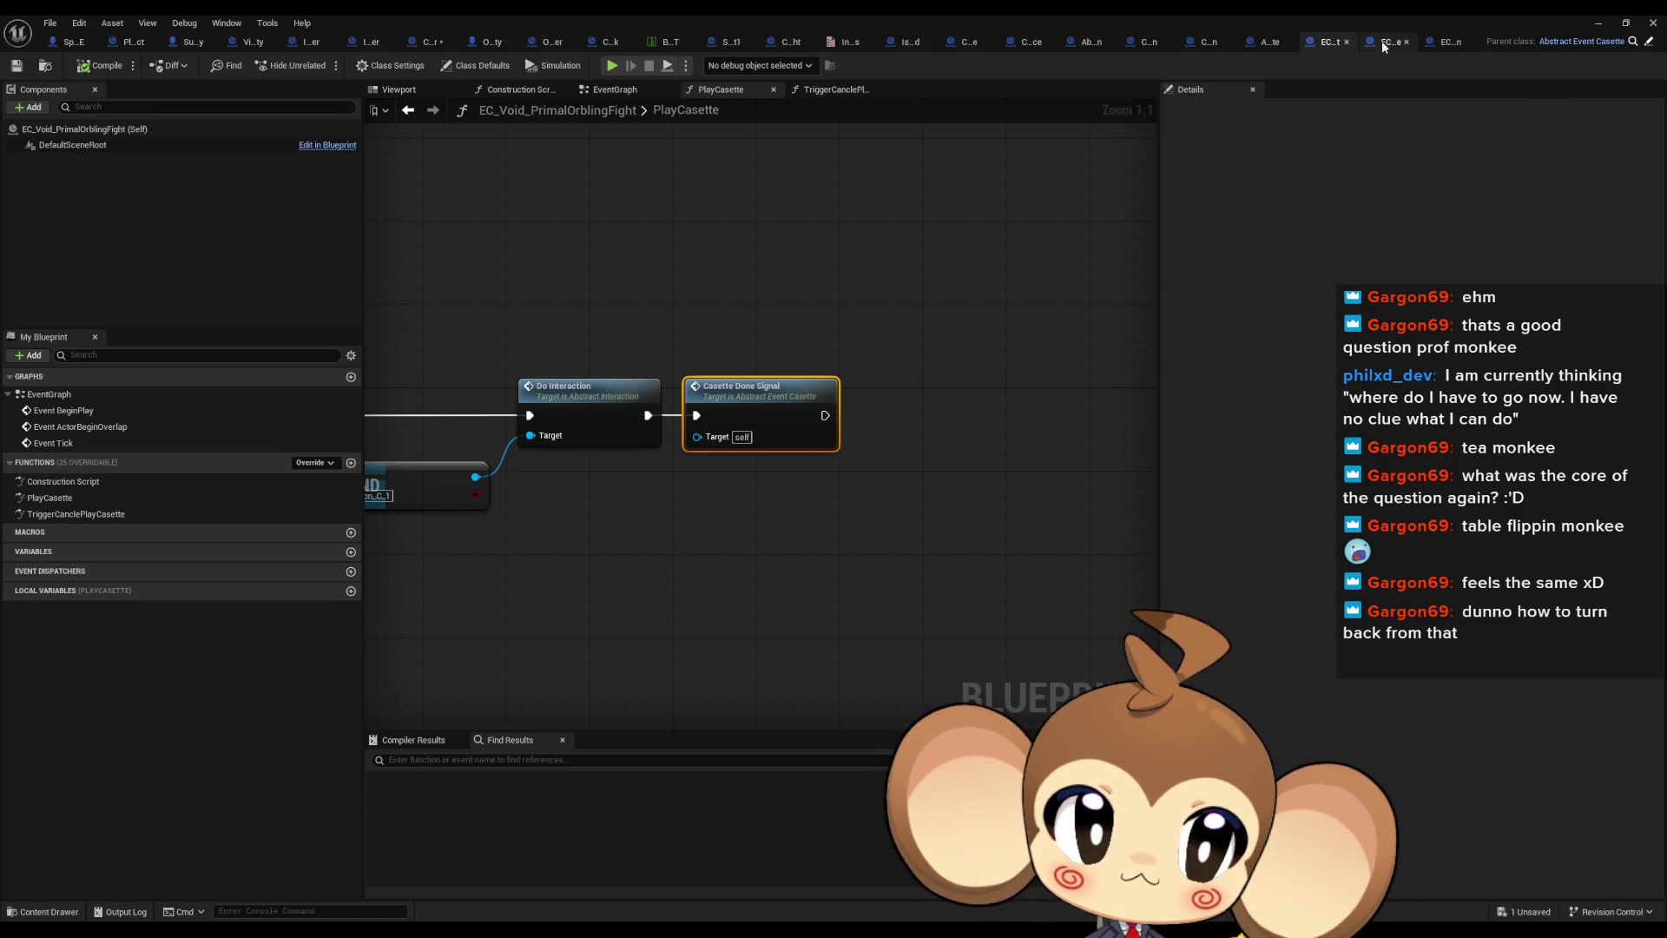
{"action": "left_click", "coordinate": [1385, 46]}
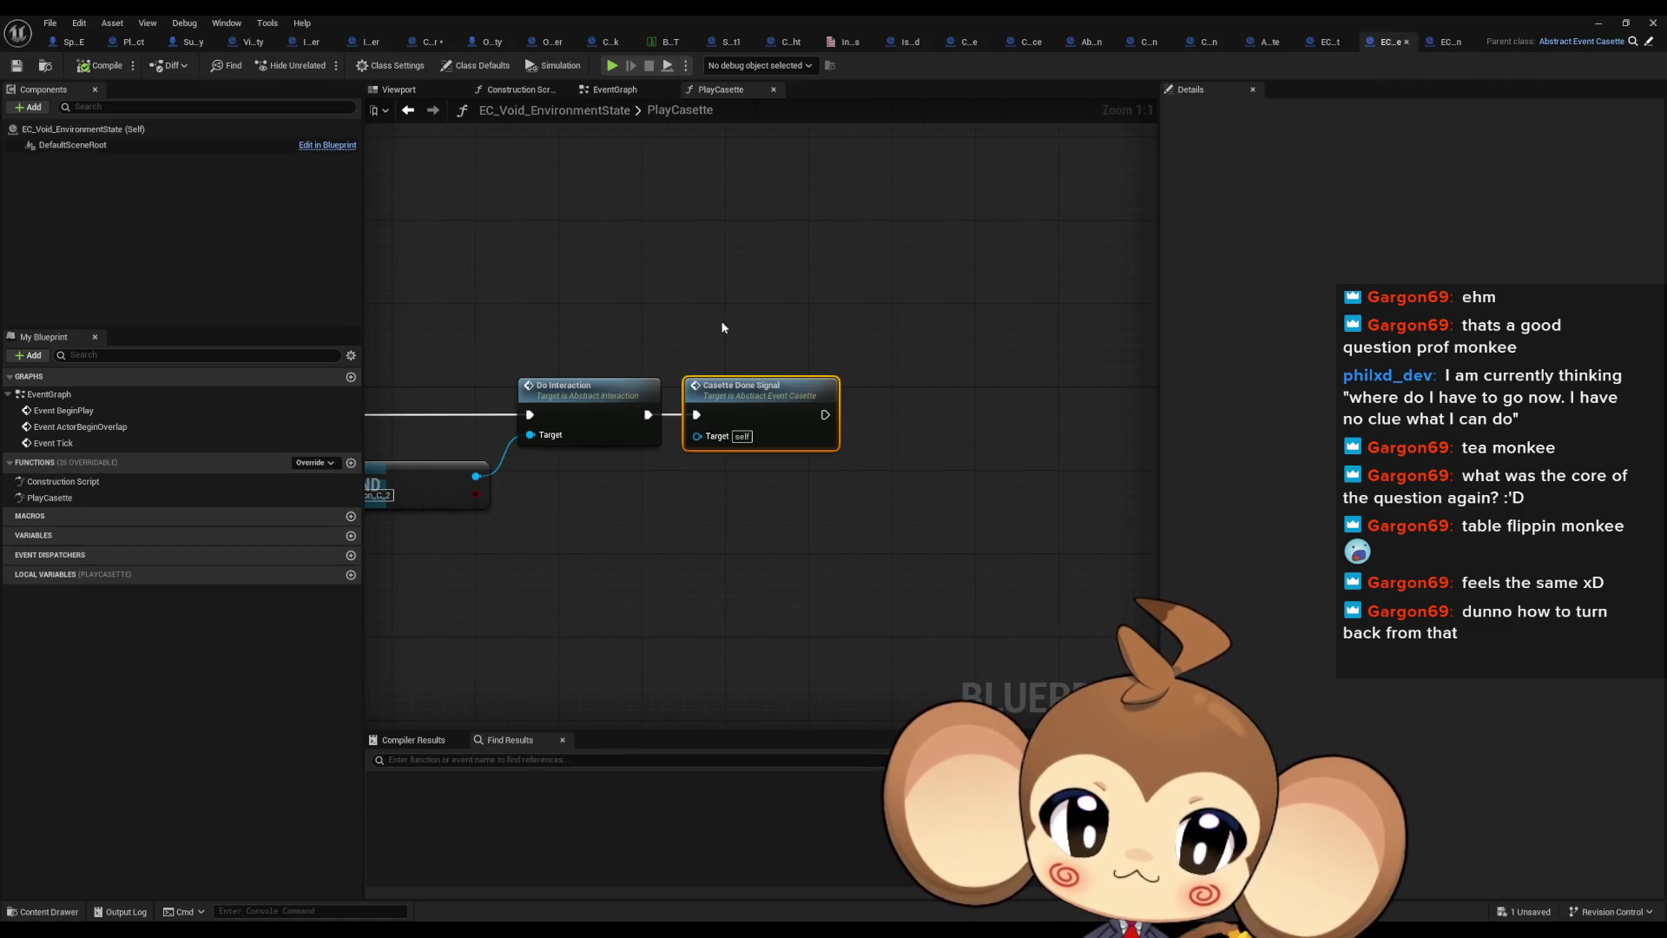
{"action": "left_click", "coordinate": [1326, 45]}
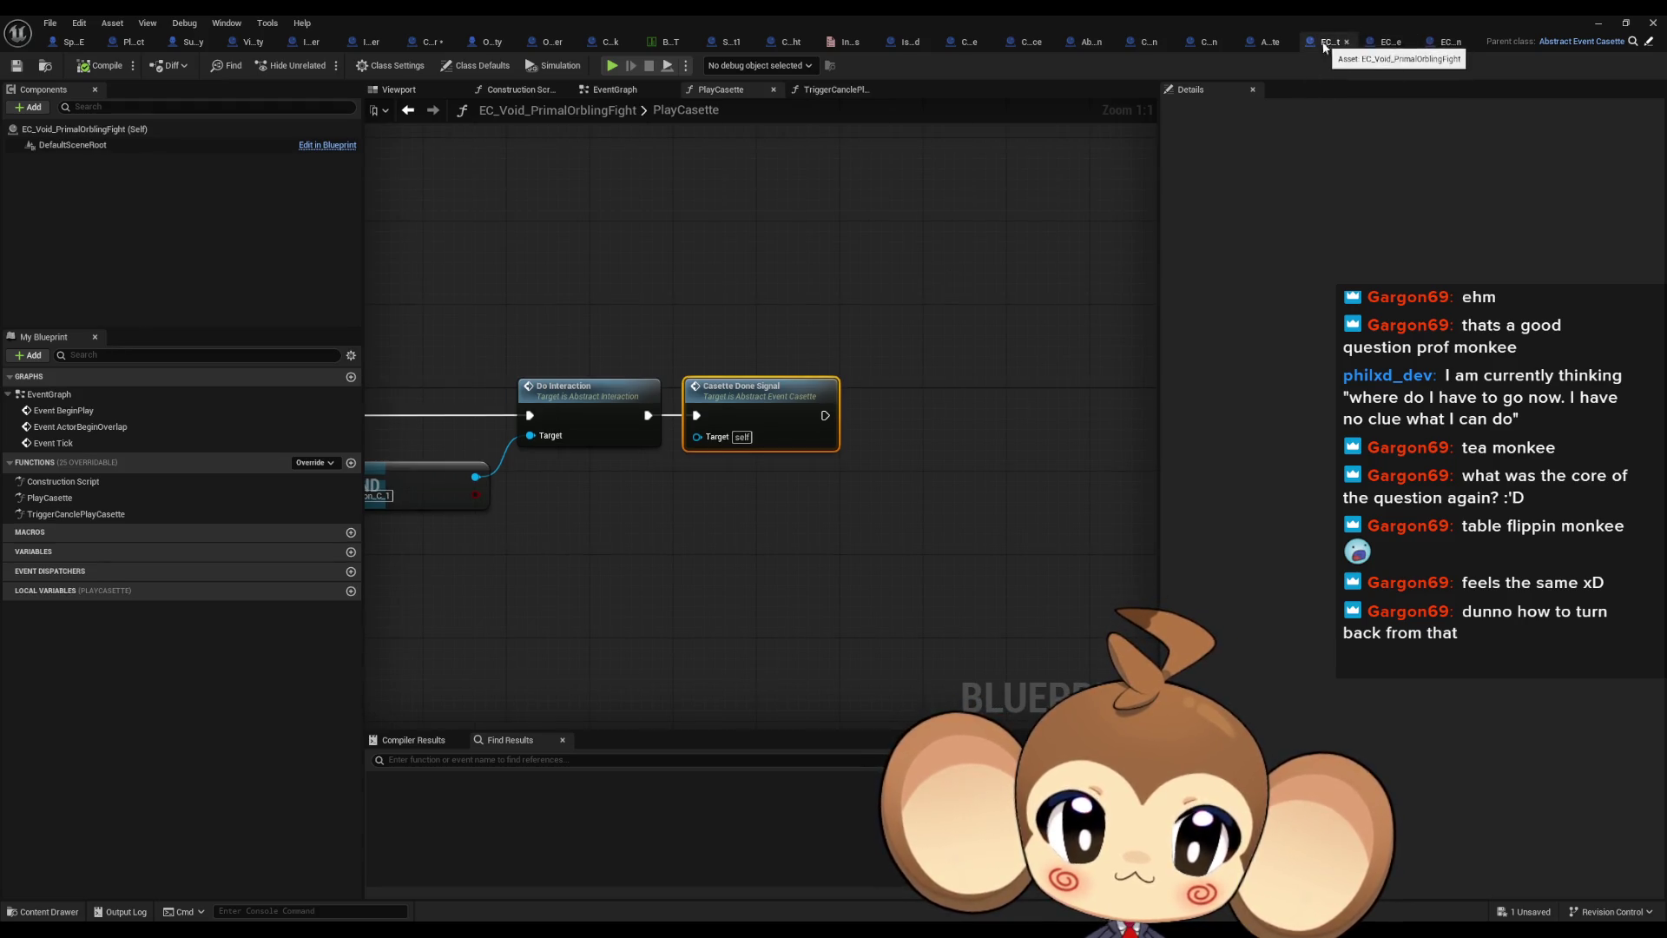
{"action": "left_click_drag", "start_coordinate": [642, 511], "coordinate": [869, 498]}
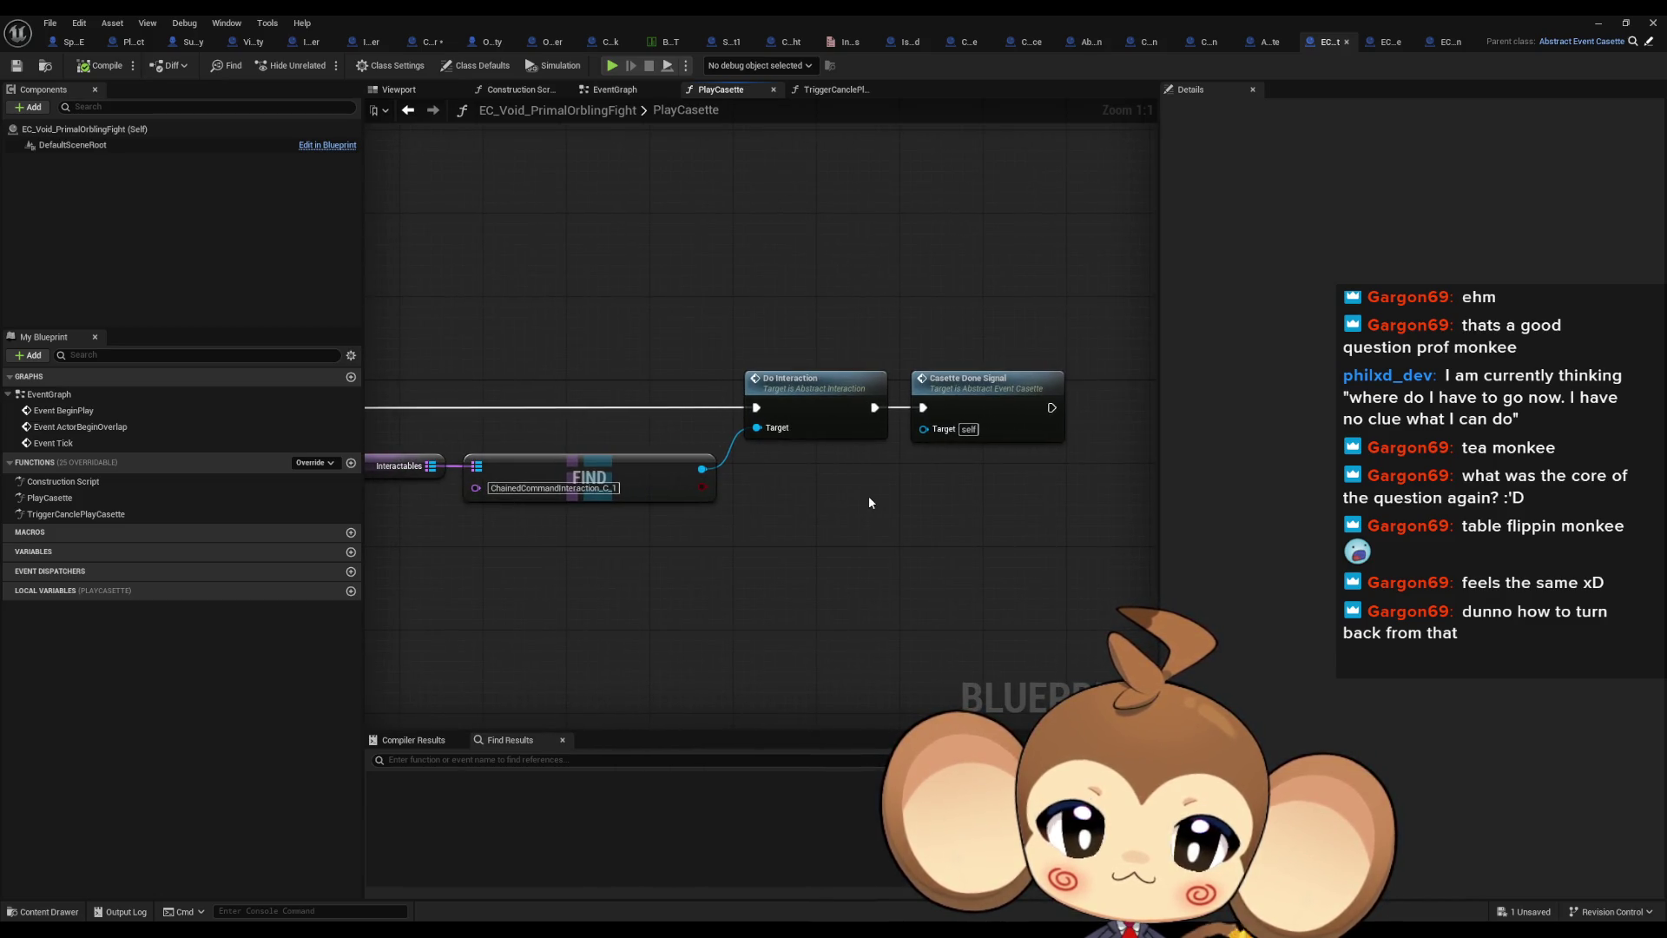
{"action": "left_click", "coordinate": [1269, 39]}
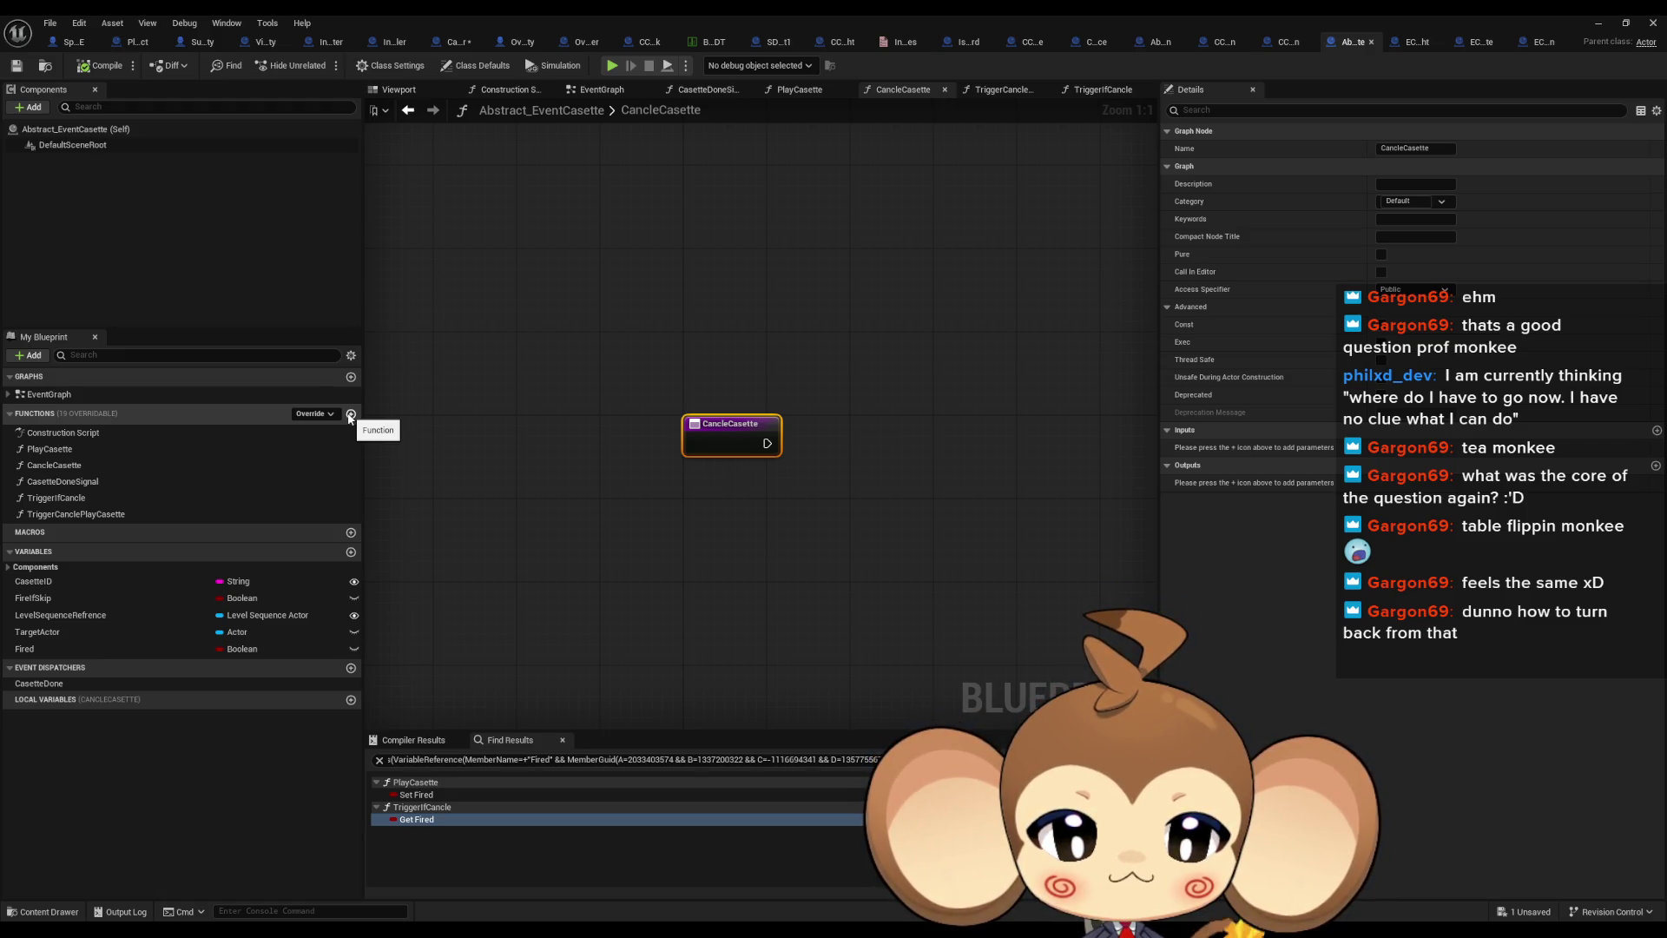
Add function ResetCasette and place an unchecked SET Fired node after its entry
{"action": "left_click", "coordinate": [351, 414]}
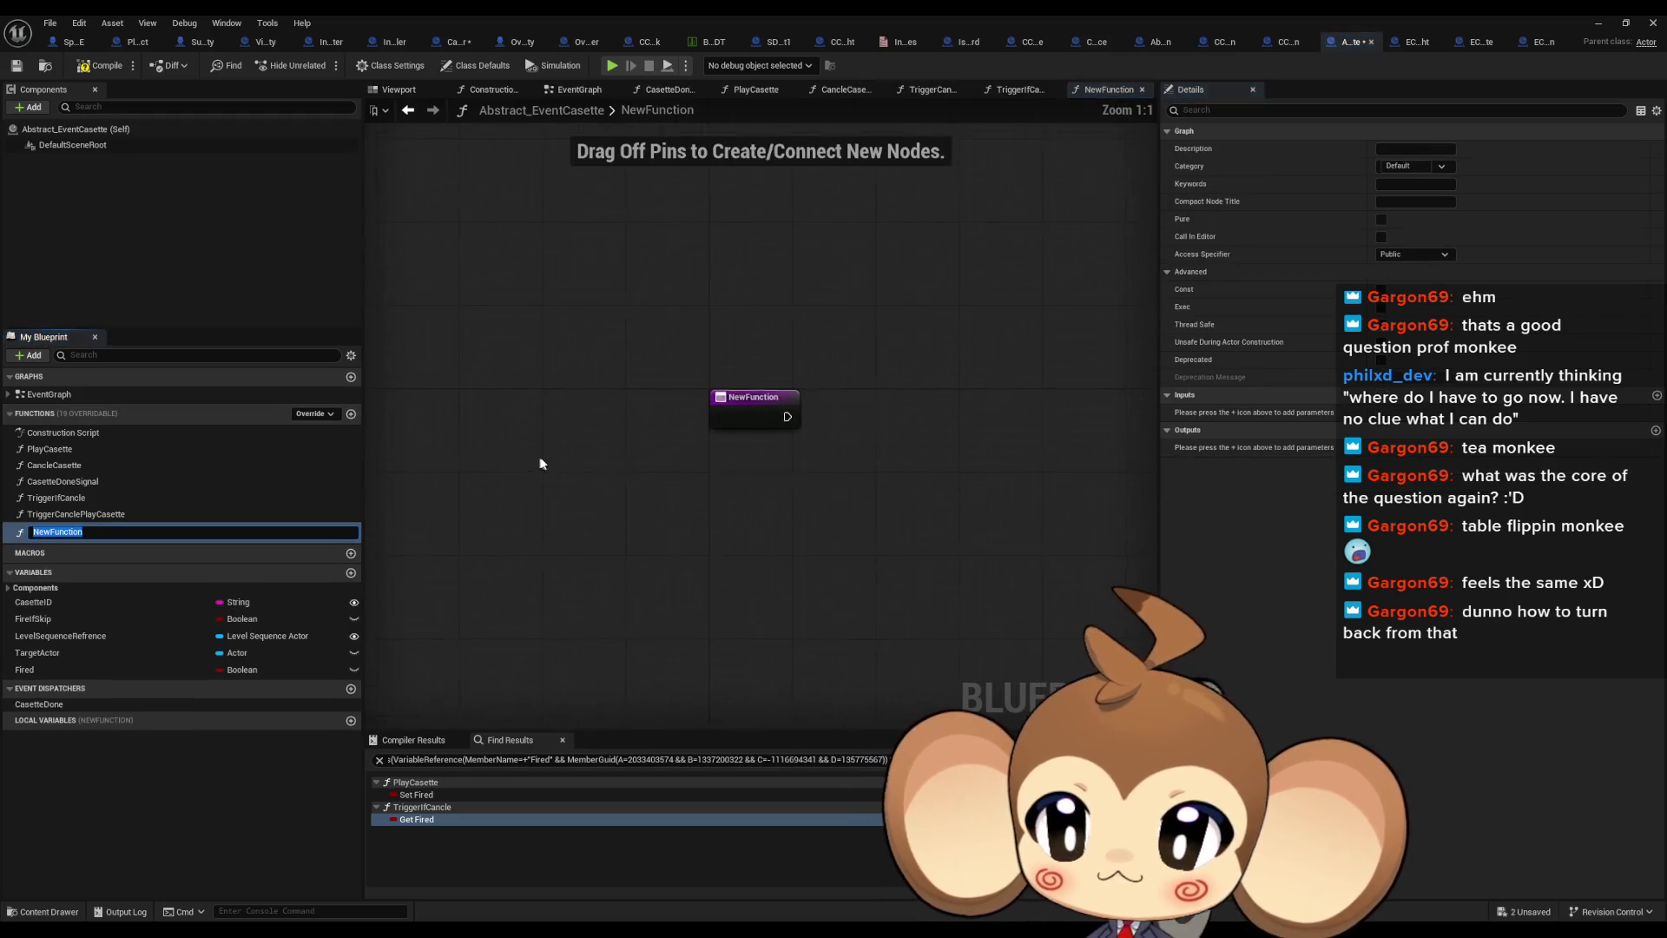
{"action": "type", "text": "ResetCasette"}
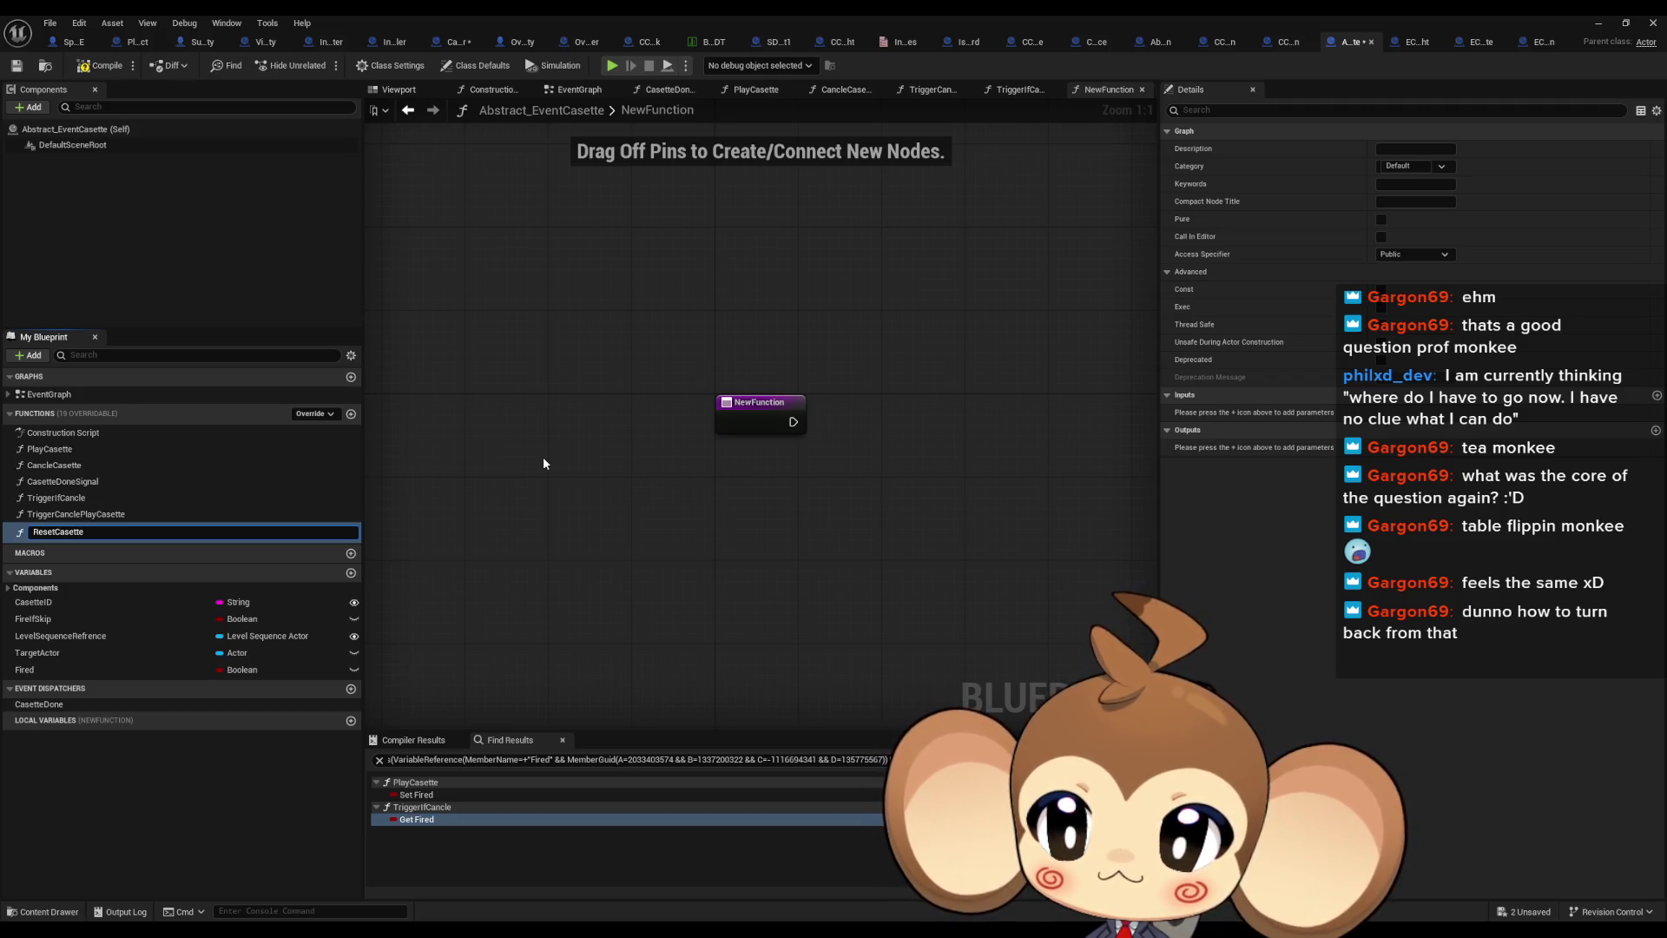
{"action": "key", "text": "Return"}
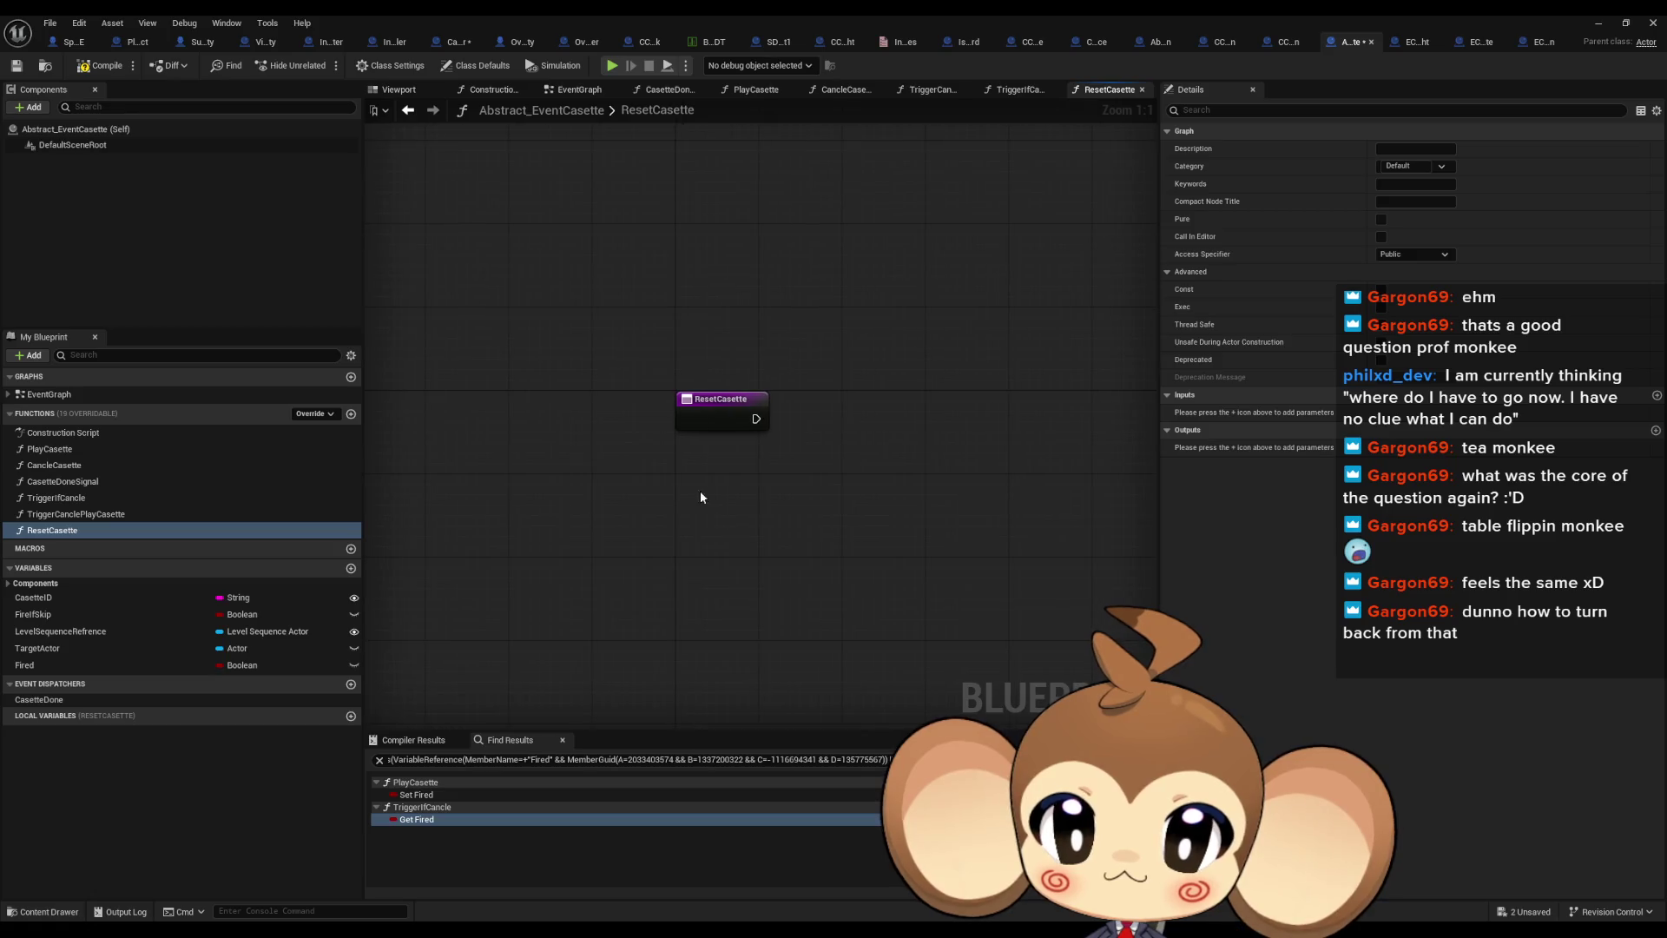
{"action": "mouse_move", "coordinate": [26, 665]}
{"action": "left_mouse_down"}
{"action": "mouse_move", "coordinate": [852, 421]}
{"action": "mouse_move", "coordinate": [824, 419]}
{"action": "left_mouse_up"}
{"action": "left_click", "coordinate": [861, 440]}
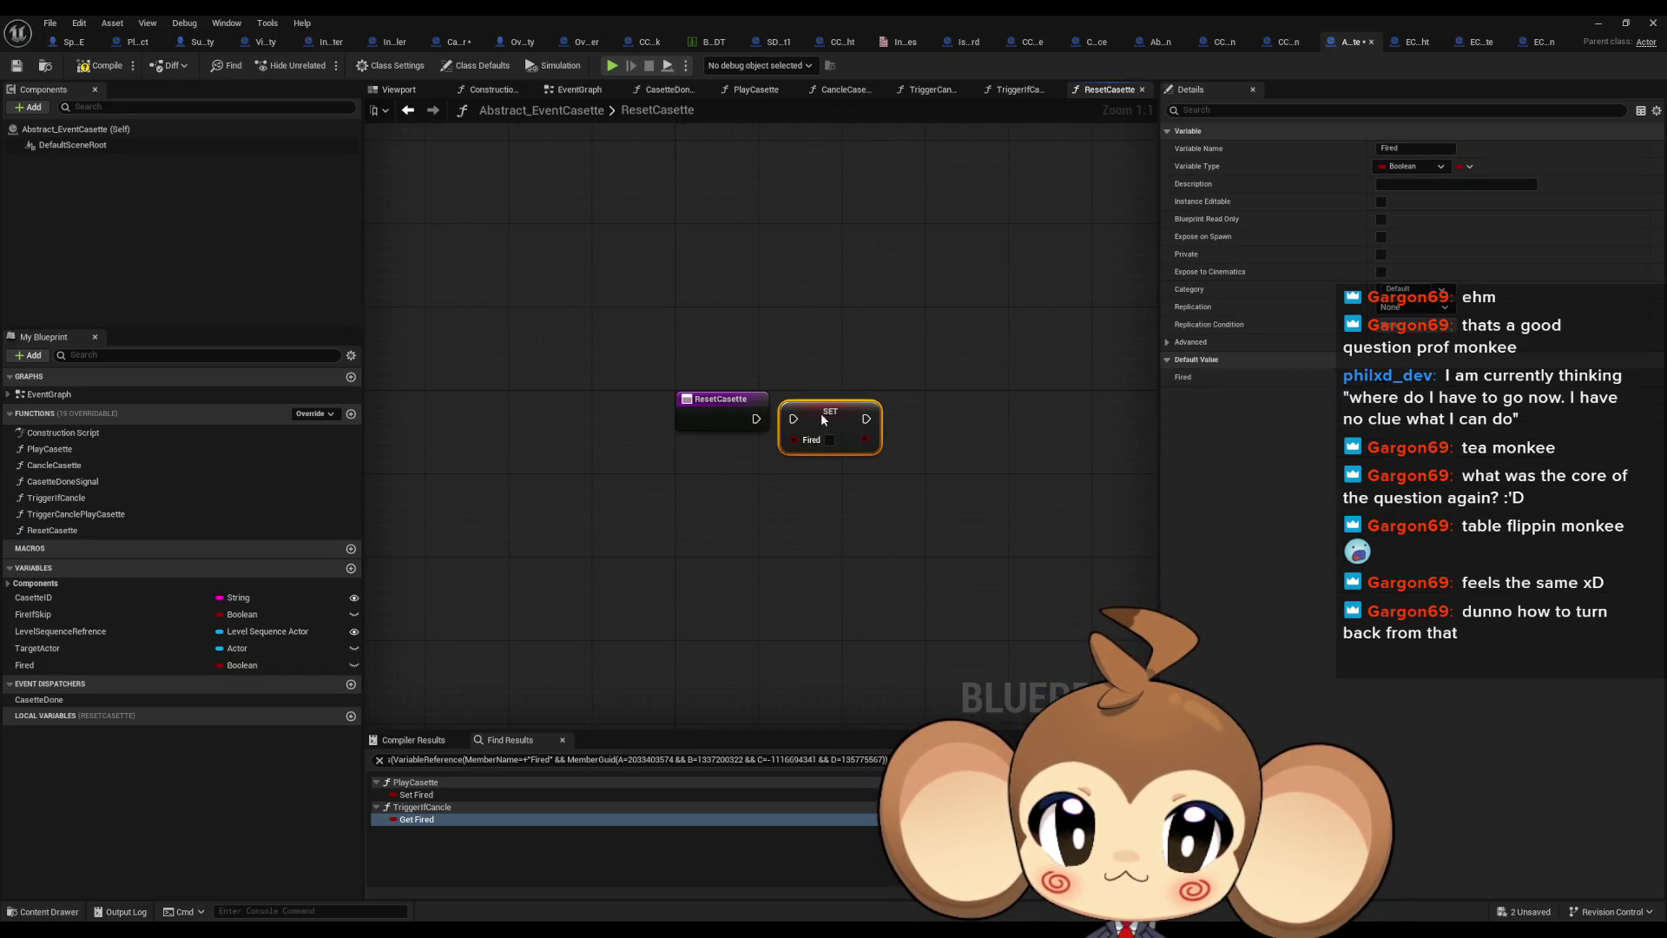
{"action": "left_click", "coordinate": [784, 345]}
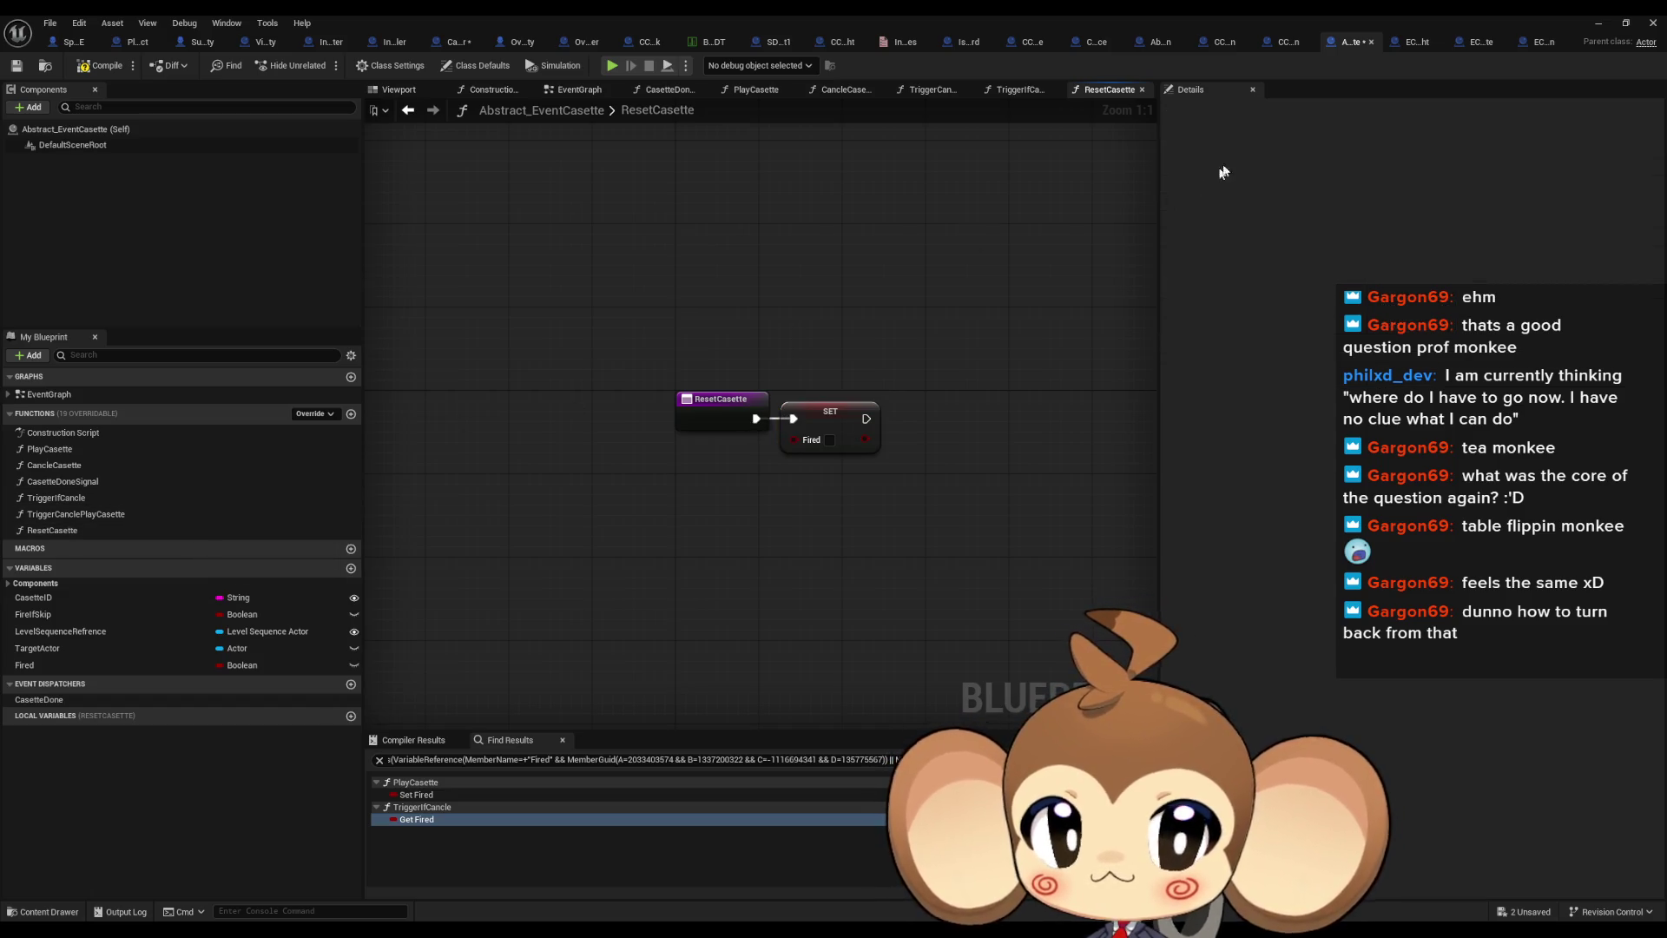
In PrimalOrblingFight's PlayCasette, insert Reset Casette between Do Interaction and Casette Done Signal
{"action": "left_click", "coordinate": [1412, 42]}
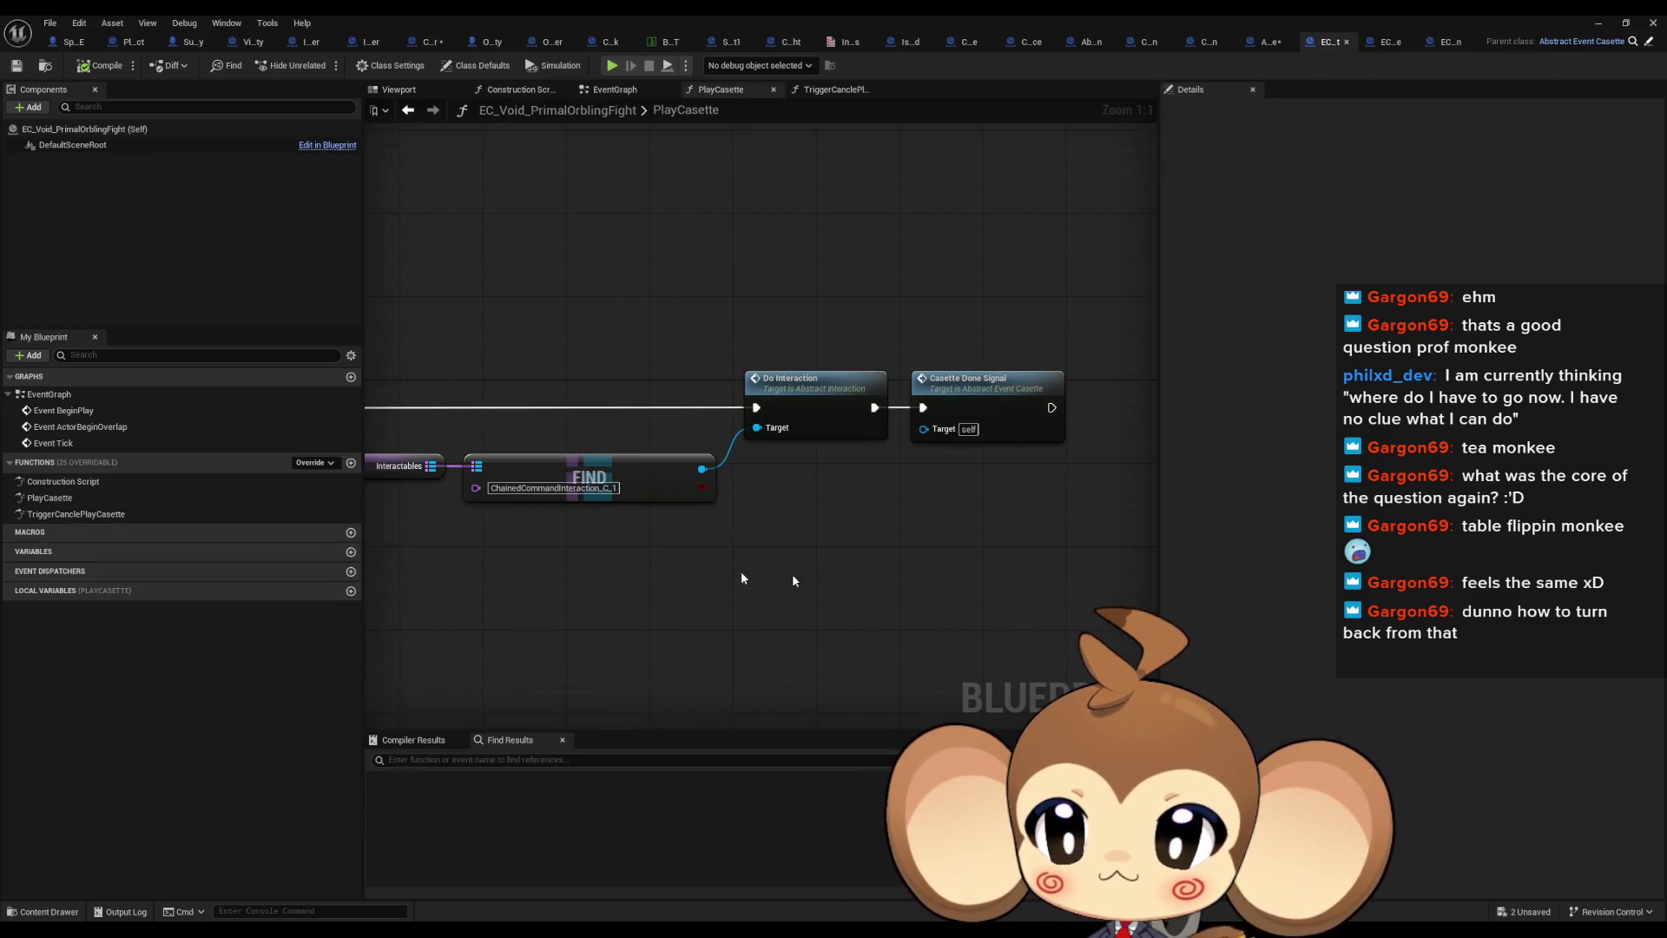
{"action": "right_click", "coordinate": [834, 563]}
{"action": "type", "text": "reset cas"}
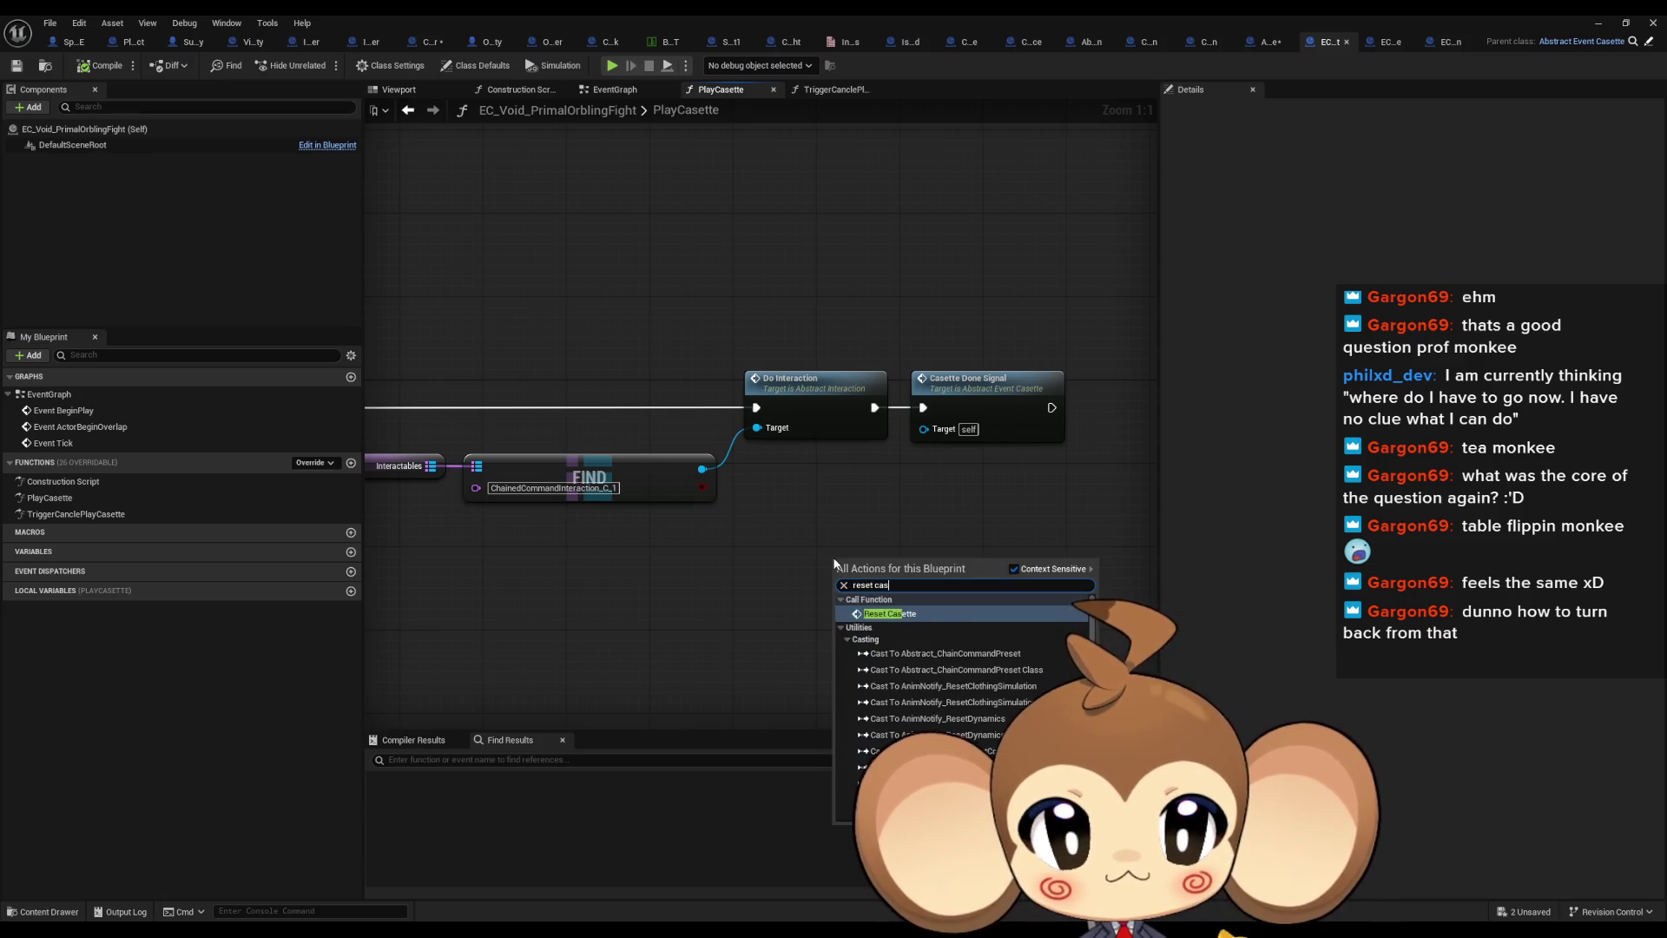
{"action": "key", "text": "Return"}
{"action": "mouse_move", "coordinate": [969, 594]}
{"action": "left_mouse_down"}
{"action": "mouse_move", "coordinate": [924, 407]}
{"action": "mouse_move", "coordinate": [840, 595]}
{"action": "left_mouse_up"}
{"action": "mouse_move", "coordinate": [973, 395]}
{"action": "left_mouse_down"}
{"action": "mouse_move", "coordinate": [1077, 580]}
{"action": "mouse_move", "coordinate": [1054, 581]}
{"action": "left_mouse_up"}
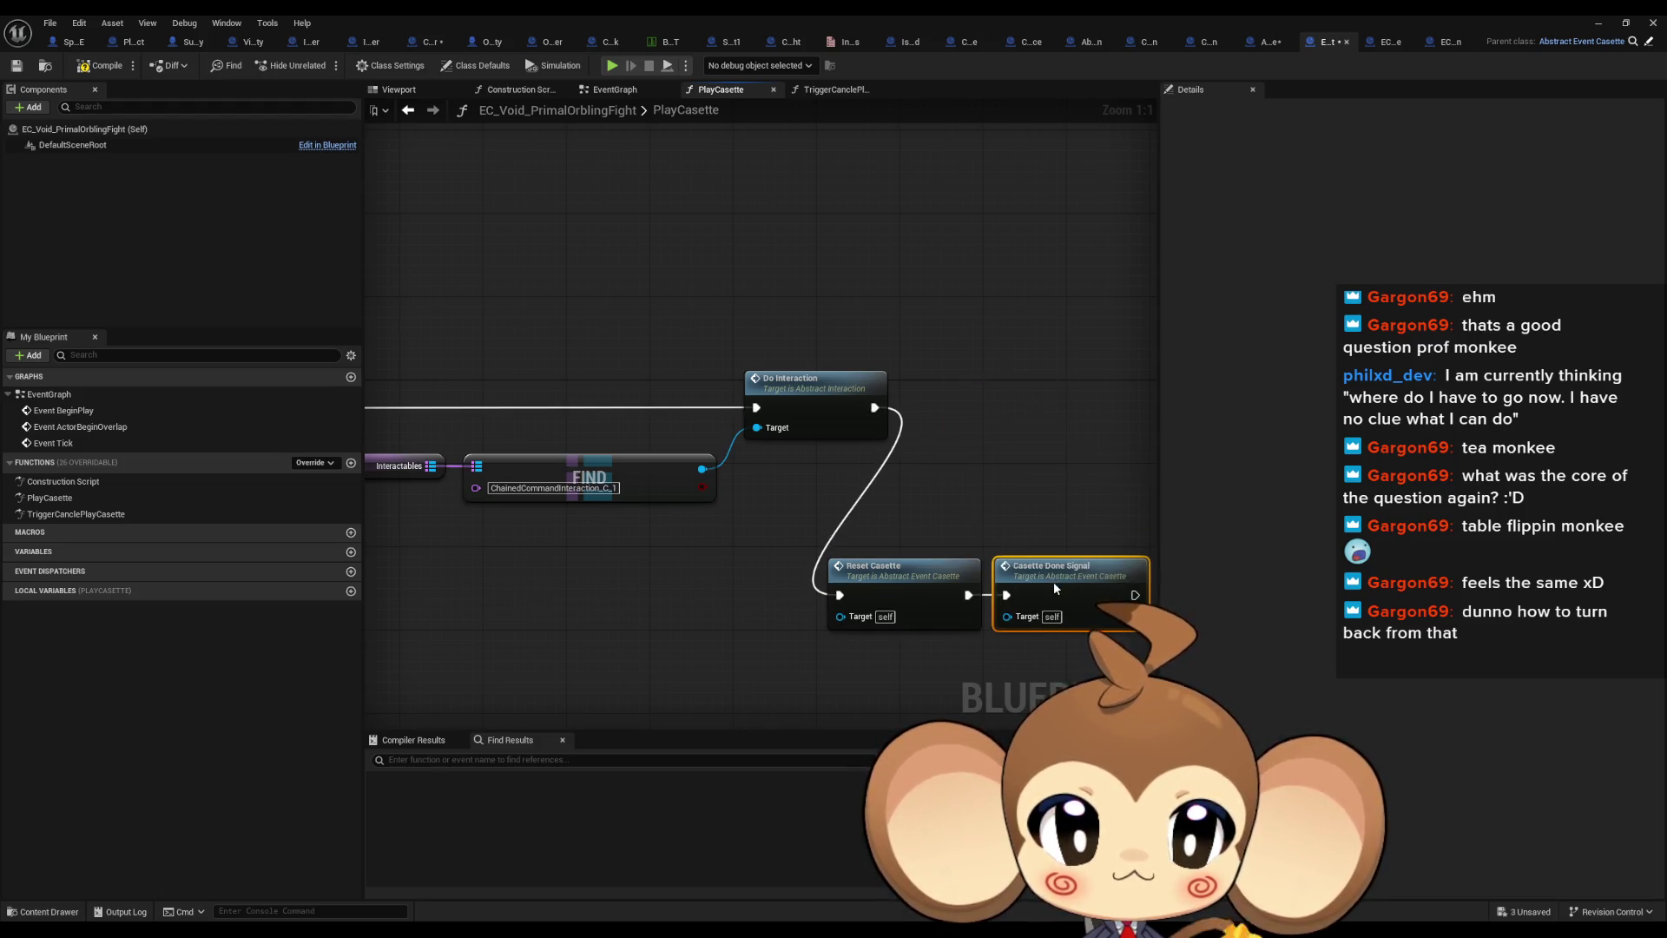
{"action": "left_click", "coordinate": [903, 566], "text": "ctrl"}
{"action": "left_click_drag", "start_coordinate": [903, 566], "coordinate": [976, 379]}
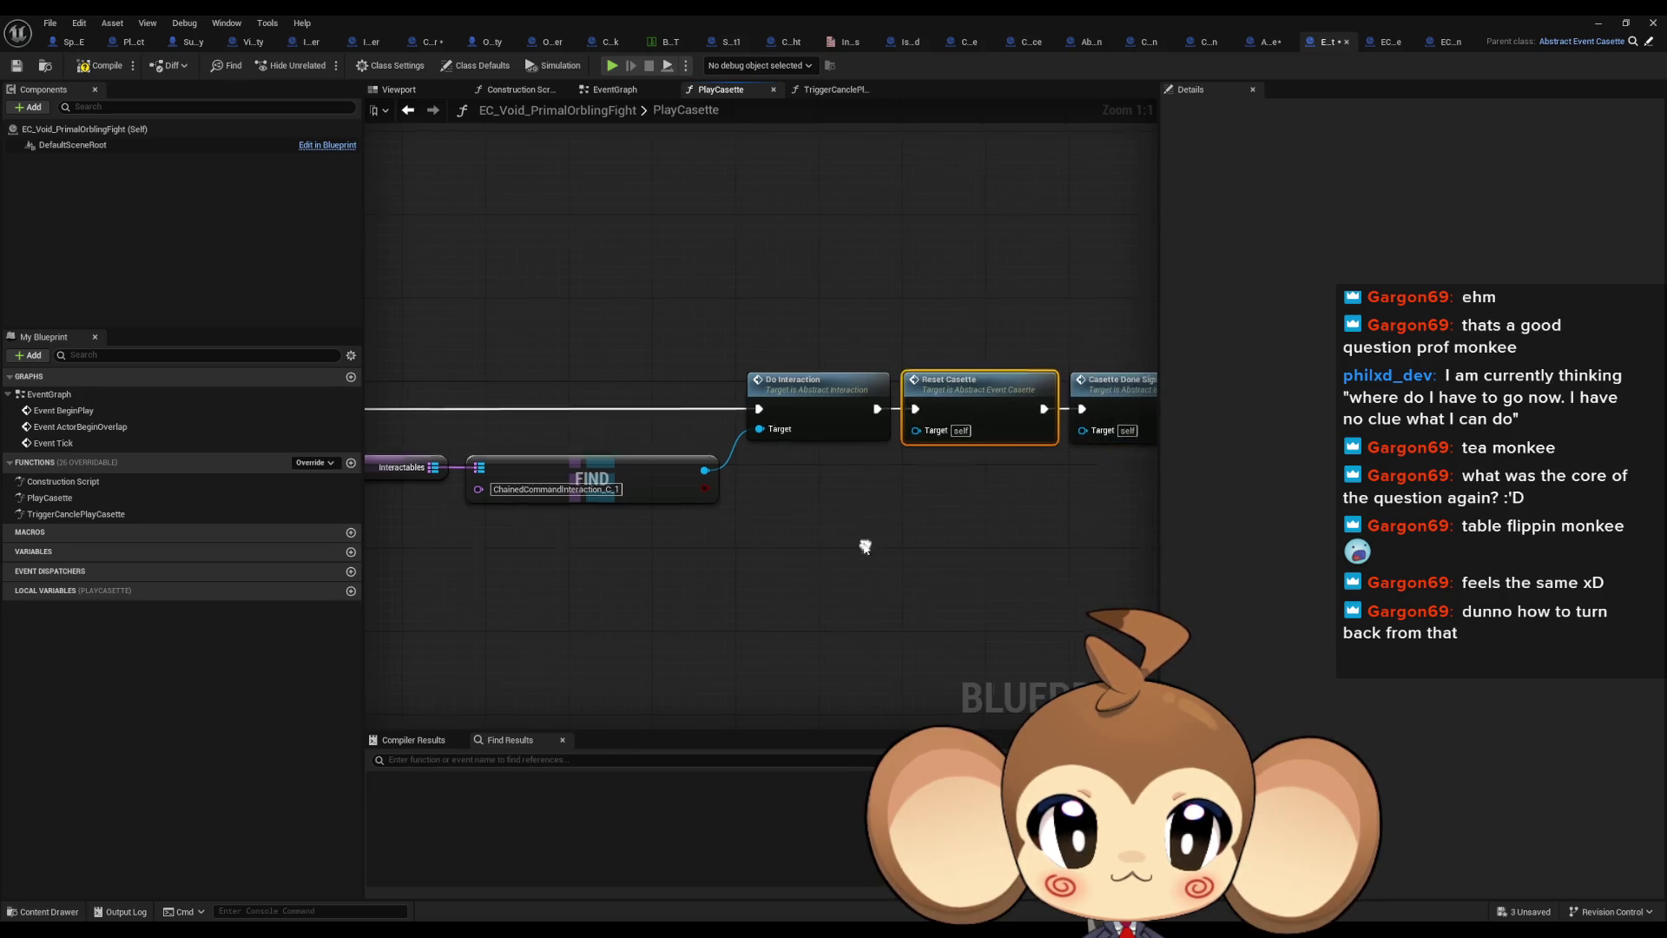
{"action": "scroll", "coordinate": [910, 519], "scroll_direction": "down", "scroll_amount": 3}
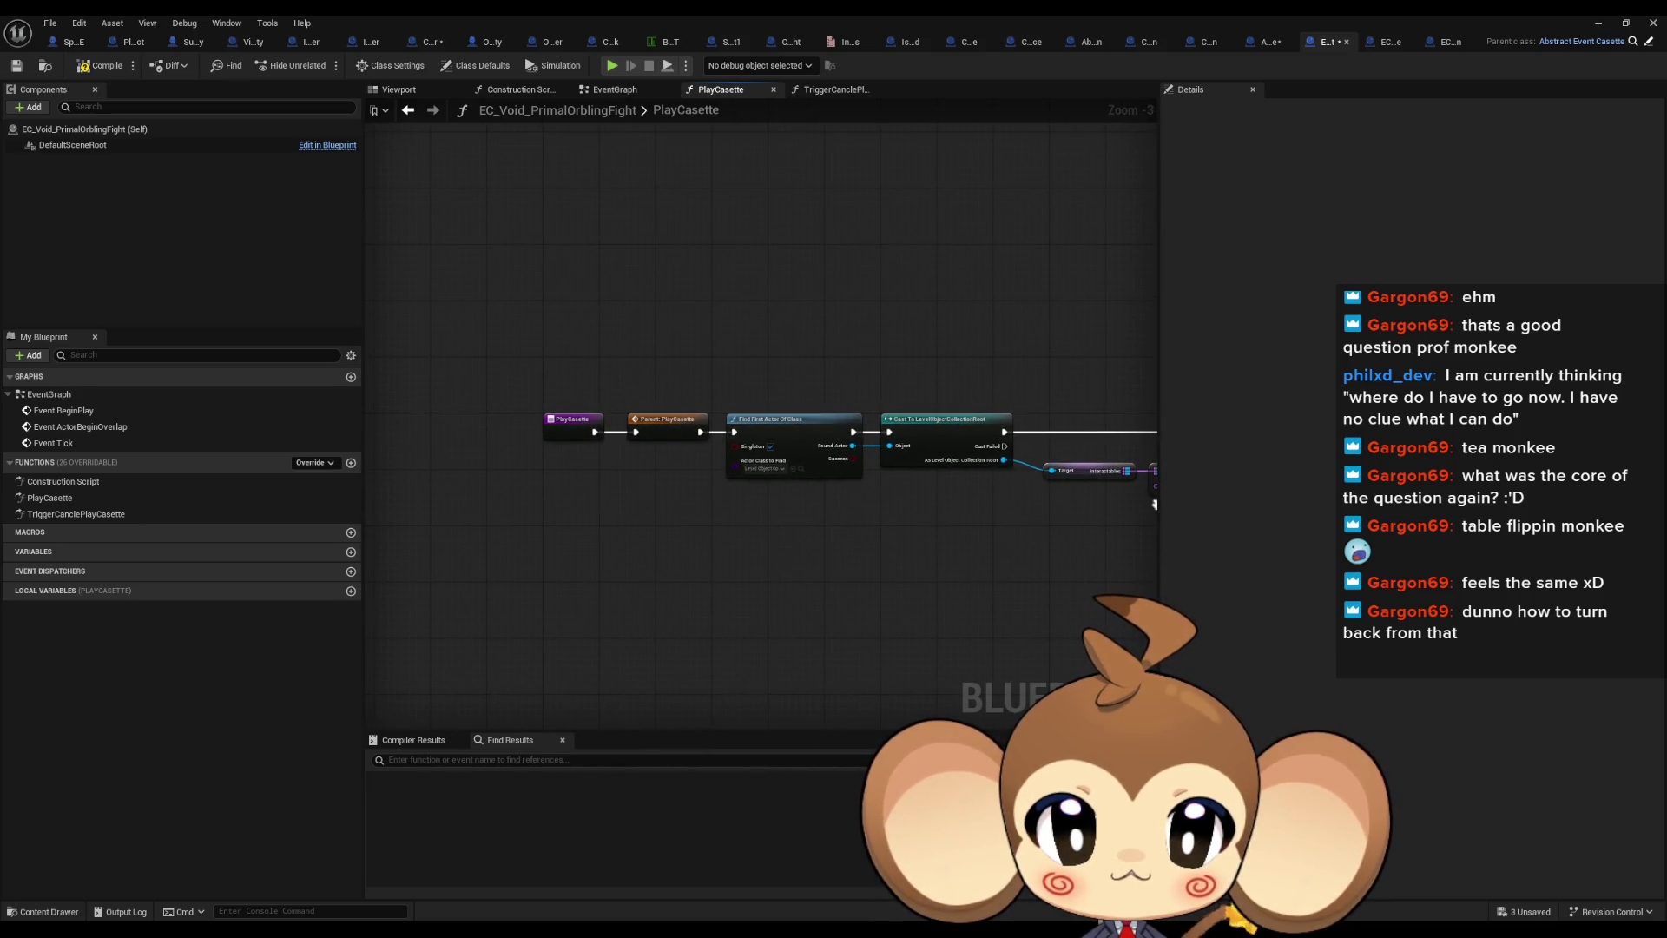
{"action": "left_click_drag", "start_coordinate": [1155, 504], "coordinate": [852, 476]}
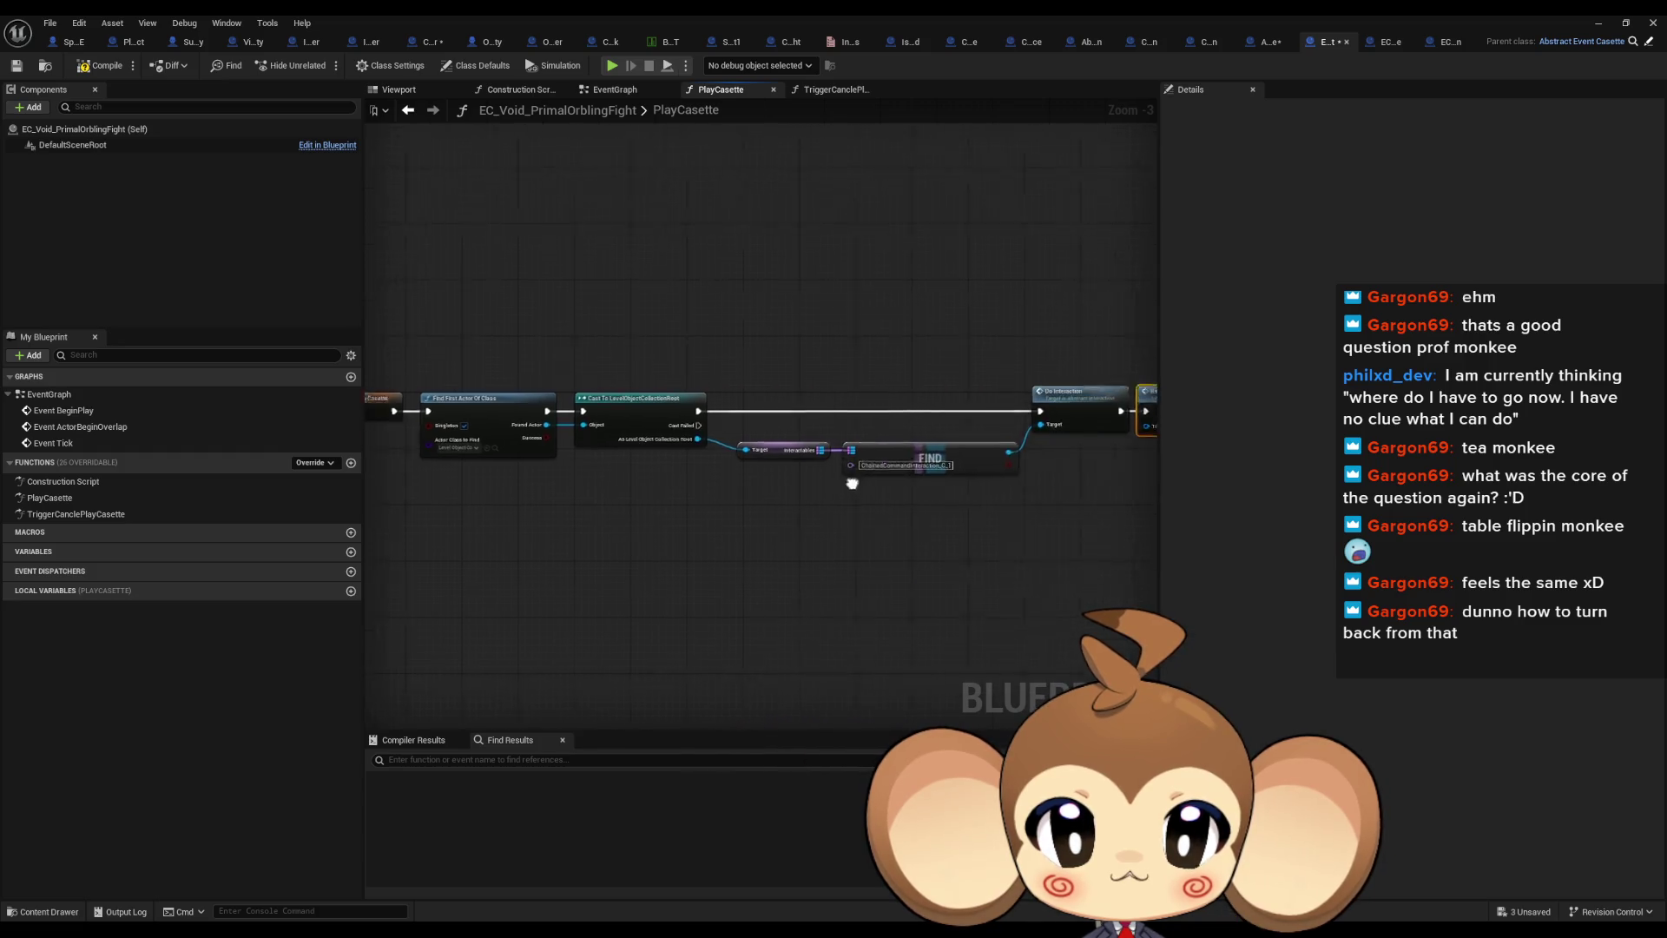
{"action": "scroll", "coordinate": [854, 469], "scroll_direction": "up", "scroll_amount": 3}
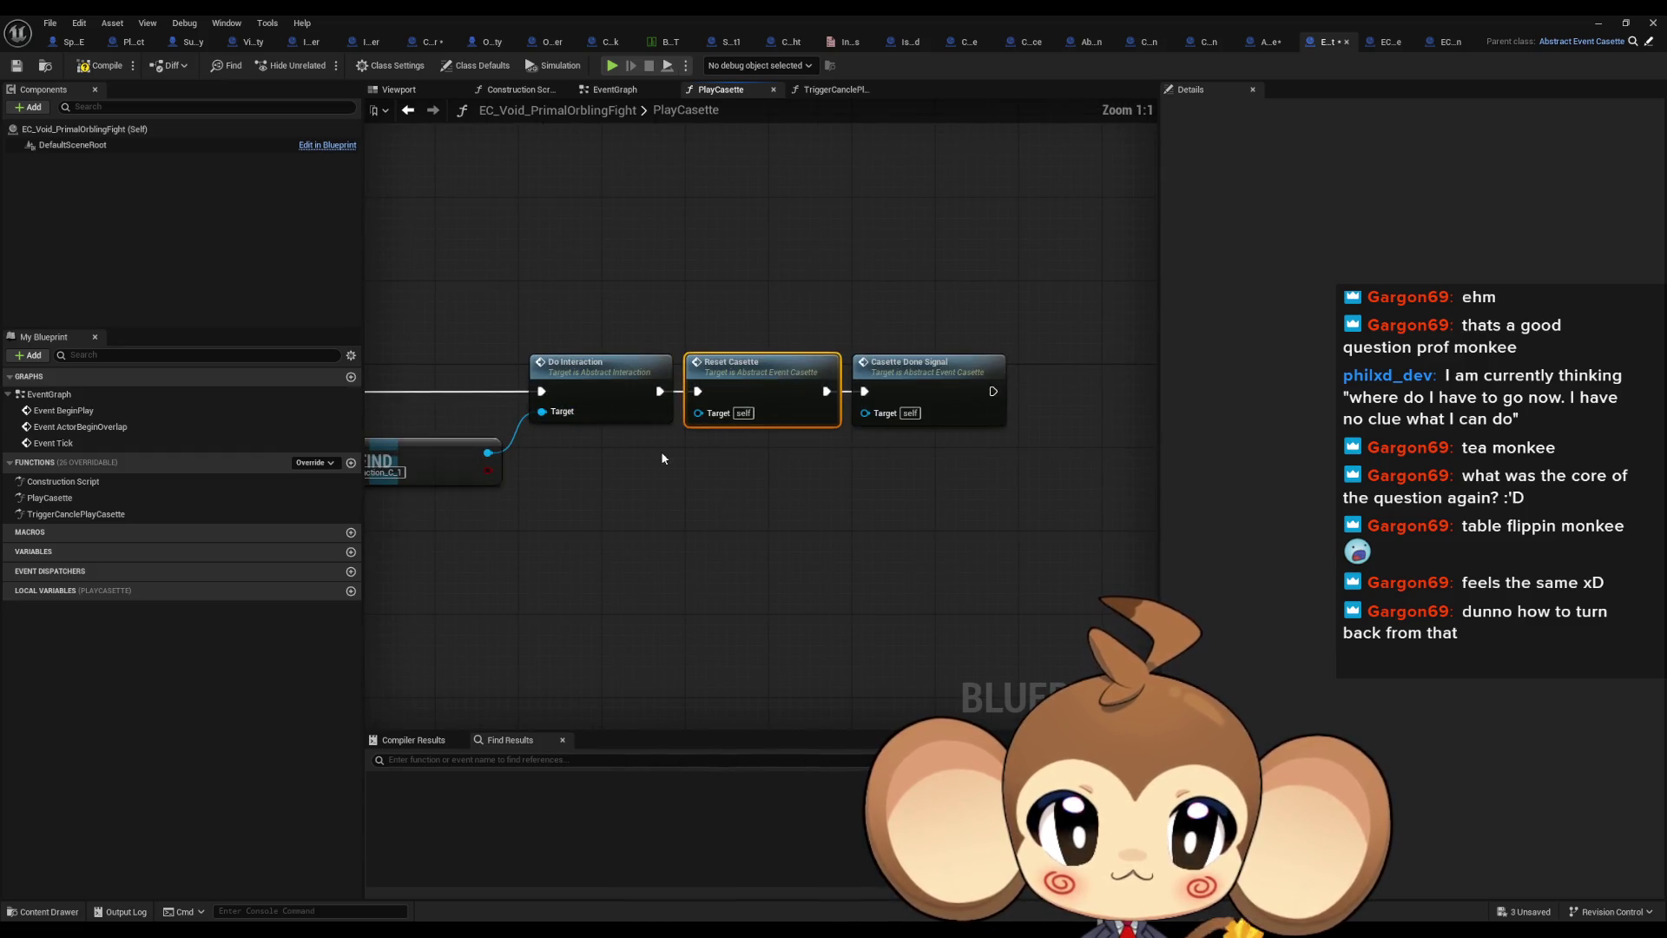
{"action": "scroll", "coordinate": [660, 451], "scroll_direction": "down", "scroll_amount": 3}
{"action": "left_click_drag", "start_coordinate": [599, 453], "coordinate": [860, 454]}
{"action": "scroll", "coordinate": [655, 454], "scroll_direction": "up", "scroll_amount": 2}
Paste and wire Reset Casette the same way in EnvironmentState's PlayCasette, then open OpenCocoon
{"action": "left_click", "coordinate": [1390, 42]}
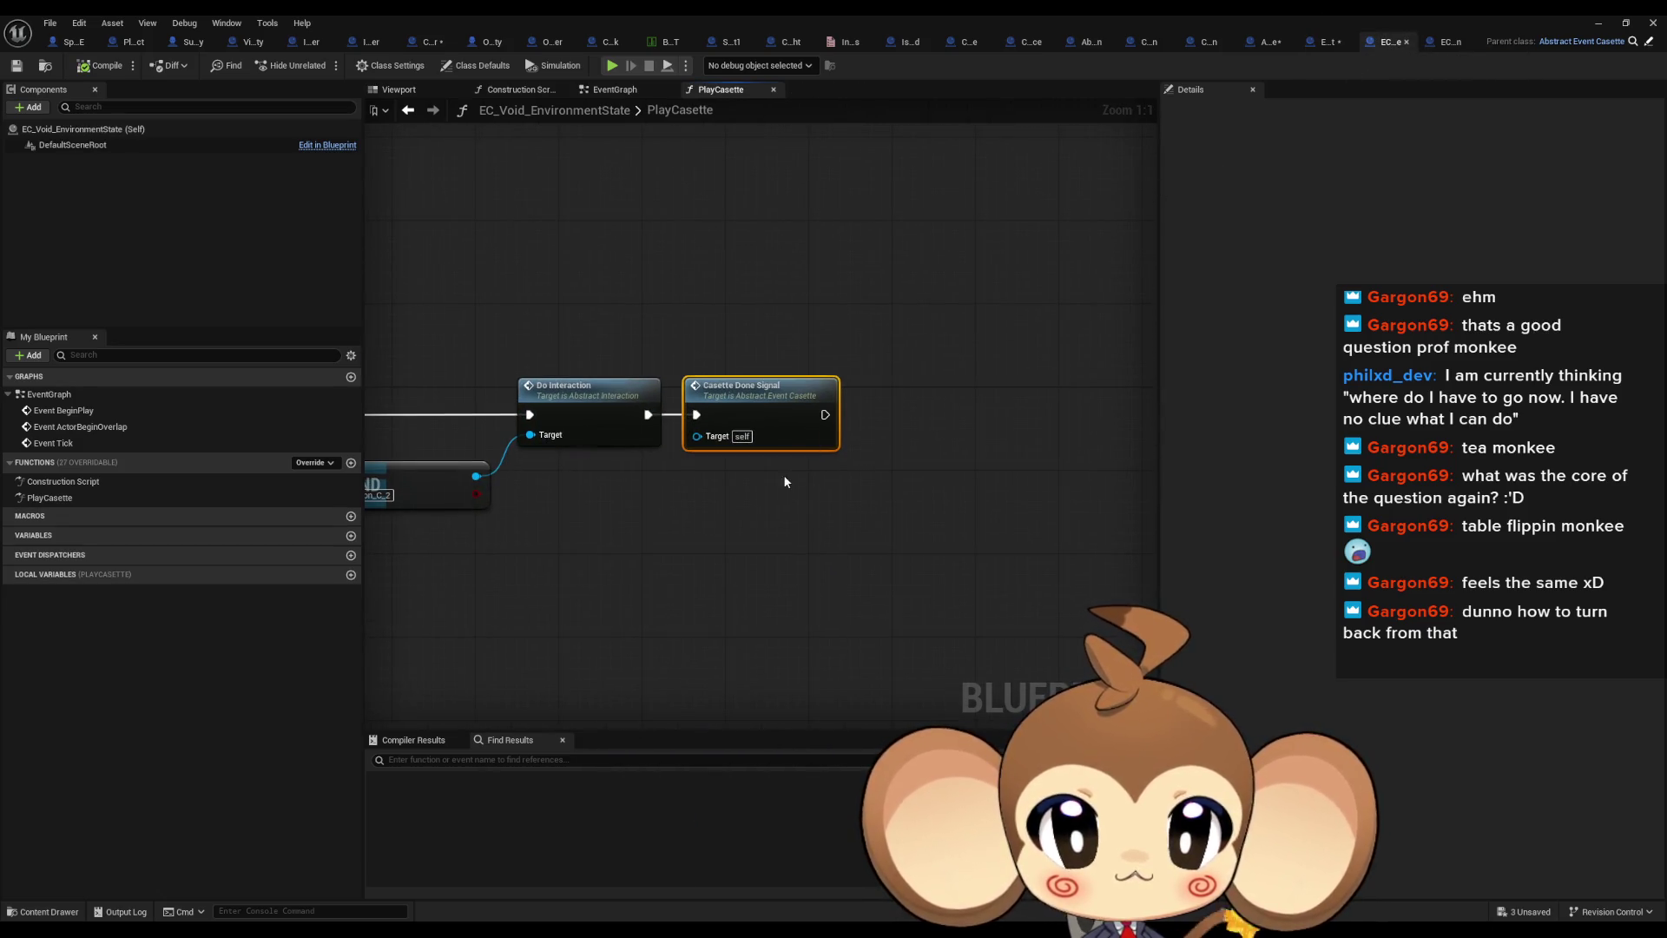
{"action": "key", "text": "ctrl+v"}
{"action": "mouse_move", "coordinate": [742, 539]}
{"action": "left_mouse_down"}
{"action": "mouse_move", "coordinate": [697, 420]}
{"action": "mouse_move", "coordinate": [616, 537]}
{"action": "left_mouse_up"}
{"action": "left_click_drag", "start_coordinate": [739, 403], "coordinate": [840, 528]}
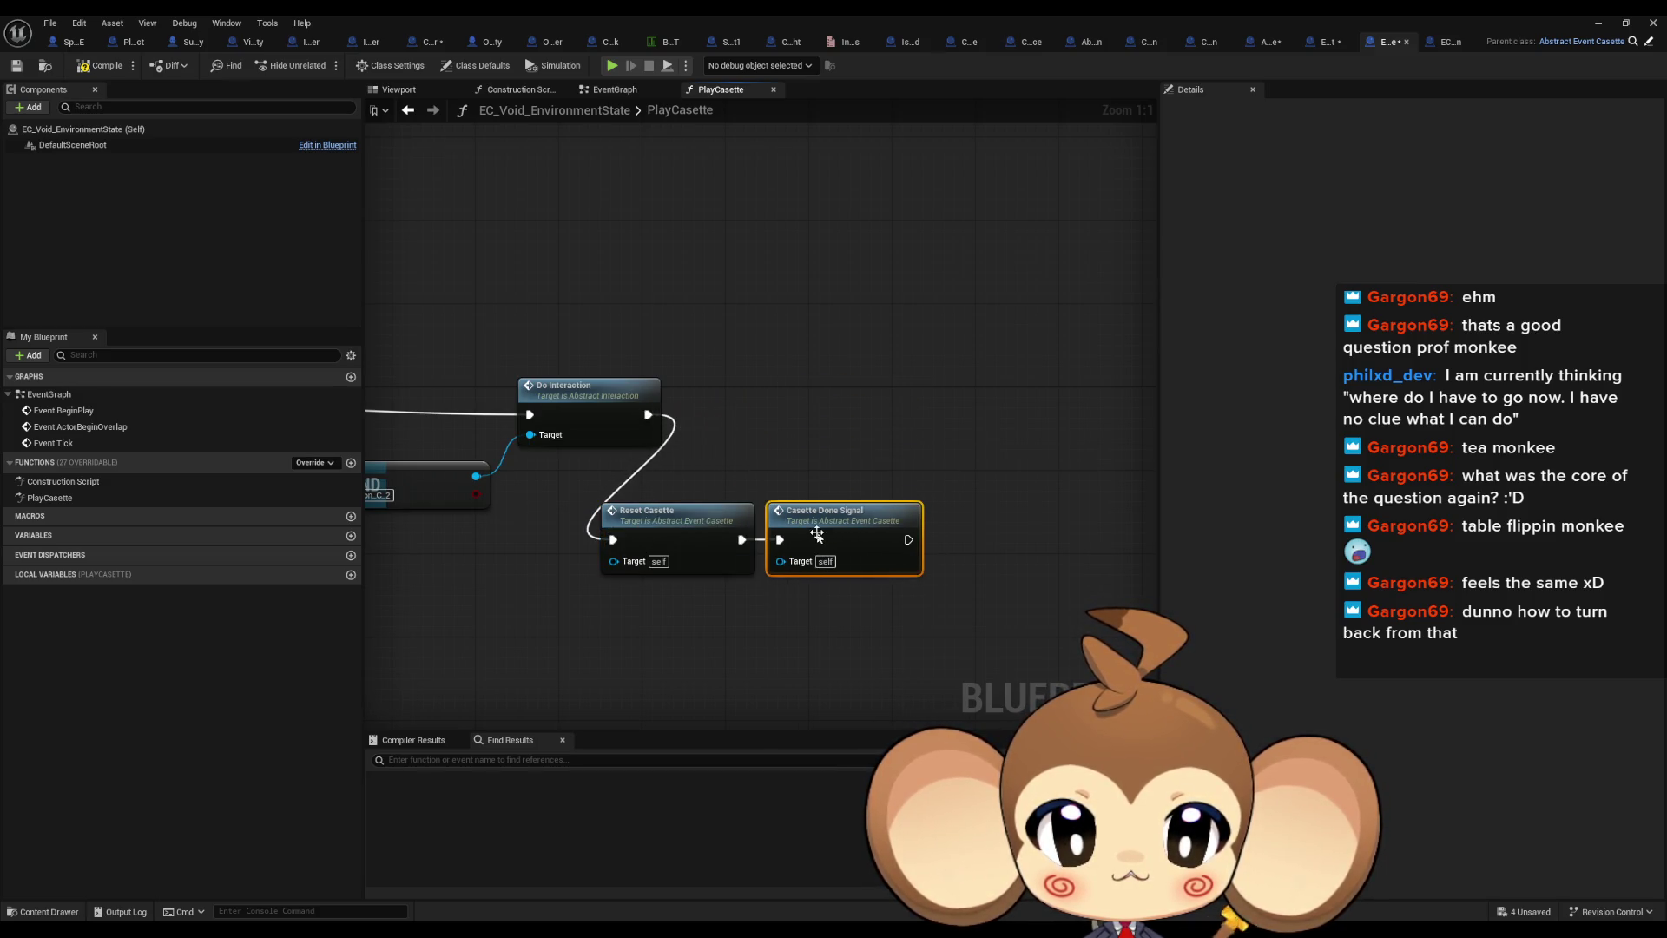
{"action": "left_click", "coordinate": [670, 521], "text": "shift"}
{"action": "mouse_move", "coordinate": [670, 521]}
{"action": "left_mouse_down"}
{"action": "mouse_move", "coordinate": [761, 476]}
{"action": "mouse_move", "coordinate": [739, 403]}
{"action": "left_mouse_up"}
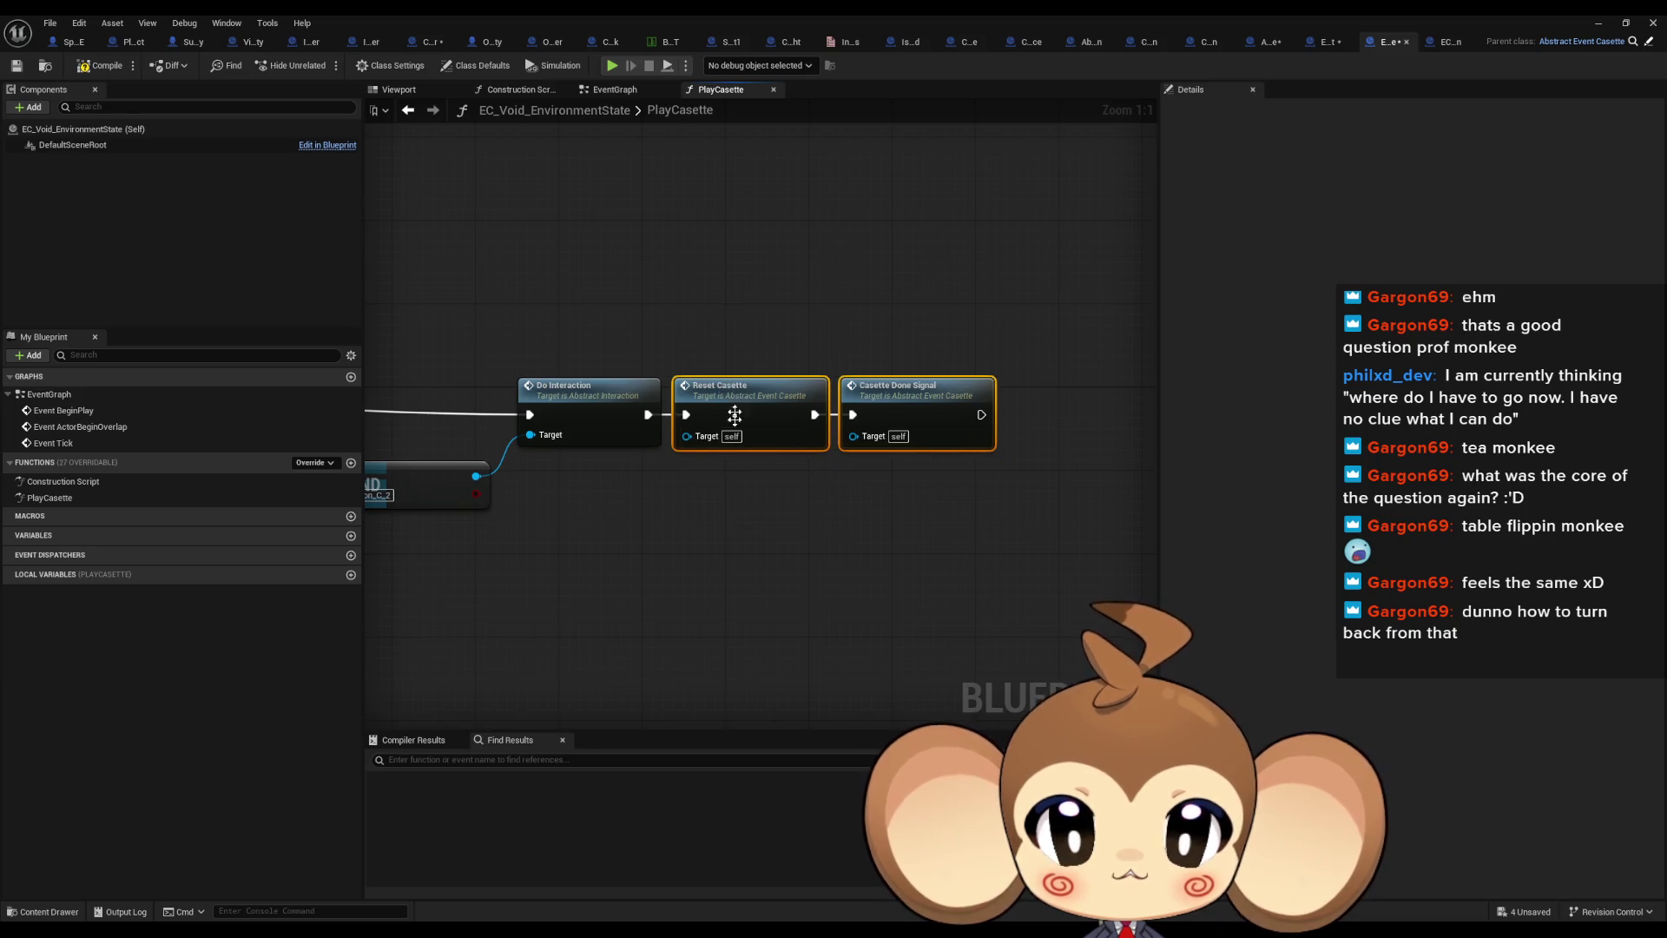
{"action": "left_click", "coordinate": [699, 536]}
{"action": "left_click_drag", "start_coordinate": [699, 537], "coordinate": [837, 535]}
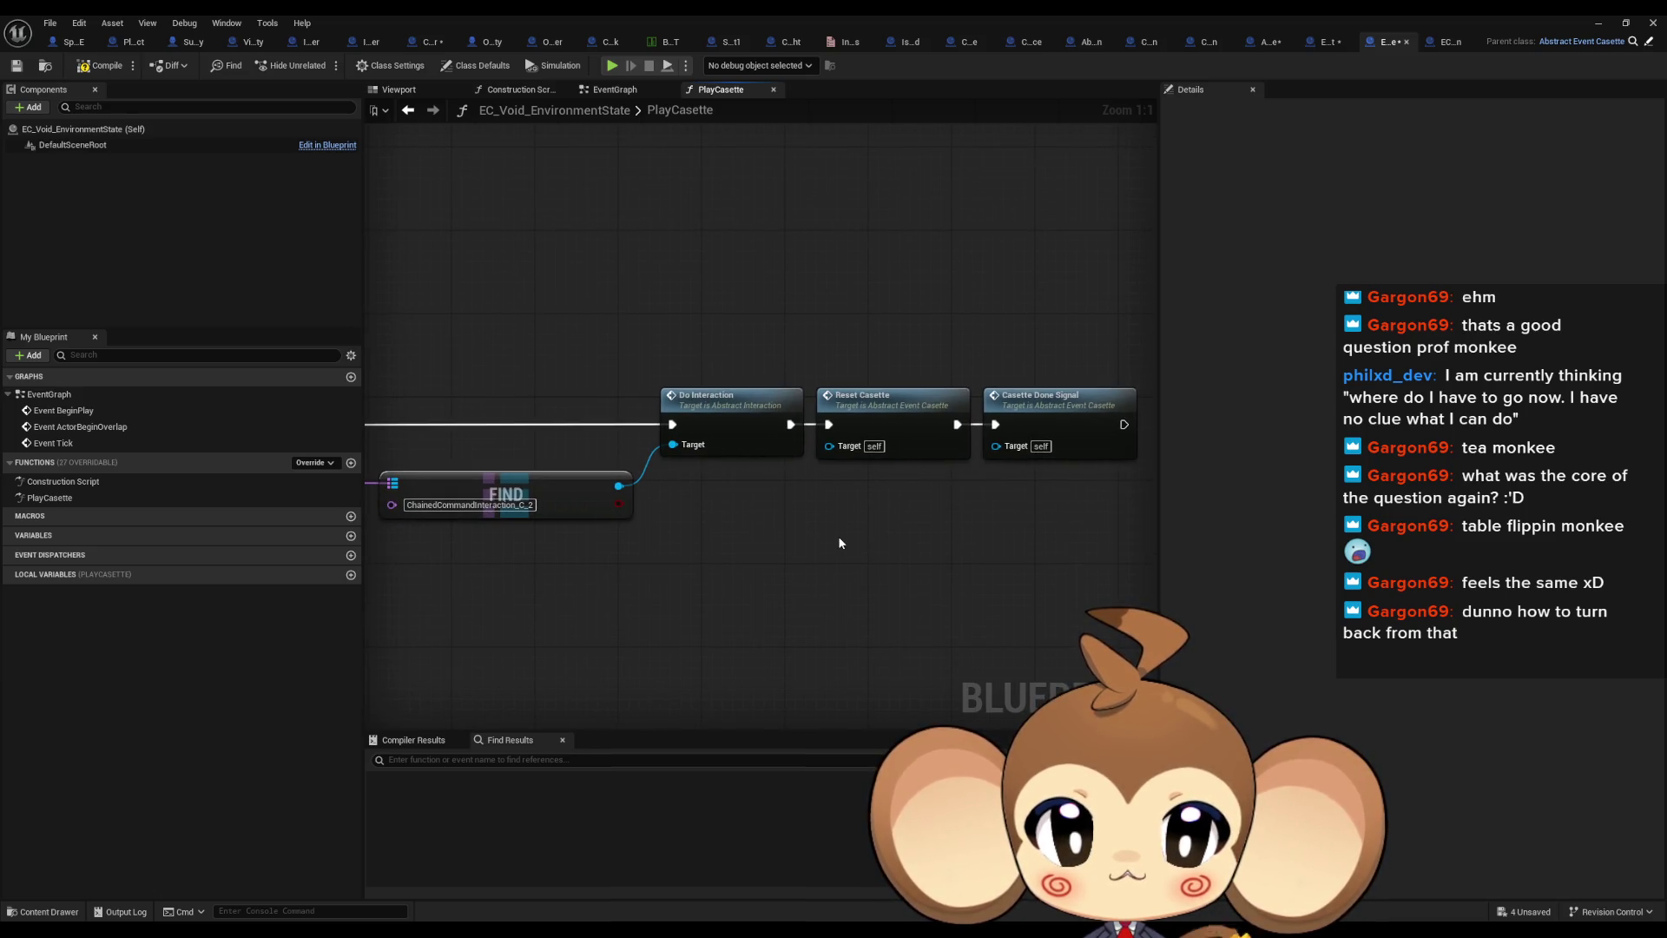
{"action": "left_click", "coordinate": [1329, 41]}
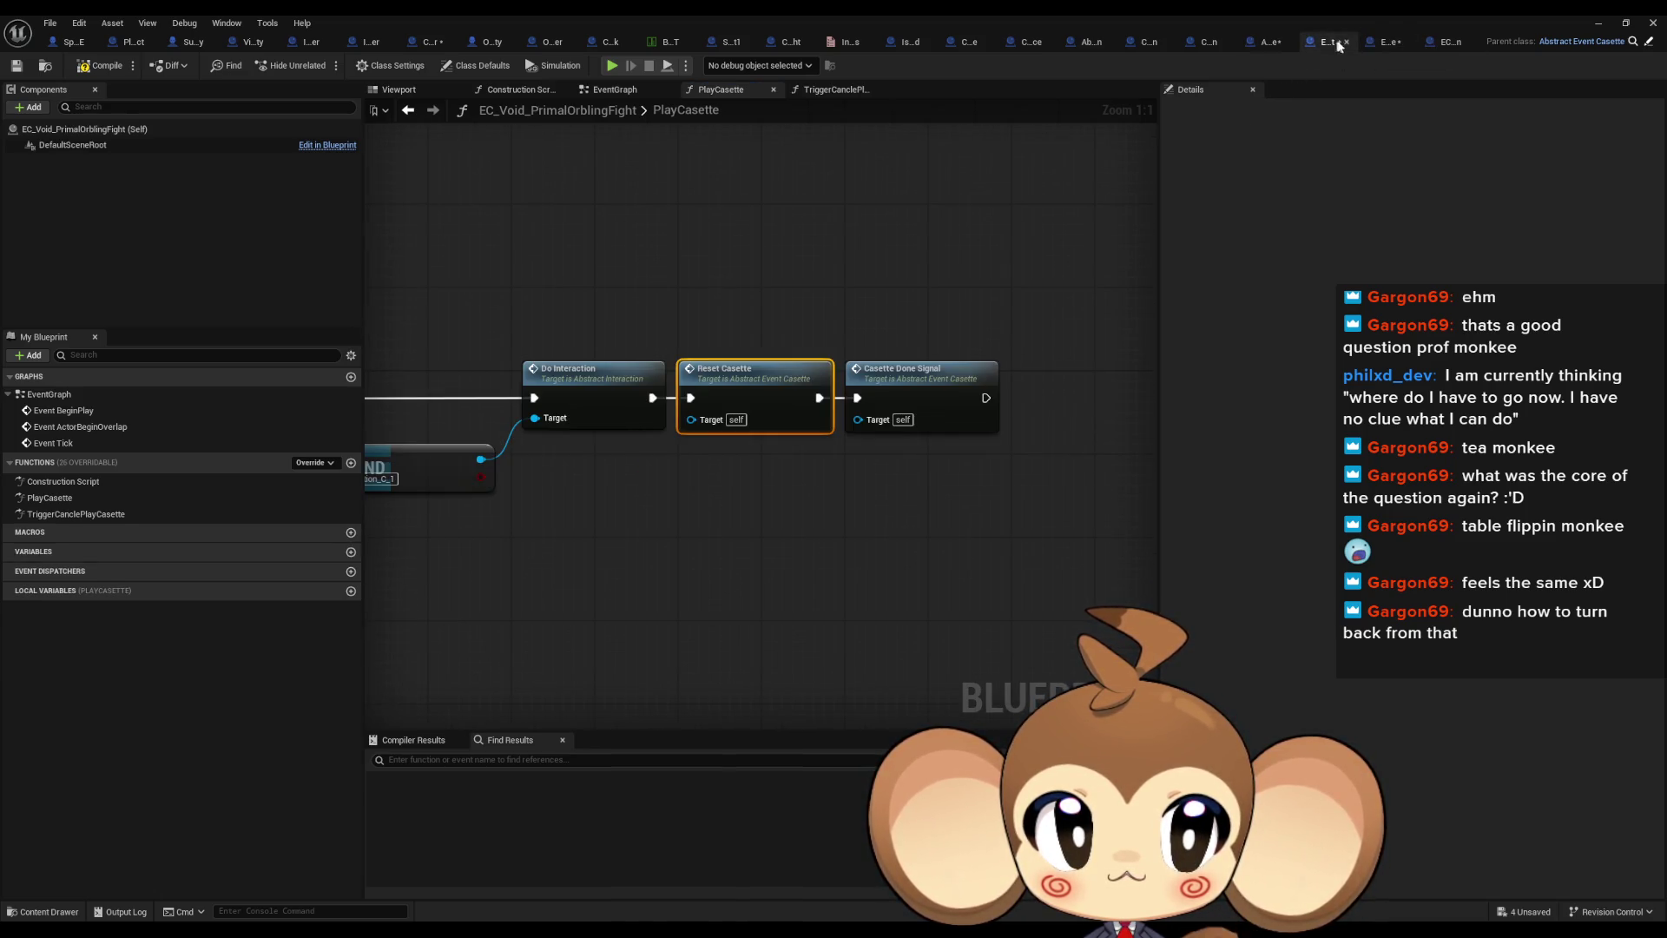
{"action": "left_click", "coordinate": [1386, 43]}
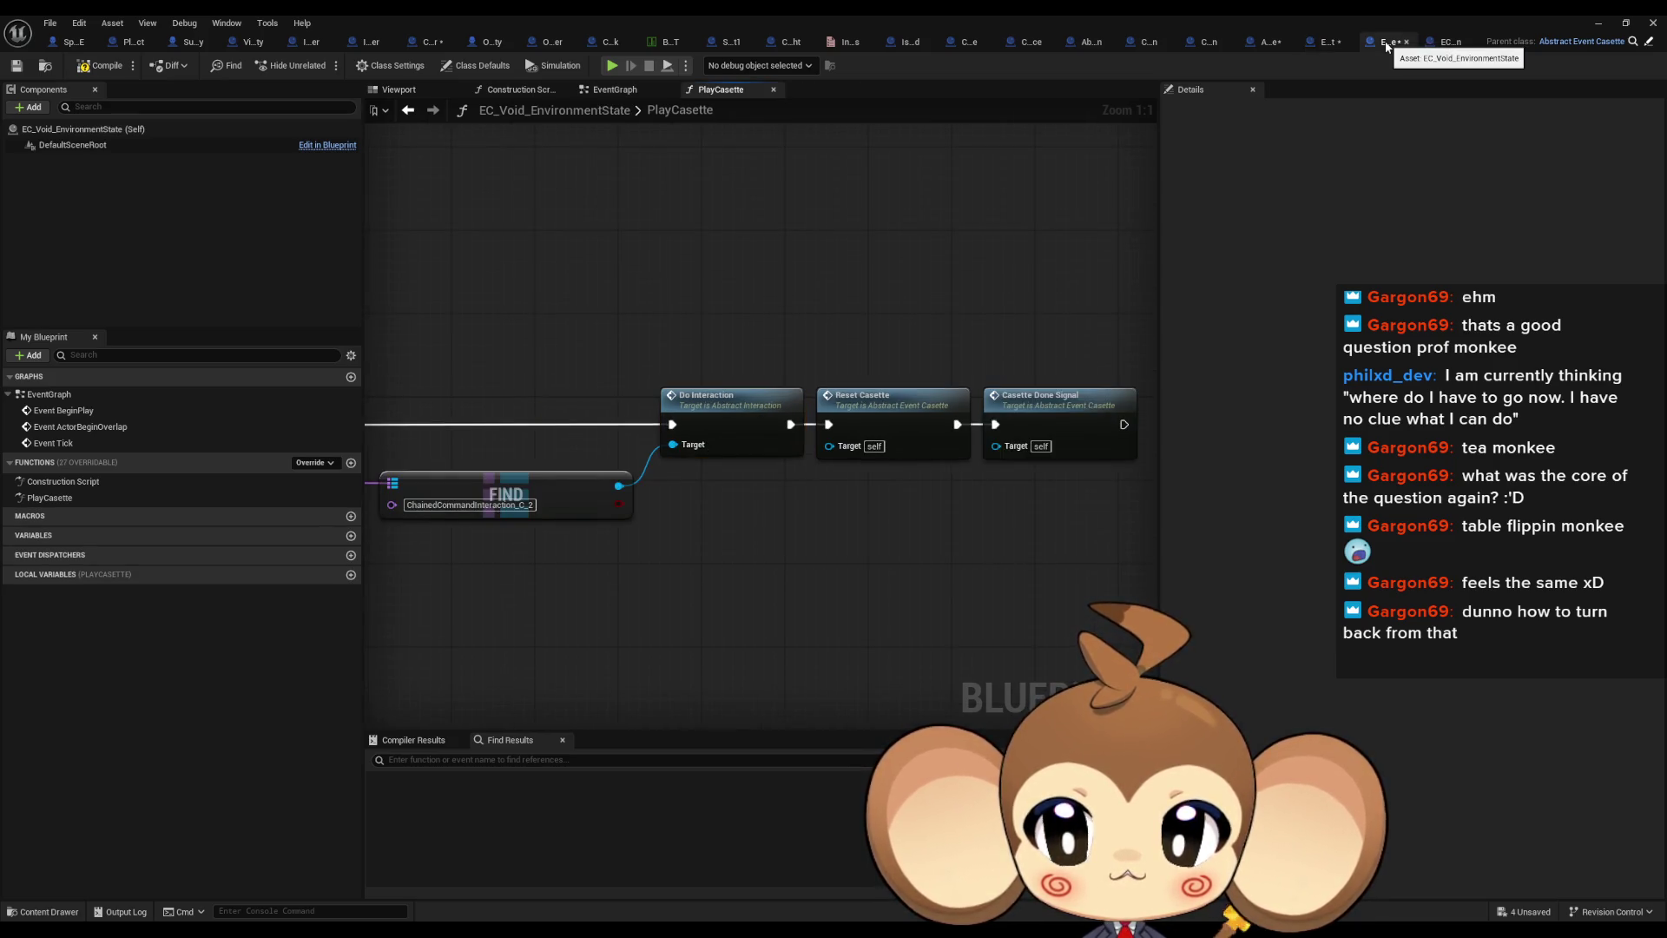
{"action": "left_click", "coordinate": [1448, 43]}
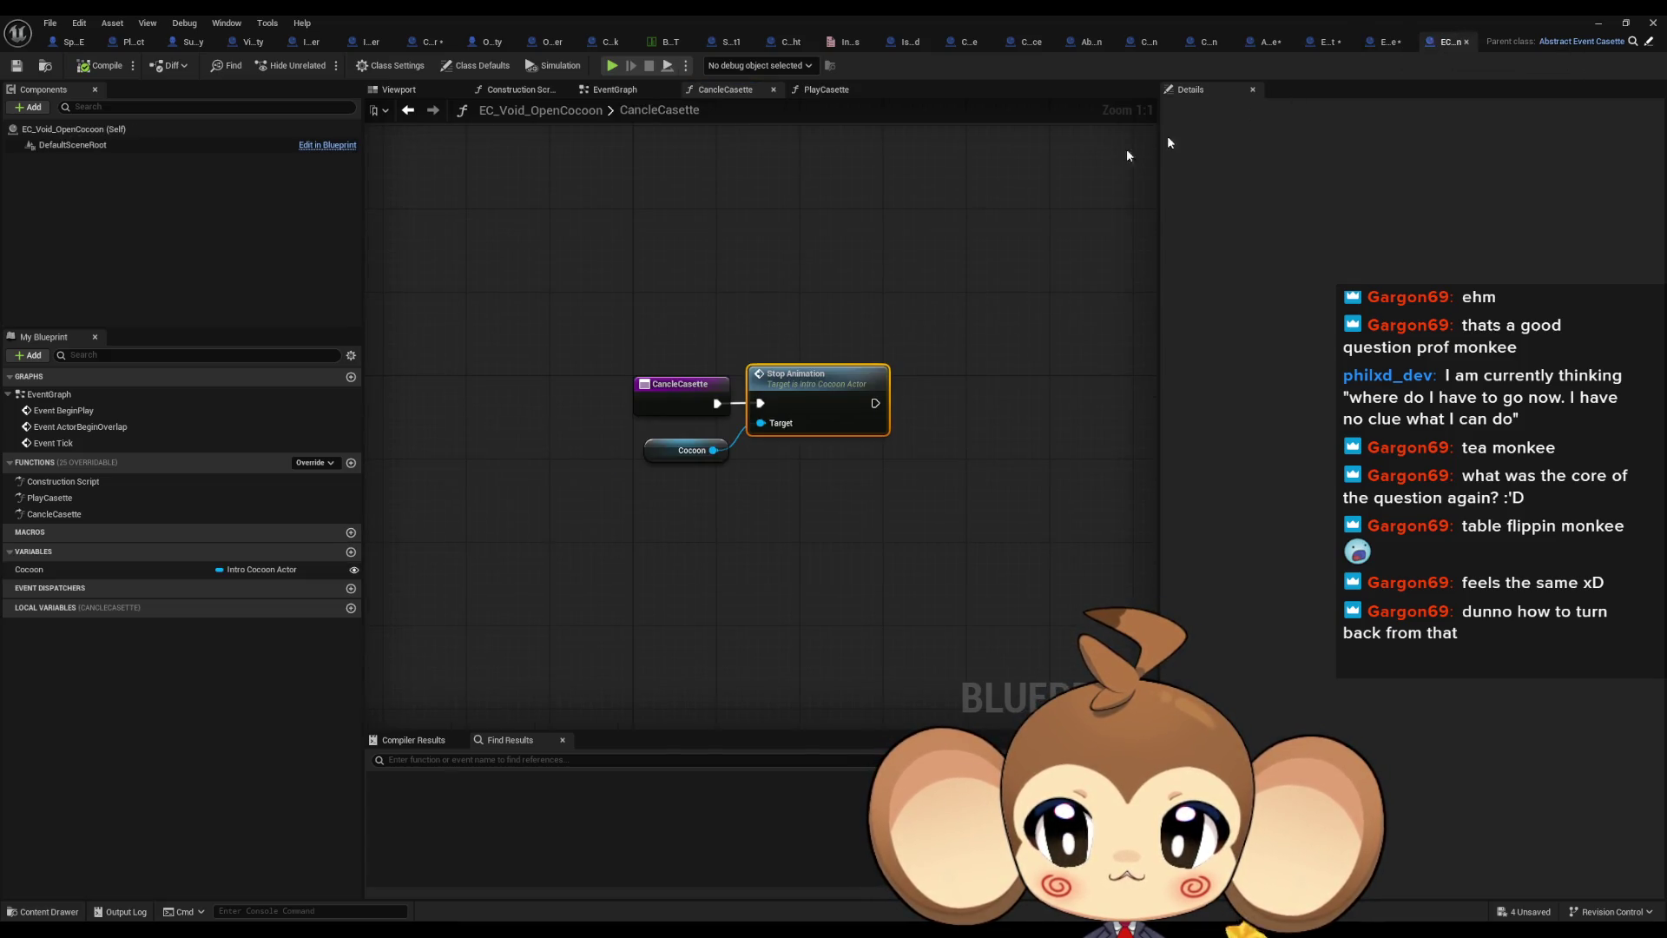
Override CasetteDoneSignal in OpenCocoon and run Reset Casette before the Parent call
{"action": "double_click", "coordinate": [39, 500]}
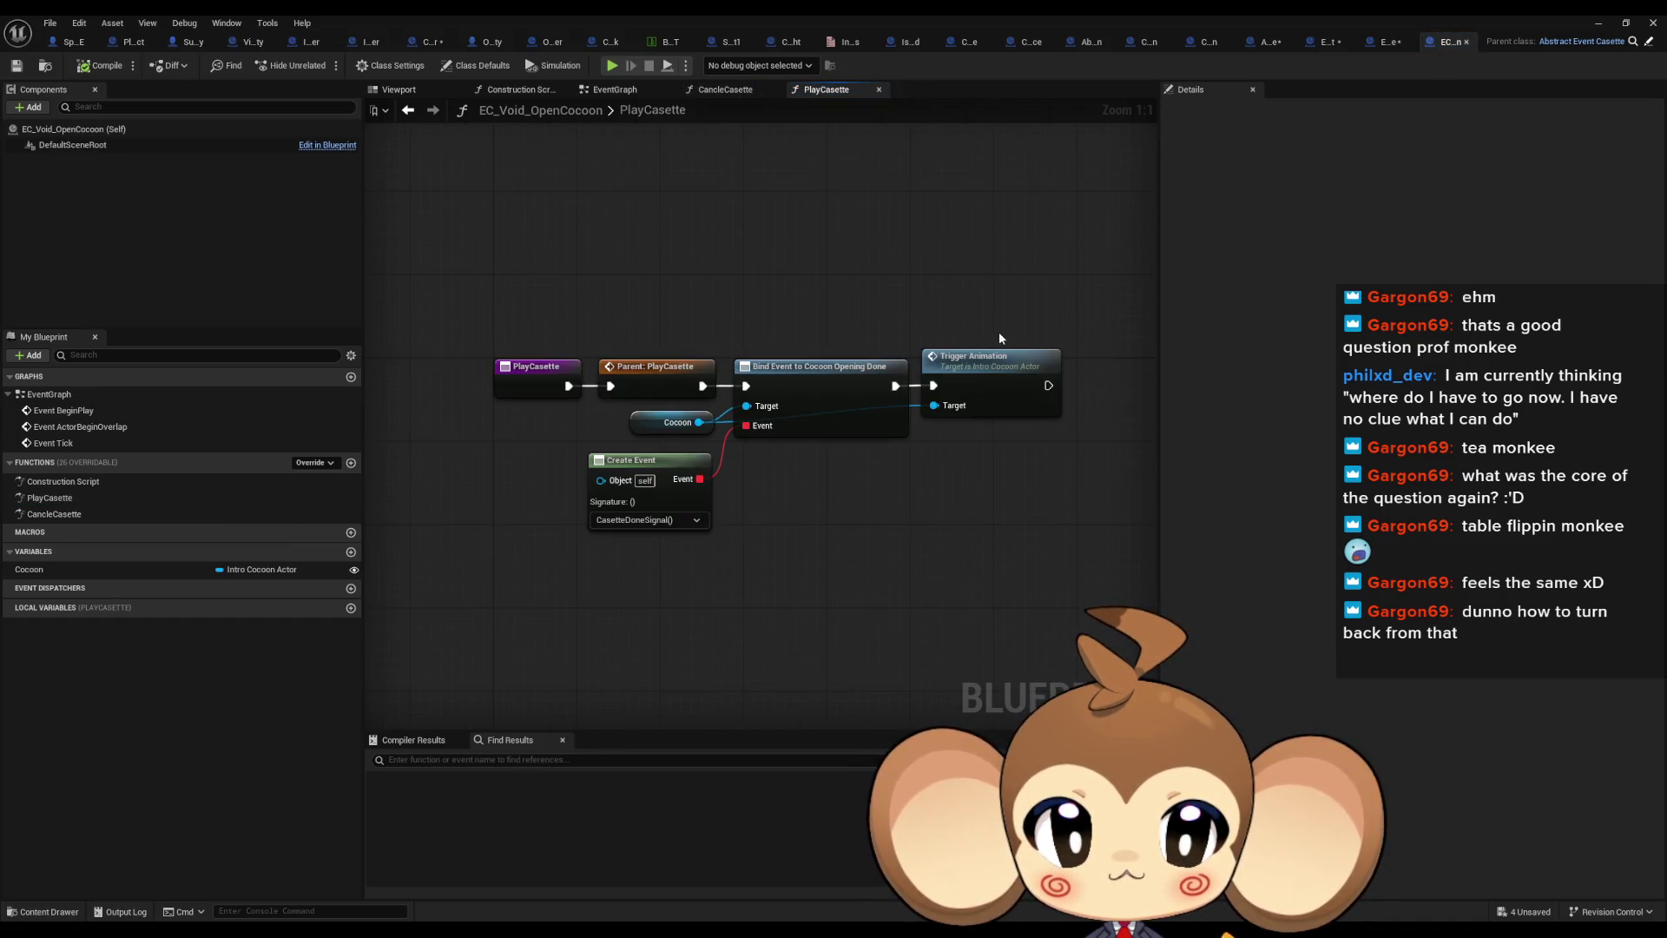
{"action": "left_click_drag", "start_coordinate": [858, 335], "coordinate": [1073, 460]}
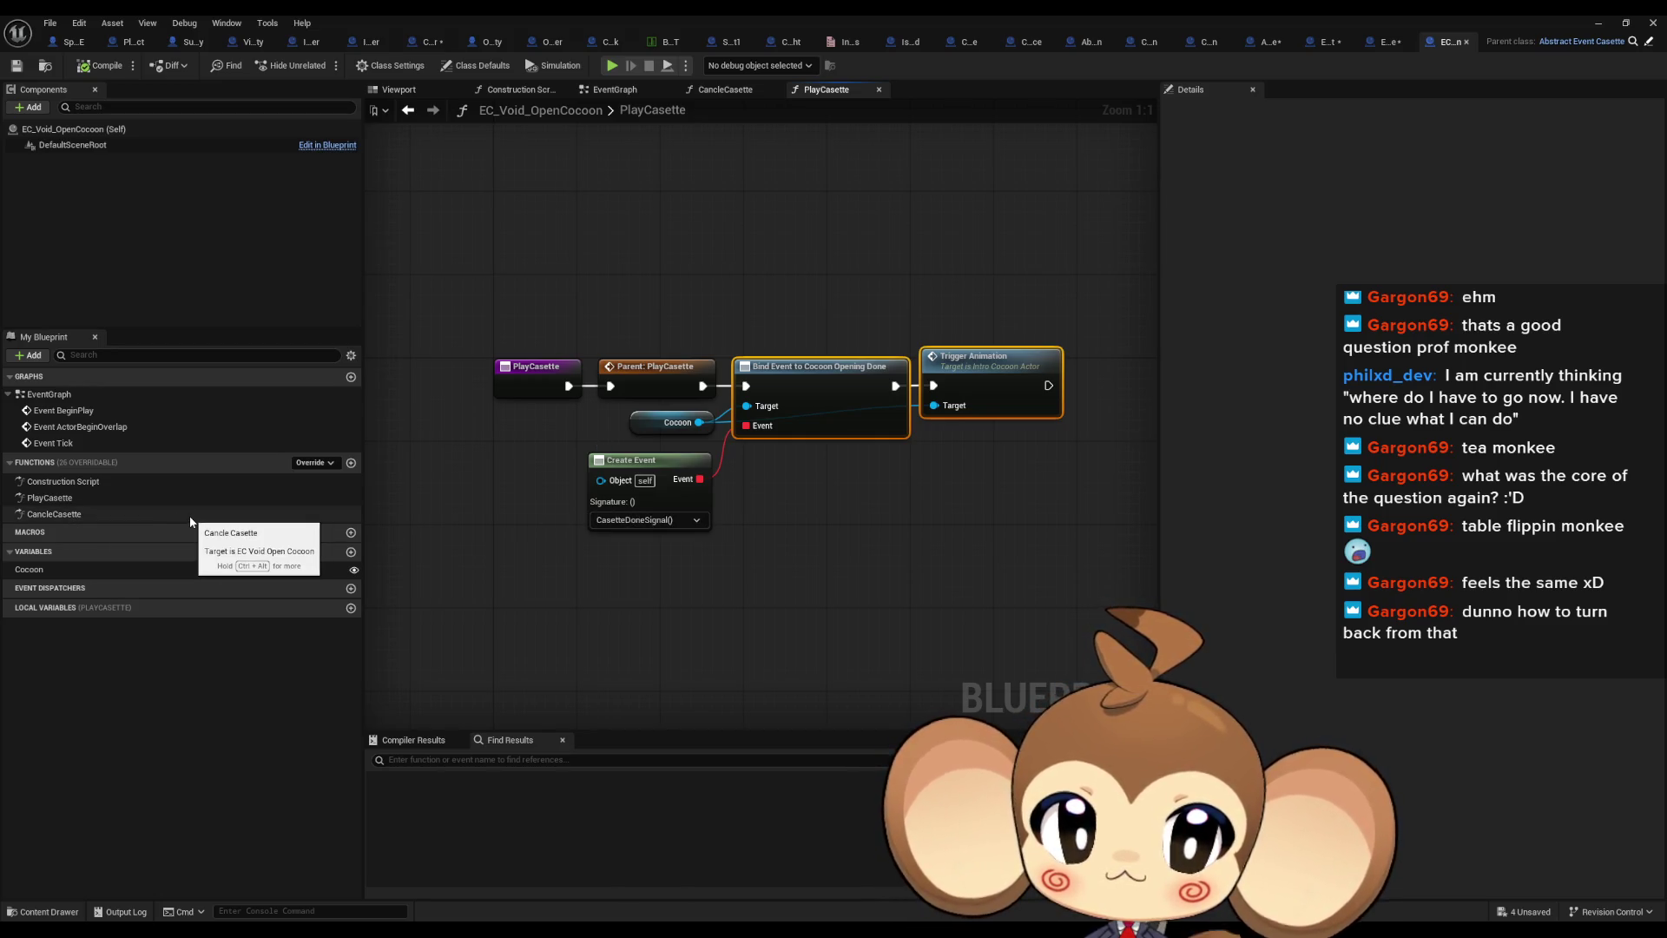
{"action": "left_click", "coordinate": [314, 462]}
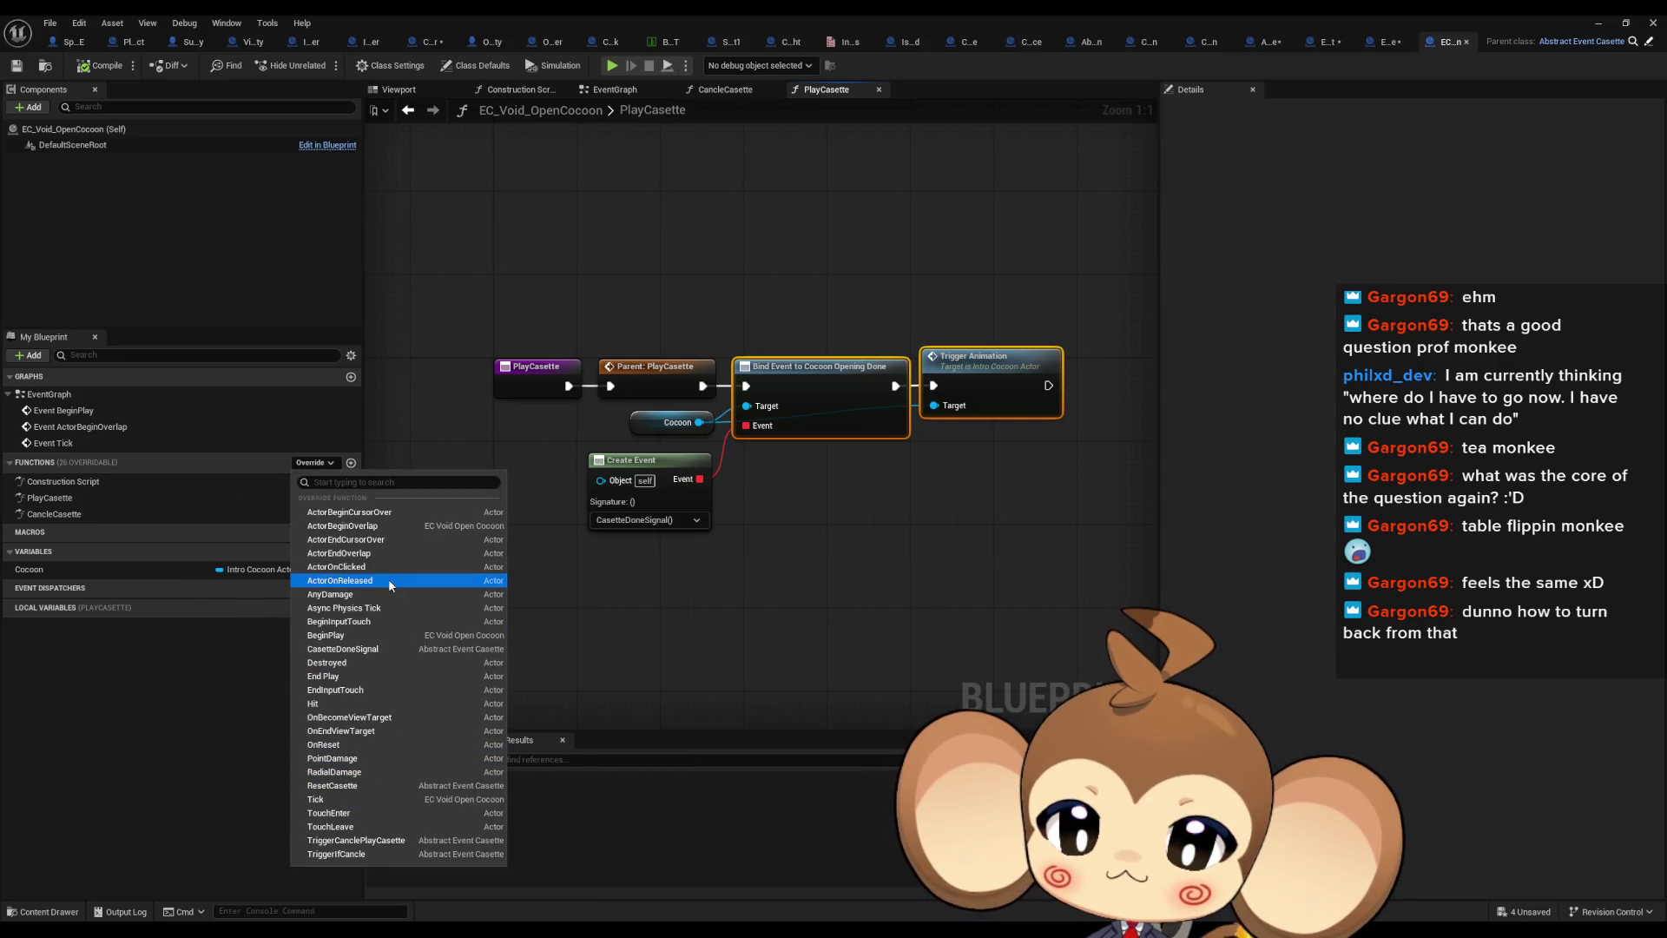
{"action": "left_click", "coordinate": [395, 649]}
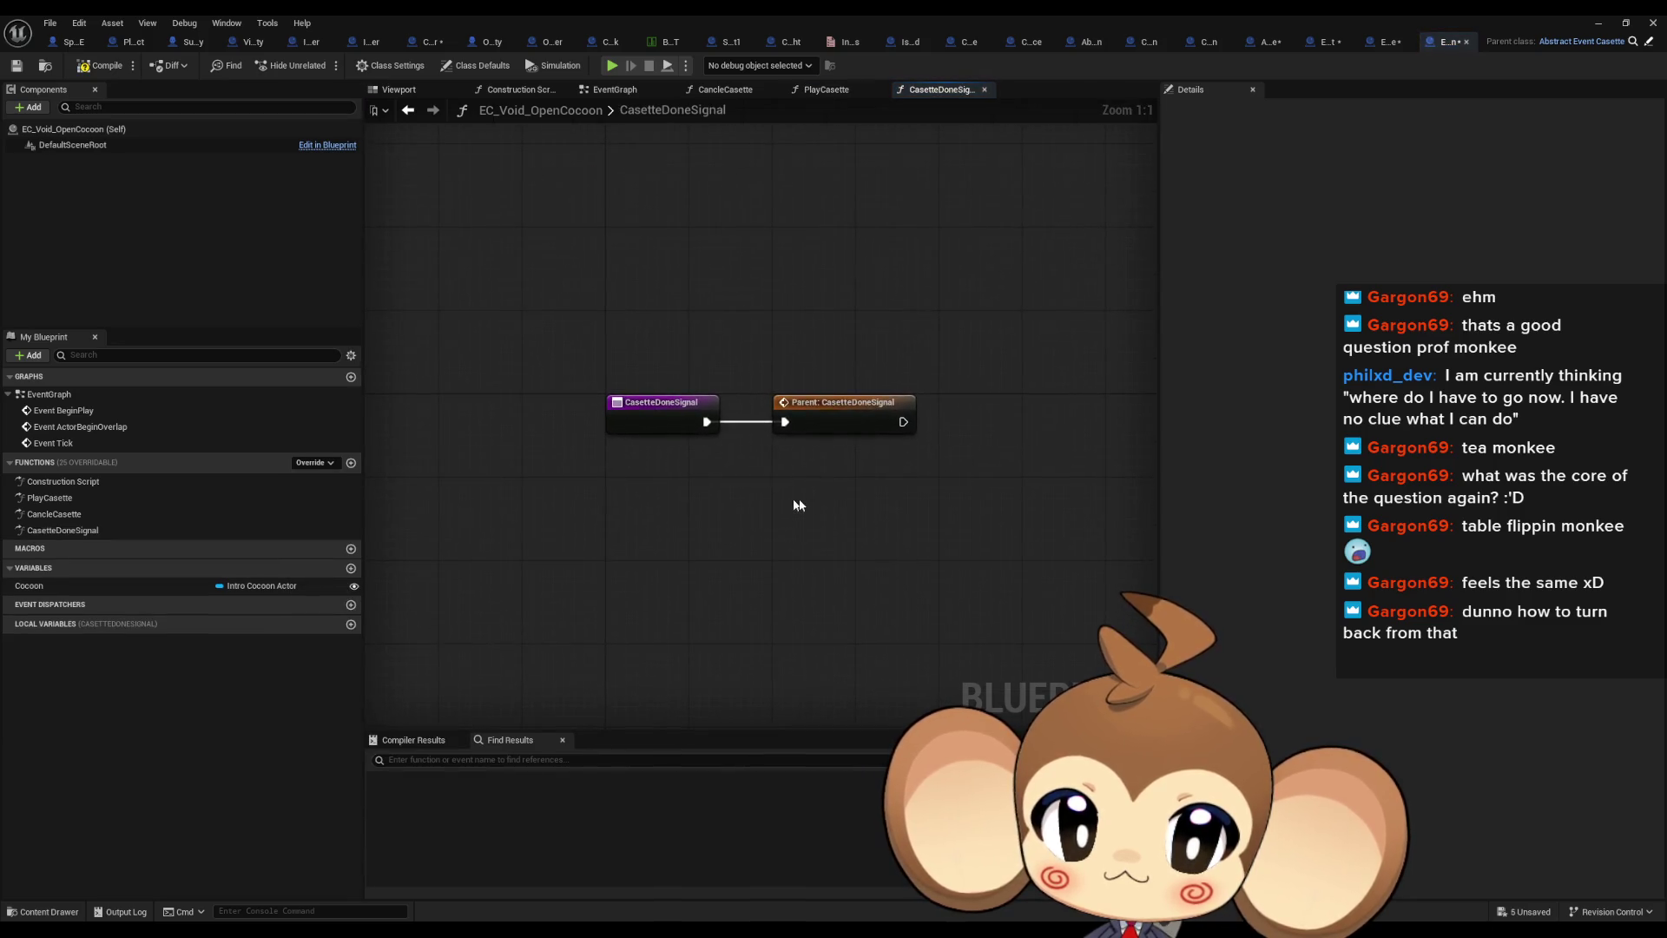
{"action": "key", "text": "ctrl+v"}
{"action": "mouse_move", "coordinate": [831, 525]}
{"action": "left_mouse_down"}
{"action": "mouse_move", "coordinate": [785, 422]}
{"action": "mouse_move", "coordinate": [690, 521]}
{"action": "left_mouse_up"}
{"action": "left_click_drag", "start_coordinate": [832, 415], "coordinate": [915, 519]}
{"action": "left_click_drag", "start_coordinate": [817, 492], "coordinate": [868, 514]}
{"action": "left_click_drag", "start_coordinate": [739, 516], "coordinate": [780, 411]}
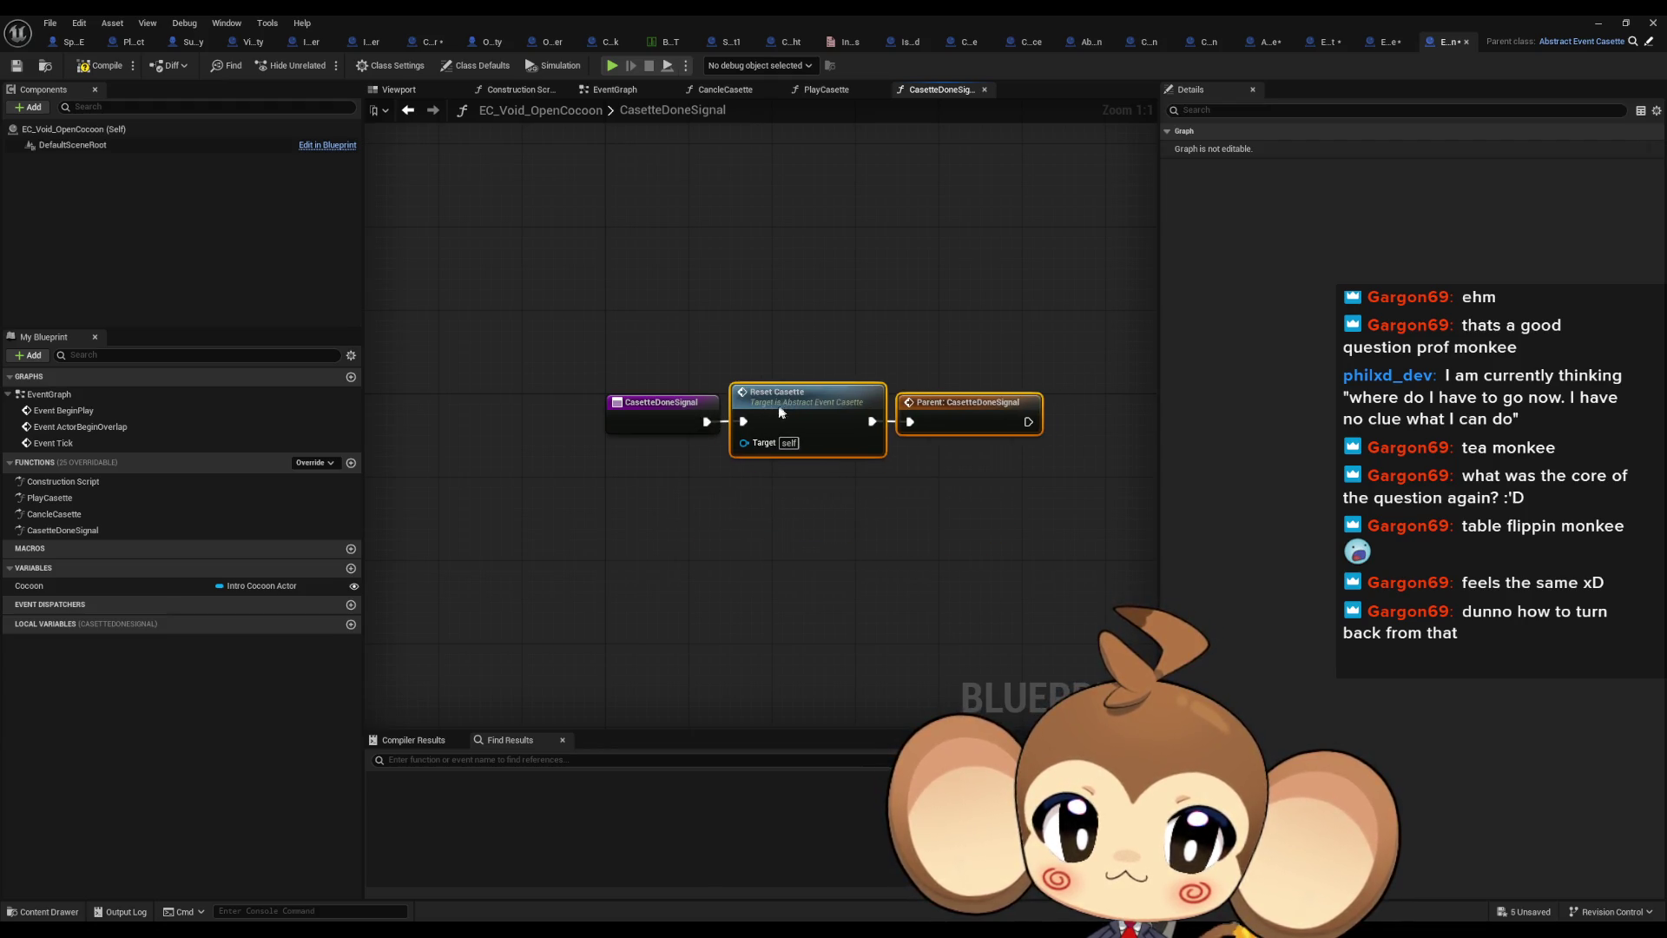
{"action": "left_click", "coordinate": [778, 566]}
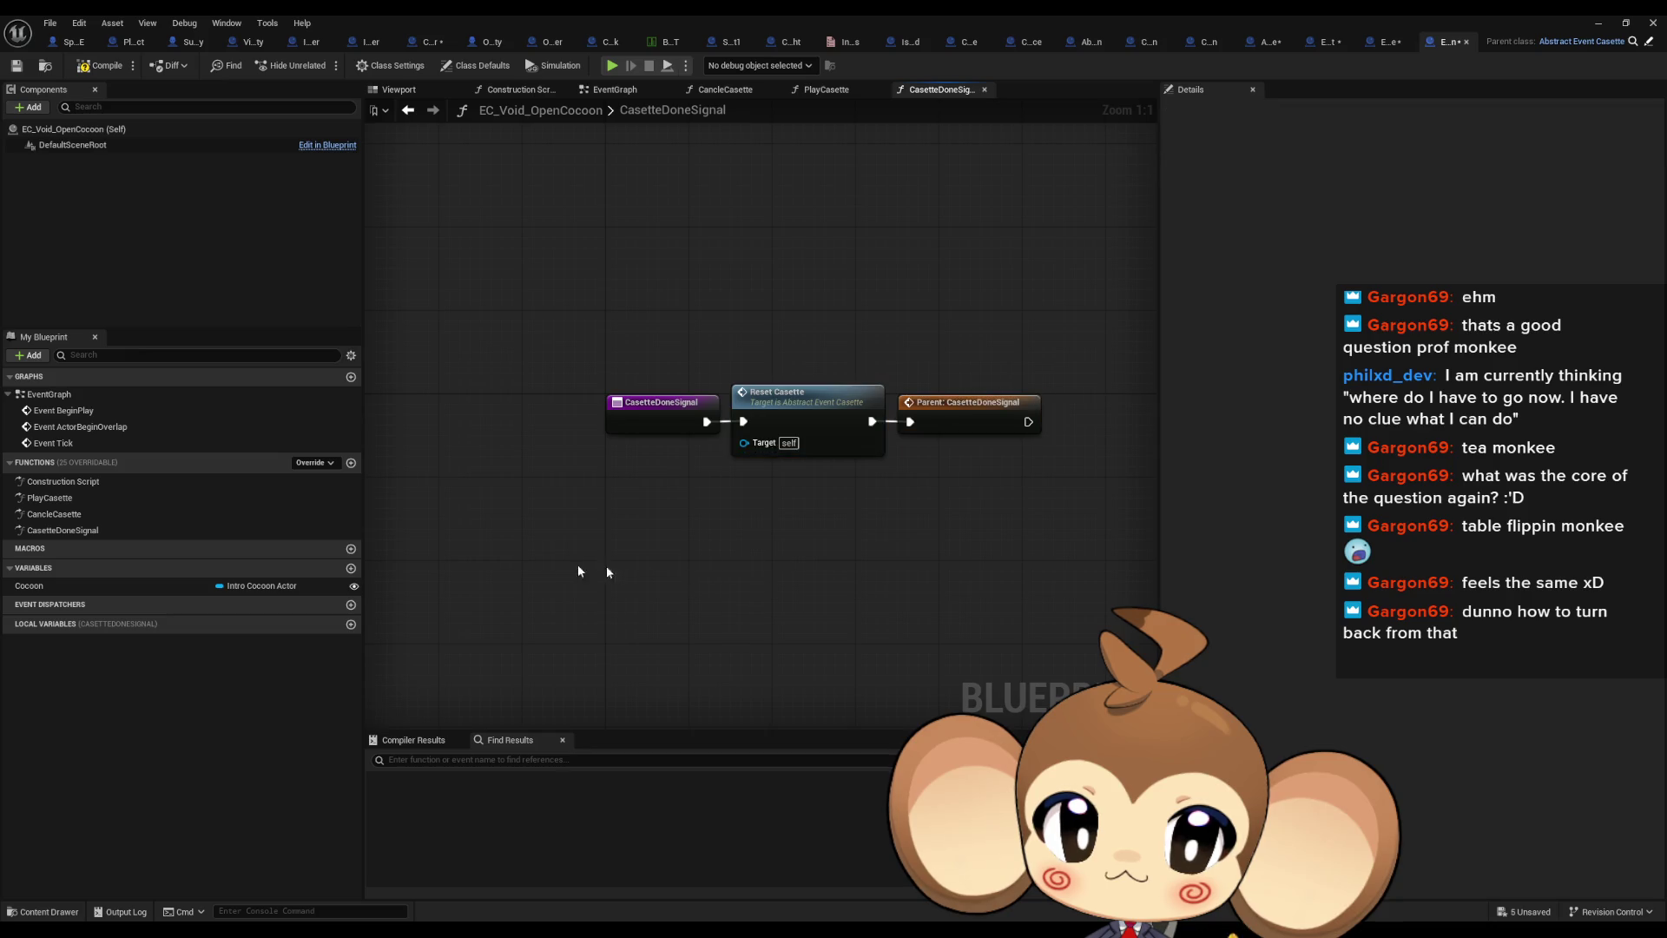
Add Reset Casette after Stop Animation in CancleCasette, then return to the level and Play
{"action": "double_click", "coordinate": [66, 512]}
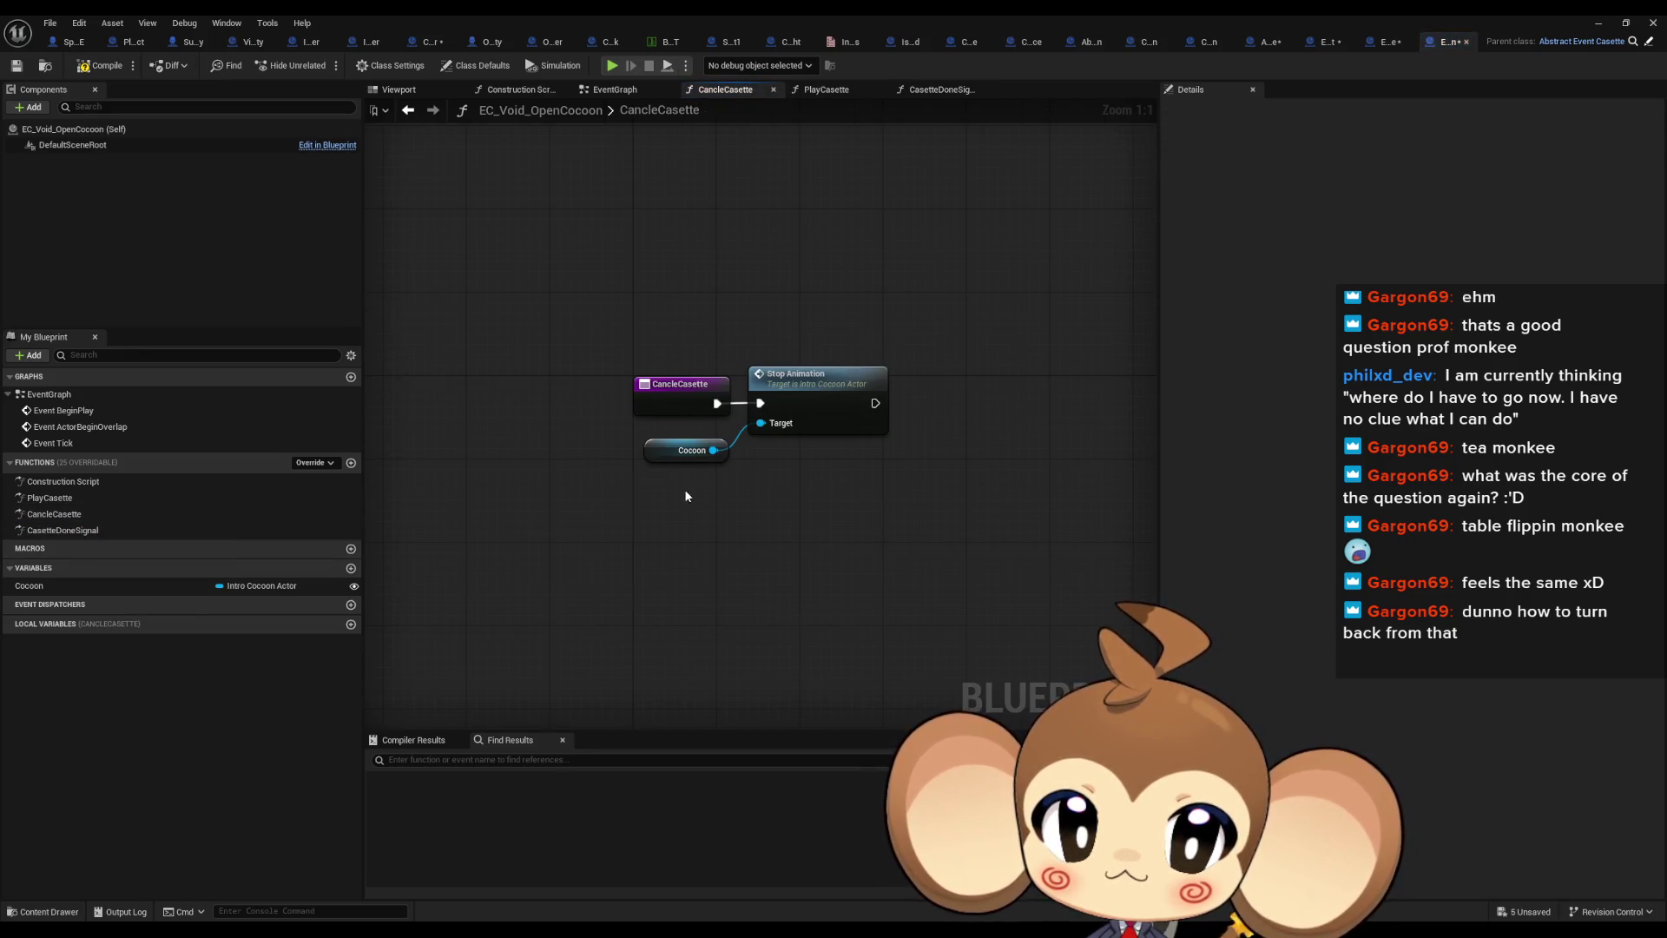
{"action": "key", "text": "ctrl+v"}
{"action": "mouse_move", "coordinate": [730, 497]}
{"action": "left_mouse_down"}
{"action": "mouse_move", "coordinate": [948, 371]}
{"action": "mouse_move", "coordinate": [875, 406]}
{"action": "left_mouse_up"}
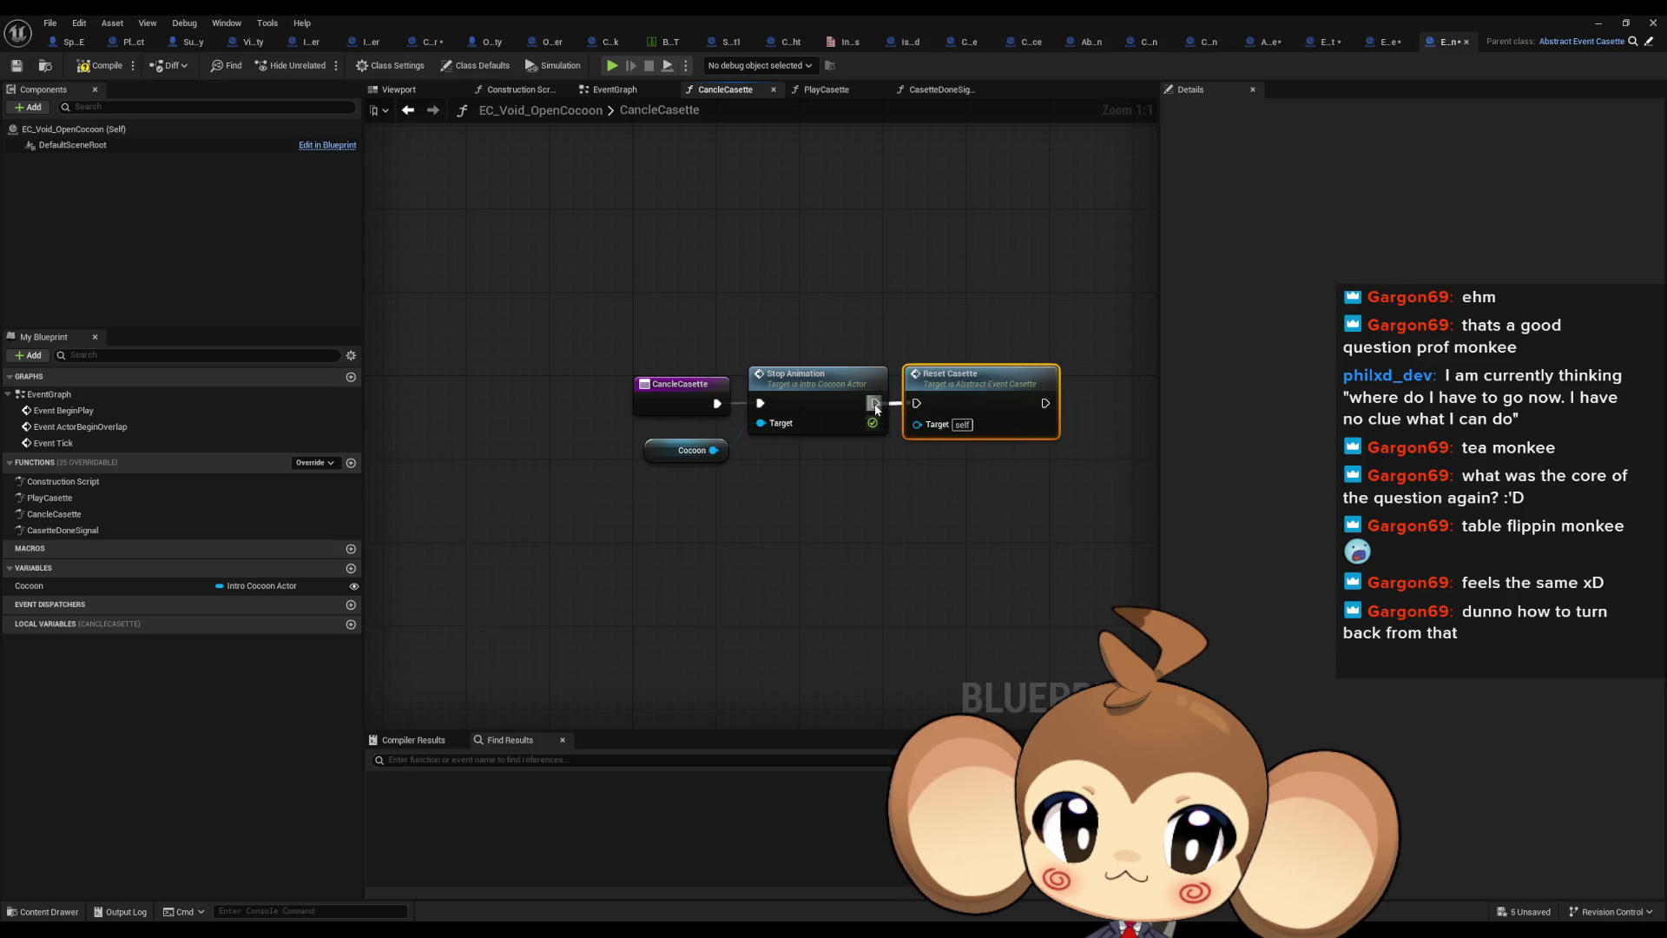
{"action": "double_click", "coordinate": [83, 498]}
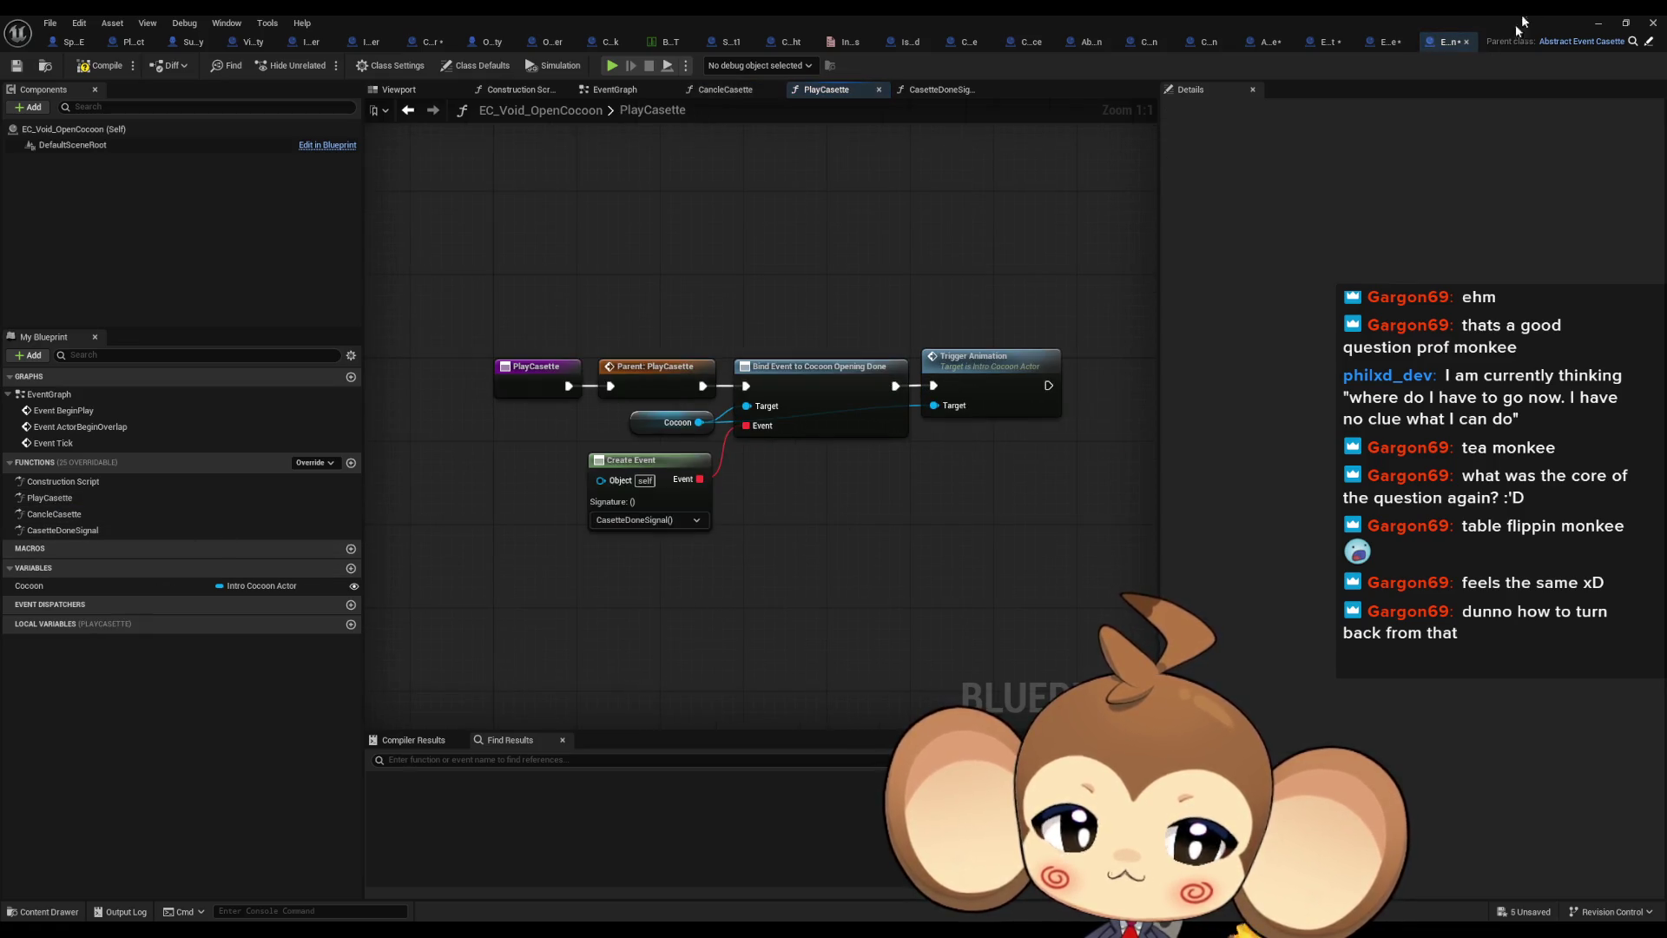
{"action": "left_click", "coordinate": [1605, 25]}
{"action": "left_click", "coordinate": [320, 66]}
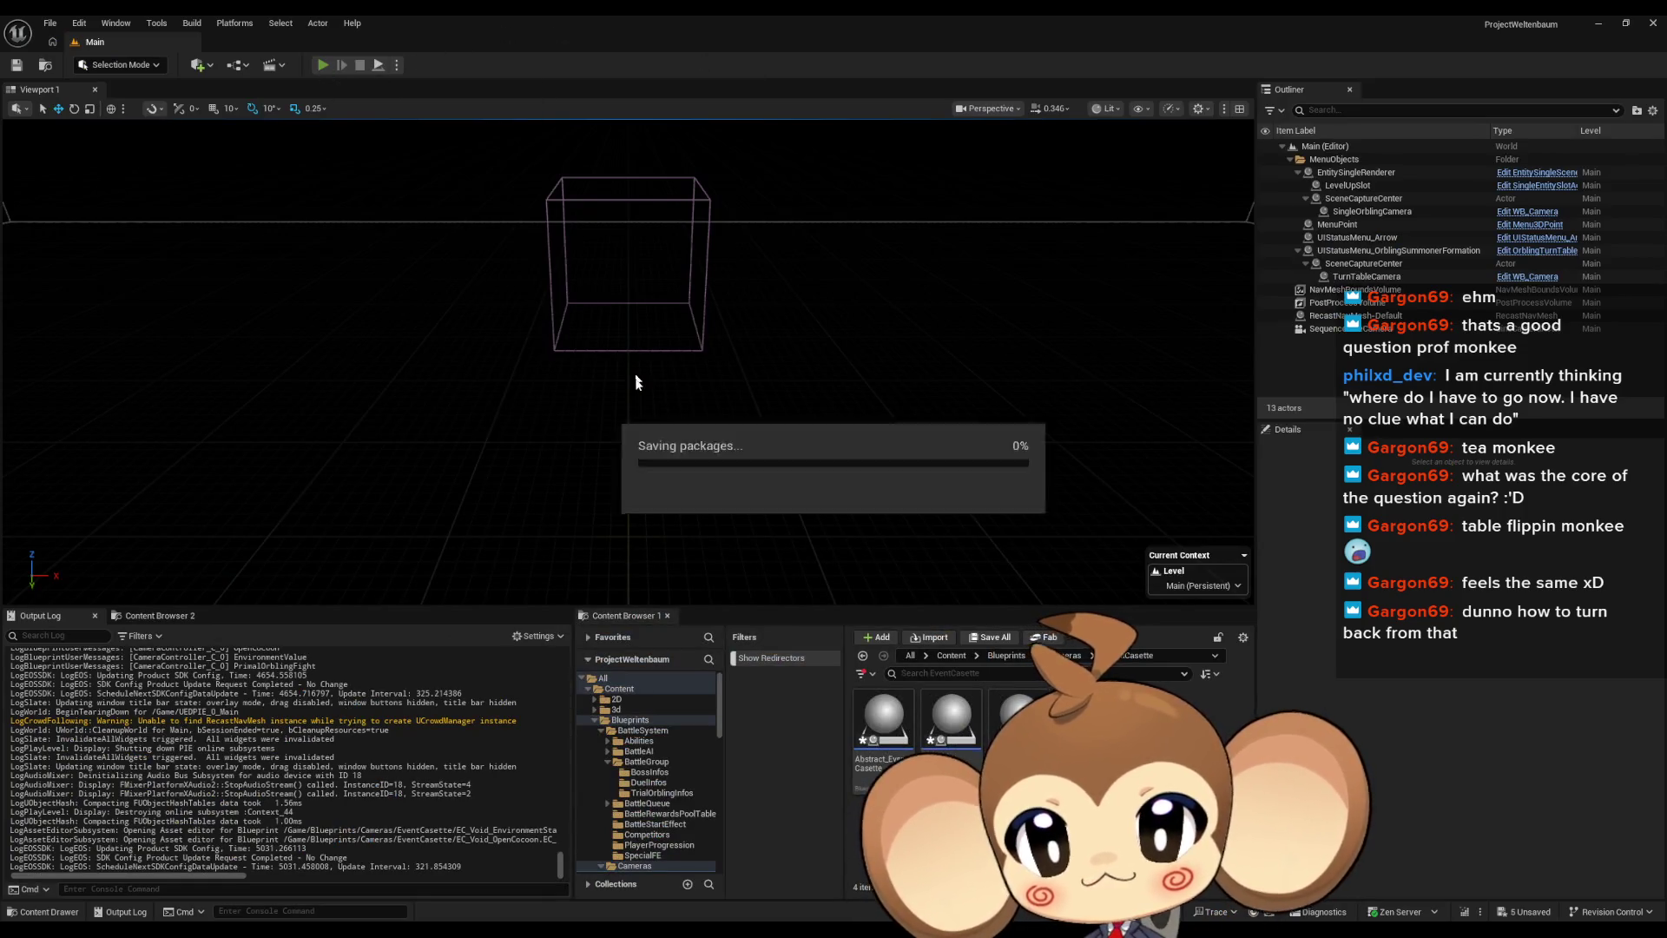
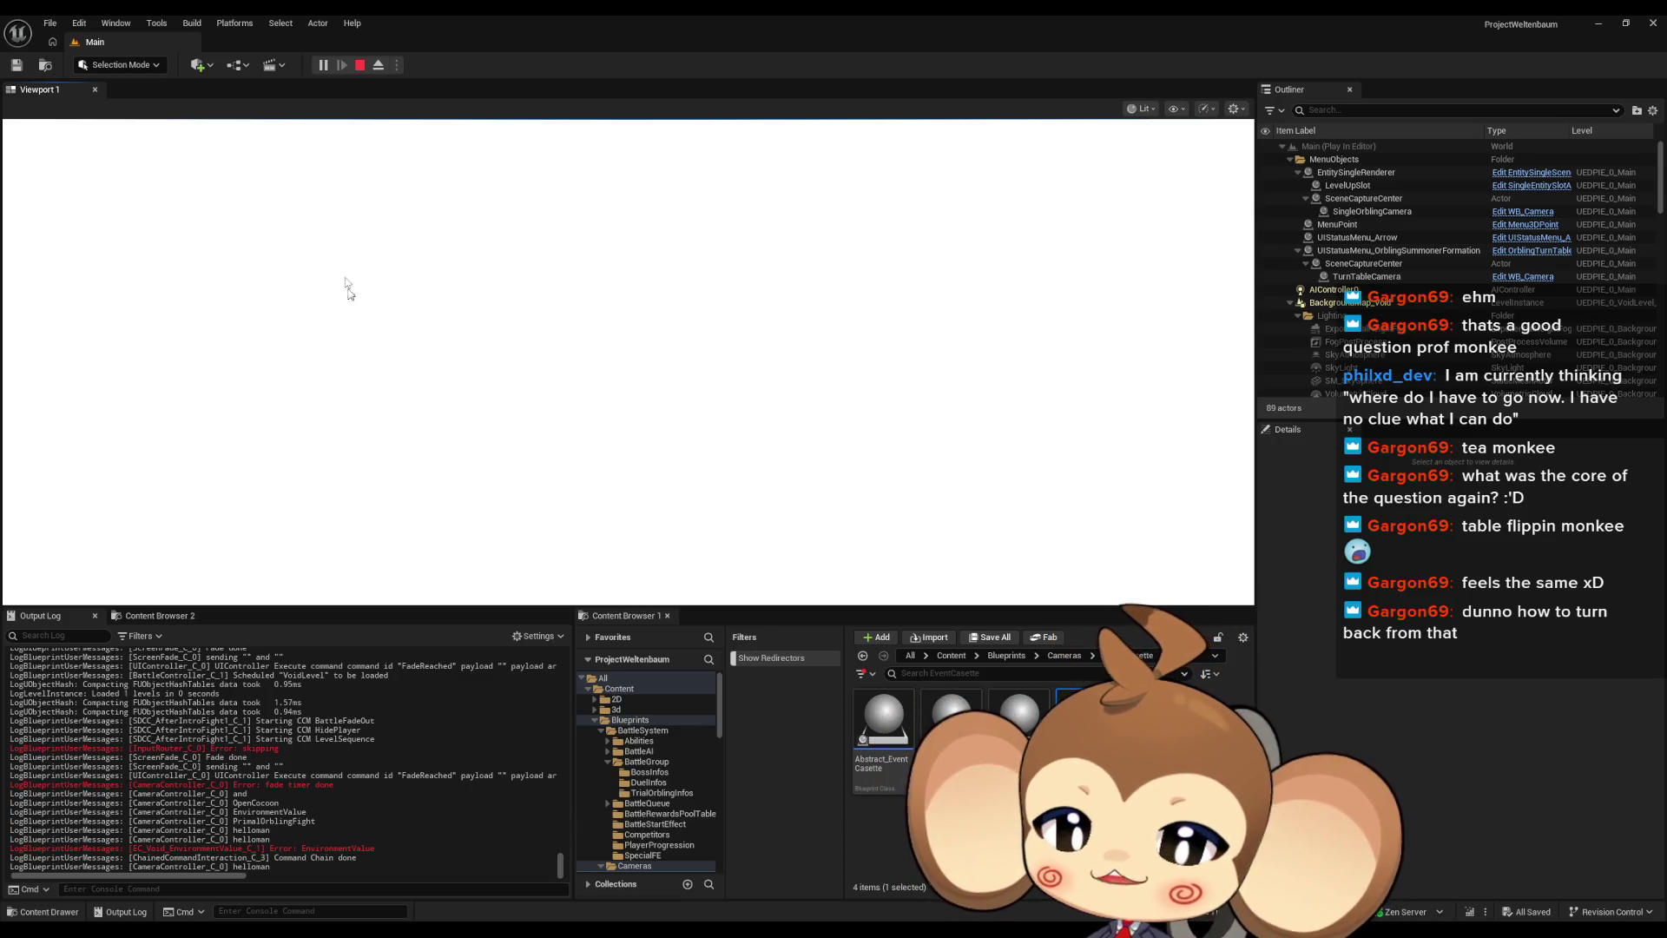
Stop play-testing, review EC_Void_OpenCocoon's CancleCasette and PlayCasette, then open the parent PlayCasette
{"action": "left_click", "coordinate": [359, 65]}
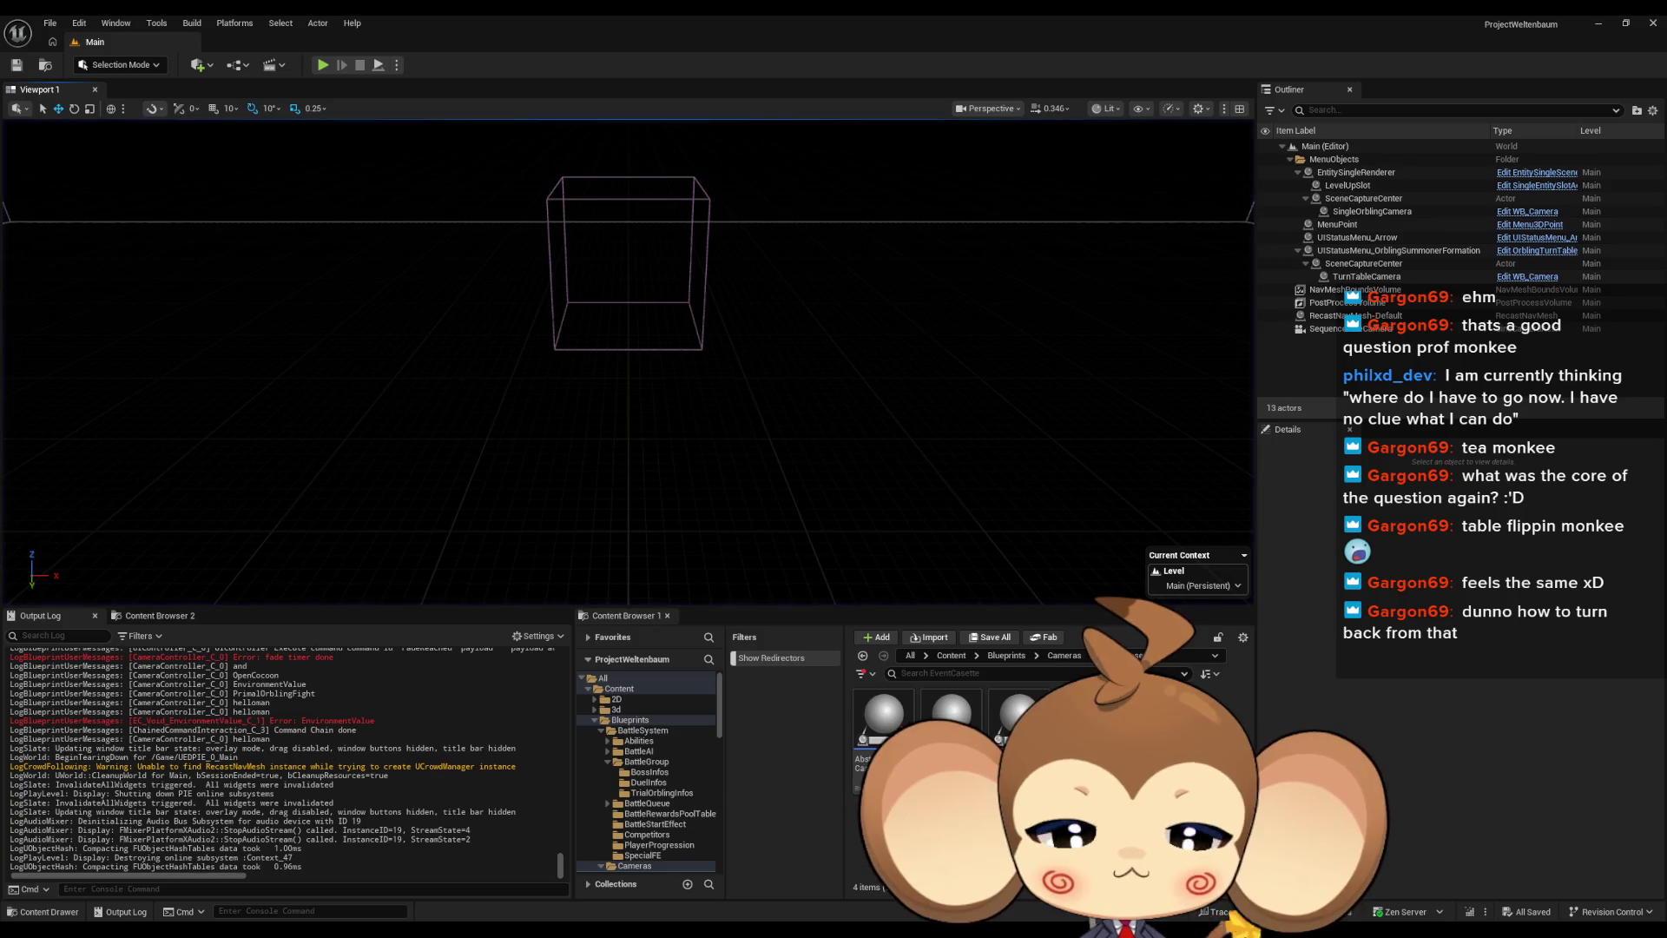
{"action": "mouse_move", "coordinate": [752, 893]}
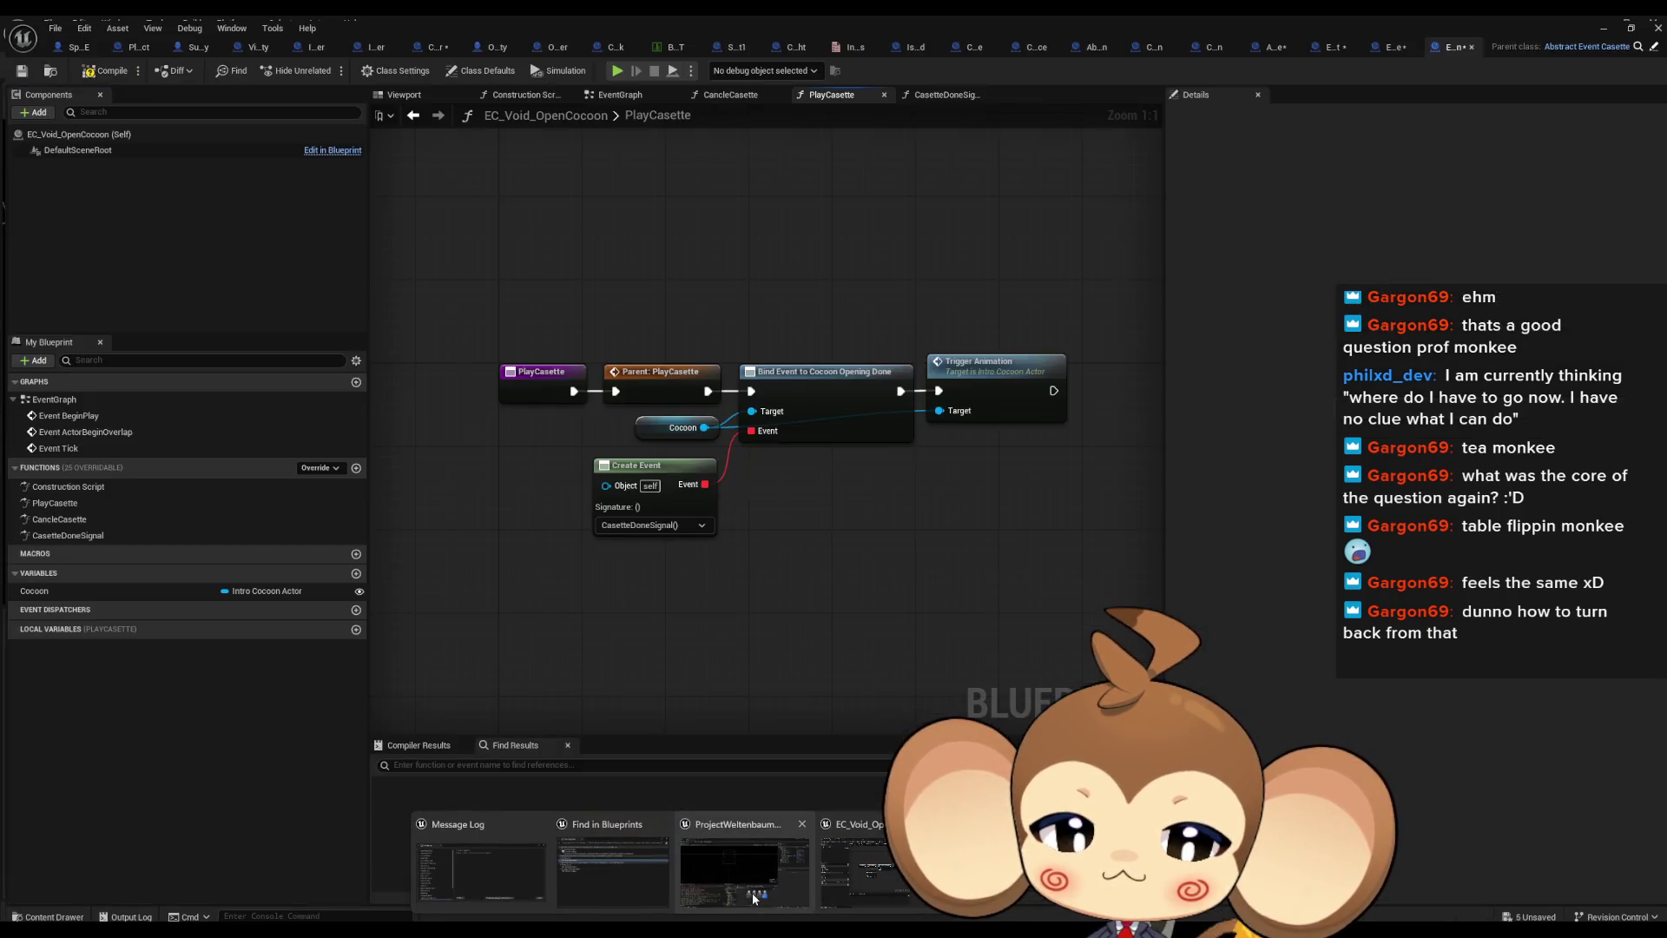
{"action": "left_click", "coordinate": [865, 875]}
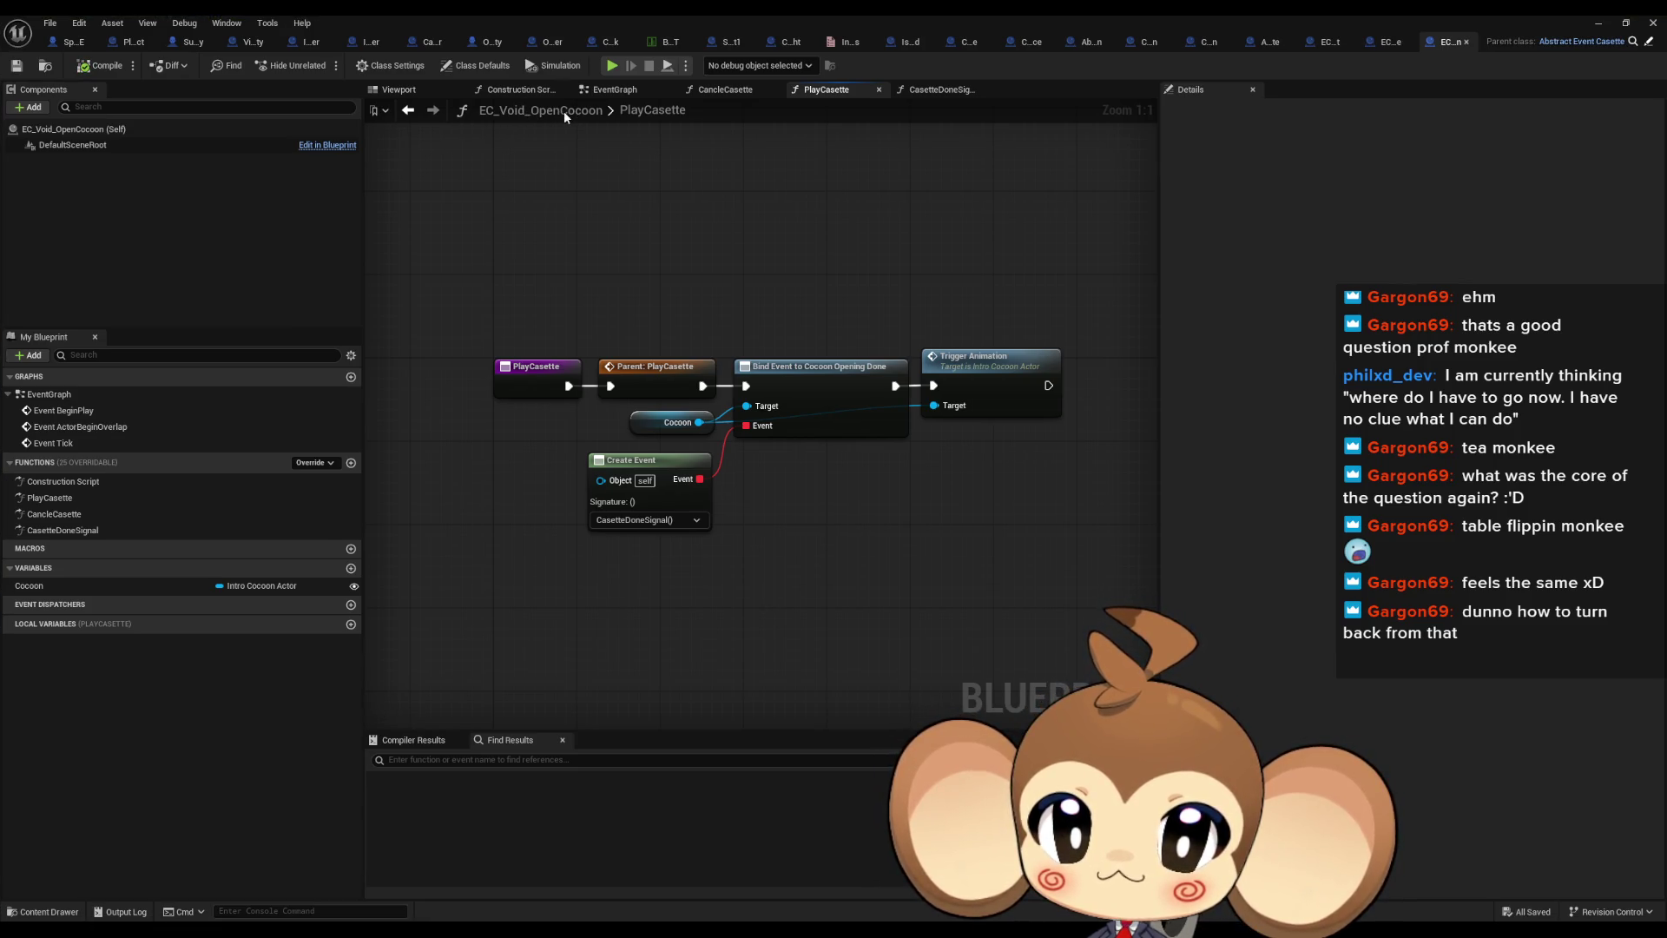
{"action": "double_click", "coordinate": [54, 514]}
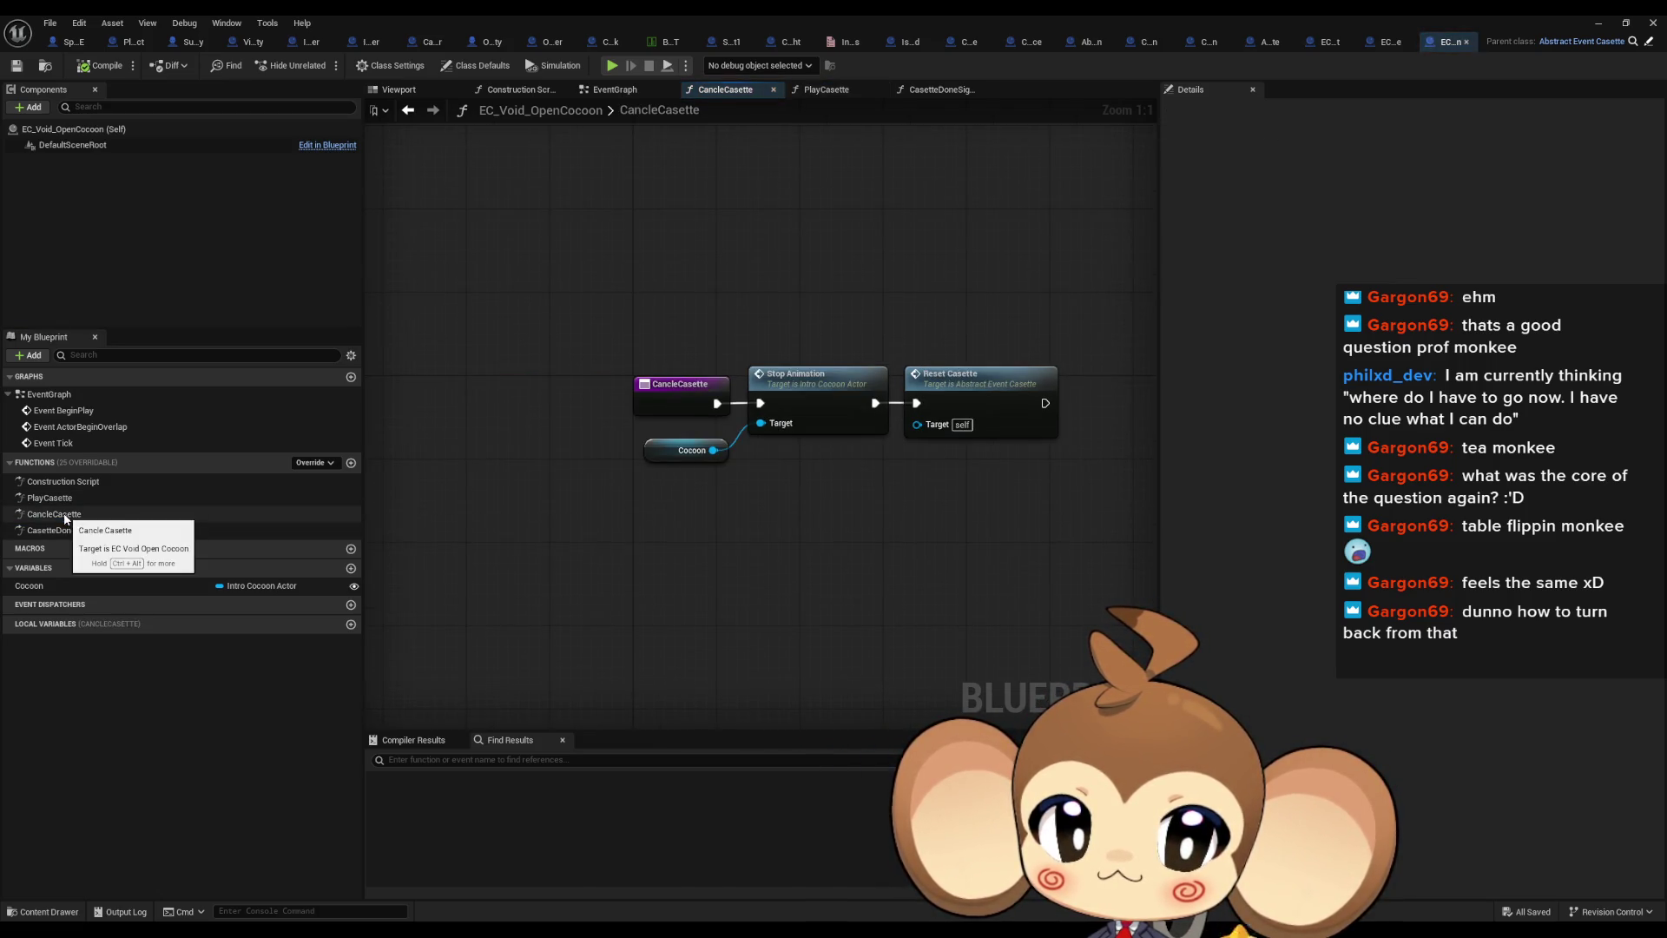
{"action": "double_click", "coordinate": [49, 497]}
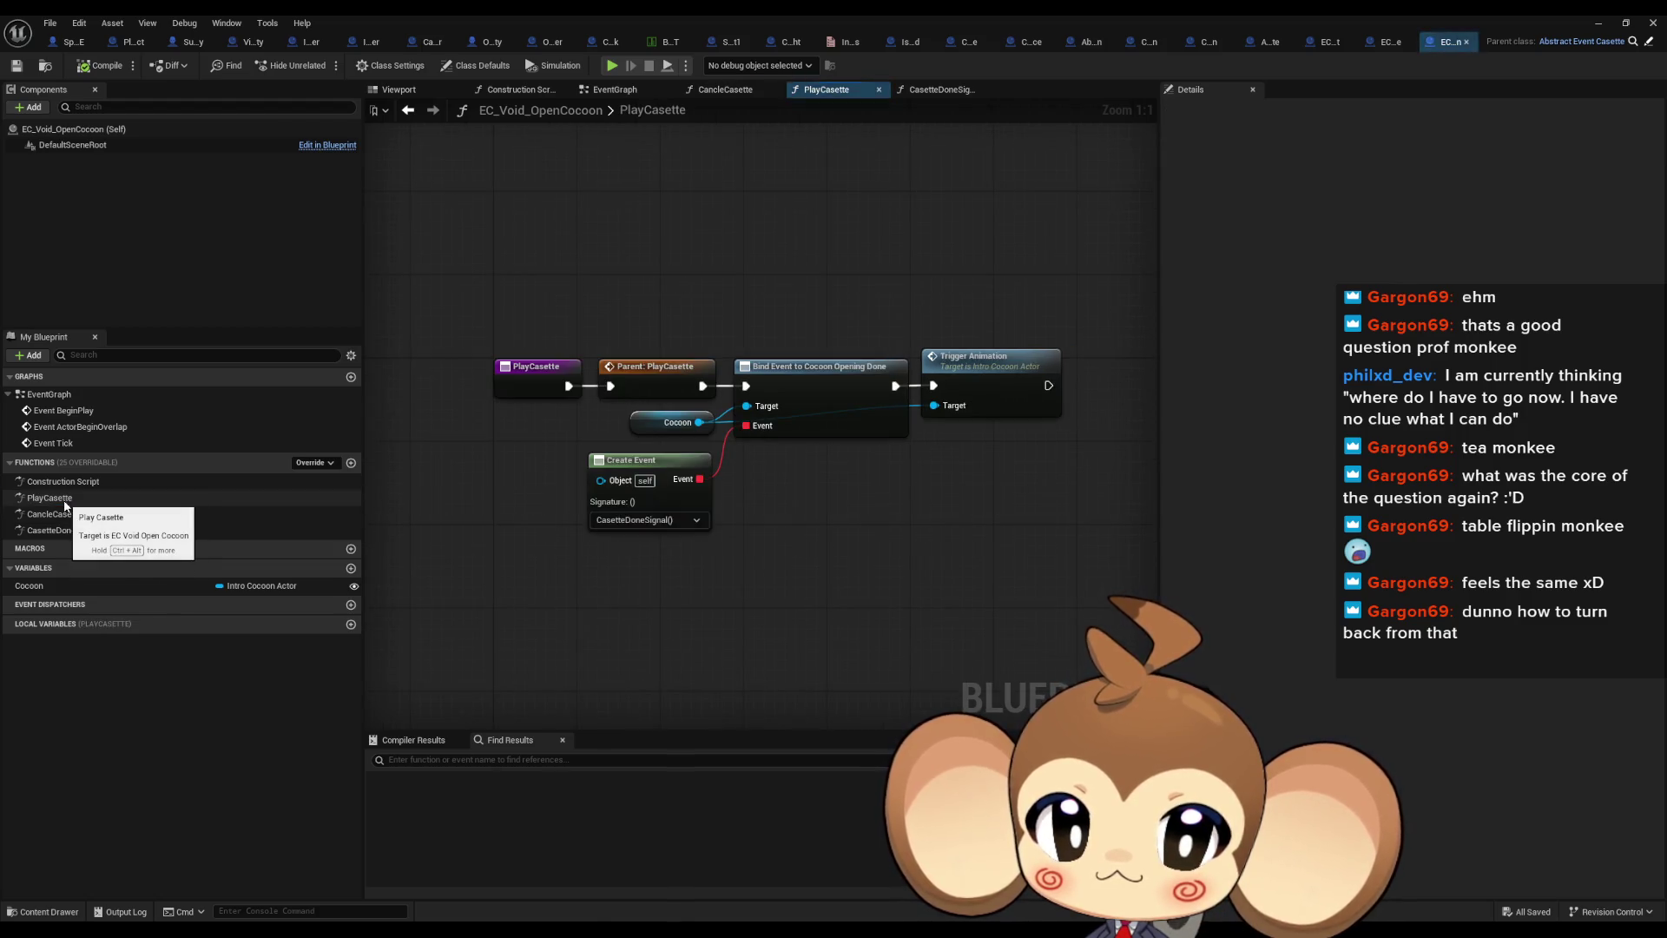
{"action": "double_click", "coordinate": [658, 368]}
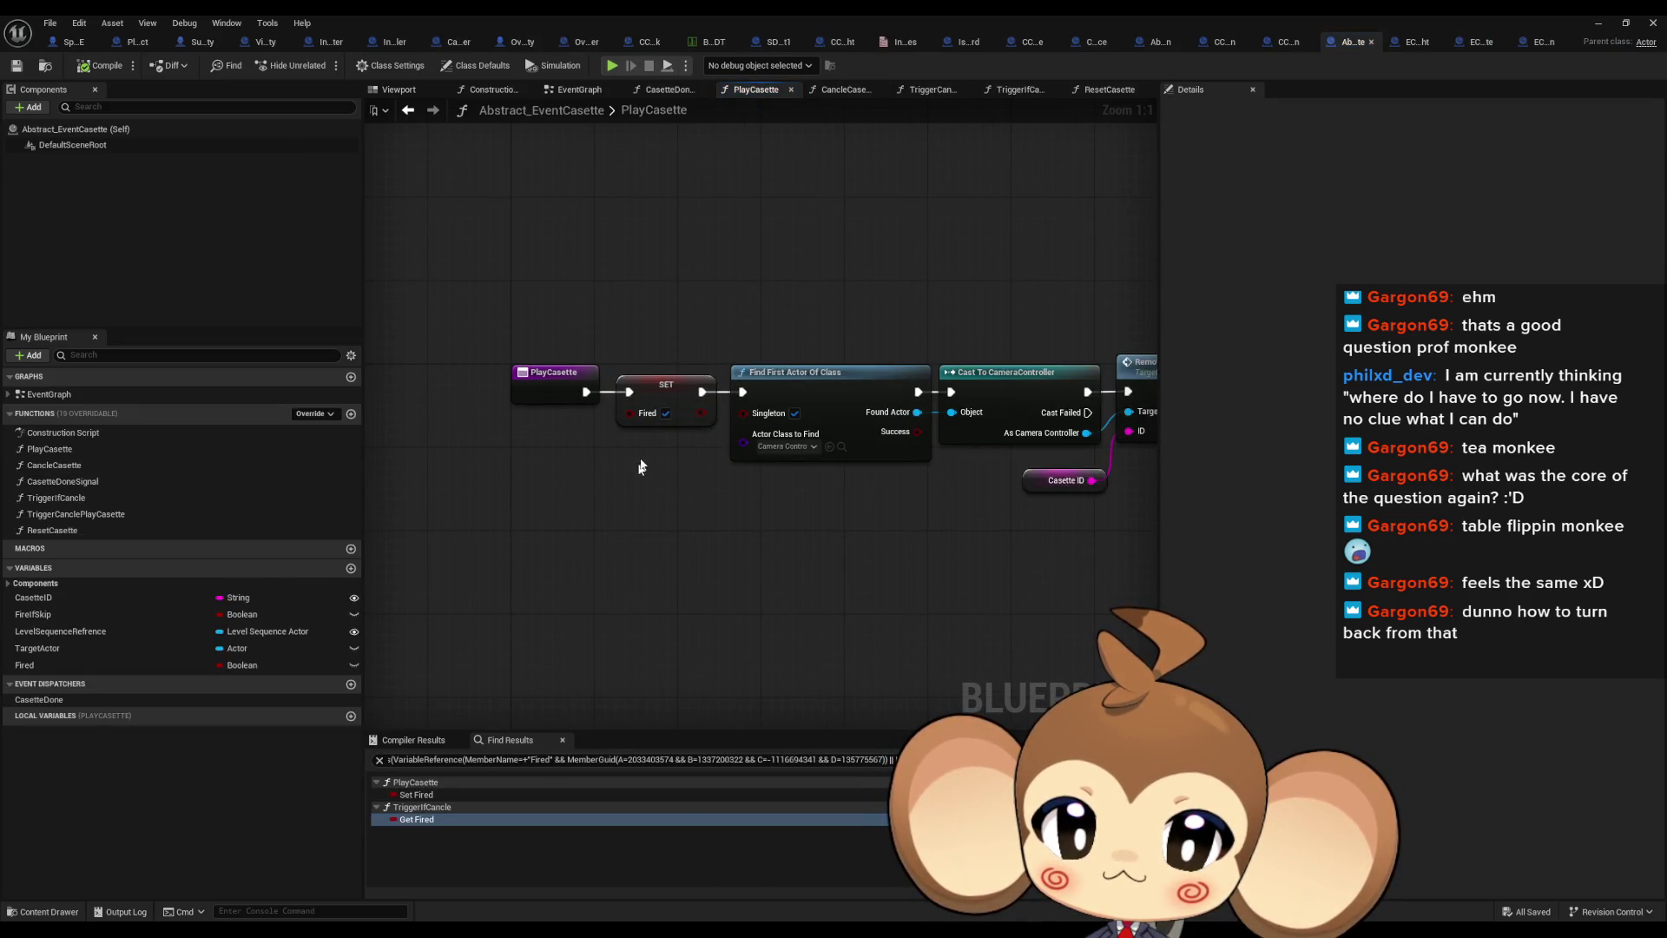
Find all references to Fired from the SET Fired node and open TriggerIfCancle from the results
{"action": "mouse_move", "coordinate": [641, 467]}
{"action": "left_mouse_down"}
{"action": "mouse_move", "coordinate": [395, 464]}
{"action": "mouse_move", "coordinate": [793, 428]}
{"action": "mouse_move", "coordinate": [762, 461]}
{"action": "left_mouse_up"}
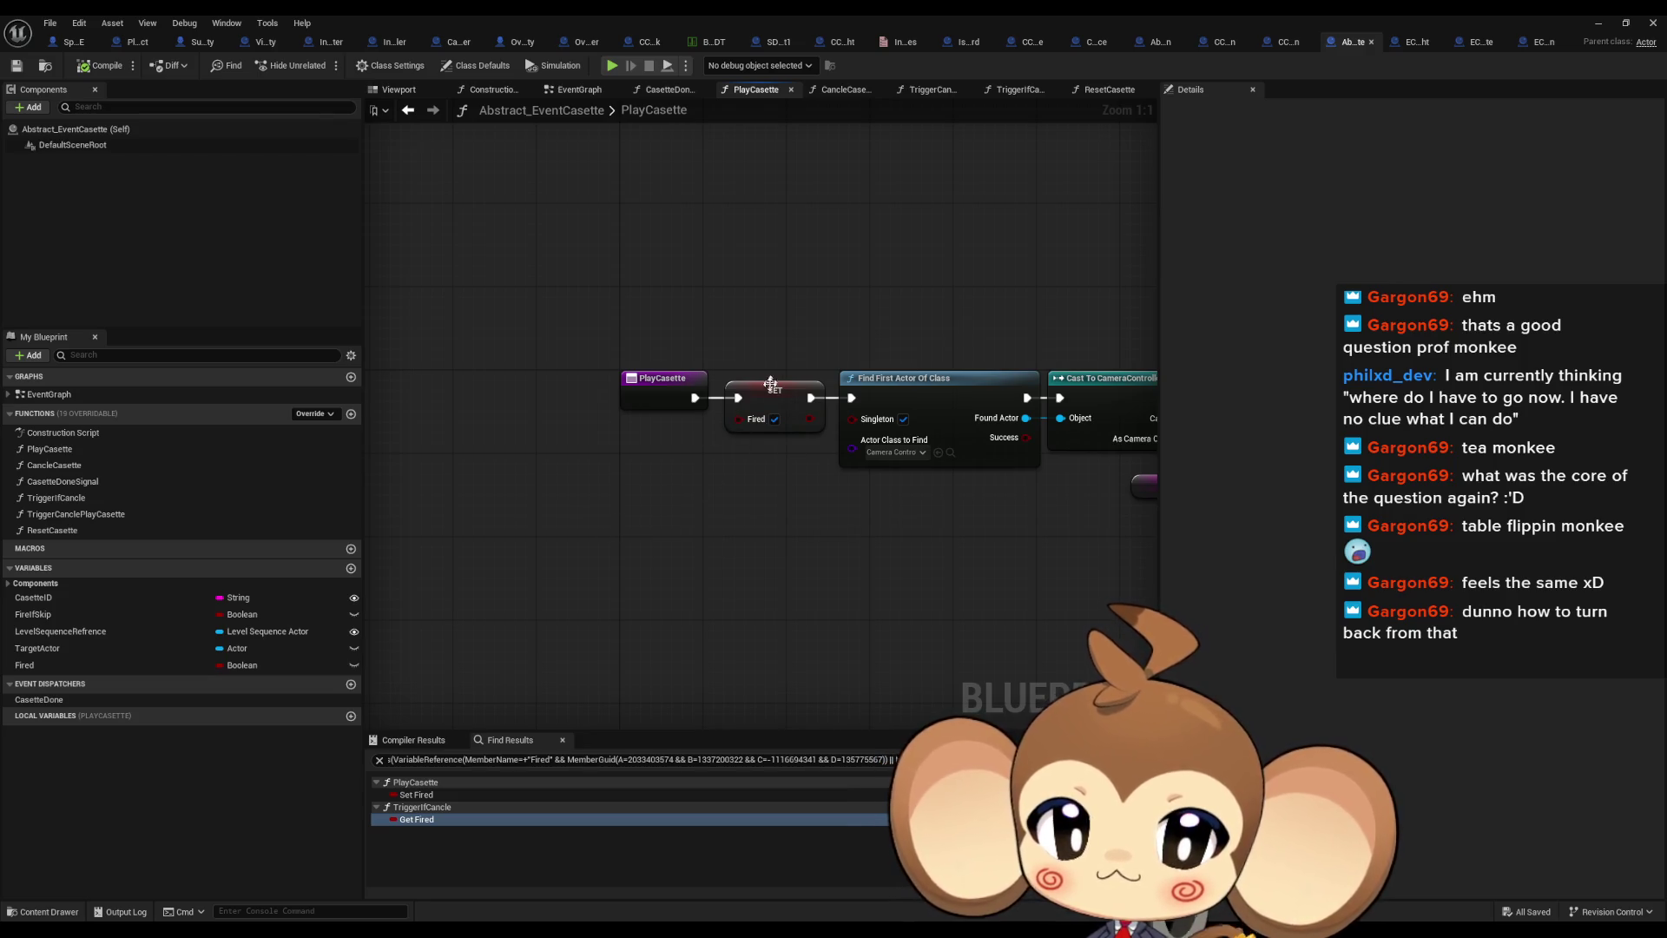
{"action": "left_click_drag", "start_coordinate": [770, 384], "coordinate": [663, 451]}
{"action": "right_click", "coordinate": [664, 465]}
{"action": "mouse_move", "coordinate": [694, 599]}
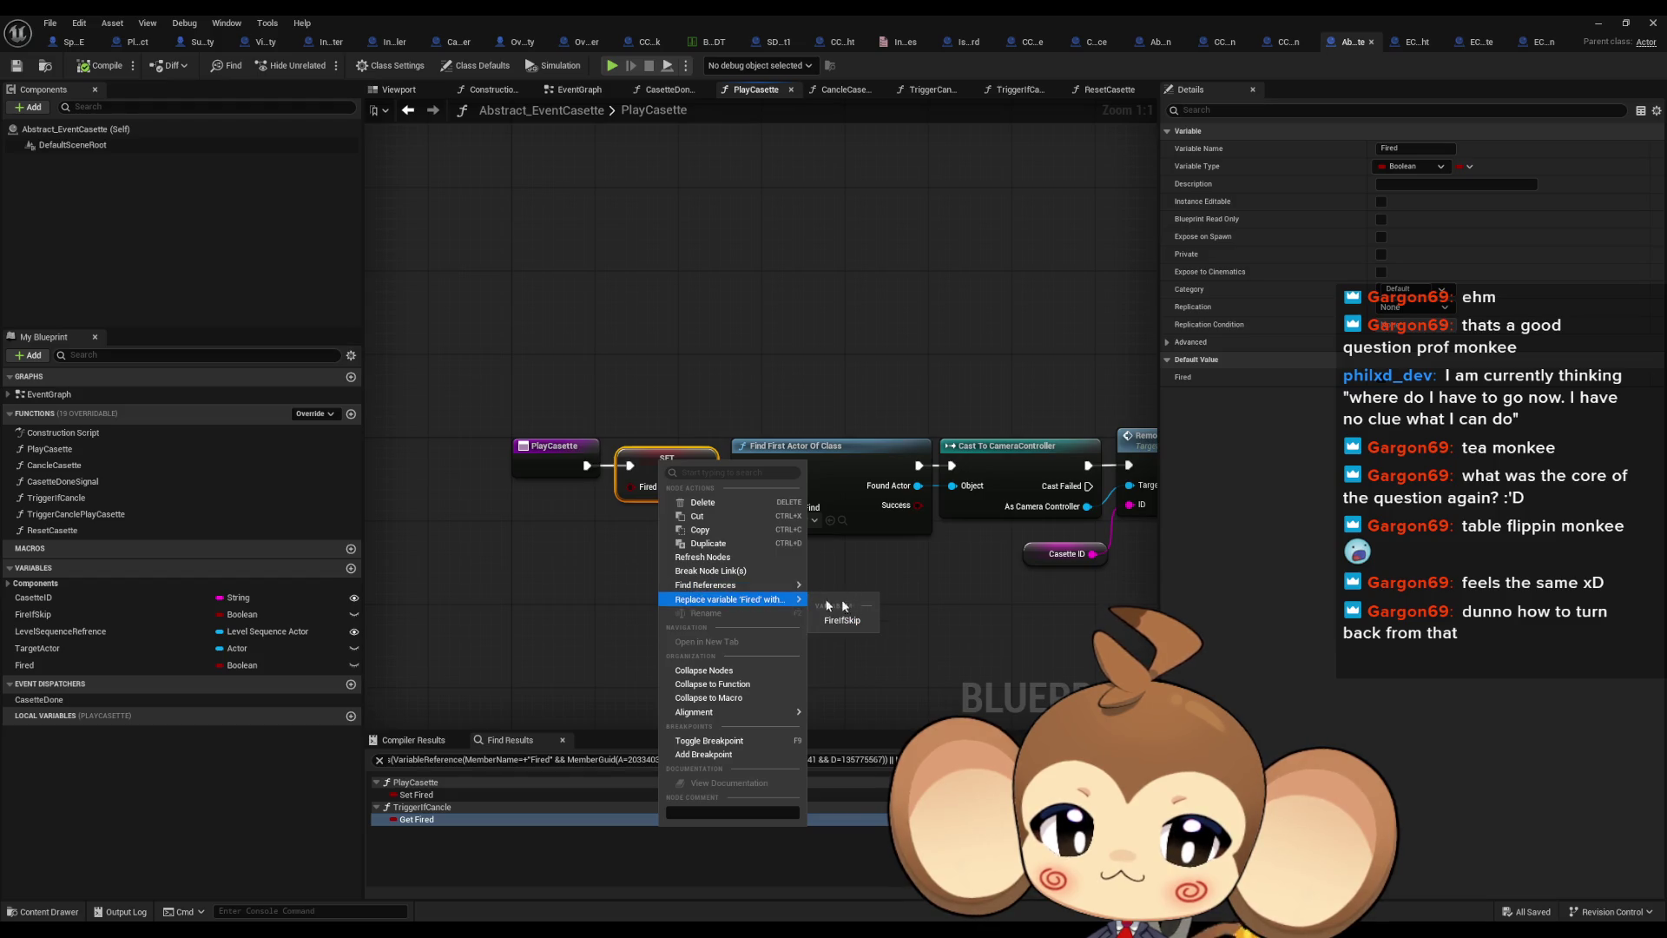
{"action": "left_click", "coordinate": [600, 759]}
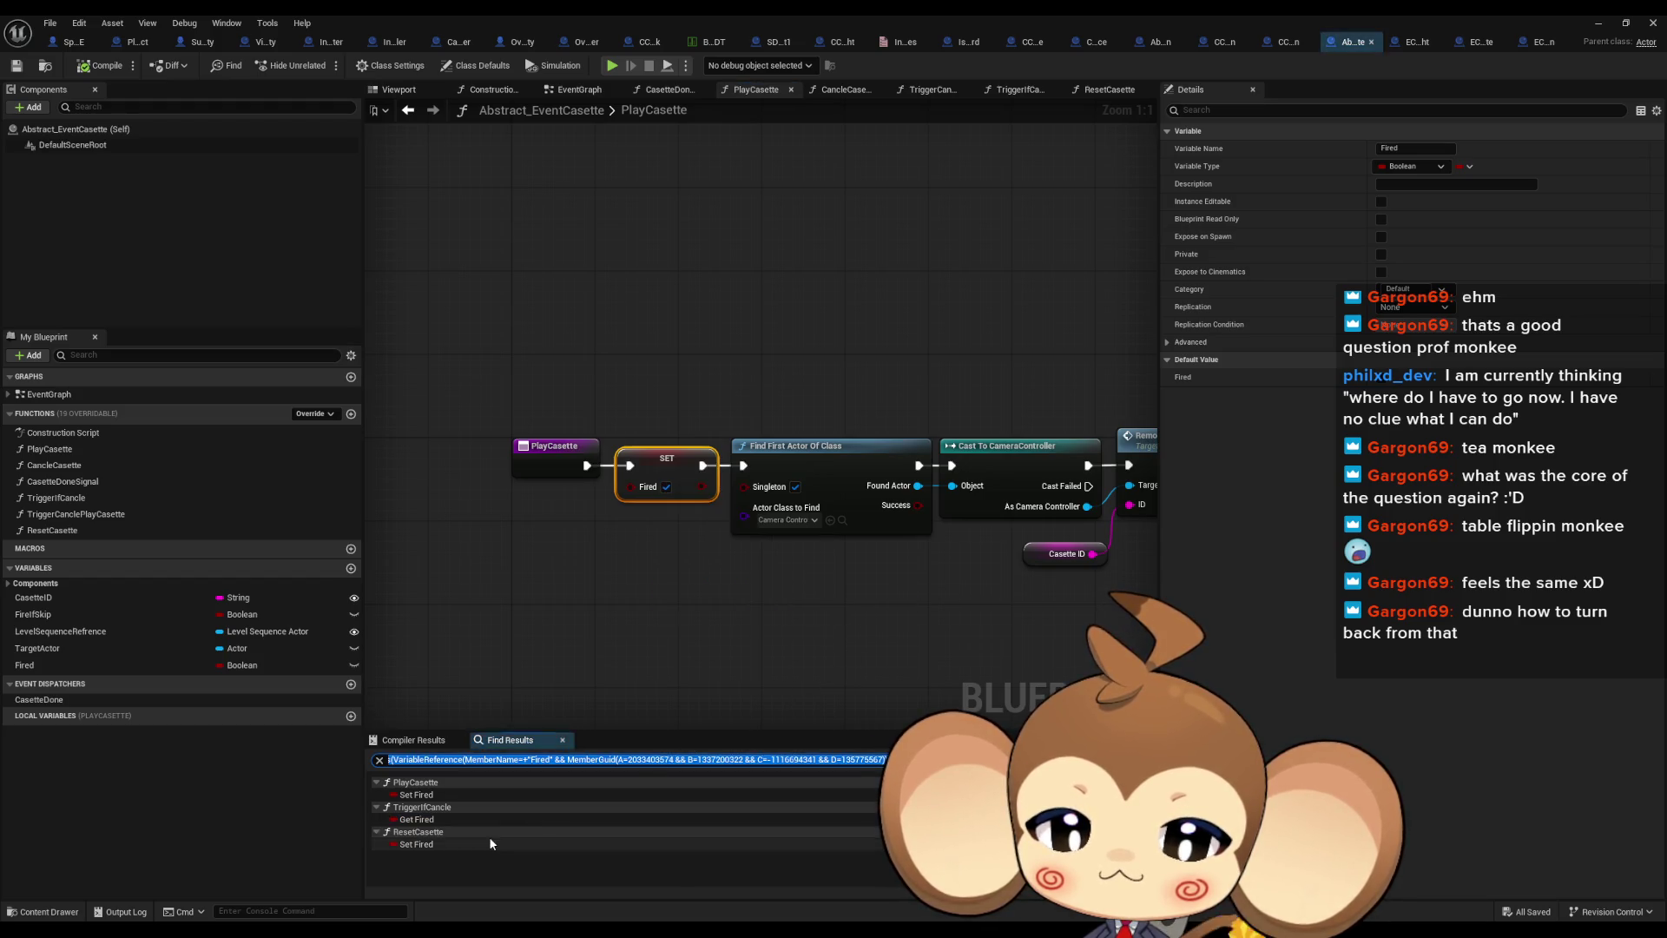
{"action": "double_click", "coordinate": [436, 818]}
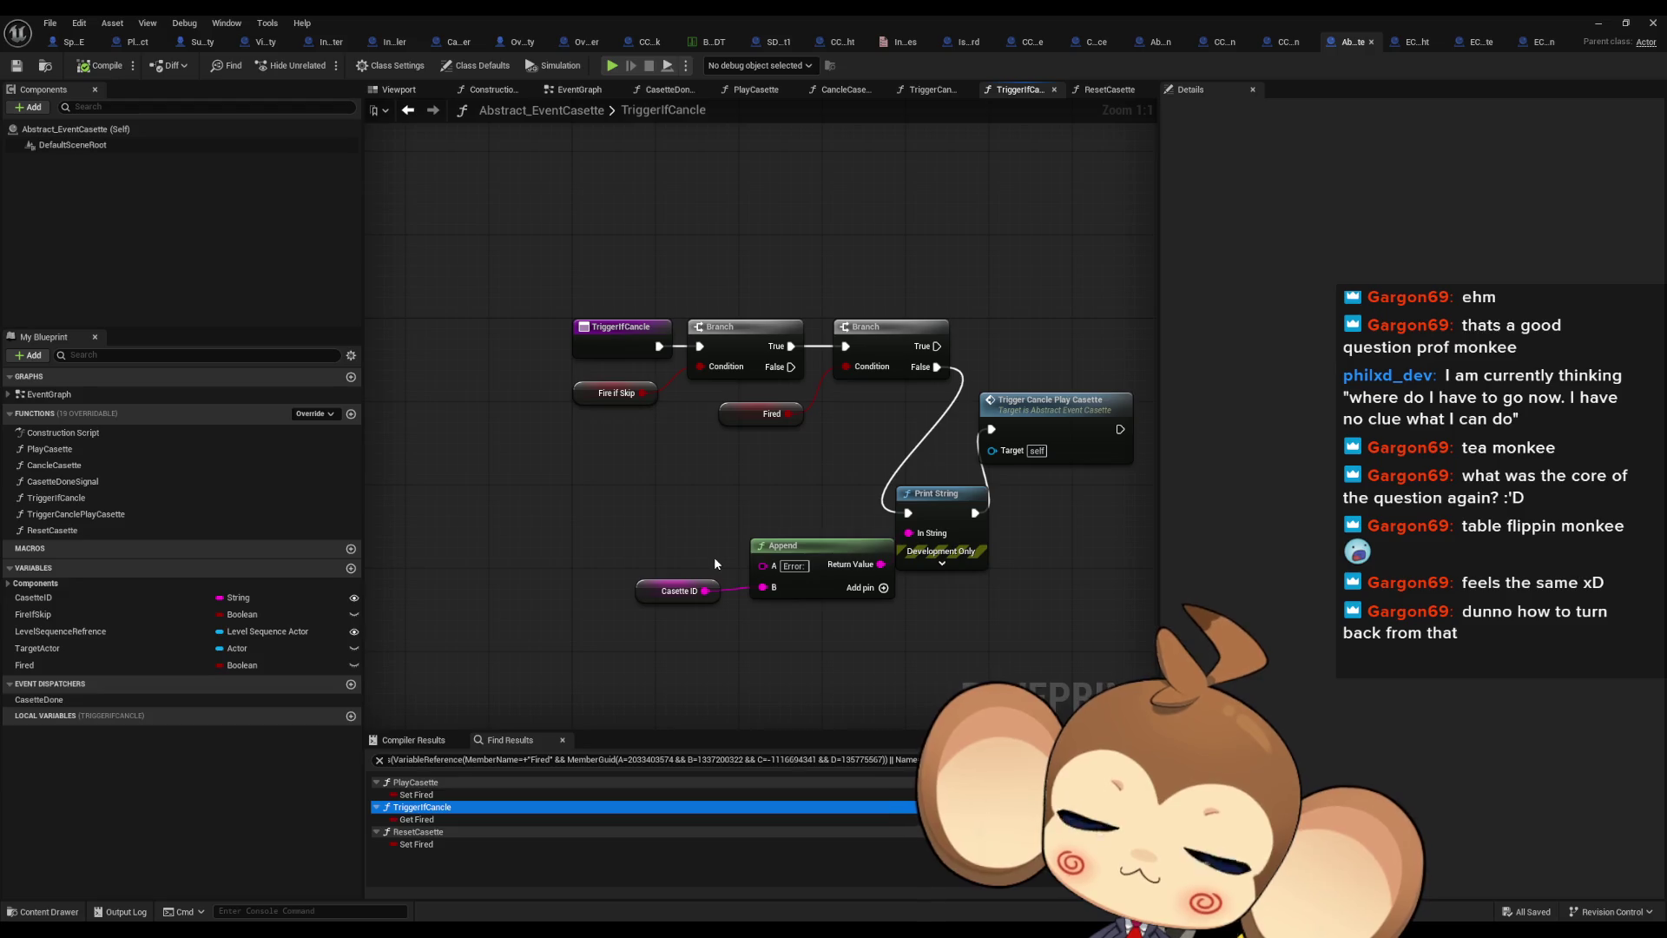
Add a Print String node at the start of TriggerIfCancle
{"action": "left_click_drag", "start_coordinate": [648, 456], "coordinate": [662, 550]}
{"action": "mouse_move", "coordinate": [671, 440]}
{"action": "left_mouse_down"}
{"action": "mouse_move", "coordinate": [682, 323]}
{"action": "mouse_move", "coordinate": [721, 285]}
{"action": "left_mouse_up"}
{"action": "type", "text": "print"}
{"action": "key", "text": "Return"}
{"action": "left_click_drag", "start_coordinate": [642, 621], "coordinate": [903, 721]}
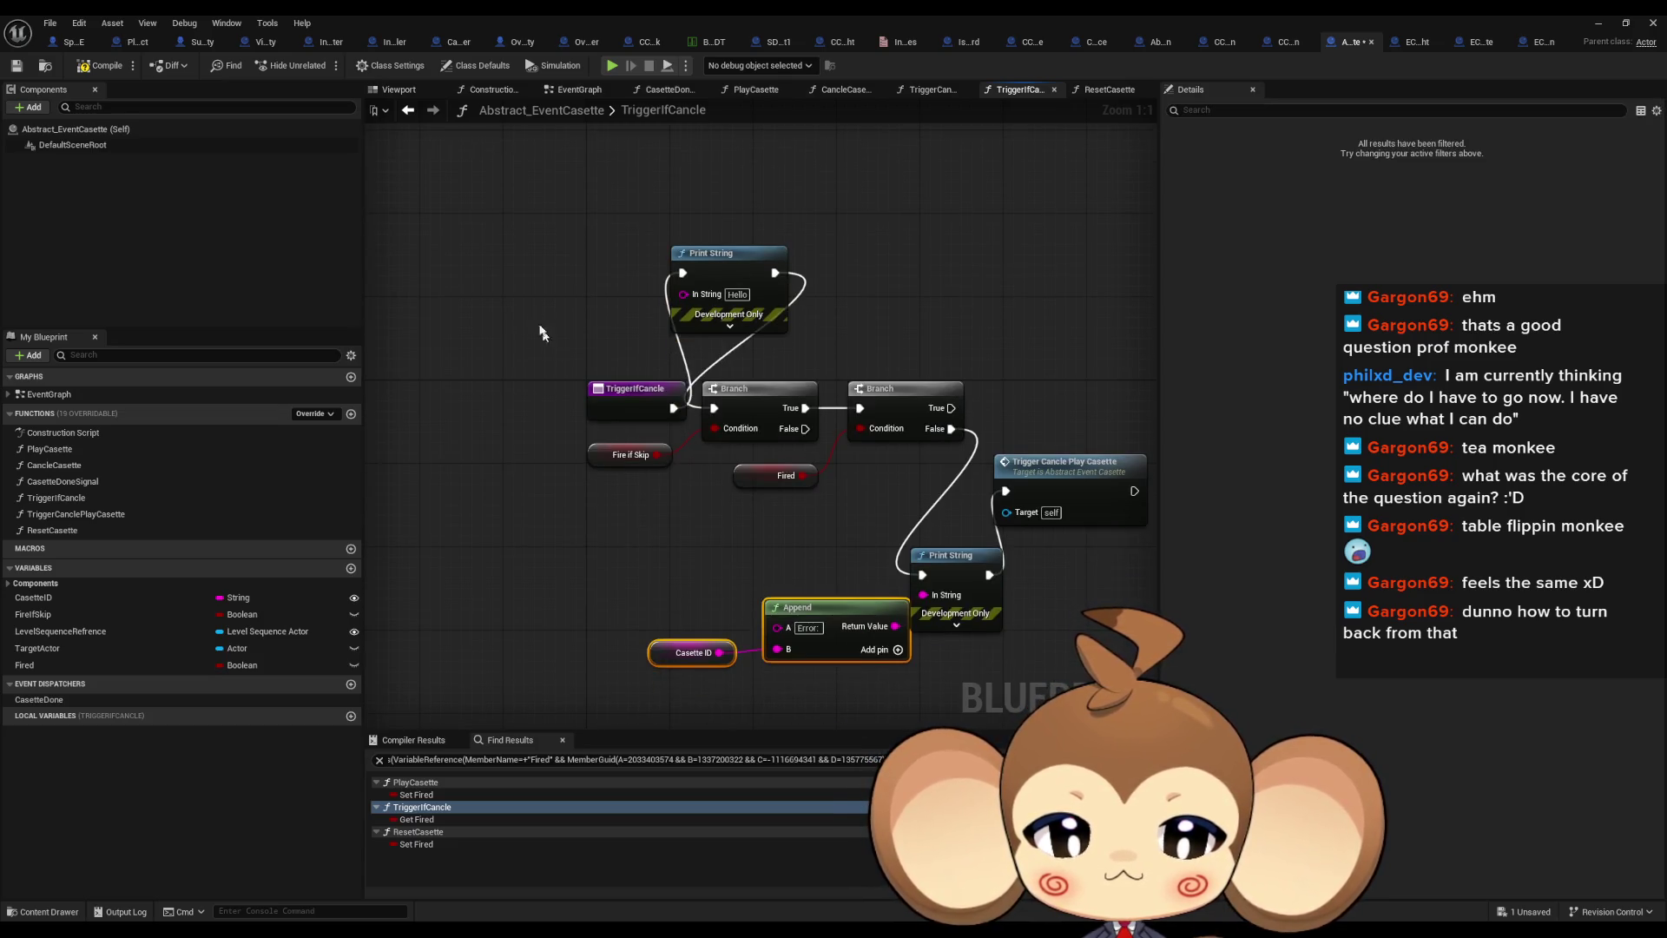
Feed 'Error: trigger cancle for' appended with Casette ID into the print, then minimize the editor
{"action": "key", "text": "ctrl+v"}
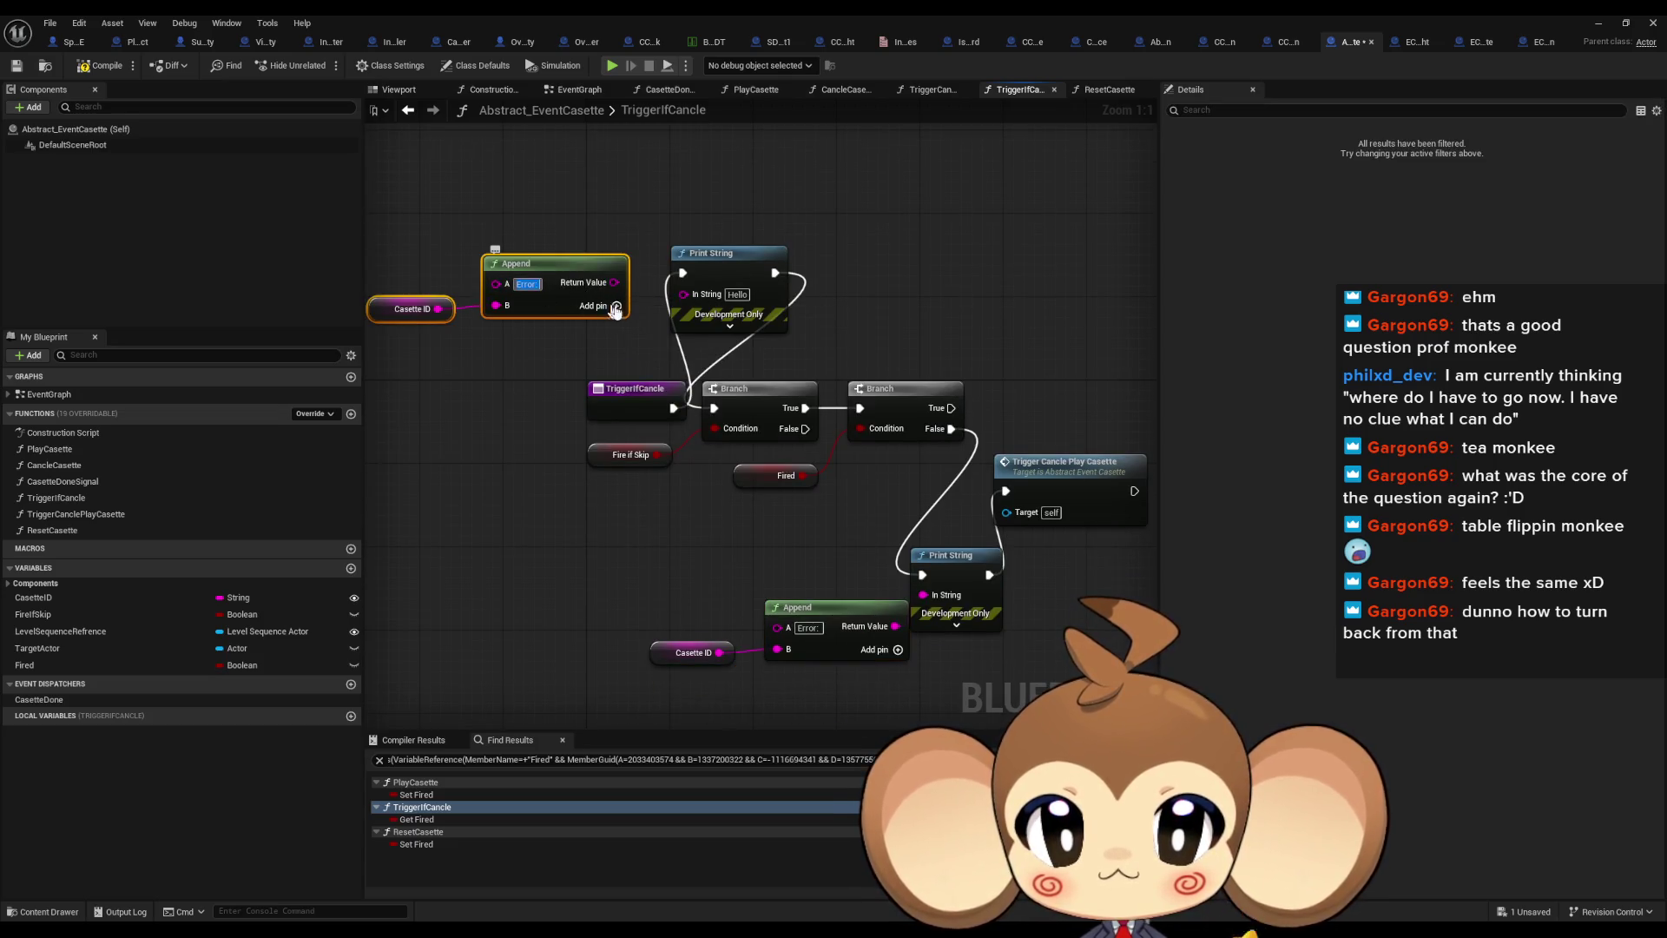
{"action": "type", "text": "igge"}
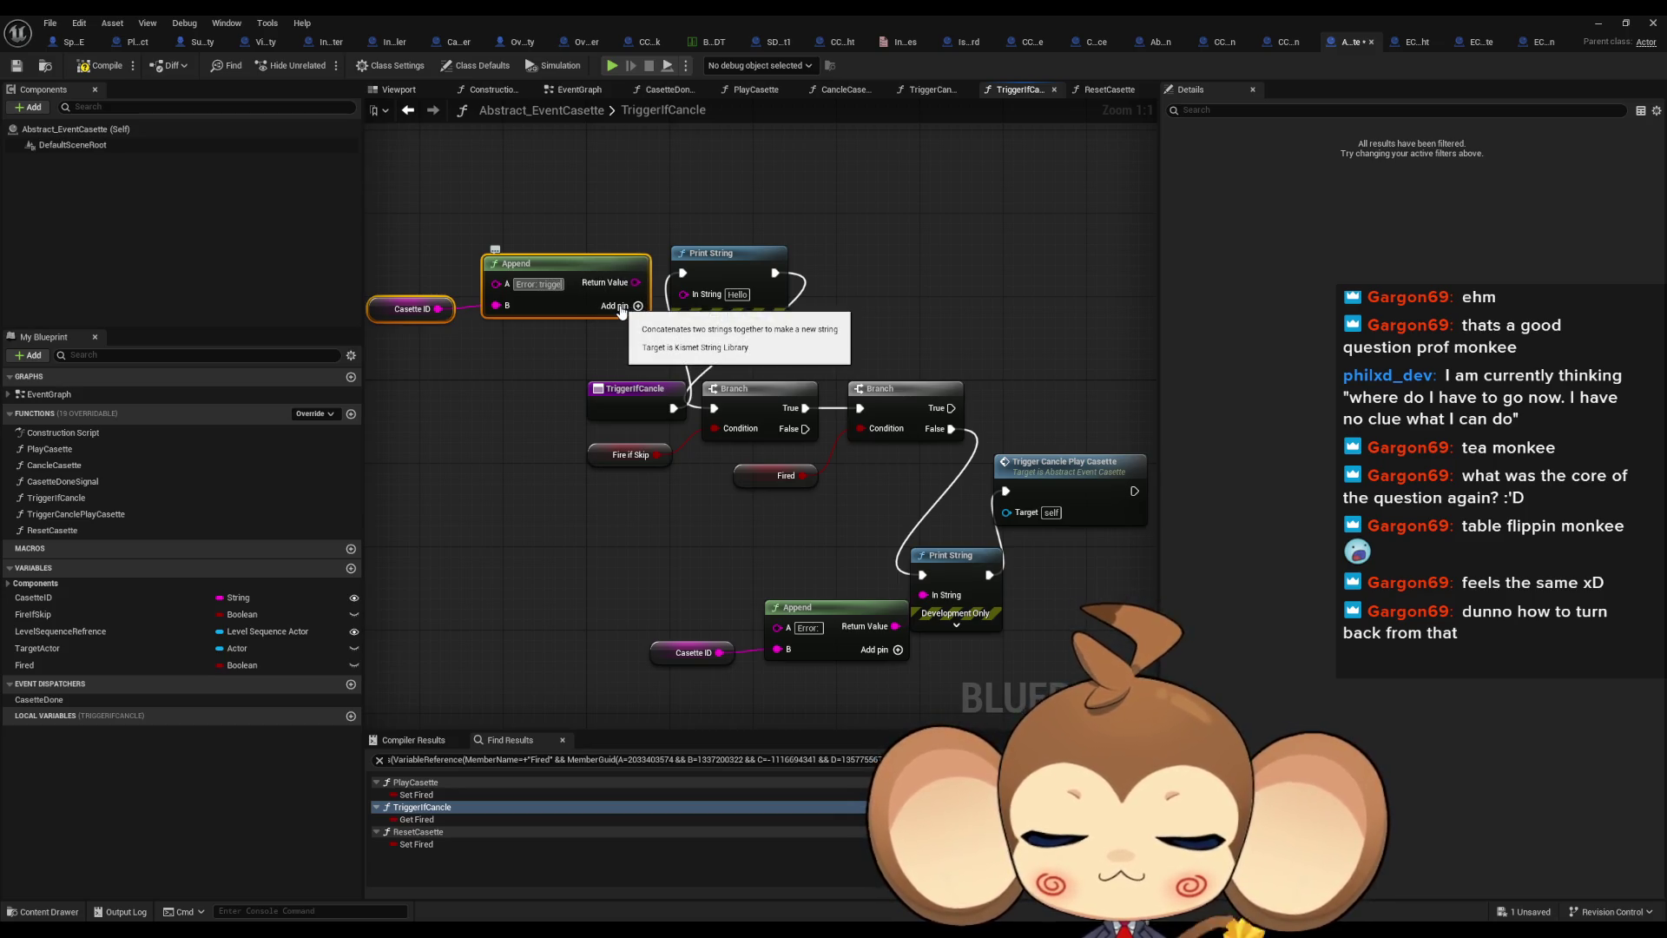
{"action": "type", "text": "r cancle for"}
{"action": "key", "text": "Return"}
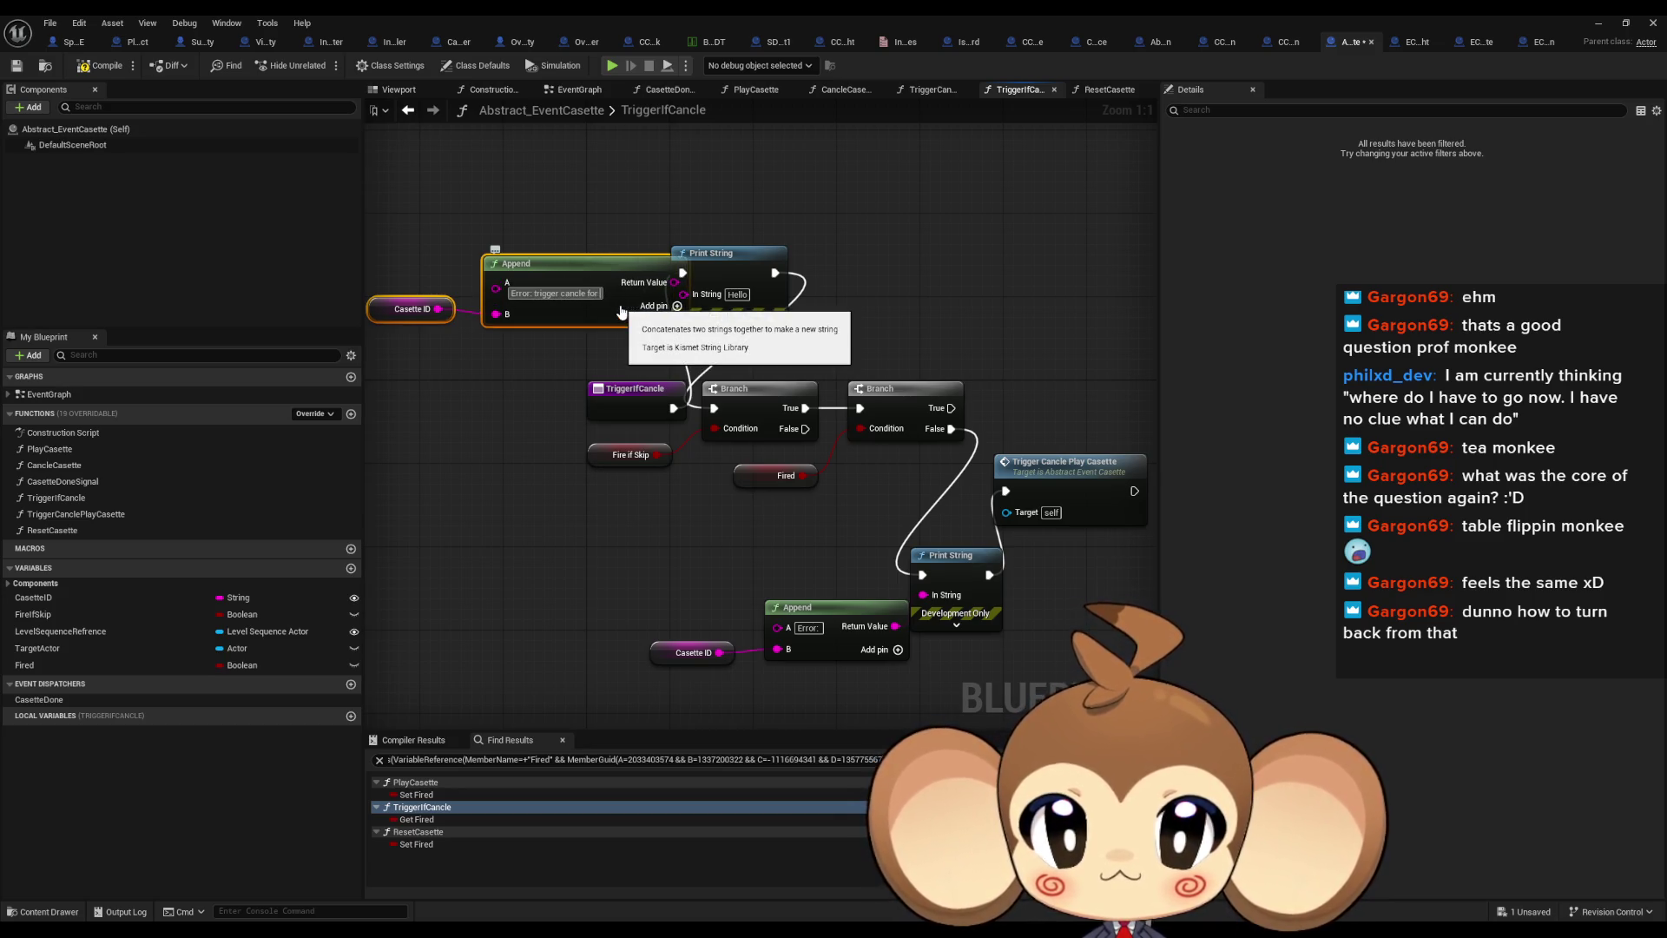
{"action": "left_click_drag", "start_coordinate": [555, 263], "coordinate": [461, 263]}
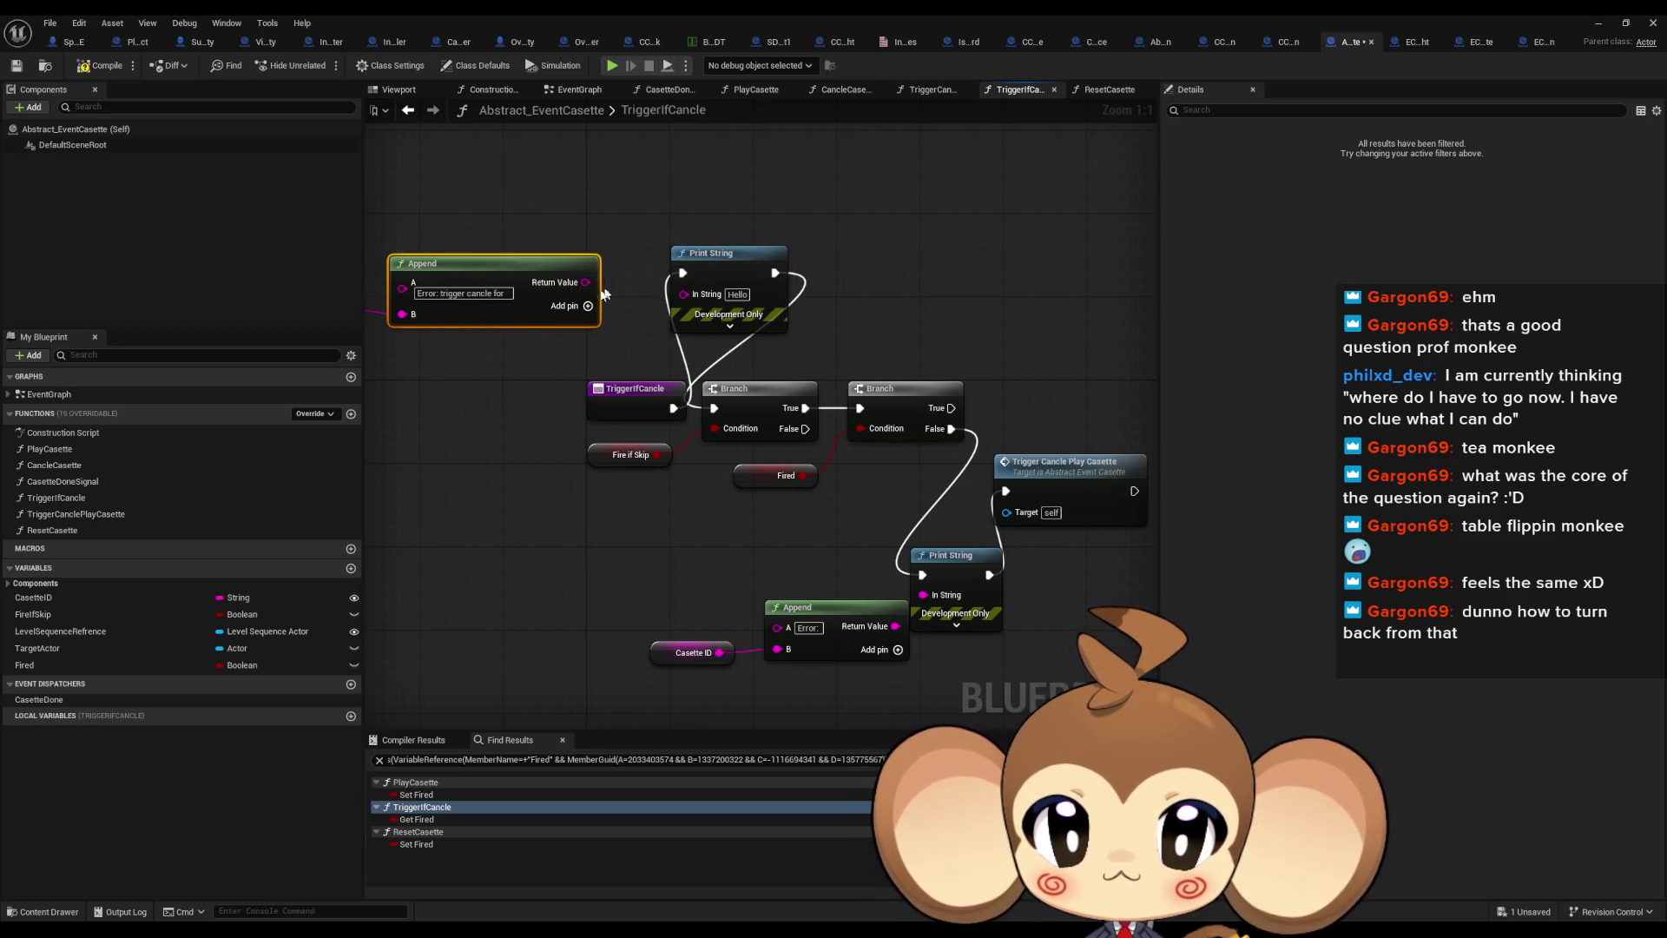
{"action": "left_click_drag", "start_coordinate": [586, 282], "coordinate": [684, 293]}
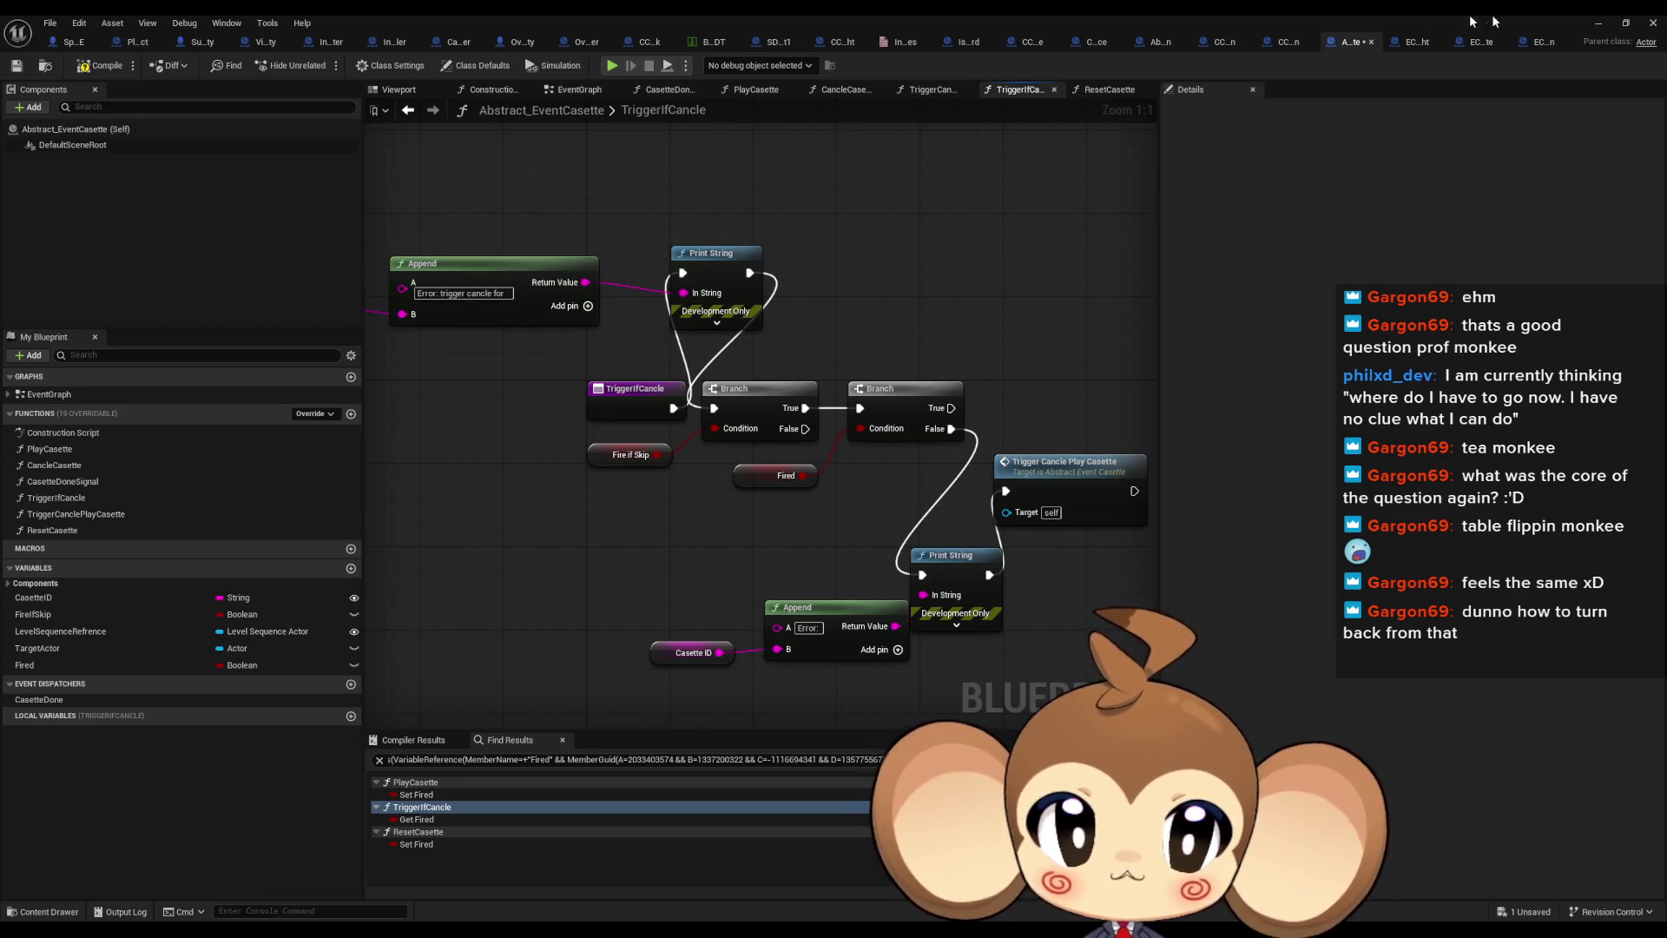
{"action": "left_click", "coordinate": [1600, 23]}
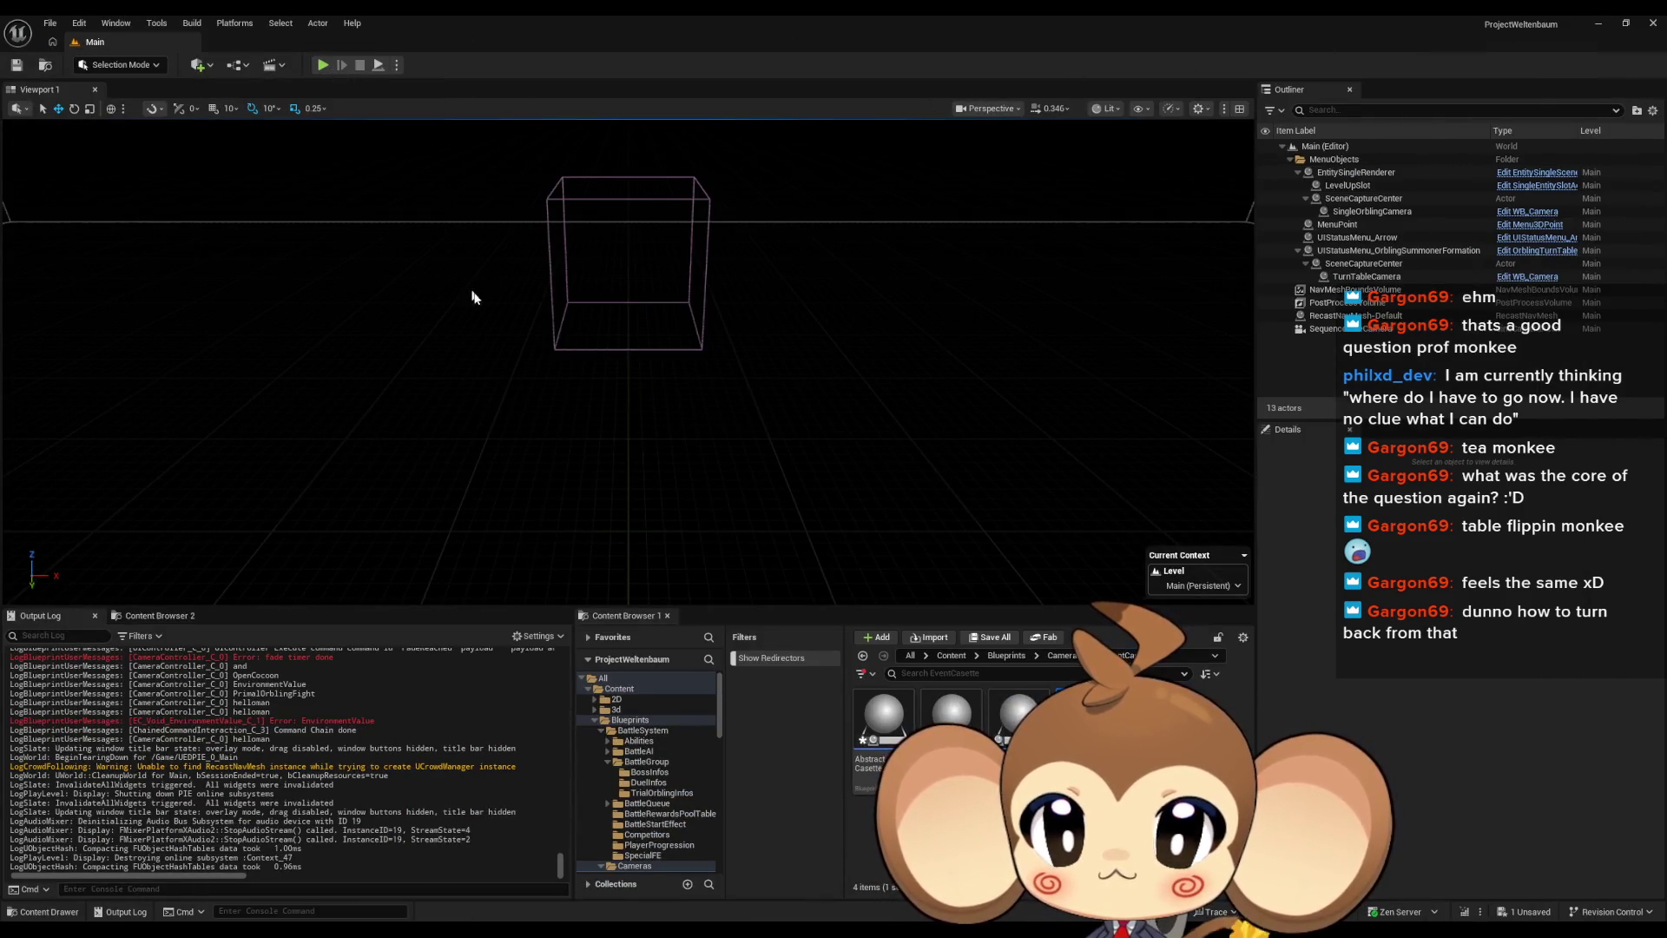
Run a Play-In-Editor test, watch the trigger cancle errors in the log, and stop it
{"action": "left_click", "coordinate": [323, 64]}
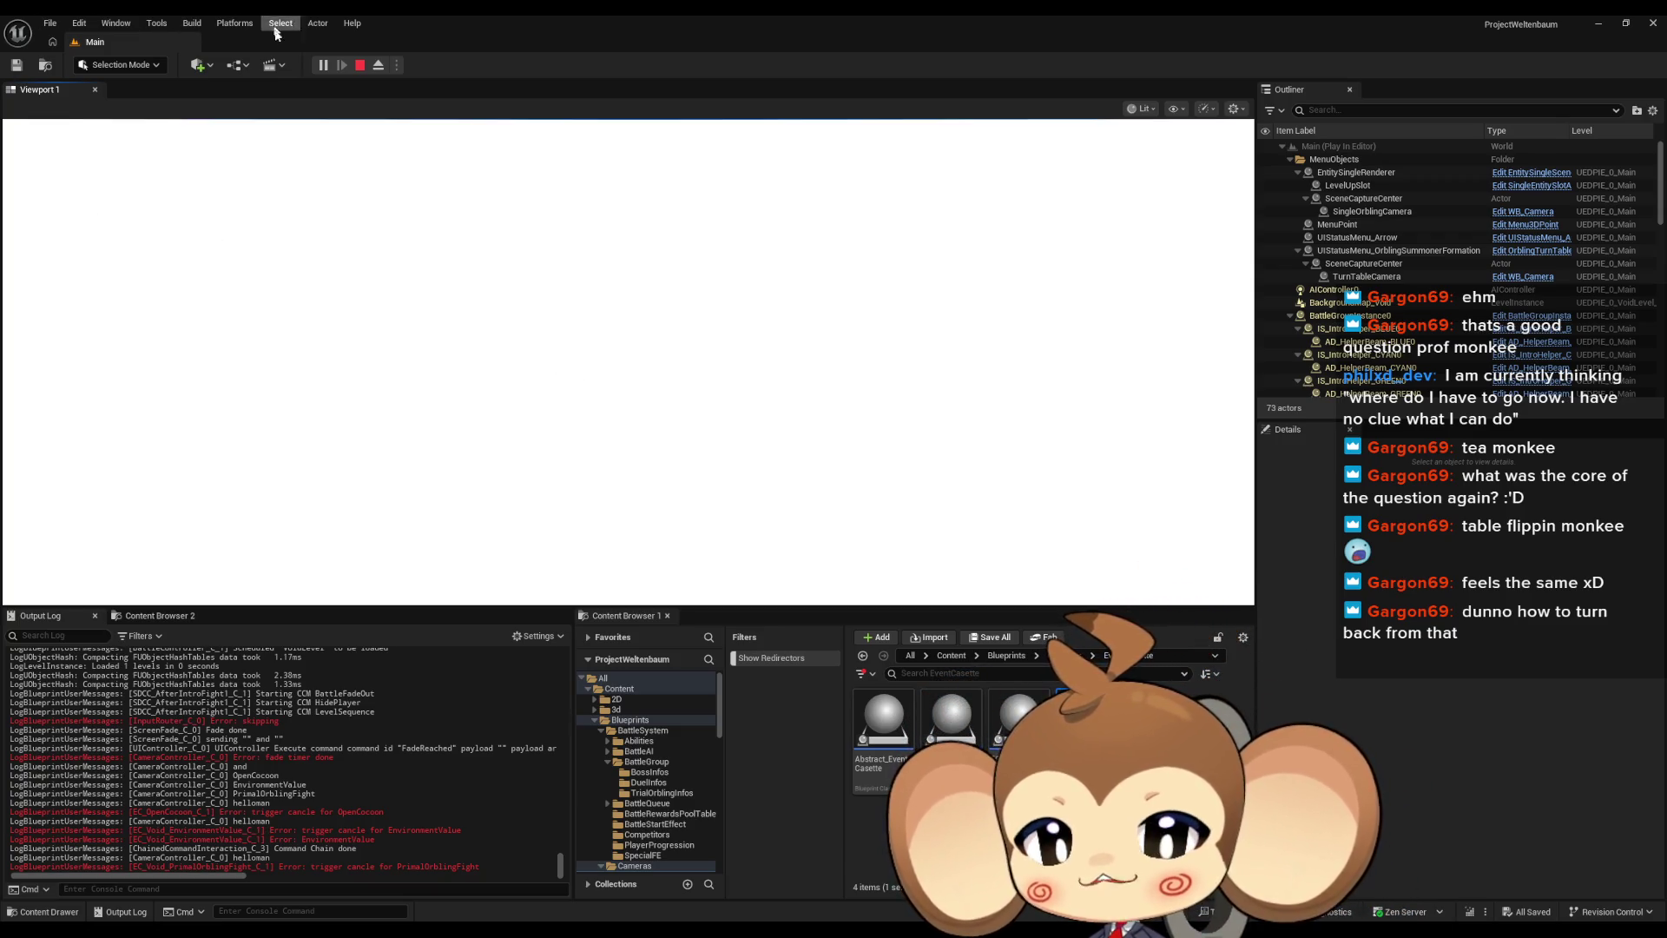
{"action": "left_click", "coordinate": [357, 65]}
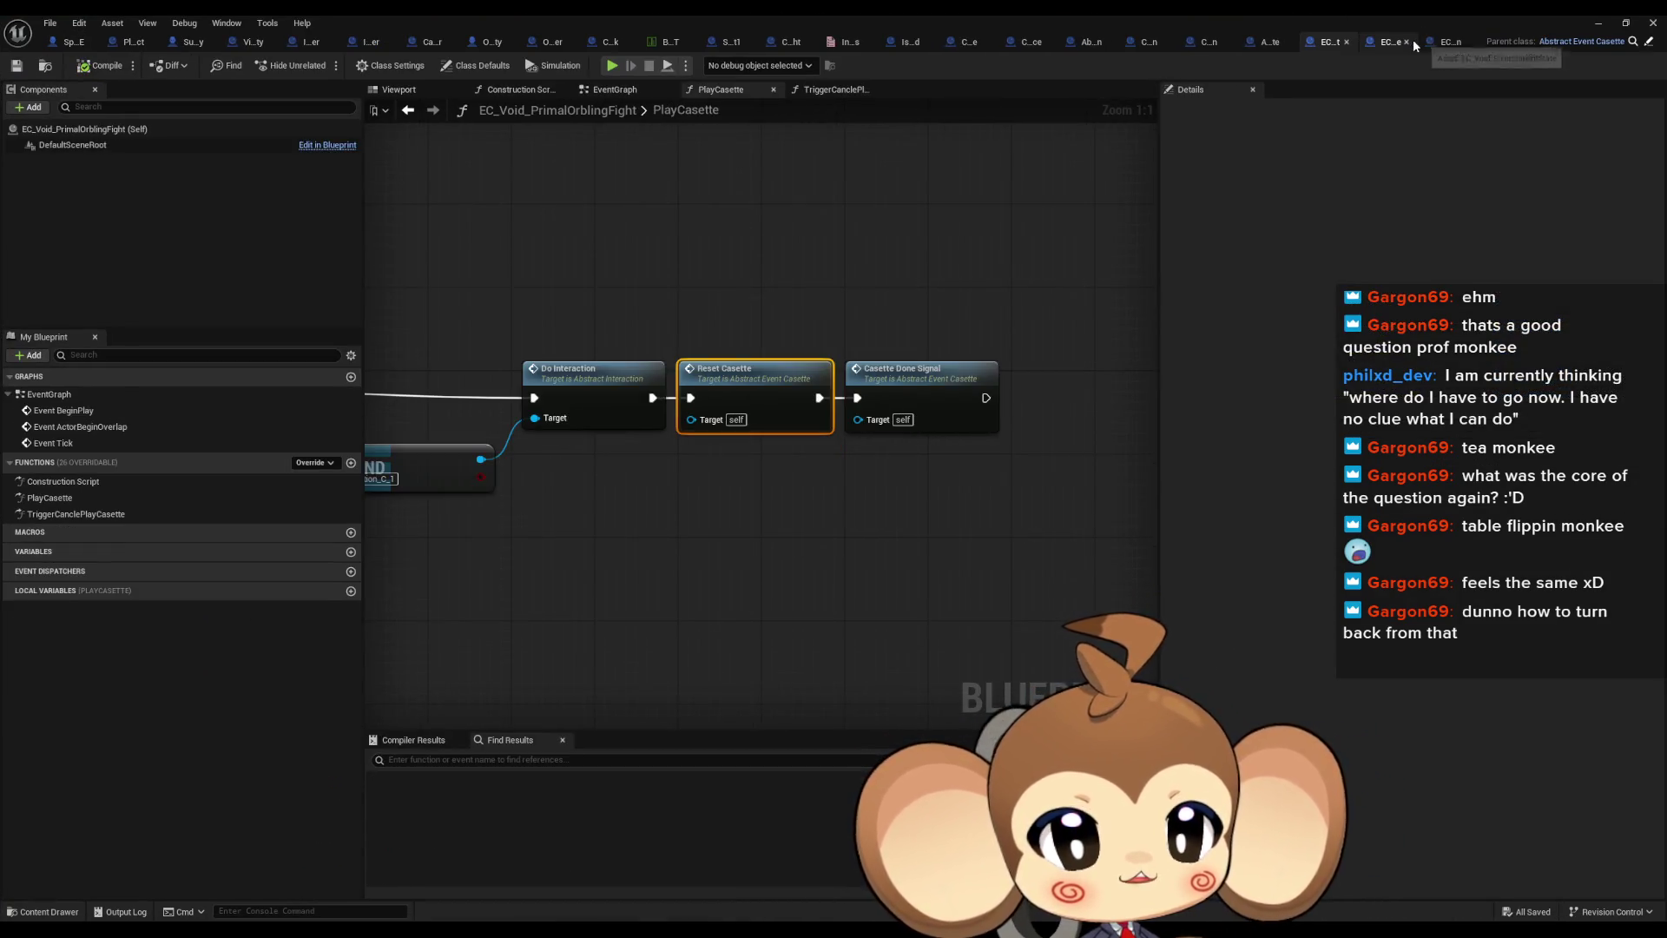
Inspect EC_Void_PrimalOrblingFight's PlayCasette chain and its Reset Casette function definition
{"action": "left_click", "coordinate": [1412, 43]}
{"action": "mouse_move", "coordinate": [764, 409]}
{"action": "left_mouse_down"}
{"action": "mouse_move", "coordinate": [1077, 422]}
{"action": "mouse_move", "coordinate": [831, 407]}
{"action": "left_mouse_up"}
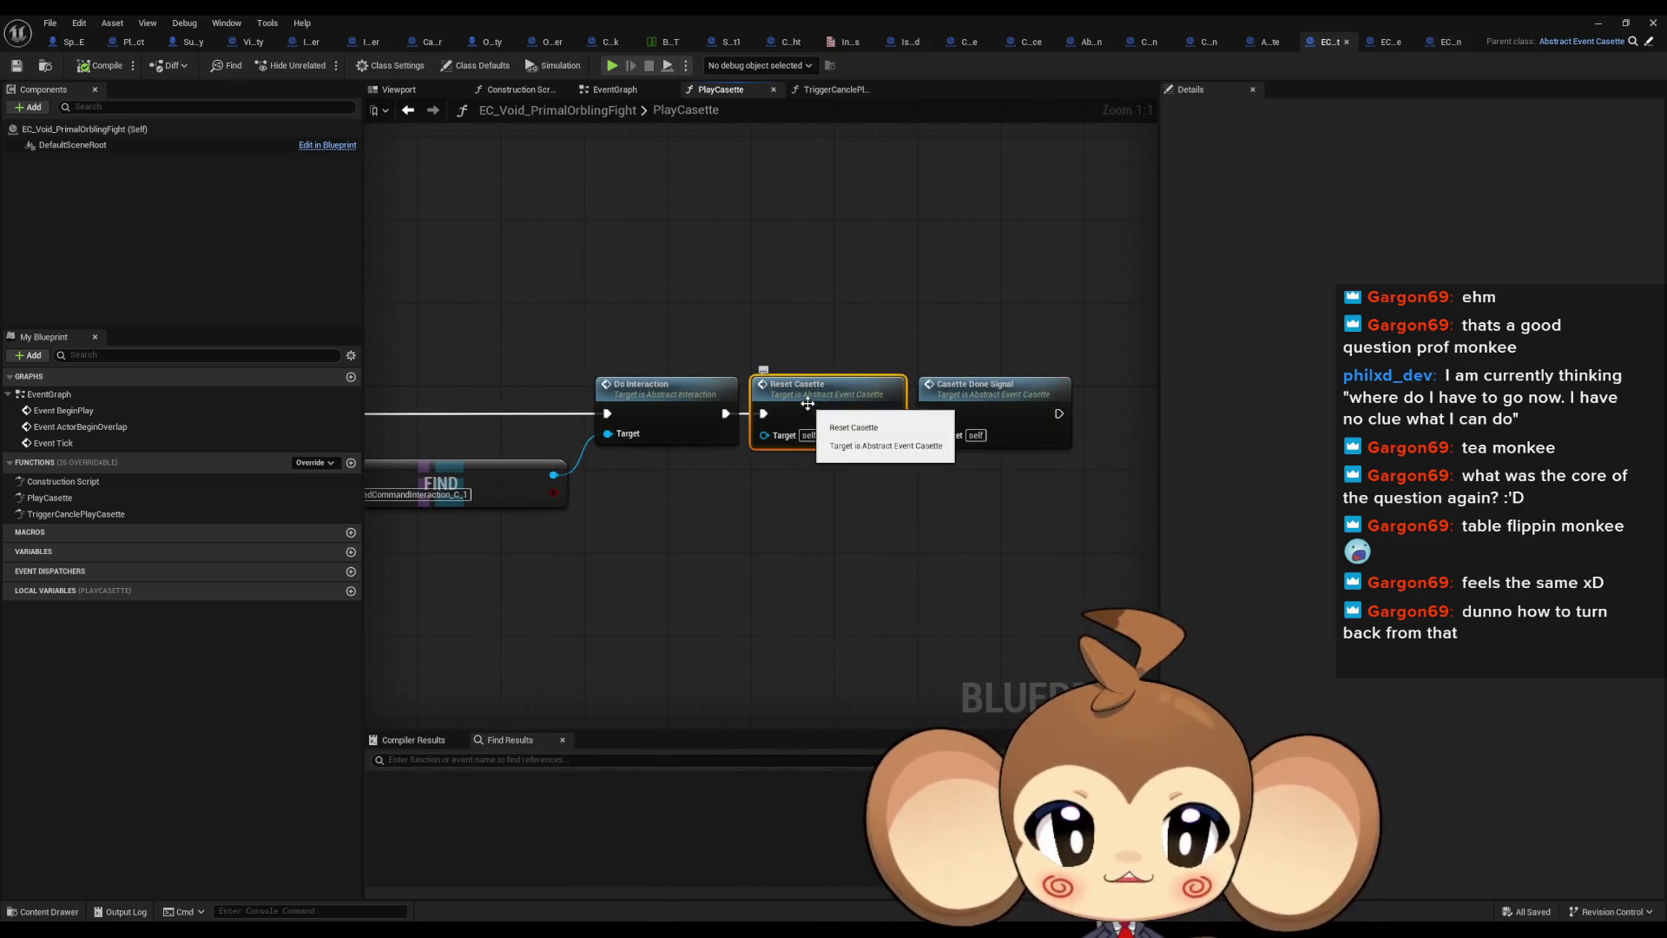
{"action": "double_click", "coordinate": [831, 407]}
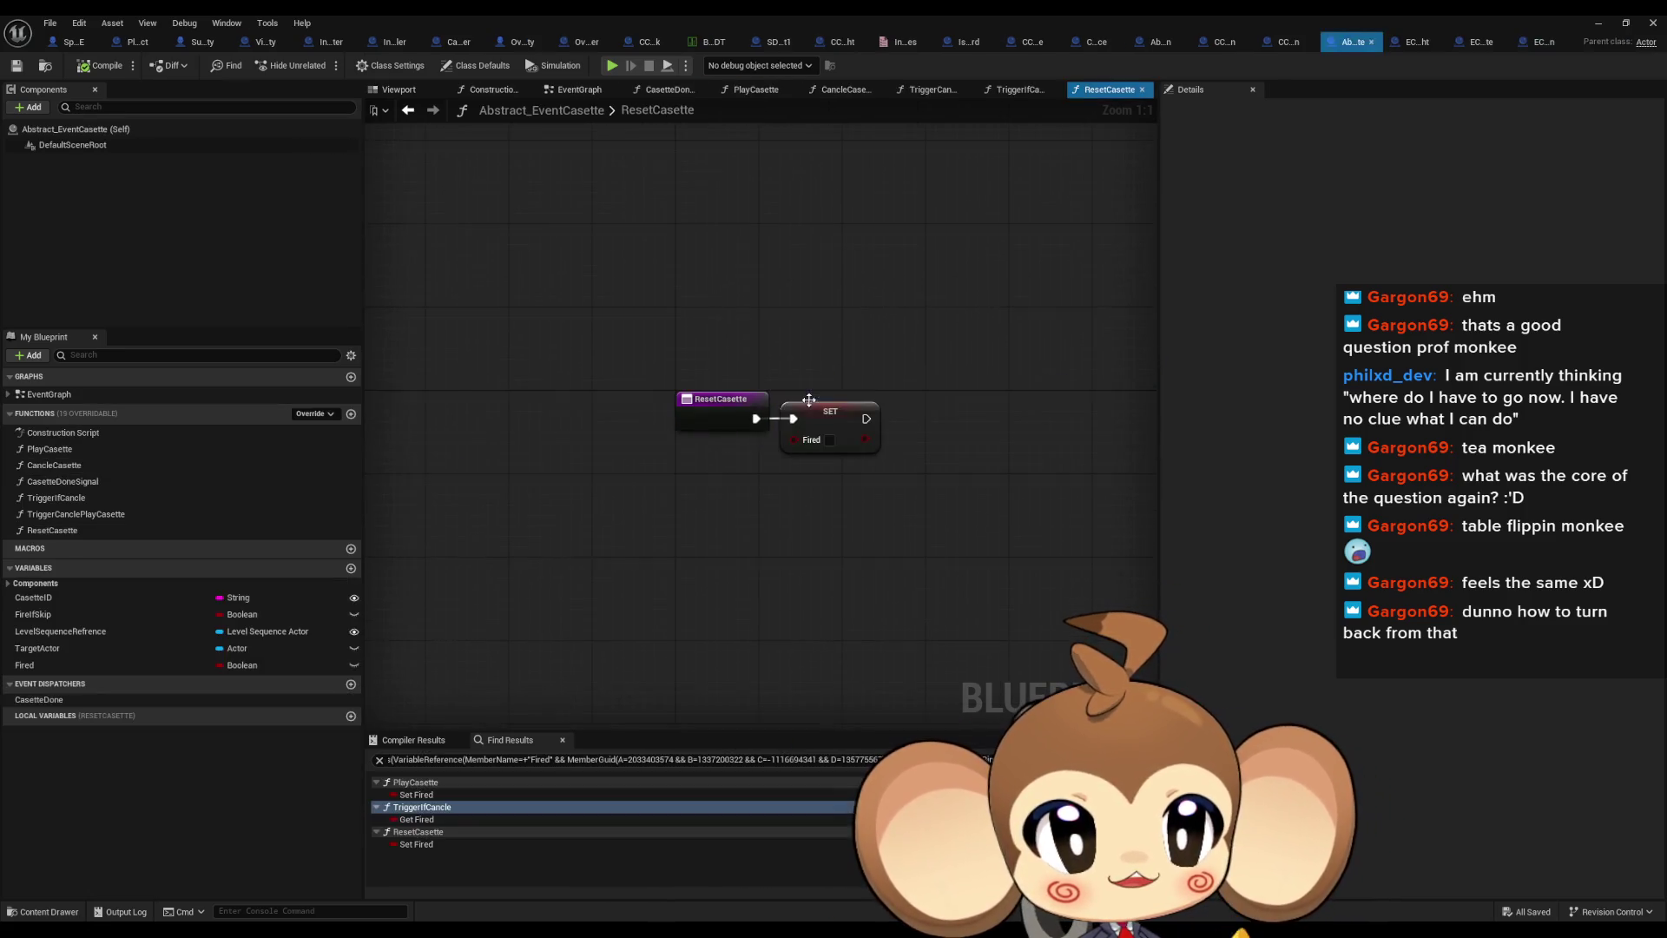
{"action": "left_click", "coordinate": [1294, 45]}
{"action": "left_click", "coordinate": [1290, 45]}
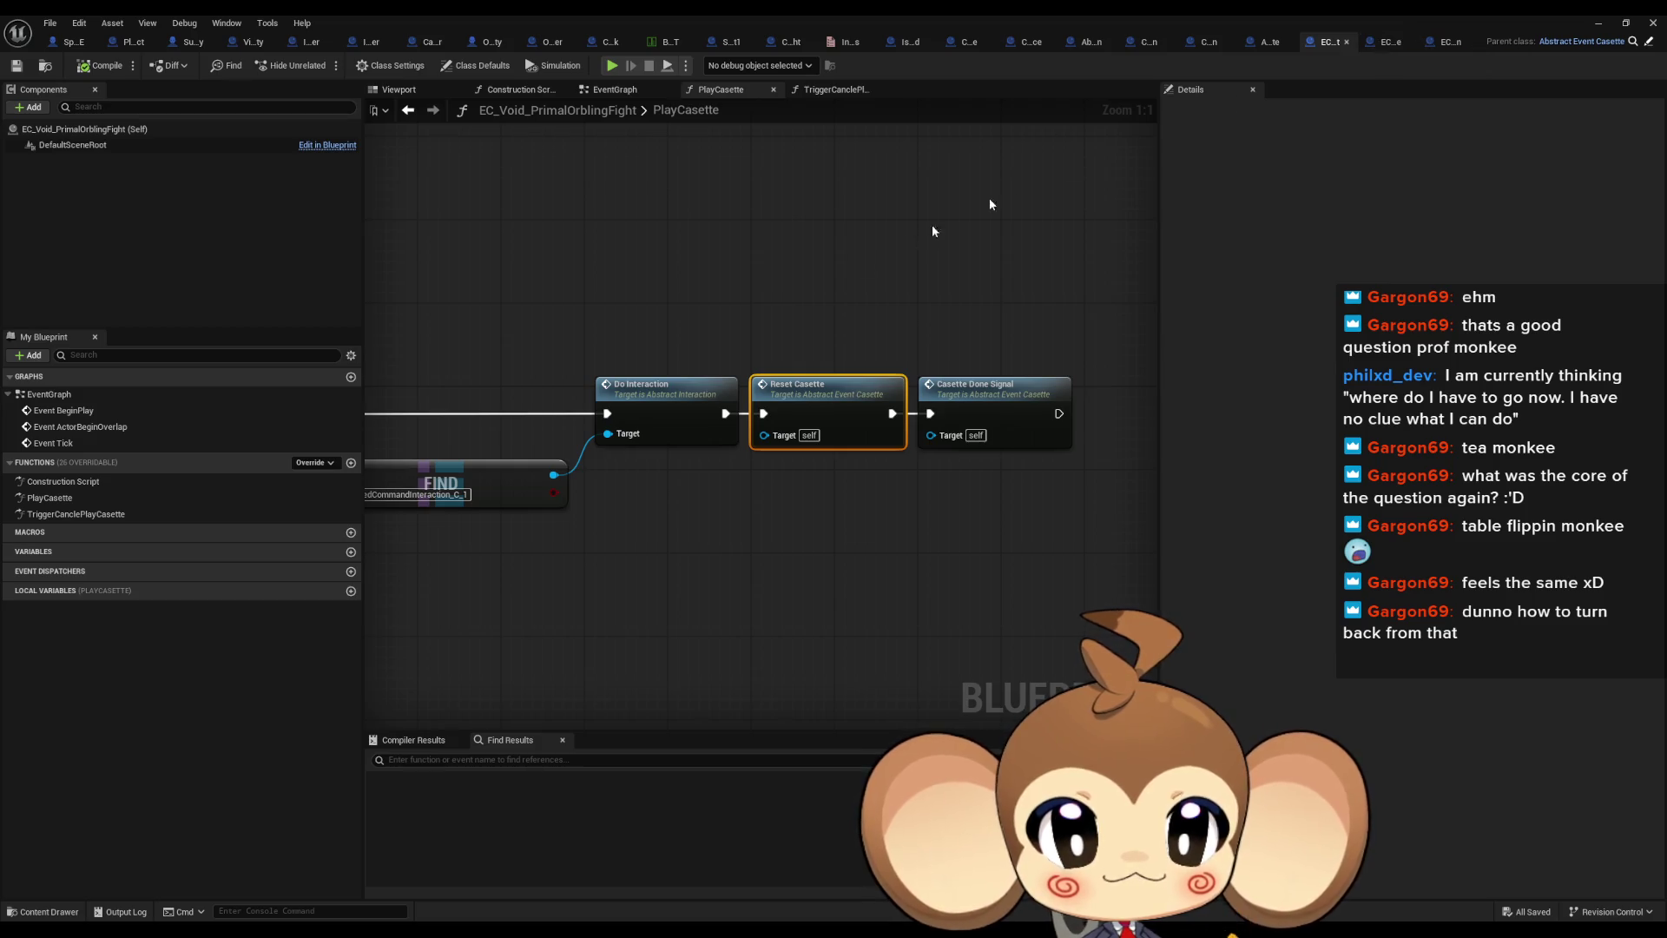
{"action": "left_click_drag", "start_coordinate": [988, 196], "coordinate": [1655, 99]}
{"action": "left_click_drag", "start_coordinate": [1476, 338], "coordinate": [680, 335]}
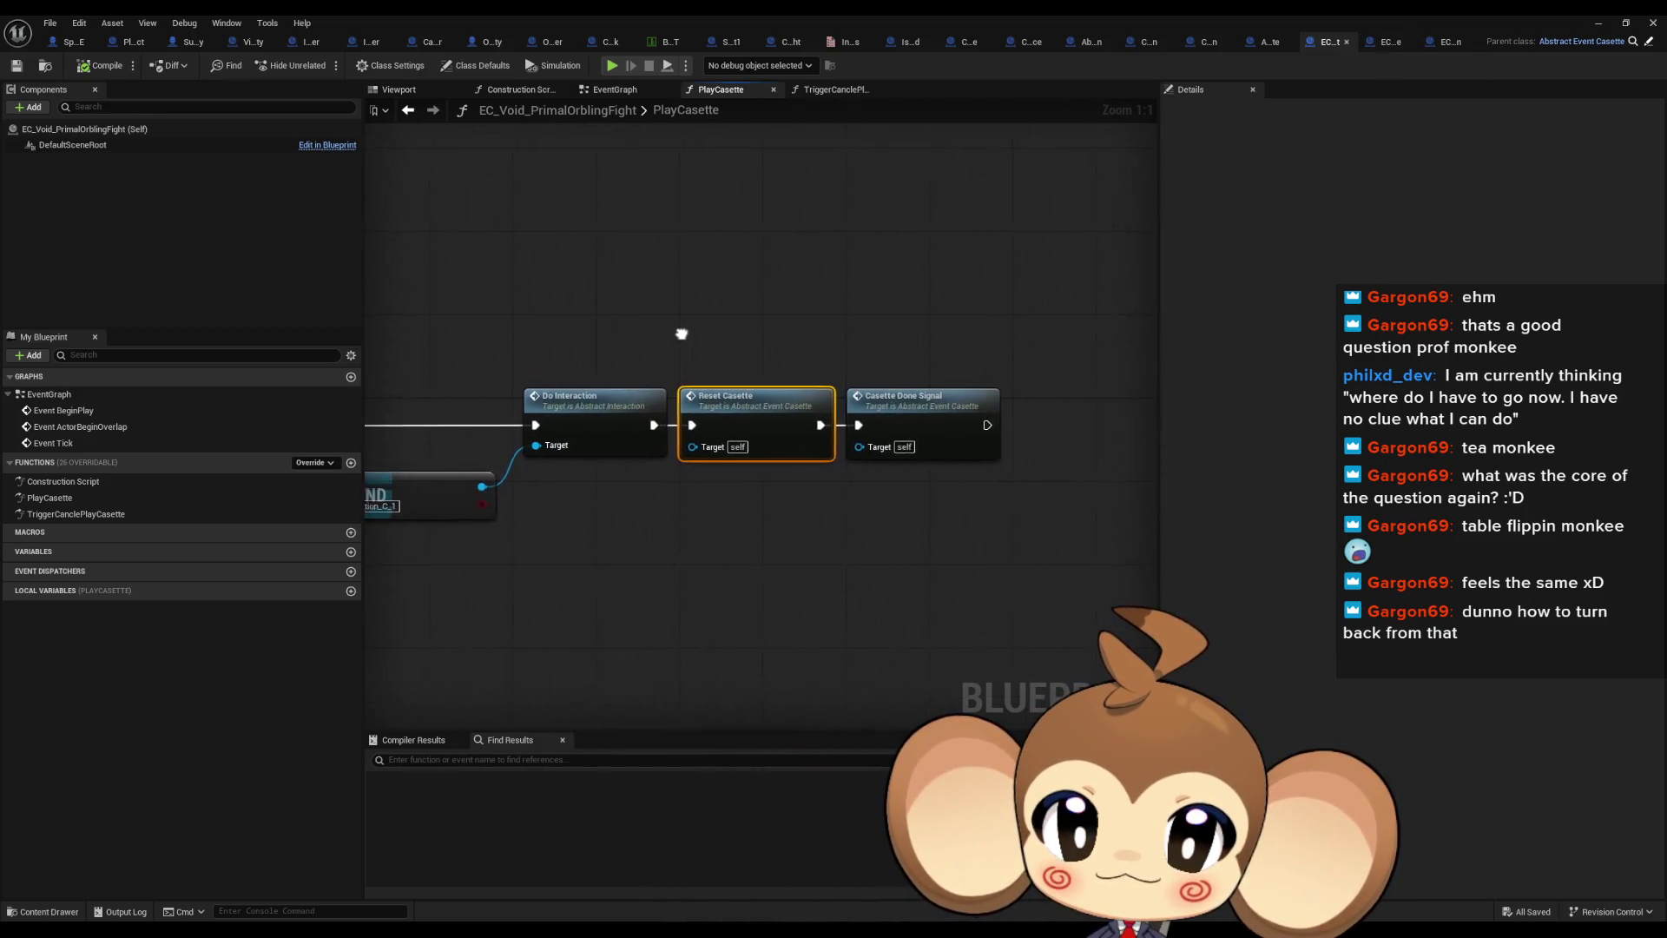
{"action": "double_click", "coordinate": [1248, 14]}
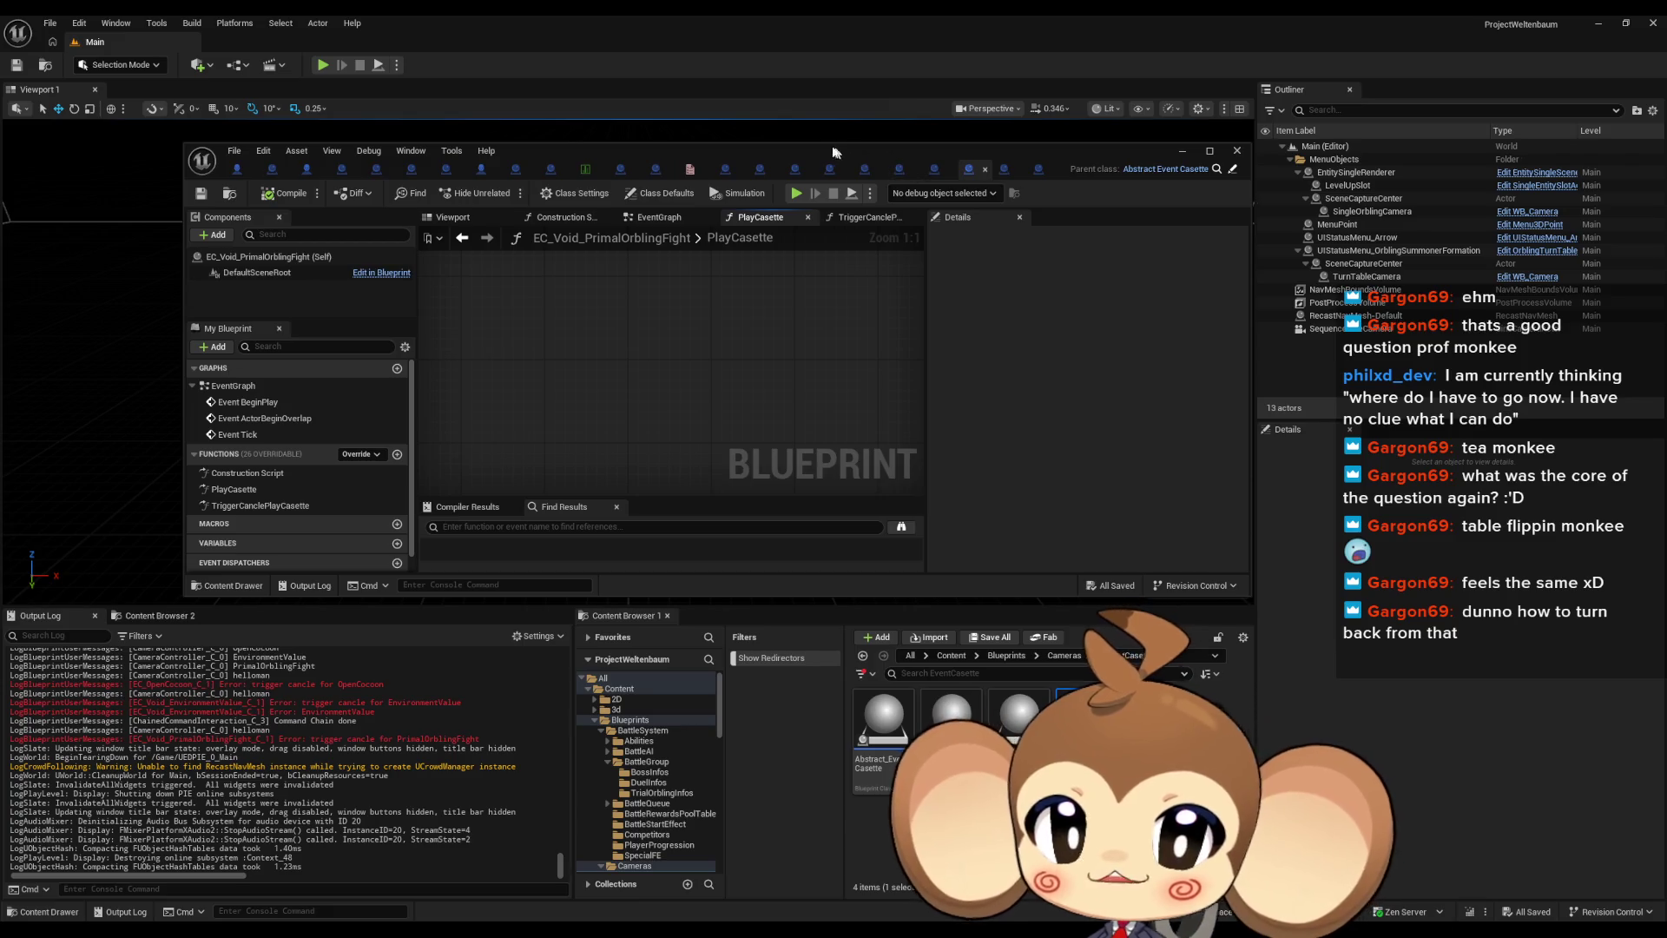
{"action": "double_click", "coordinate": [822, 149]}
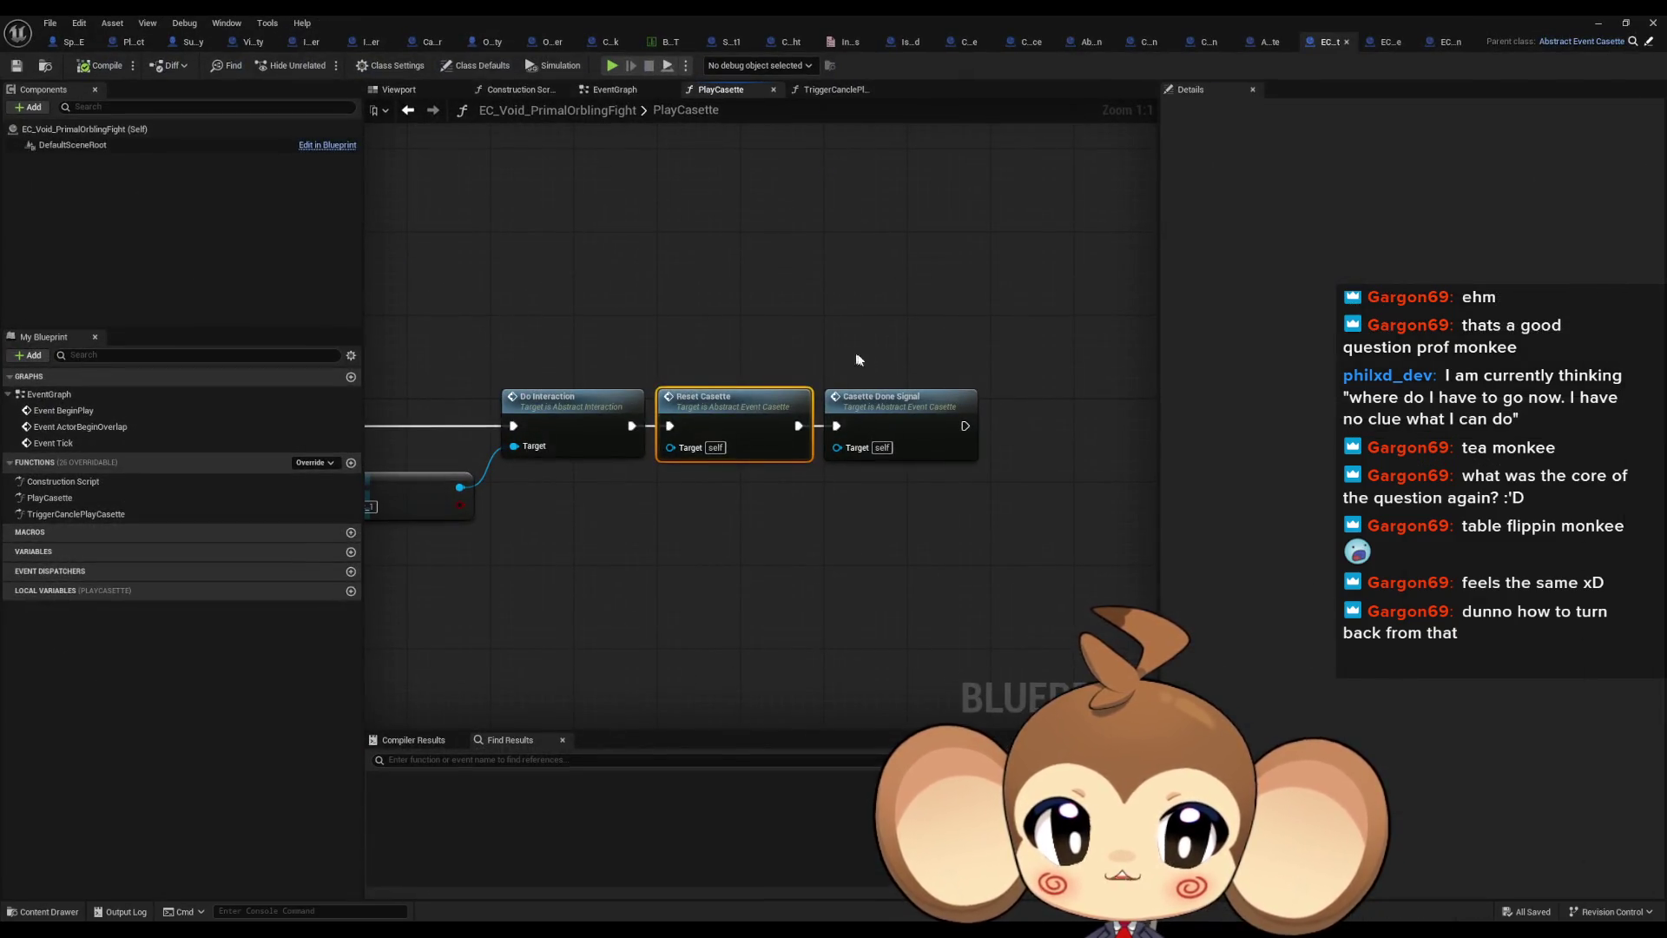
Compare EC_Void_EnvironmentState's Reset Casette and done-signal nodes, then open PrimalOrblingFight's TriggerCanclePlayCasette
{"action": "left_click", "coordinate": [1394, 40]}
{"action": "scroll", "coordinate": [838, 315], "scroll_direction": "down", "scroll_amount": 3}
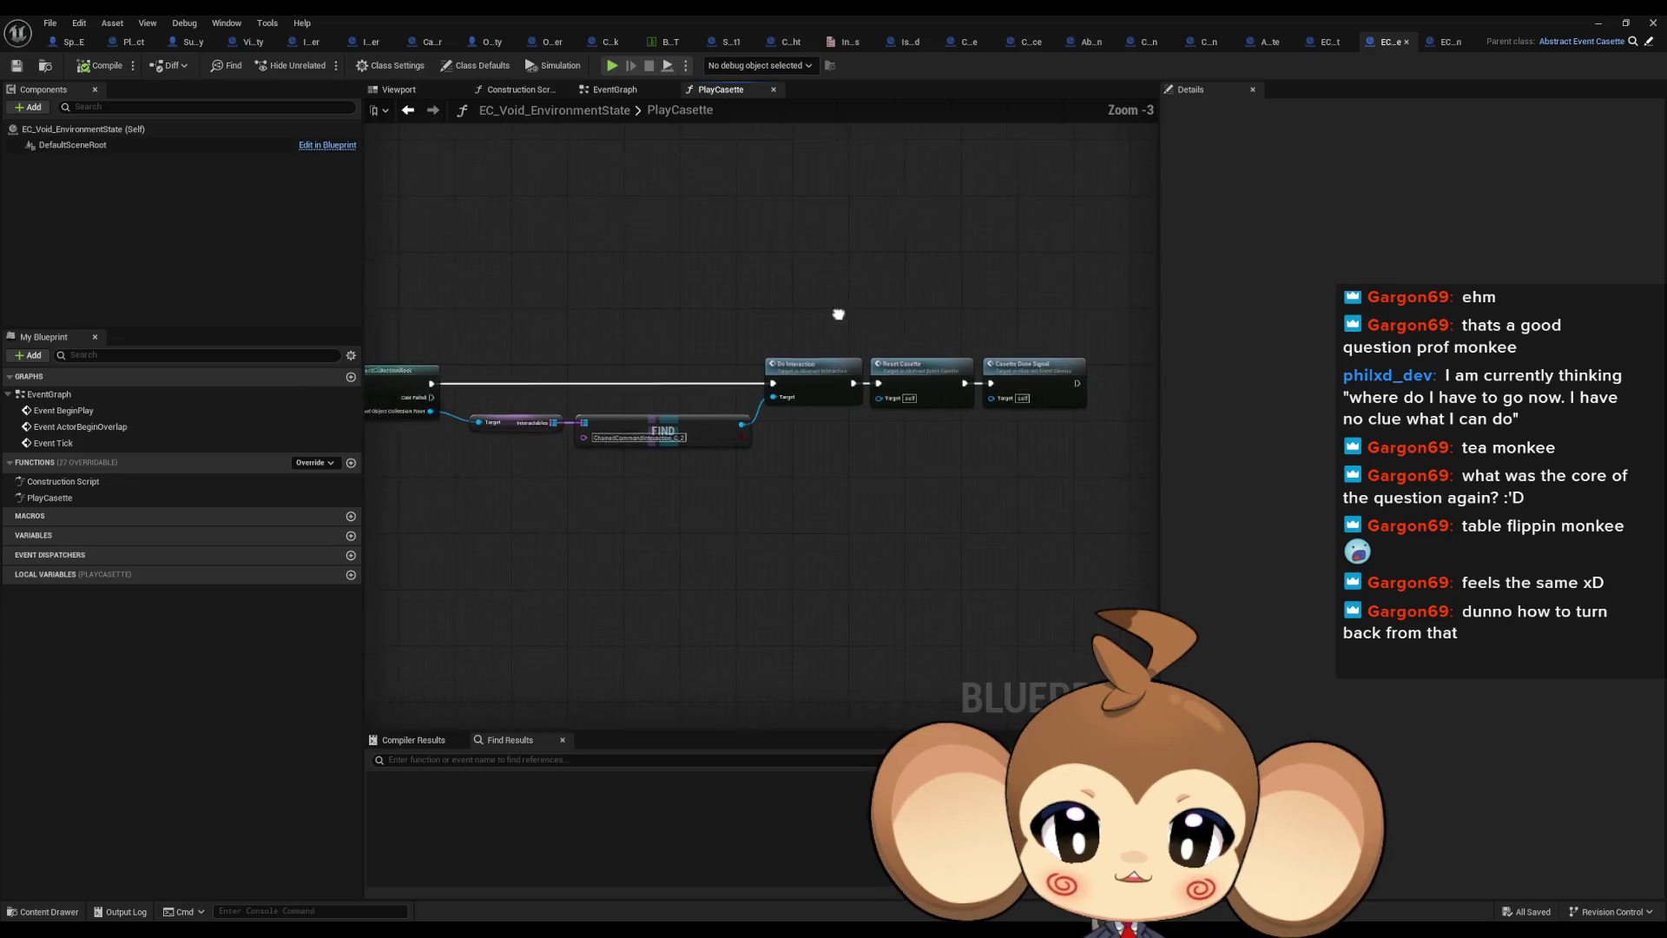
{"action": "left_click_drag", "start_coordinate": [838, 314], "coordinate": [1502, 332]}
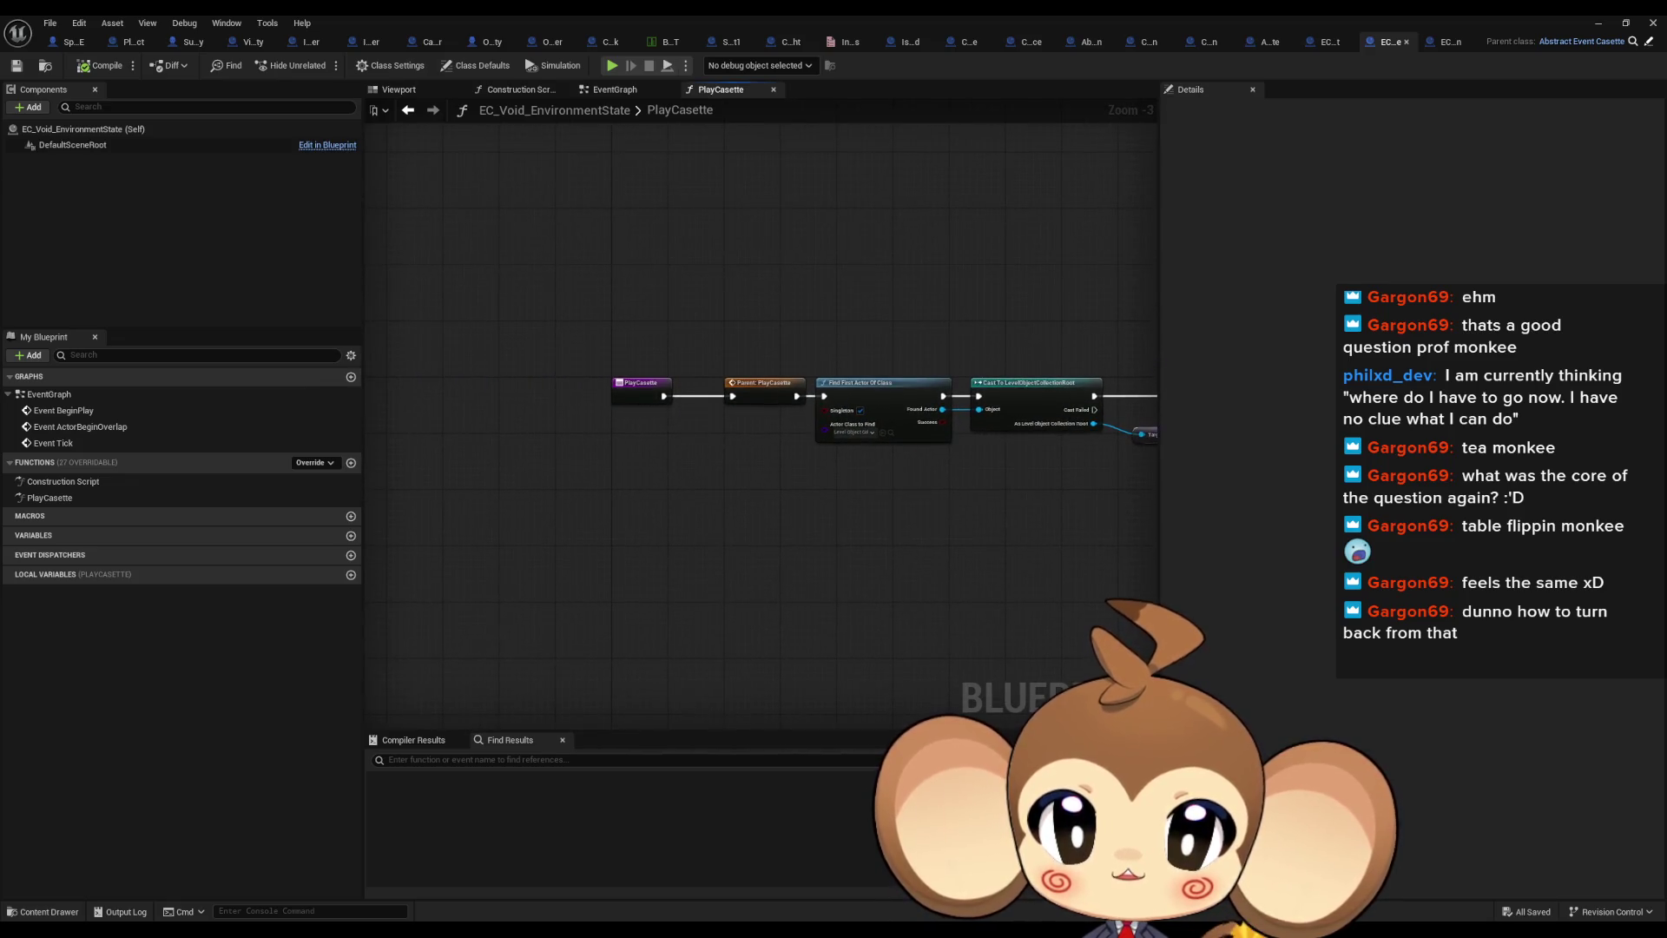
{"action": "scroll", "coordinate": [1012, 324], "scroll_direction": "up", "scroll_amount": 2}
{"action": "mouse_move", "coordinate": [1013, 324]}
{"action": "left_mouse_down"}
{"action": "mouse_move", "coordinate": [796, 327]}
{"action": "mouse_move", "coordinate": [863, 356]}
{"action": "left_mouse_up"}
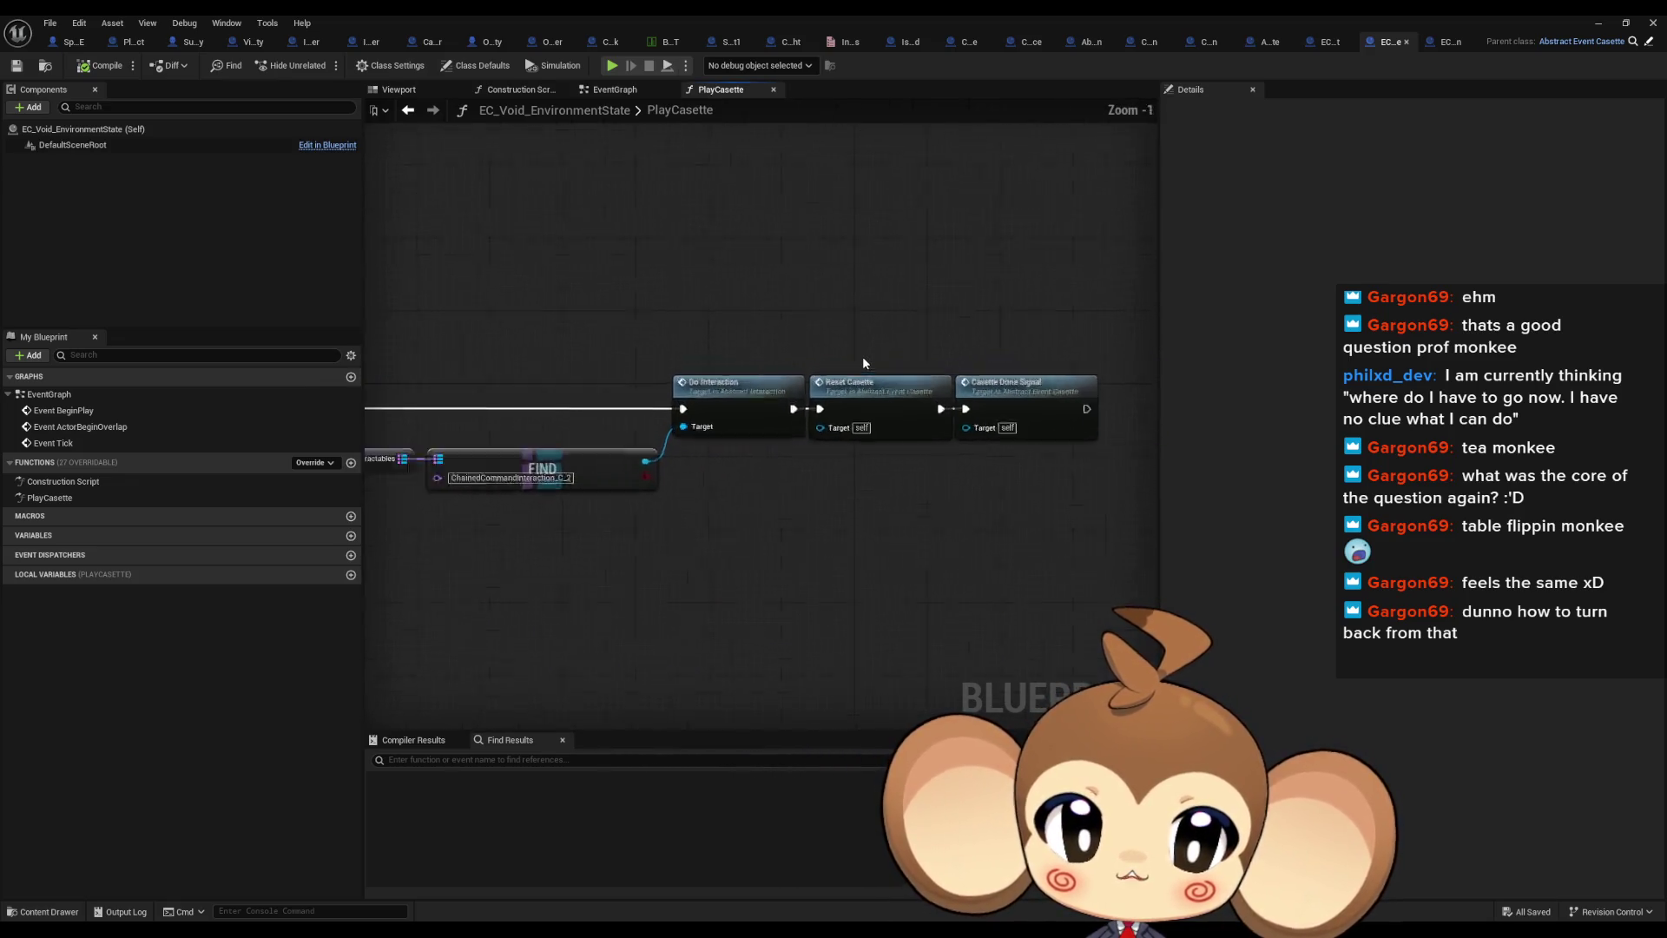
{"action": "scroll", "coordinate": [864, 358], "scroll_direction": "up", "scroll_amount": 1}
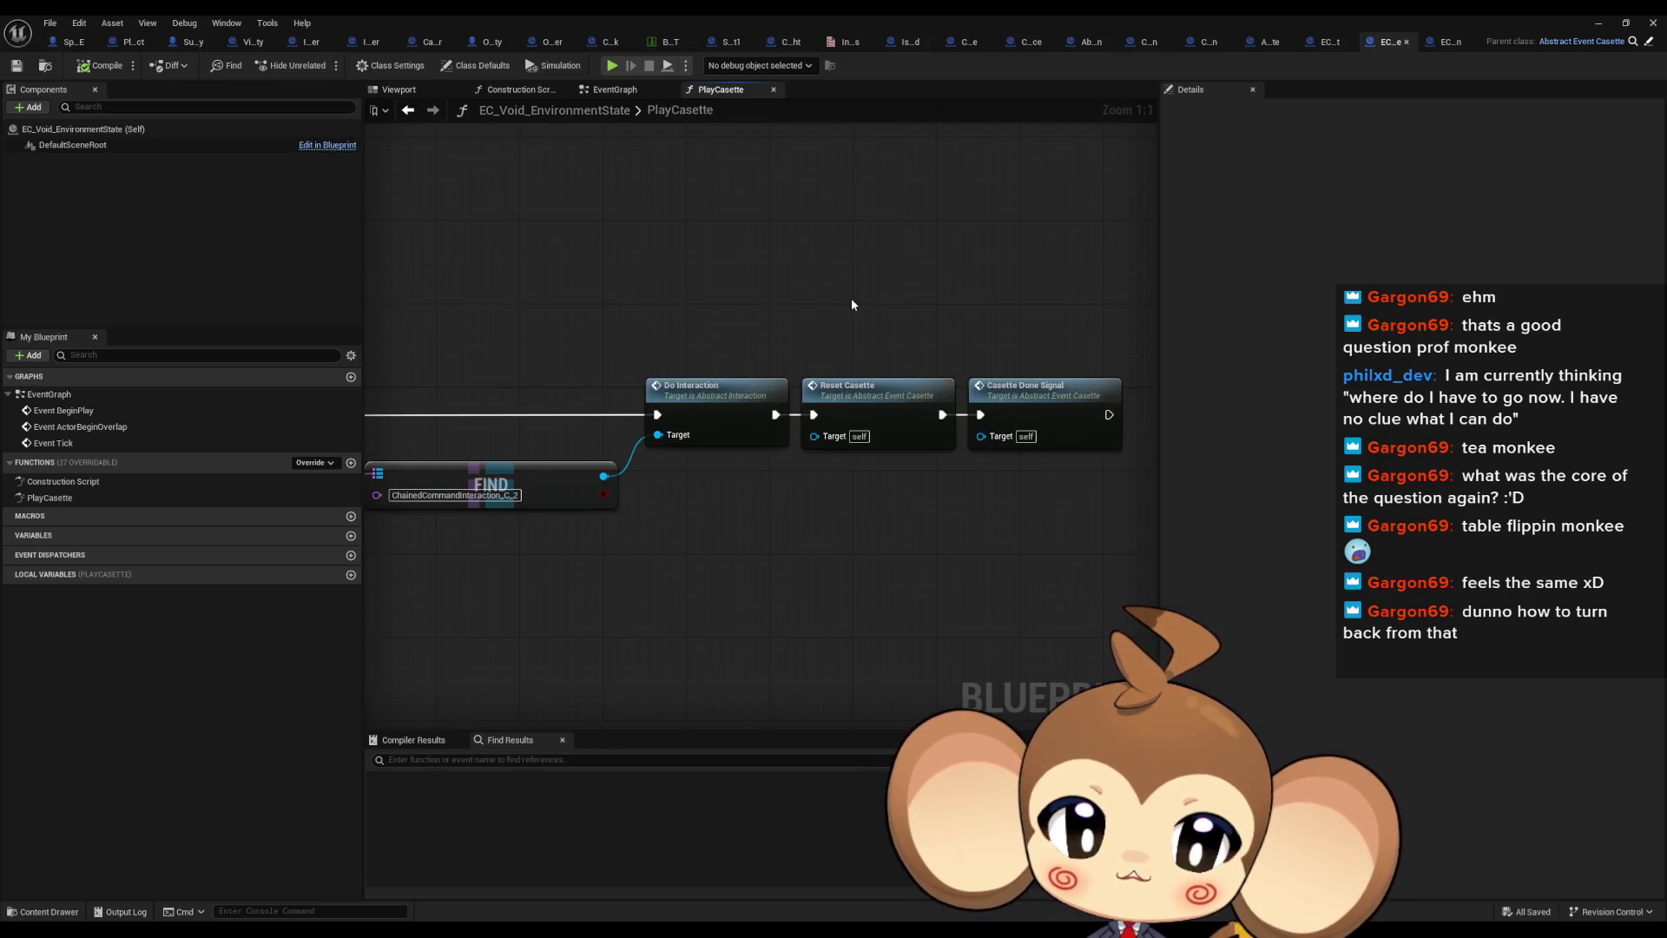
{"action": "mouse_move", "coordinate": [851, 299]}
{"action": "left_mouse_down"}
{"action": "mouse_move", "coordinate": [882, 438]}
{"action": "mouse_move", "coordinate": [862, 466]}
{"action": "mouse_move", "coordinate": [929, 451]}
{"action": "mouse_move", "coordinate": [815, 447]}
{"action": "left_mouse_up"}
{"action": "left_click", "coordinate": [1330, 45]}
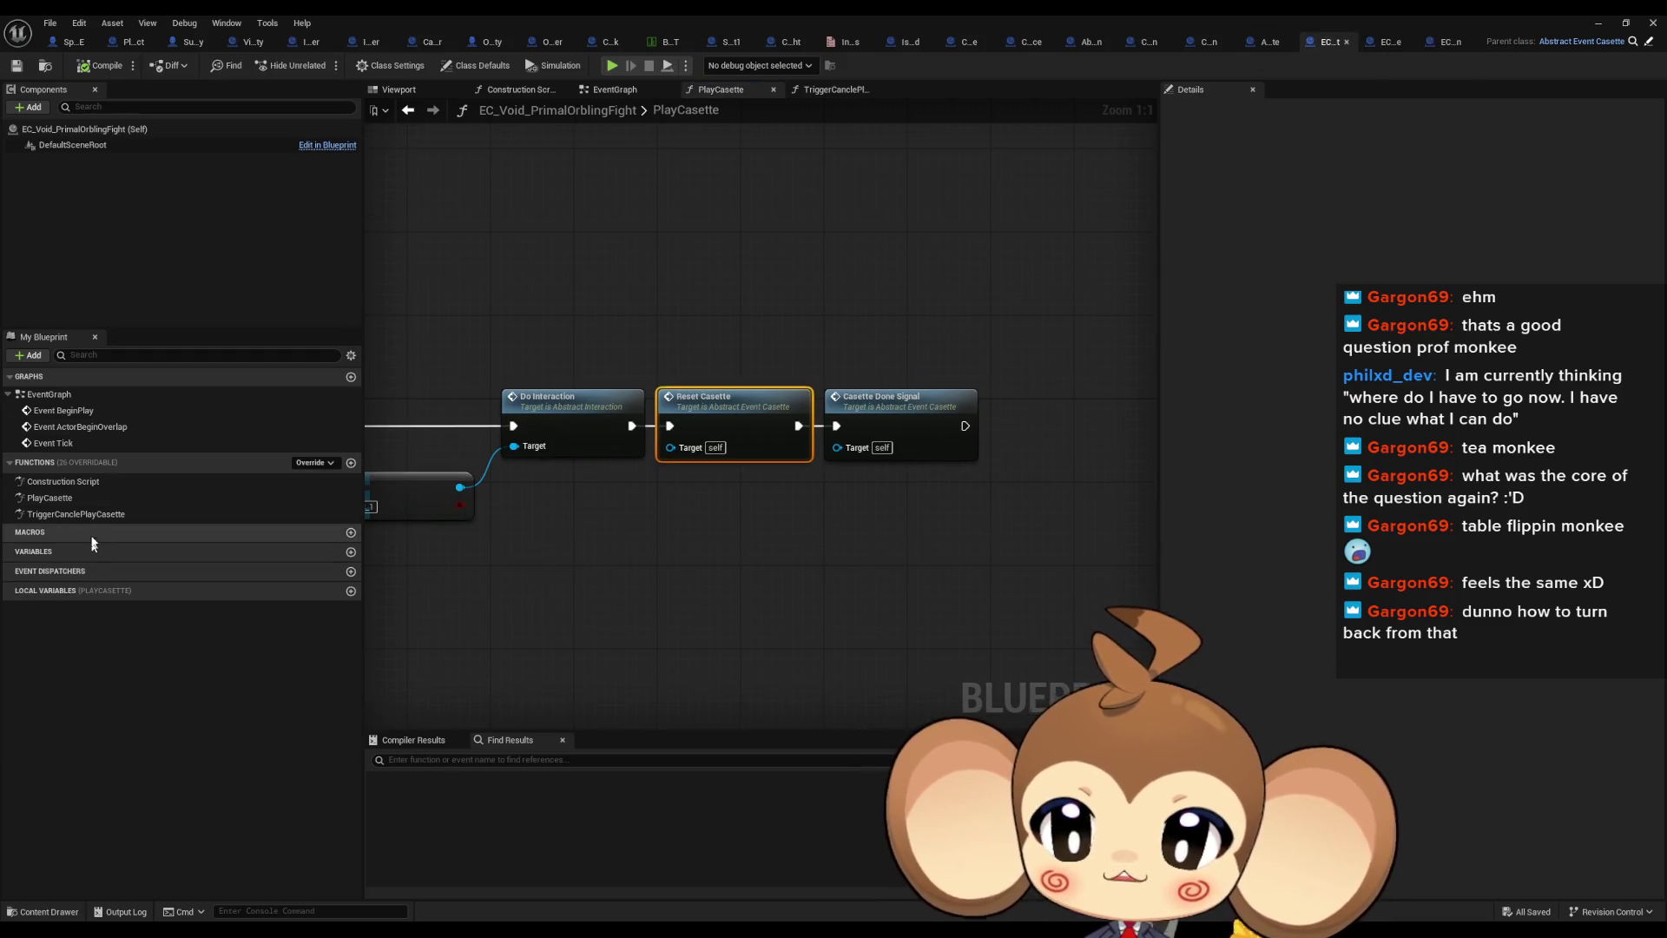
{"action": "double_click", "coordinate": [97, 514]}
Inspect the Print String and SET Fired nodes, then shrink the editor to show the level editor log
{"action": "scroll", "coordinate": [900, 444], "scroll_direction": "up", "scroll_amount": 3}
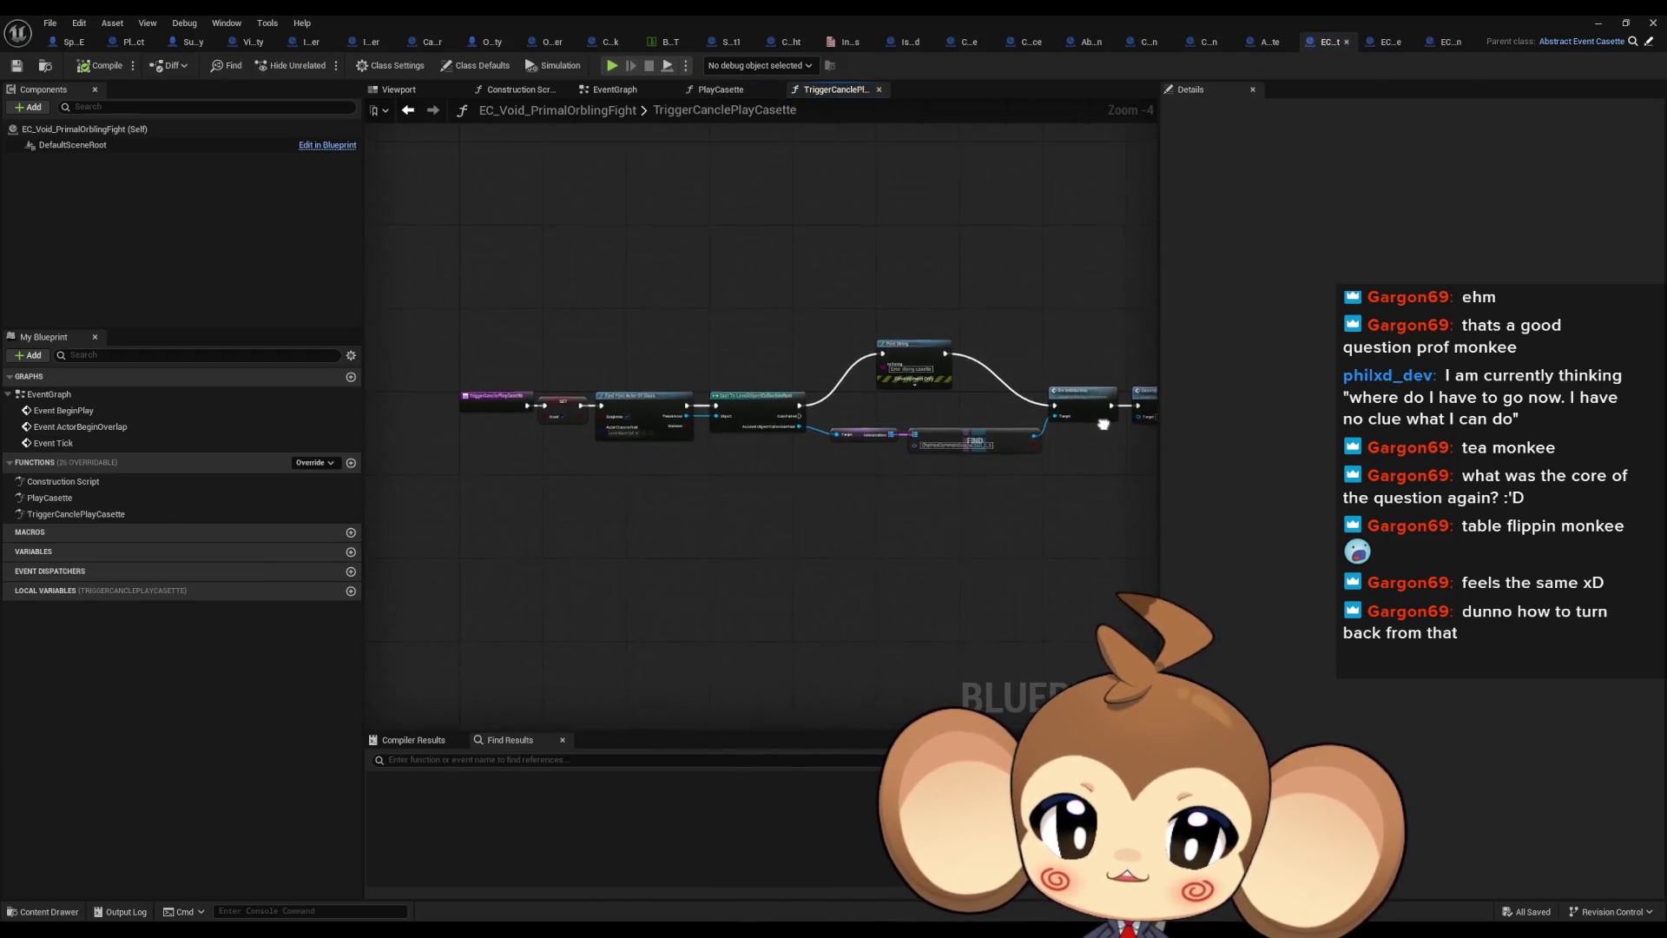
{"action": "mouse_move", "coordinate": [856, 289]}
{"action": "left_mouse_down"}
{"action": "mouse_move", "coordinate": [984, 425]}
{"action": "mouse_move", "coordinate": [1128, 417]}
{"action": "mouse_move", "coordinate": [1250, 383]}
{"action": "mouse_move", "coordinate": [1158, 399]}
{"action": "left_mouse_up"}
{"action": "left_click", "coordinate": [532, 426]}
{"action": "left_click_drag", "start_coordinate": [544, 515], "coordinate": [619, 497]}
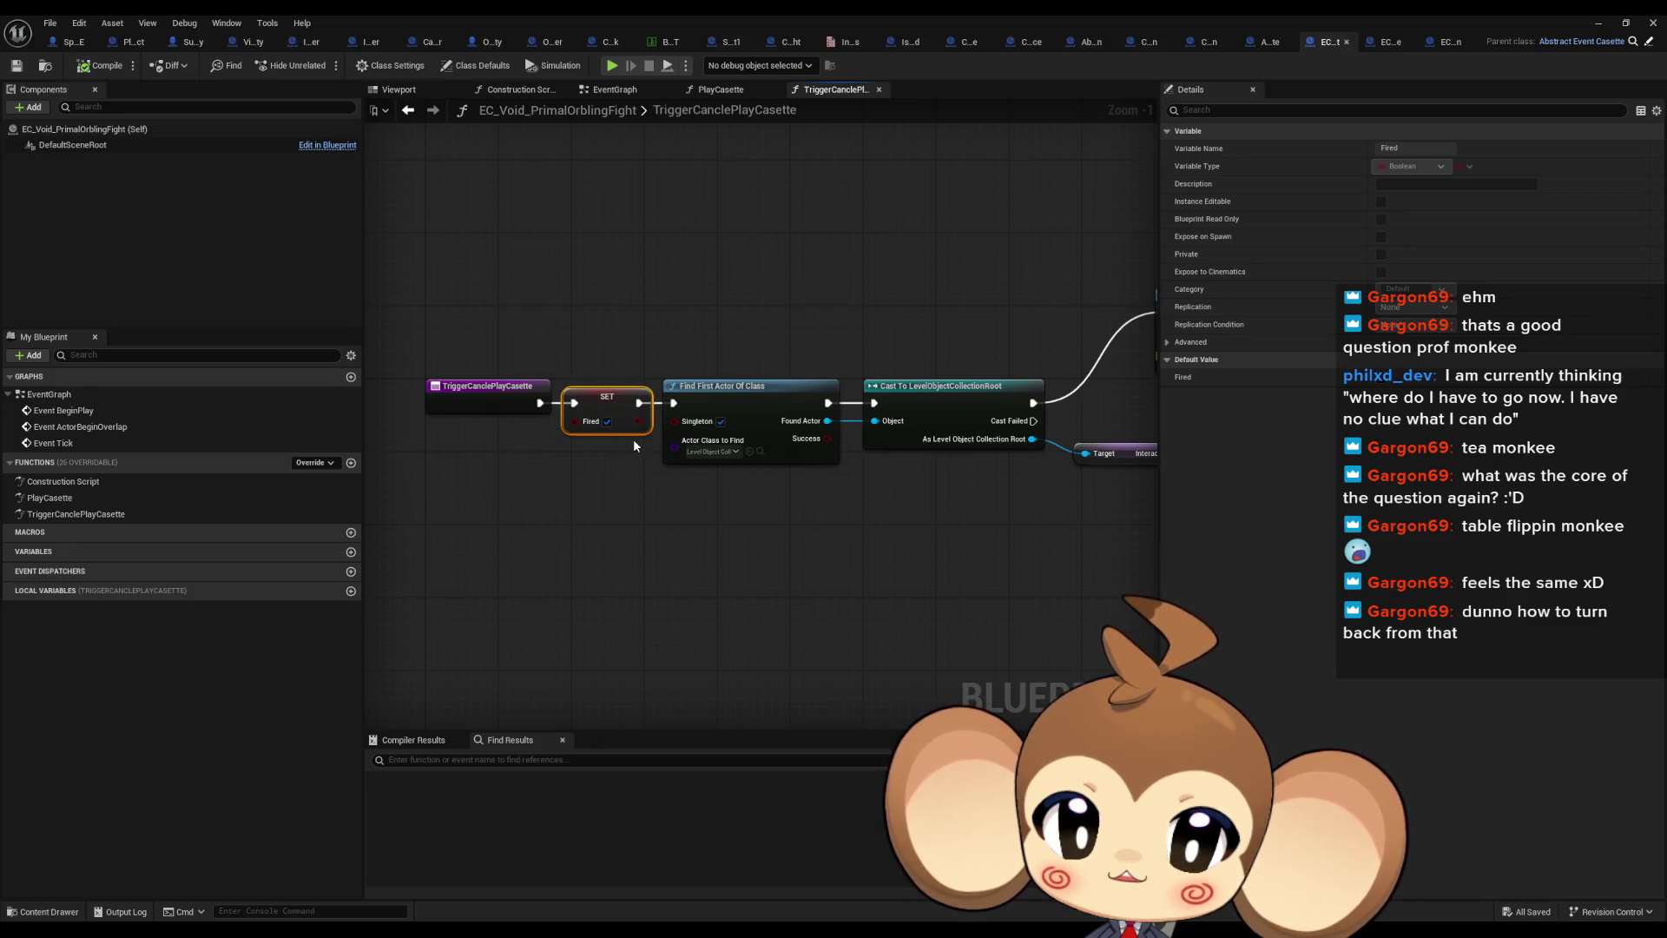
{"action": "mouse_move", "coordinate": [920, 330]}
{"action": "left_mouse_down"}
{"action": "mouse_move", "coordinate": [772, 334]}
{"action": "mouse_move", "coordinate": [932, 330]}
{"action": "mouse_move", "coordinate": [664, 281]}
{"action": "mouse_move", "coordinate": [354, 277]}
{"action": "mouse_move", "coordinate": [1070, 305]}
{"action": "mouse_move", "coordinate": [1023, 316]}
{"action": "mouse_move", "coordinate": [974, 278]}
{"action": "mouse_move", "coordinate": [935, 290]}
{"action": "mouse_move", "coordinate": [889, 343]}
{"action": "mouse_move", "coordinate": [610, 304]}
{"action": "left_mouse_up"}
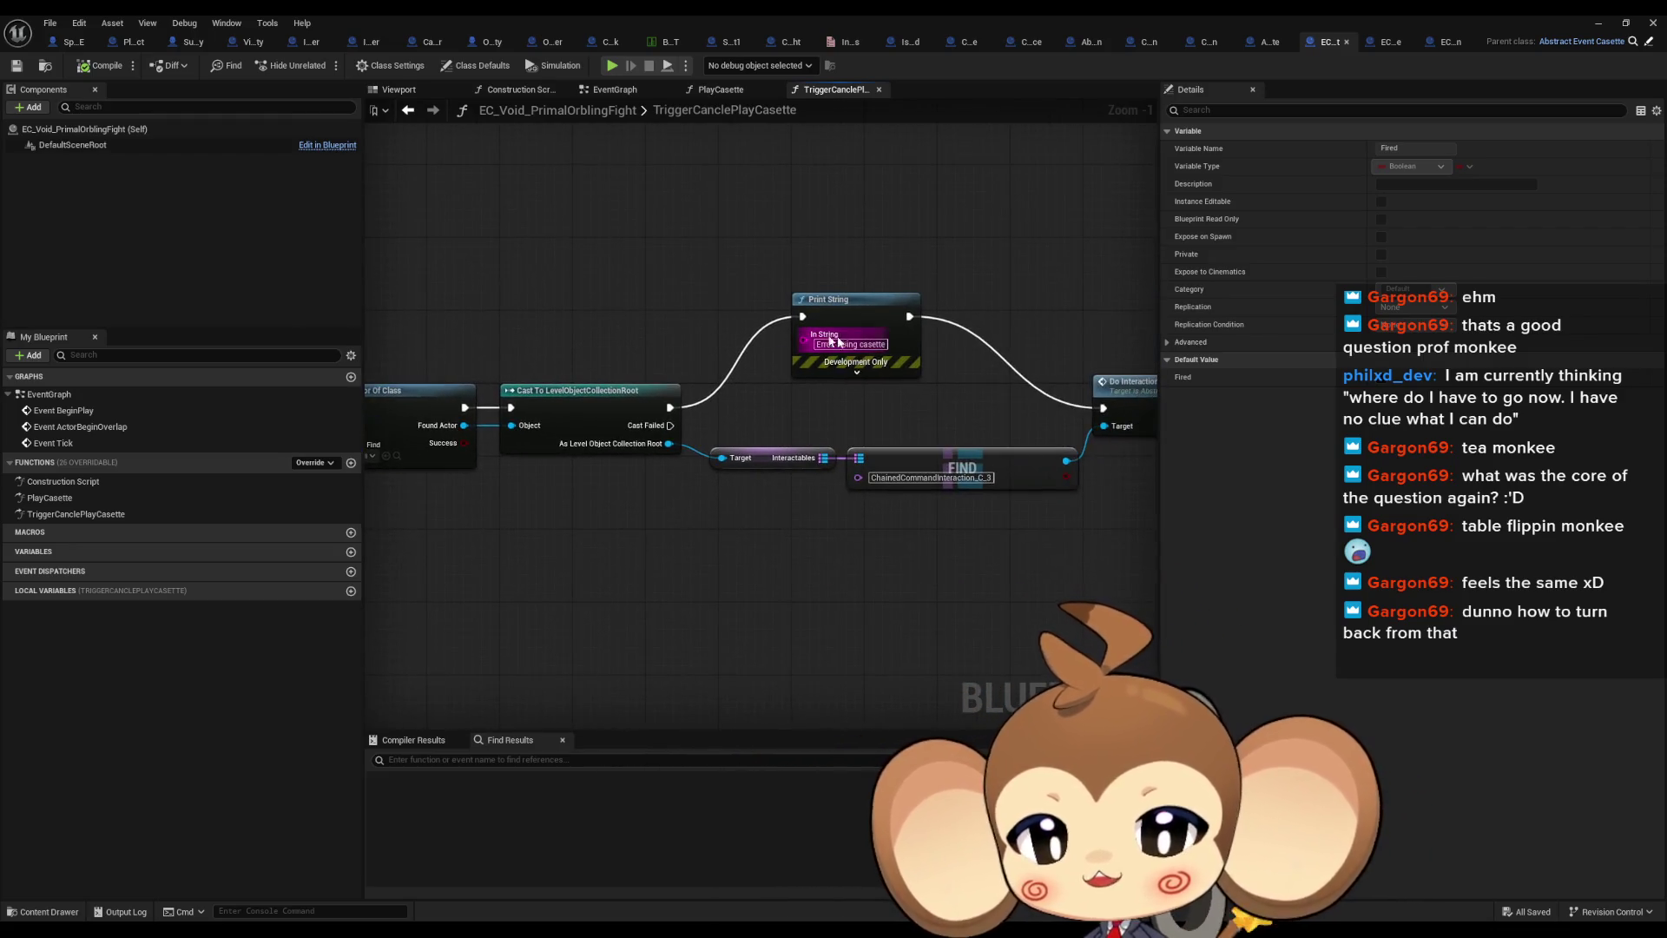
{"action": "double_click", "coordinate": [830, 14]}
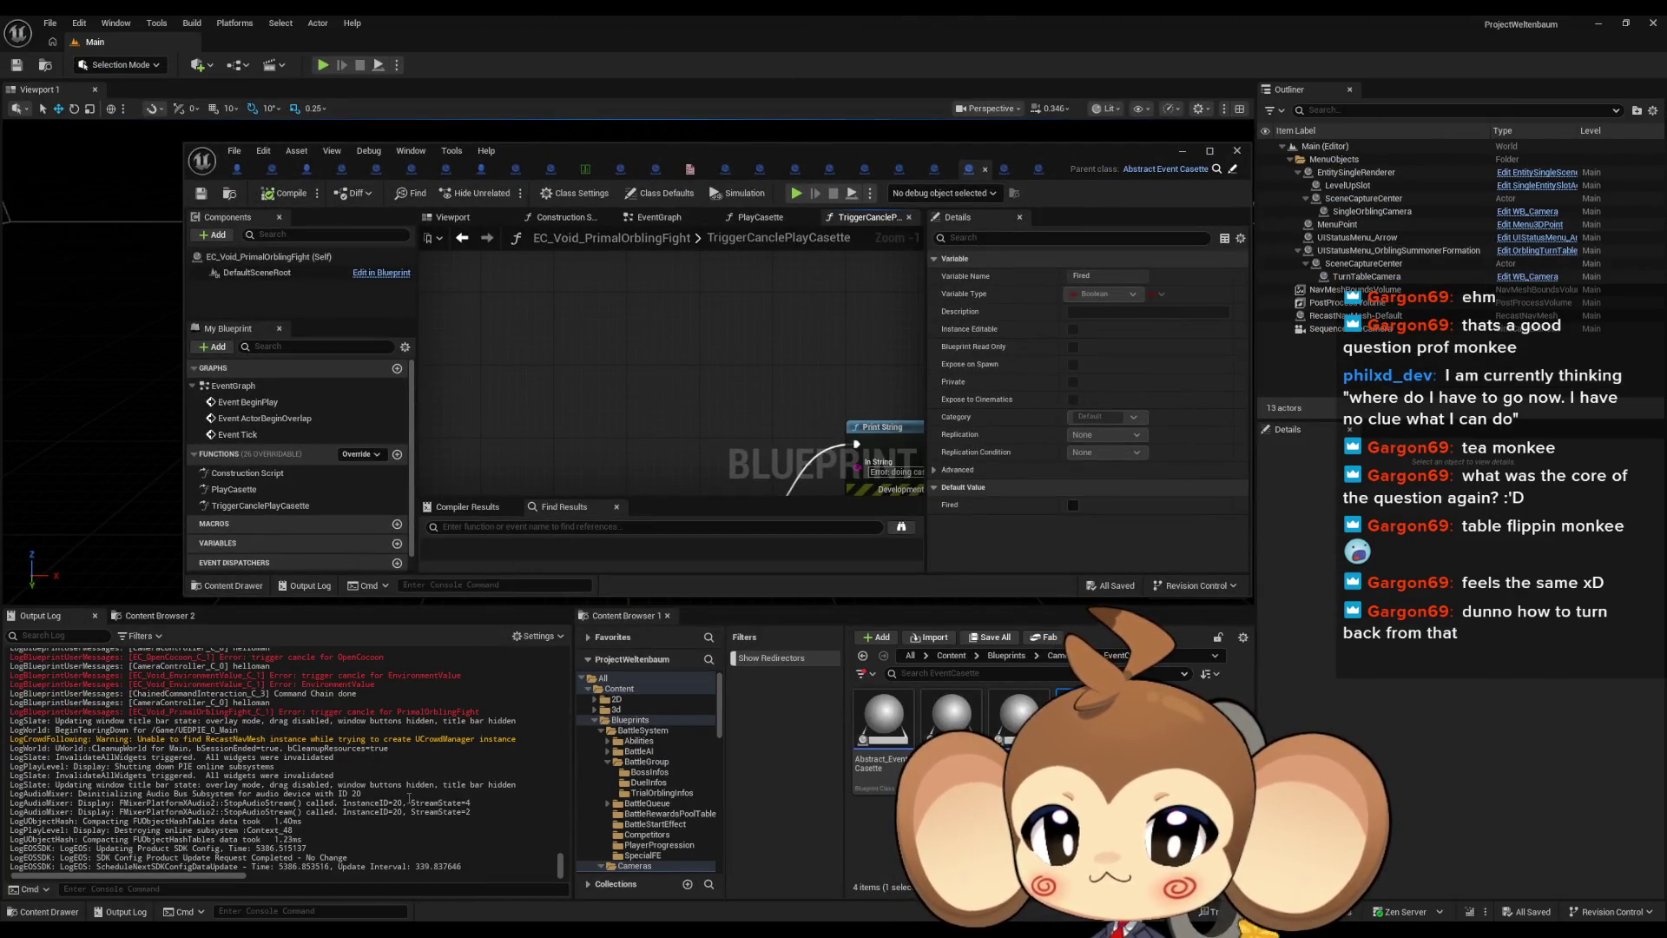
Scroll the Output Log through the trigger cancle errors for OpenCocoon, EnvironmentValue and PrimalOrblingFight
{"action": "scroll", "coordinate": [409, 797], "scroll_direction": "up", "scroll_amount": 6}
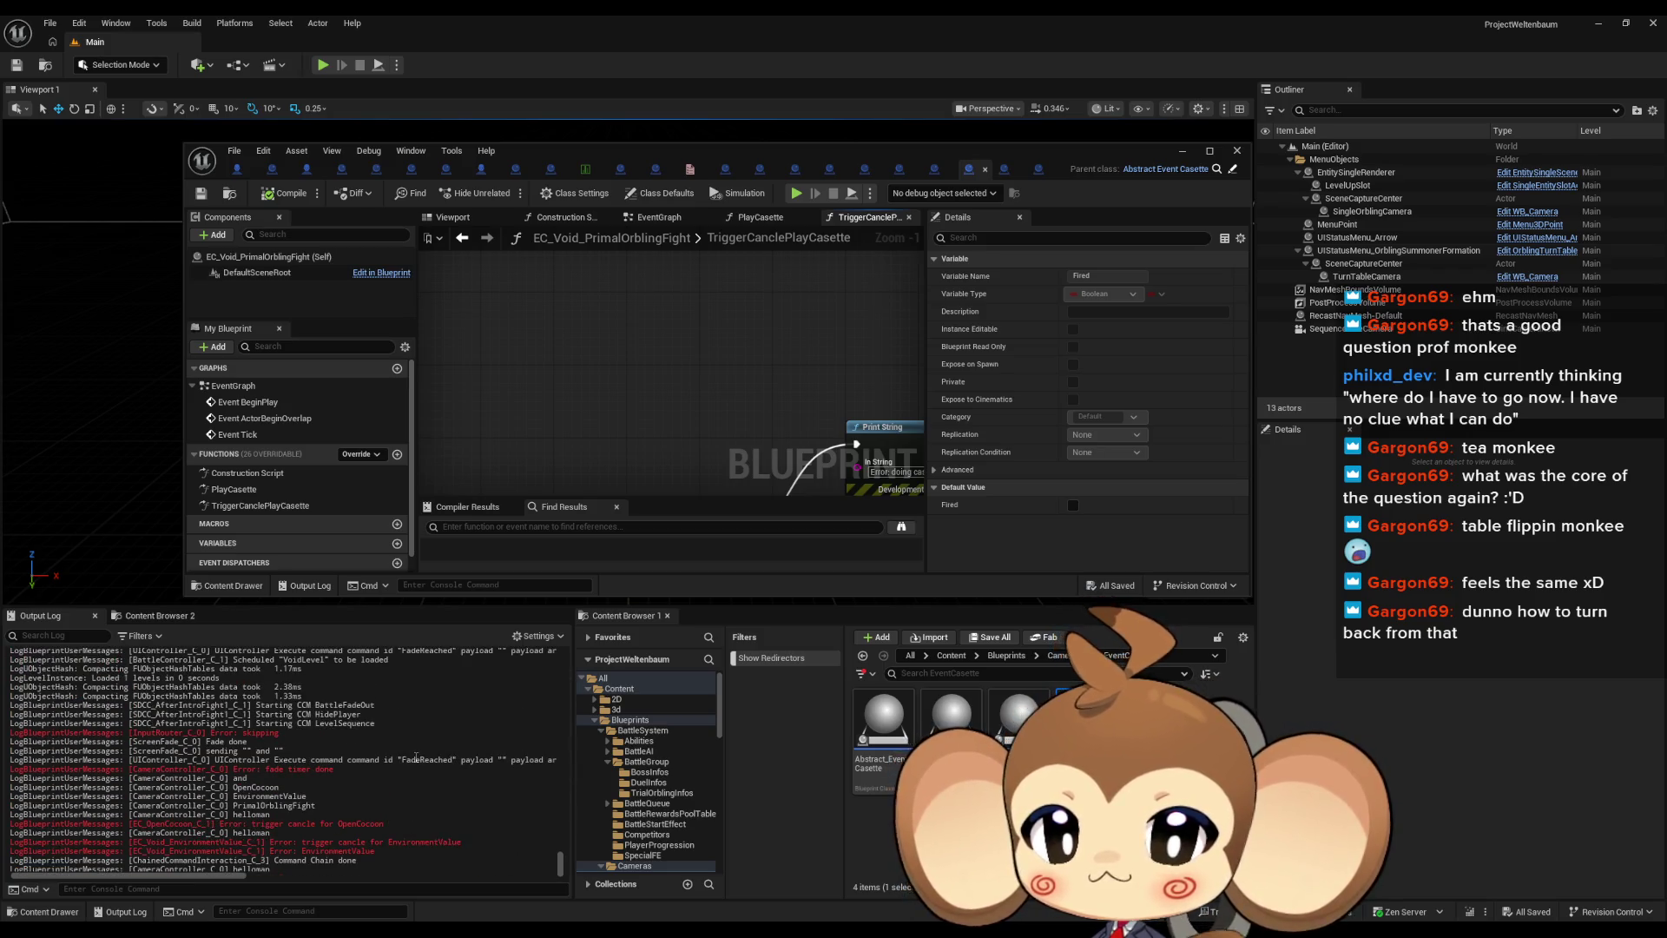
{"action": "scroll", "coordinate": [401, 752], "scroll_direction": "up", "scroll_amount": 6}
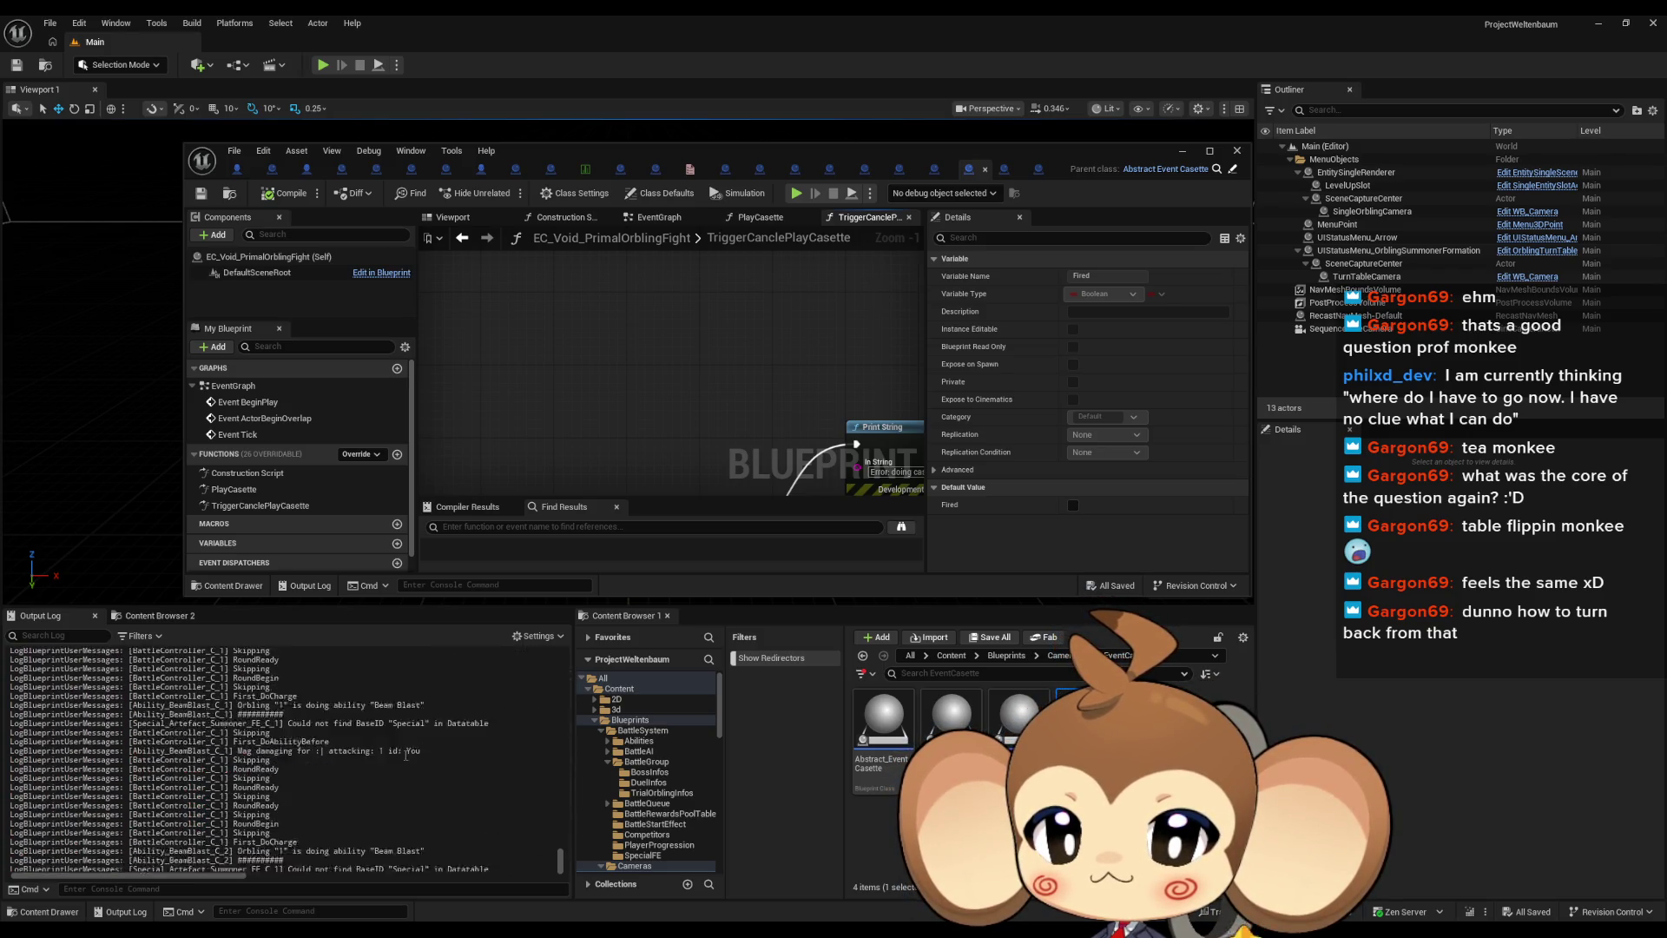
{"action": "scroll", "coordinate": [405, 755], "scroll_direction": "up", "scroll_amount": 5}
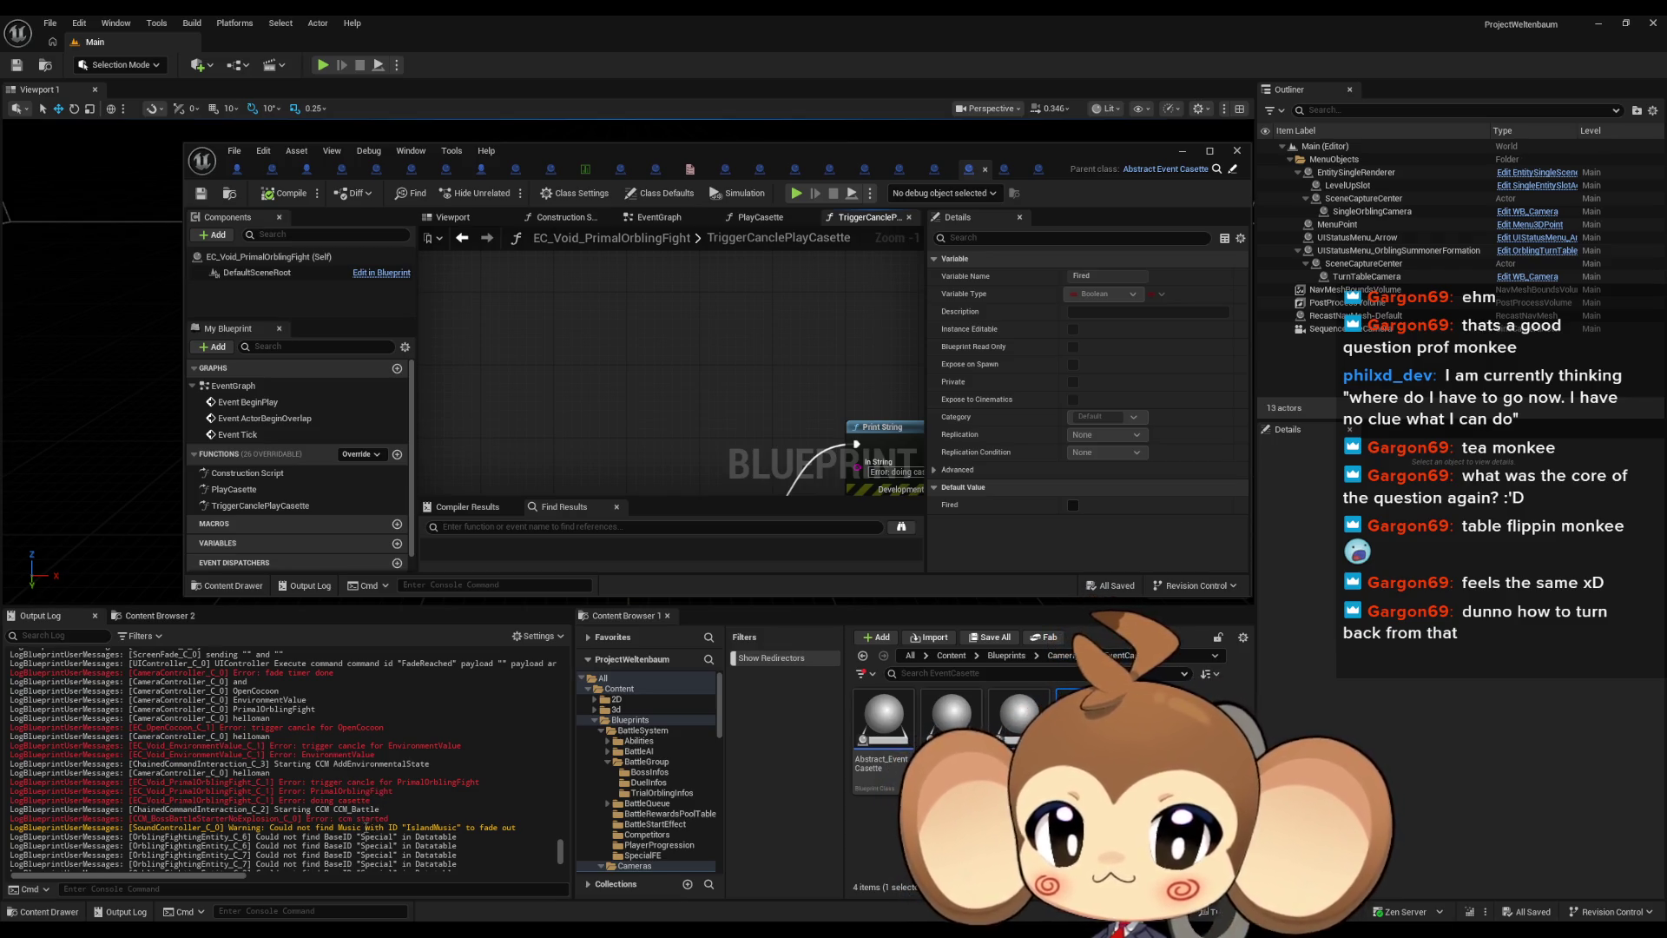
{"action": "scroll", "coordinate": [374, 836], "scroll_direction": "down", "scroll_amount": 10}
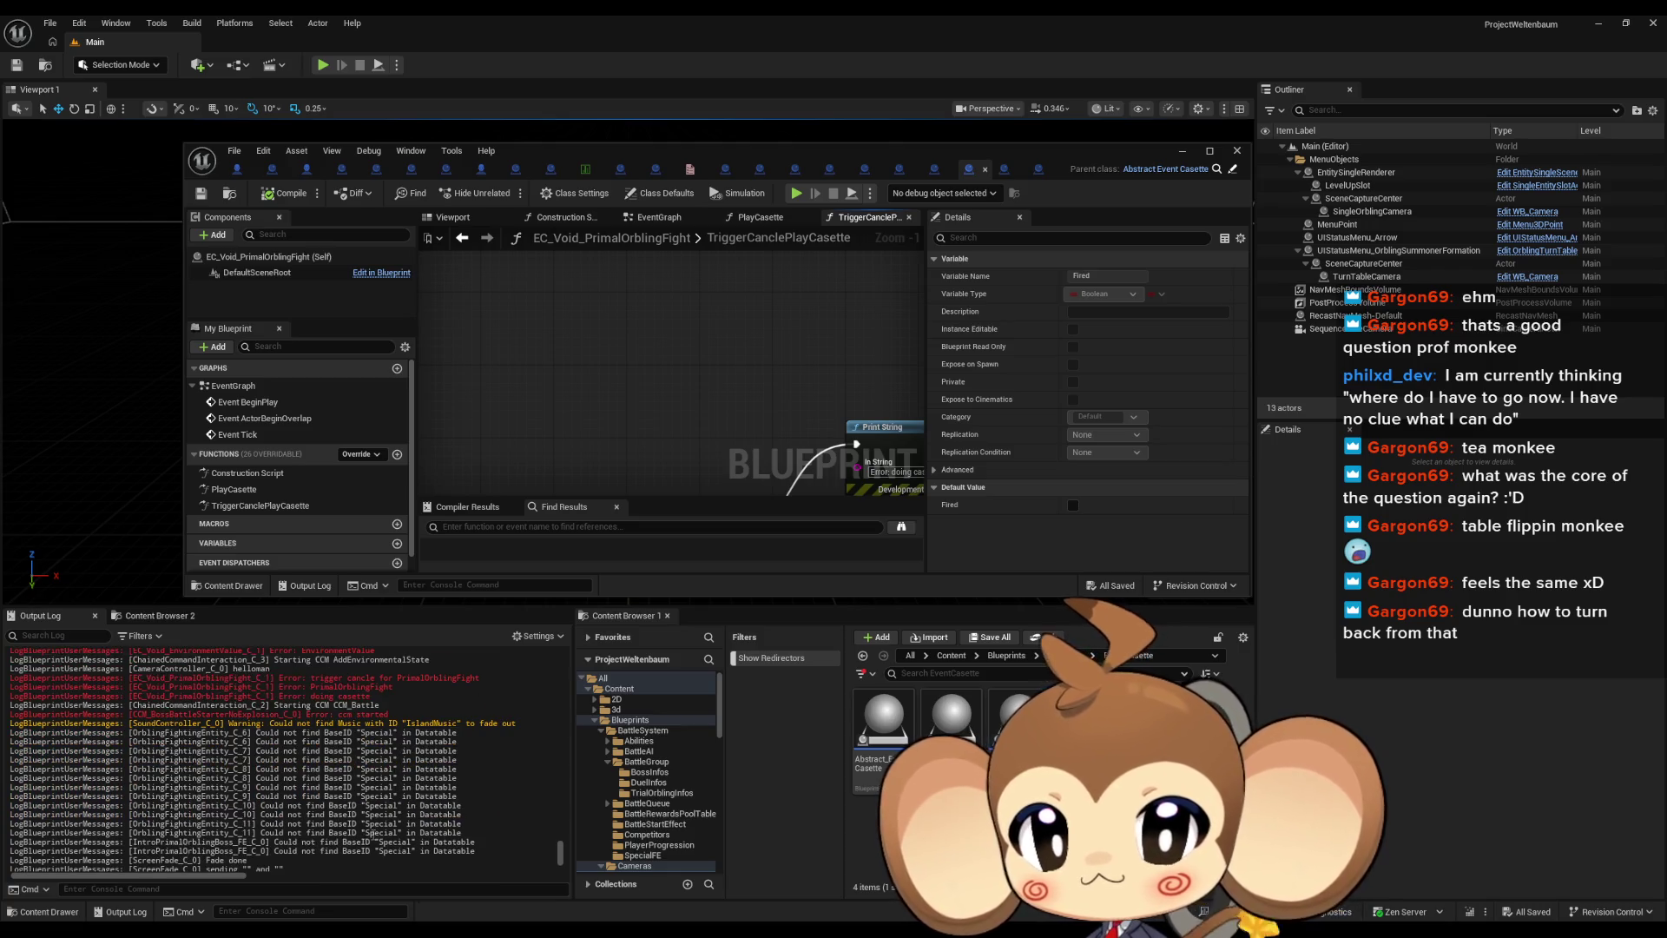
{"action": "scroll", "coordinate": [382, 836], "scroll_direction": "down", "scroll_amount": 15}
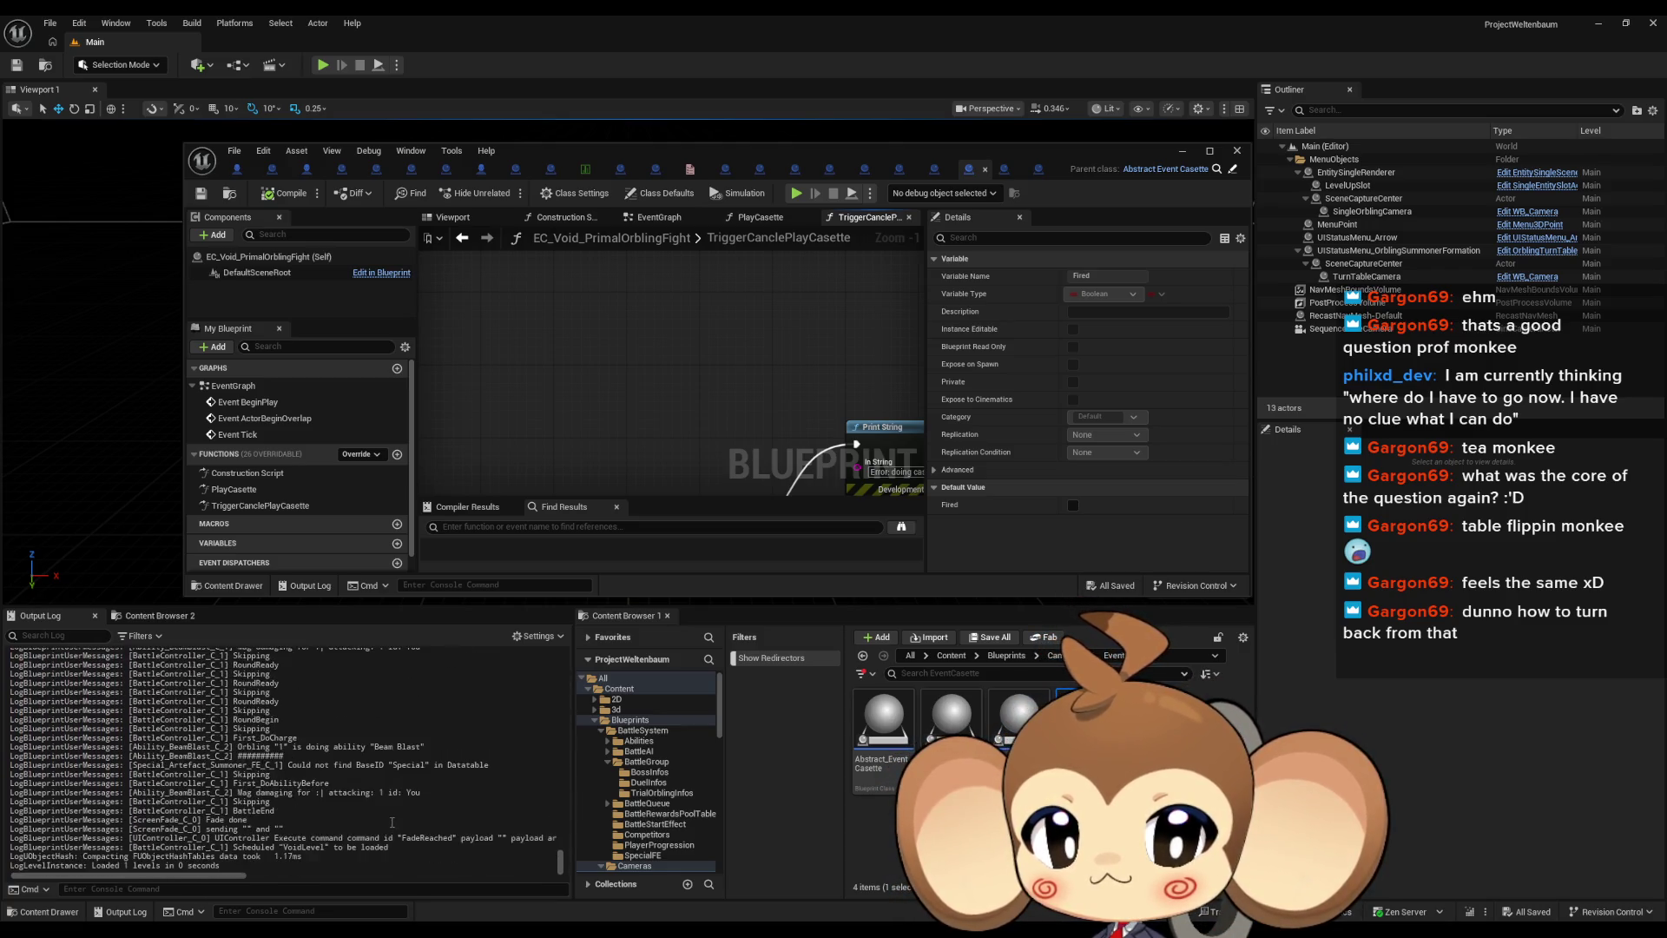
{"action": "scroll", "coordinate": [392, 827], "scroll_direction": "down", "scroll_amount": 2}
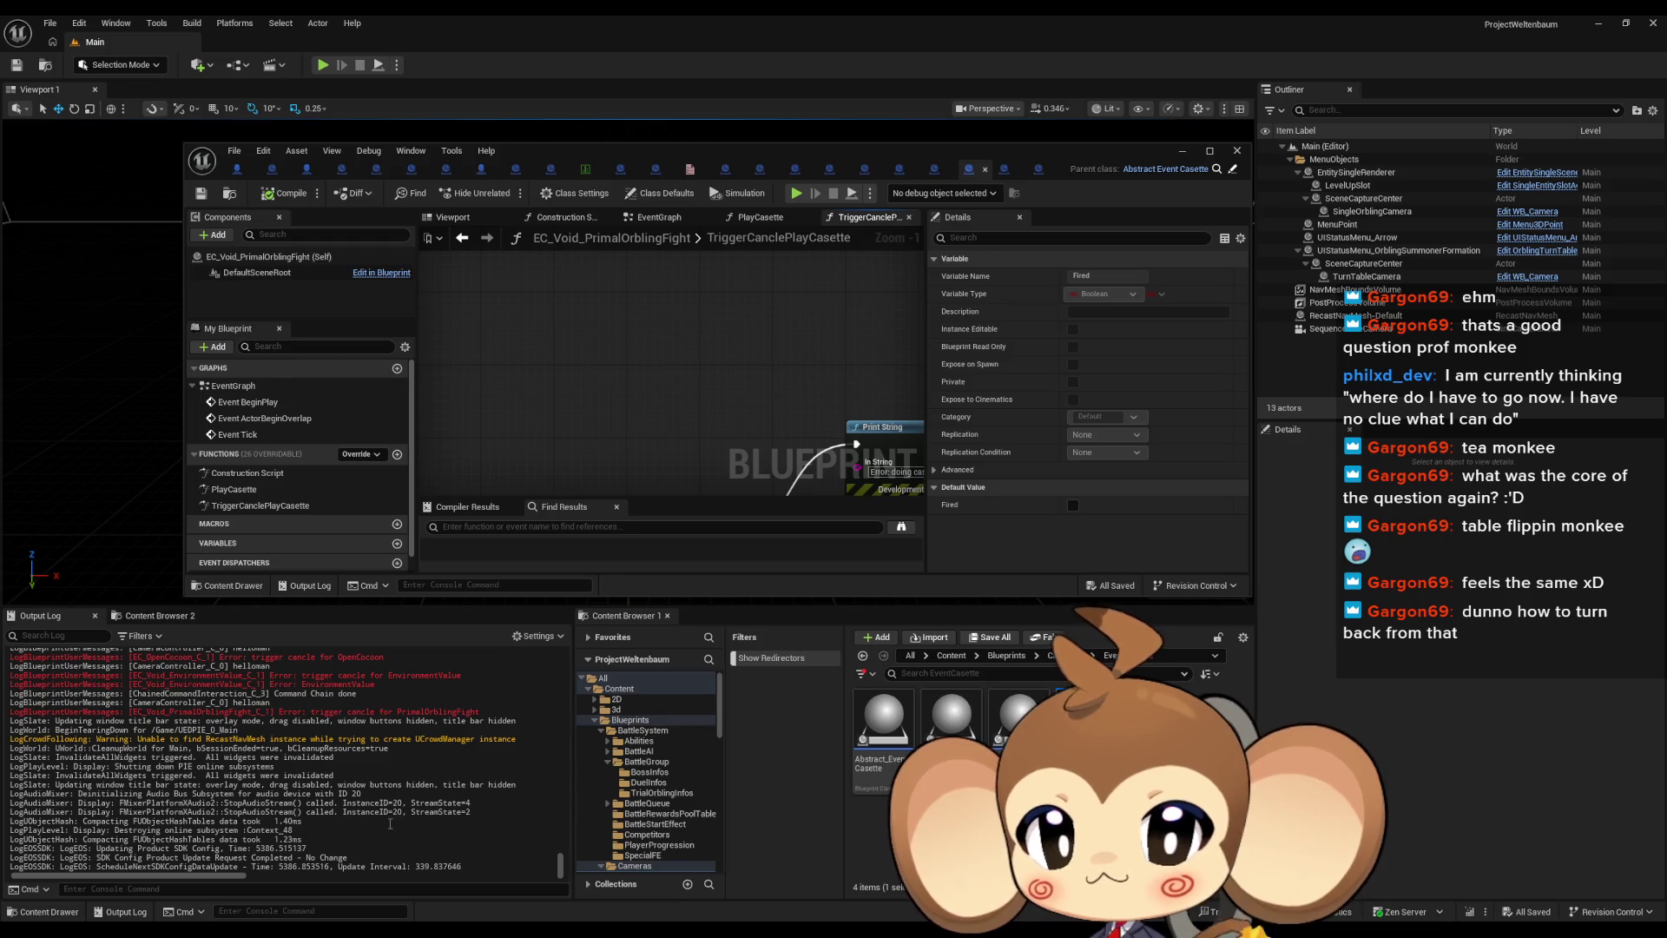
{"action": "scroll", "coordinate": [392, 824], "scroll_direction": "up", "scroll_amount": 2}
{"action": "scroll", "coordinate": [387, 822], "scroll_direction": "up", "scroll_amount": 3}
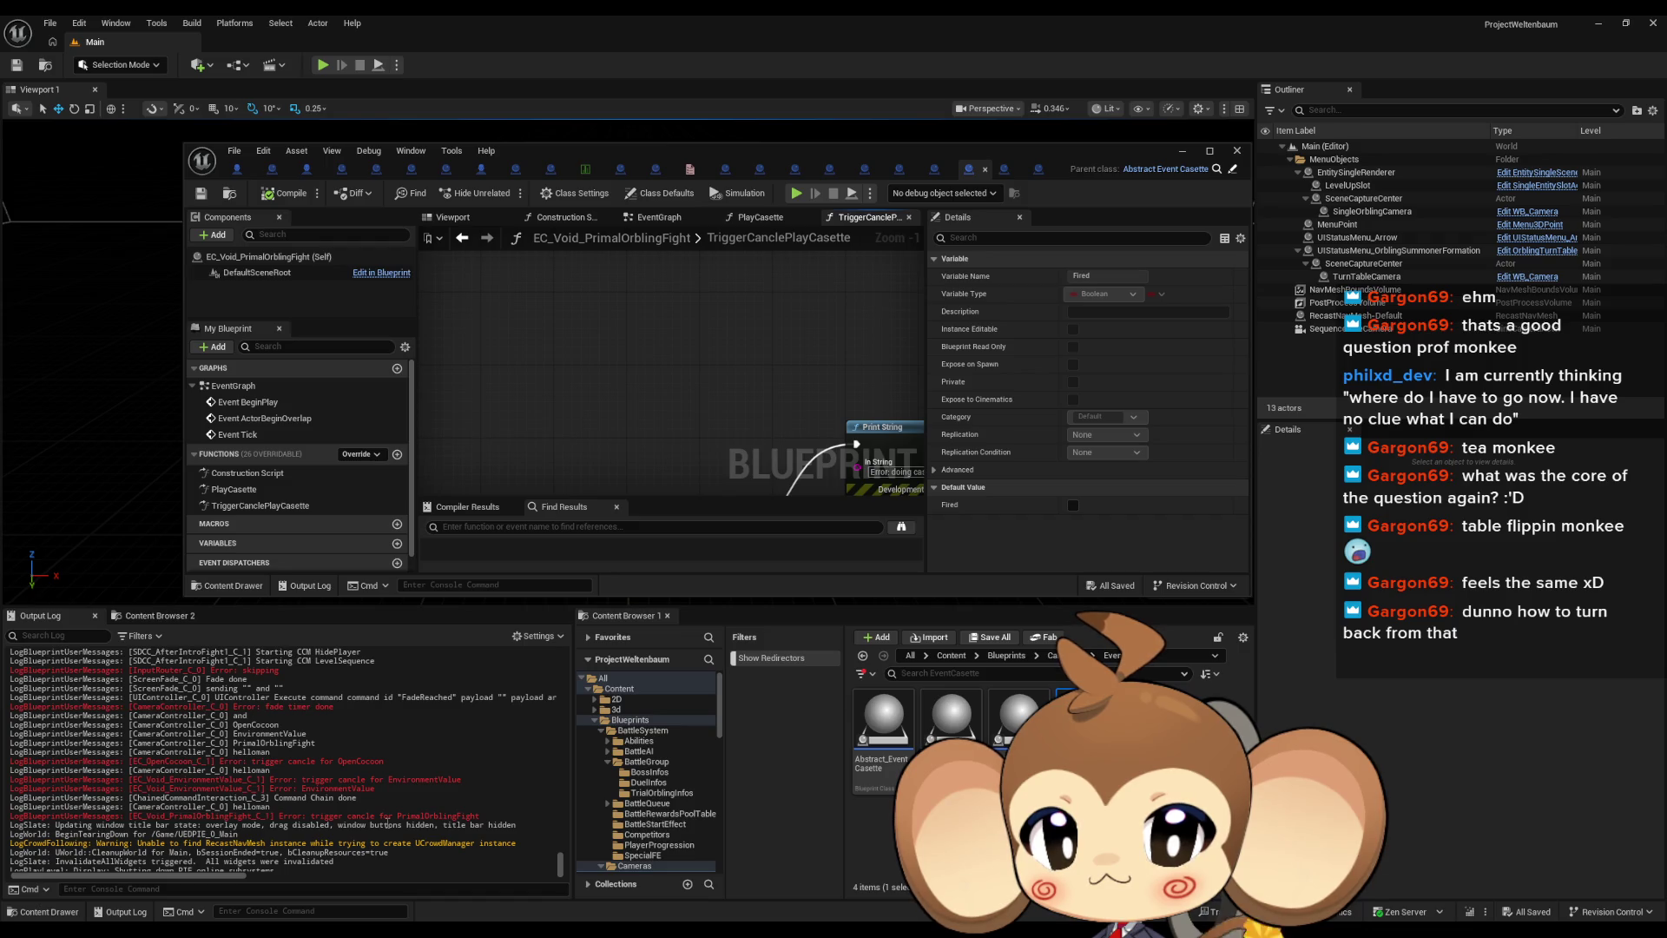
{"action": "scroll", "coordinate": [388, 824], "scroll_direction": "down", "scroll_amount": 5}
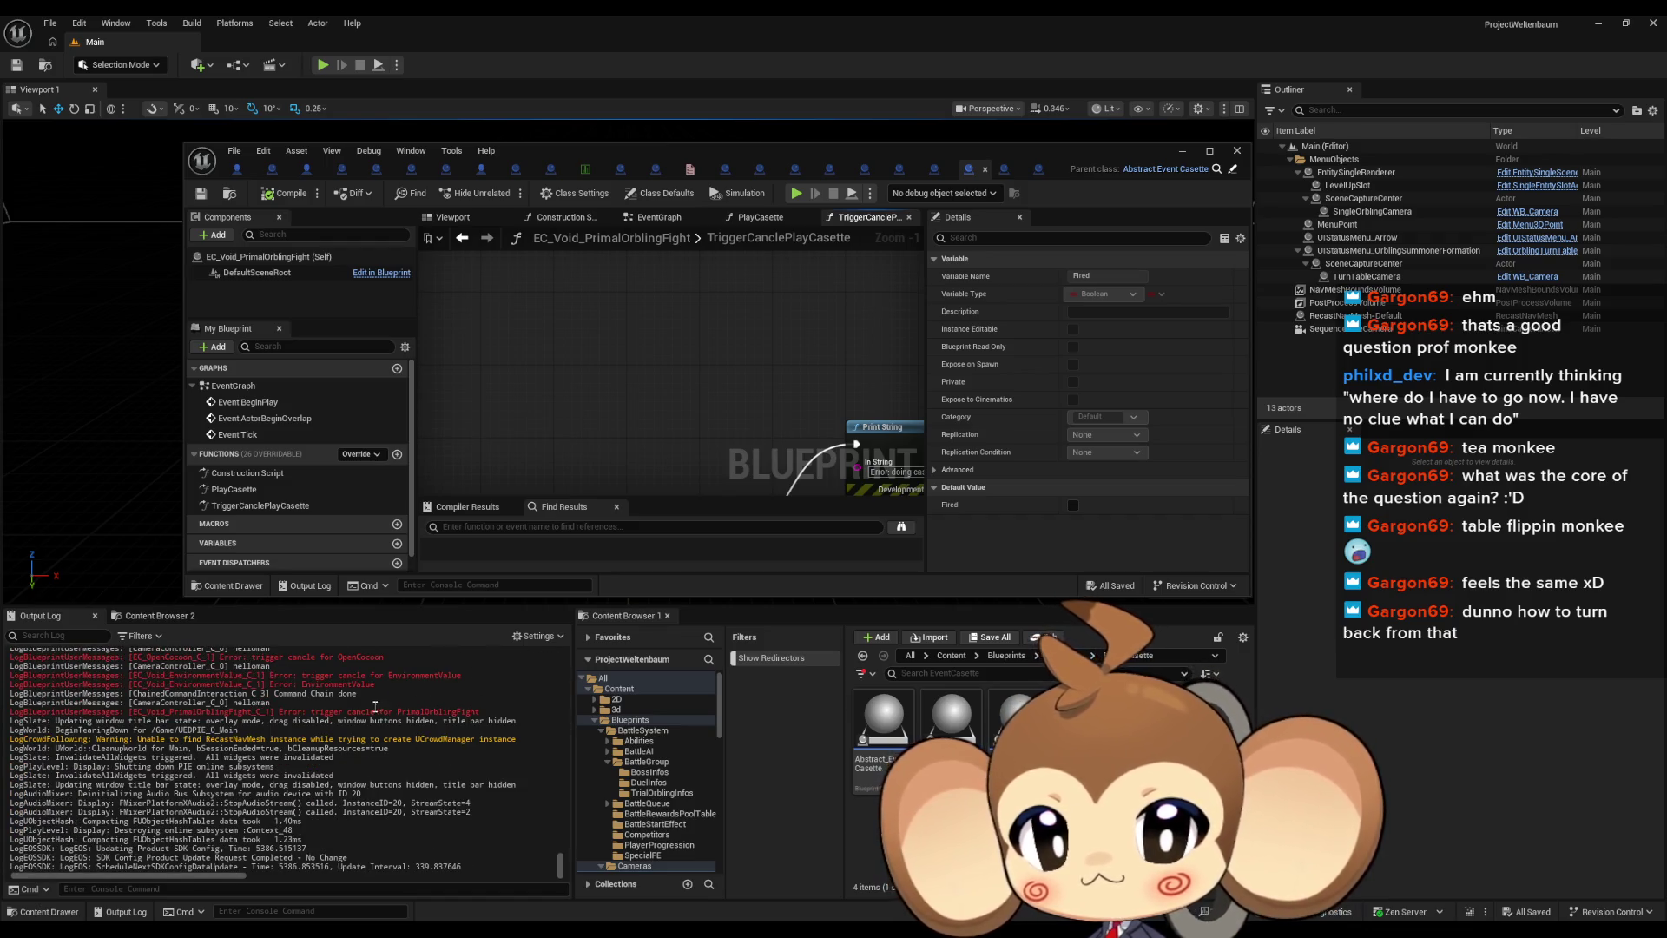
Maximize the Blueprint editor and open Abstract_EventCasette's TriggerCanclePlayCasette, then TriggerIfCancle graphs
{"action": "double_click", "coordinate": [671, 151]}
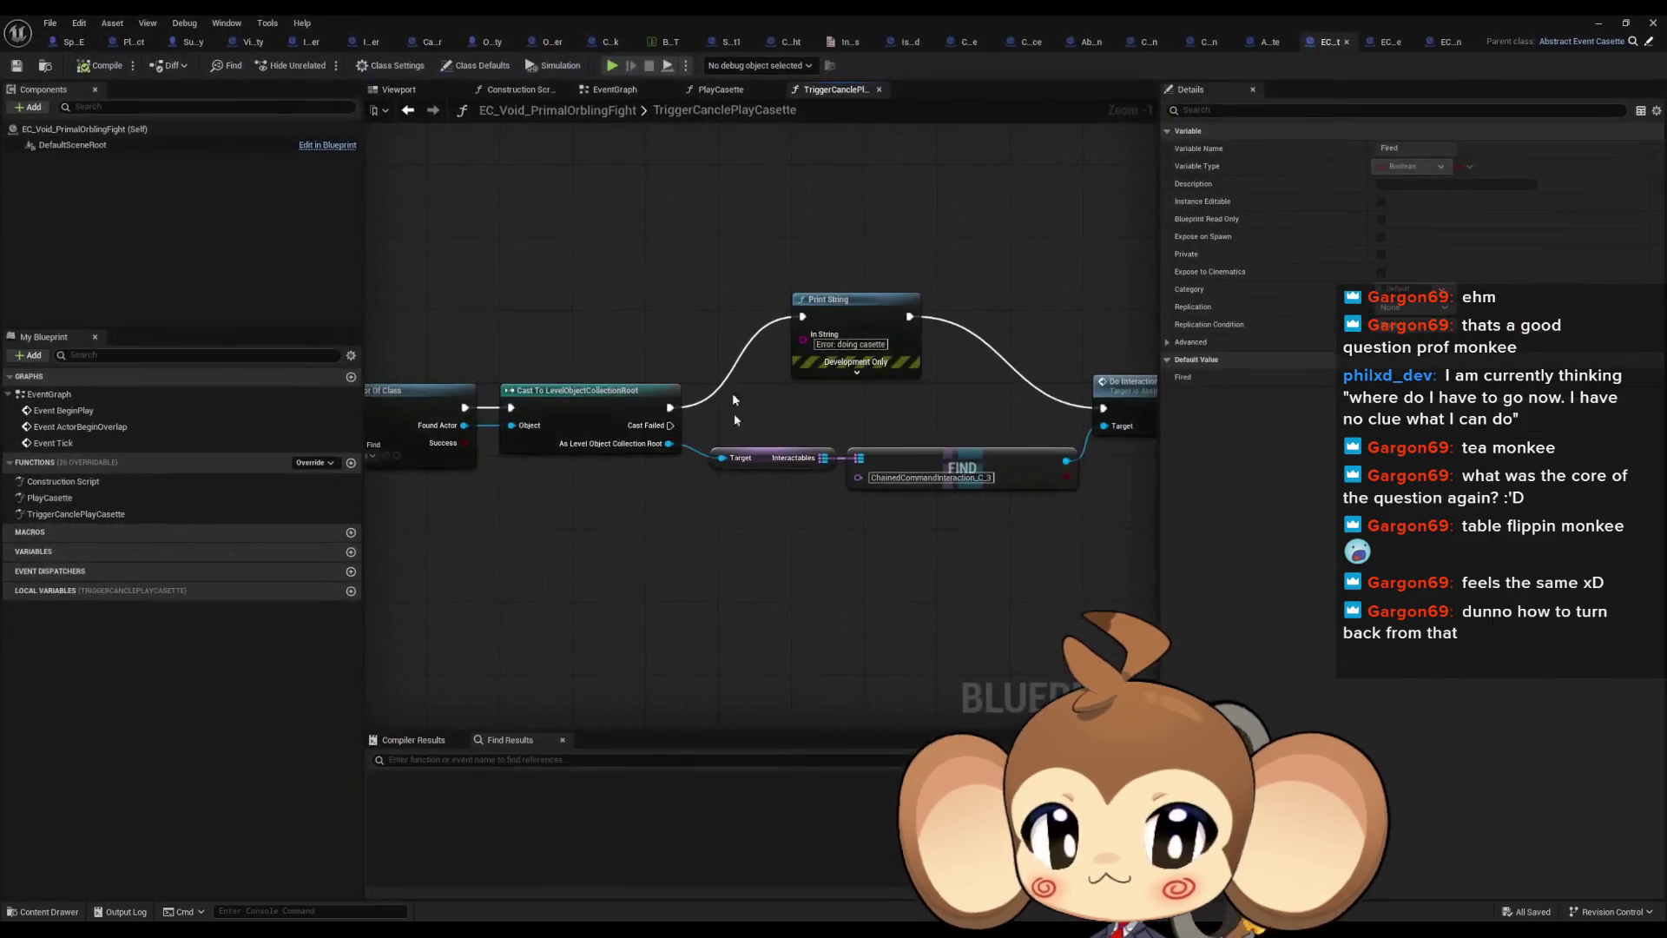
{"action": "scroll", "coordinate": [732, 392], "scroll_direction": "down", "scroll_amount": 1}
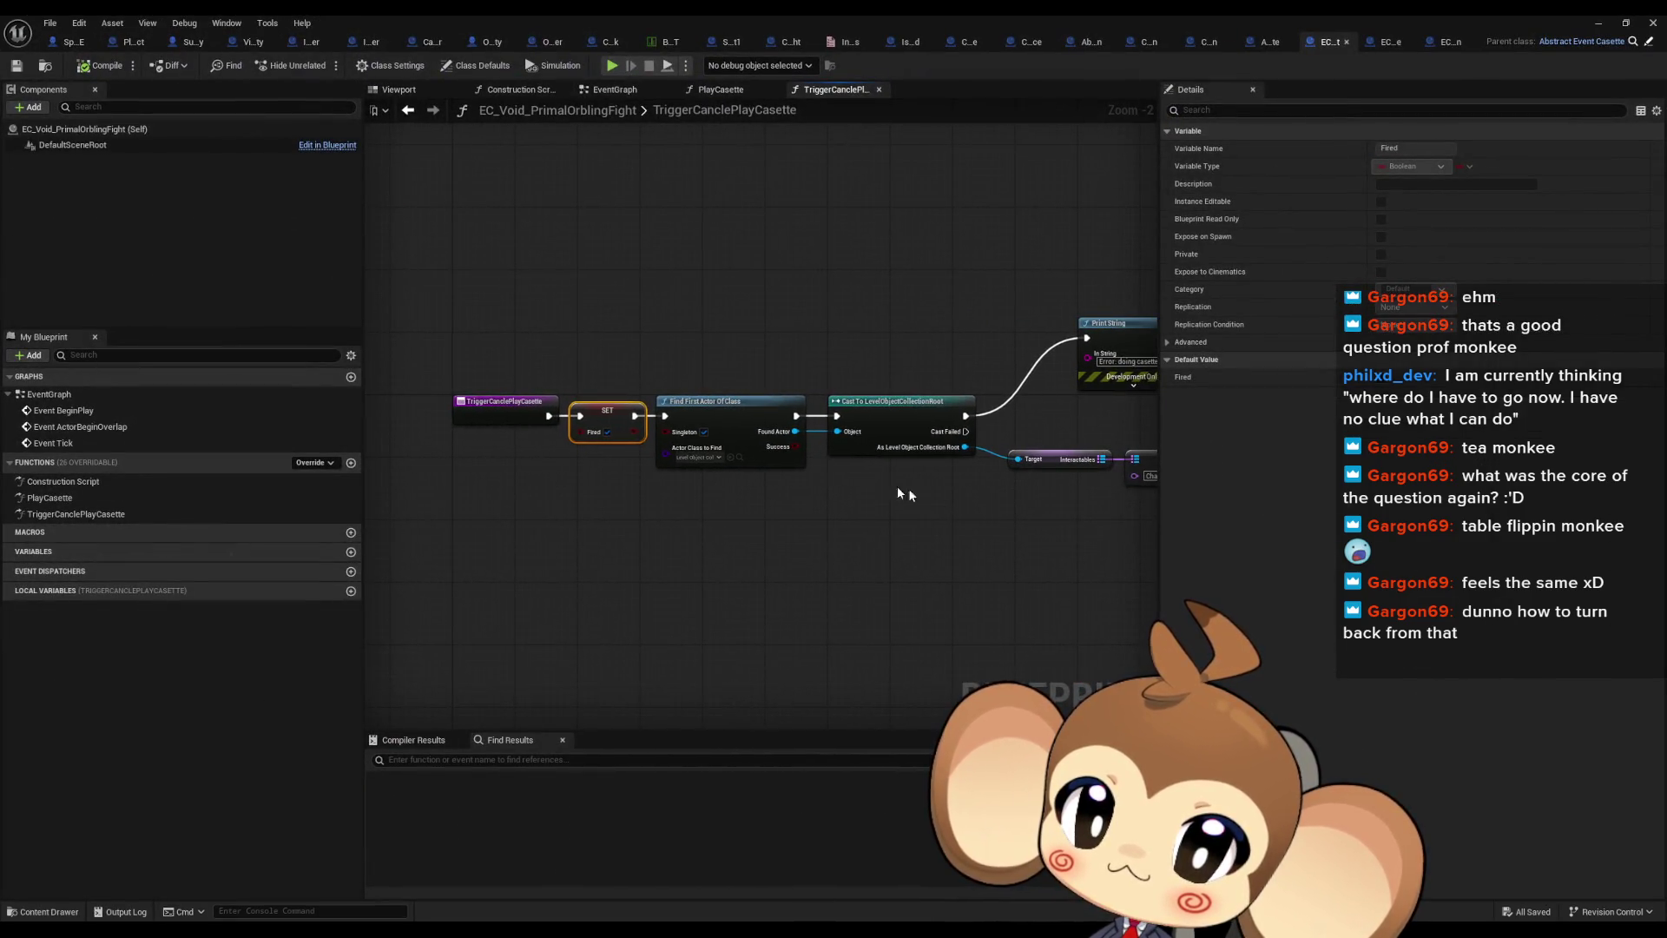
{"action": "scroll", "coordinate": [636, 428], "scroll_direction": "up", "scroll_amount": 2}
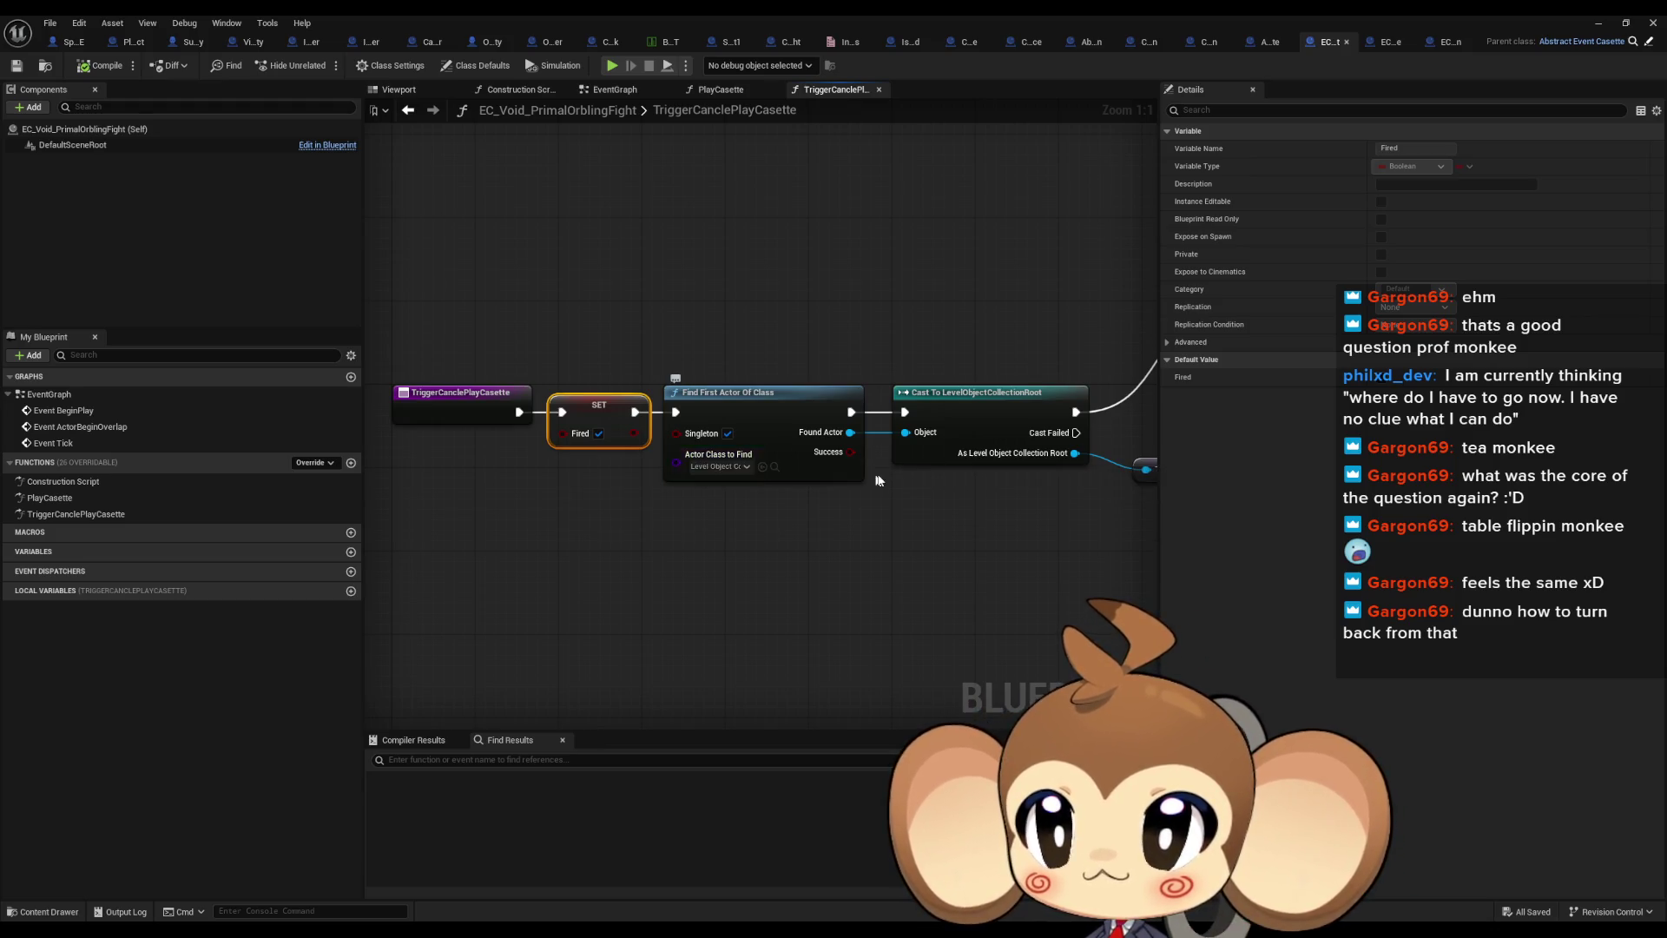
{"action": "scroll", "coordinate": [694, 451], "scroll_direction": "down", "scroll_amount": 3}
{"action": "scroll", "coordinate": [508, 434], "scroll_direction": "up", "scroll_amount": 3}
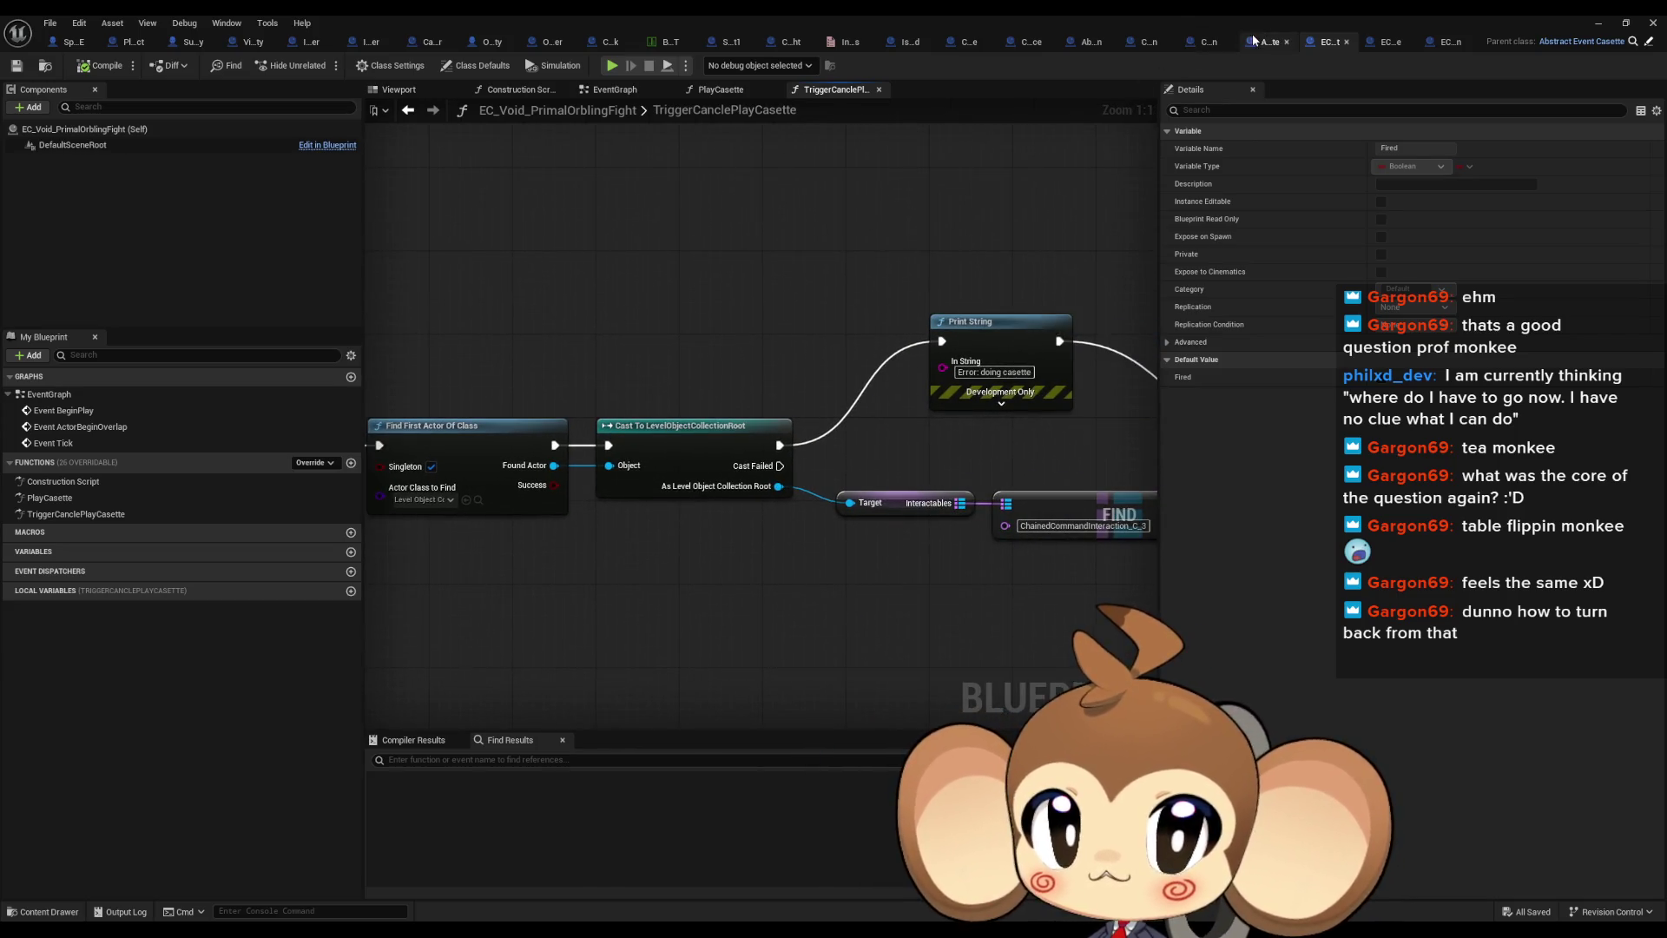
{"action": "left_click", "coordinate": [1254, 40]}
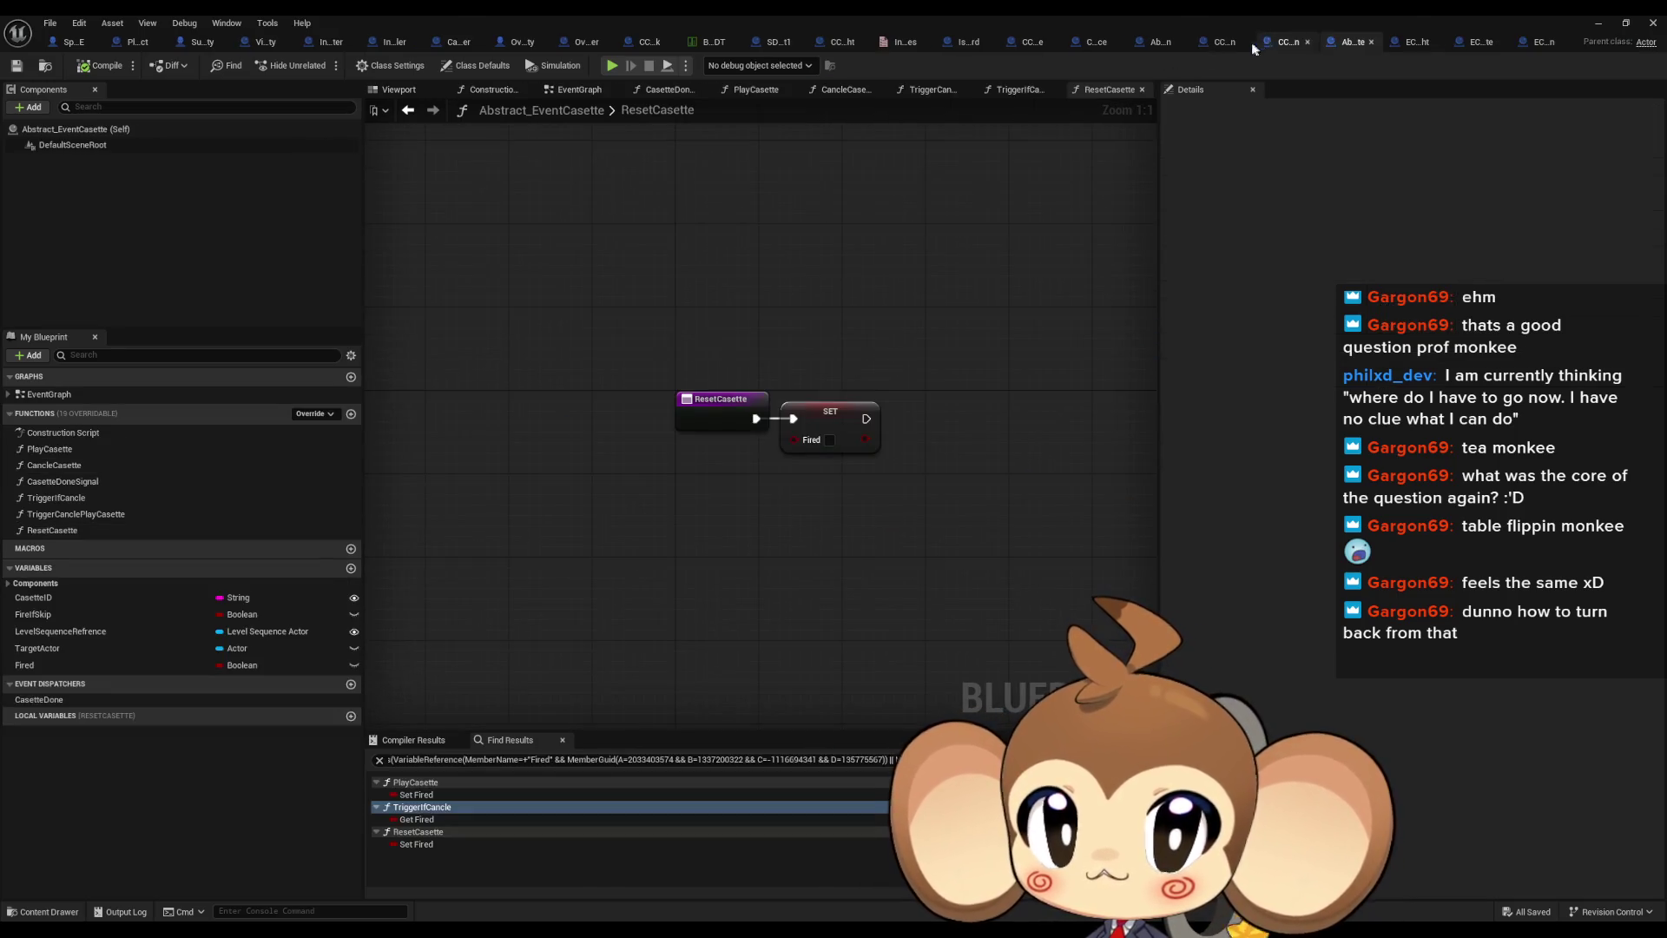
{"action": "double_click", "coordinate": [102, 517]}
{"action": "double_click", "coordinate": [91, 495]}
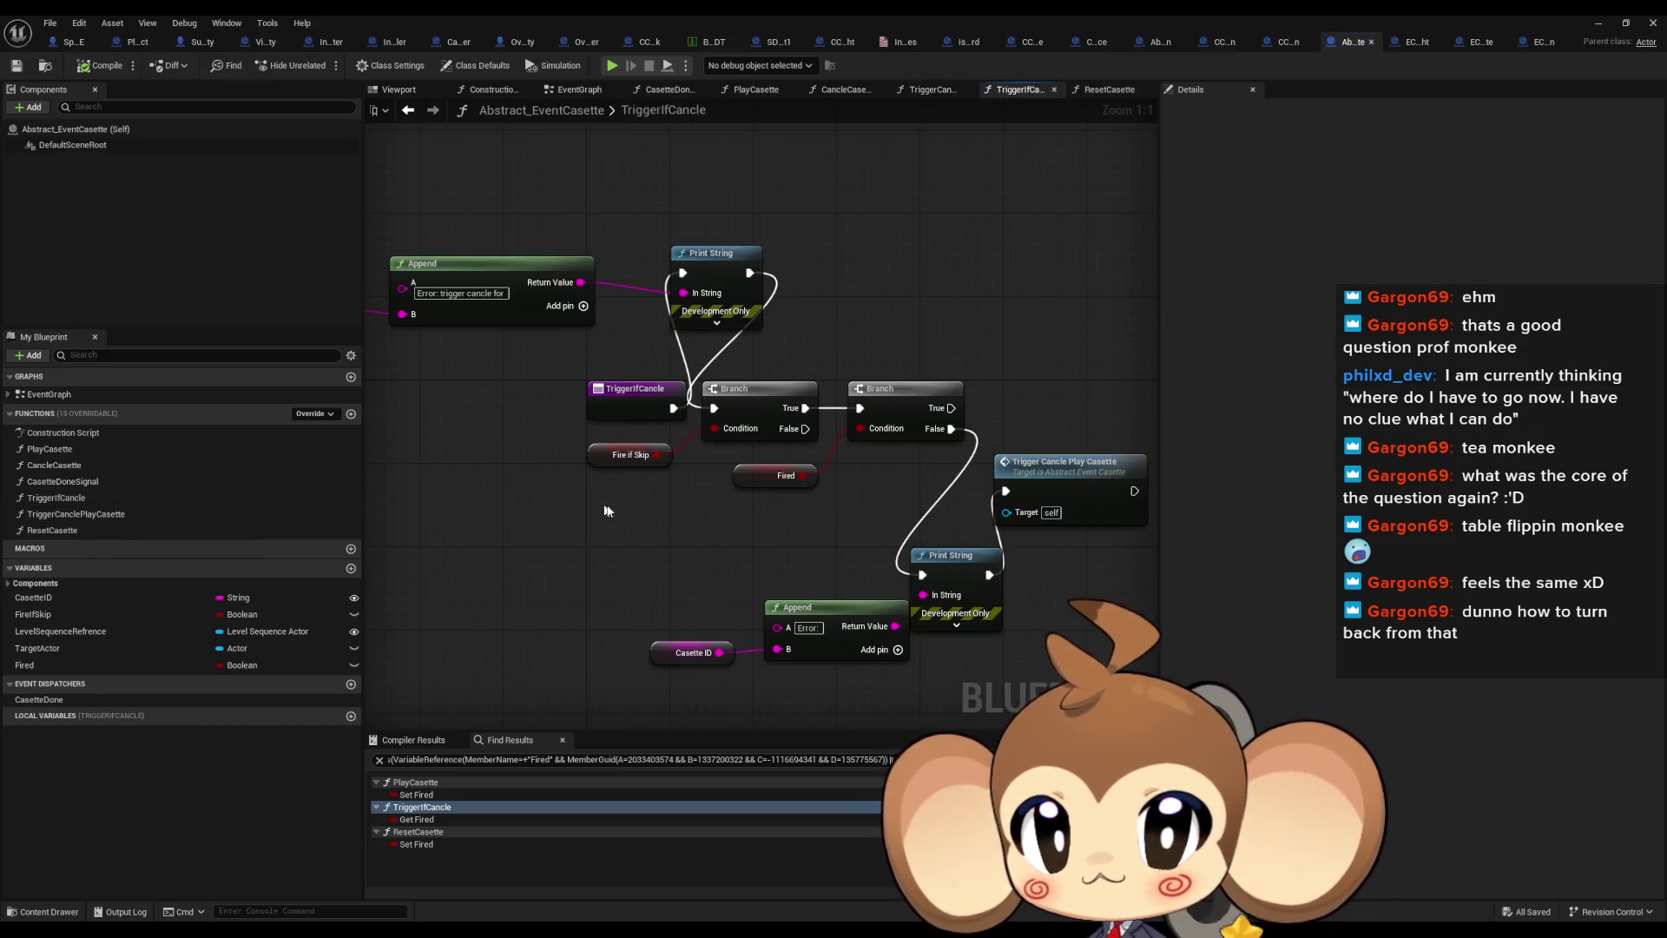
{"action": "left_click_drag", "start_coordinate": [427, 306], "coordinate": [490, 319]}
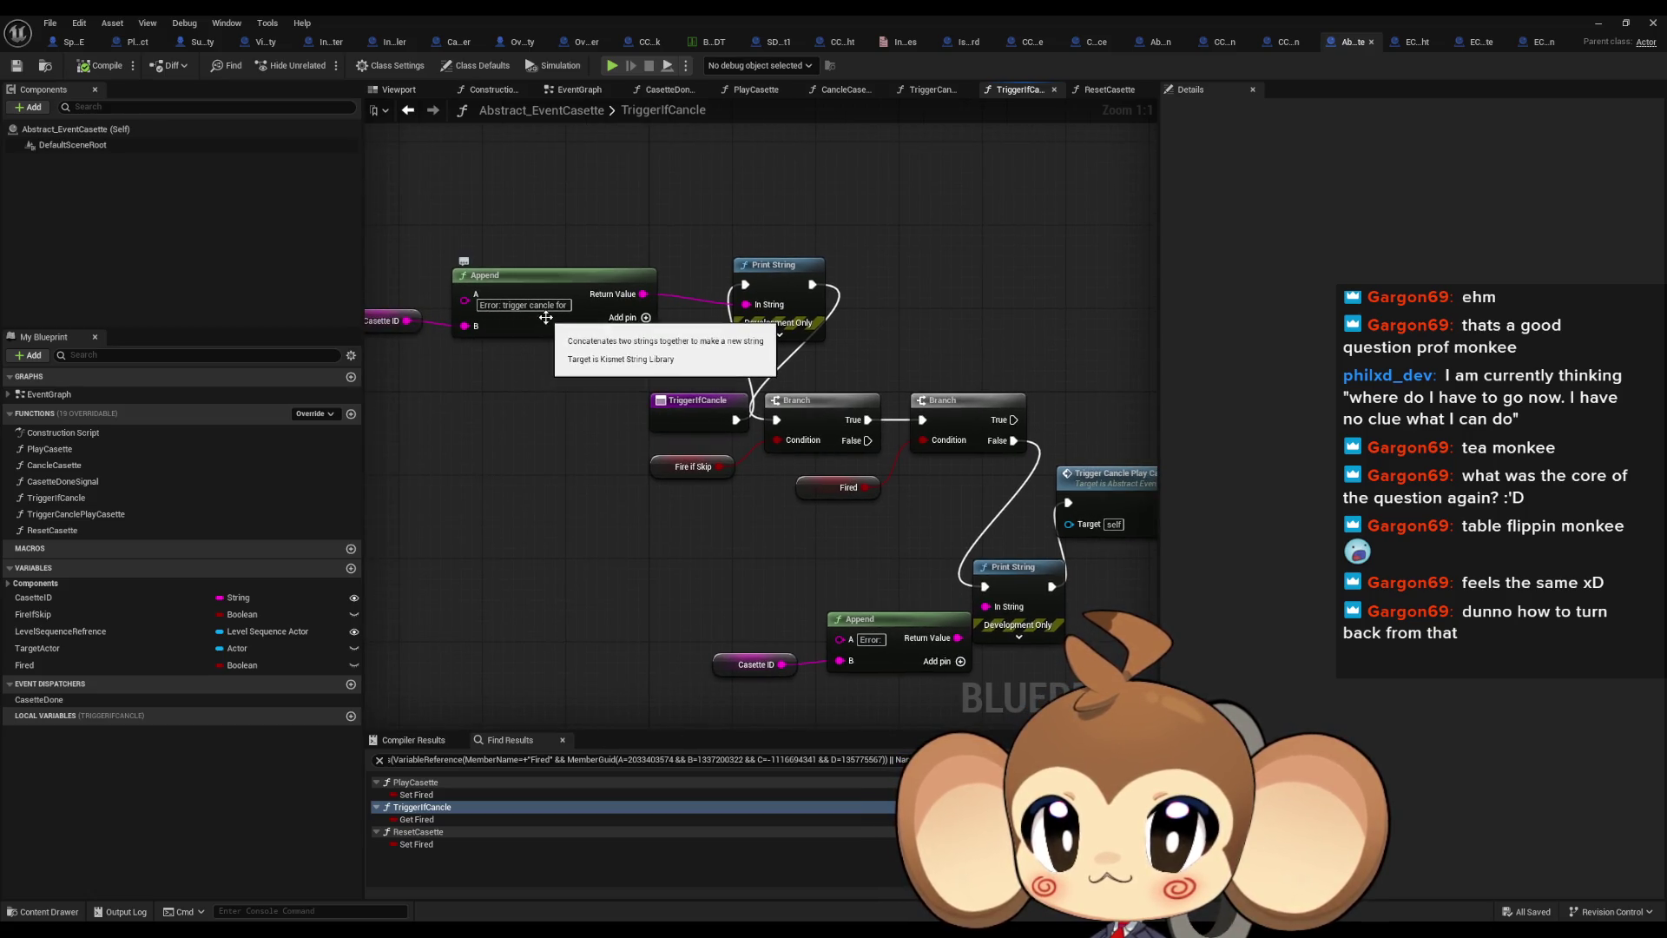
{"action": "double_click", "coordinate": [754, 14]}
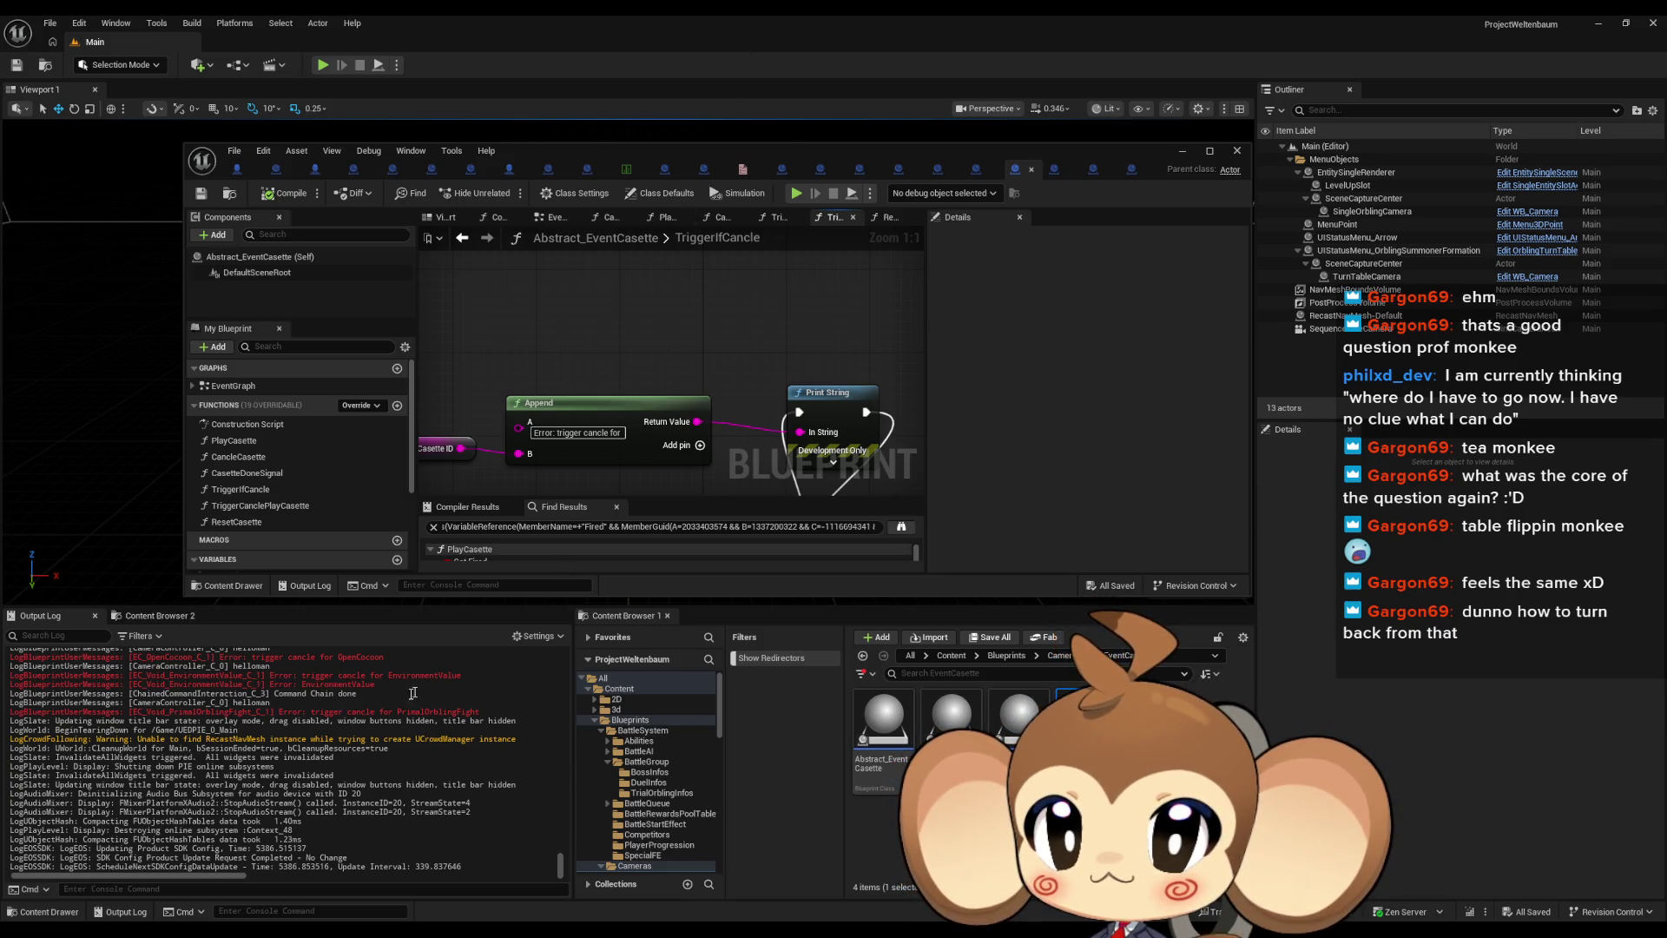
{"action": "double_click", "coordinate": [673, 153]}
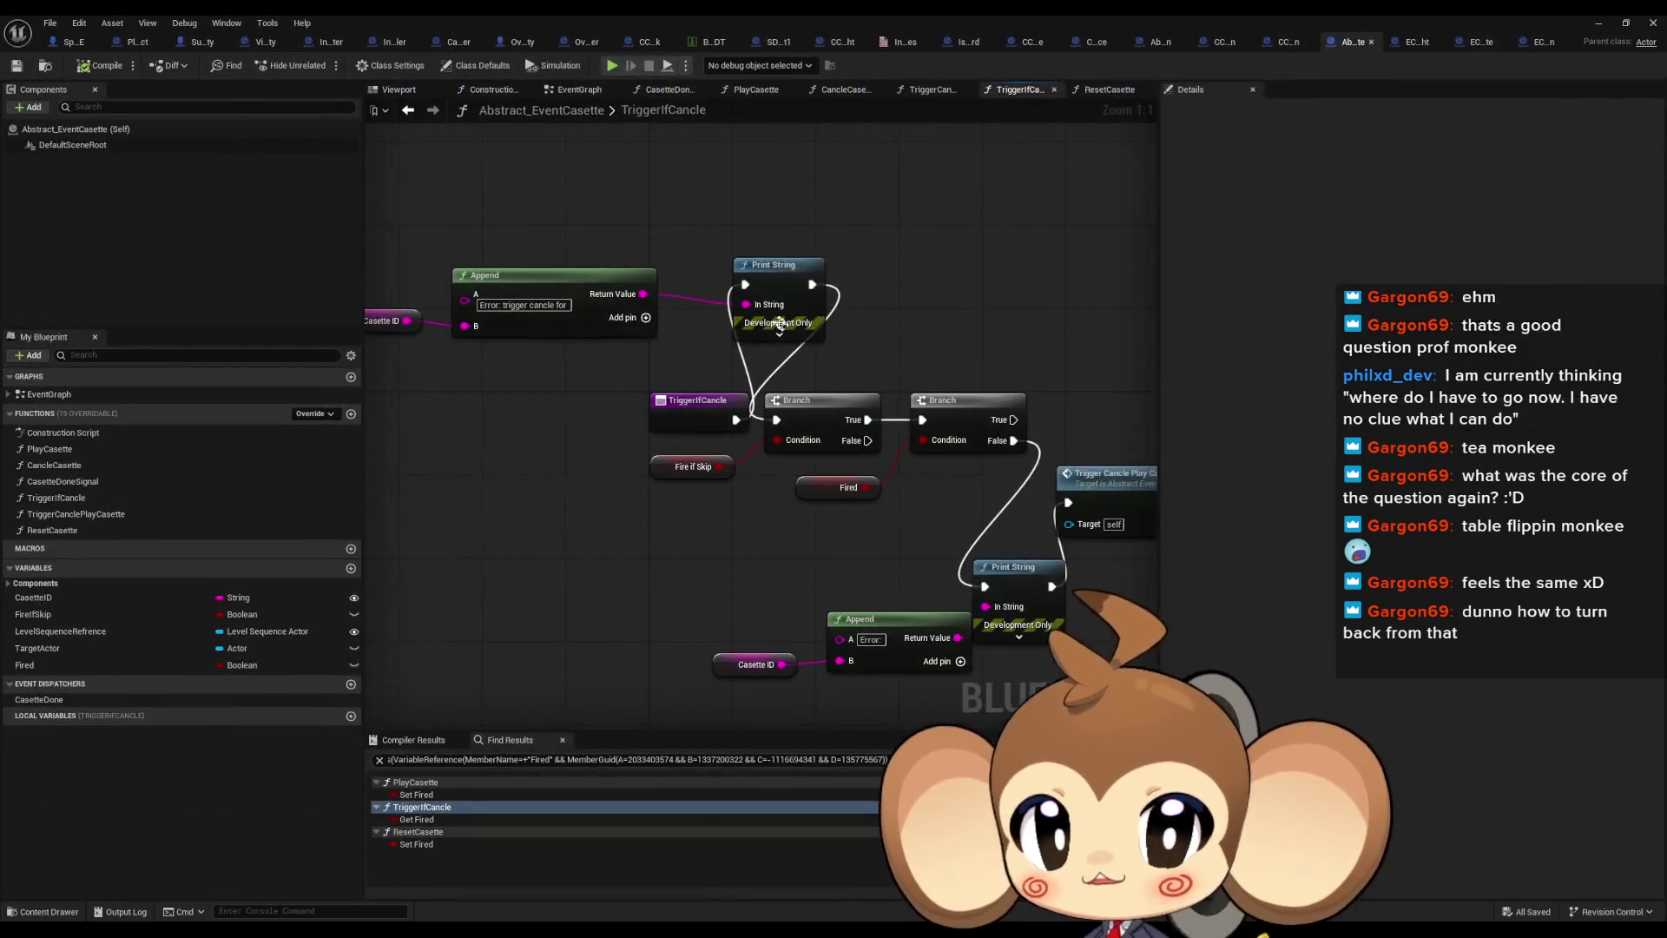
{"action": "left_click_drag", "start_coordinate": [779, 323], "coordinate": [643, 276]}
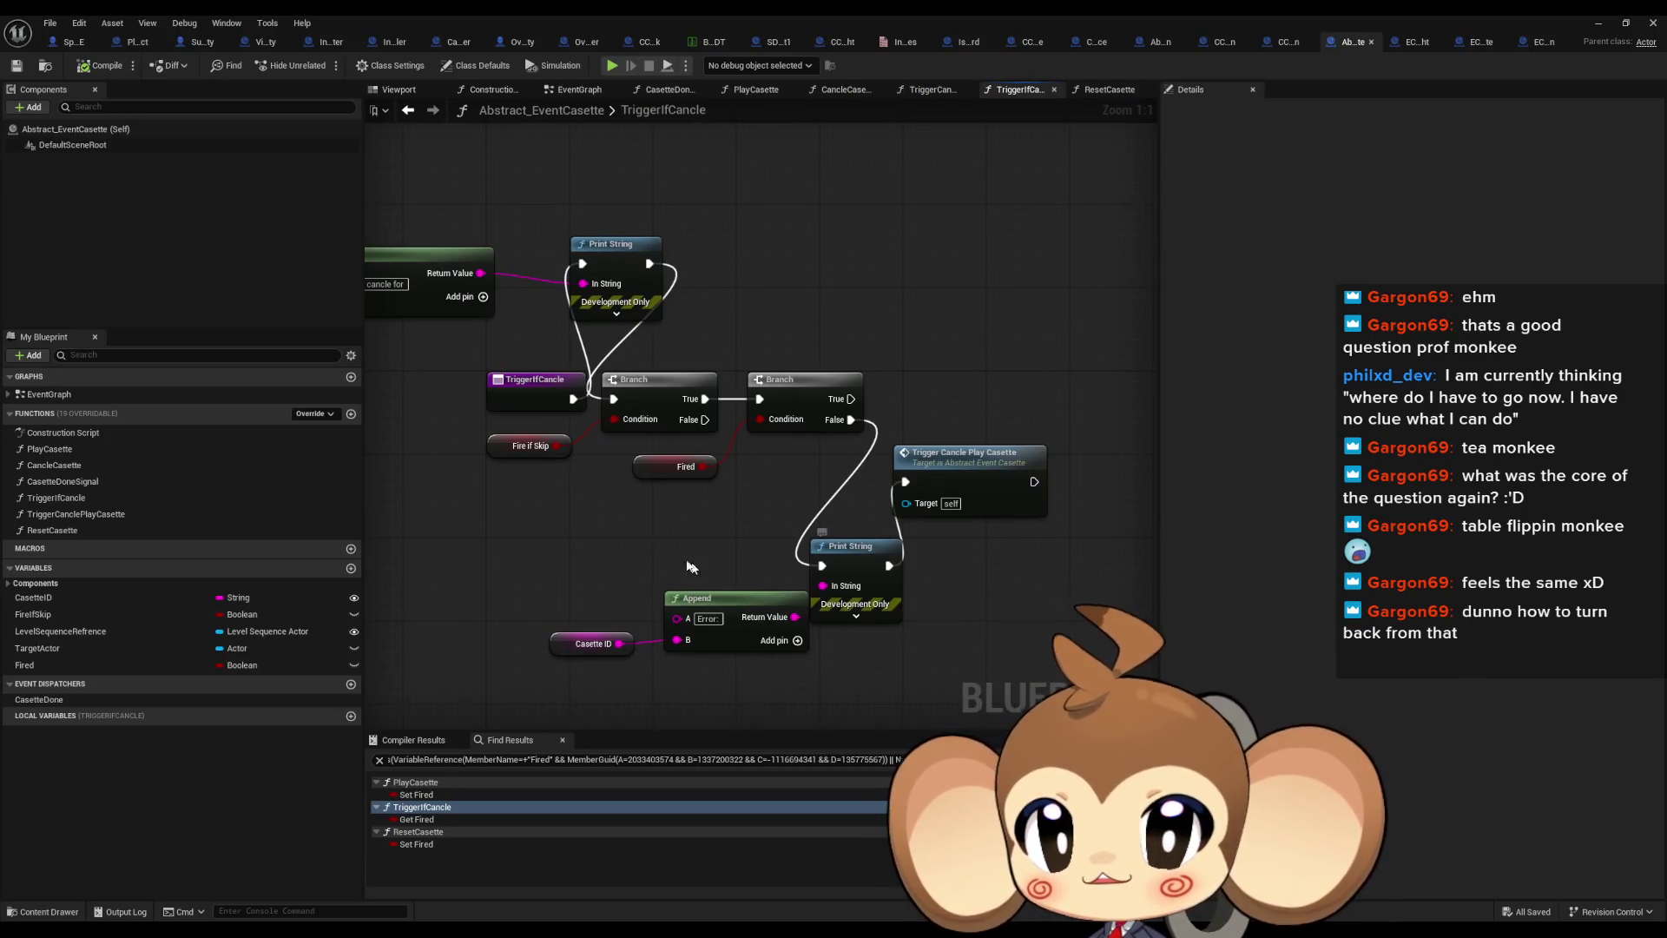
{"action": "left_click_drag", "start_coordinate": [840, 608], "coordinate": [945, 642]}
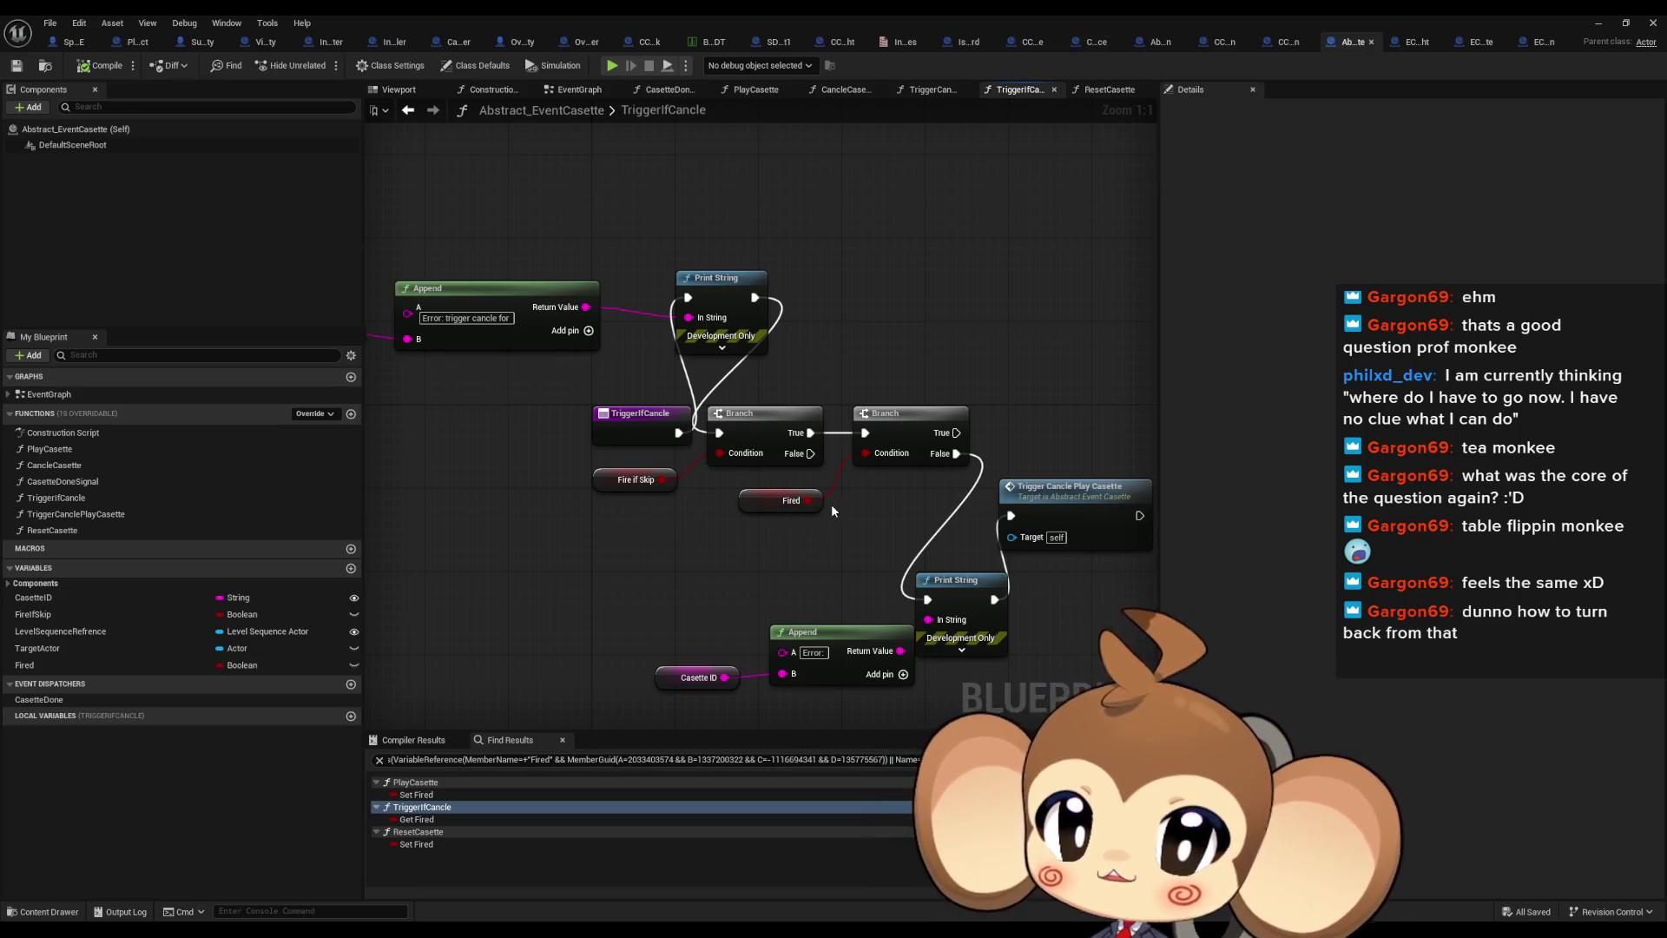
{"action": "mouse_move", "coordinate": [805, 508]}
{"action": "left_mouse_down"}
{"action": "mouse_move", "coordinate": [862, 522]}
{"action": "mouse_move", "coordinate": [869, 558]}
{"action": "left_mouse_up"}
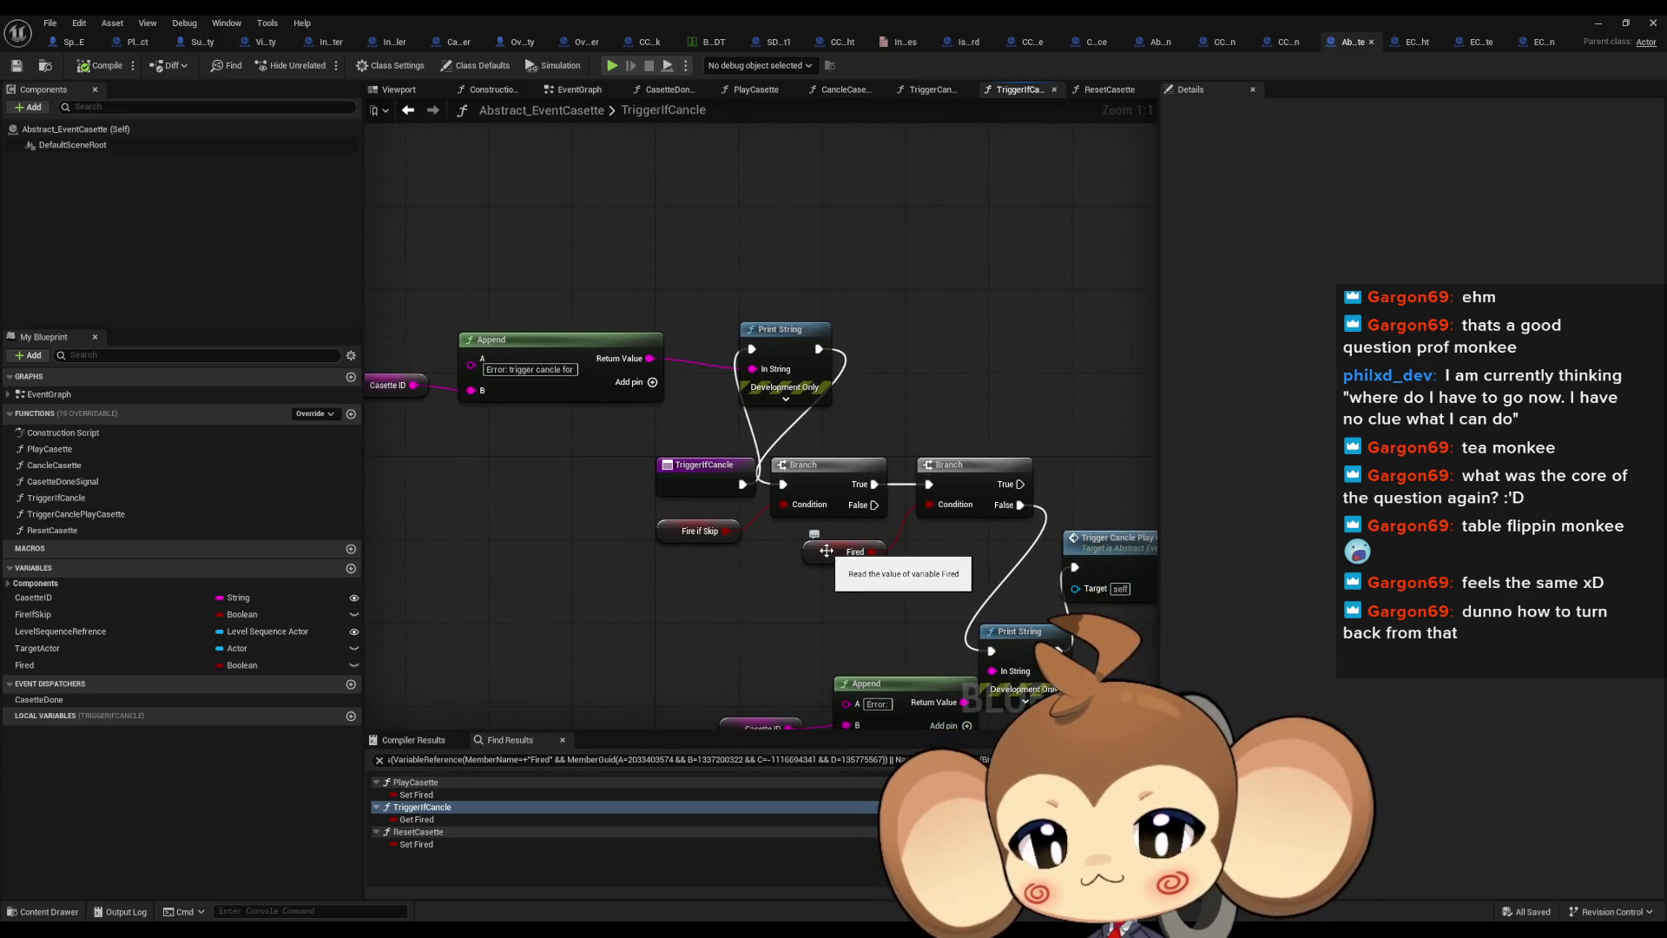
List Fired variable references, then return to EC_Void_PrimalOrblingFight's TriggerCanclePlayCasette graph
{"action": "right_click", "coordinate": [827, 551]}
{"action": "mouse_move", "coordinate": [894, 676]}
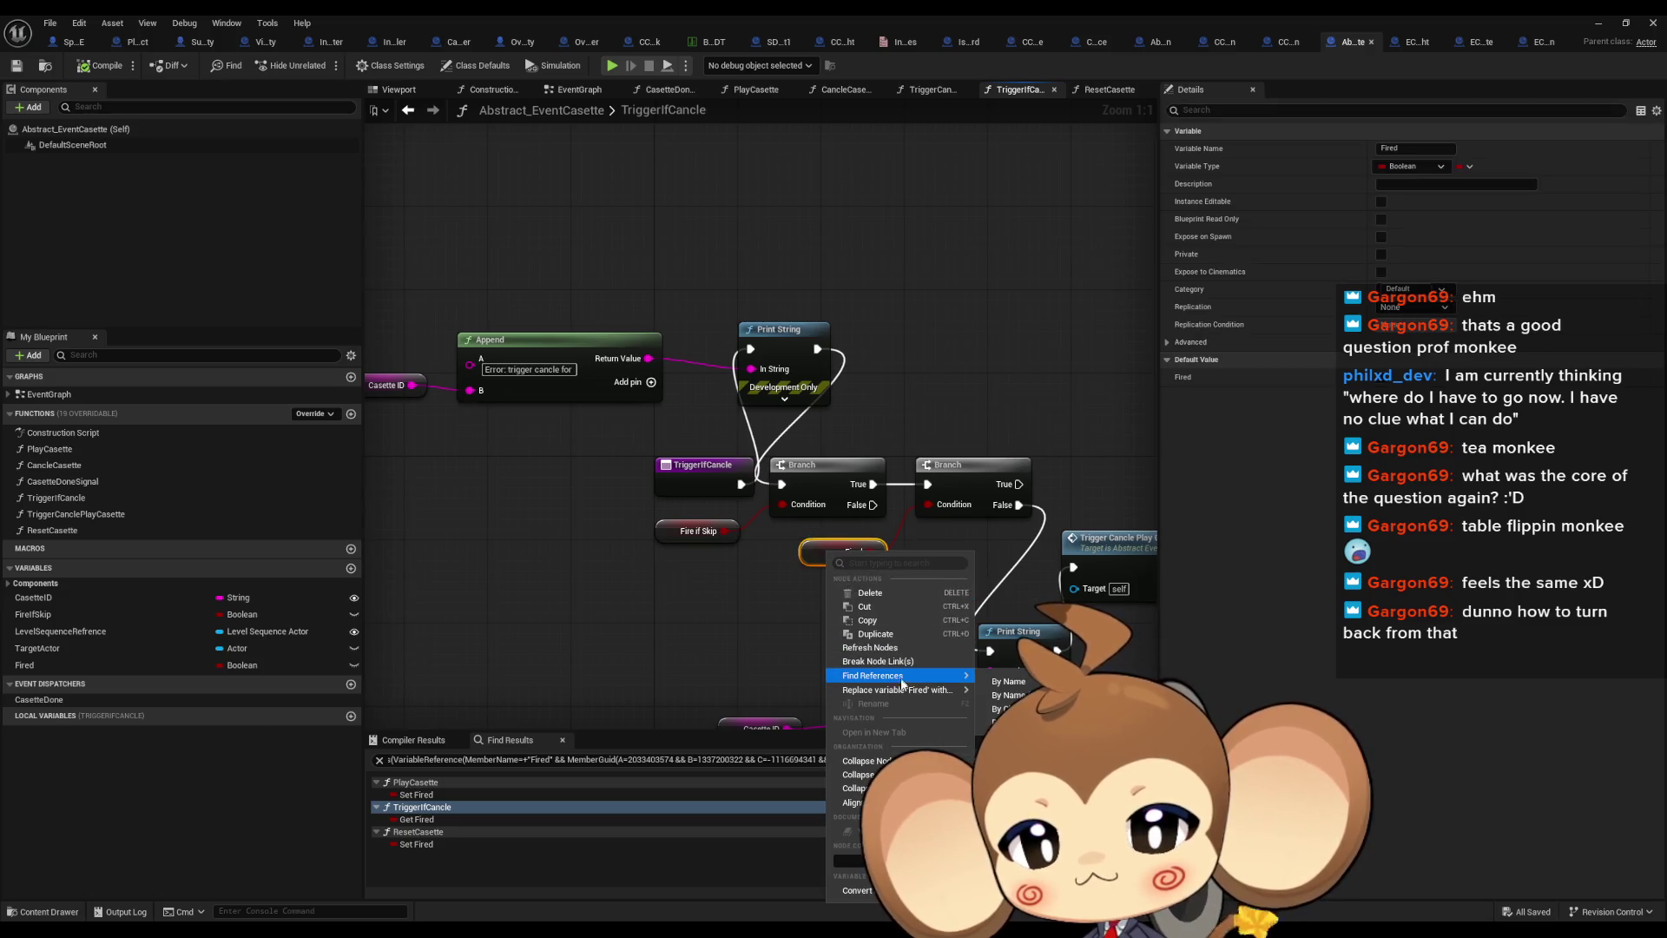
{"action": "left_click", "coordinate": [999, 723]}
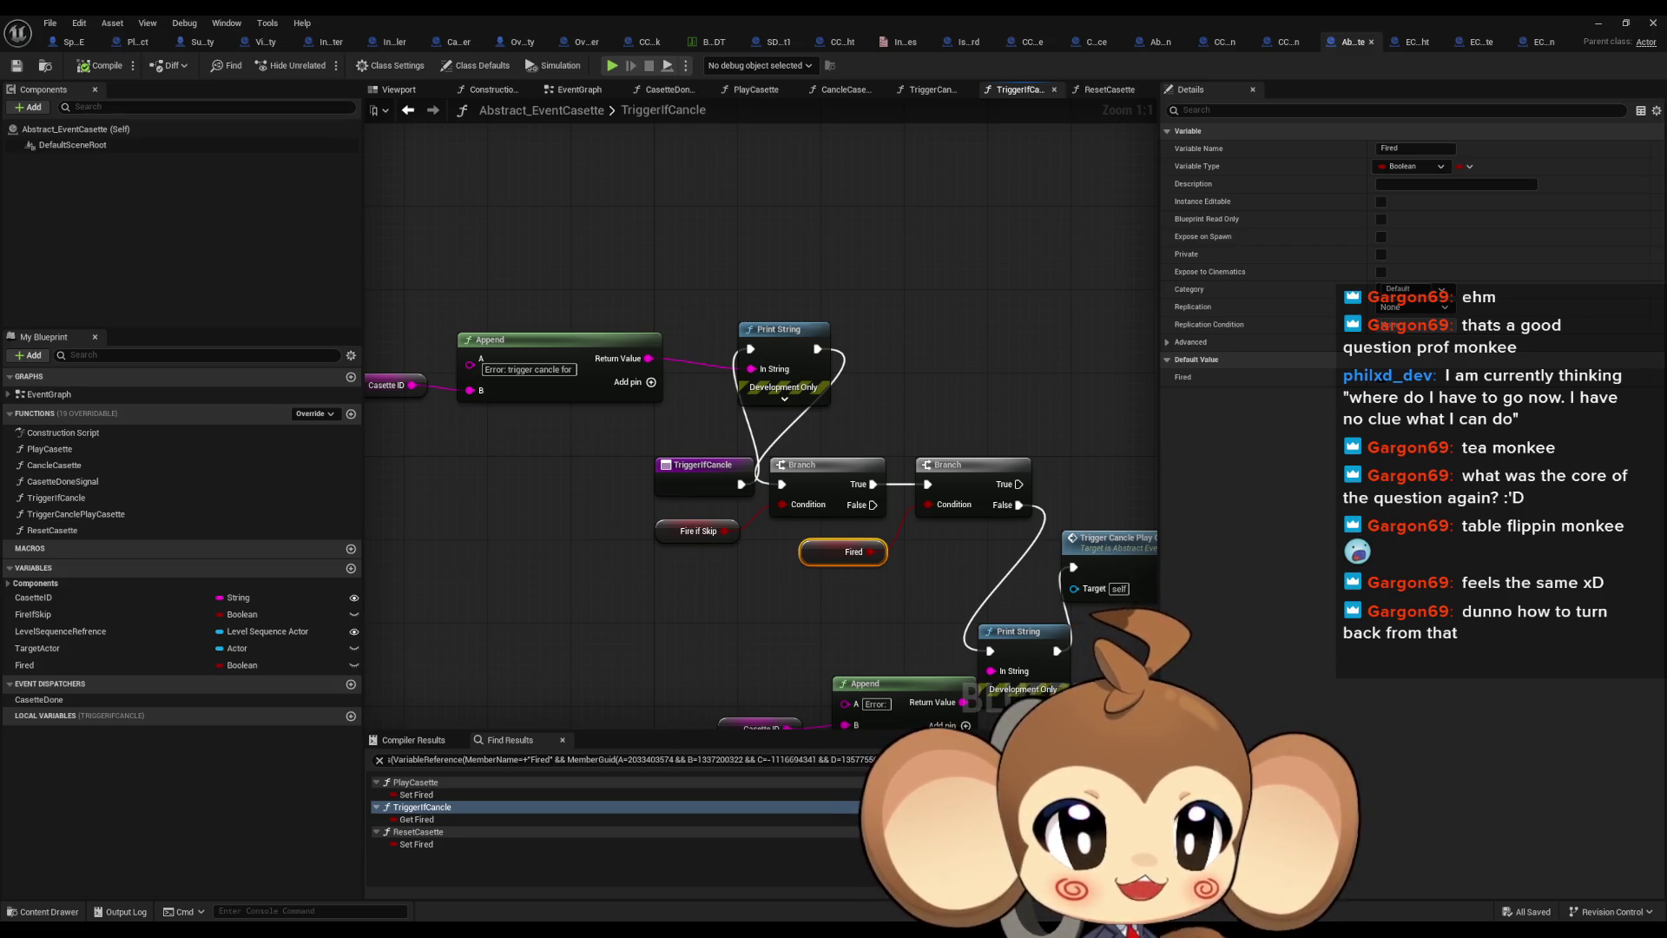
{"action": "key", "text": "ctrl+Tab"}
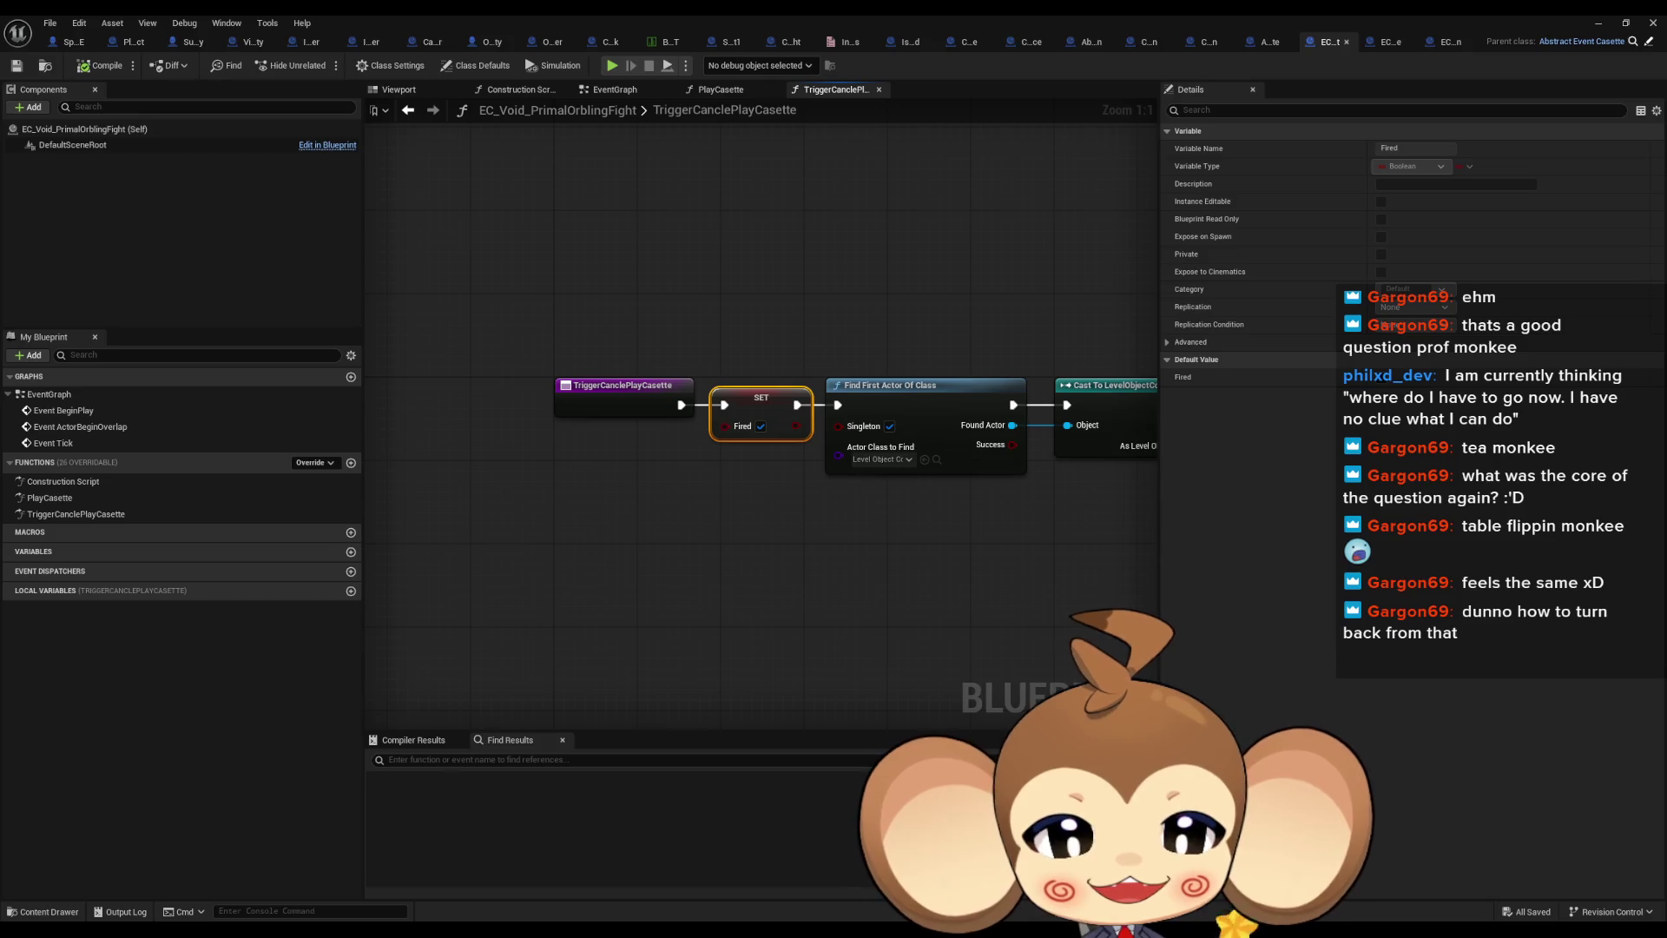
Cycle through TriggerIfCancle, ResetCasette and PlayCasette graphs, ending on EC_Void_PrimalOrblingFight's PlayCasette
{"action": "key", "text": "ctrl+Tab"}
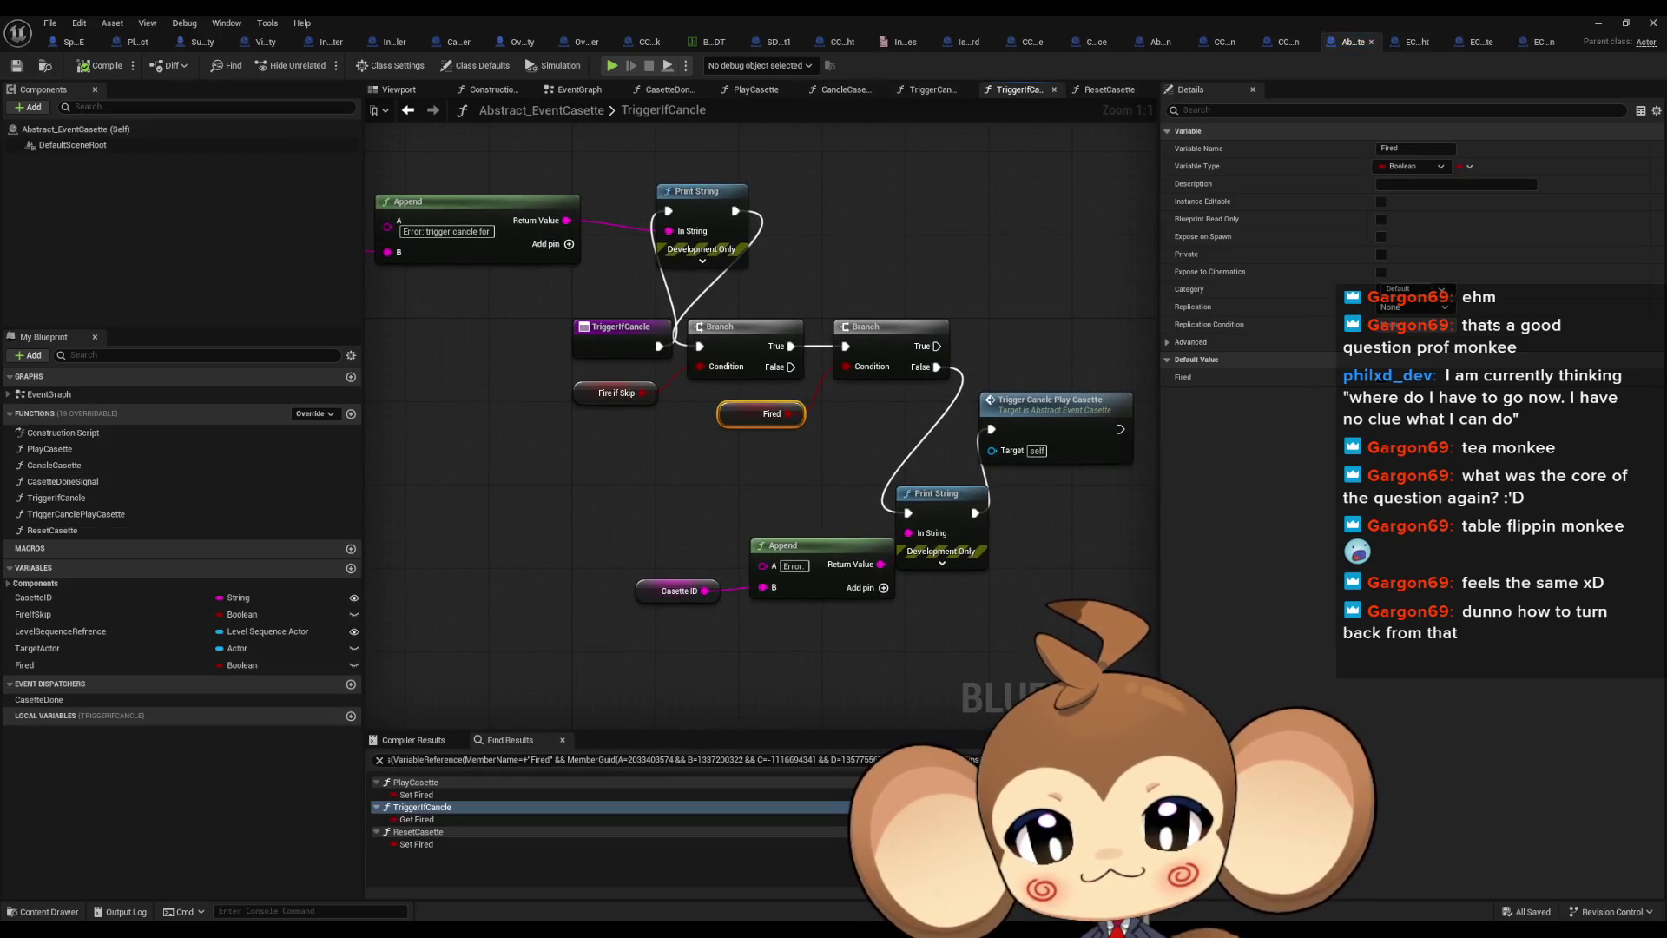
{"action": "key", "text": "ctrl+Tab"}
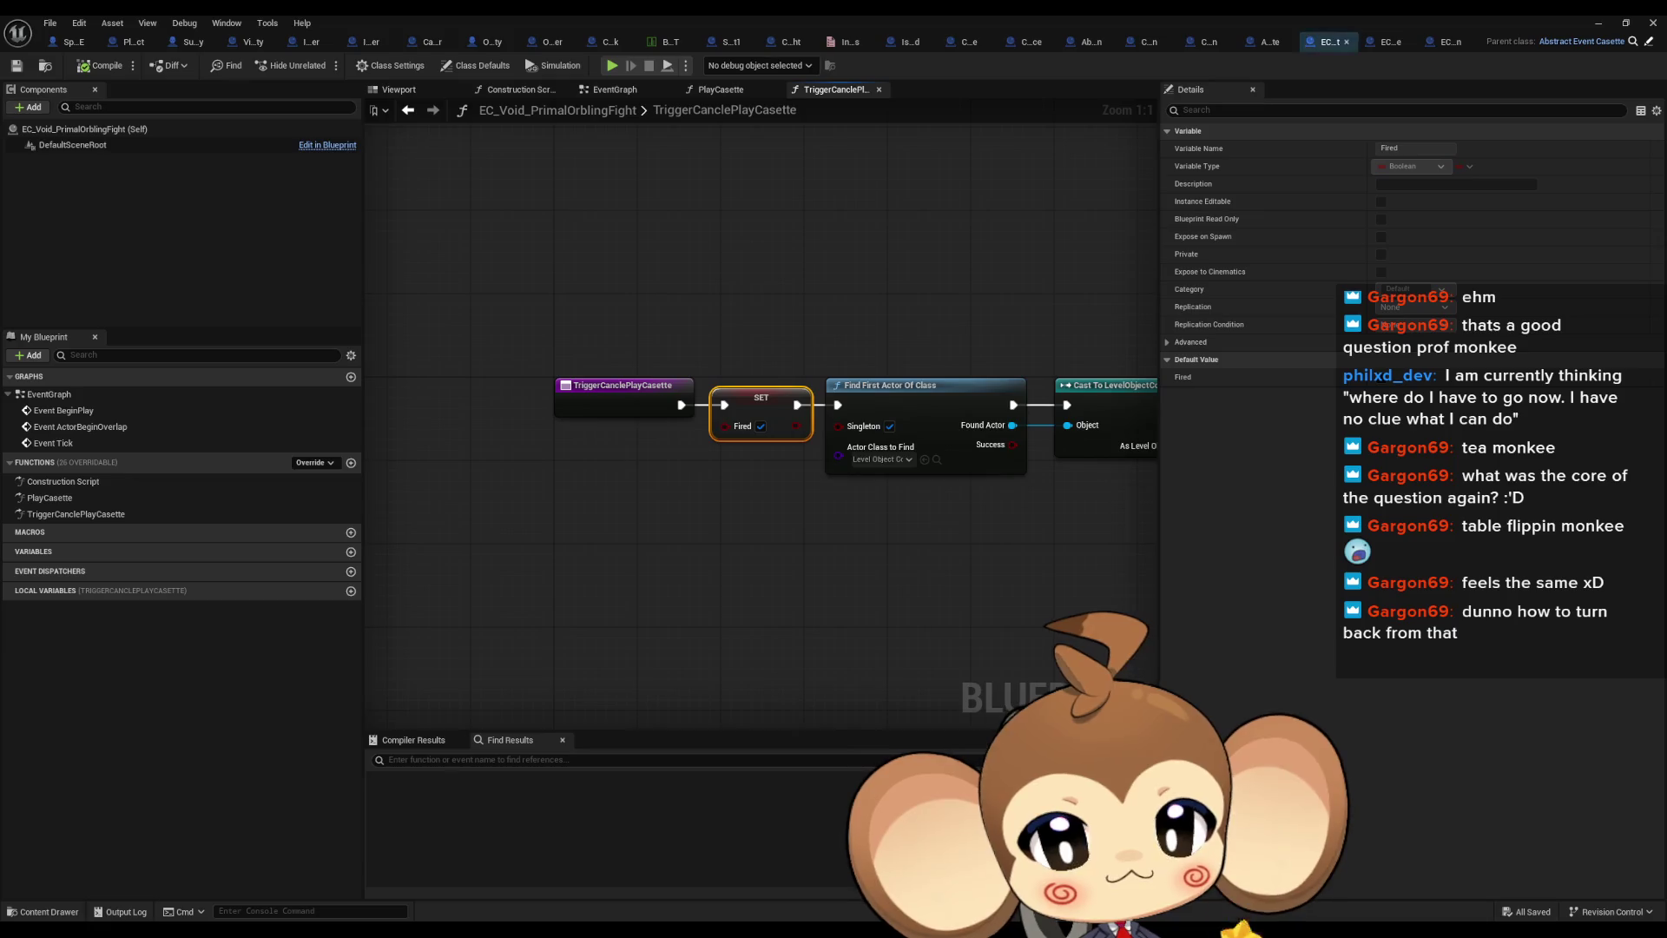
{"action": "key", "text": "ctrl+Tab"}
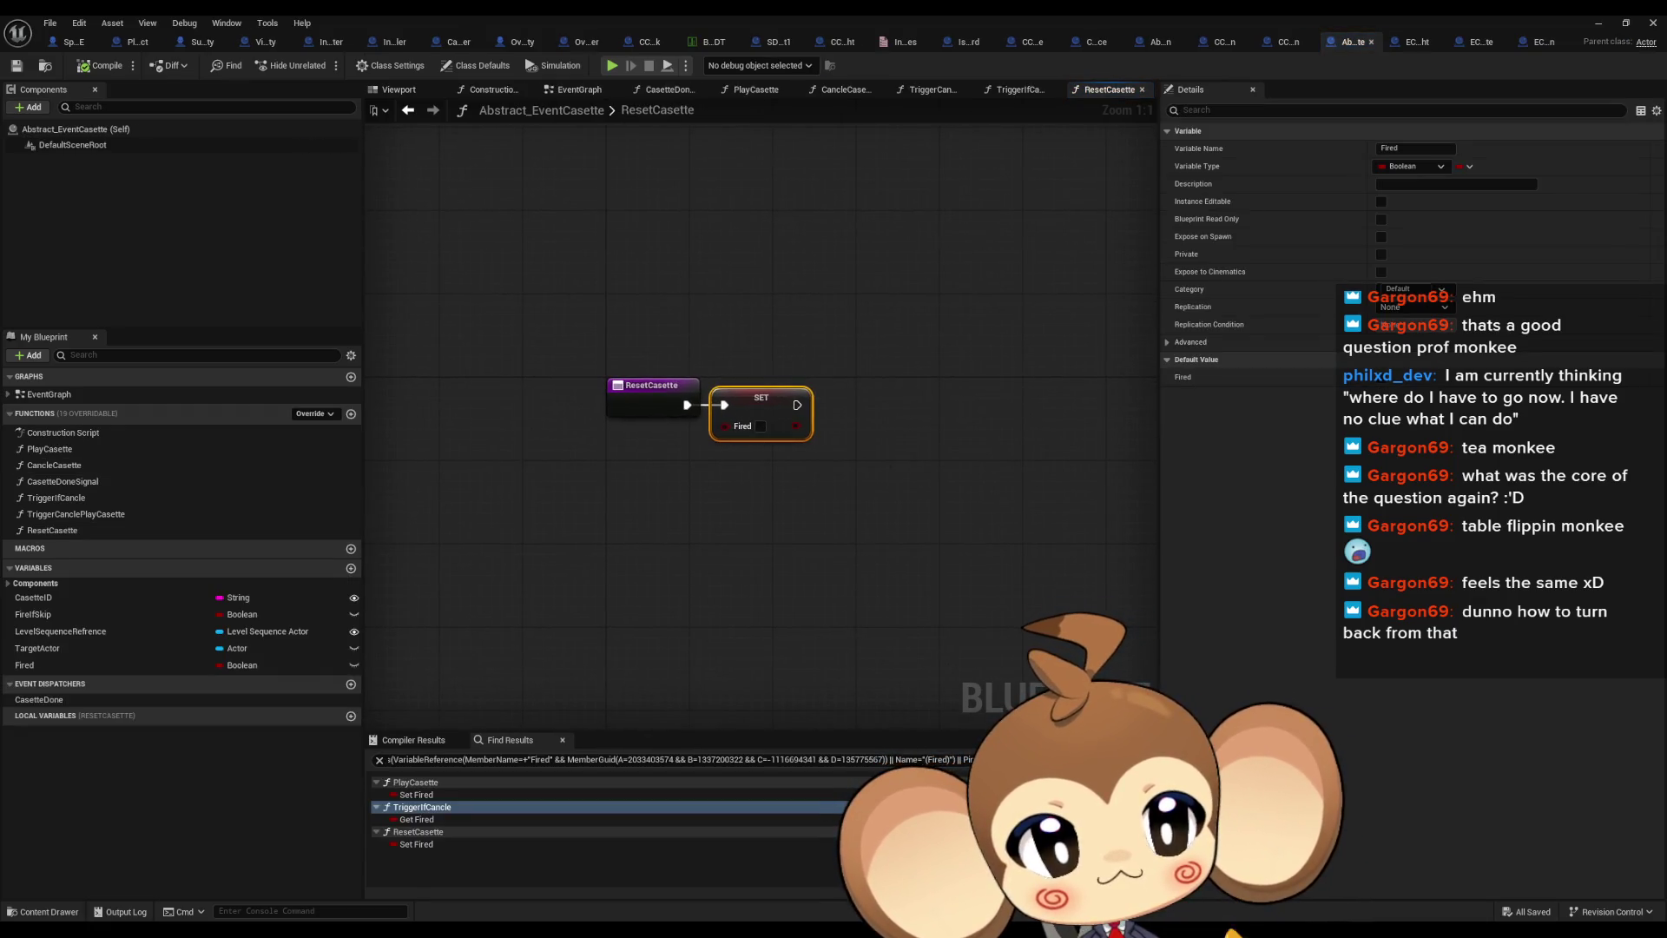
{"action": "key", "text": "ctrl+Tab"}
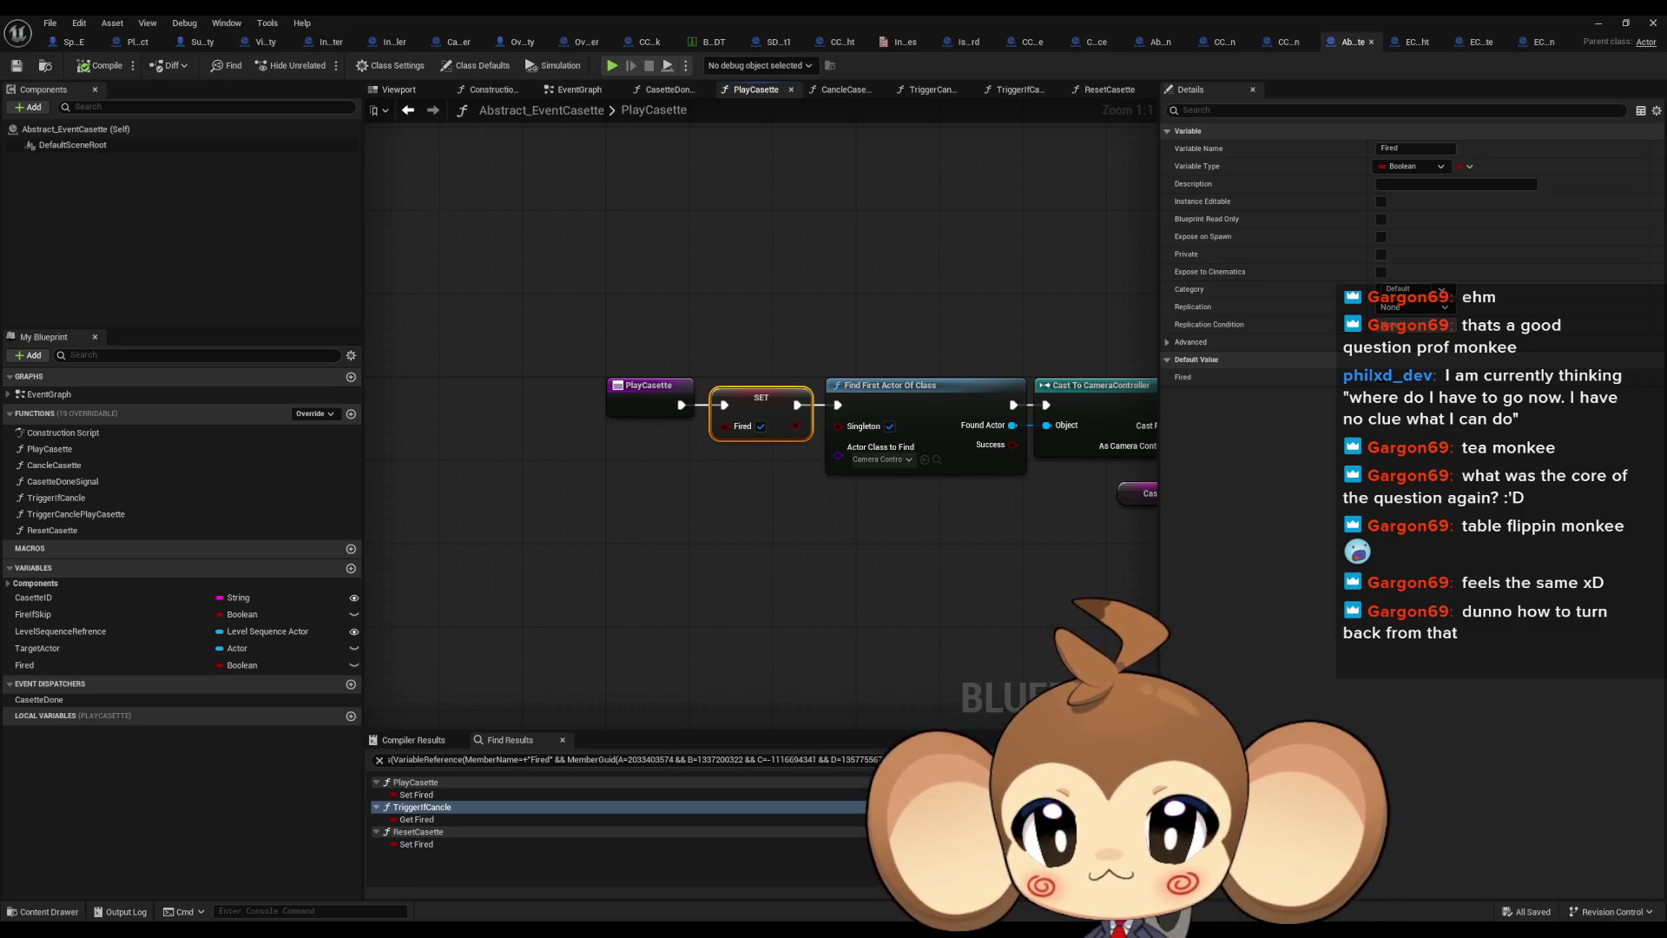
{"action": "key", "text": "ctrl+Tab"}
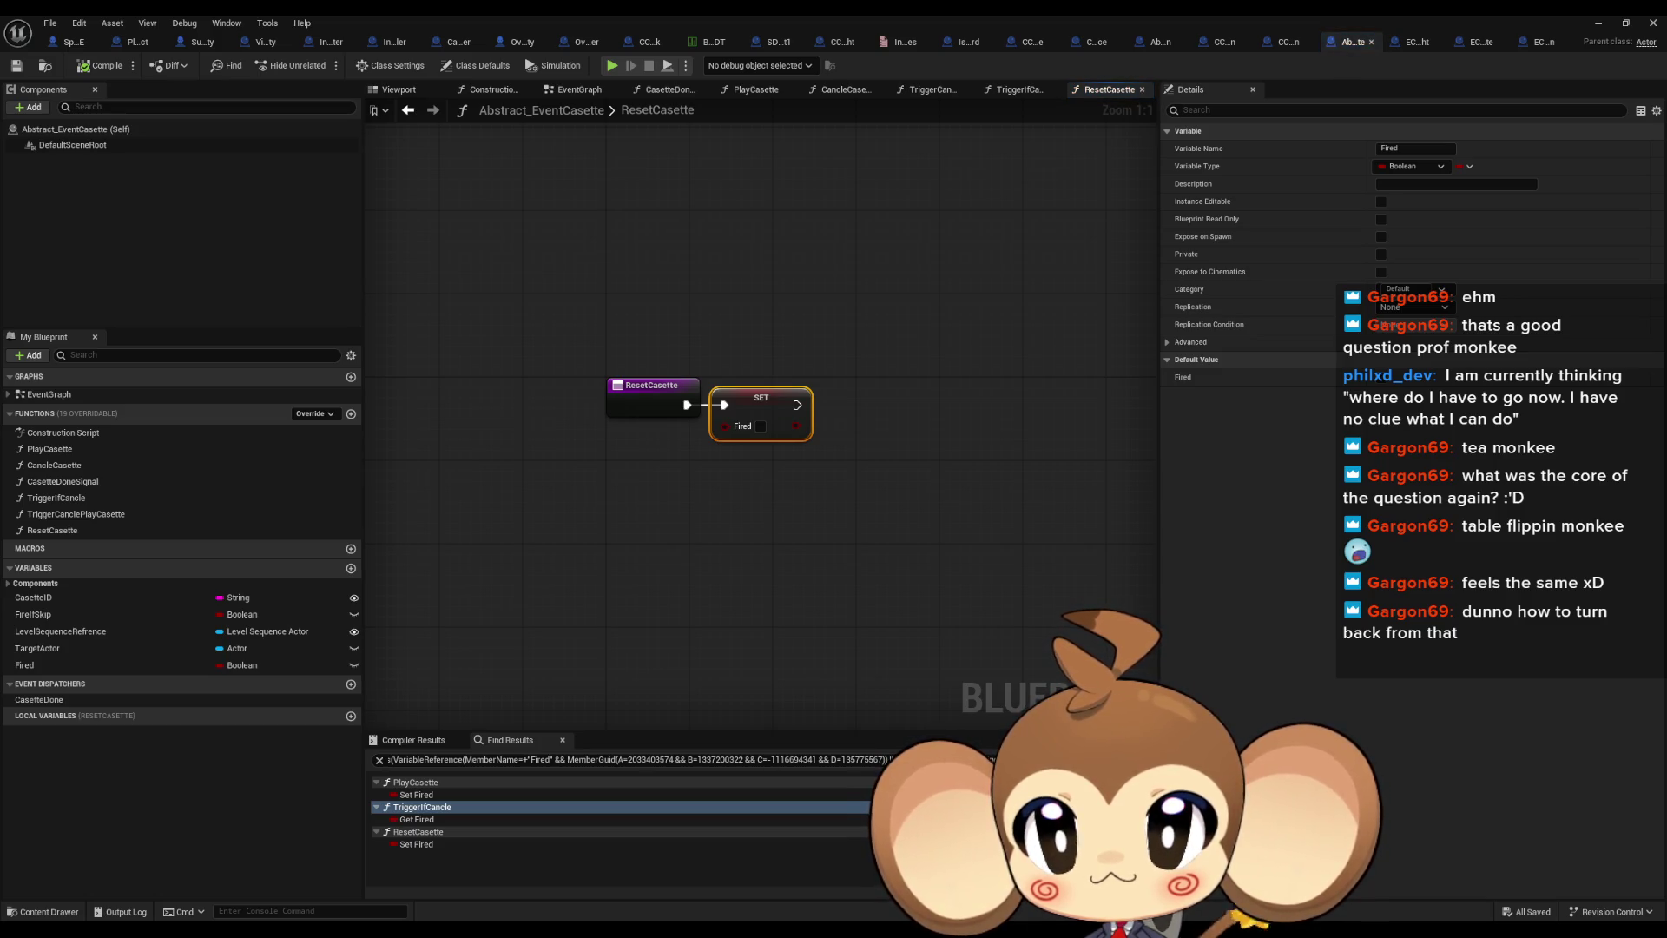
{"action": "key", "text": "ctrl+Tab"}
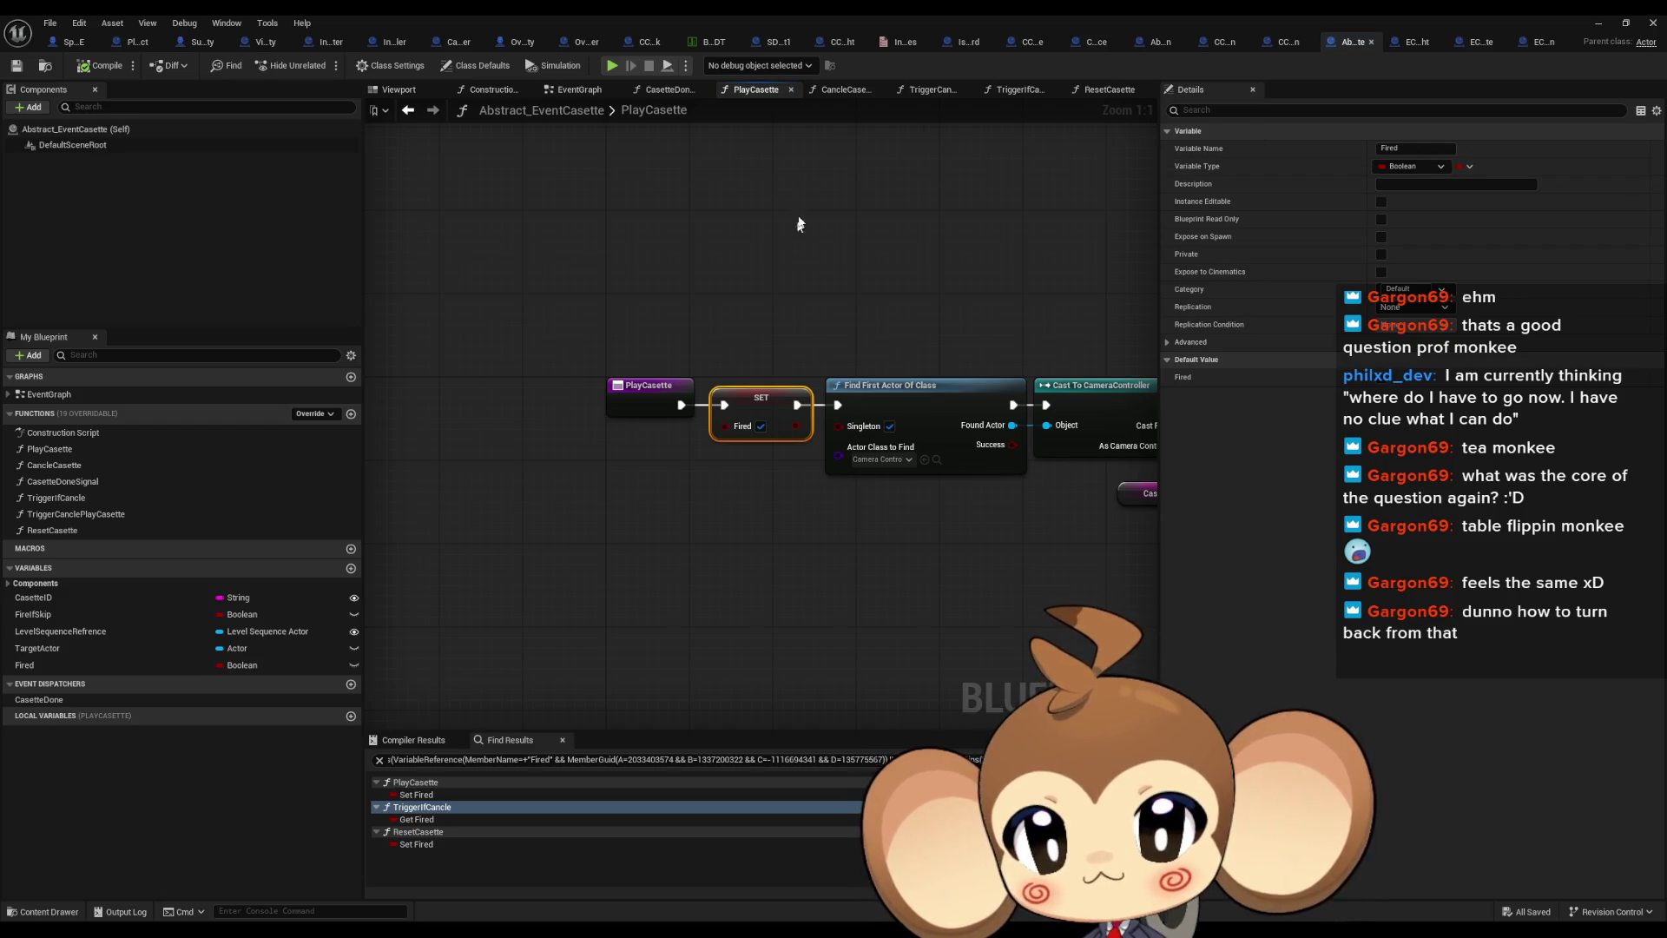
{"action": "left_click", "coordinate": [1411, 42]}
Inspect EC_Void_PrimalOrblingFight's PlayCasette and its parent CasetteDoneSignal, then return to EC_Void_OpenCocoon
{"action": "double_click", "coordinate": [111, 497]}
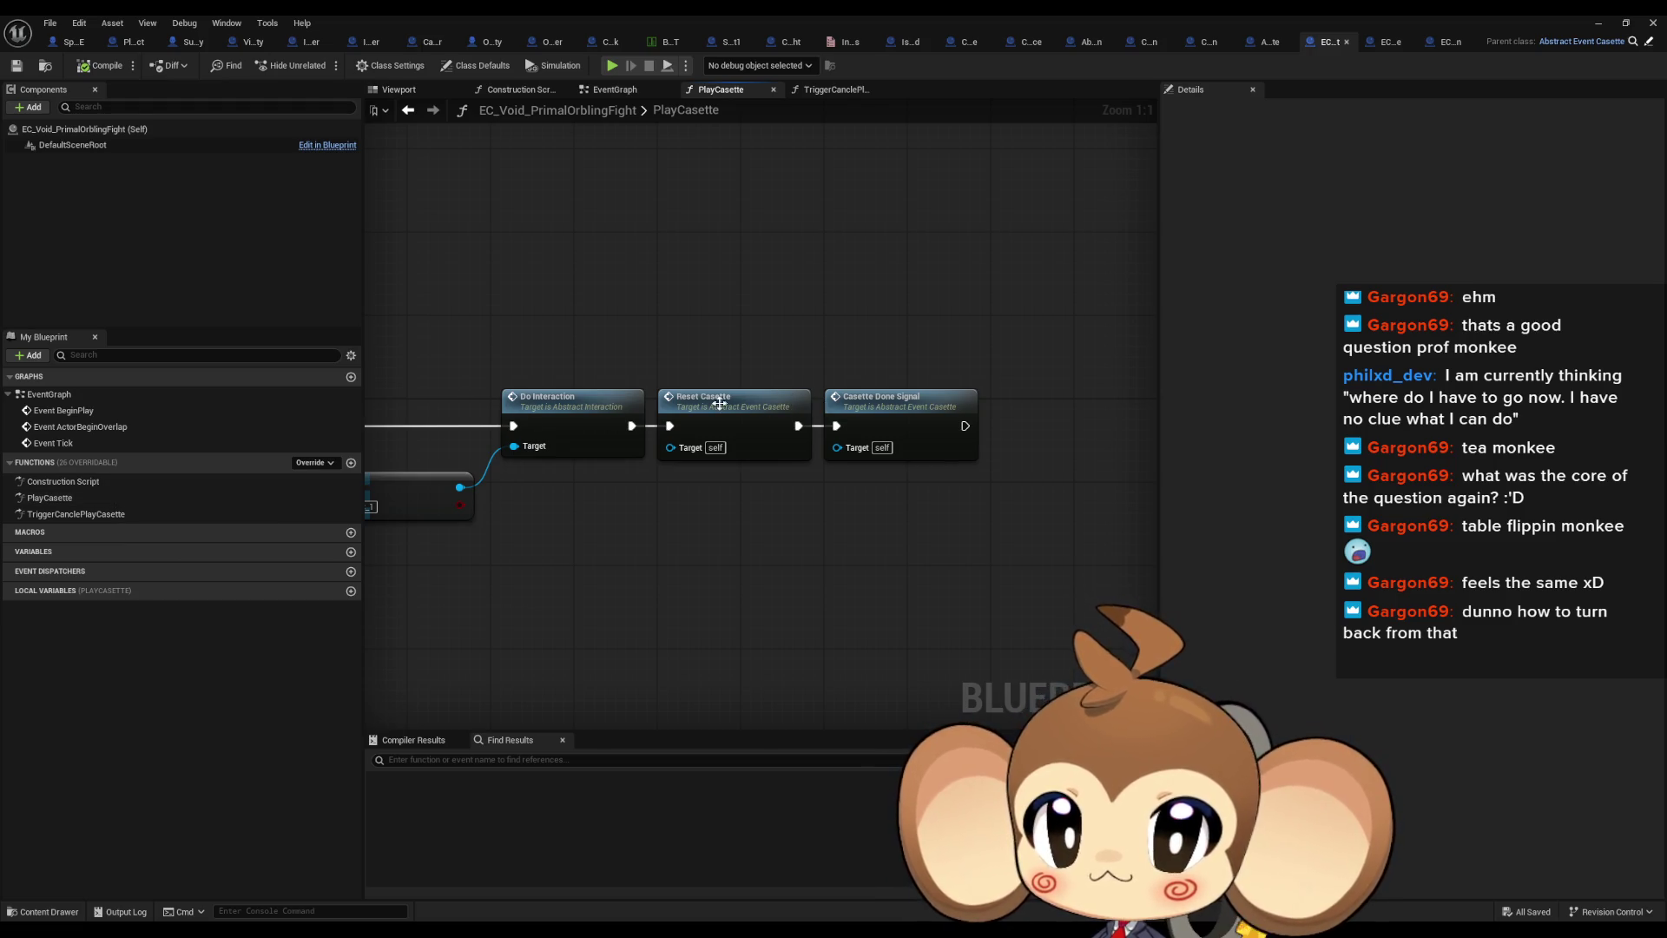
{"action": "left_click_drag", "start_coordinate": [669, 383], "coordinate": [615, 377]}
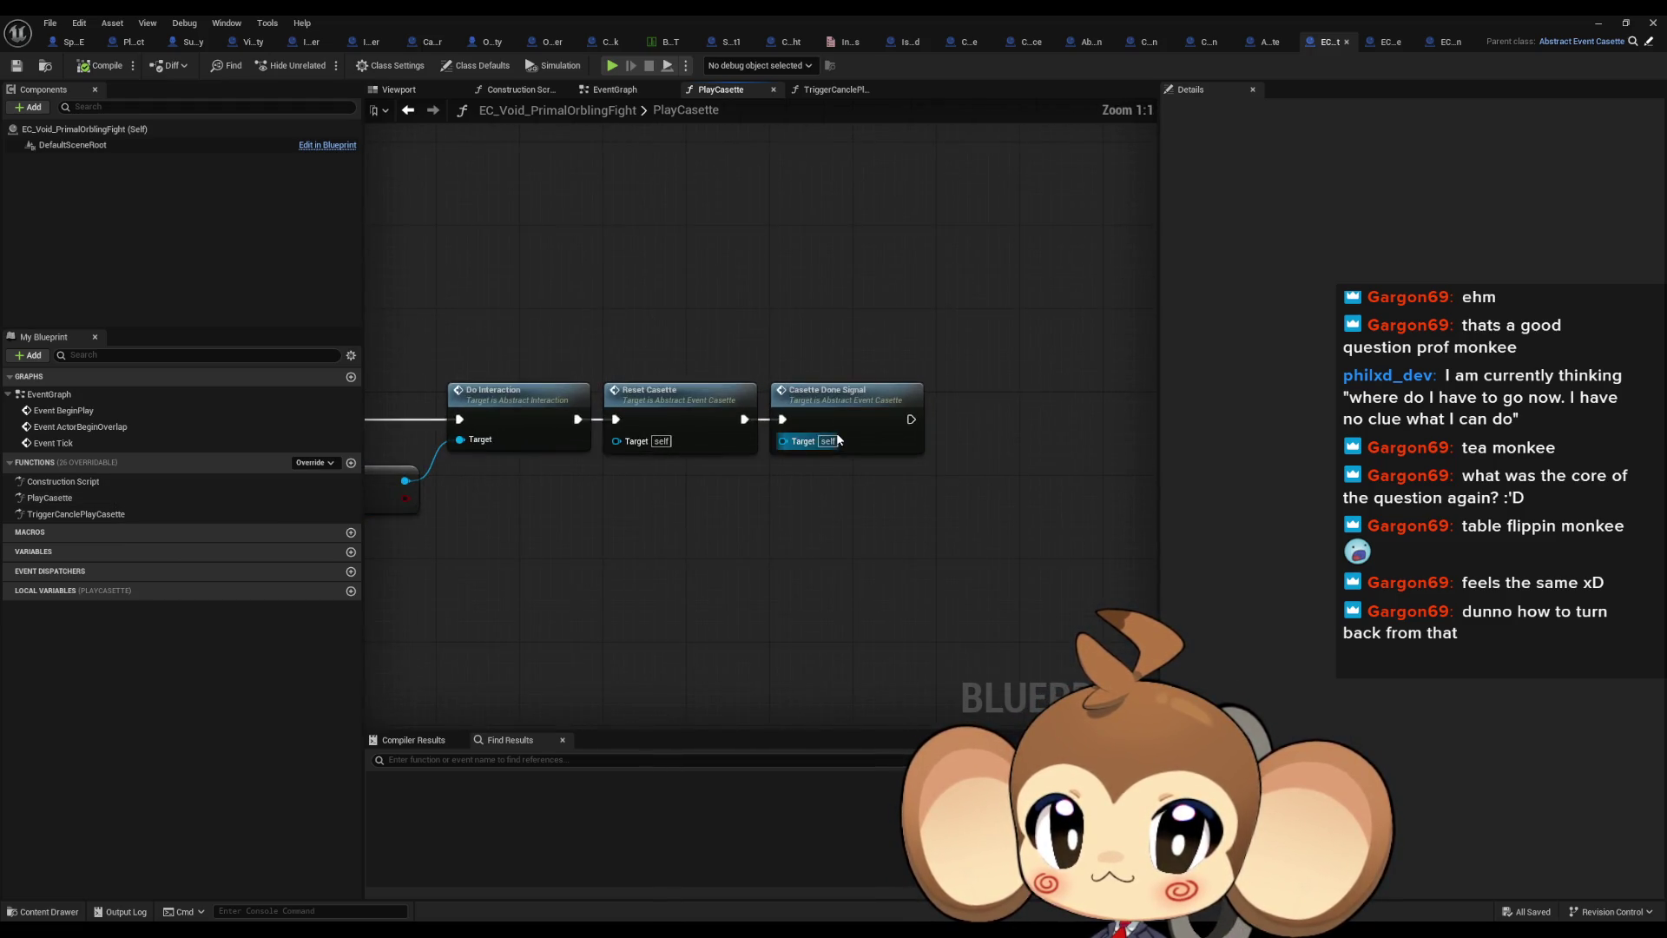
{"action": "left_click_drag", "start_coordinate": [824, 351], "coordinate": [918, 514]}
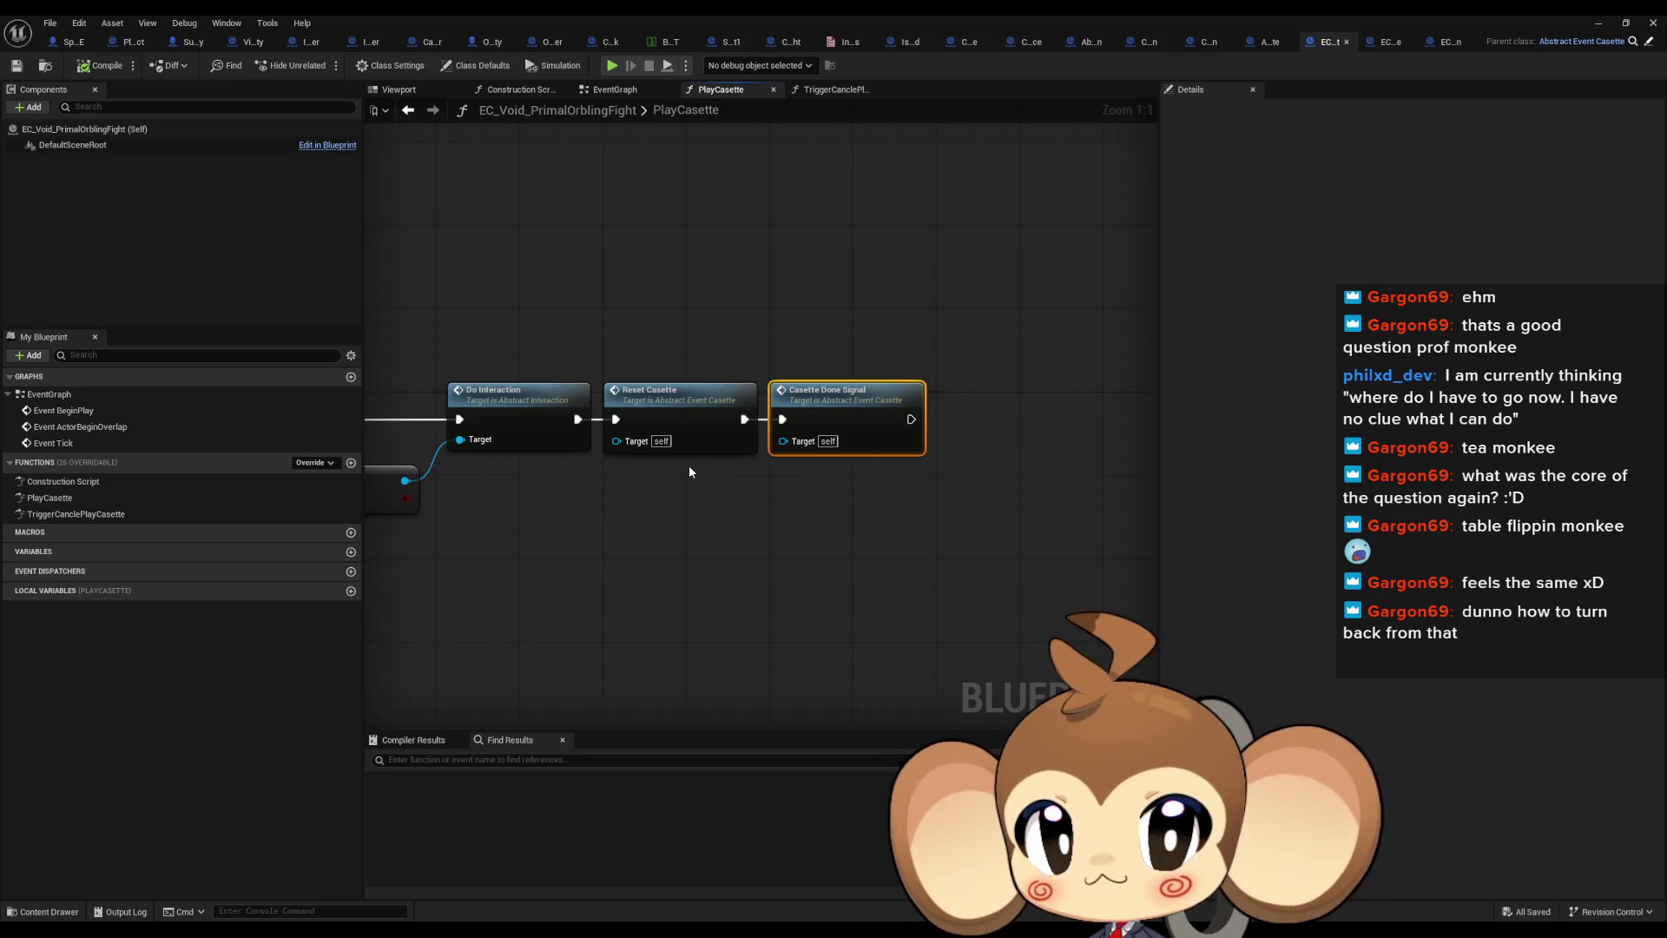
{"action": "double_click", "coordinate": [843, 418]}
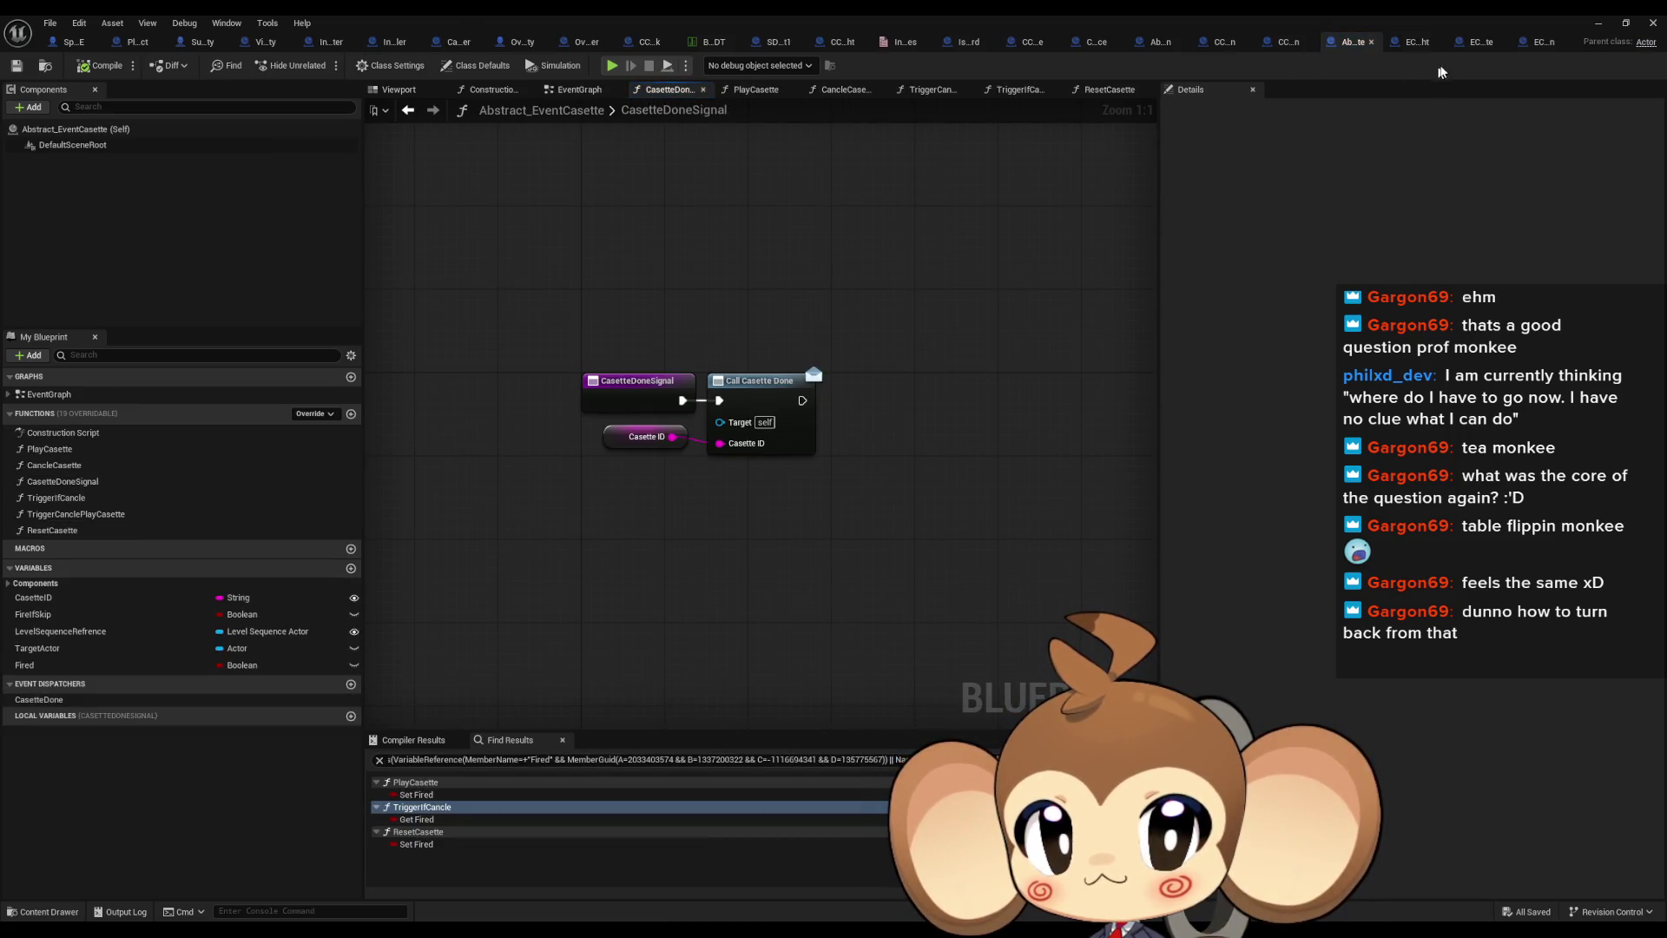
{"action": "left_click", "coordinate": [1536, 43]}
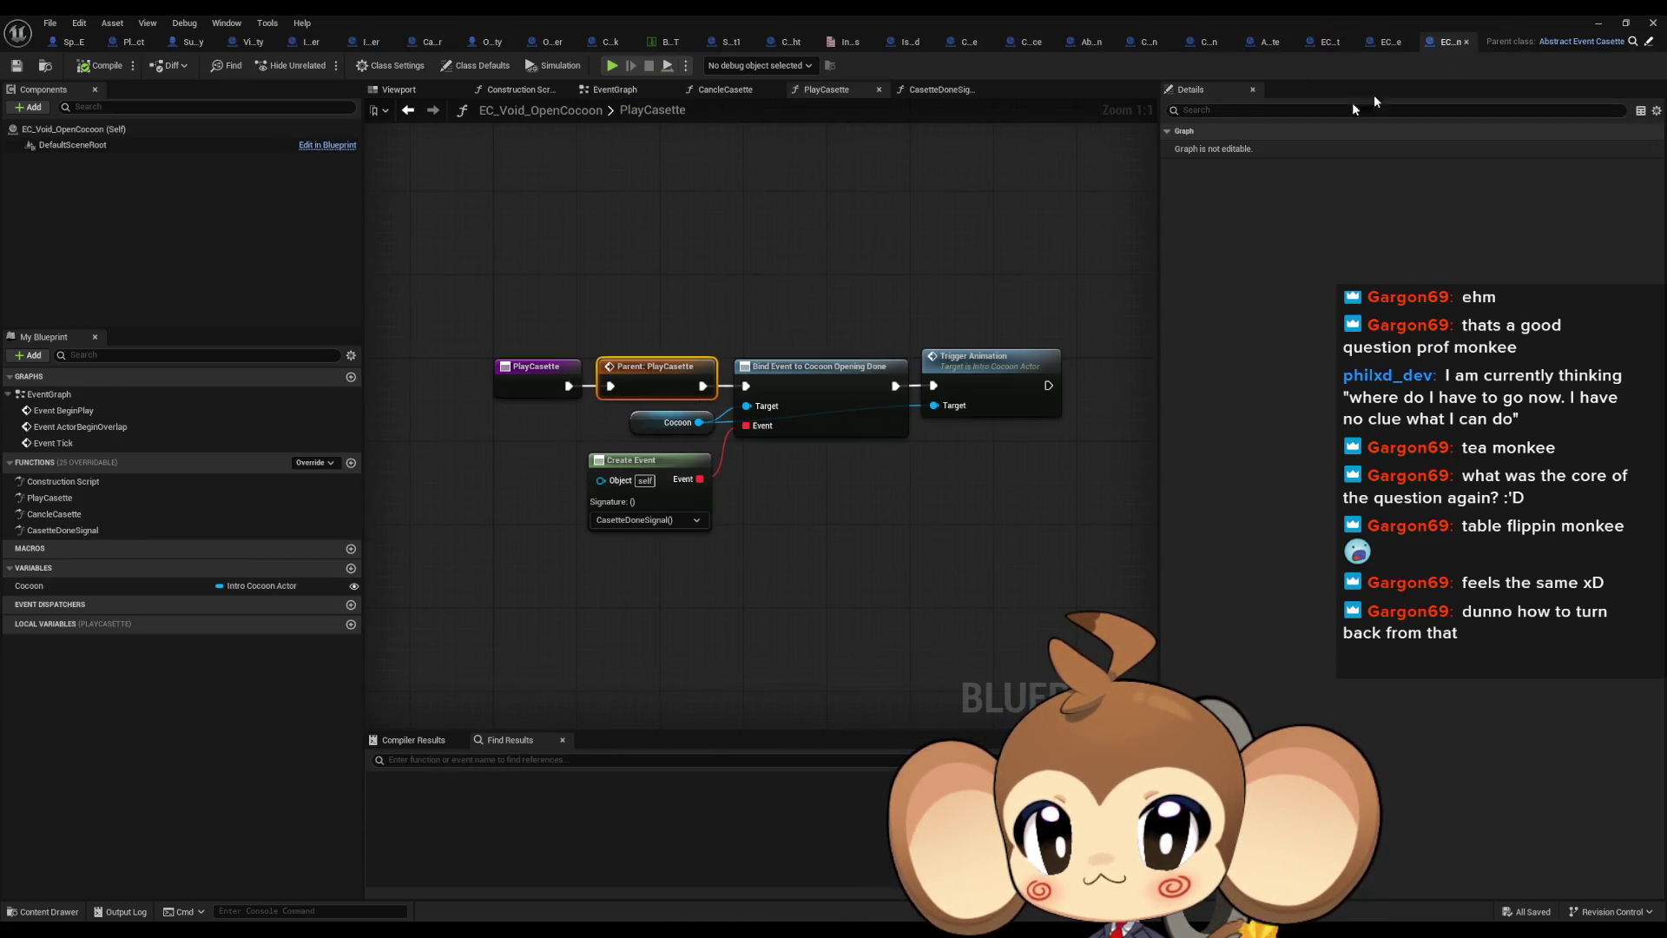
Review EC_Void_OpenCocoon's CasetteDoneSignal, CancleCasette and PlayCasette function graphs
{"action": "double_click", "coordinate": [115, 531]}
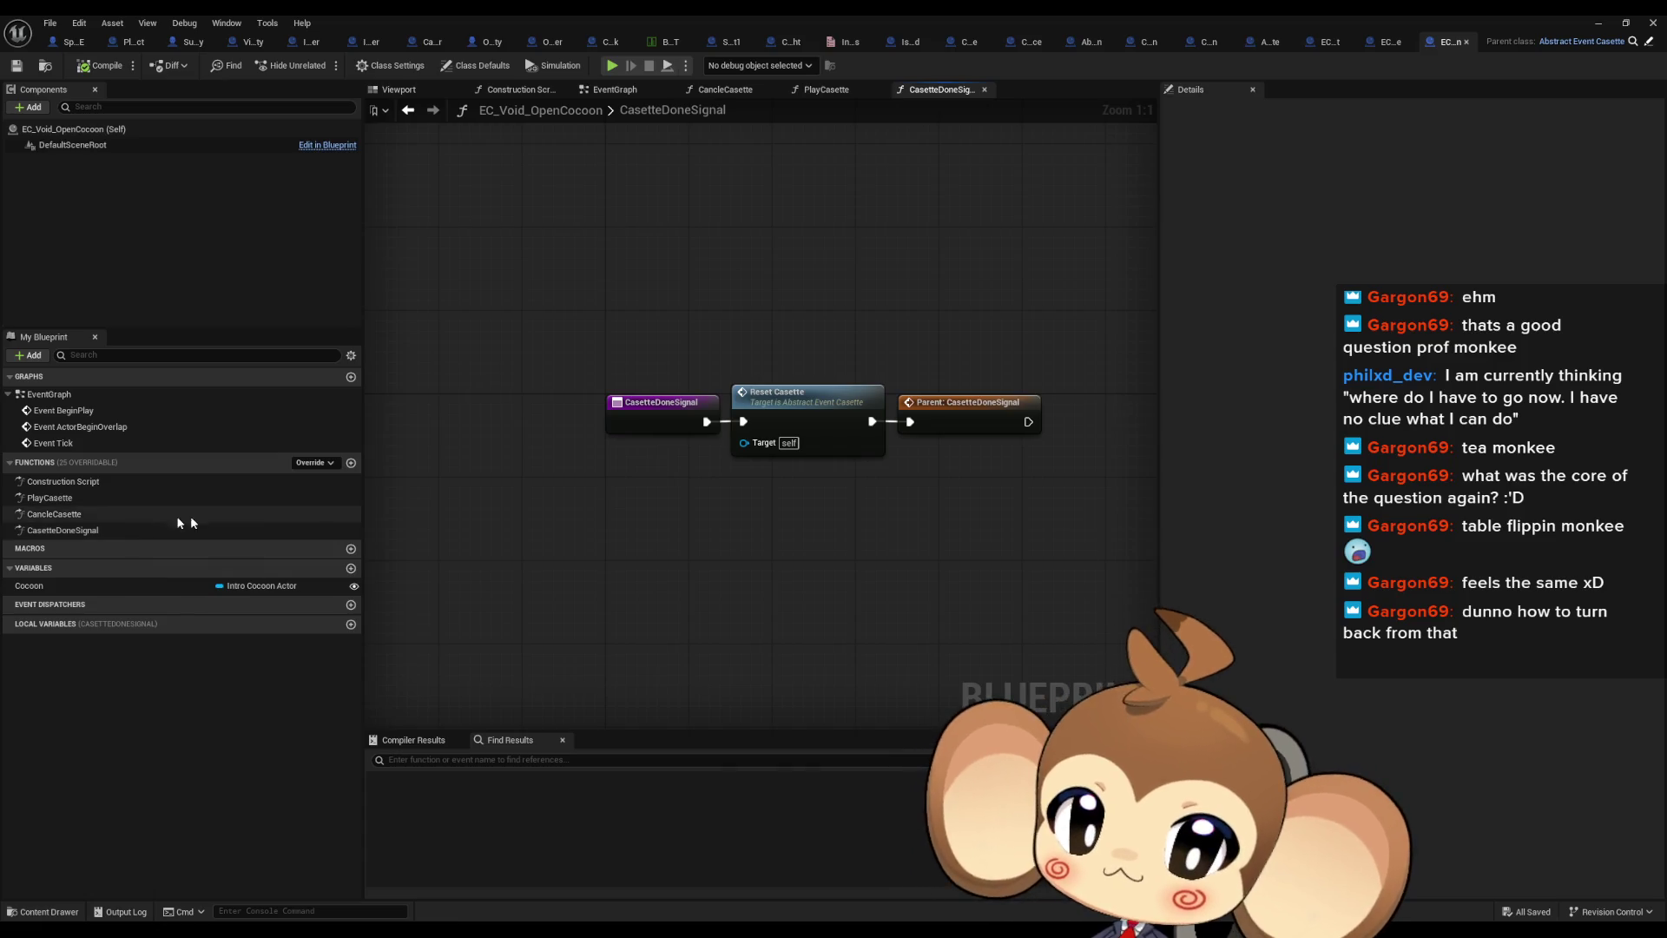
{"action": "double_click", "coordinate": [54, 514]}
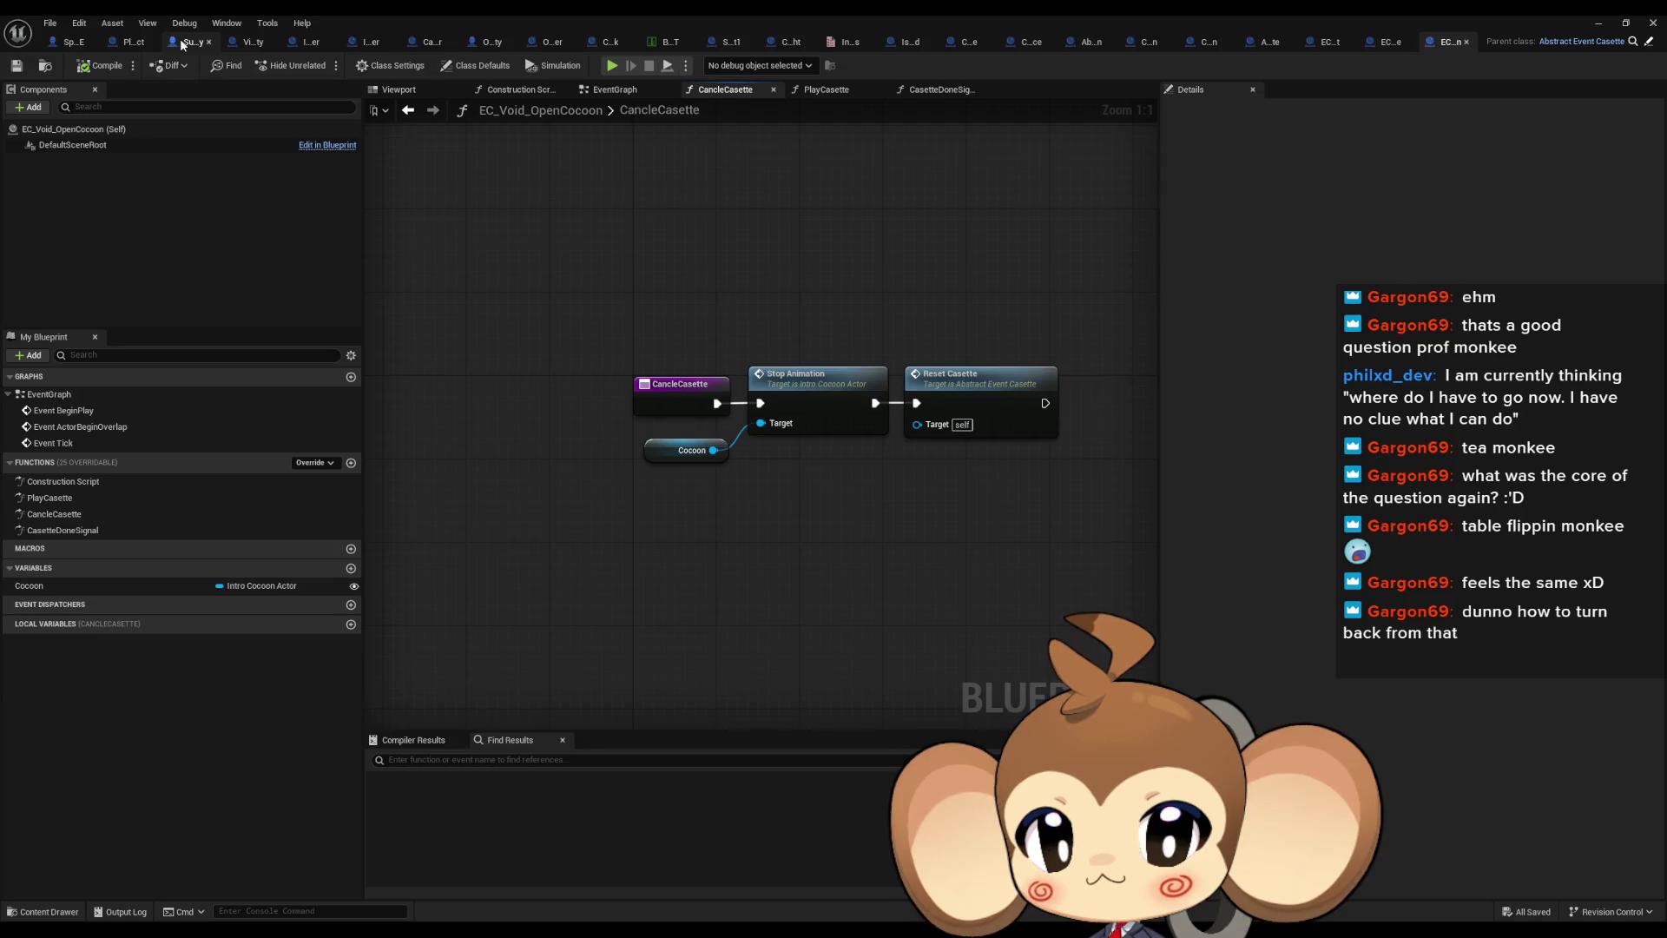
{"action": "double_click", "coordinate": [73, 498]}
{"action": "double_click", "coordinate": [87, 531]}
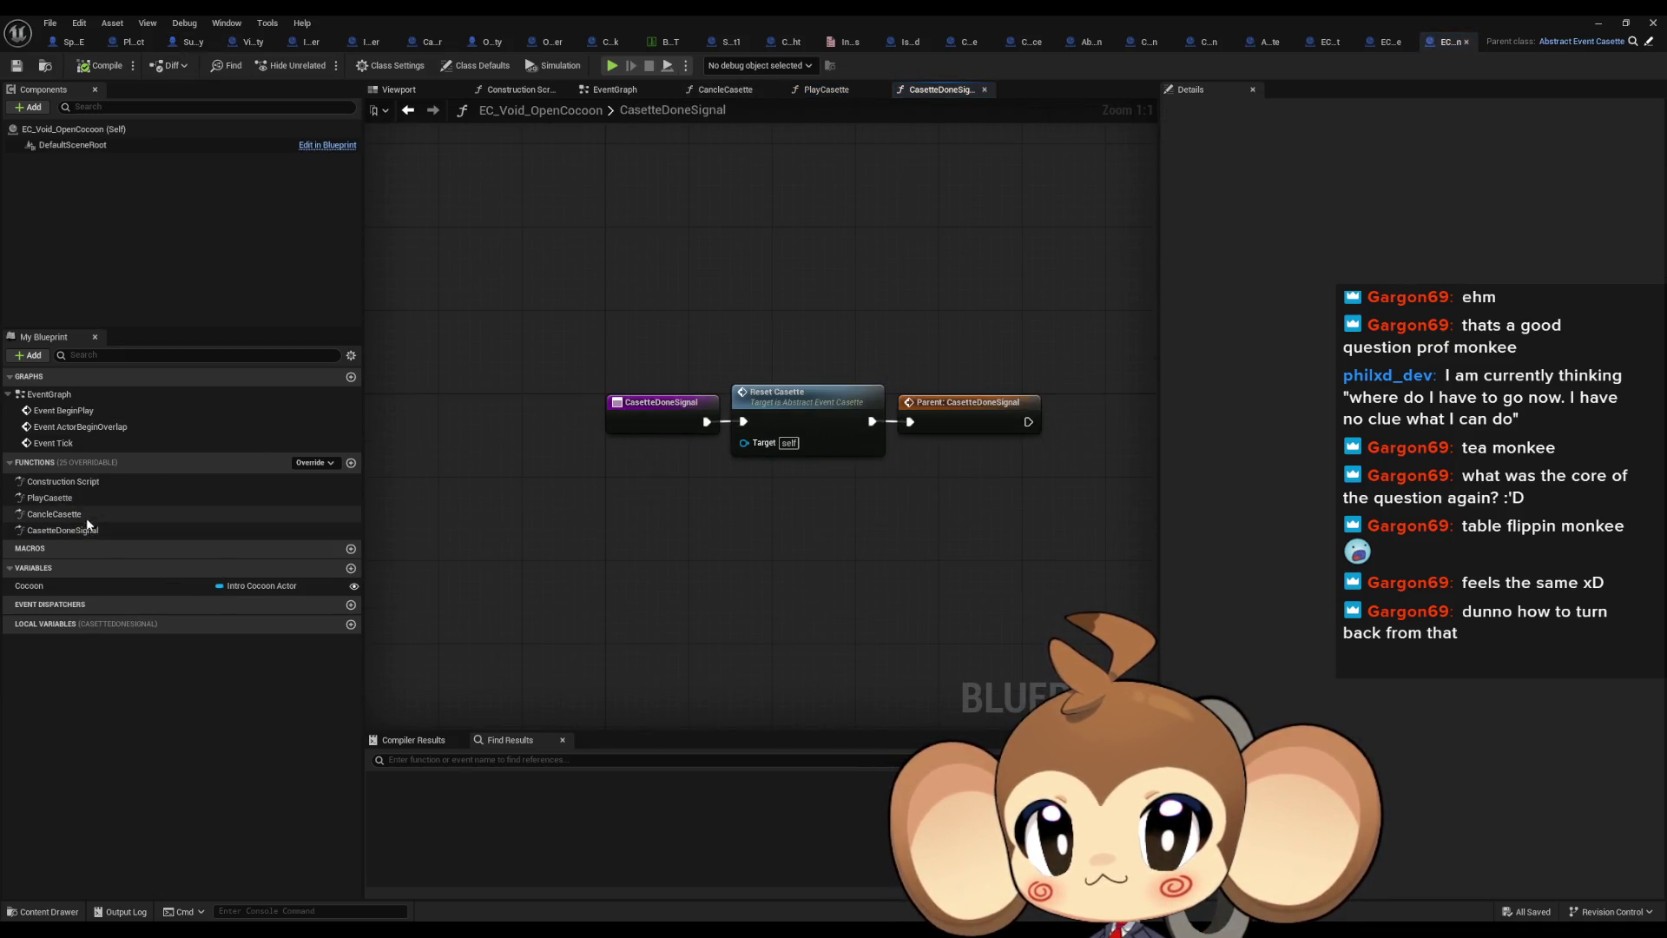
{"action": "double_click", "coordinate": [82, 502]}
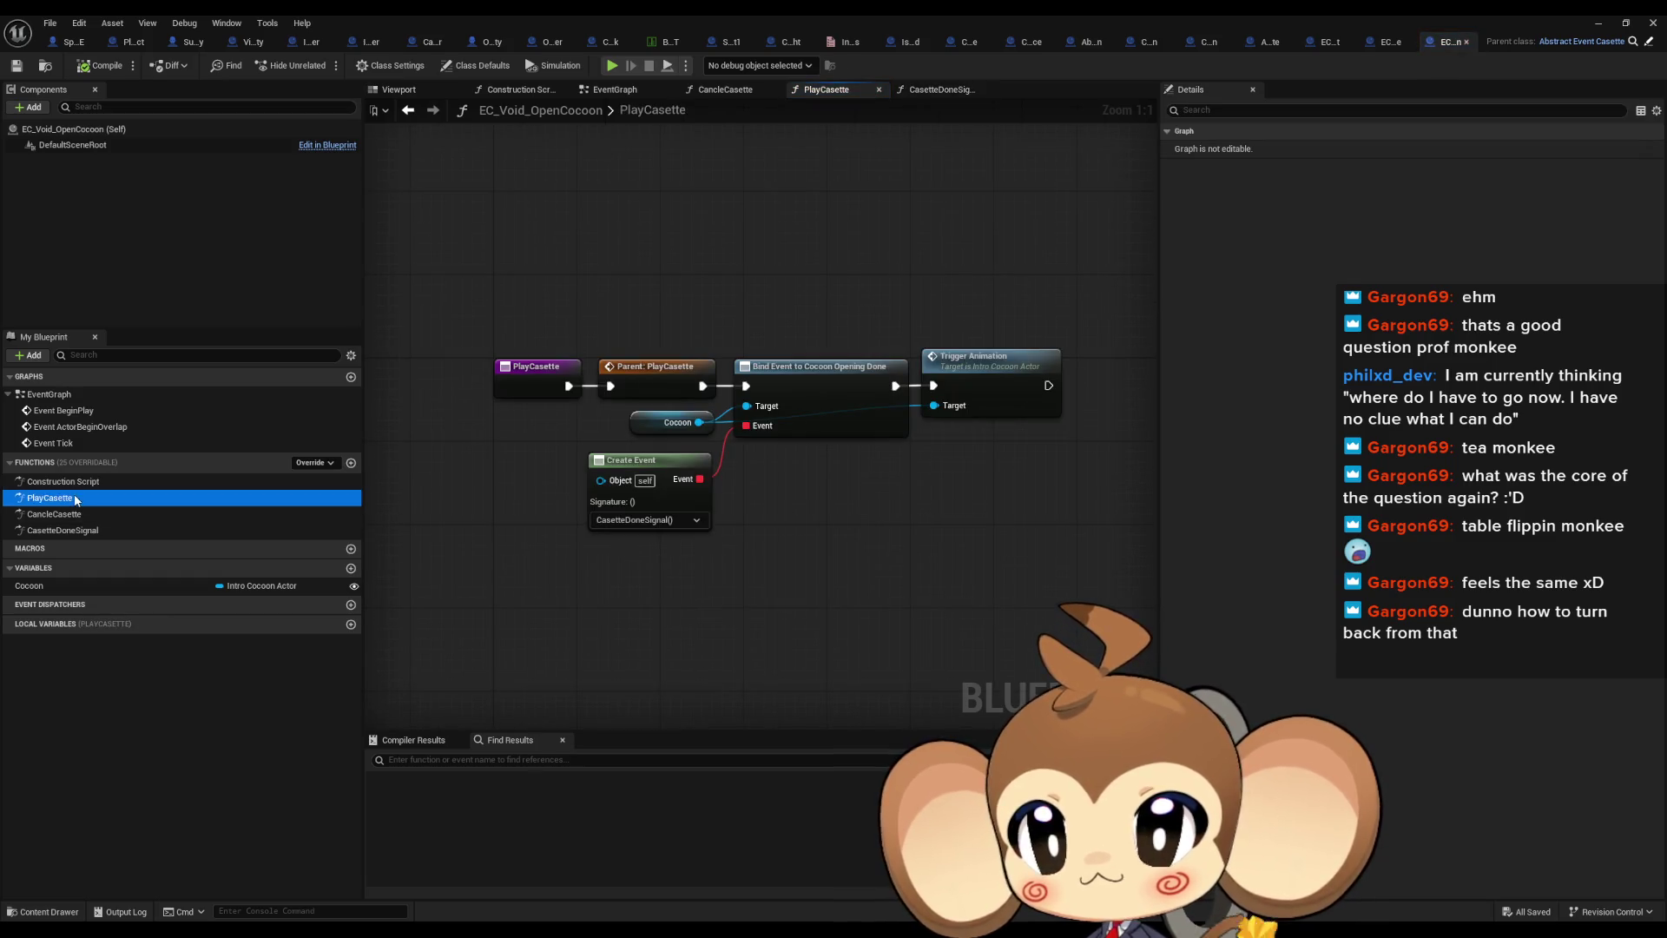
{"action": "double_click", "coordinate": [79, 530]}
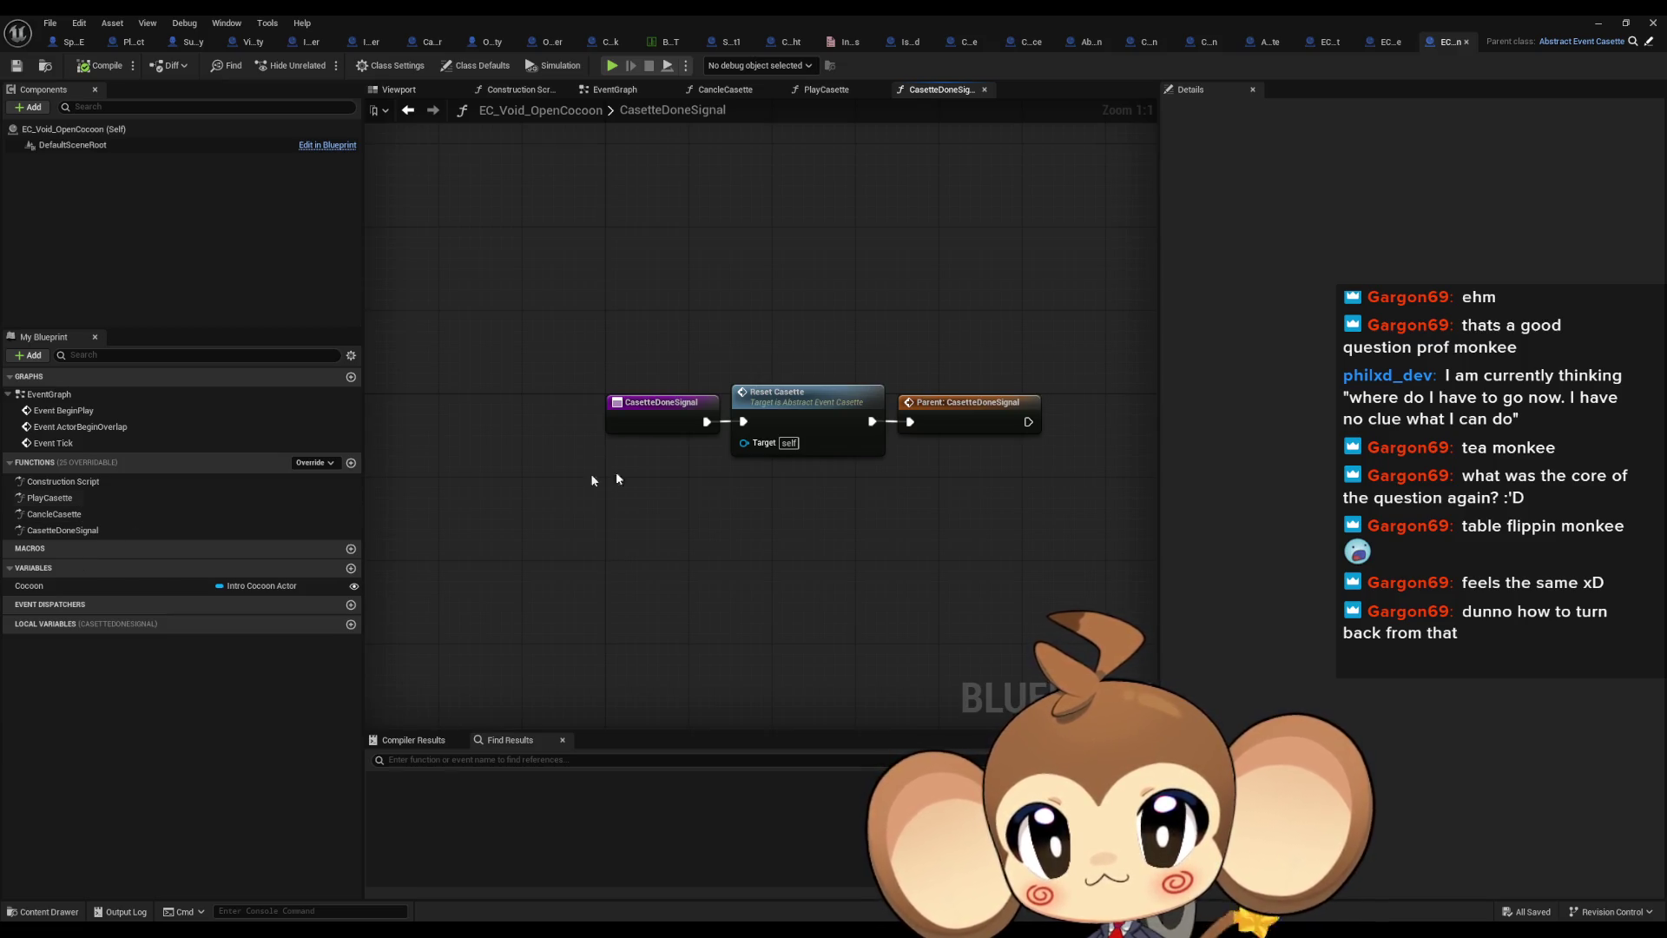
Inspect the parent CasetteDoneSignal implementation, then view EC_Void_OpenCocoon's CancleCasette graph
{"action": "double_click", "coordinate": [966, 407]}
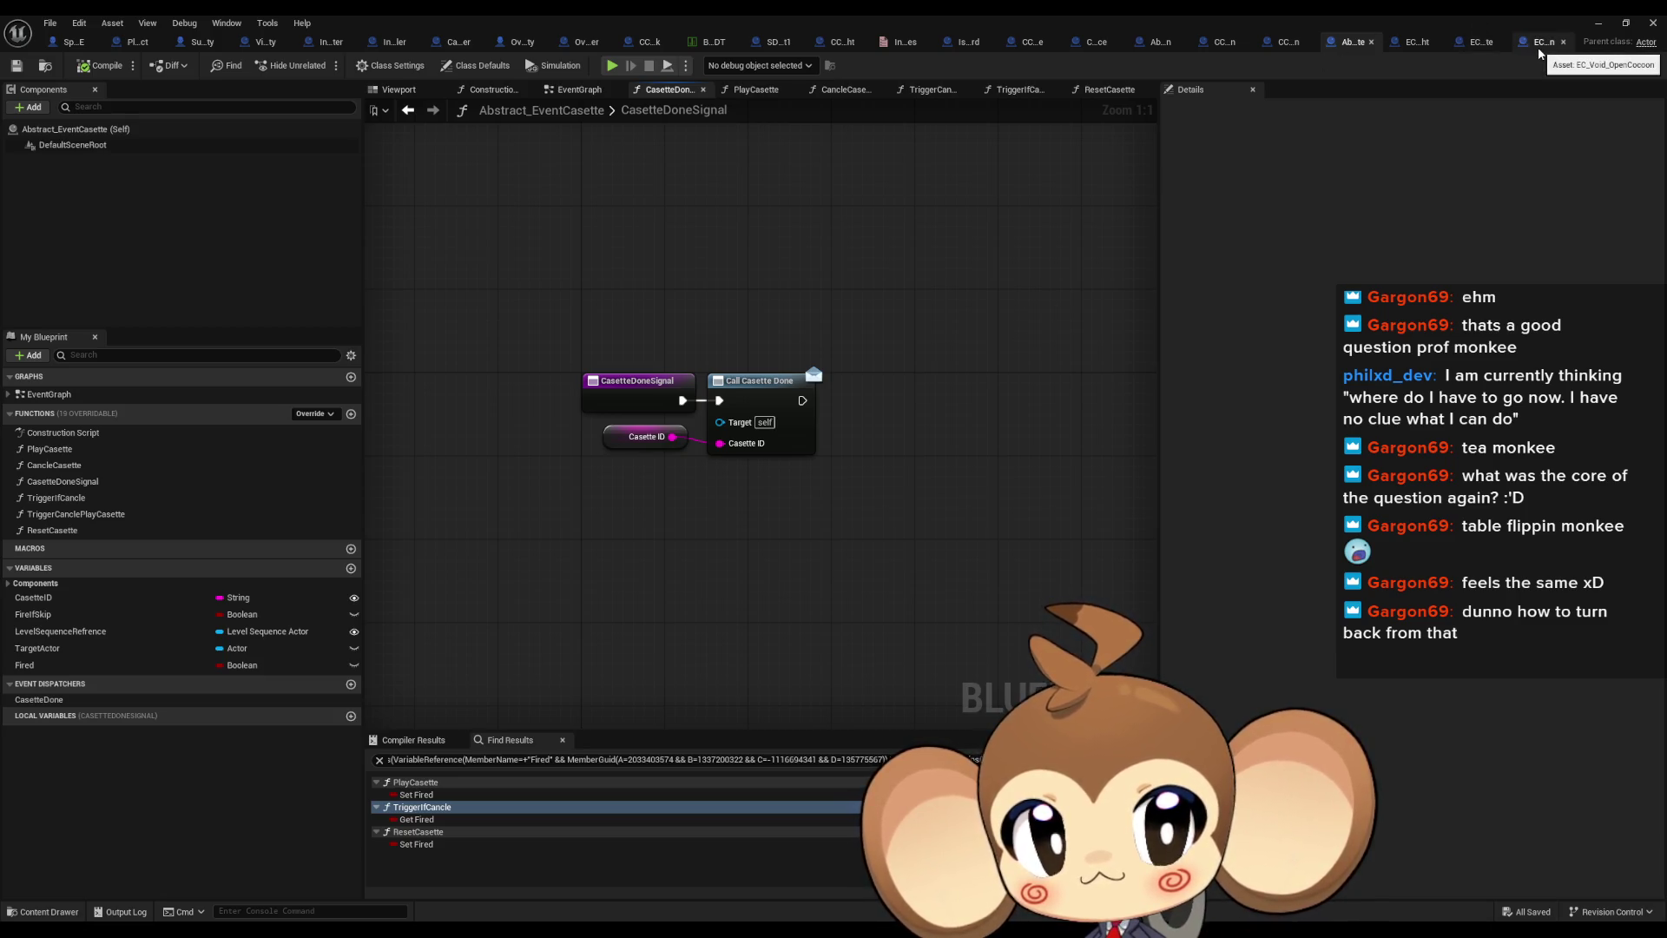
{"action": "left_click", "coordinate": [1540, 54]}
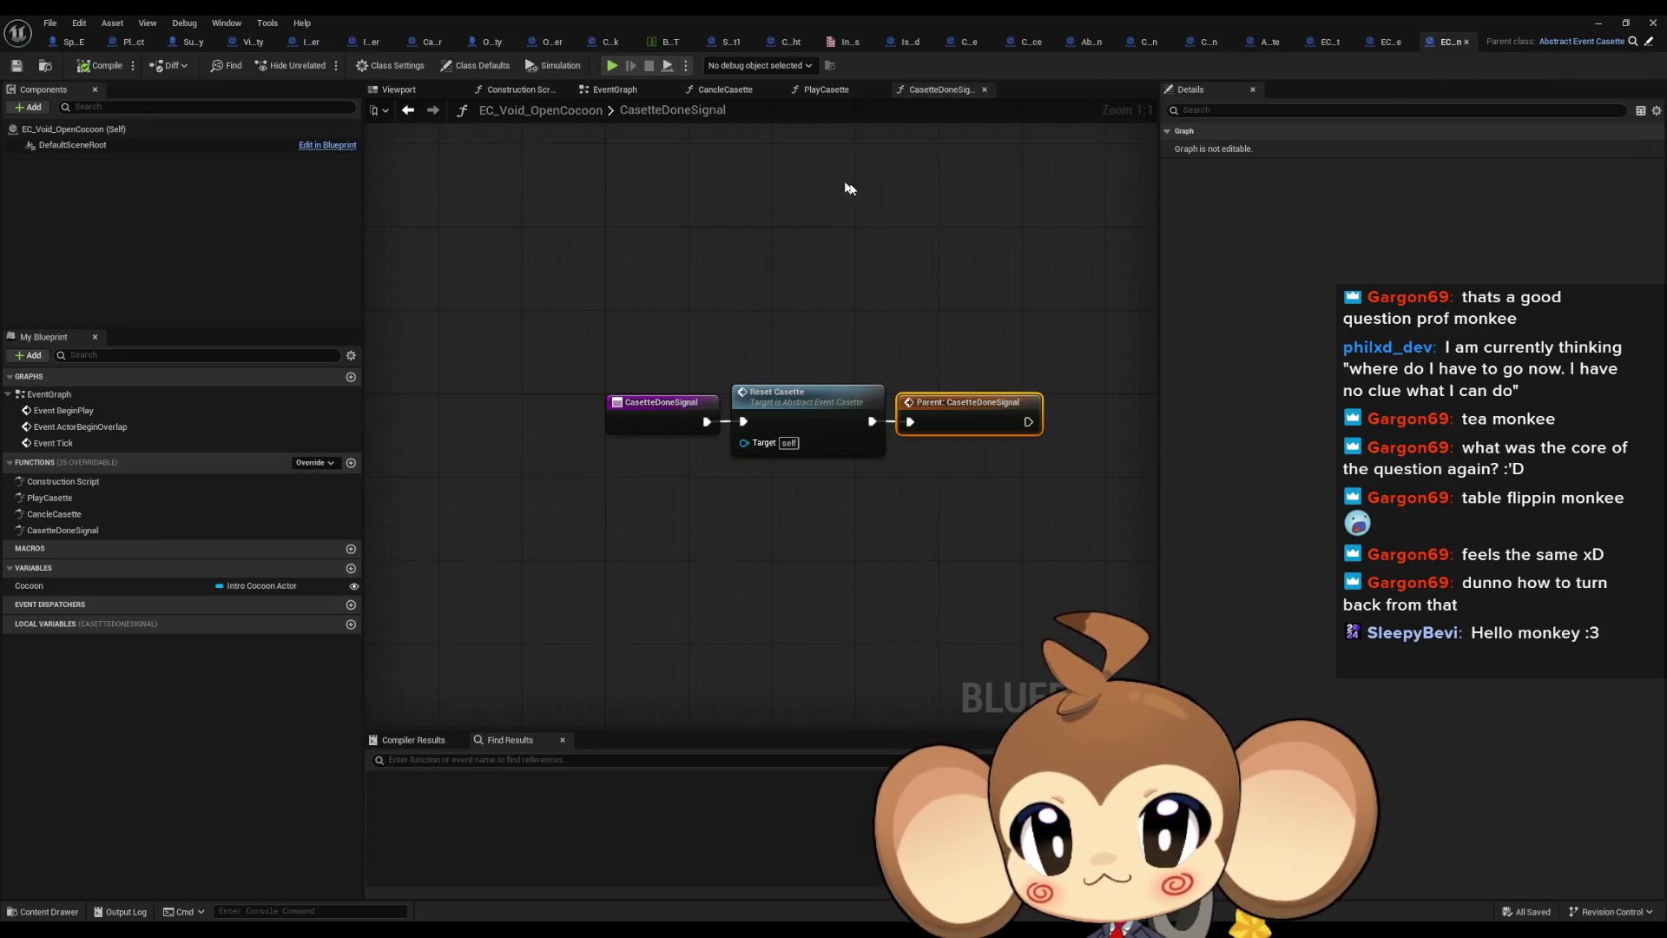
{"action": "double_click", "coordinate": [164, 516]}
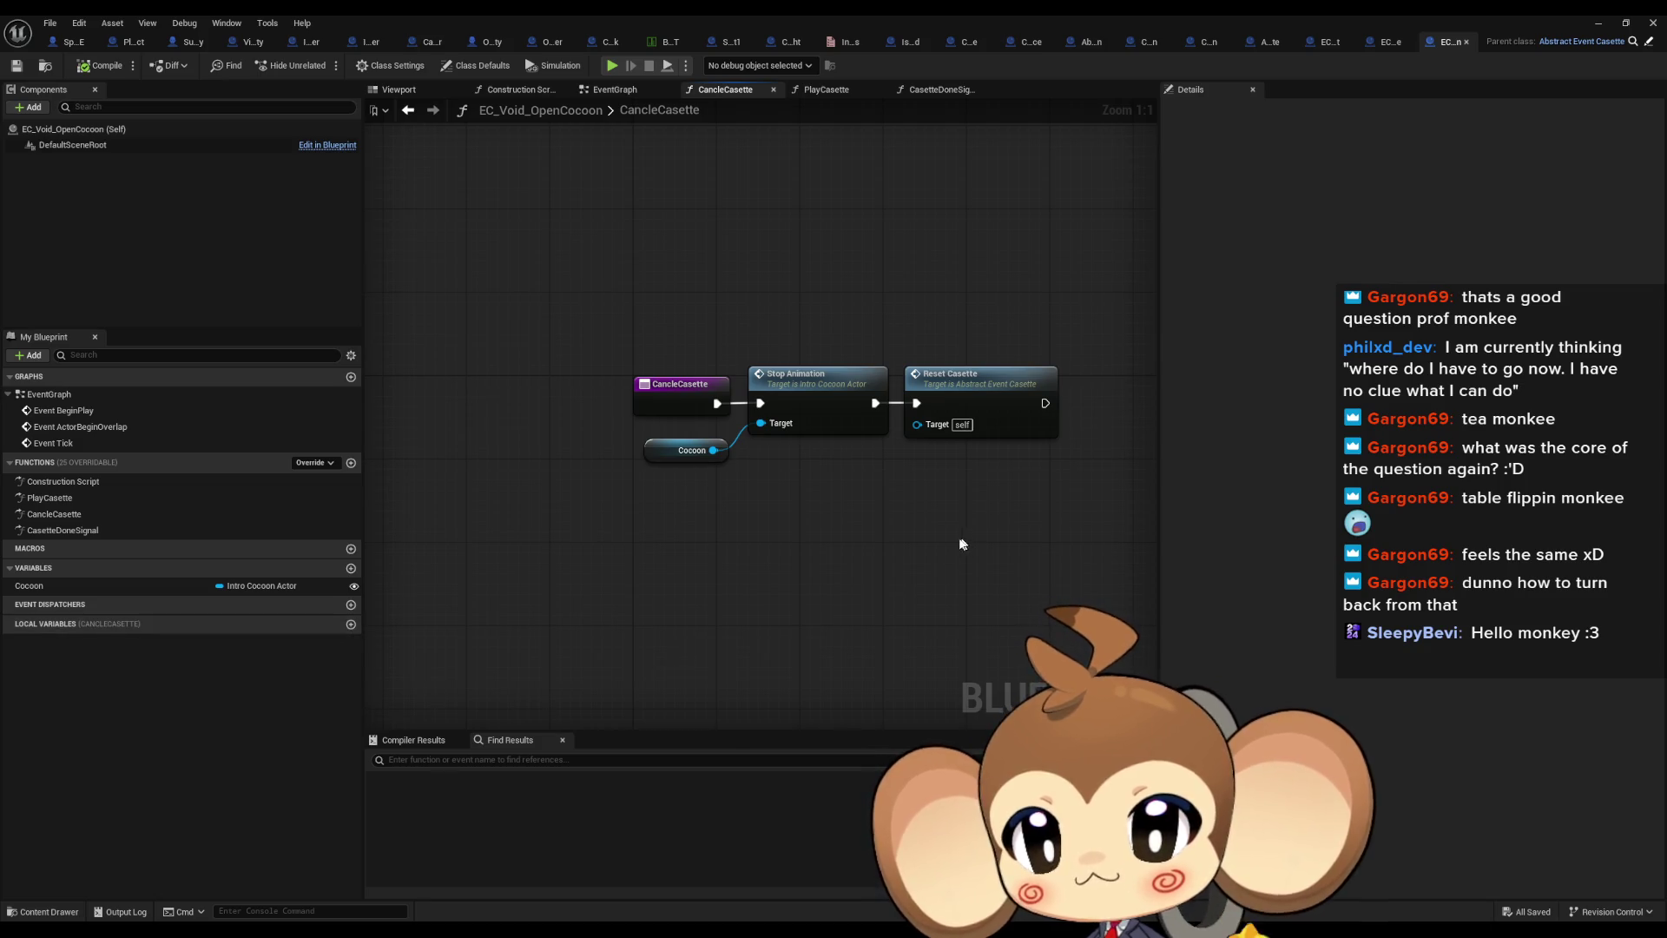
Shift the CancleCasette nodes down-left and check the Abstract_EventCasette blueprint
{"action": "left_click", "coordinate": [967, 387]}
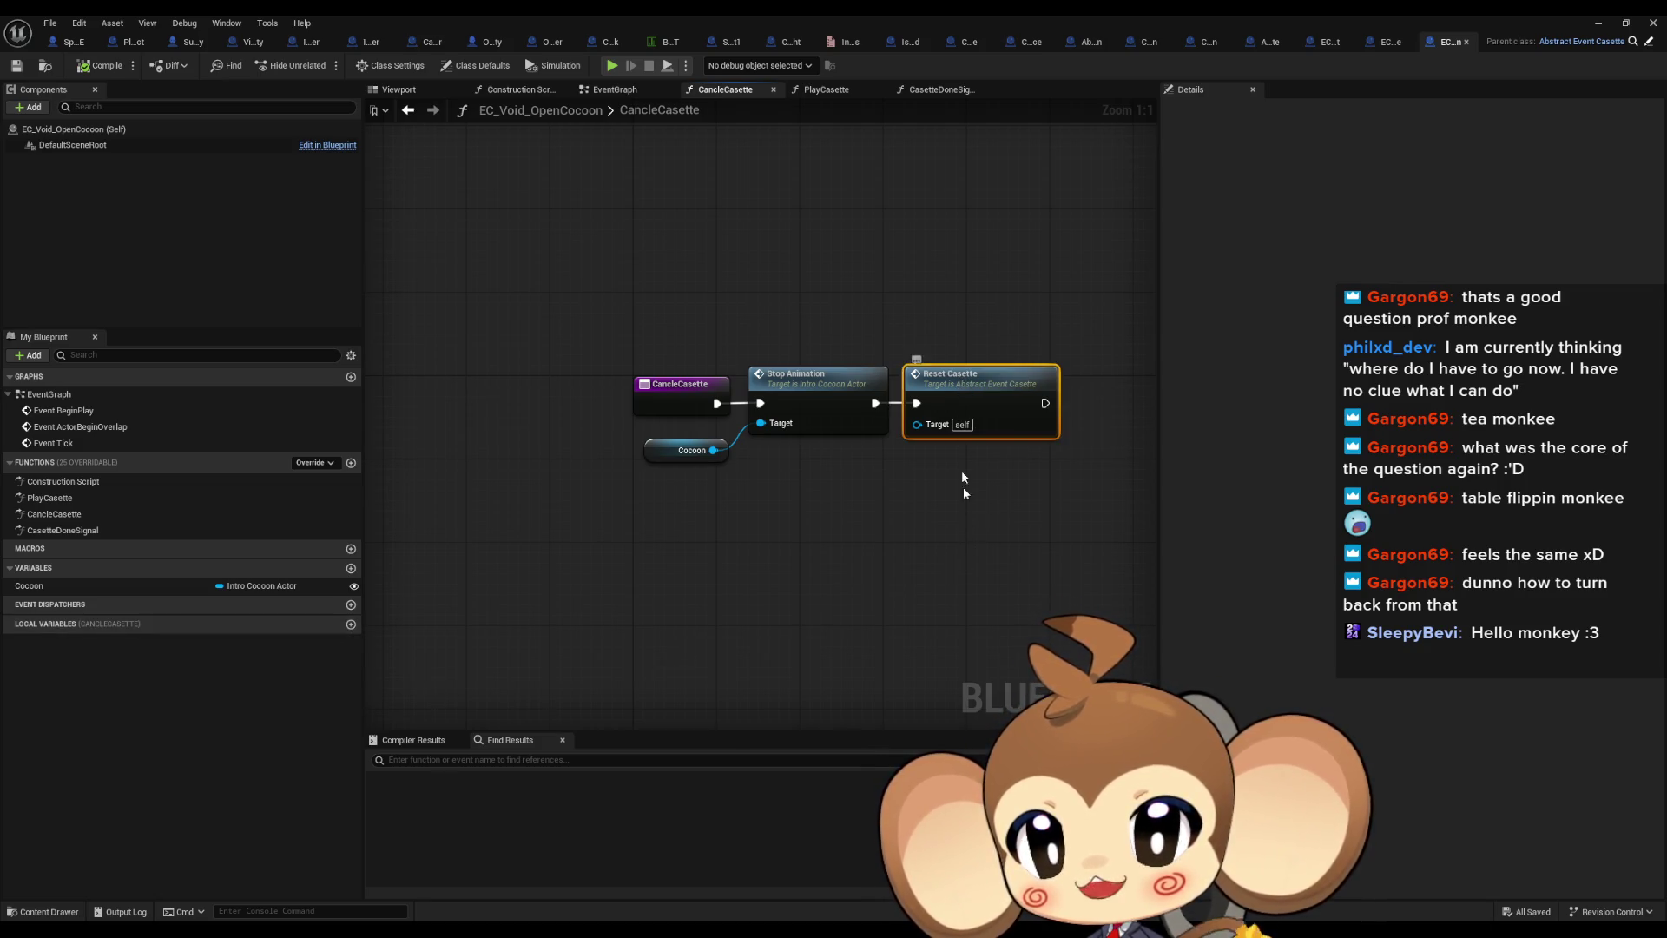
{"action": "mouse_move", "coordinate": [963, 560]}
{"action": "left_mouse_down"}
{"action": "mouse_move", "coordinate": [874, 624]}
{"action": "mouse_move", "coordinate": [822, 632]}
{"action": "left_mouse_up"}
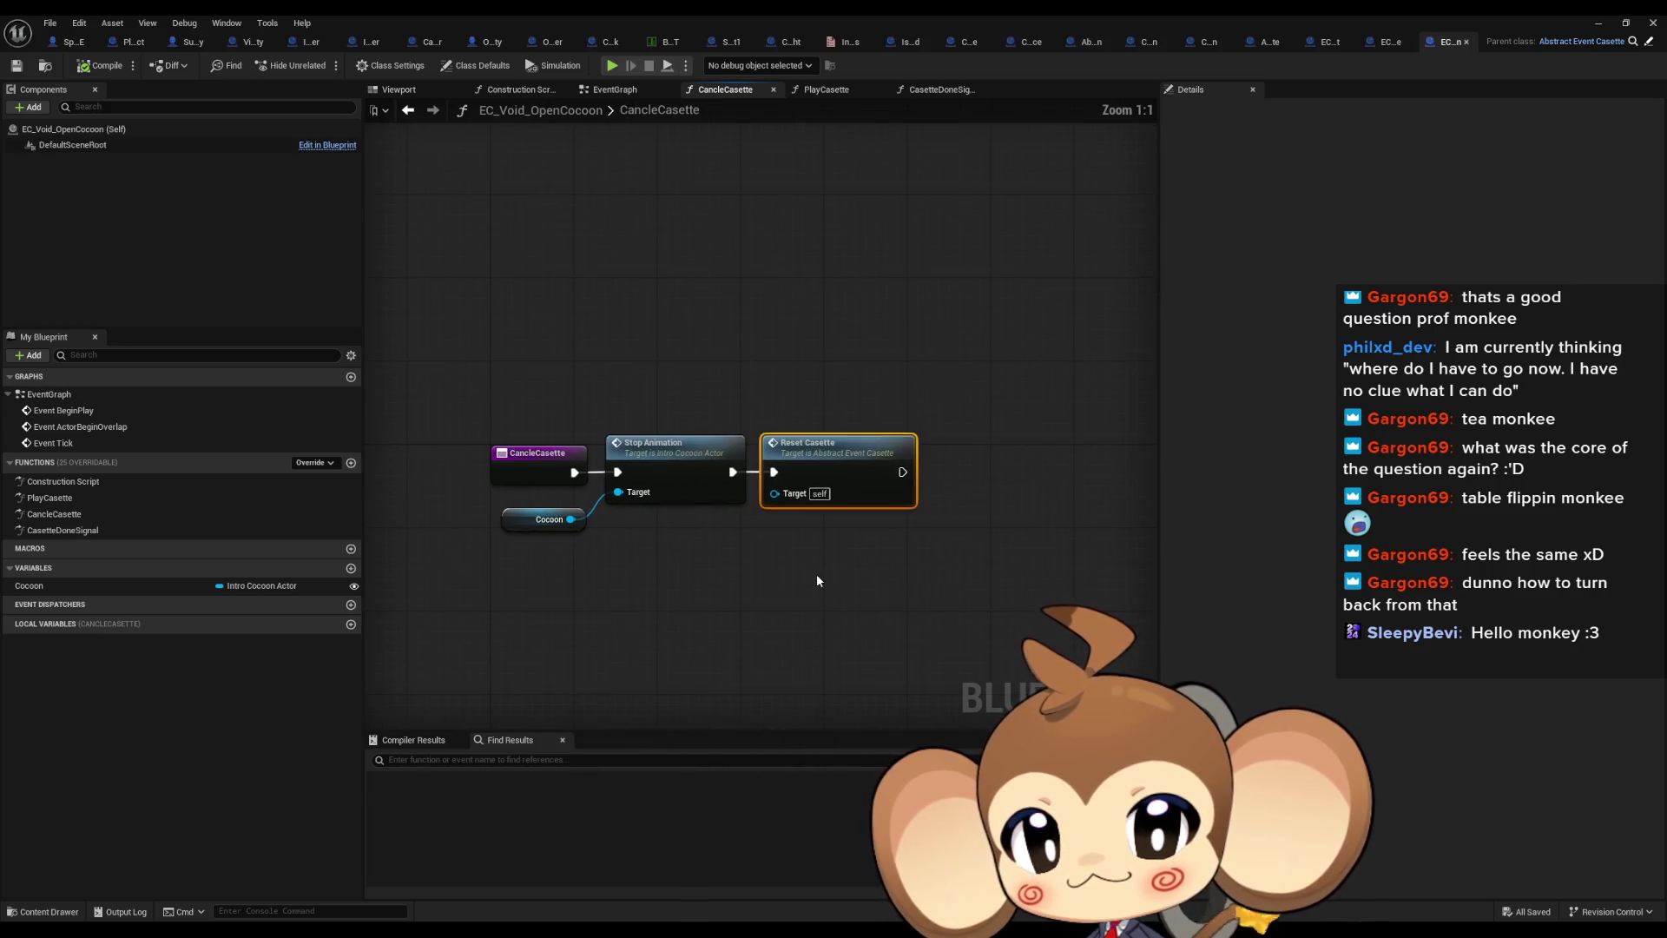
{"action": "left_click", "coordinate": [1307, 43]}
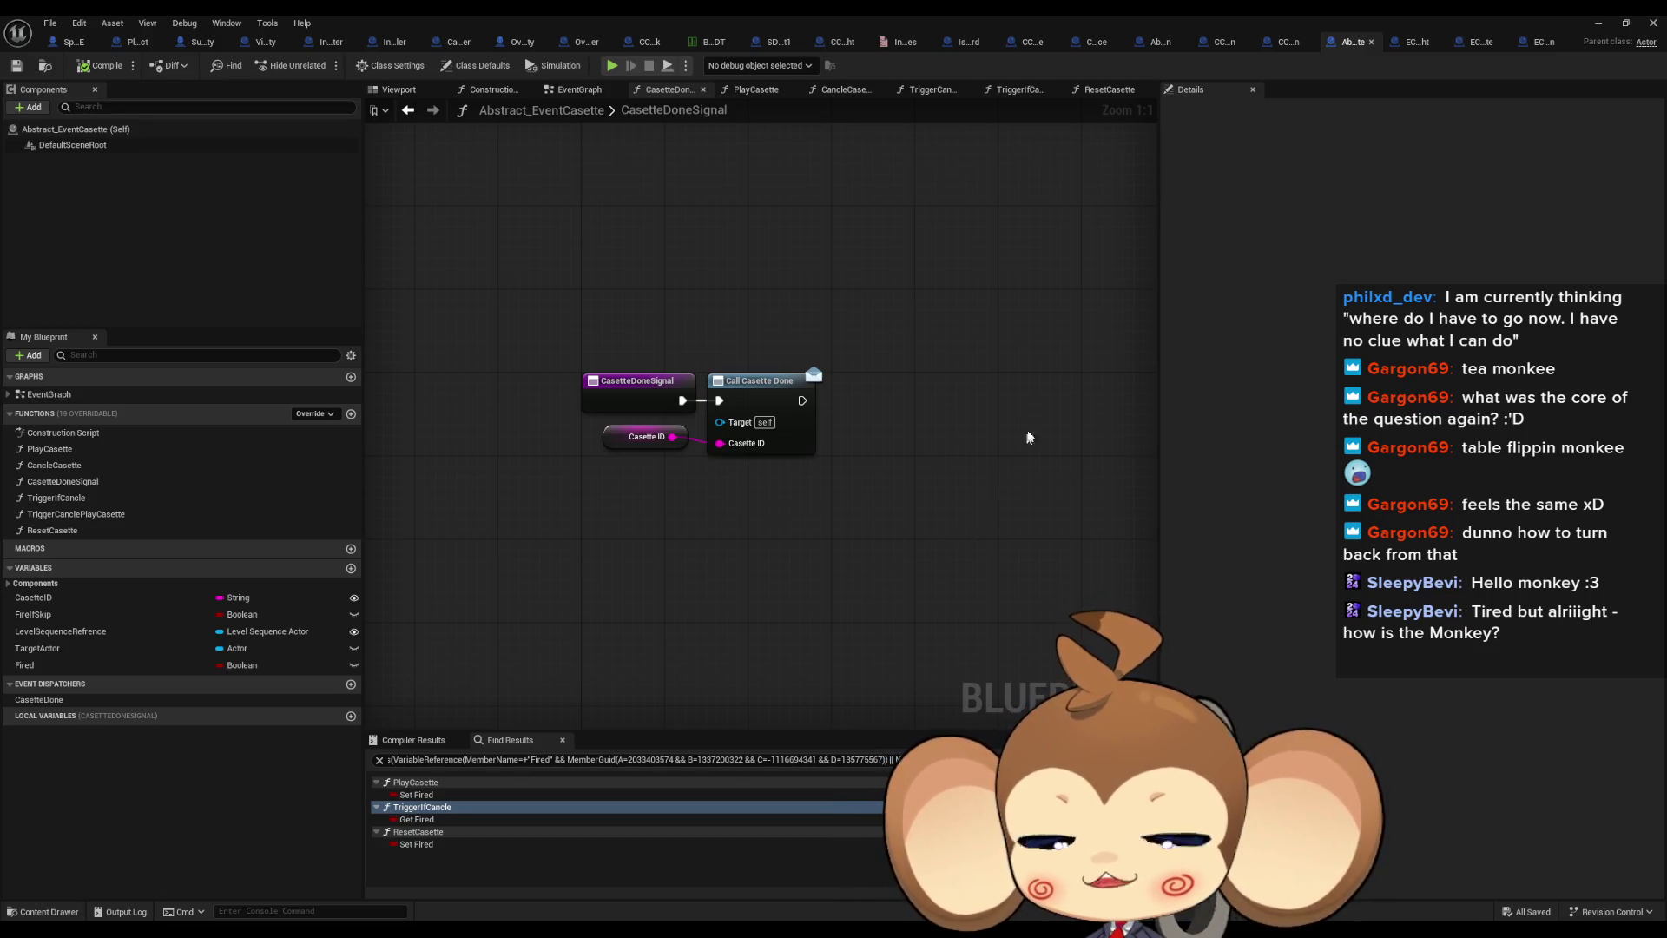
Review EC_Void_OpenCocoon's PlayCasette, CancleCasette and CasetteDoneSignal graphs, centring CasetteDoneSignal's nodes
{"action": "left_click", "coordinate": [1544, 40]}
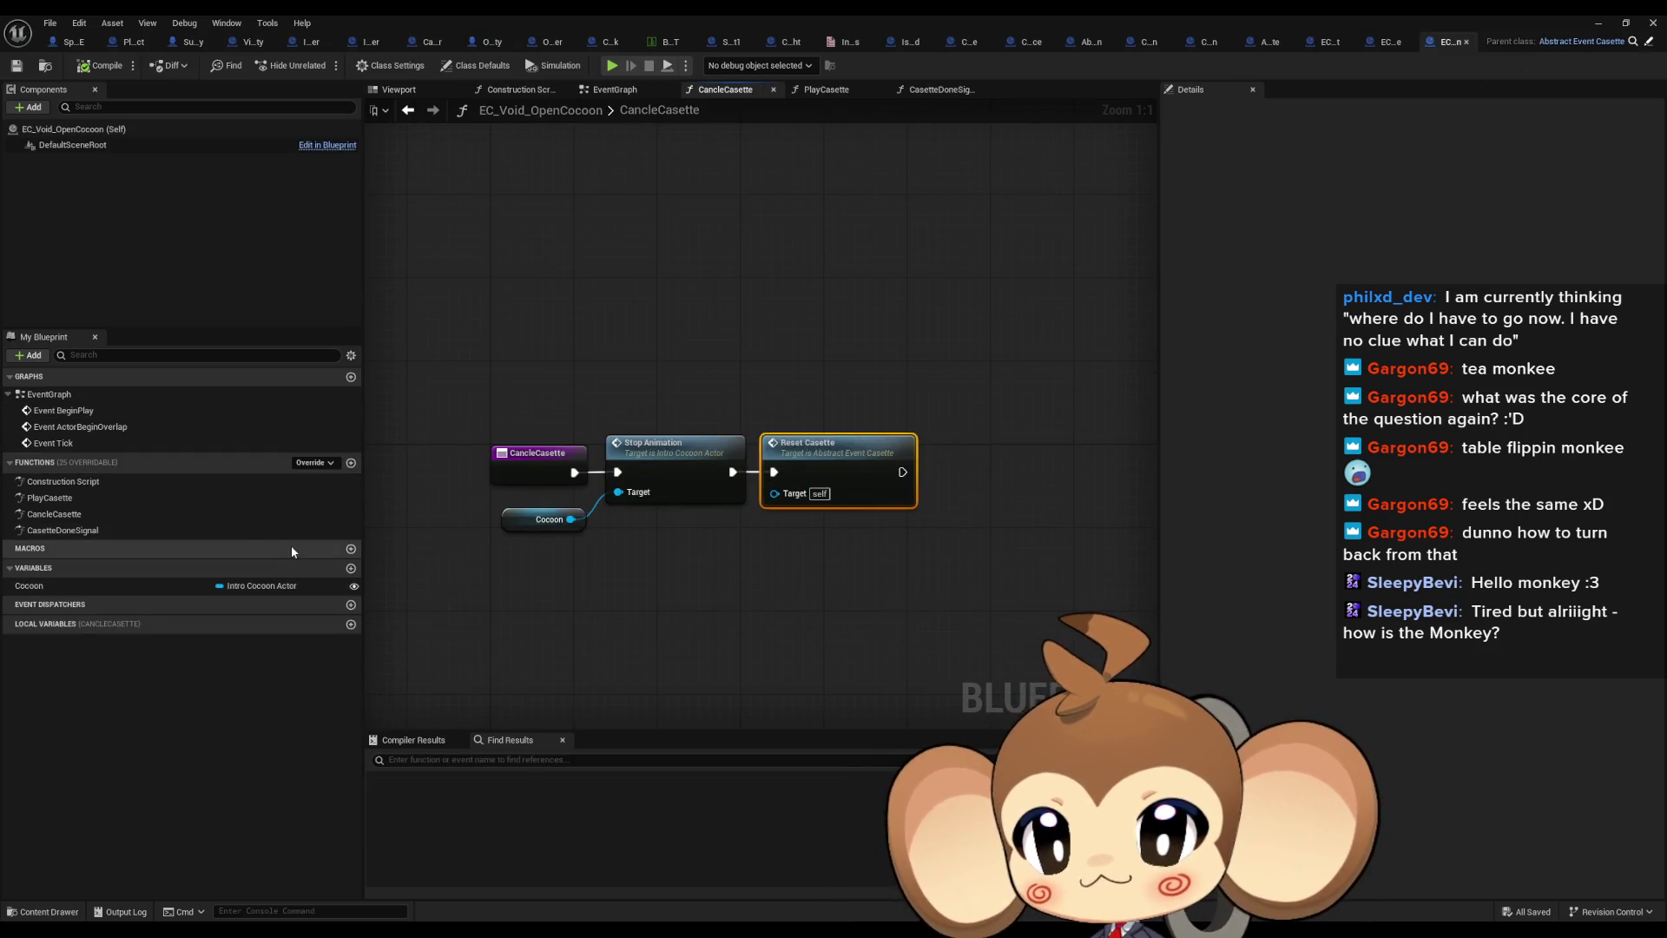
{"action": "double_click", "coordinate": [49, 498]}
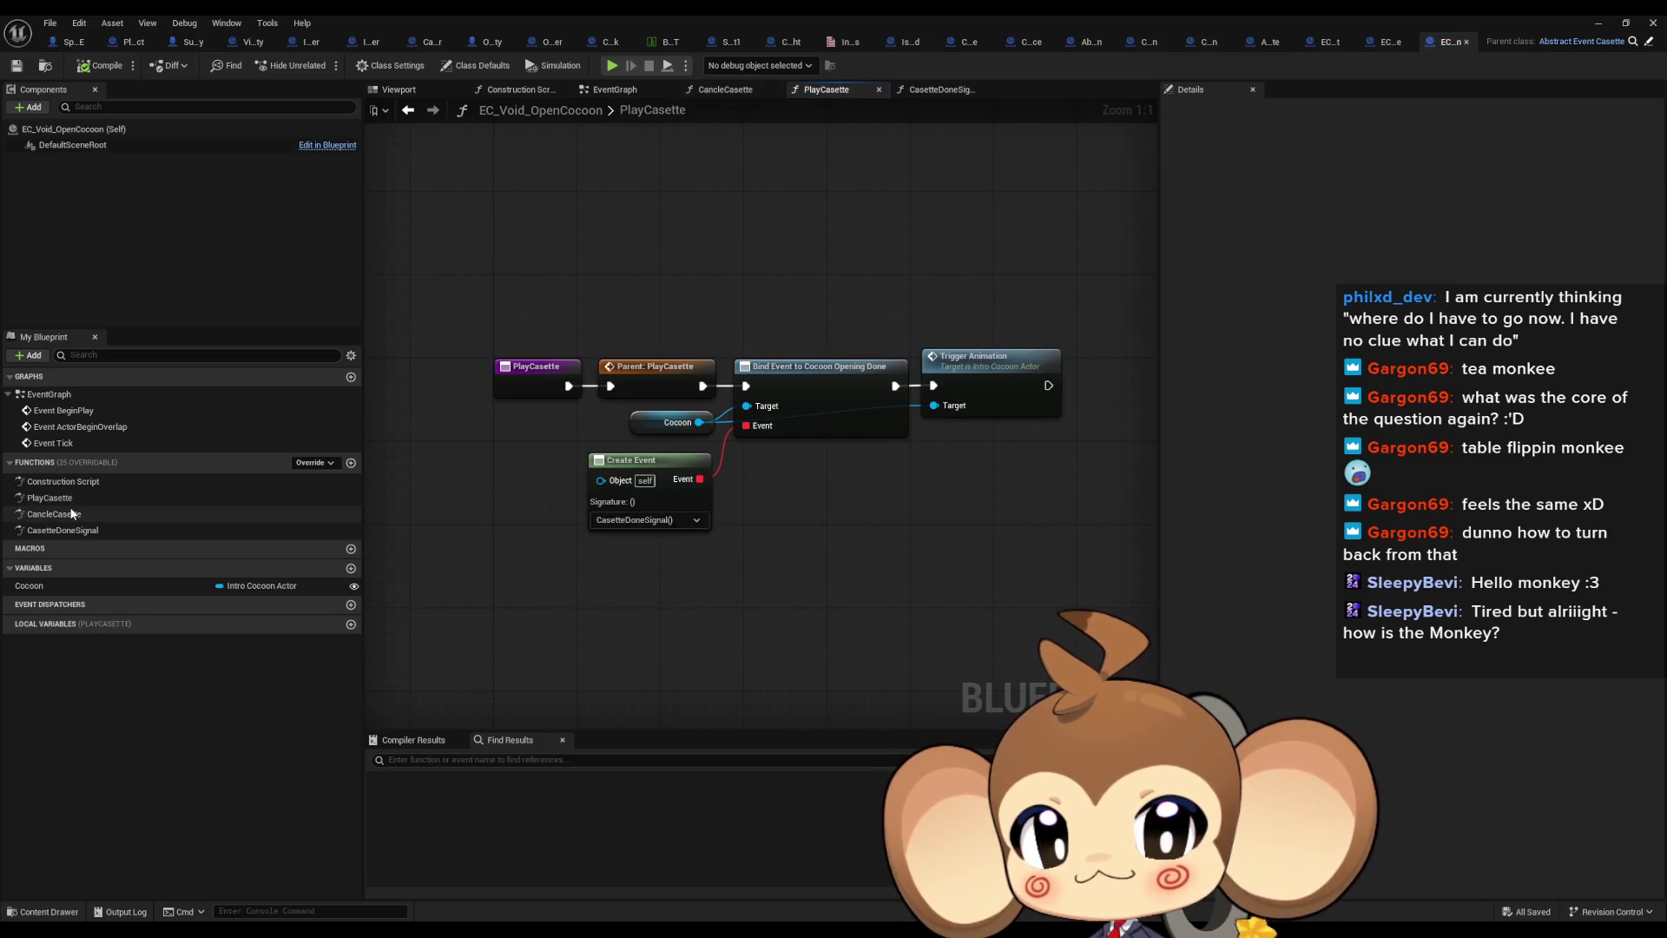
{"action": "double_click", "coordinate": [73, 514]}
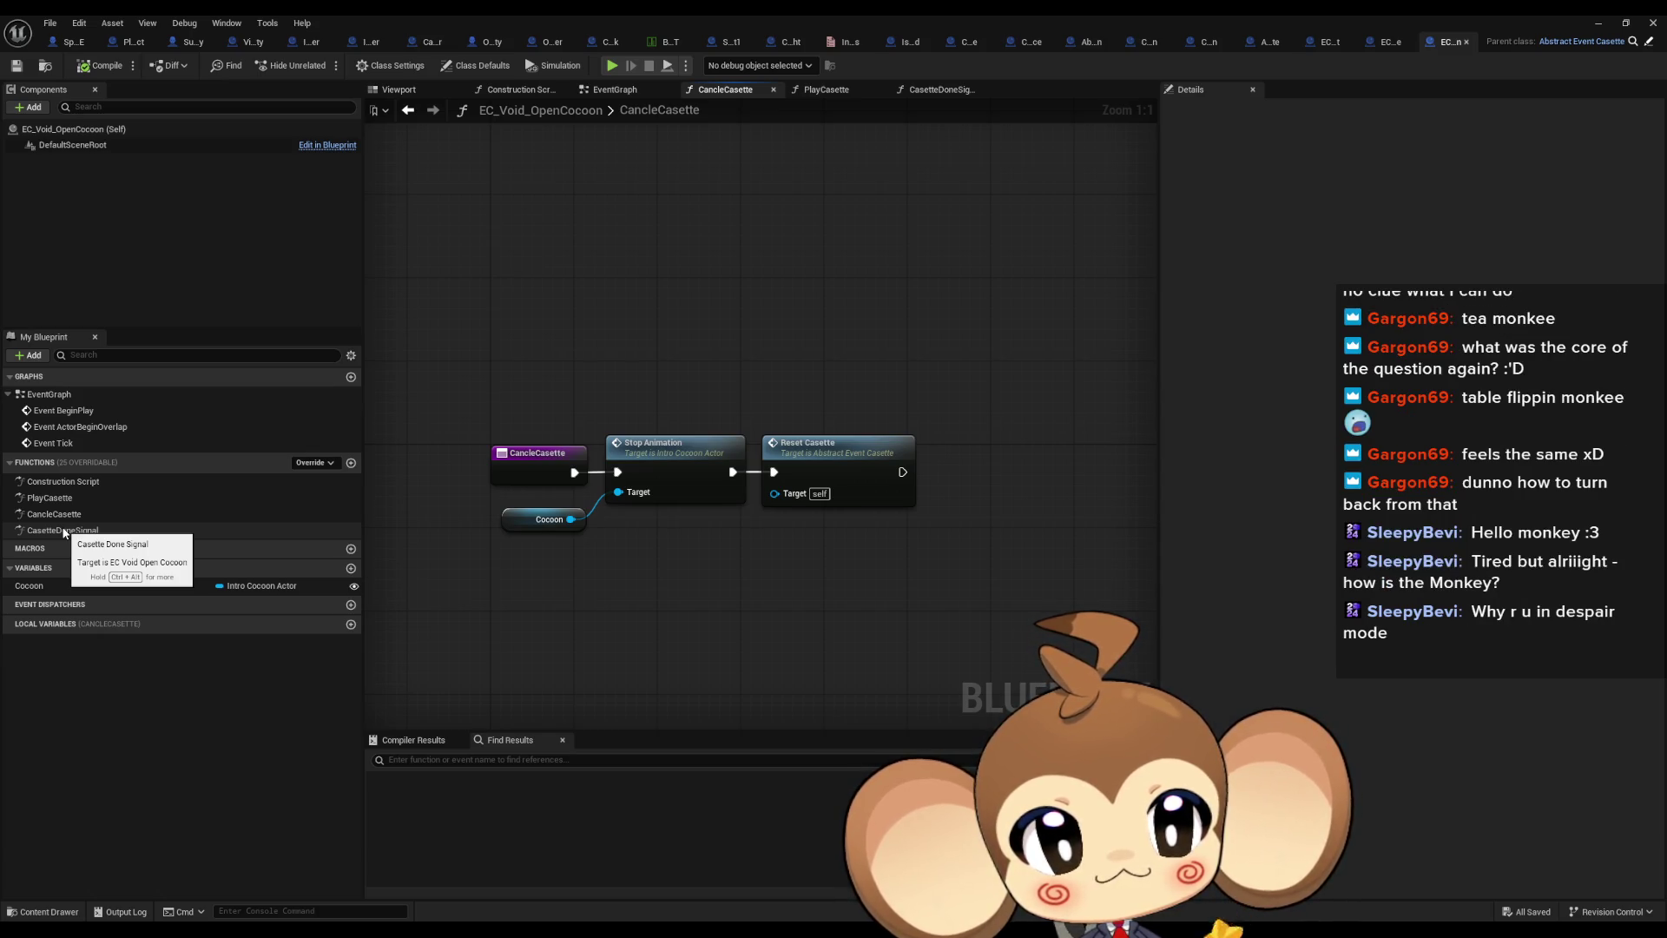
{"action": "double_click", "coordinate": [62, 530]}
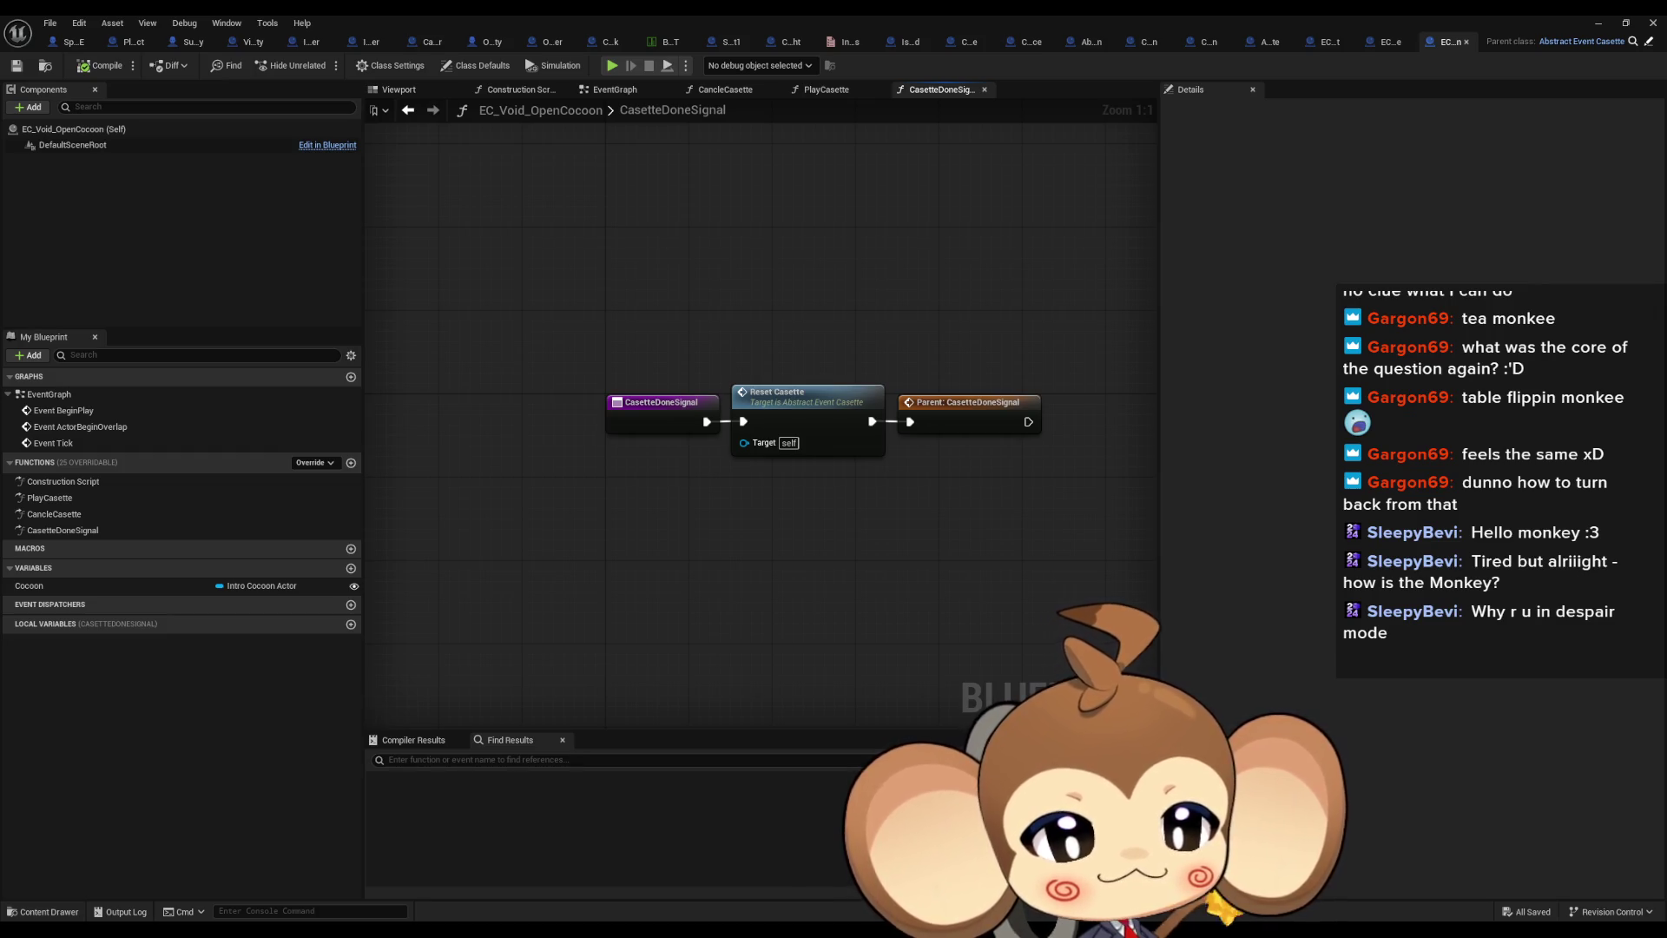
{"action": "key", "text": "Home"}
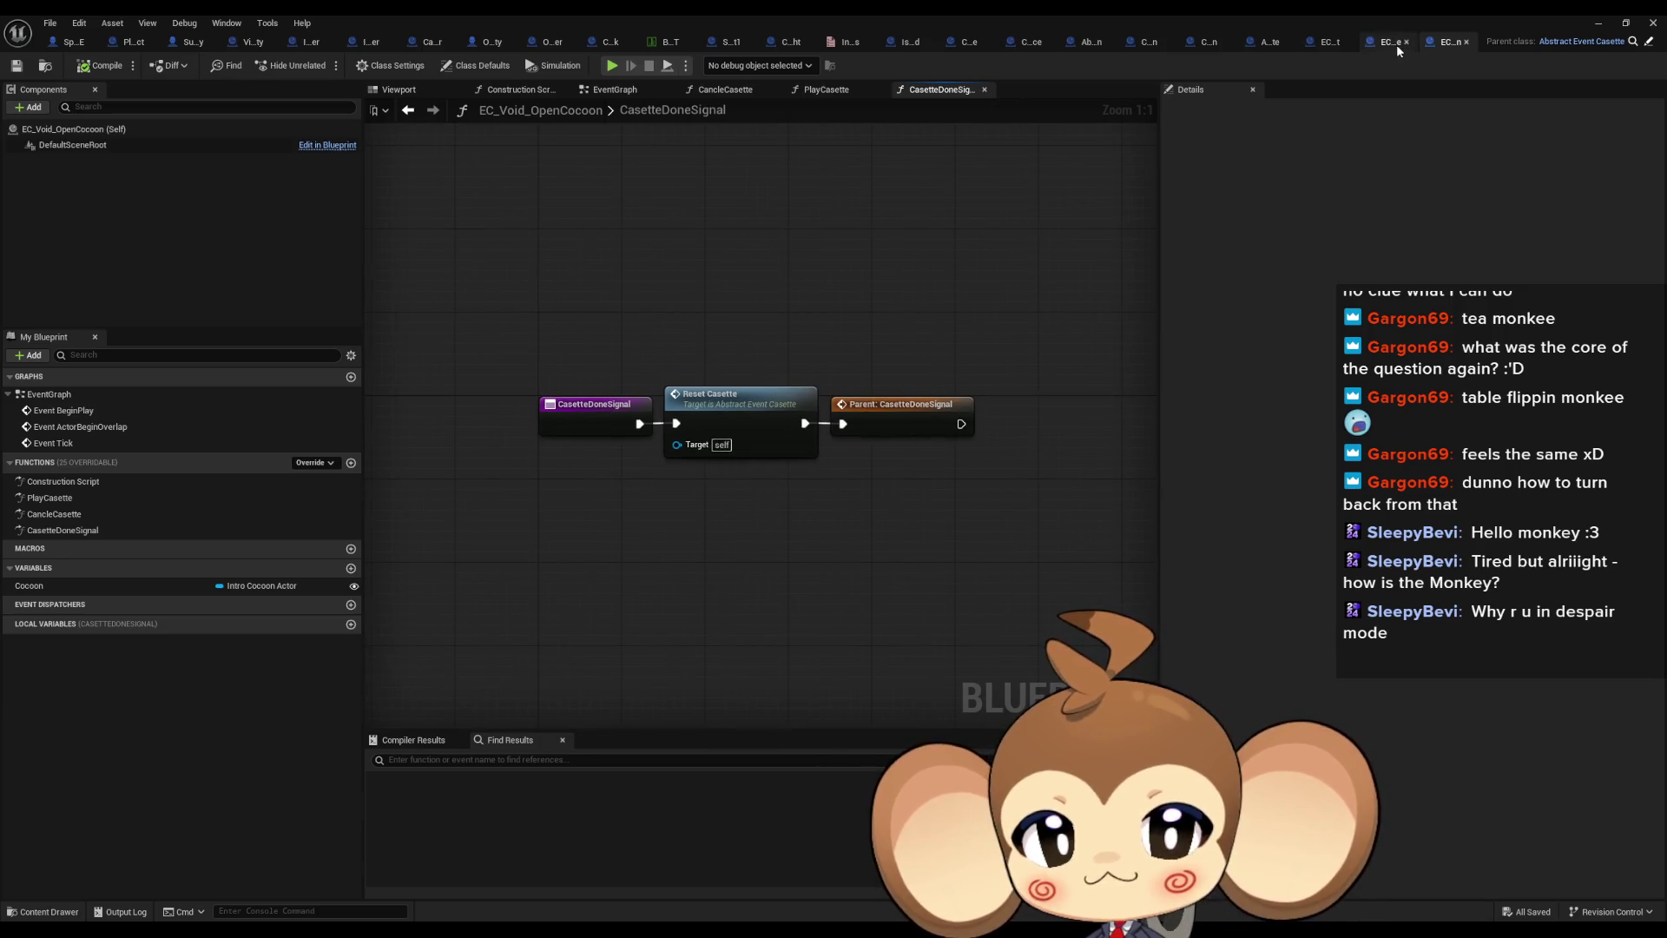
Check EC_Void_EnvironmentState and PrimalOrblingFight's full PlayCasette chain, then view Abstract_EventCasette's CasetteDoneSignal
{"action": "left_click", "coordinate": [1391, 42]}
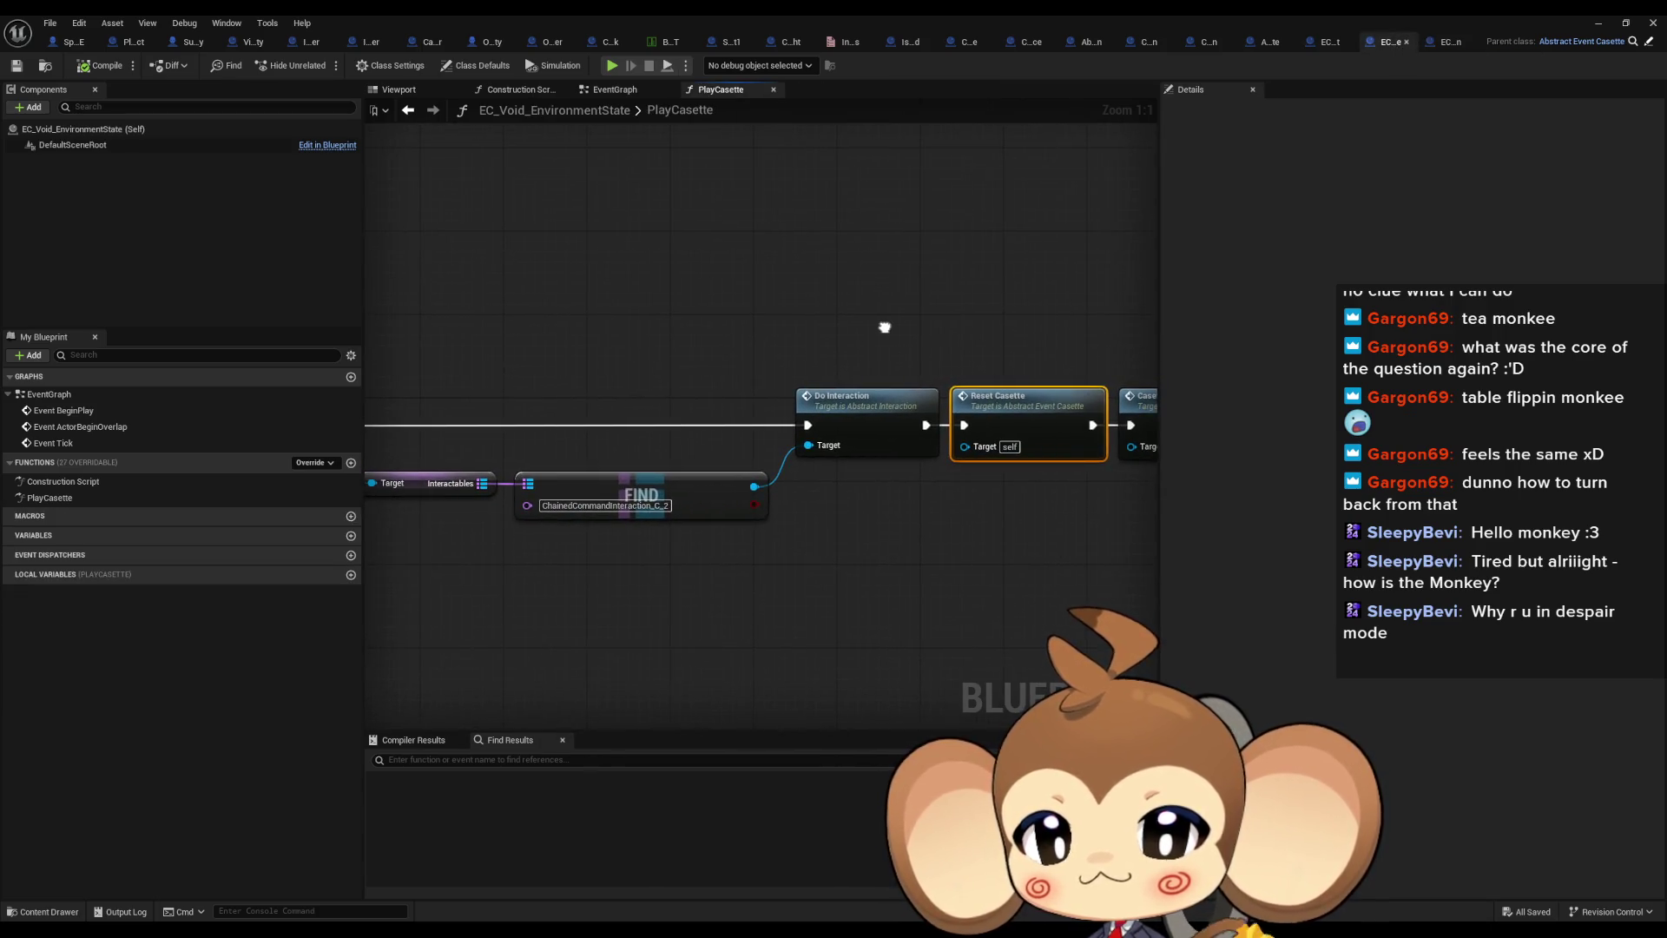
{"action": "left_click", "coordinate": [1318, 44]}
{"action": "scroll", "coordinate": [746, 395], "scroll_direction": "down", "scroll_amount": 5}
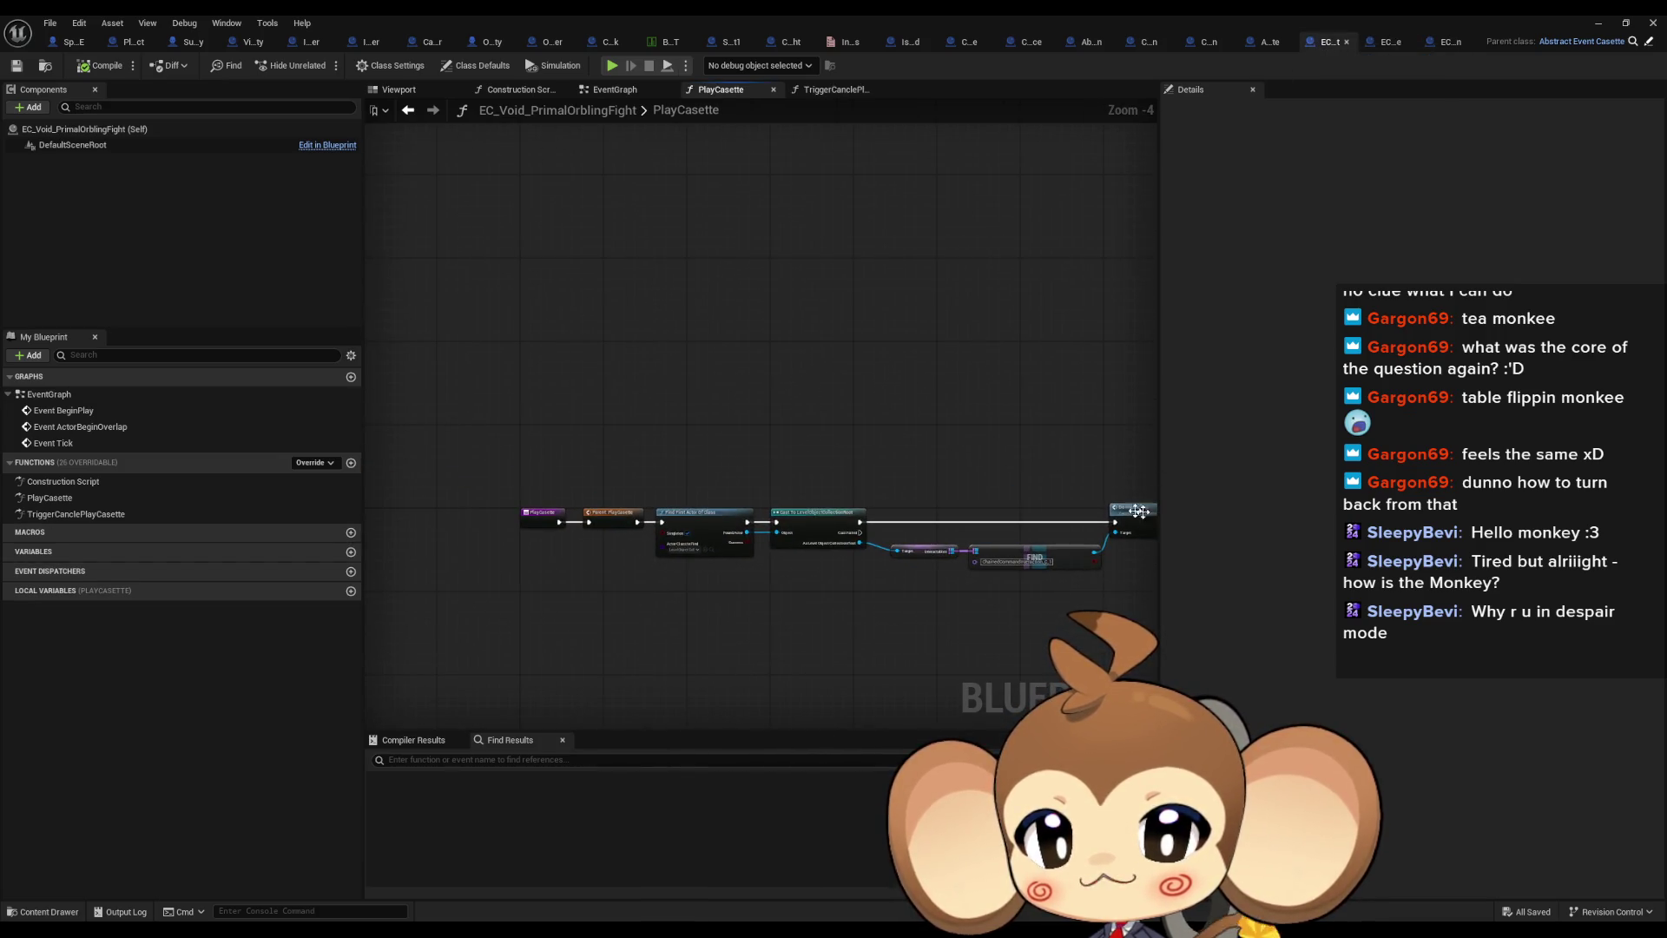
{"action": "left_click_drag", "start_coordinate": [791, 517], "coordinate": [714, 426]}
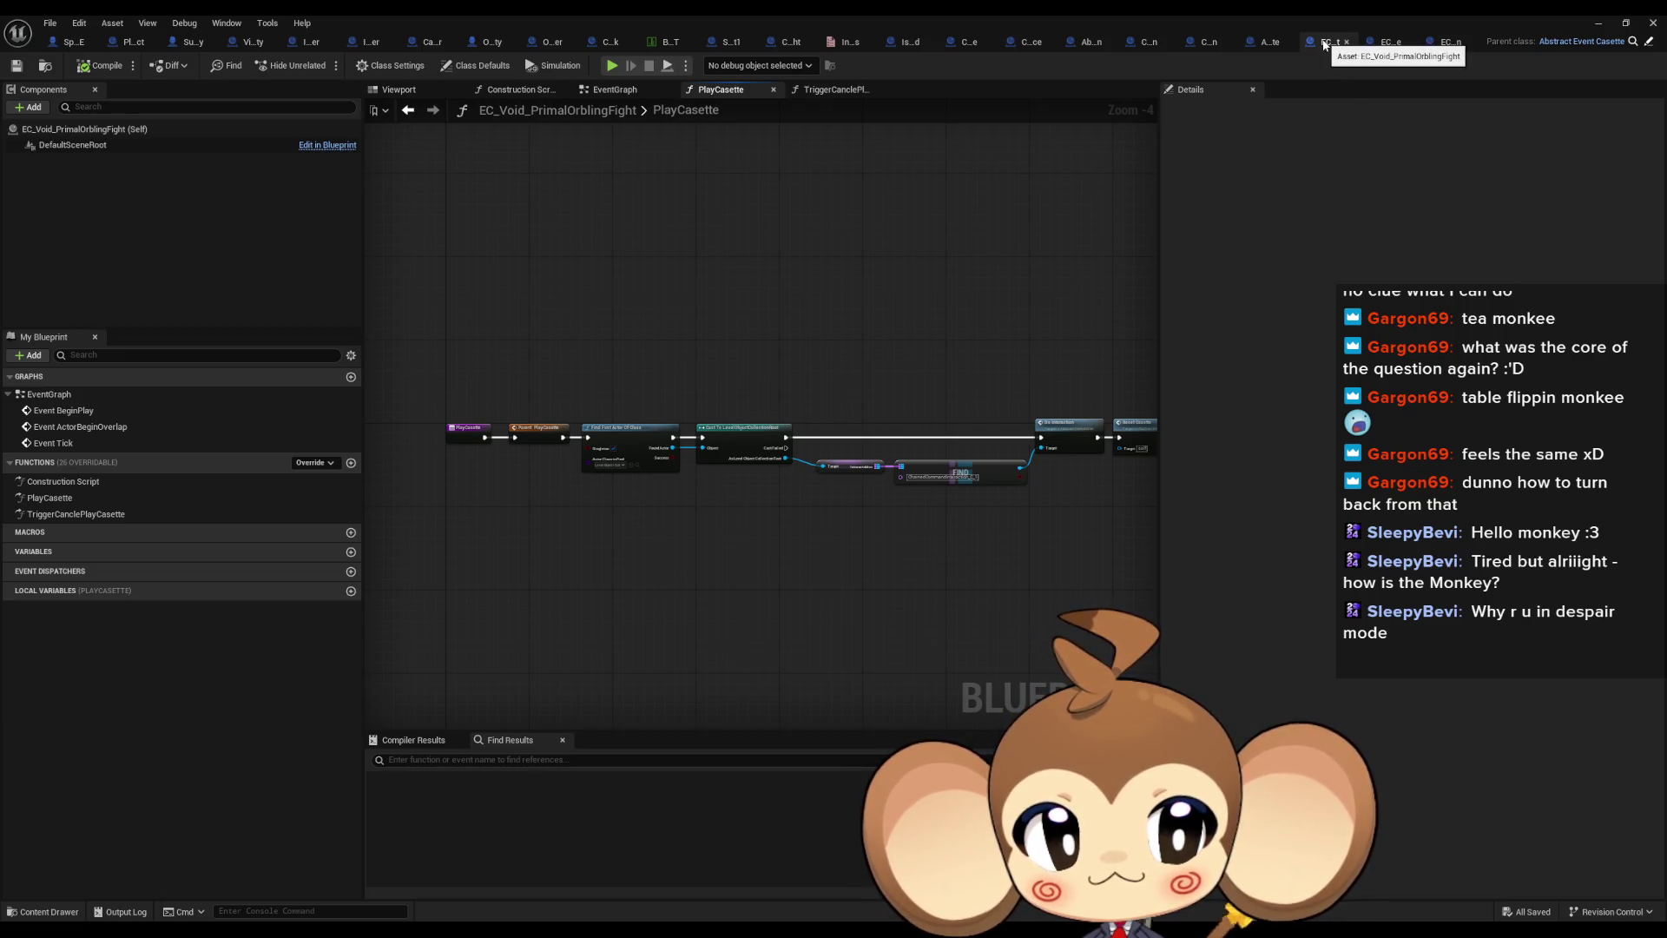
{"action": "left_click", "coordinate": [1273, 49]}
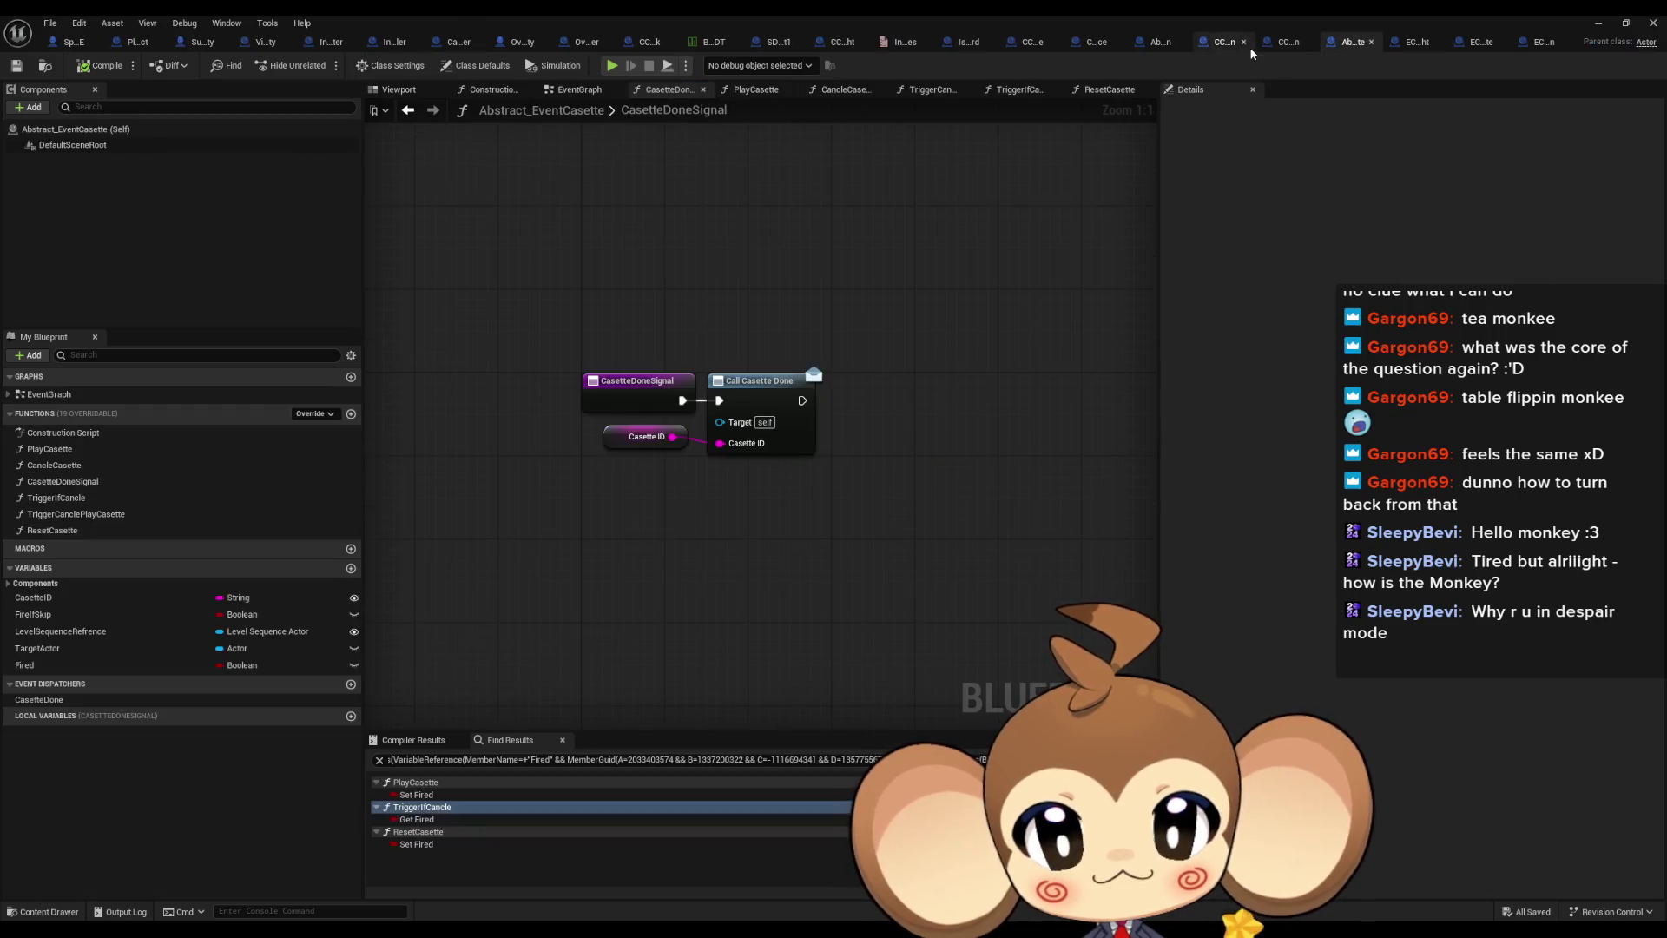
Add a Casette ID getter to the ResetCasette function graph
{"action": "double_click", "coordinate": [80, 531]}
{"action": "left_click", "coordinate": [82, 599]}
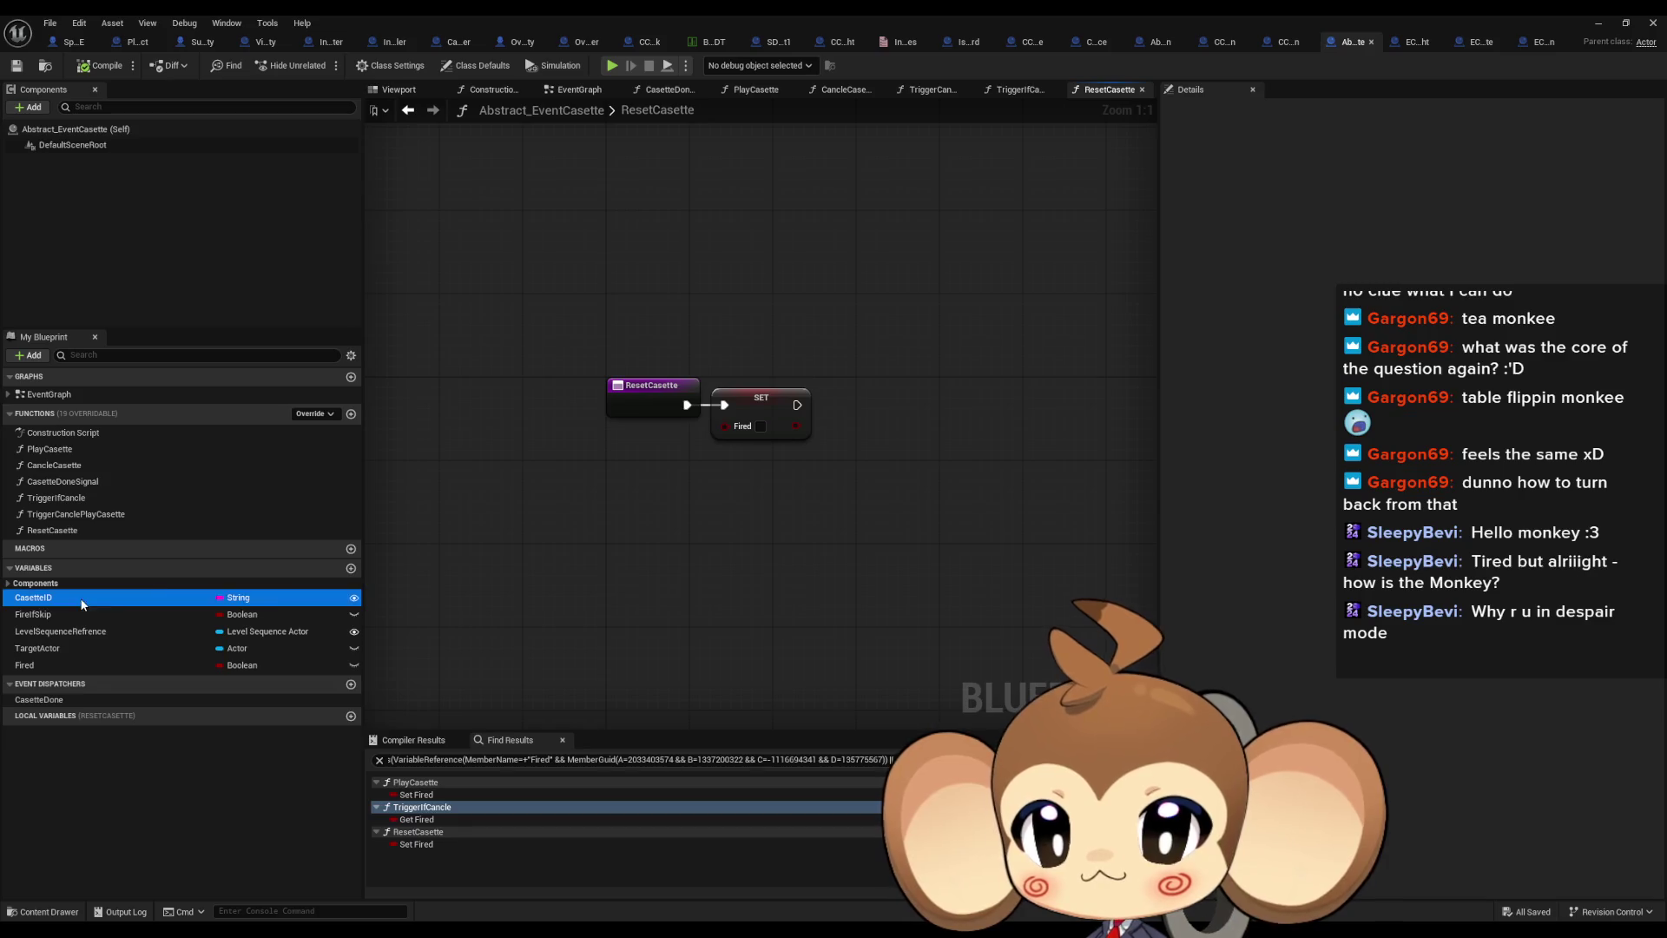
{"action": "left_click_drag", "start_coordinate": [82, 605], "coordinate": [593, 510]}
{"action": "left_click", "coordinate": [621, 520]}
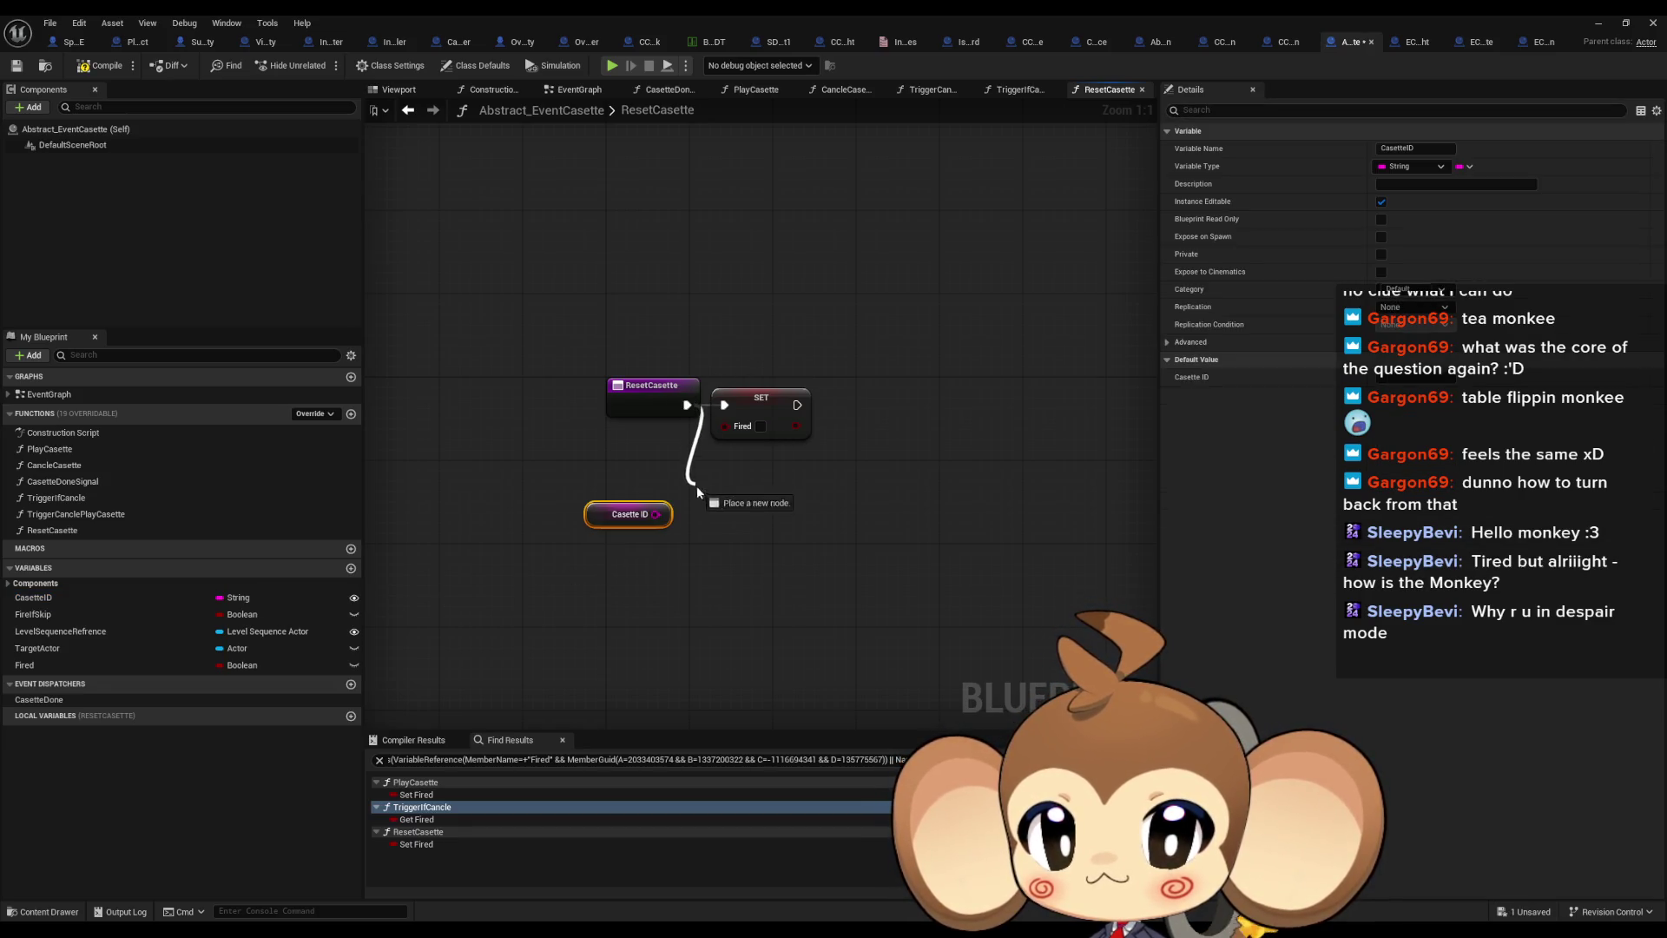
Print an Append of 'Error: resetting' and Casette ID after the Fired setter
{"action": "left_click_drag", "start_coordinate": [697, 491], "coordinate": [617, 572]}
{"action": "type", "text": "print string"}
{"action": "key", "text": "Return"}
{"action": "type", "text": "append"}
{"action": "key", "text": "Return"}
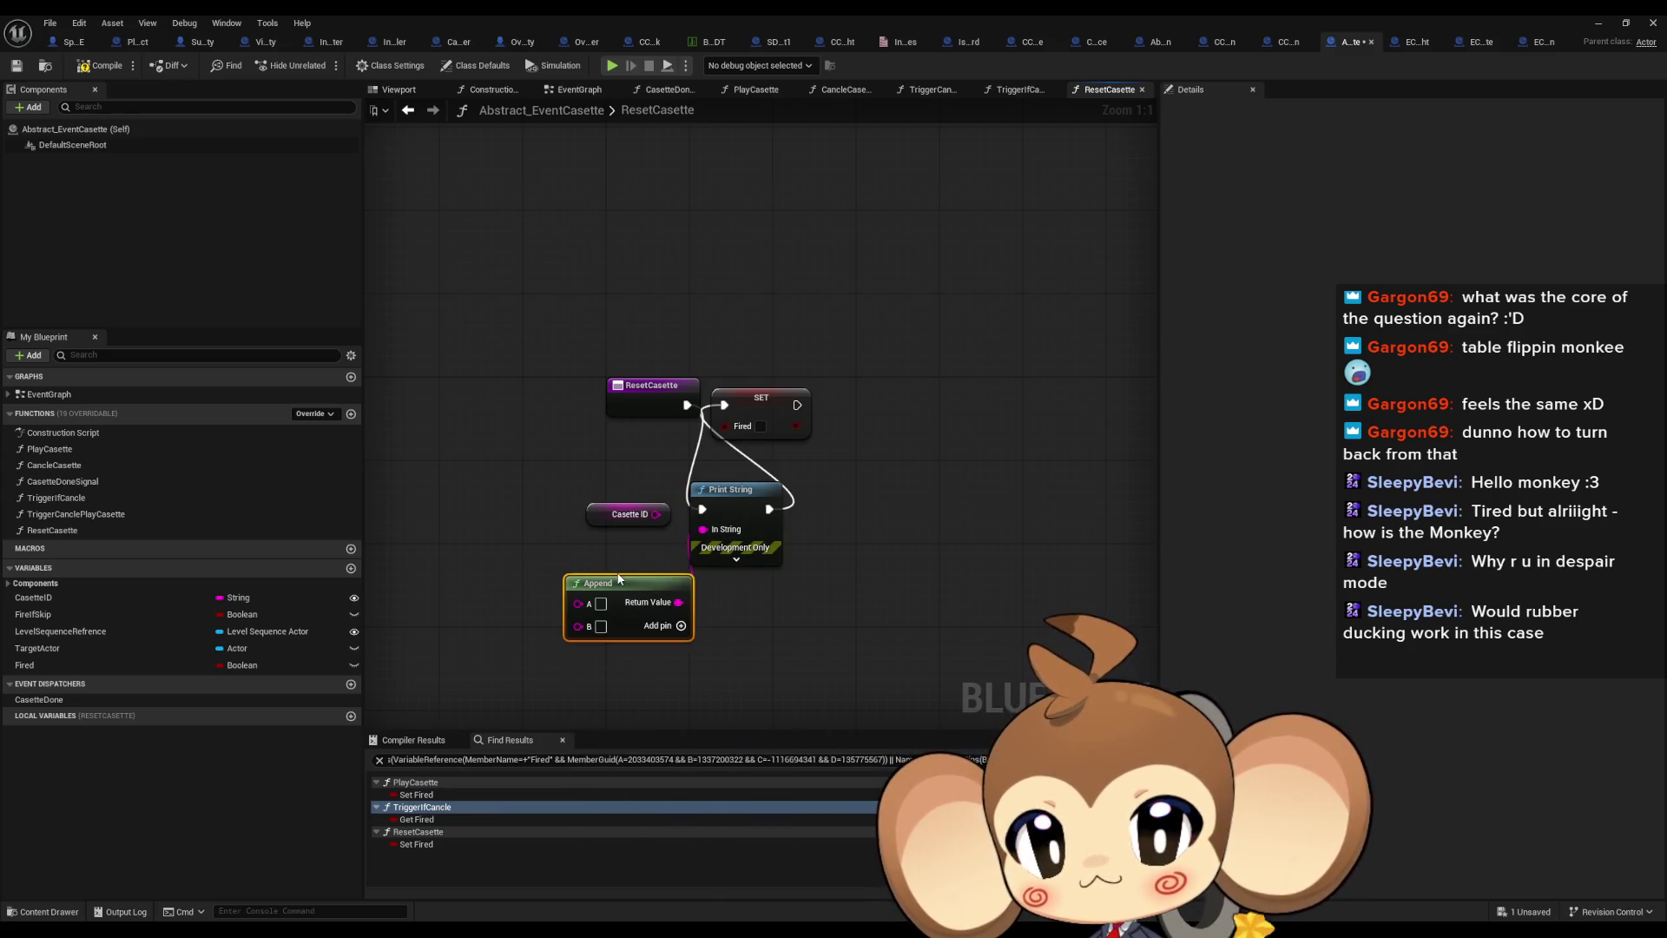
{"action": "left_click", "coordinate": [601, 604]}
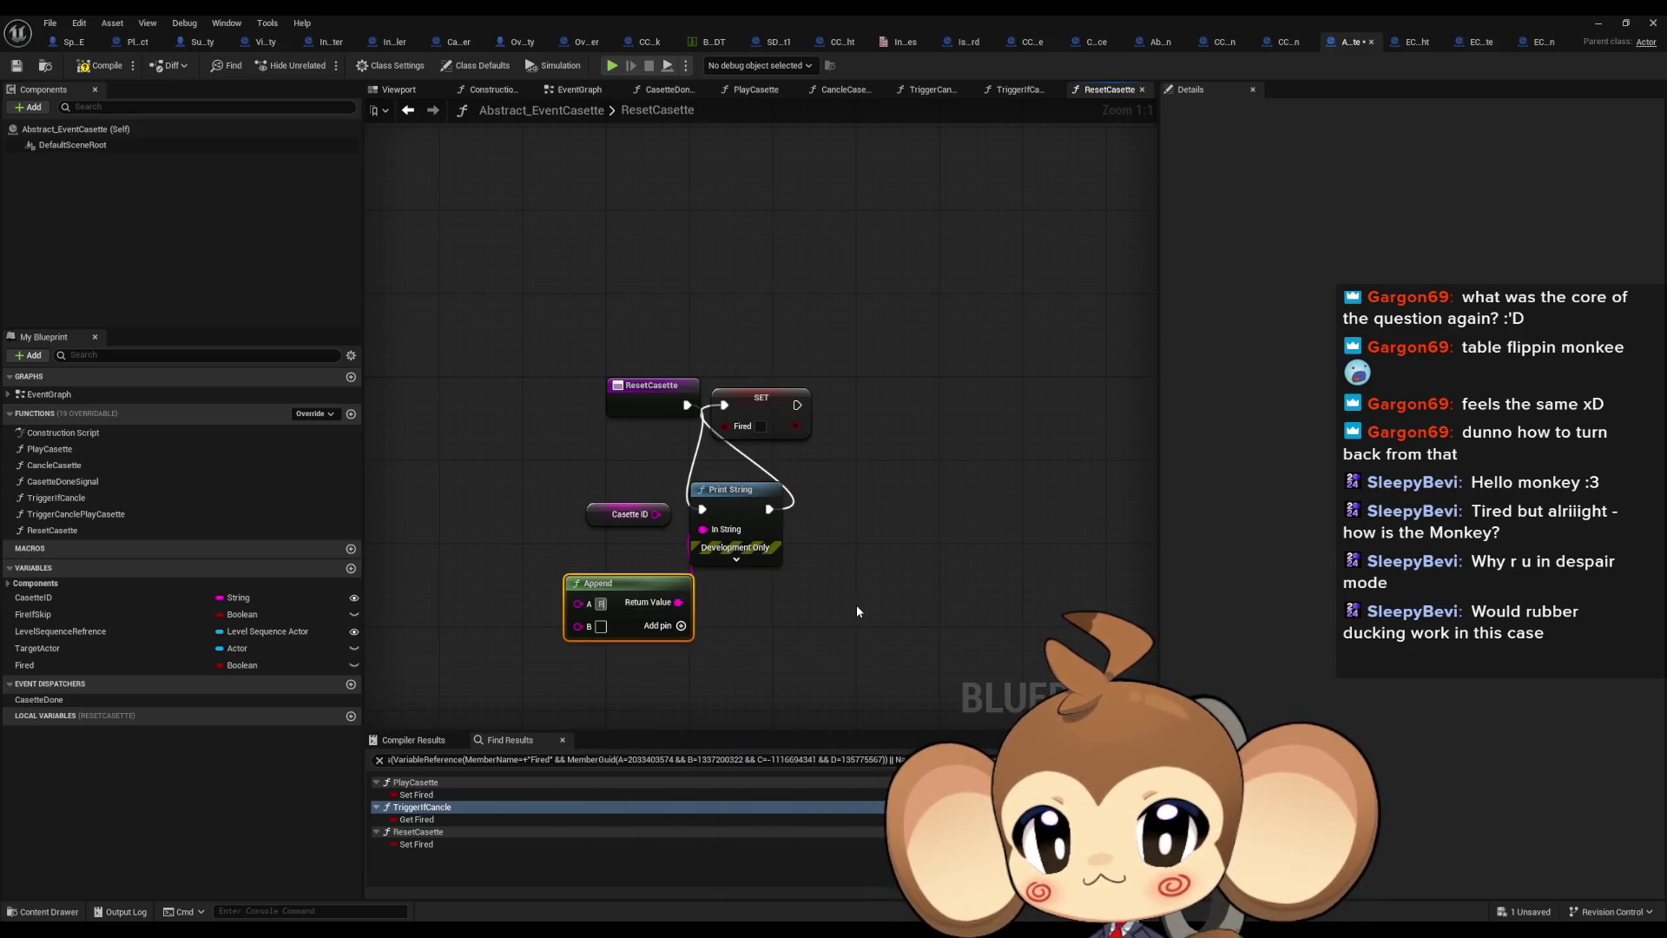
{"action": "type", "text": "Error:"}
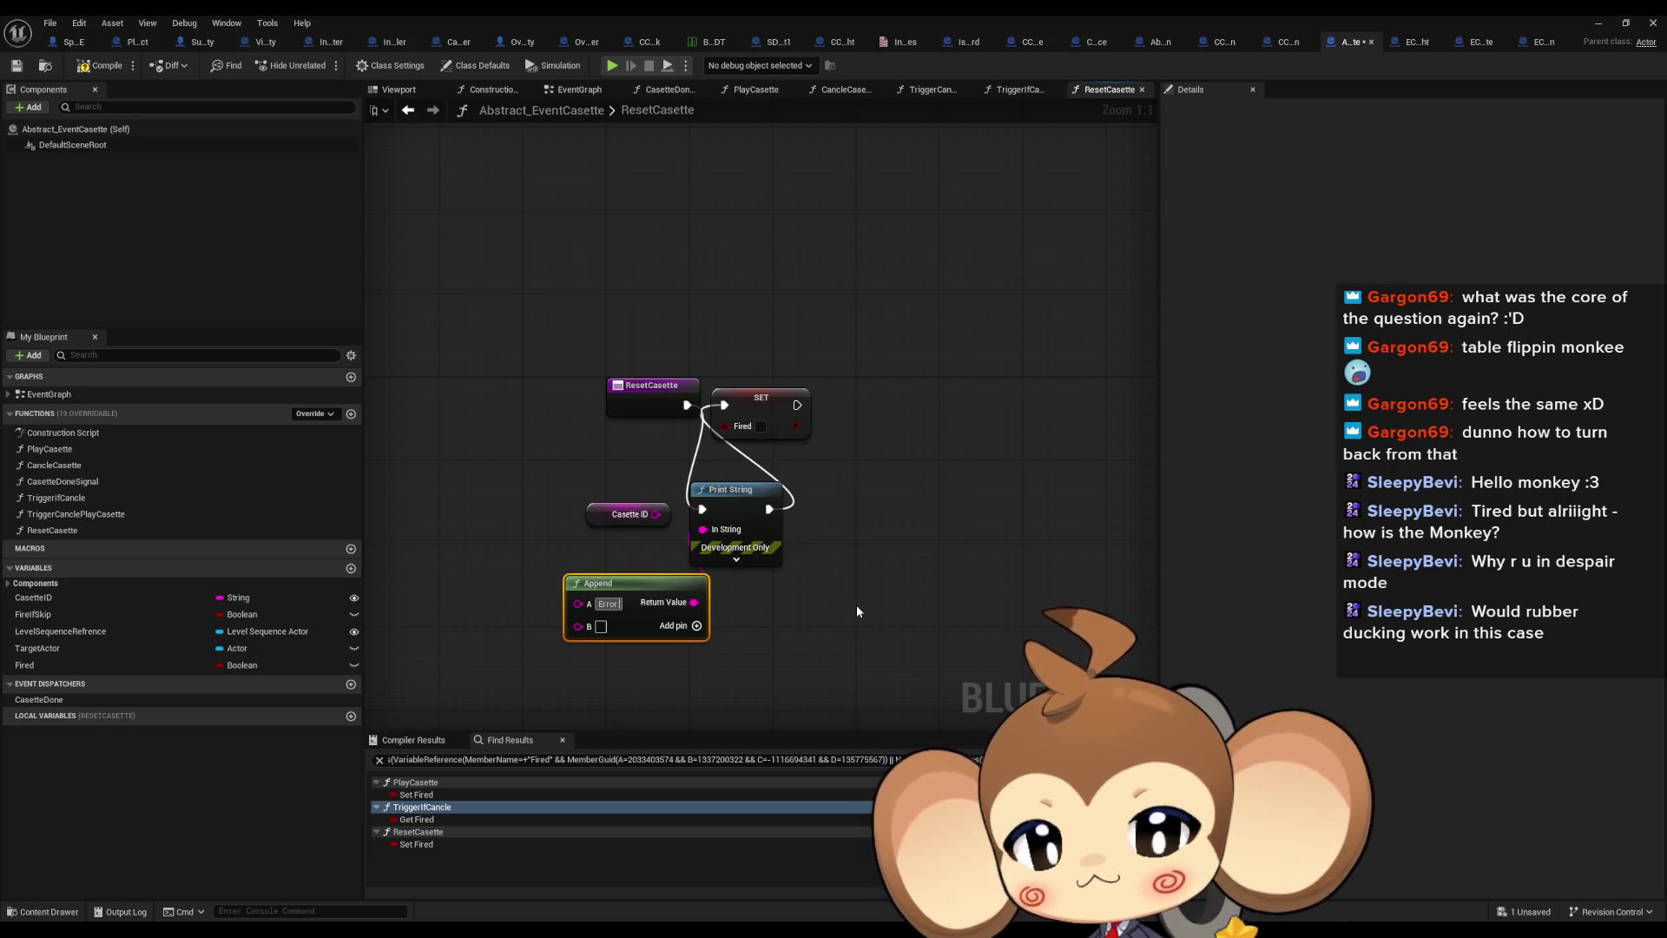
{"action": "type", "text": " resetting"}
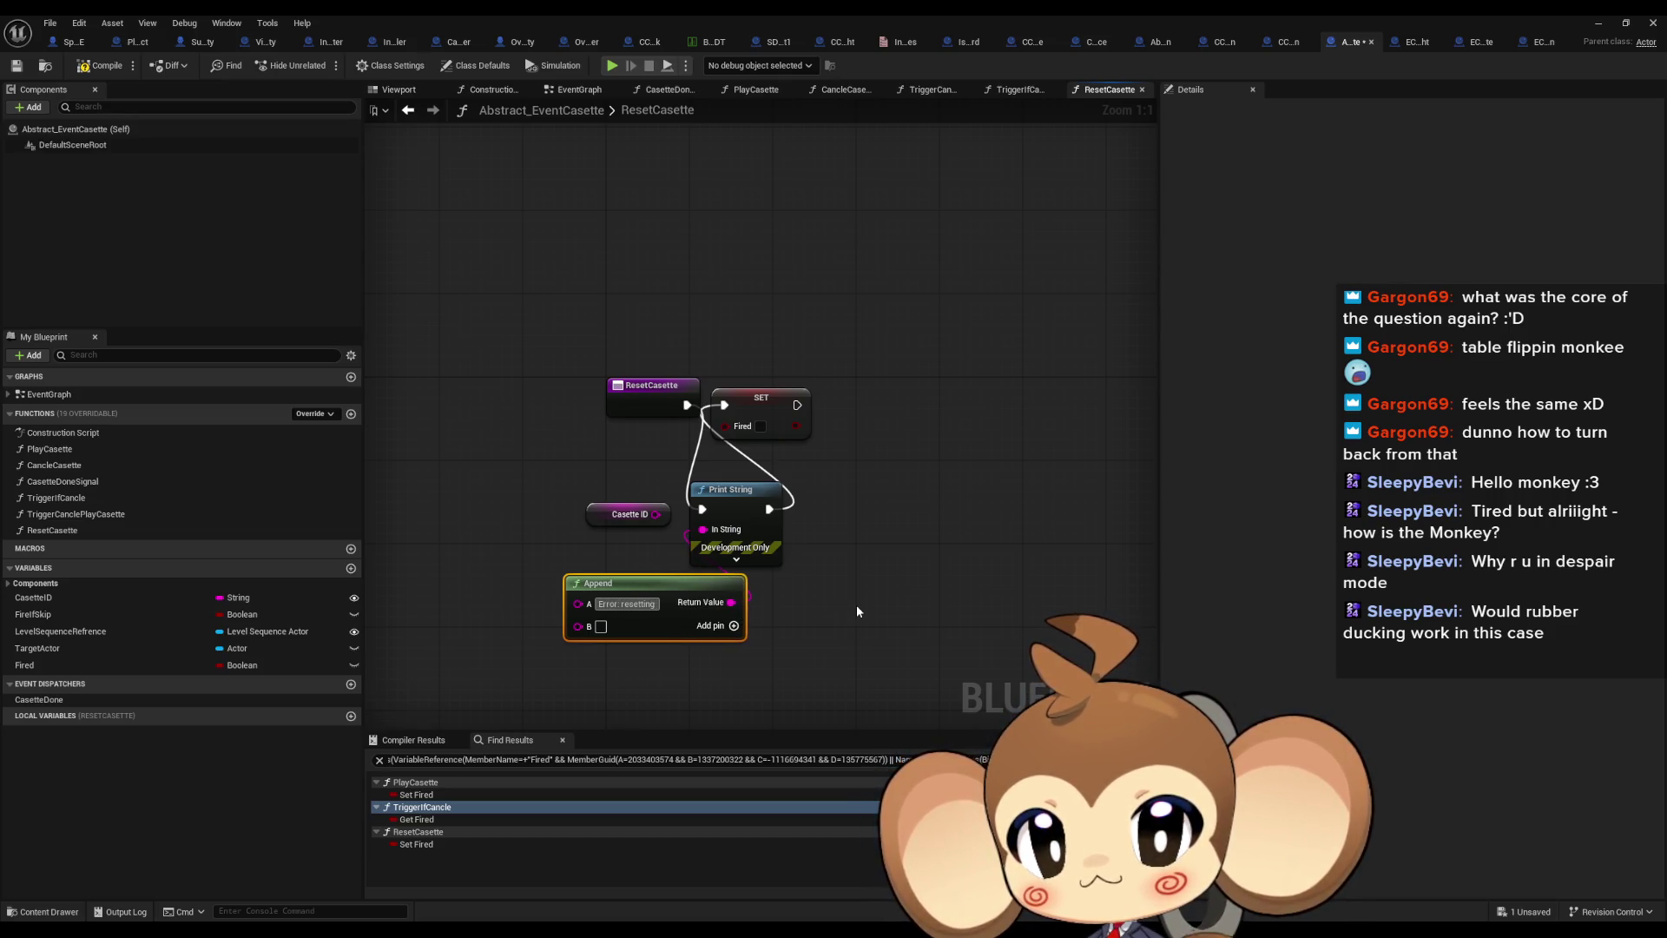
{"action": "mouse_move", "coordinate": [657, 521]}
{"action": "left_mouse_down"}
{"action": "mouse_move", "coordinate": [548, 613]}
{"action": "mouse_move", "coordinate": [545, 637]}
{"action": "left_mouse_up"}
Restart the Main level play session and clear the Output Log
{"action": "left_click", "coordinate": [1602, 22]}
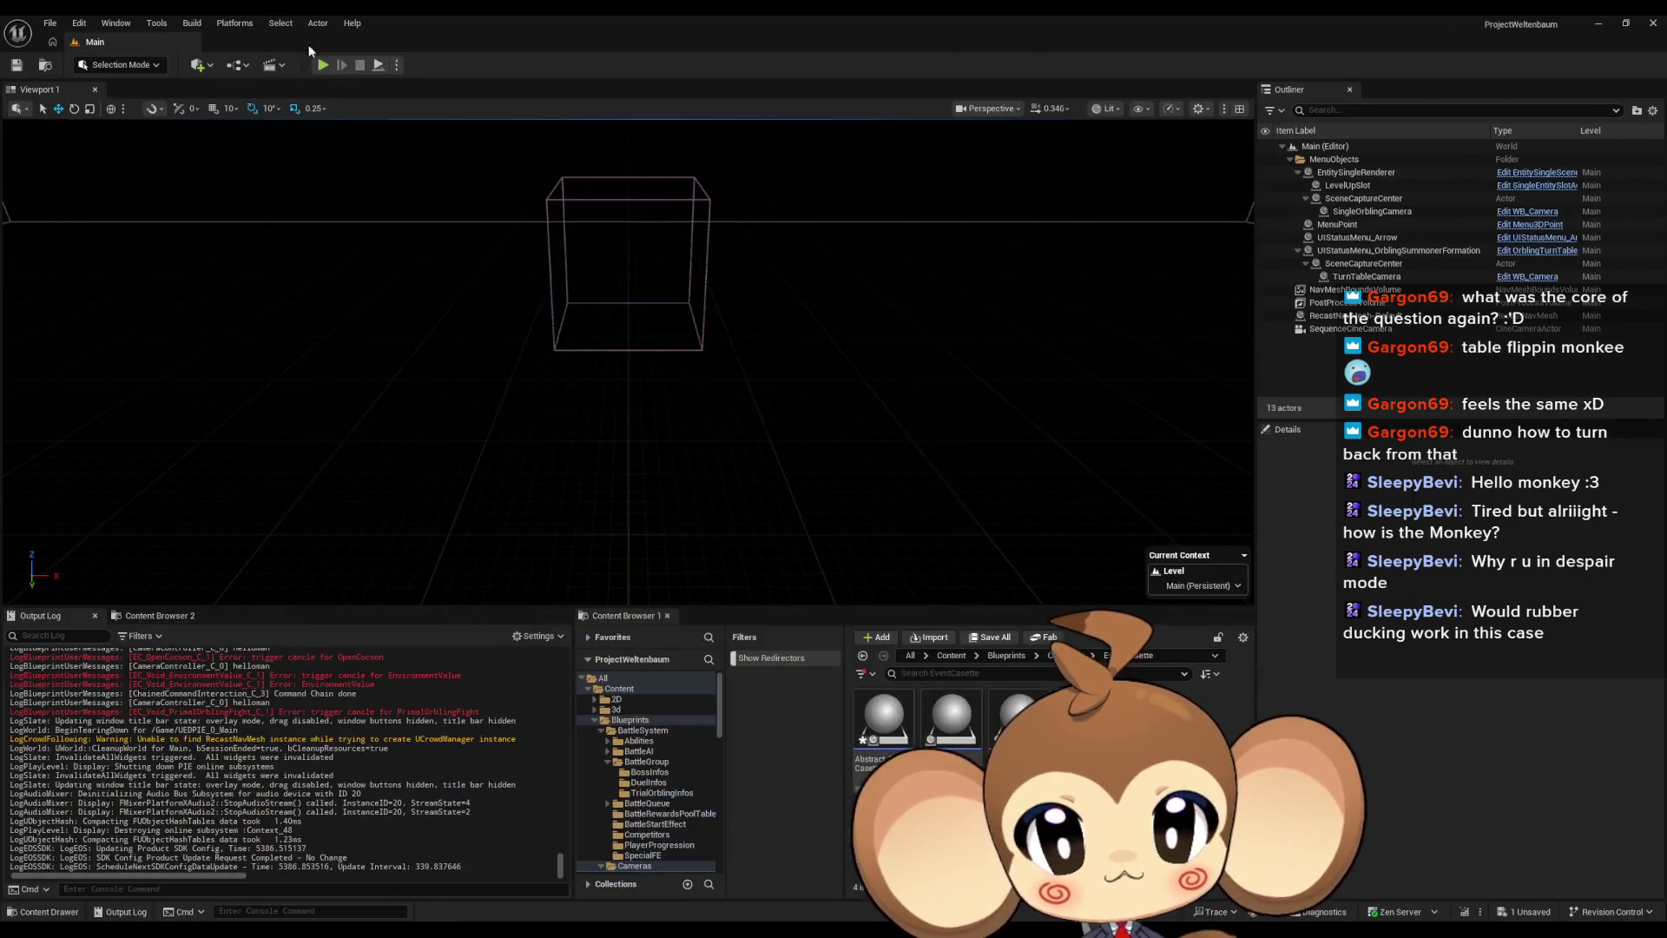
{"action": "left_click", "coordinate": [329, 67]}
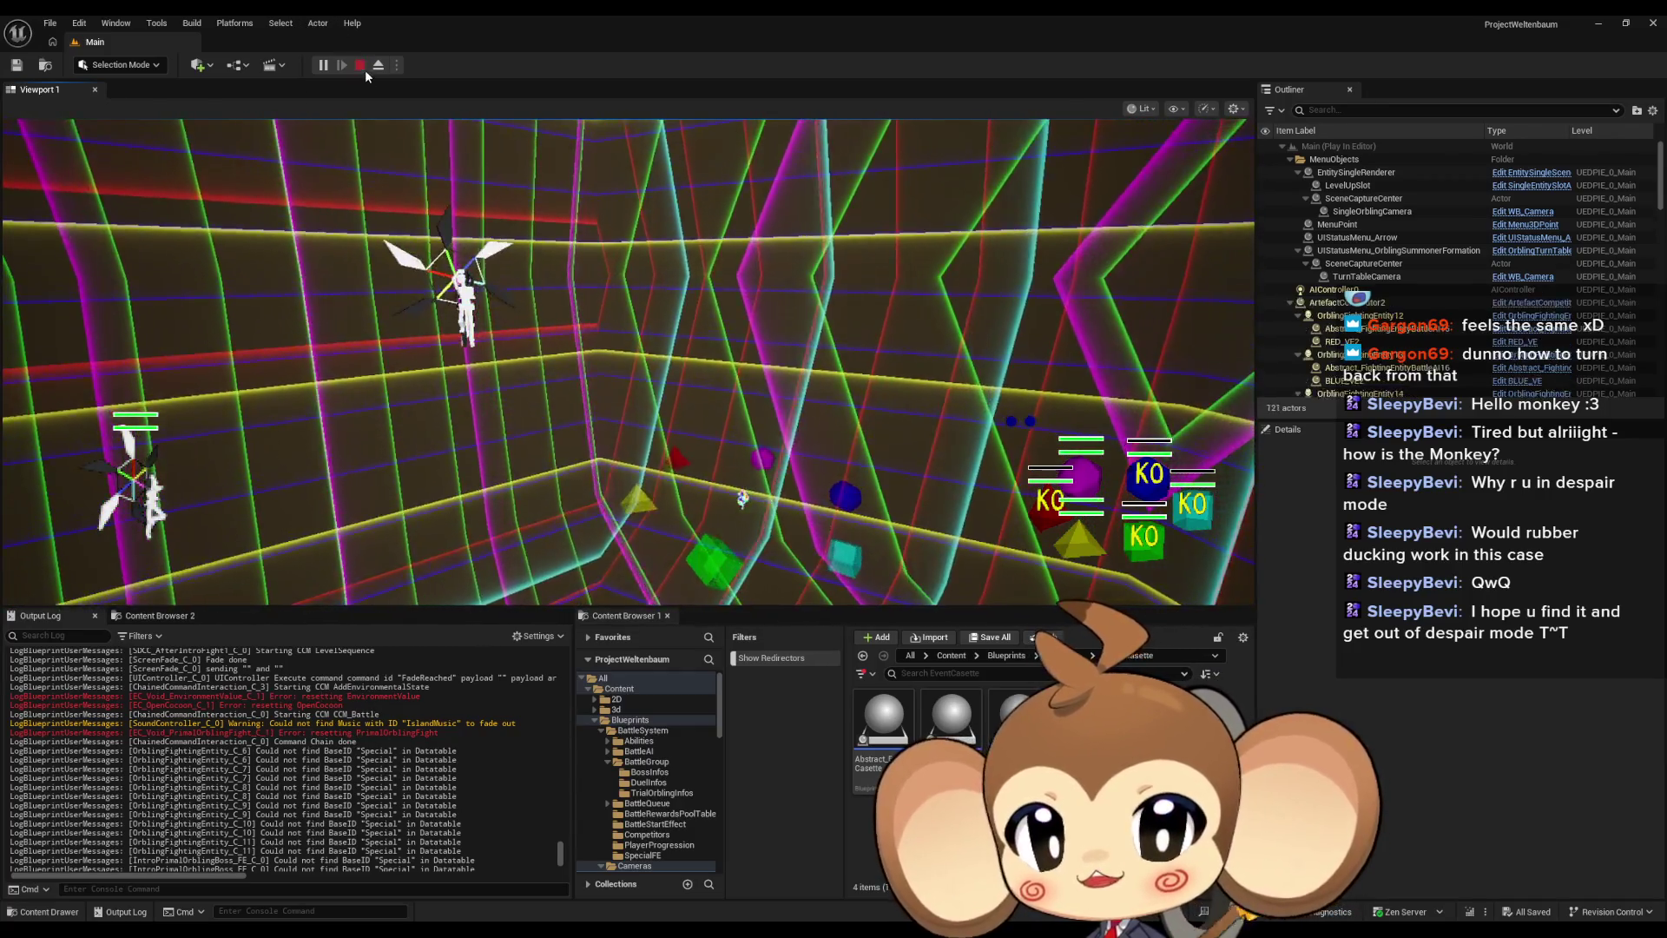
{"action": "left_click", "coordinate": [363, 67]}
{"action": "left_click", "coordinate": [324, 67]}
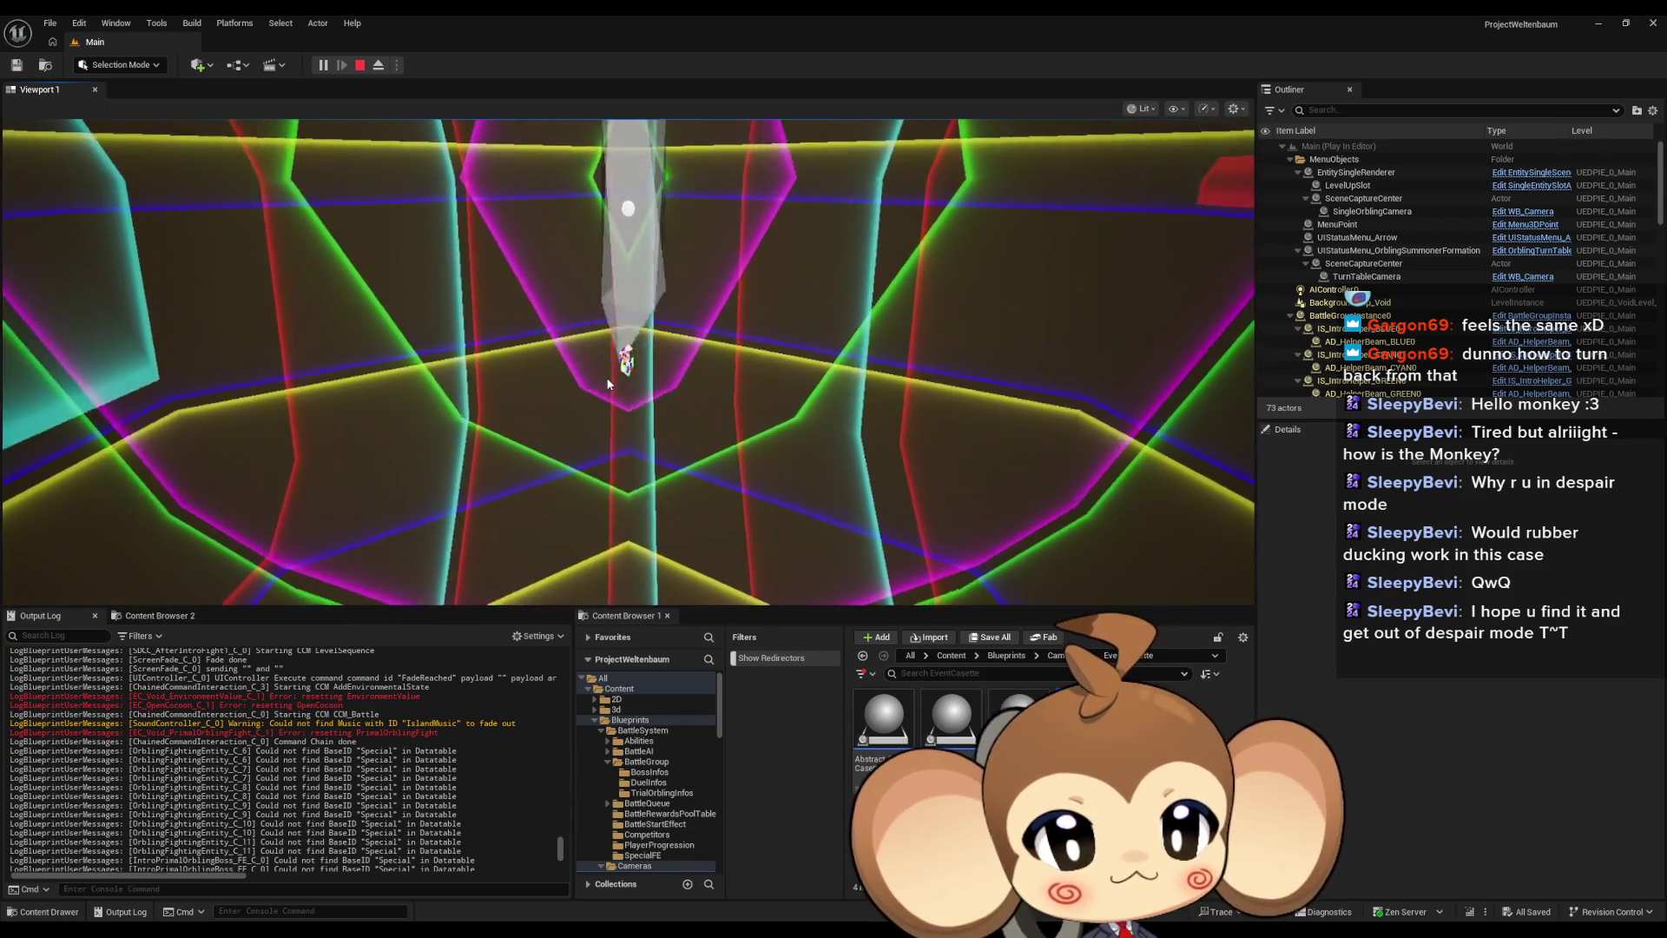
{"action": "right_click", "coordinate": [476, 762]}
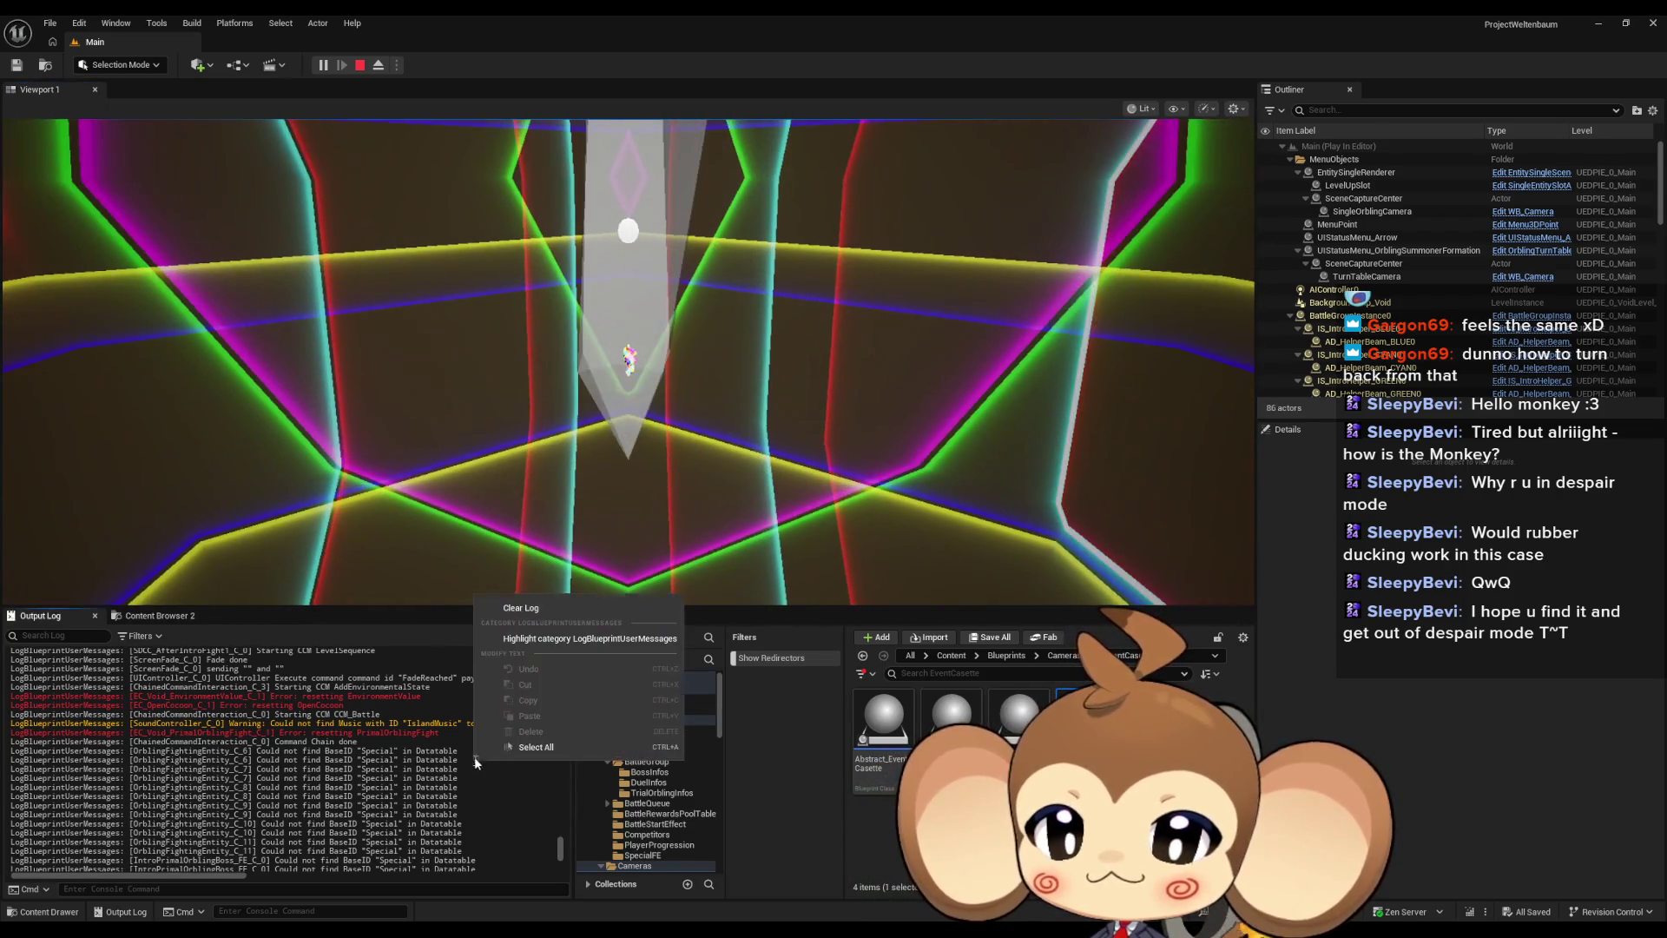
{"action": "left_click", "coordinate": [540, 607]}
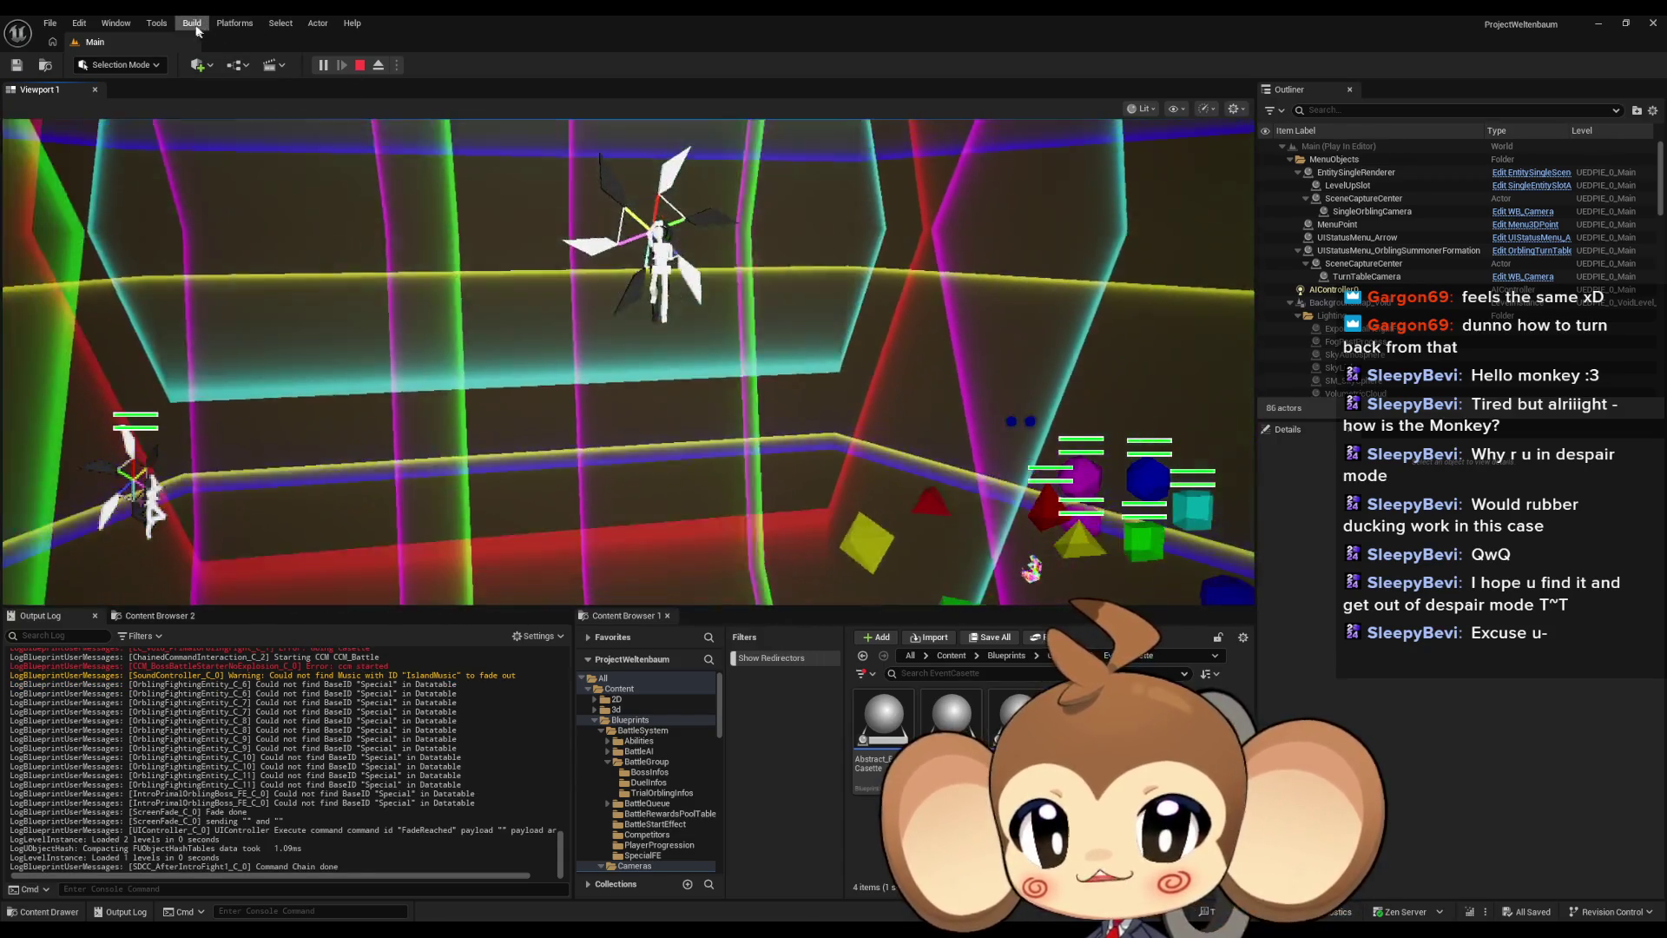
Open the Blueprint Debugger and select Abstract_EventCasette to debug
{"action": "left_click", "coordinate": [192, 23]}
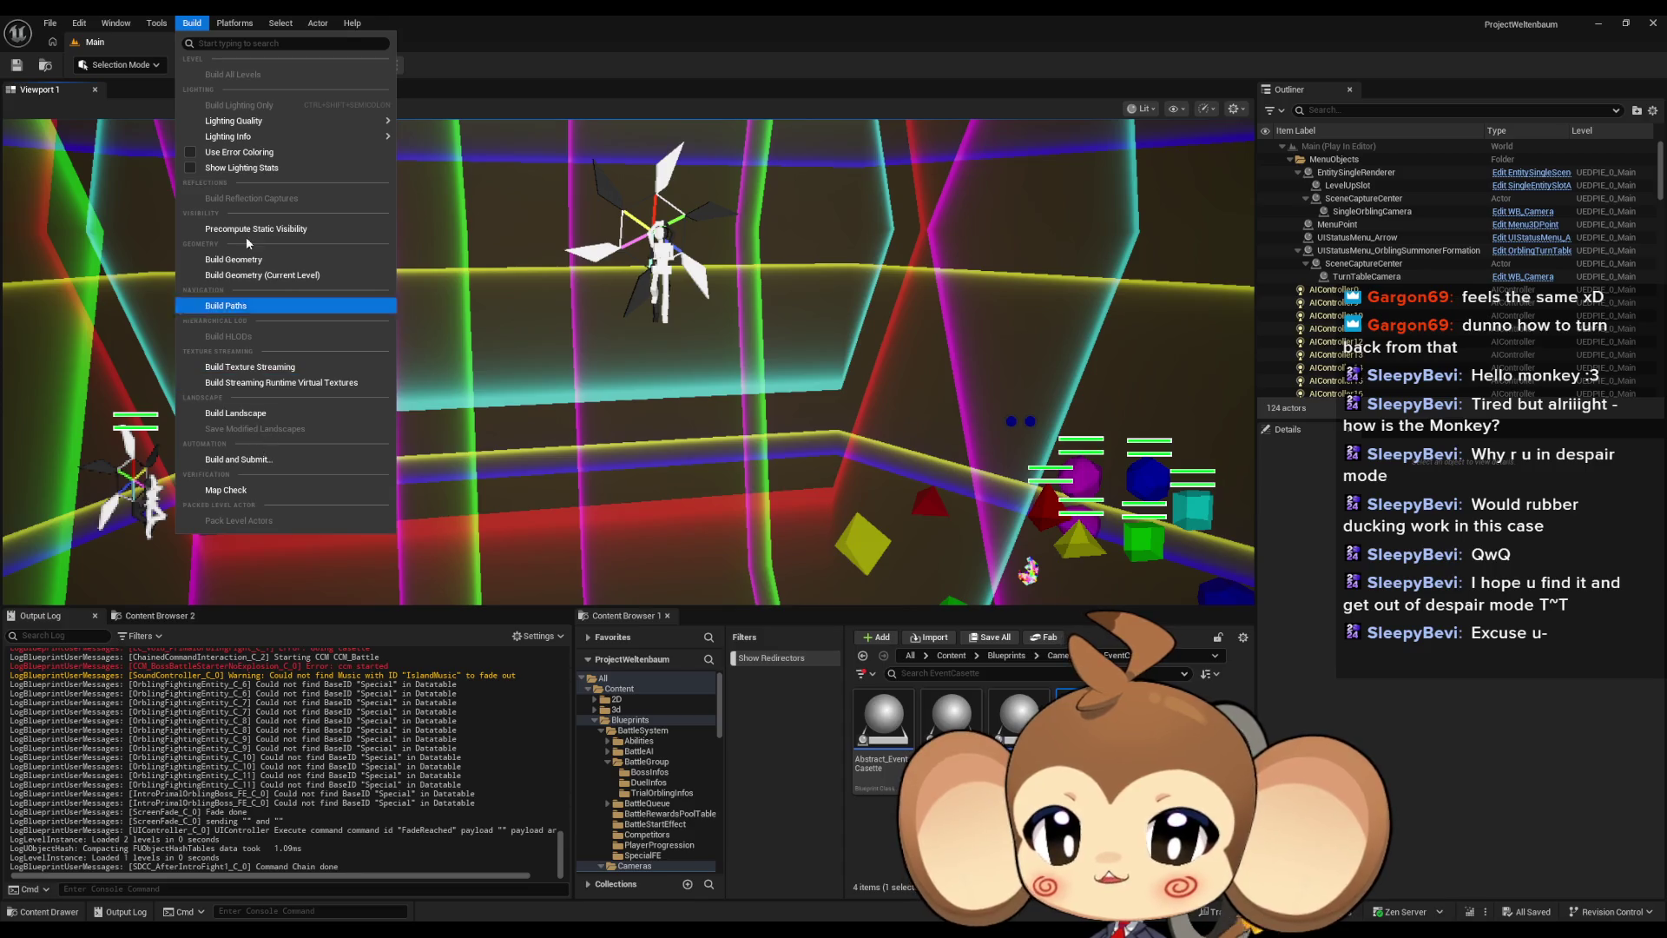
{"action": "mouse_move", "coordinate": [158, 24]}
{"action": "mouse_move", "coordinate": [209, 356]}
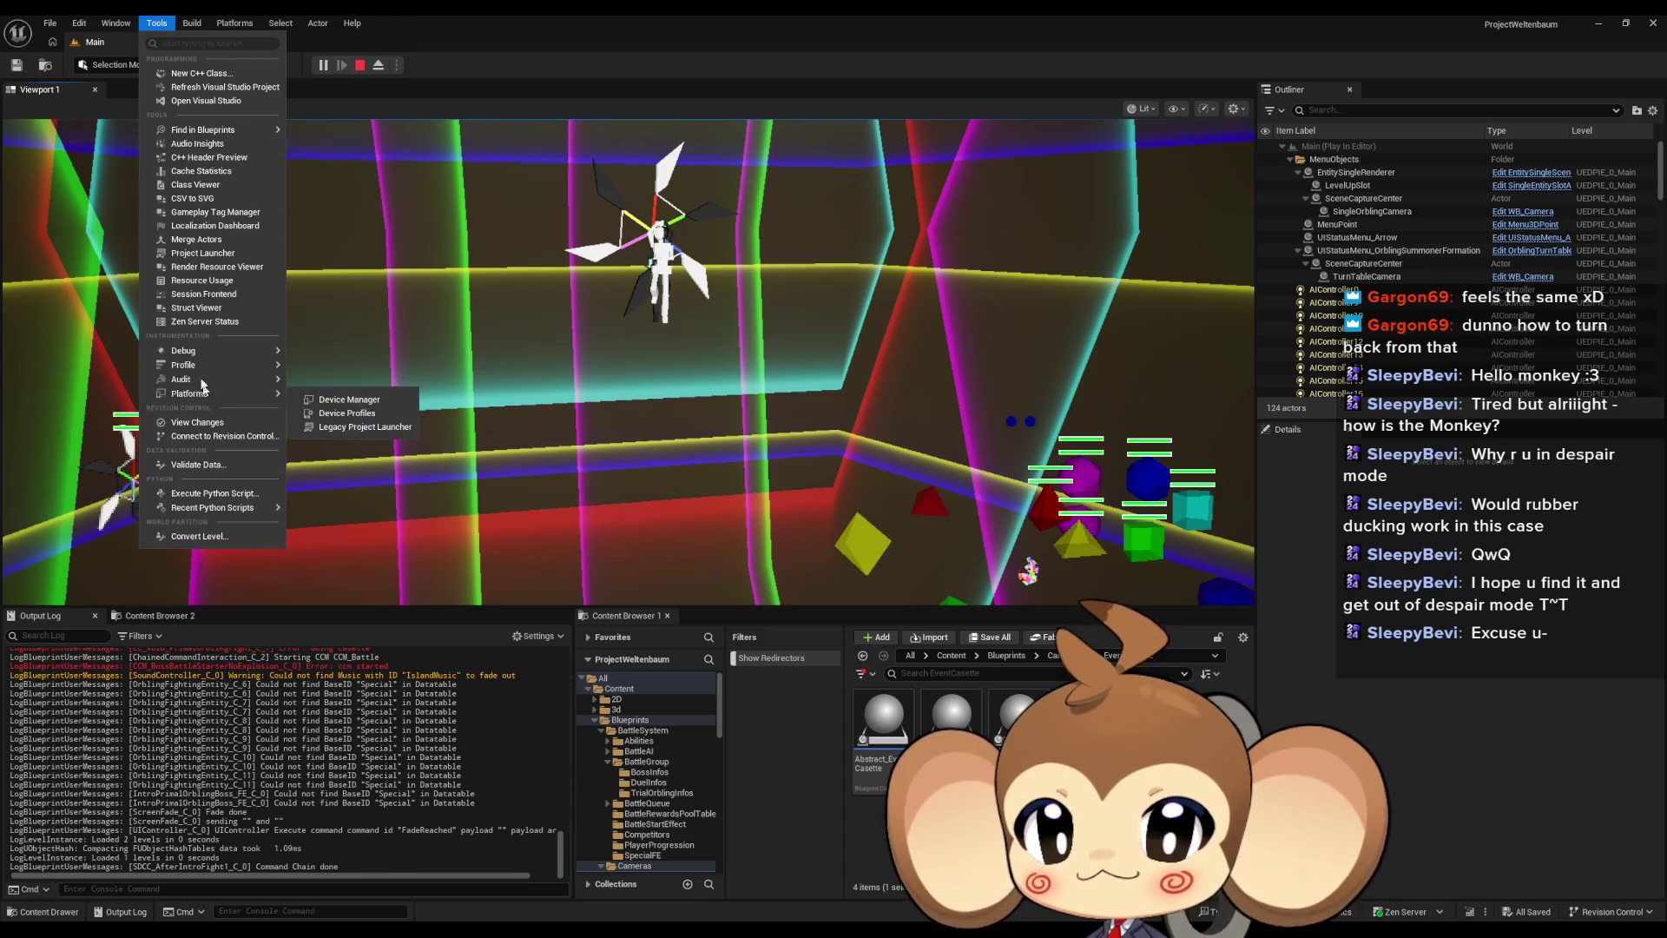
{"action": "left_click", "coordinate": [326, 386]}
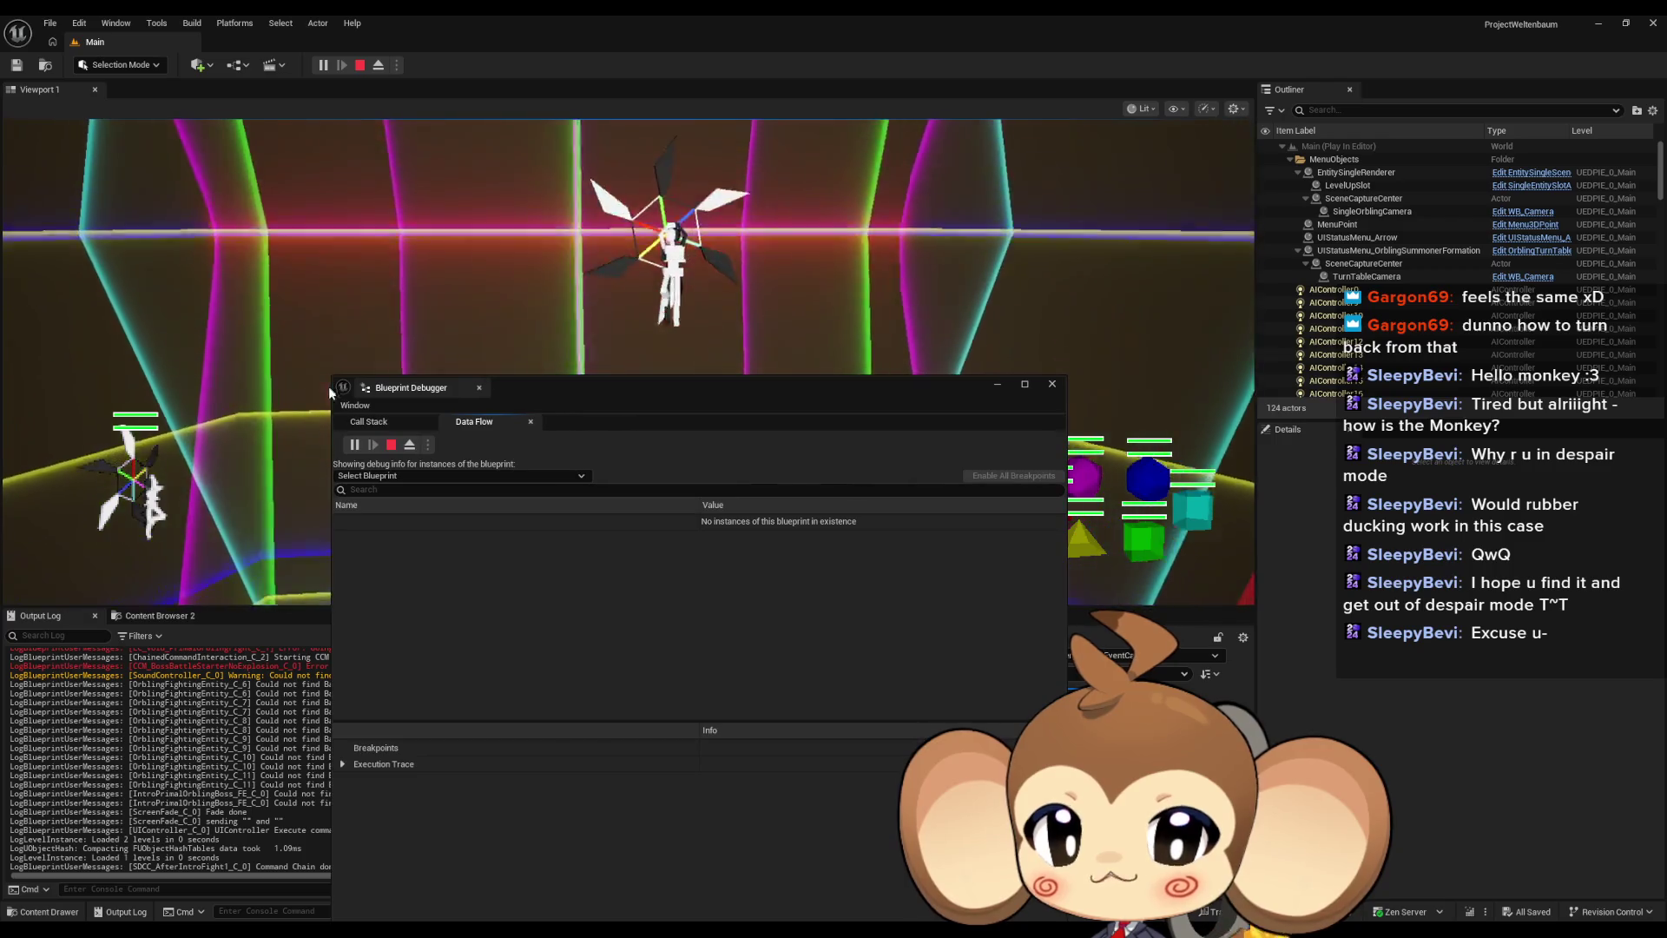
{"action": "left_click", "coordinate": [406, 476]}
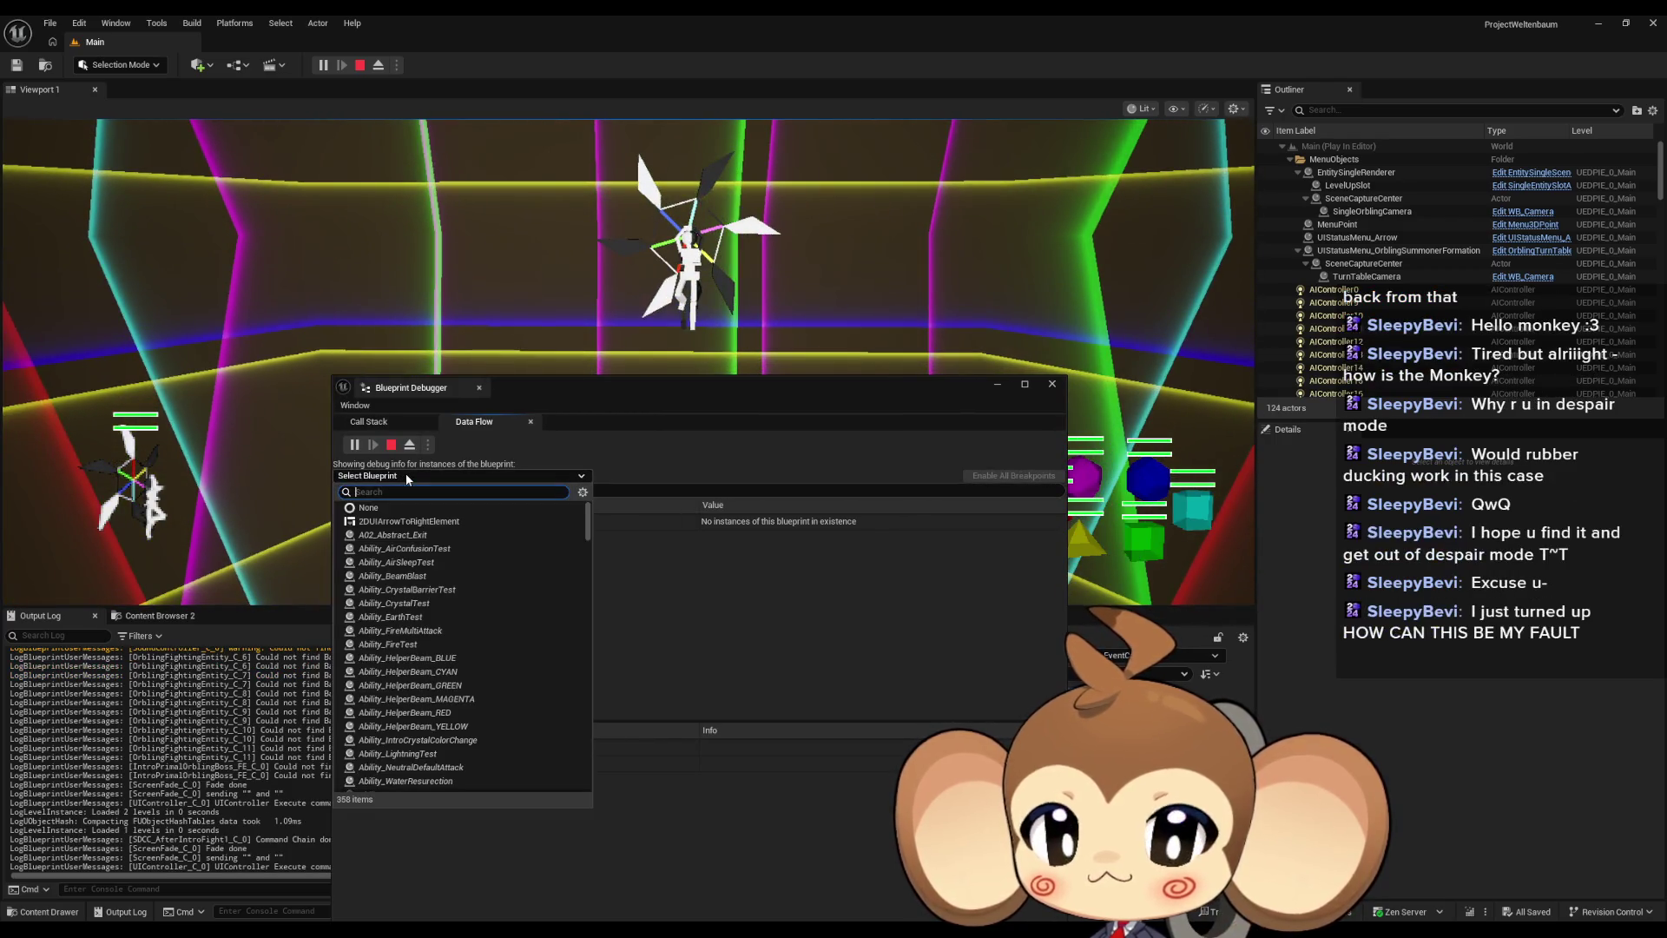
{"action": "type", "text": "abstrac c"}
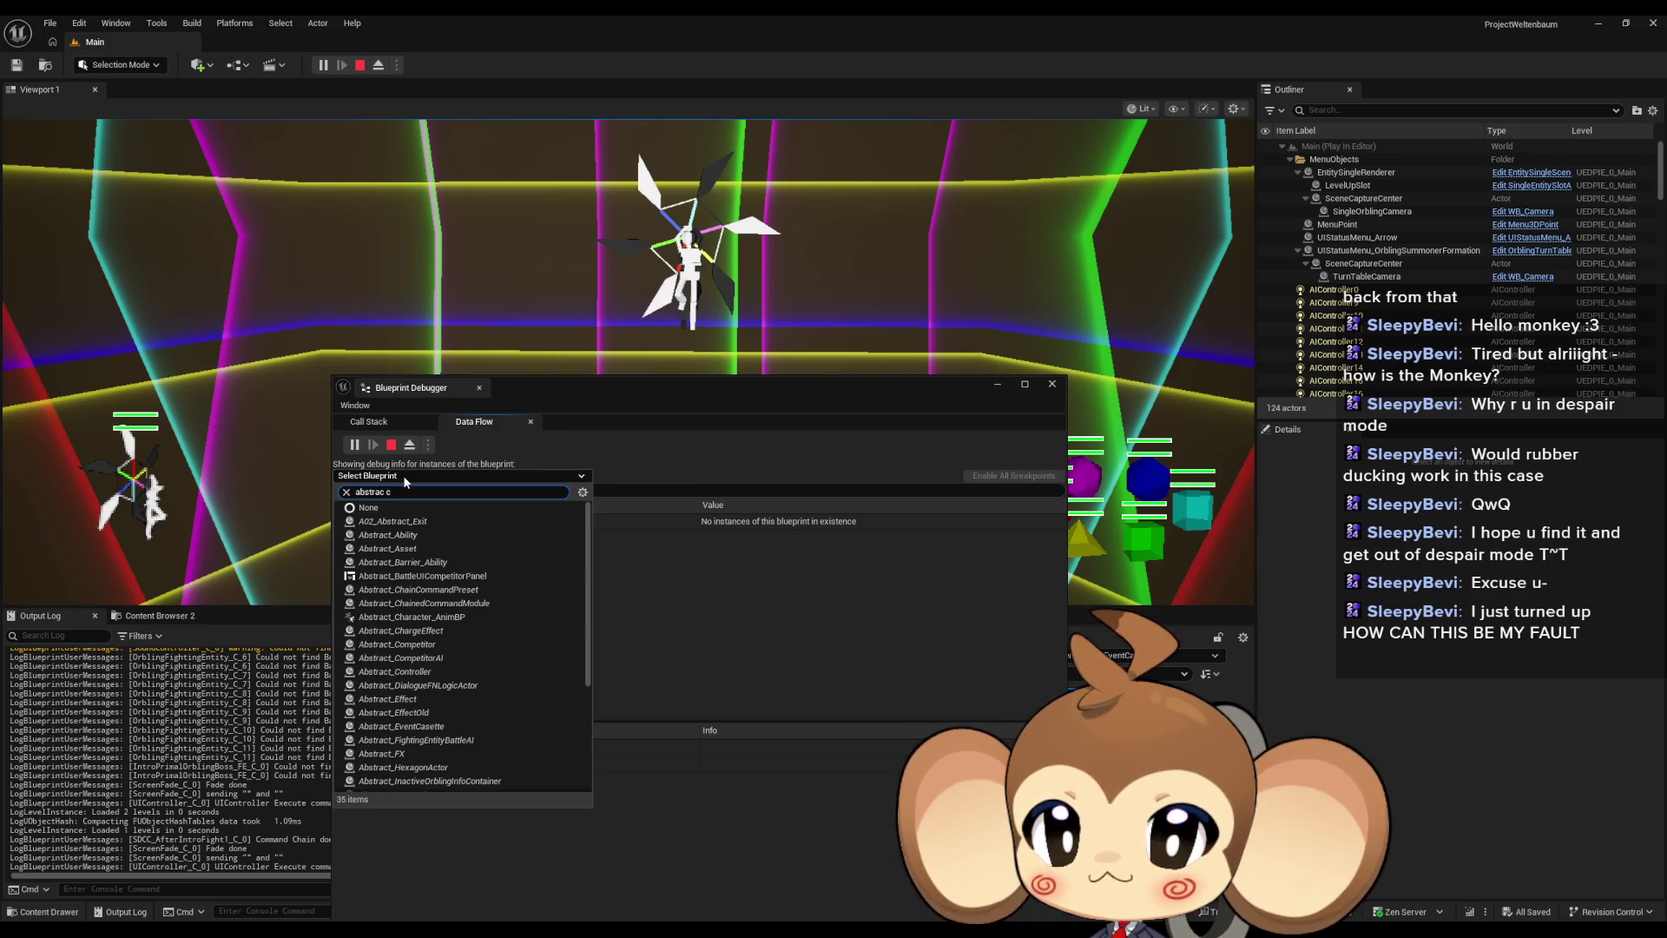
{"action": "type", "text": "as"}
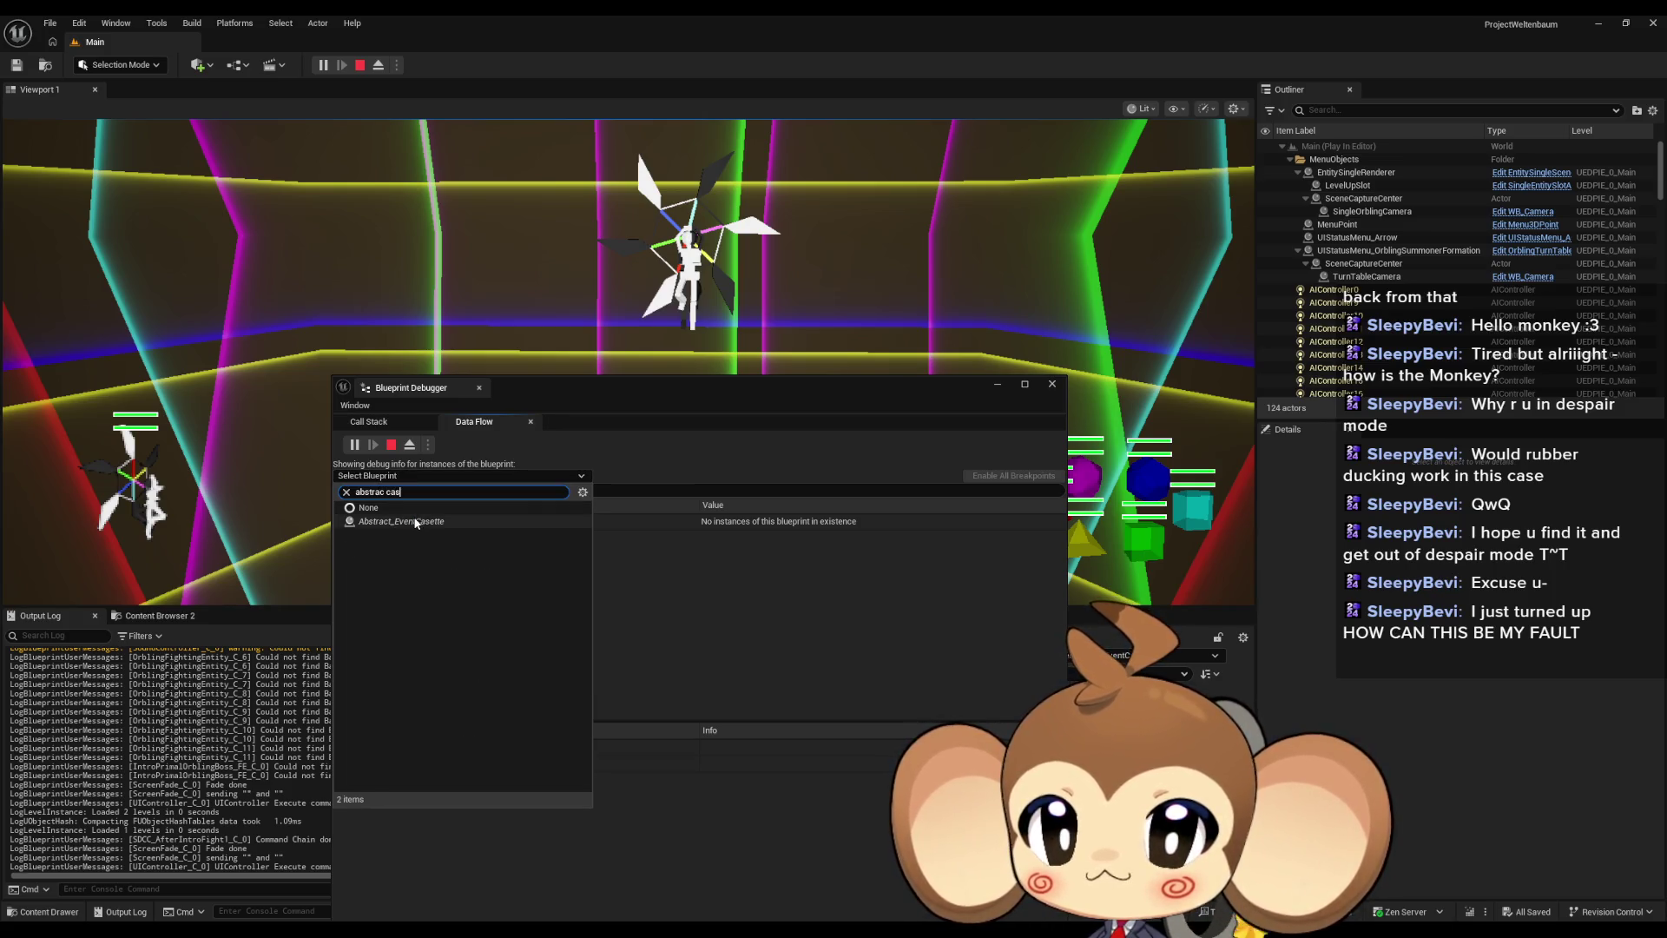
{"action": "left_click", "coordinate": [409, 521]}
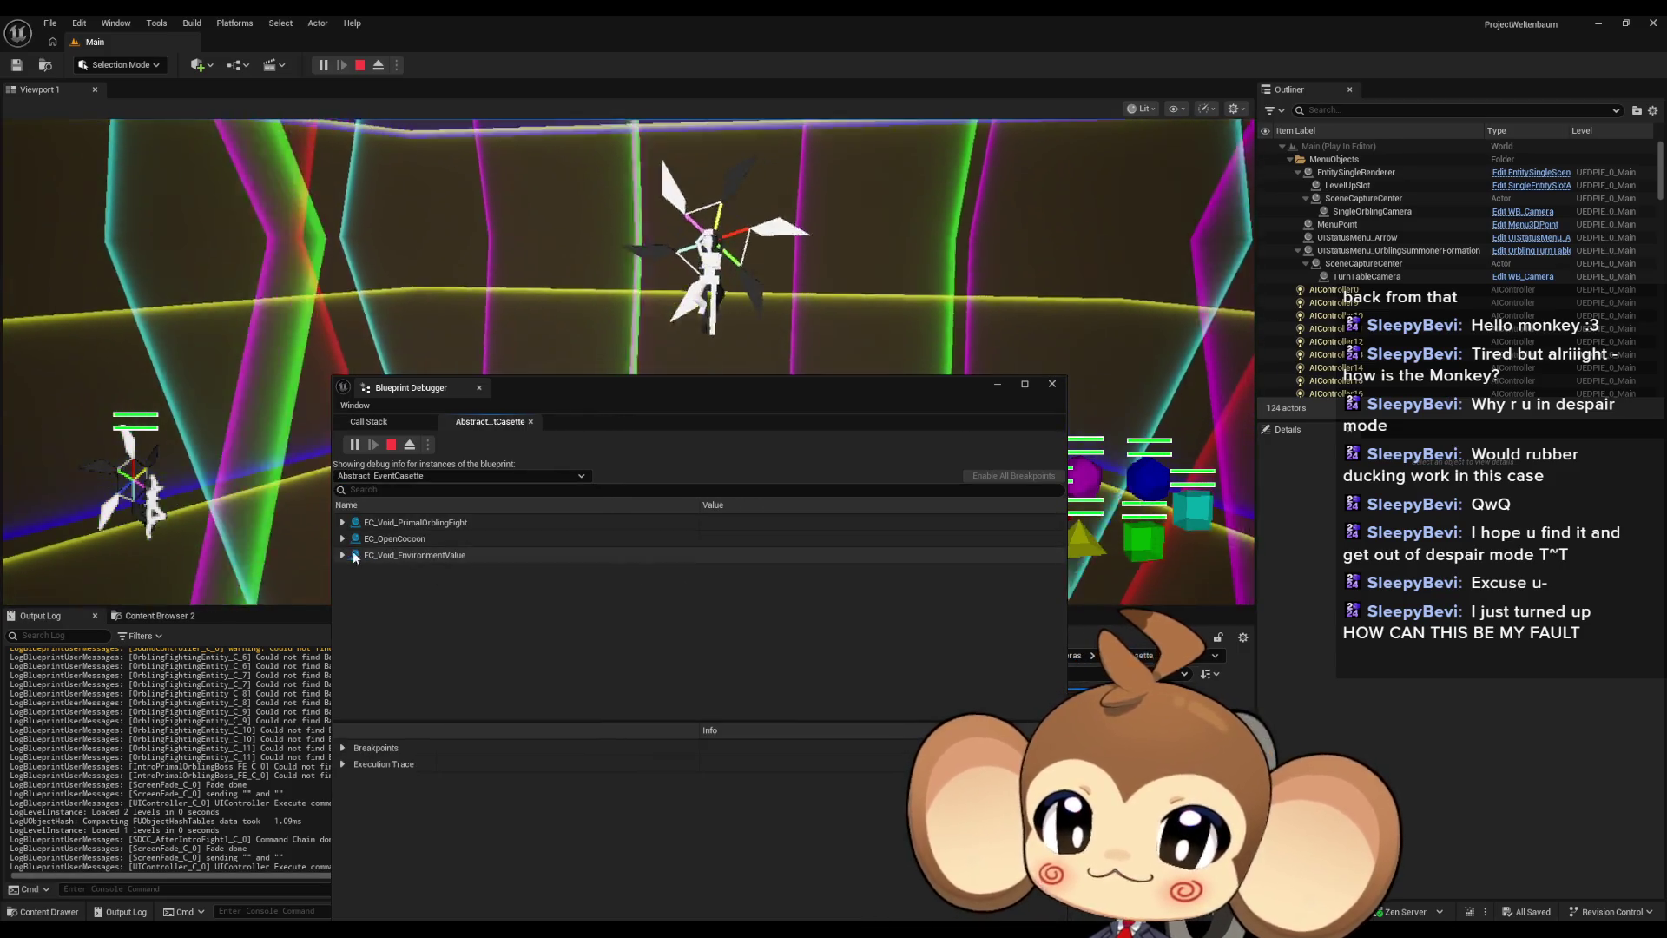
Inspect EC_Void_EnvironmentValue, EC_OpenCocoon and EC_Void_PrimalOrblingFight instance properties in turn
{"action": "left_click", "coordinate": [346, 555]}
{"action": "left_click", "coordinate": [354, 570]}
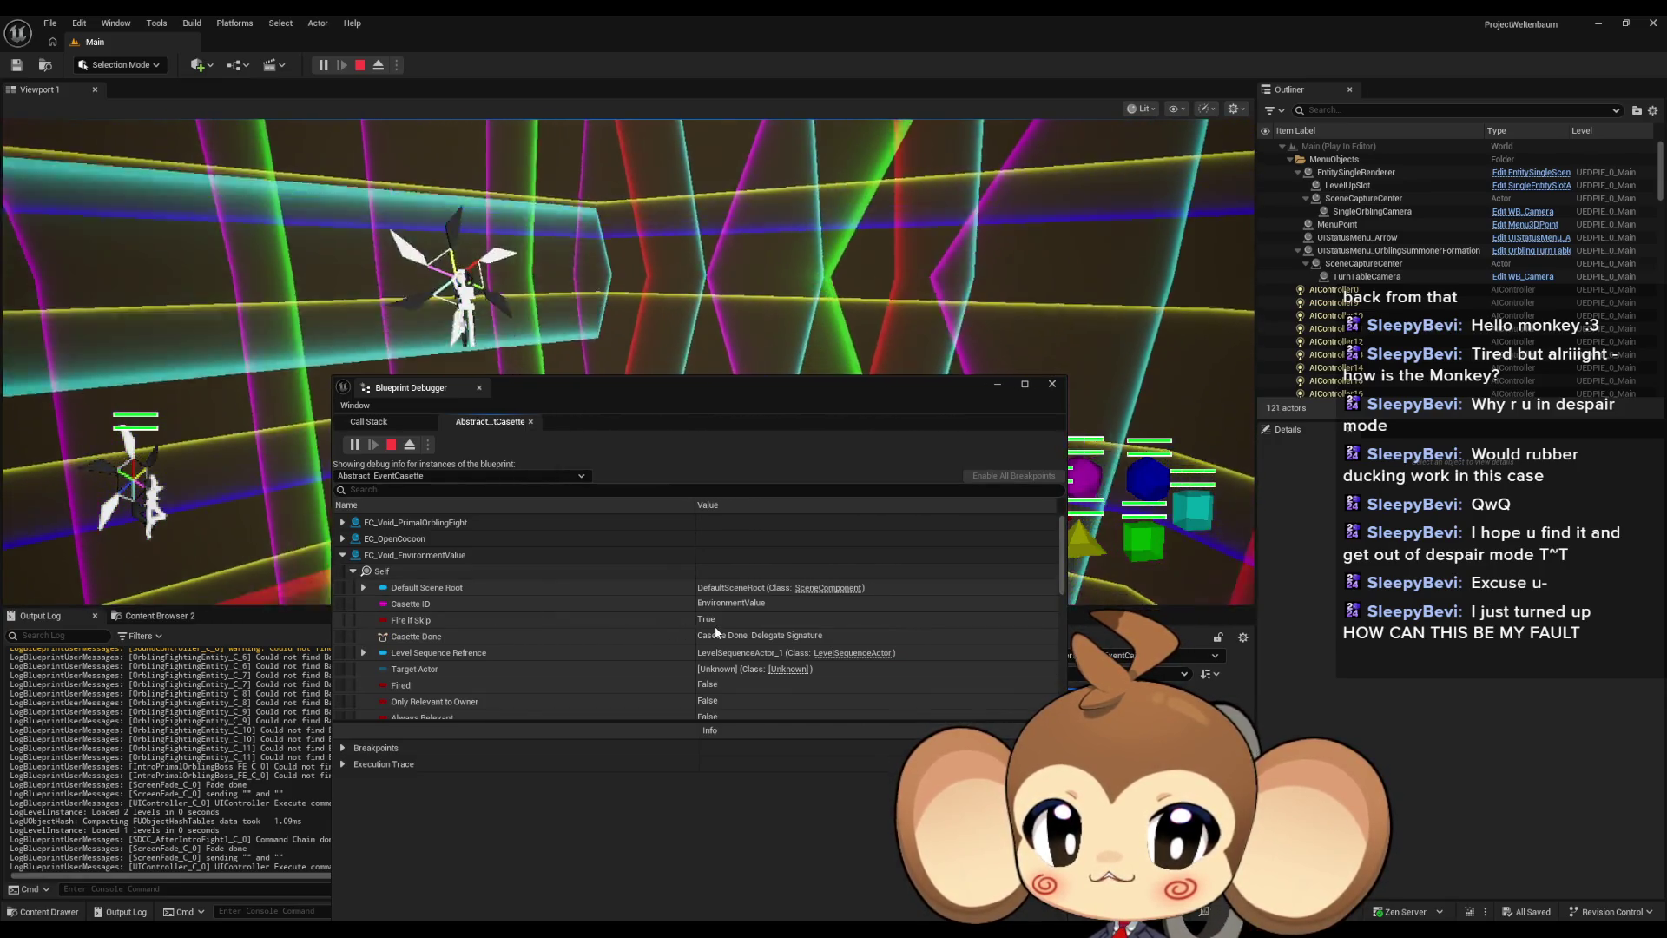
{"action": "scroll", "coordinate": [712, 628], "scroll_direction": "down", "scroll_amount": 1}
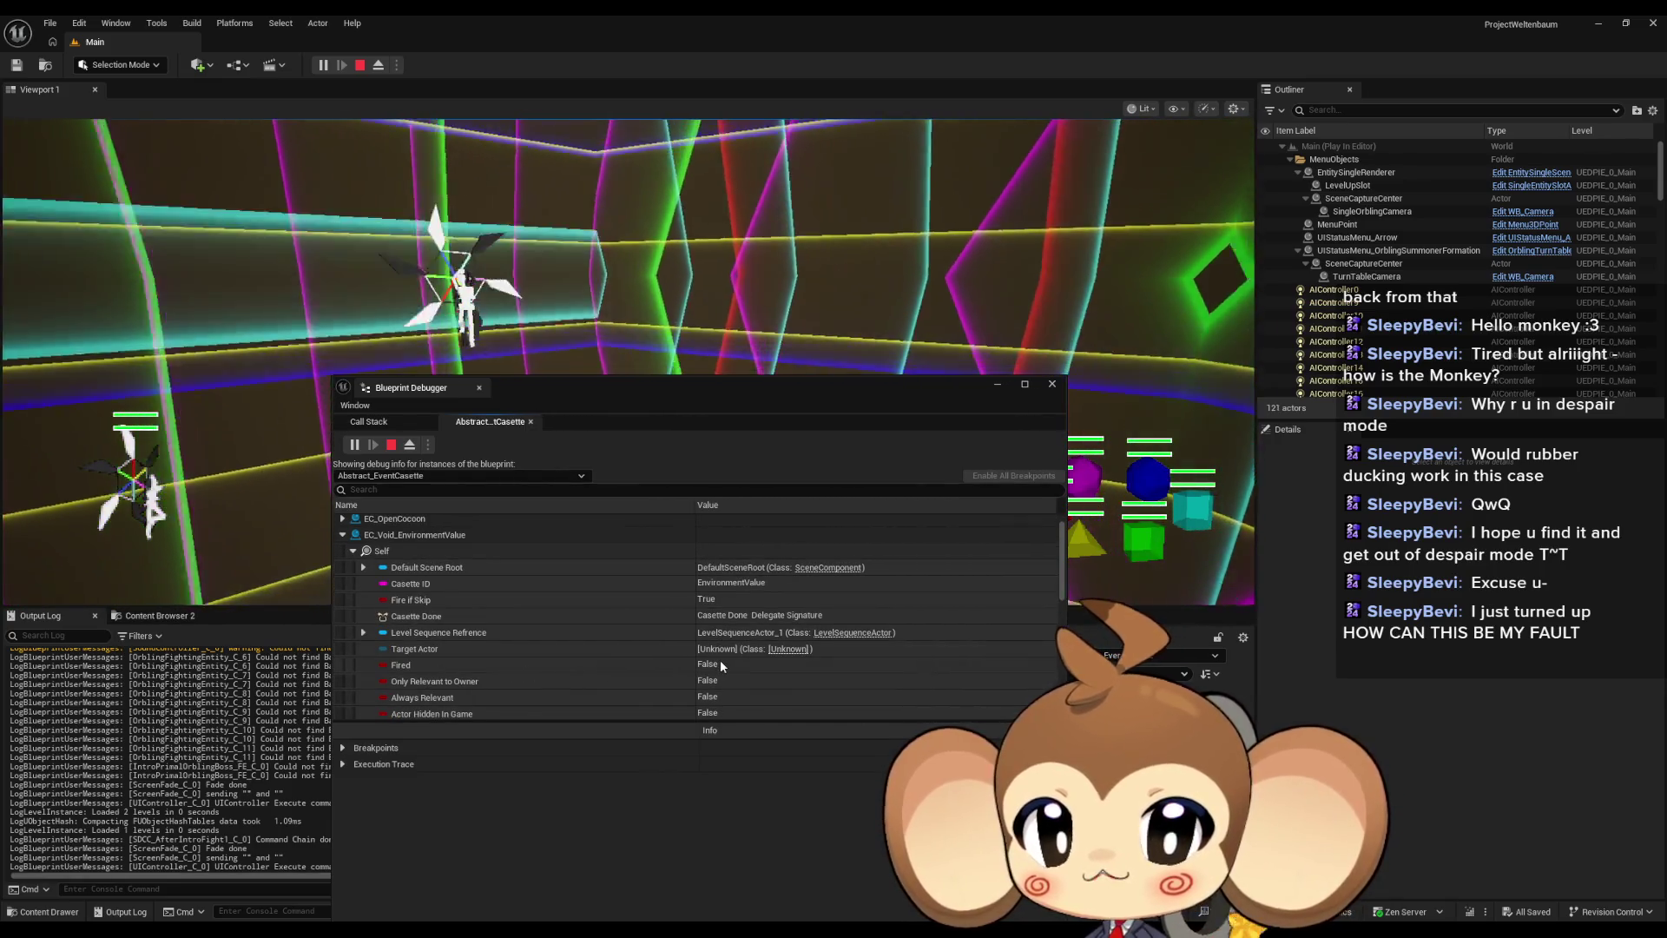
{"action": "left_click", "coordinate": [351, 538]}
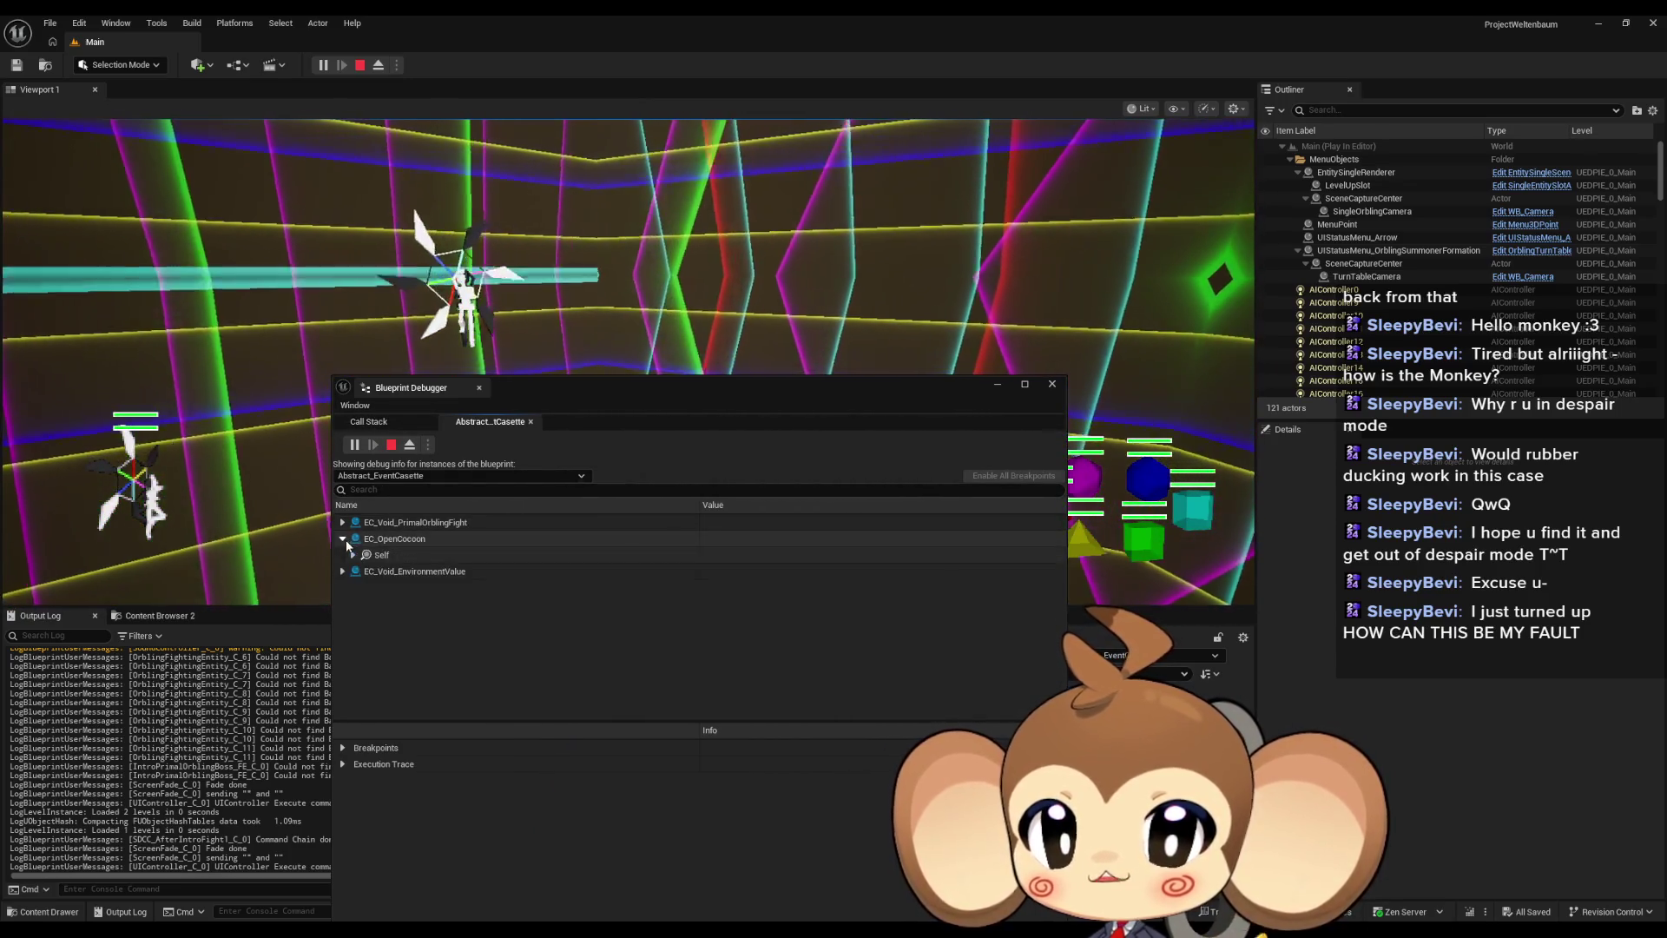
{"action": "left_click", "coordinate": [353, 554]}
{"action": "scroll", "coordinate": [552, 582], "scroll_direction": "down", "scroll_amount": 2}
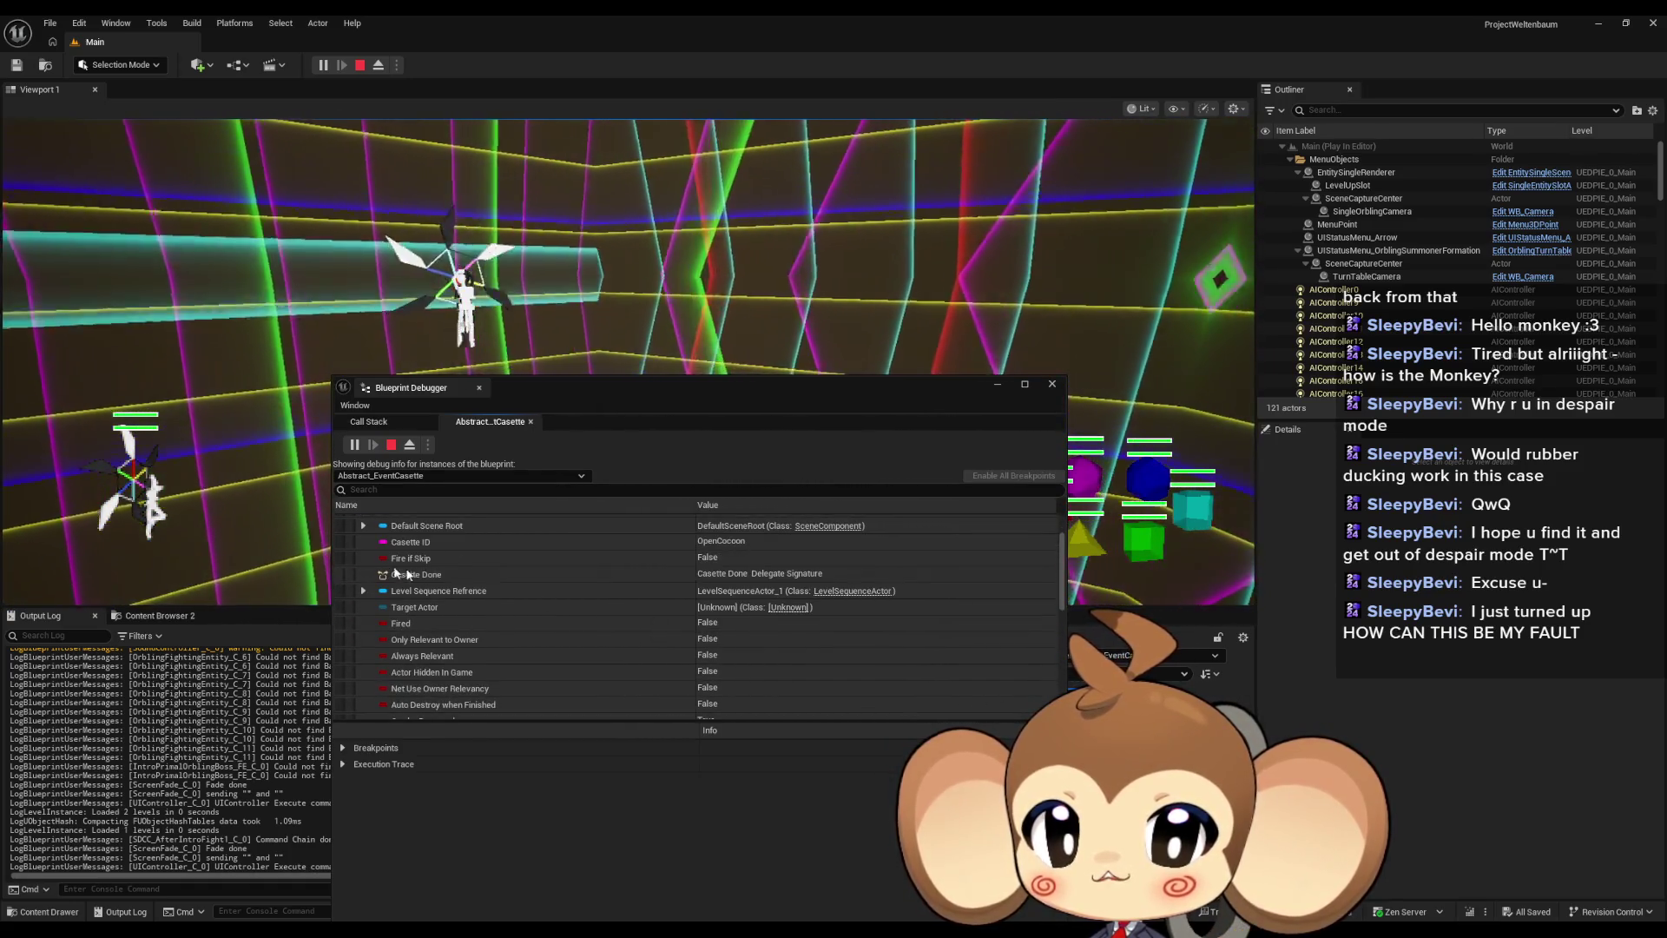
{"action": "scroll", "coordinate": [521, 564], "scroll_direction": "up", "scroll_amount": 2}
{"action": "left_click", "coordinate": [344, 538]}
{"action": "left_click", "coordinate": [345, 539]}
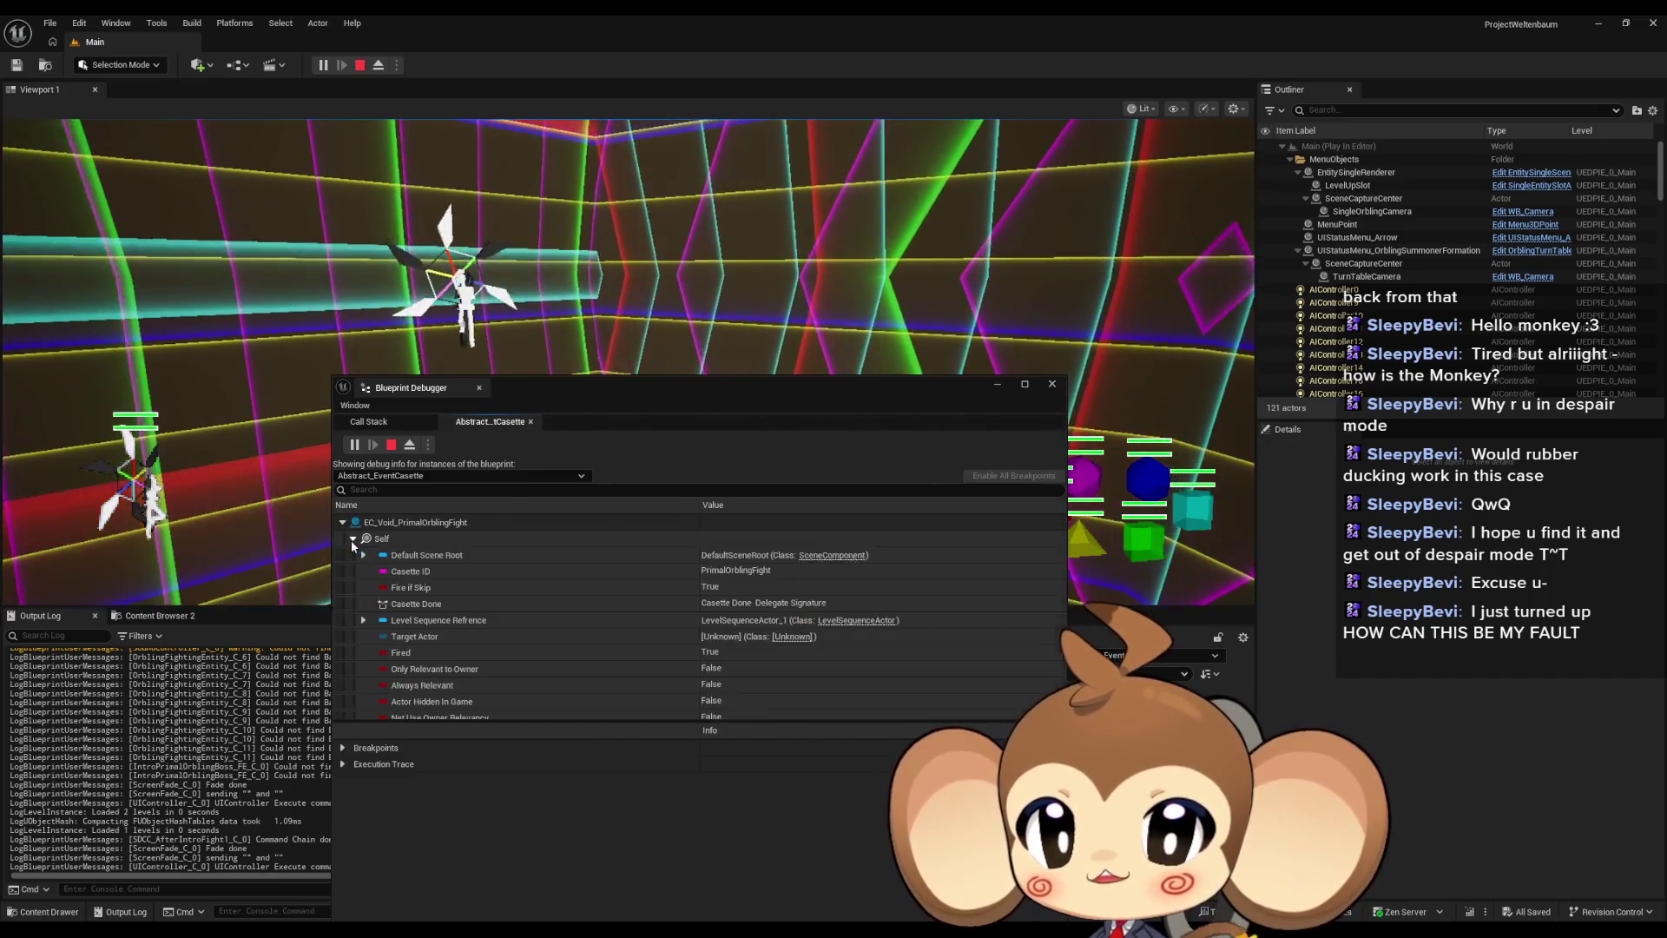
{"action": "scroll", "coordinate": [453, 599], "scroll_direction": "down", "scroll_amount": 3}
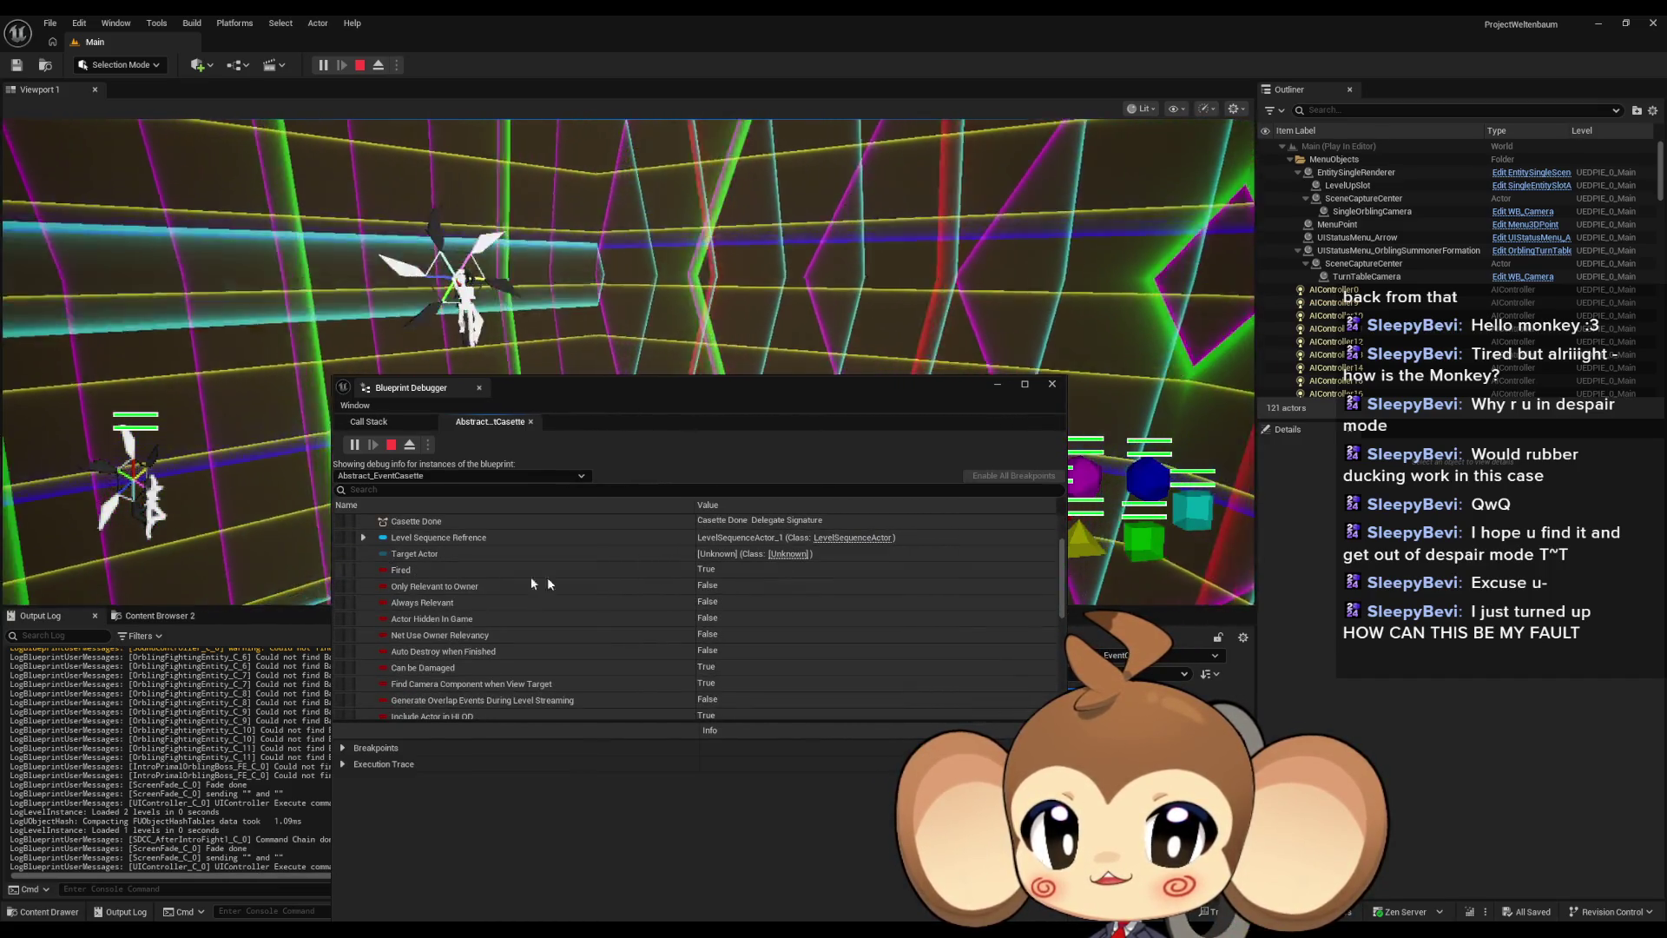
{"action": "scroll", "coordinate": [538, 586], "scroll_direction": "up", "scroll_amount": 2}
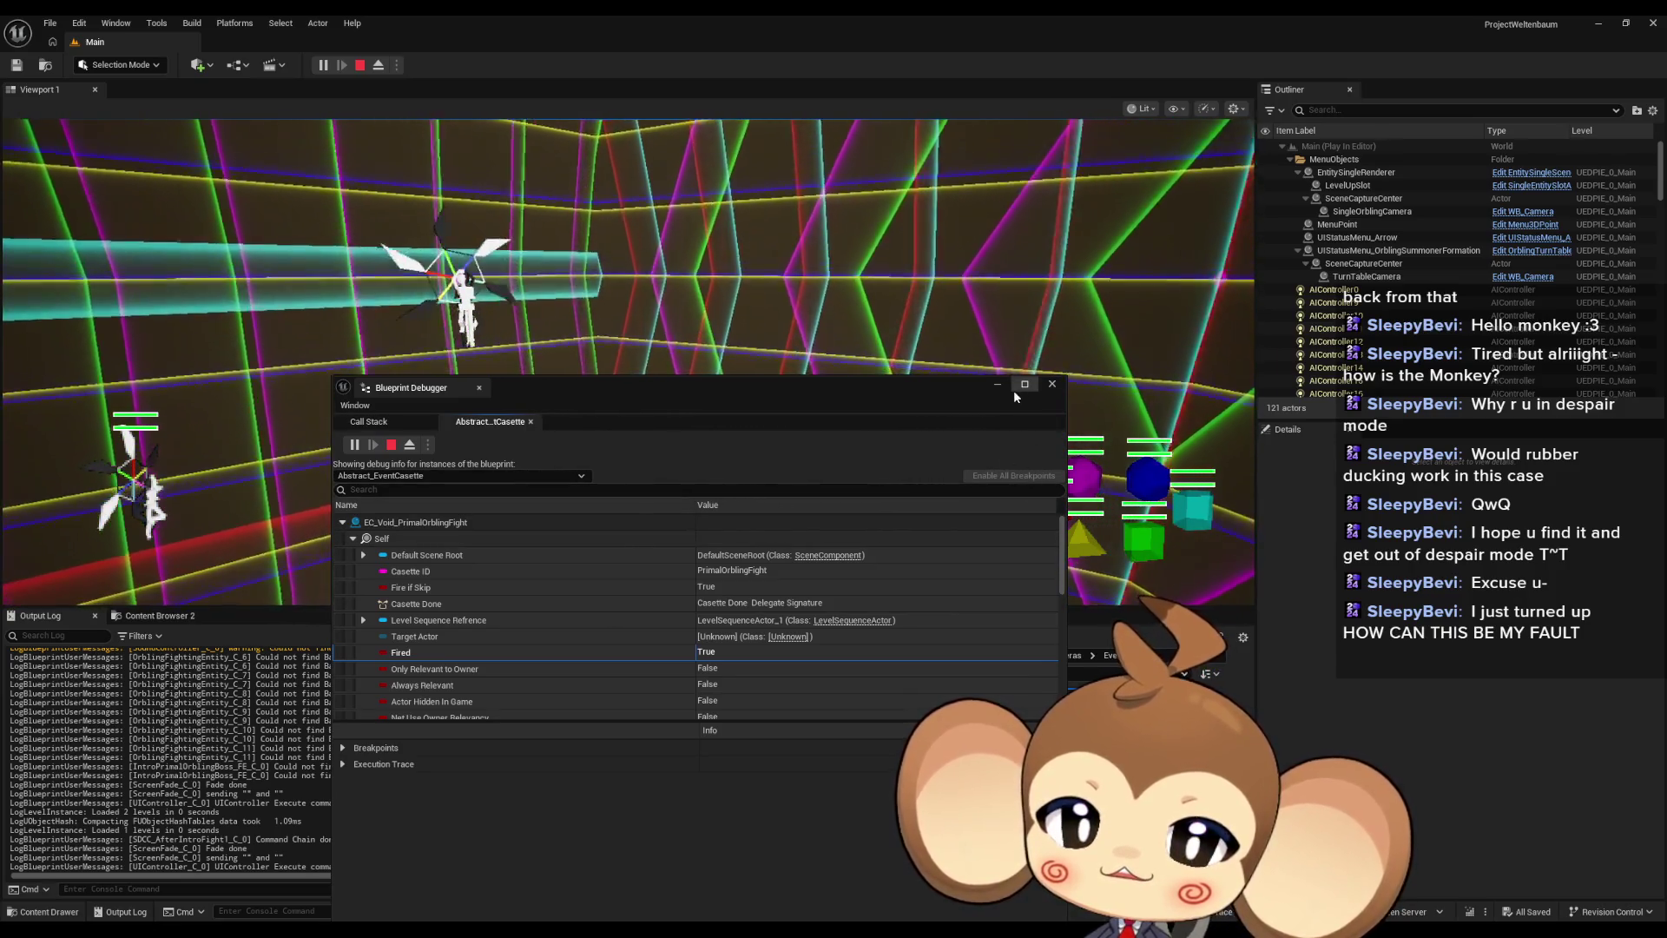
Reopen Abstract_EventCasette and jump between the PlayCasette and ResetCasette Fired setters
{"action": "left_click", "coordinate": [999, 385]}
{"action": "double_click", "coordinate": [883, 719]}
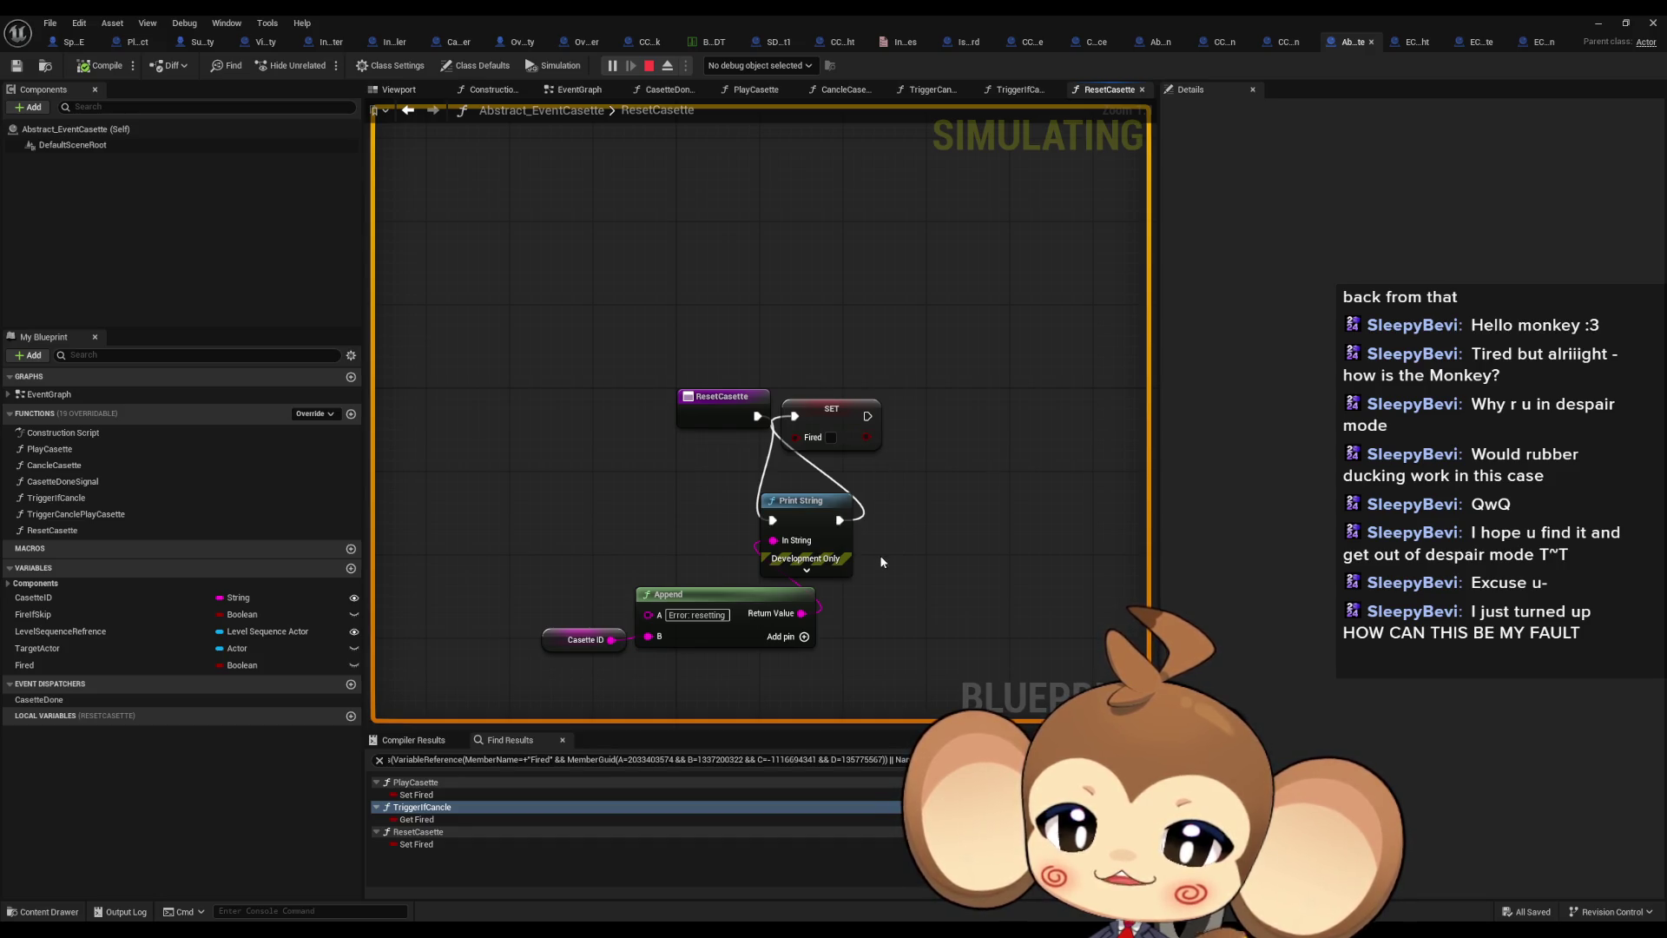
{"action": "left_click", "coordinate": [405, 796]}
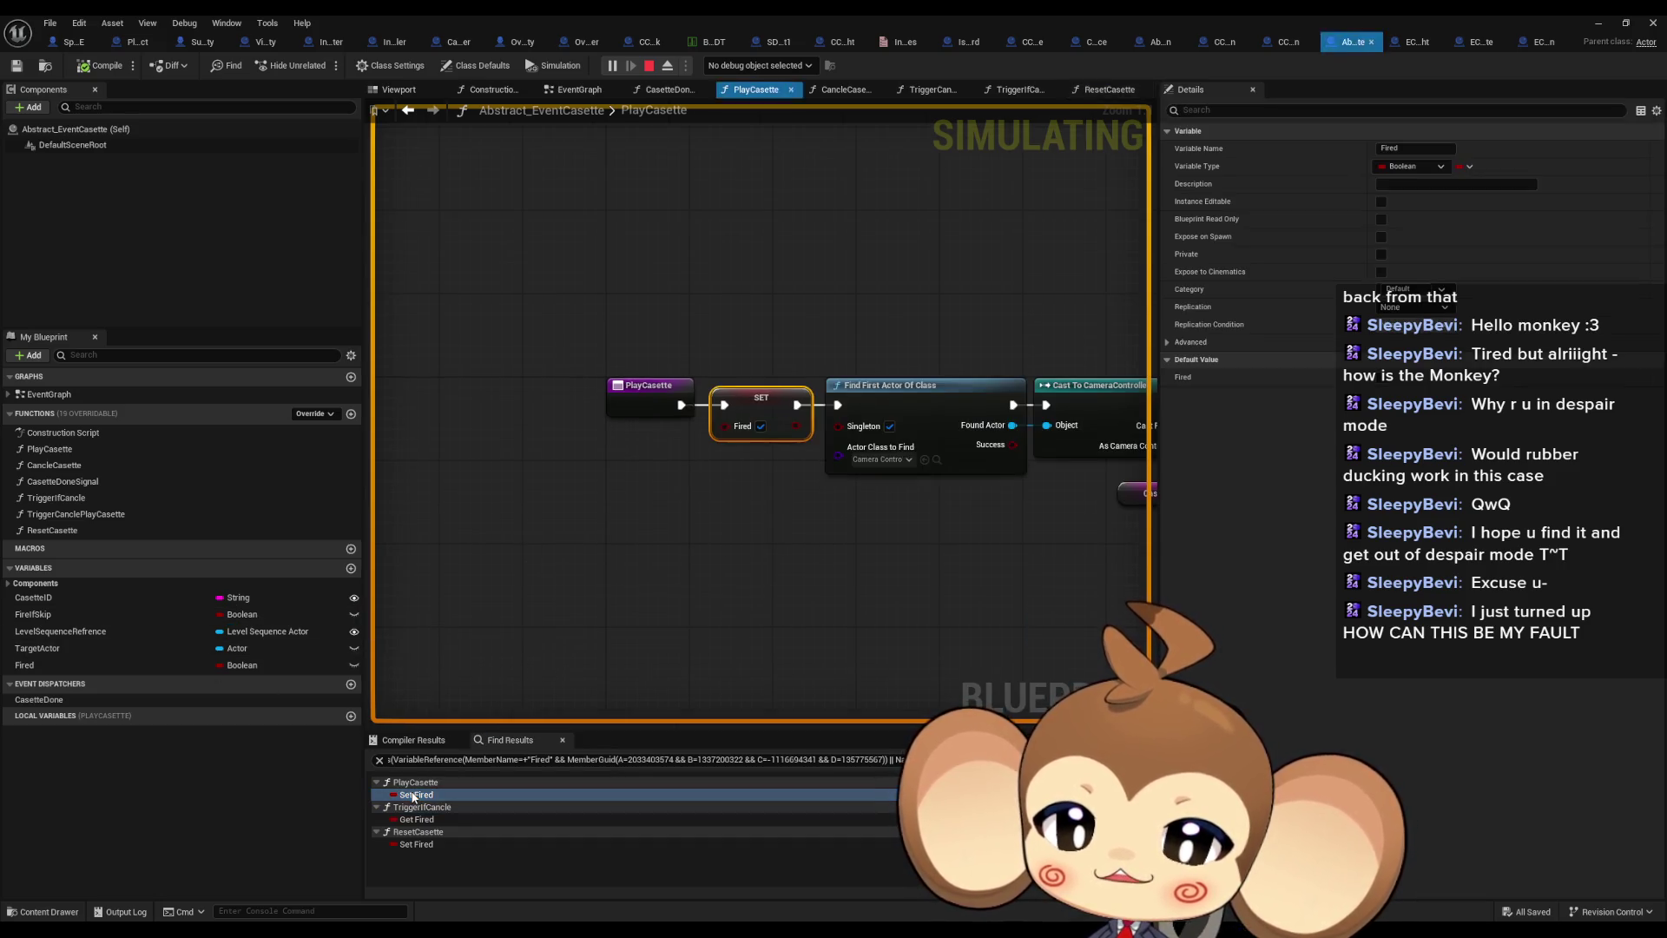
{"action": "left_click", "coordinate": [426, 844]}
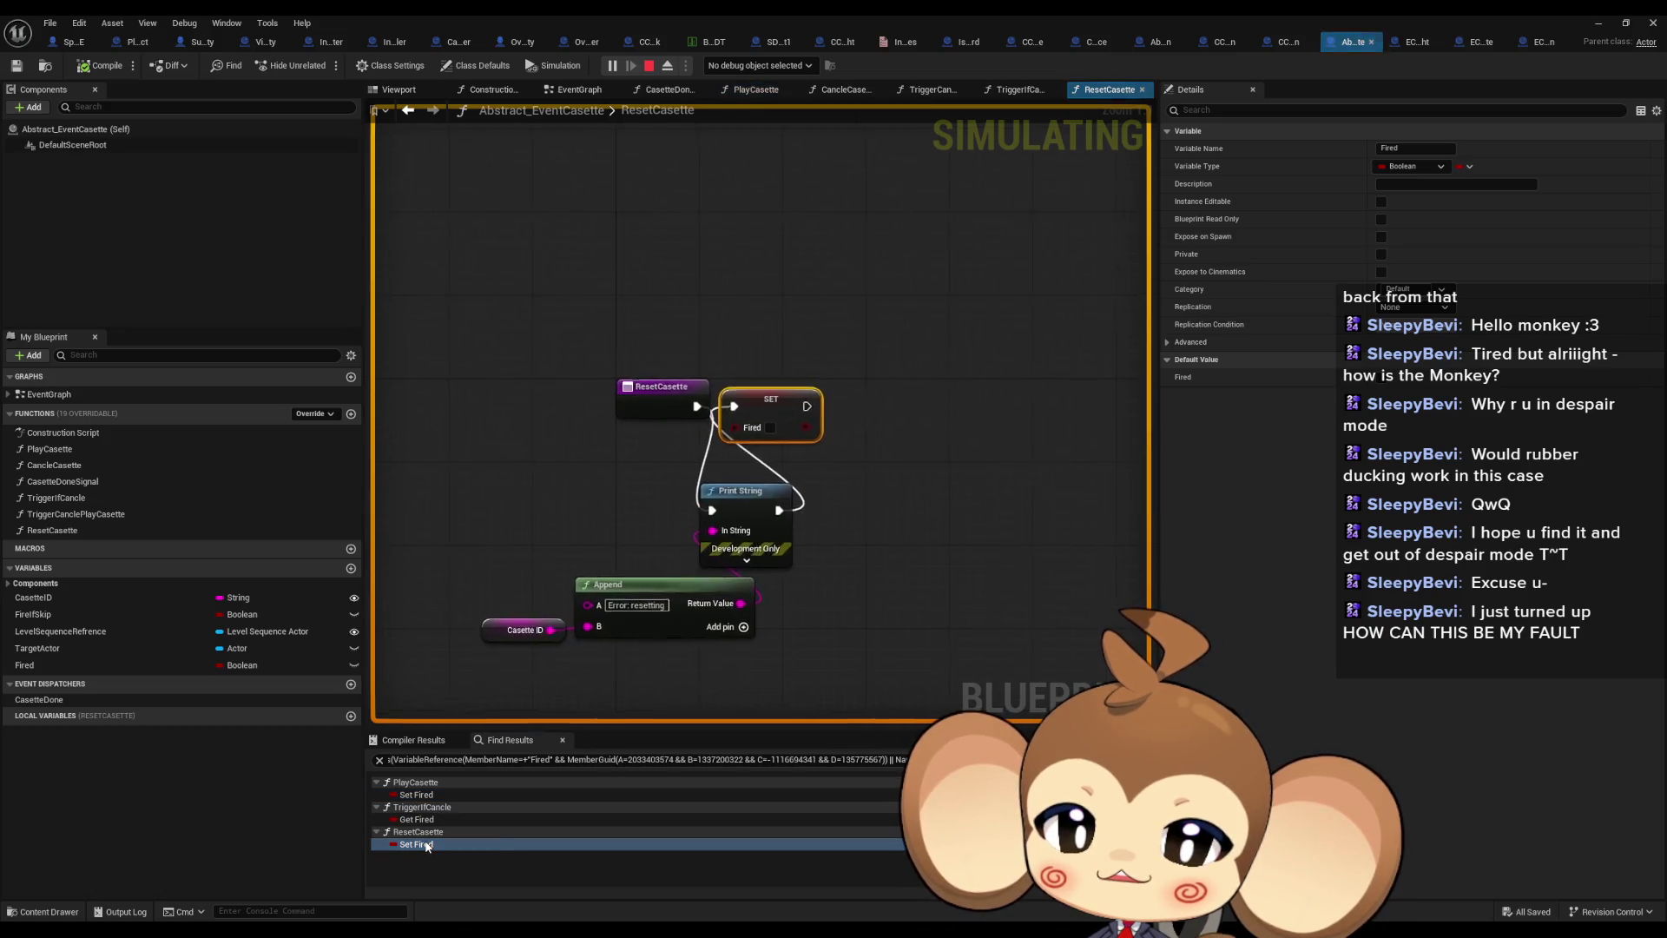
{"action": "left_click", "coordinate": [425, 796]}
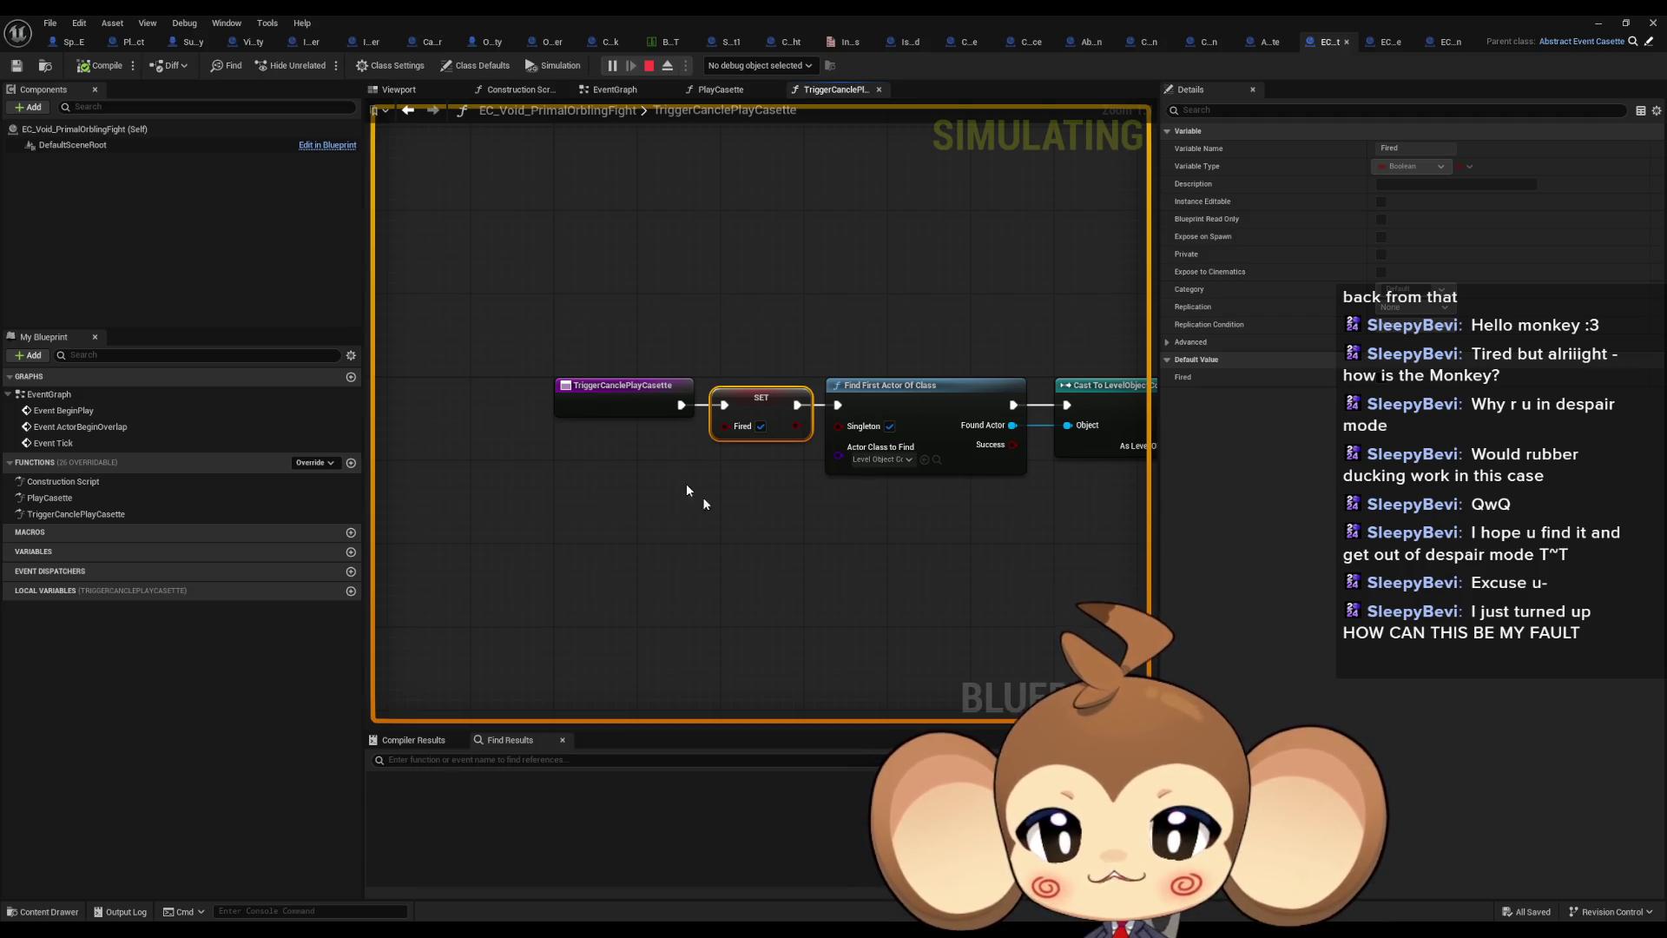
Pan to show Print String, Casette Done Signal and the start of TriggerCanclePlayCasette
{"action": "mouse_move", "coordinate": [930, 489]}
{"action": "left_mouse_down"}
{"action": "mouse_move", "coordinate": [607, 539]}
{"action": "mouse_move", "coordinate": [715, 529]}
{"action": "mouse_move", "coordinate": [380, 464]}
{"action": "left_mouse_up"}
{"action": "scroll", "coordinate": [736, 425], "scroll_direction": "up", "scroll_amount": 2}
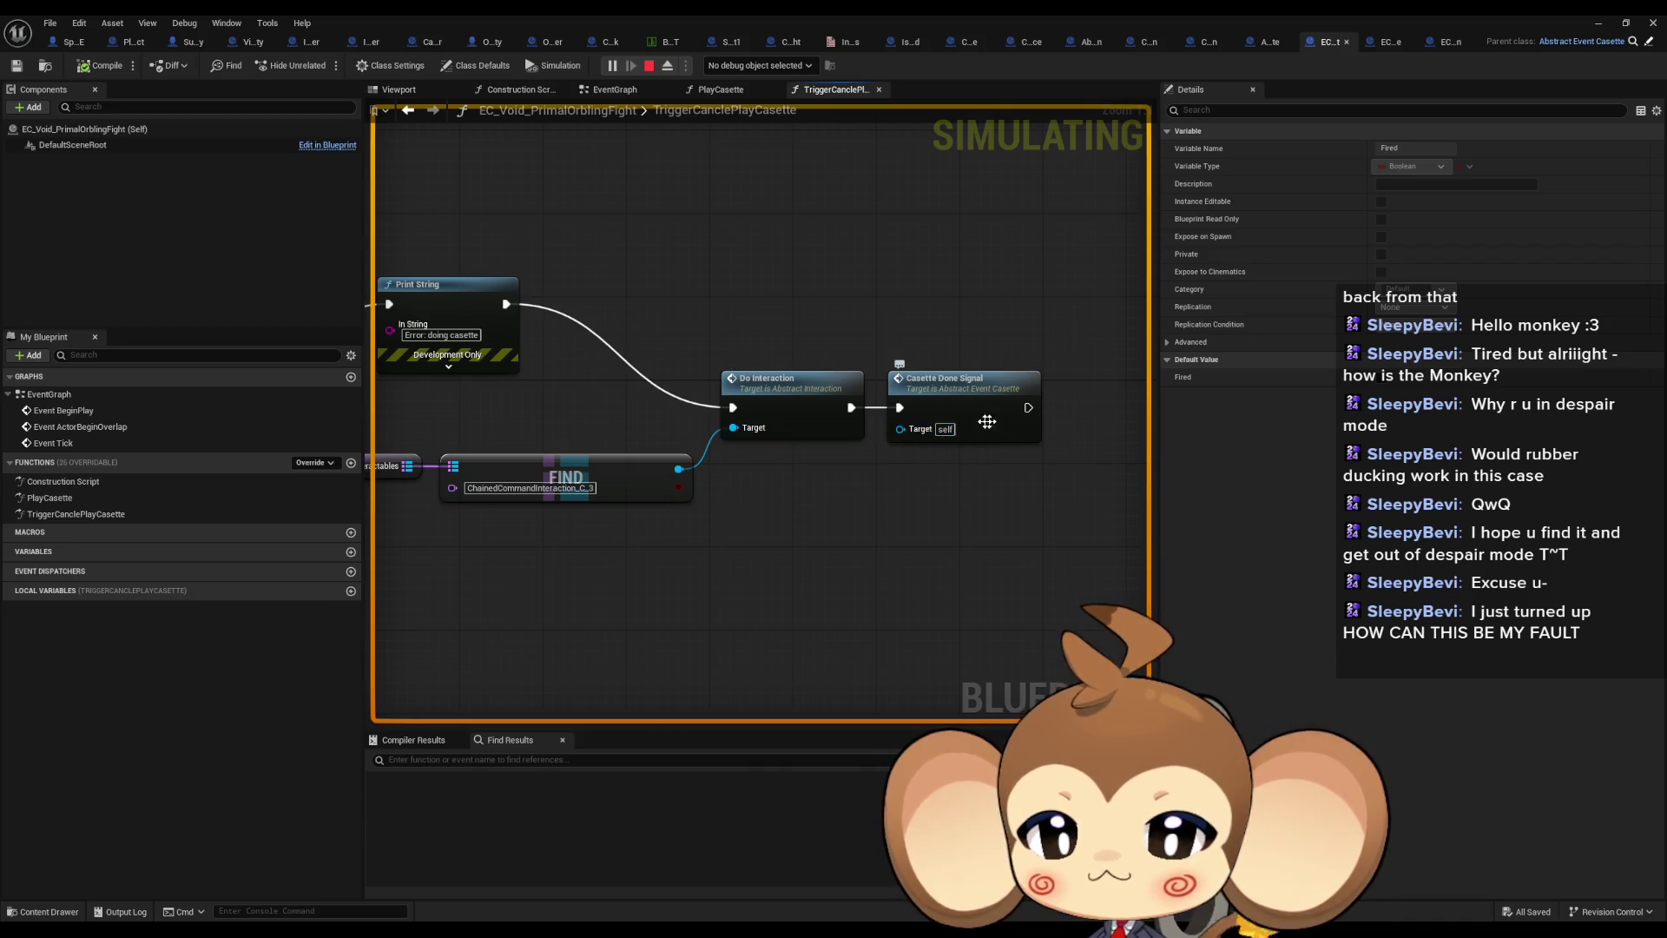
{"action": "scroll", "coordinate": [982, 430], "scroll_direction": "down", "scroll_amount": 3}
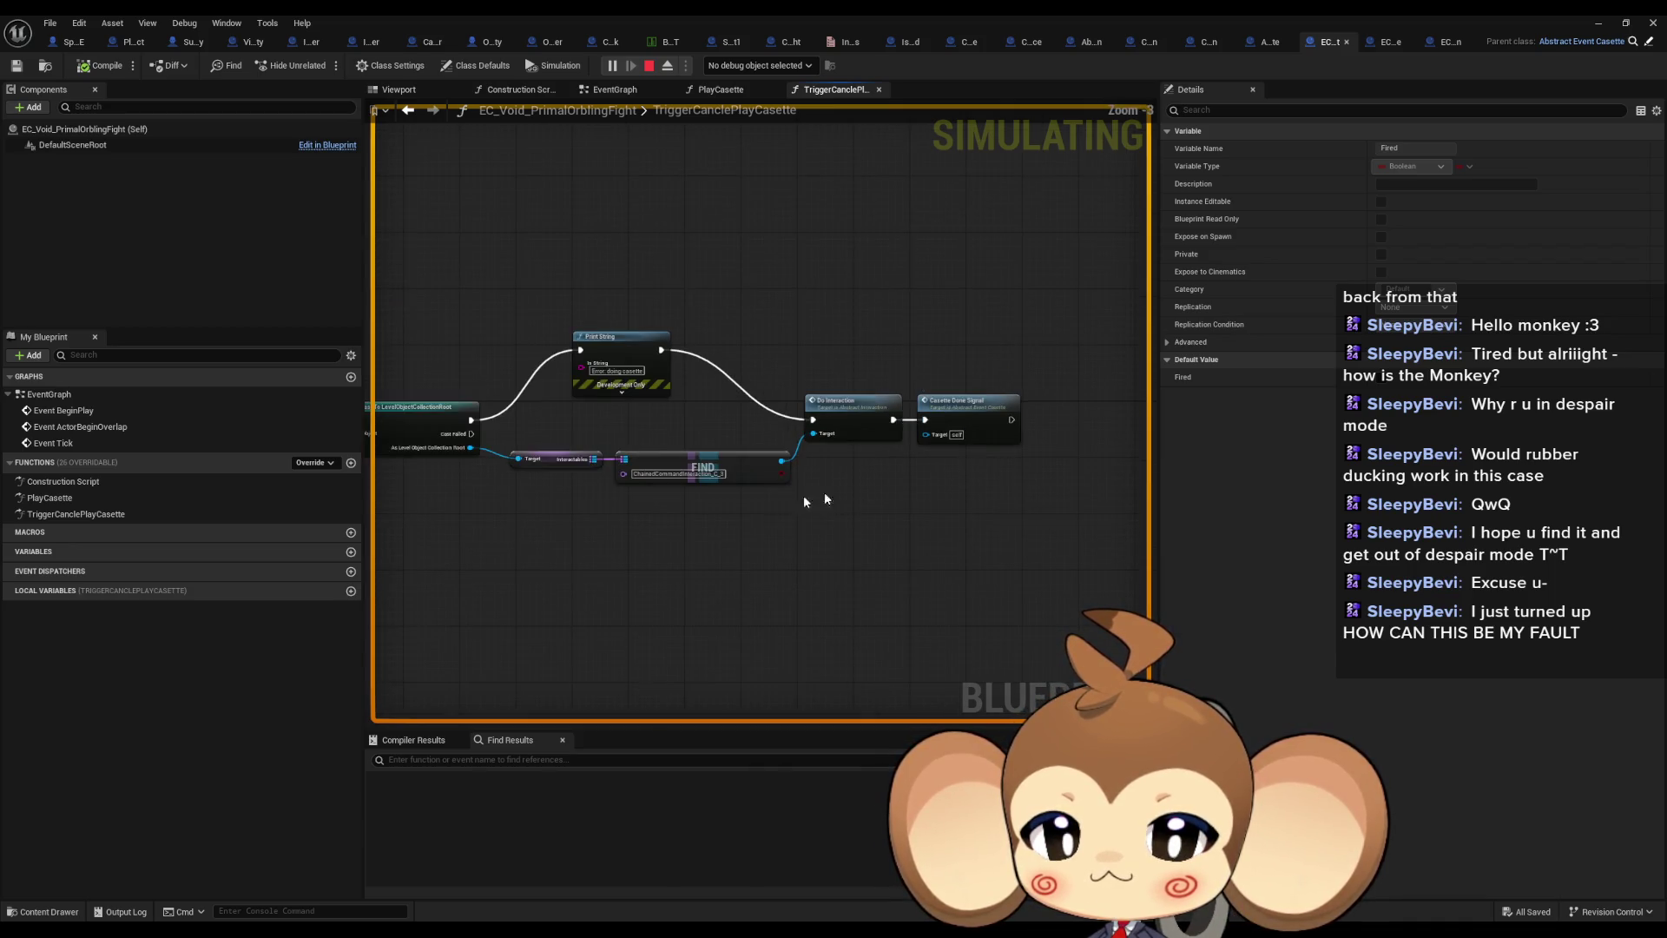
{"action": "left_click_drag", "start_coordinate": [734, 519], "coordinate": [1162, 534]}
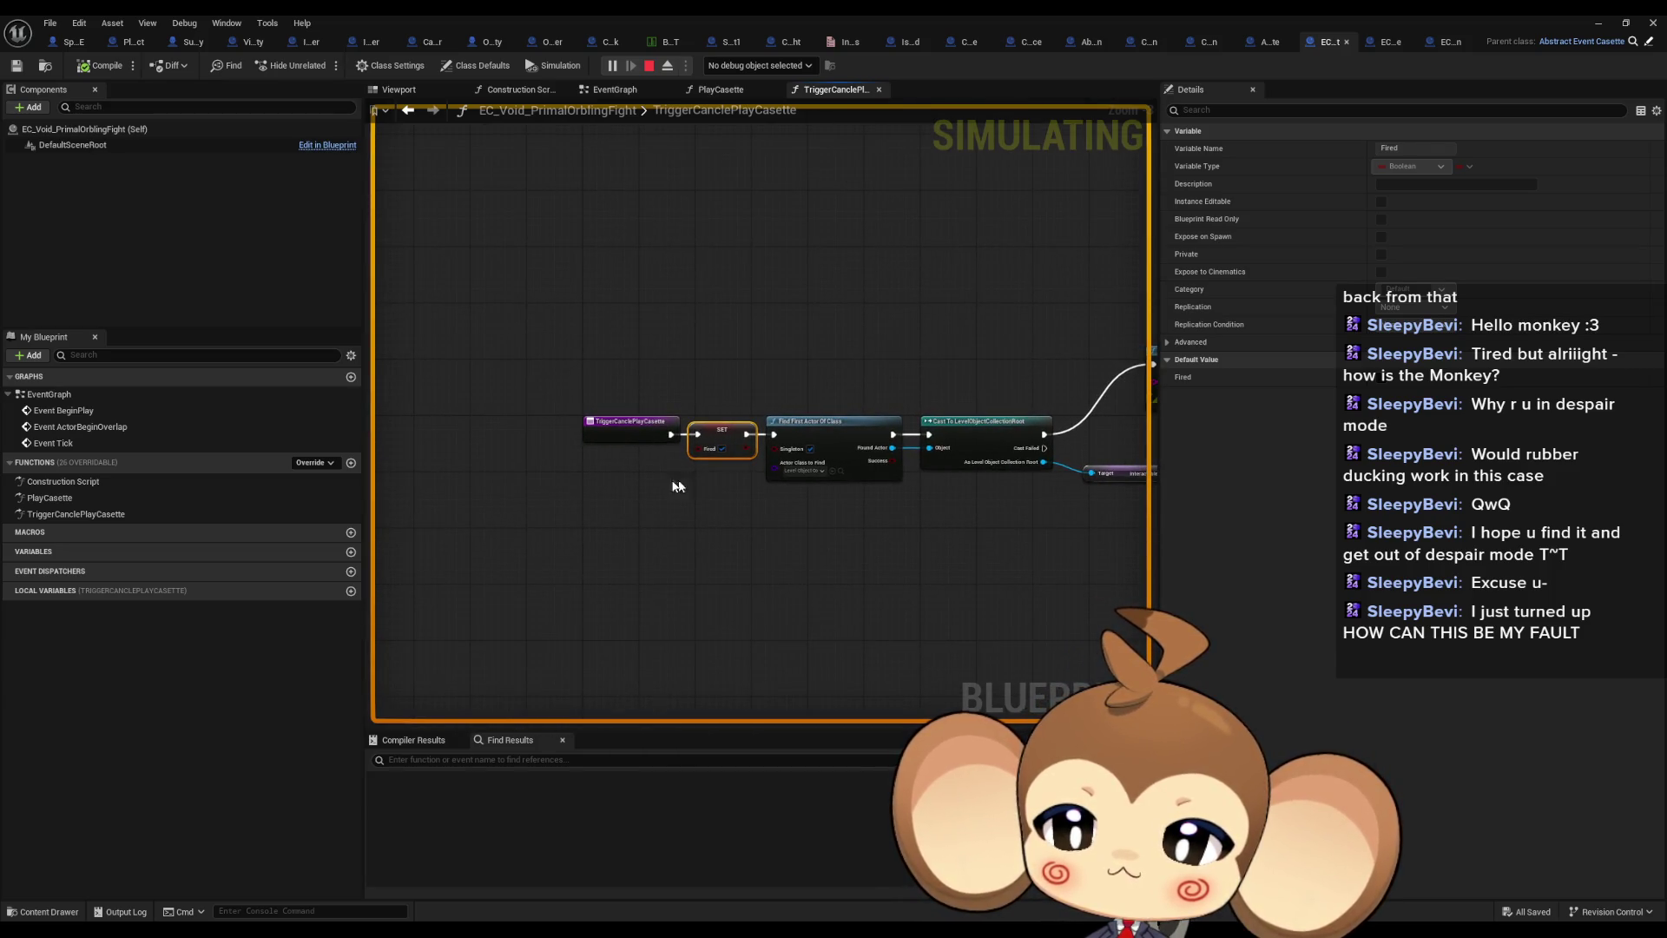
Survey CameraController's CancleAllCasettes graph, including its lower loop and right side
{"action": "left_click", "coordinate": [428, 44]}
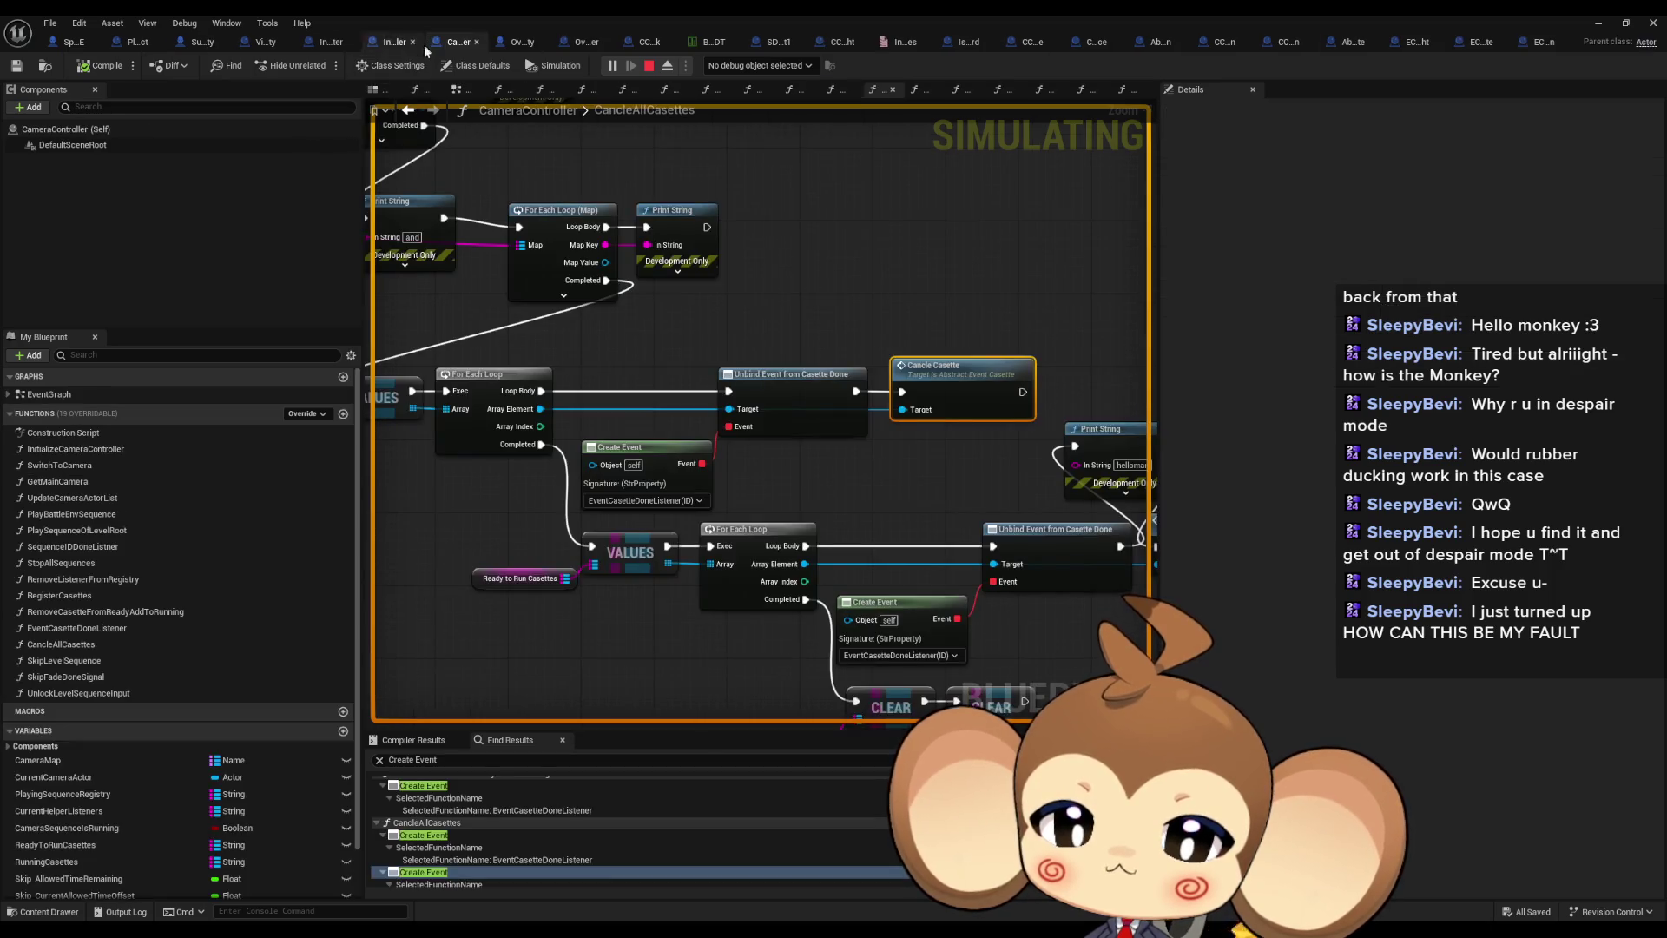
{"action": "scroll", "coordinate": [791, 420], "scroll_direction": "down", "scroll_amount": 2}
{"action": "scroll", "coordinate": [799, 434], "scroll_direction": "up", "scroll_amount": 2}
{"action": "left_click_drag", "start_coordinate": [859, 473], "coordinate": [804, 447]}
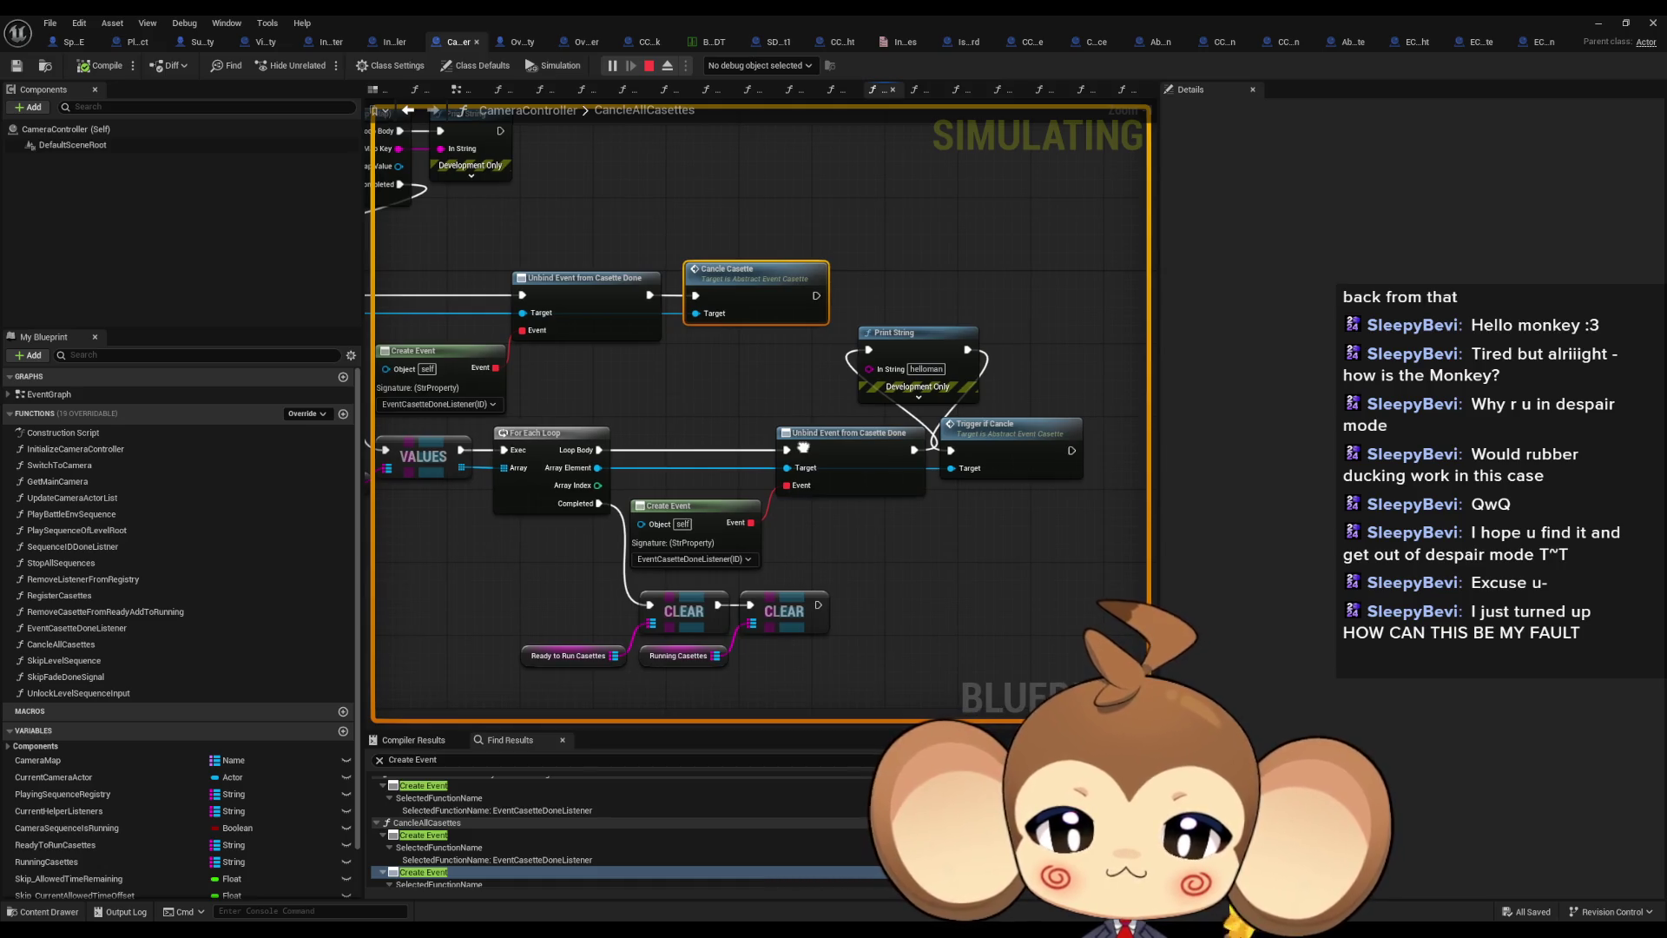
{"action": "scroll", "coordinate": [634, 389], "scroll_direction": "down", "scroll_amount": 4}
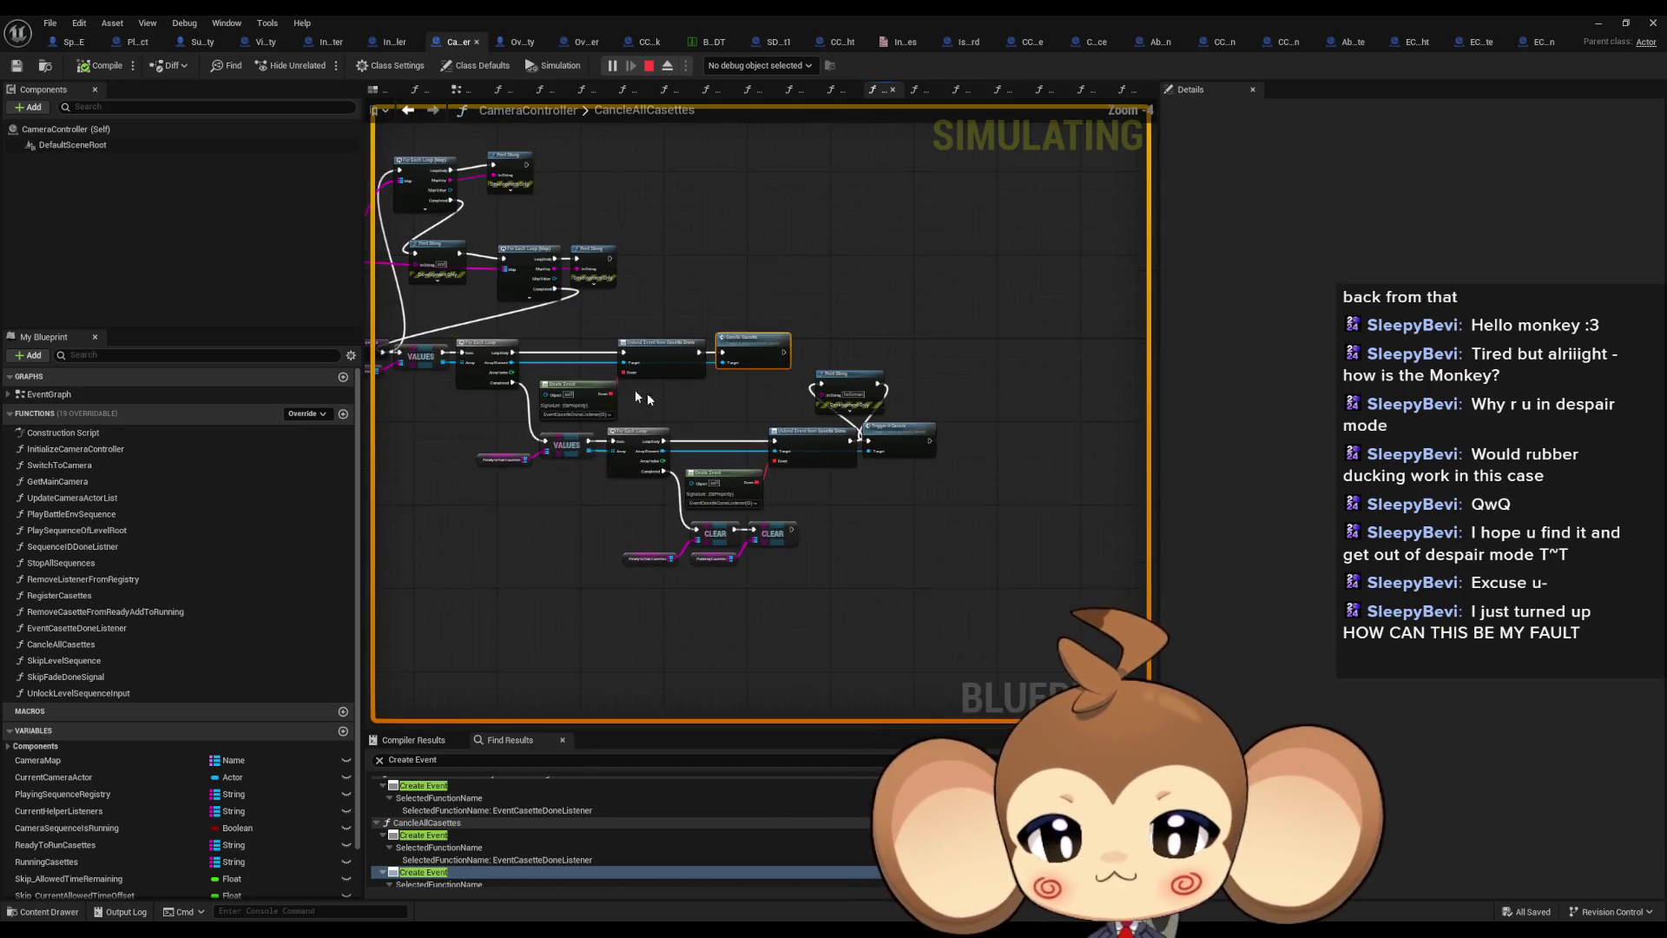
{"action": "scroll", "coordinate": [884, 472], "scroll_direction": "up", "scroll_amount": 3}
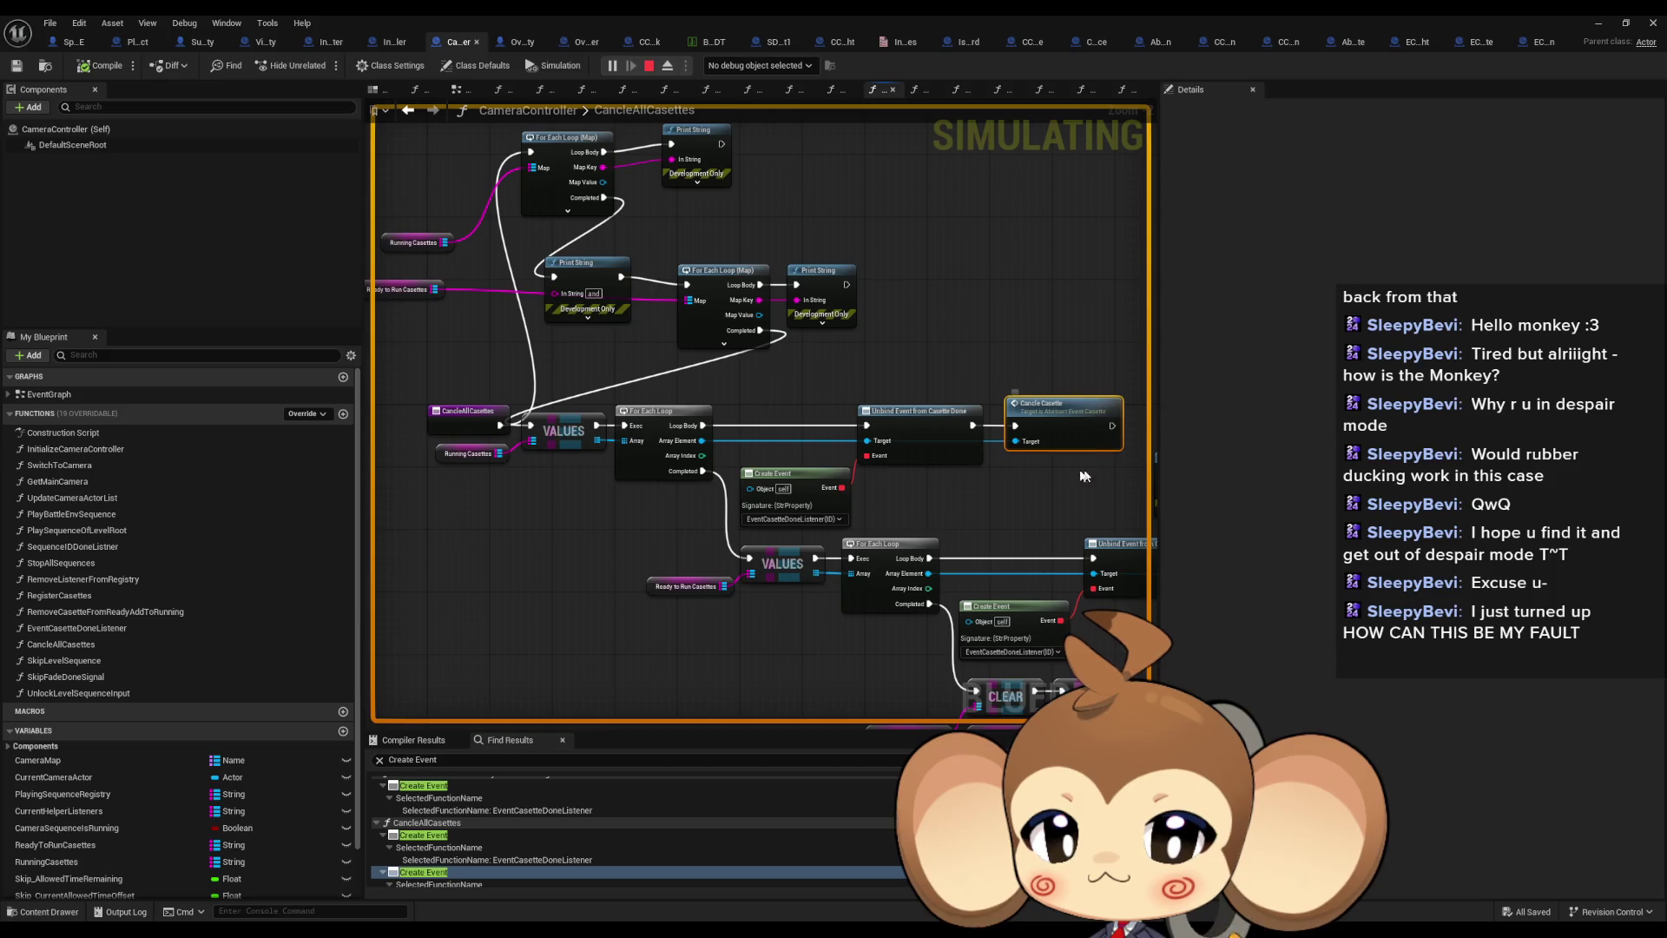
{"action": "mouse_move", "coordinate": [1103, 426]}
{"action": "left_mouse_down"}
{"action": "mouse_move", "coordinate": [937, 425]}
{"action": "mouse_move", "coordinate": [860, 287]}
{"action": "mouse_move", "coordinate": [782, 269]}
{"action": "mouse_move", "coordinate": [610, 295]}
{"action": "left_mouse_up"}
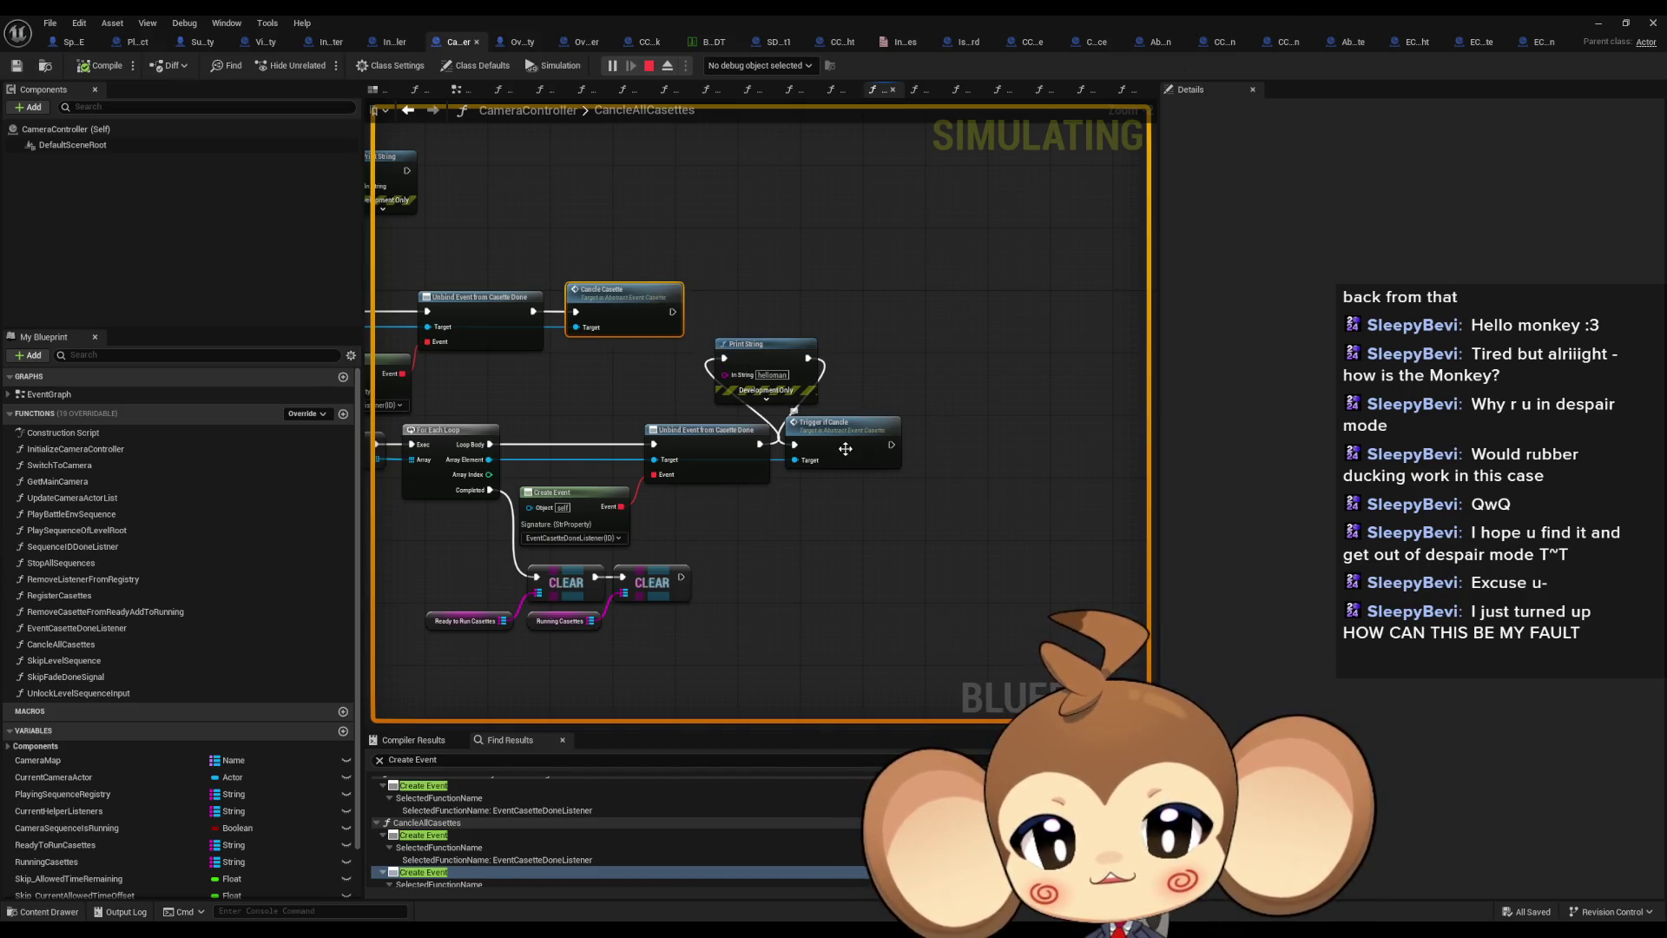
Open the Trigger If Cancle node's TriggerIfCancle function in Abstract_EventCasette
{"action": "double_click", "coordinate": [845, 448]}
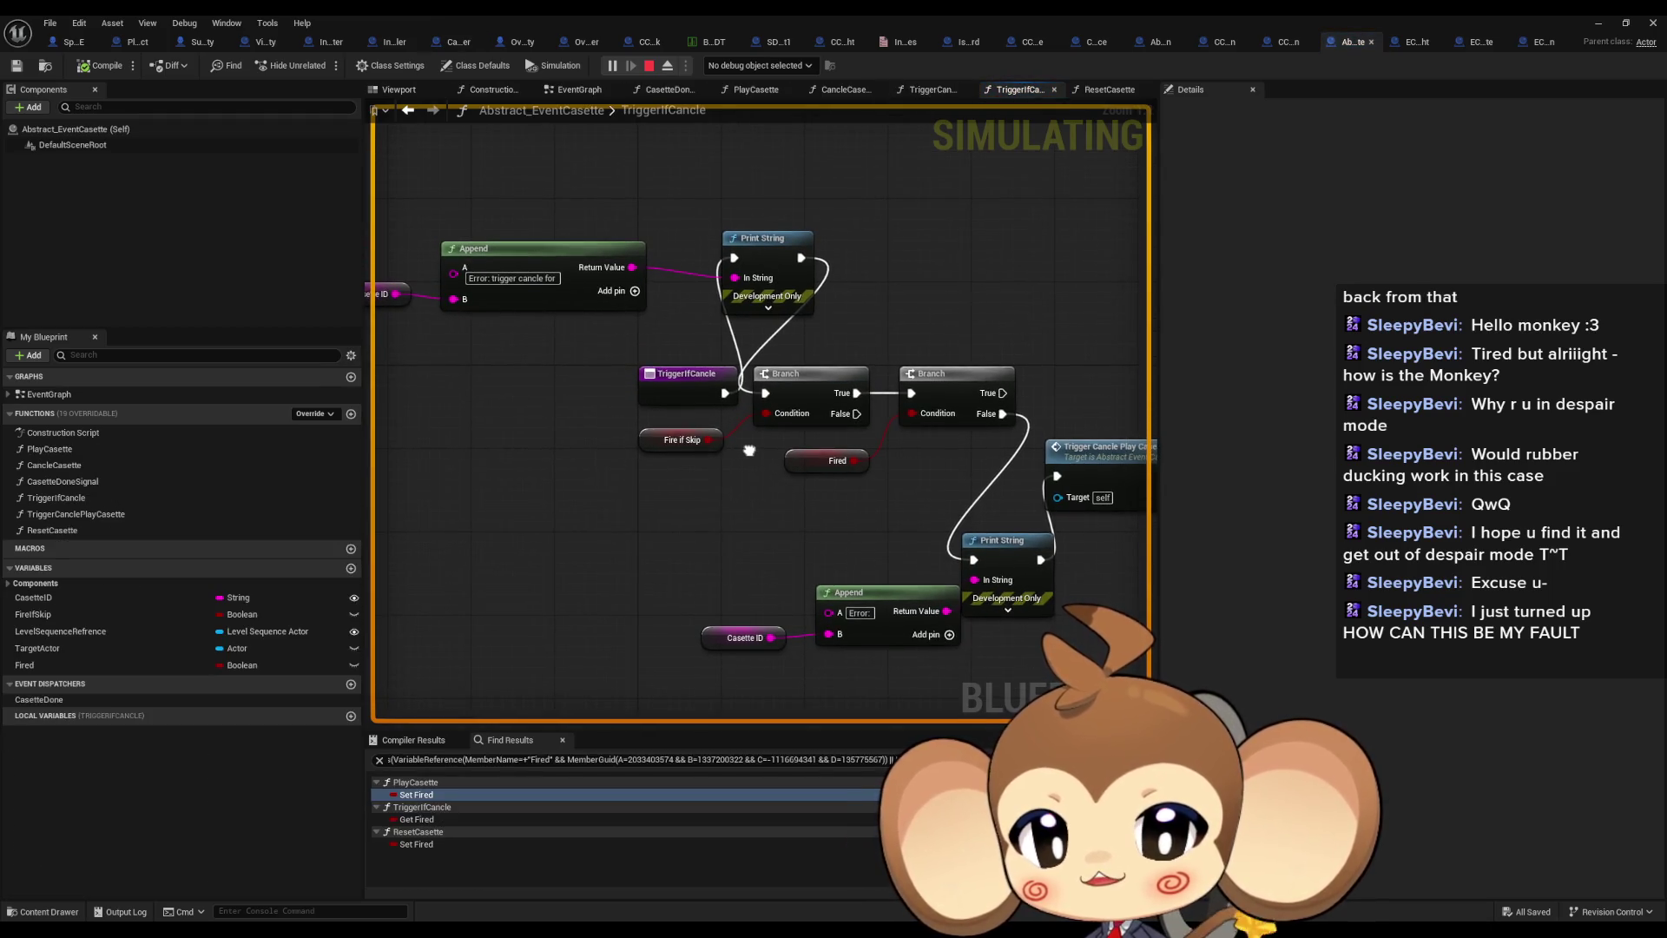
{"action": "left_click_drag", "start_coordinate": [750, 450], "coordinate": [683, 441]}
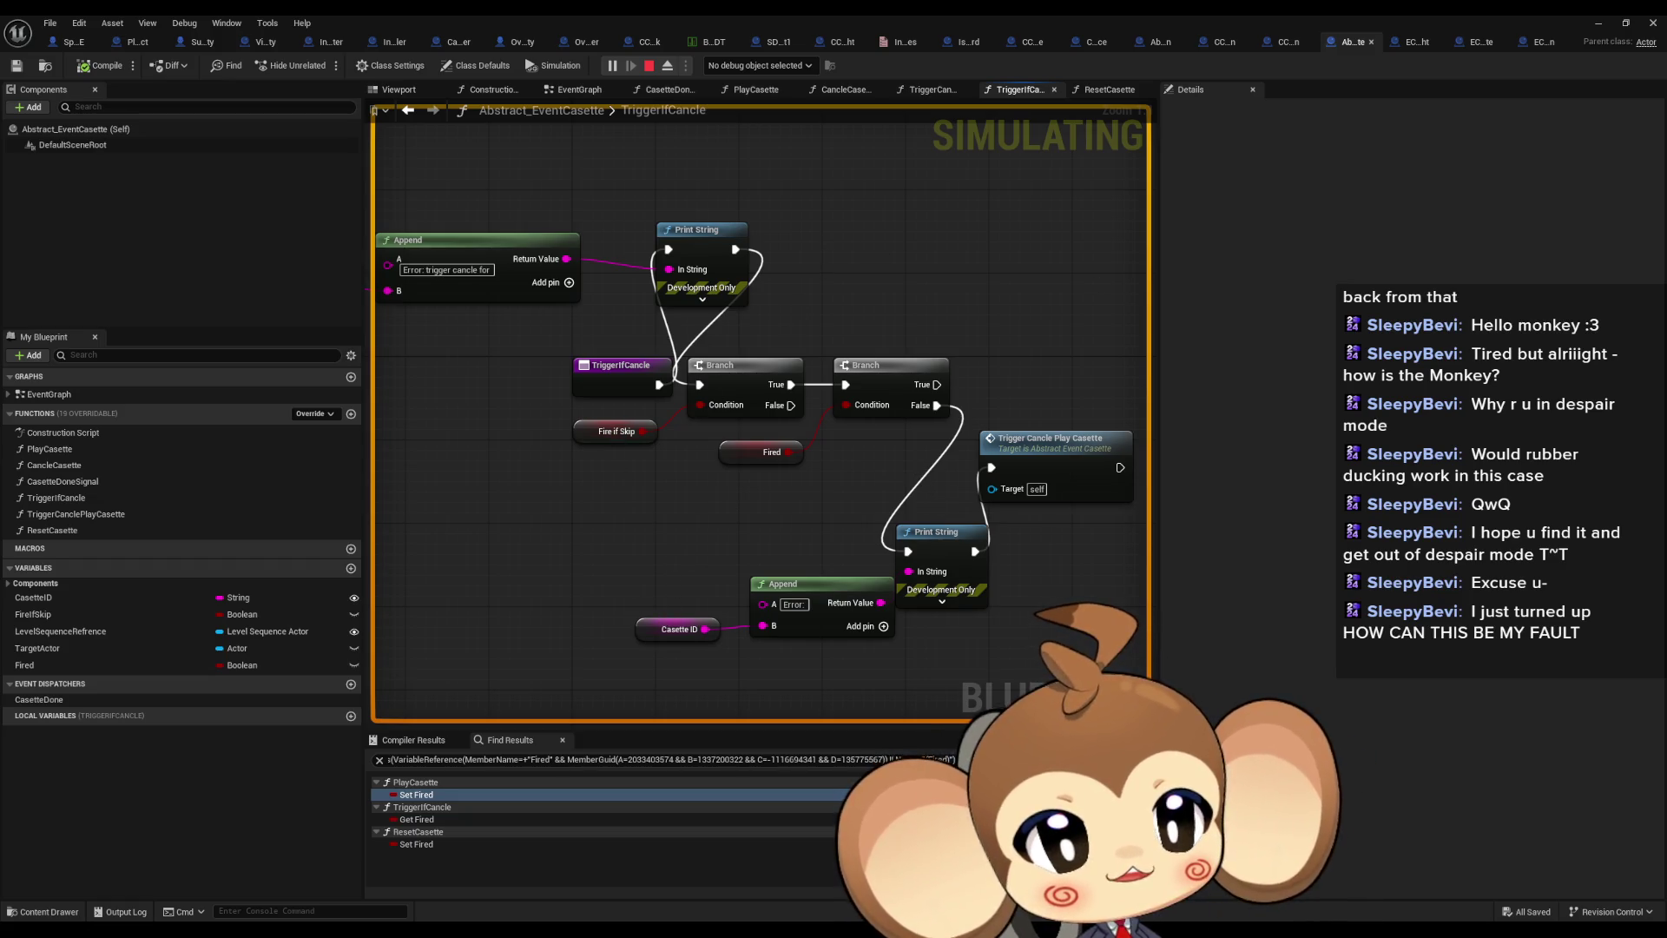
{"action": "mouse_move", "coordinate": [856, 912]}
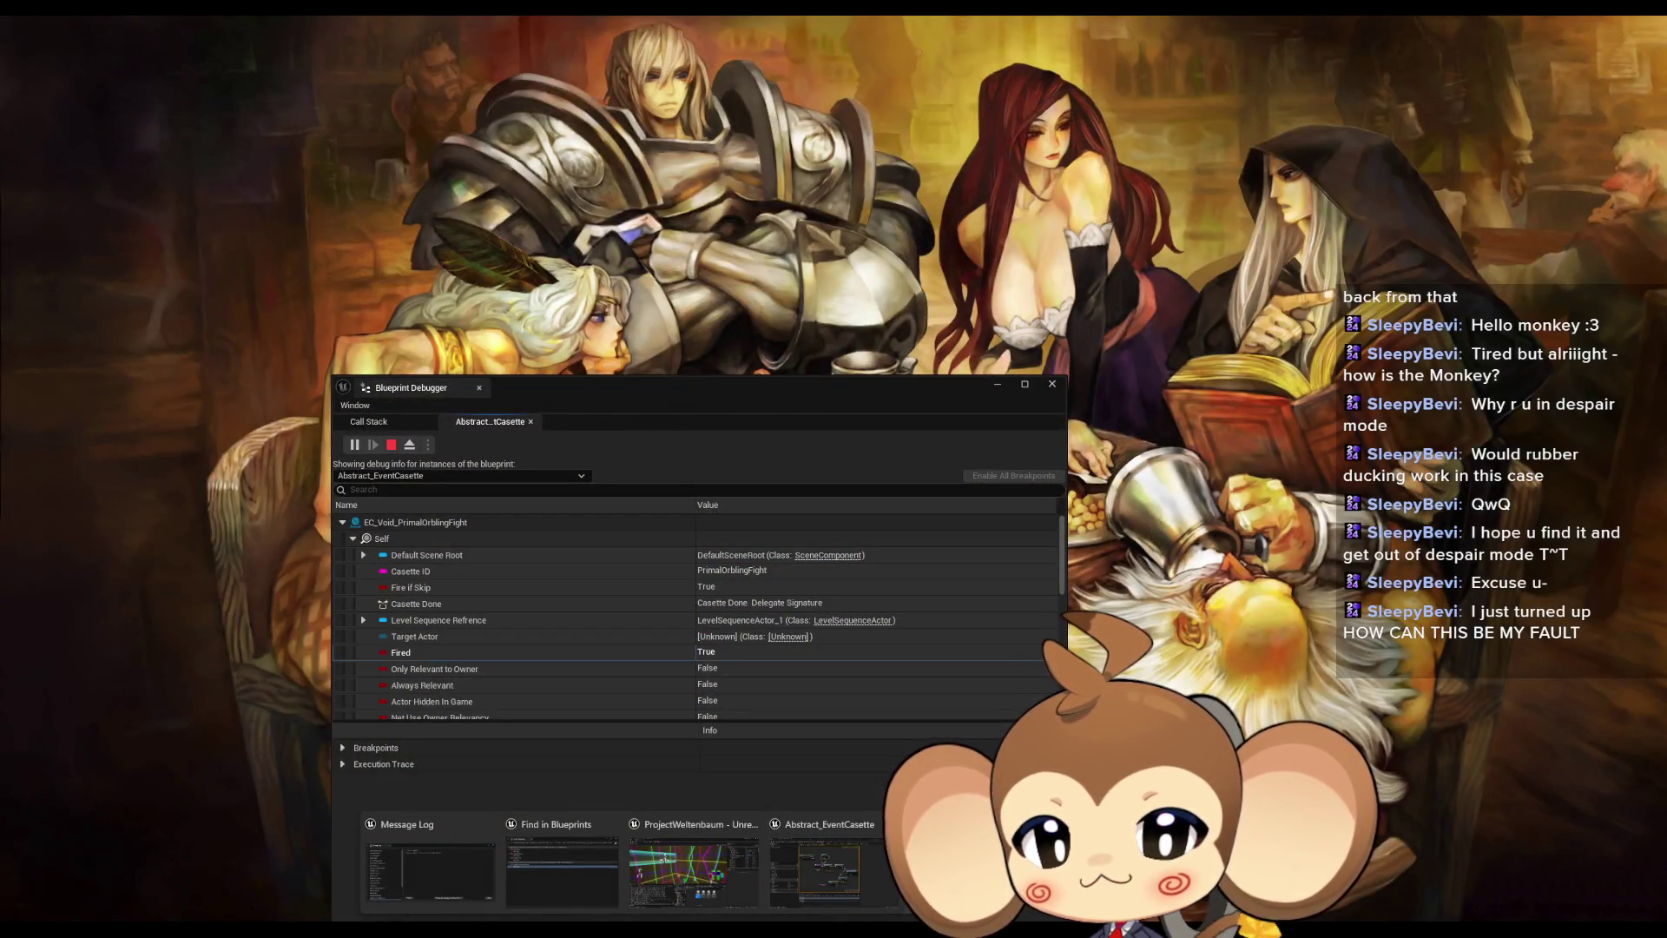
Move the Blueprint Debugger over the running game and scroll through its Fired values and log
{"action": "left_click", "coordinate": [929, 877]}
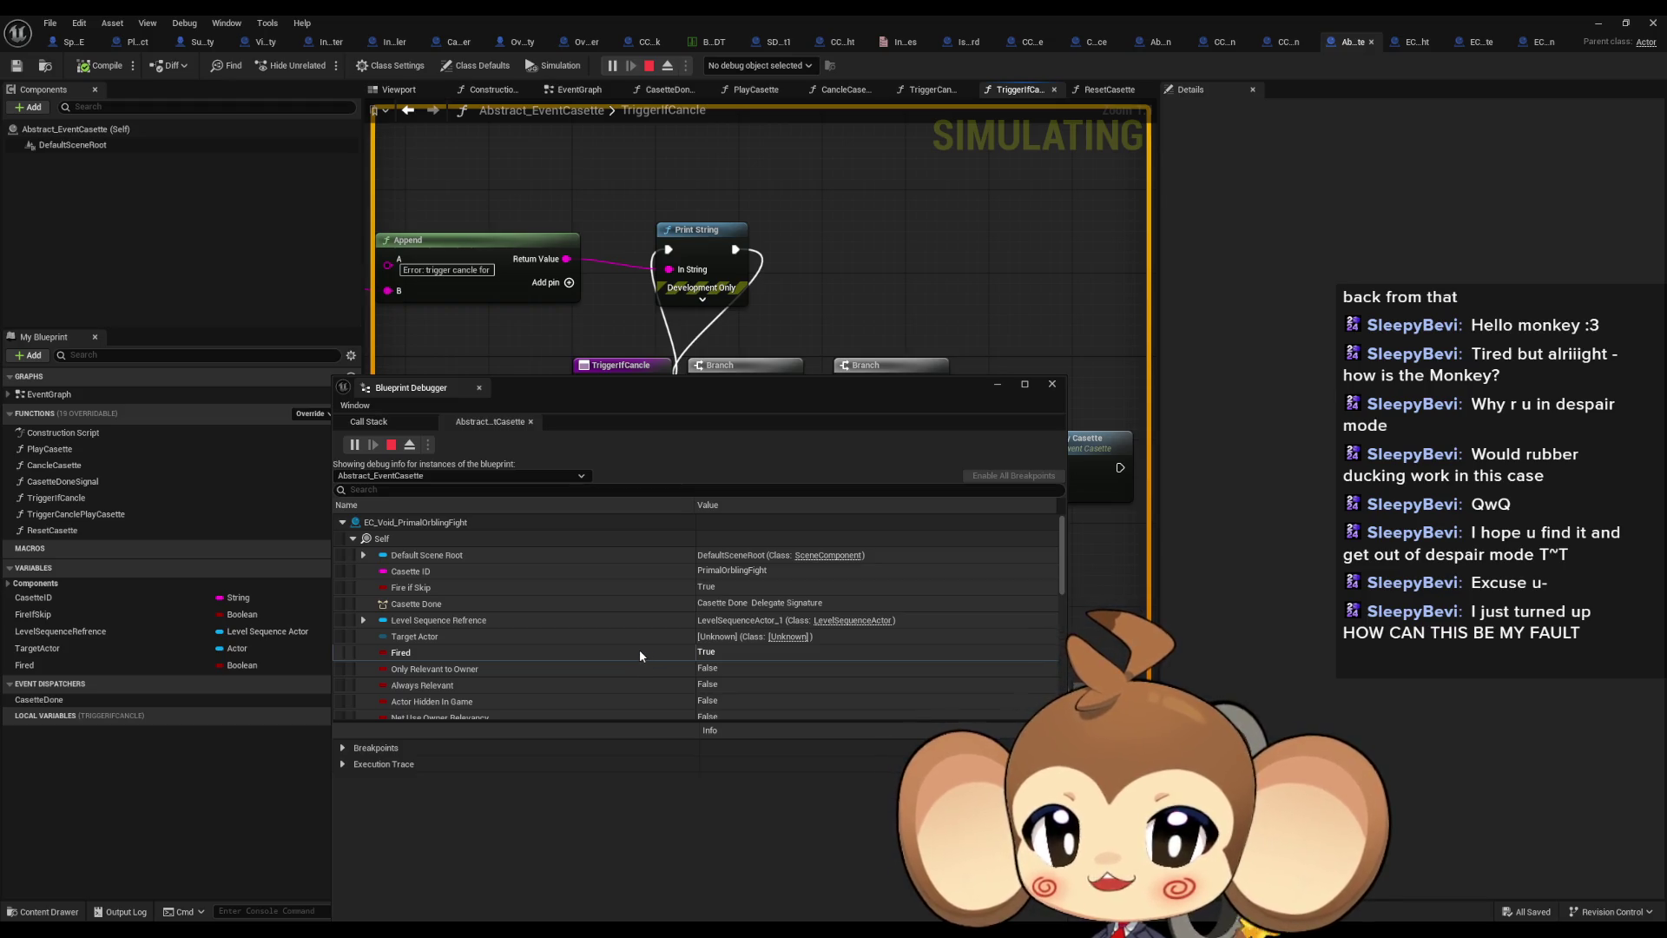
{"action": "left_click_drag", "start_coordinate": [667, 406], "coordinate": [747, 262]}
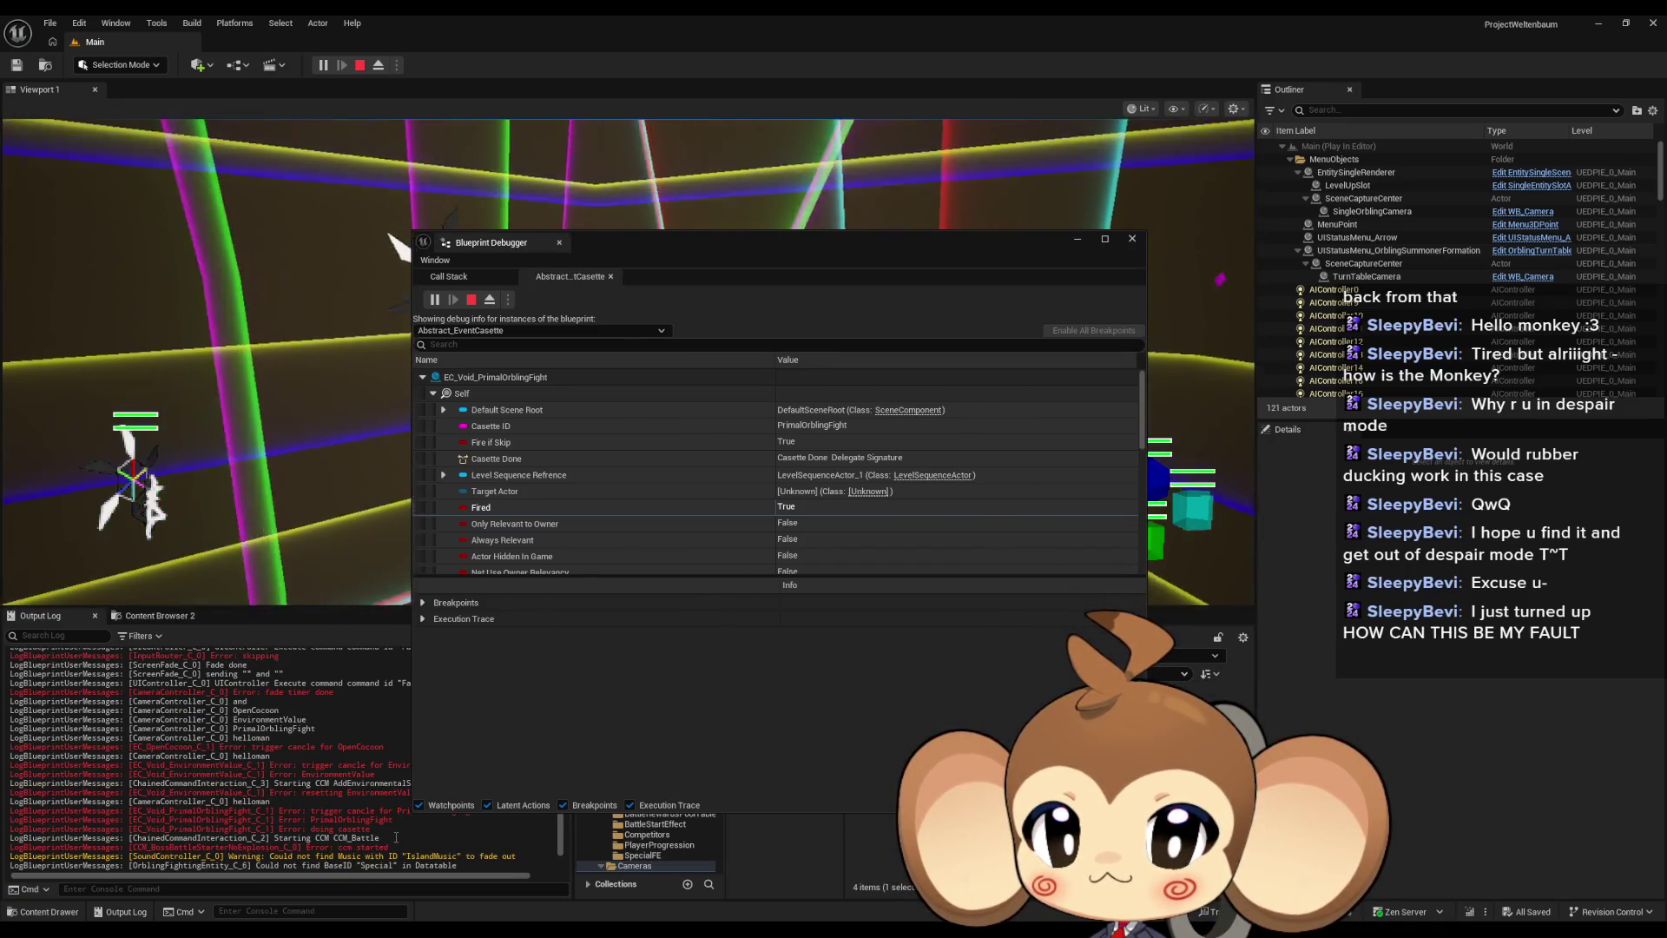
{"action": "scroll", "coordinate": [385, 833], "scroll_direction": "up", "scroll_amount": 7}
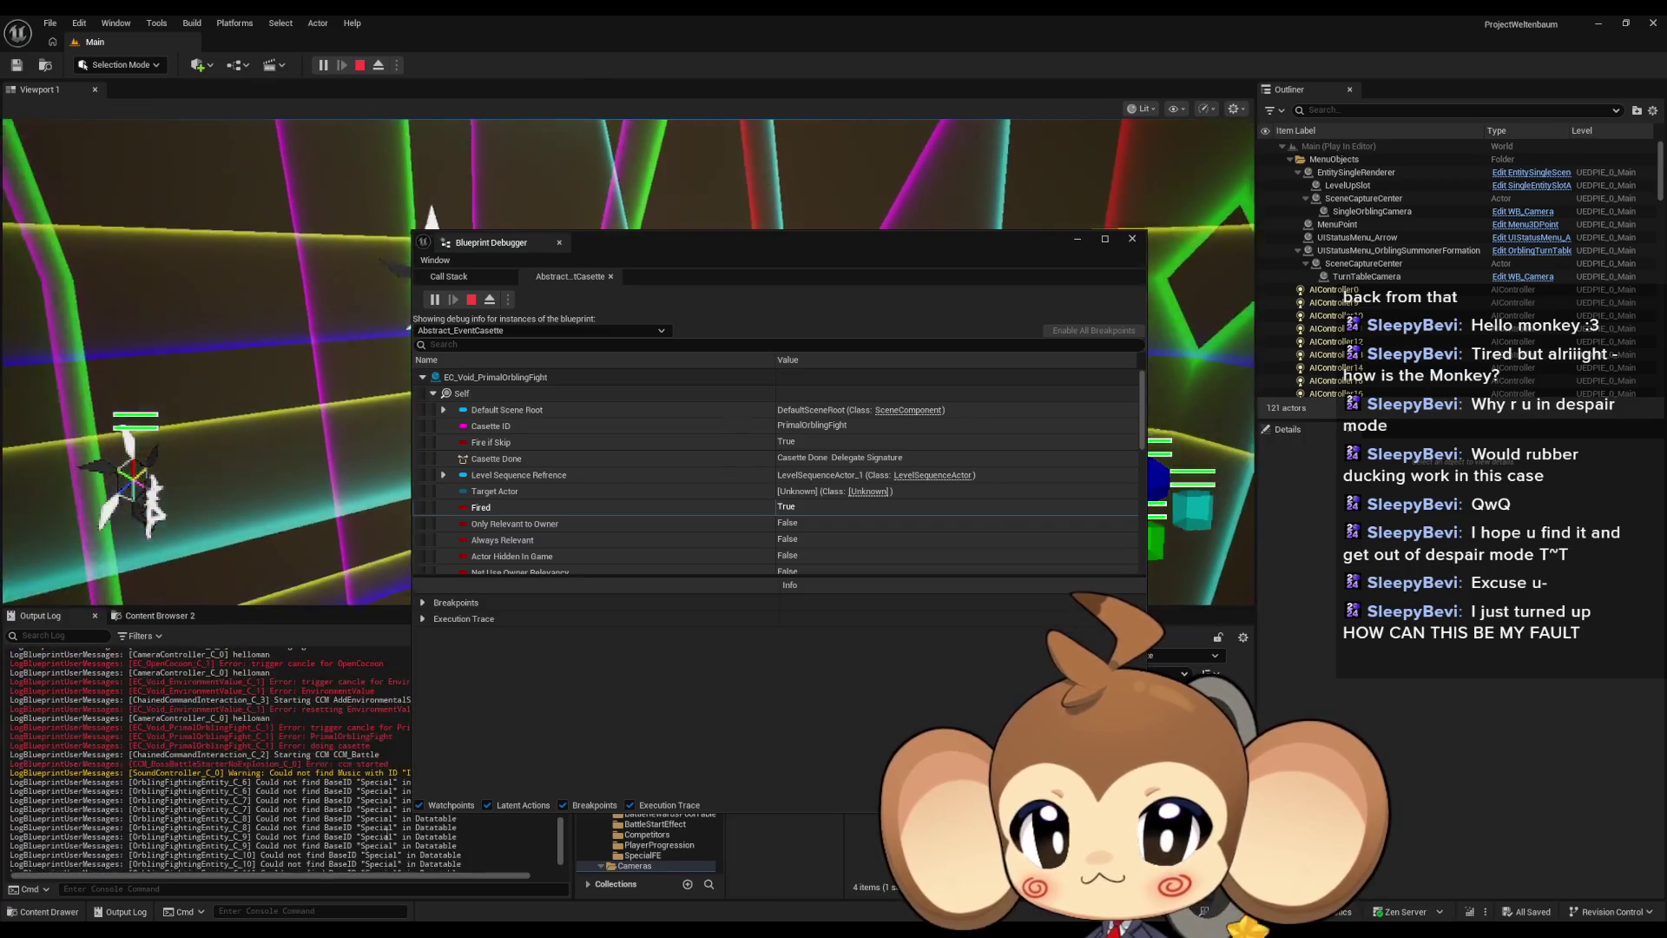
{"action": "scroll", "coordinate": [382, 833], "scroll_direction": "down", "scroll_amount": 10}
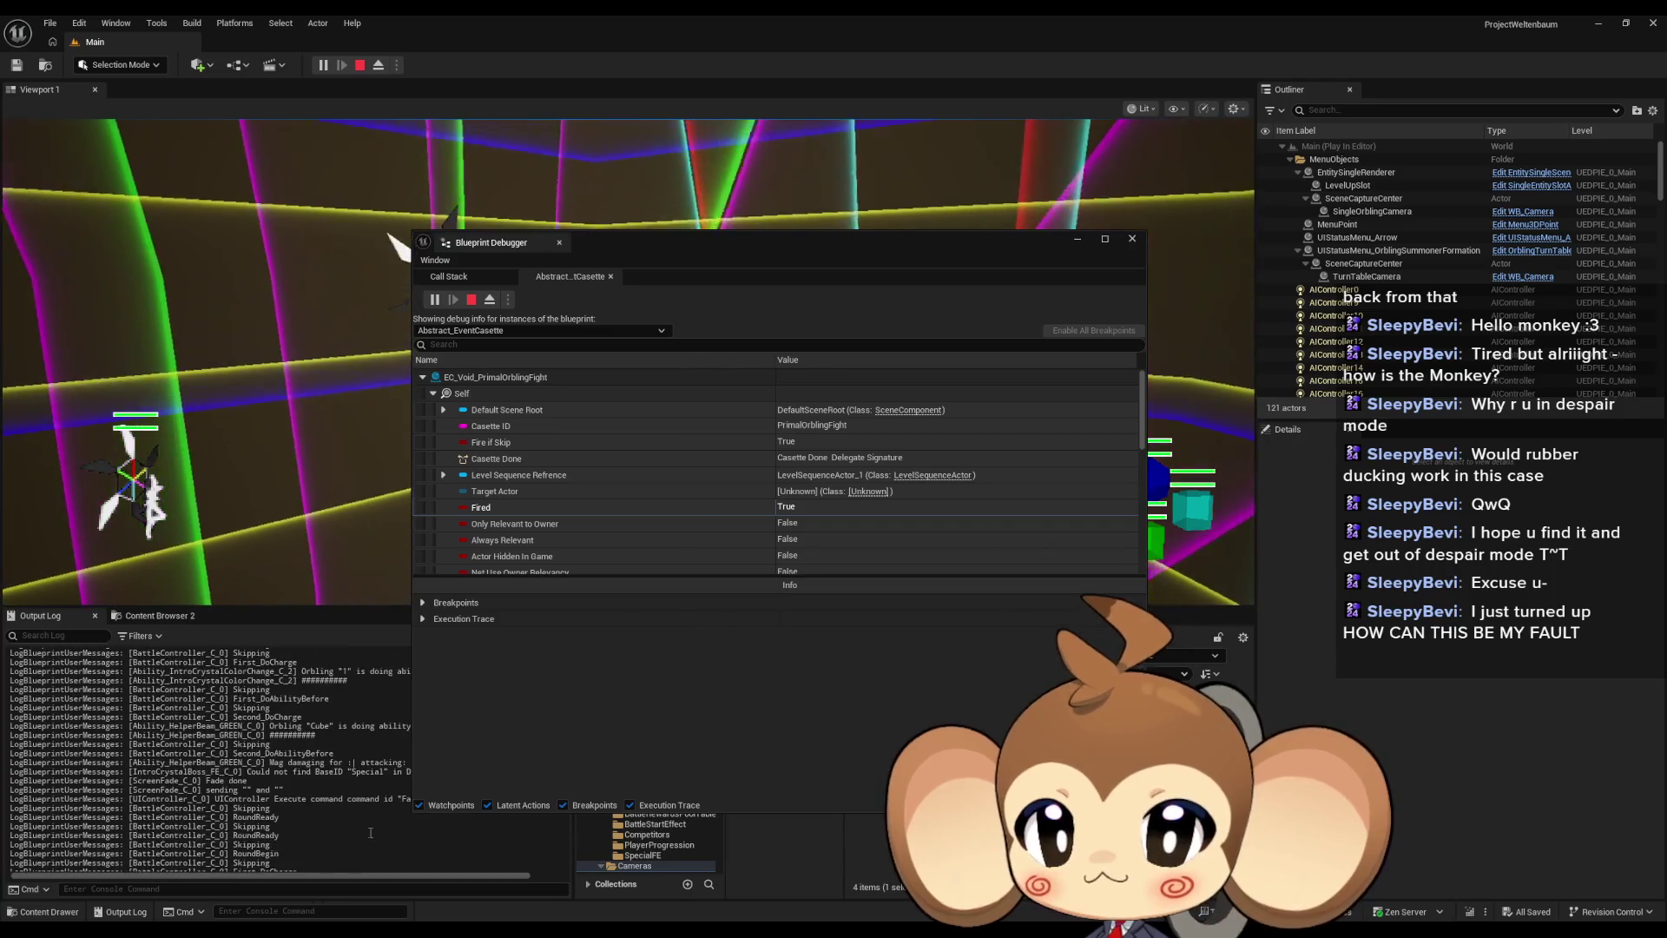
{"action": "scroll", "coordinate": [327, 820], "scroll_direction": "up", "scroll_amount": 1}
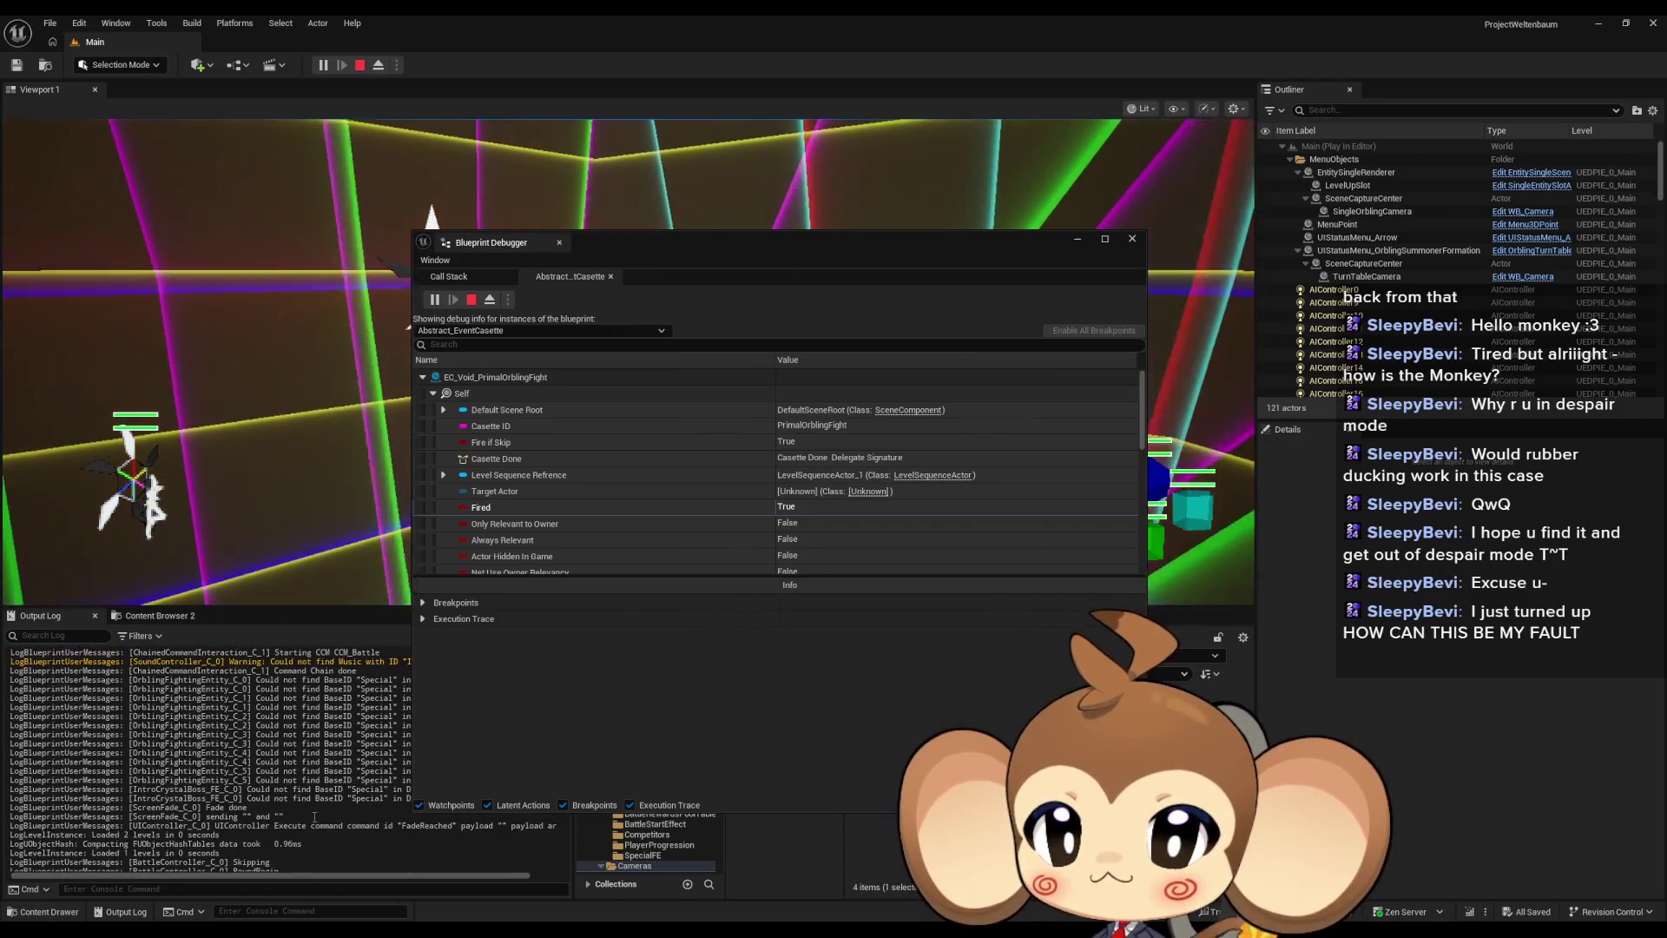
{"action": "scroll", "coordinate": [327, 812], "scroll_direction": "up", "scroll_amount": 5}
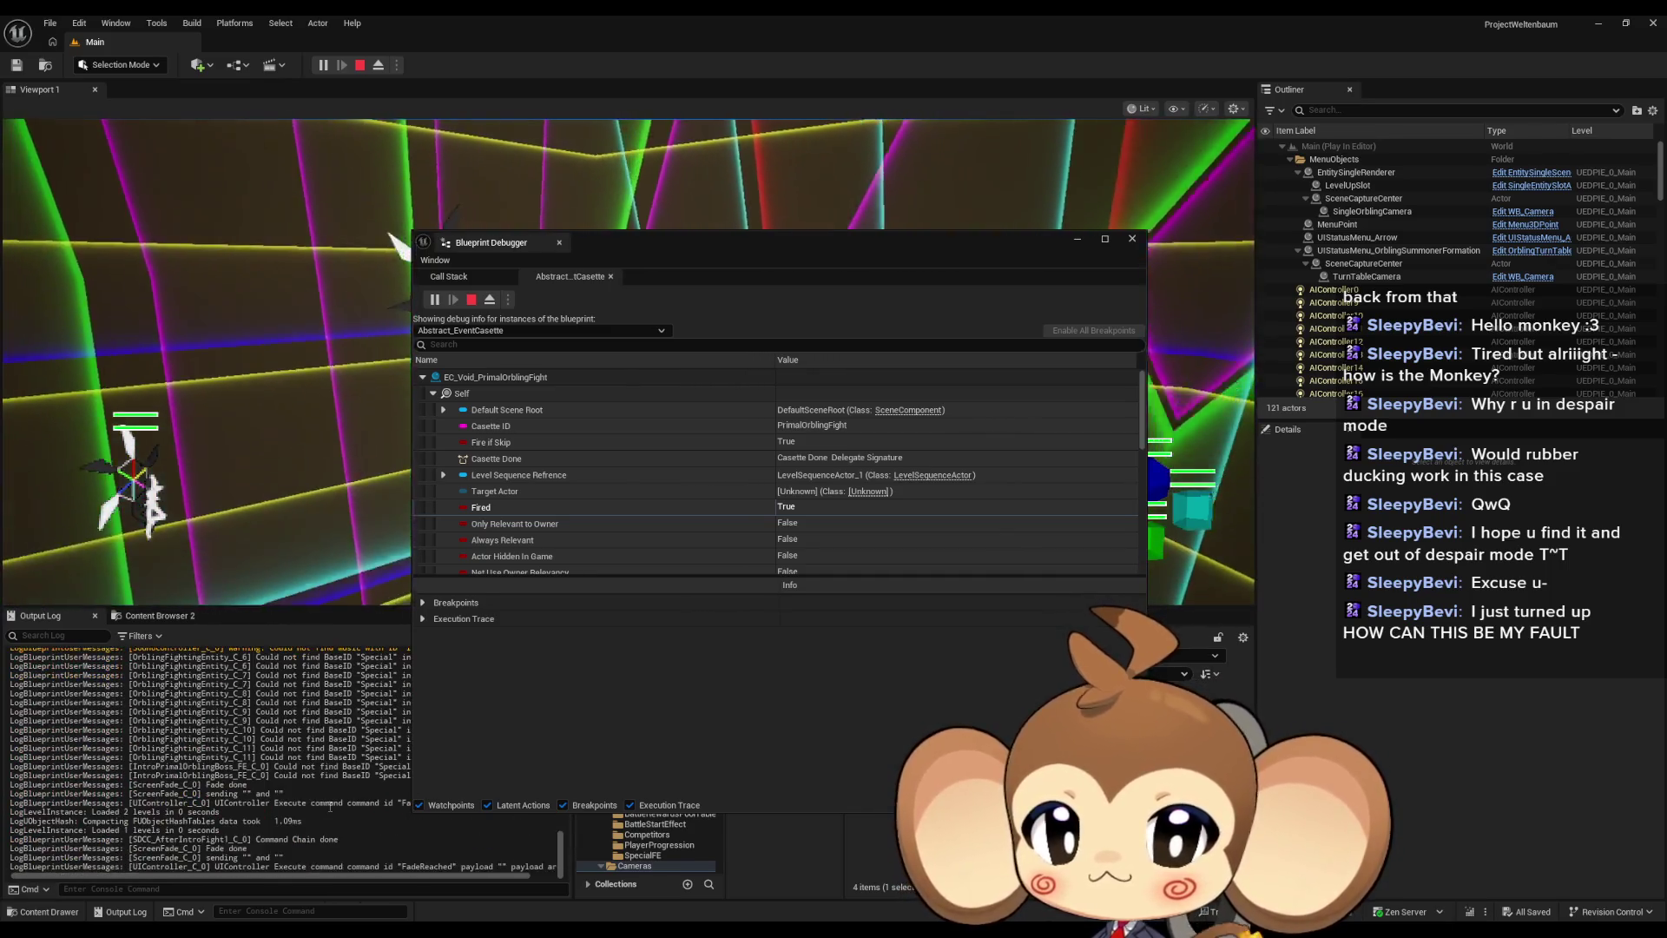
{"action": "scroll", "coordinate": [331, 800], "scroll_direction": "up", "scroll_amount": 3}
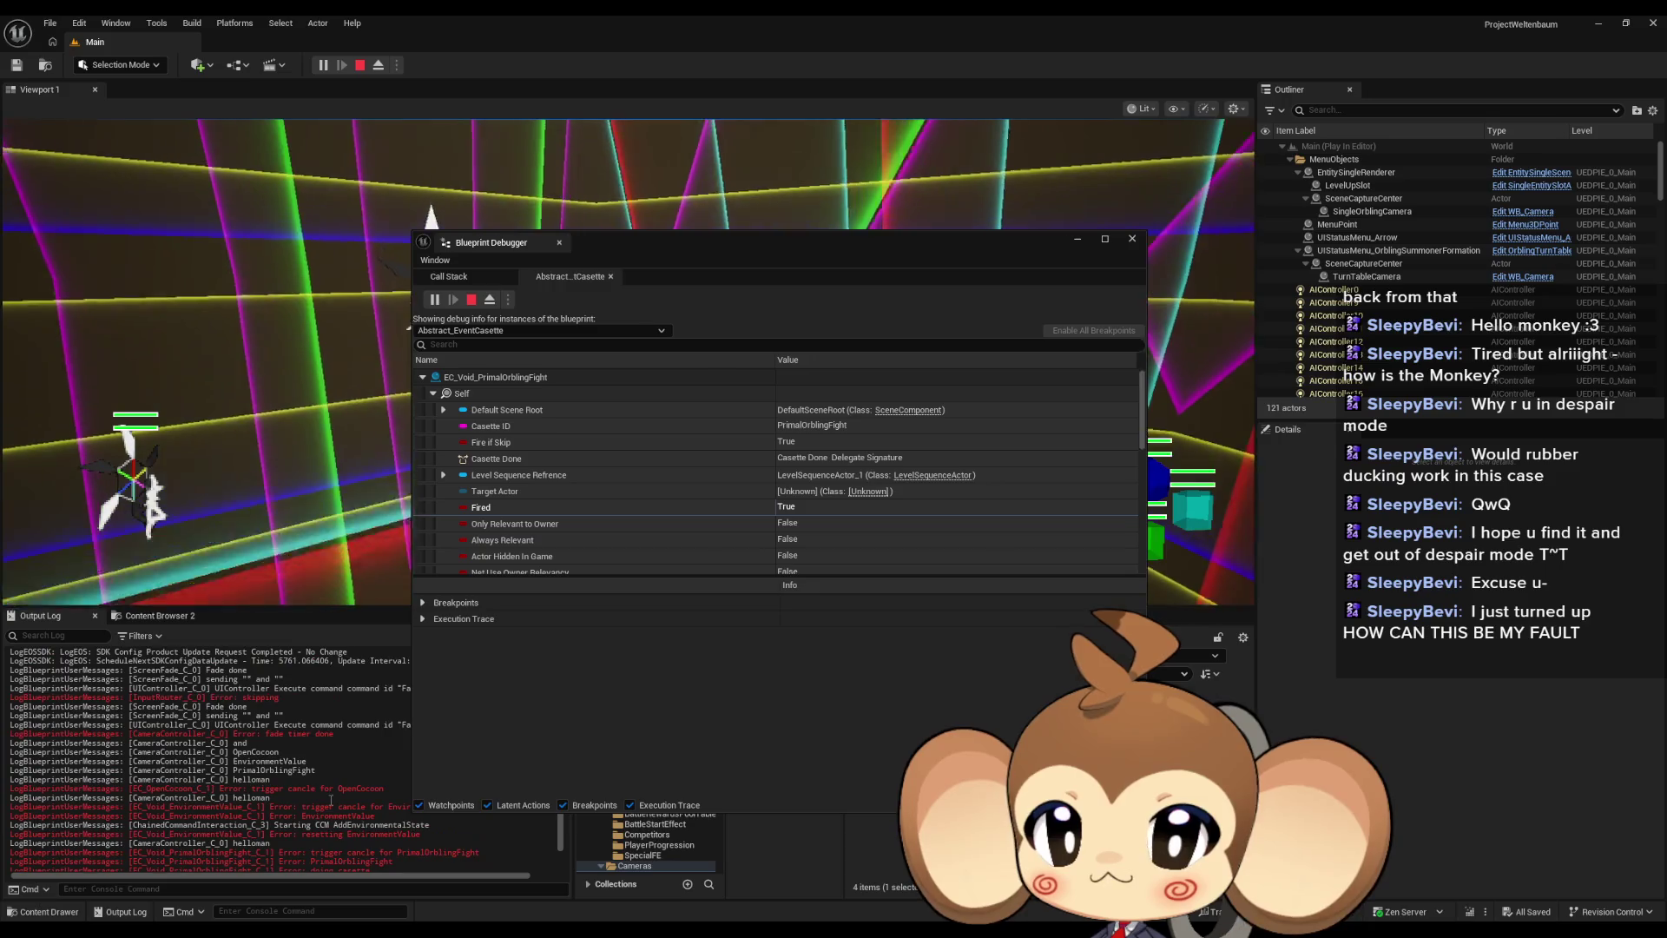
{"action": "scroll", "coordinate": [331, 800], "scroll_direction": "up", "scroll_amount": 2}
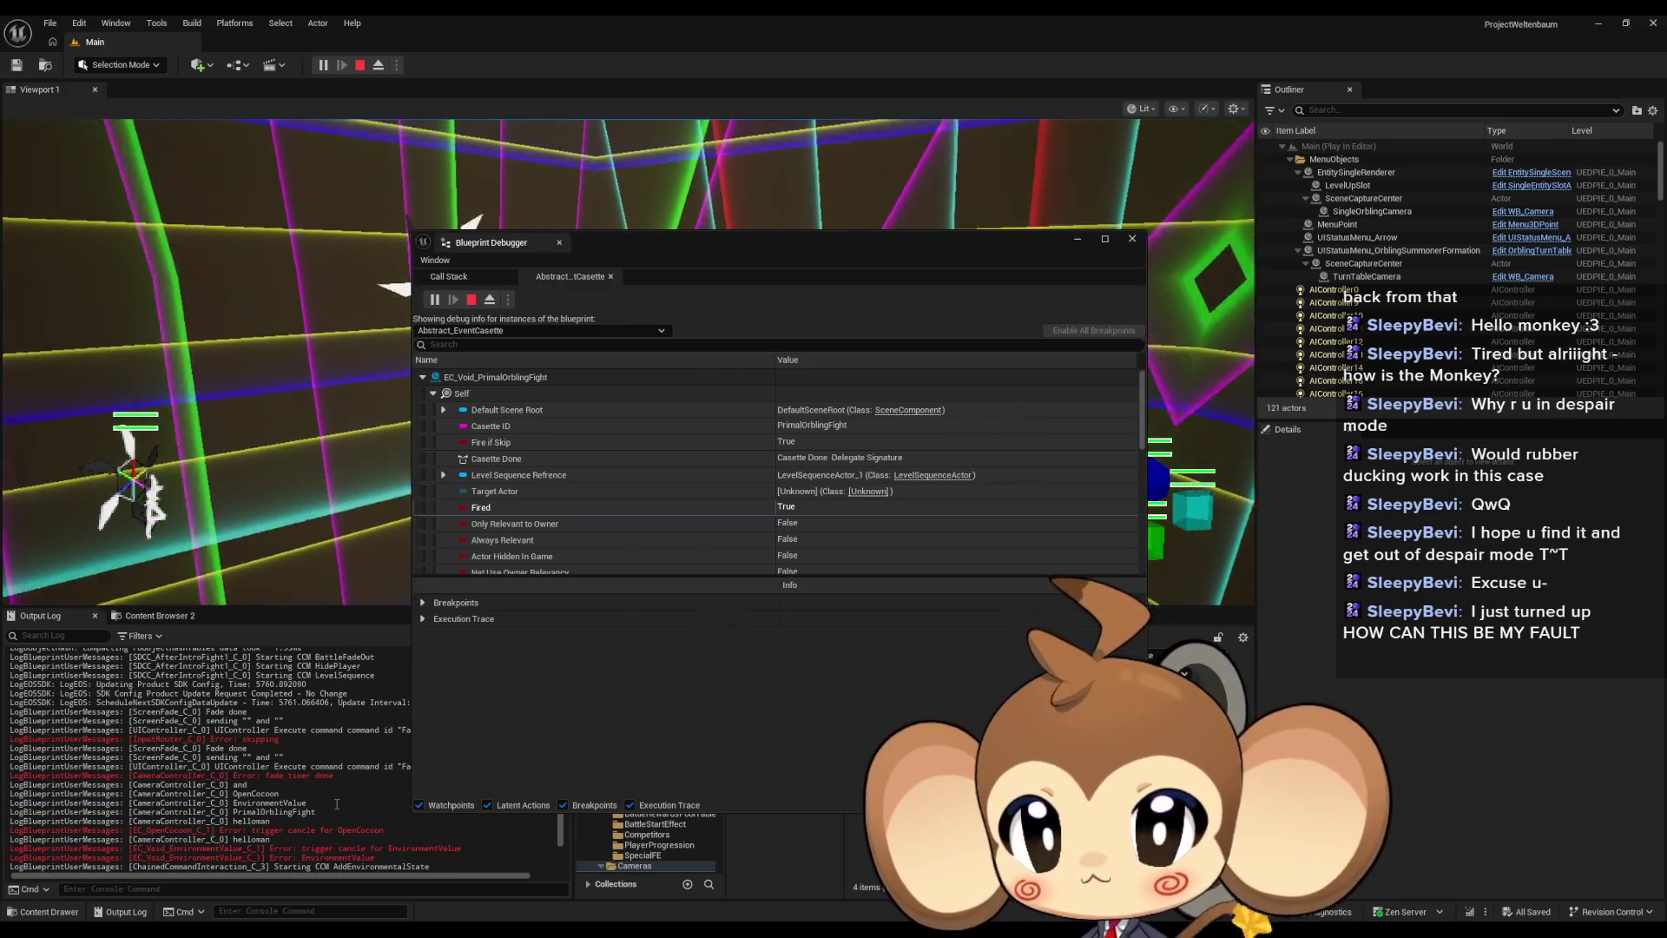
{"action": "scroll", "coordinate": [321, 794], "scroll_direction": "down", "scroll_amount": 2}
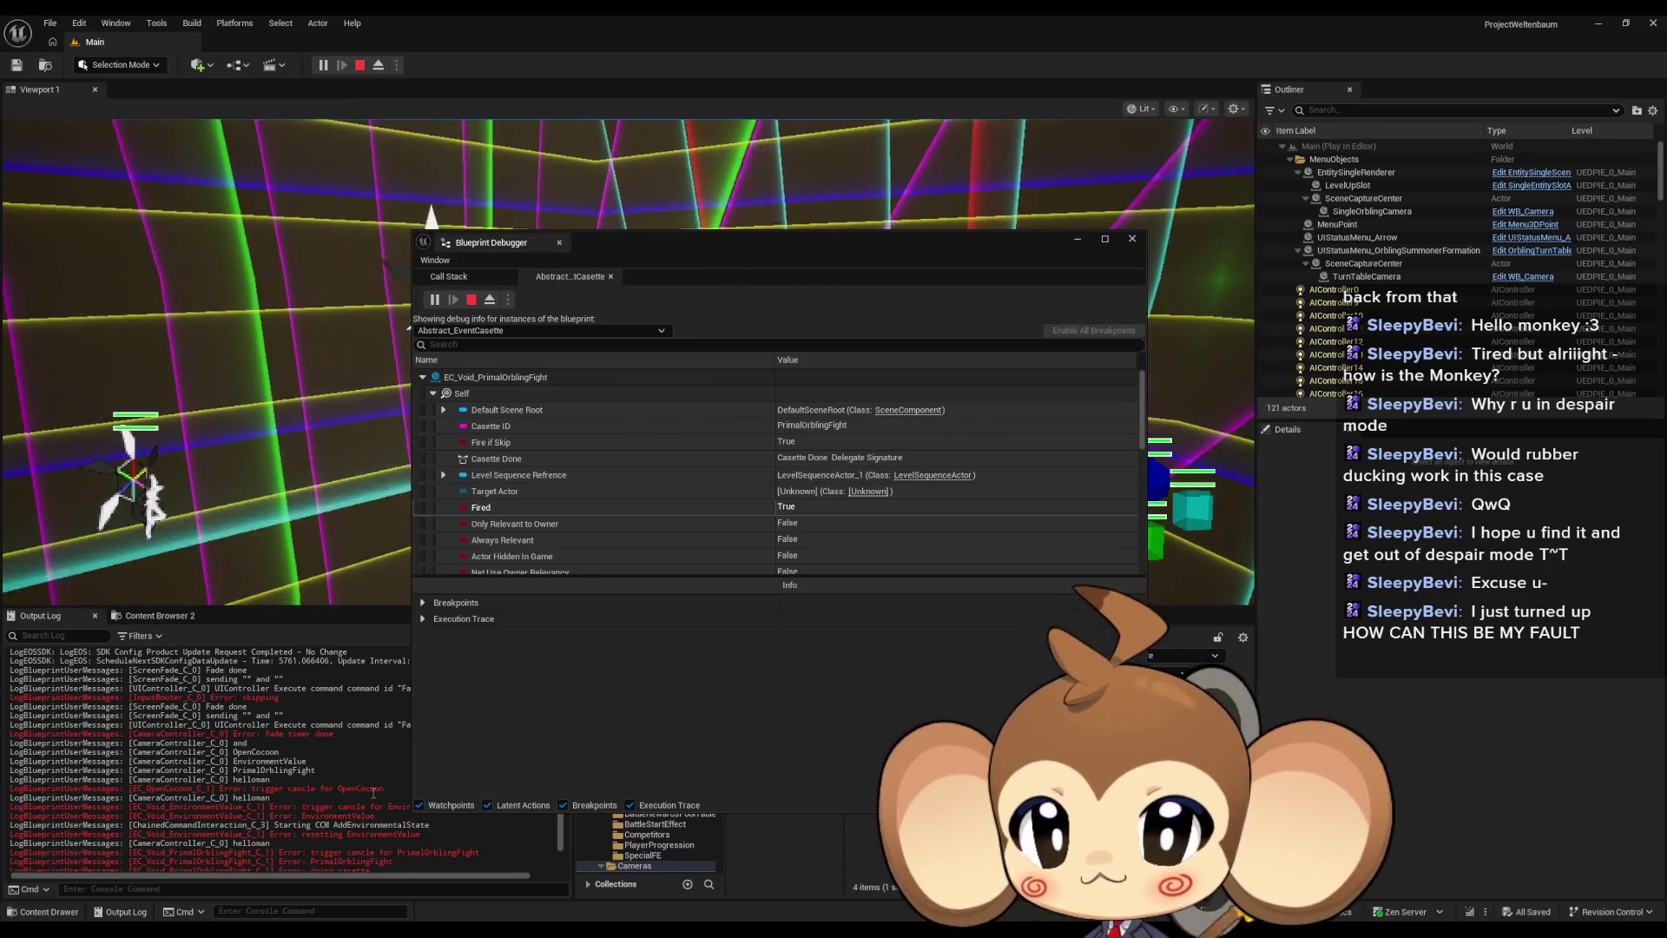
{"action": "scroll", "coordinate": [371, 794], "scroll_direction": "up", "scroll_amount": 1}
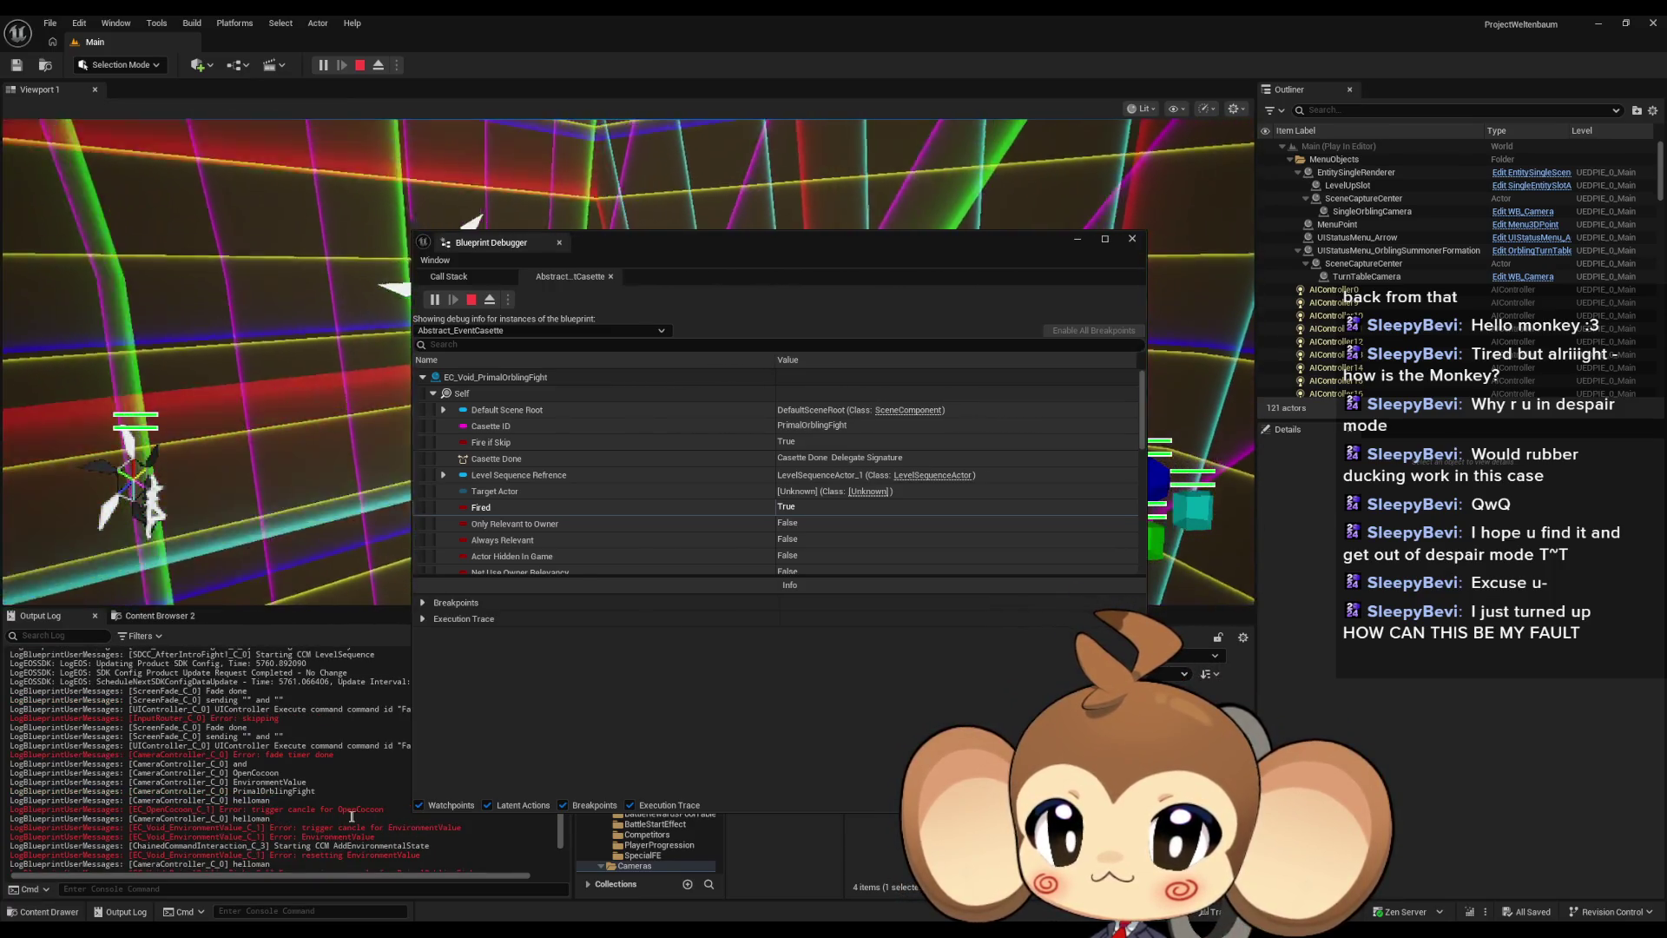
{"action": "scroll", "coordinate": [352, 817], "scroll_direction": "down", "scroll_amount": 1}
{"action": "scroll", "coordinate": [365, 820], "scroll_direction": "down", "scroll_amount": 1}
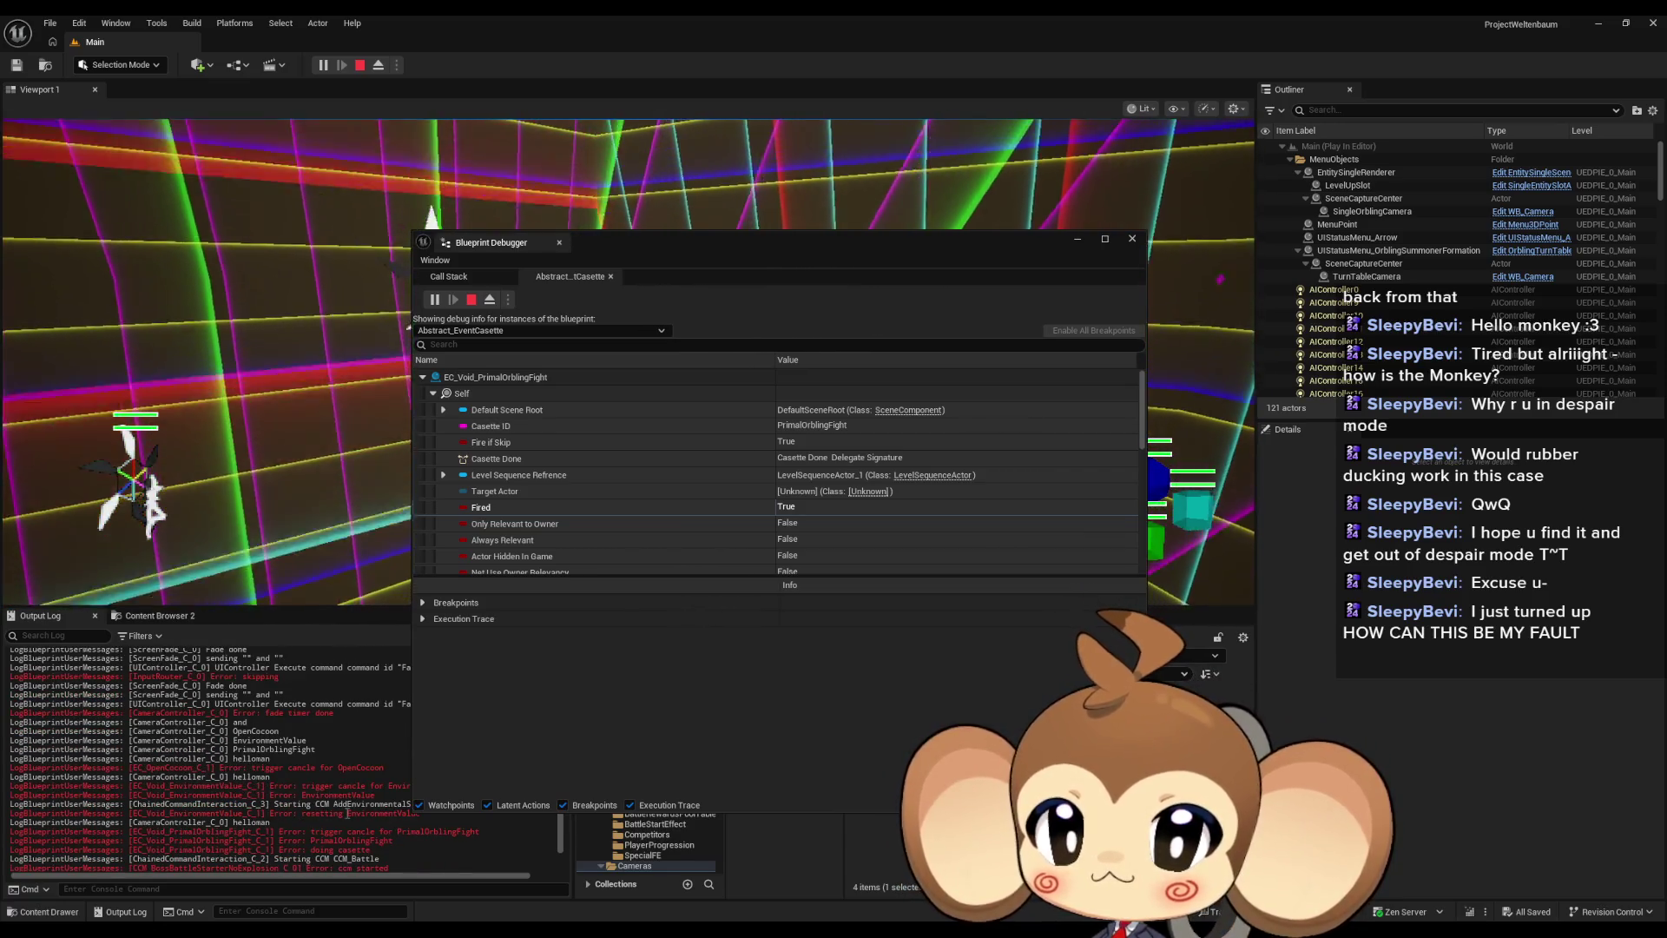
{"action": "scroll", "coordinate": [348, 814], "scroll_direction": "down", "scroll_amount": 1}
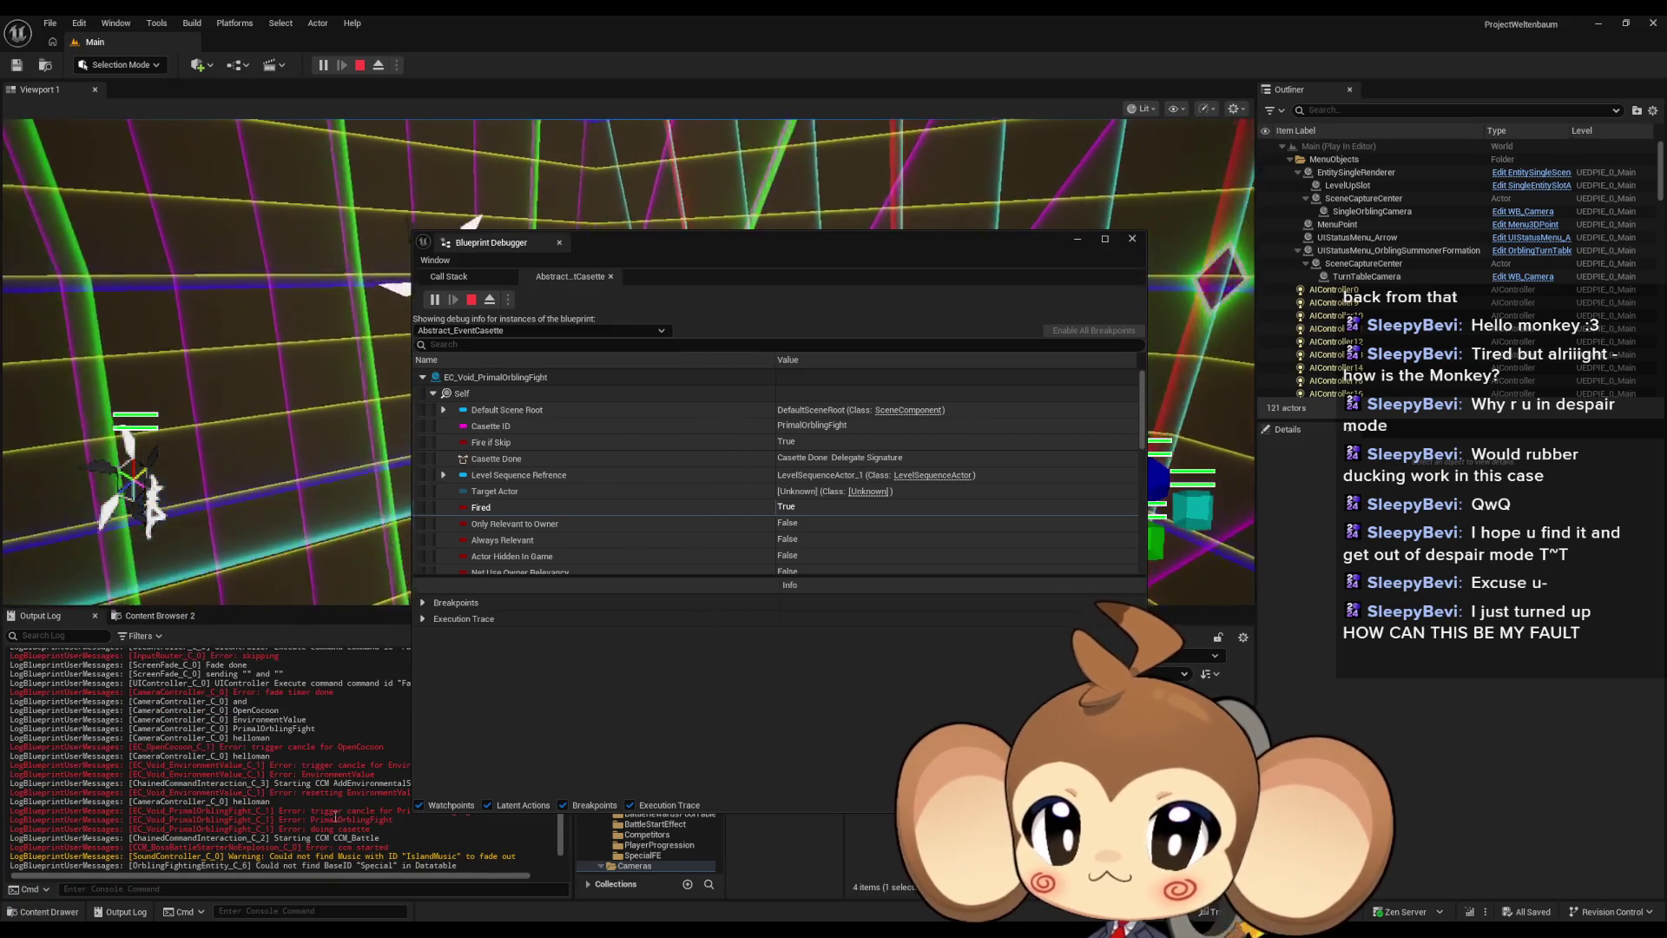
{"action": "scroll", "coordinate": [372, 819], "scroll_direction": "down", "scroll_amount": 5}
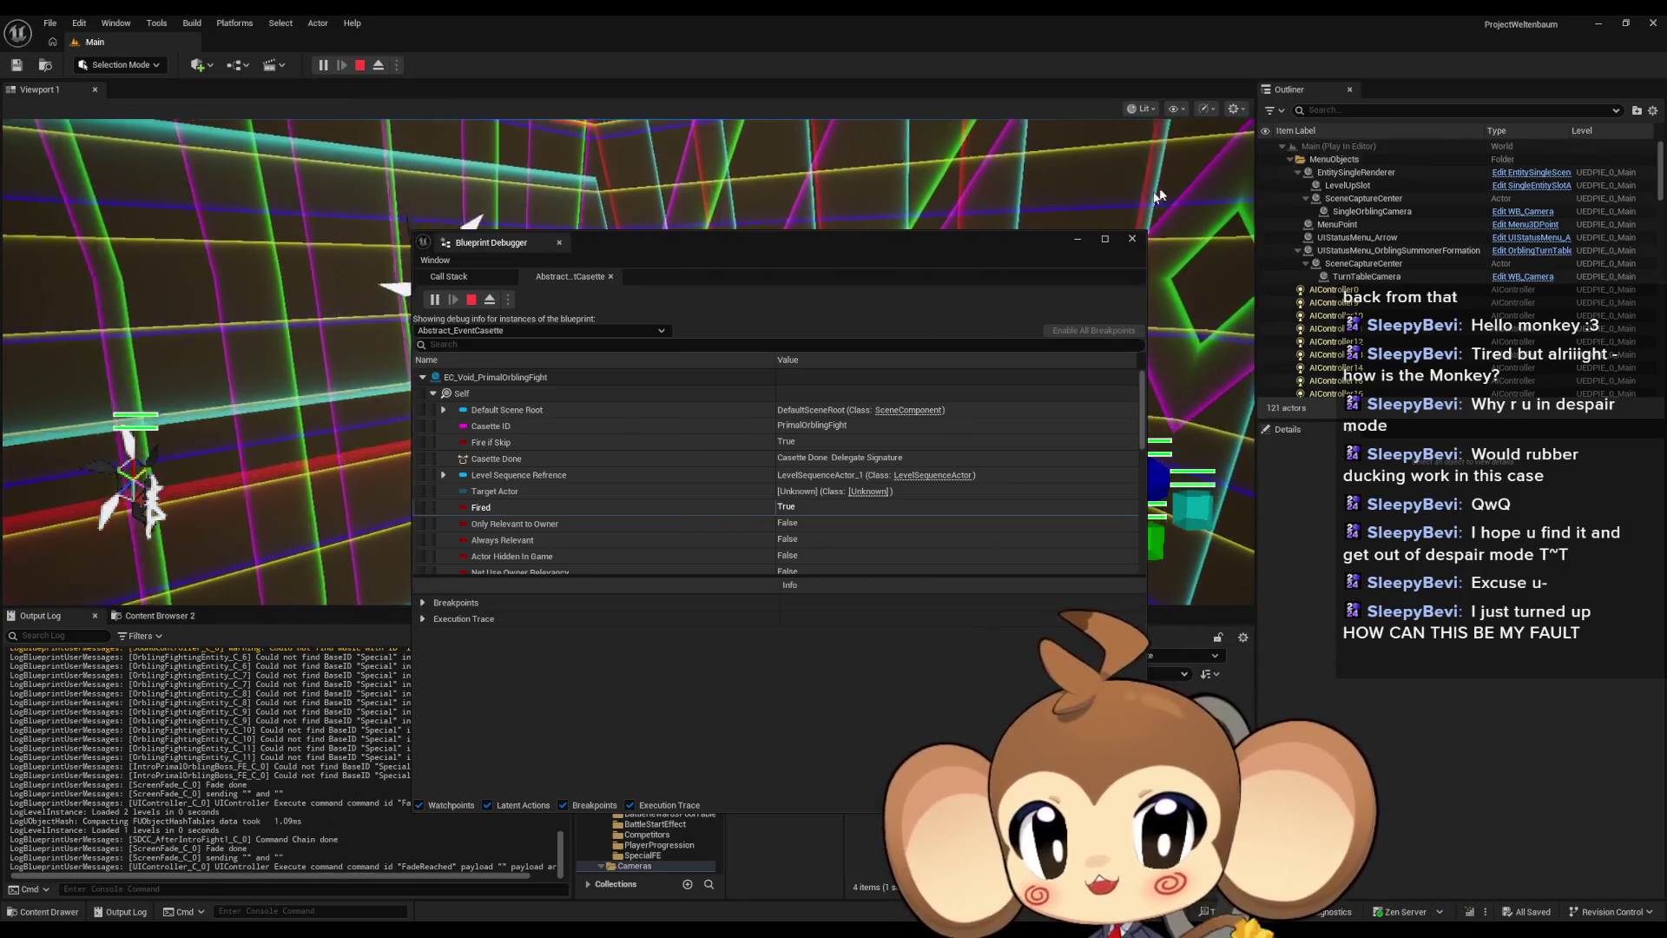
Hide the Blueprint Debugger and return to CameraController's CancleAllCasettes graph
{"action": "left_click", "coordinate": [1085, 242]}
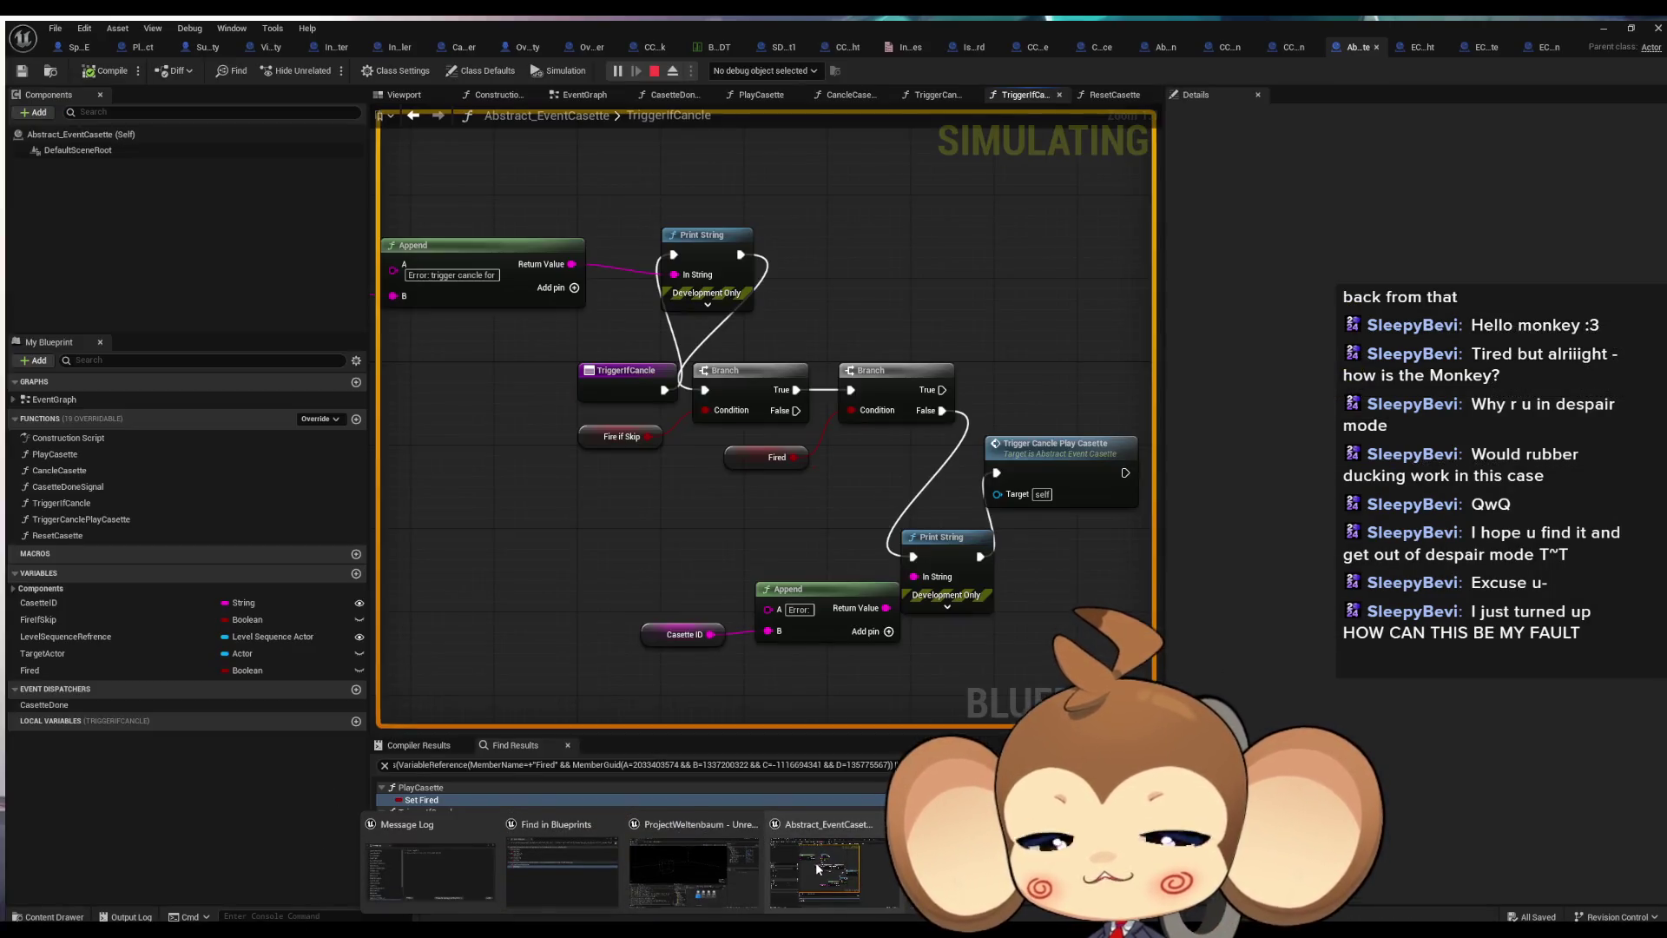
{"action": "left_click", "coordinate": [815, 862]}
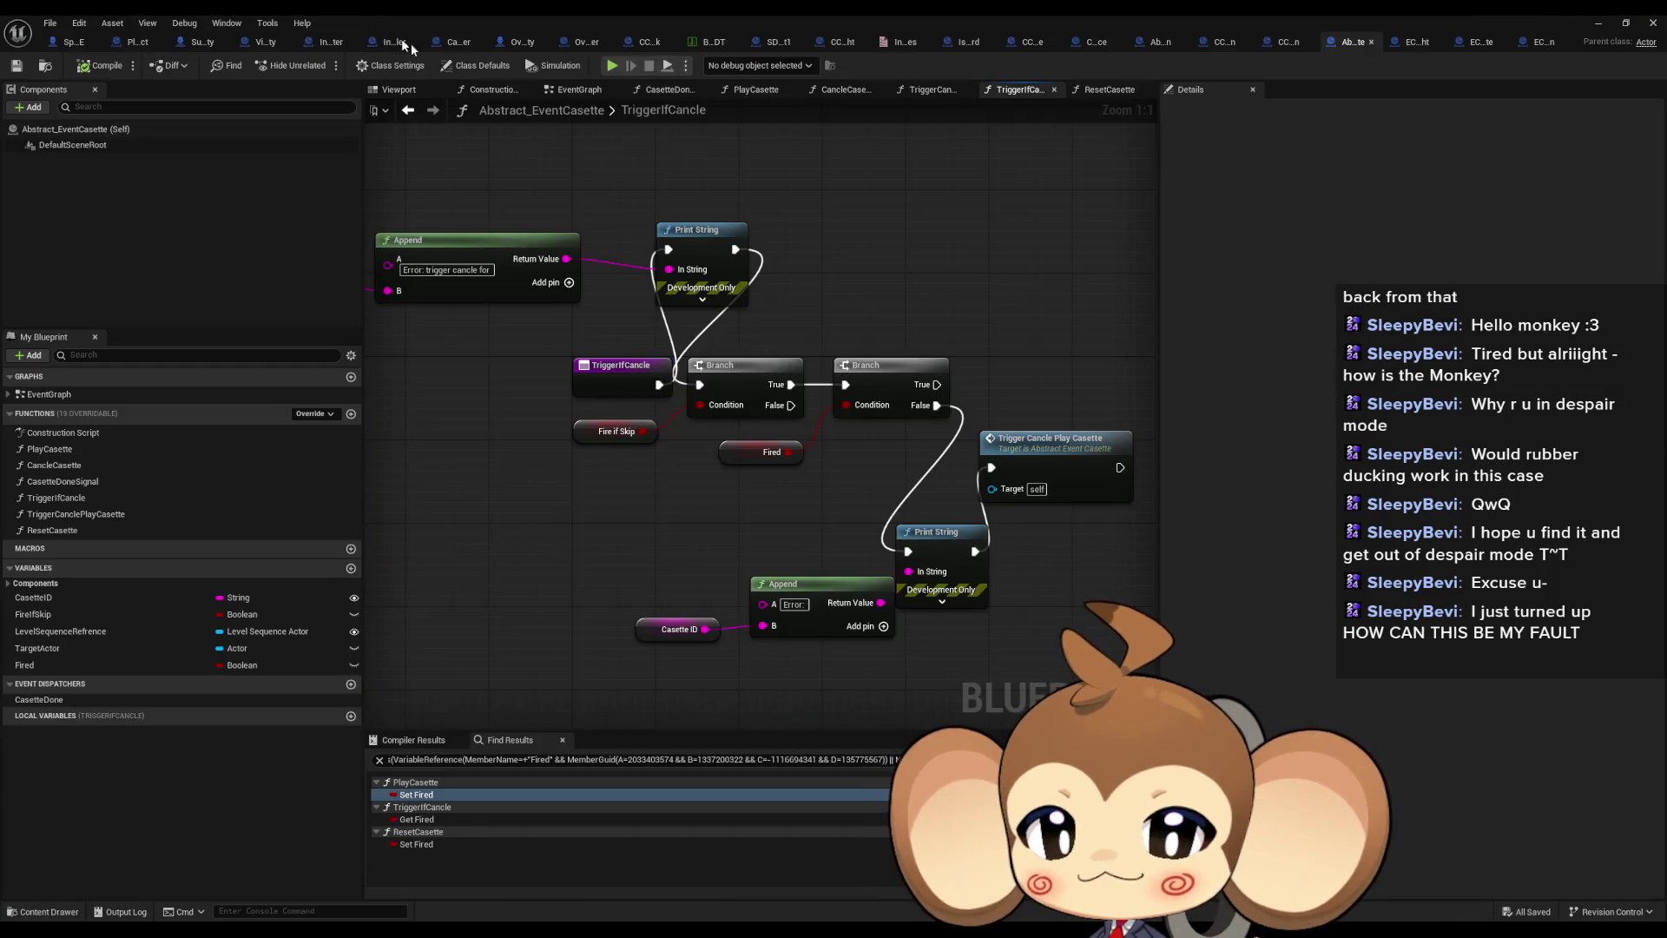
{"action": "left_click", "coordinate": [453, 45]}
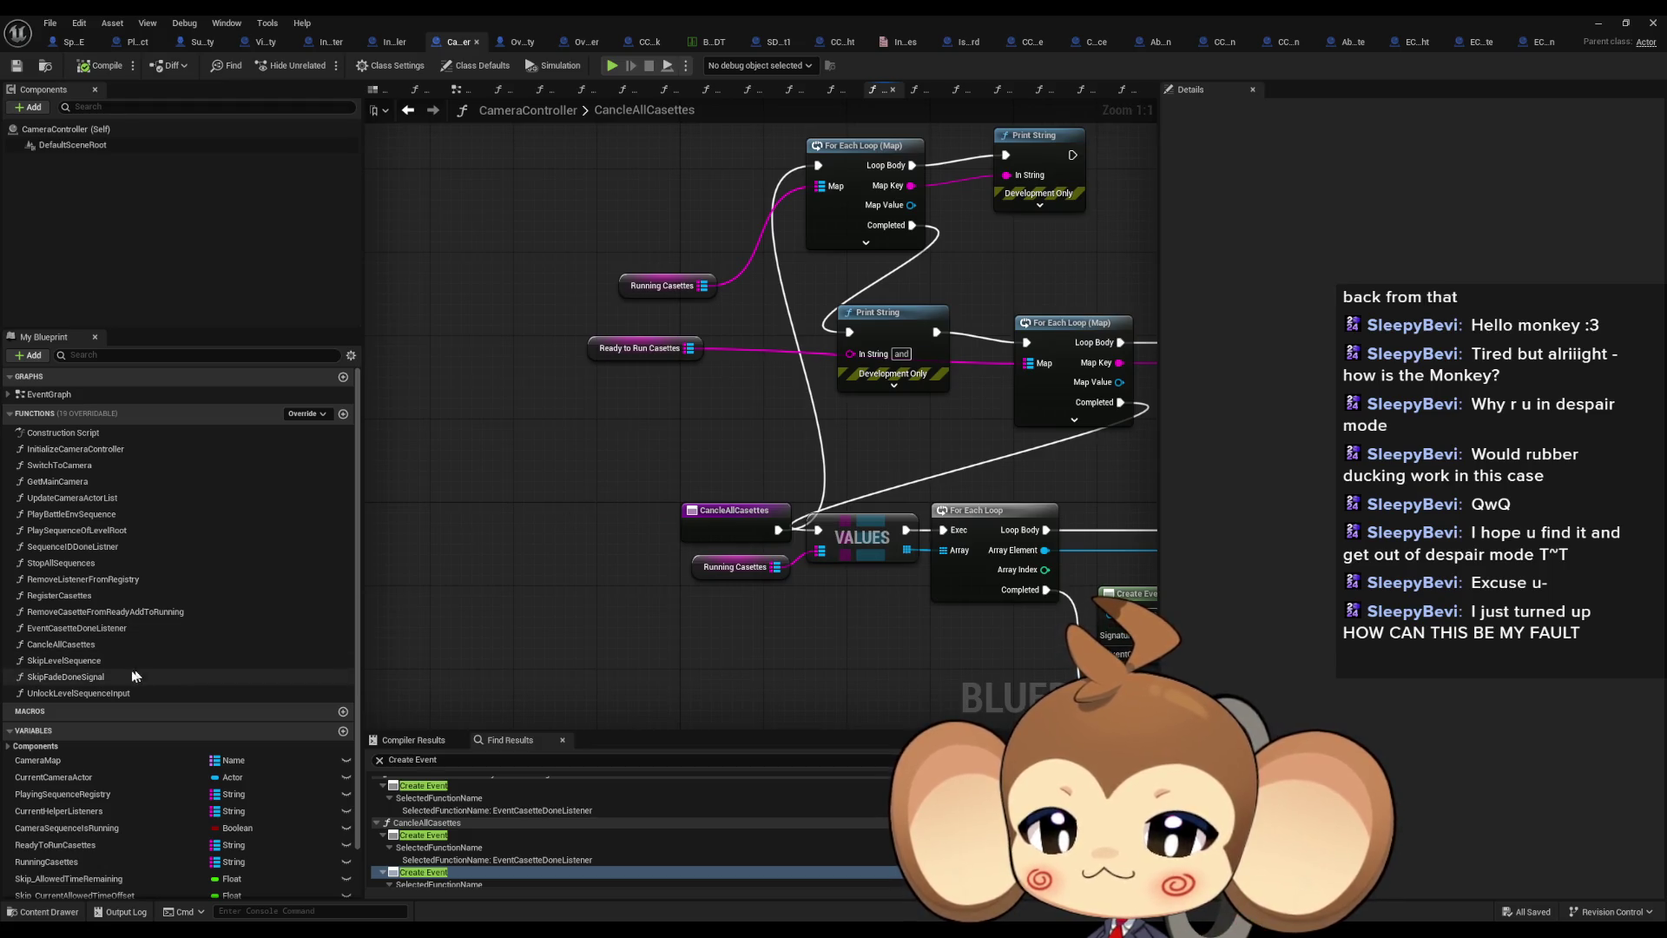
Inspect the EventCasetteDoneListener, RemoveCasetteFromReadyAddToRunning and RegisterCasettes function graphs in CameraController
{"action": "double_click", "coordinate": [122, 630]}
{"action": "left_click", "coordinate": [121, 629]}
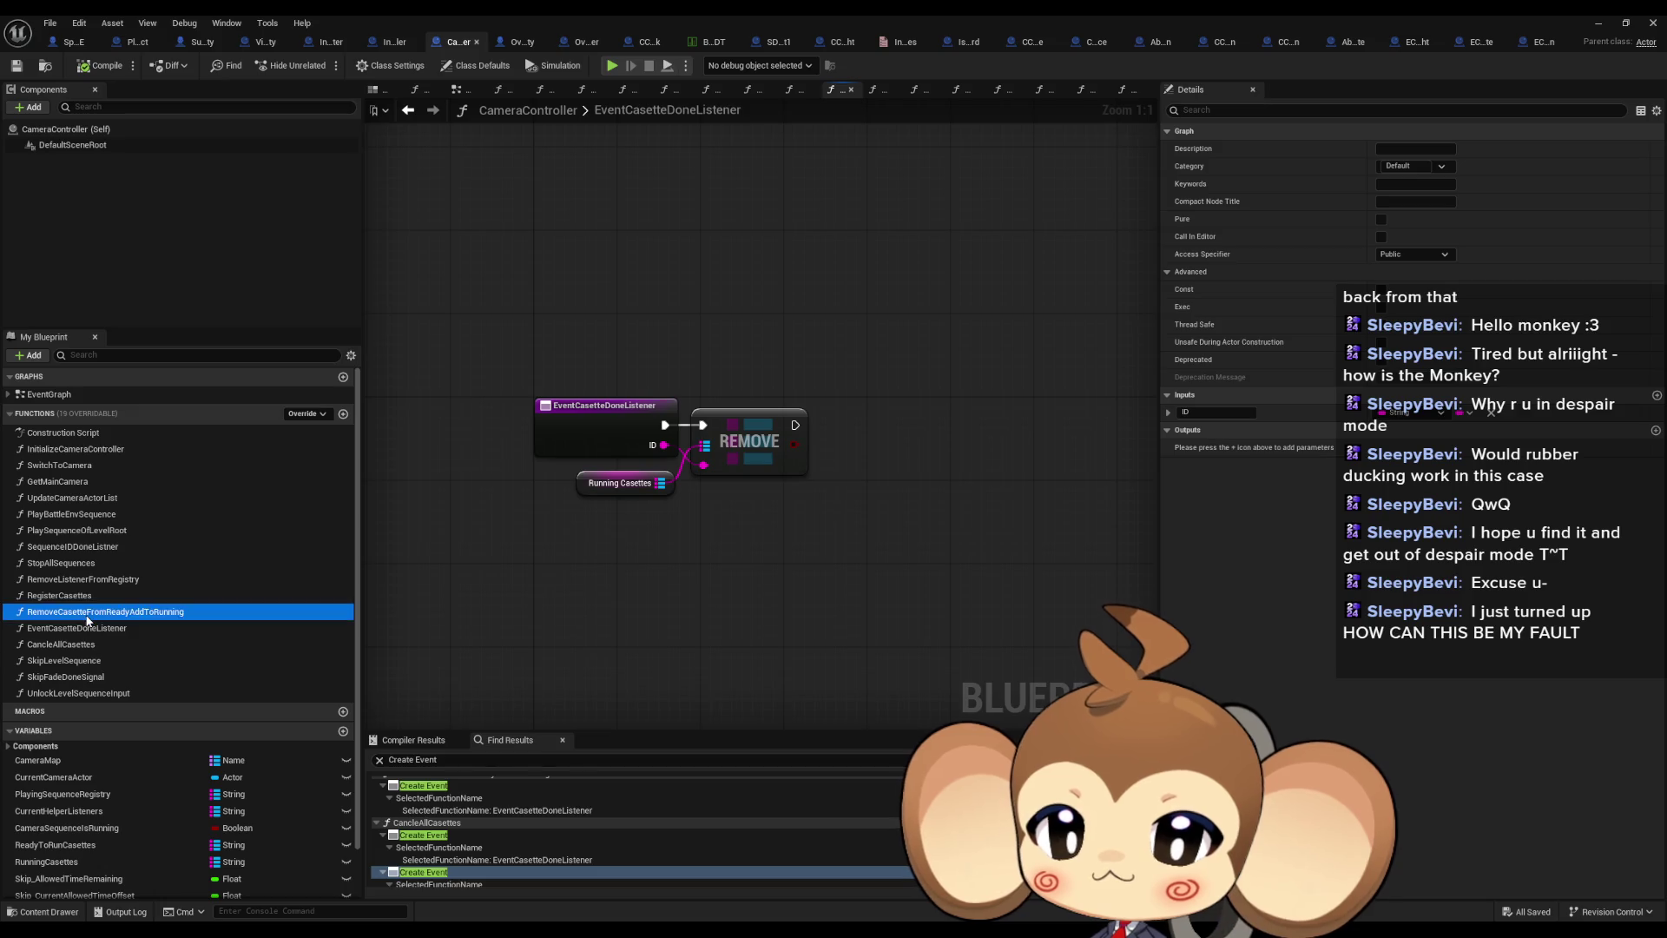
{"action": "double_click", "coordinate": [113, 611]}
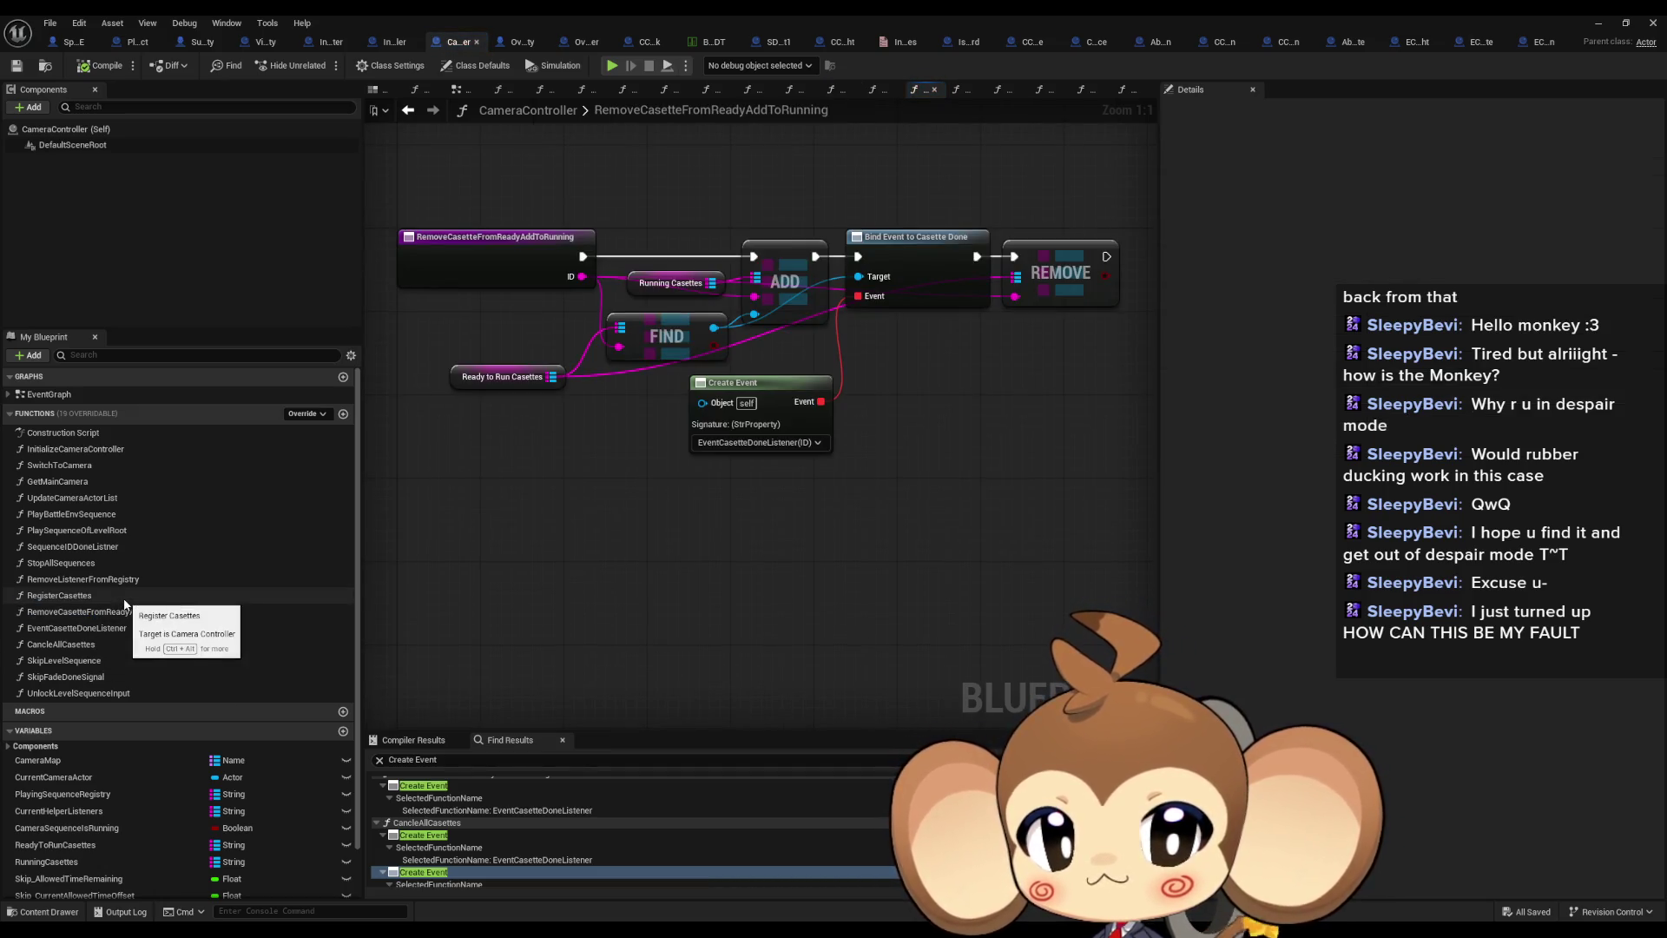
{"action": "mouse_move", "coordinate": [586, 427]}
{"action": "left_mouse_down"}
{"action": "mouse_move", "coordinate": [588, 516]}
{"action": "mouse_move", "coordinate": [640, 506]}
{"action": "left_mouse_up"}
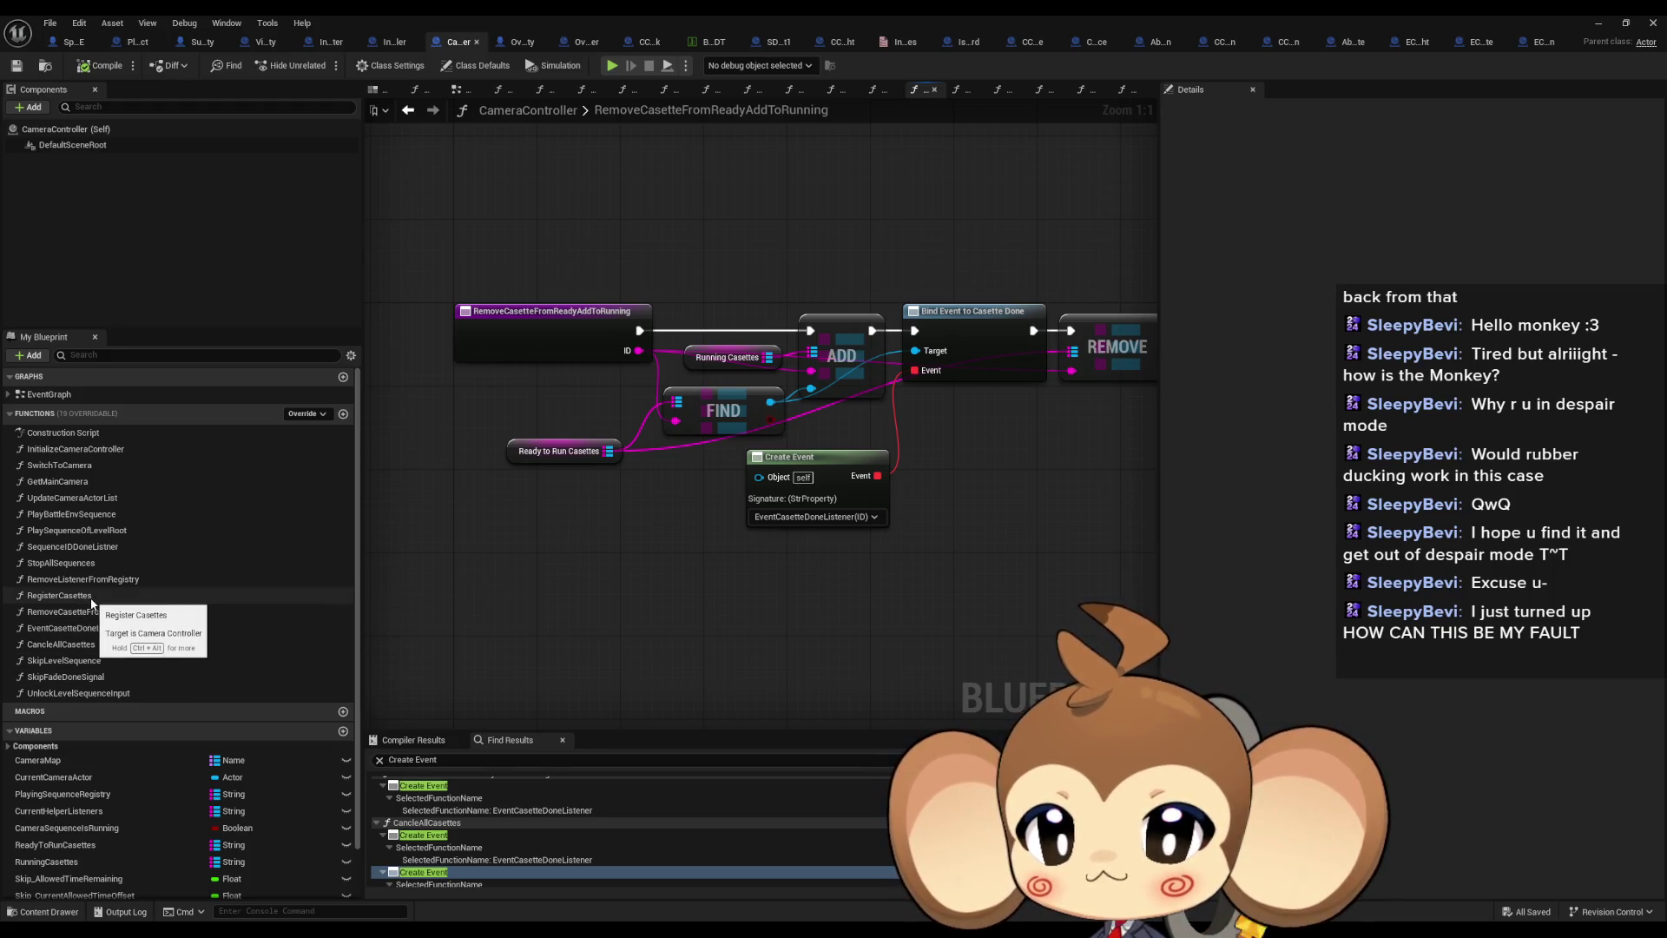
{"action": "double_click", "coordinate": [60, 596]}
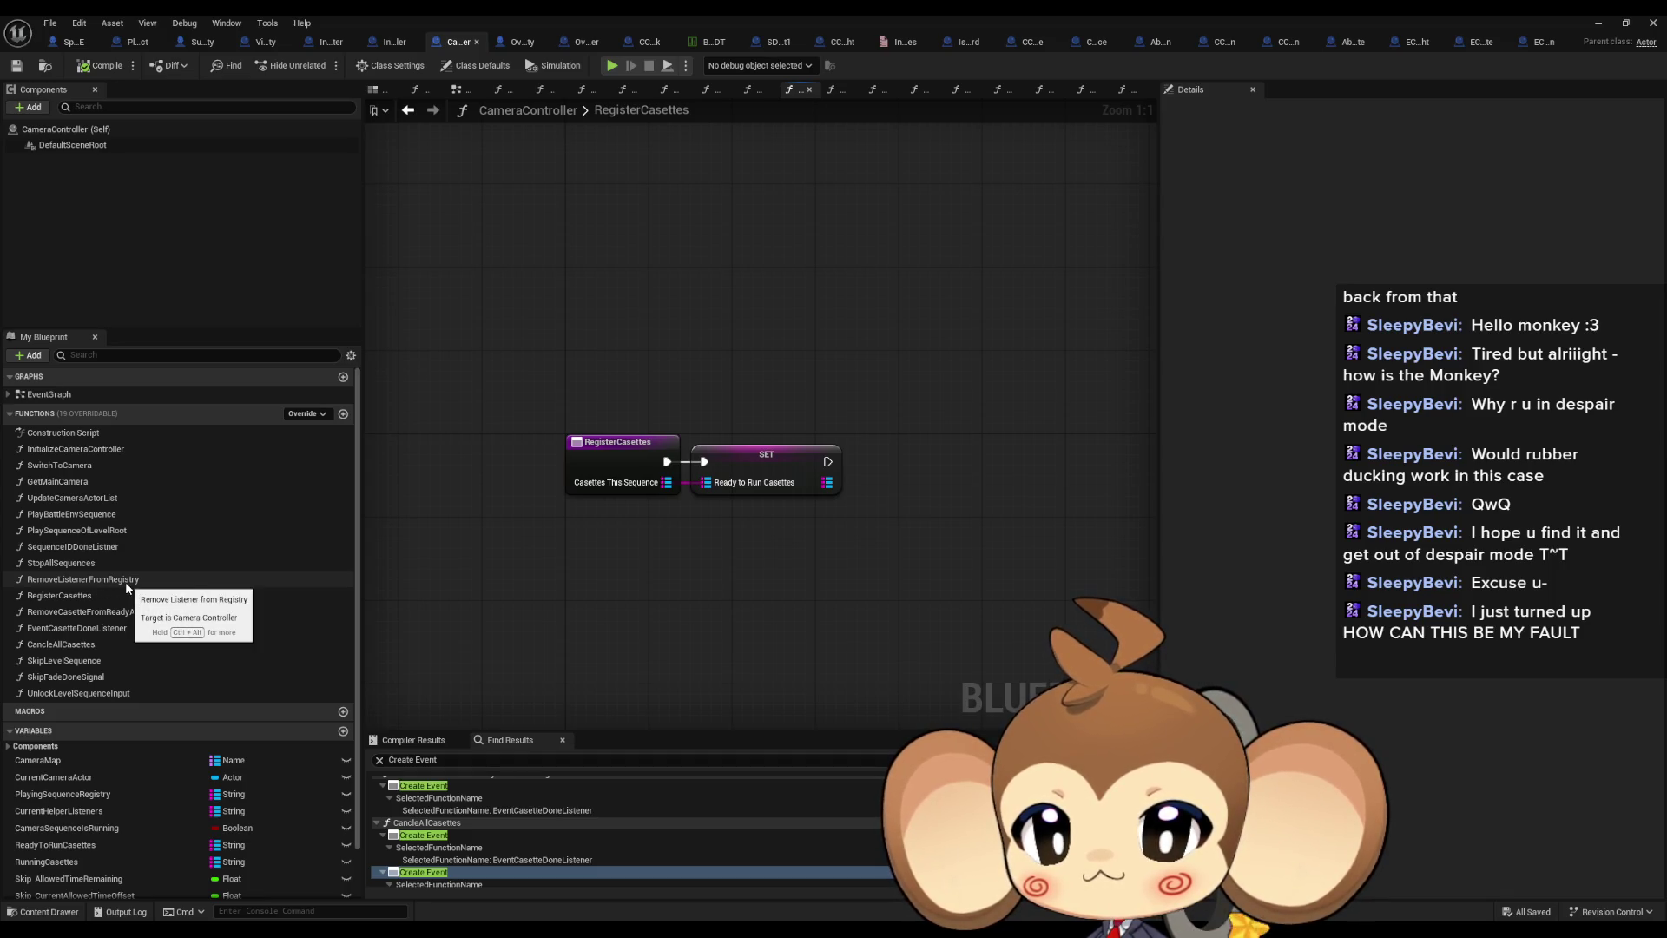
Review the SkipLevelSequence and SkipFadeDoneSignal function graphs
{"action": "double_click", "coordinate": [75, 665]}
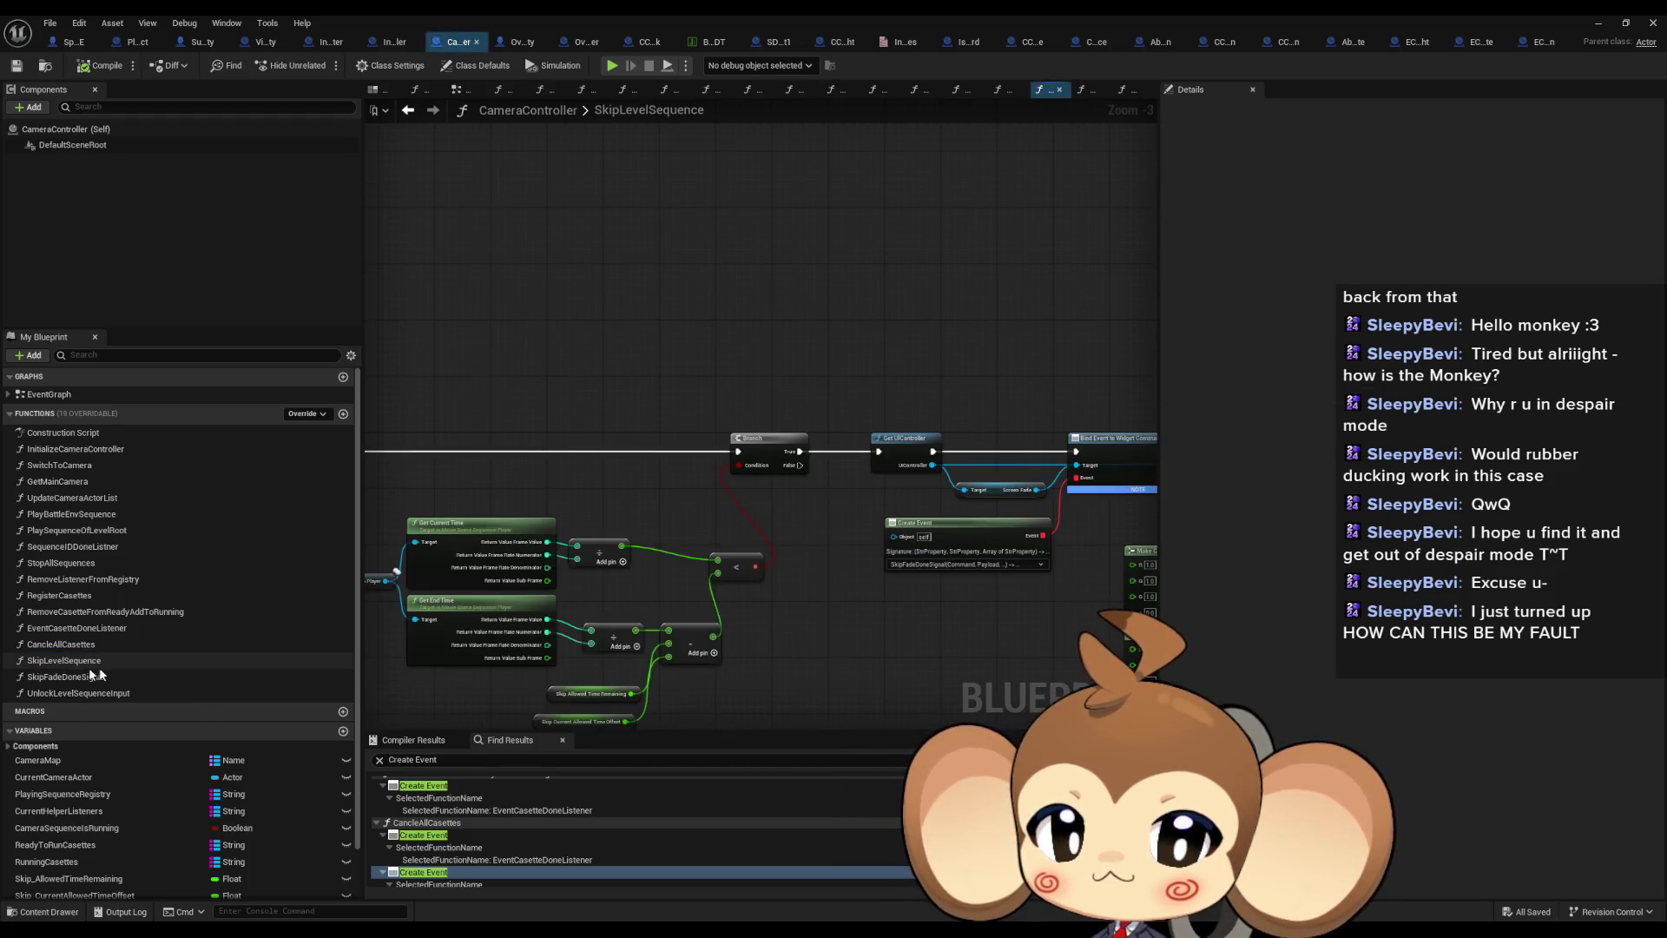
{"action": "scroll", "coordinate": [856, 559], "scroll_direction": "down", "scroll_amount": 4}
{"action": "scroll", "coordinate": [777, 596], "scroll_direction": "up", "scroll_amount": 6}
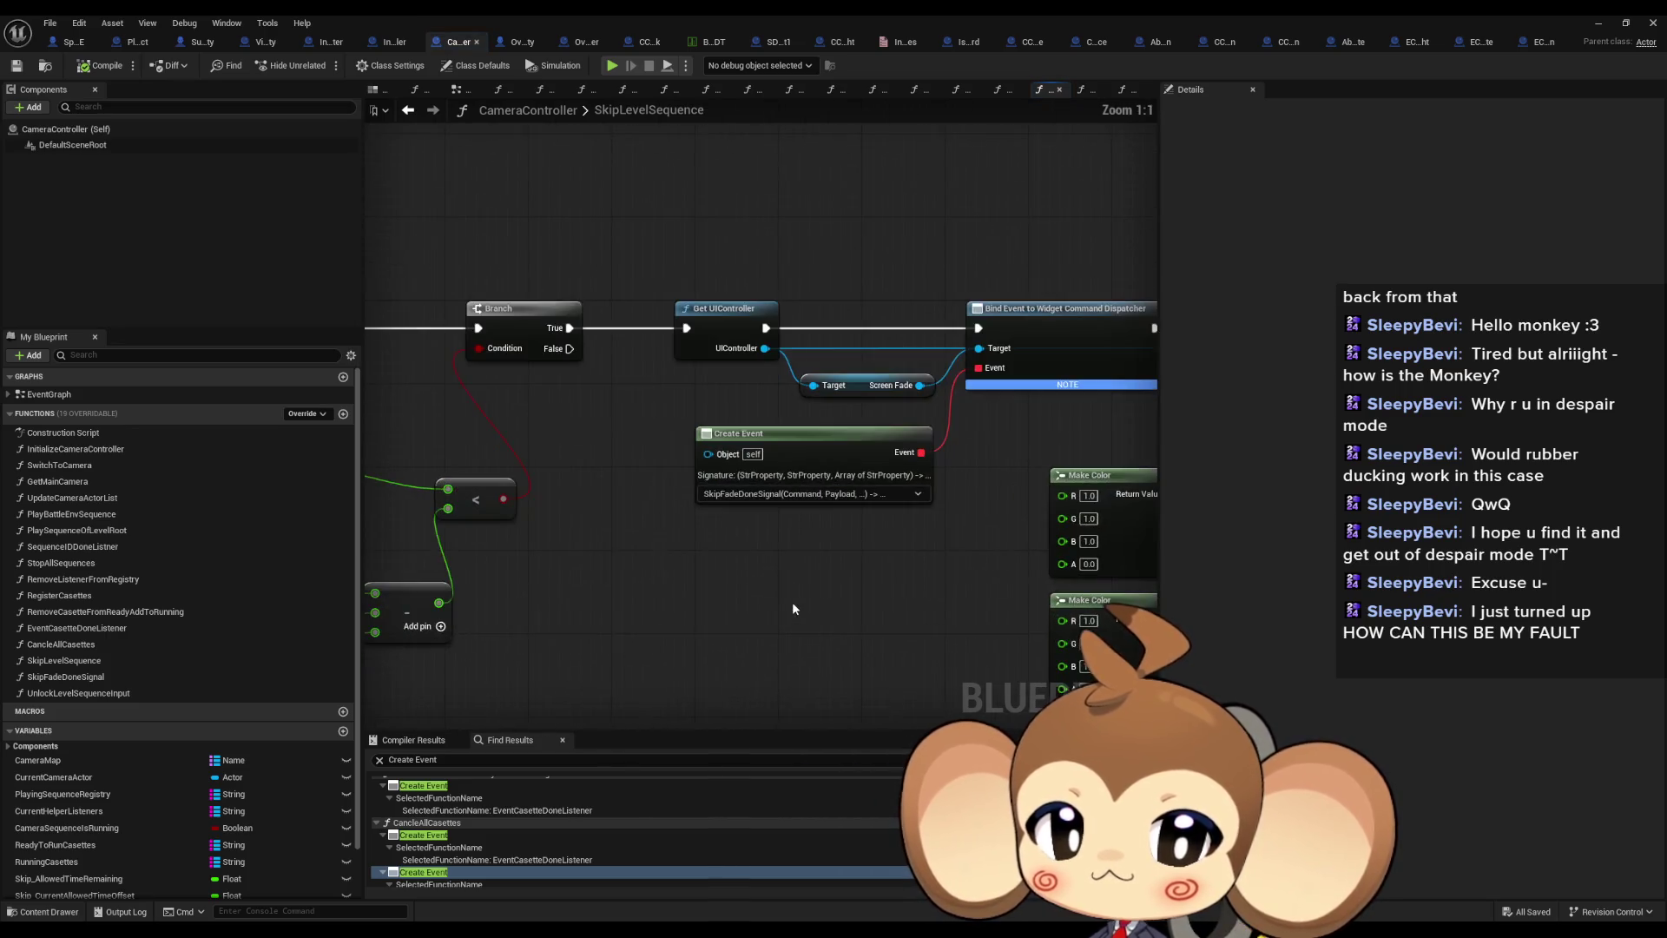
{"action": "scroll", "coordinate": [768, 560], "scroll_direction": "down", "scroll_amount": 4}
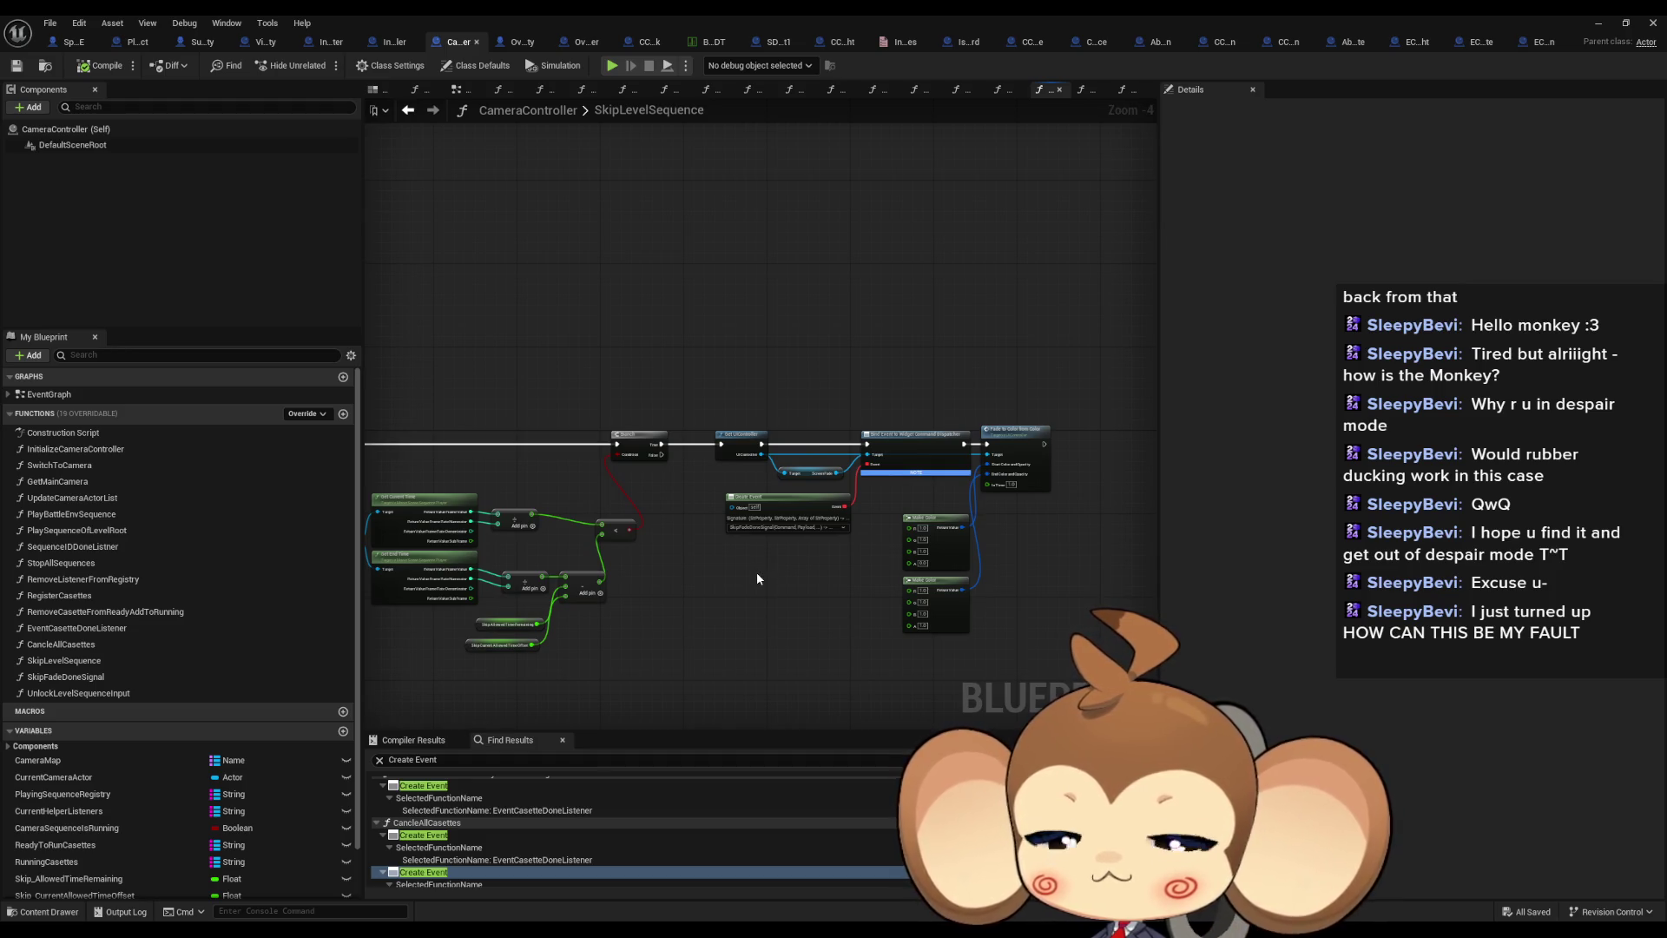
{"action": "left_click_drag", "start_coordinate": [657, 606], "coordinate": [530, 599]}
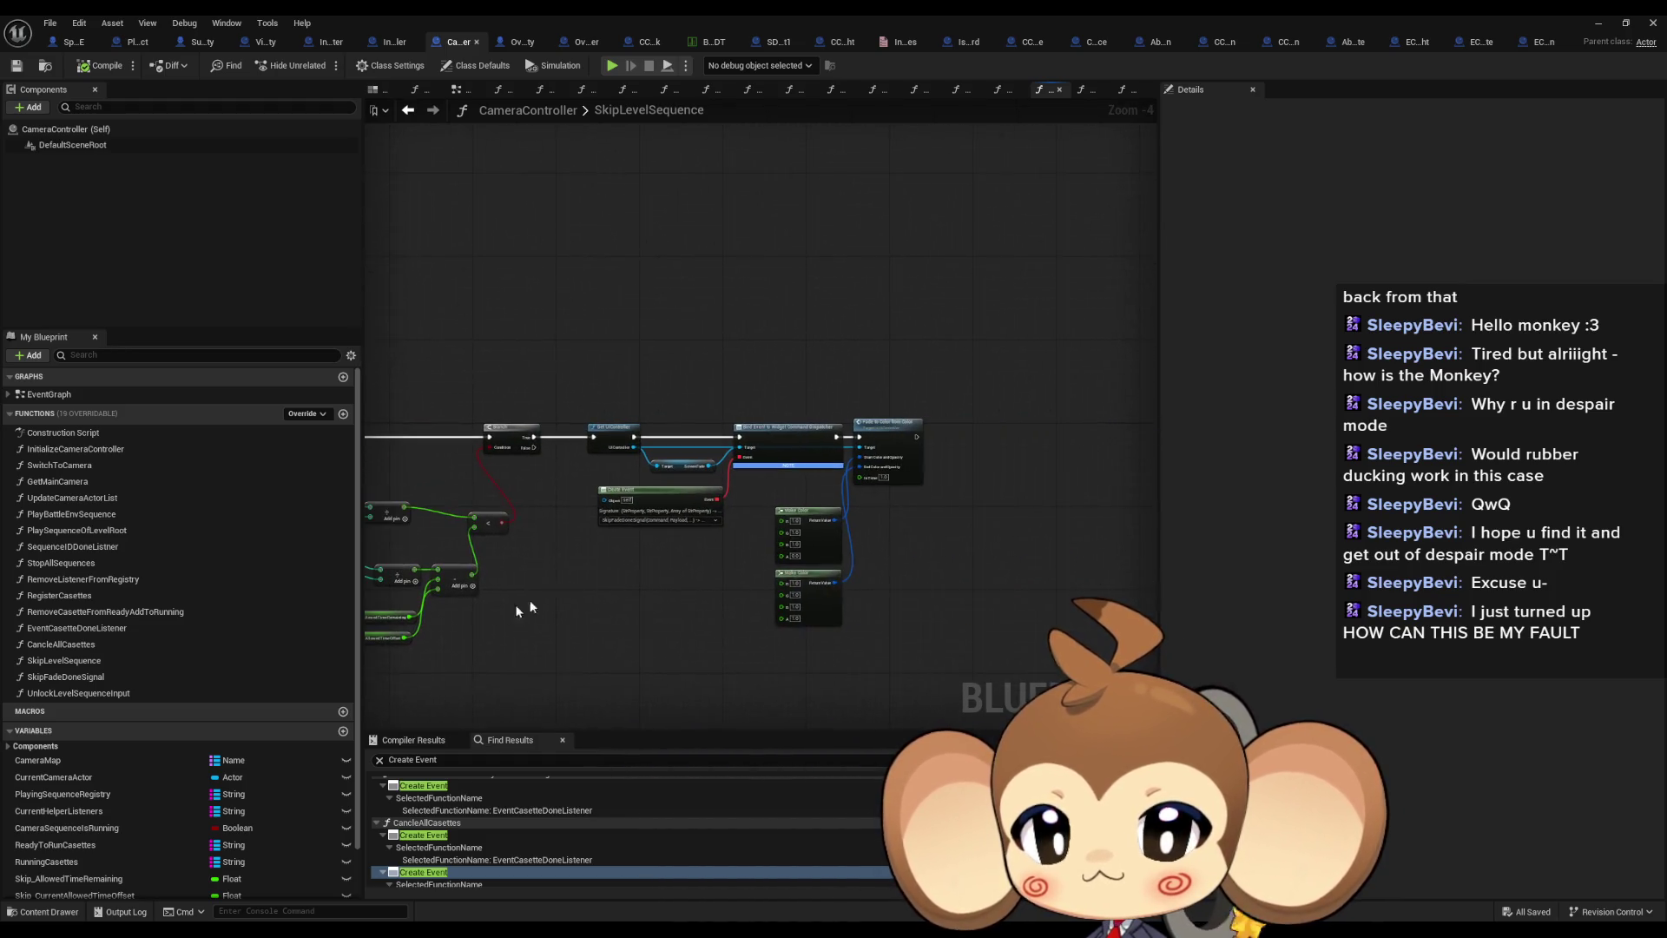
{"action": "double_click", "coordinate": [62, 678]}
{"action": "scroll", "coordinate": [523, 646], "scroll_direction": "down", "scroll_amount": 2}
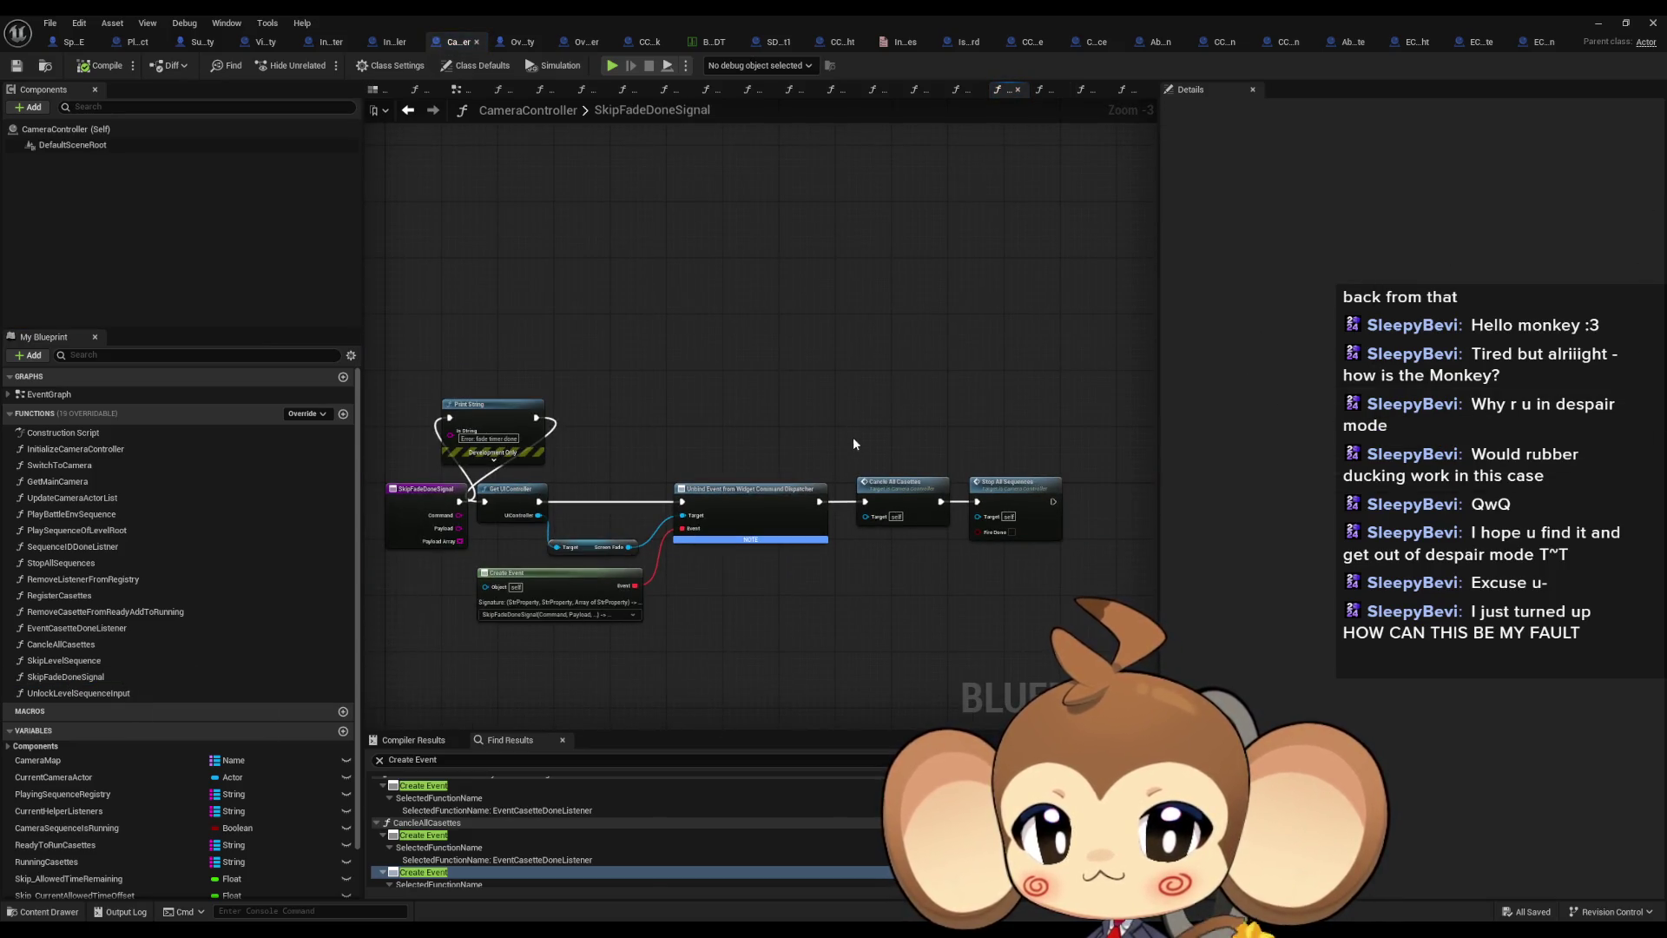
Open CancleAllCasettes, review its cassette loop and unbind/clear nodes, and restore the window
{"action": "left_click", "coordinate": [897, 484]}
{"action": "scroll", "coordinate": [899, 484], "scroll_direction": "up", "scroll_amount": 3}
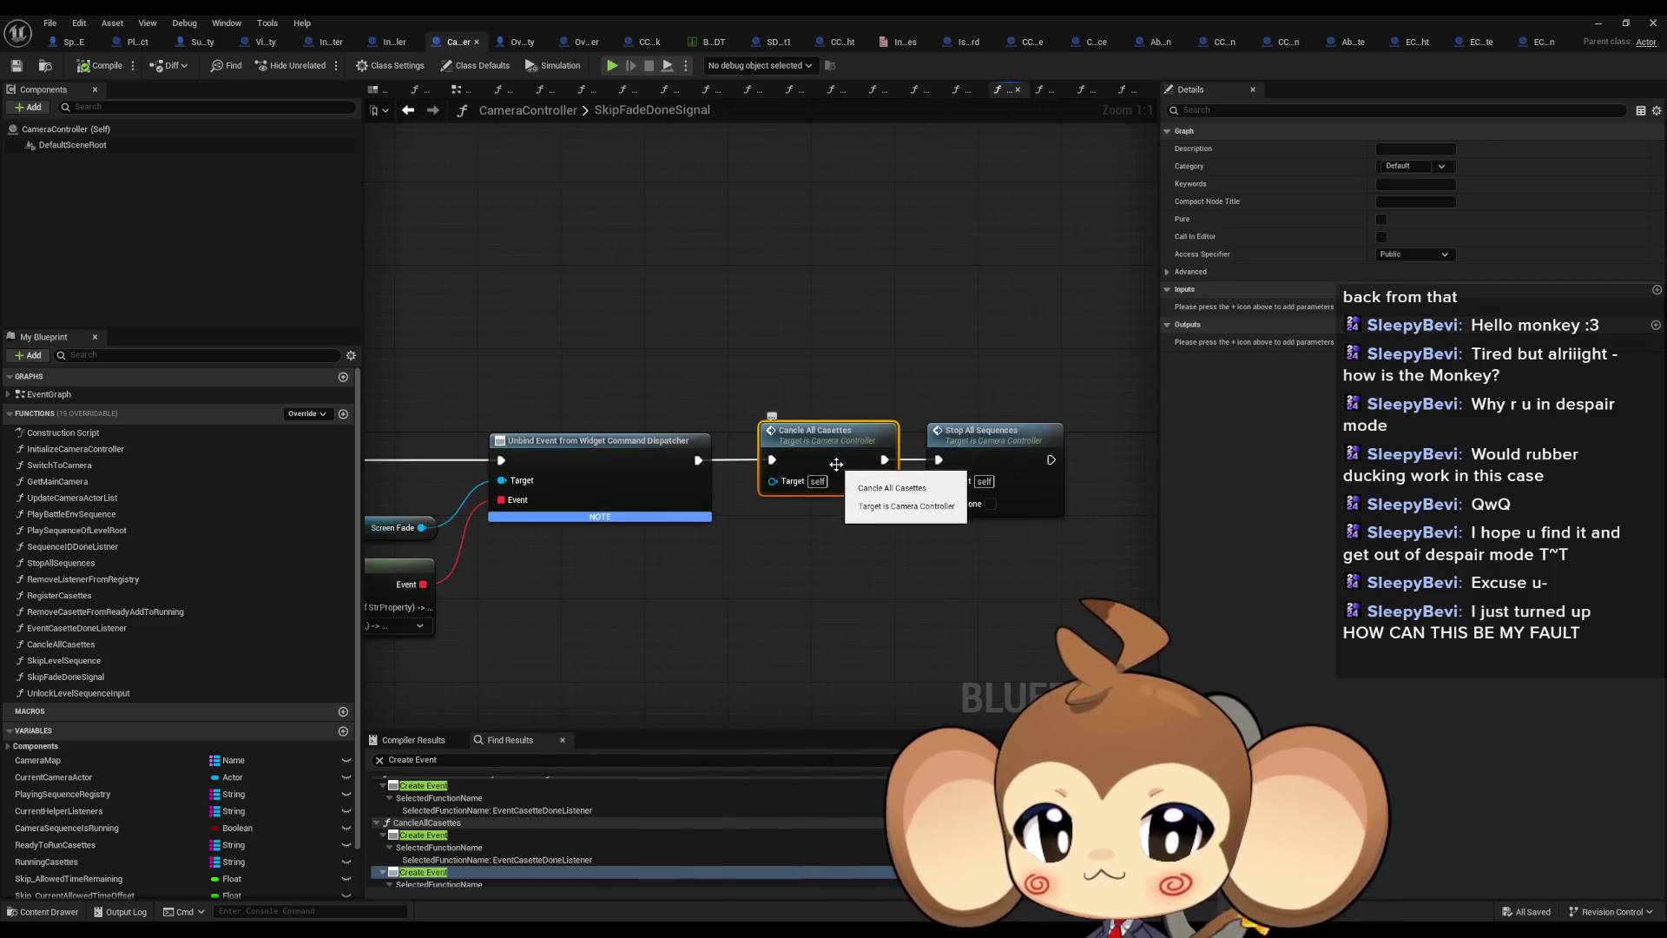
{"action": "double_click", "coordinate": [835, 455]}
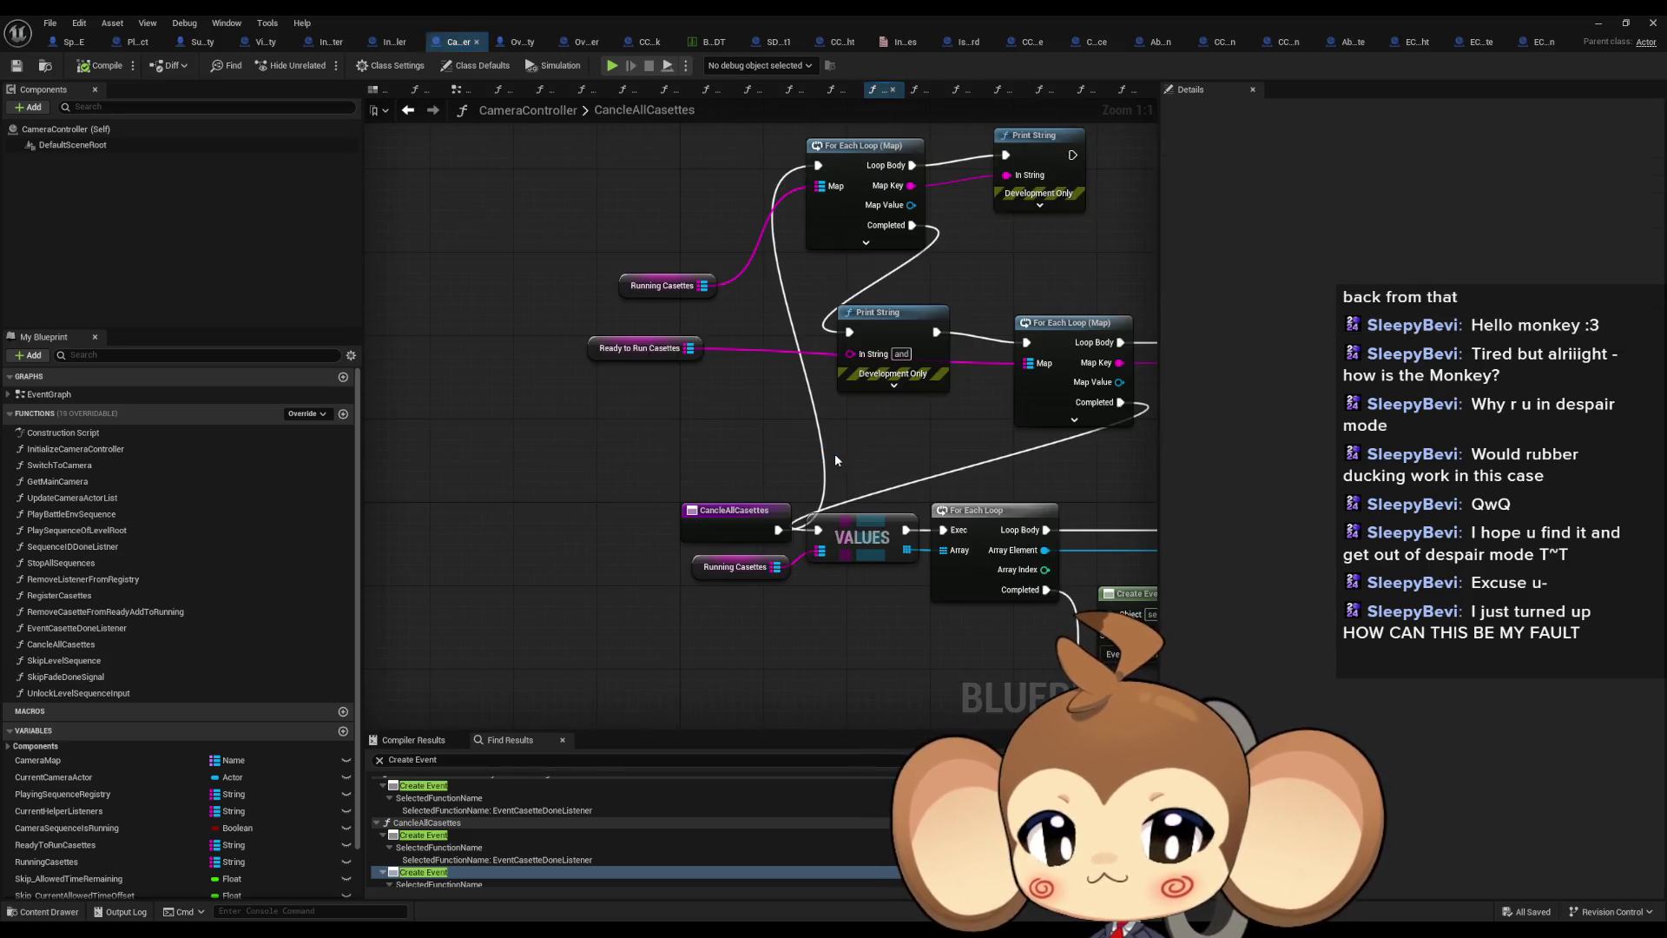
{"action": "mouse_move", "coordinate": [869, 452]}
{"action": "left_mouse_down"}
{"action": "mouse_move", "coordinate": [683, 517]}
{"action": "mouse_move", "coordinate": [567, 326]}
{"action": "mouse_move", "coordinate": [671, 408]}
{"action": "mouse_move", "coordinate": [481, 386]}
{"action": "left_mouse_up"}
{"action": "left_click_drag", "start_coordinate": [709, 241], "coordinate": [654, 232]}
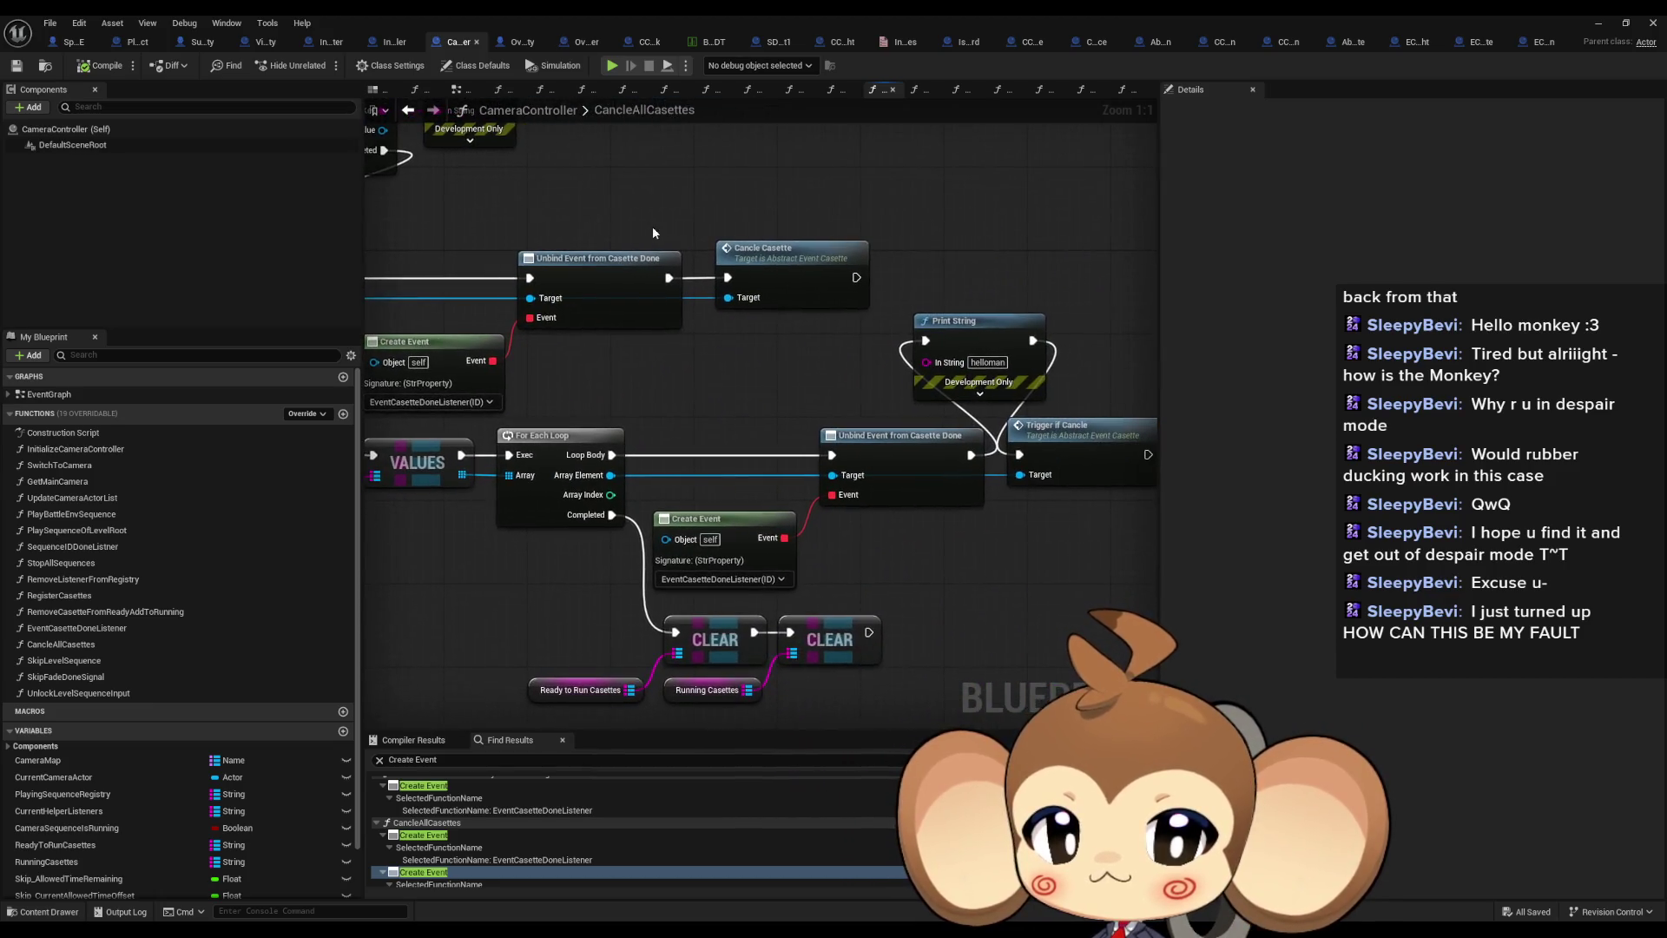
{"action": "double_click", "coordinate": [618, 21]}
Maximize the Blueprint editor and open Abstract_EventCasette's TriggerIfCancle function from the Trigger if Cancle node
{"action": "scroll", "coordinate": [436, 752], "scroll_direction": "up", "scroll_amount": 8}
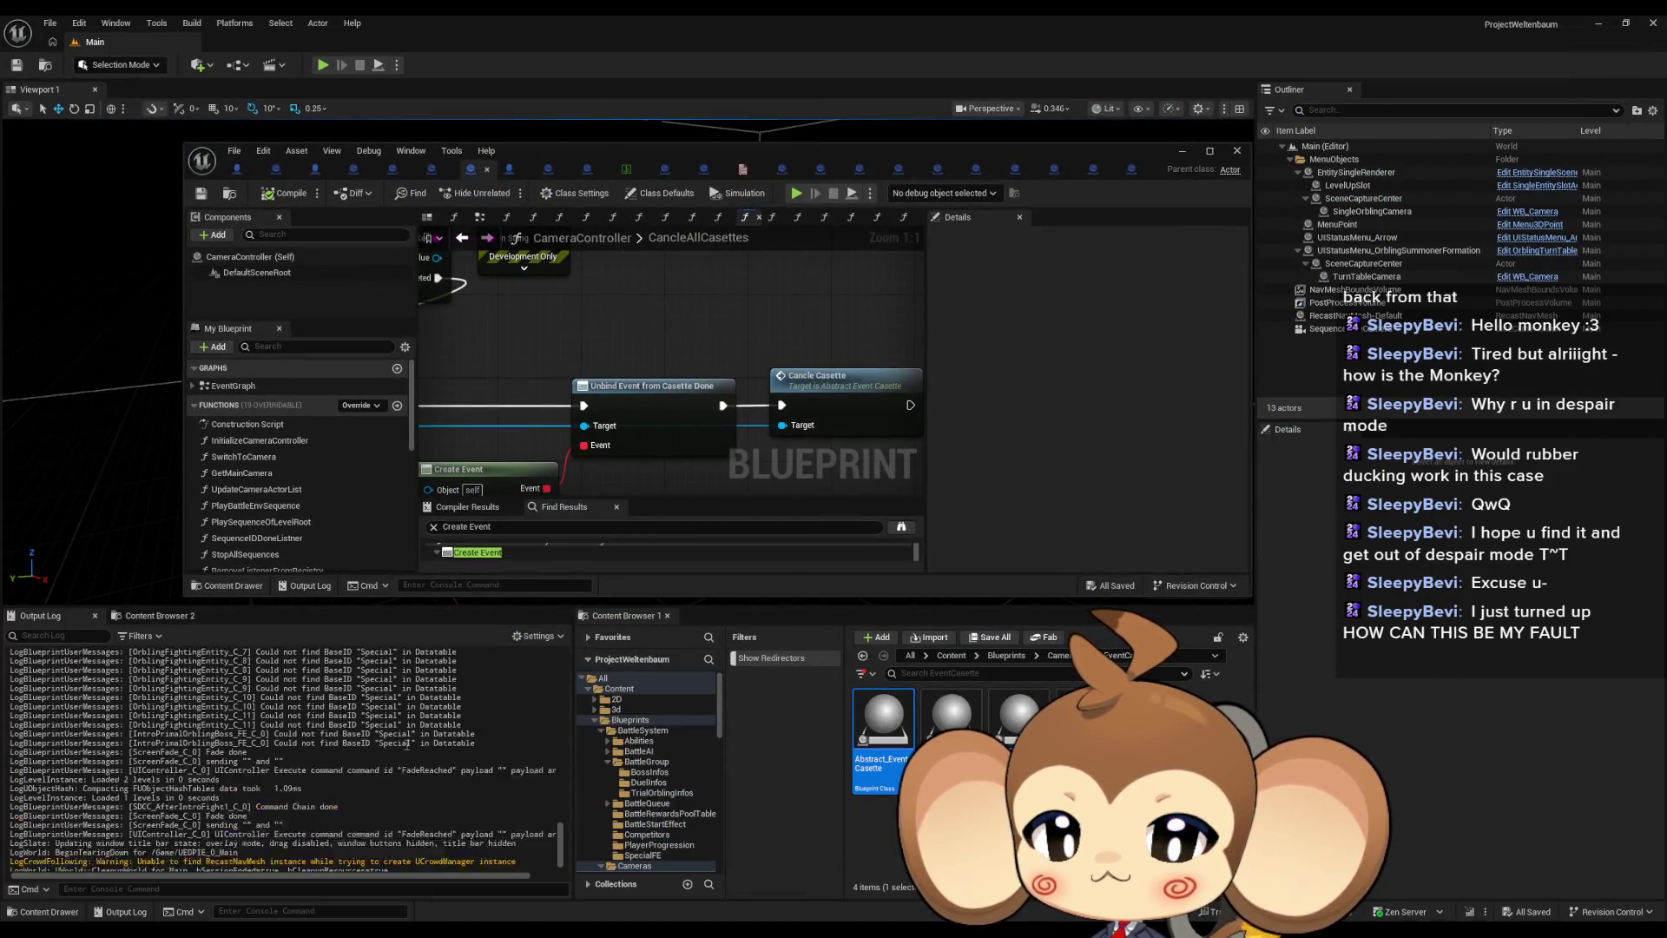
{"action": "scroll", "coordinate": [453, 712], "scroll_direction": "up", "scroll_amount": 3}
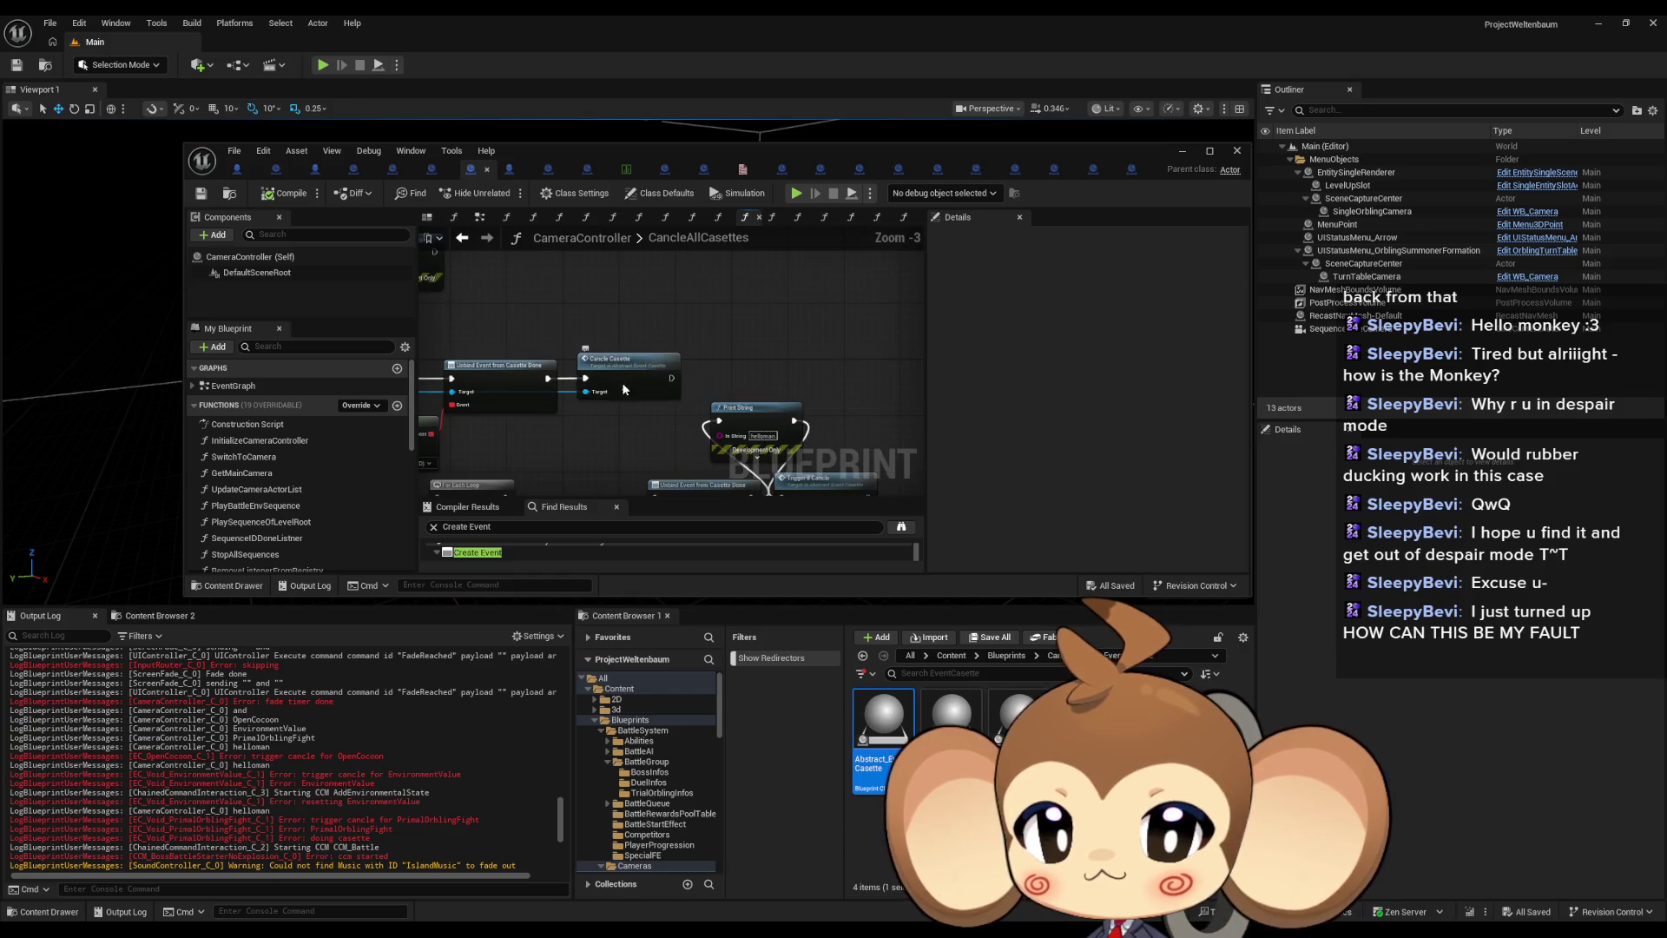
{"action": "left_click", "coordinate": [621, 382]}
{"action": "double_click", "coordinate": [819, 153]}
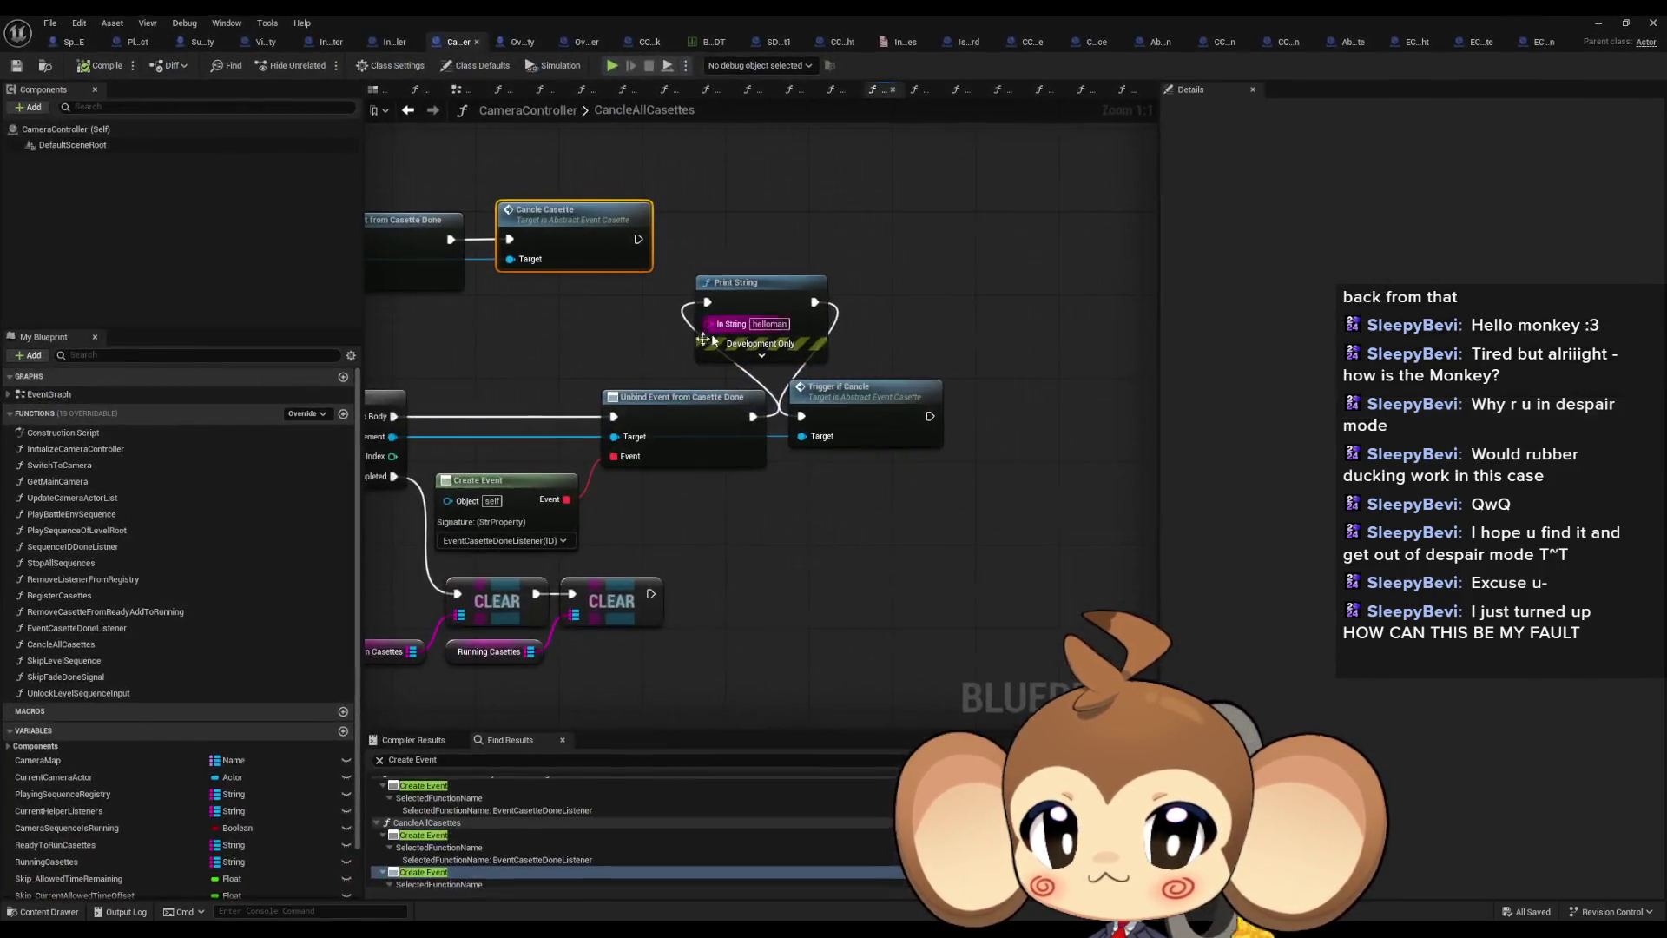
{"action": "scroll", "coordinate": [659, 430], "scroll_direction": "down", "scroll_amount": 3}
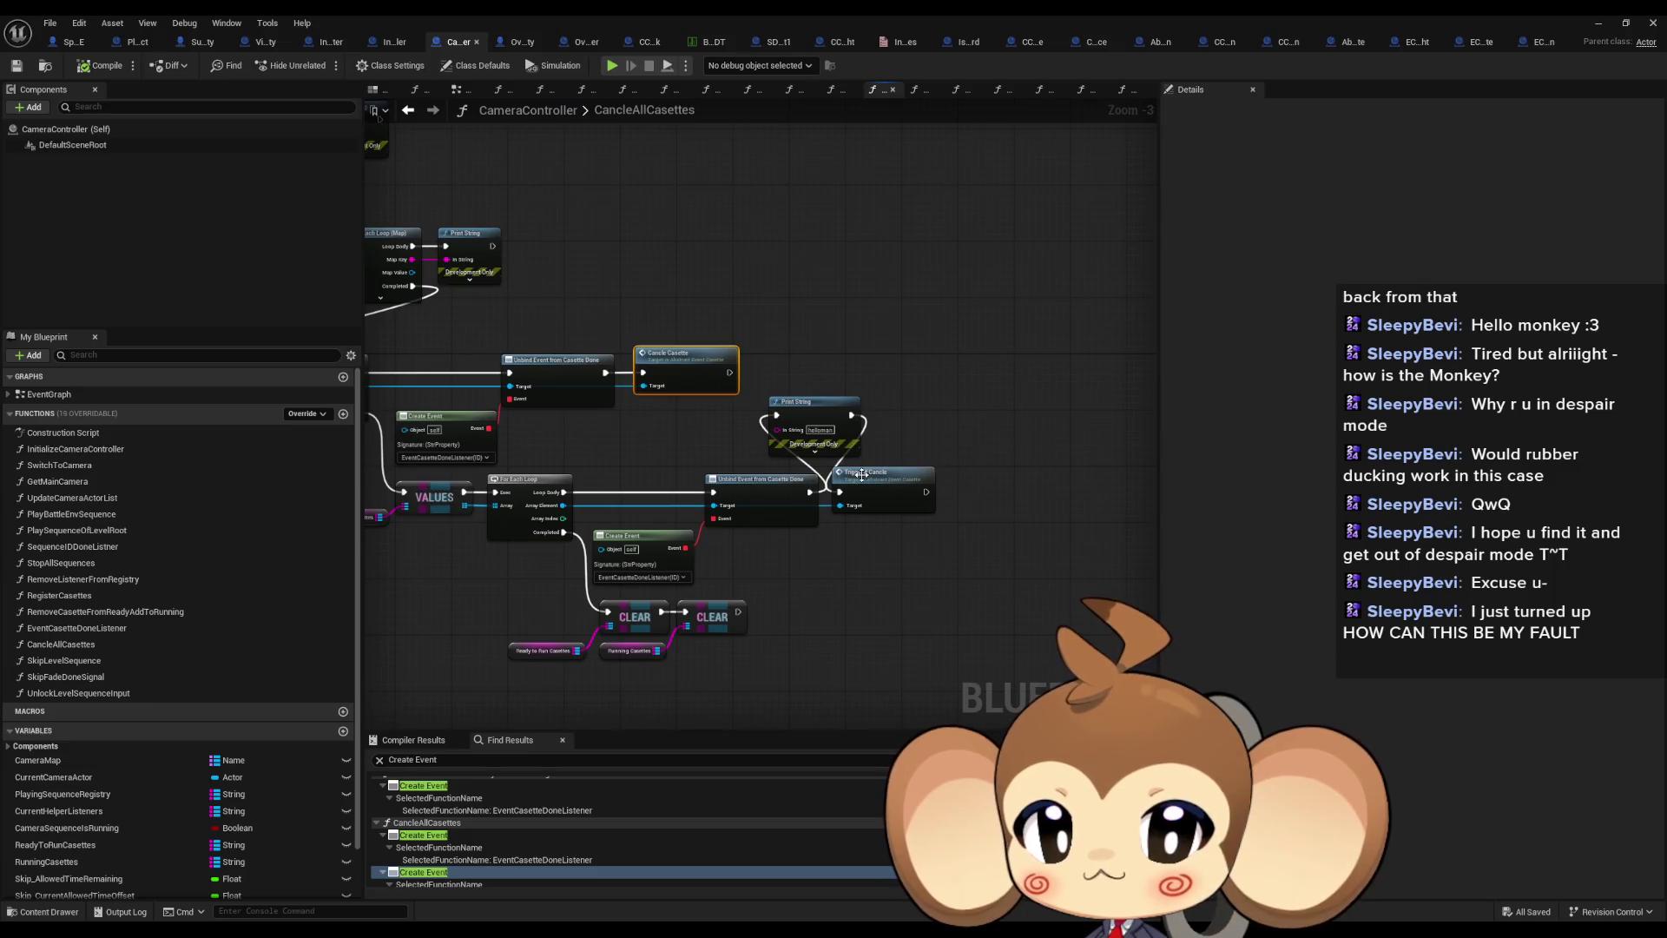
{"action": "left_click", "coordinate": [880, 482]}
{"action": "scroll", "coordinate": [881, 482], "scroll_direction": "up", "scroll_amount": 2}
{"action": "double_click", "coordinate": [884, 486]}
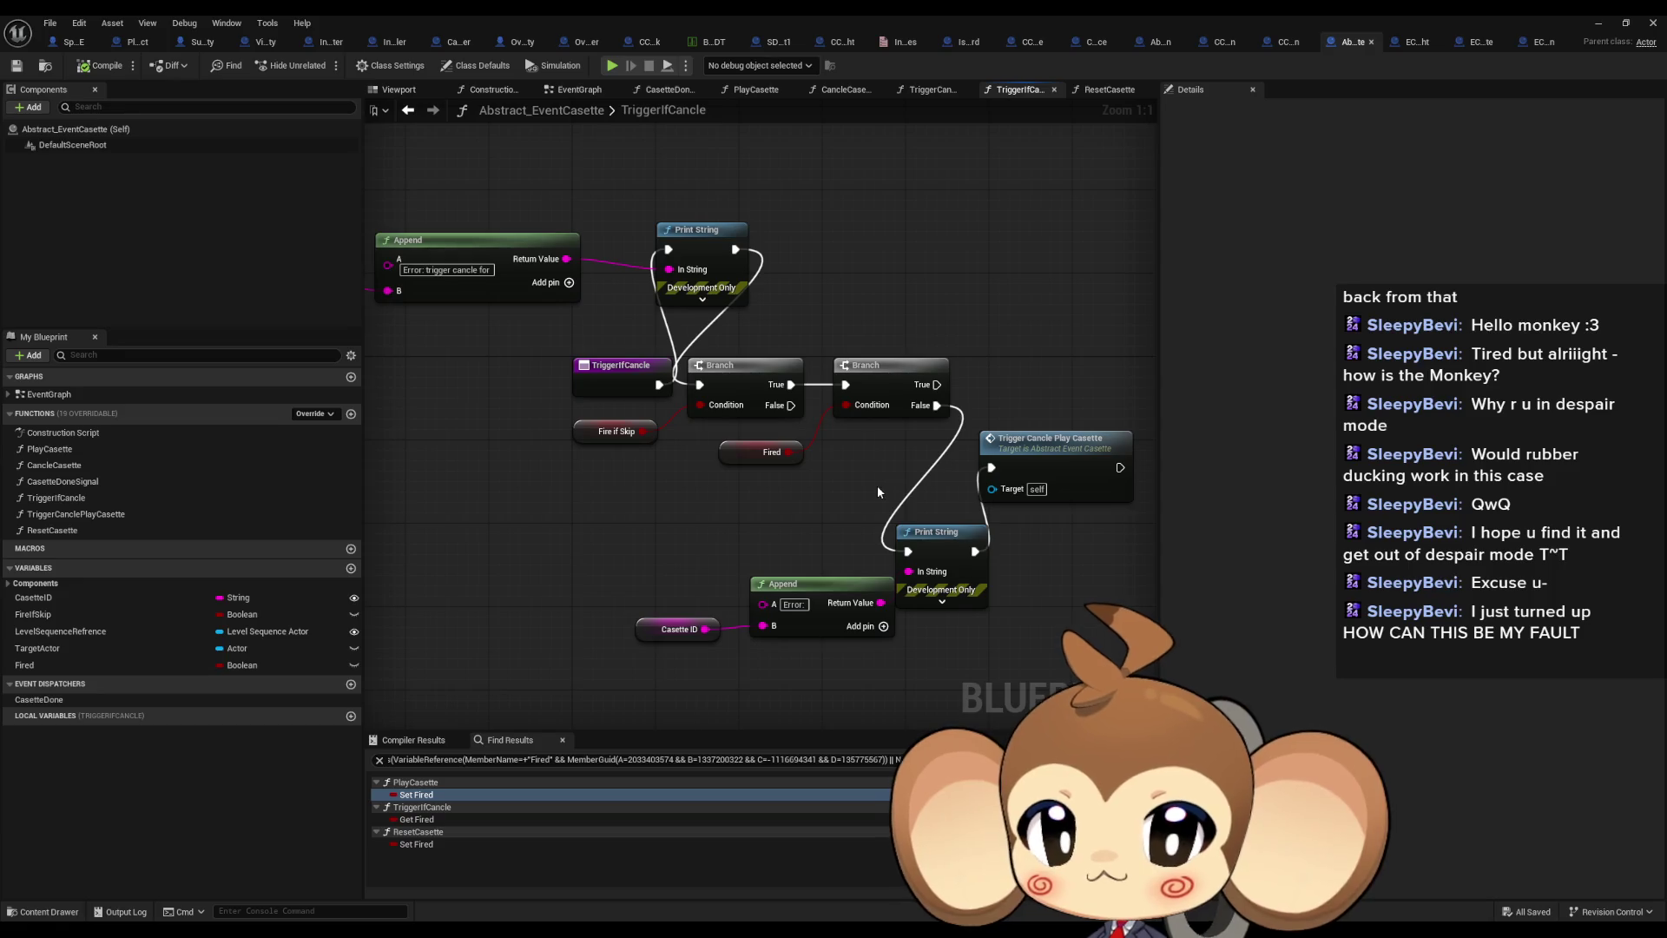
Compare the cassette Blueprint tabs and inspect the Fire if Skip and Fired variables in TriggerIfCancle
{"action": "mouse_move", "coordinate": [878, 487]}
{"action": "left_mouse_down"}
{"action": "mouse_move", "coordinate": [887, 511]}
{"action": "mouse_move", "coordinate": [768, 514]}
{"action": "mouse_move", "coordinate": [935, 502]}
{"action": "left_mouse_up"}
{"action": "left_click", "coordinate": [1417, 42]}
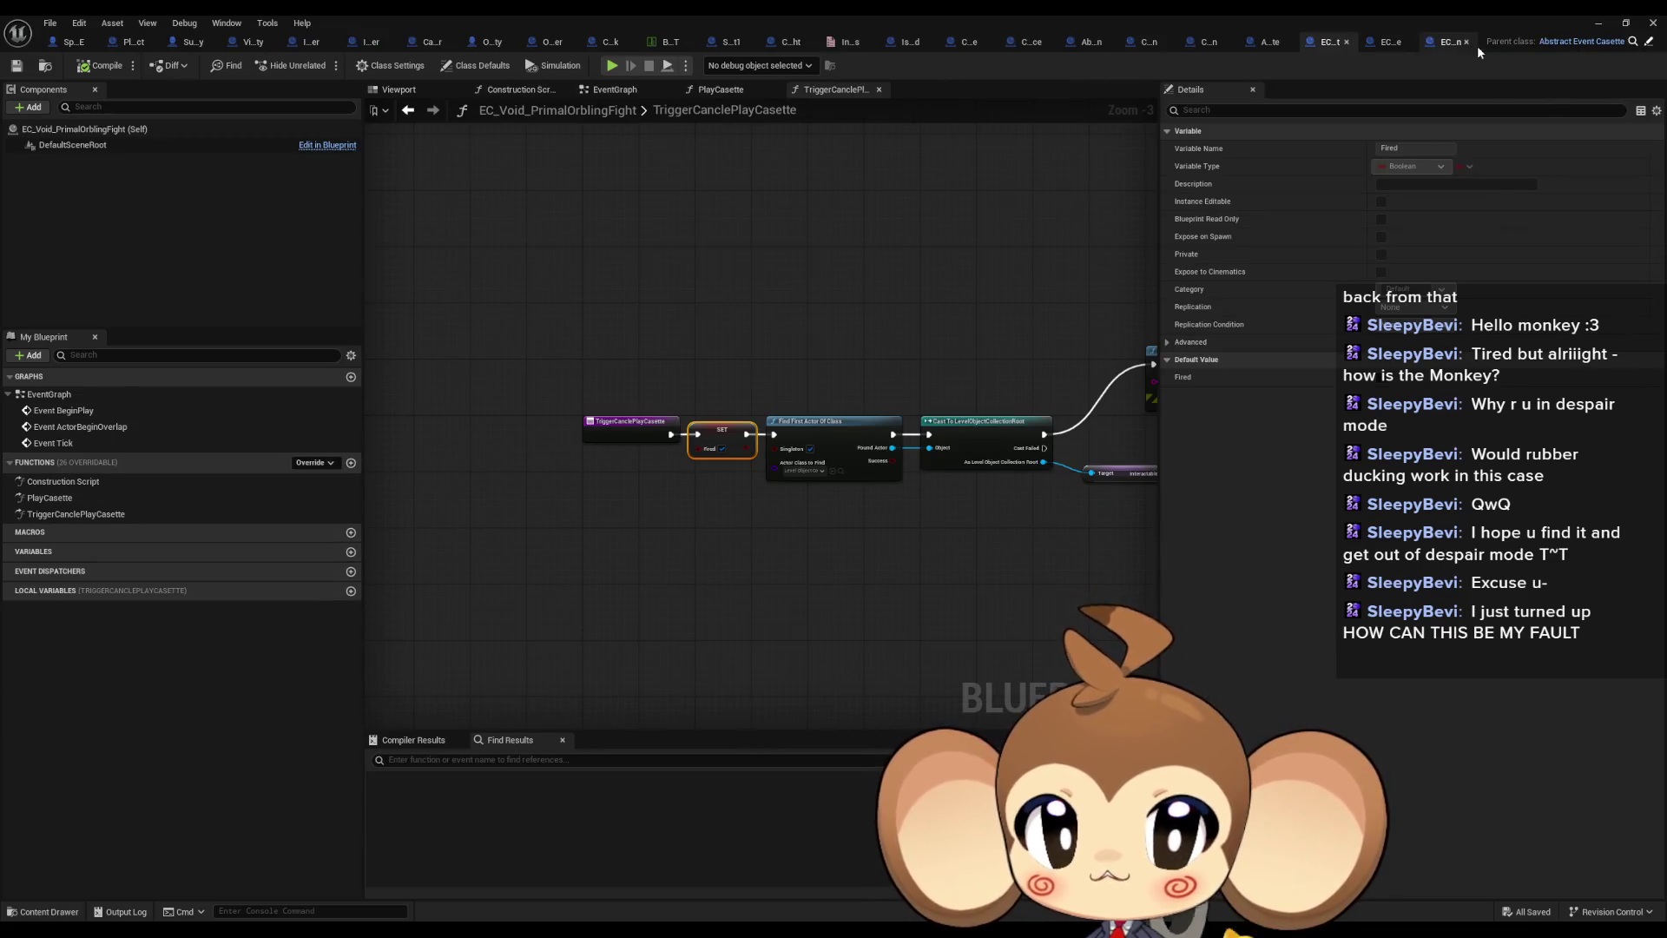
{"action": "left_click", "coordinate": [1448, 43]}
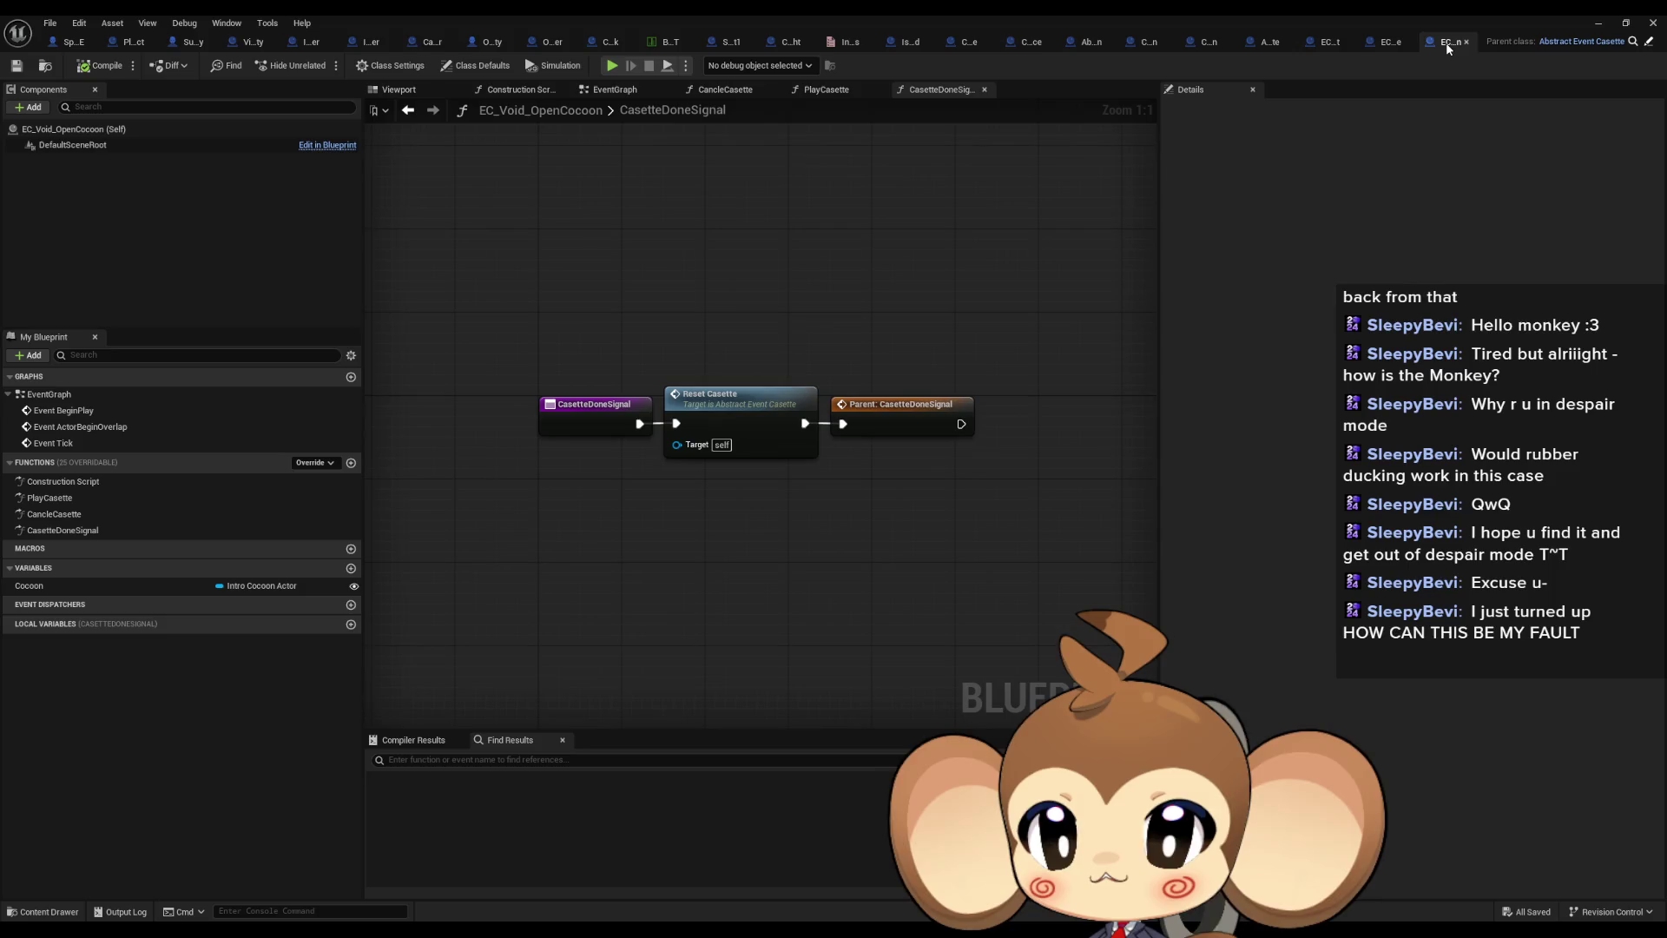
{"action": "left_click", "coordinate": [1268, 41]}
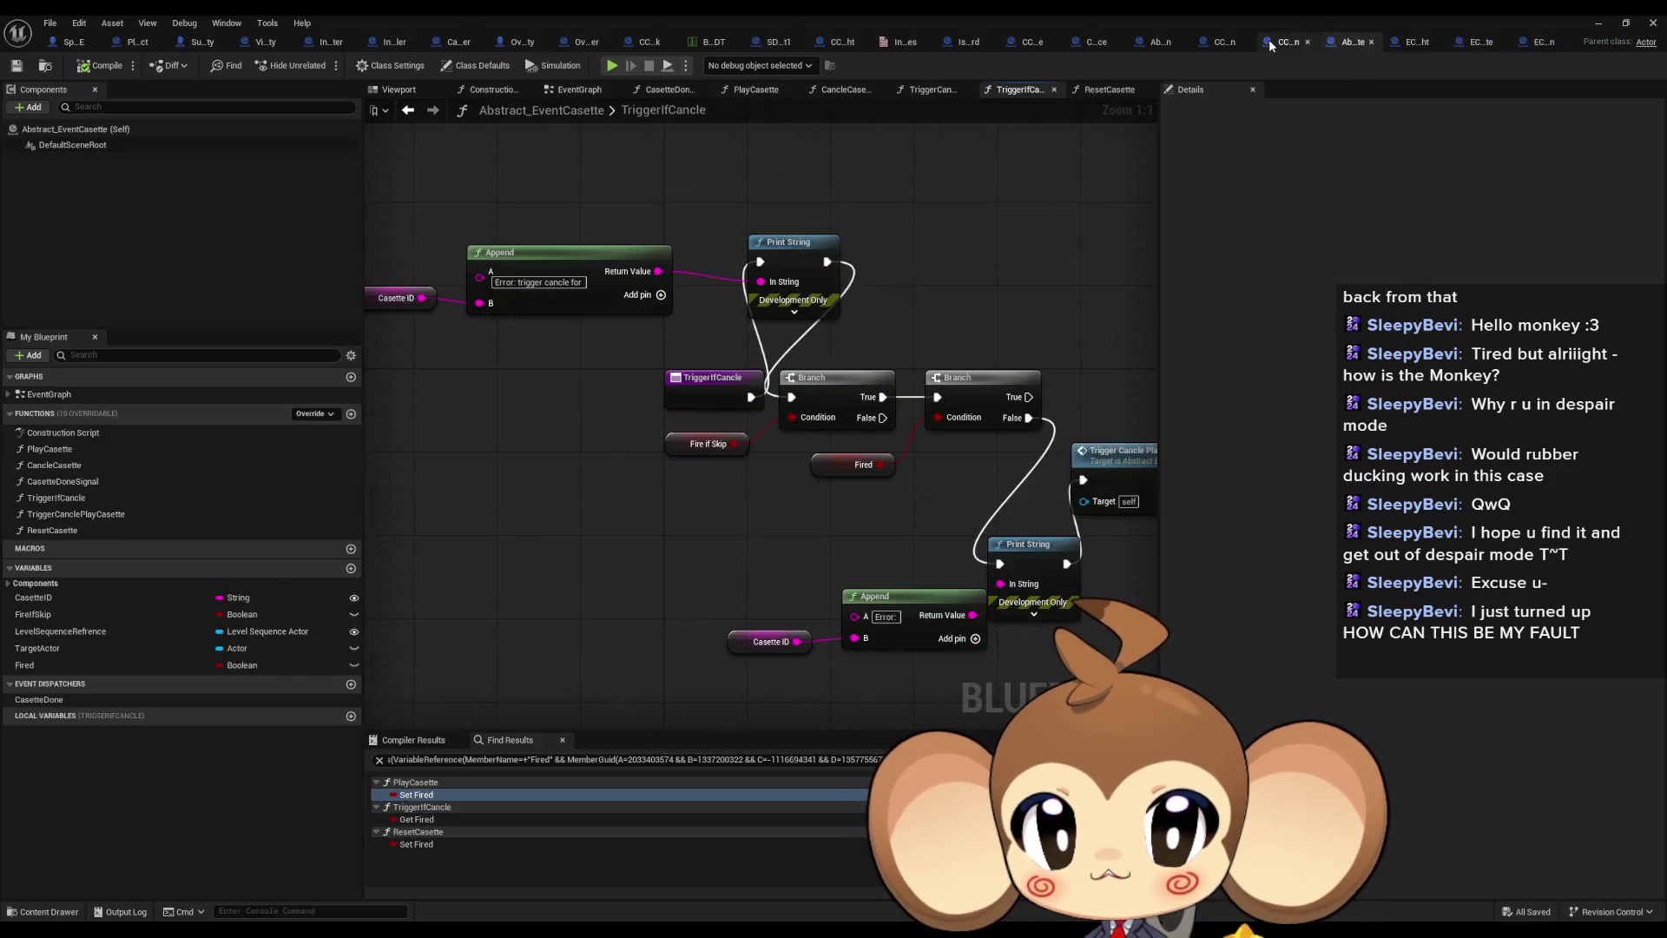
{"action": "mouse_move", "coordinate": [924, 287]}
{"action": "left_mouse_down"}
{"action": "mouse_move", "coordinate": [820, 360]}
{"action": "mouse_move", "coordinate": [917, 331]}
{"action": "left_mouse_up"}
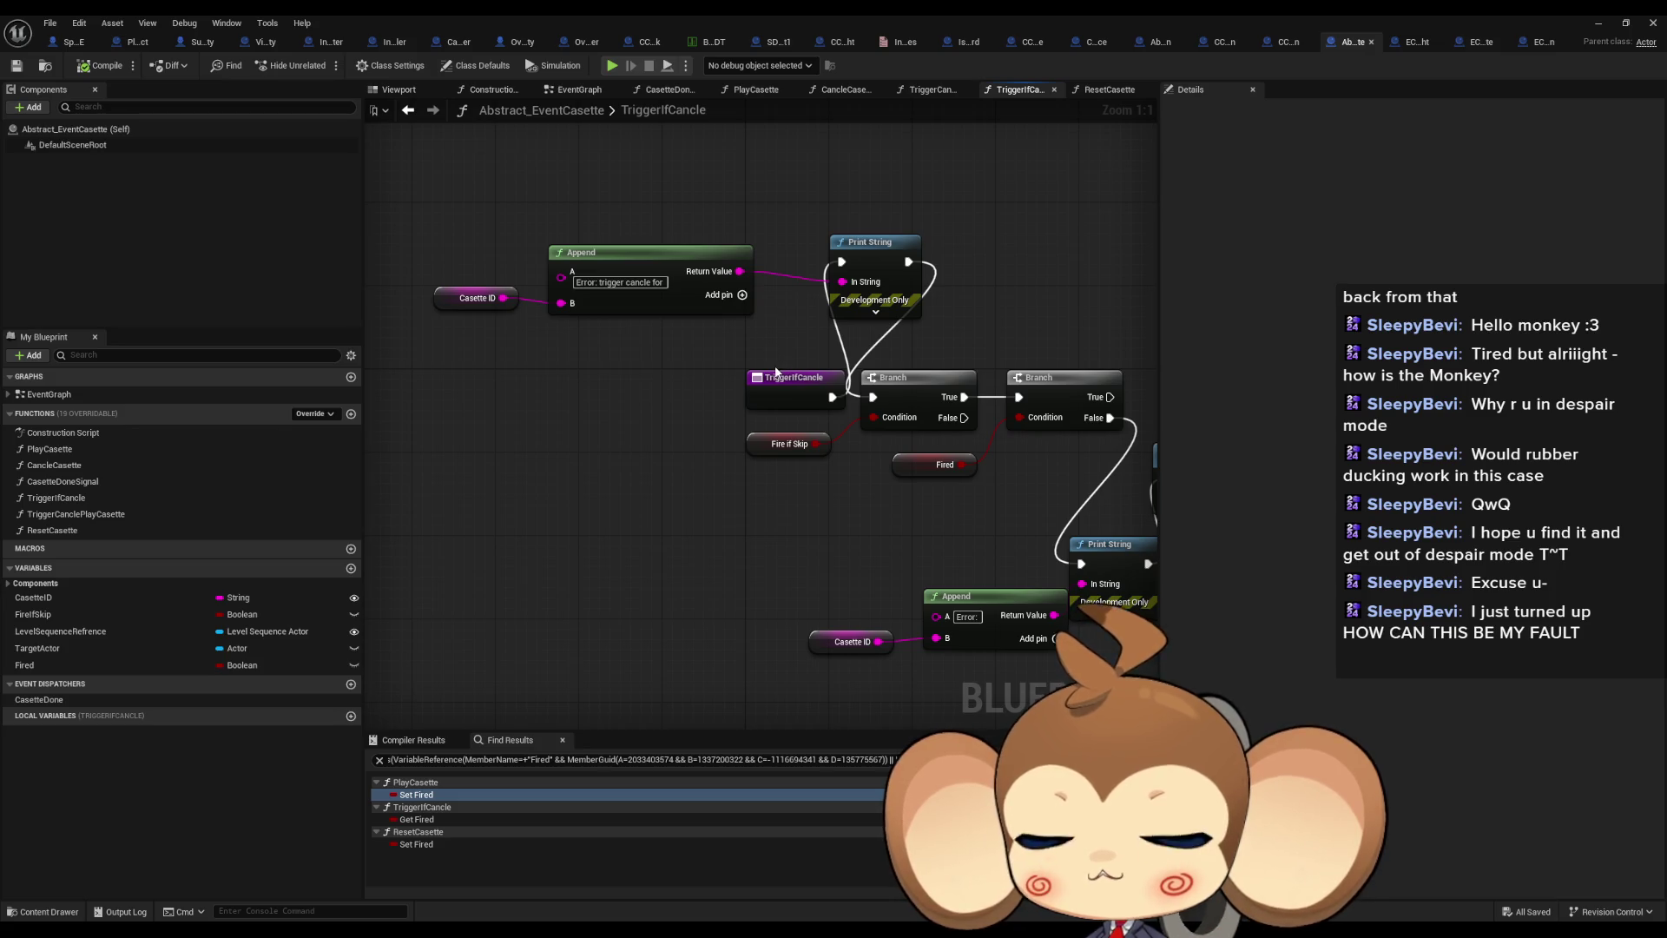
{"action": "left_click", "coordinate": [781, 447]}
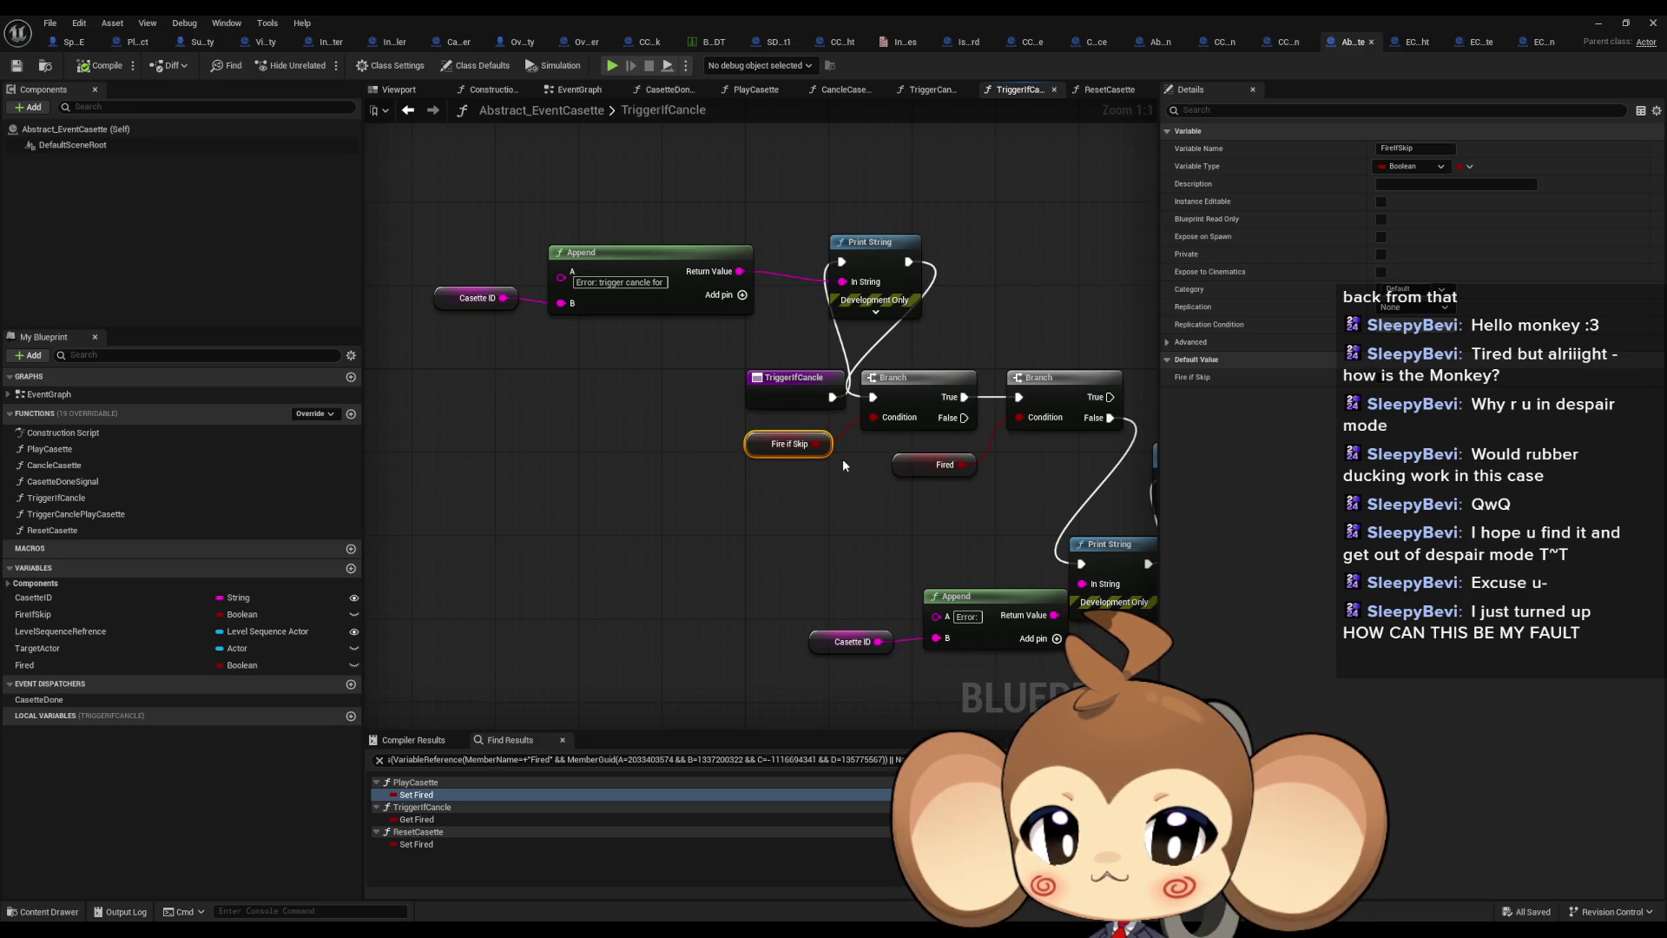
{"action": "left_click", "coordinate": [942, 464]}
Open the TriggerCanclePlayCasette graph and inspect its Play Casette and entry nodes
{"action": "mouse_move", "coordinate": [955, 487]}
{"action": "left_mouse_down"}
{"action": "mouse_move", "coordinate": [857, 503]}
{"action": "mouse_move", "coordinate": [714, 482]}
{"action": "left_mouse_up"}
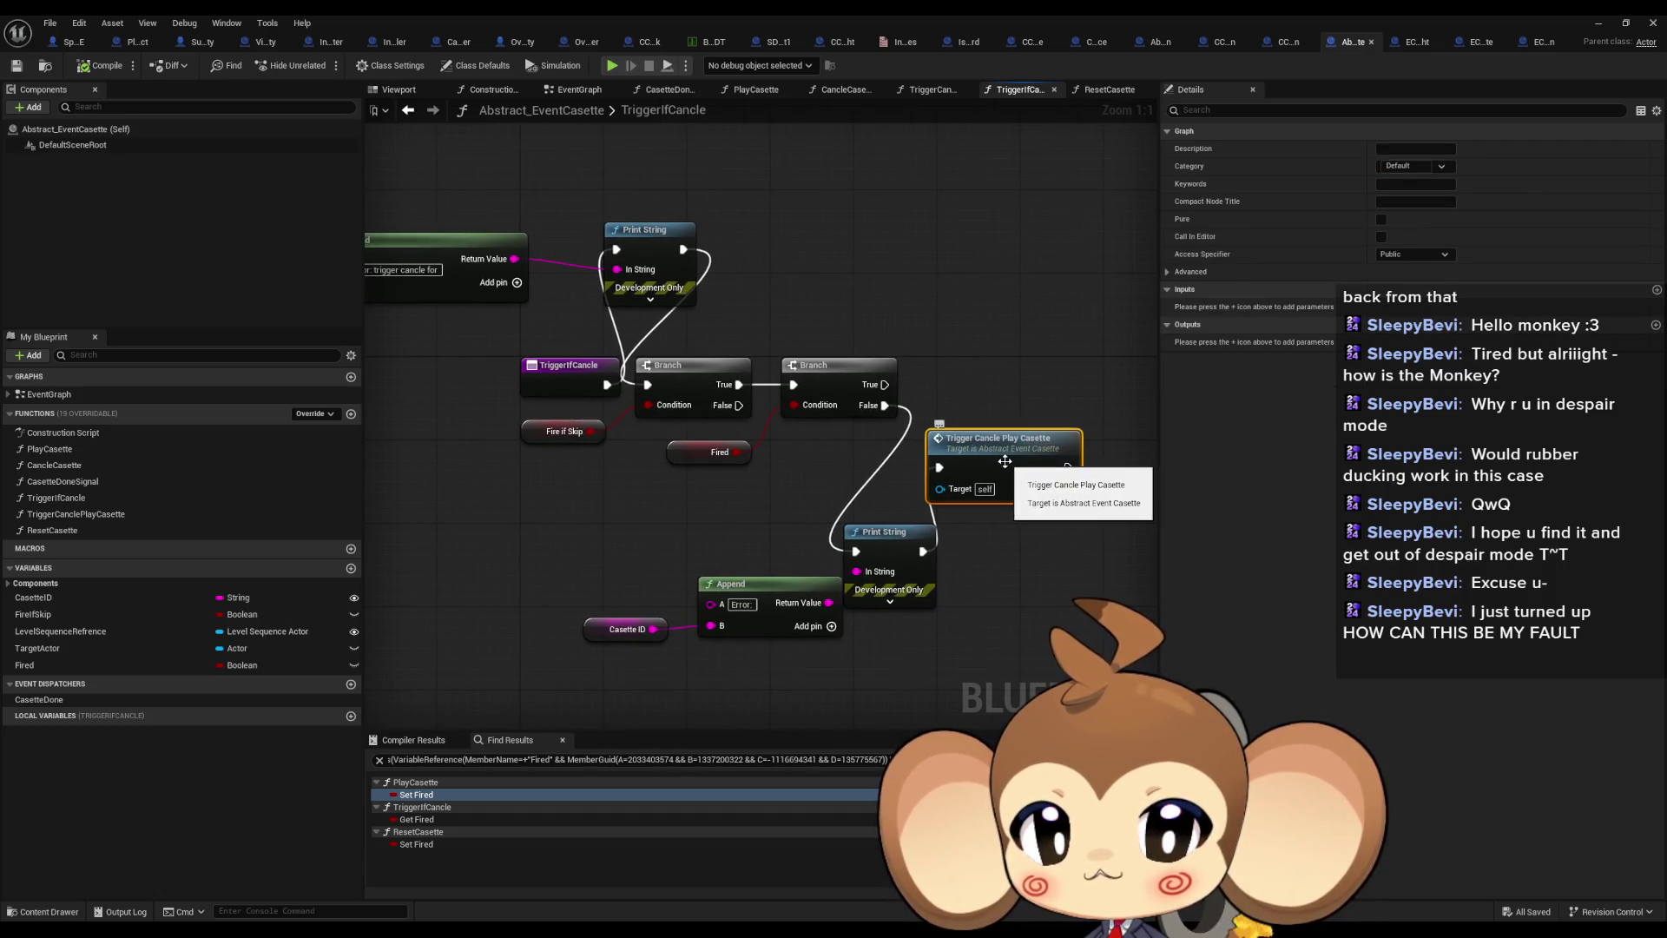
{"action": "double_click", "coordinate": [1007, 453]}
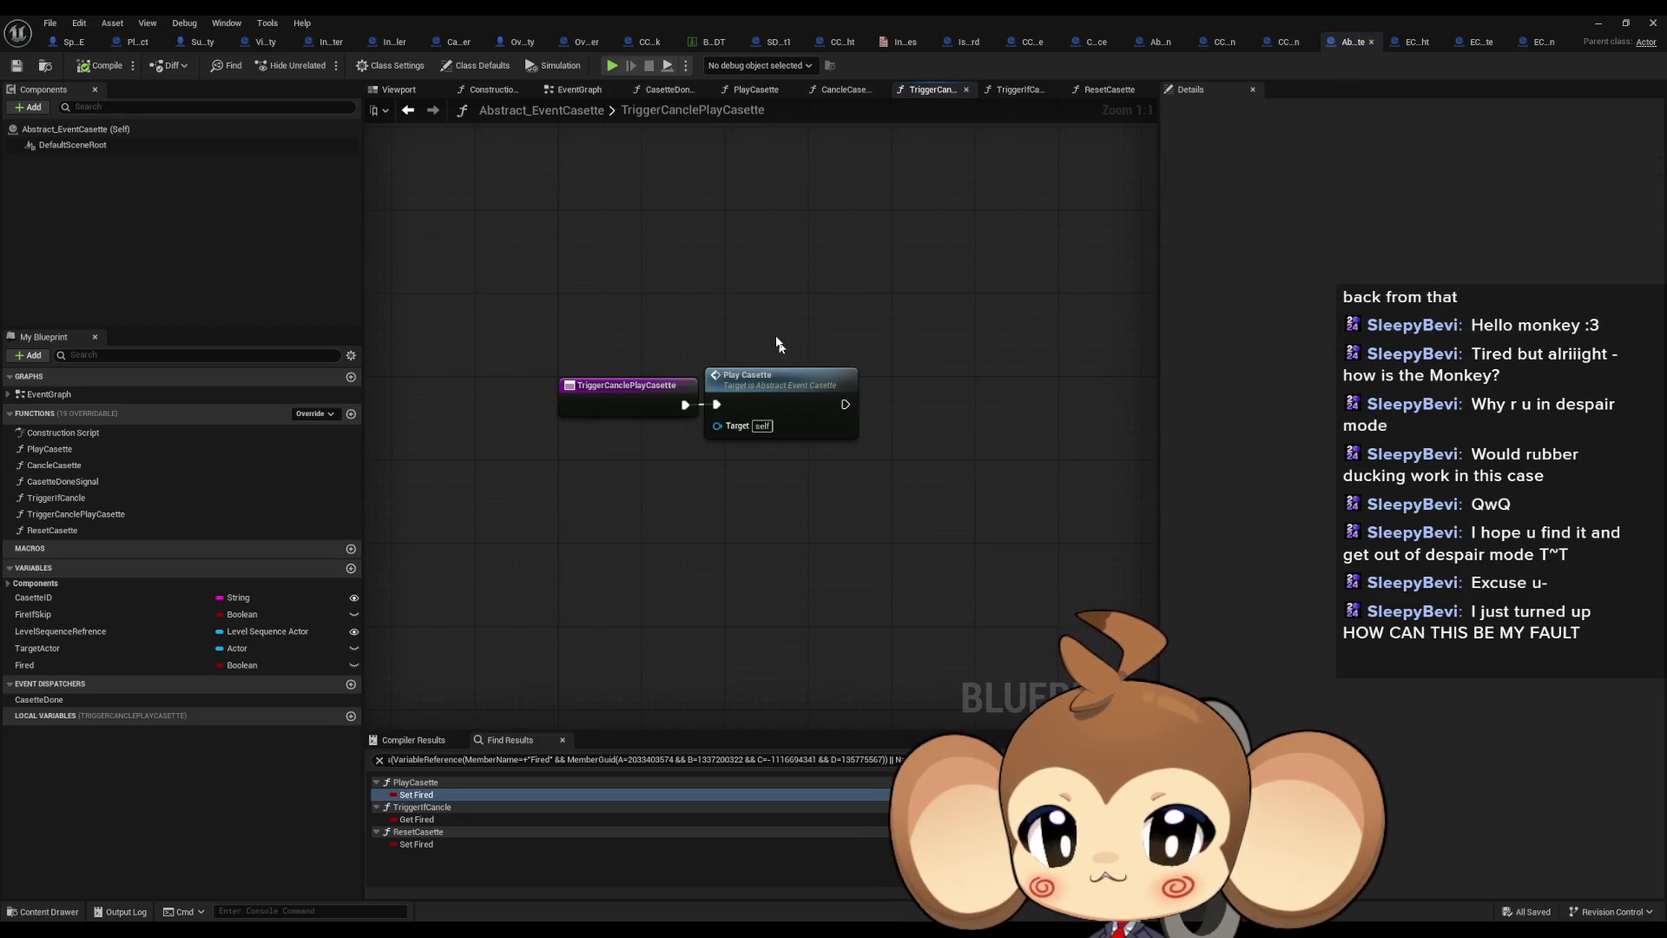
{"action": "left_click", "coordinate": [780, 382]}
{"action": "left_click_drag", "start_coordinate": [508, 267], "coordinate": [647, 453]}
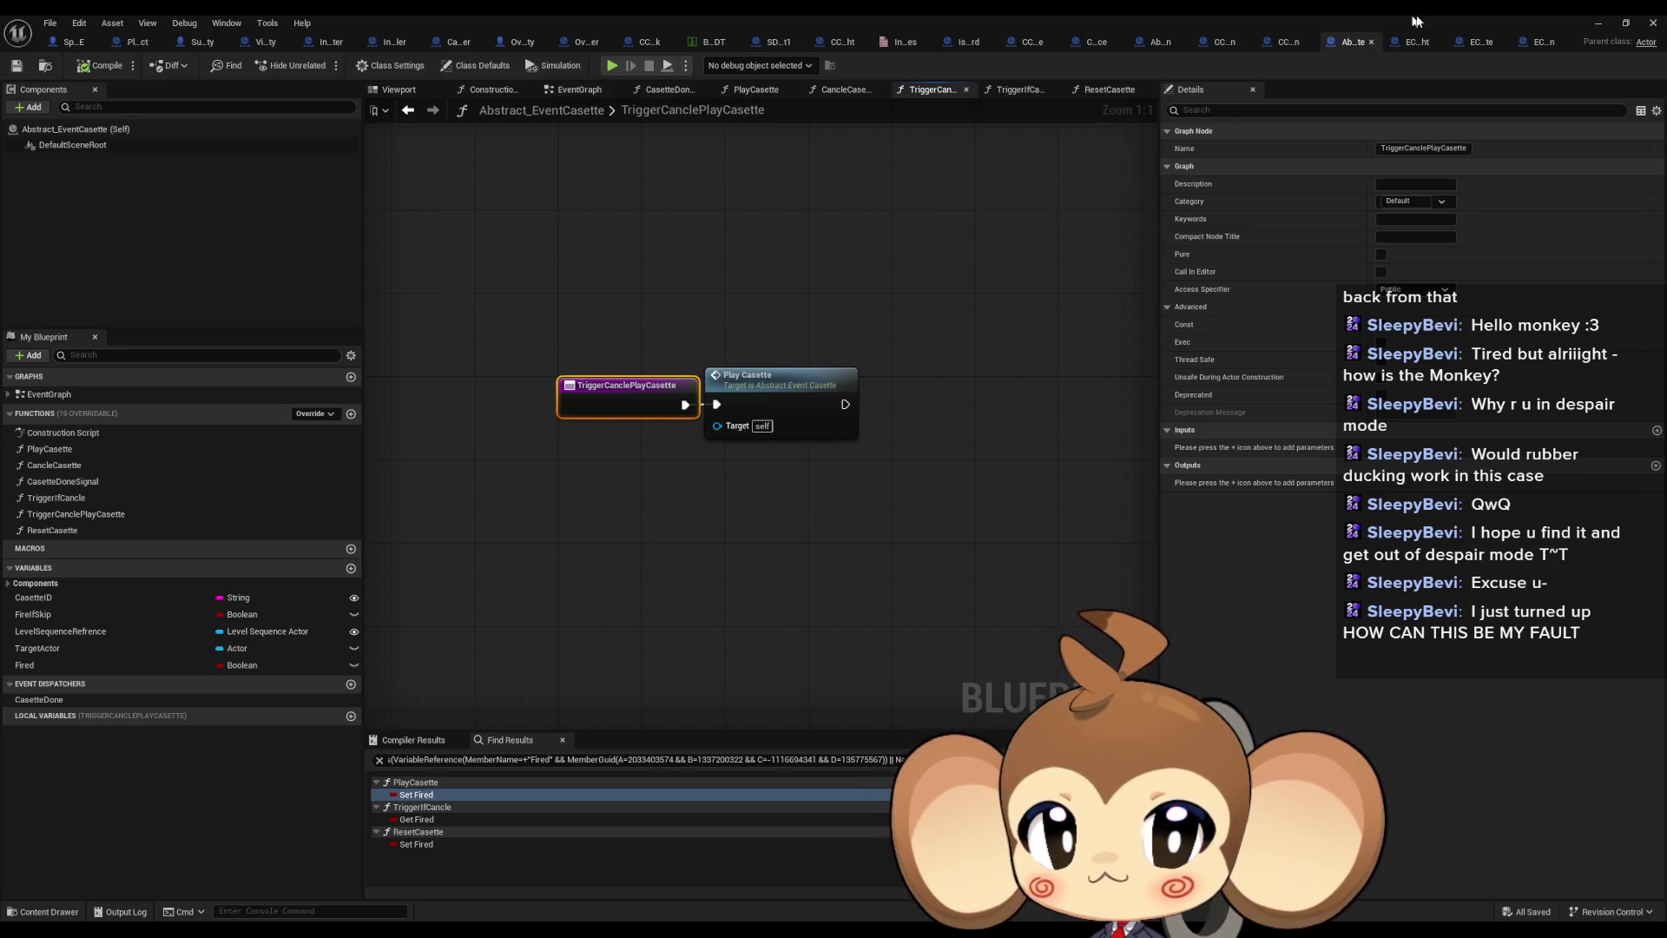
{"action": "left_click", "coordinate": [1416, 43]}
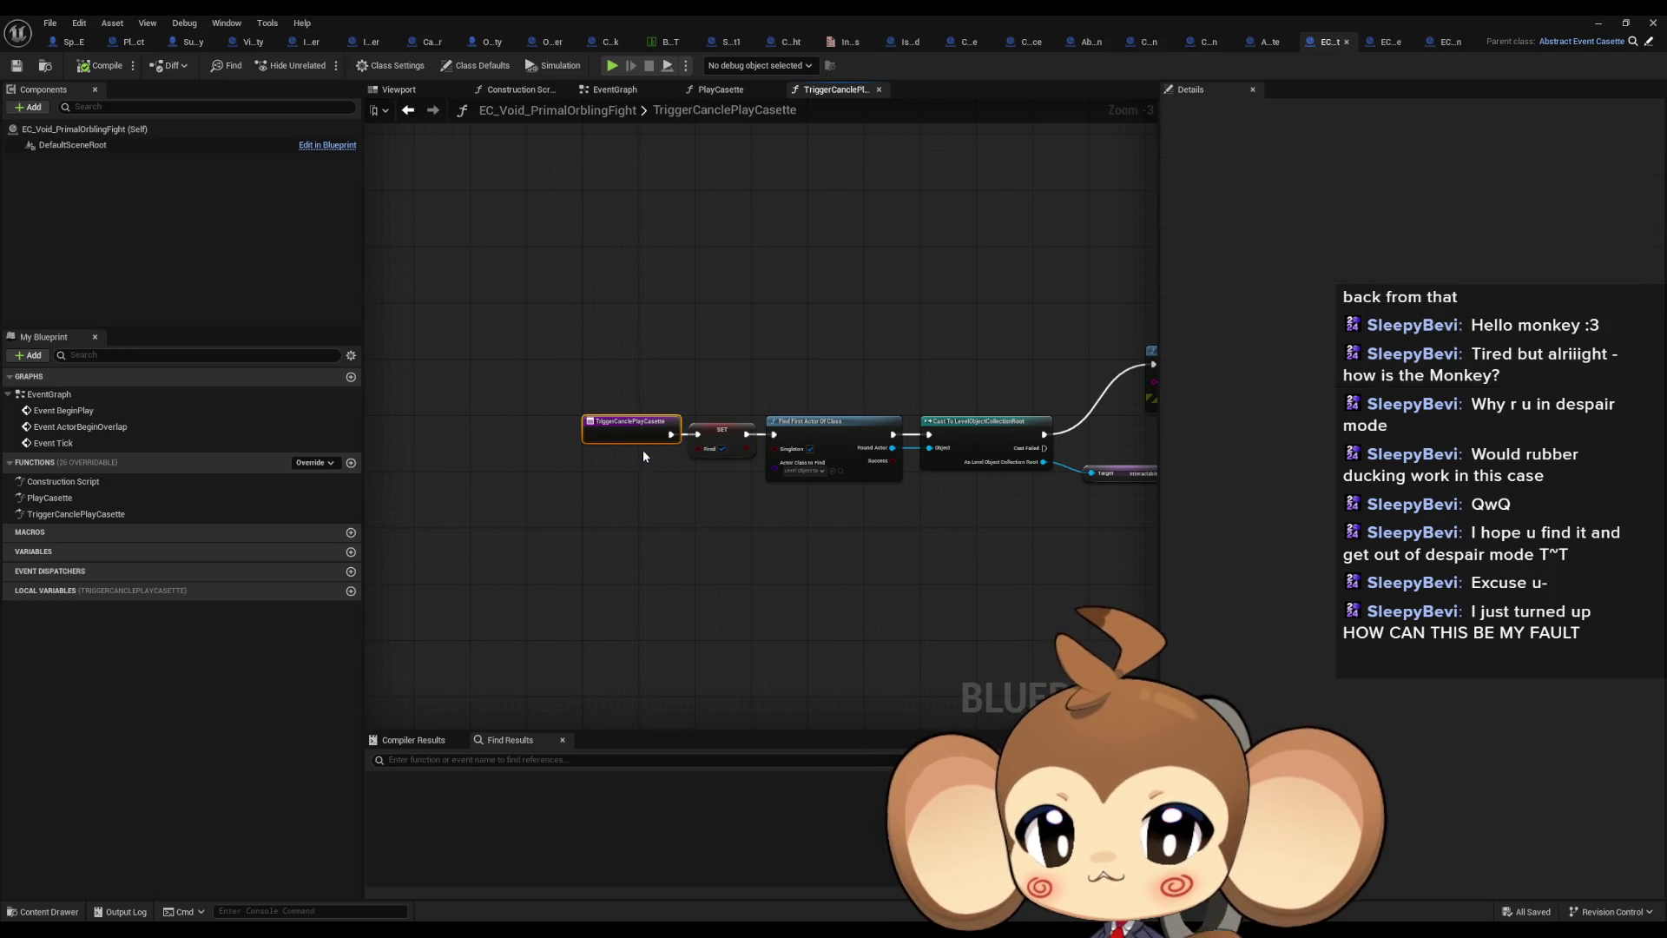
{"action": "scroll", "coordinate": [647, 443], "scroll_direction": "up", "scroll_amount": 2}
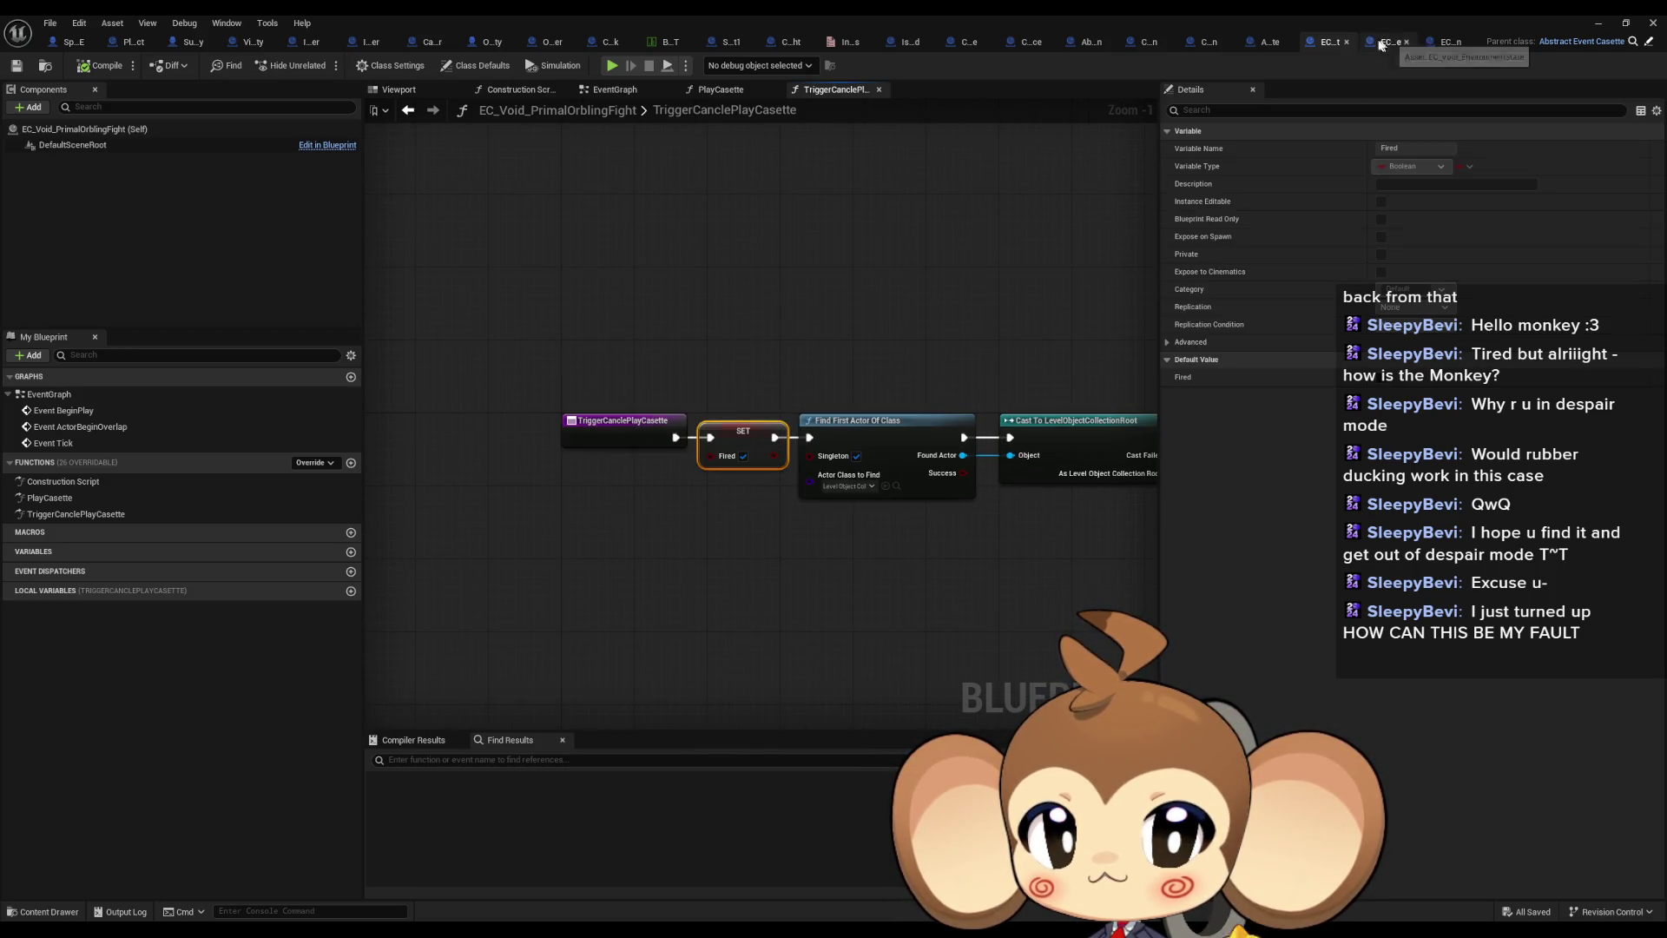
{"action": "left_click", "coordinate": [1267, 43]}
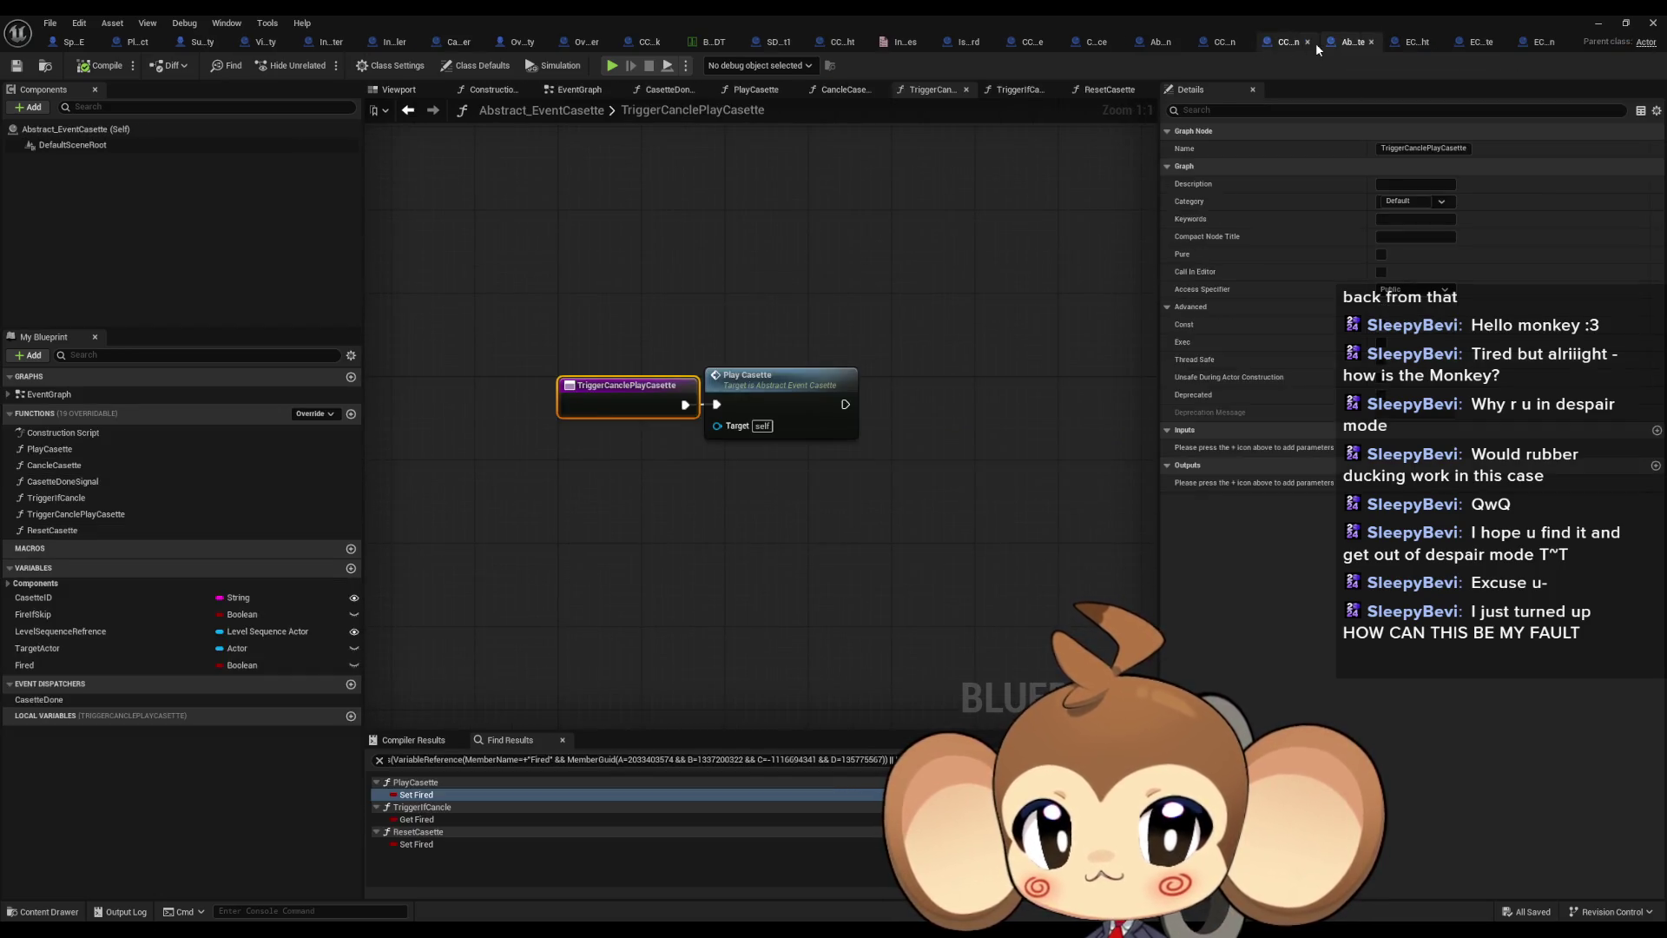
Trace PrimalOrblingFight's TriggerCanclePlayCasette chain from the entry and SET Fired to Casette Done Signal
{"action": "left_click", "coordinate": [1409, 42]}
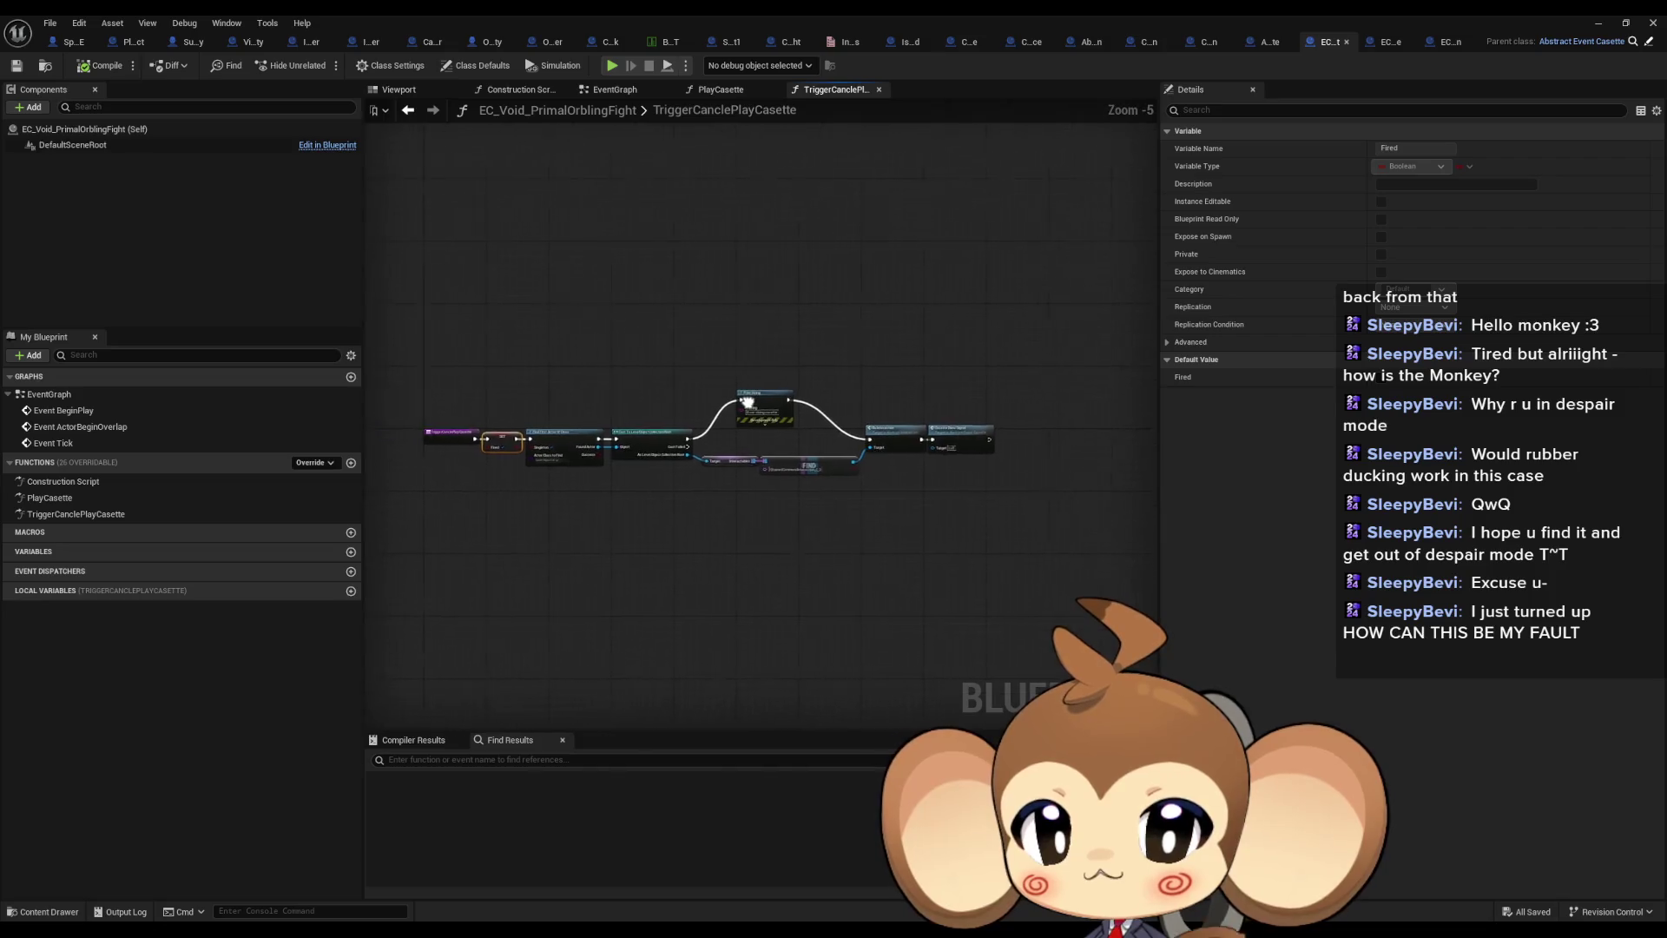
{"action": "scroll", "coordinate": [748, 402], "scroll_direction": "up", "scroll_amount": 4}
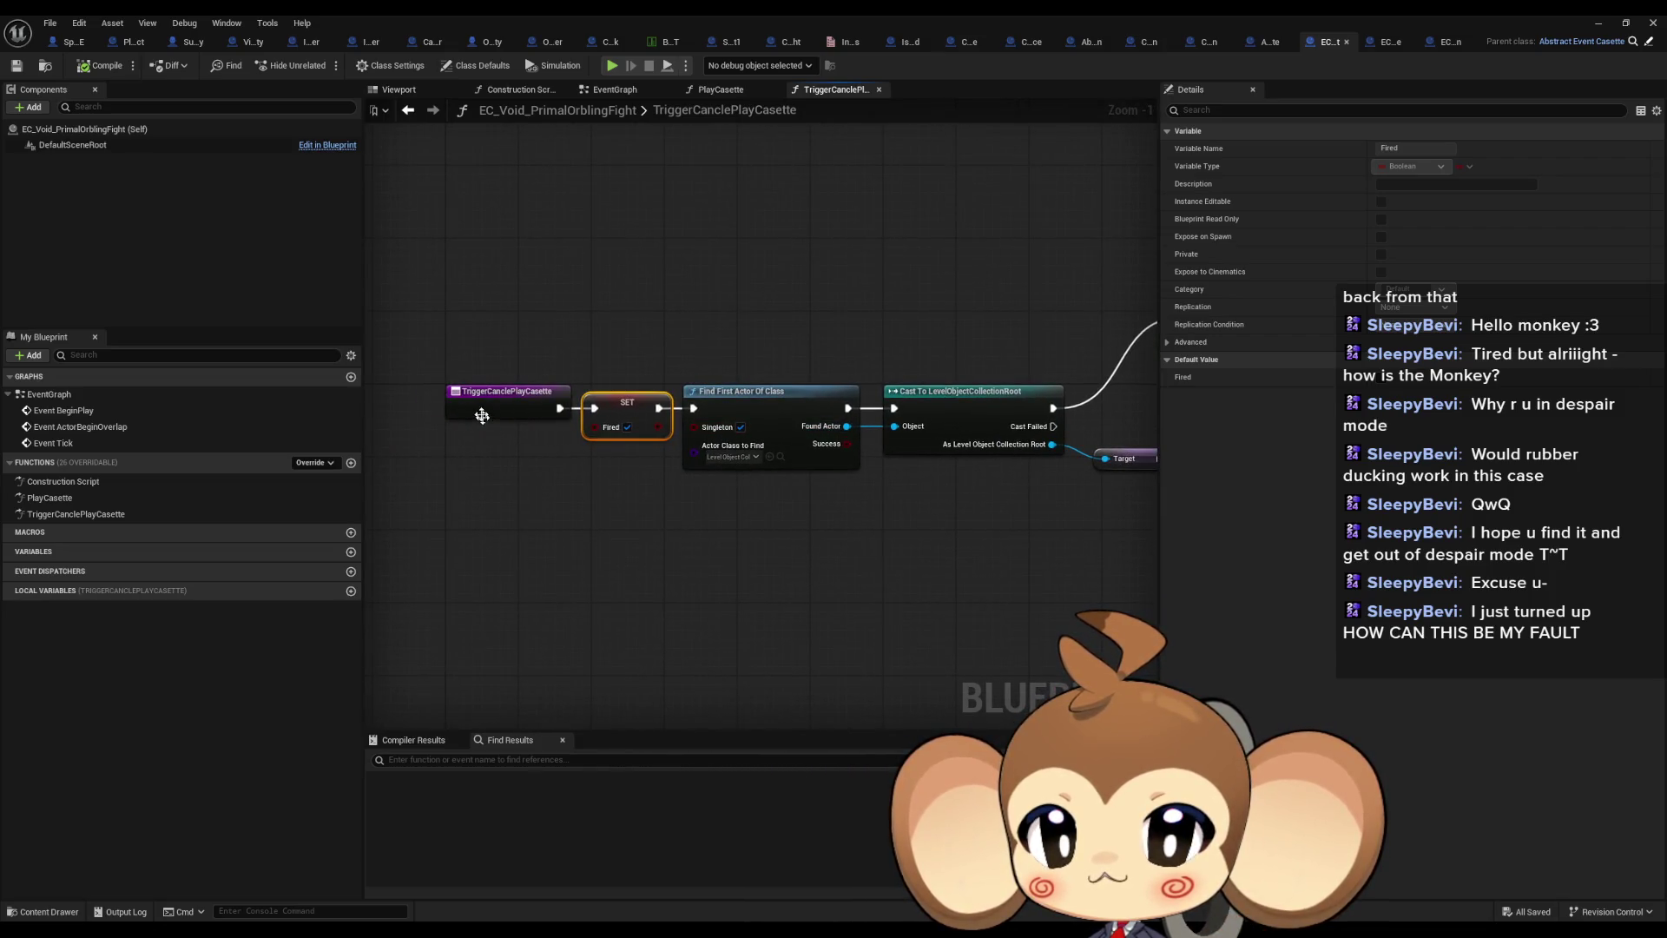
{"action": "left_click_drag", "start_coordinate": [476, 343], "coordinate": [552, 486]}
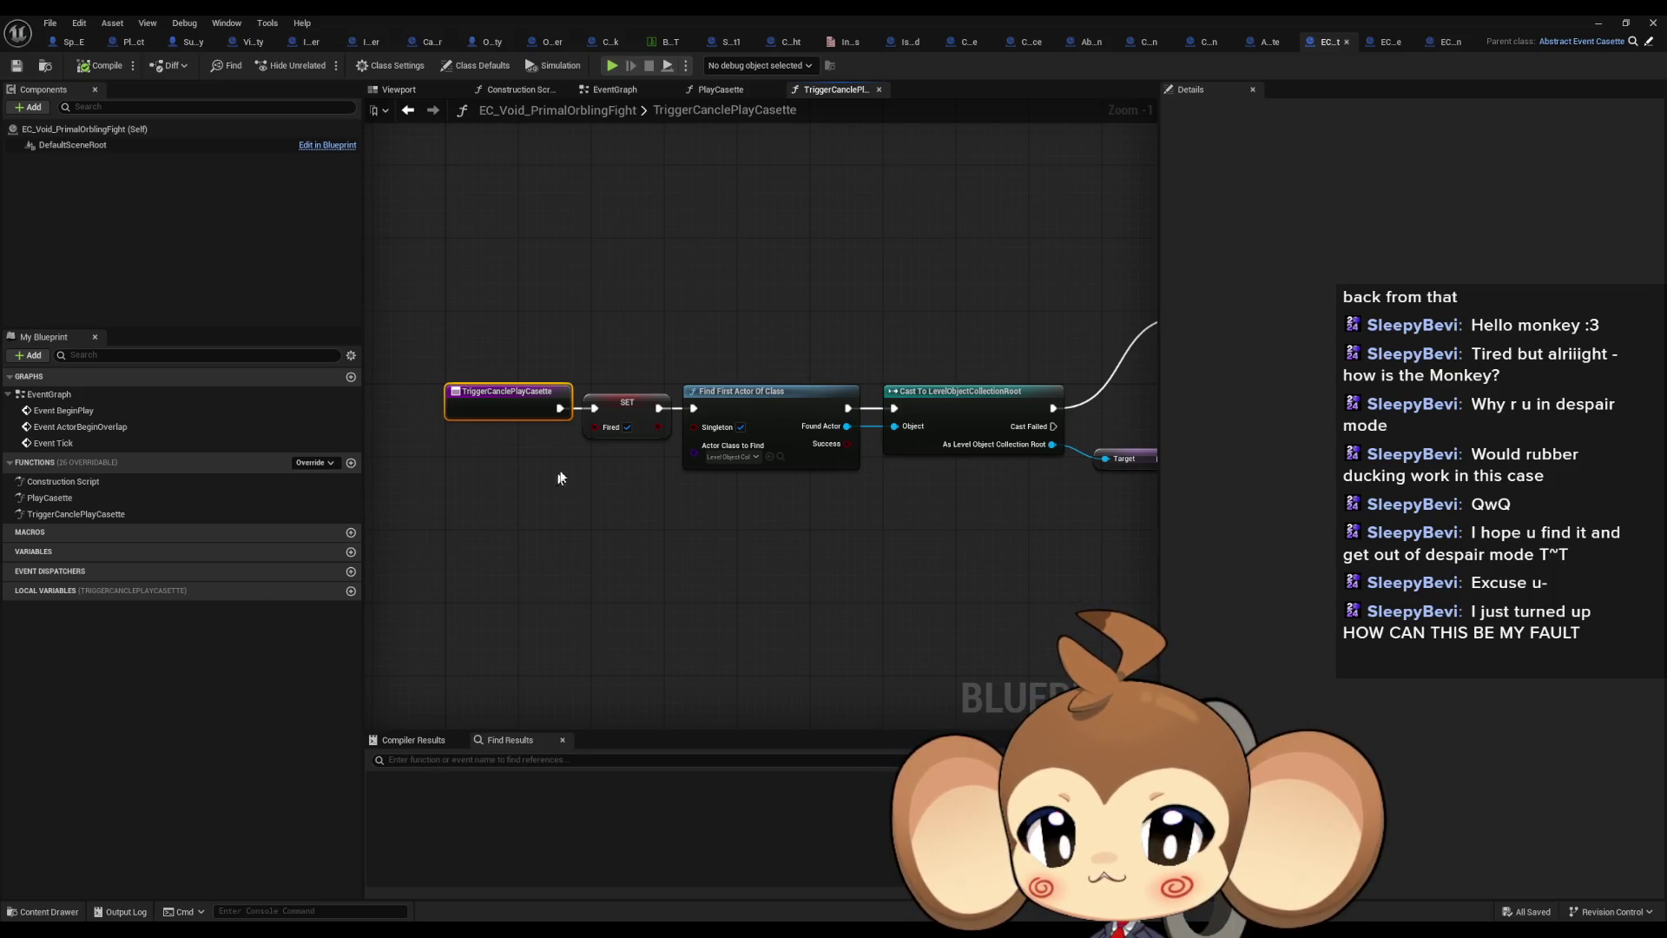
{"action": "mouse_move", "coordinate": [686, 385]}
{"action": "left_mouse_down"}
{"action": "mouse_move", "coordinate": [162, 390]}
{"action": "mouse_move", "coordinate": [150, 361]}
{"action": "mouse_move", "coordinate": [63, 348]}
{"action": "left_mouse_up"}
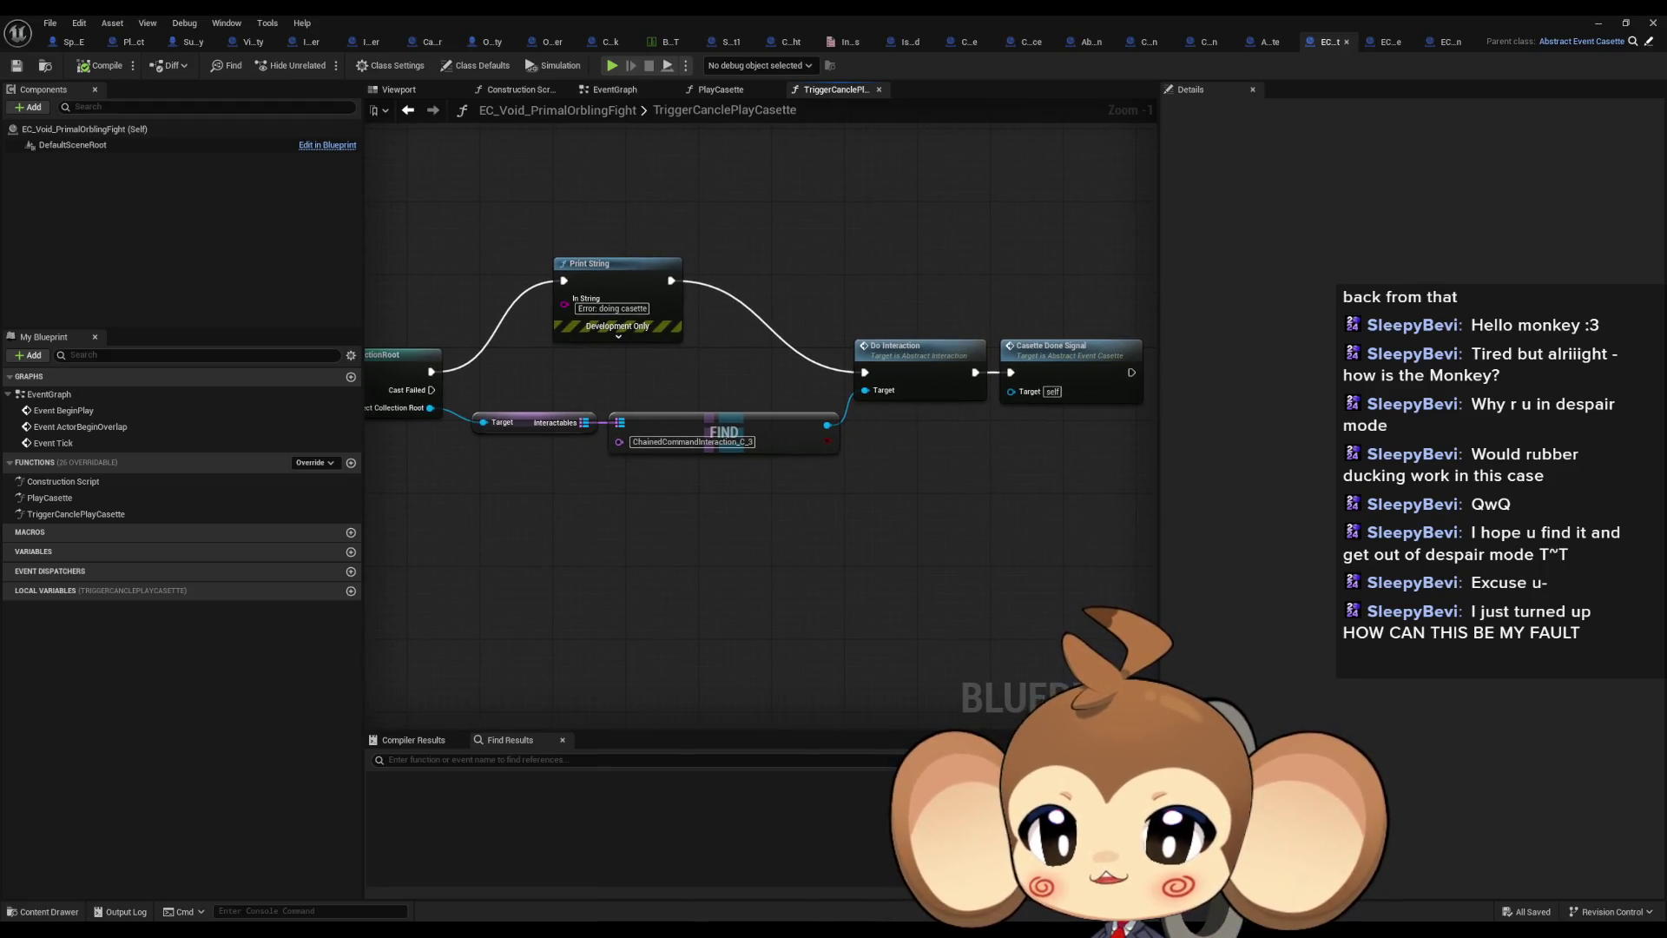
{"action": "left_click_drag", "start_coordinate": [40, 420], "coordinate": [726, 433]}
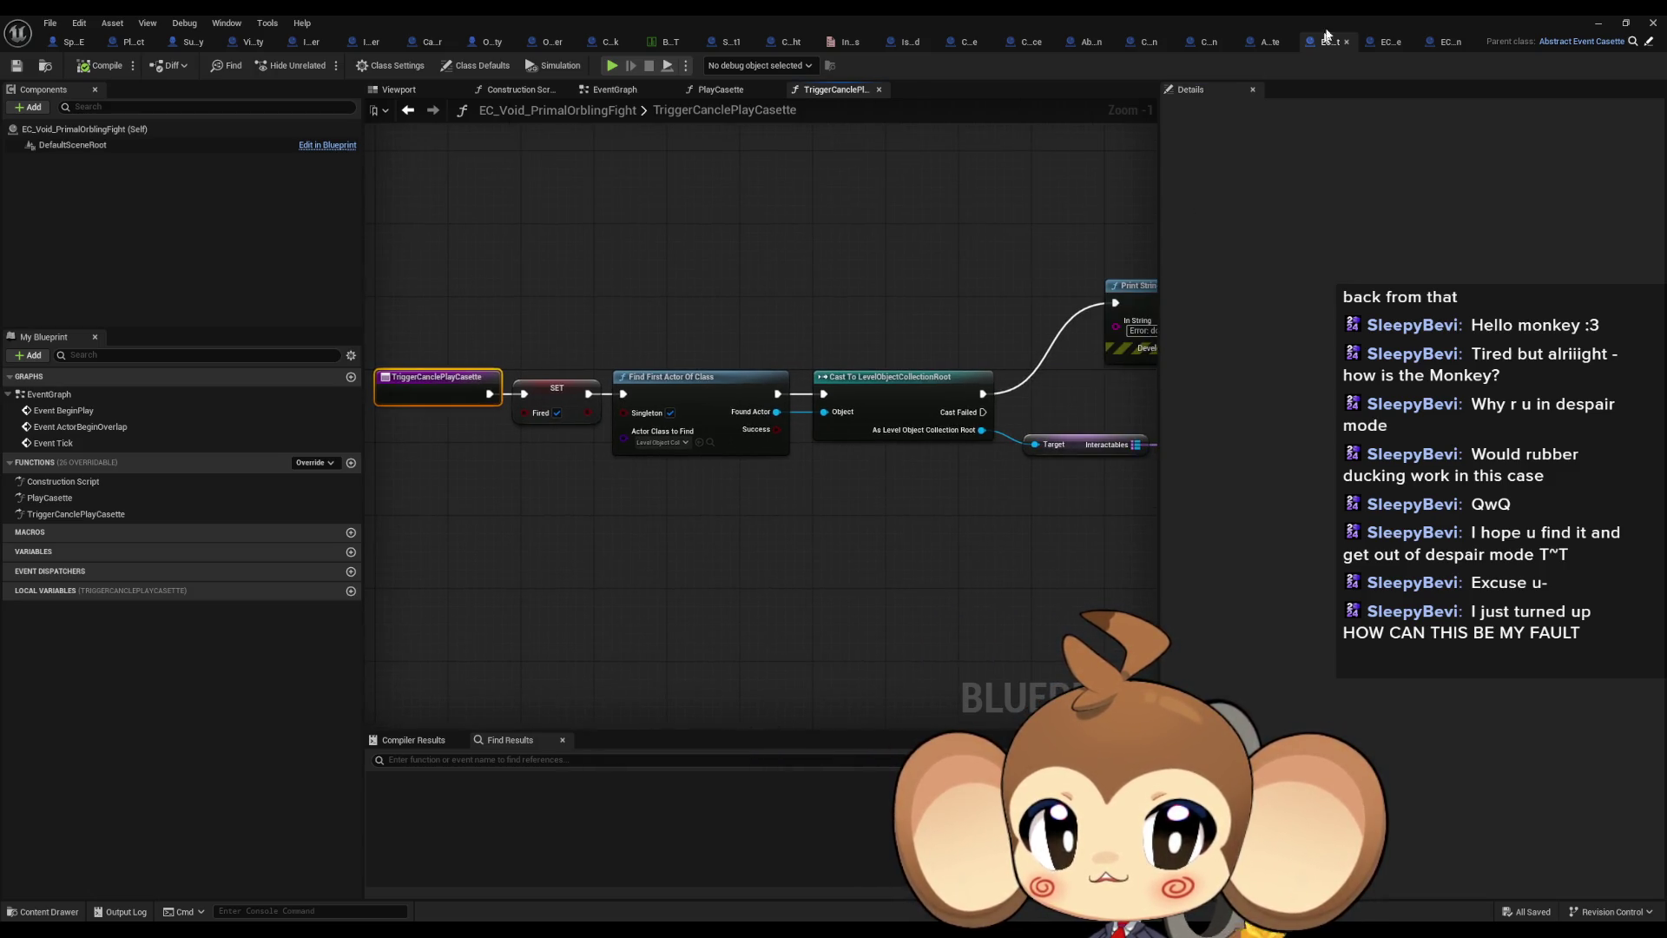
Cross-check where Fired is read in TriggerIfCancle against PrimalOrblingFight's Do Interaction chain
{"action": "left_click", "coordinate": [1270, 43]}
{"action": "left_click", "coordinate": [521, 819]}
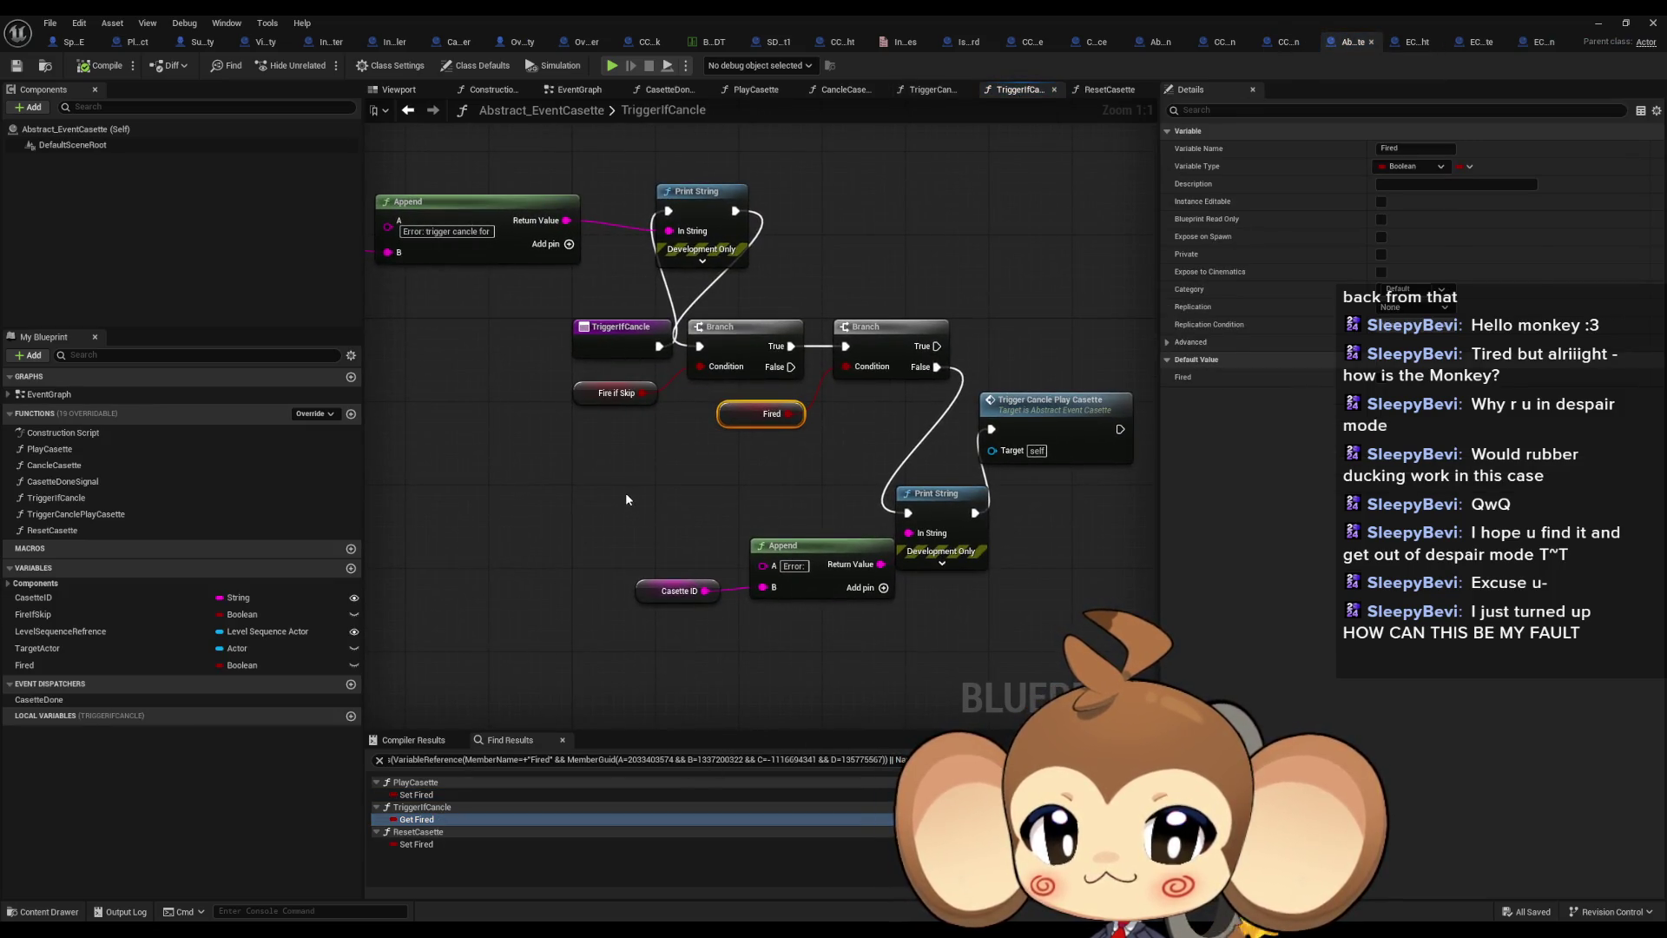
{"action": "left_click_drag", "start_coordinate": [623, 499], "coordinate": [630, 564]}
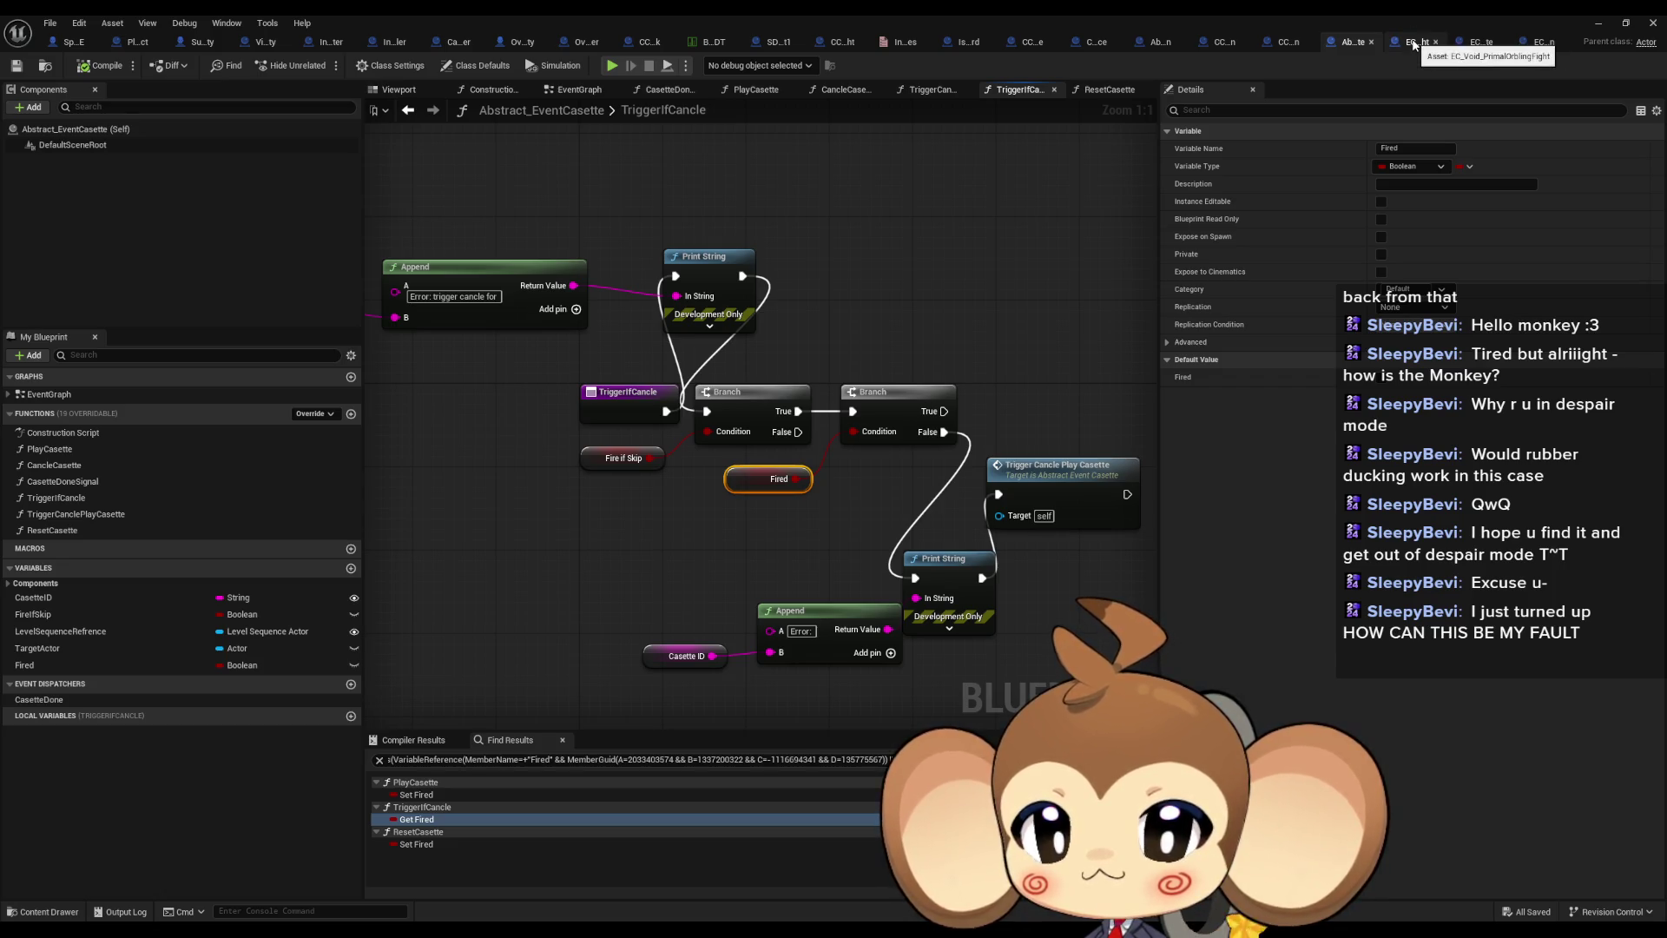
{"action": "left_click", "coordinate": [1413, 43]}
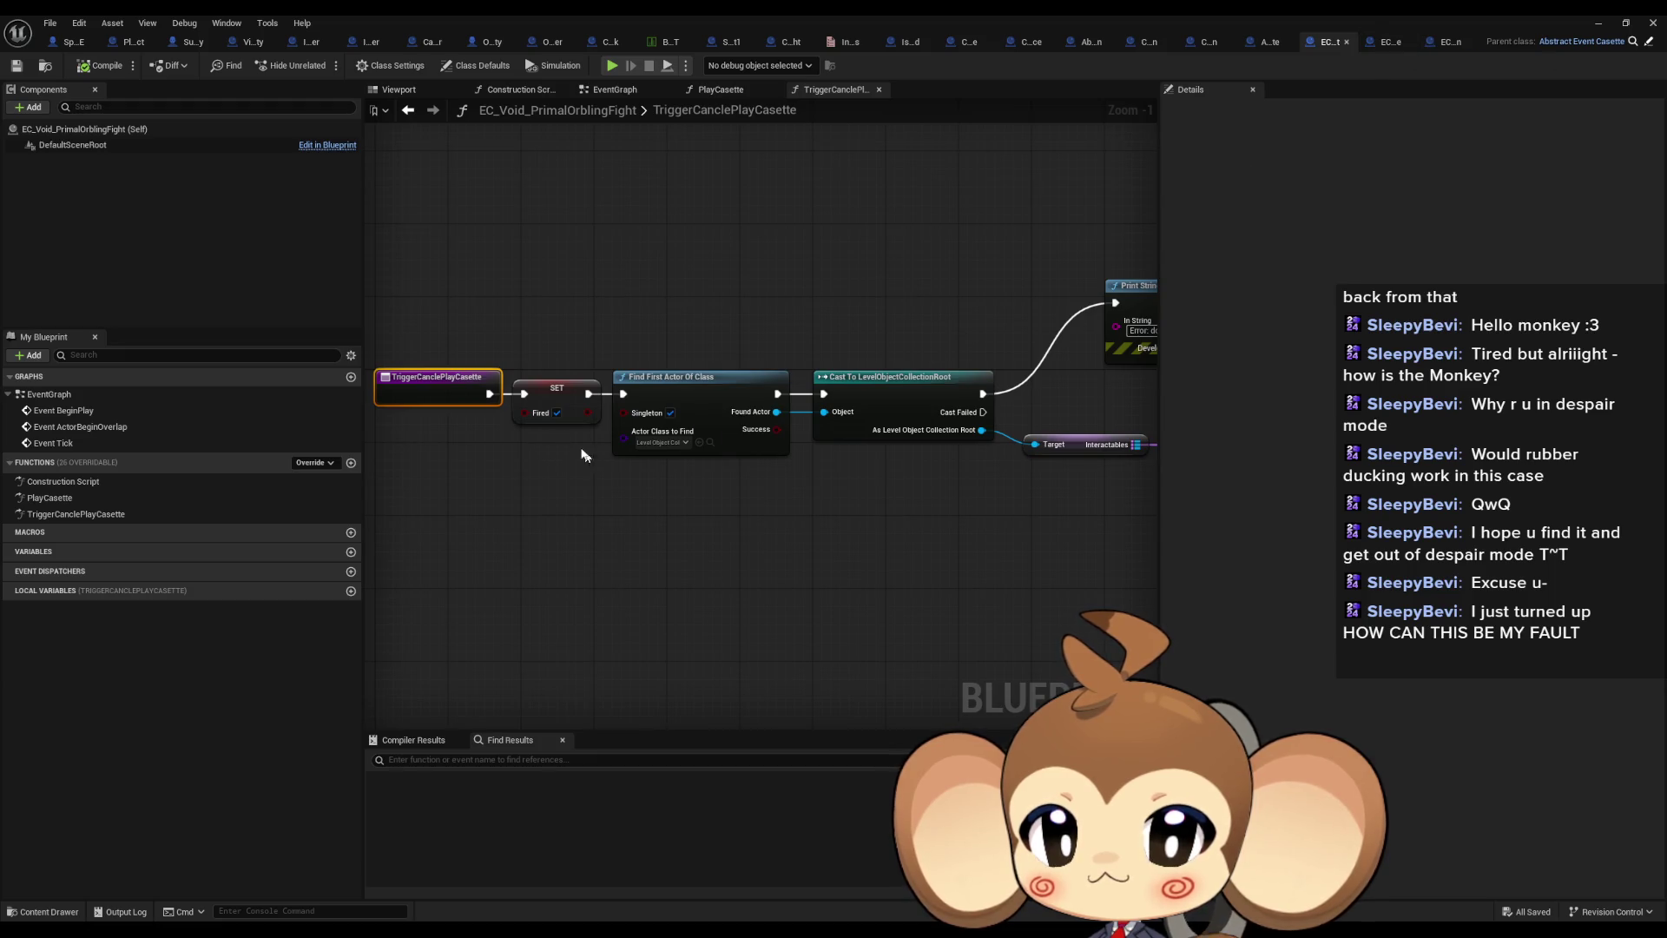
{"action": "left_click_drag", "start_coordinate": [694, 396], "coordinate": [32, 397]}
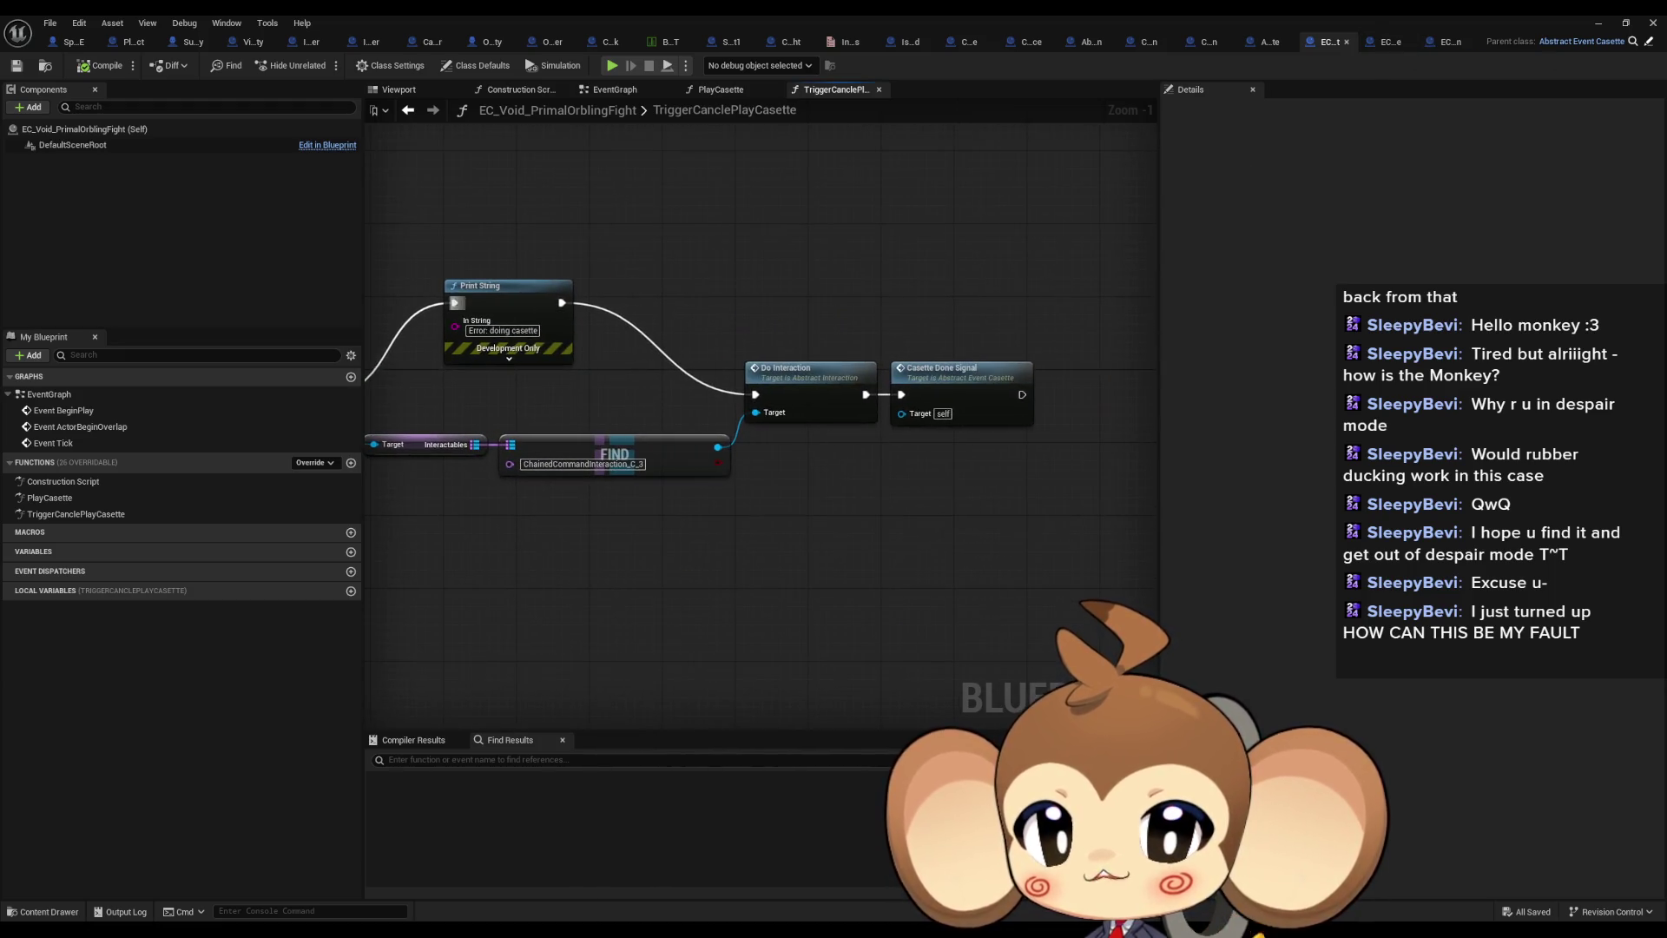
{"action": "mouse_move", "coordinate": [1030, 481]}
{"action": "left_mouse_down"}
{"action": "mouse_move", "coordinate": [1087, 478]}
{"action": "mouse_move", "coordinate": [752, 453]}
{"action": "left_mouse_up"}
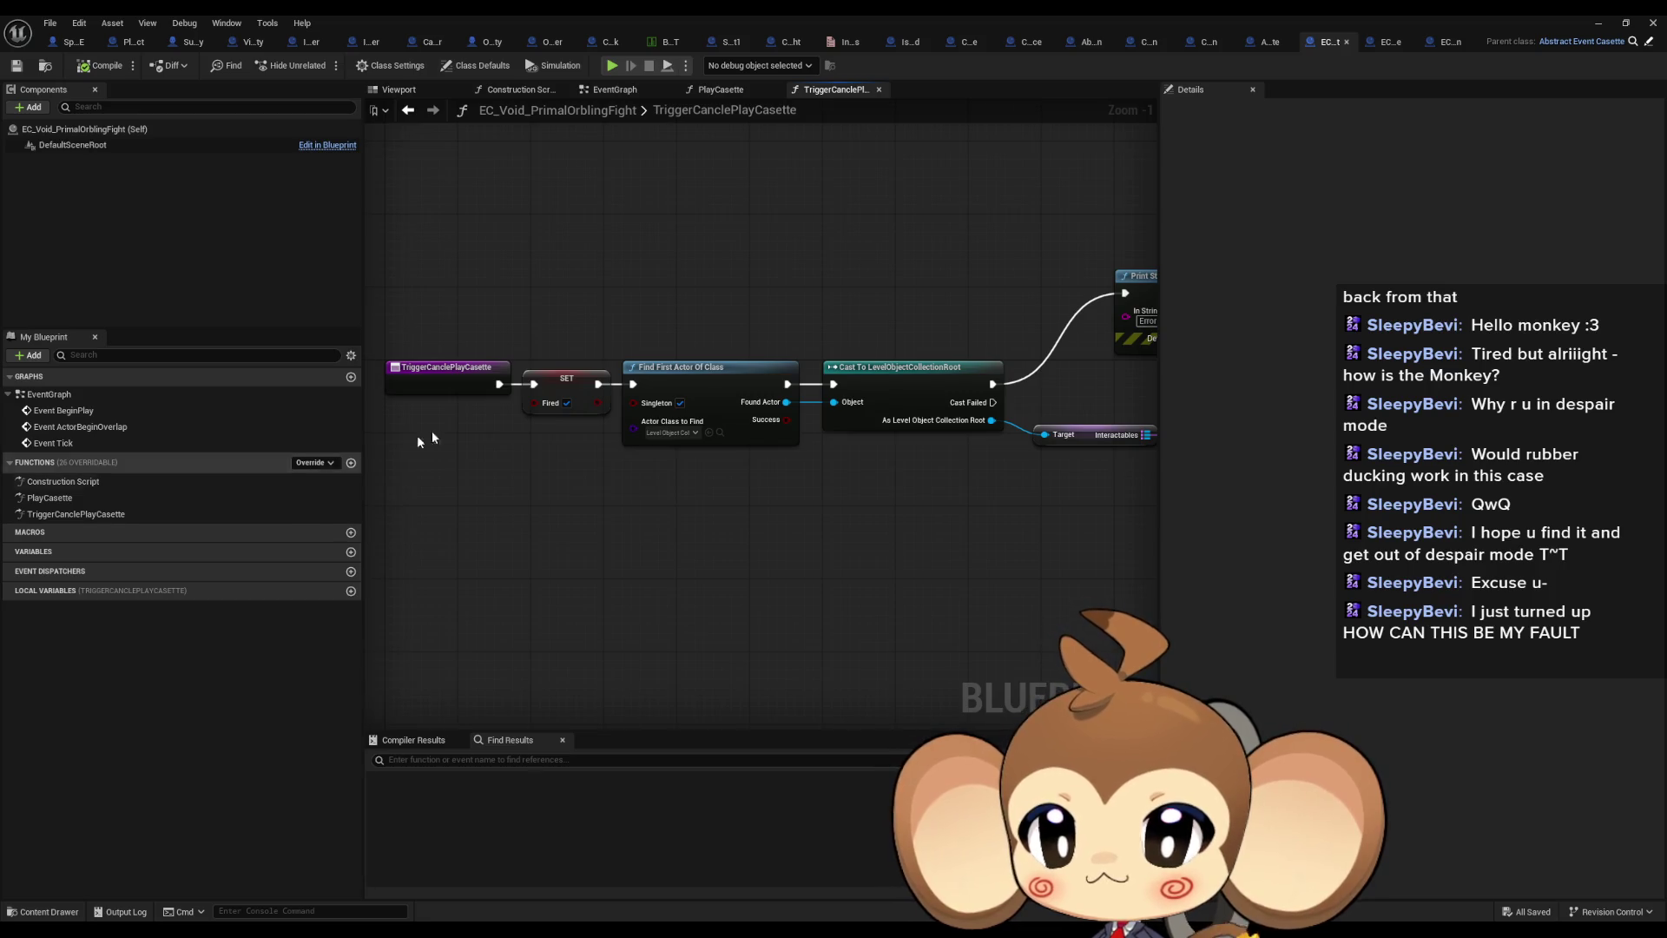
Compare PrimalOrblingFight's PlayCasette with the parent implementation and its Remove Casette node
{"action": "double_click", "coordinate": [52, 498]}
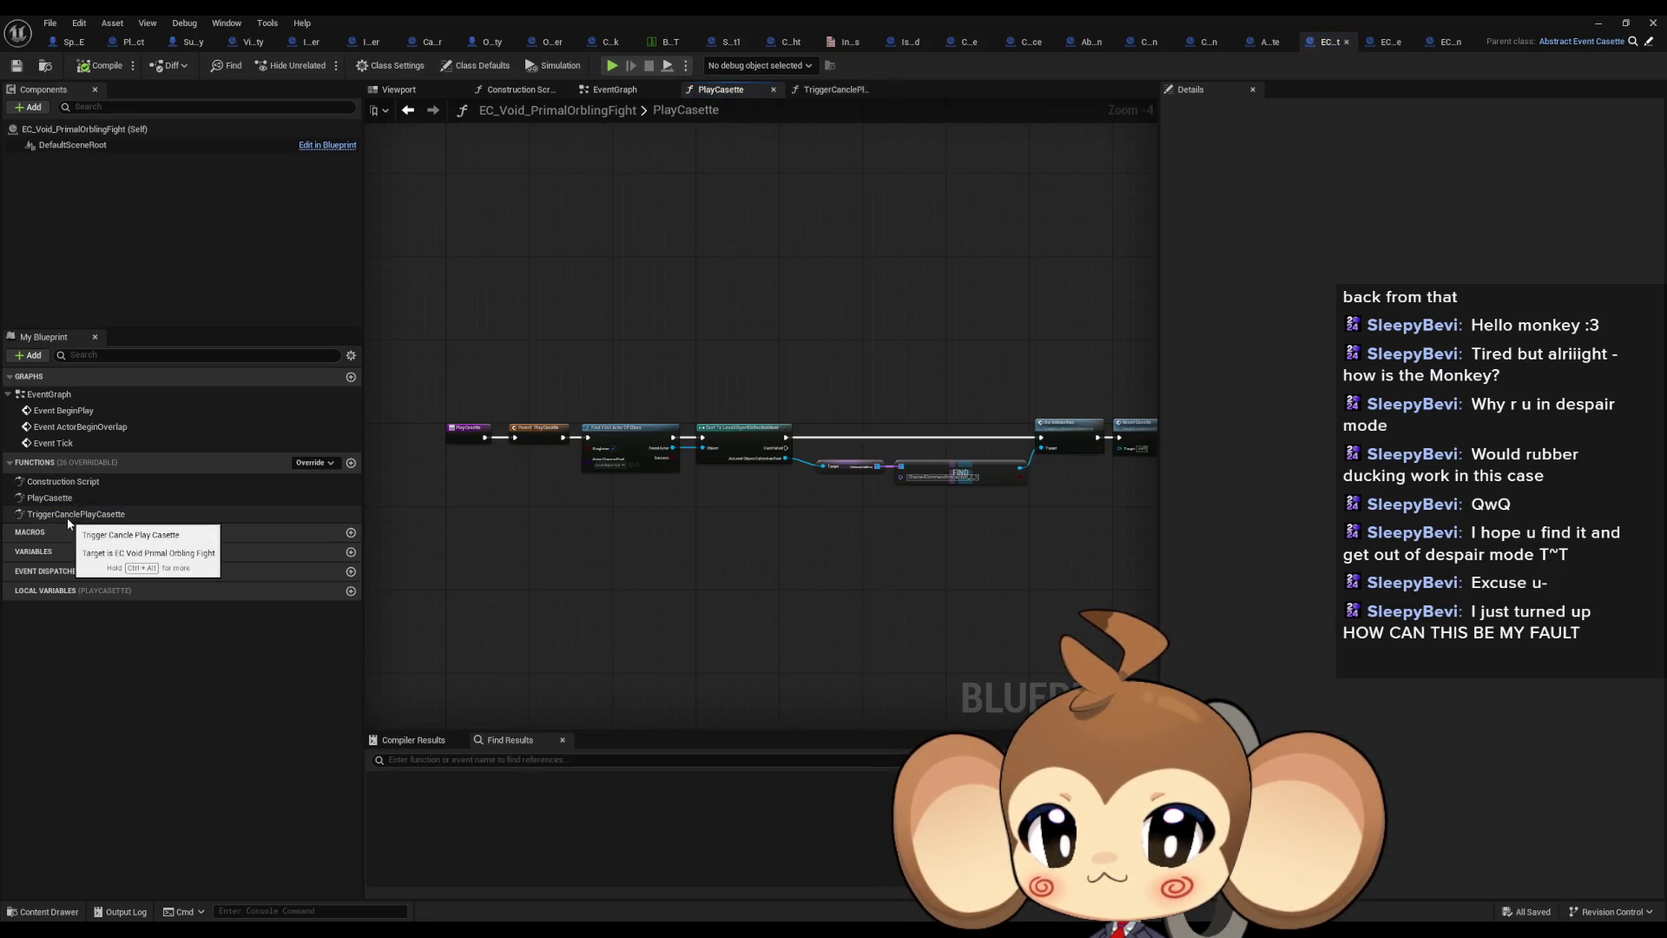
{"action": "double_click", "coordinate": [73, 519]}
{"action": "double_click", "coordinate": [71, 499]}
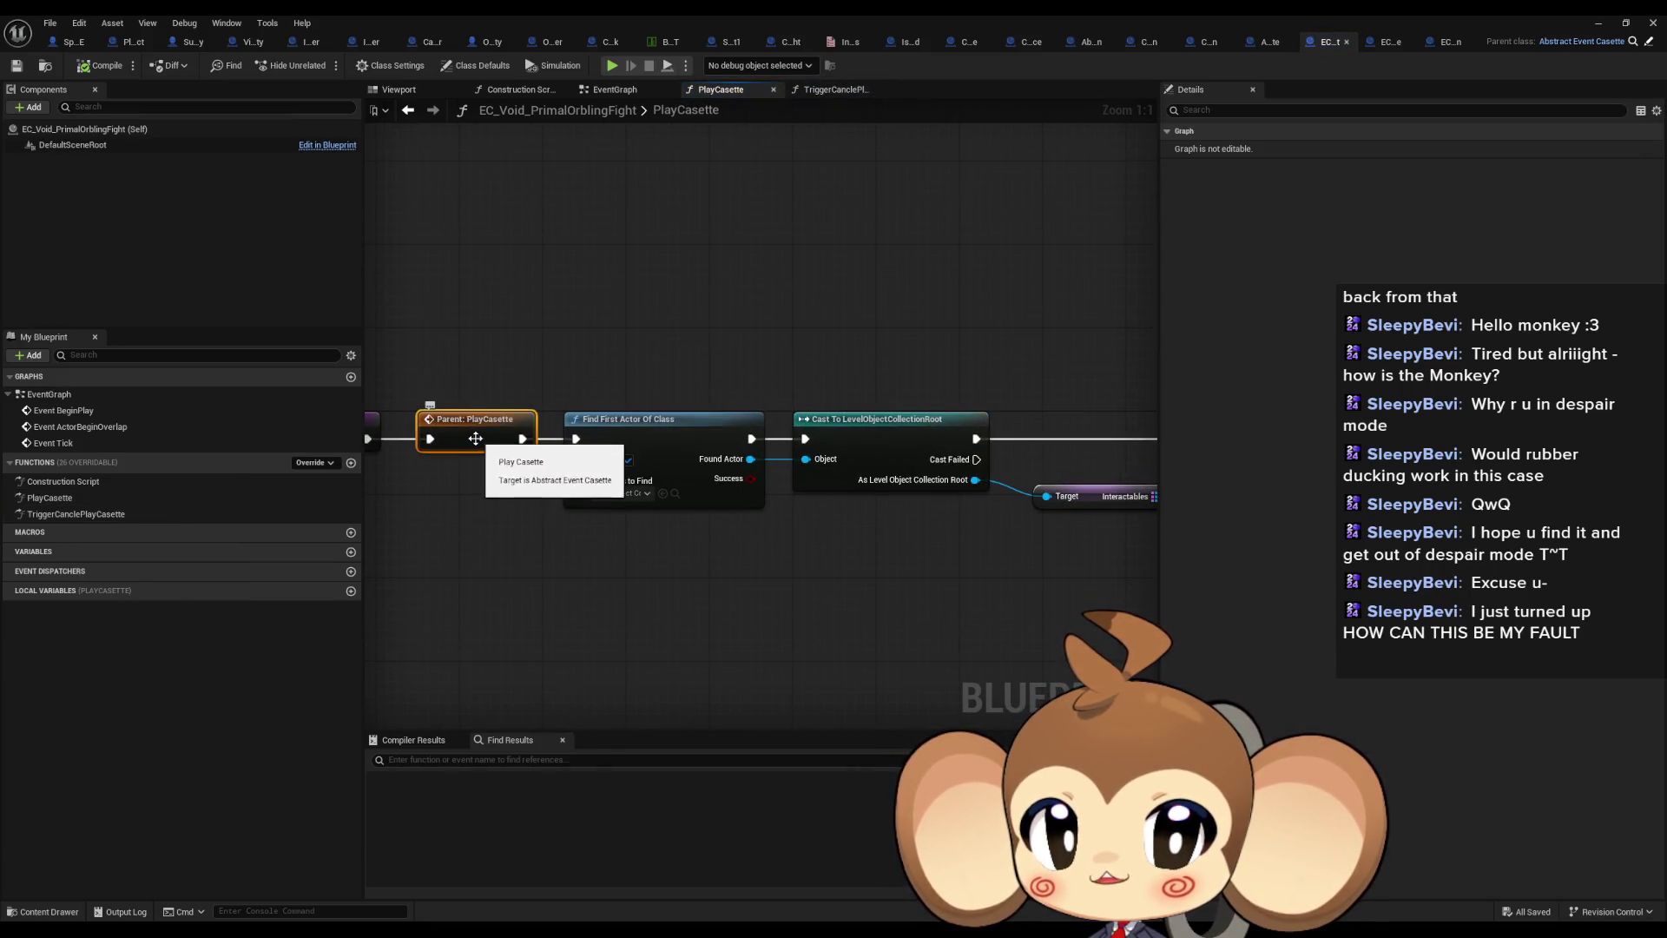
{"action": "double_click", "coordinate": [478, 439]}
{"action": "mouse_move", "coordinate": [788, 440]}
{"action": "left_mouse_down"}
{"action": "mouse_move", "coordinate": [532, 420]}
{"action": "mouse_move", "coordinate": [540, 436]}
{"action": "mouse_move", "coordinate": [970, 396]}
{"action": "left_mouse_up"}
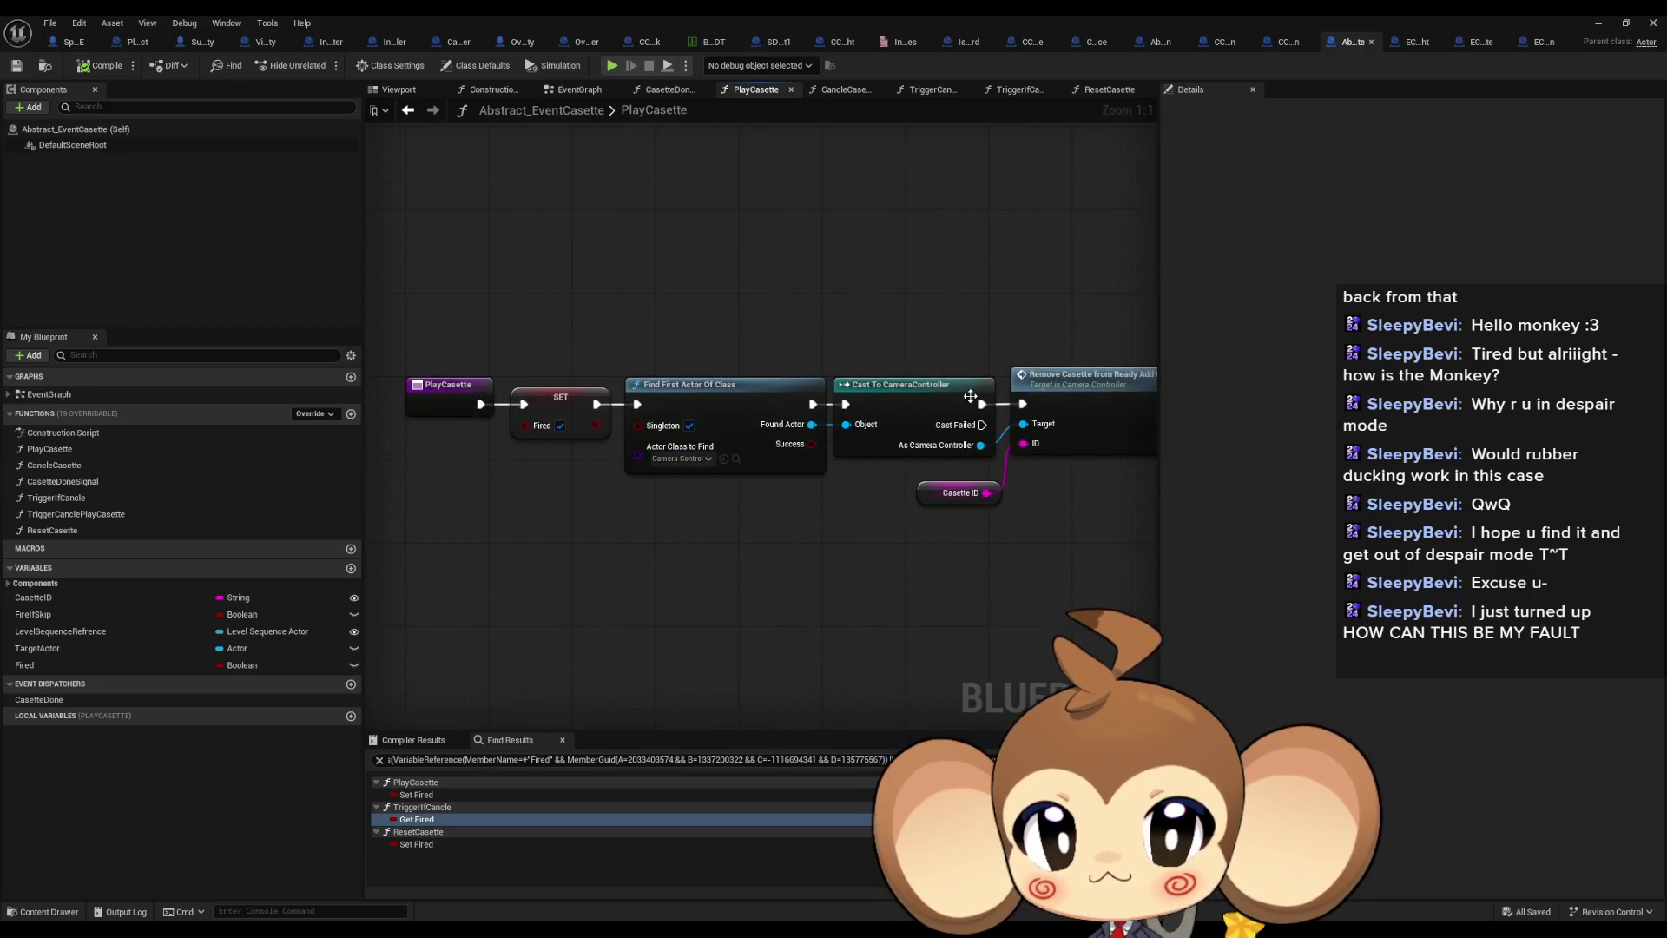
{"action": "left_click", "coordinate": [1410, 54]}
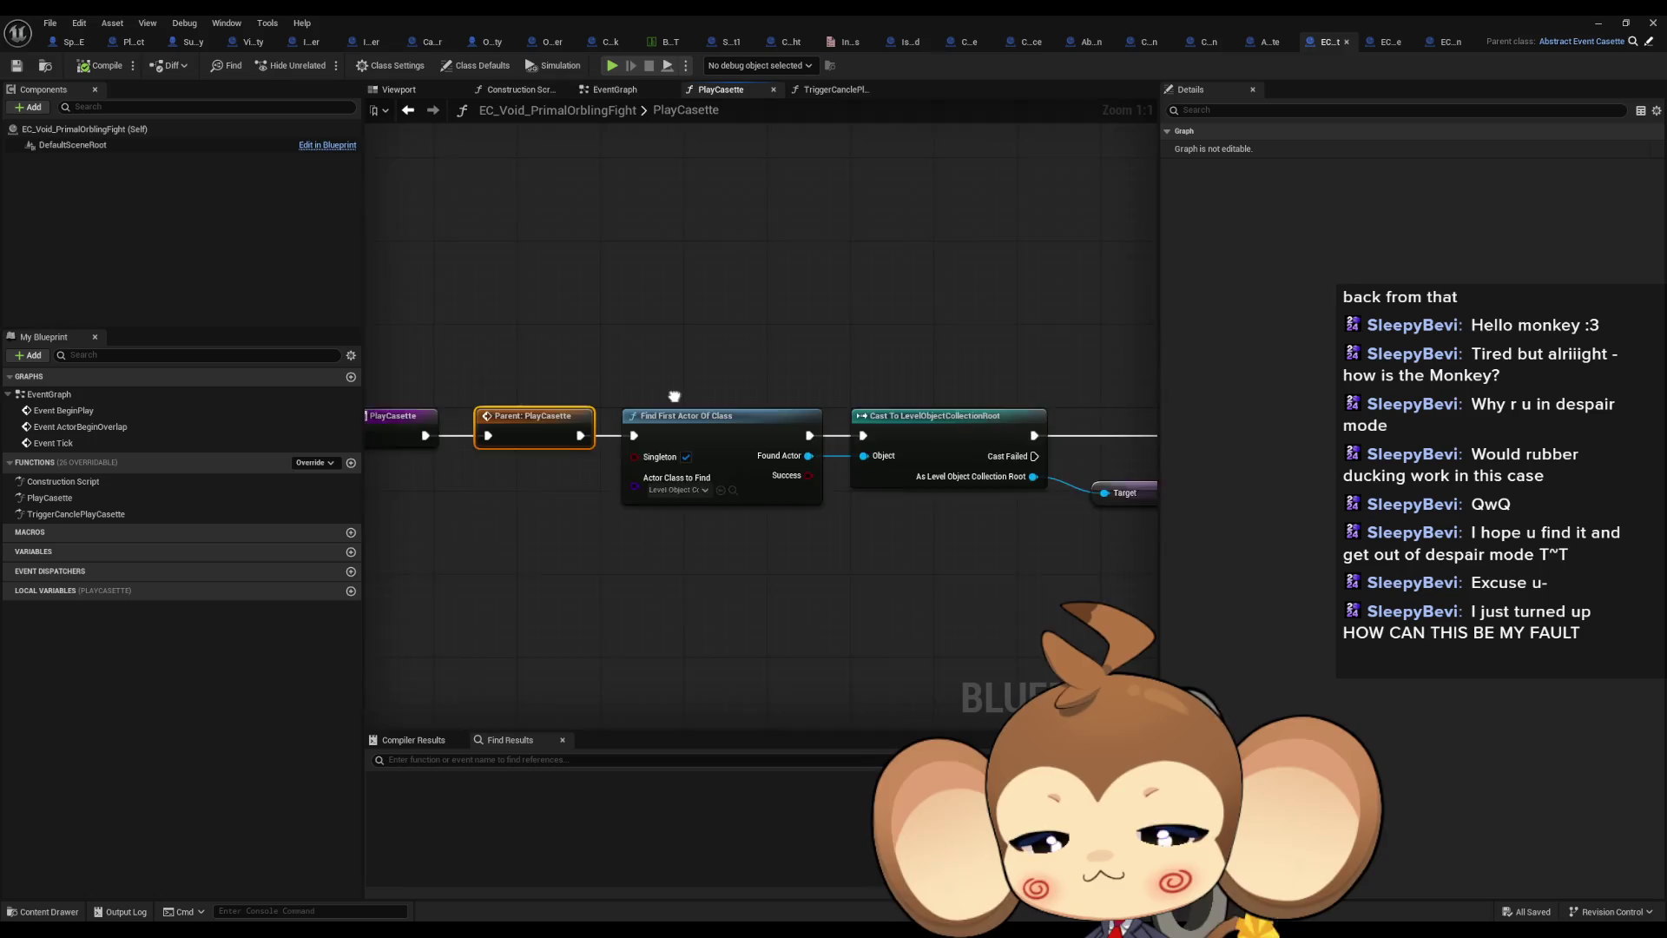
In TriggerCanclePlayCasette, bypass SET Fired by wiring the event straight to Find First Actor Of Class
{"action": "double_click", "coordinate": [90, 516]}
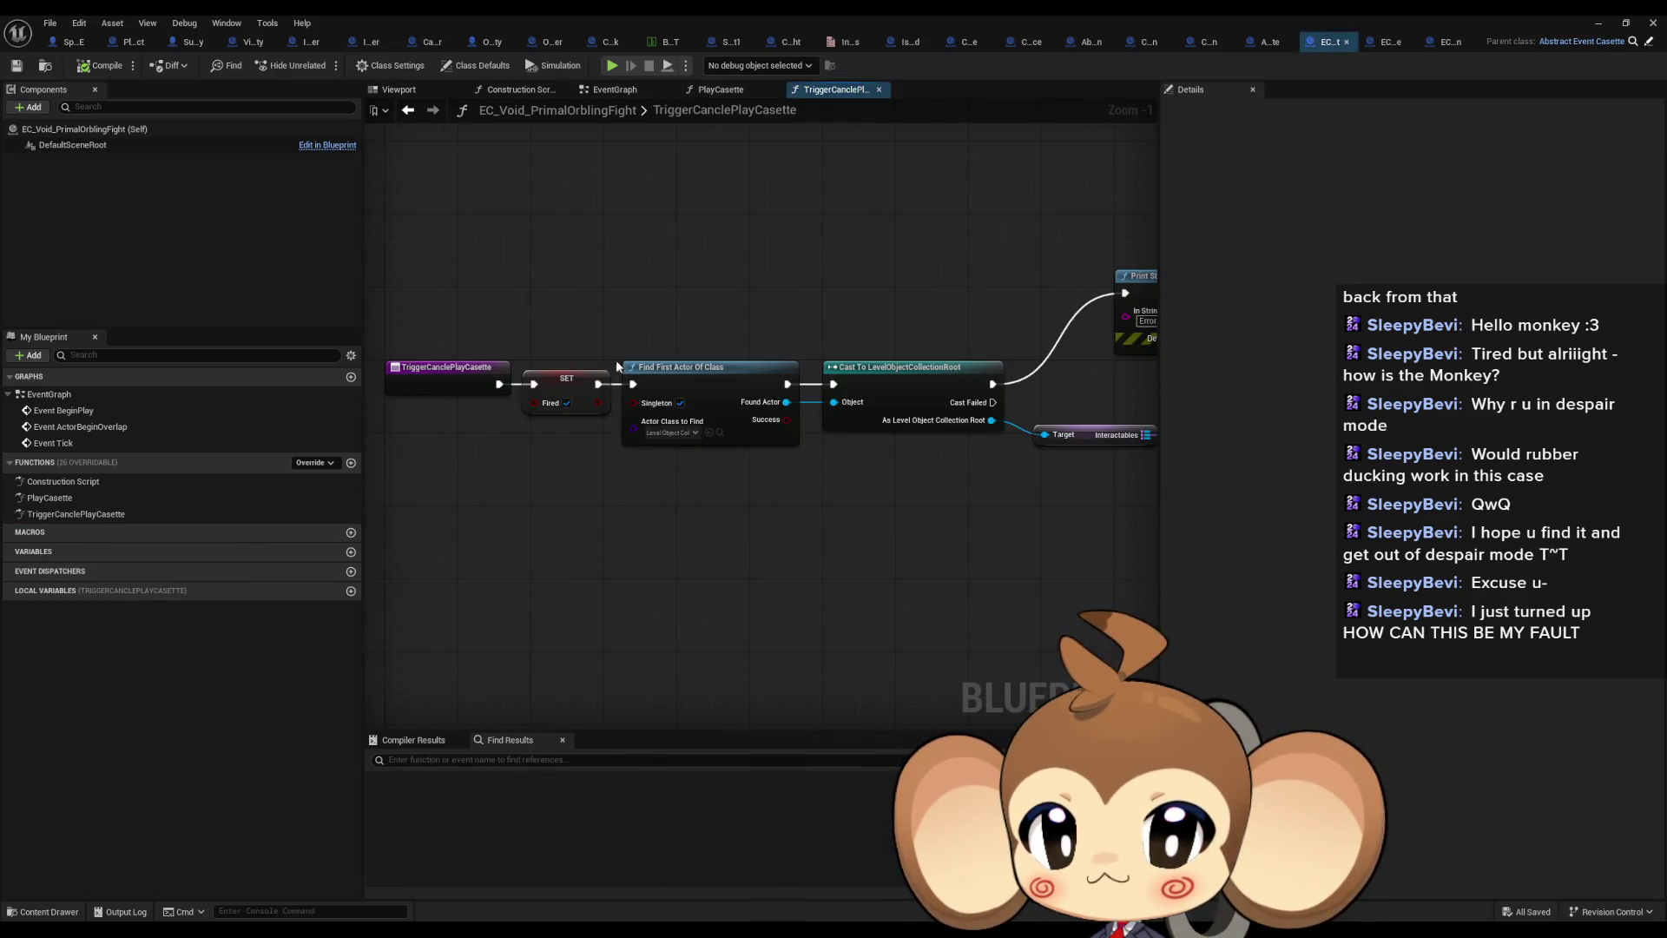
{"action": "left_click_drag", "start_coordinate": [557, 373], "coordinate": [557, 468]}
{"action": "left_click_drag", "start_coordinate": [497, 384], "coordinate": [633, 383]}
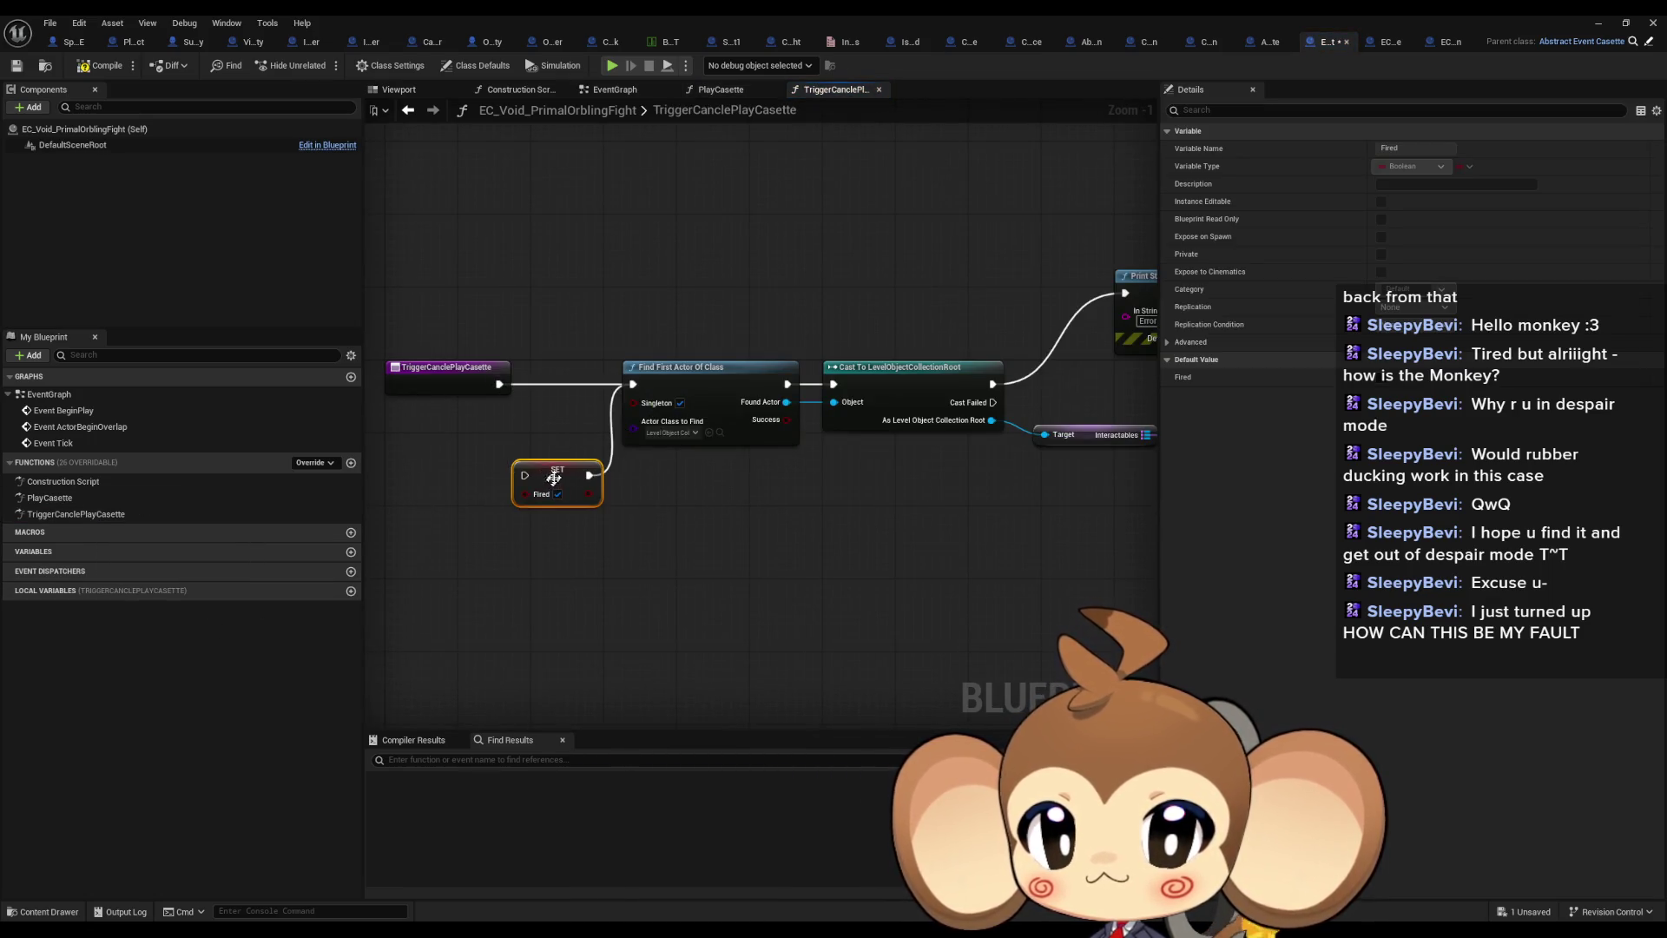
{"action": "mouse_move", "coordinate": [556, 476]}
{"action": "left_mouse_down"}
{"action": "mouse_move", "coordinate": [469, 521]}
{"action": "mouse_move", "coordinate": [454, 508]}
{"action": "left_mouse_up"}
{"action": "left_click_drag", "start_coordinate": [882, 530], "coordinate": [203, 507]}
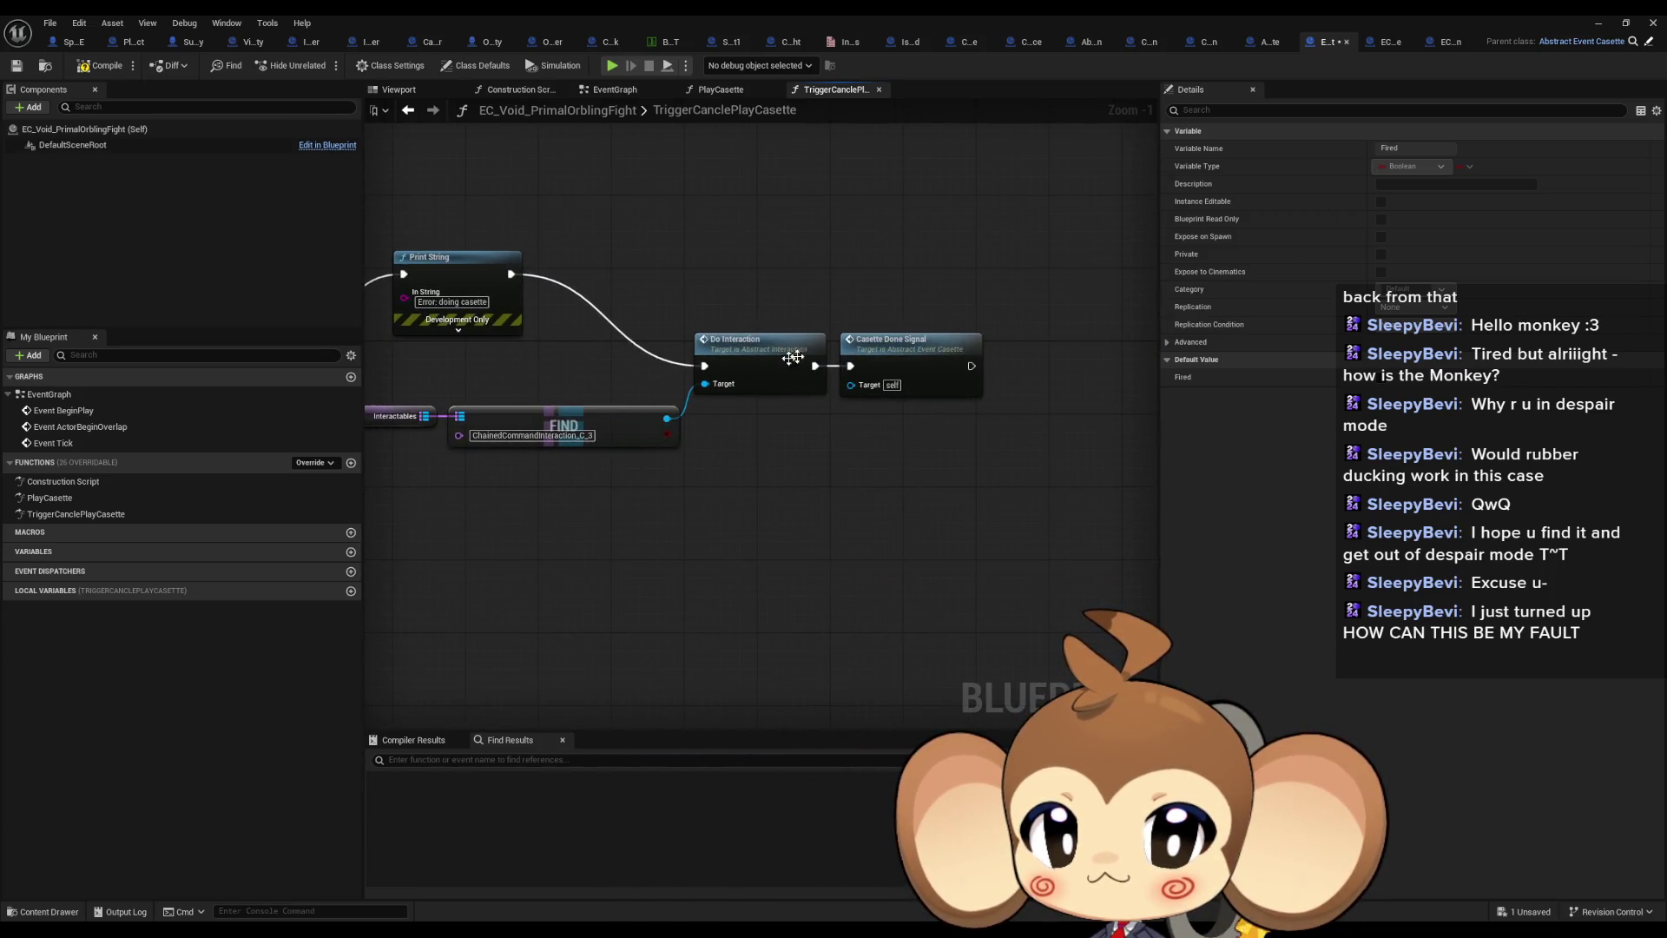
Inspect the Do Interaction and Casette Done Signal nodes and the CasetteDoneSignal definition
{"action": "left_click", "coordinate": [825, 393]}
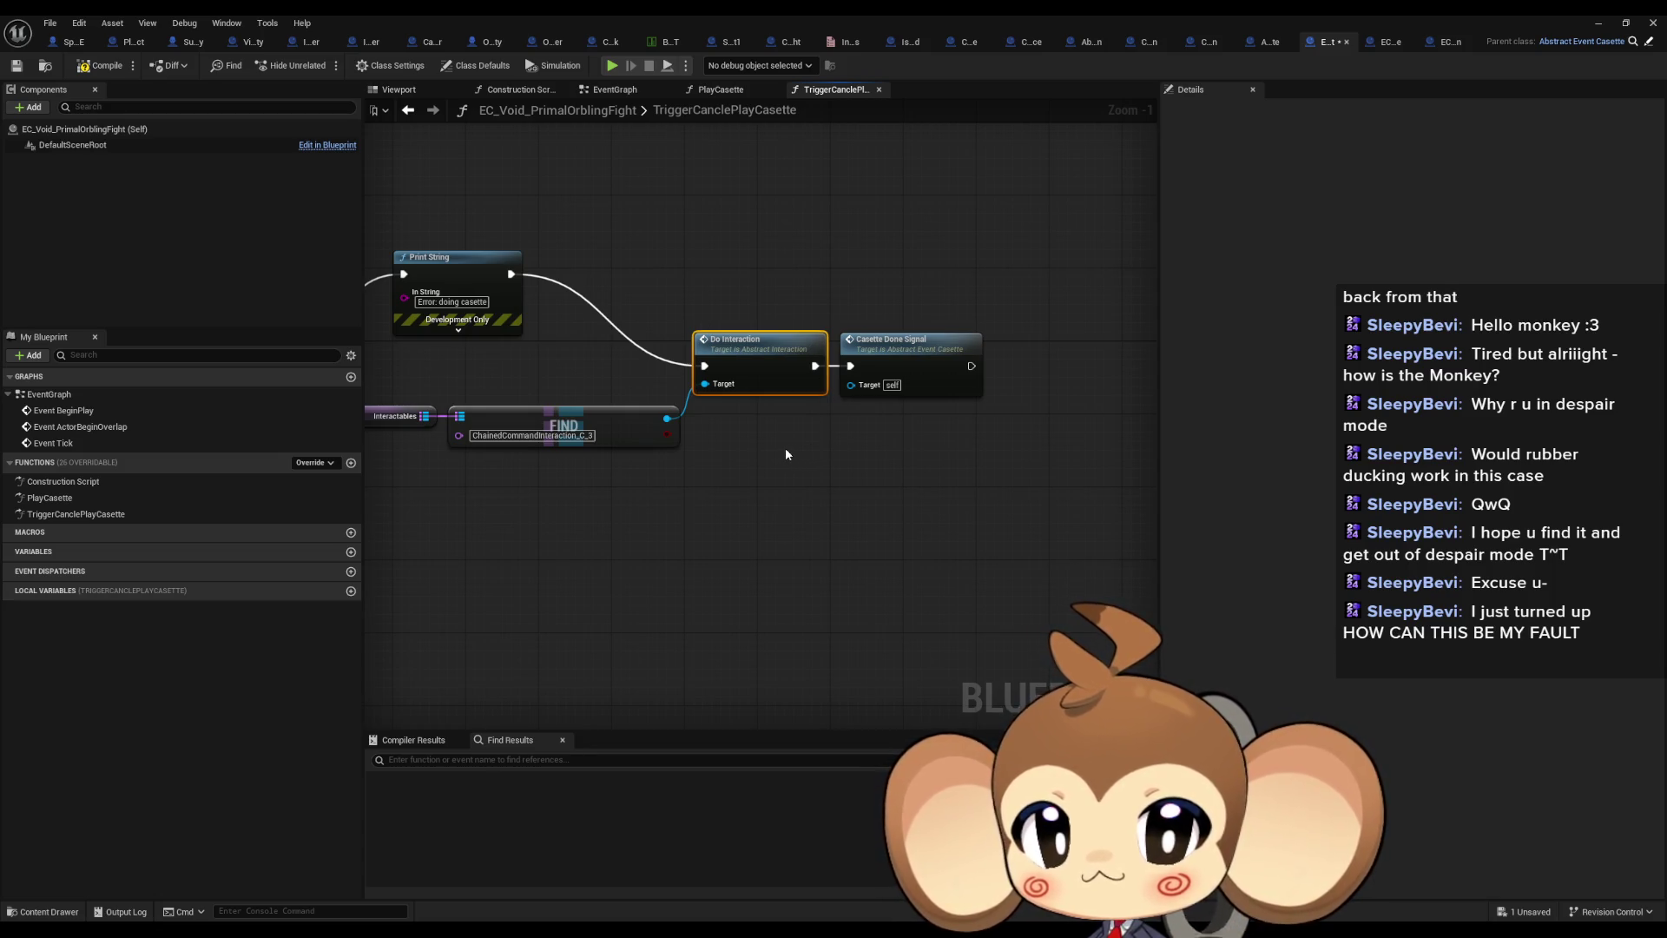
{"action": "left_click", "coordinate": [893, 363]}
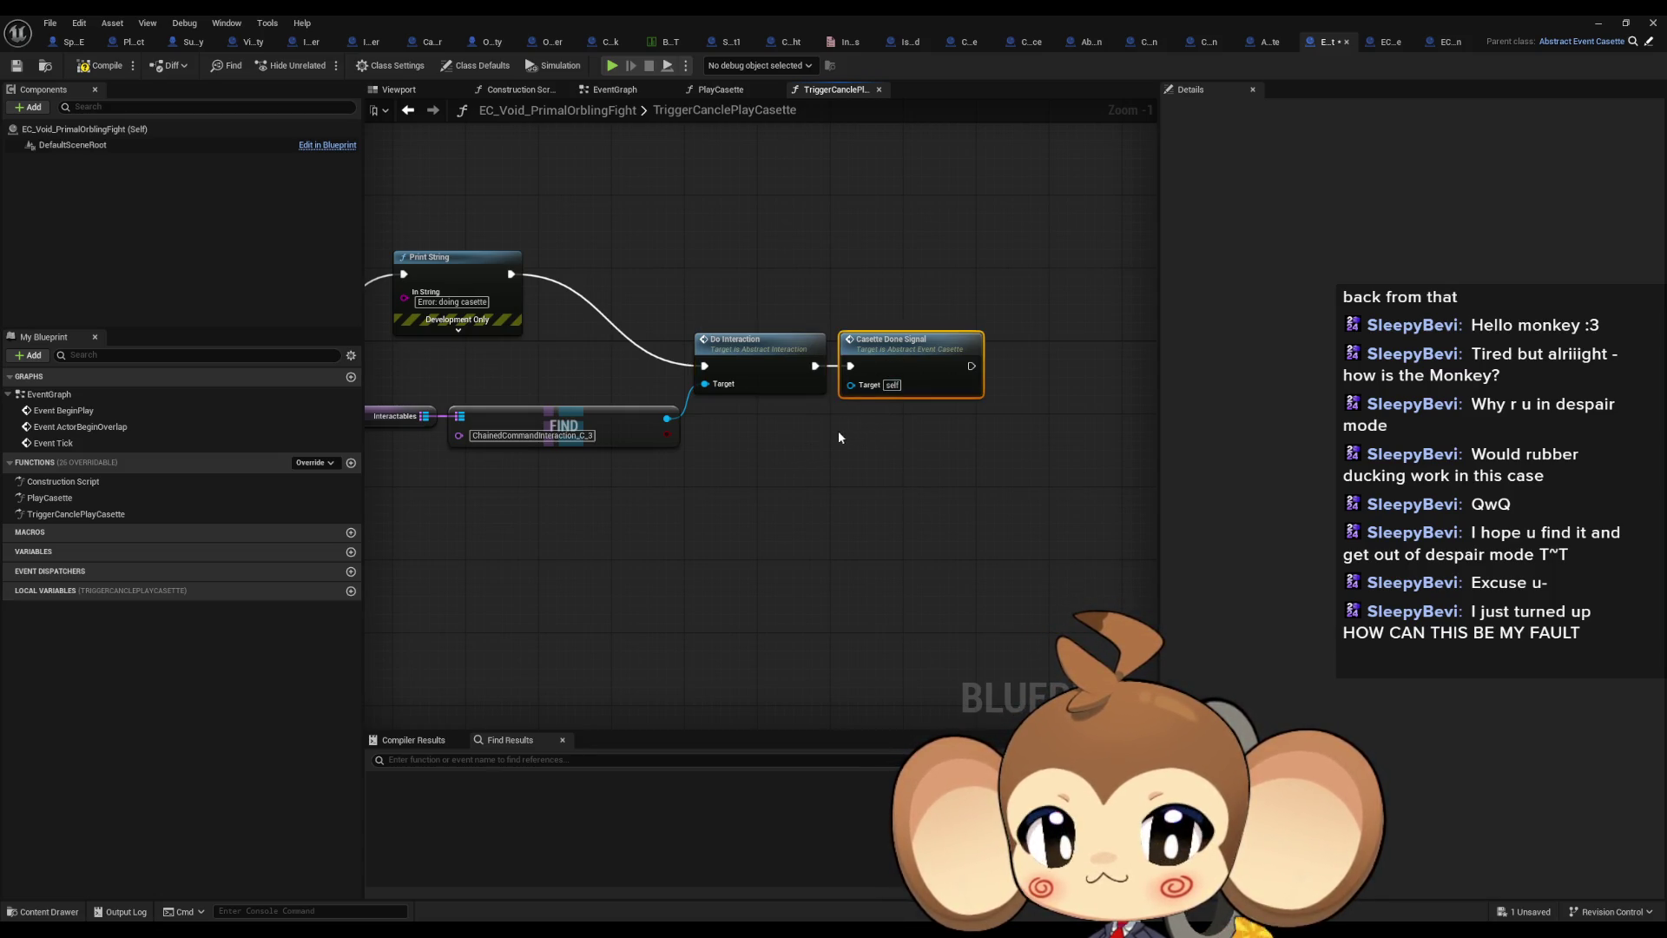
{"action": "left_click", "coordinate": [745, 348]}
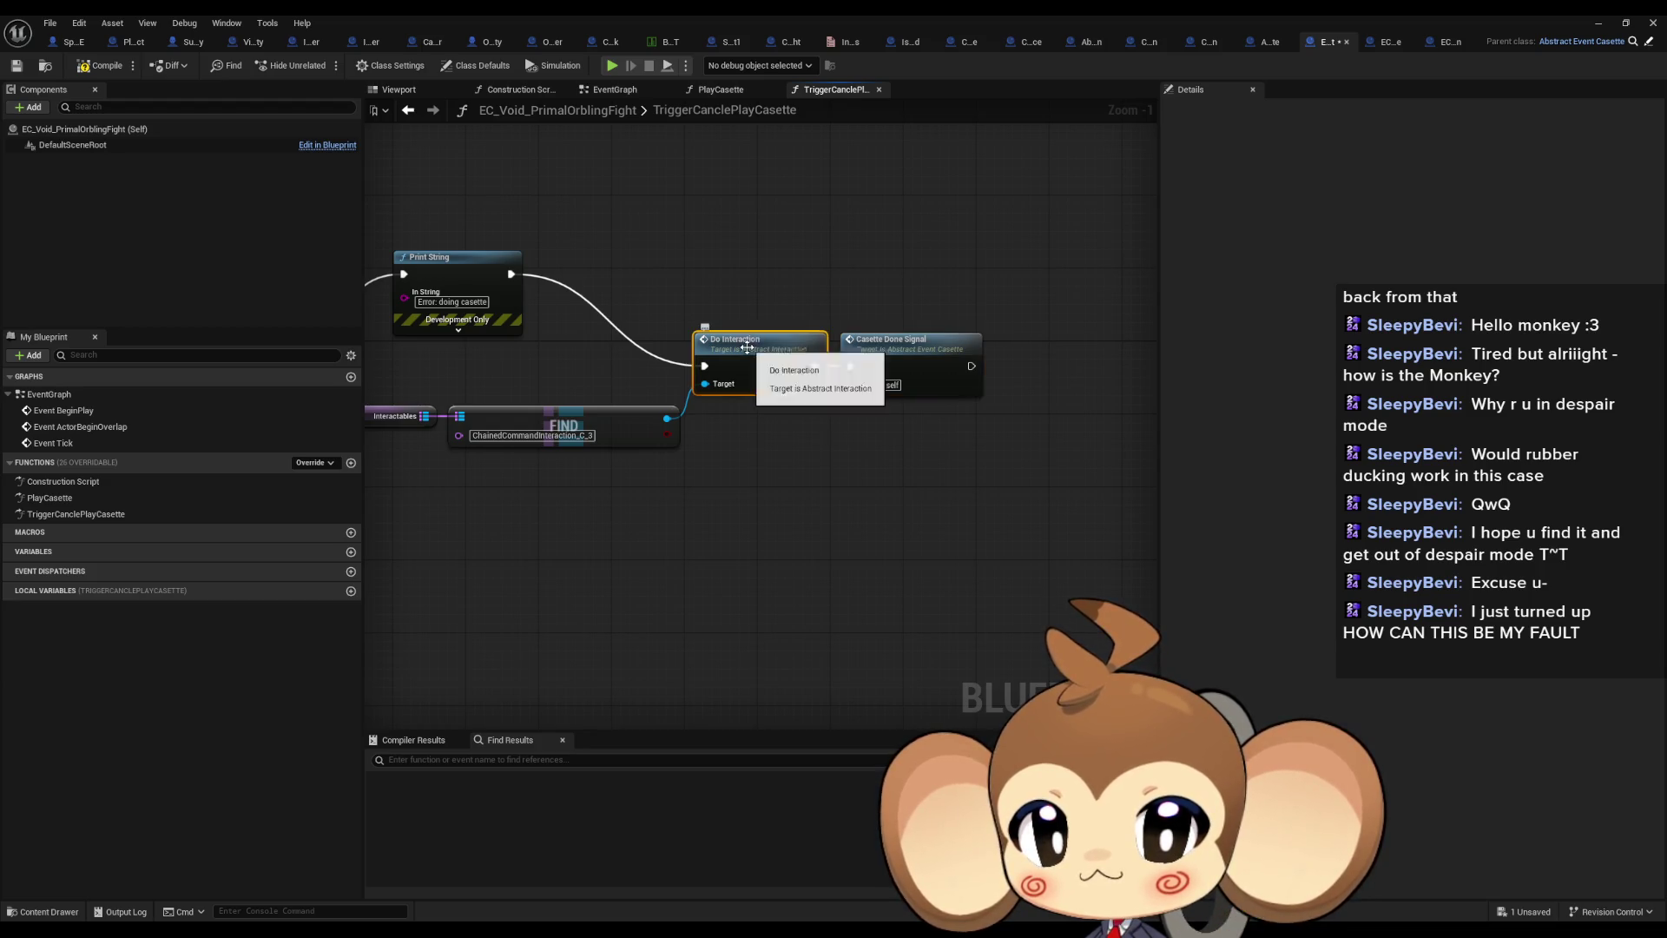
{"action": "left_click_drag", "start_coordinate": [721, 408], "coordinate": [732, 415]}
{"action": "left_click", "coordinate": [908, 358]}
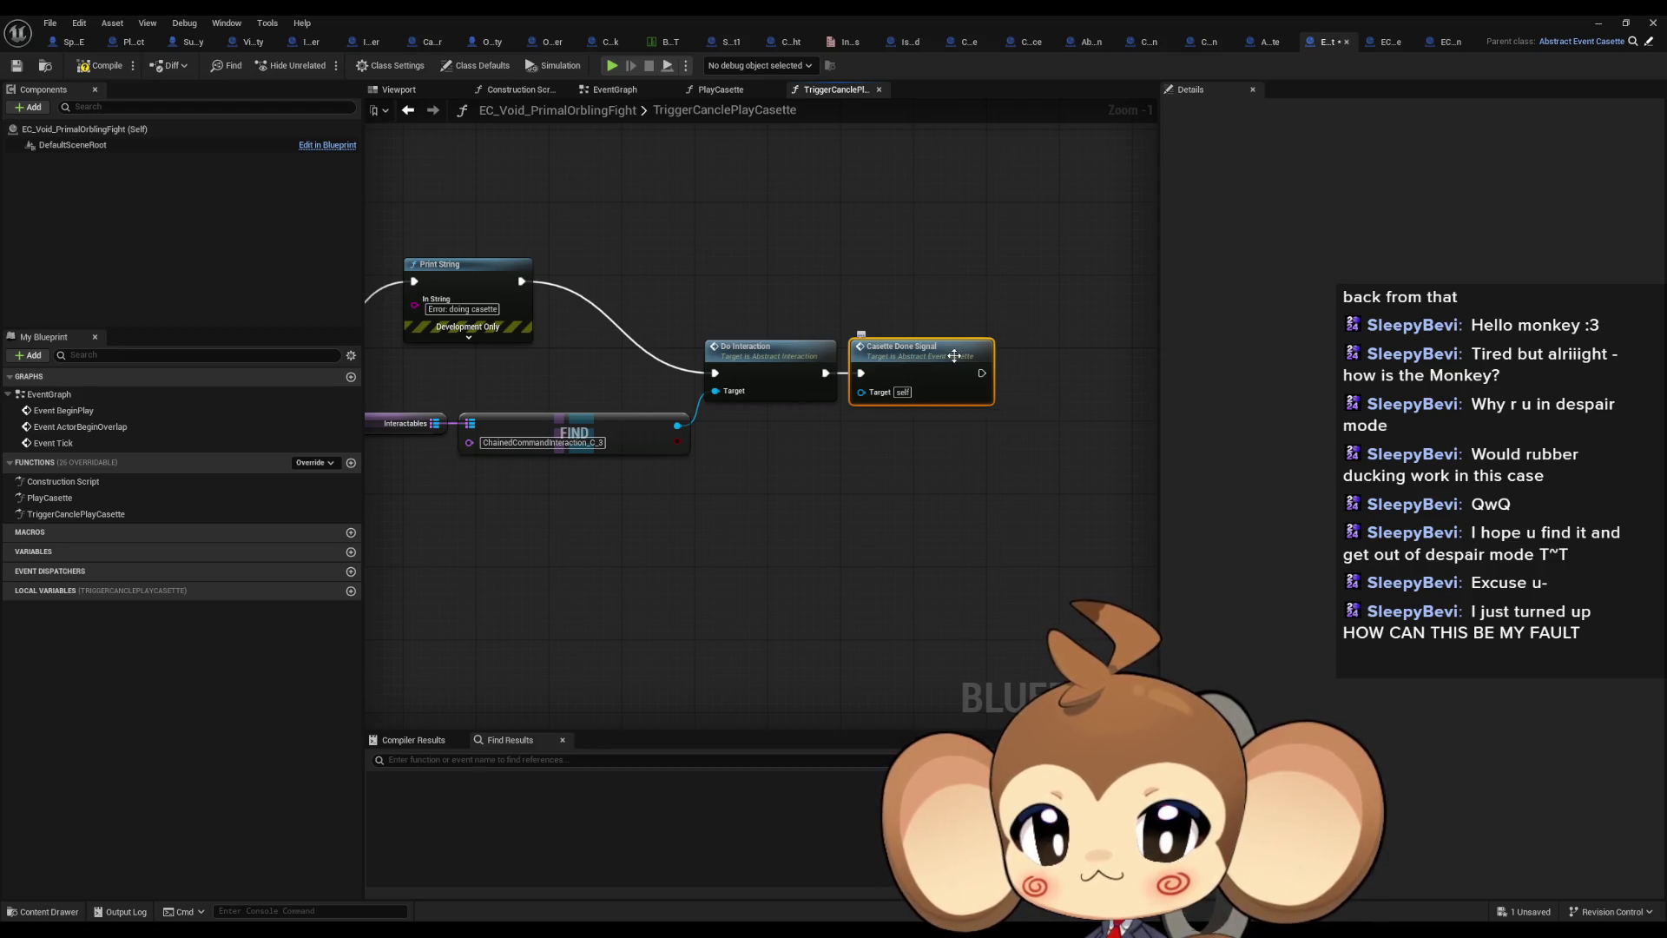
{"action": "double_click", "coordinate": [927, 364]}
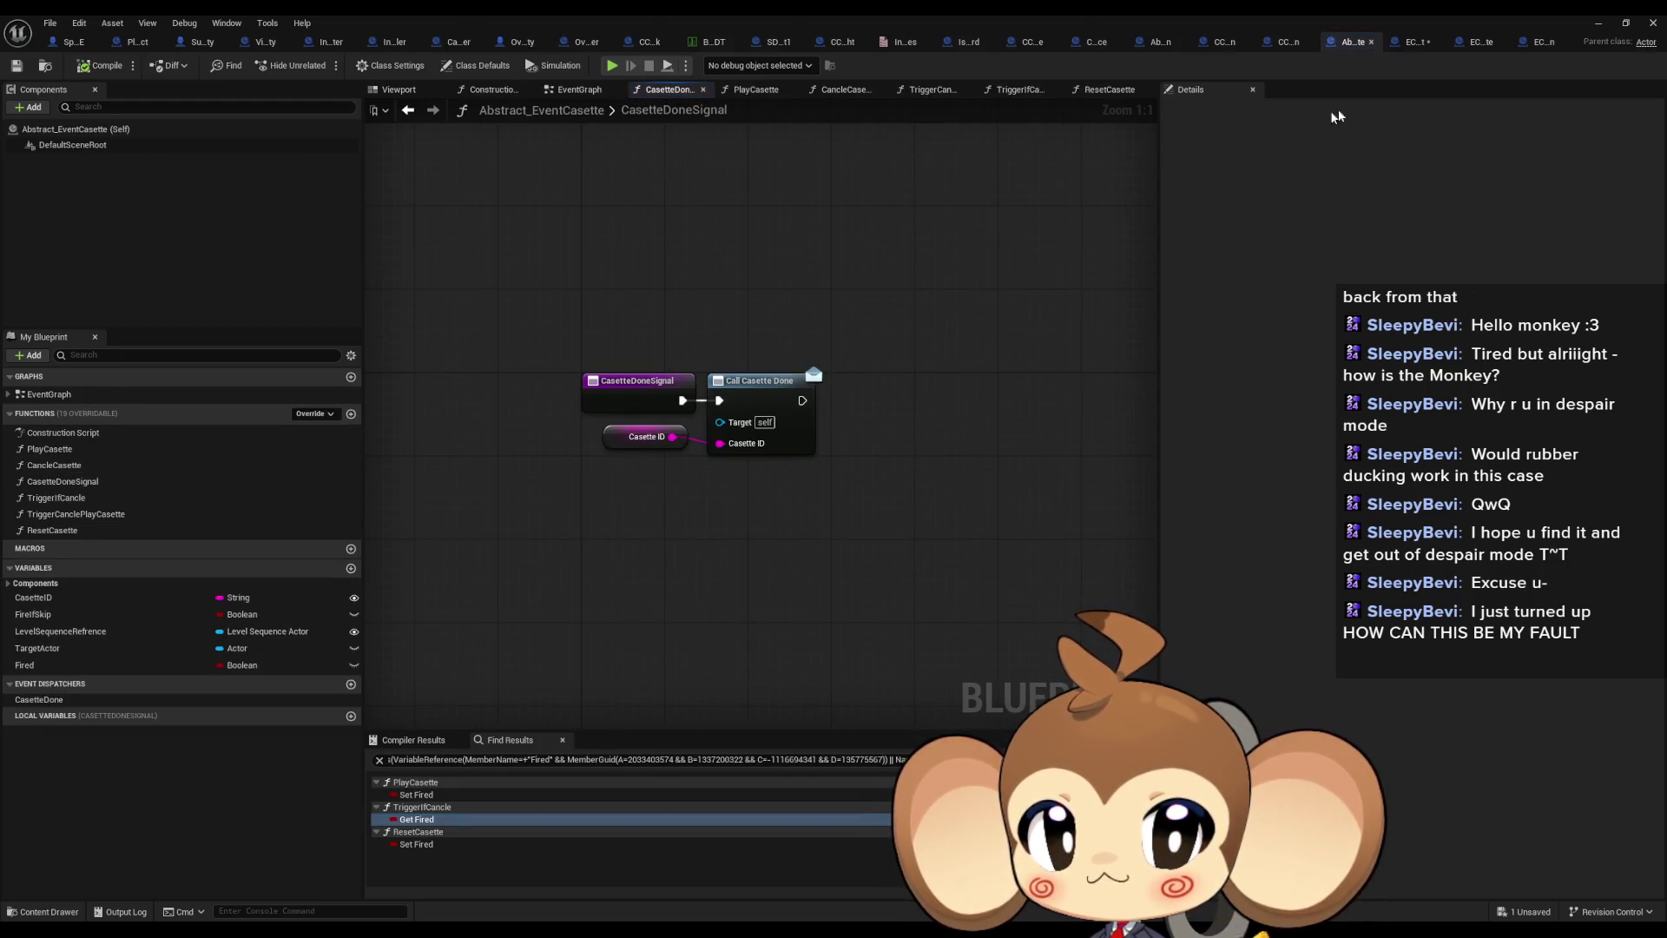
{"action": "left_click", "coordinate": [1406, 44]}
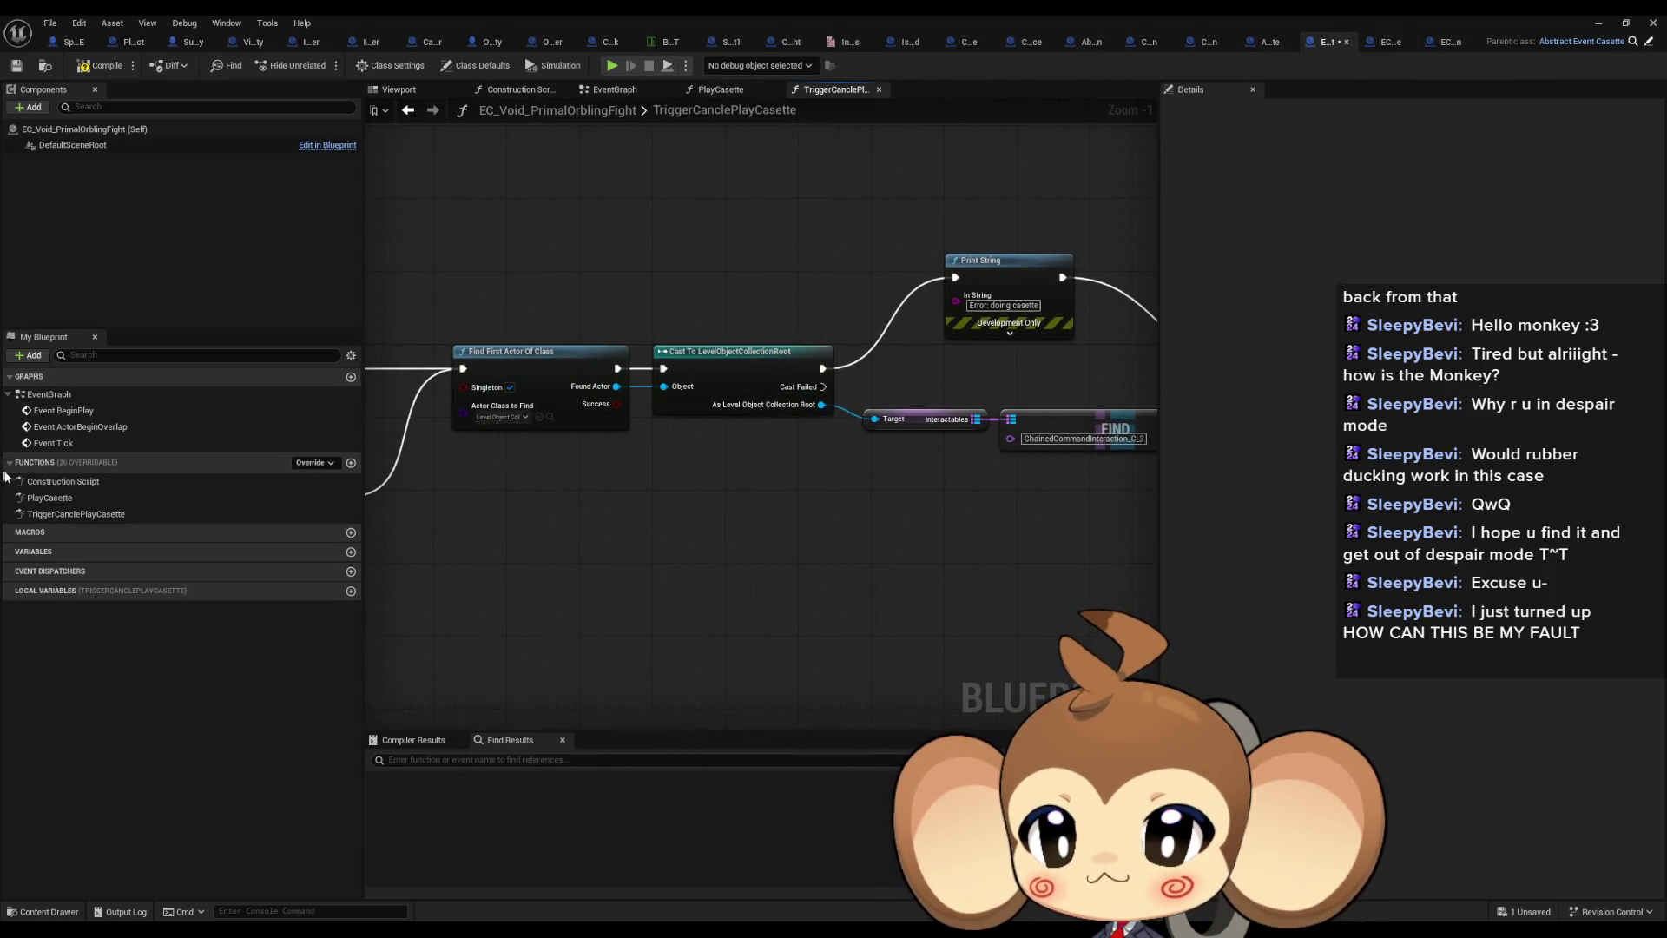
In PlayCasette, move Reset Casette aside and wire Do Interaction directly to Casette Done Signal
{"action": "double_click", "coordinate": [49, 497]}
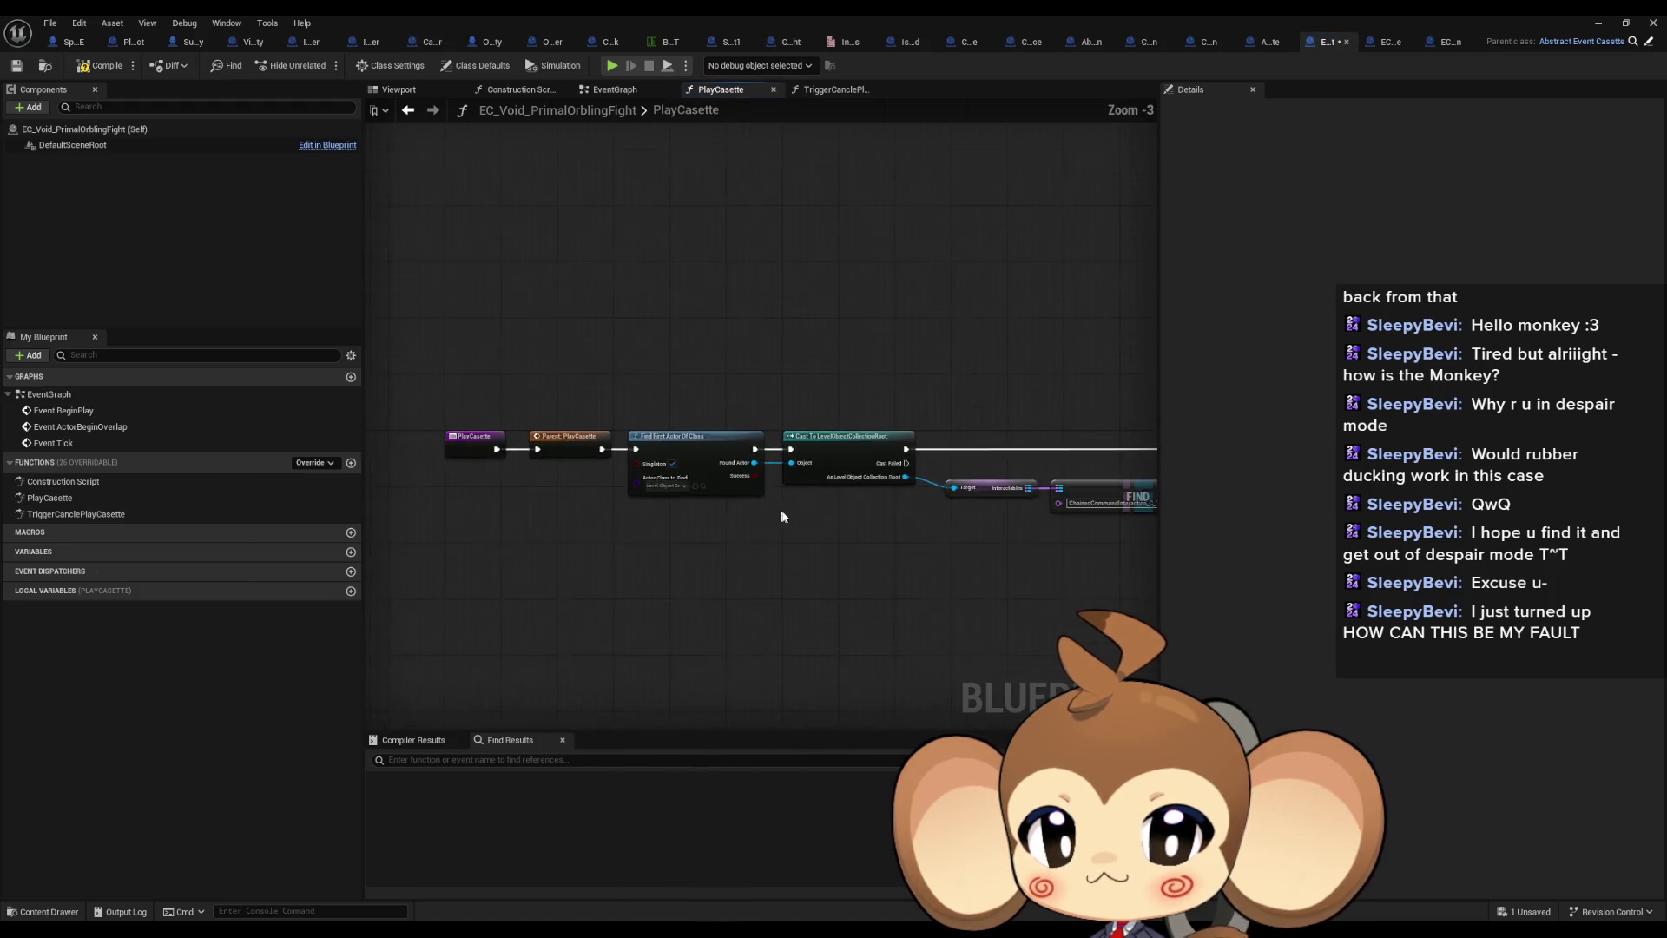
{"action": "scroll", "coordinate": [788, 429], "scroll_direction": "up", "scroll_amount": 3}
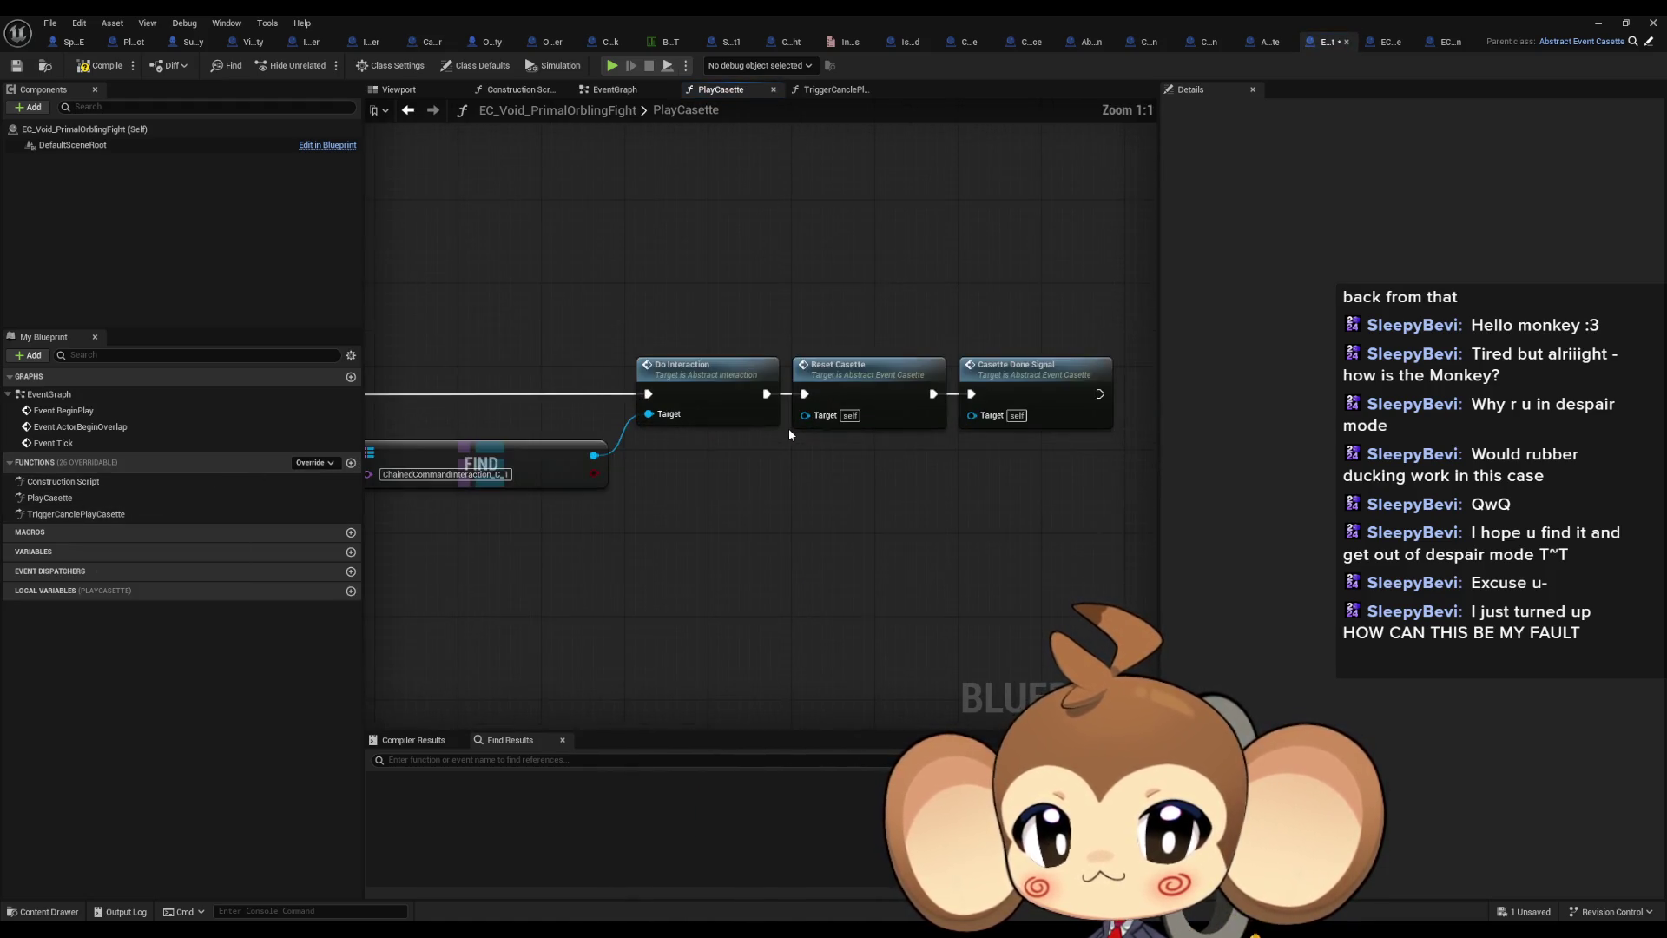
{"action": "left_click_drag", "start_coordinate": [833, 319], "coordinate": [864, 487]}
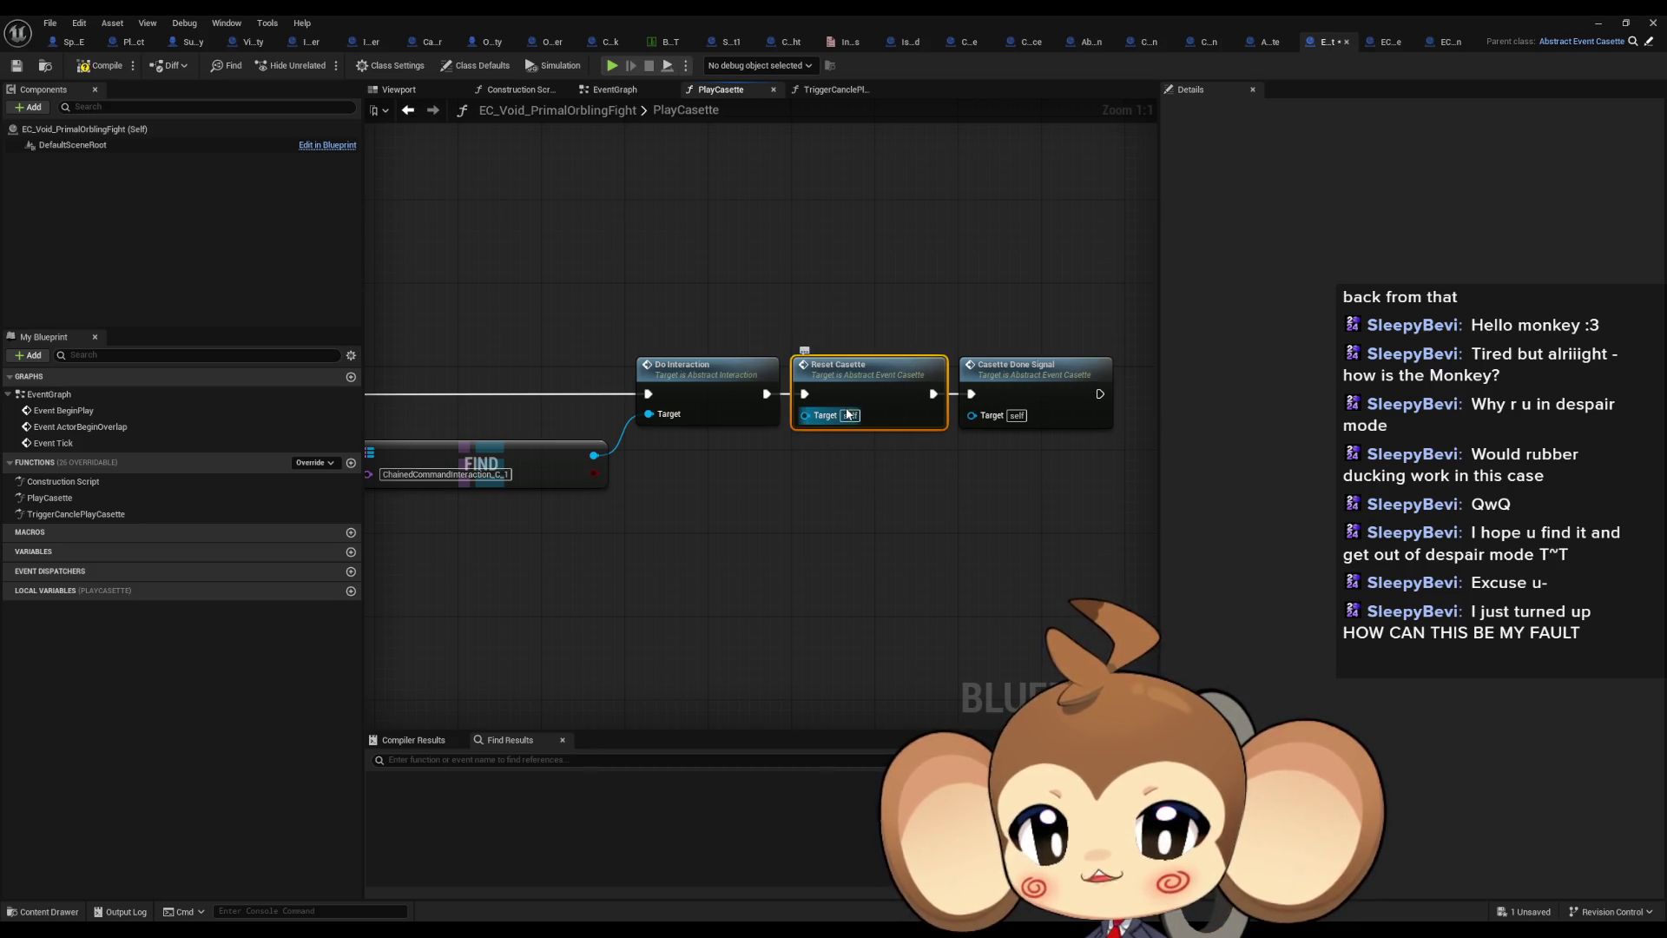
{"action": "left_click_drag", "start_coordinate": [836, 382], "coordinate": [840, 487]}
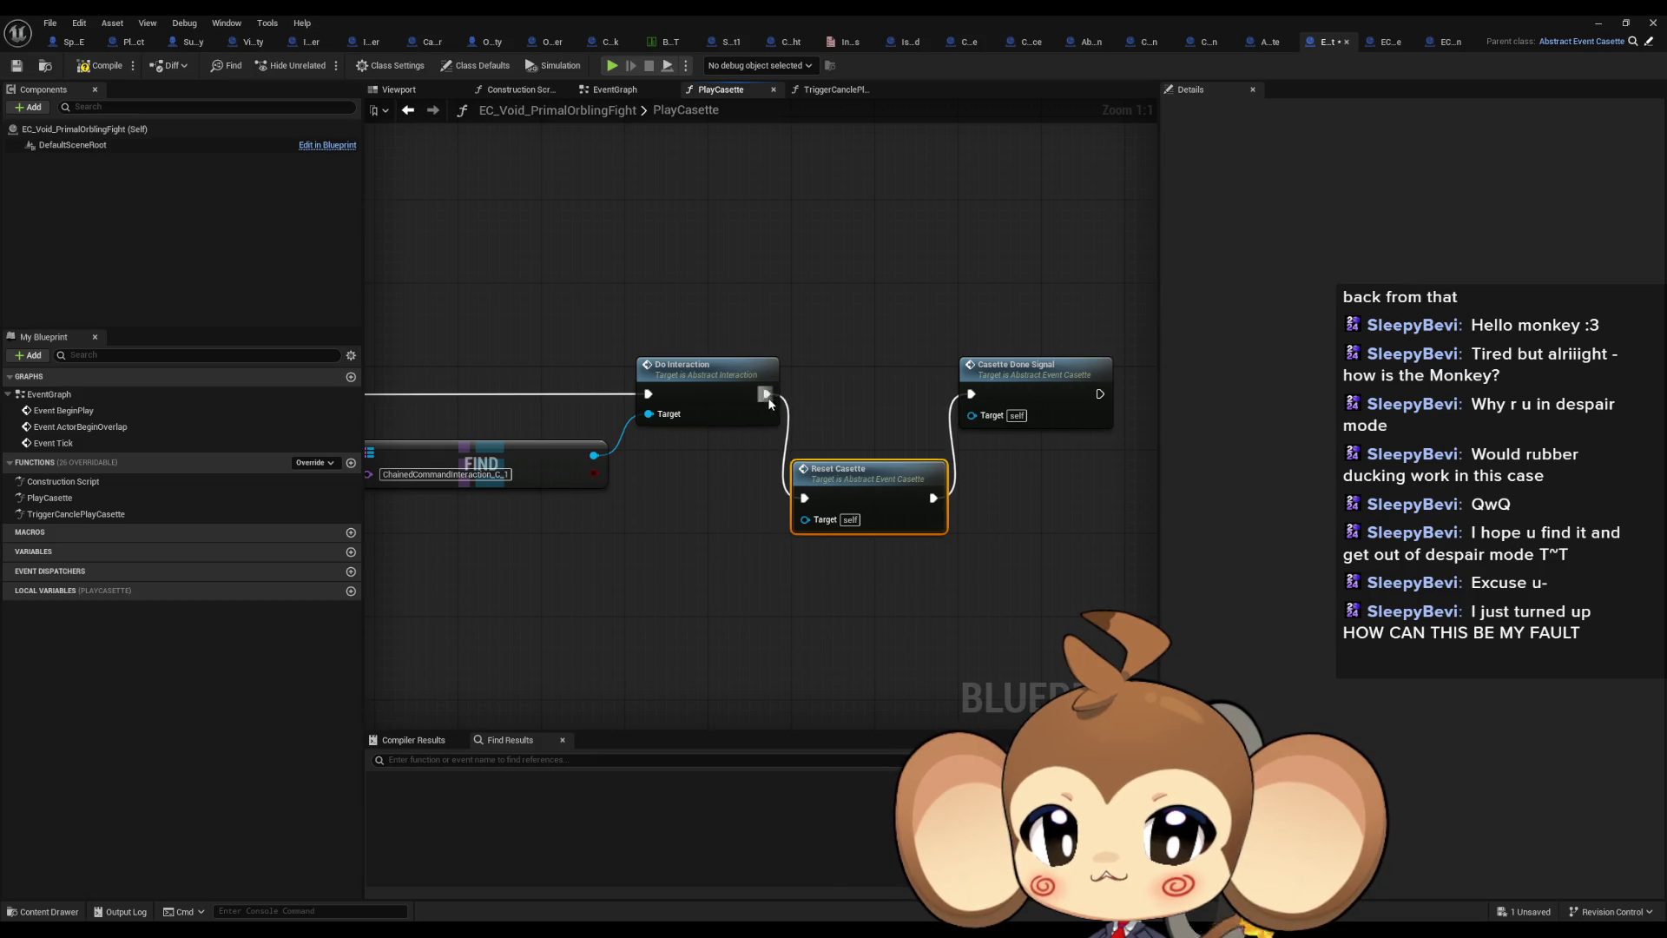
{"action": "left_click_drag", "start_coordinate": [766, 393], "coordinate": [971, 395]}
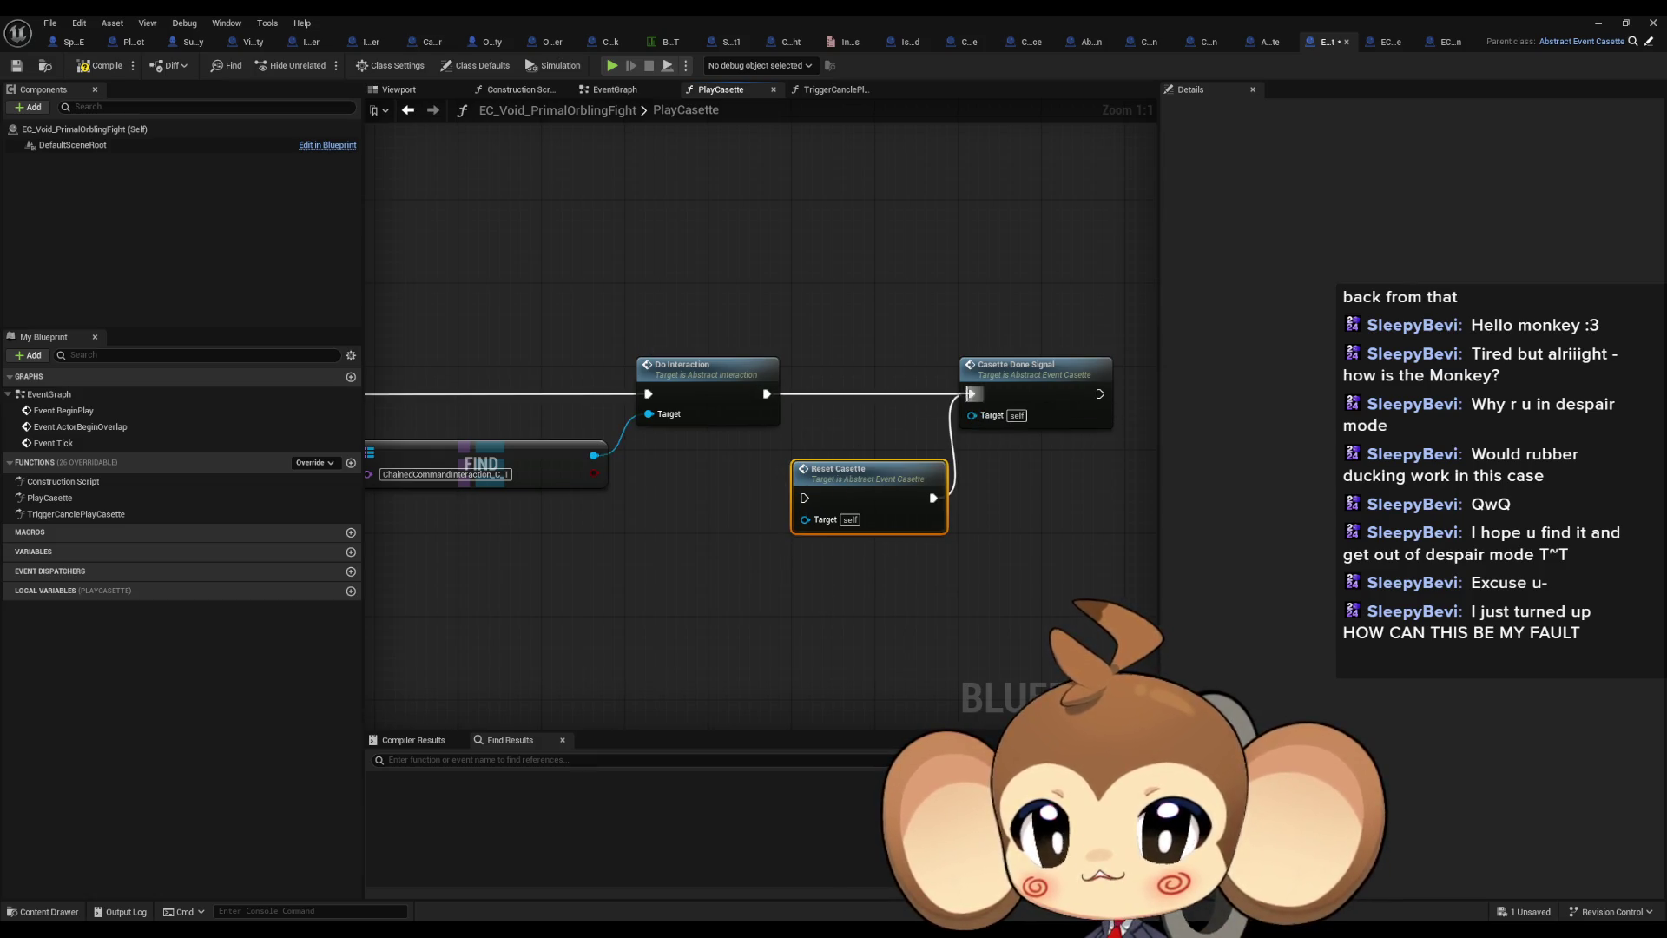
{"action": "scroll", "coordinate": [749, 449], "scroll_direction": "down", "scroll_amount": 2}
{"action": "left_click", "coordinate": [50, 498]}
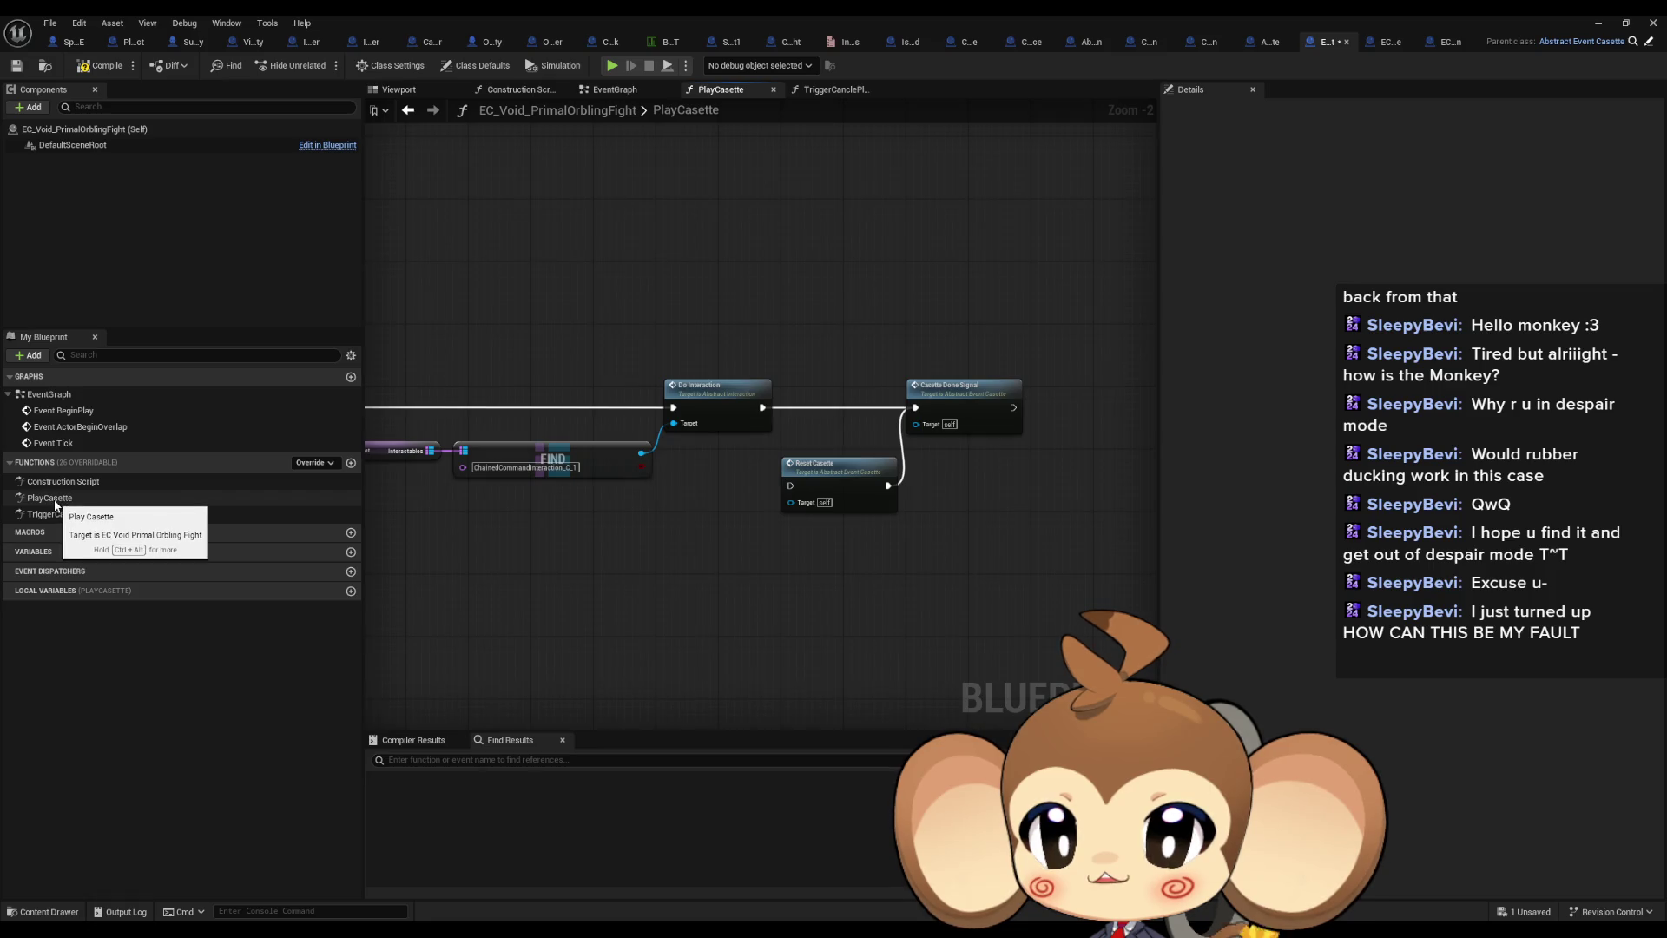
{"action": "double_click", "coordinate": [54, 502]}
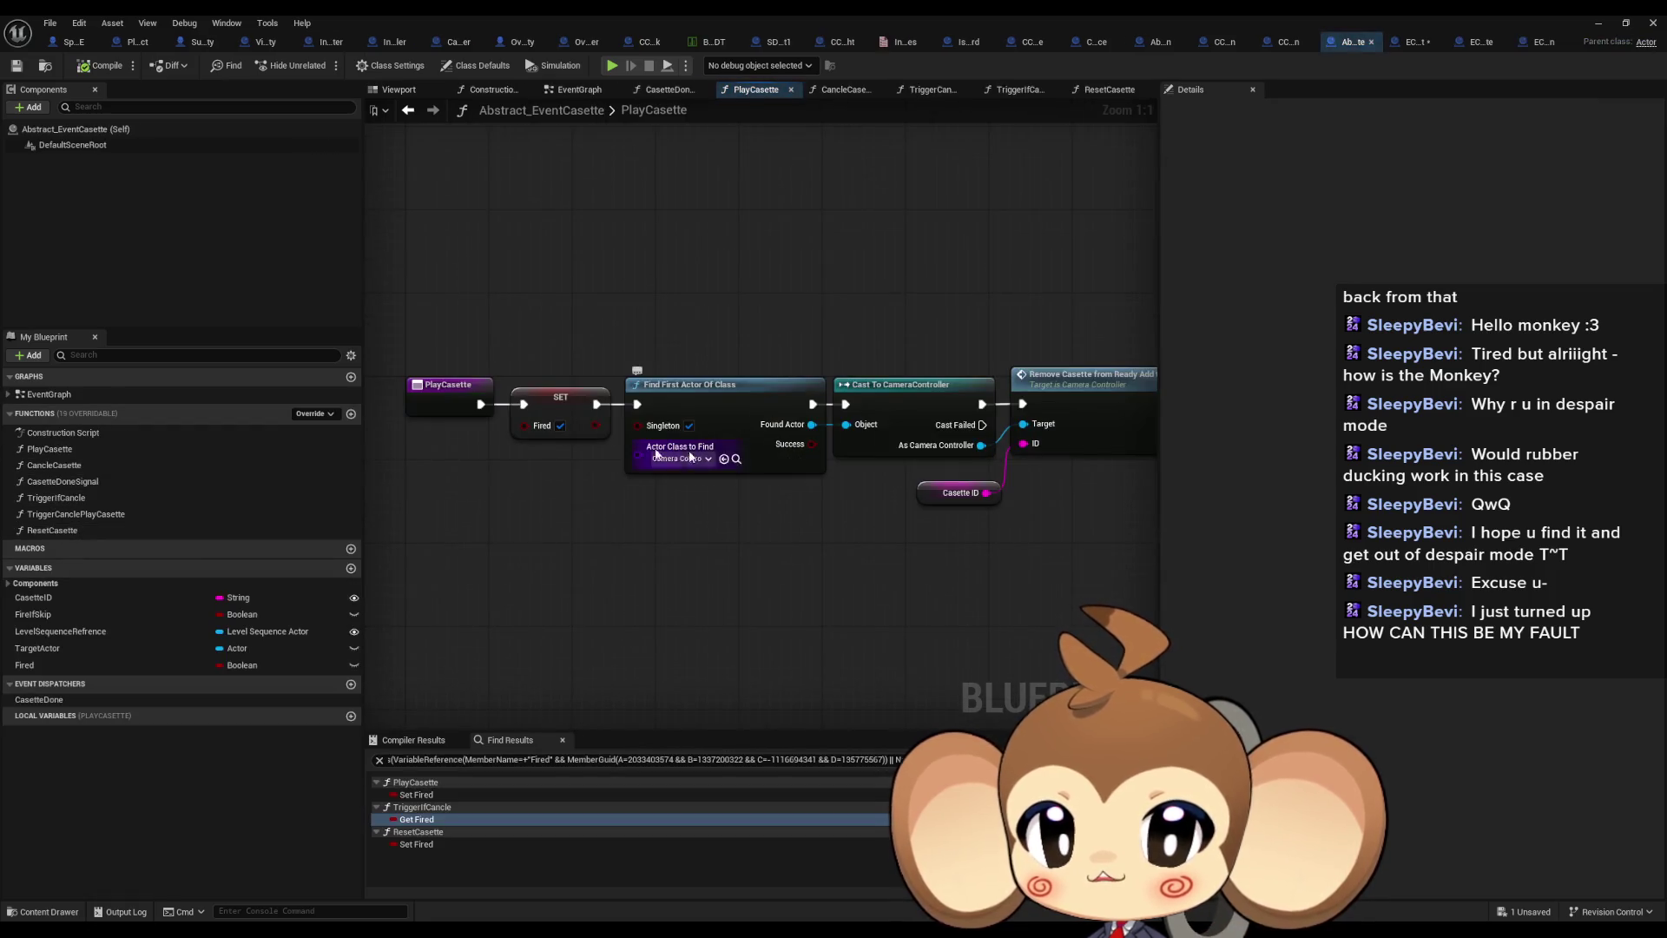
Check the parent PlayCasette's SET Fired and Remove Casette nodes and its CasetteDoneSignal graph
{"action": "left_click", "coordinate": [560, 408]}
{"action": "mouse_move", "coordinate": [904, 203]}
{"action": "left_mouse_down"}
{"action": "mouse_move", "coordinate": [707, 221]}
{"action": "mouse_move", "coordinate": [391, 206]}
{"action": "mouse_move", "coordinate": [545, 226]}
{"action": "left_mouse_up"}
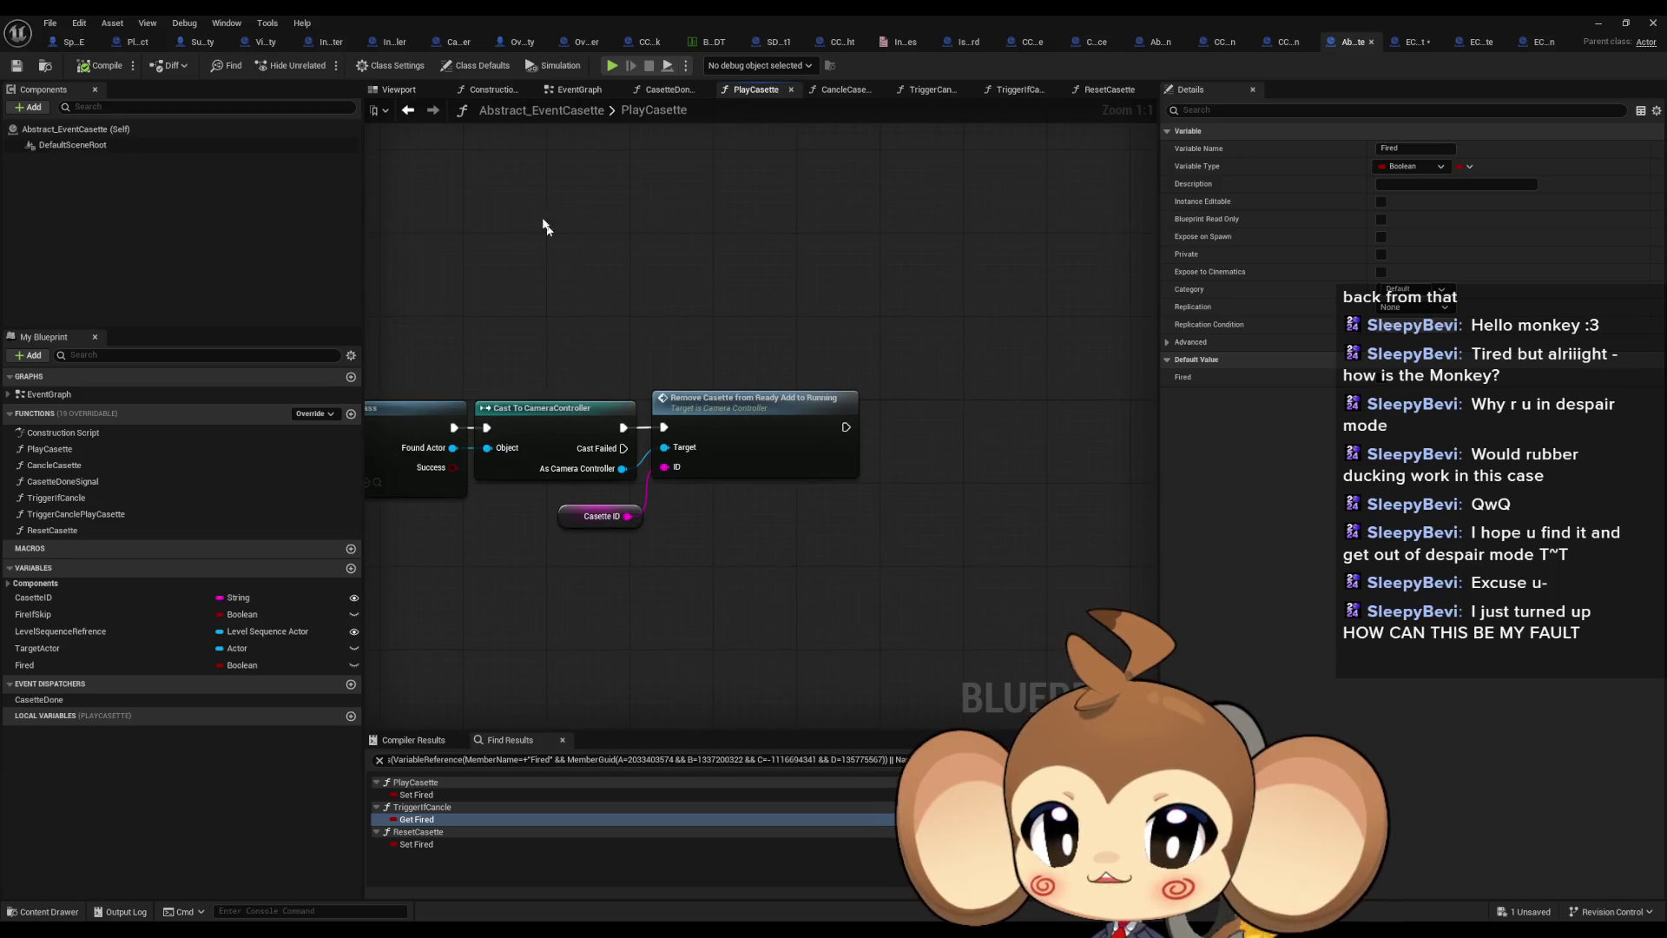
{"action": "left_click", "coordinate": [408, 109]}
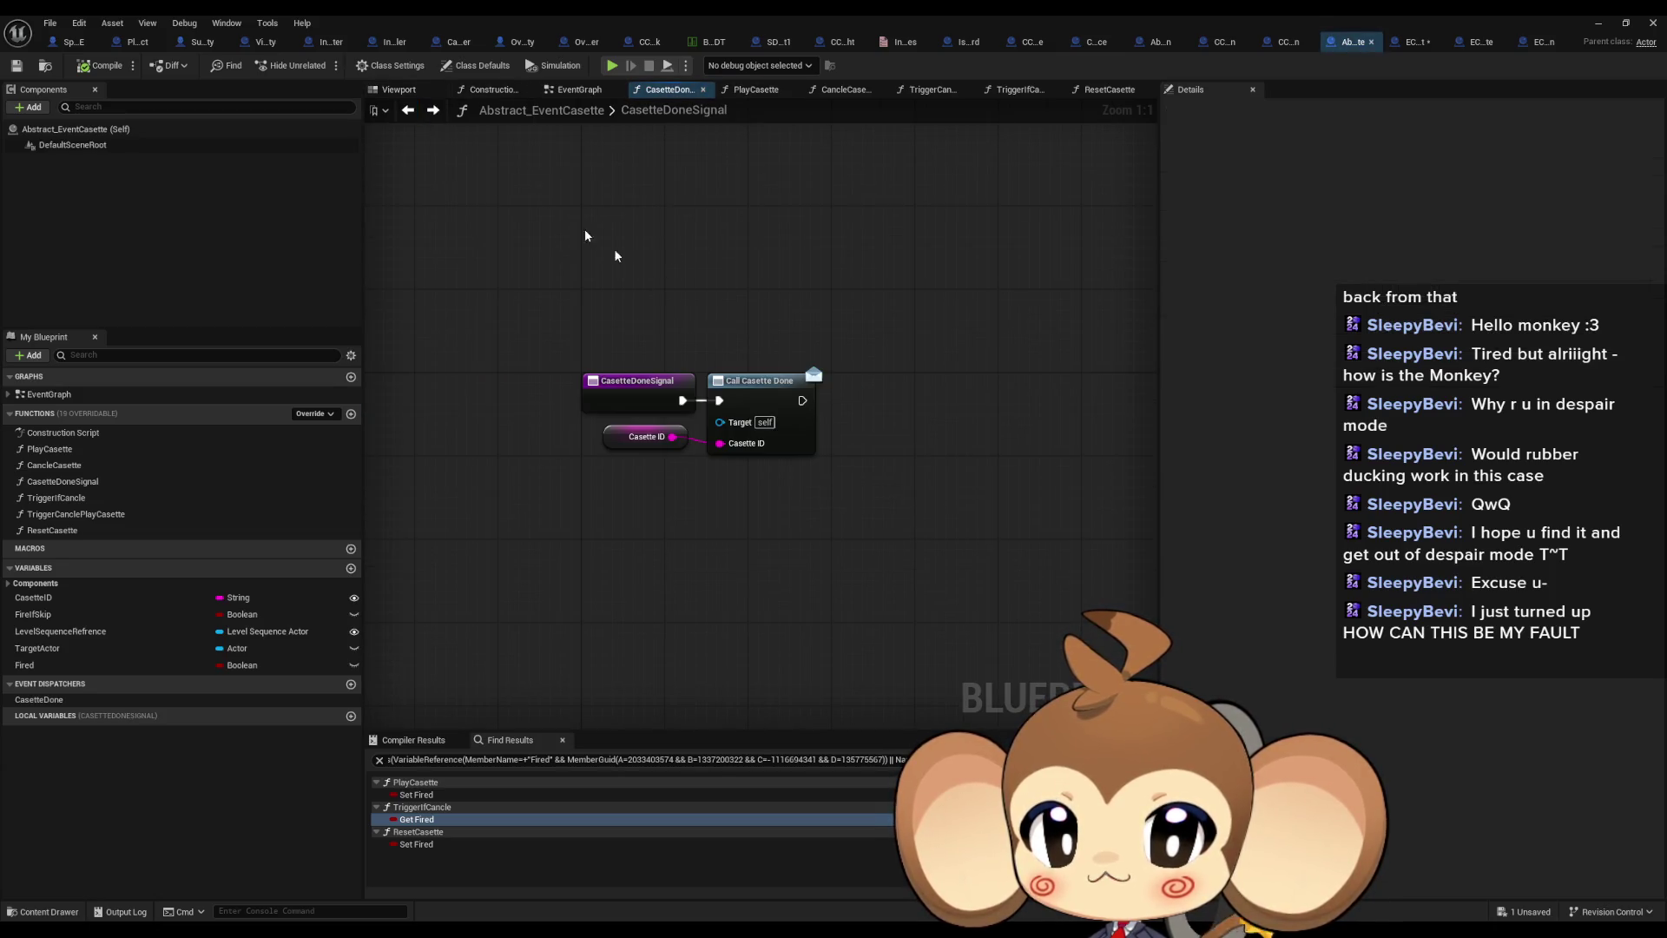
{"action": "left_click", "coordinate": [408, 109]}
Reinsert Reset Casette between Do Interaction and Casette Done Signal in PrimalOrblingFight's PlayCasette
{"action": "left_click", "coordinate": [1417, 42]}
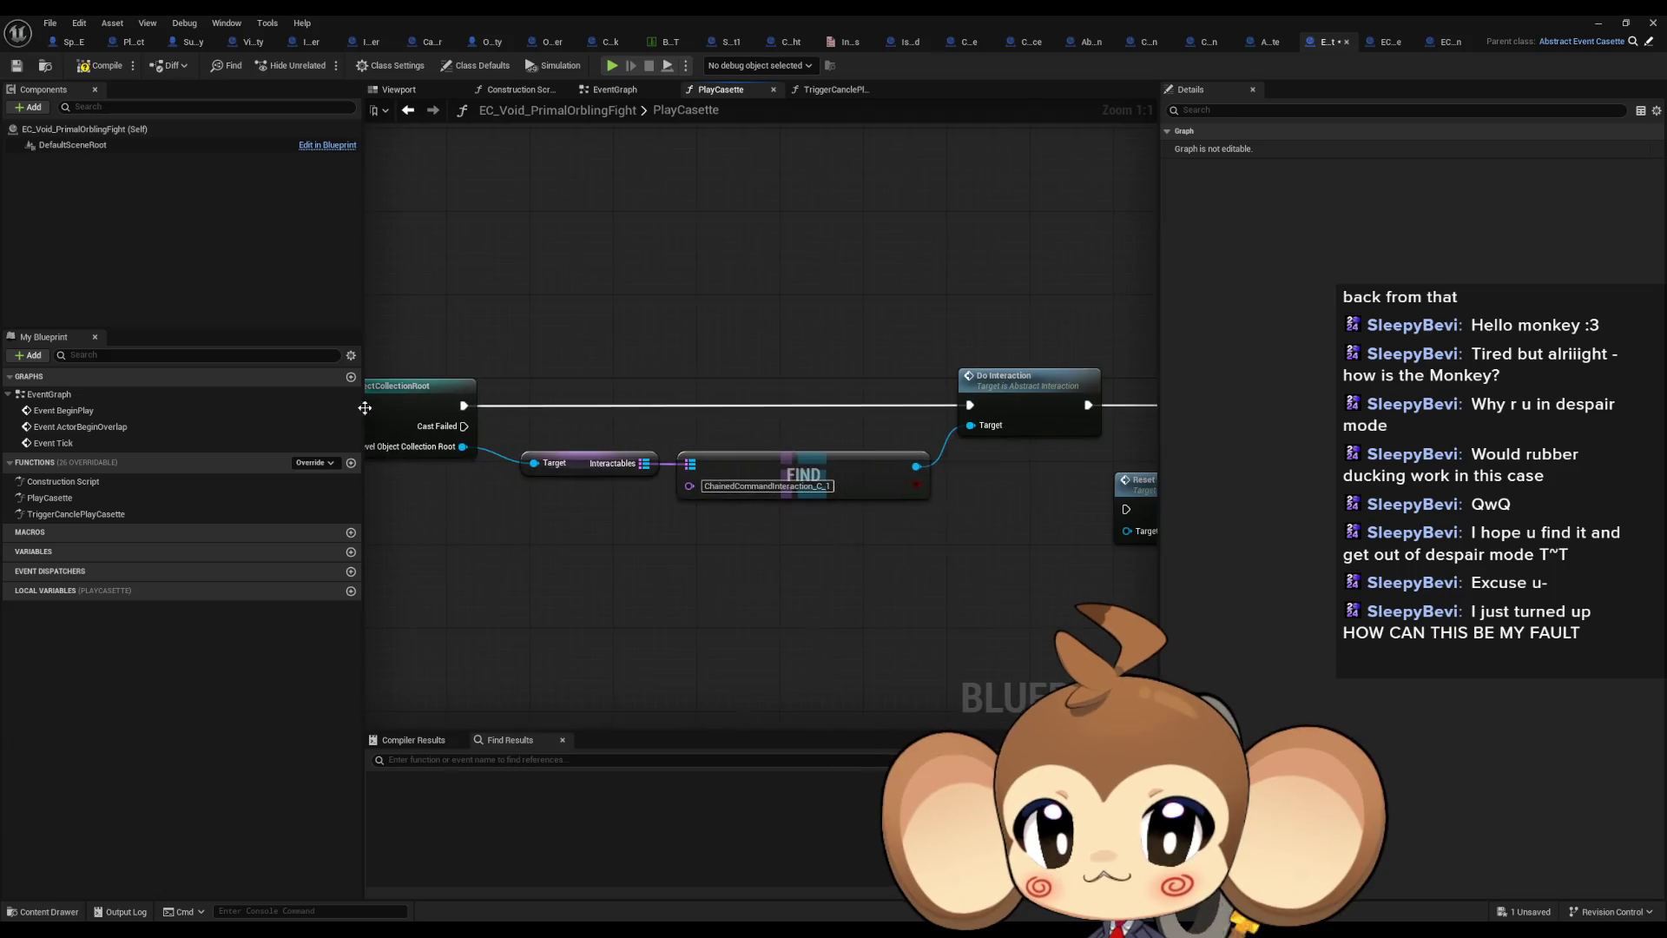
{"action": "mouse_move", "coordinate": [1087, 405]}
{"action": "left_mouse_down"}
{"action": "mouse_move", "coordinate": [566, 351]}
{"action": "mouse_move", "coordinate": [611, 458]}
{"action": "left_mouse_up"}
{"action": "left_click_drag", "start_coordinate": [674, 455], "coordinate": [674, 350]}
{"action": "left_click", "coordinate": [607, 242]}
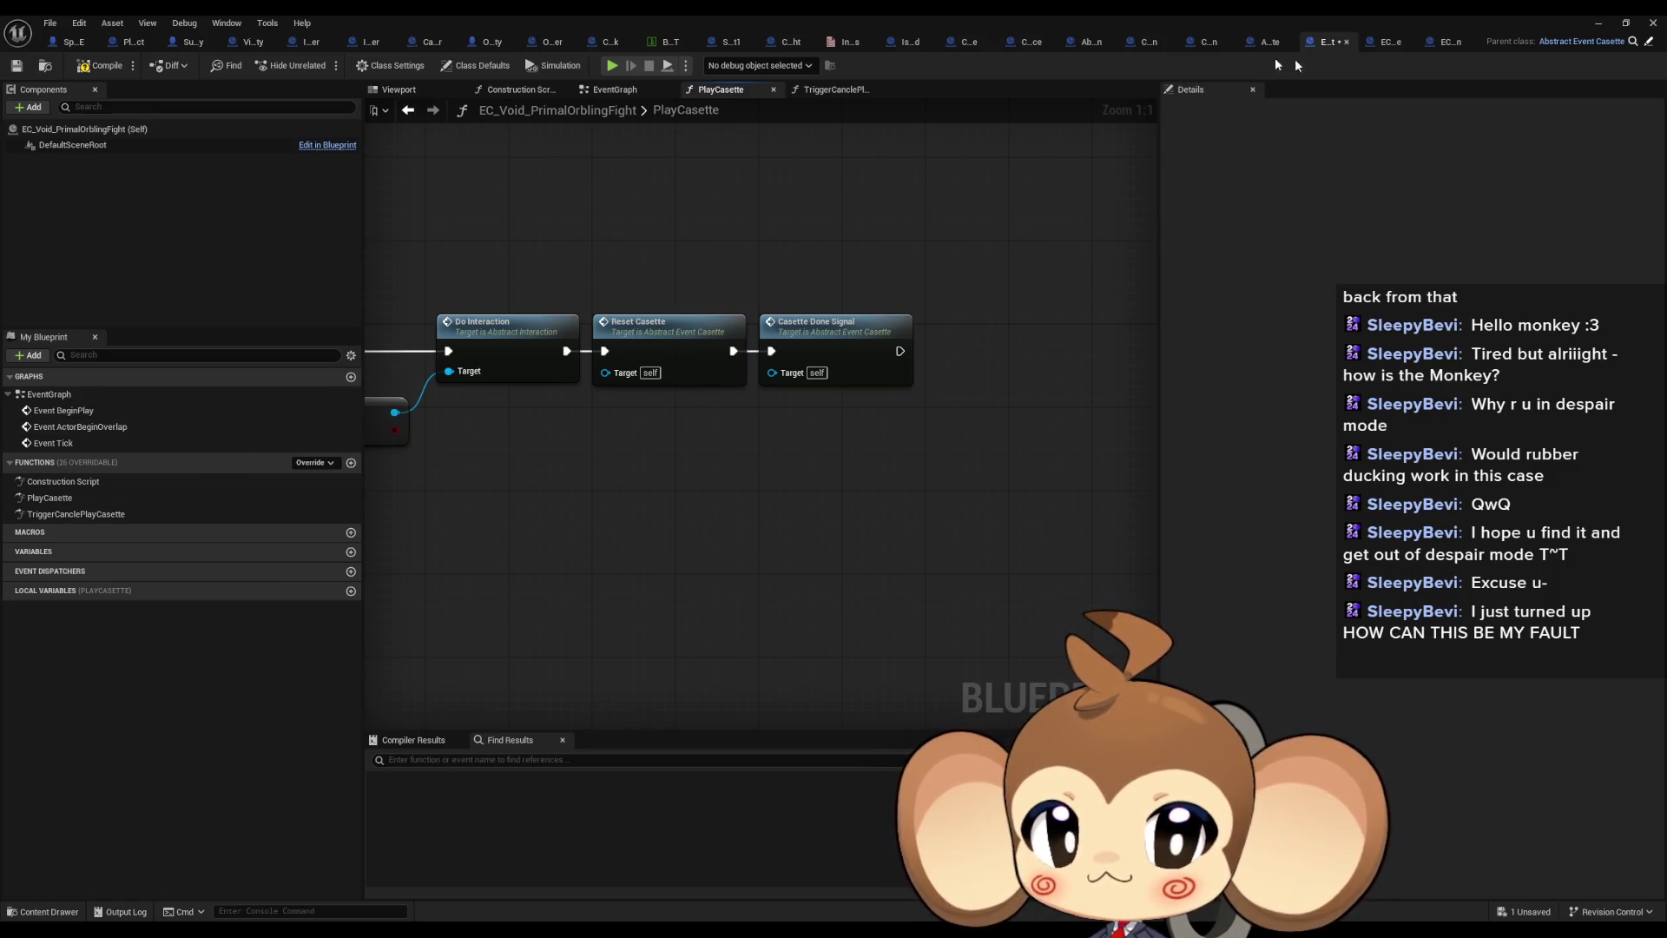
Review the Do Interaction chain in EC_Void_EnvironmentState's PlayCasette
{"action": "left_click", "coordinate": [1390, 41]}
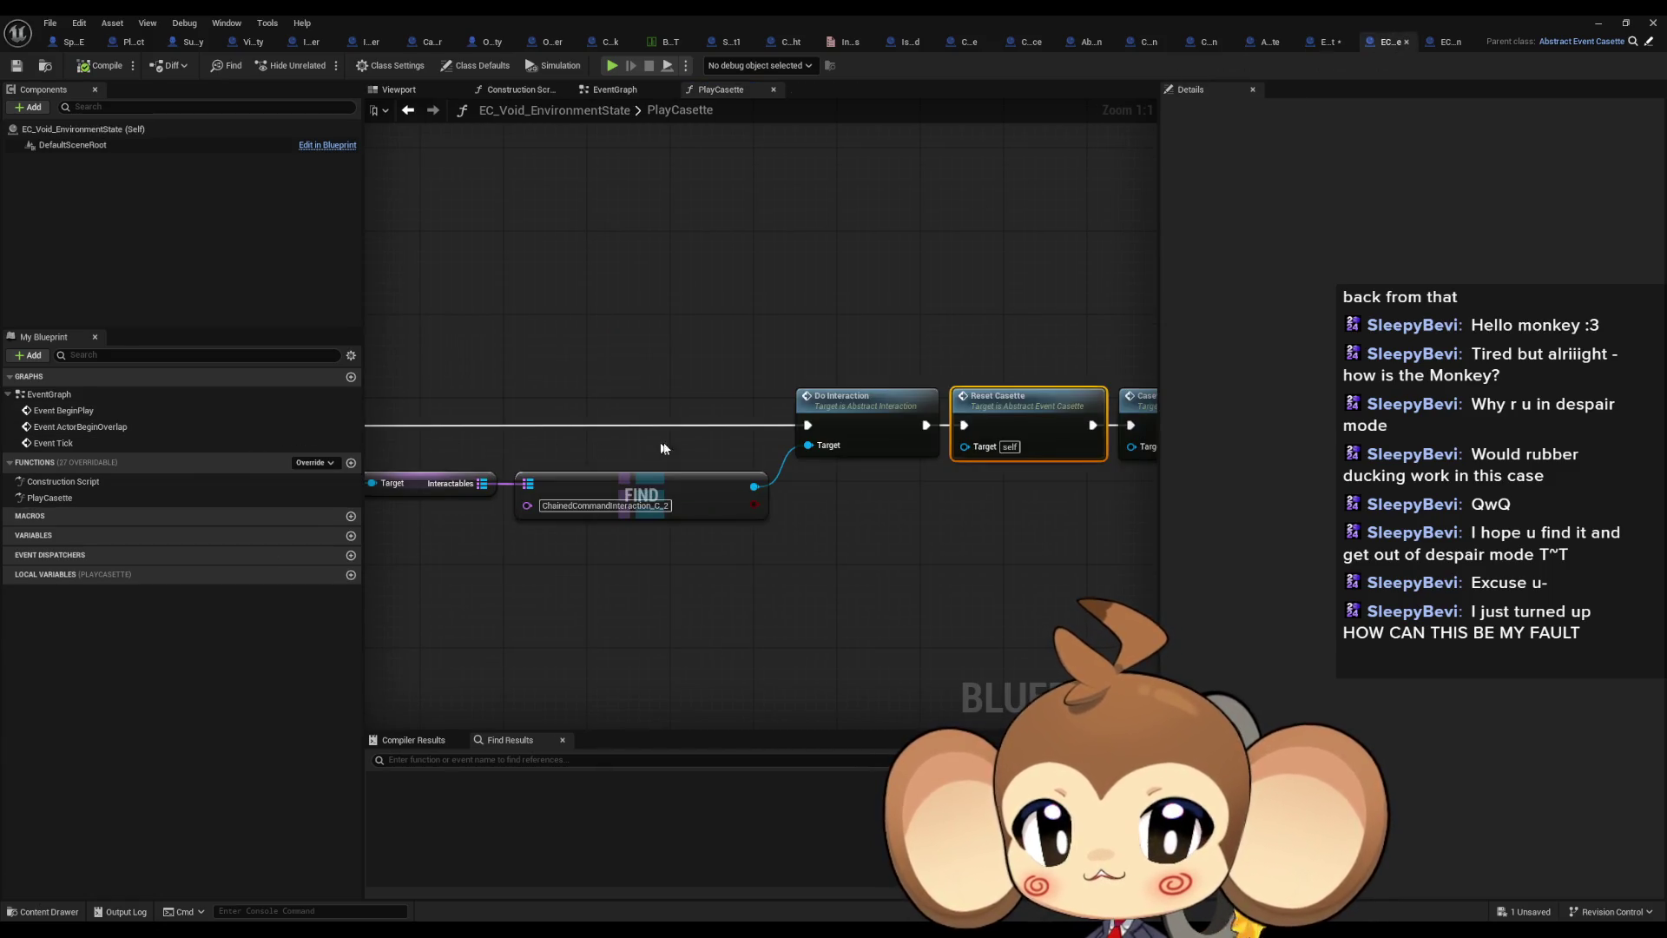
{"action": "scroll", "coordinate": [710, 453], "scroll_direction": "down", "scroll_amount": 2}
{"action": "scroll", "coordinate": [653, 437], "scroll_direction": "up", "scroll_amount": 2}
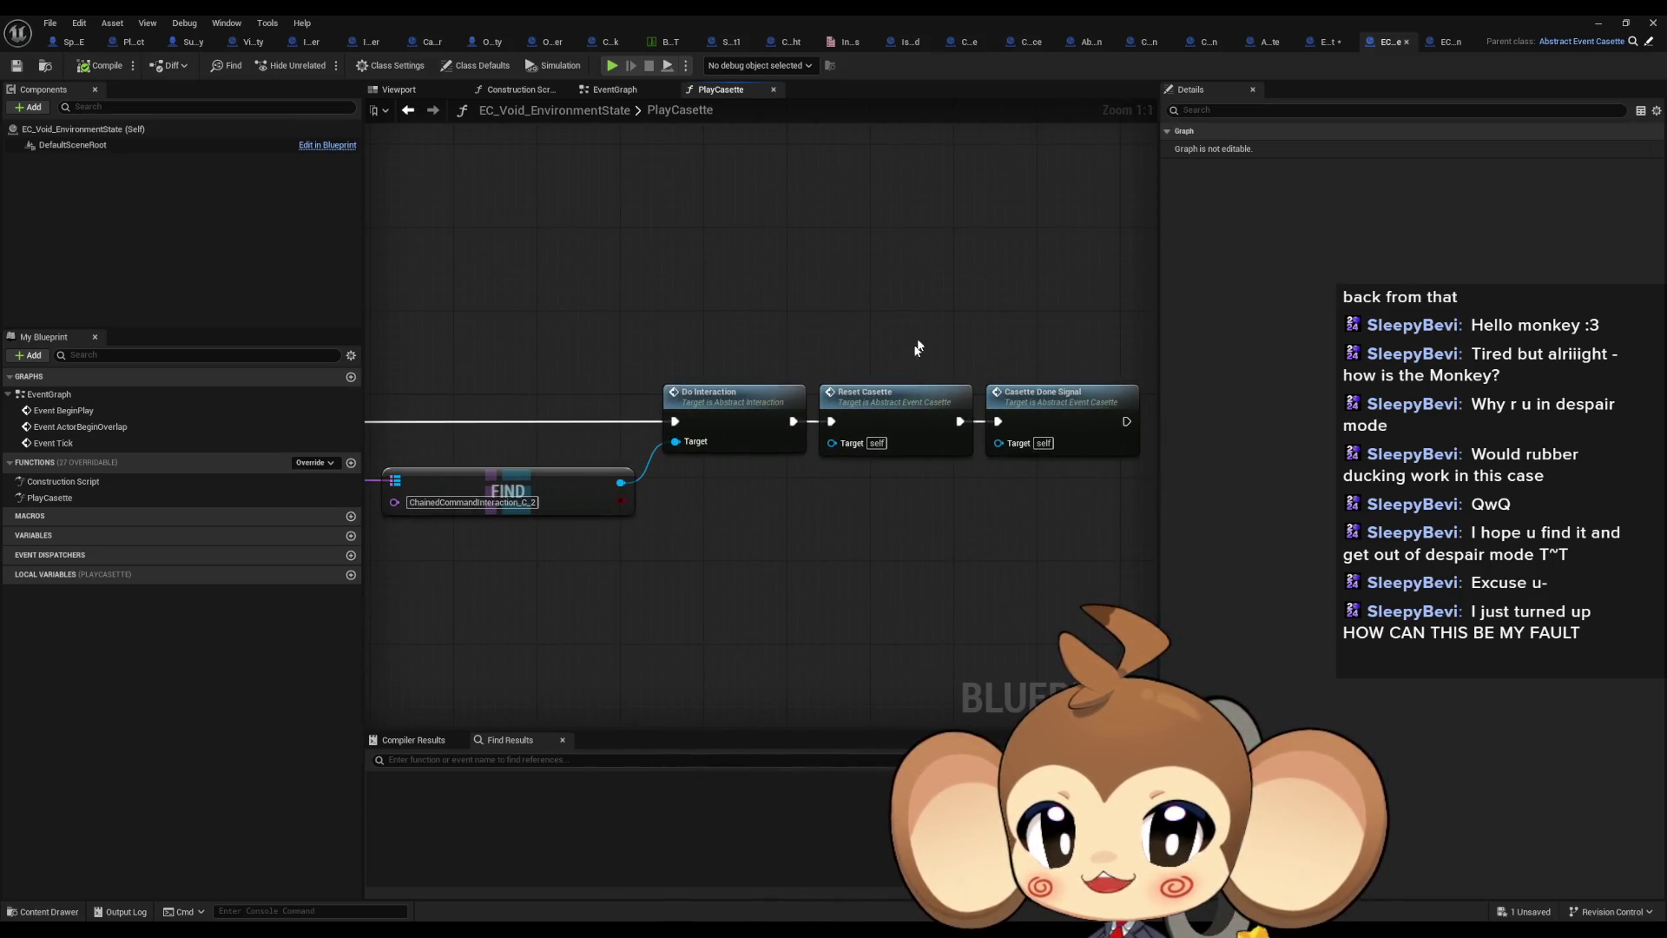
{"action": "mouse_move", "coordinate": [921, 345]}
{"action": "left_mouse_down"}
{"action": "mouse_move", "coordinate": [939, 497]}
{"action": "mouse_move", "coordinate": [1606, 486]}
{"action": "left_mouse_up"}
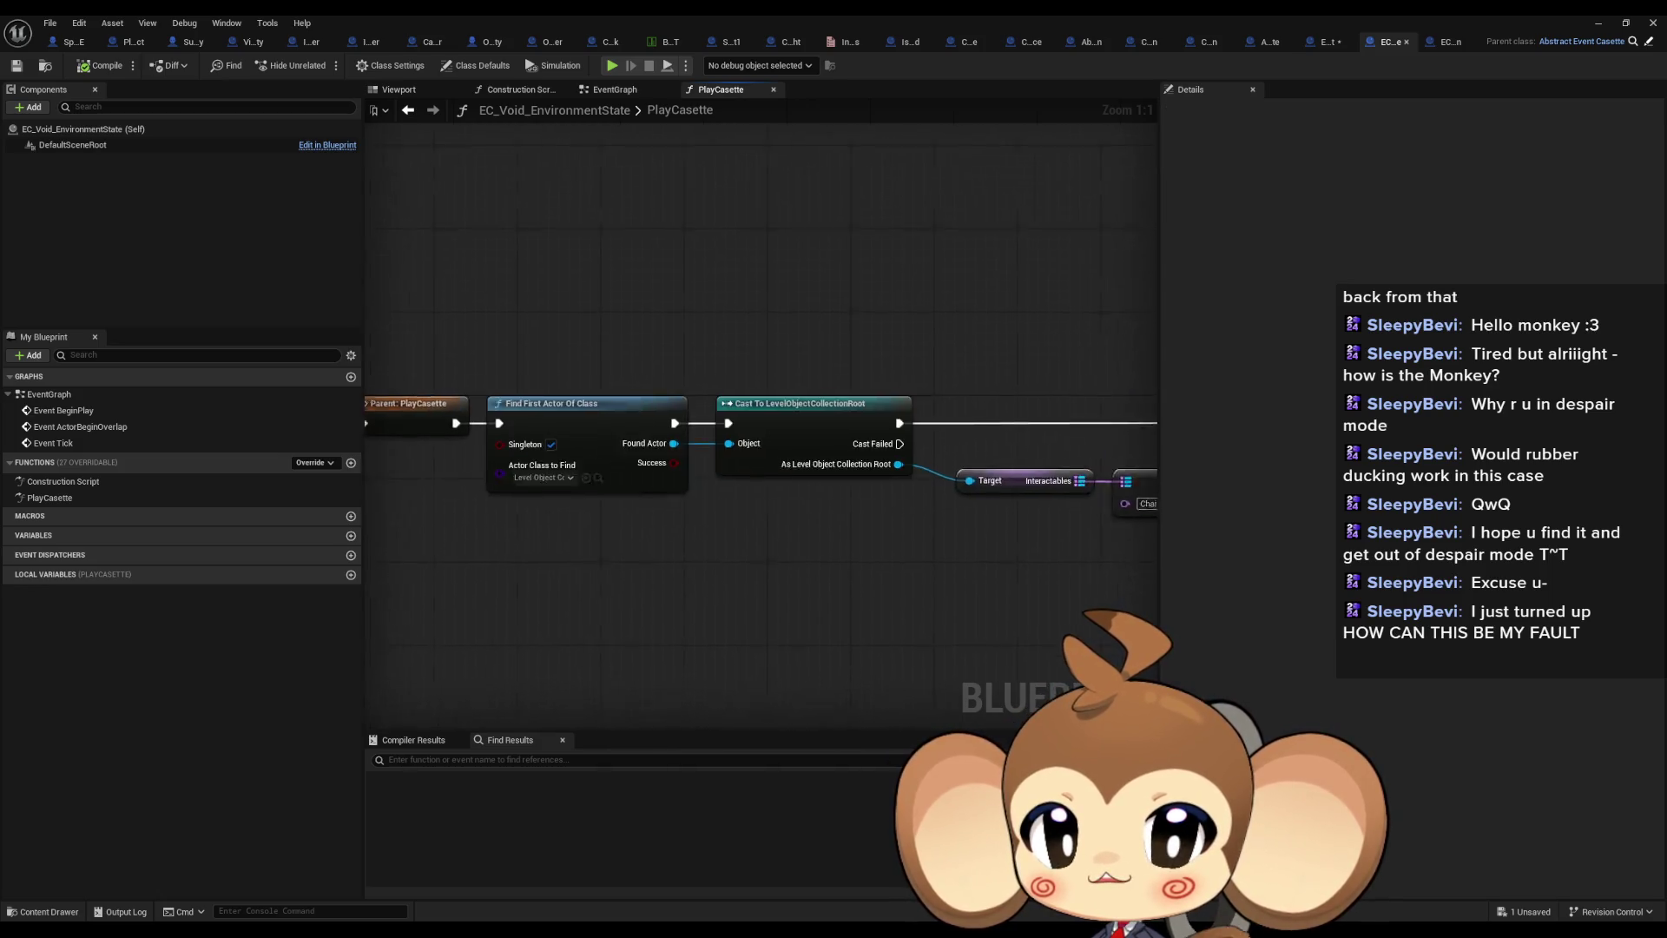
{"action": "left_click_drag", "start_coordinate": [623, 519], "coordinate": [375, 434]}
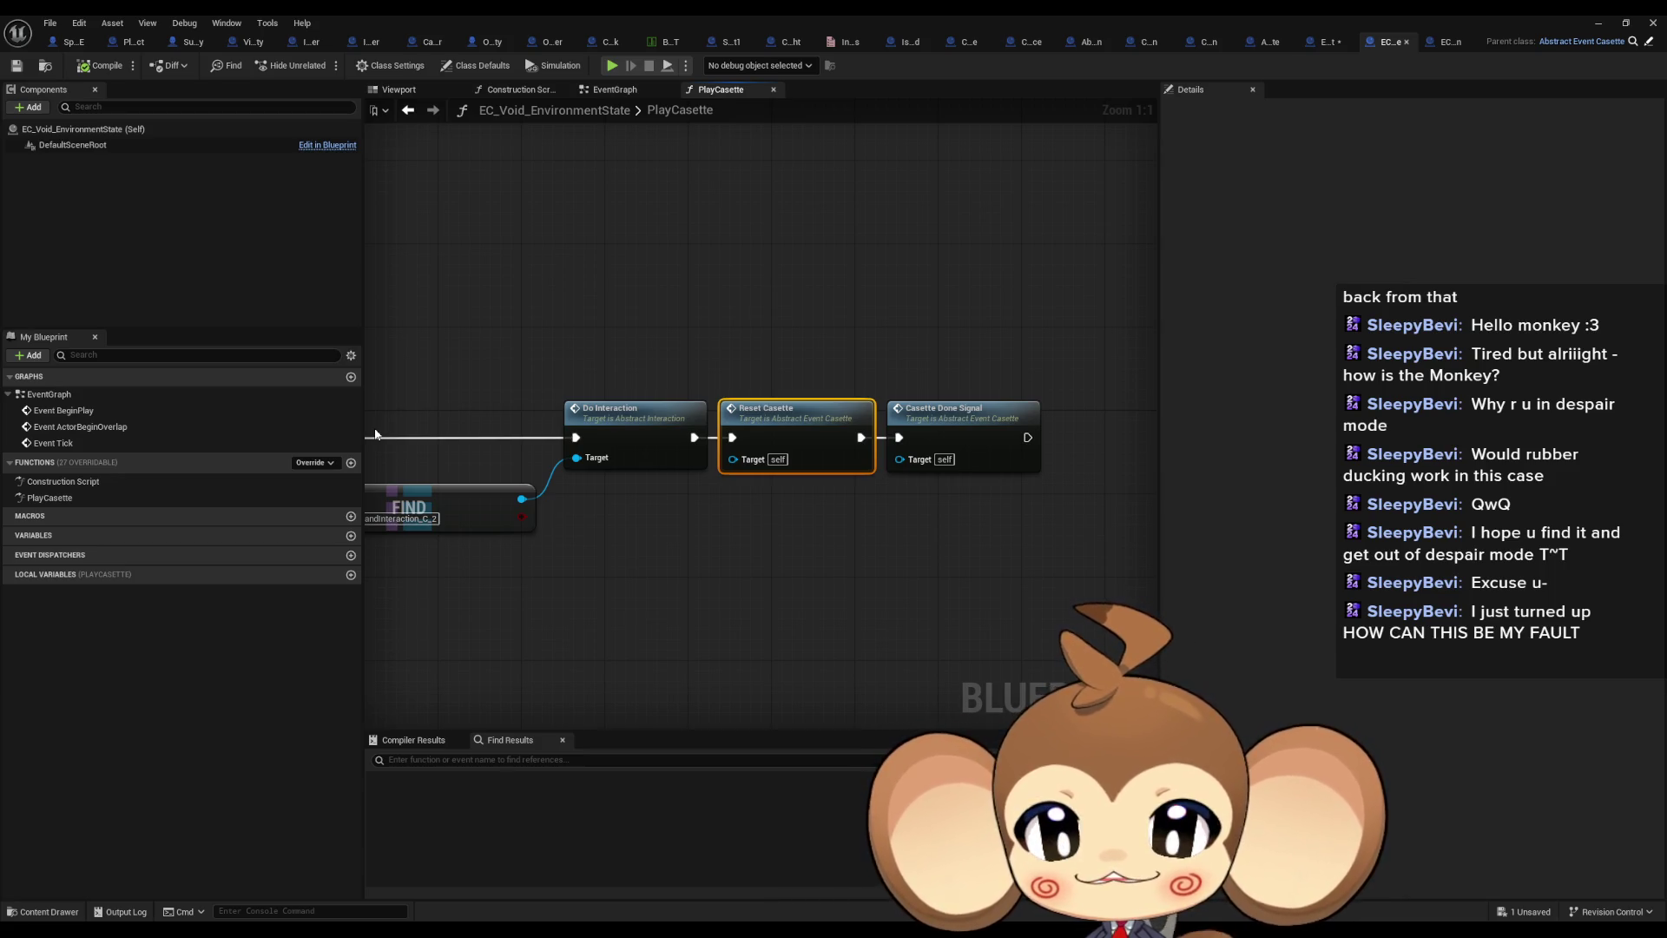
Check OpenCocoon's CasetteDoneSignal, CancleCasette and PlayCasette graphs, then minimize the Blueprint editor
{"action": "left_click", "coordinate": [1444, 43]}
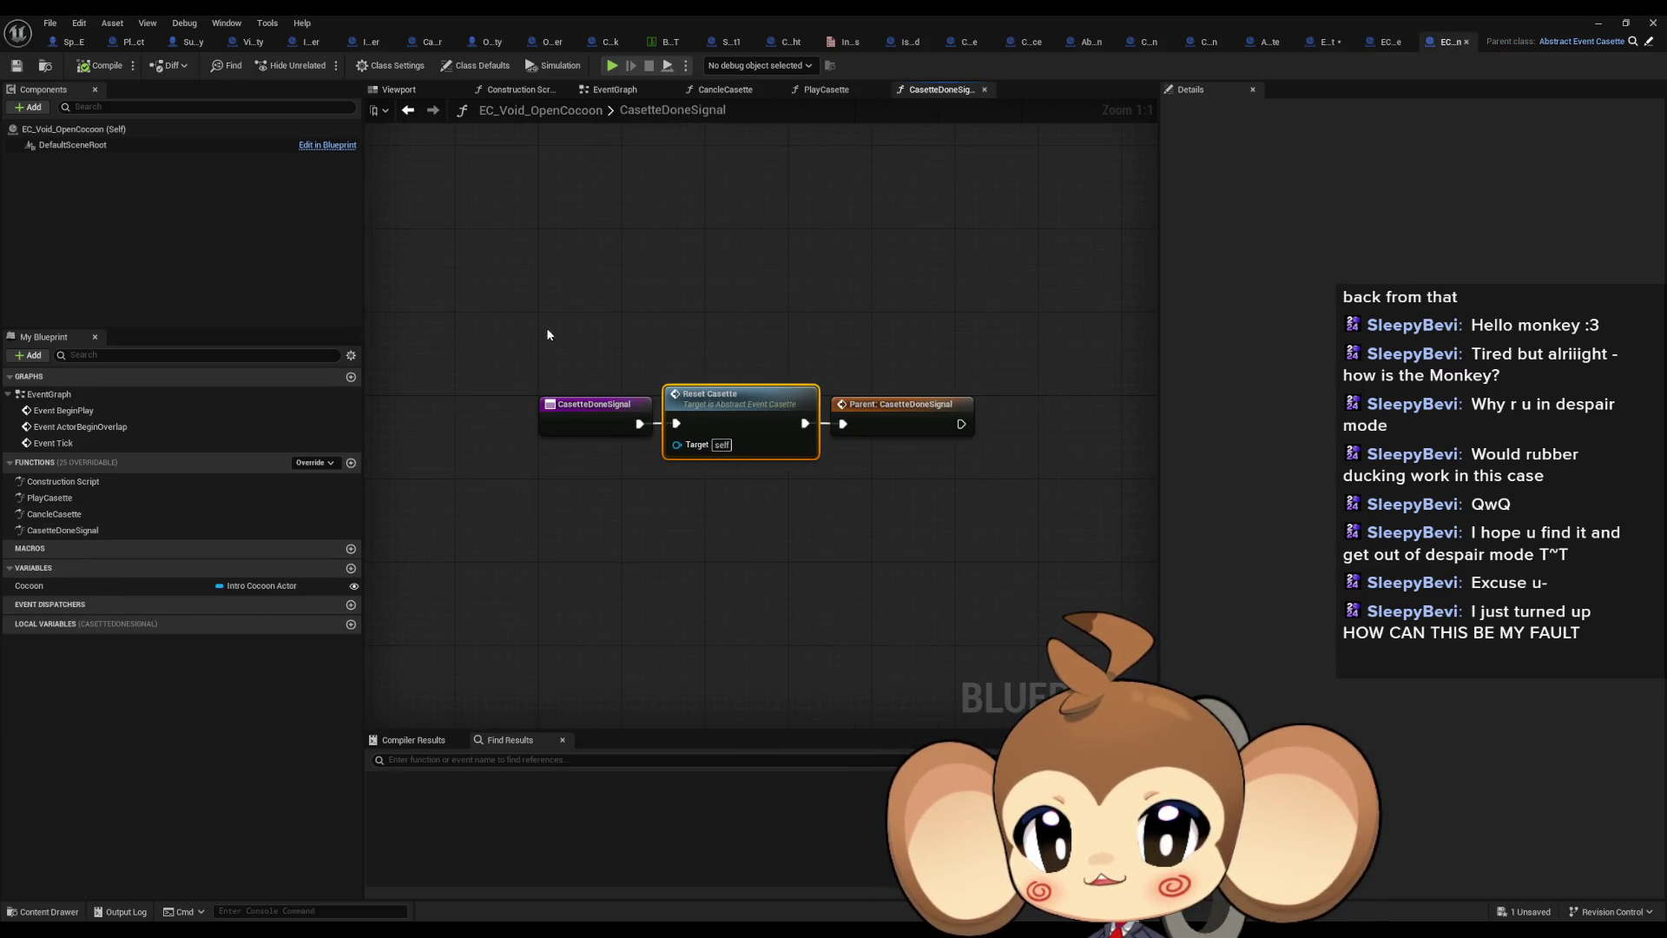
{"action": "left_click", "coordinate": [576, 421]}
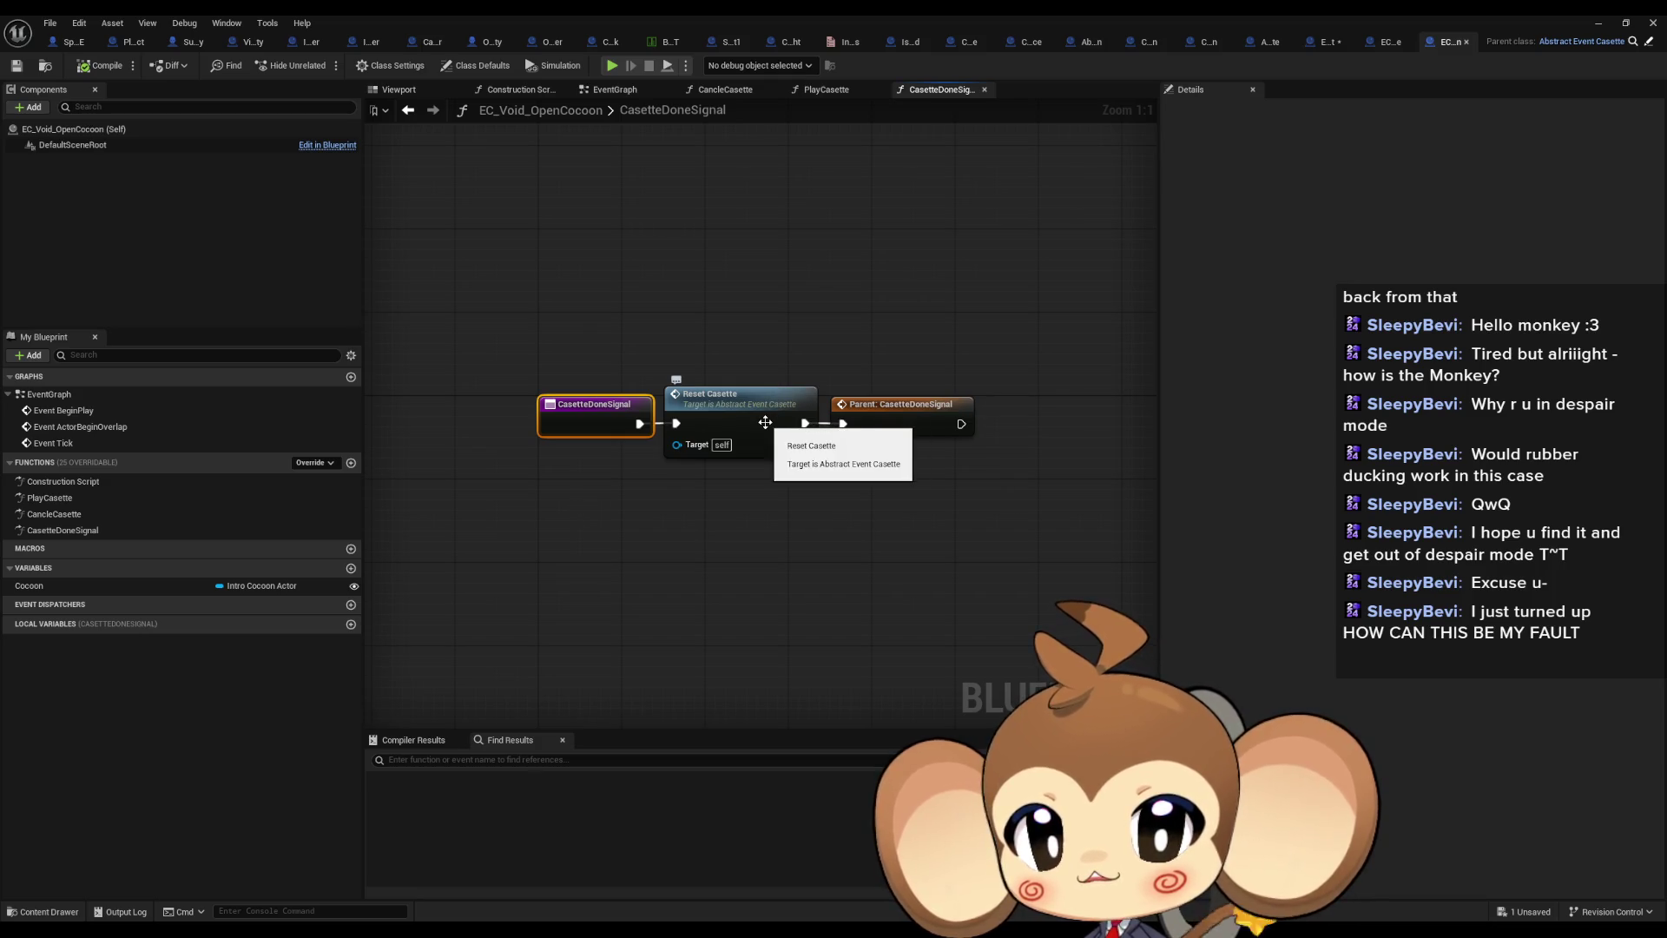
{"action": "double_click", "coordinate": [82, 513]}
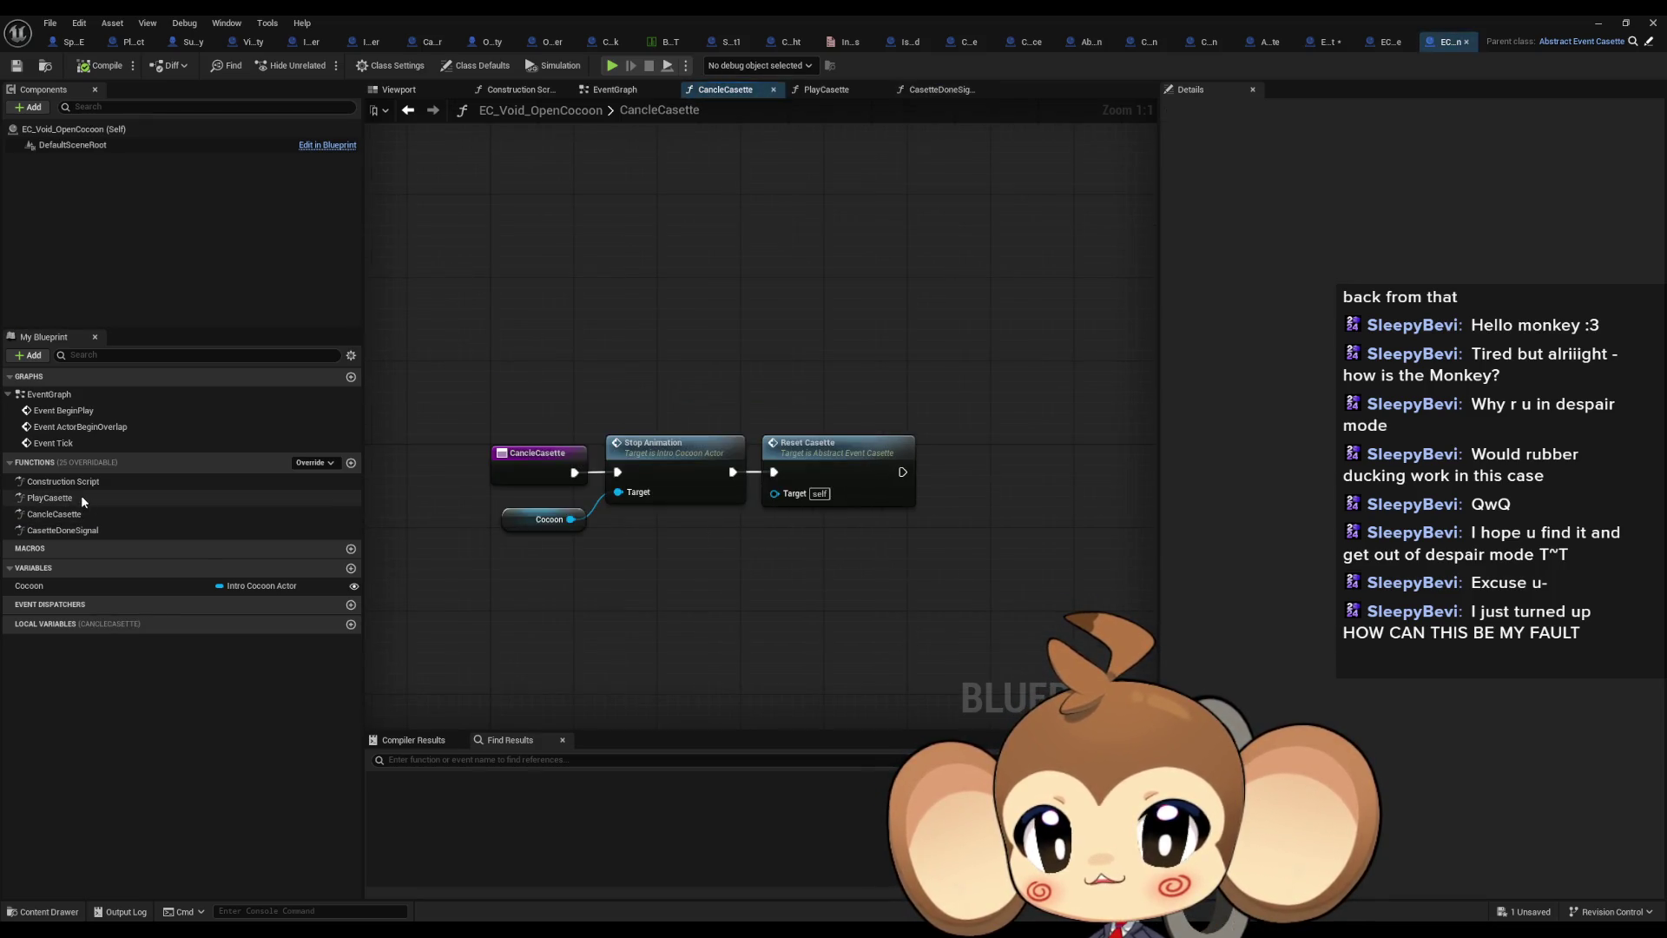
{"action": "double_click", "coordinate": [81, 497]}
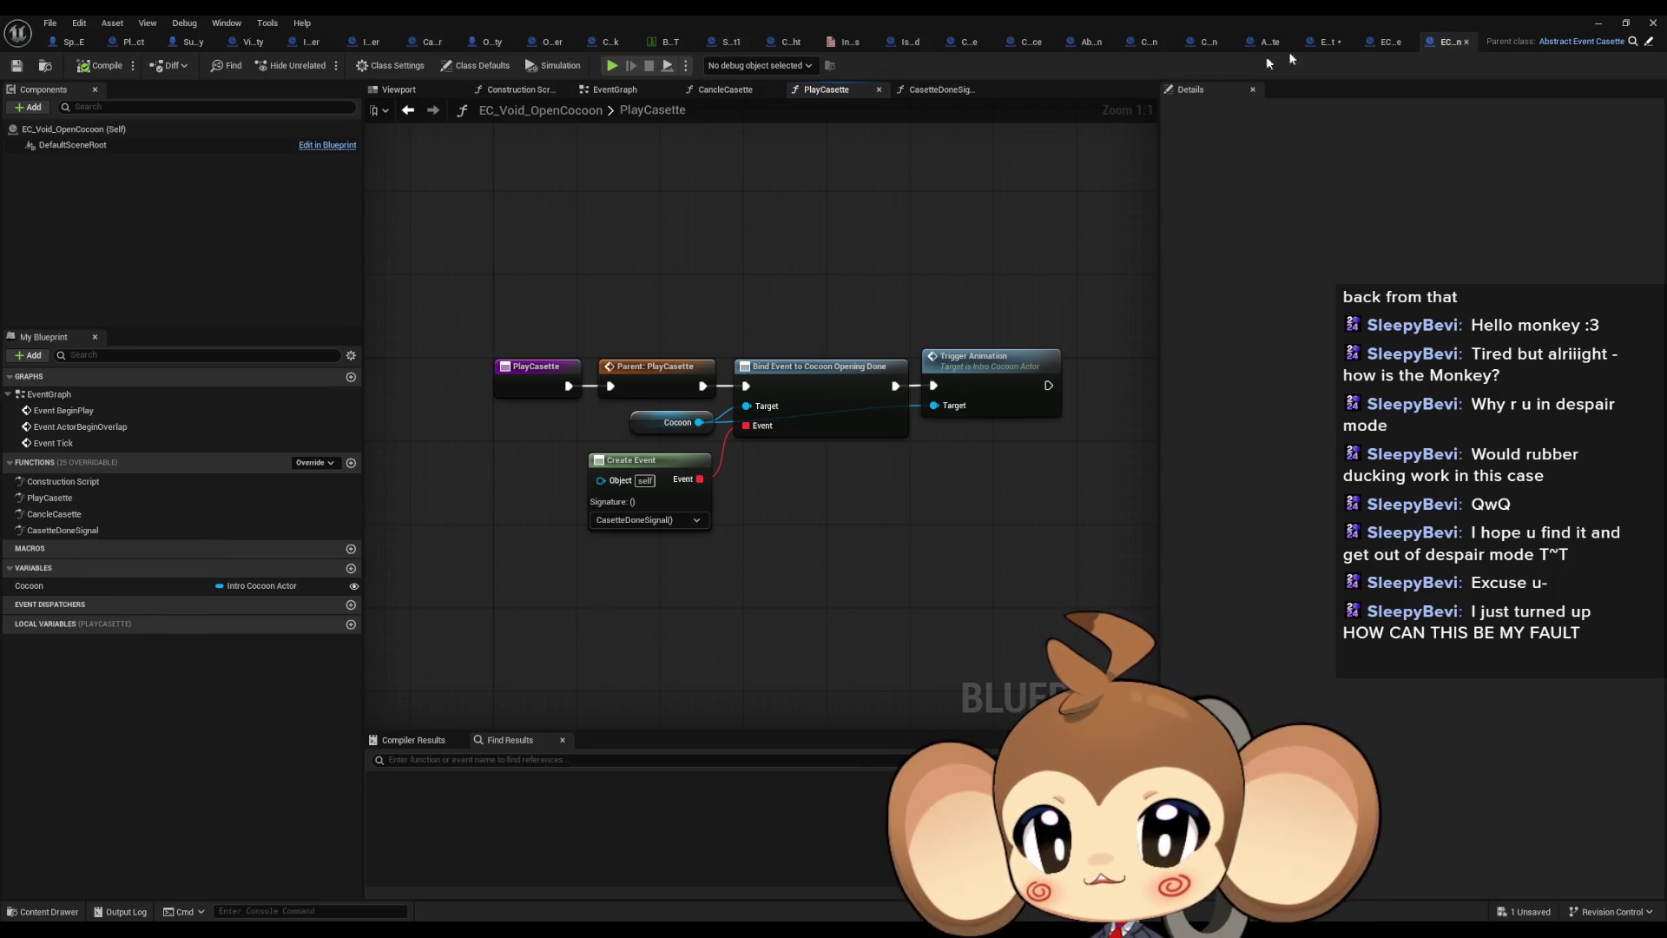
{"action": "left_click", "coordinate": [1595, 22]}
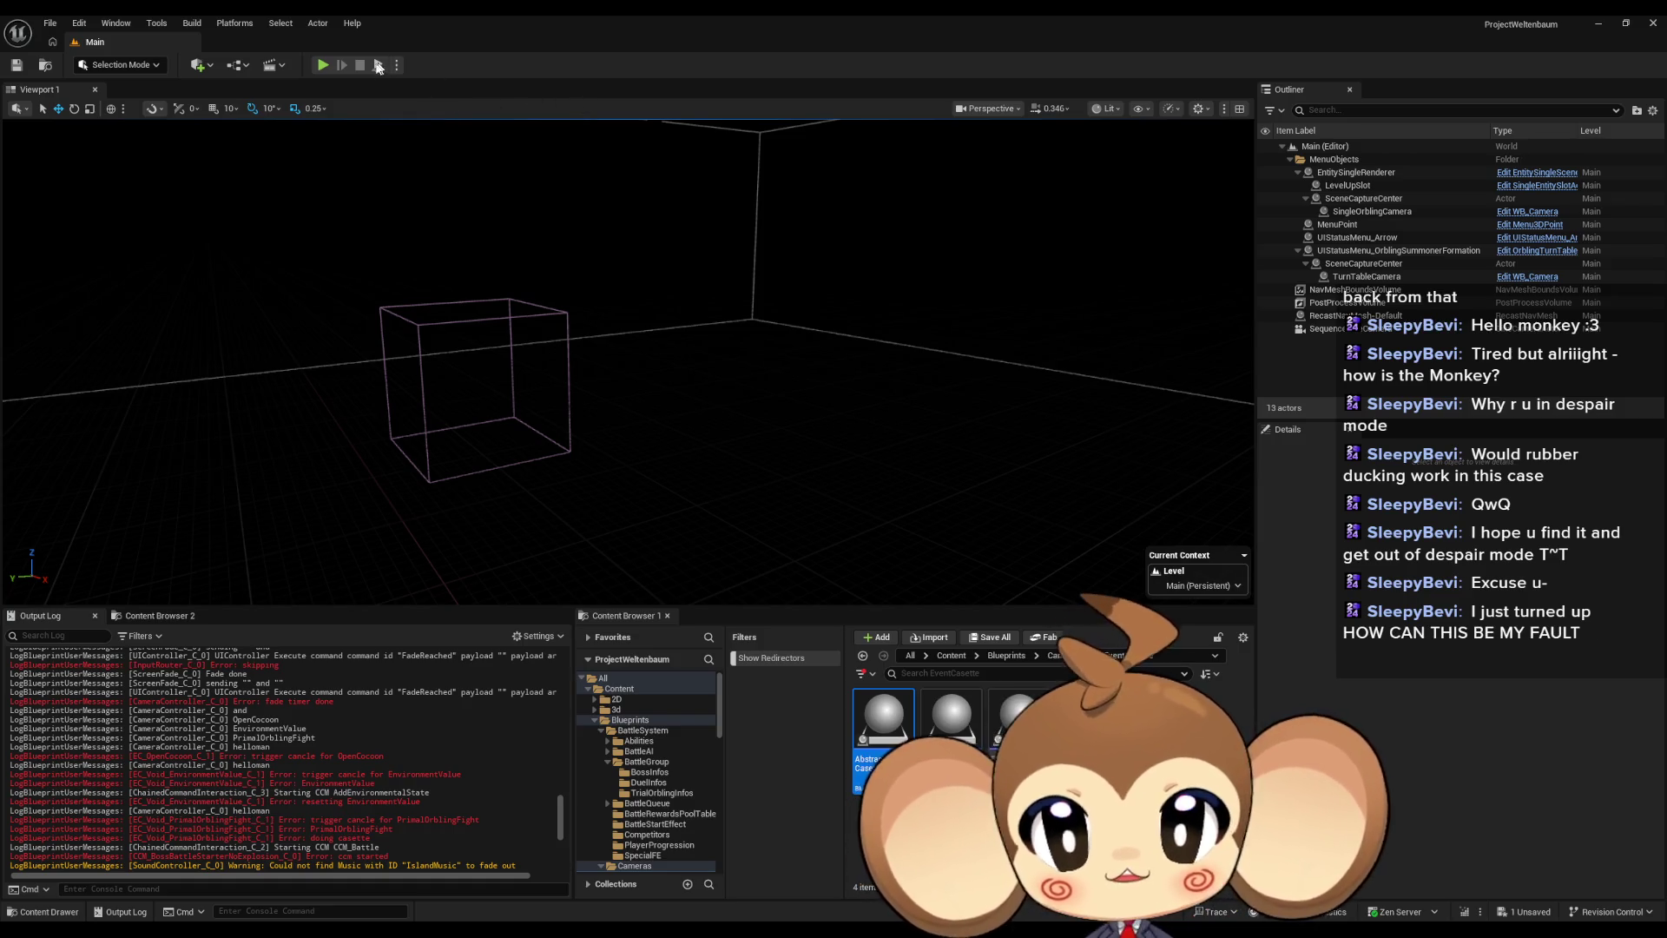
Start Play In Editor with Alt+P and clear the Output Log for the new run
{"action": "key", "text": "alt+p"}
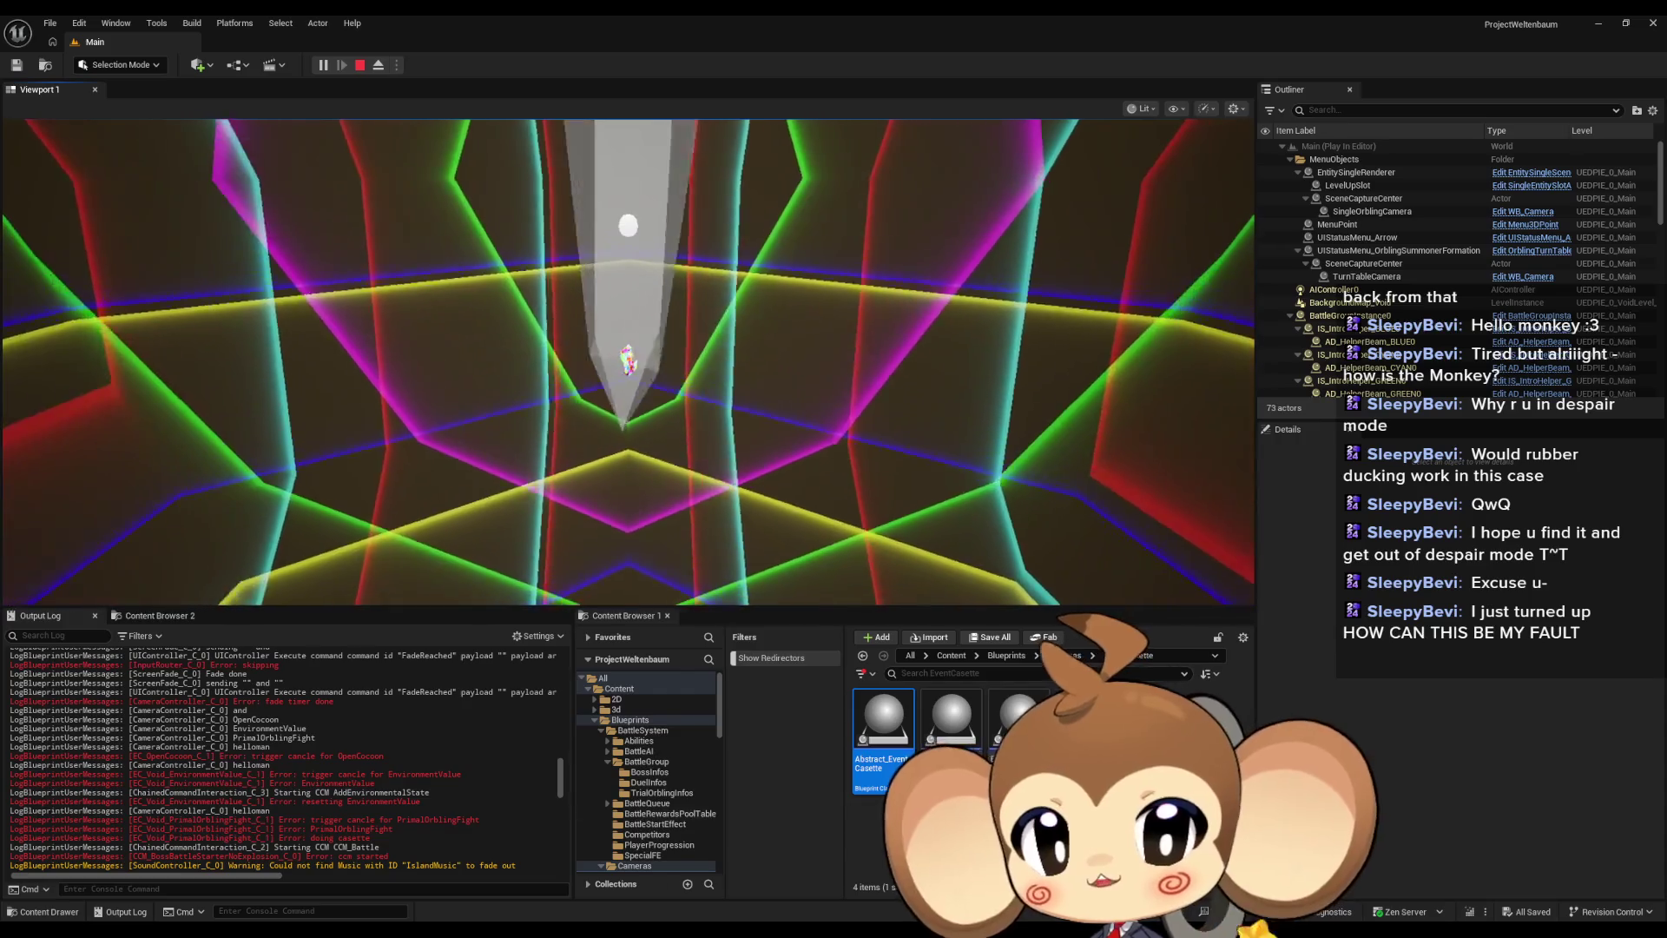
{"action": "right_click", "coordinate": [289, 800]}
{"action": "left_click", "coordinate": [328, 657]}
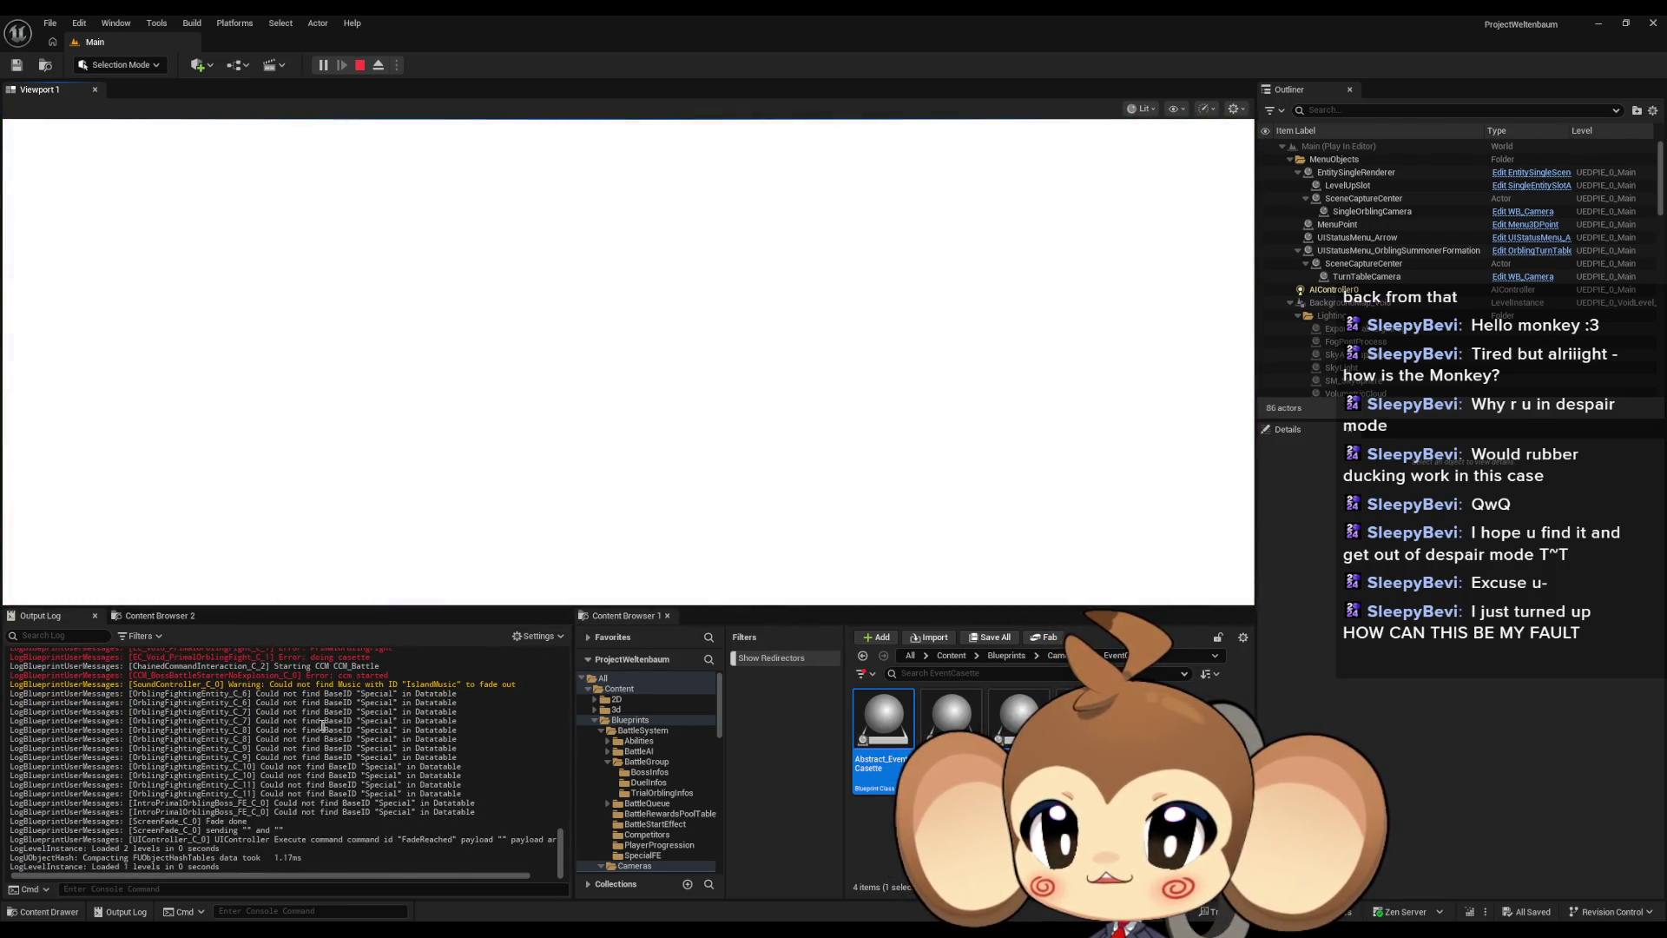
{"action": "scroll", "coordinate": [330, 695], "scroll_direction": "up", "scroll_amount": 4}
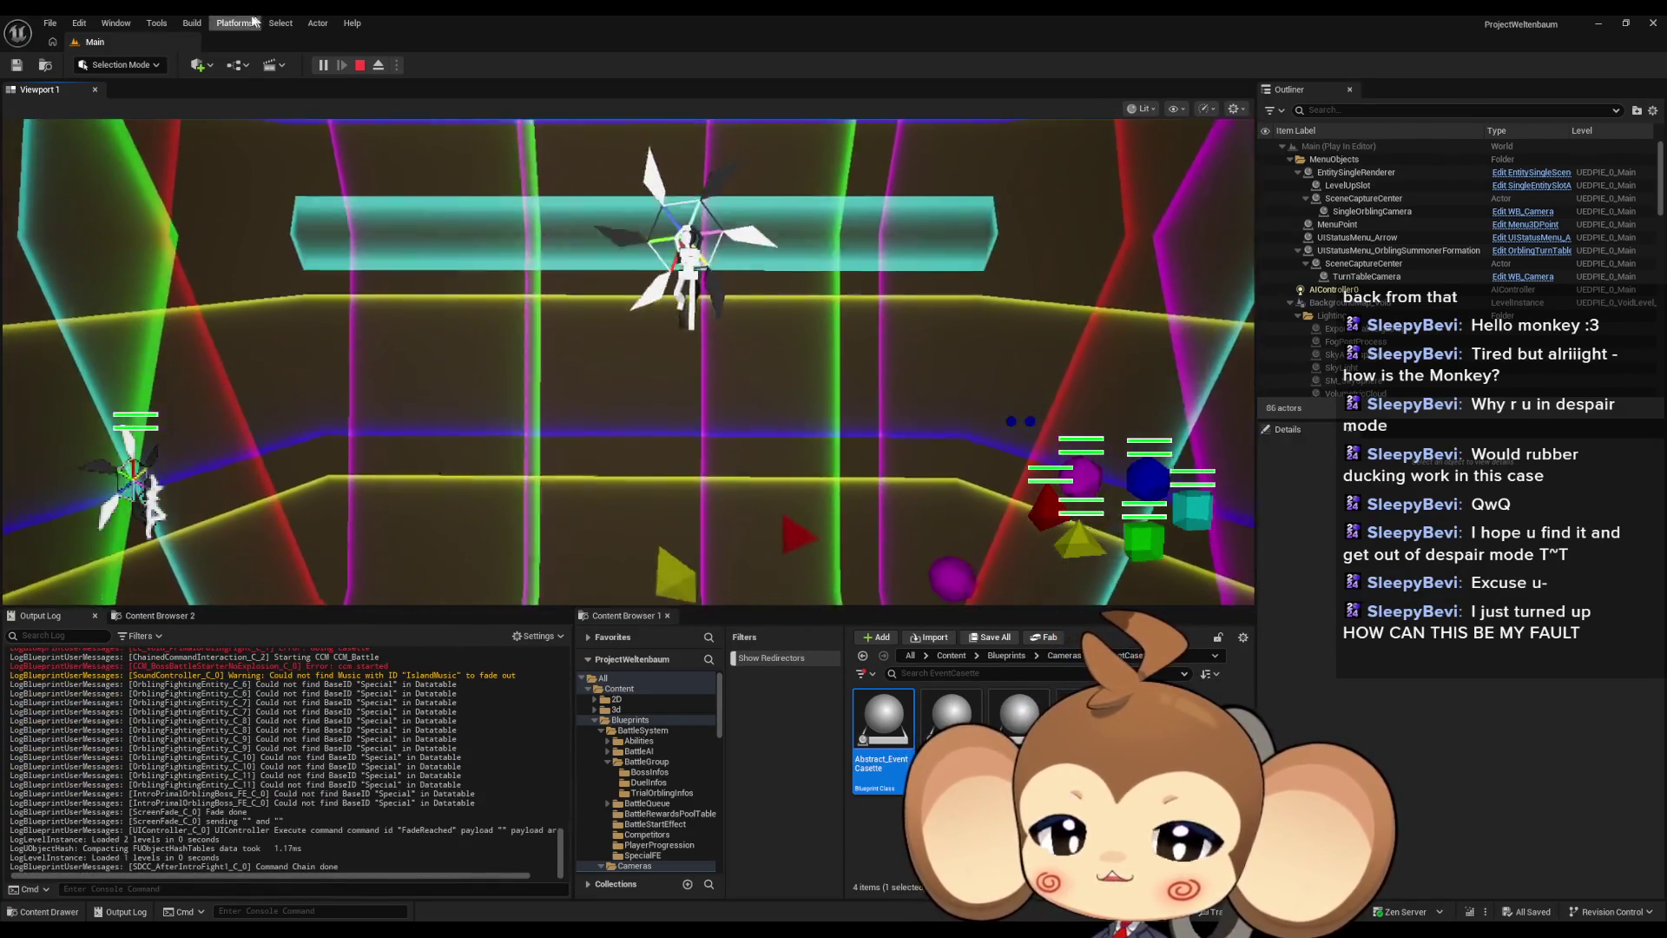
Inspect the EnvironmentValue and PrimalOrblingFight instances in the Blueprint Debugger, then park it lower right
{"action": "left_click", "coordinate": [157, 23]}
{"action": "mouse_move", "coordinate": [217, 351]}
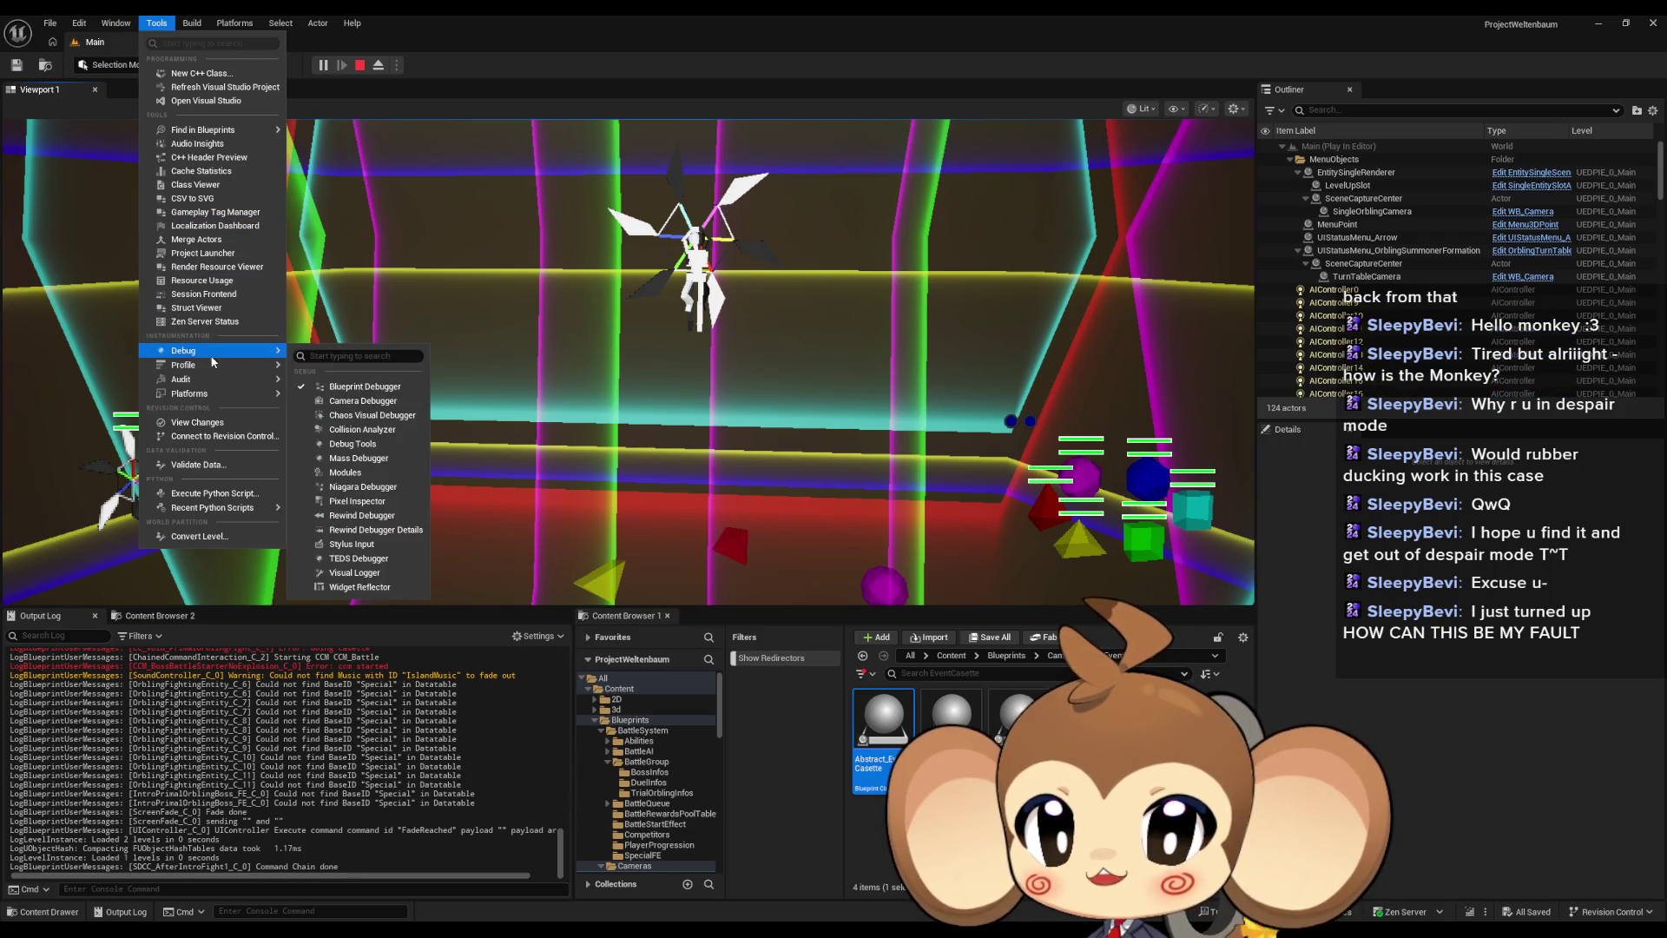
{"action": "left_click", "coordinate": [300, 389]}
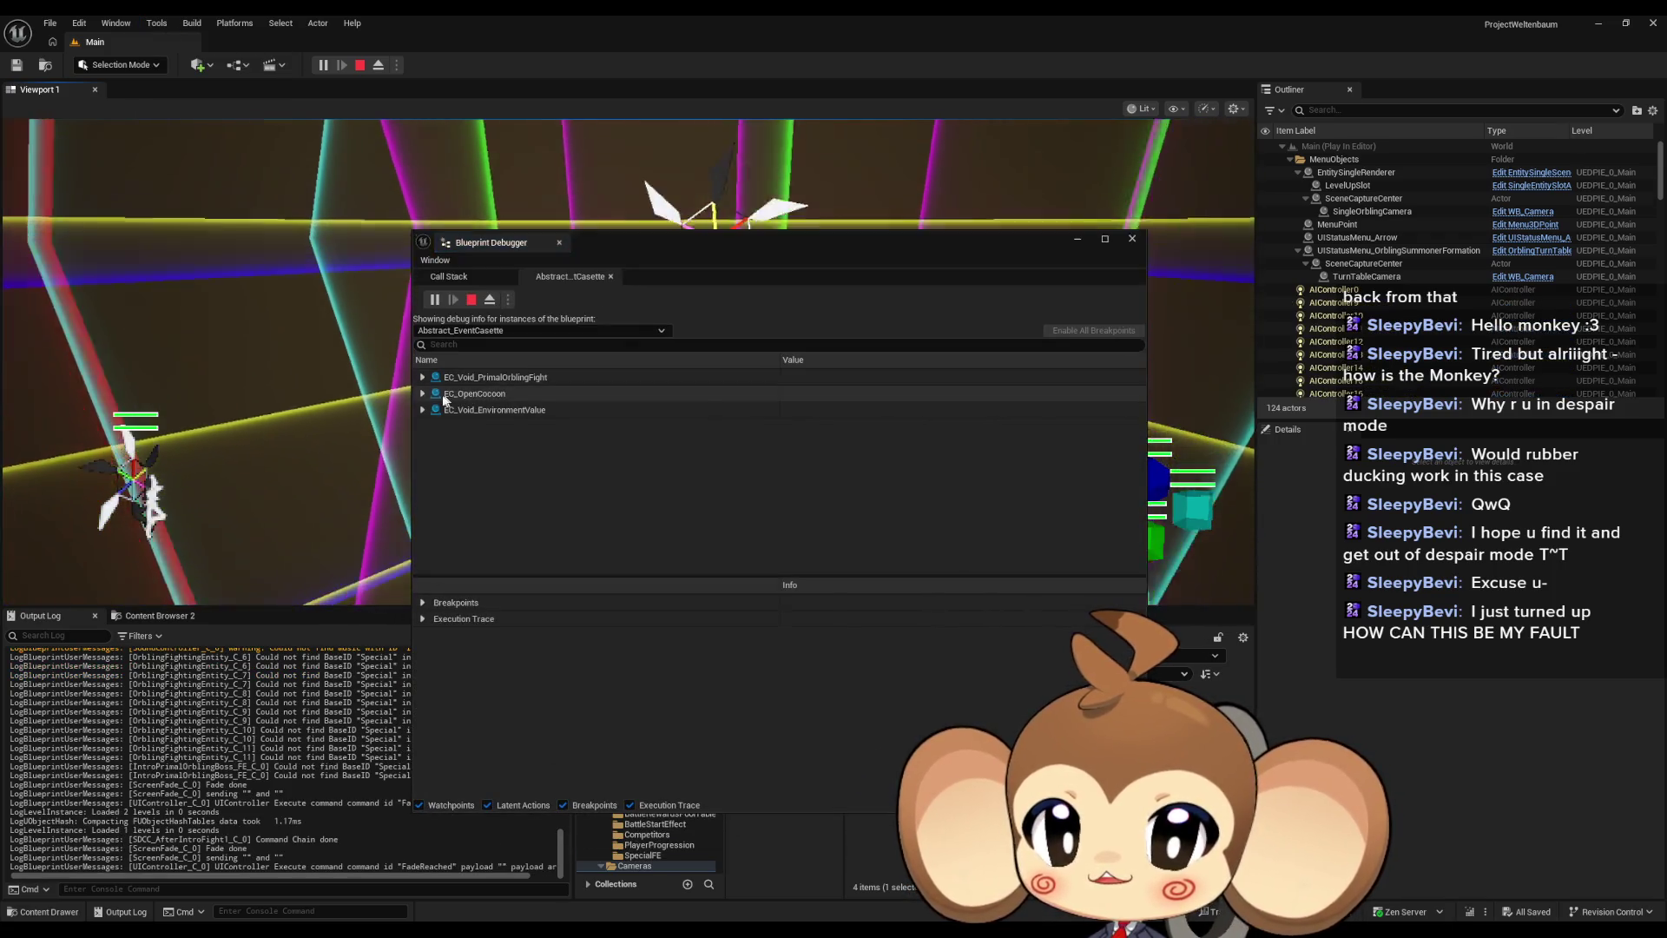
{"action": "left_click", "coordinate": [424, 411]}
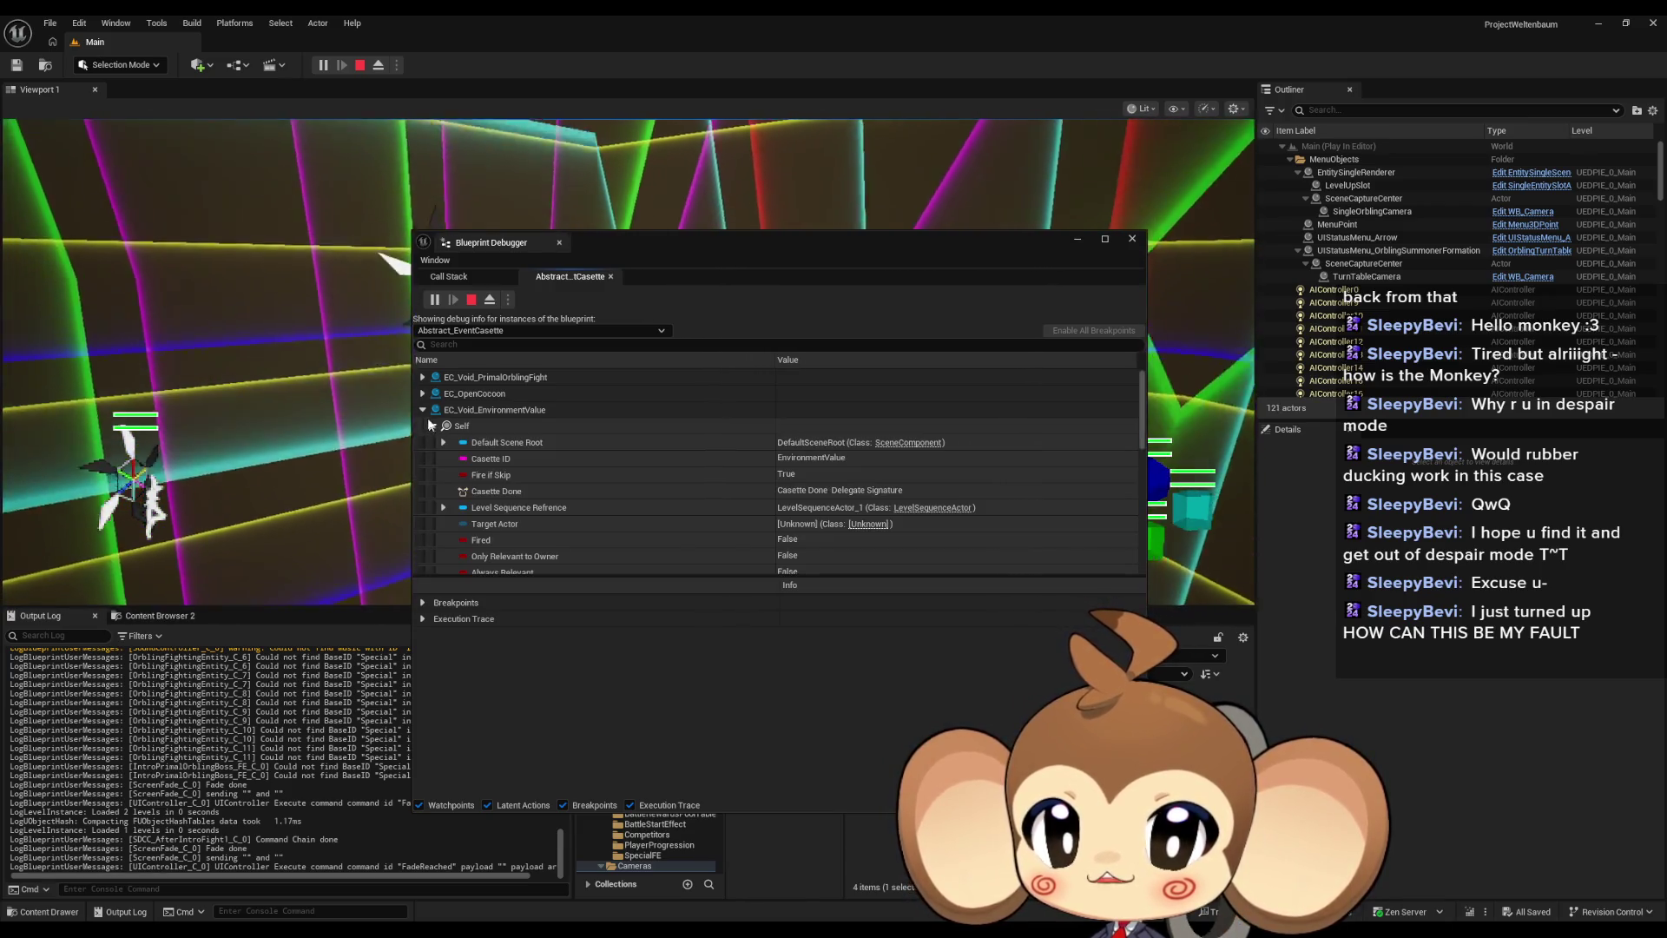
{"action": "left_click", "coordinate": [423, 408]}
{"action": "left_click", "coordinate": [423, 393]}
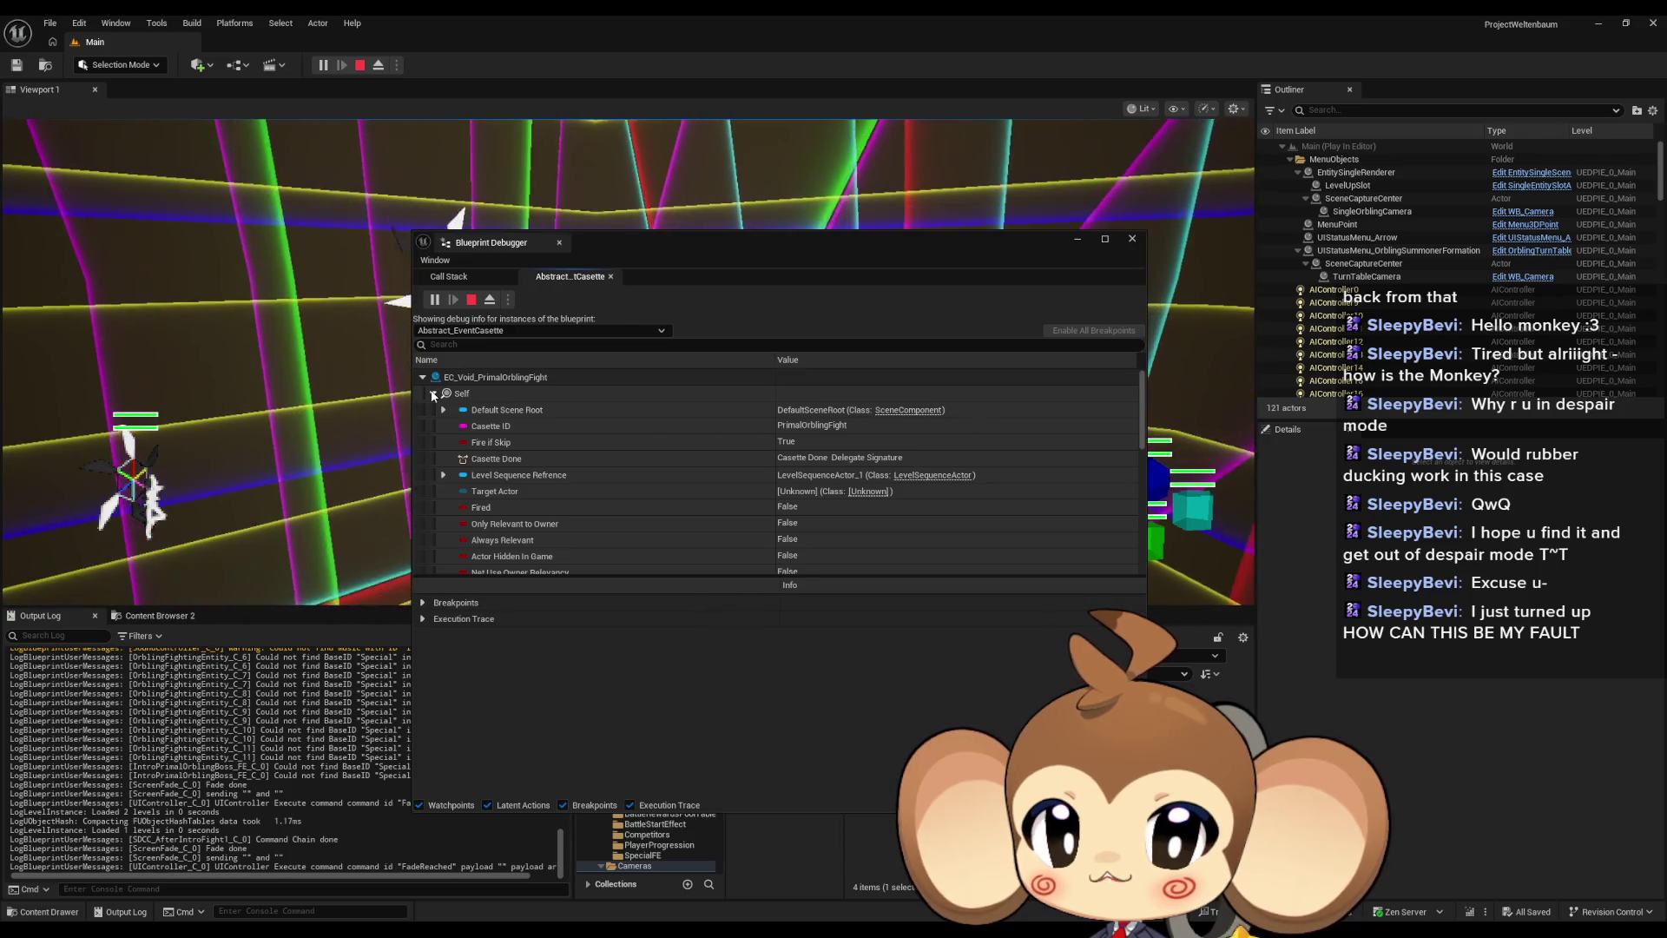
{"action": "left_click", "coordinate": [432, 394]}
{"action": "left_click", "coordinate": [423, 378]}
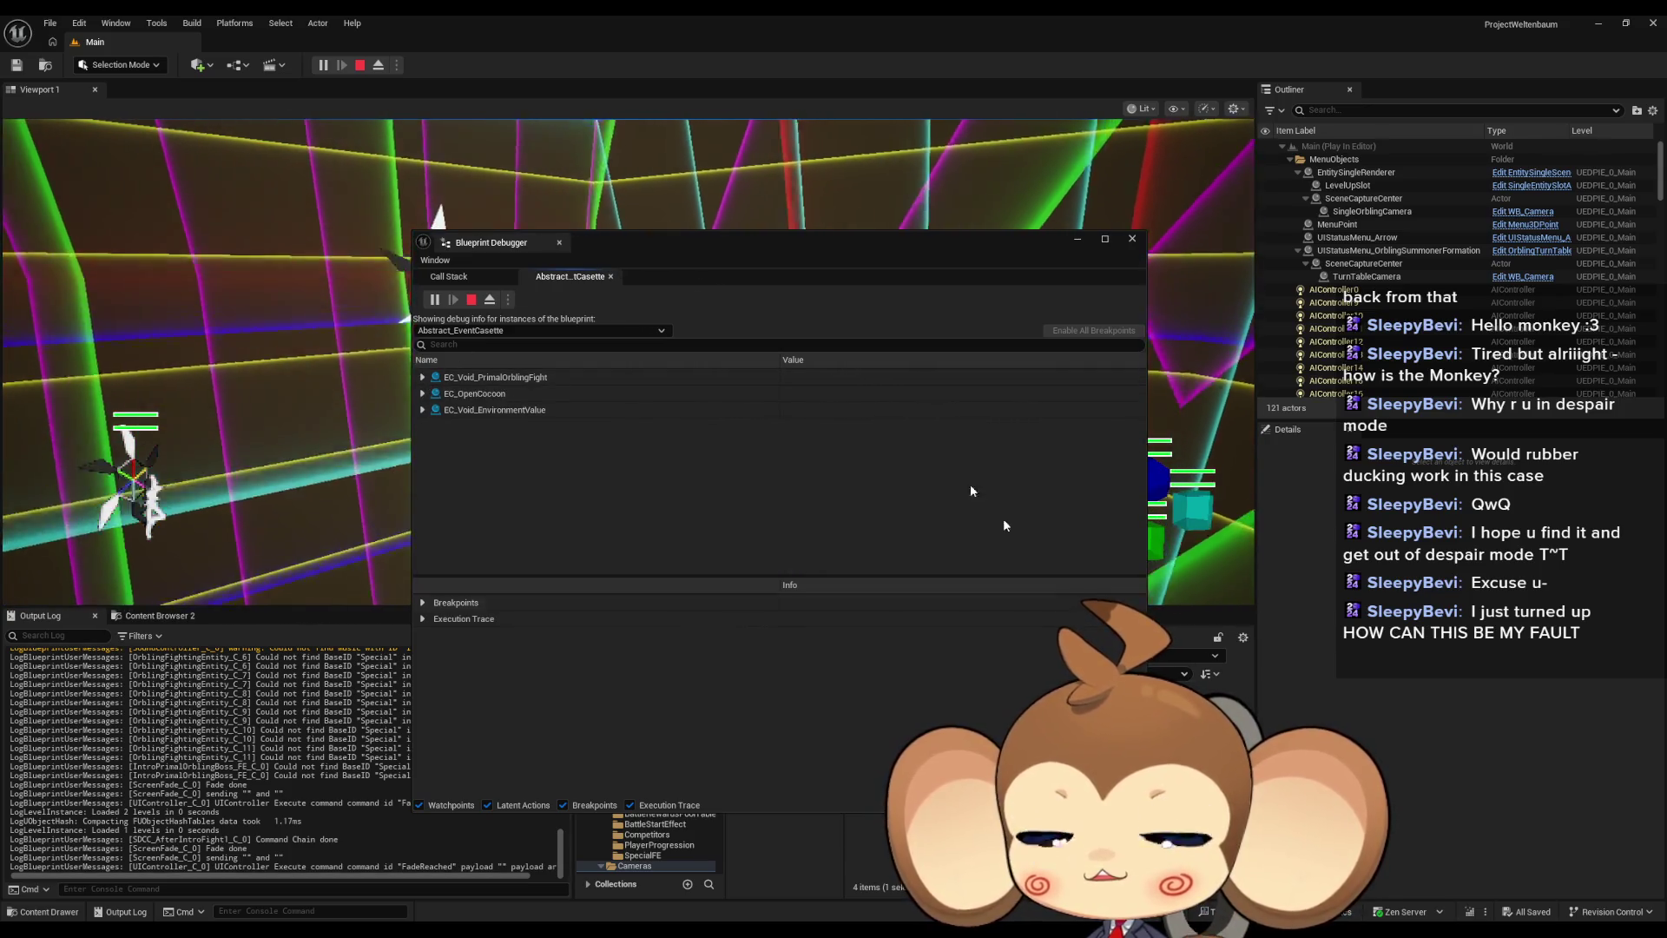
{"action": "left_click_drag", "start_coordinate": [660, 234], "coordinate": [1165, 674]}
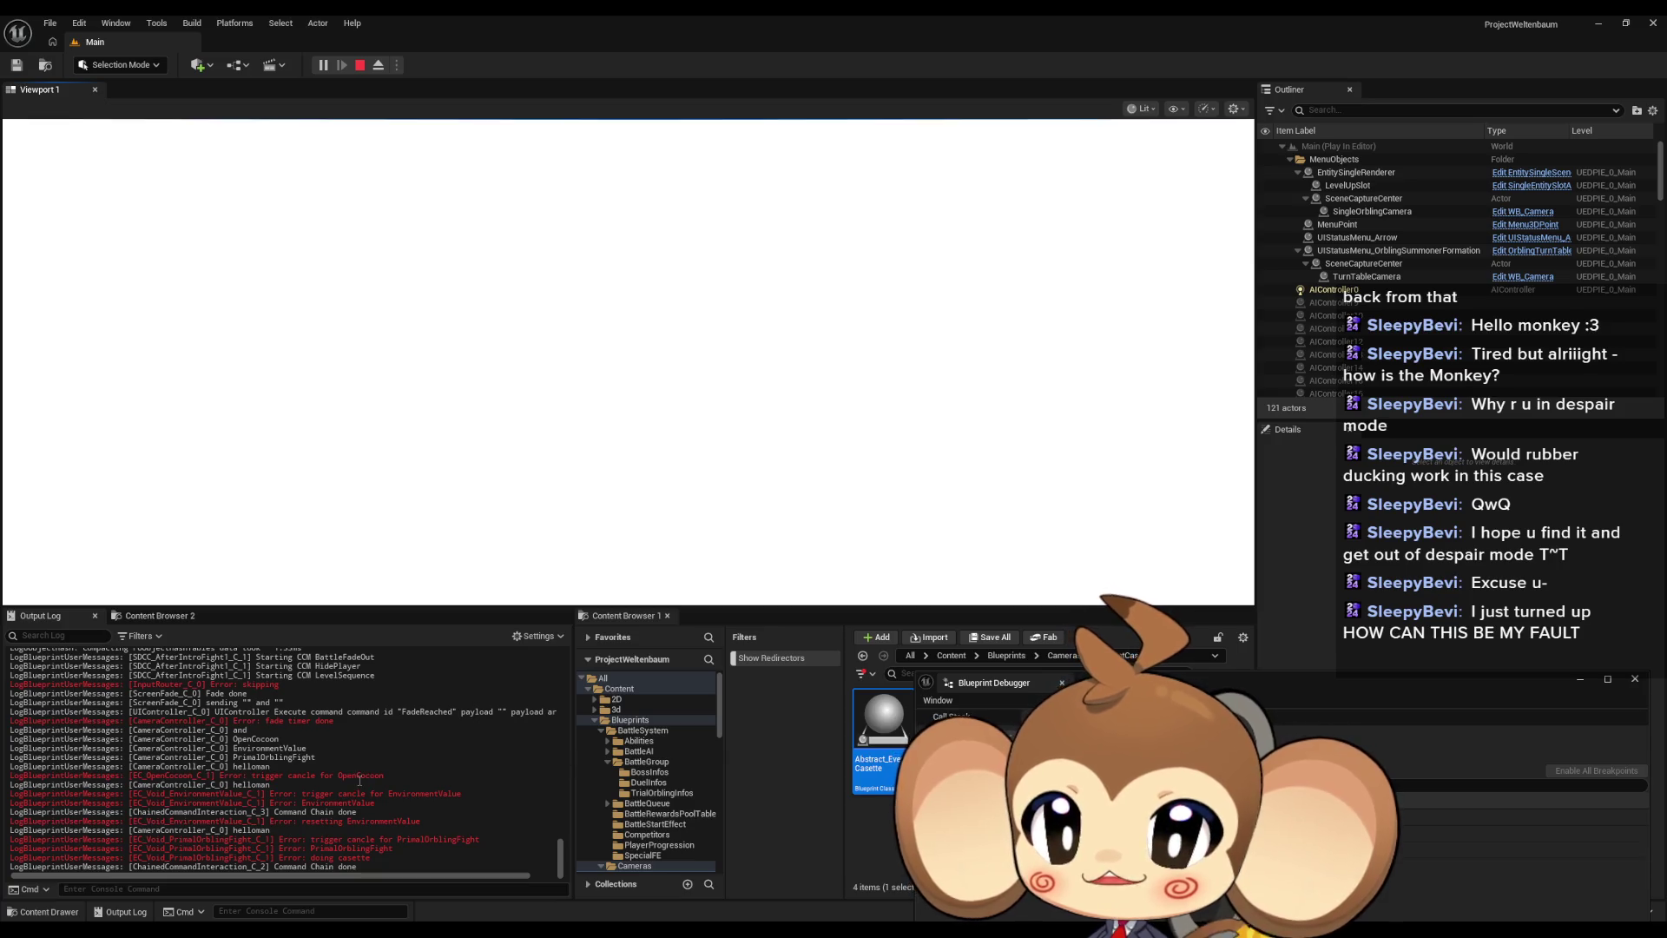
Stop the play session and open the parent Abstract_EventCasette CasetteDoneSignal graph from OpenCocoon
{"action": "left_click", "coordinate": [362, 68]}
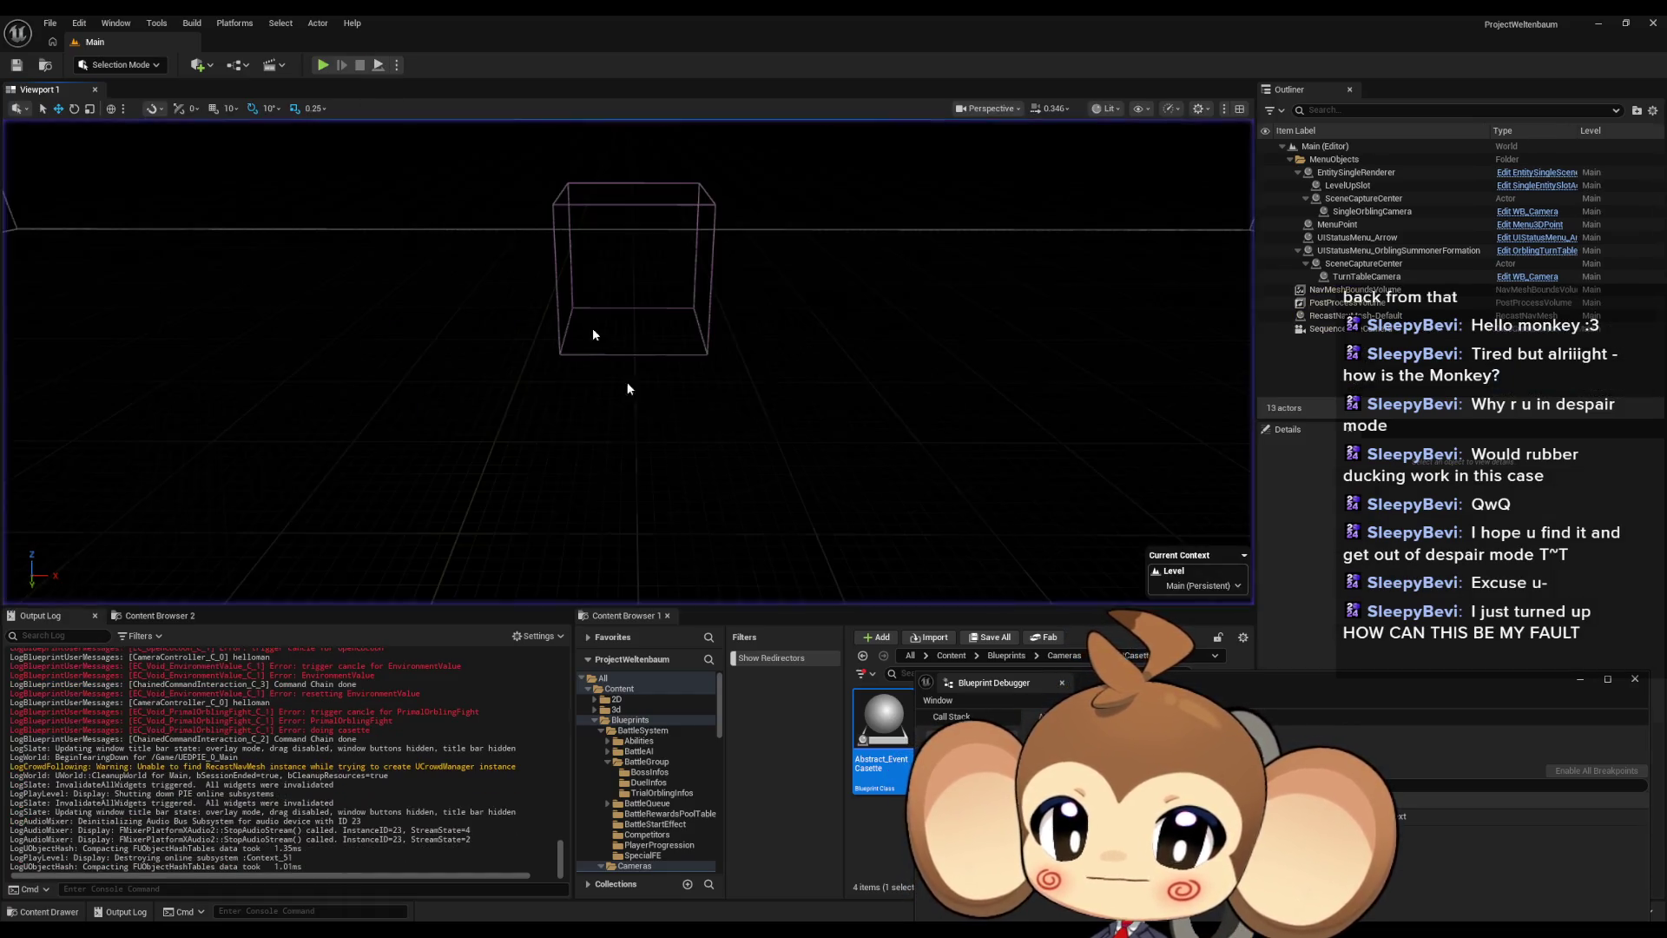
{"action": "mouse_move", "coordinate": [747, 904]}
{"action": "left_click", "coordinate": [839, 878]}
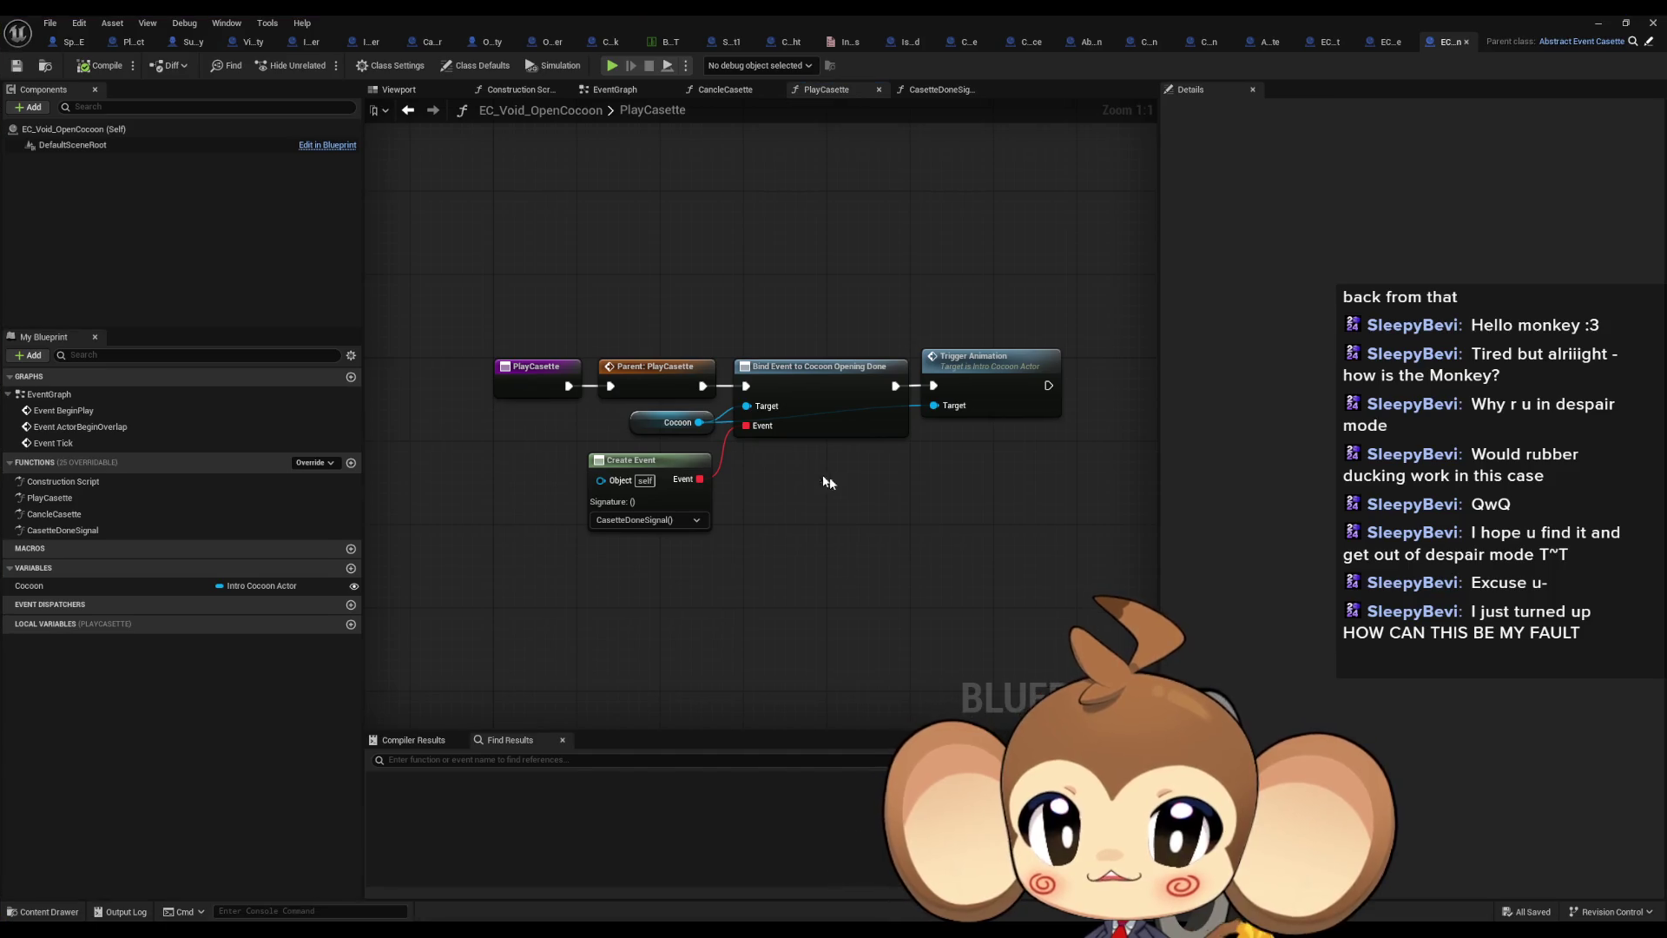
{"action": "double_click", "coordinate": [90, 530]}
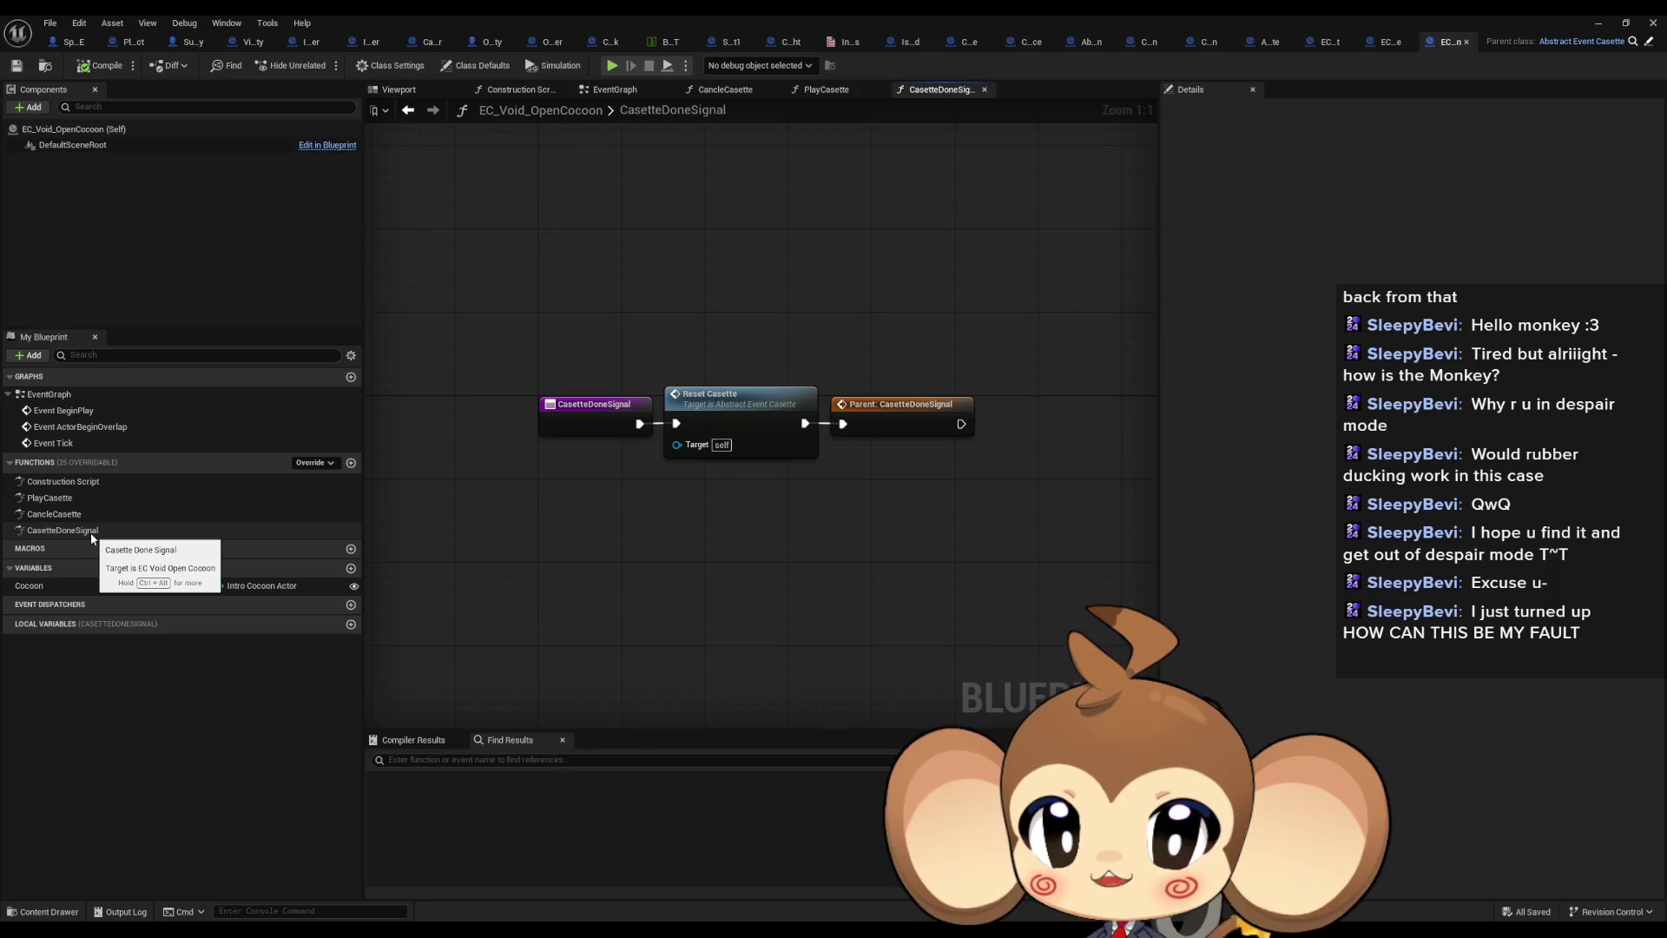
{"action": "double_click", "coordinate": [901, 421]}
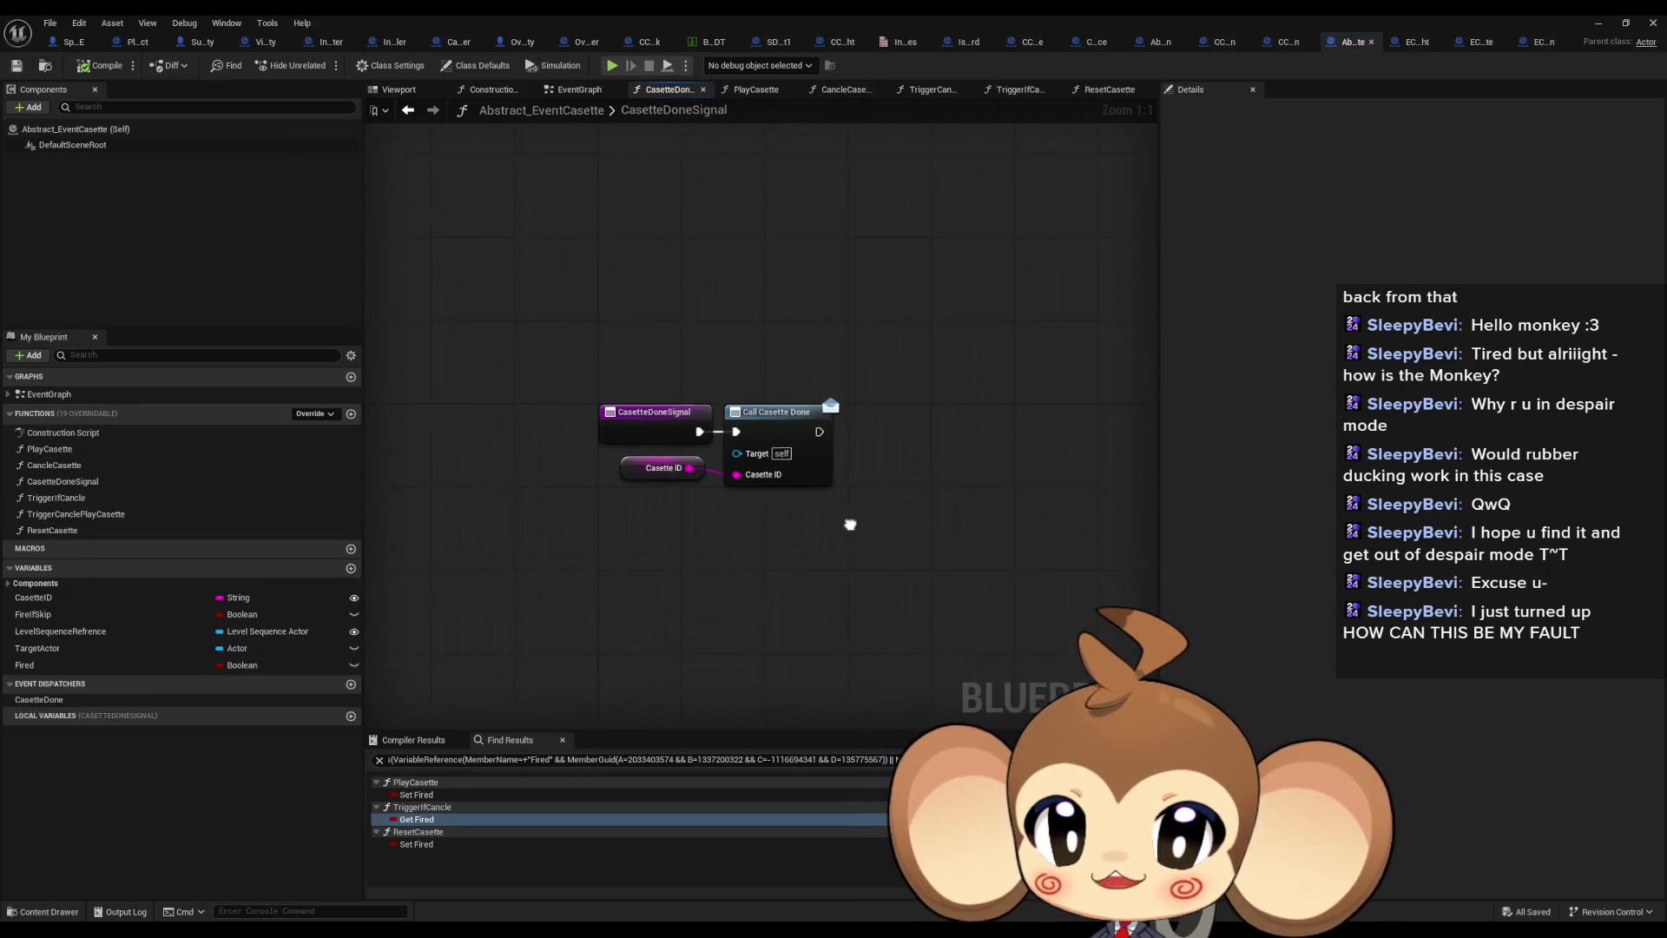
Add a Print String fed by Append of 'Error: done signal from' and Casette ID
{"action": "mouse_move", "coordinate": [704, 445]}
{"action": "left_mouse_down"}
{"action": "mouse_move", "coordinate": [714, 281]}
{"action": "mouse_move", "coordinate": [526, 331]}
{"action": "left_mouse_up"}
{"action": "type", "text": "print"}
{"action": "key", "text": "Return"}
{"action": "type", "text": "append"}
{"action": "key", "text": "Return"}
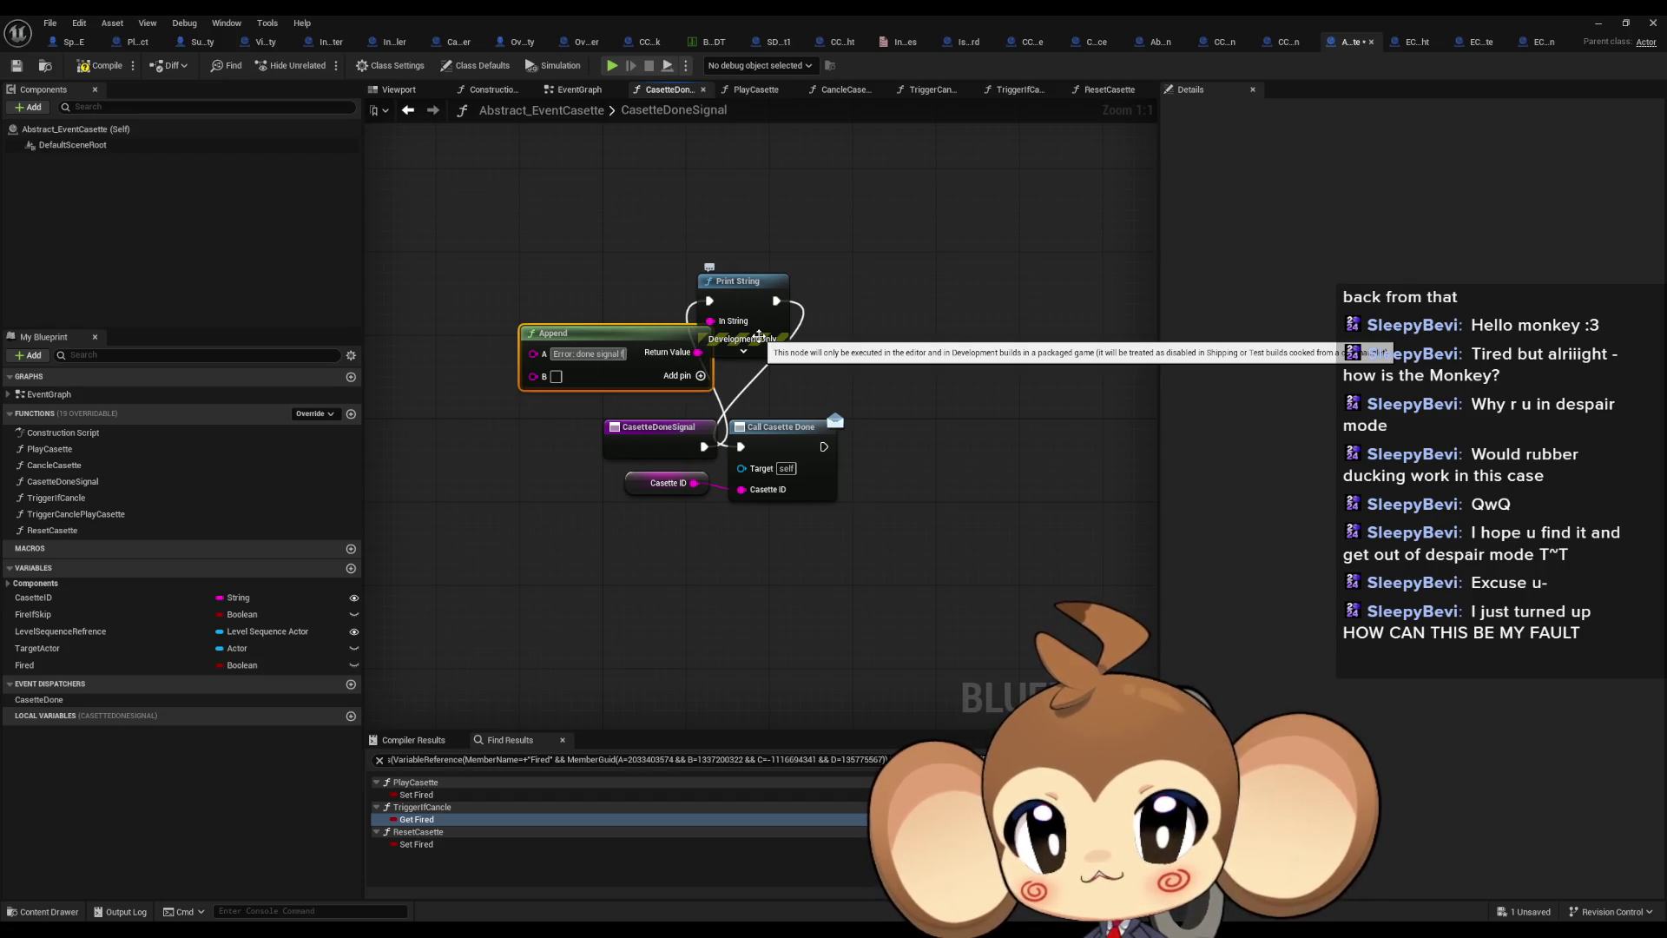
{"action": "type", "text": "rom"}
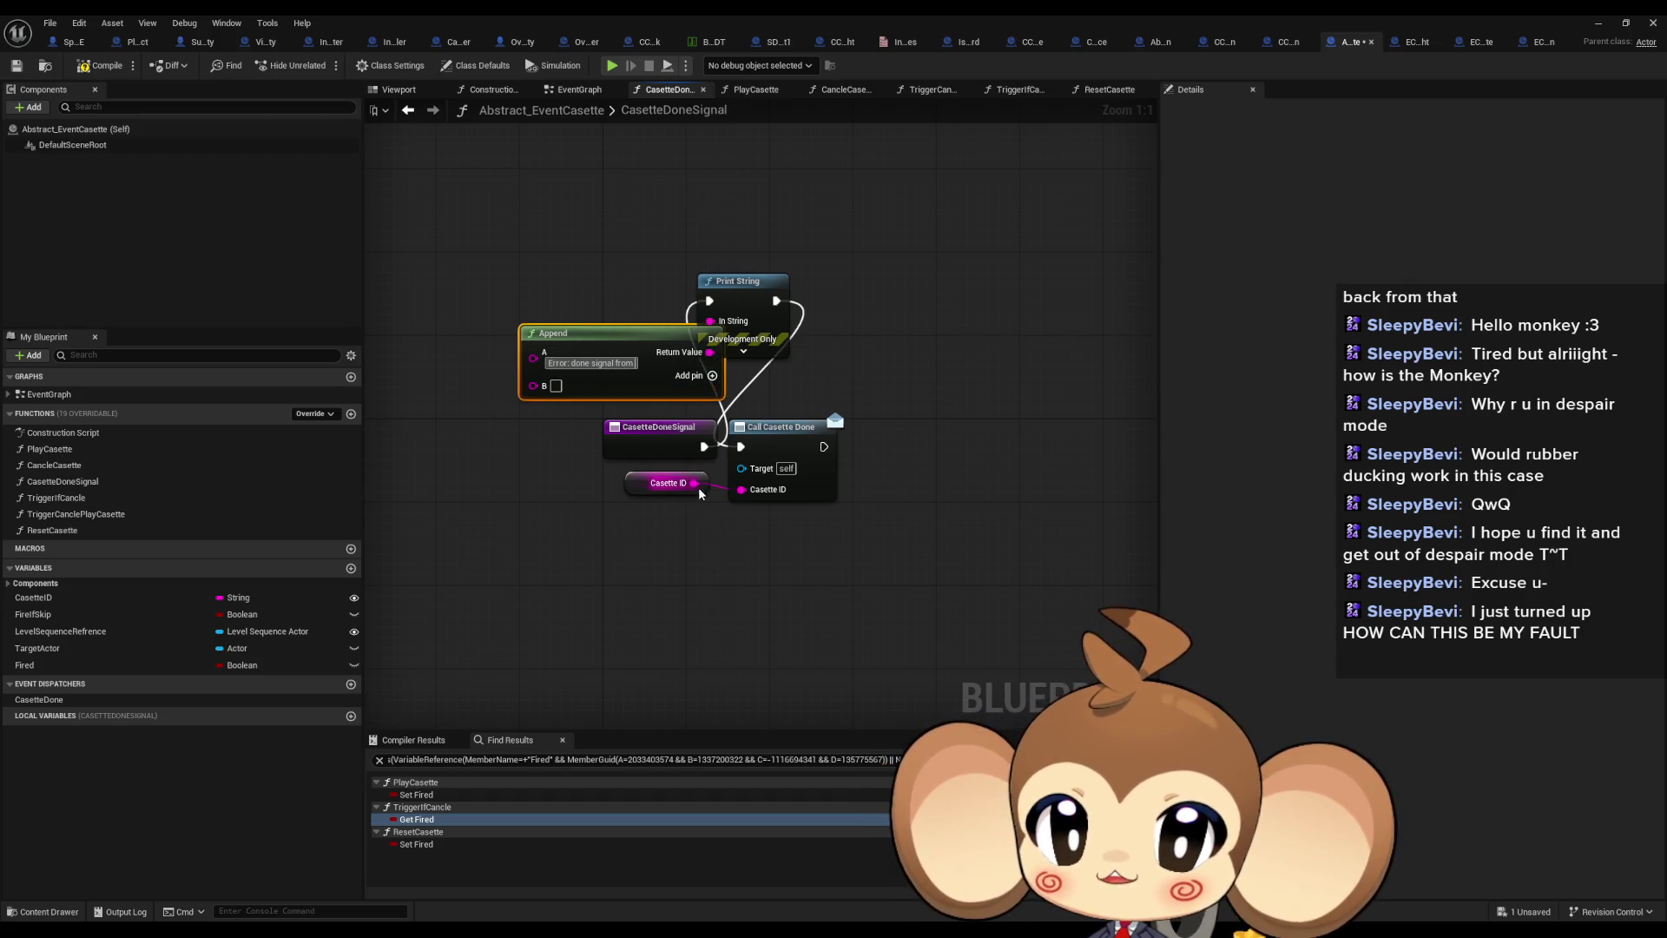
{"action": "mouse_move", "coordinate": [694, 483]}
{"action": "left_mouse_down"}
{"action": "mouse_move", "coordinate": [521, 401]}
{"action": "mouse_move", "coordinate": [533, 384]}
{"action": "left_mouse_up"}
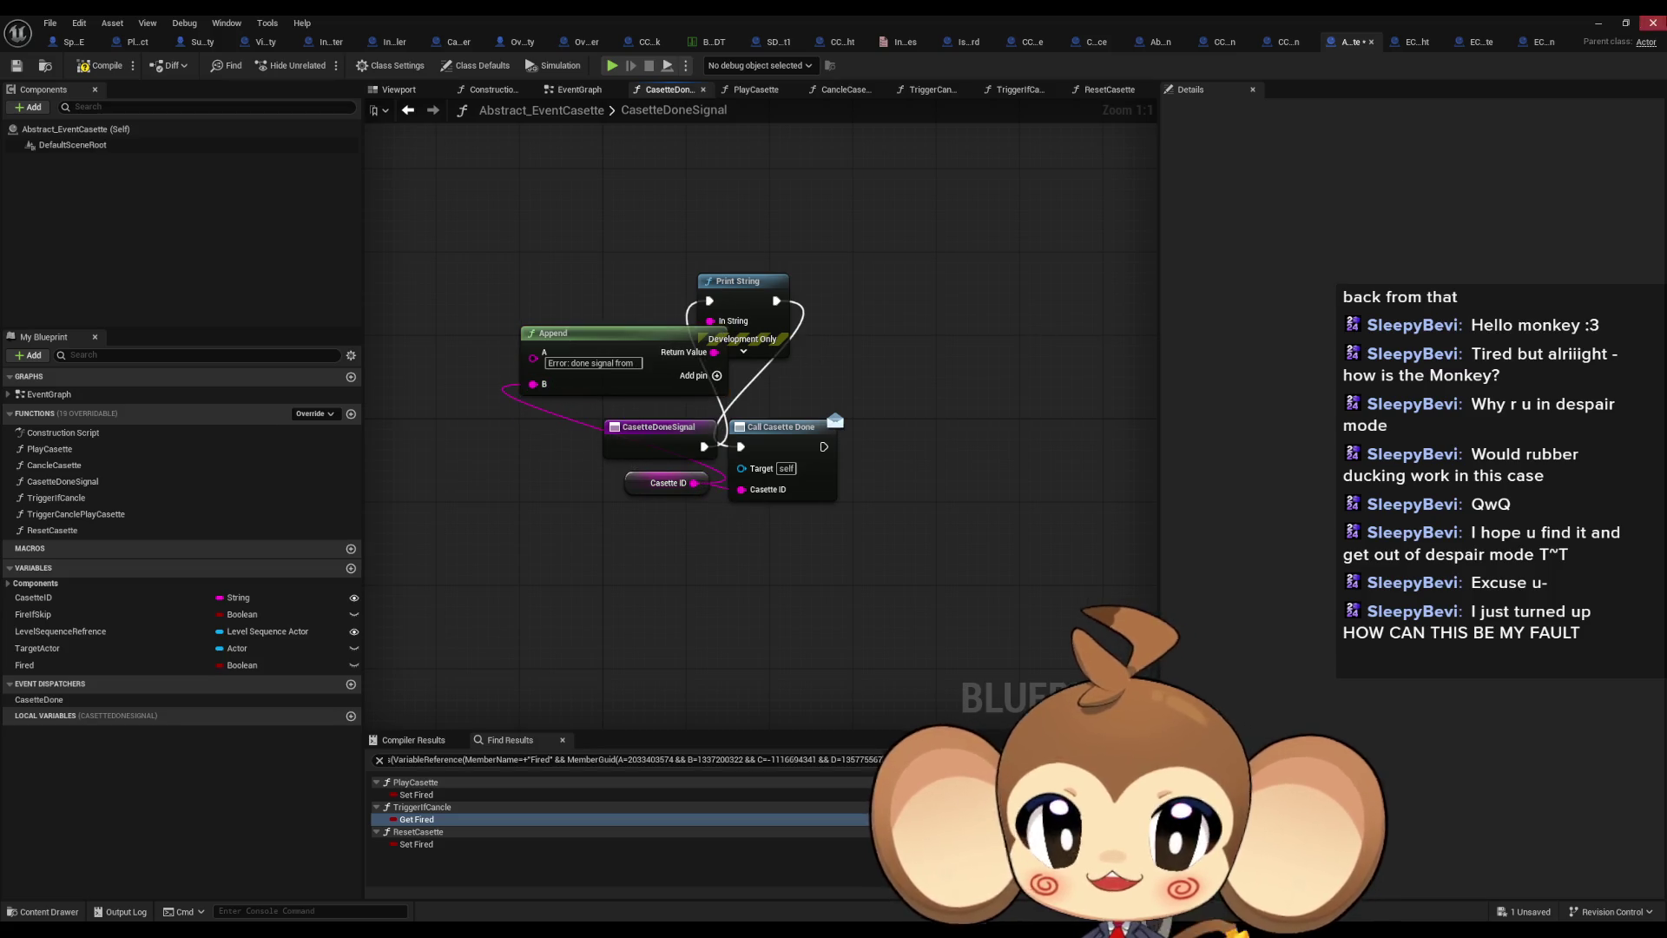
{"action": "left_click", "coordinate": [1596, 23]}
Clear the Output Log, play again, and scroll up to the 'done signal from' EnvironmentValue message
{"action": "right_click", "coordinate": [283, 697]}
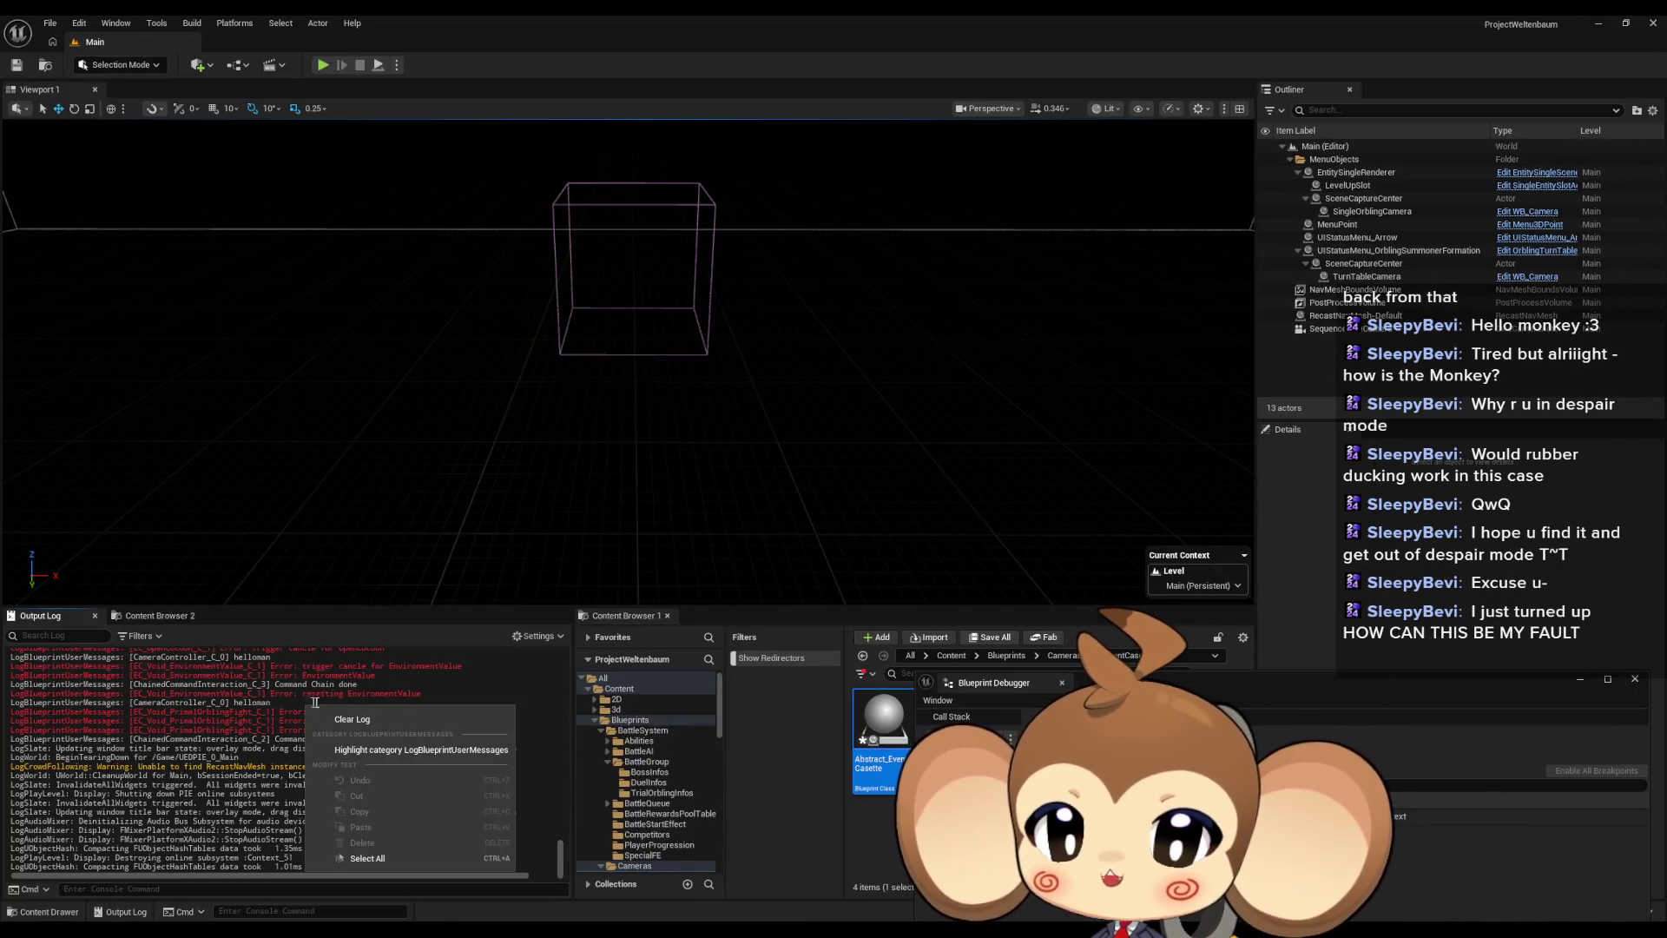
{"action": "left_click", "coordinate": [372, 720]}
{"action": "key", "text": "alt+p"}
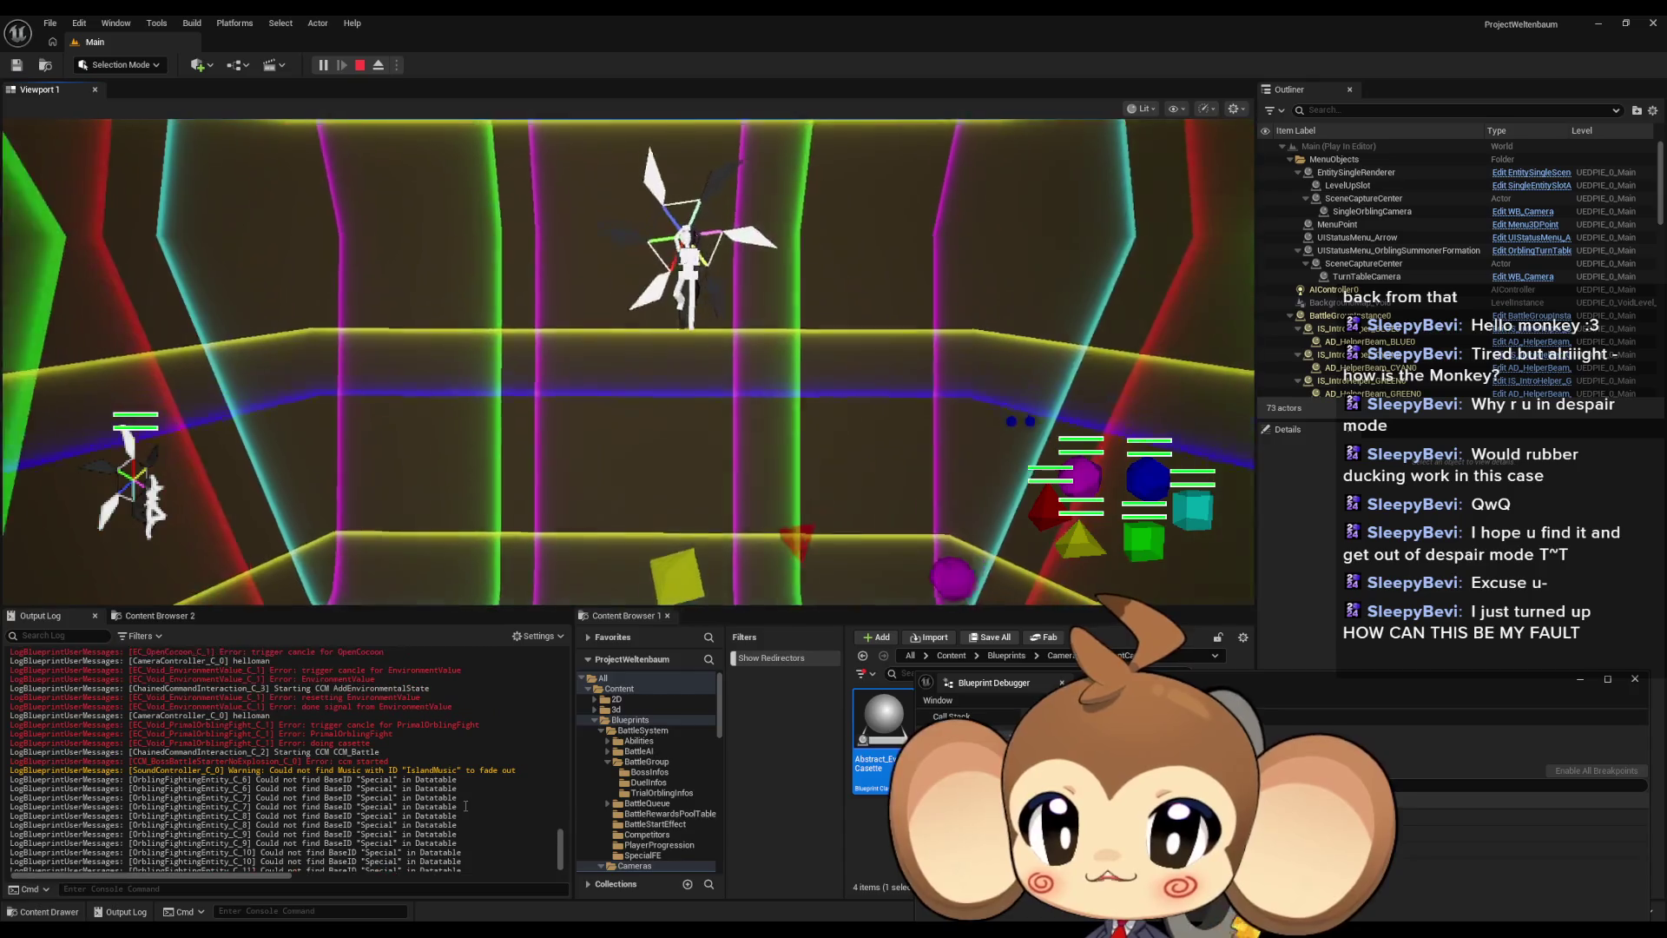
{"action": "scroll", "coordinate": [343, 776], "scroll_direction": "up", "scroll_amount": 4}
{"action": "scroll", "coordinate": [339, 765], "scroll_direction": "up", "scroll_amount": 1}
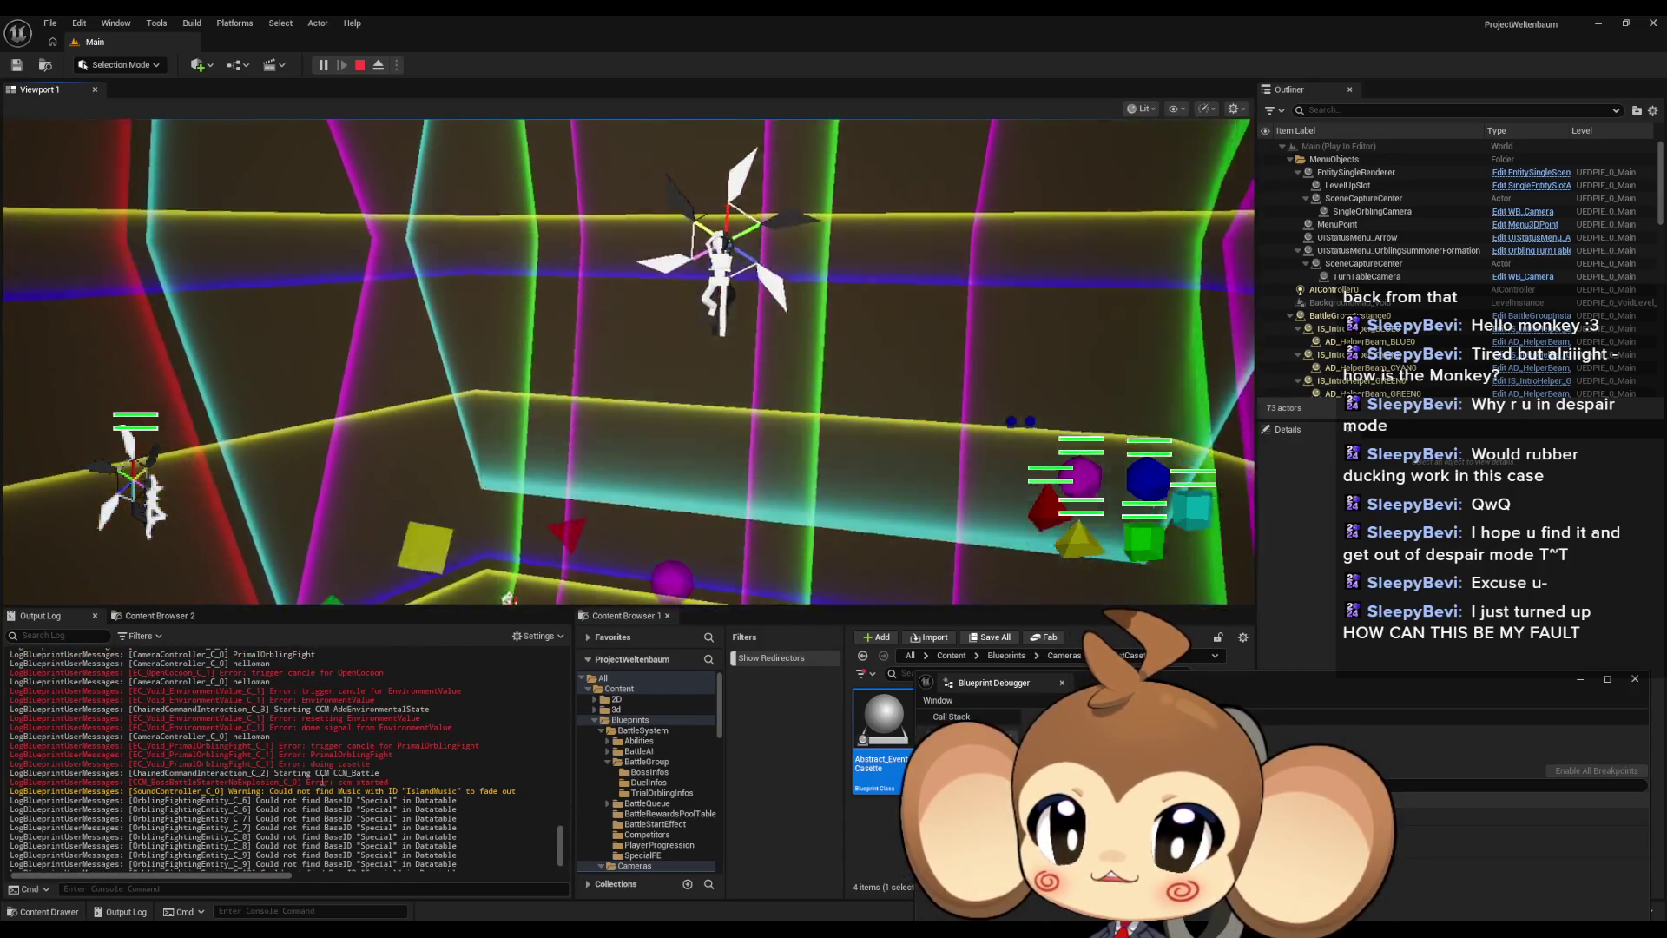
{"action": "scroll", "coordinate": [321, 721], "scroll_direction": "up", "scroll_amount": 1}
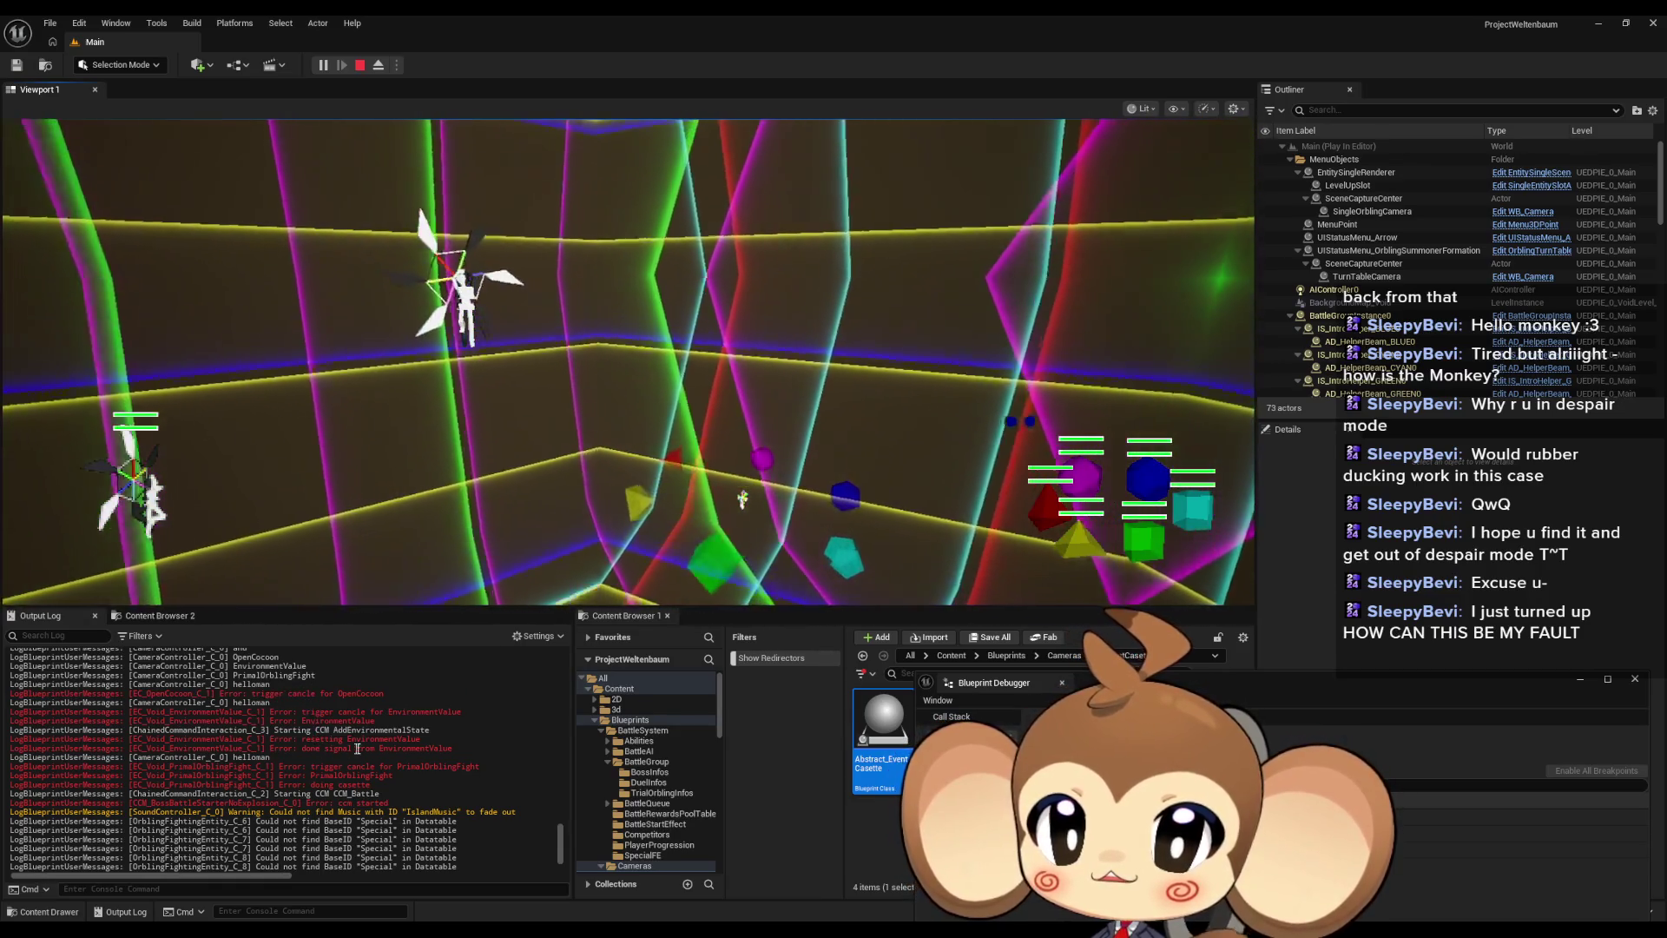
{"action": "scroll", "coordinate": [402, 747], "scroll_direction": "up", "scroll_amount": 3}
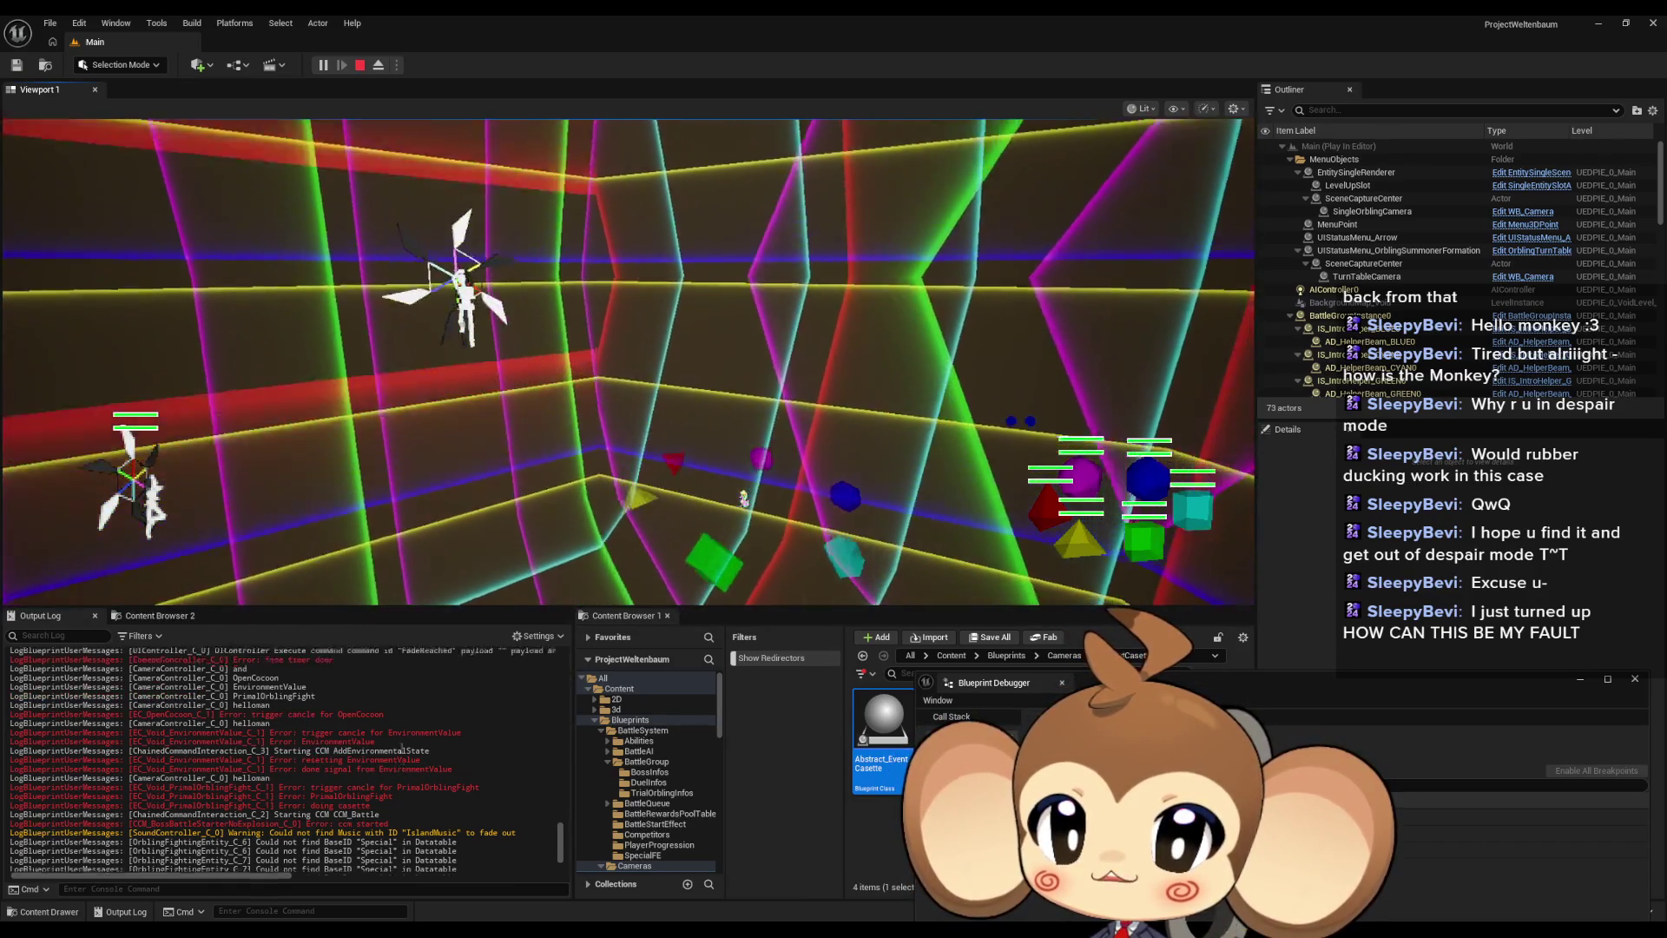
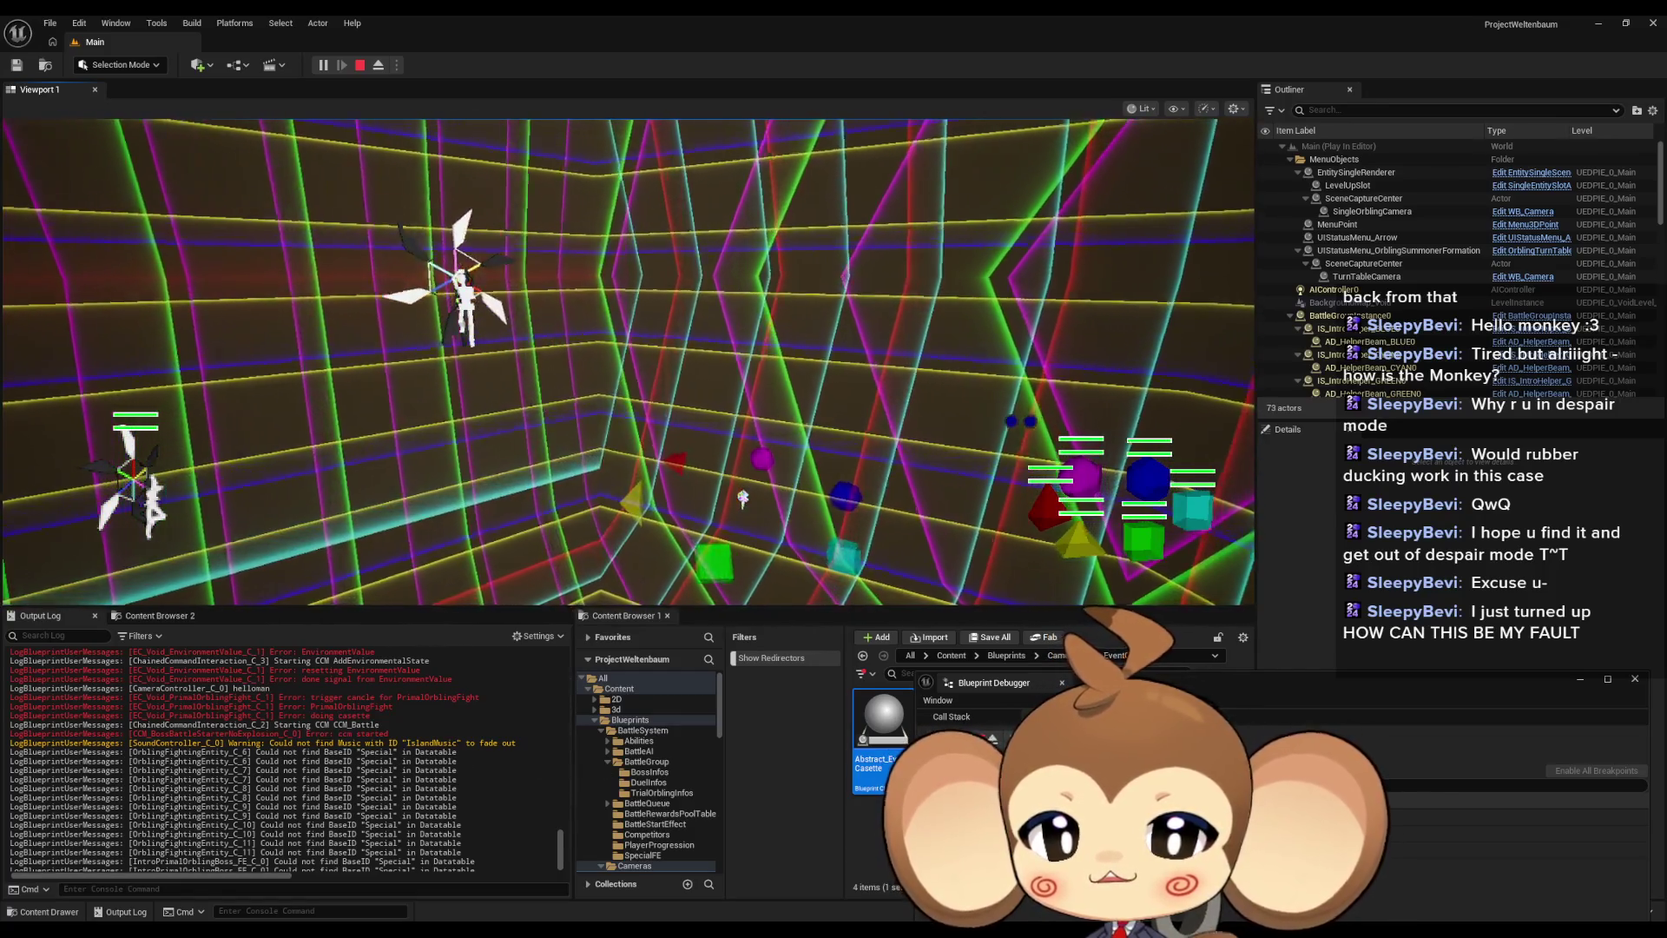
Pick the CameraController instance in the debugger, confirm both cassette arrays show Num=0, then return to the Output Log
{"action": "type", "text": "cam"}
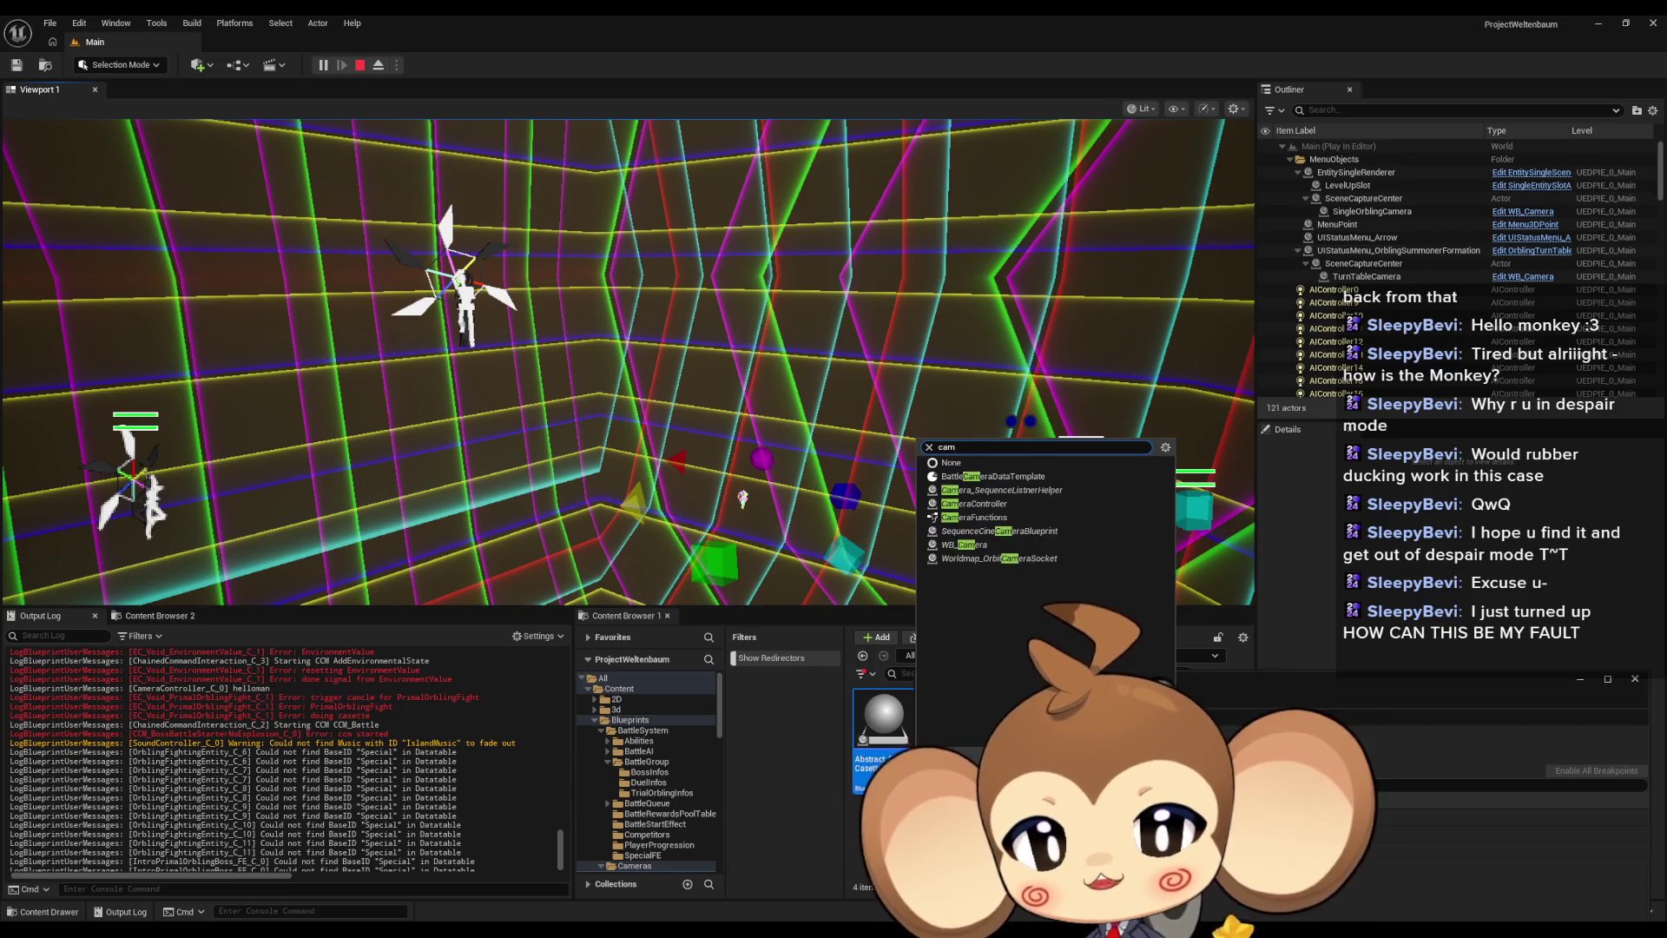
{"action": "key", "text": "Return"}
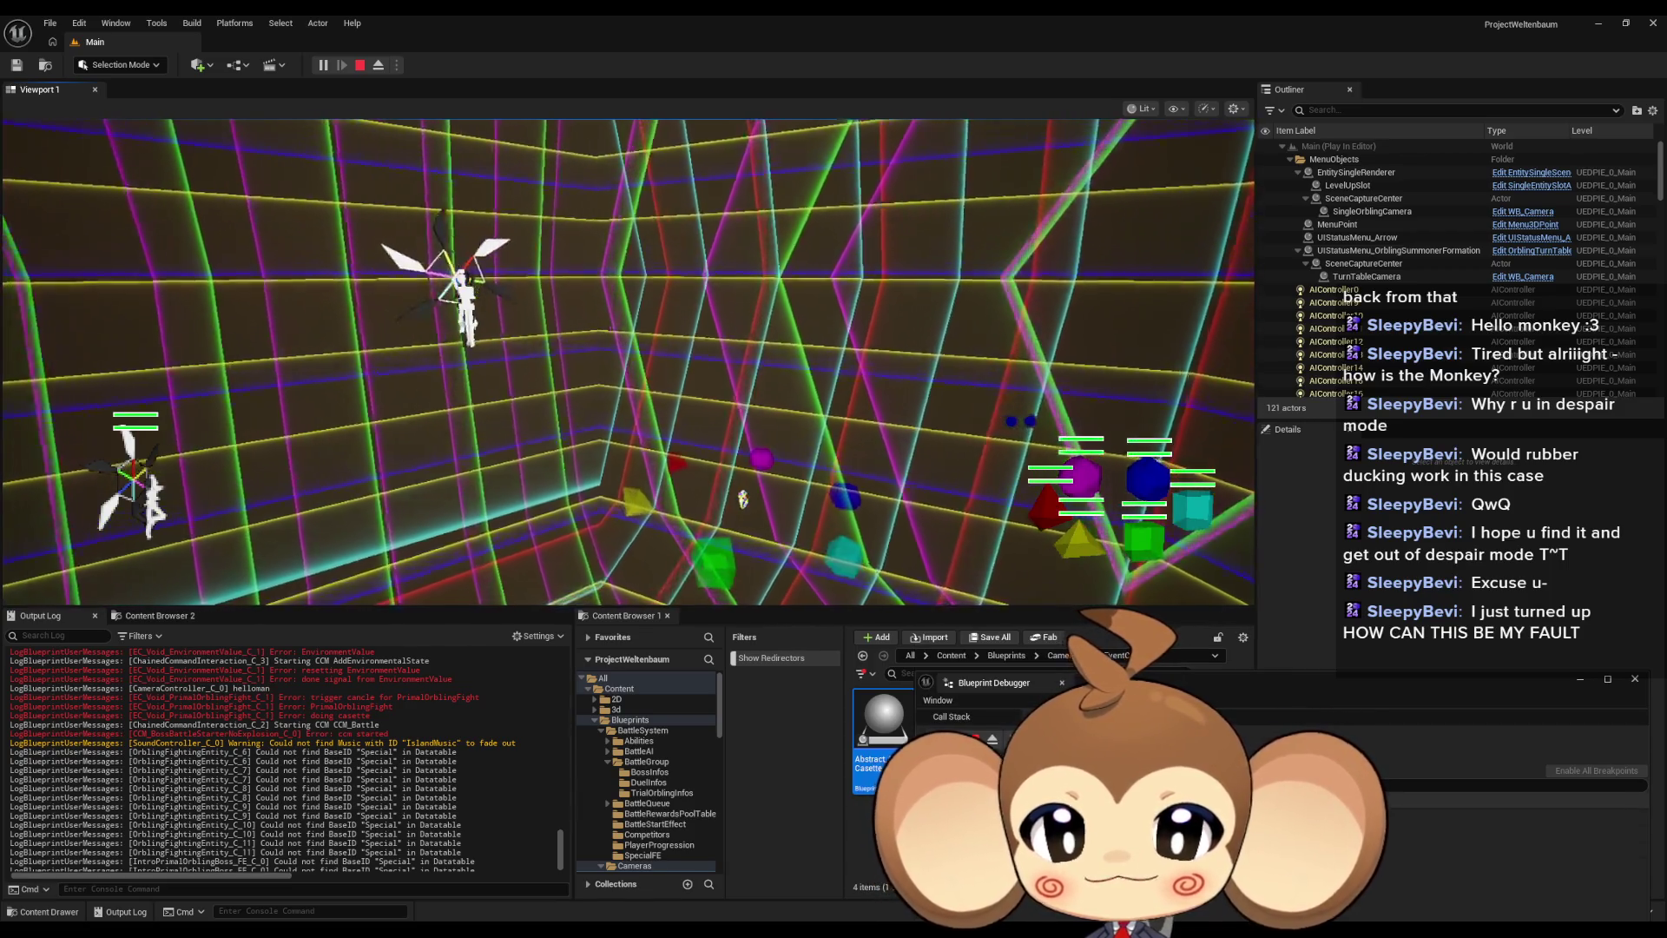
{"action": "left_click_drag", "start_coordinate": [1131, 678], "coordinate": [1049, 304]}
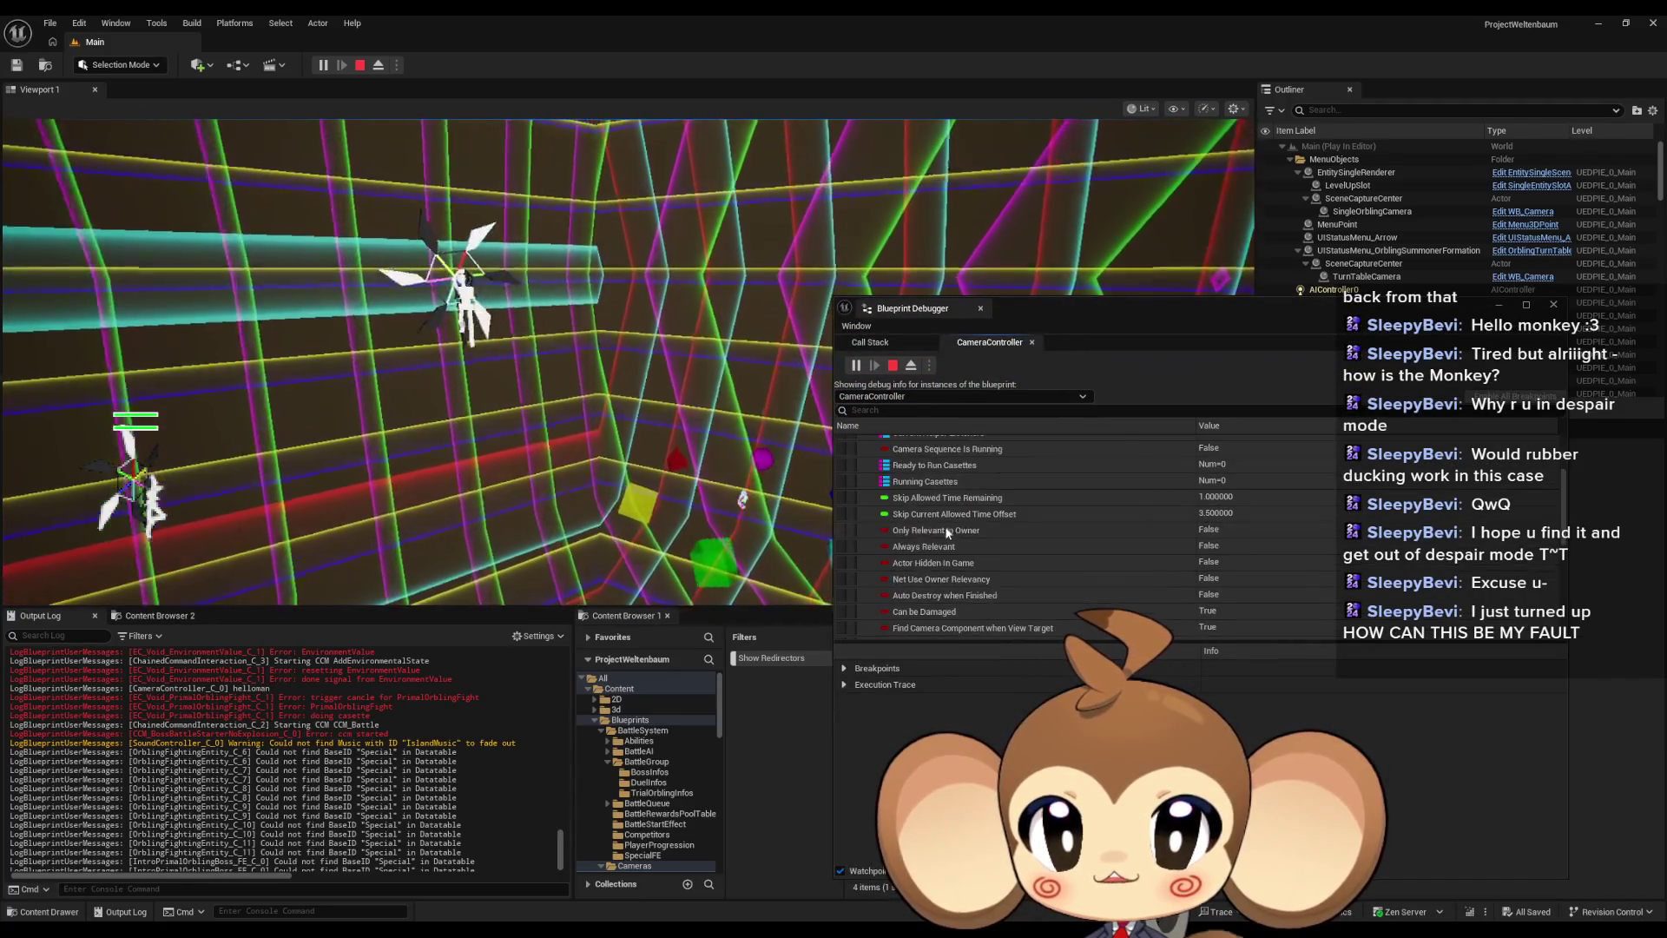
{"action": "scroll", "coordinate": [948, 531], "scroll_direction": "up", "scroll_amount": 3}
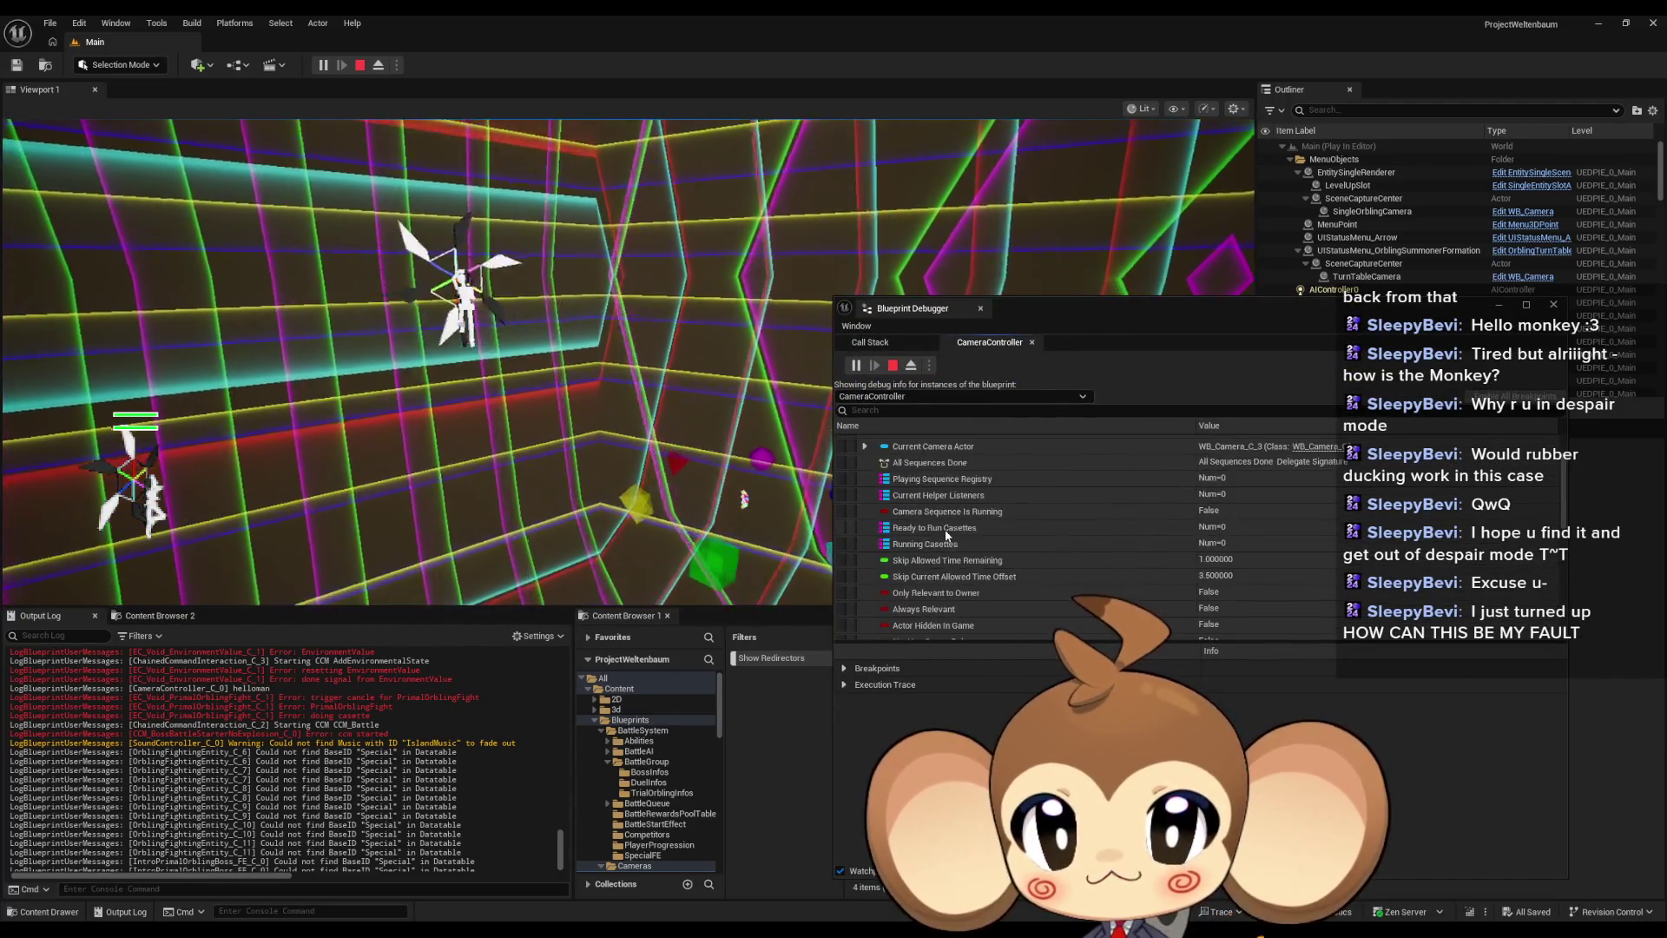
{"action": "left_click", "coordinate": [946, 528]}
{"action": "scroll", "coordinate": [946, 531], "scroll_direction": "up", "scroll_amount": 3}
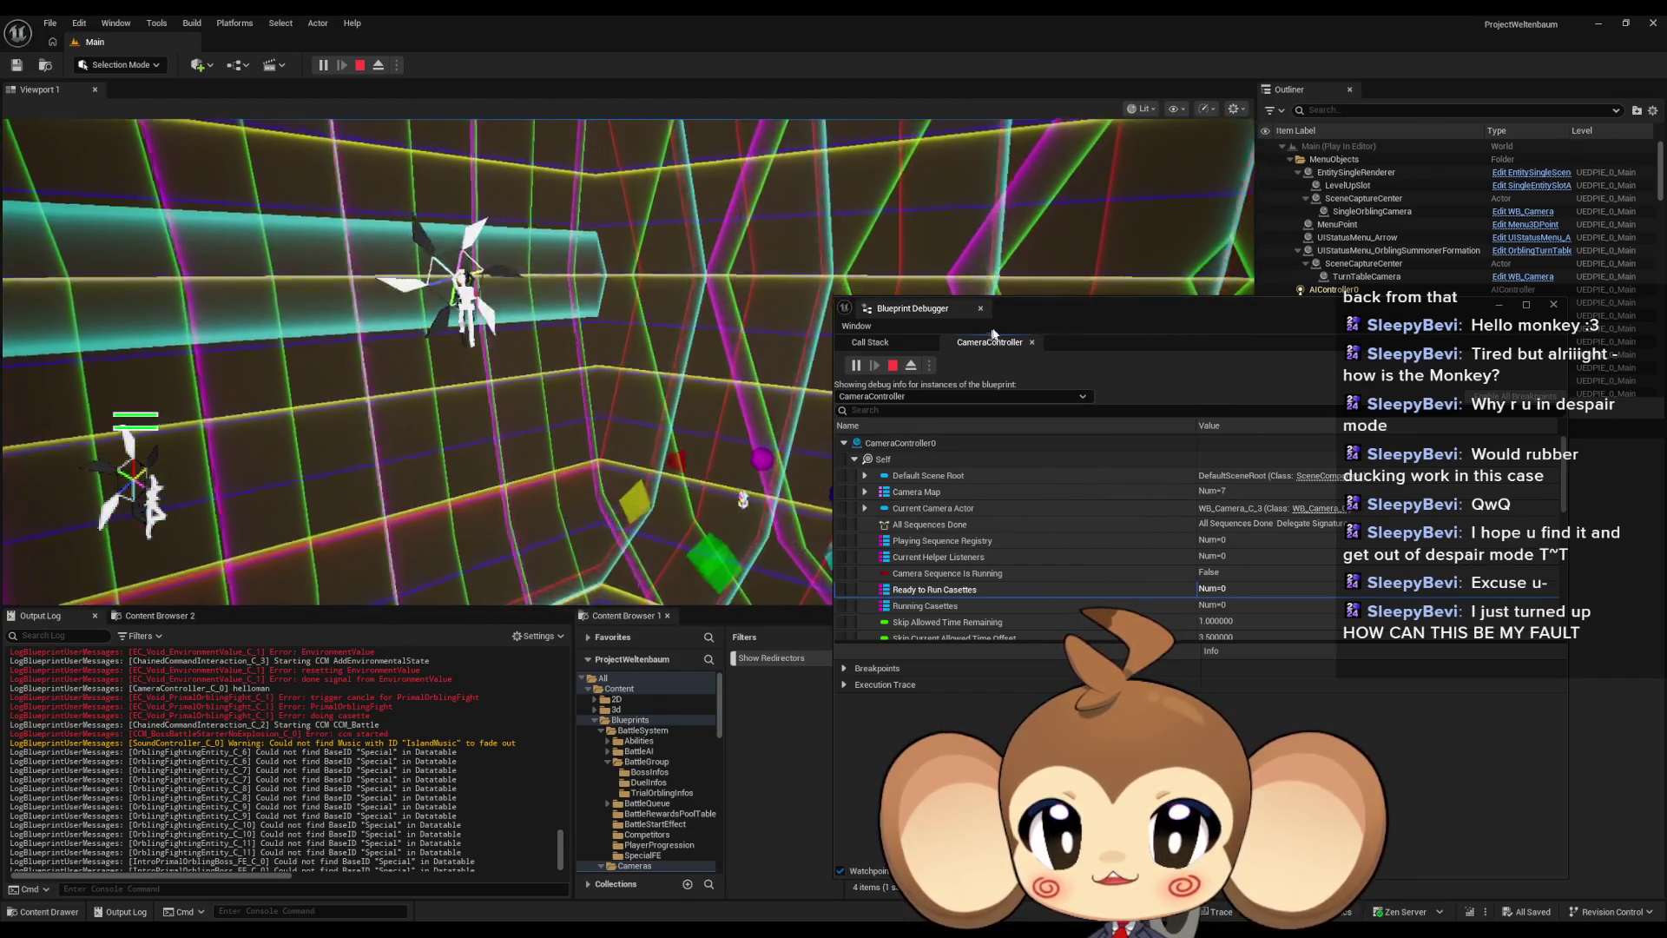
{"action": "left_click", "coordinate": [337, 687]}
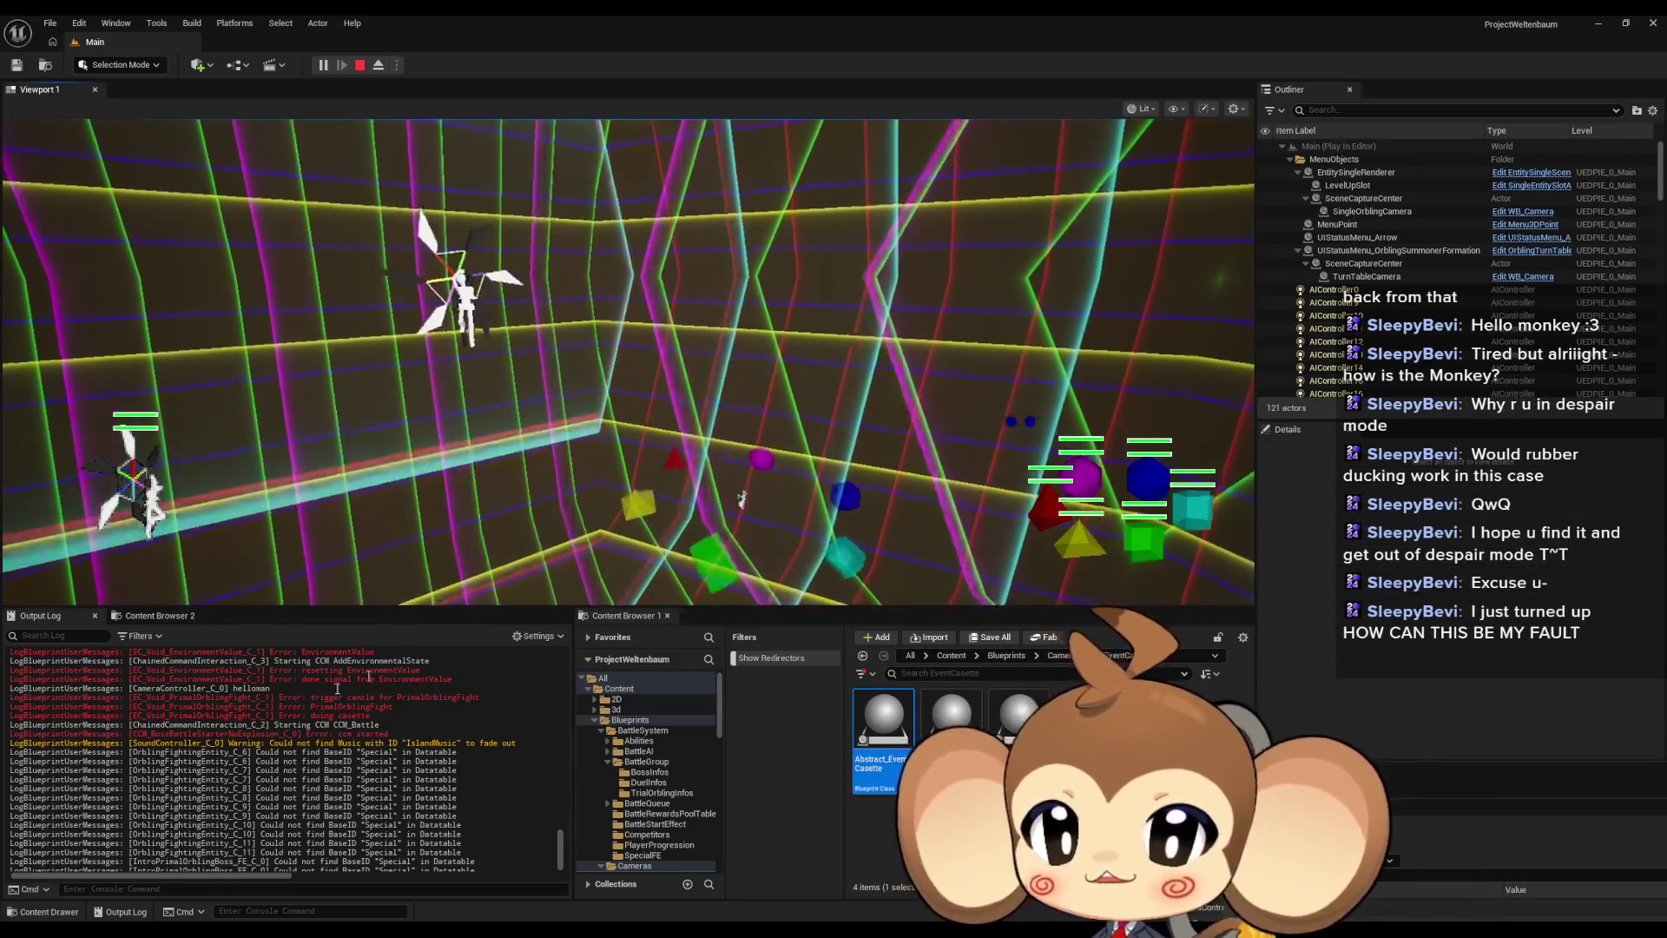
{"action": "right_click", "coordinate": [337, 688]}
Clear the Output Log and scroll through the new play session's messages
{"action": "left_click", "coordinate": [330, 706]}
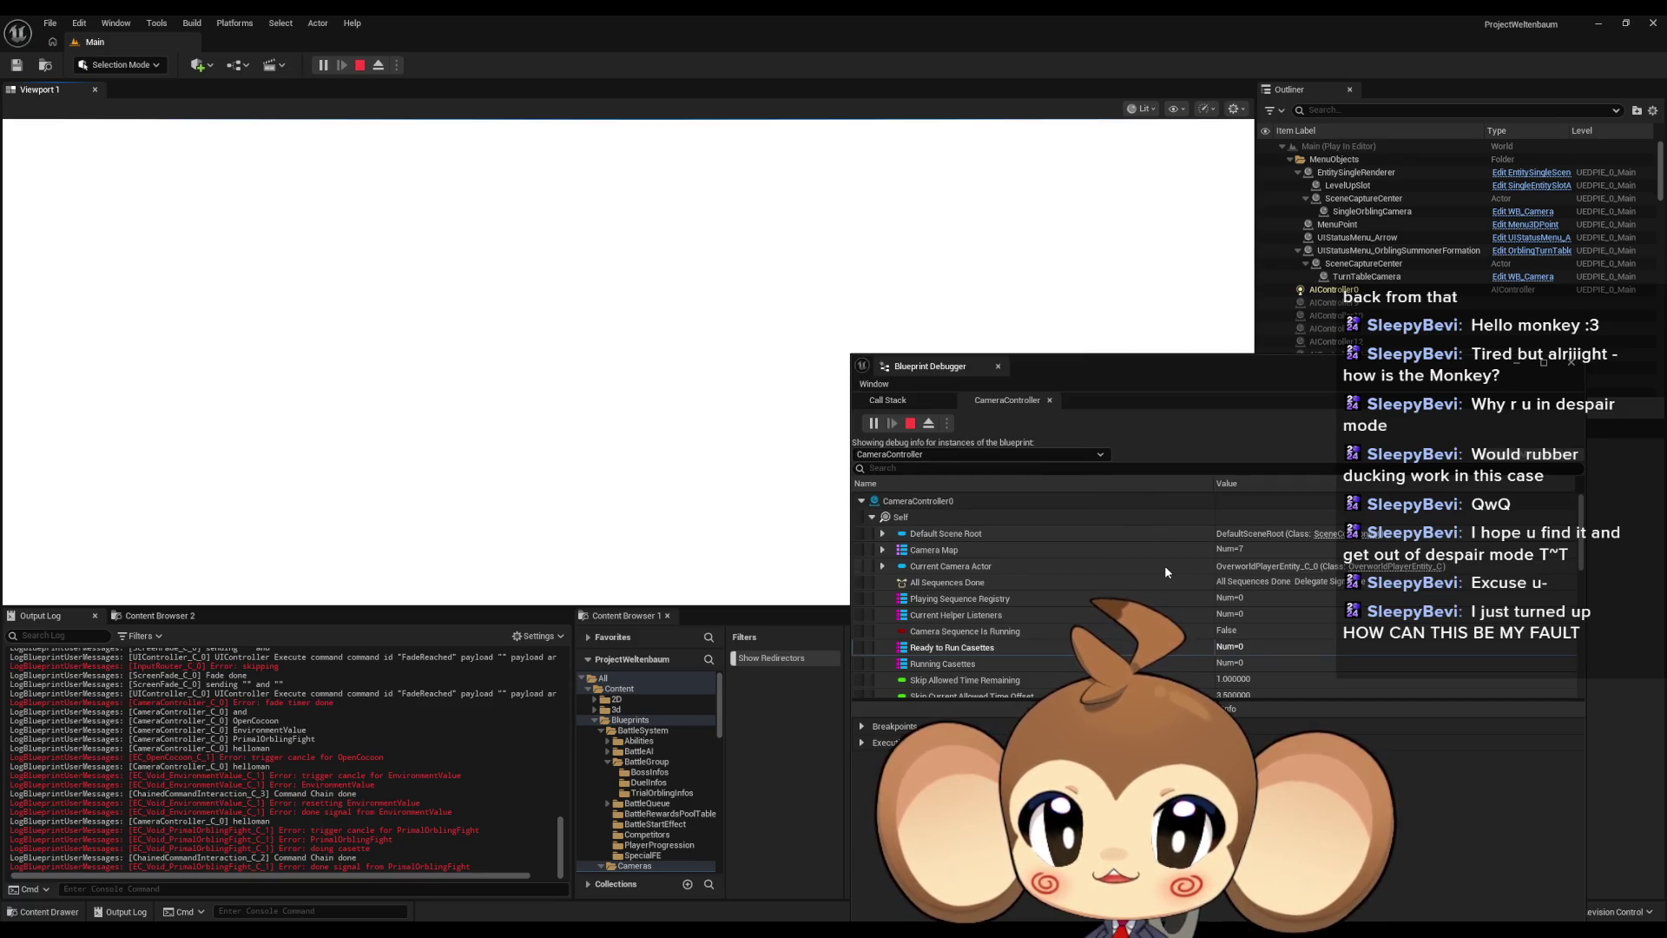
{"action": "scroll", "coordinate": [1164, 566], "scroll_direction": "down", "scroll_amount": 3}
{"action": "scroll", "coordinate": [1164, 565], "scroll_direction": "down", "scroll_amount": 5}
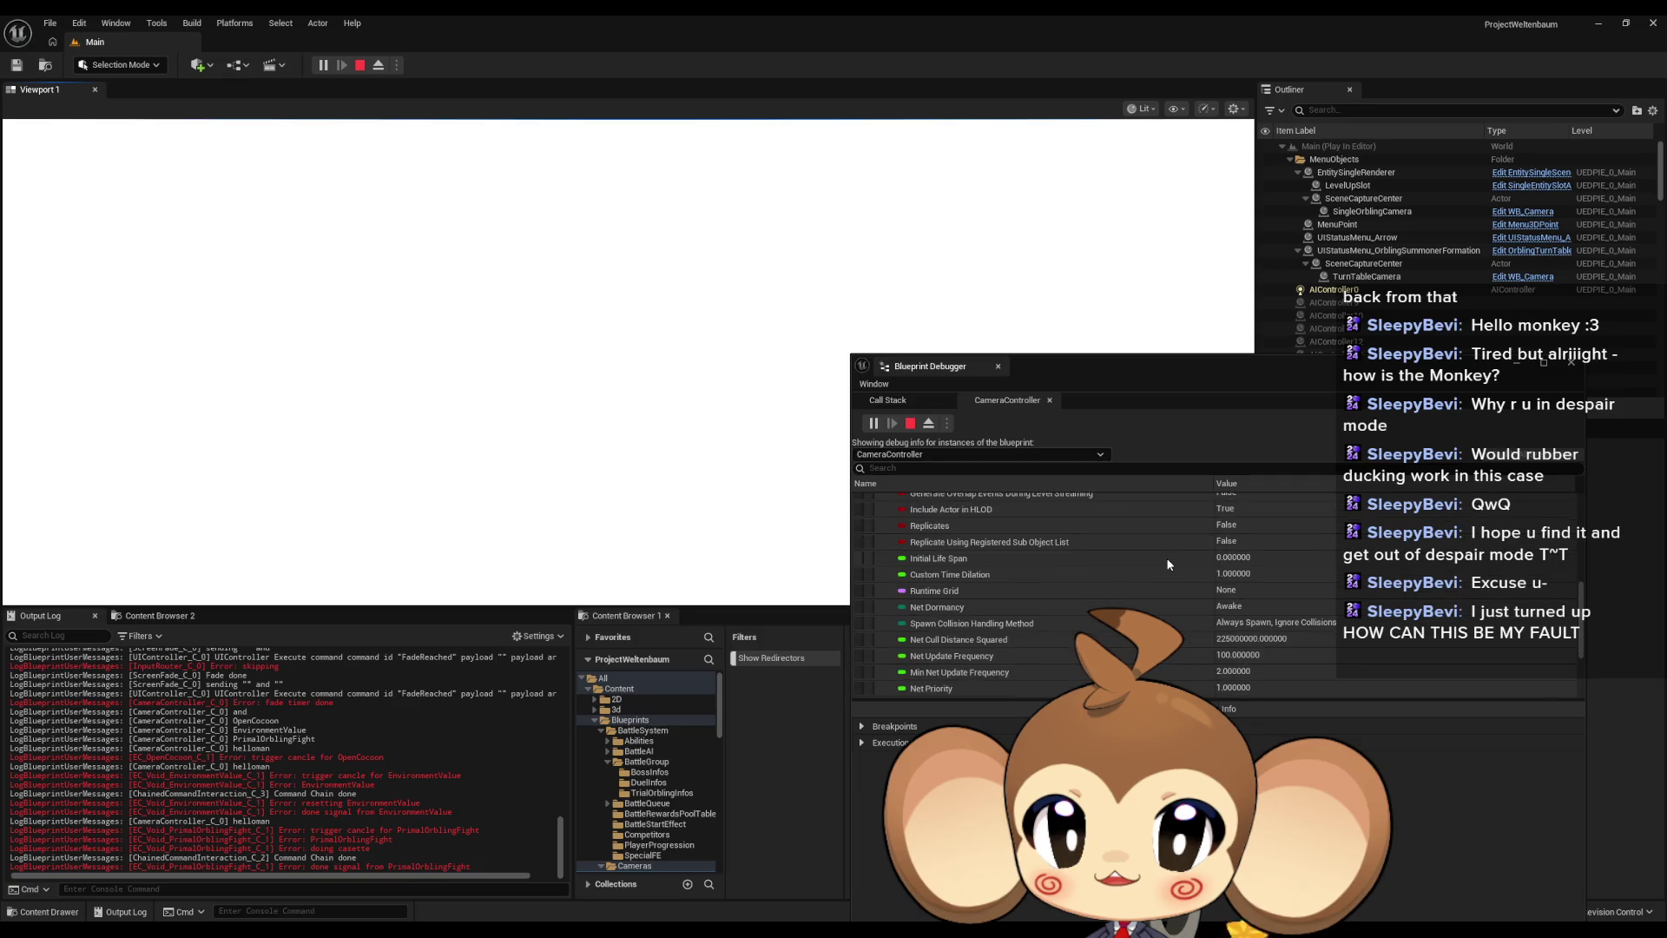
{"action": "scroll", "coordinate": [1167, 565], "scroll_direction": "down", "scroll_amount": 2}
{"action": "scroll", "coordinate": [1169, 565], "scroll_direction": "down", "scroll_amount": 2}
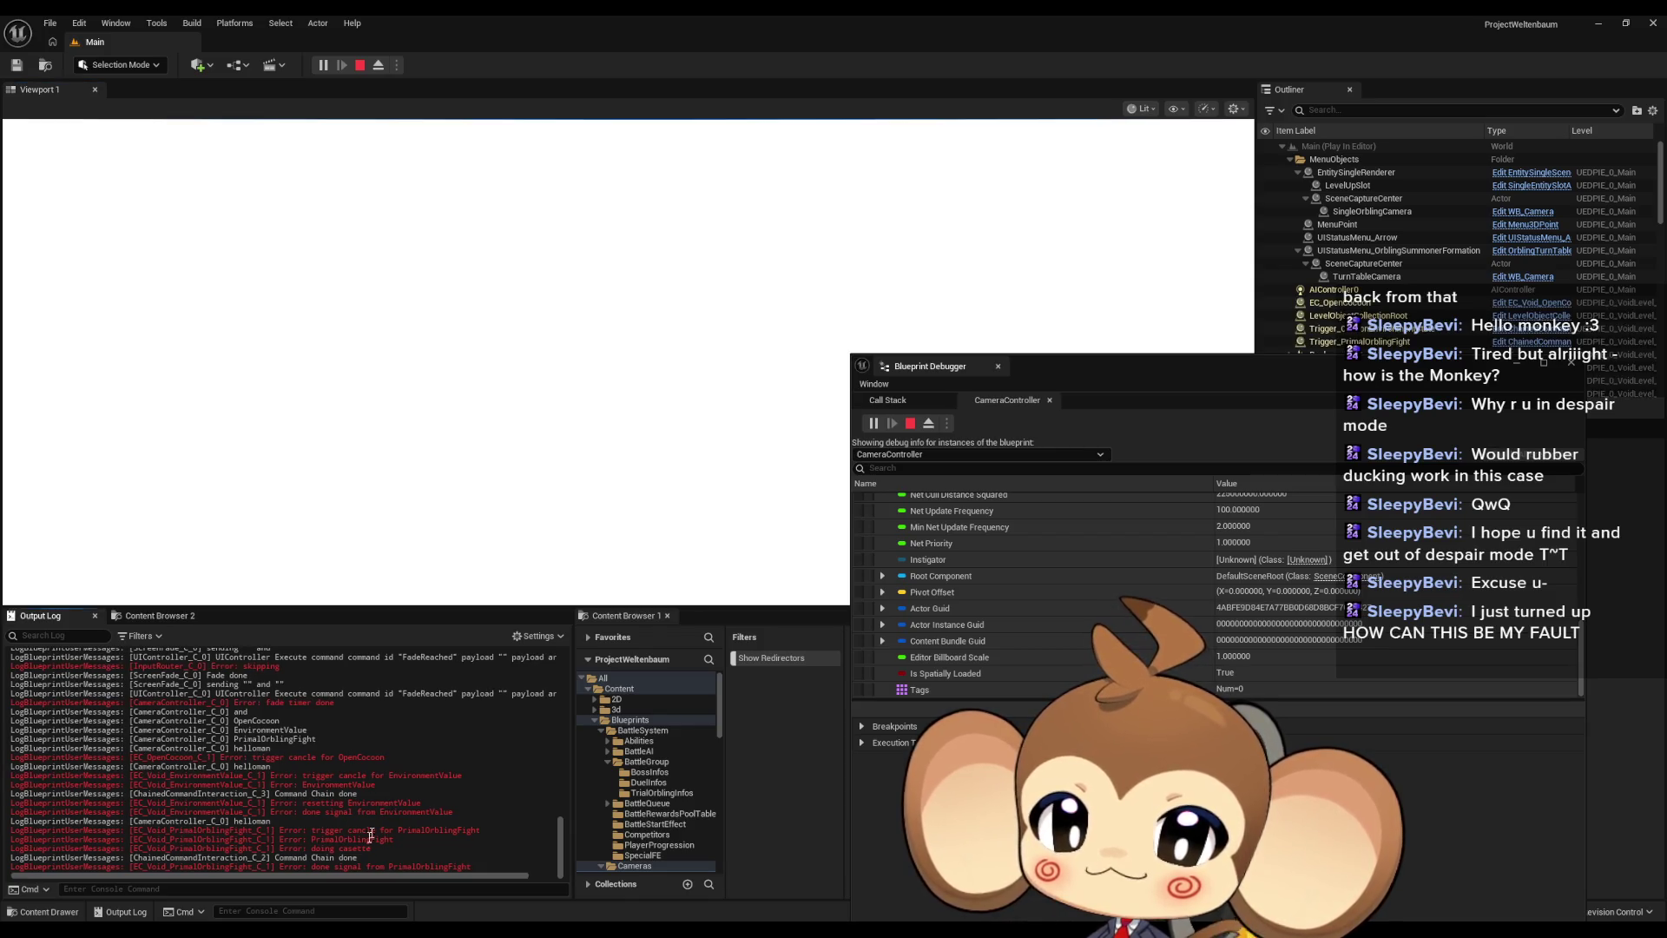
Read the PrimalOrblingFight log lines, then stop the Play In Editor session
{"action": "left_click_drag", "start_coordinate": [408, 867], "coordinate": [452, 866]}
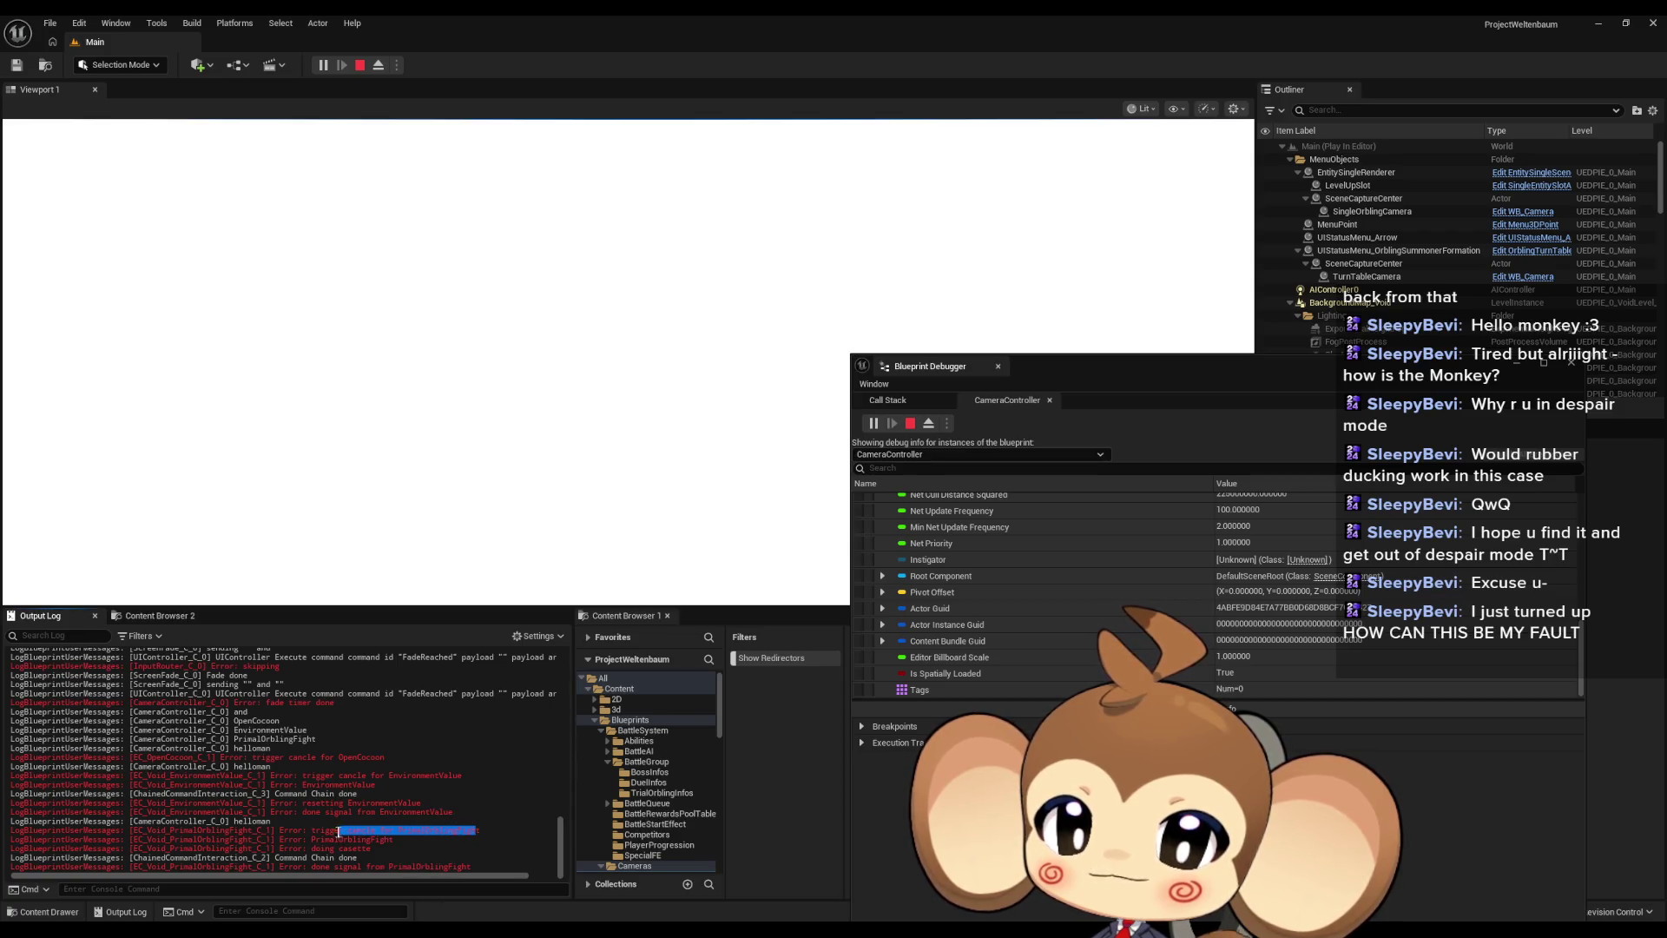
{"action": "left_click_drag", "start_coordinate": [397, 867], "coordinate": [309, 866]}
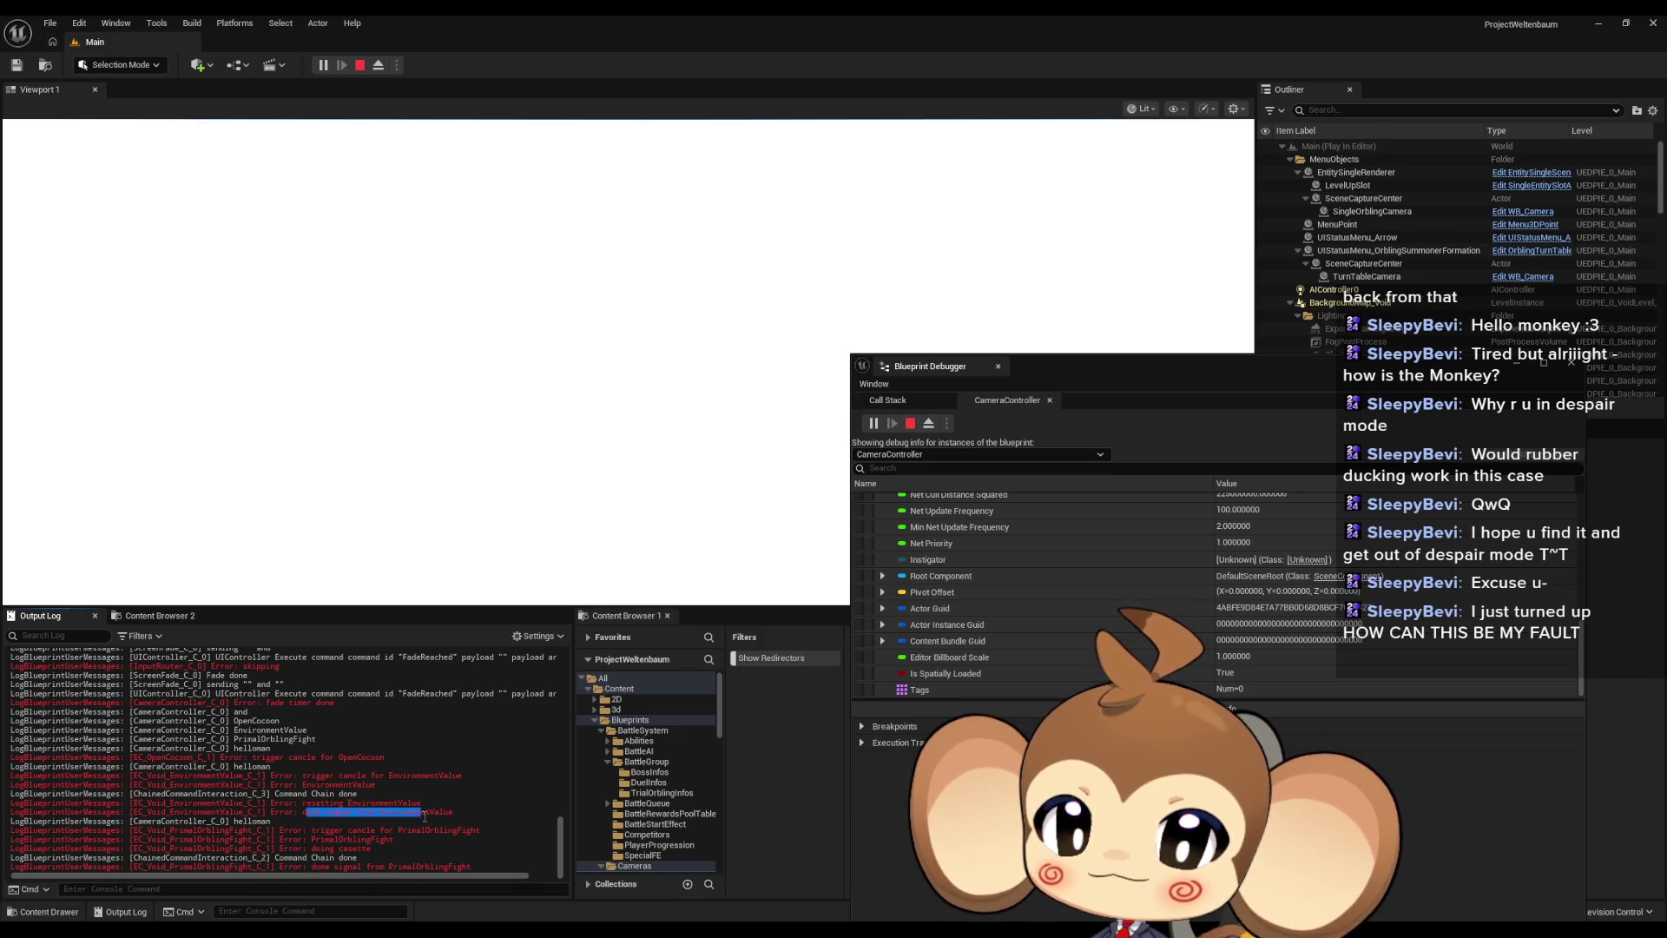
{"action": "scroll", "coordinate": [383, 804], "scroll_direction": "up", "scroll_amount": 2}
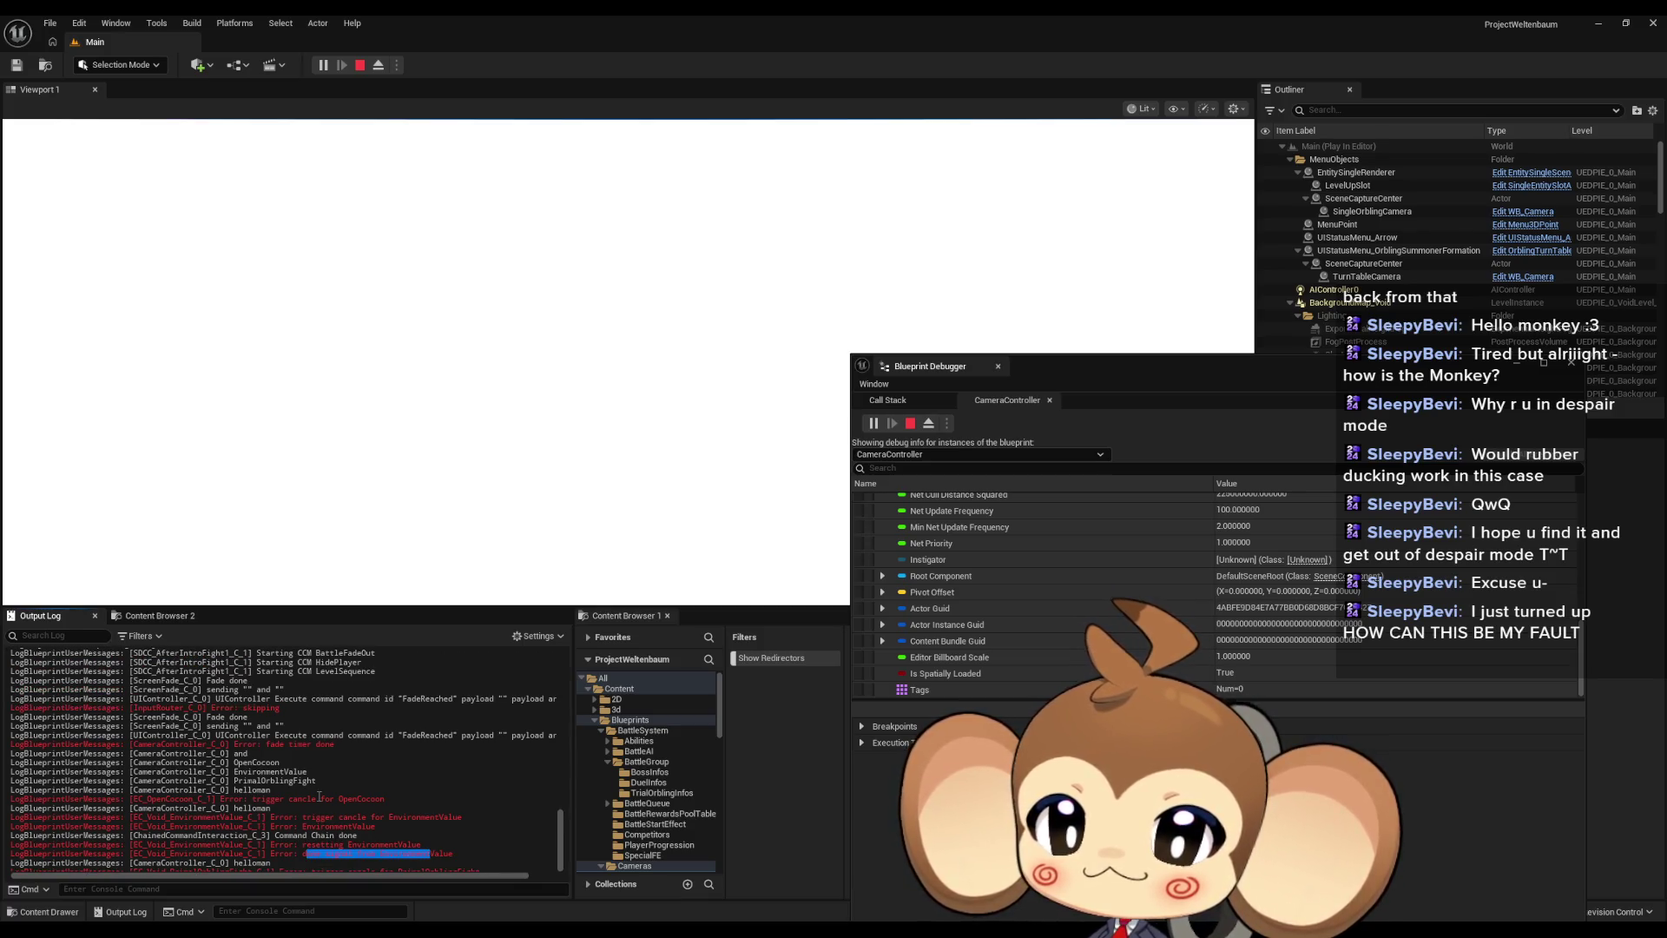
{"action": "scroll", "coordinate": [327, 792], "scroll_direction": "up", "scroll_amount": 2}
{"action": "scroll", "coordinate": [351, 798], "scroll_direction": "down", "scroll_amount": 4}
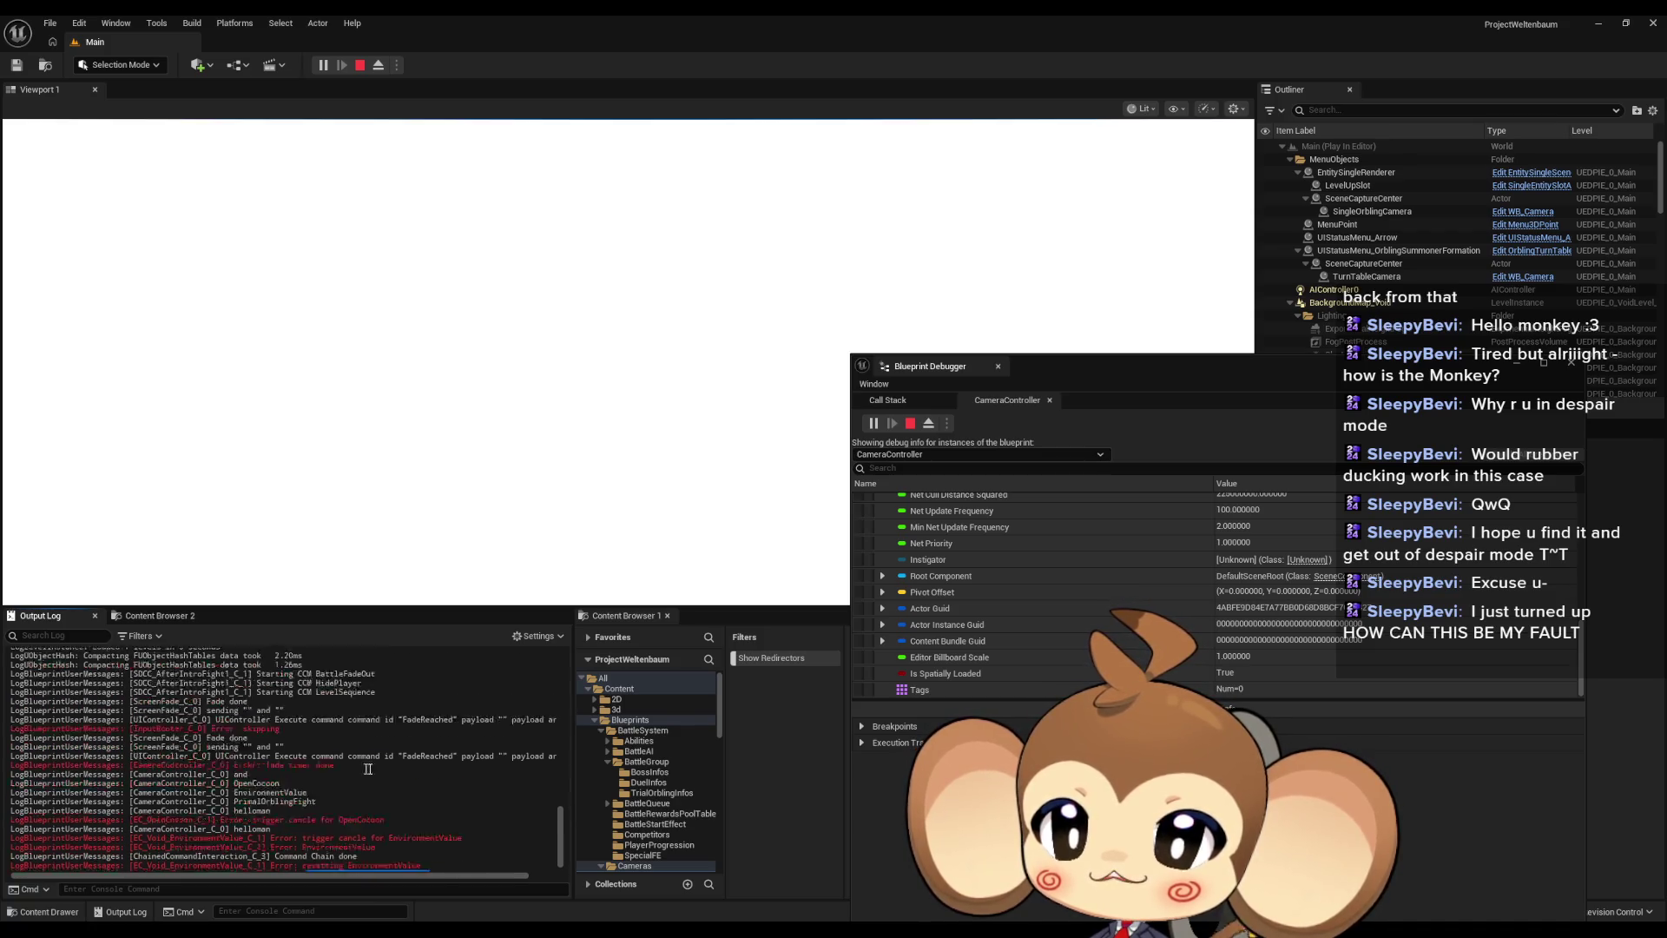
{"action": "left_click", "coordinate": [361, 65]}
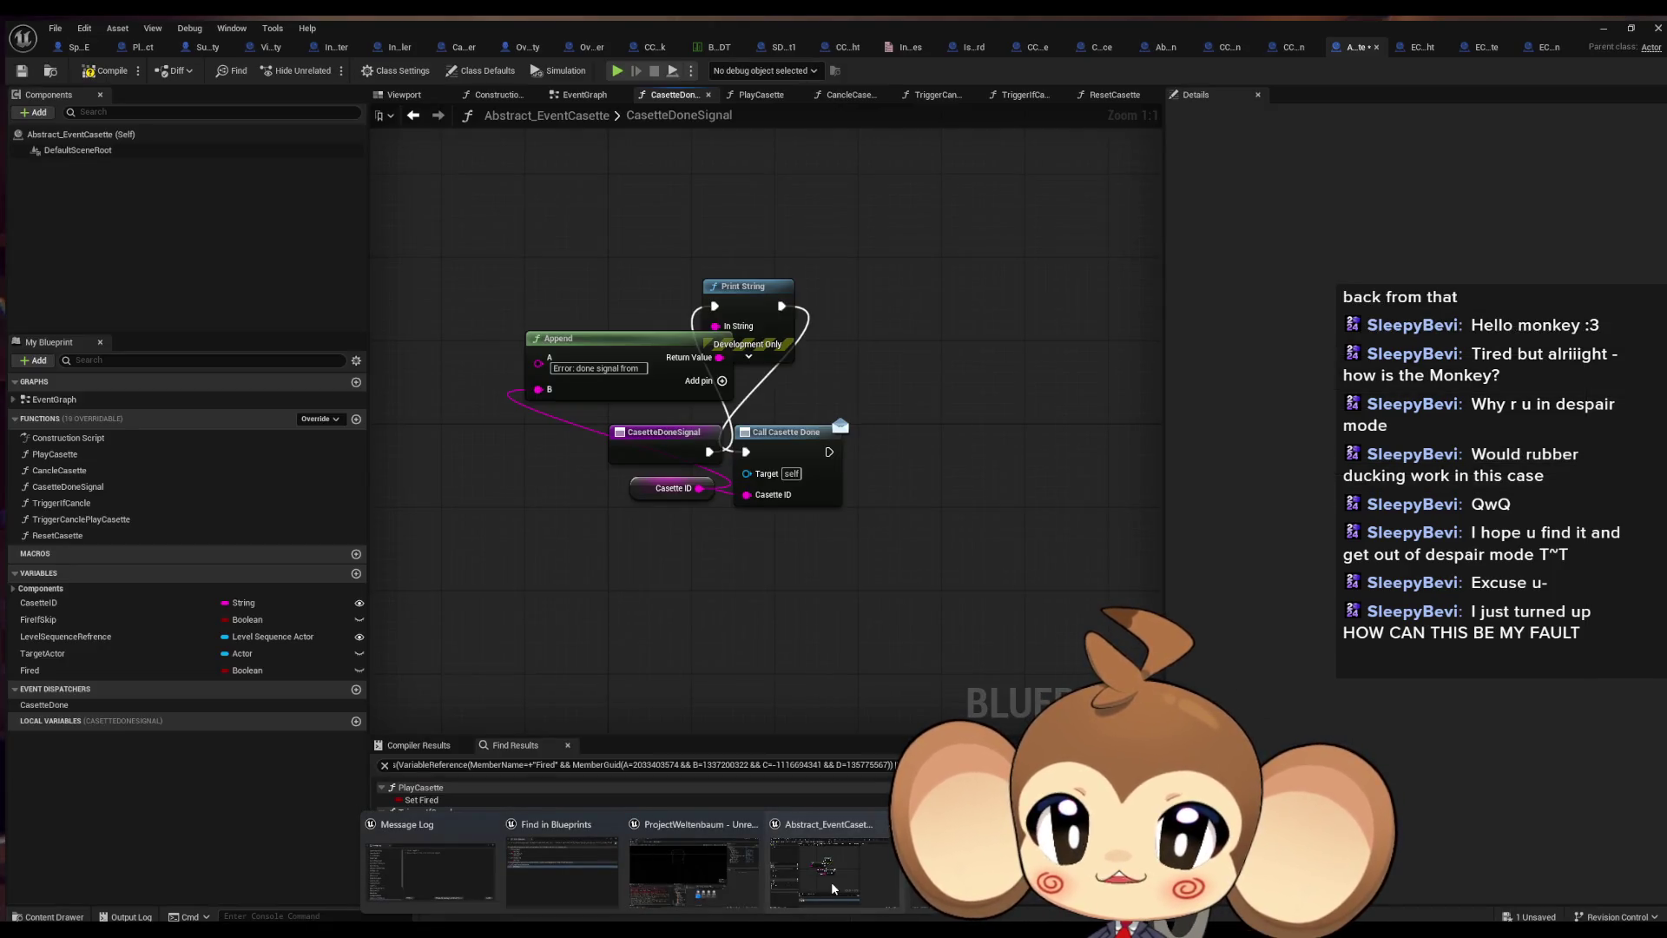
List CasetteDone dispatcher references in Abstract_EventCassette, then view CameraController's CancleAllCasettes graph
{"action": "left_click", "coordinate": [831, 882]}
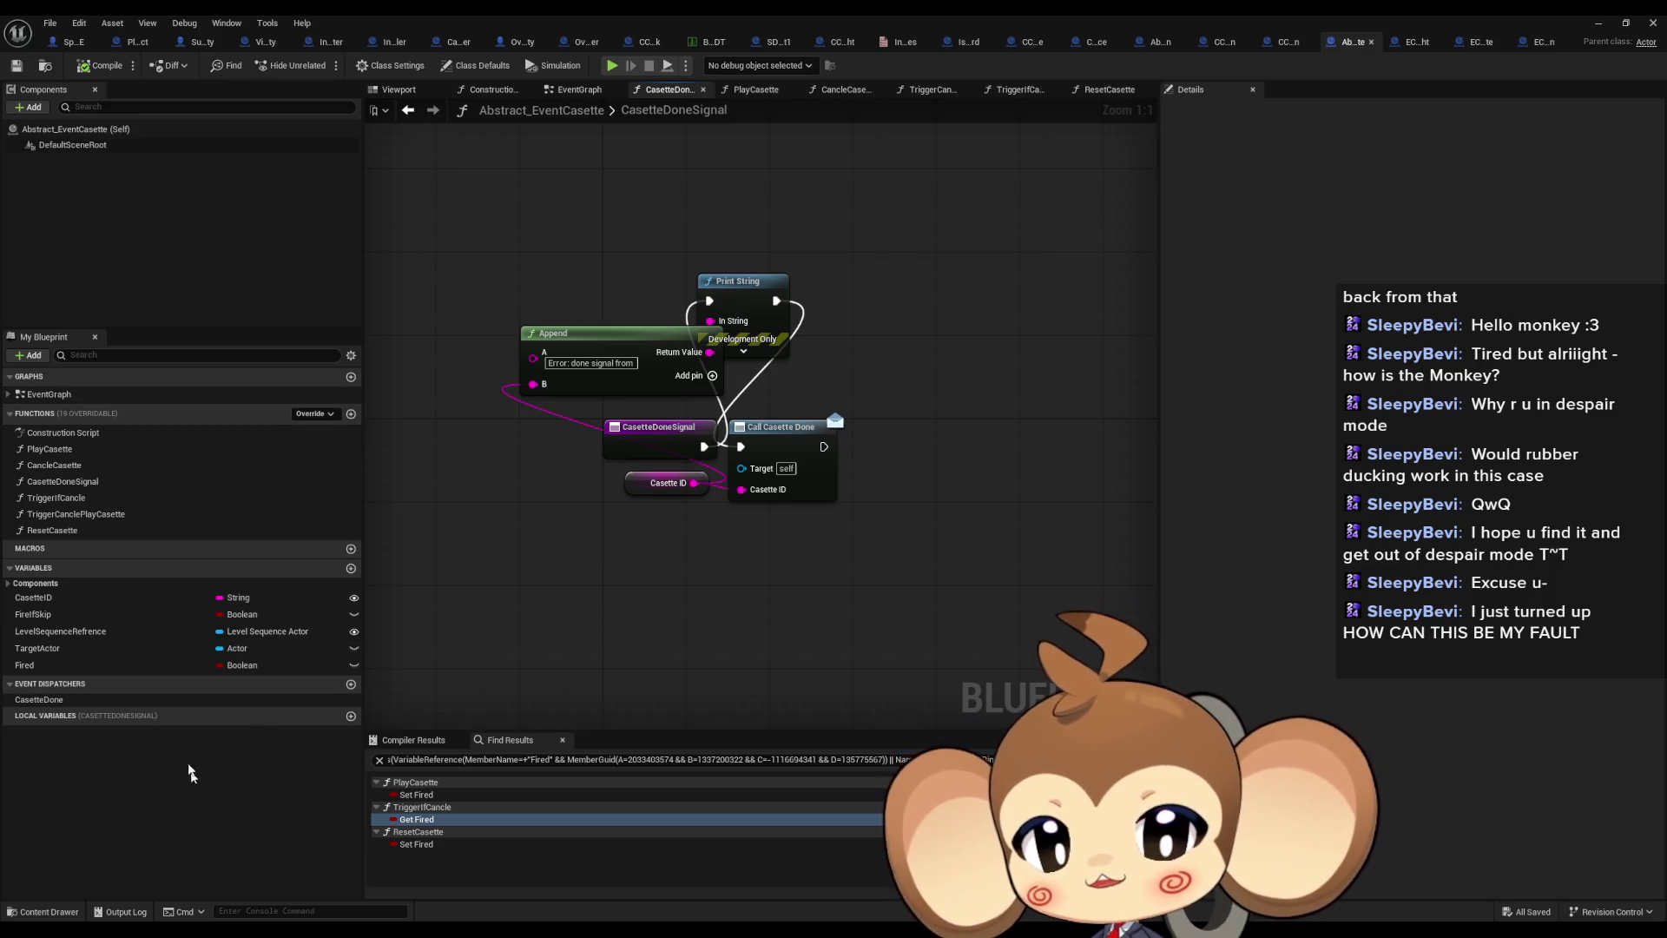
{"action": "right_click", "coordinate": [54, 701]}
{"action": "left_click", "coordinate": [96, 773]}
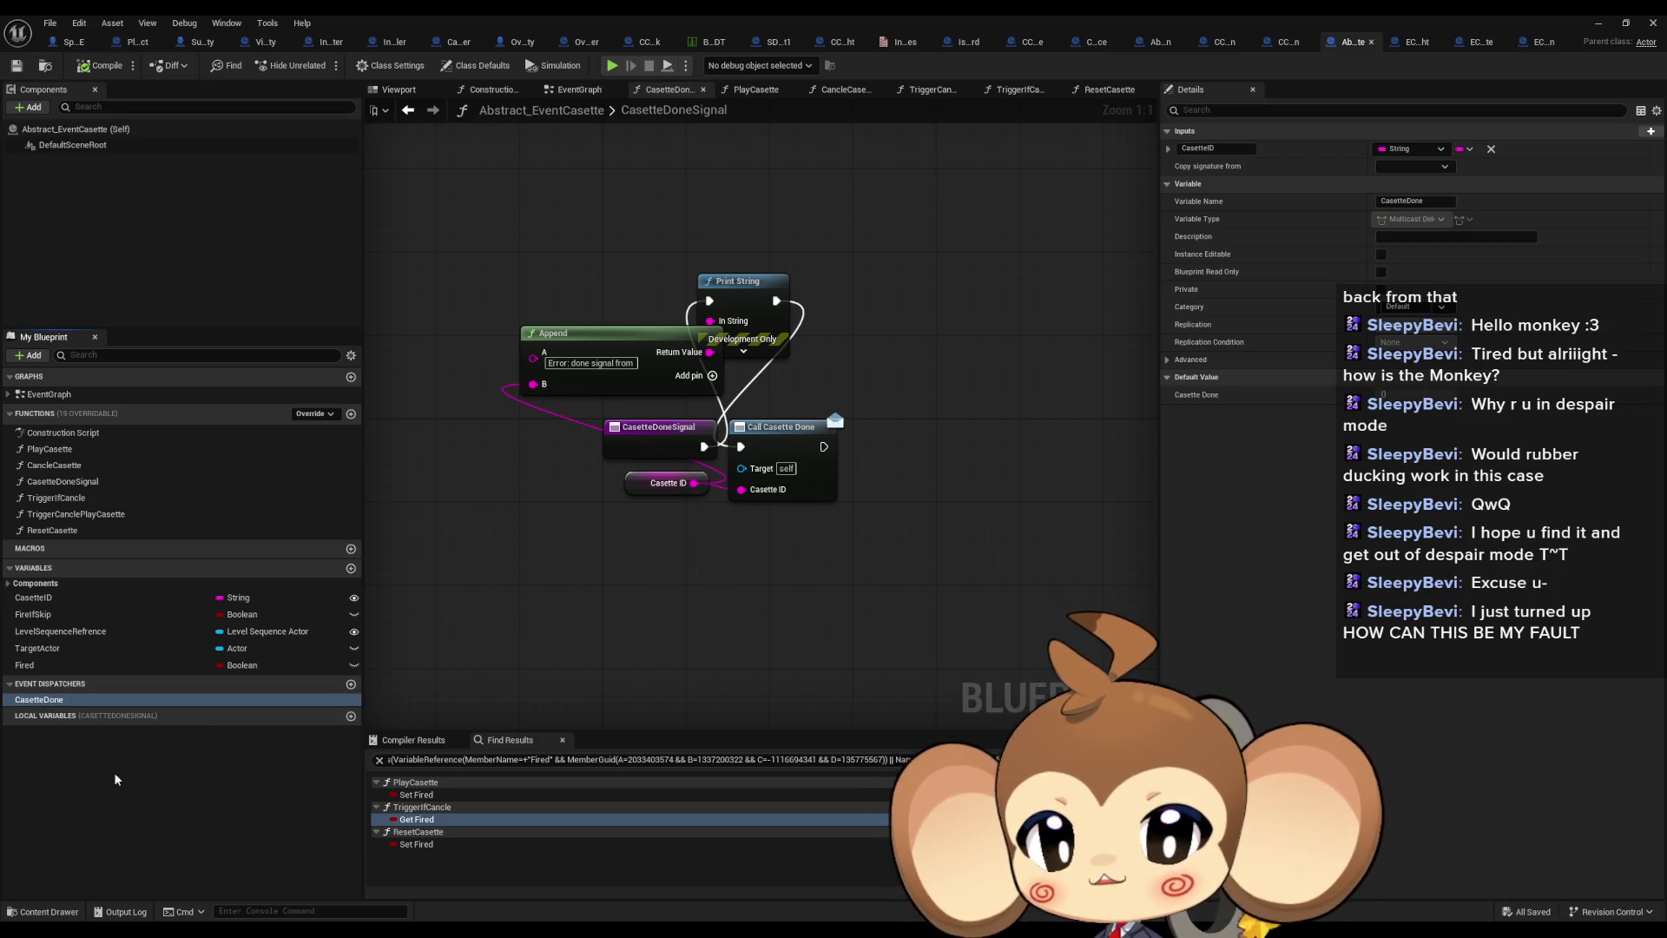
{"action": "left_click", "coordinate": [426, 820]}
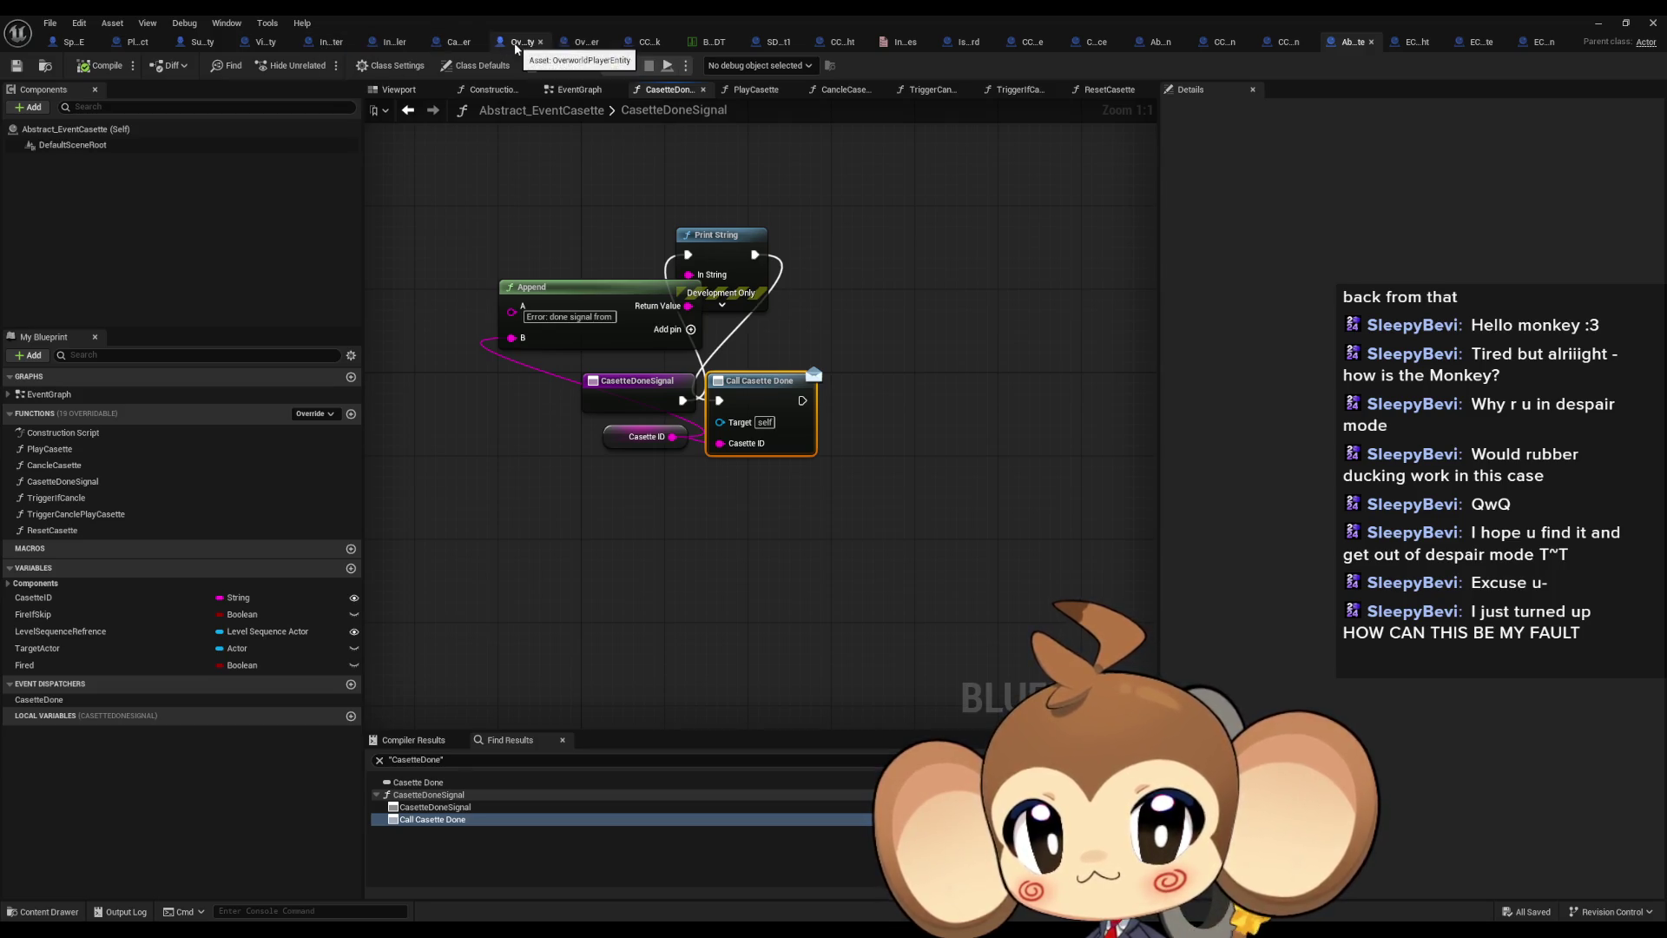
{"action": "left_click", "coordinate": [457, 41]}
{"action": "scroll", "coordinate": [248, 617], "scroll_direction": "down", "scroll_amount": 2}
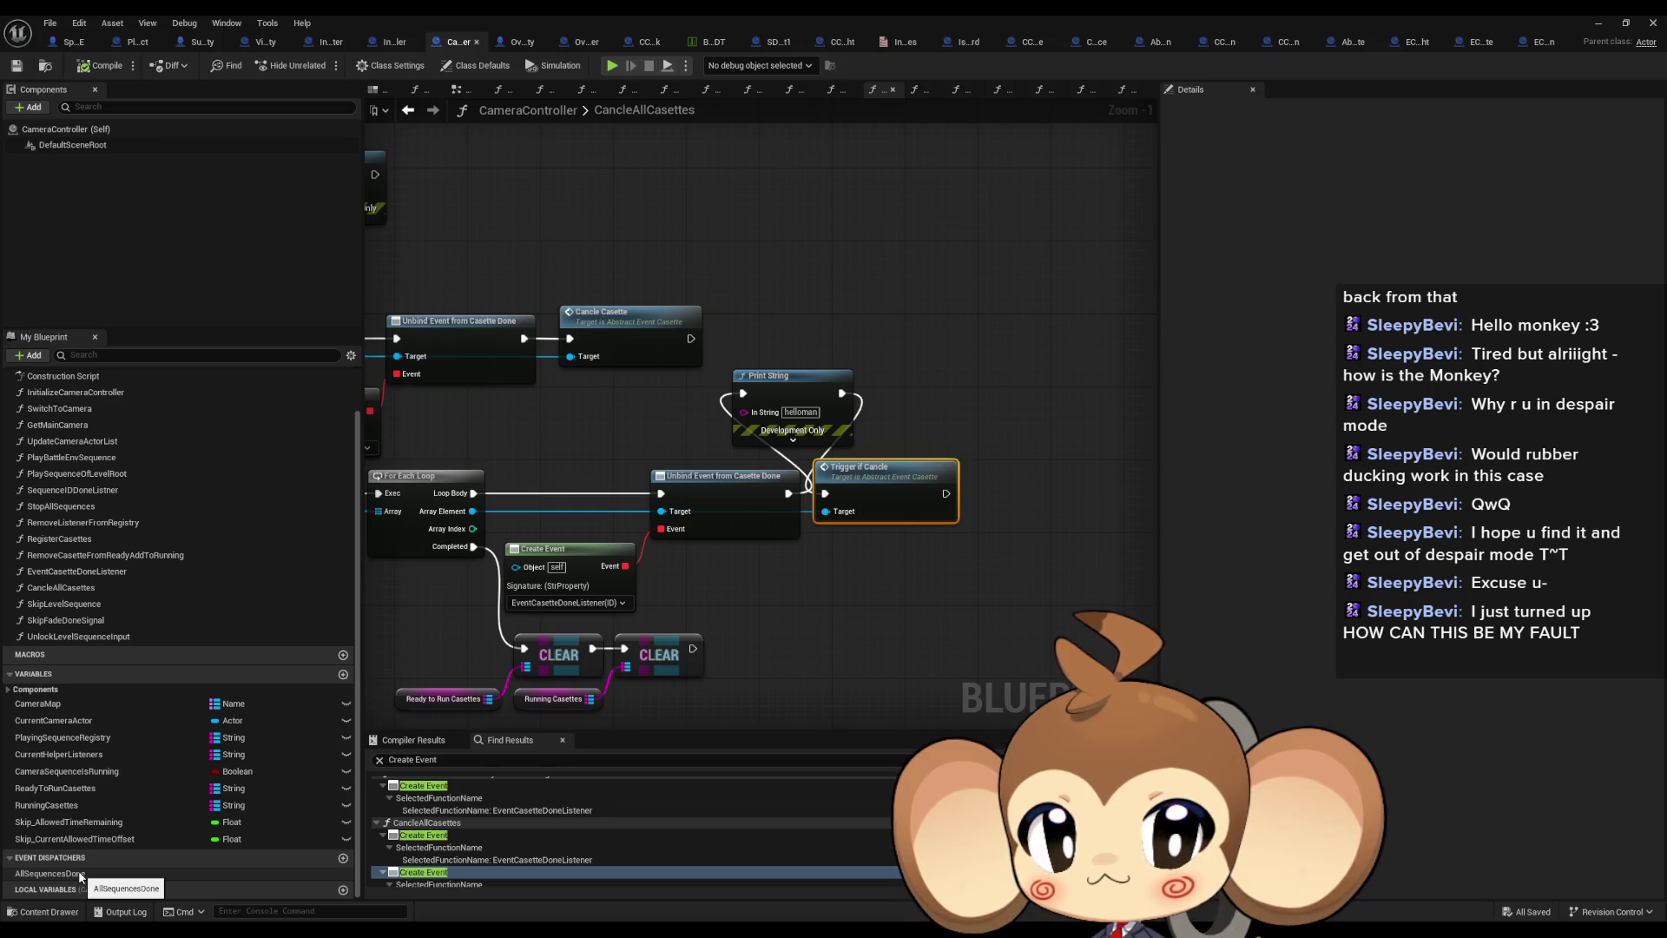
Find references to AllSequencesDone and inspect its call in StopAllSequences
{"action": "right_click", "coordinate": [81, 874]}
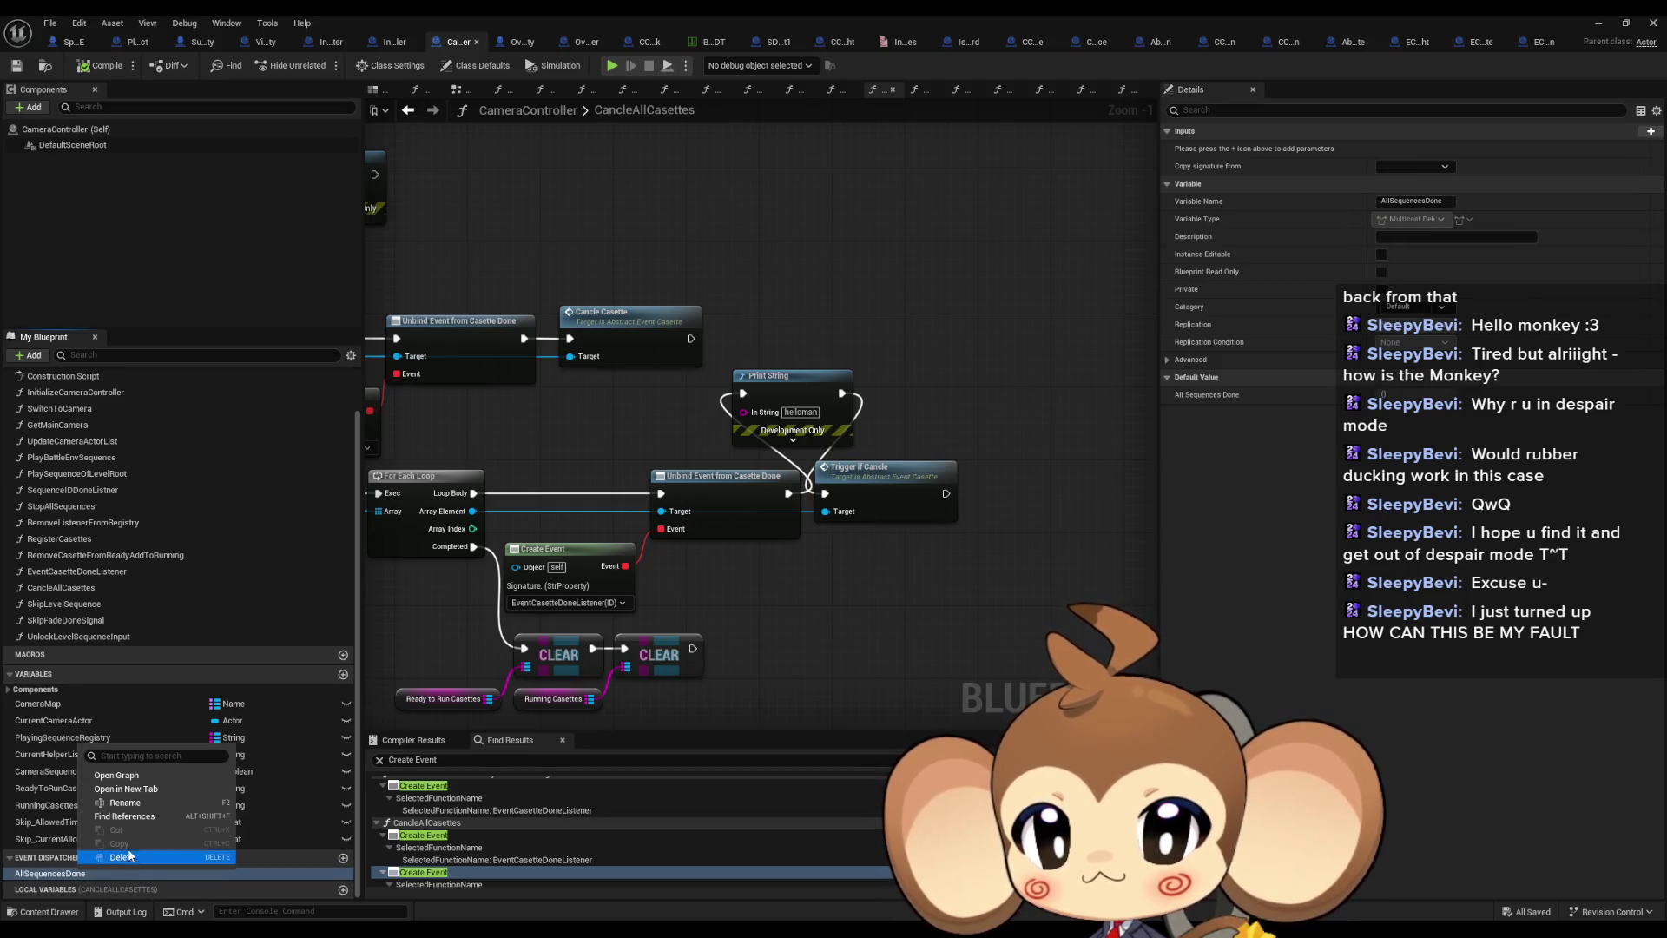
{"action": "left_click", "coordinate": [121, 816]}
{"action": "left_click", "coordinate": [443, 809]}
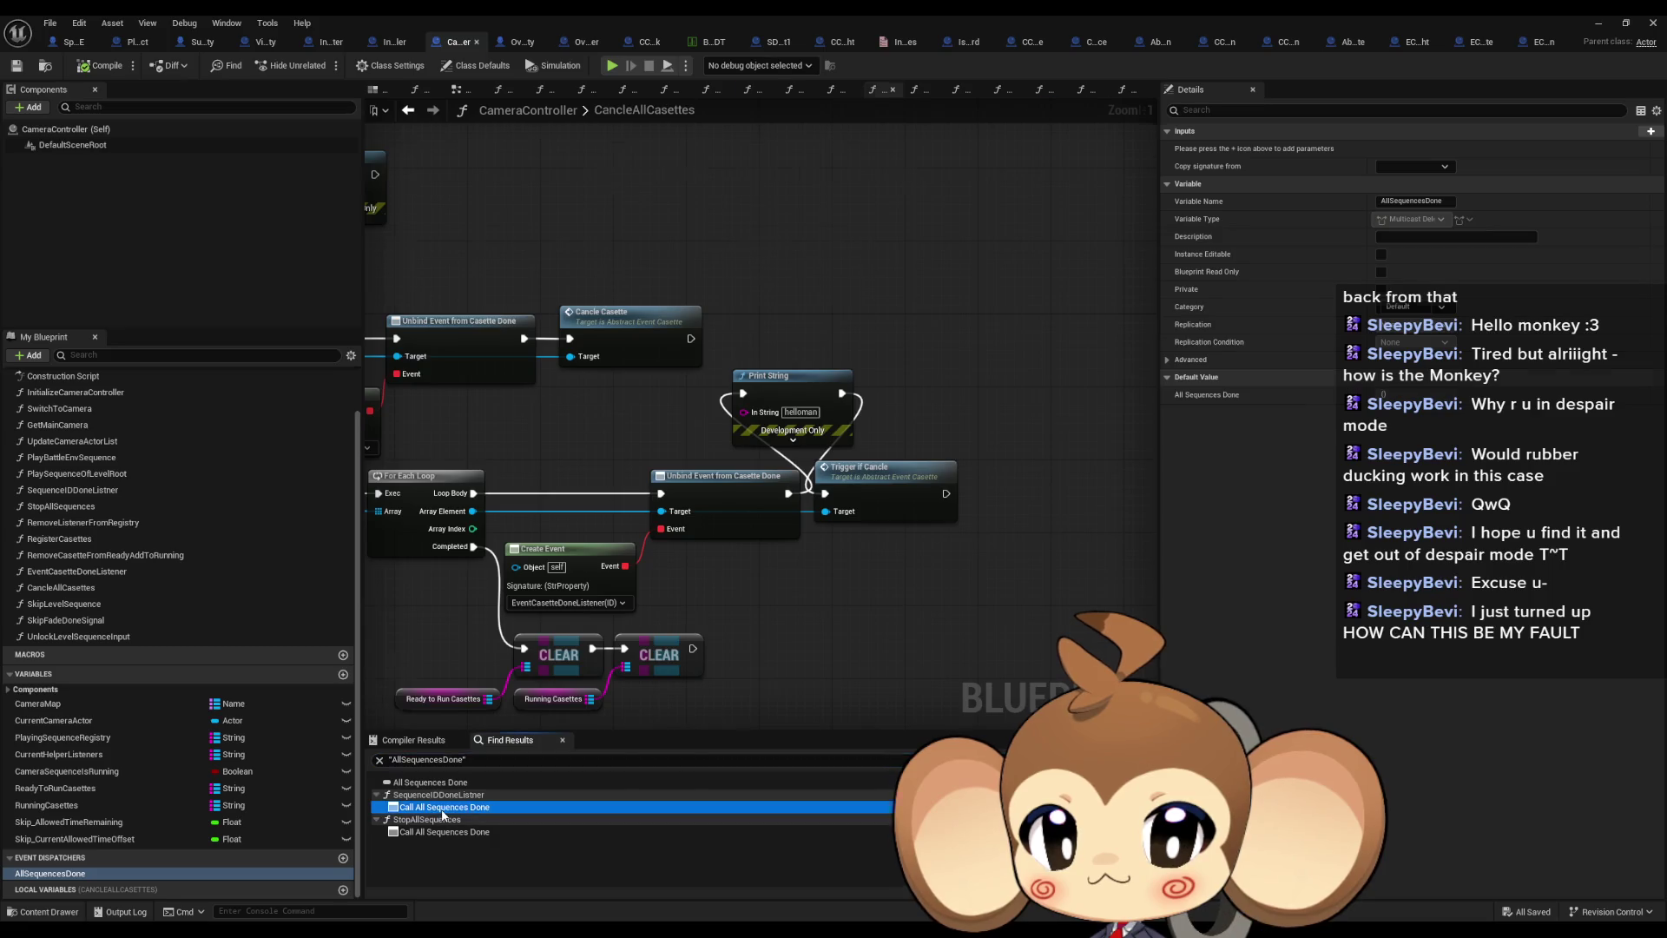
{"action": "left_click", "coordinate": [439, 832]}
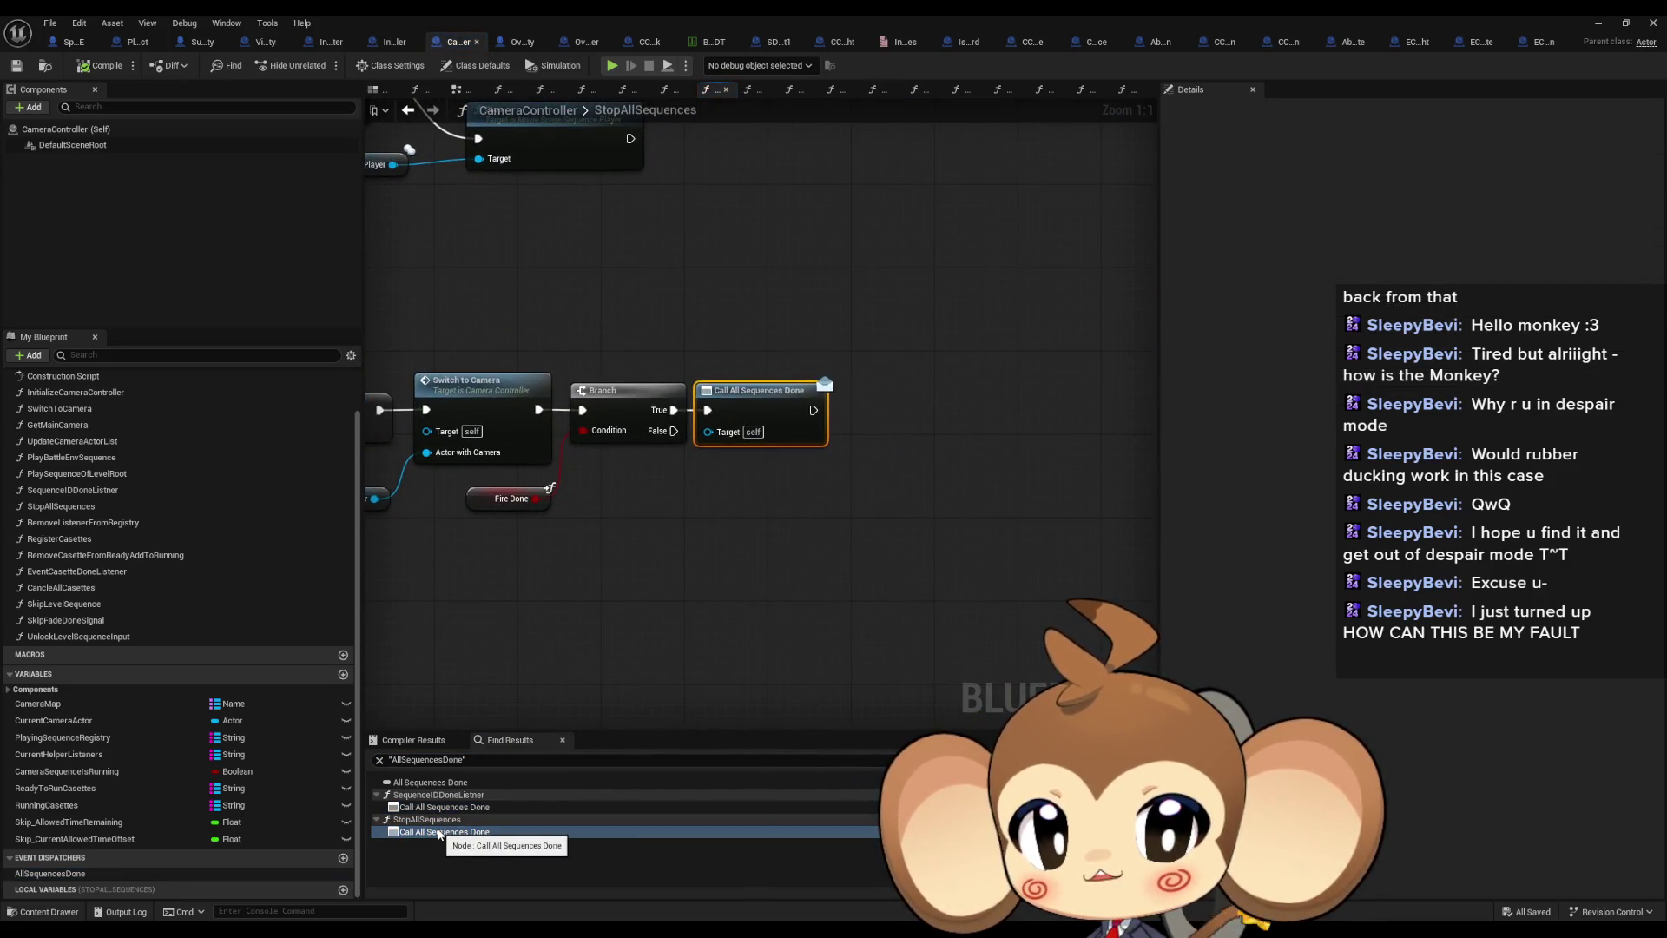
{"action": "left_click", "coordinate": [525, 501]}
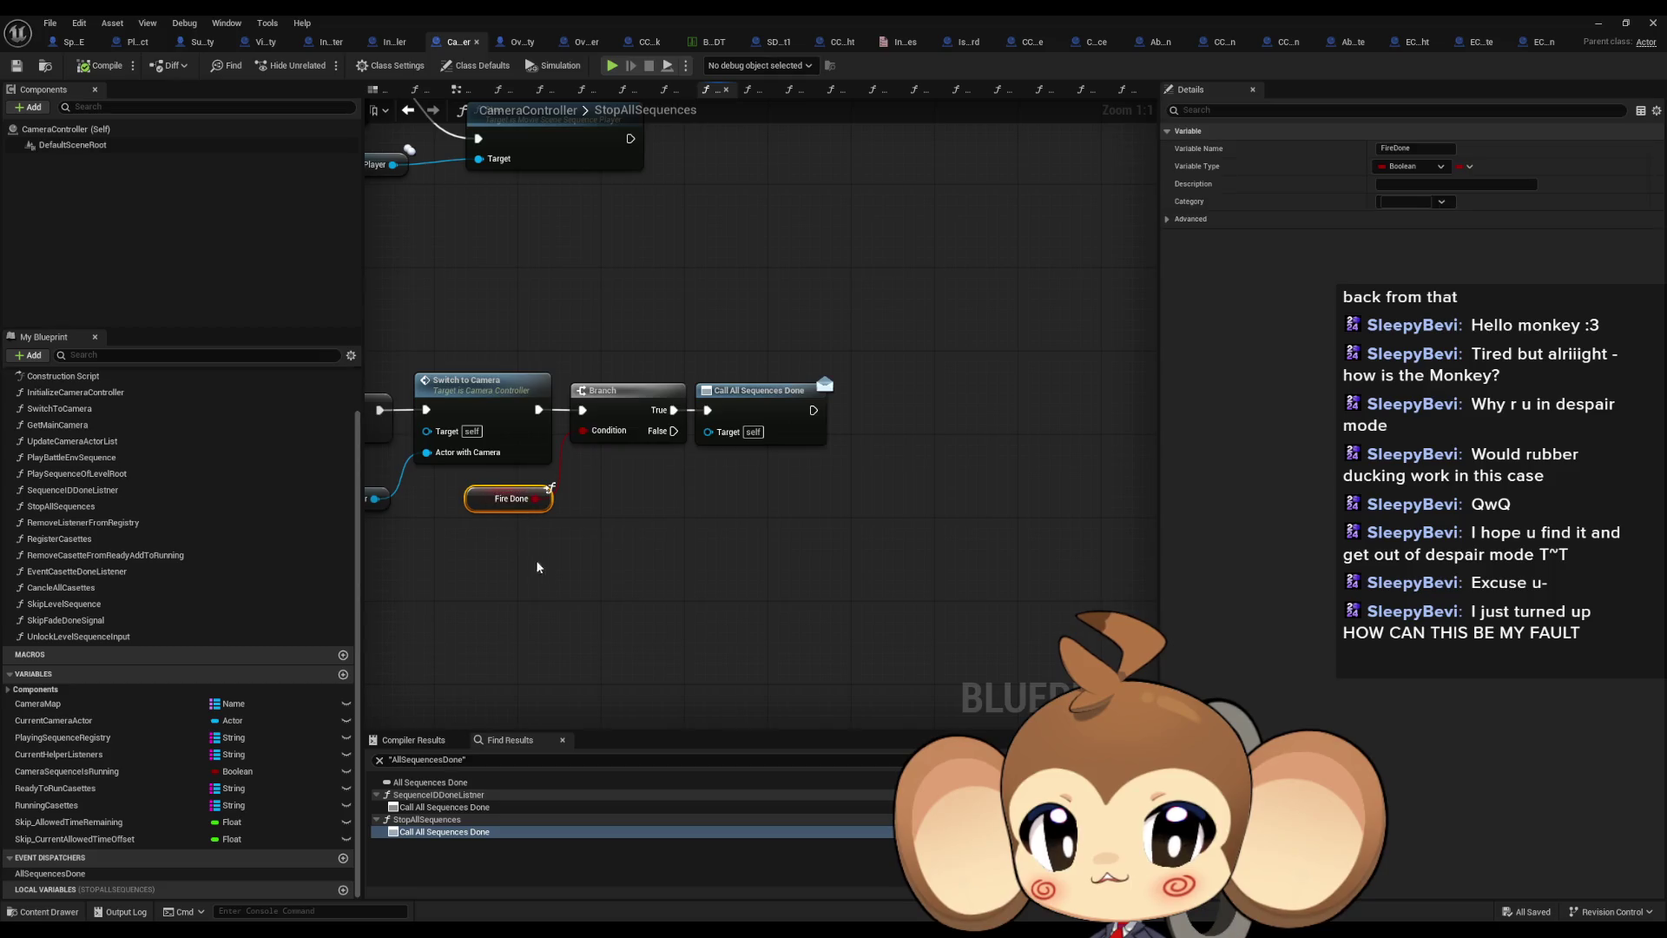
{"action": "scroll", "coordinate": [537, 566], "scroll_direction": "down", "scroll_amount": 5}
{"action": "scroll", "coordinate": [825, 535], "scroll_direction": "up", "scroll_amount": 2}
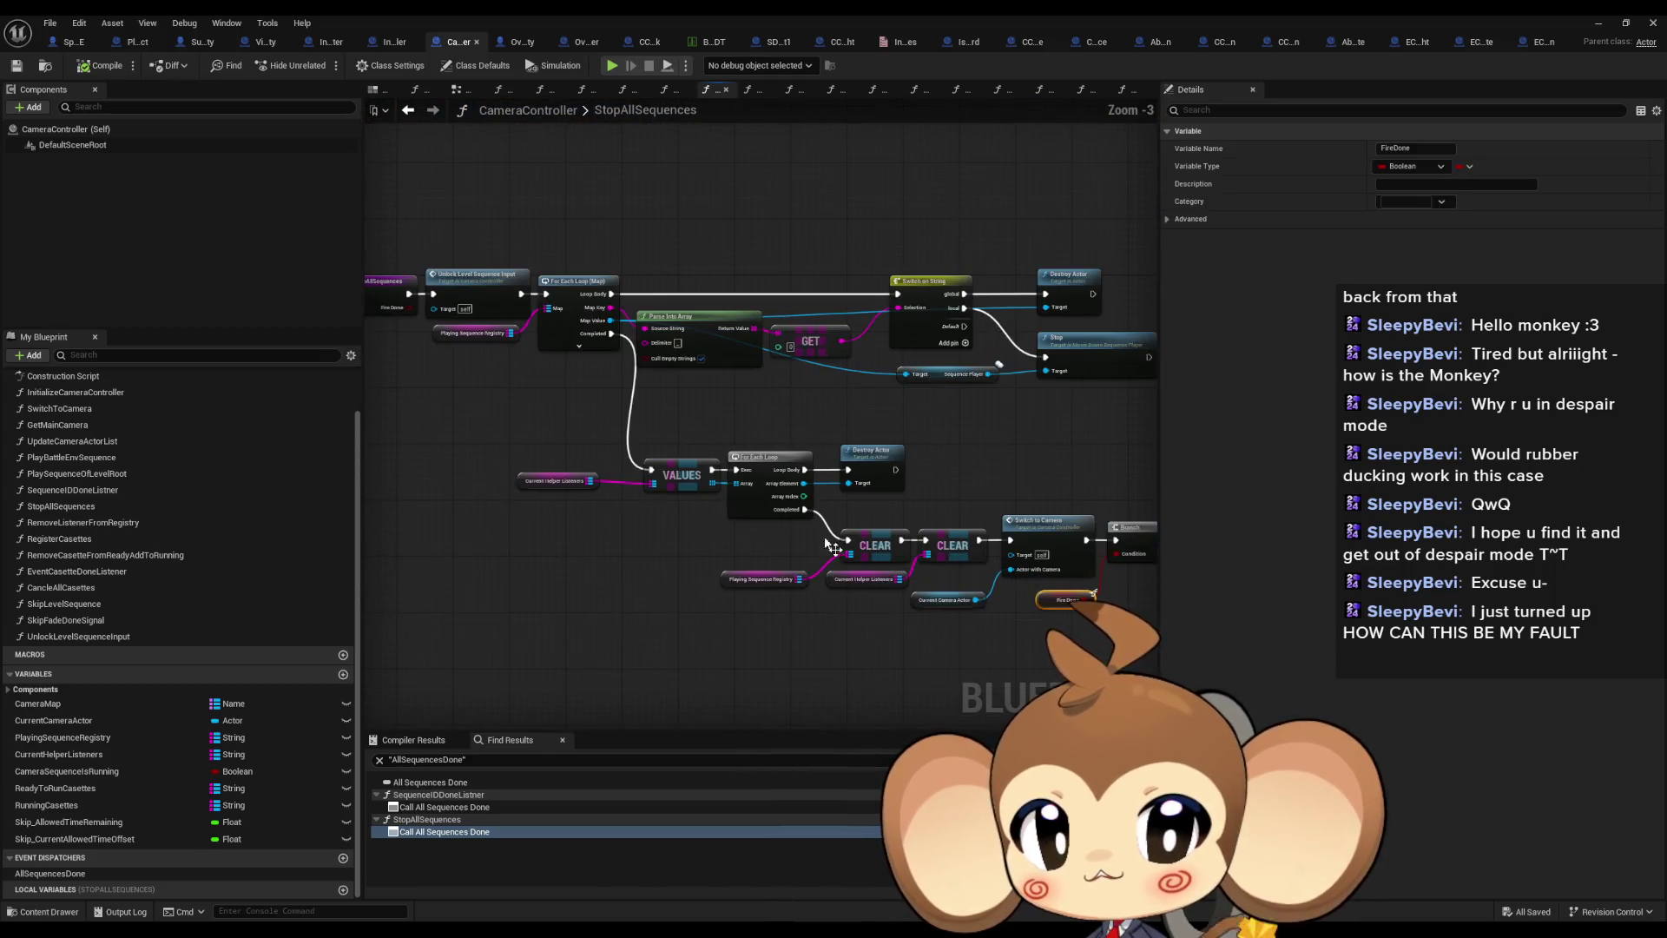
{"action": "scroll", "coordinate": [825, 534], "scroll_direction": "up", "scroll_amount": 3}
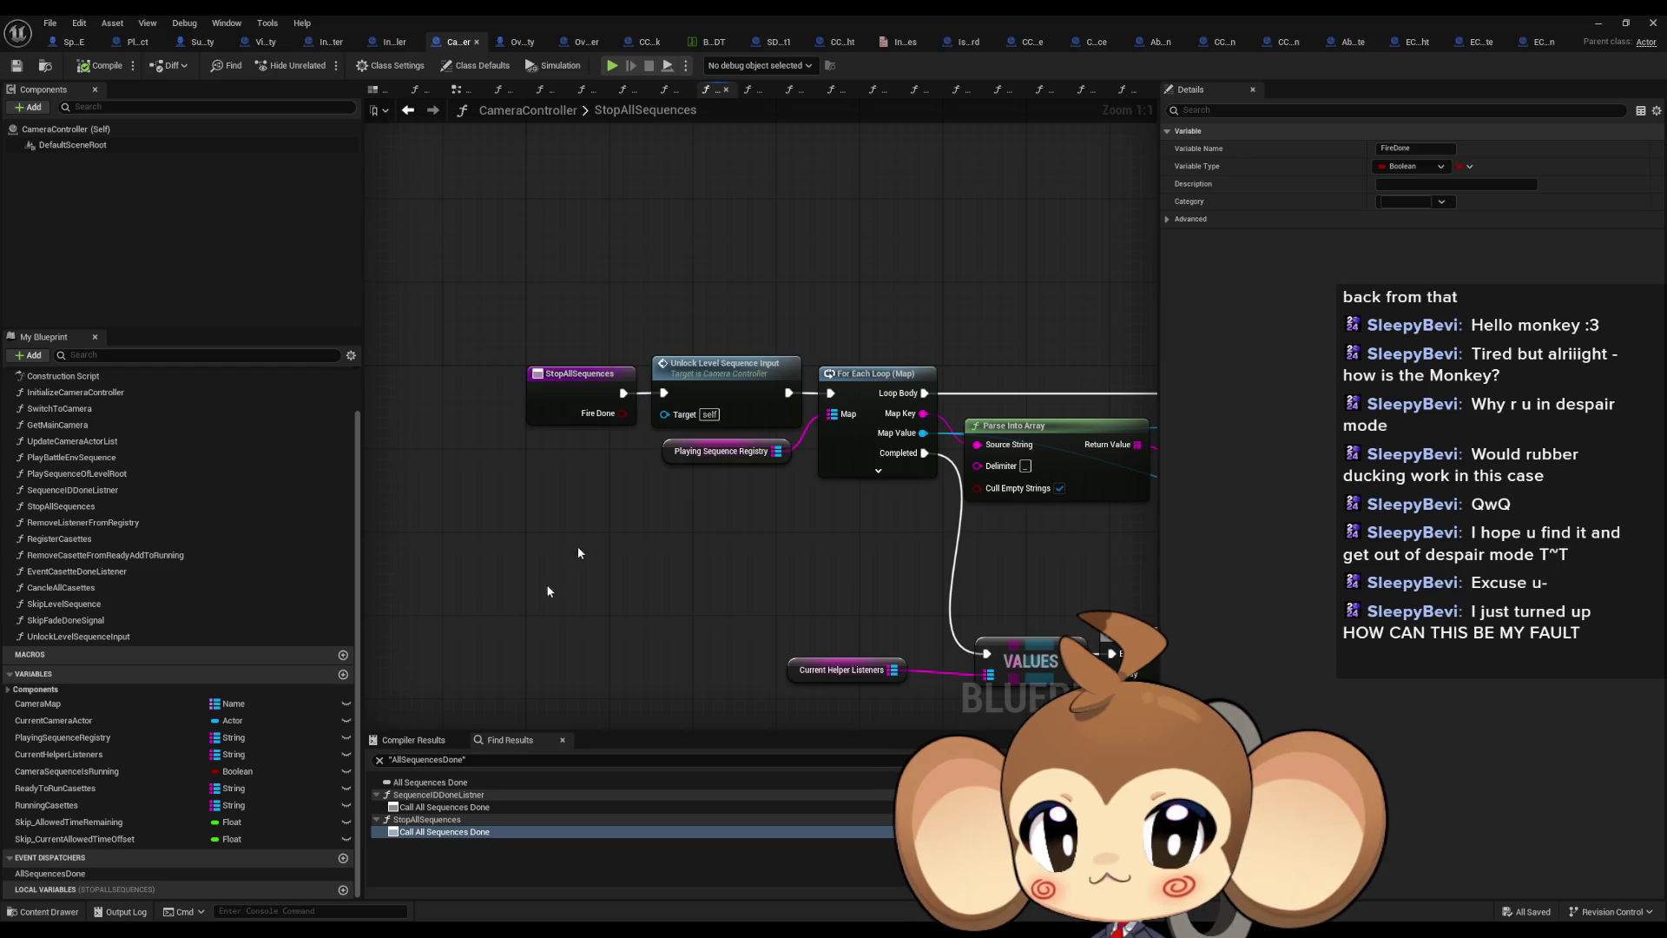
Inspect the Call All Sequences Done node in the SequenceIDDoneListner graph
{"action": "left_click", "coordinate": [444, 807]}
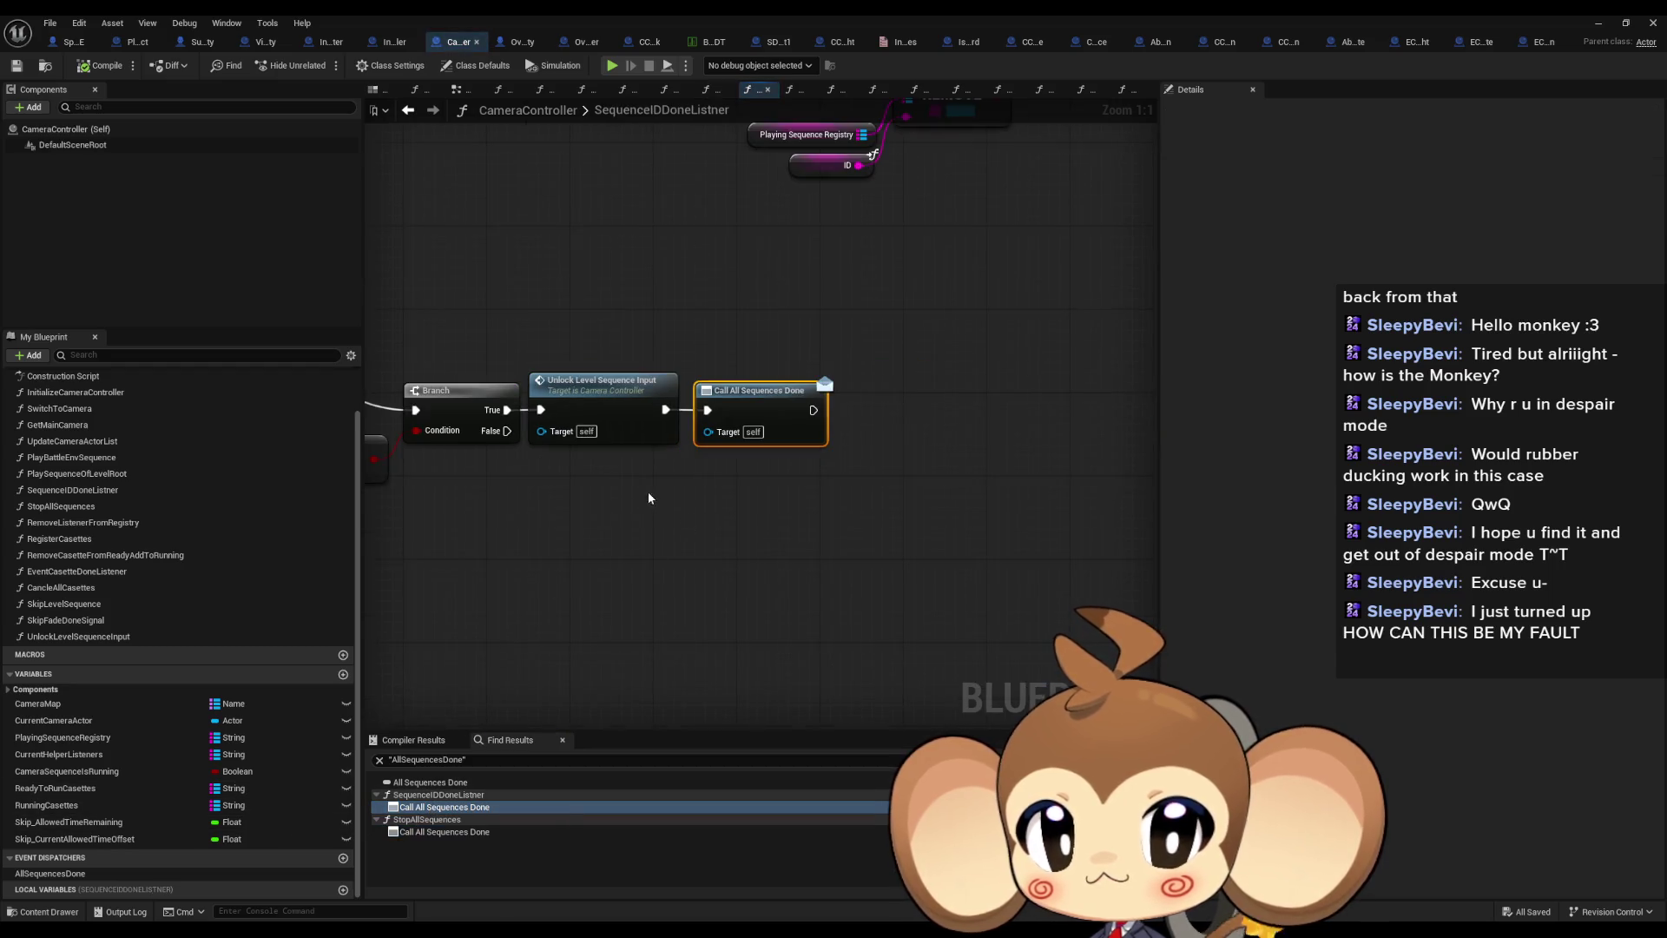
{"action": "scroll", "coordinate": [647, 498], "scroll_direction": "down", "scroll_amount": 4}
{"action": "scroll", "coordinate": [698, 352], "scroll_direction": "up", "scroll_amount": 4}
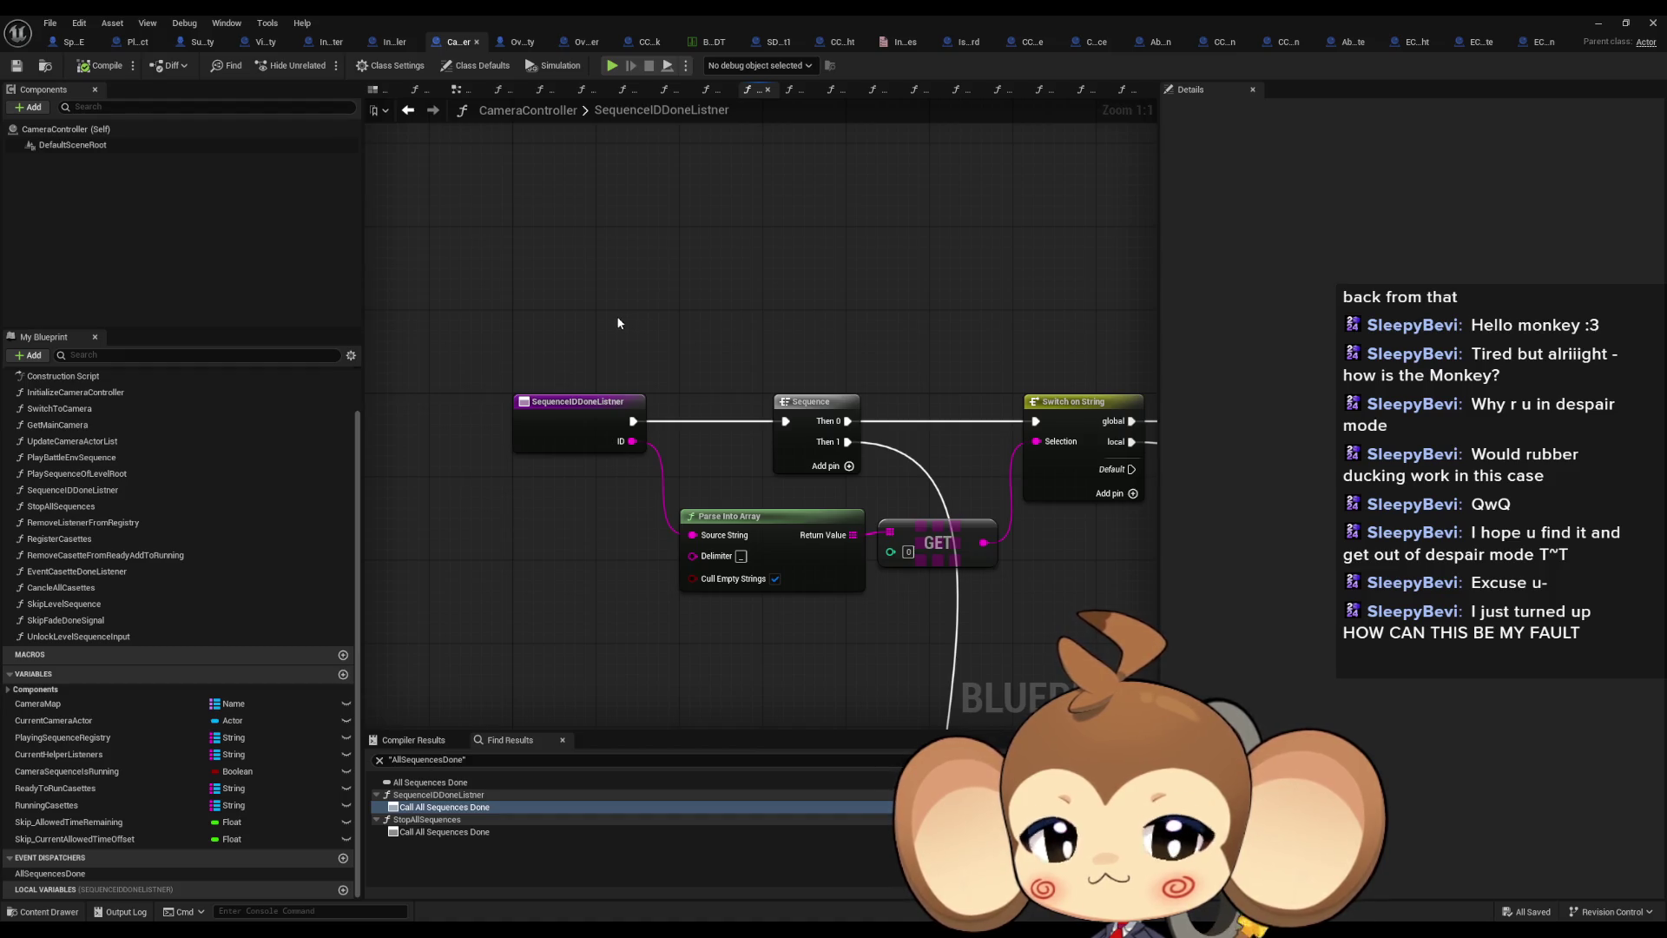
{"action": "mouse_move", "coordinate": [619, 323]}
{"action": "left_mouse_down"}
{"action": "mouse_move", "coordinate": [607, 343]}
{"action": "mouse_move", "coordinate": [410, 231]}
{"action": "mouse_move", "coordinate": [614, 209]}
{"action": "mouse_move", "coordinate": [614, 161]}
{"action": "mouse_move", "coordinate": [849, 127]}
{"action": "left_mouse_up"}
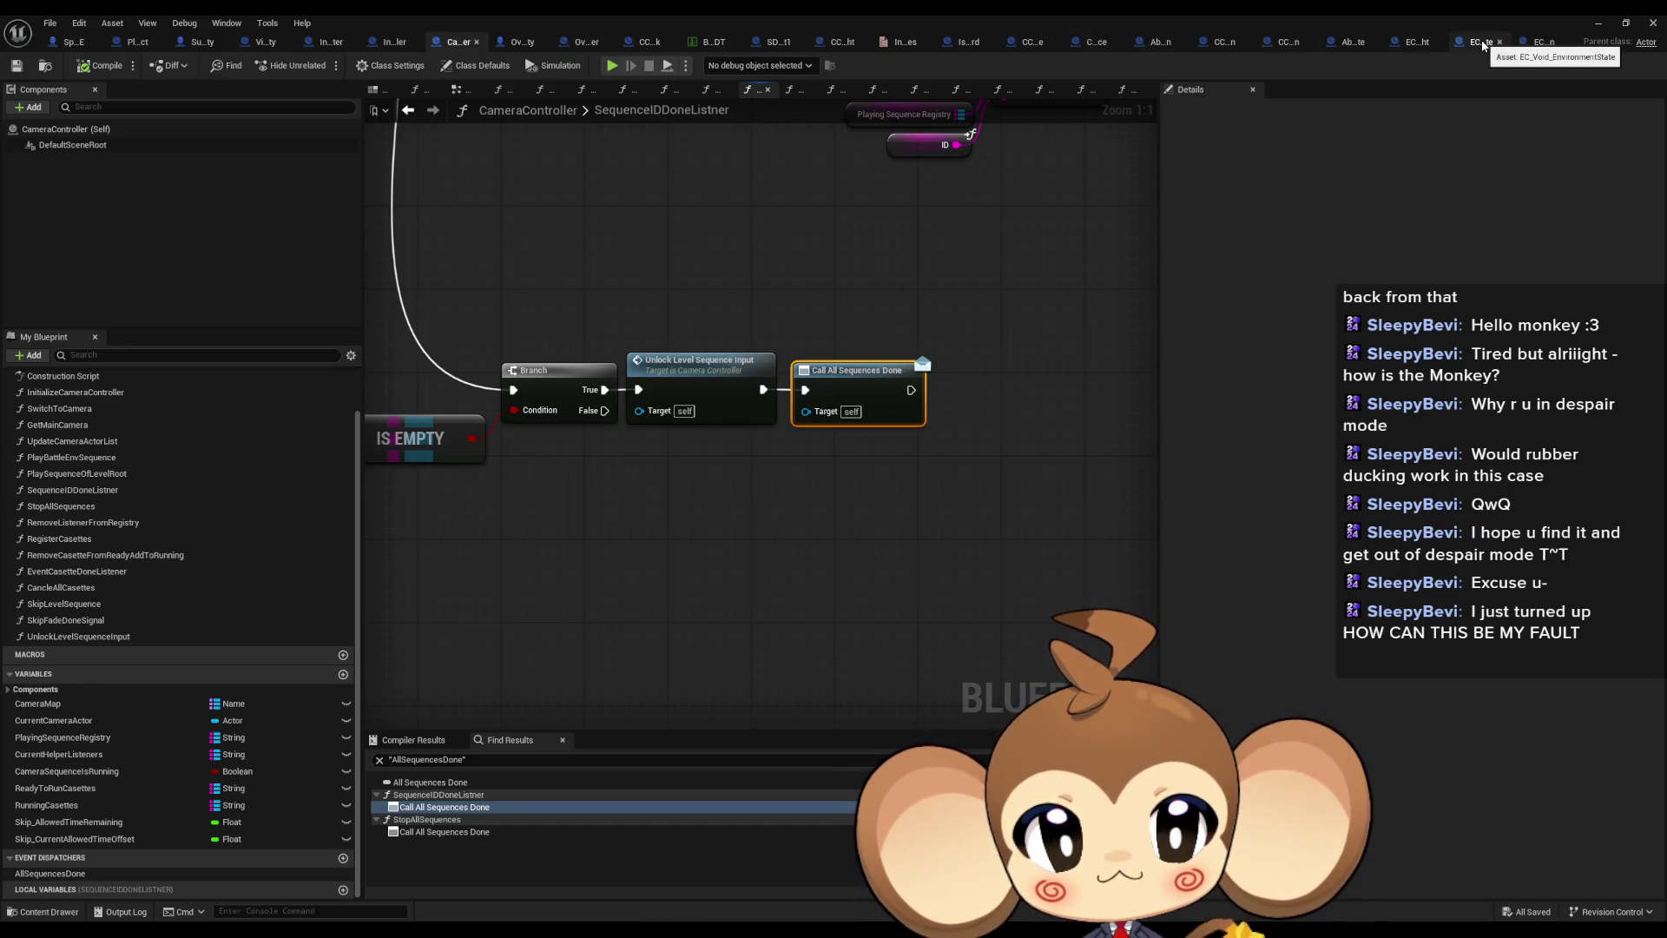
Review EC_Void_OpenCocoon's PlayCasette, CancleCasette and CasetteDoneSignal graphs, then return to Abstract_EventCasette
{"action": "left_click", "coordinate": [1544, 42]}
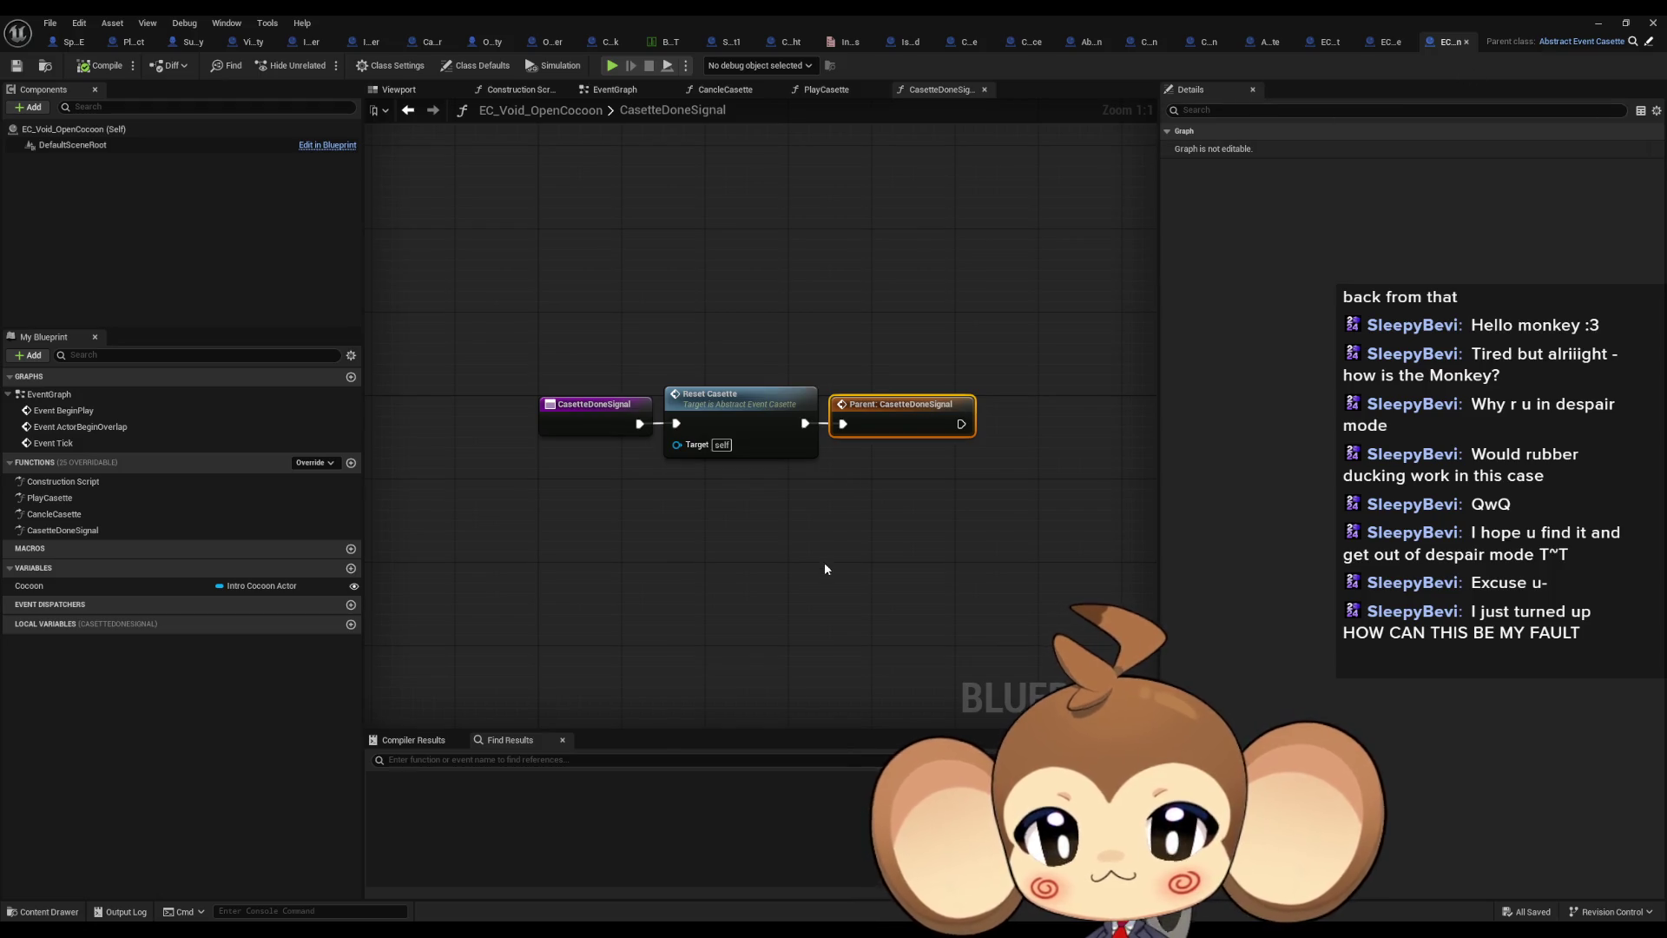
{"action": "double_click", "coordinate": [52, 497]}
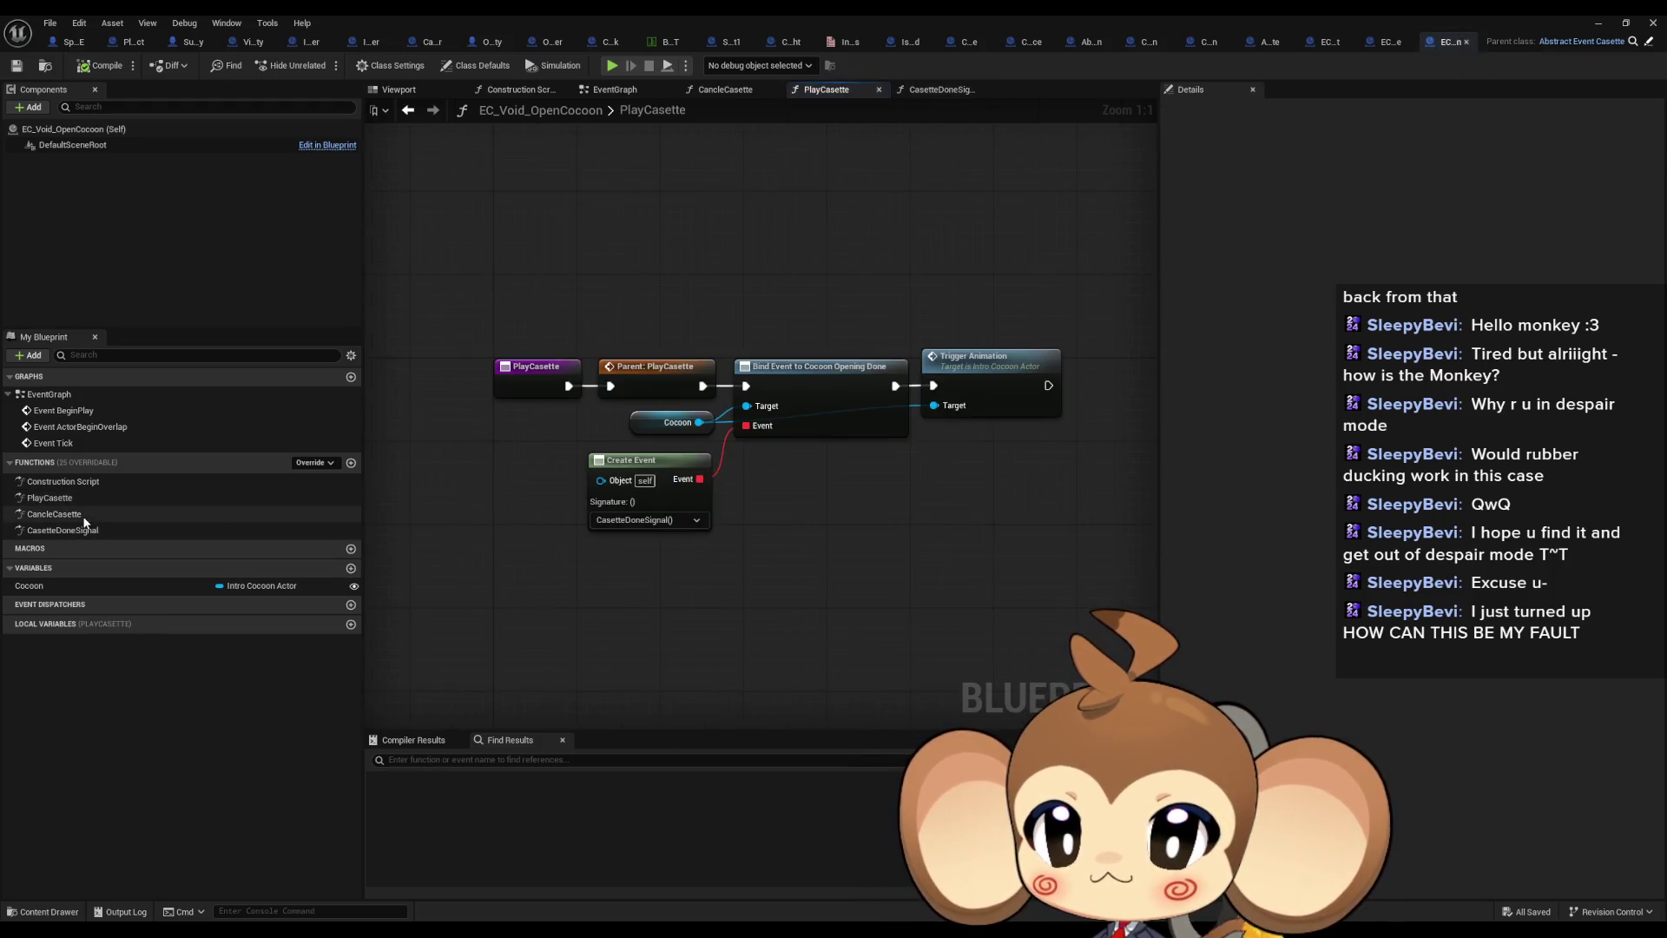
{"action": "double_click", "coordinate": [84, 516]}
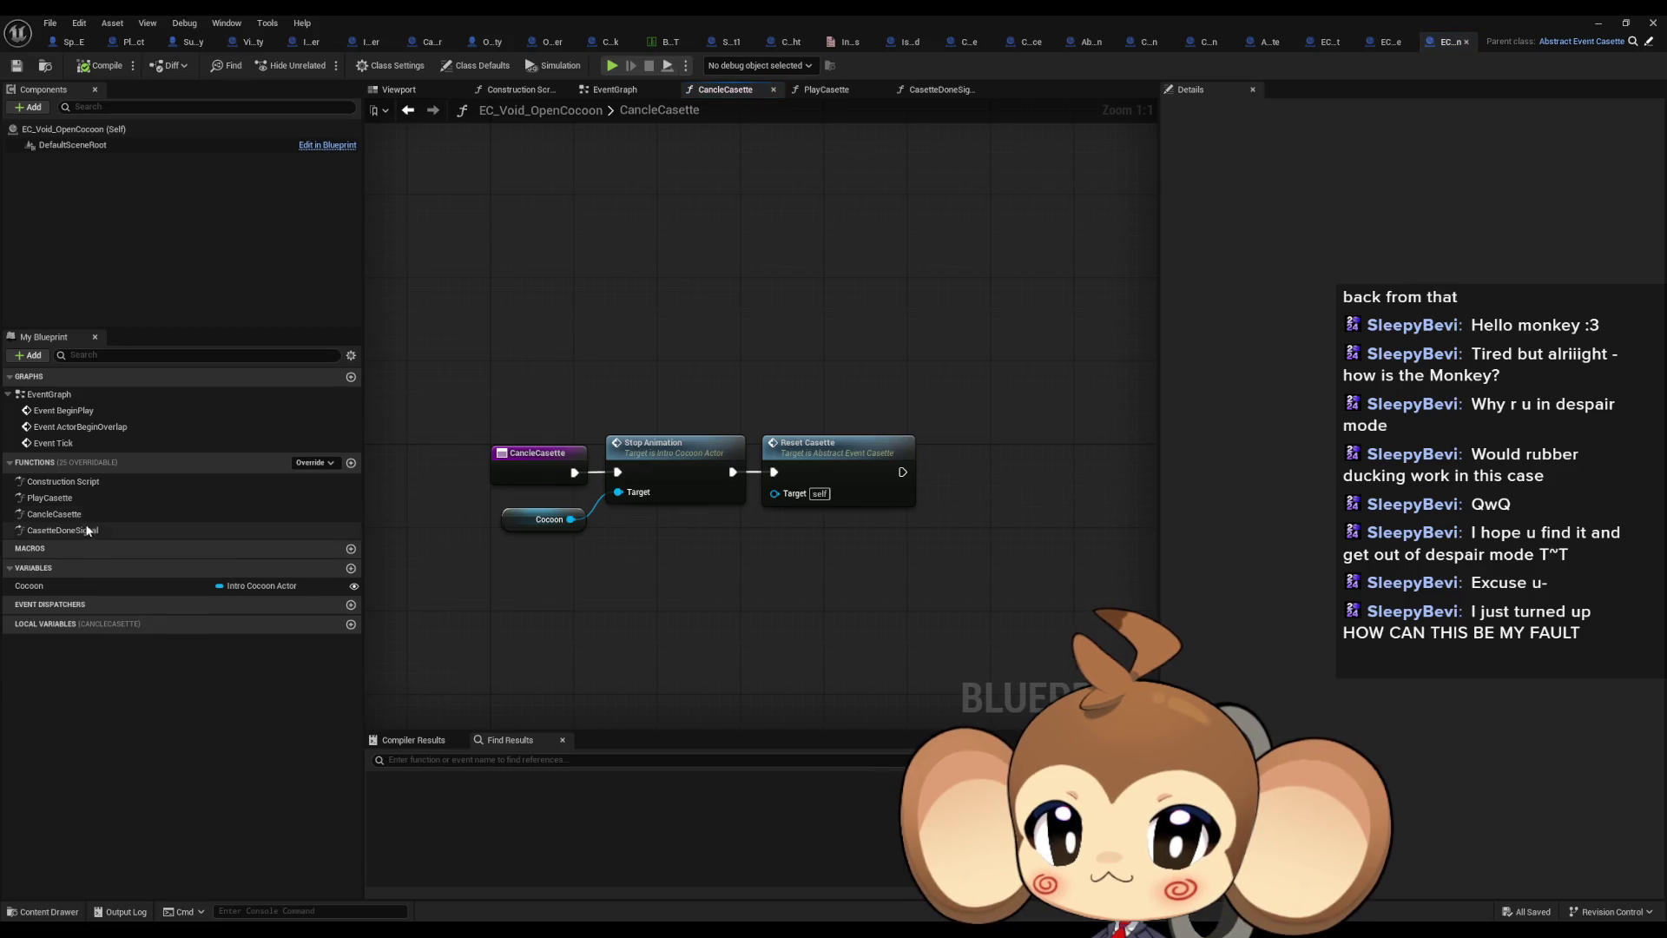
{"action": "double_click", "coordinate": [87, 530]}
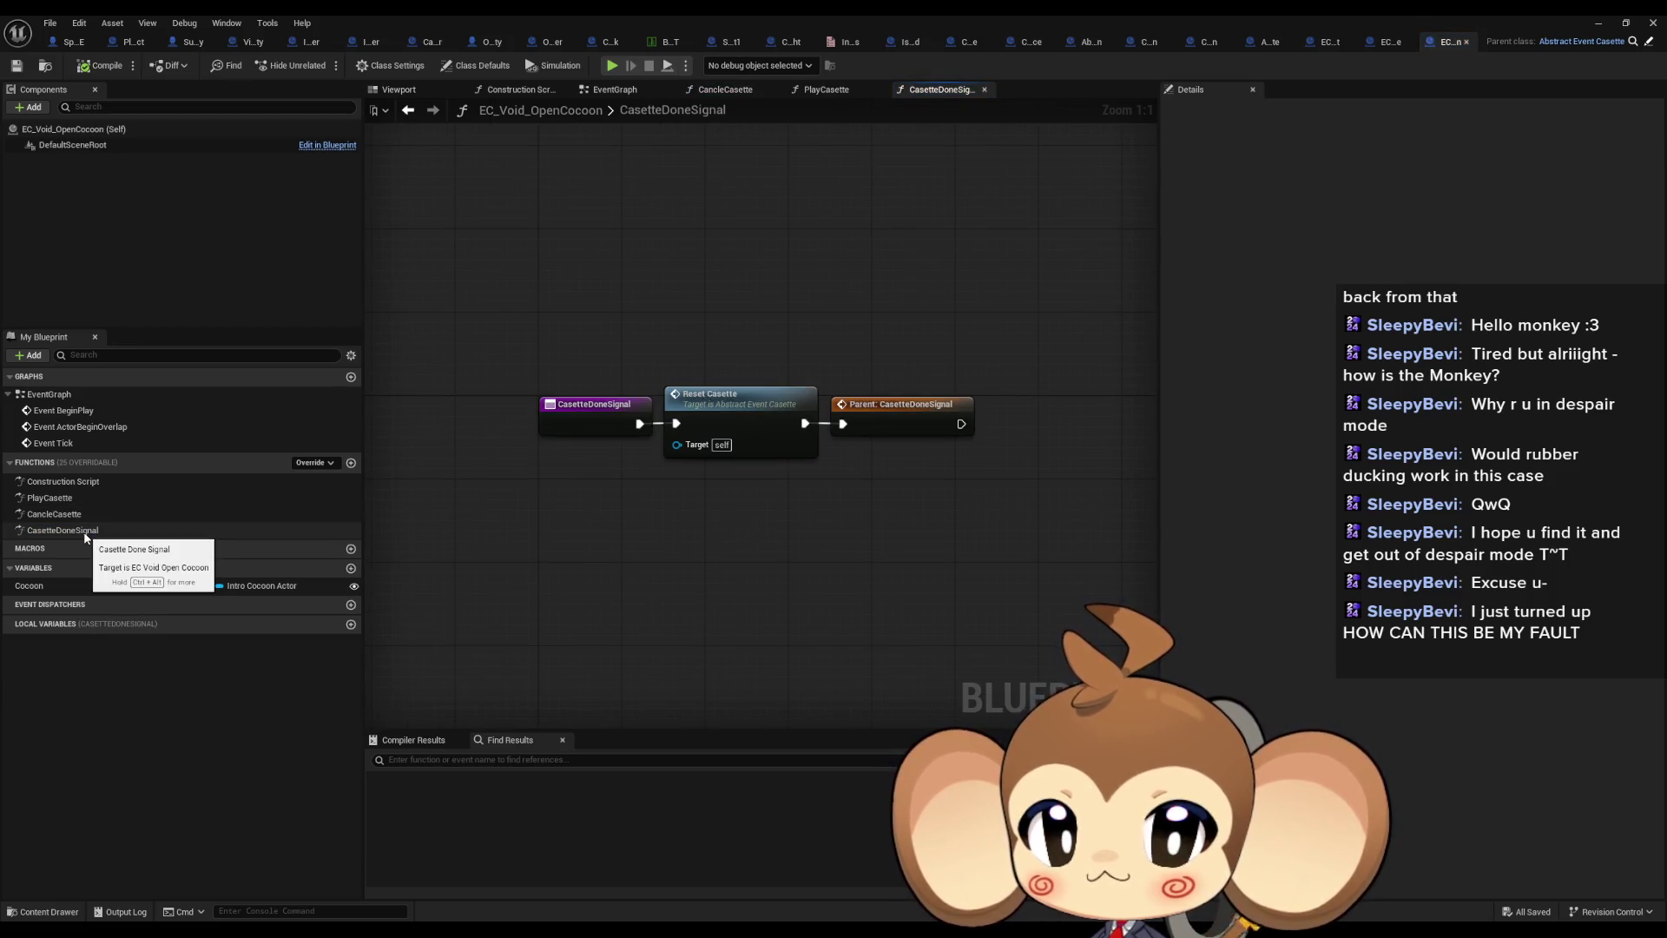
{"action": "double_click", "coordinate": [66, 501]}
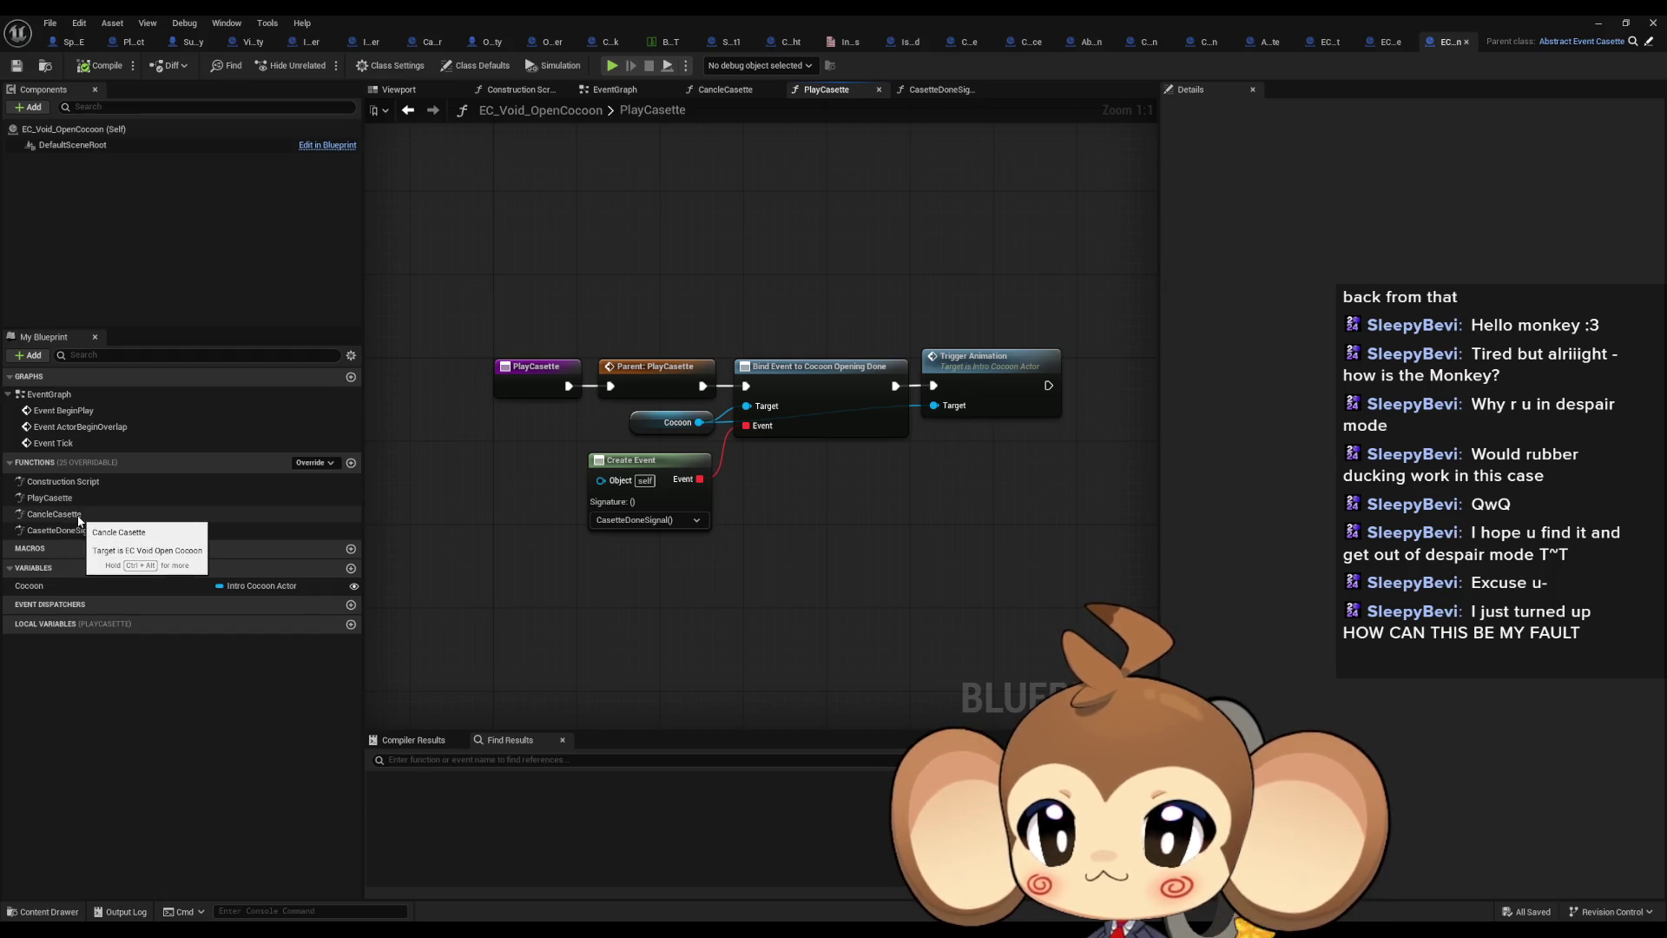
{"action": "double_click", "coordinate": [79, 517]}
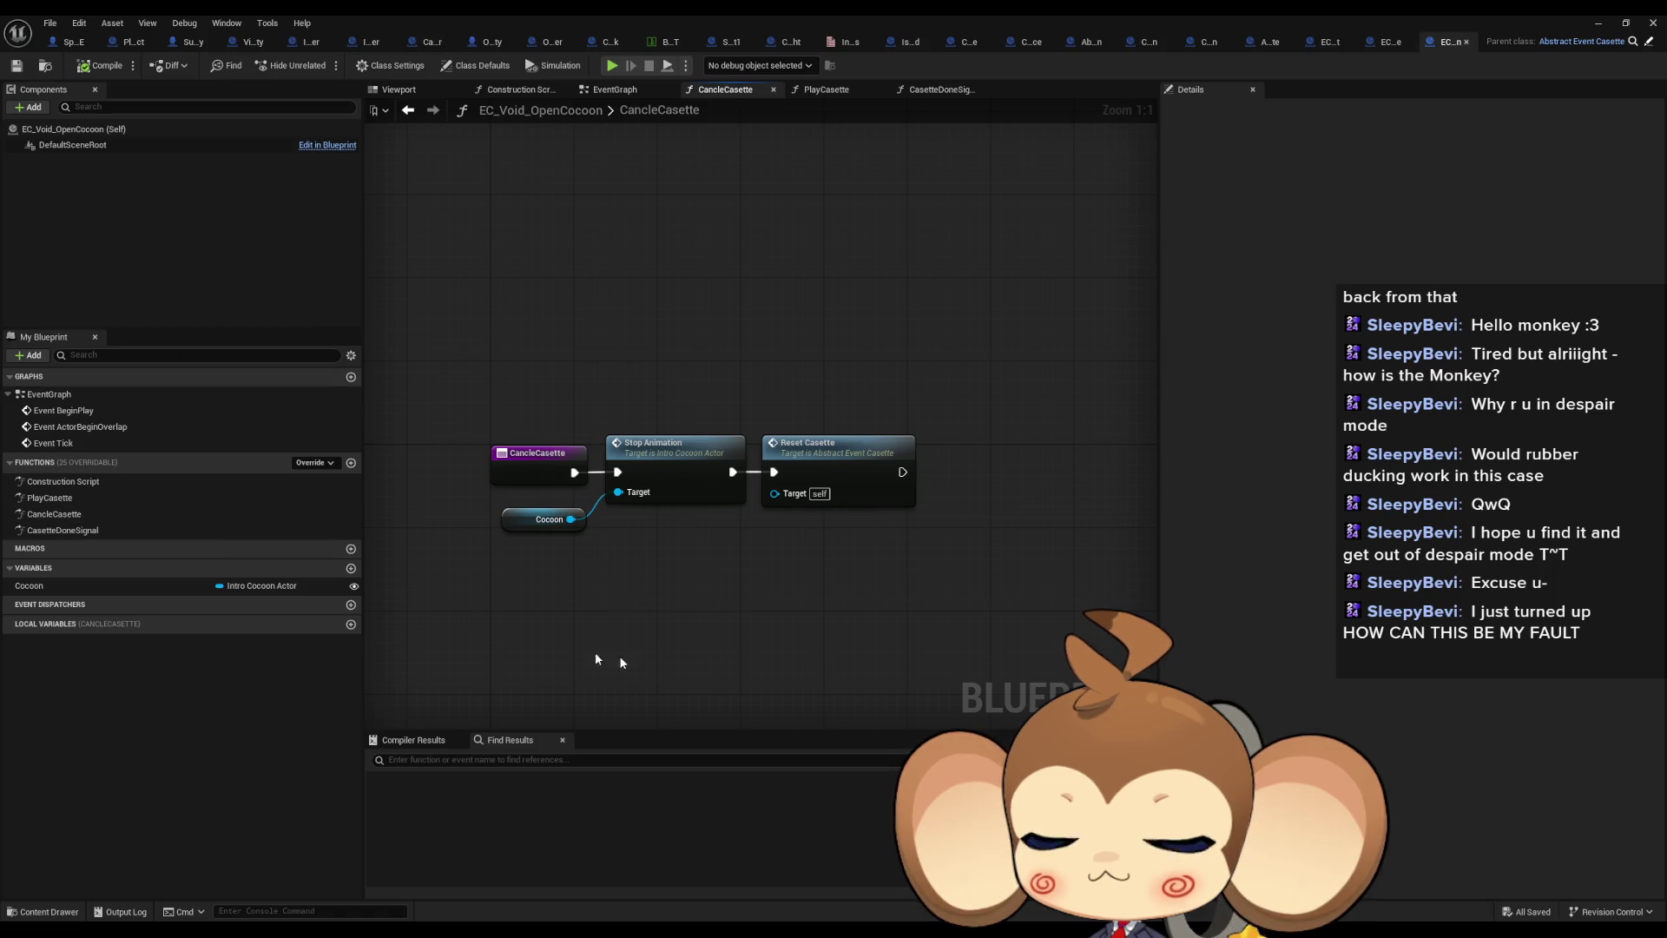
{"action": "double_click", "coordinate": [36, 530]}
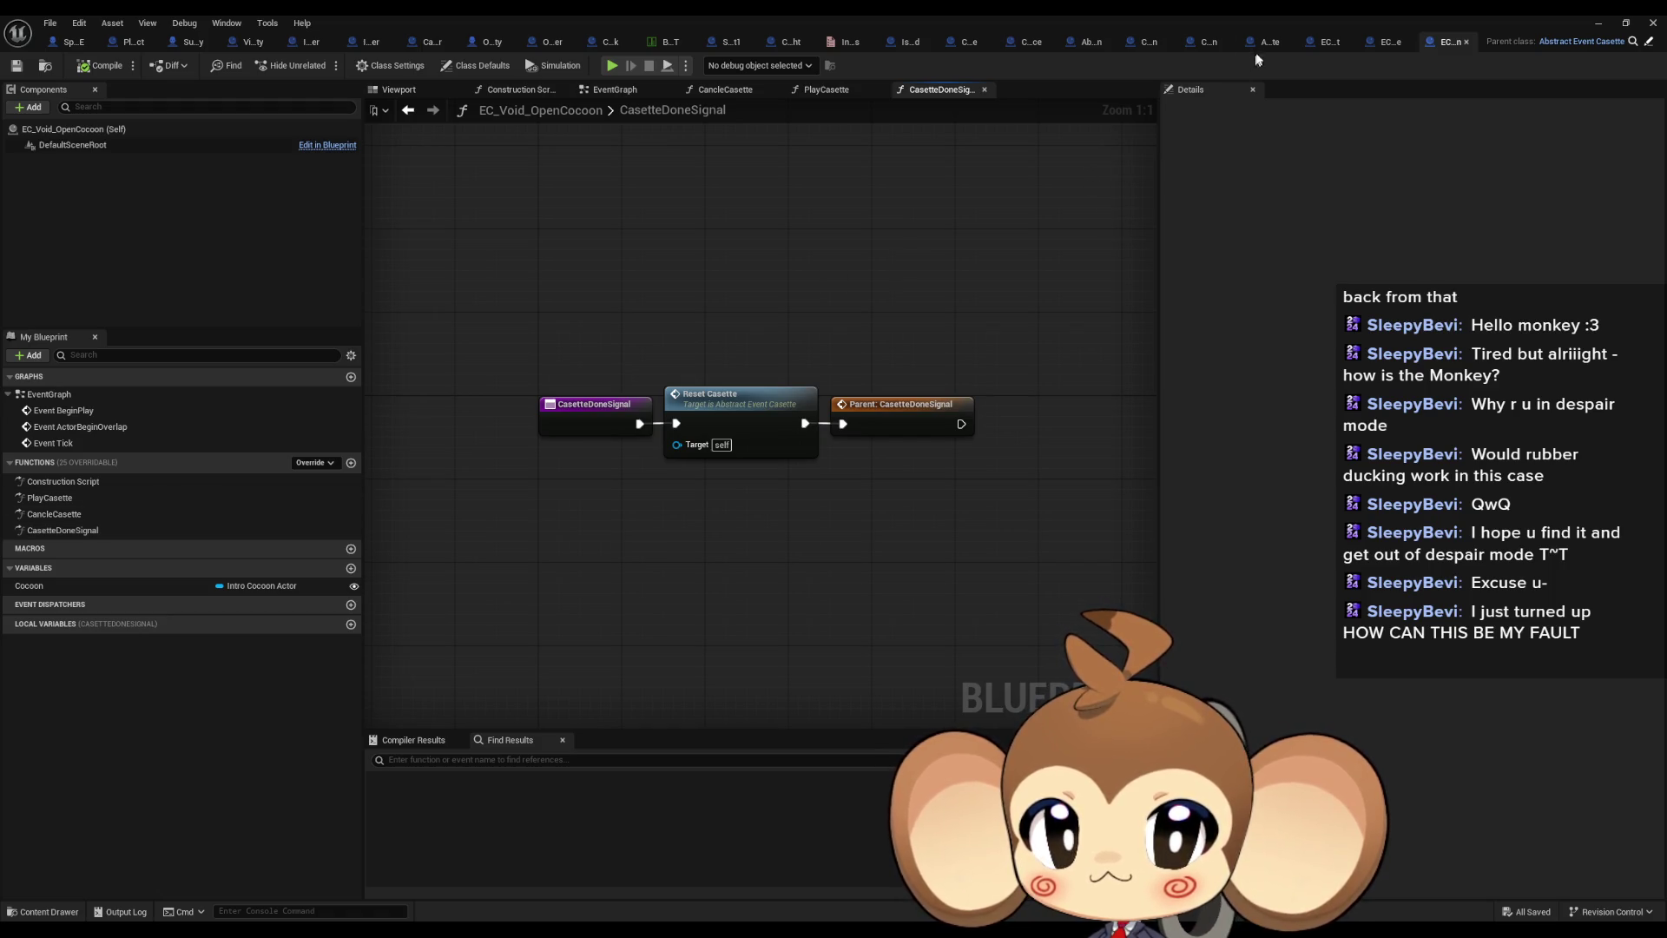
{"action": "left_click", "coordinate": [1259, 45]}
Browse Abstract_EventCasette's CancleCasette, PlayCasette and CasetteDoneSignal graphs, toggling the editor window size
{"action": "left_click", "coordinate": [85, 469]}
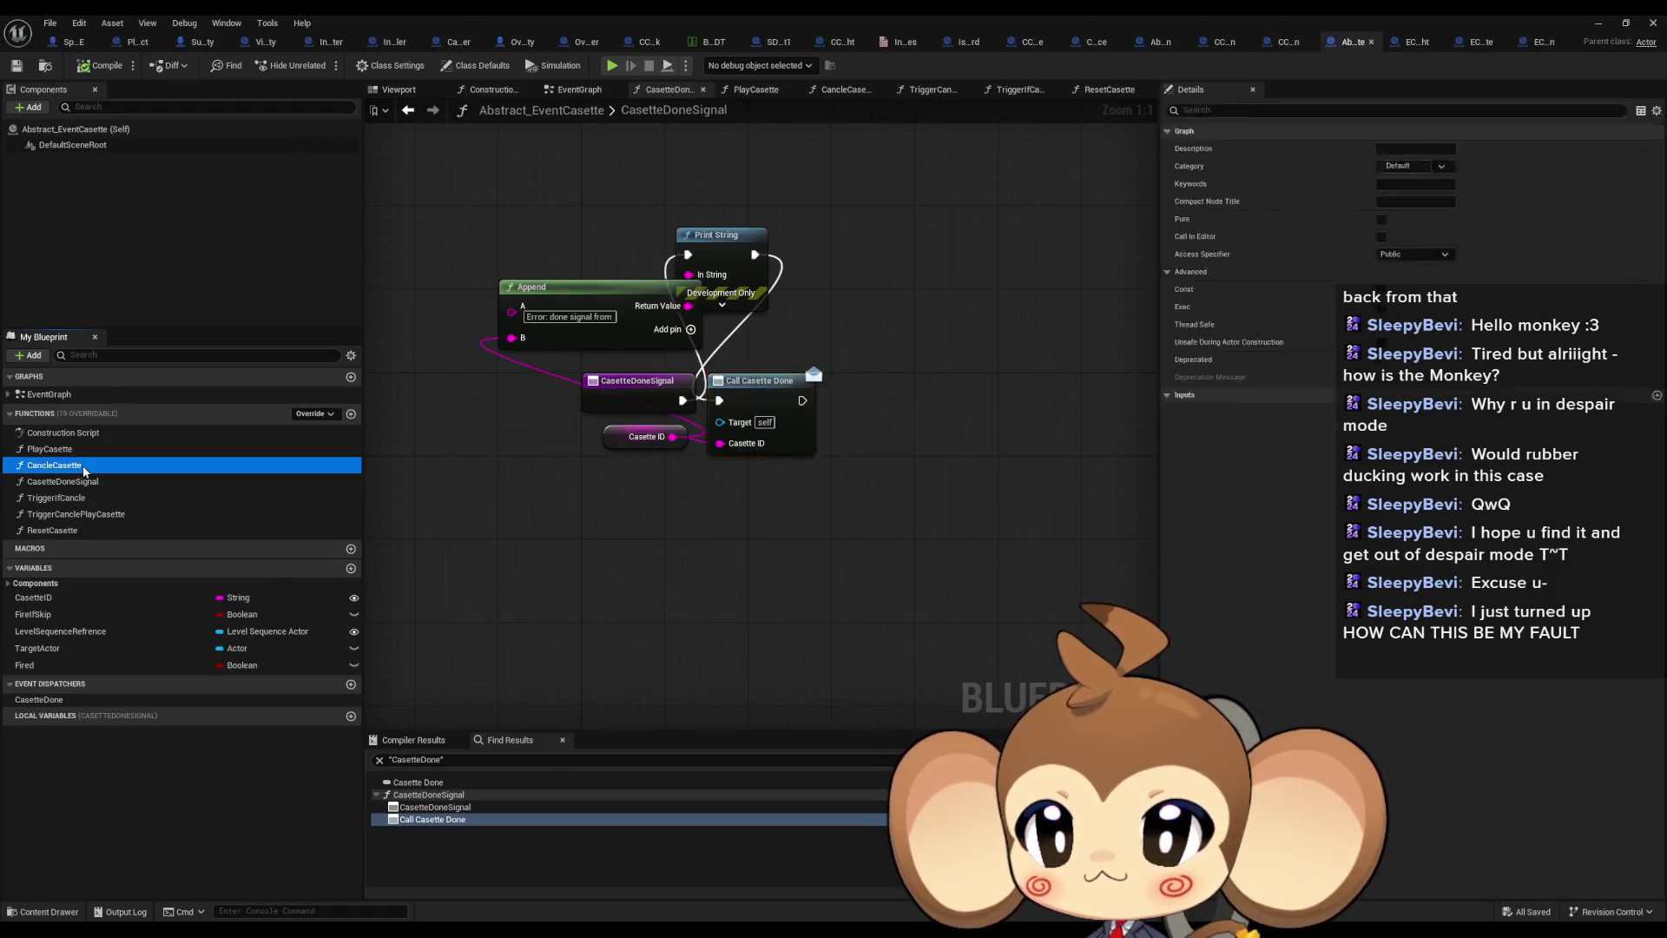
{"action": "double_click", "coordinate": [84, 469]}
{"action": "double_click", "coordinate": [86, 481]}
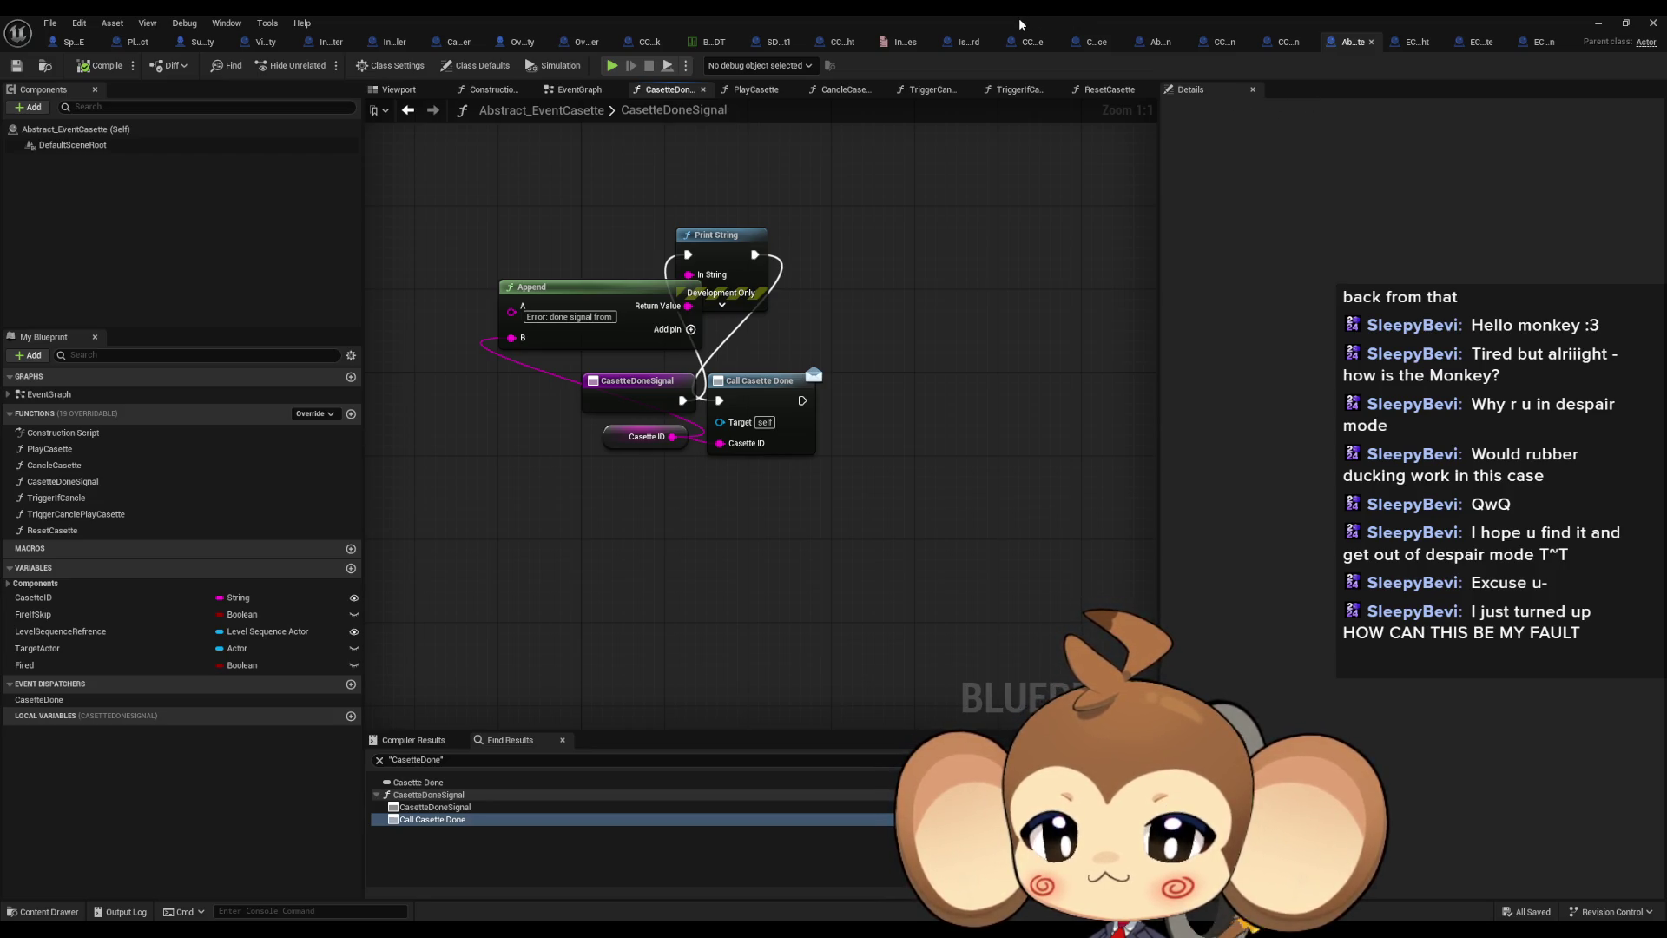
{"action": "double_click", "coordinate": [986, 23]}
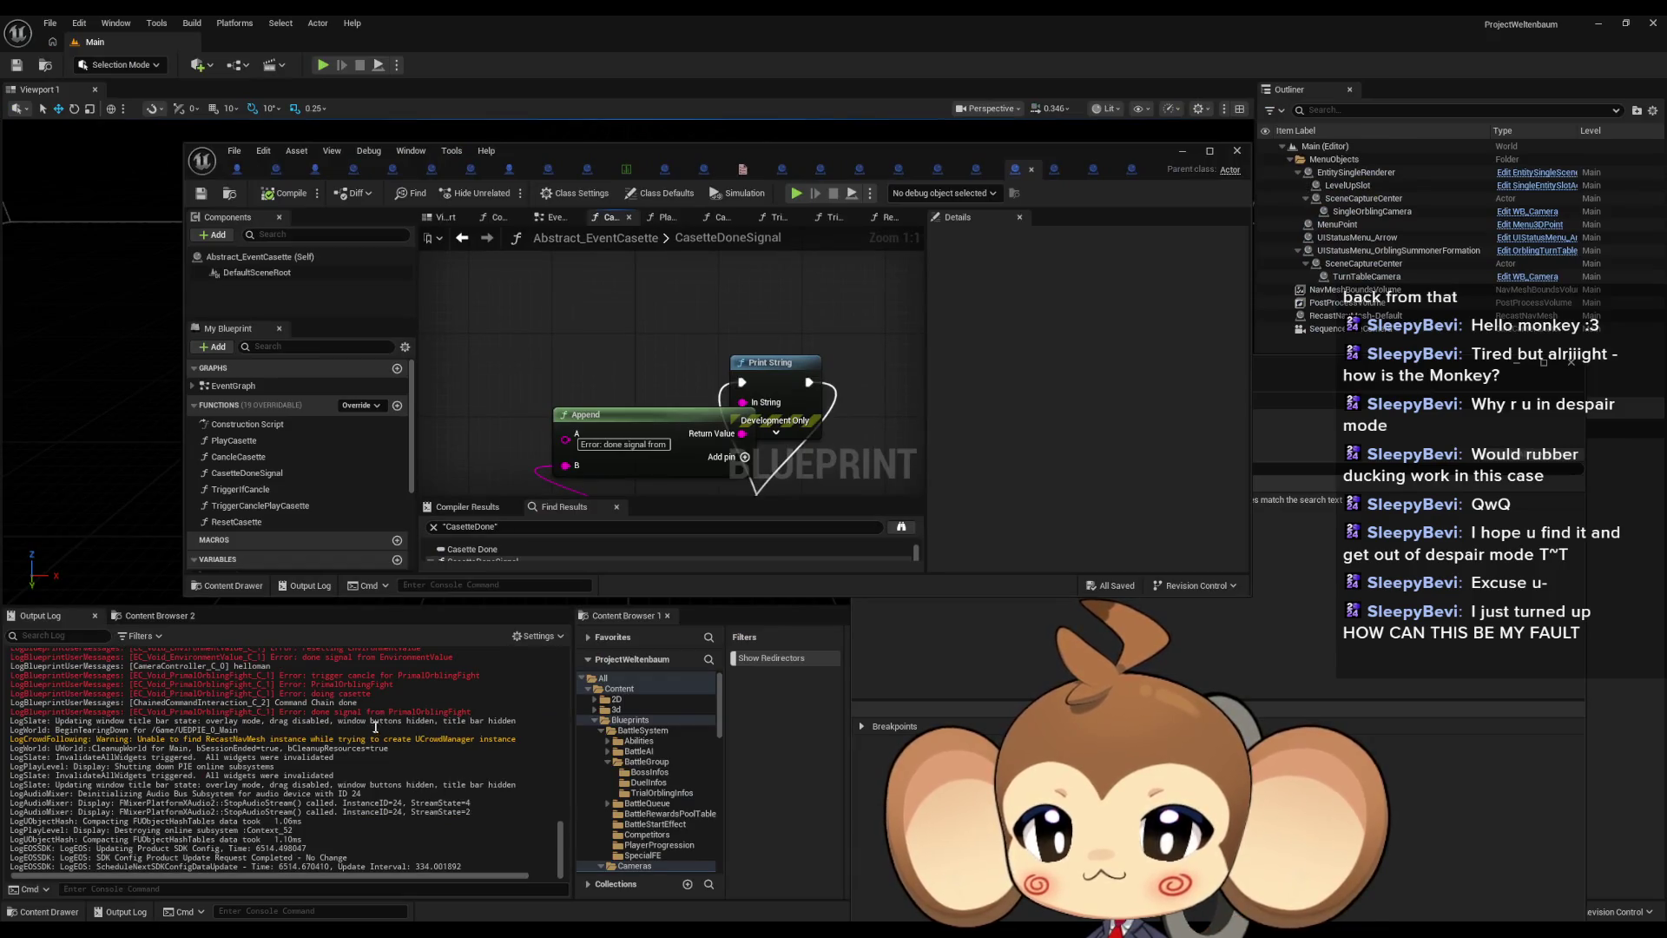
{"action": "double_click", "coordinate": [731, 144]}
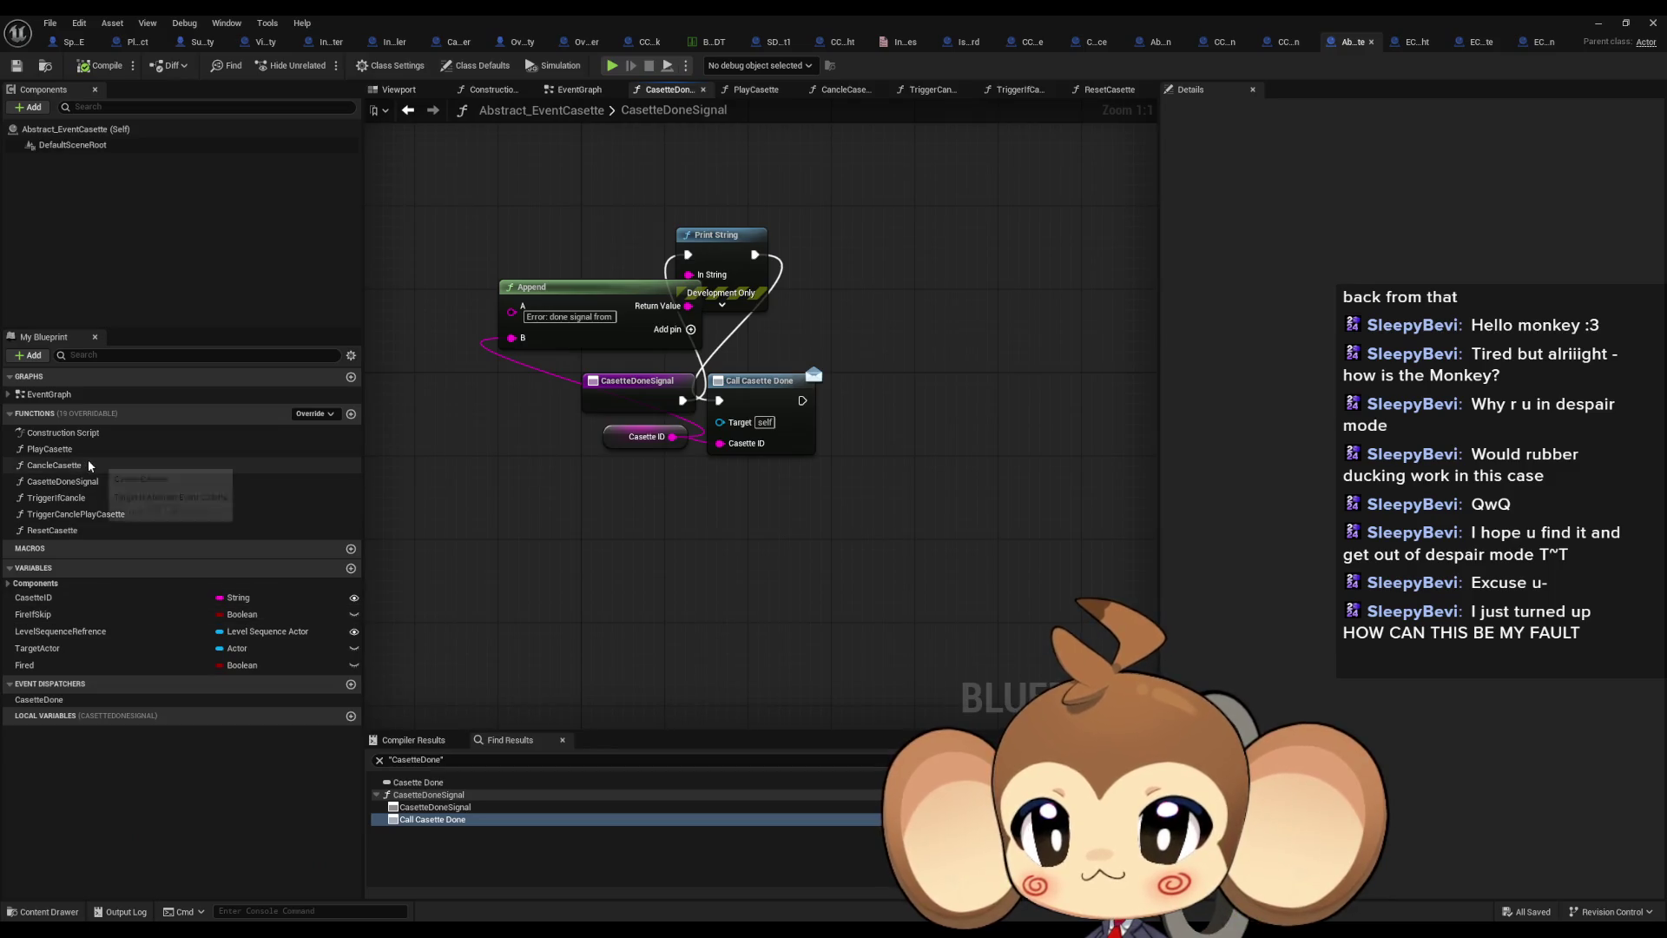
{"action": "double_click", "coordinate": [52, 449]}
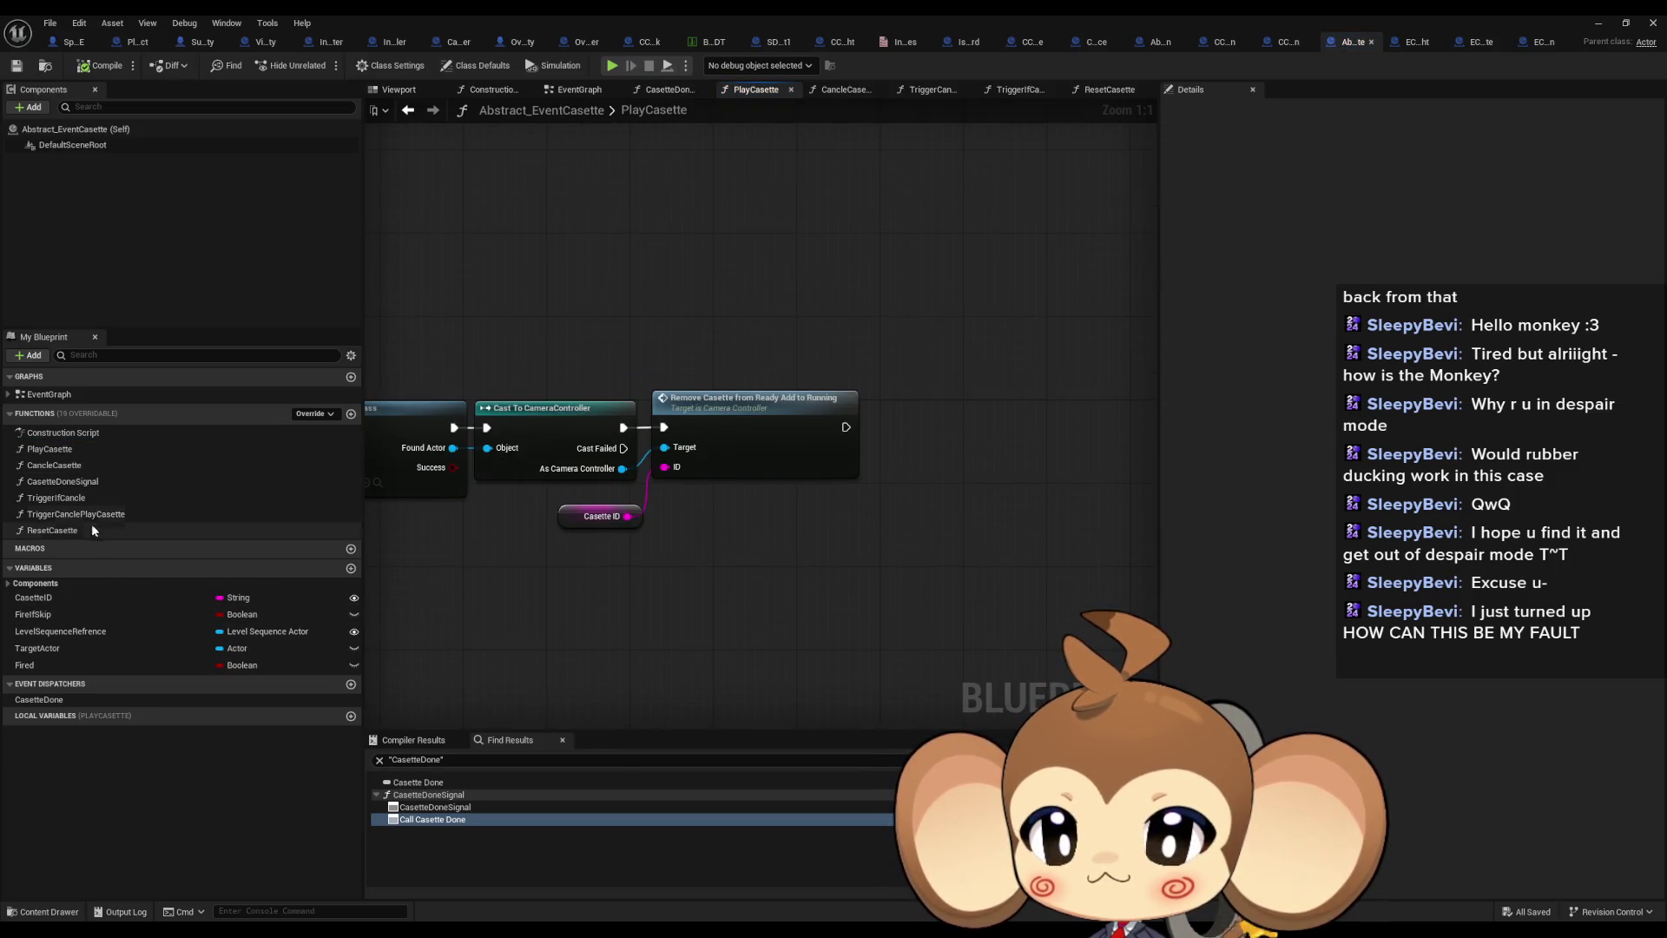
{"action": "double_click", "coordinate": [78, 483]}
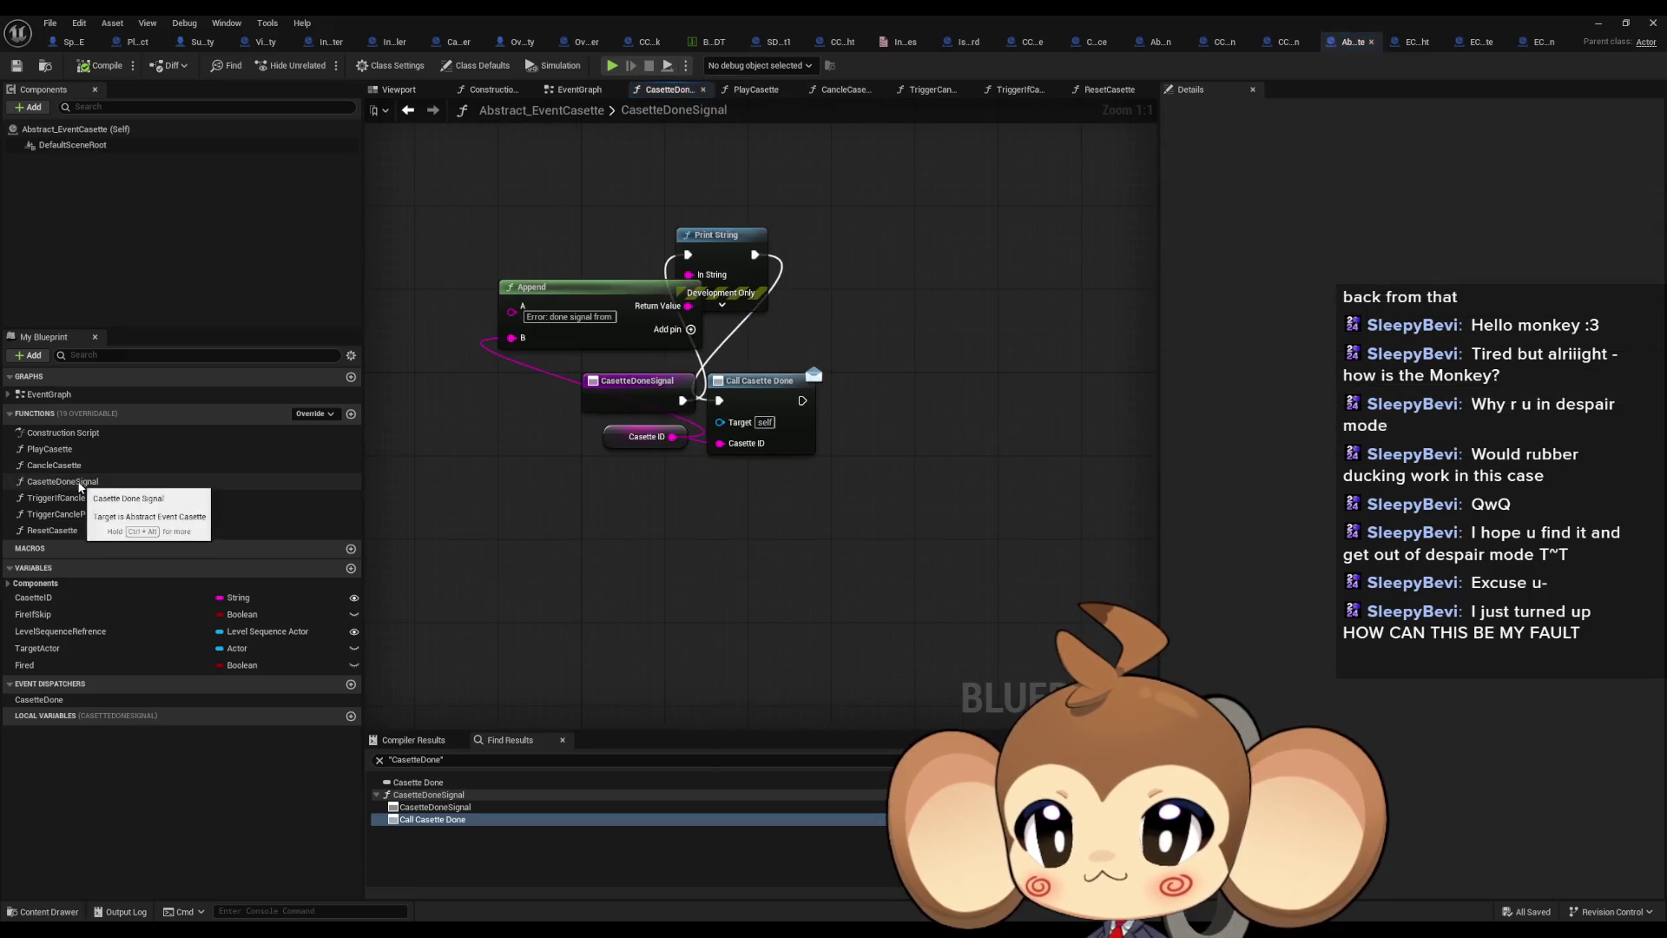
Find CasetteDoneSignal references by class member, then move on to EC_Void_EnvironmentState
{"action": "right_click", "coordinate": [647, 385]}
{"action": "mouse_move", "coordinate": [684, 521]}
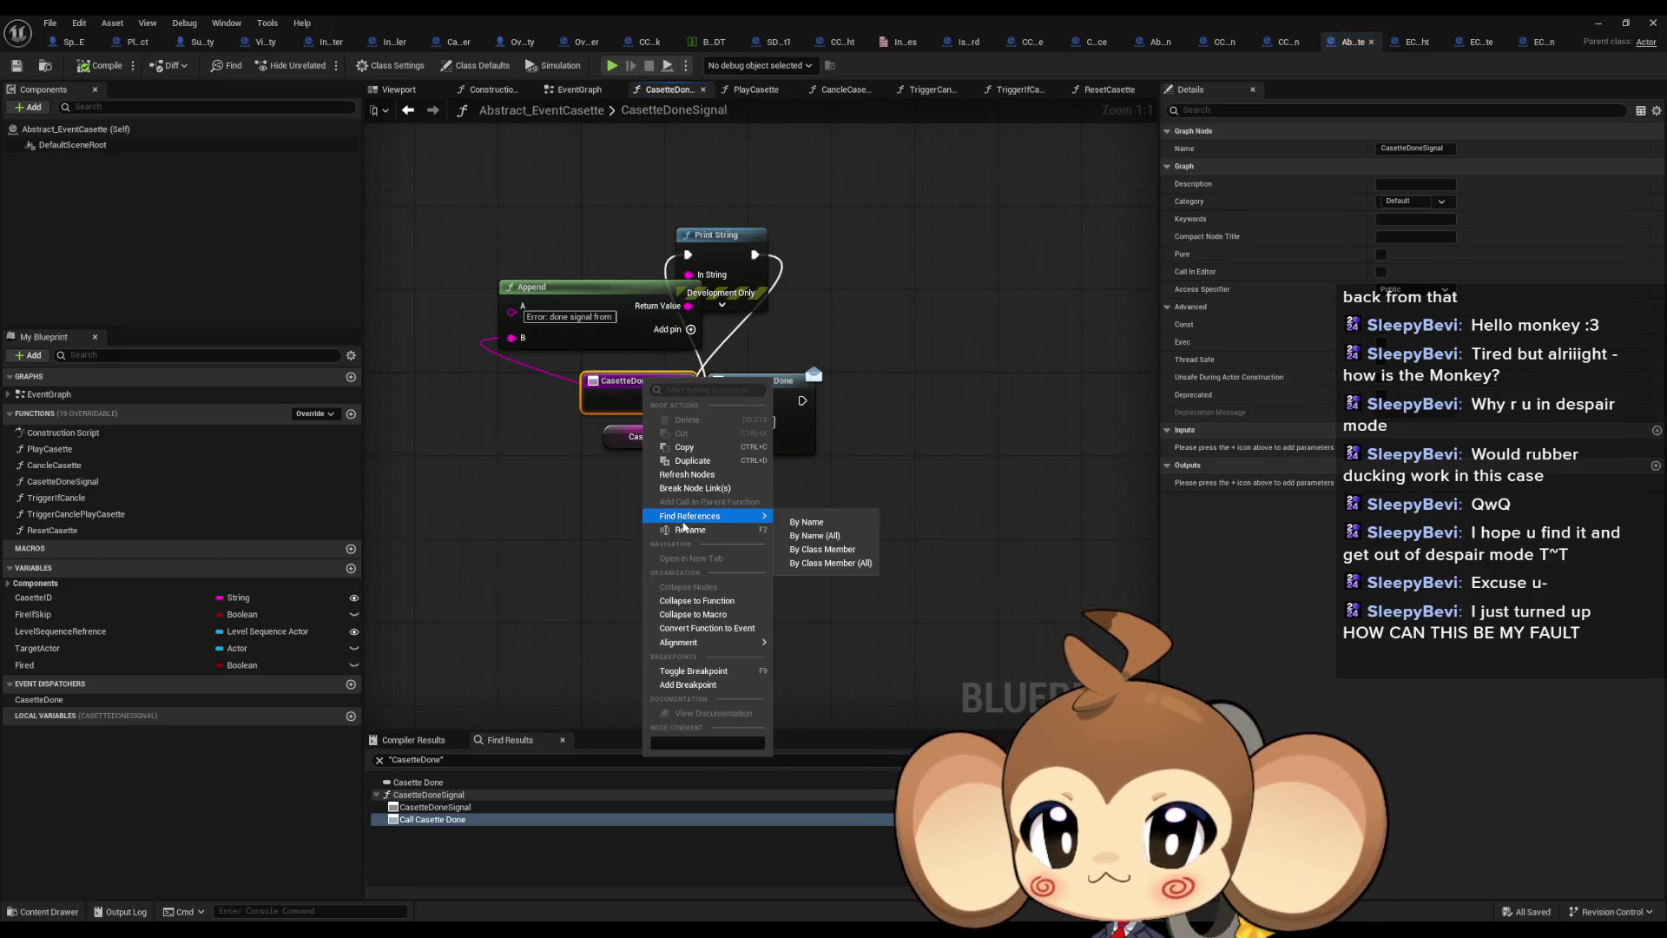
{"action": "left_click", "coordinate": [821, 549]}
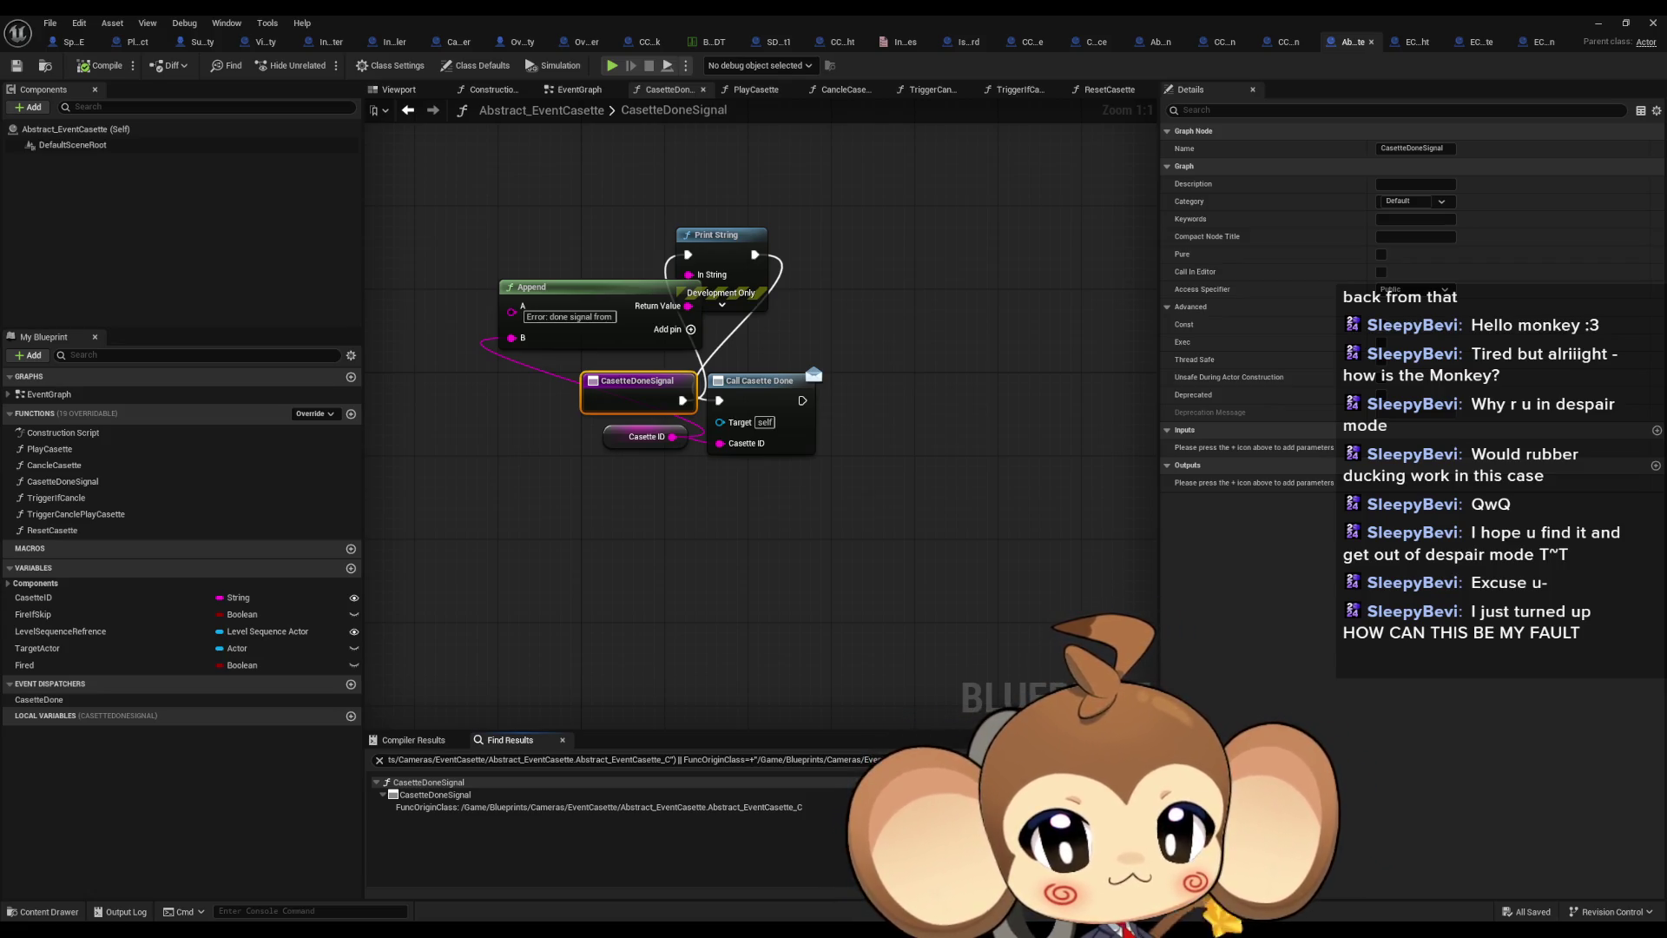
{"action": "key", "text": "ctrl+Tab"}
{"action": "key", "text": "ctrl+Tab"}
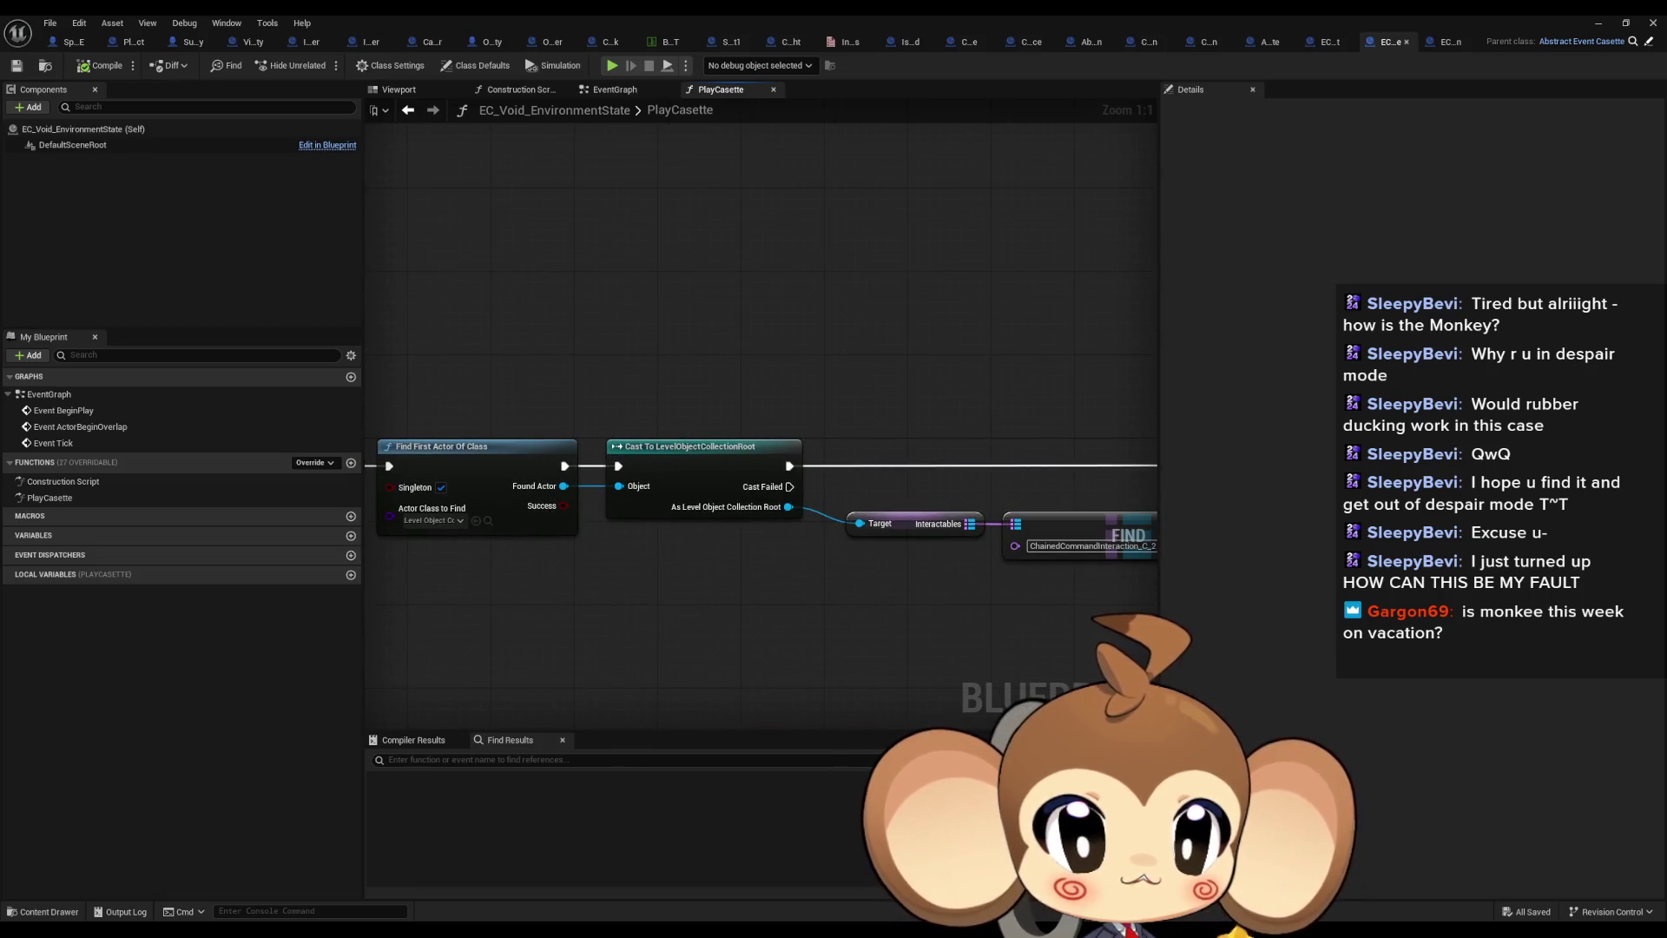
Review the PrimalOrblingFight and OpenCocoon cassette graphs, ending on Abstract_EventCasette's CasetteDoneSignal
{"action": "key", "text": "ctrl+Tab"}
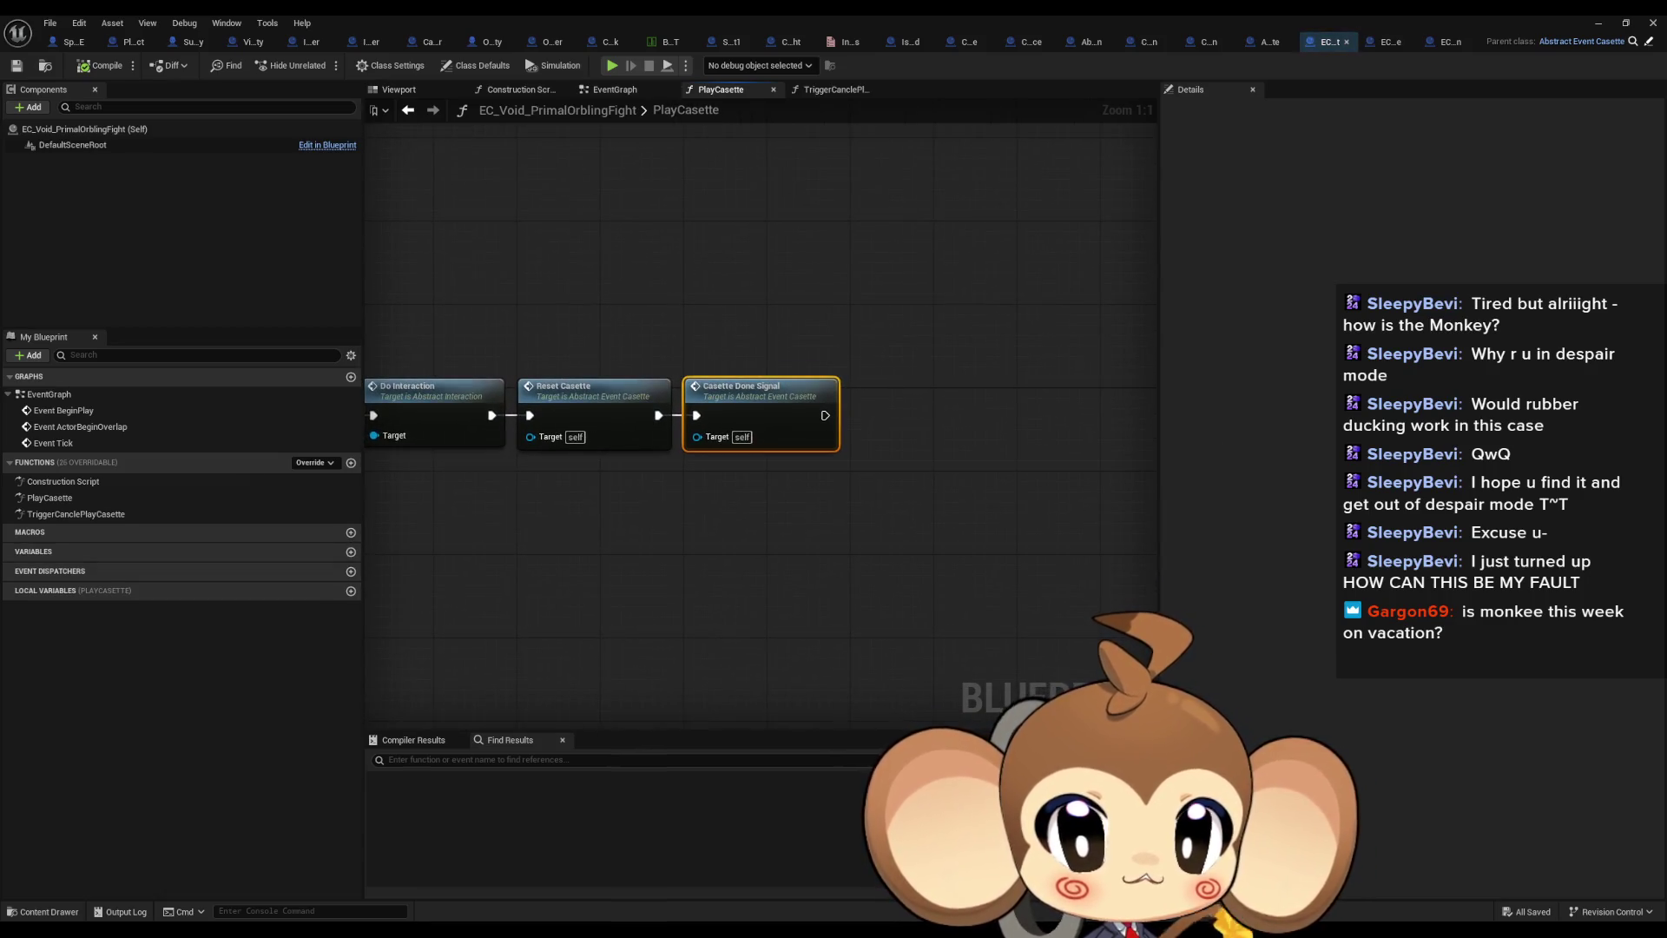
{"action": "scroll", "coordinate": [850, 417], "scroll_direction": "up", "scroll_amount": 1}
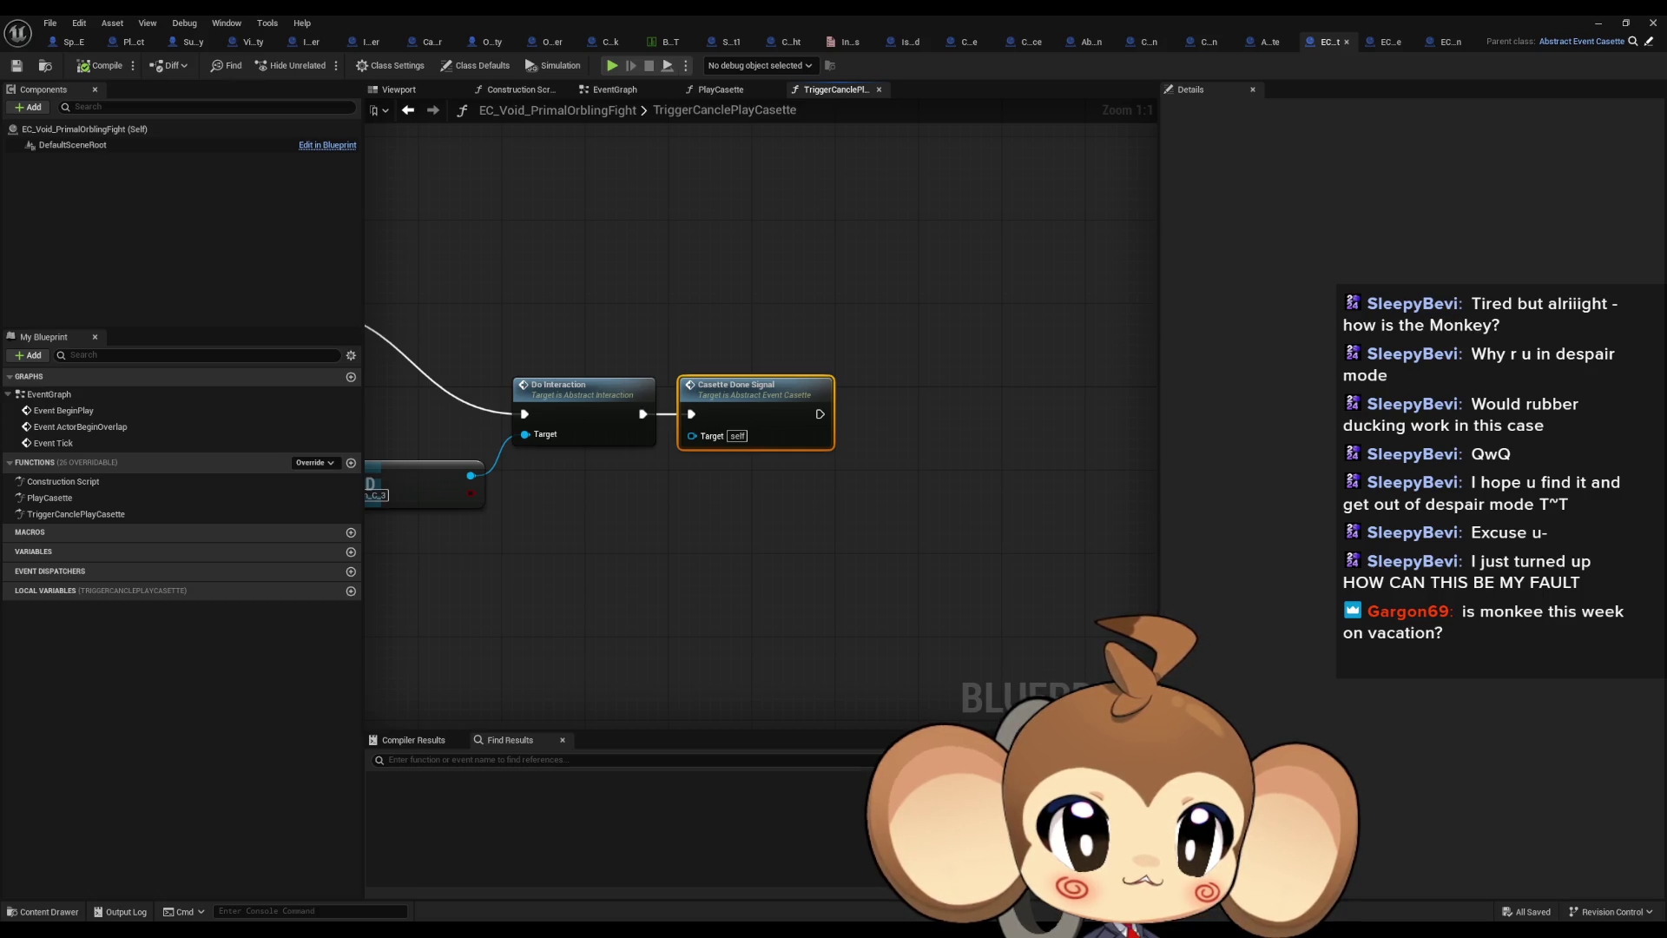
{"action": "key", "text": "ctrl+Tab"}
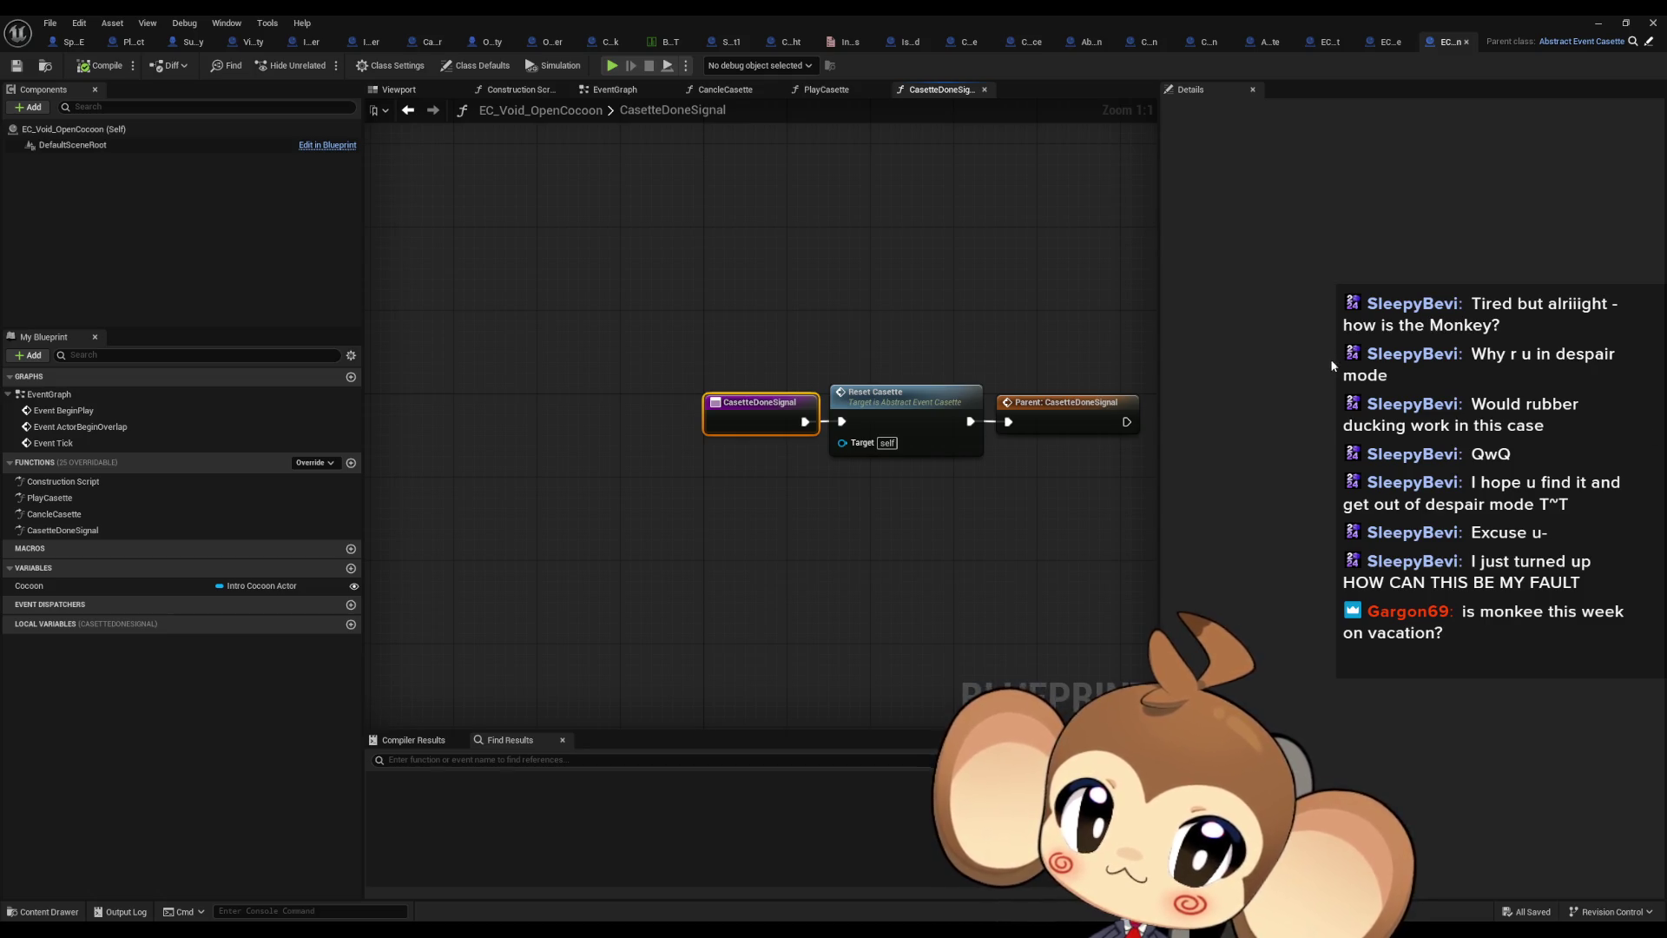
{"action": "left_click_drag", "start_coordinate": [1065, 422], "coordinate": [810, 421]}
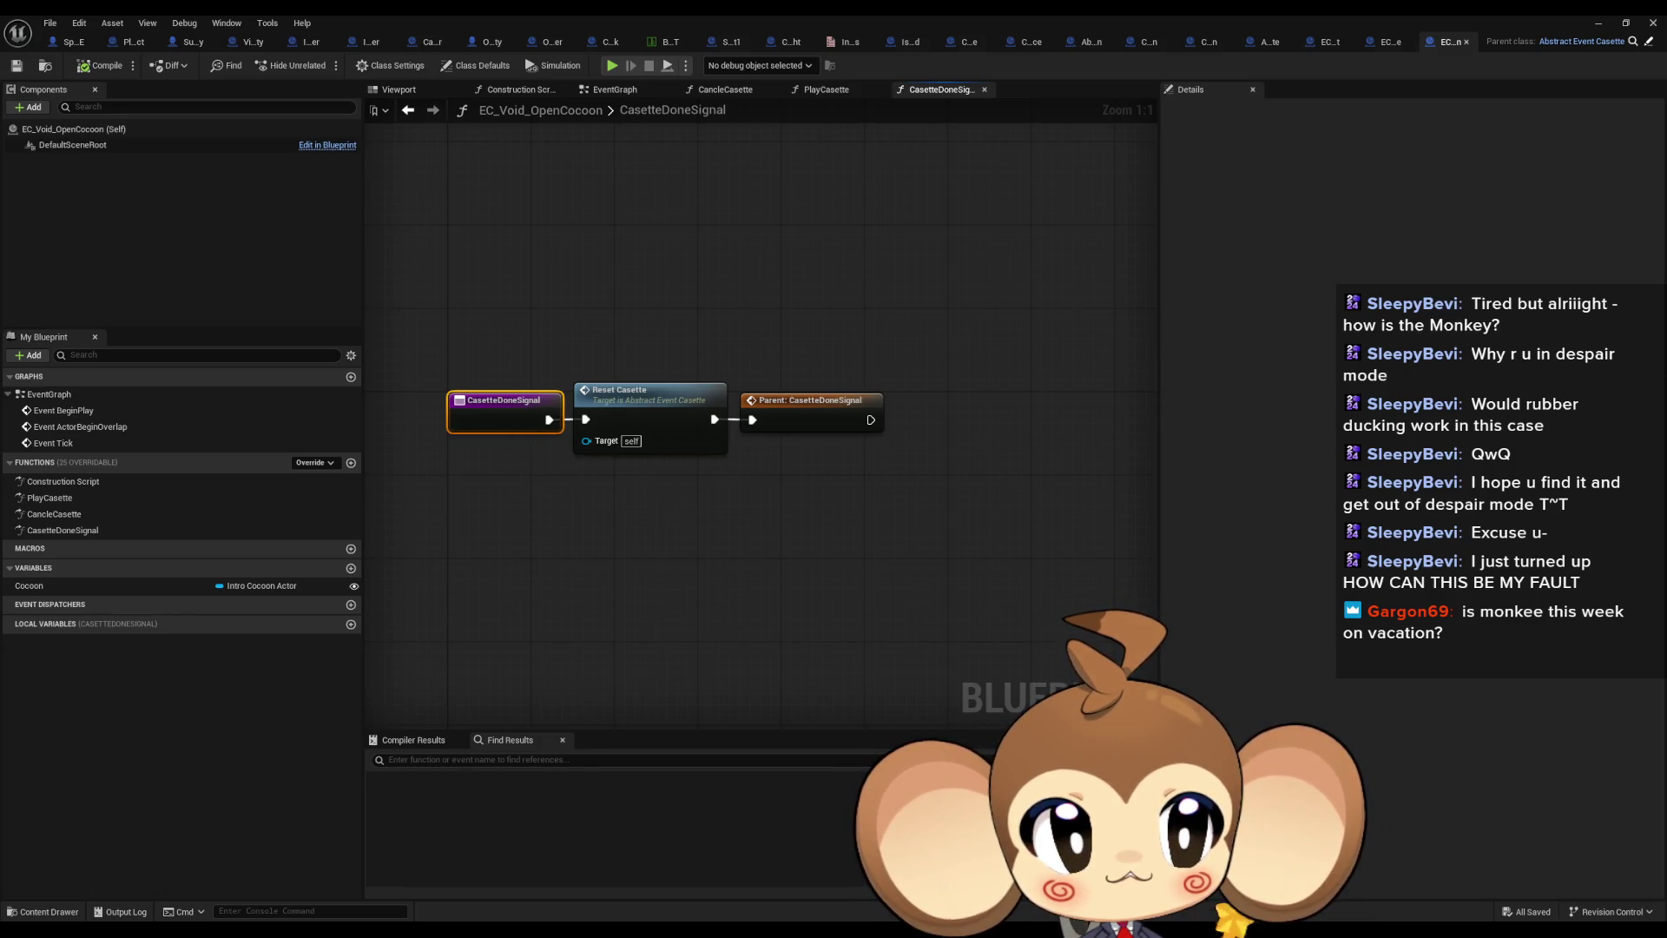
{"action": "double_click", "coordinate": [49, 498]}
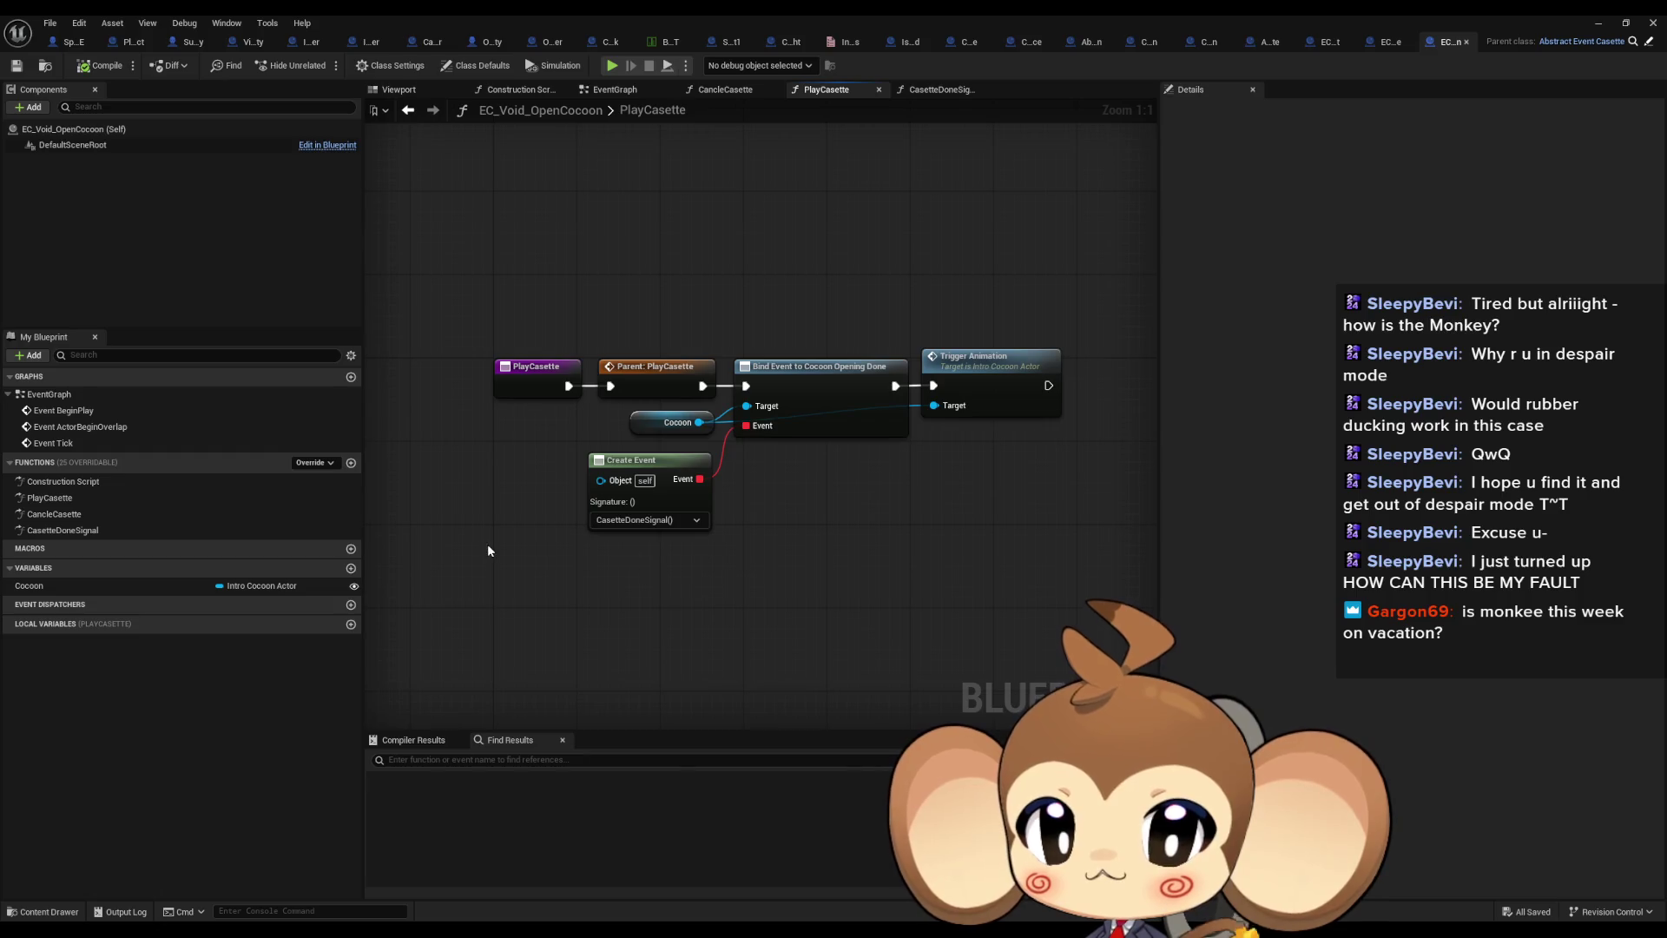
{"action": "double_click", "coordinate": [72, 518]}
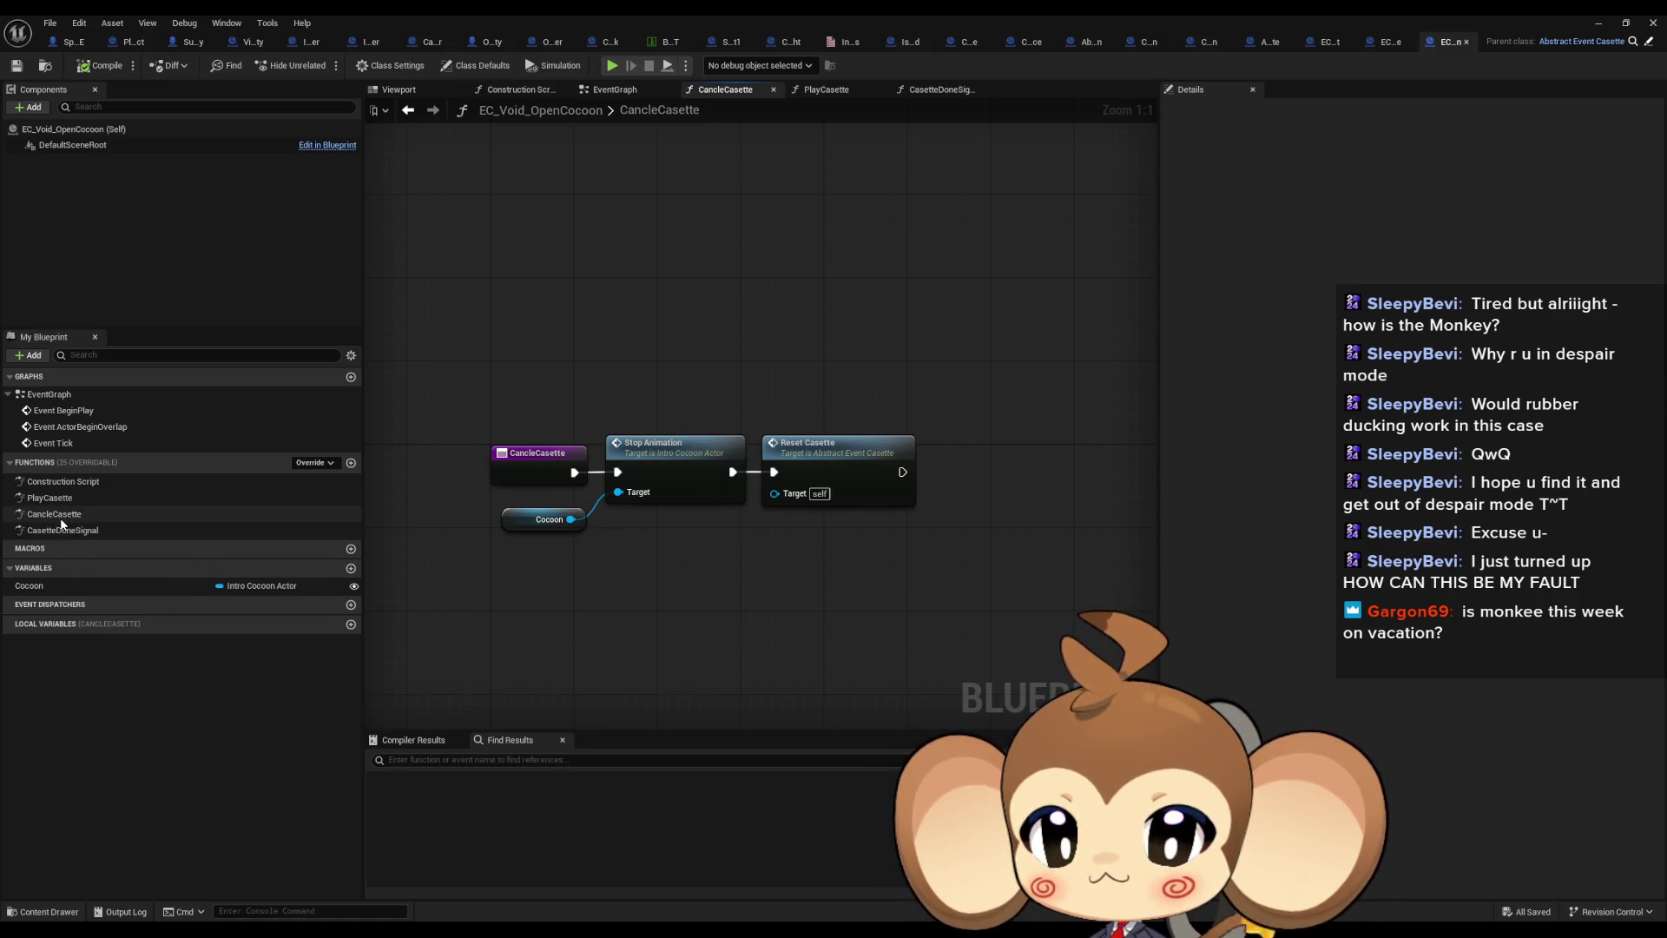
{"action": "double_click", "coordinate": [61, 529]}
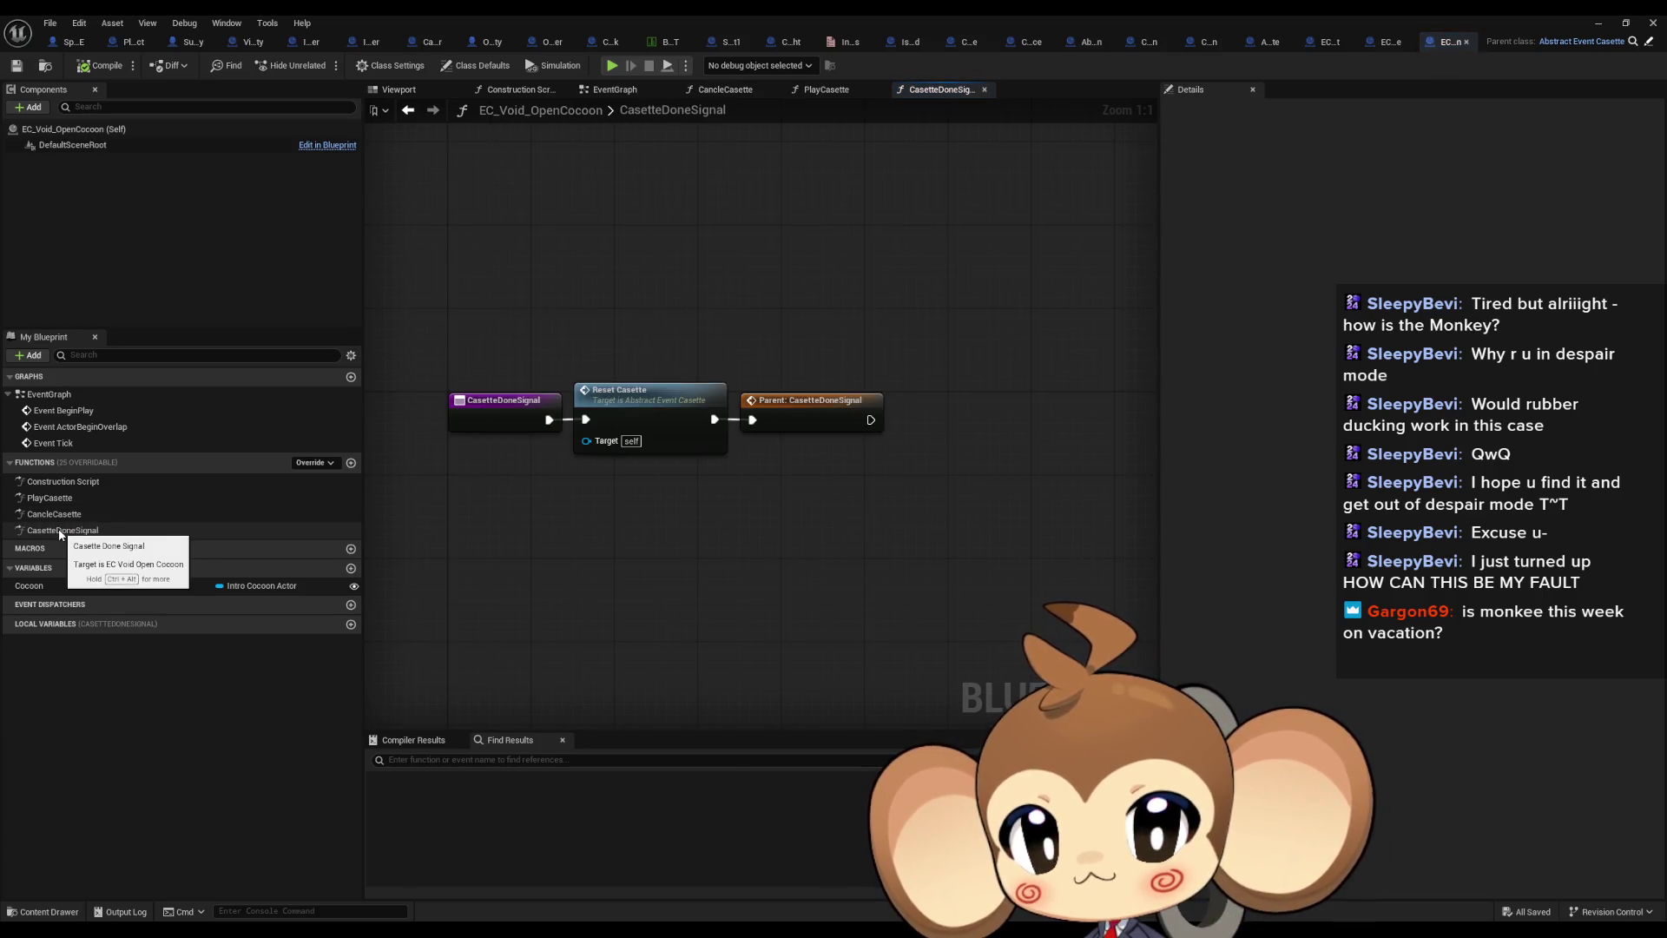
{"action": "double_click", "coordinate": [825, 418]}
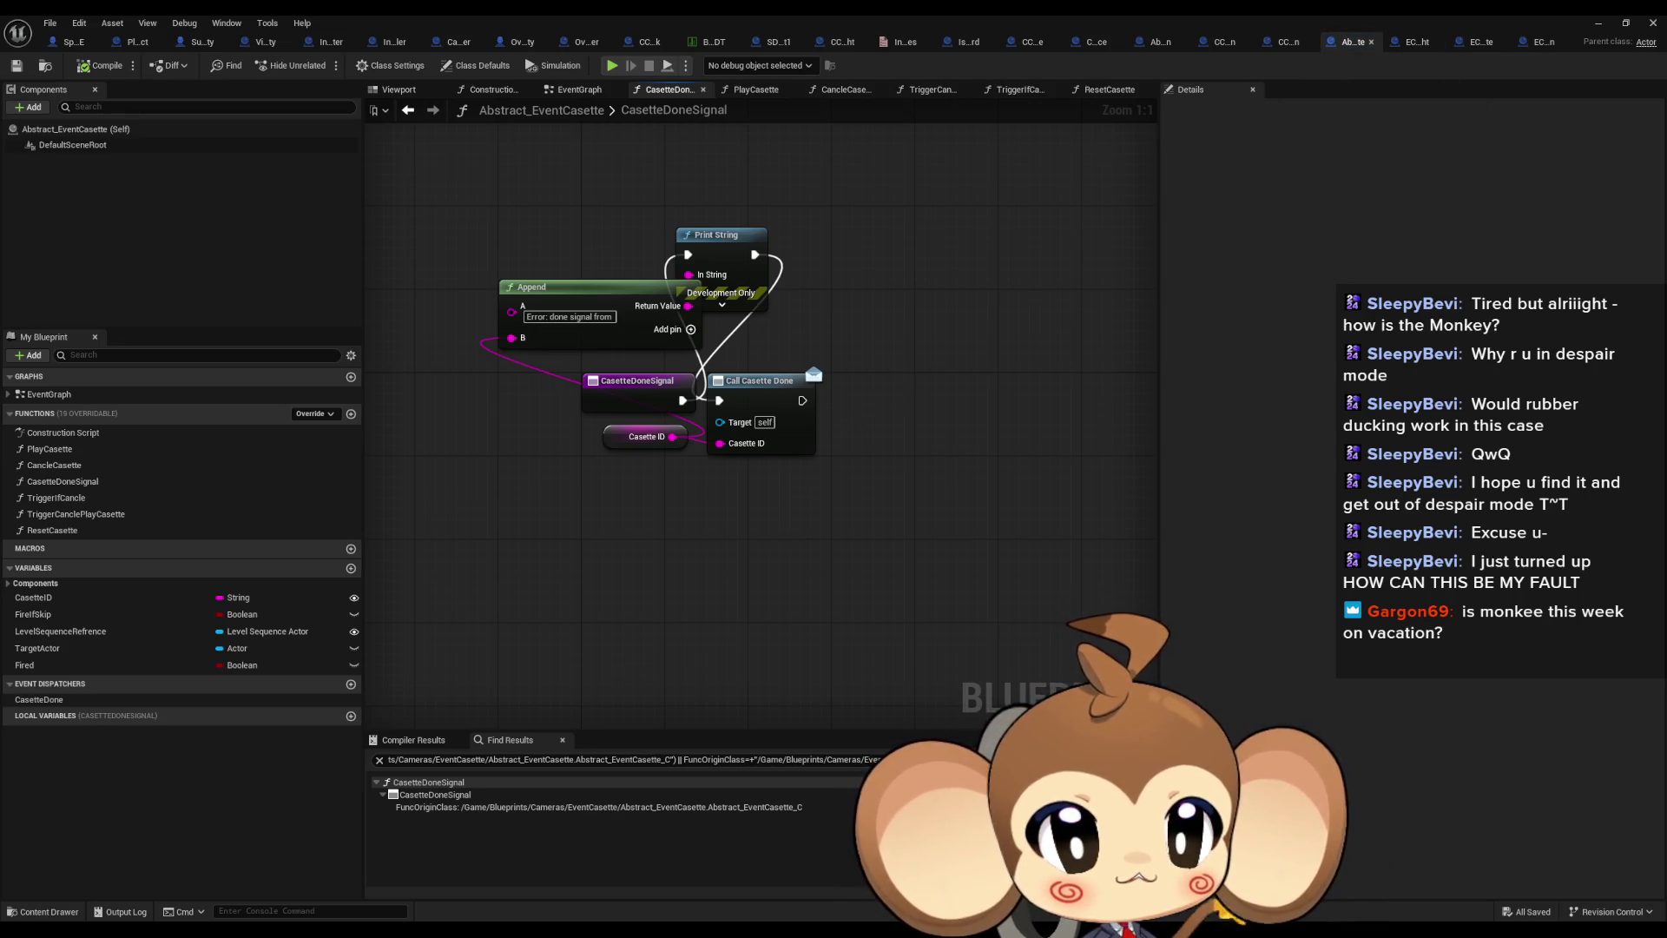
Inspect PrimalOrblingFight's TriggerCanclePlayCasette and PlayCasette graphs, including the FIND node feeding Do Interaction
{"action": "key", "text": "alt+Left"}
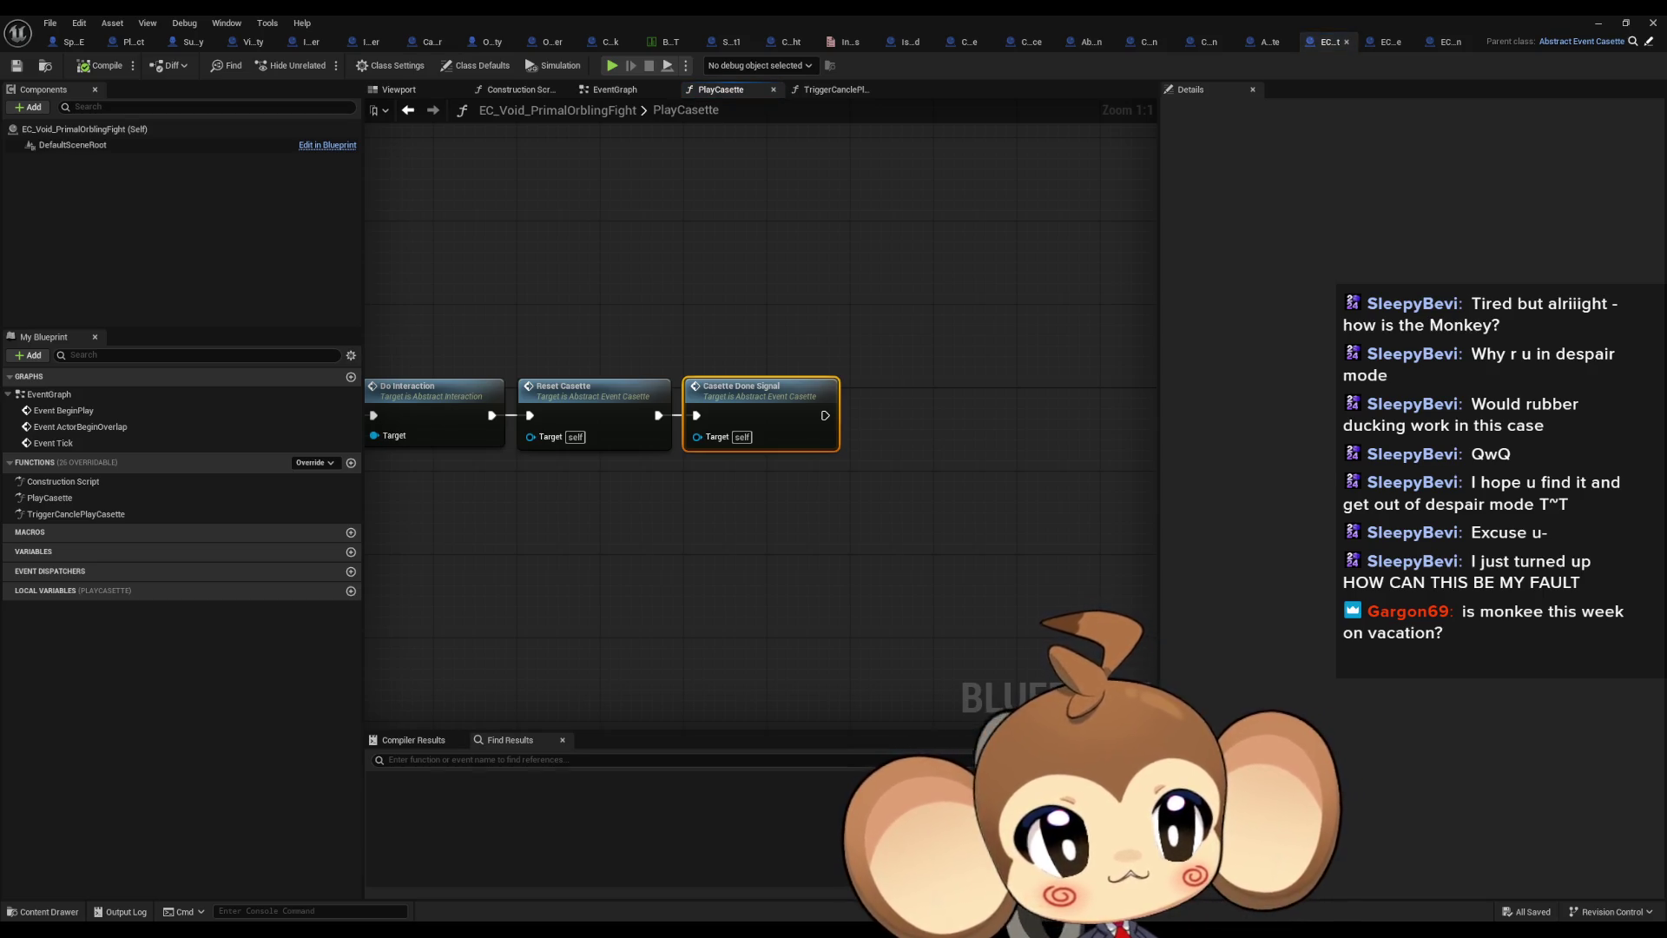
{"action": "key", "text": "alt+Left"}
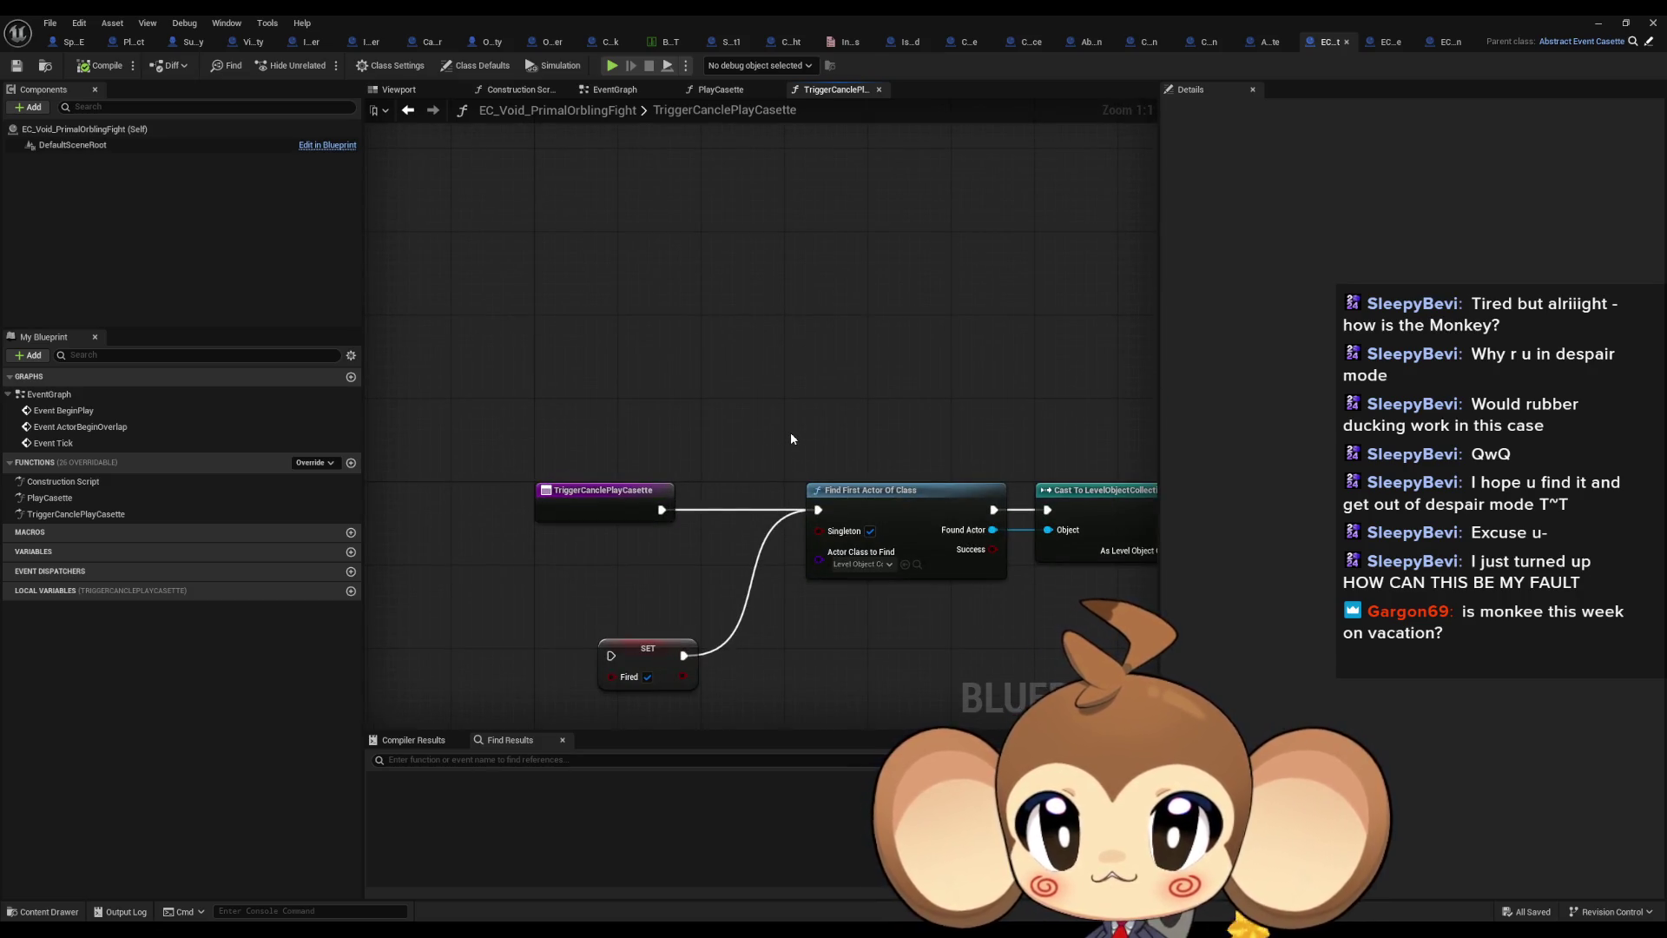
{"action": "scroll", "coordinate": [454, 457], "scroll_direction": "down", "scroll_amount": 3}
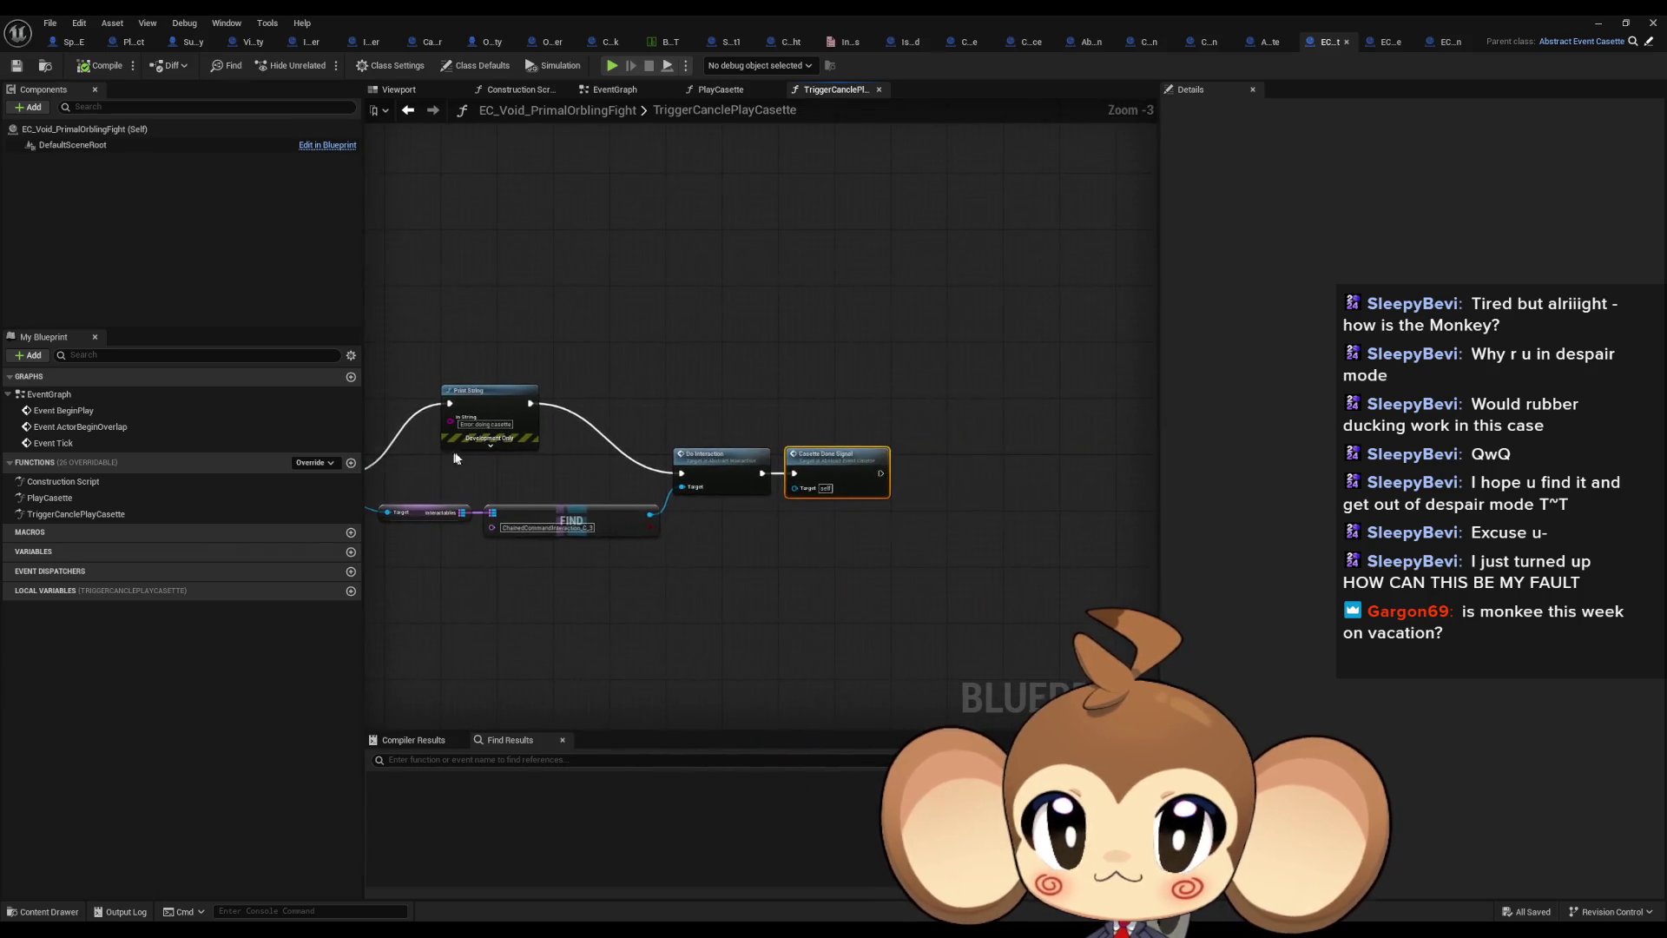
{"action": "scroll", "coordinate": [686, 480], "scroll_direction": "up", "scroll_amount": 3}
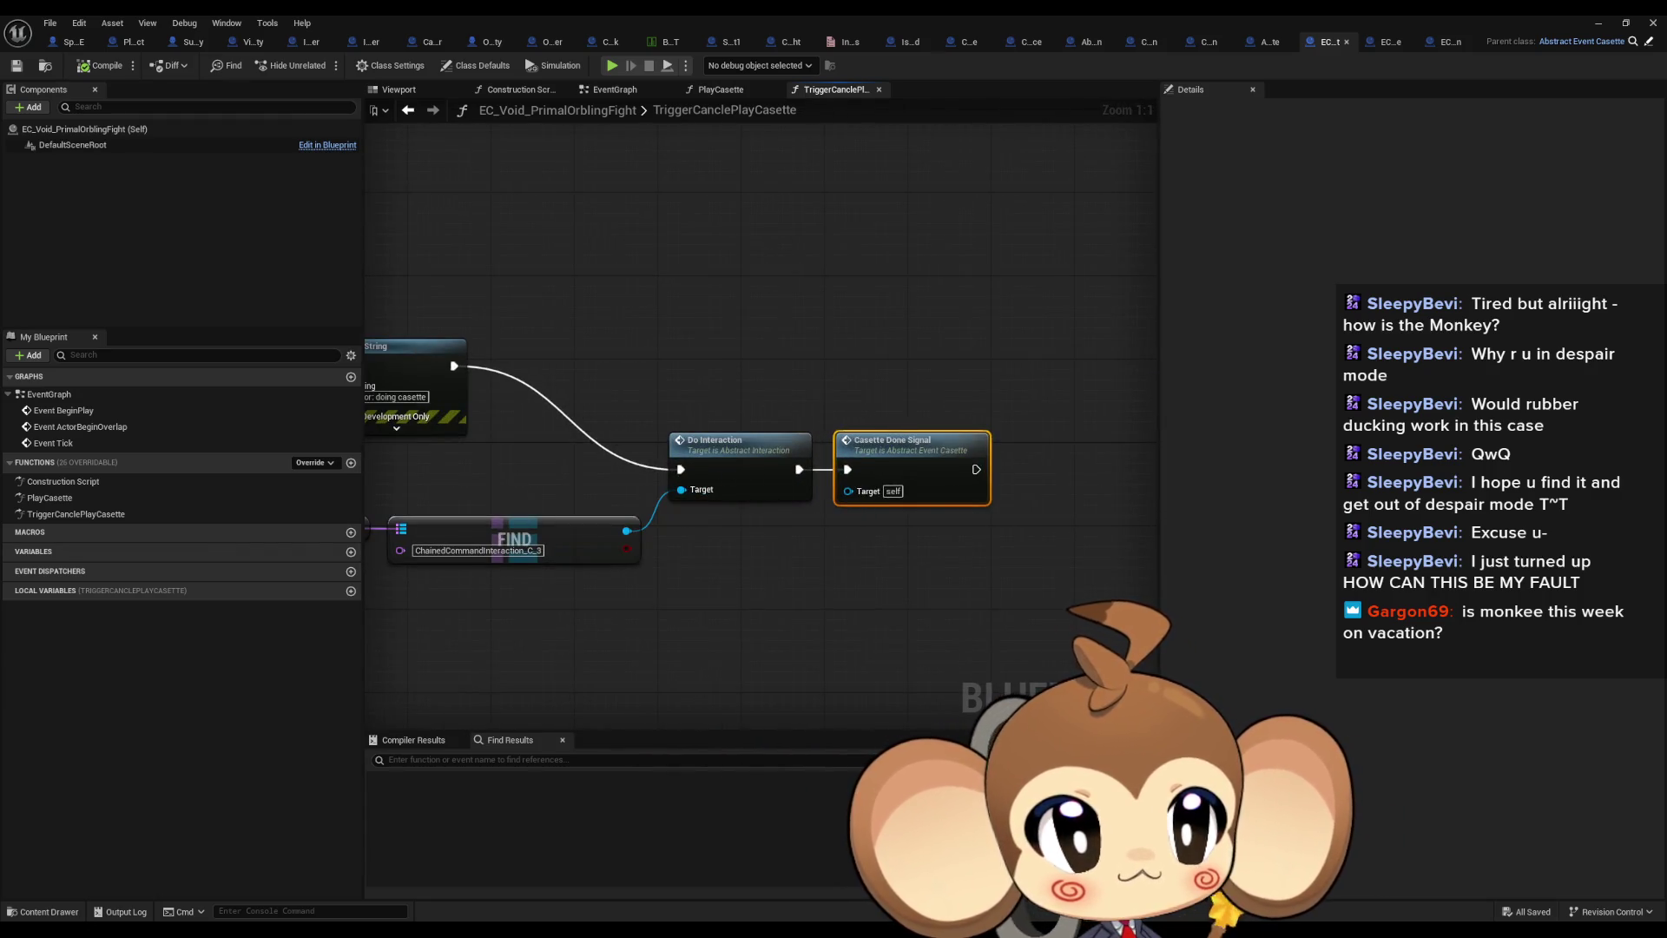
{"action": "double_click", "coordinate": [50, 498]}
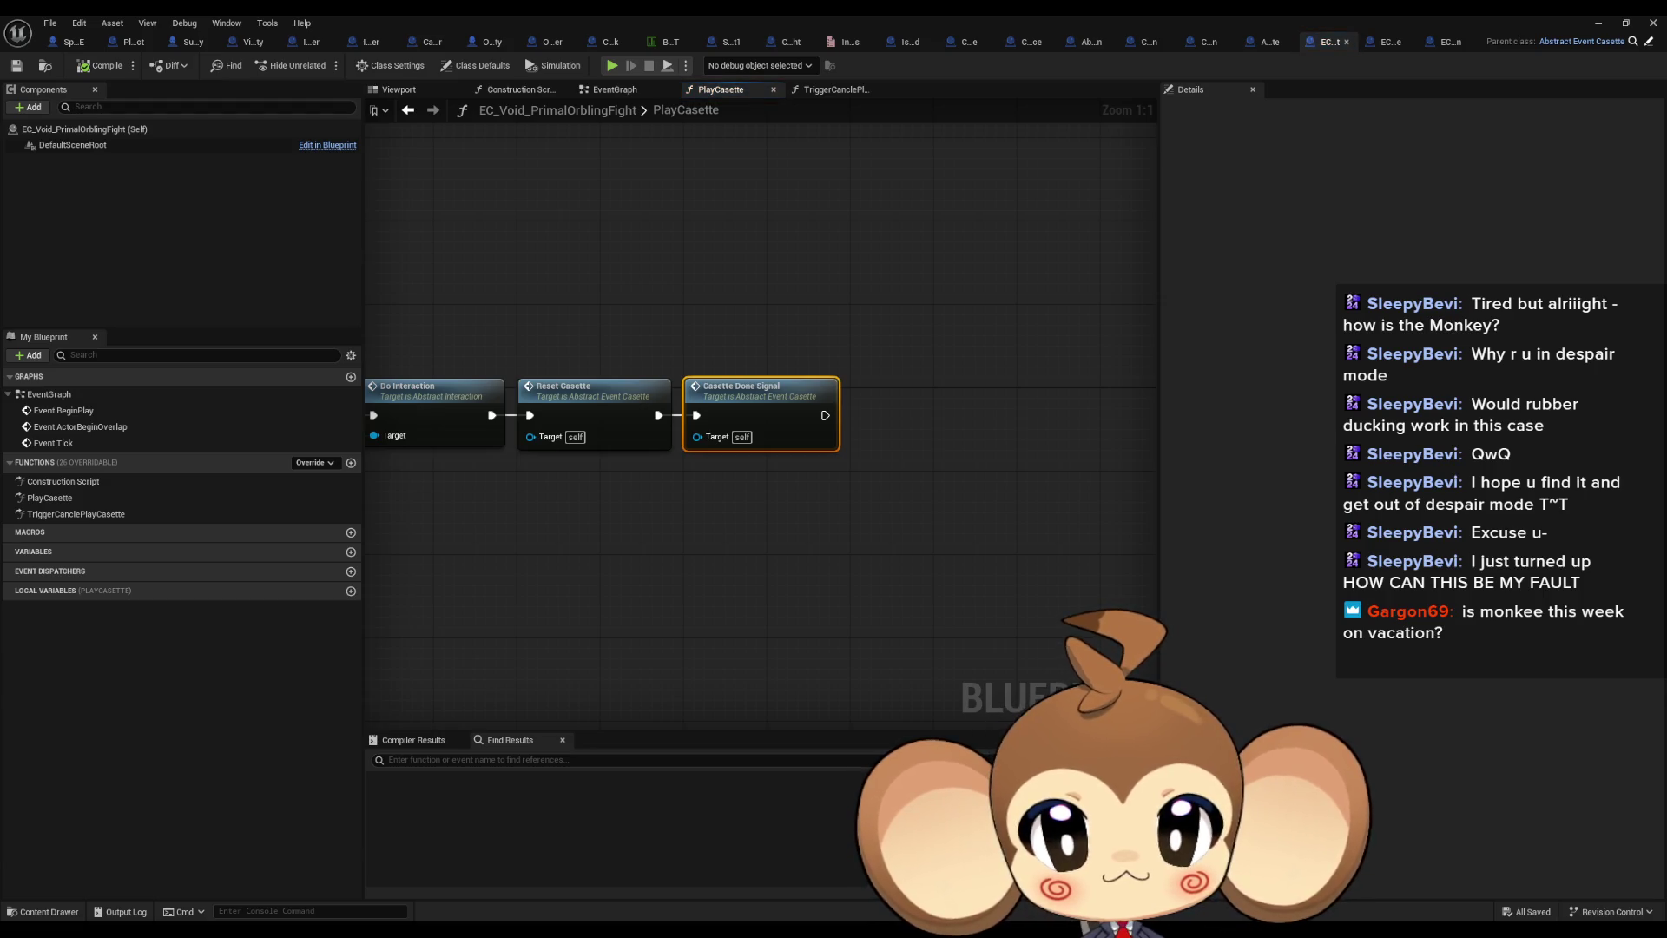
{"action": "left_click_drag", "start_coordinate": [519, 486], "coordinate": [871, 533]}
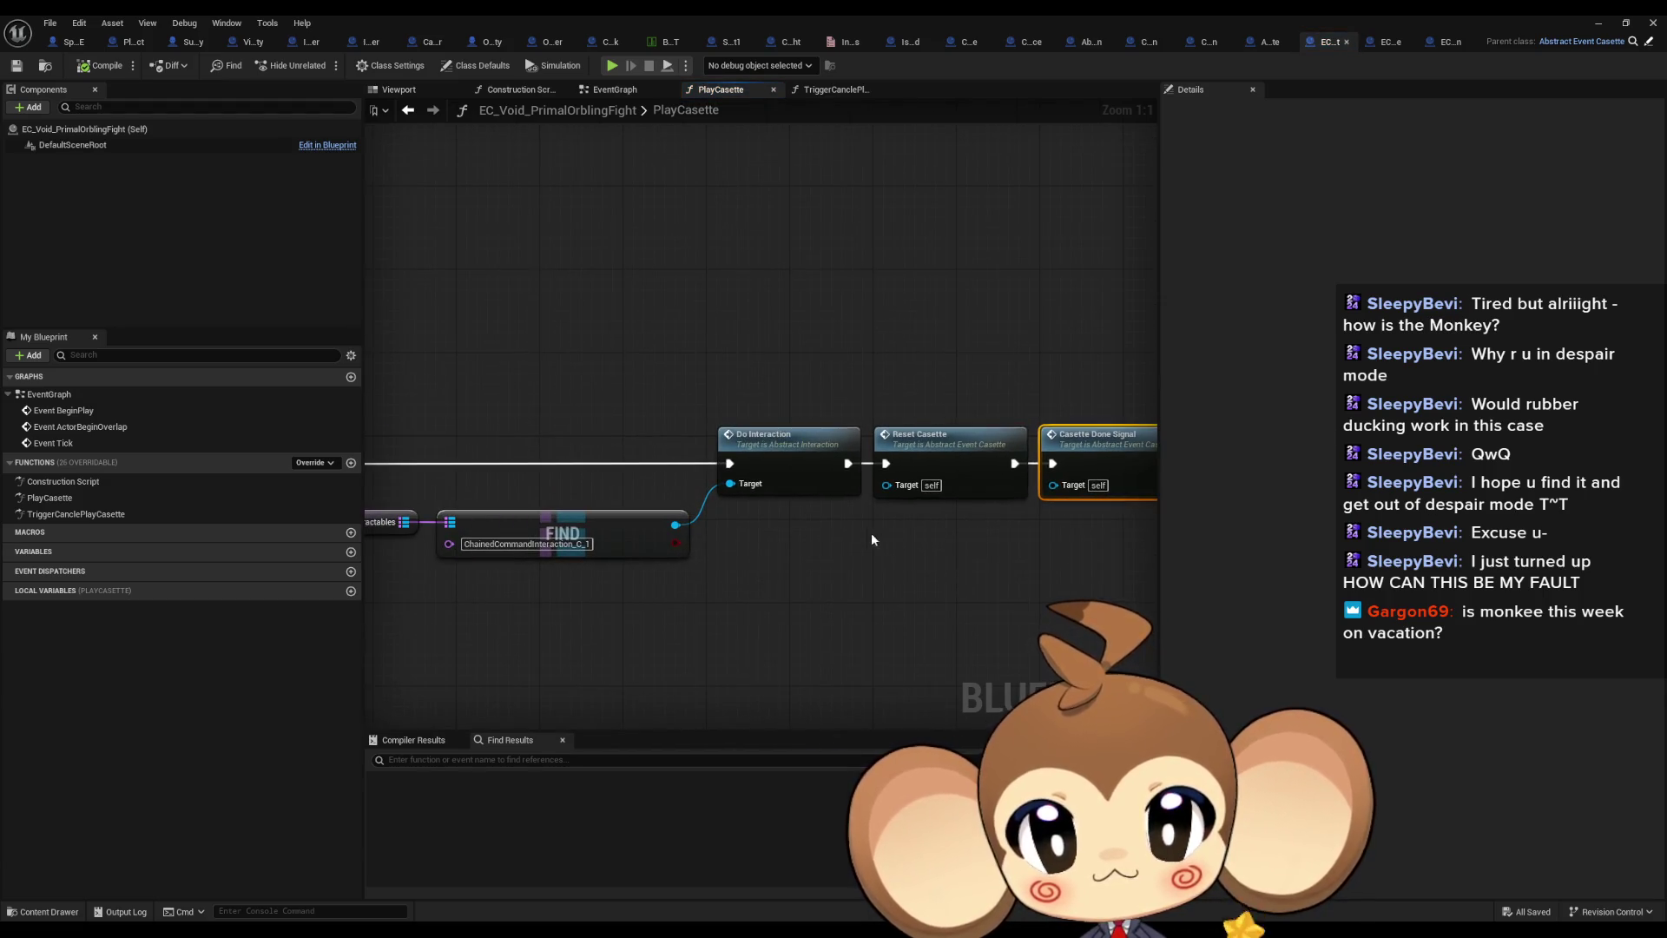
{"action": "scroll", "coordinate": [863, 539], "scroll_direction": "down", "scroll_amount": 2}
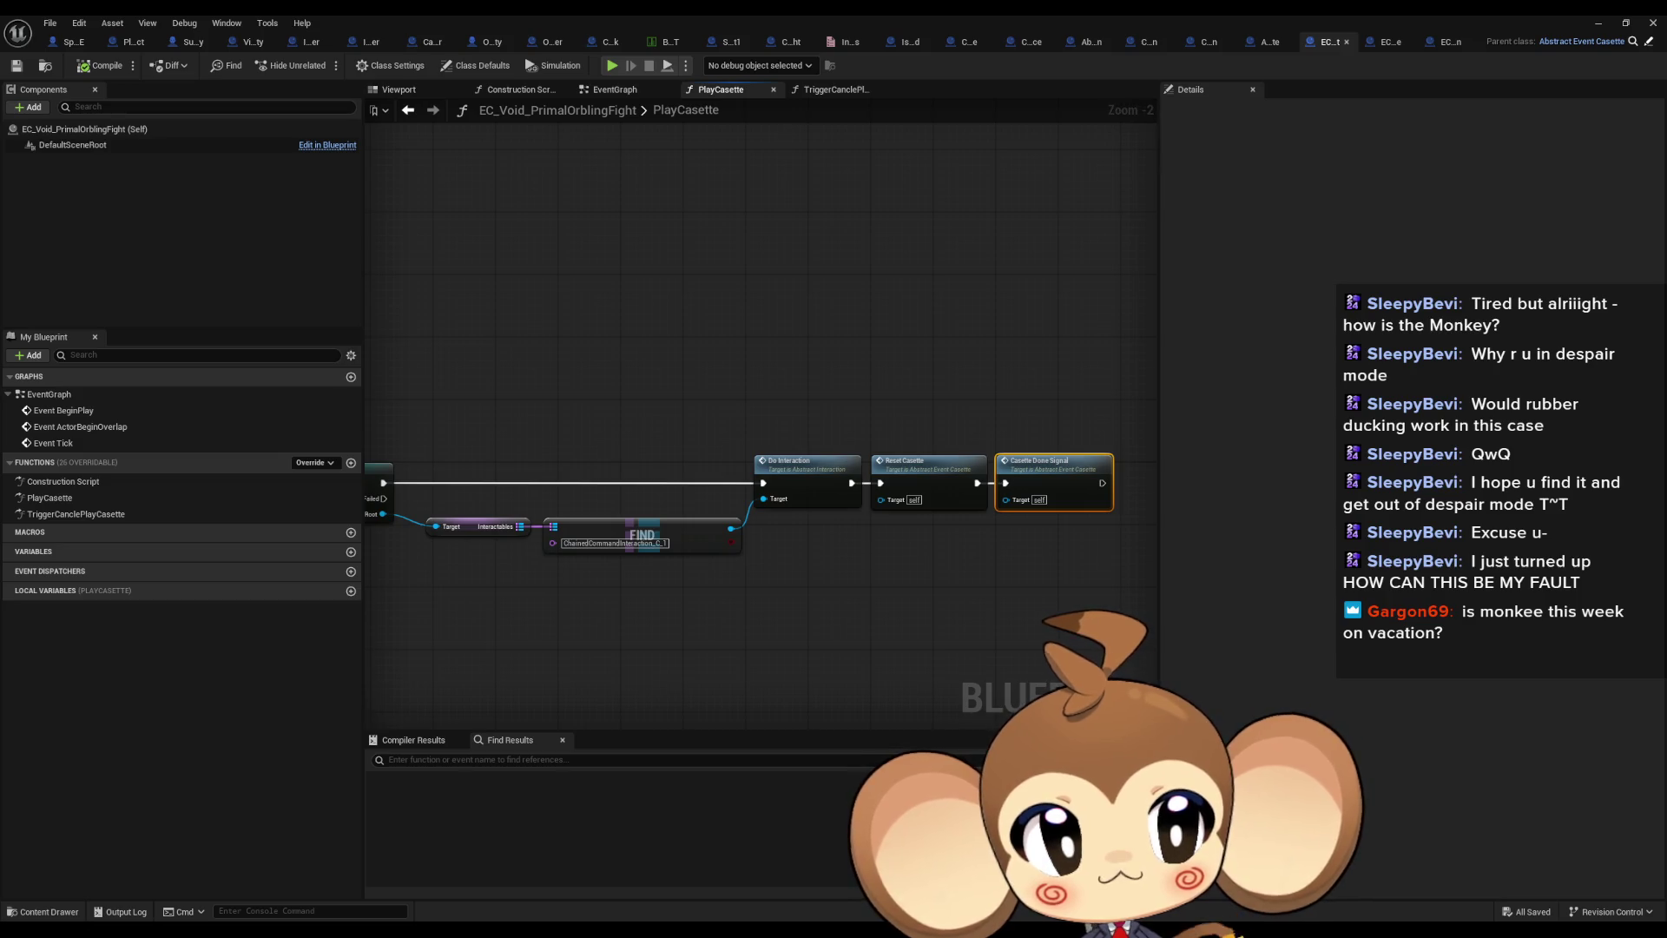
{"action": "left_click_drag", "start_coordinate": [863, 540], "coordinate": [580, 524]}
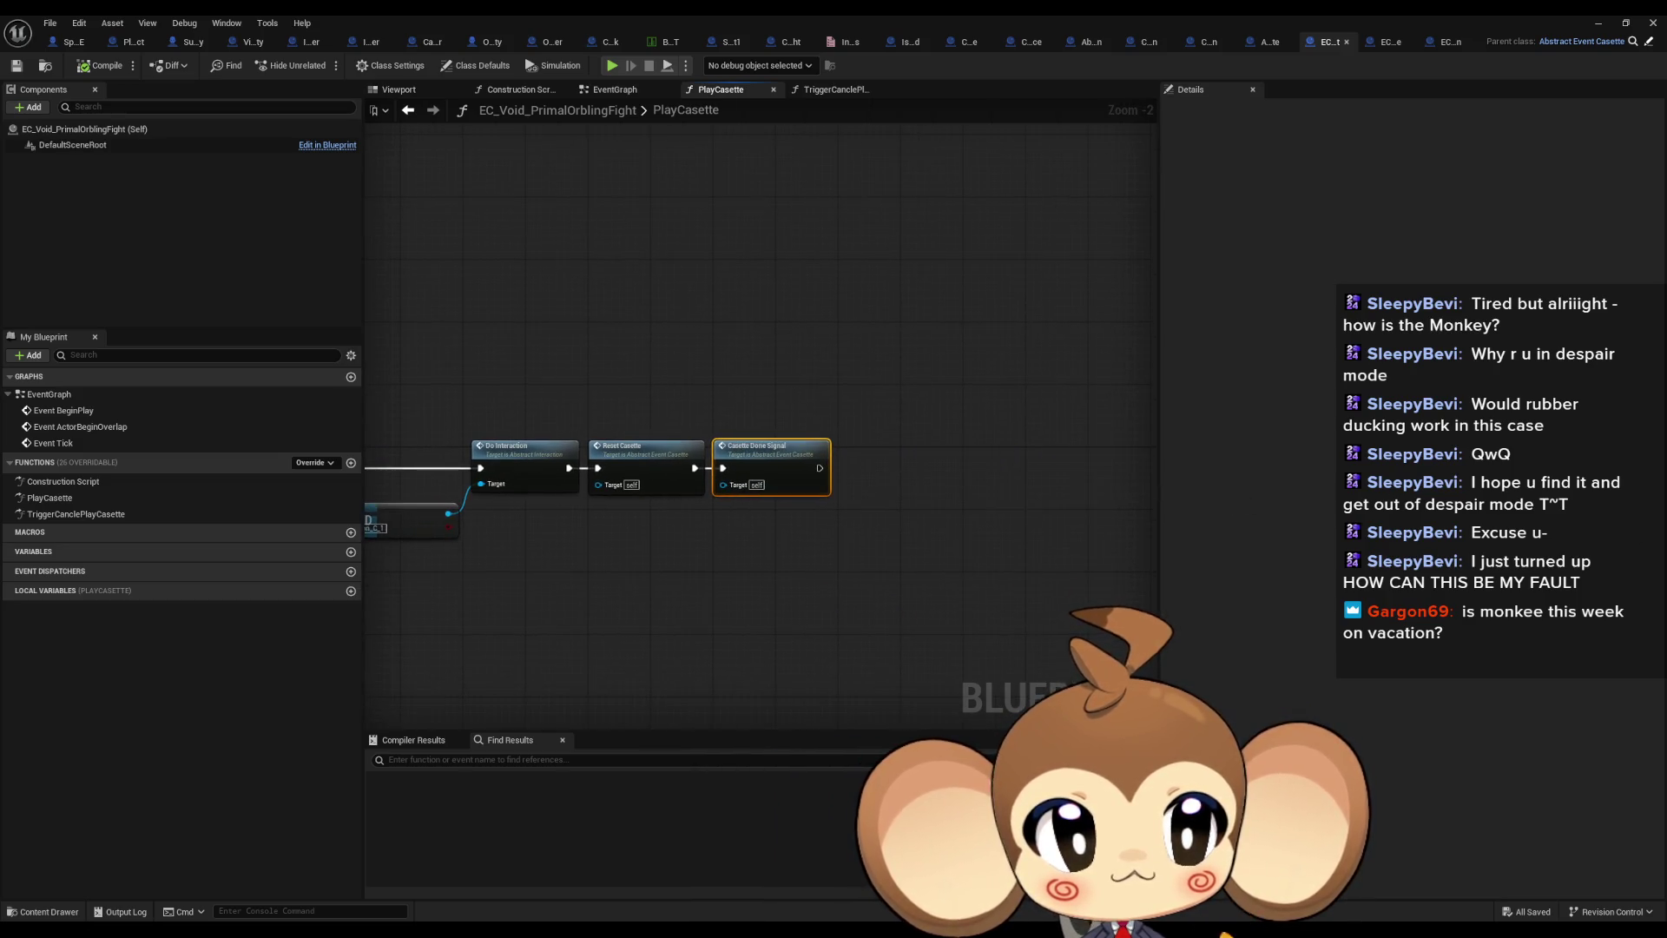
Step back through EC_Void_EnvironmentState to EC_Void_OpenCocoon's CasetteDoneSignal graph
{"action": "left_click", "coordinate": [832, 89]}
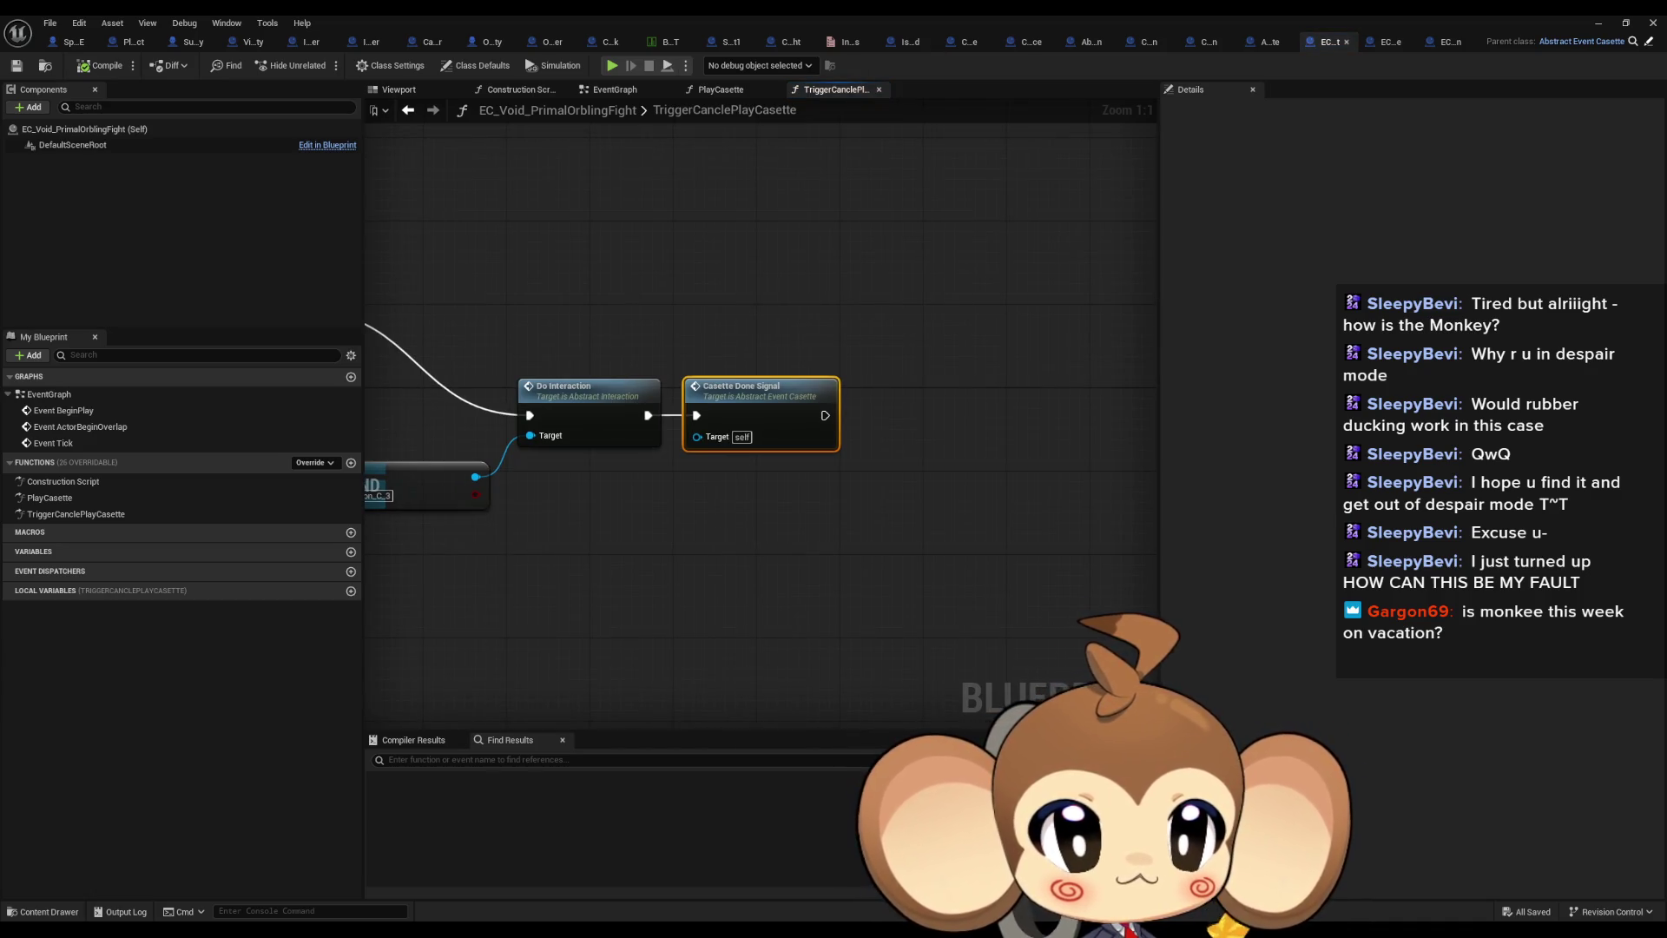
{"action": "key", "text": "alt+Left"}
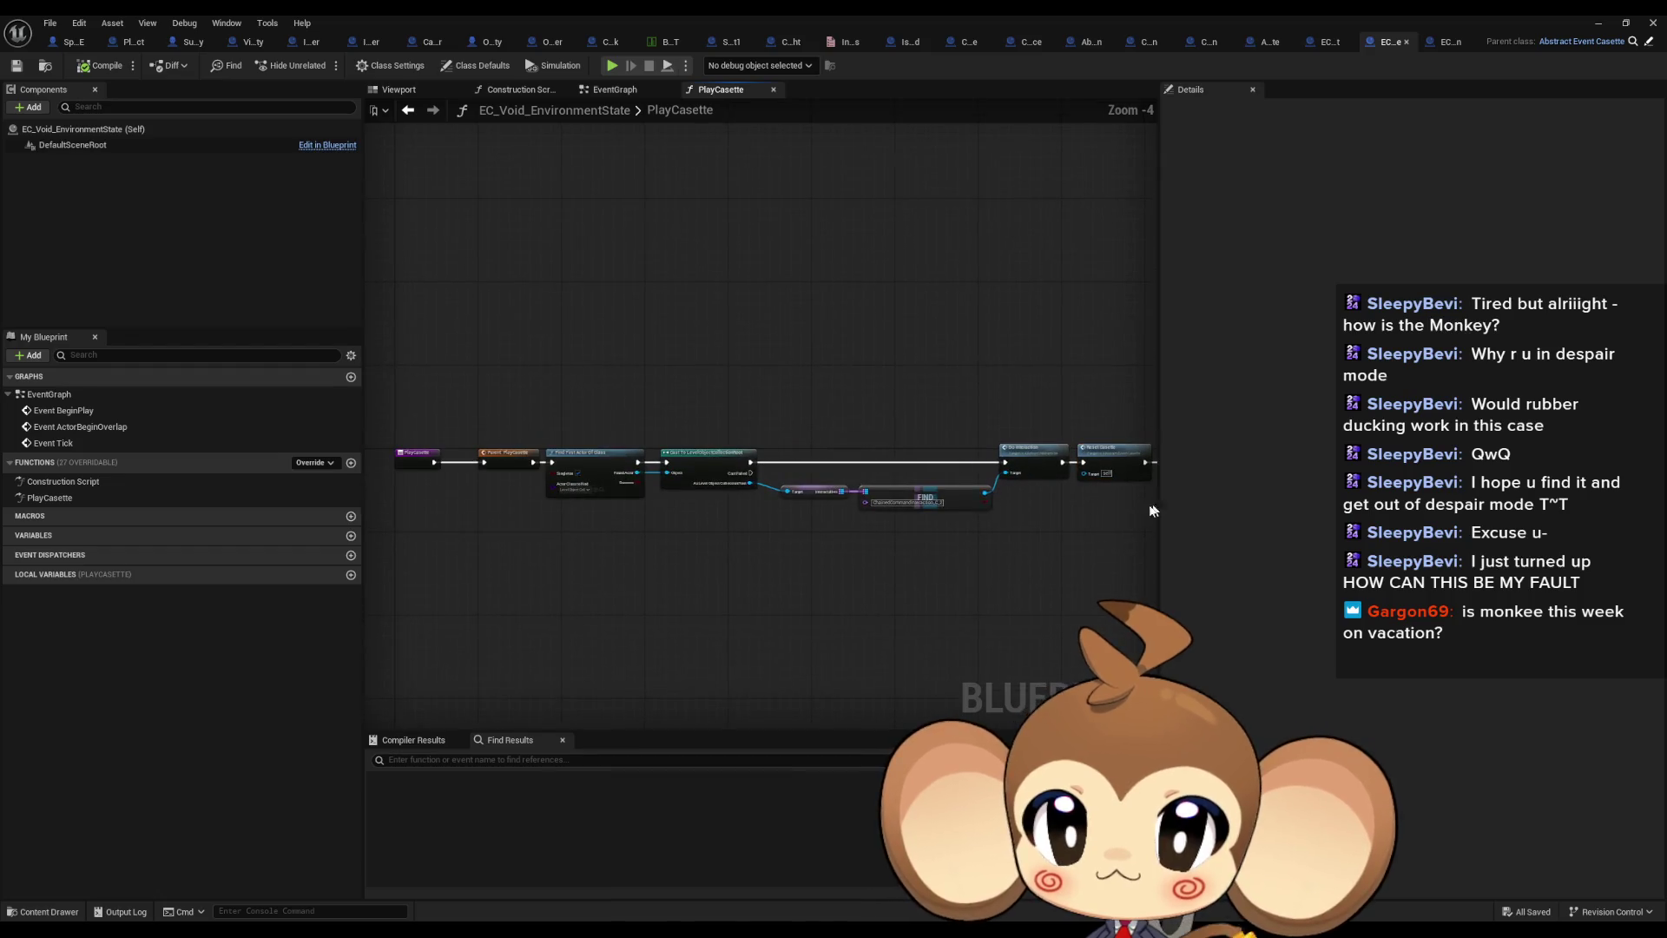
{"action": "scroll", "coordinate": [547, 466], "scroll_direction": "up", "scroll_amount": 4}
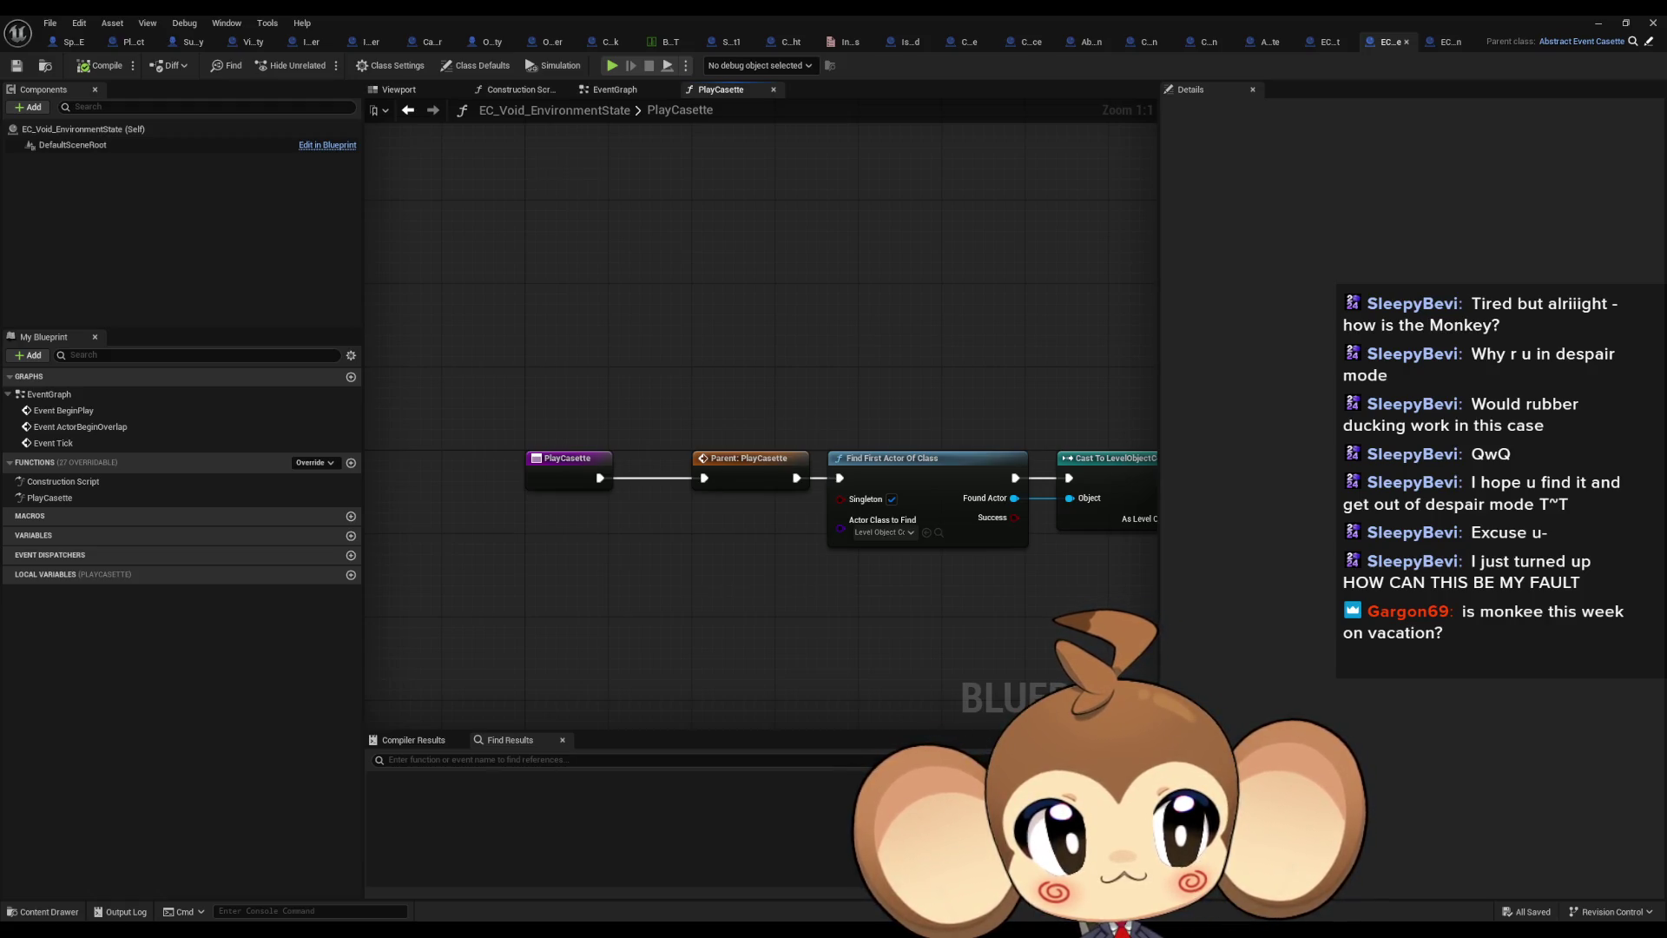
{"action": "key", "text": "alt+Left"}
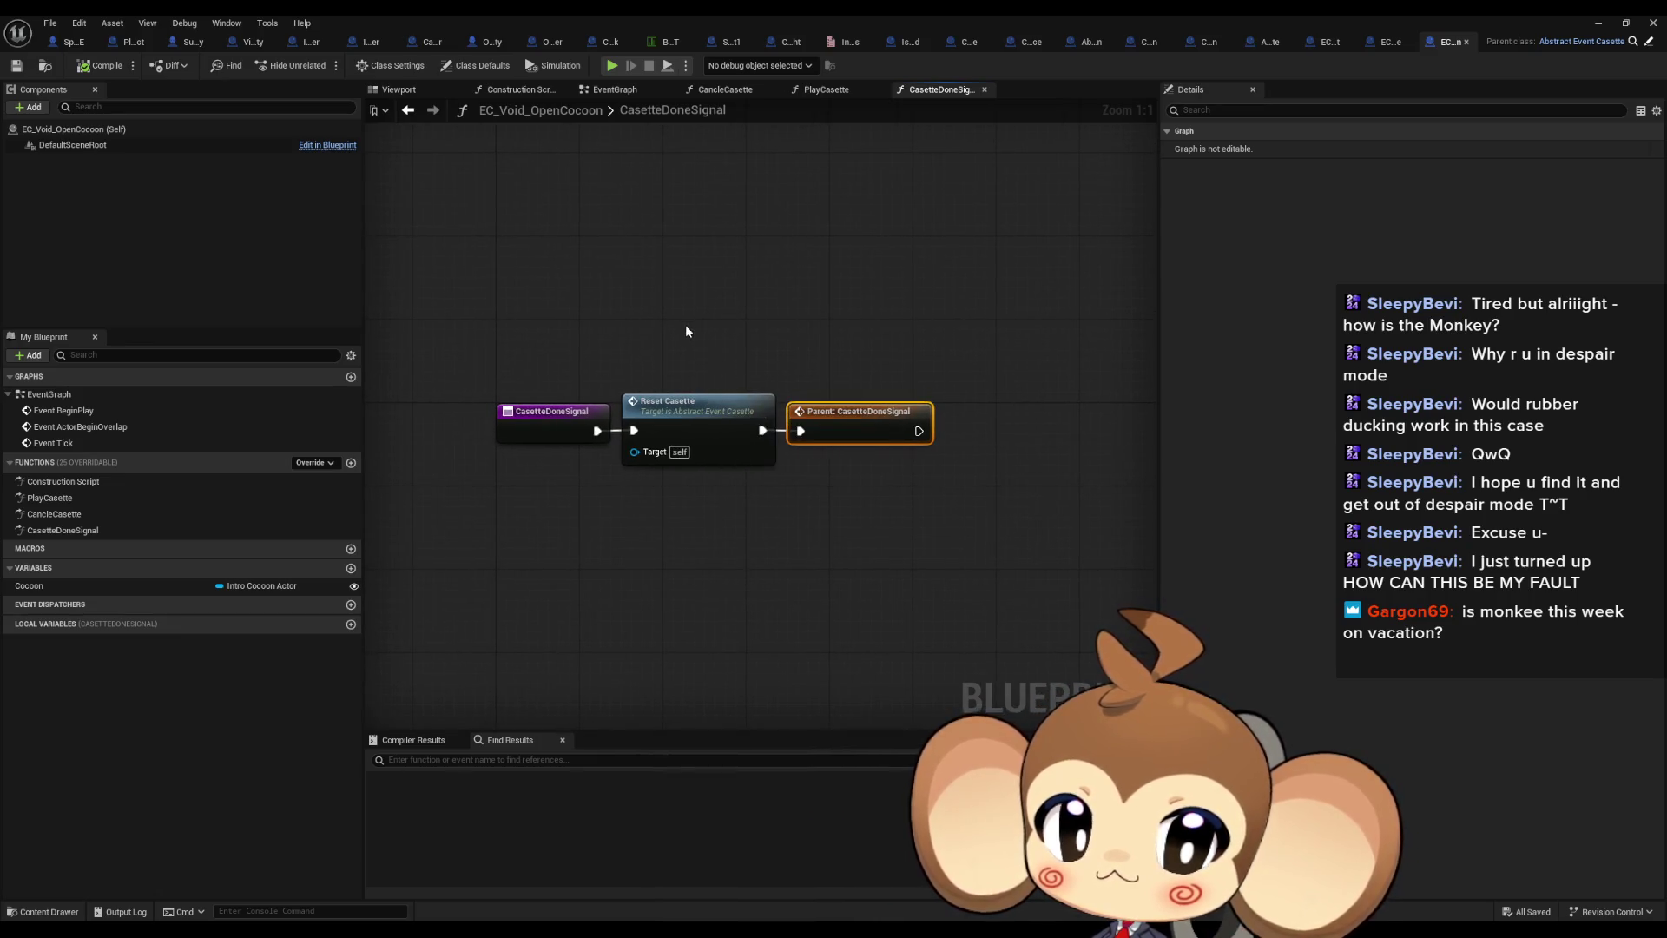
Check OpenCocoon's PlayCasette Bind Event and Trigger Animation nodes, then open CancleCasette
{"action": "double_click", "coordinate": [86, 498]}
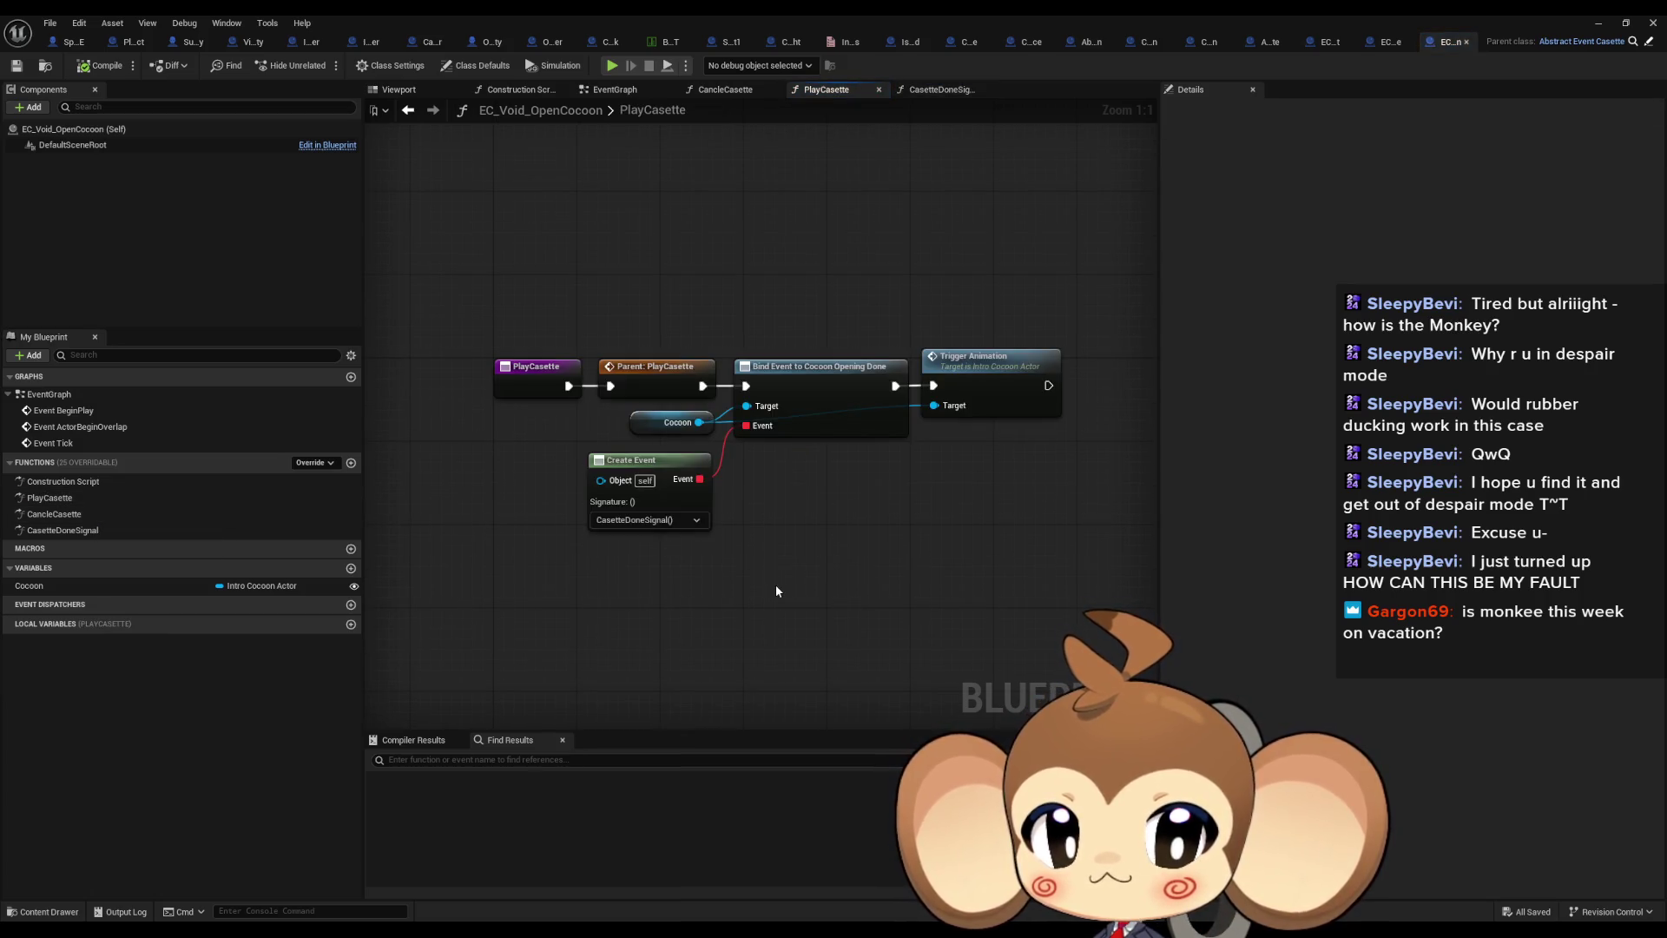
{"action": "left_click_drag", "start_coordinate": [804, 290], "coordinate": [840, 414]}
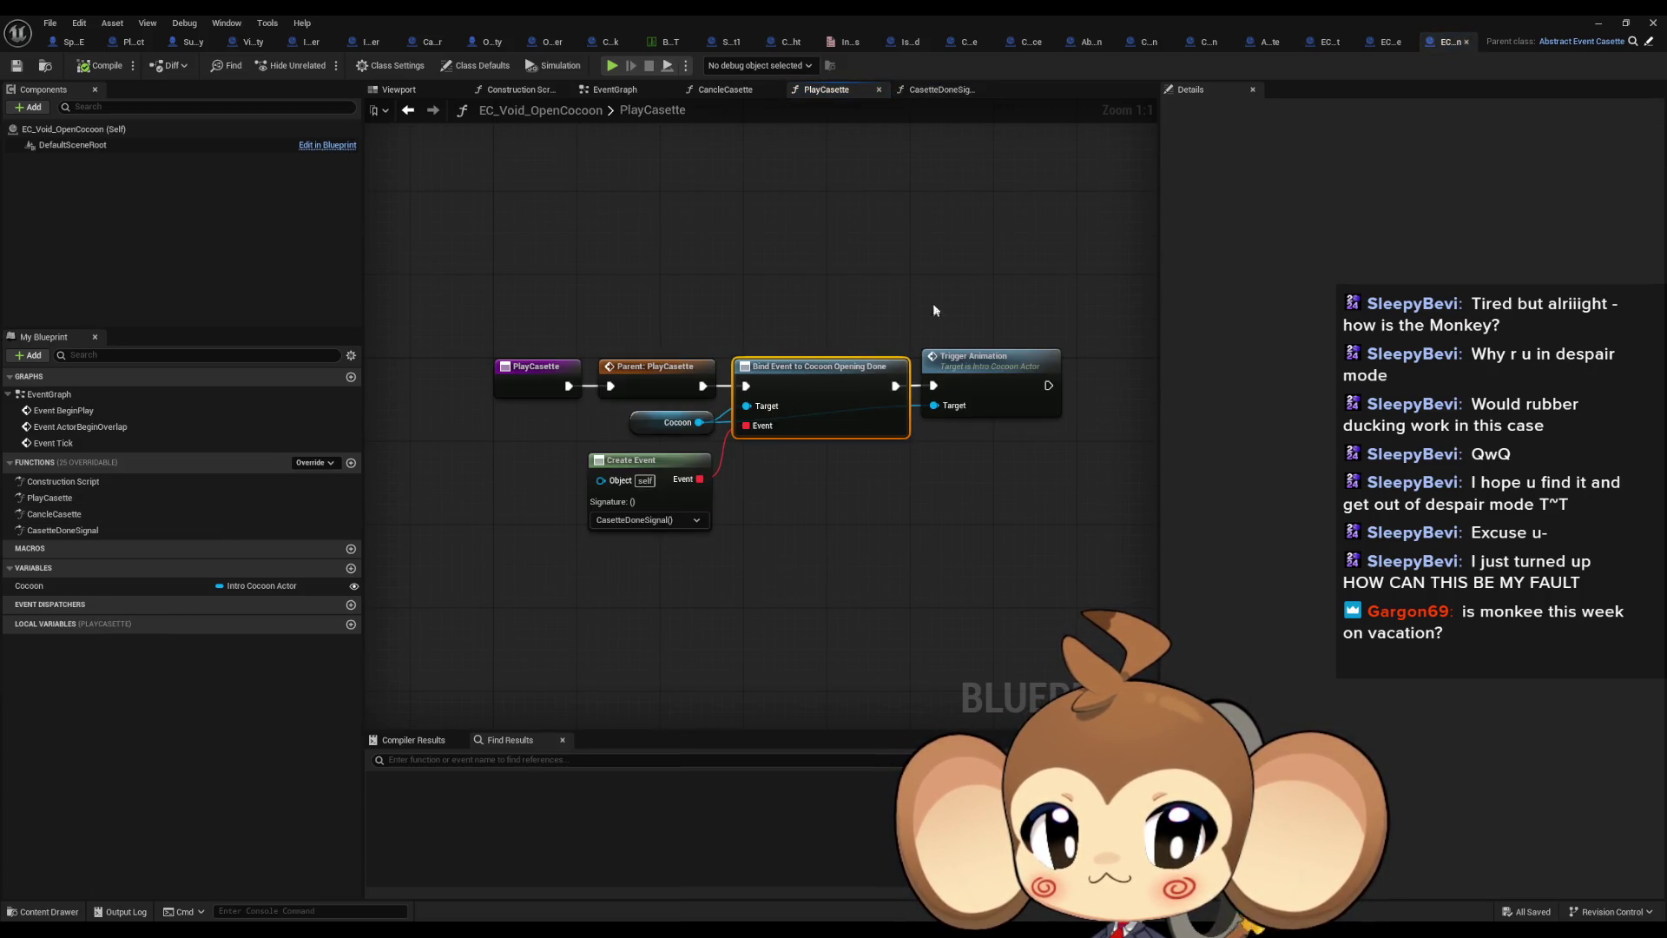
{"action": "left_click_drag", "start_coordinate": [933, 304], "coordinate": [995, 456]}
{"action": "double_click", "coordinate": [59, 514]}
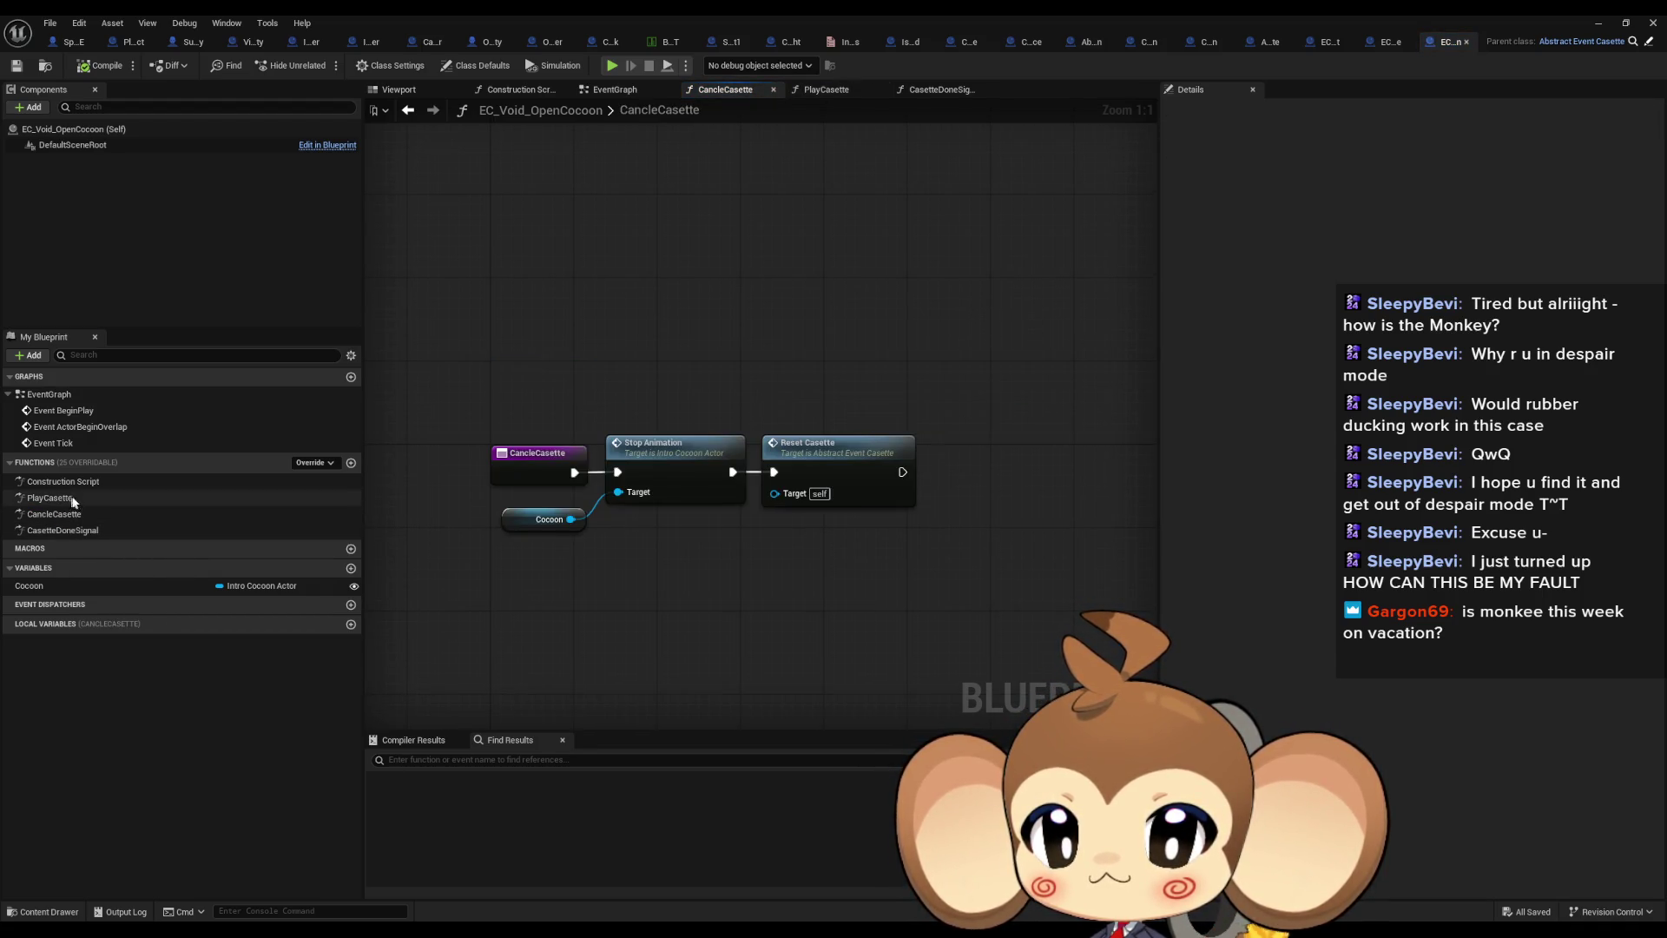
{"action": "double_click", "coordinate": [78, 531]}
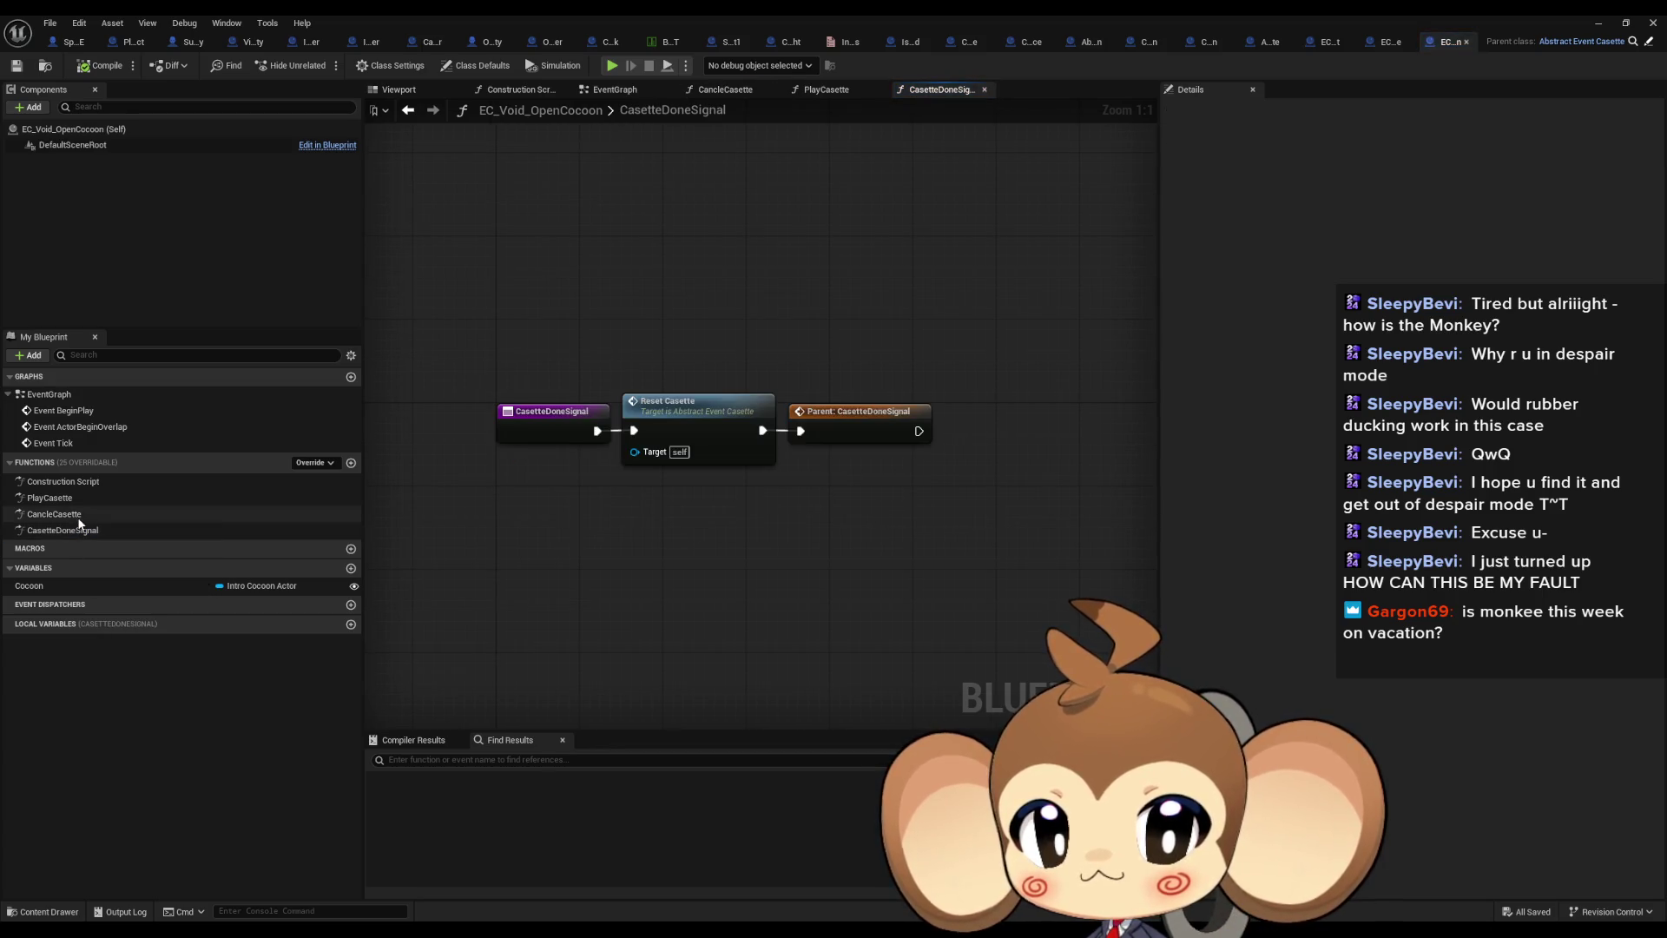
{"action": "double_click", "coordinate": [78, 514]}
Add a Casette Done Signal call in CancleCasette, wired after Stop Animation
{"action": "mouse_move", "coordinate": [77, 530]}
{"action": "left_mouse_down"}
{"action": "mouse_move", "coordinate": [903, 572]}
{"action": "mouse_move", "coordinate": [733, 471]}
{"action": "left_mouse_up"}
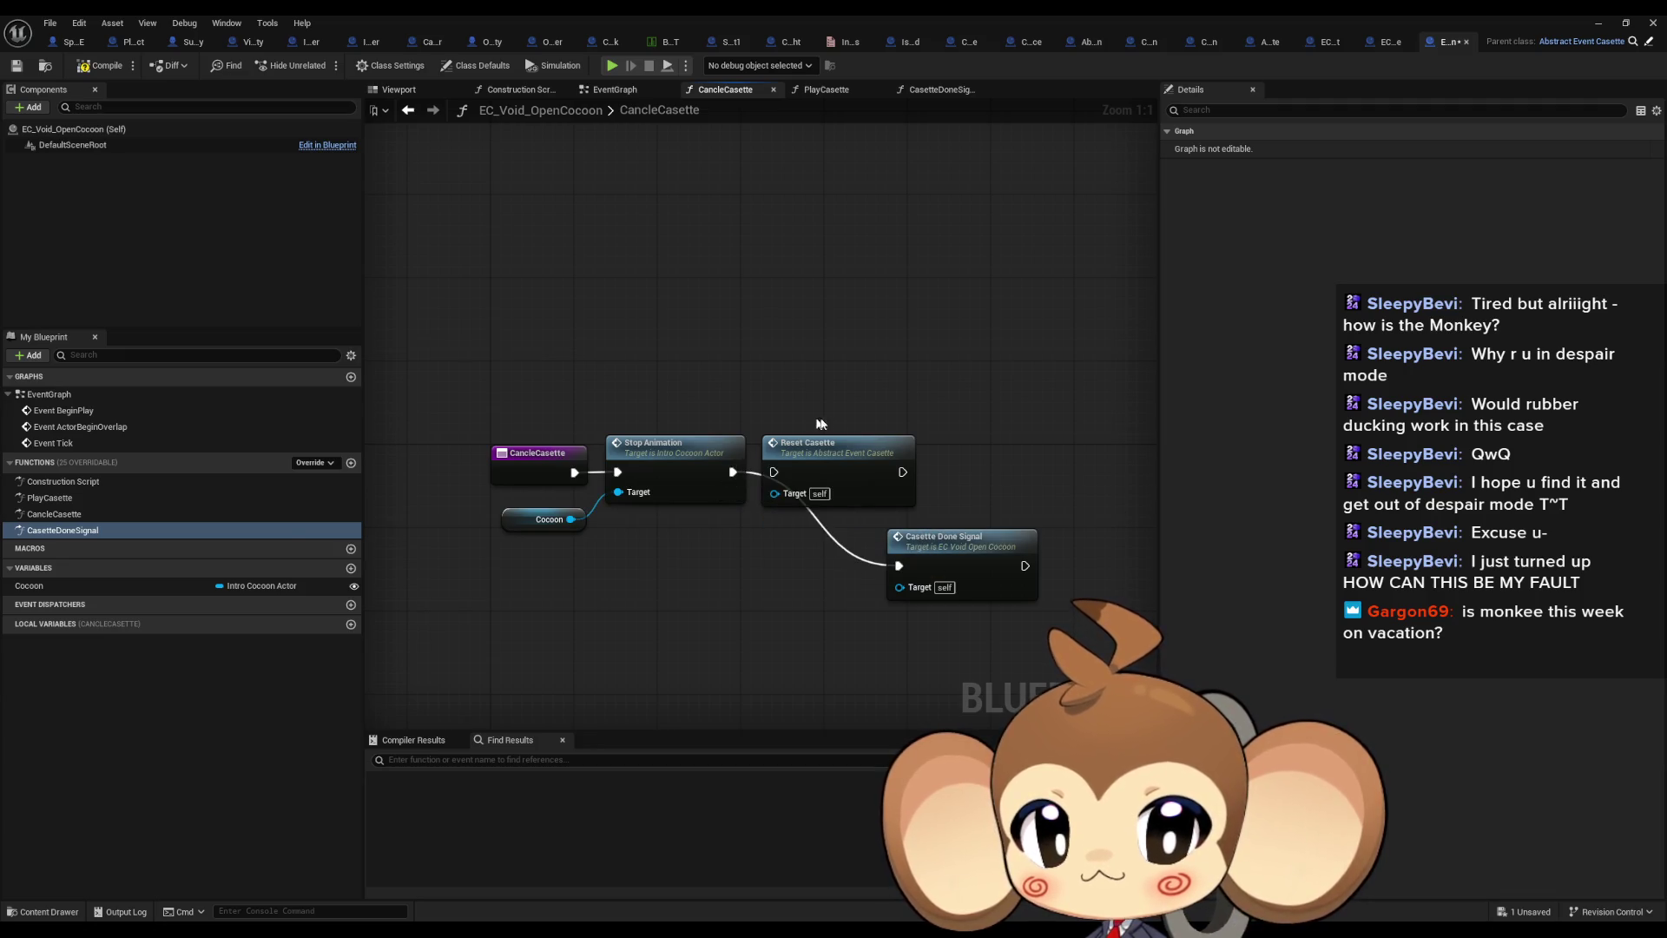
{"action": "left_click_drag", "start_coordinate": [825, 445], "coordinate": [857, 319]}
{"action": "left_click_drag", "start_coordinate": [961, 557], "coordinate": [835, 460]}
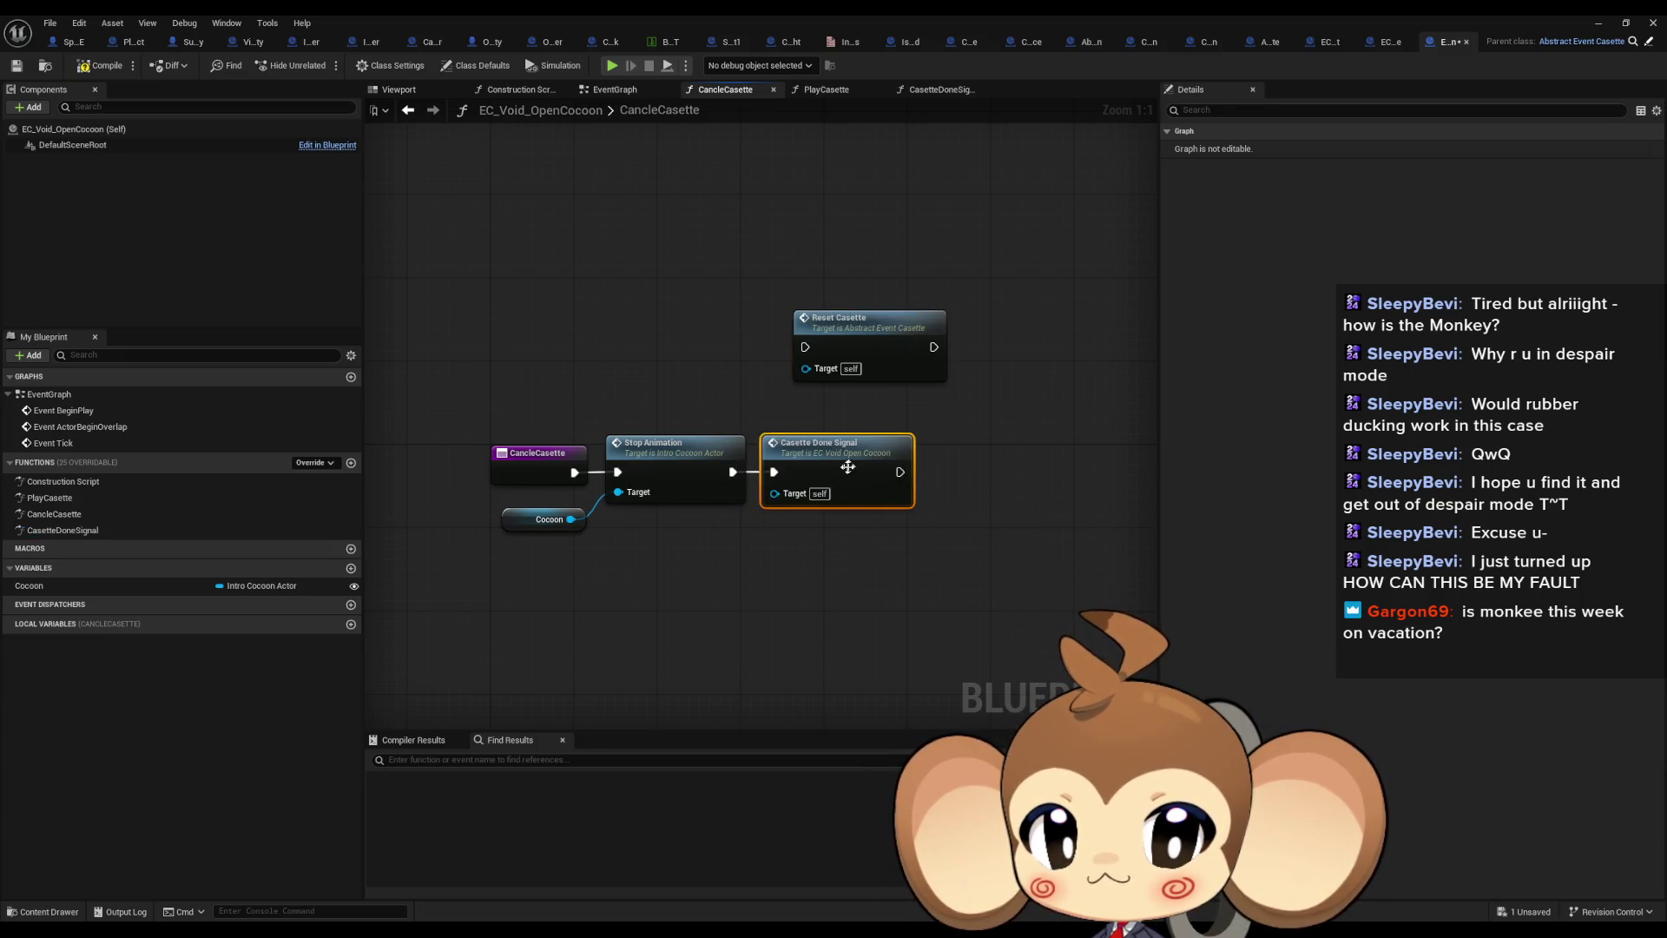
{"action": "left_click", "coordinate": [851, 563]}
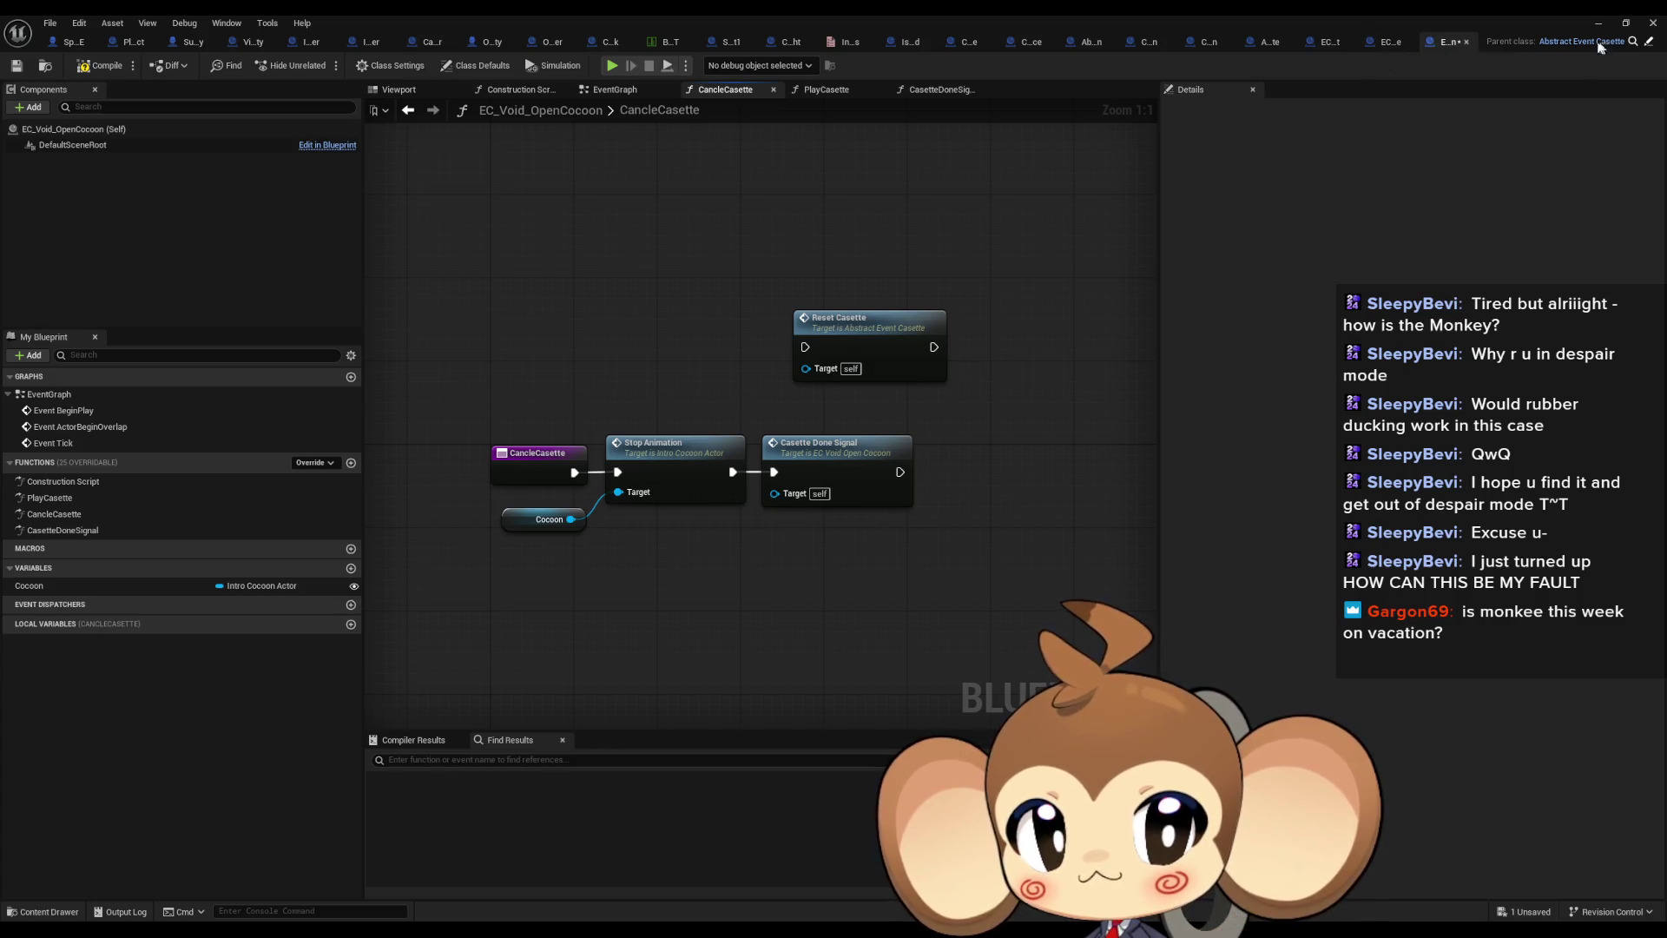
Switch to CameraController and inspect its CancleAllCasettes graph
{"action": "left_click", "coordinate": [413, 42]}
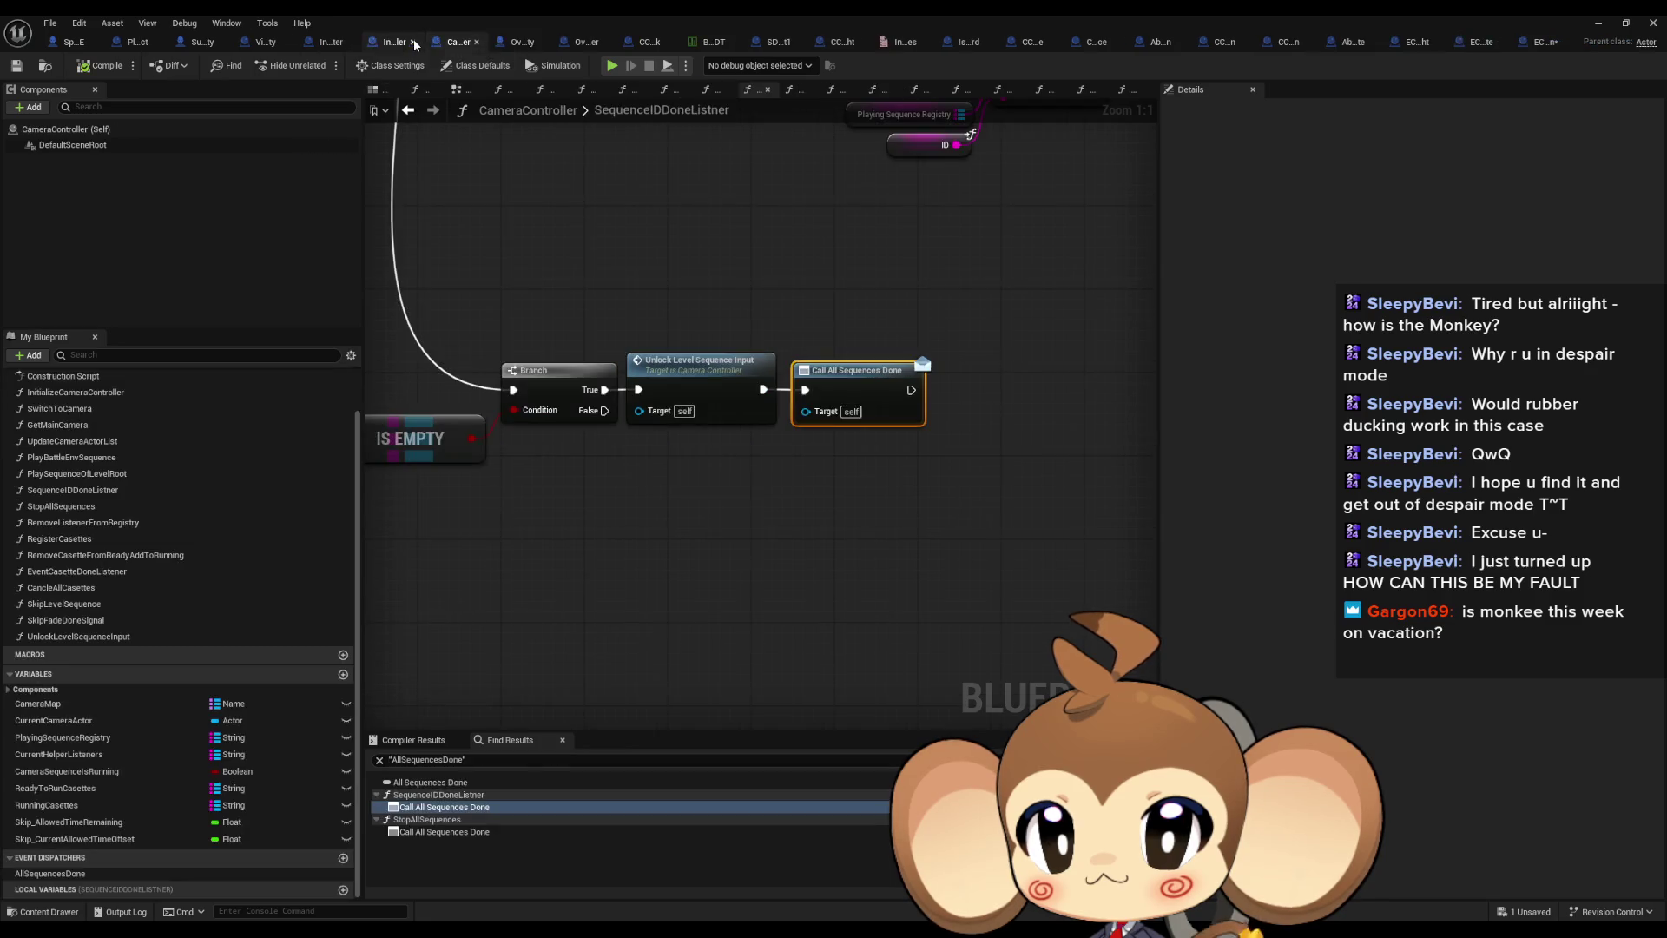
{"action": "mouse_move", "coordinate": [584, 363]}
{"action": "left_mouse_down"}
{"action": "mouse_move", "coordinate": [619, 411]}
{"action": "mouse_move", "coordinate": [624, 464]}
{"action": "left_mouse_up"}
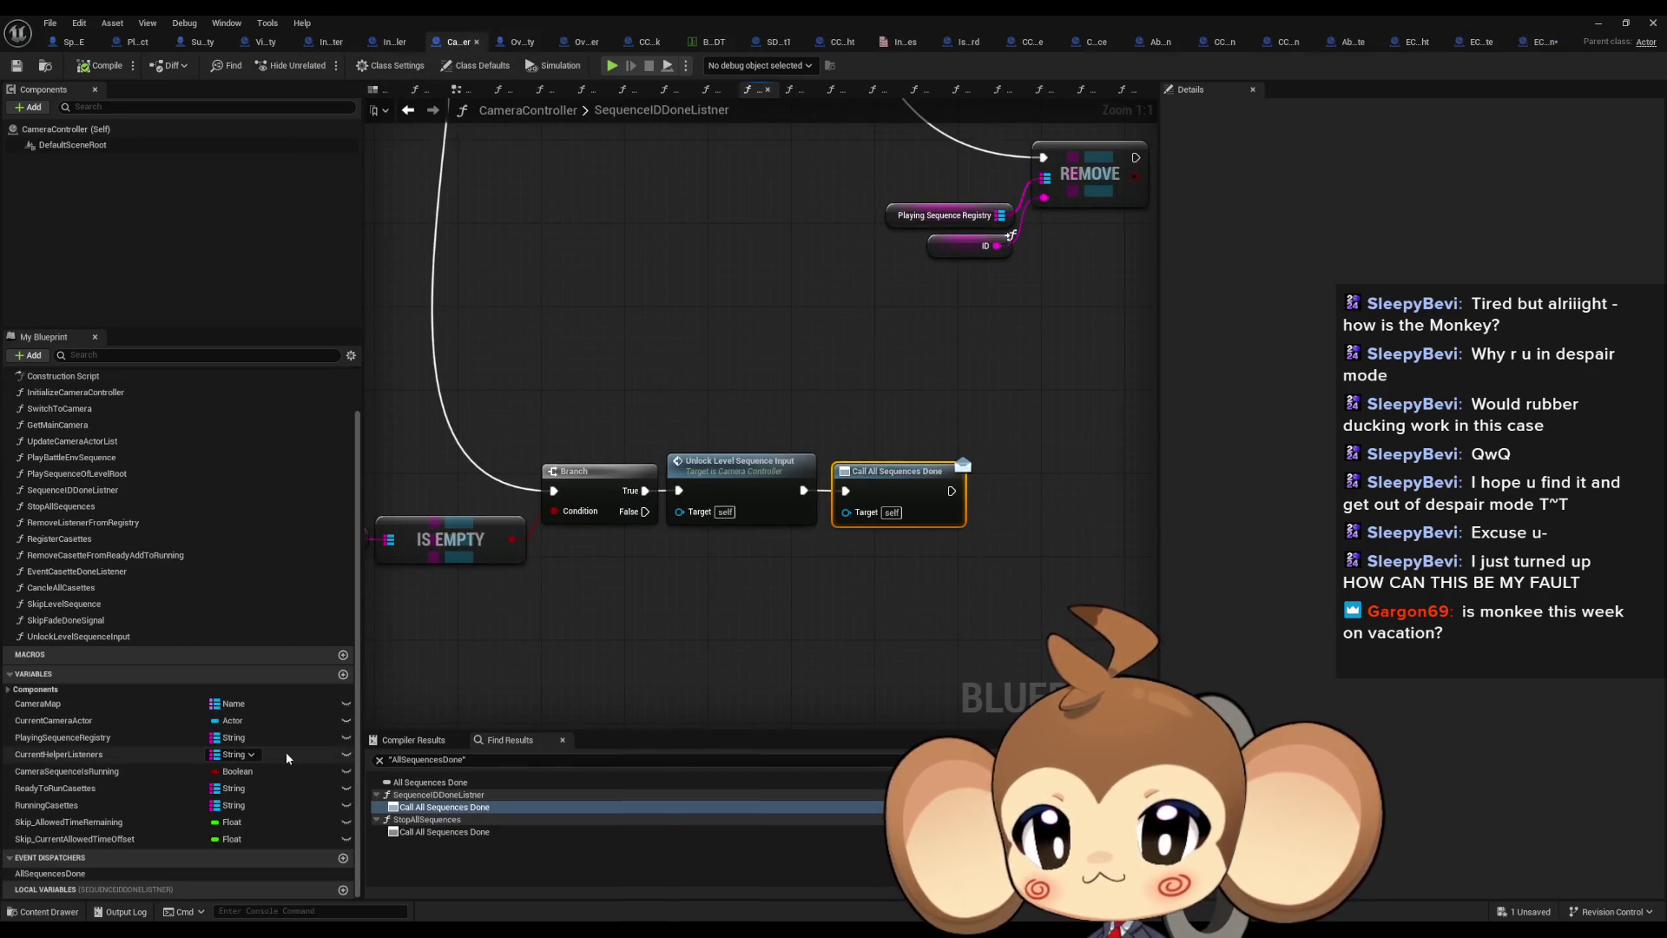
{"action": "double_click", "coordinate": [108, 587]}
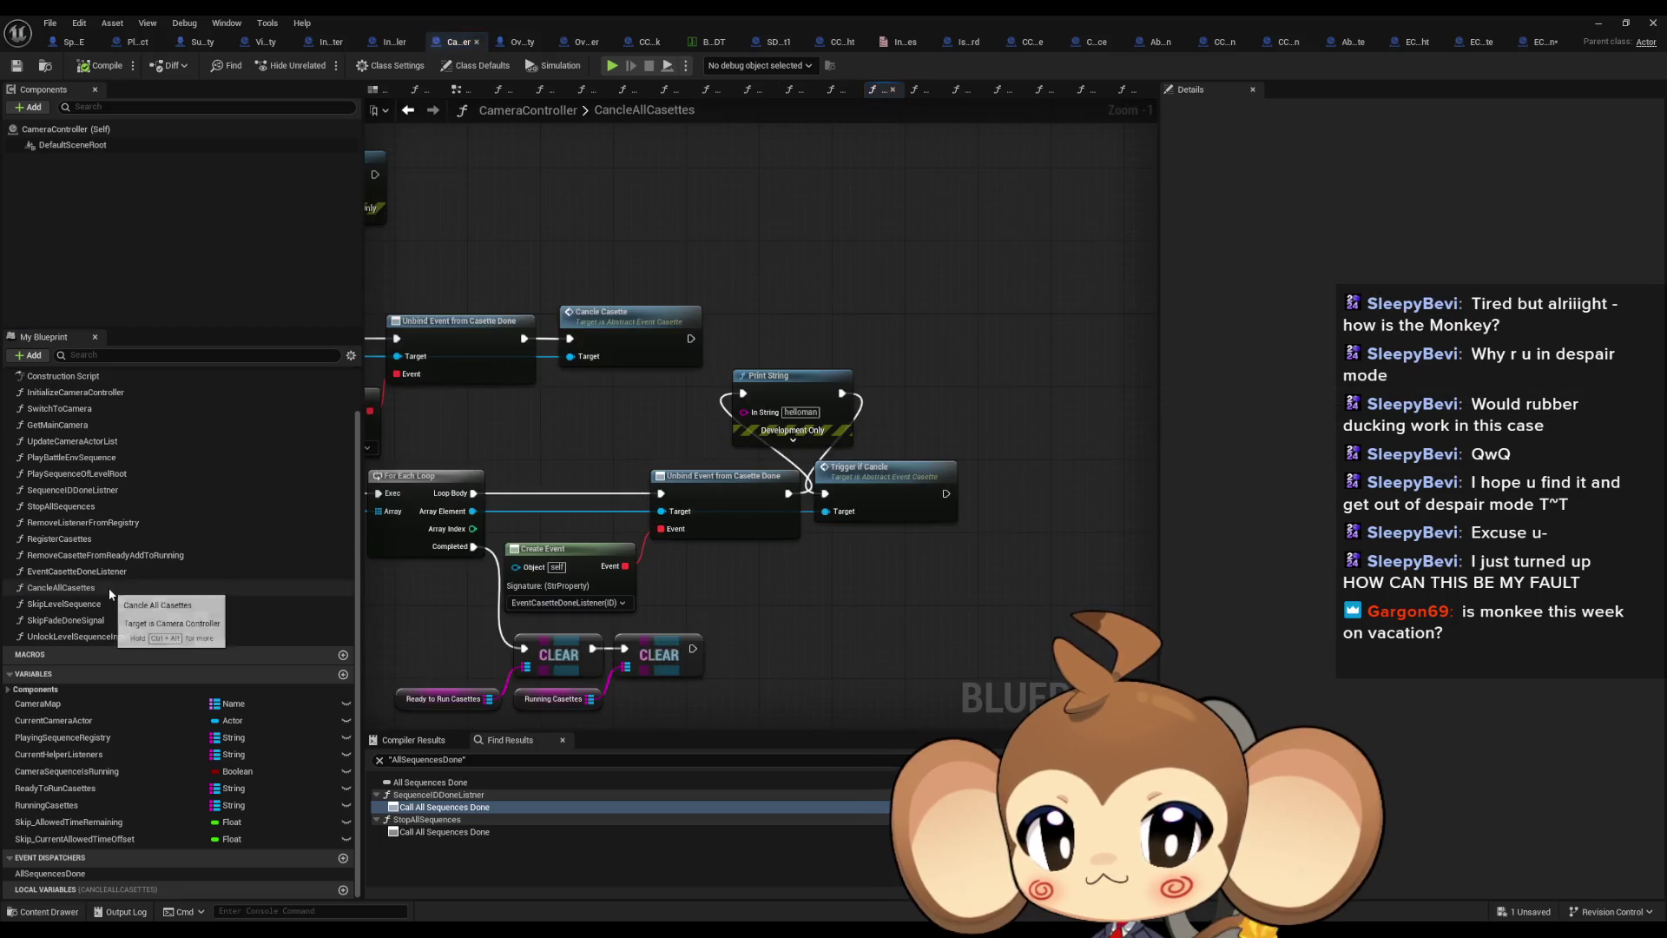
{"action": "scroll", "coordinate": [813, 539], "scroll_direction": "down", "scroll_amount": 1}
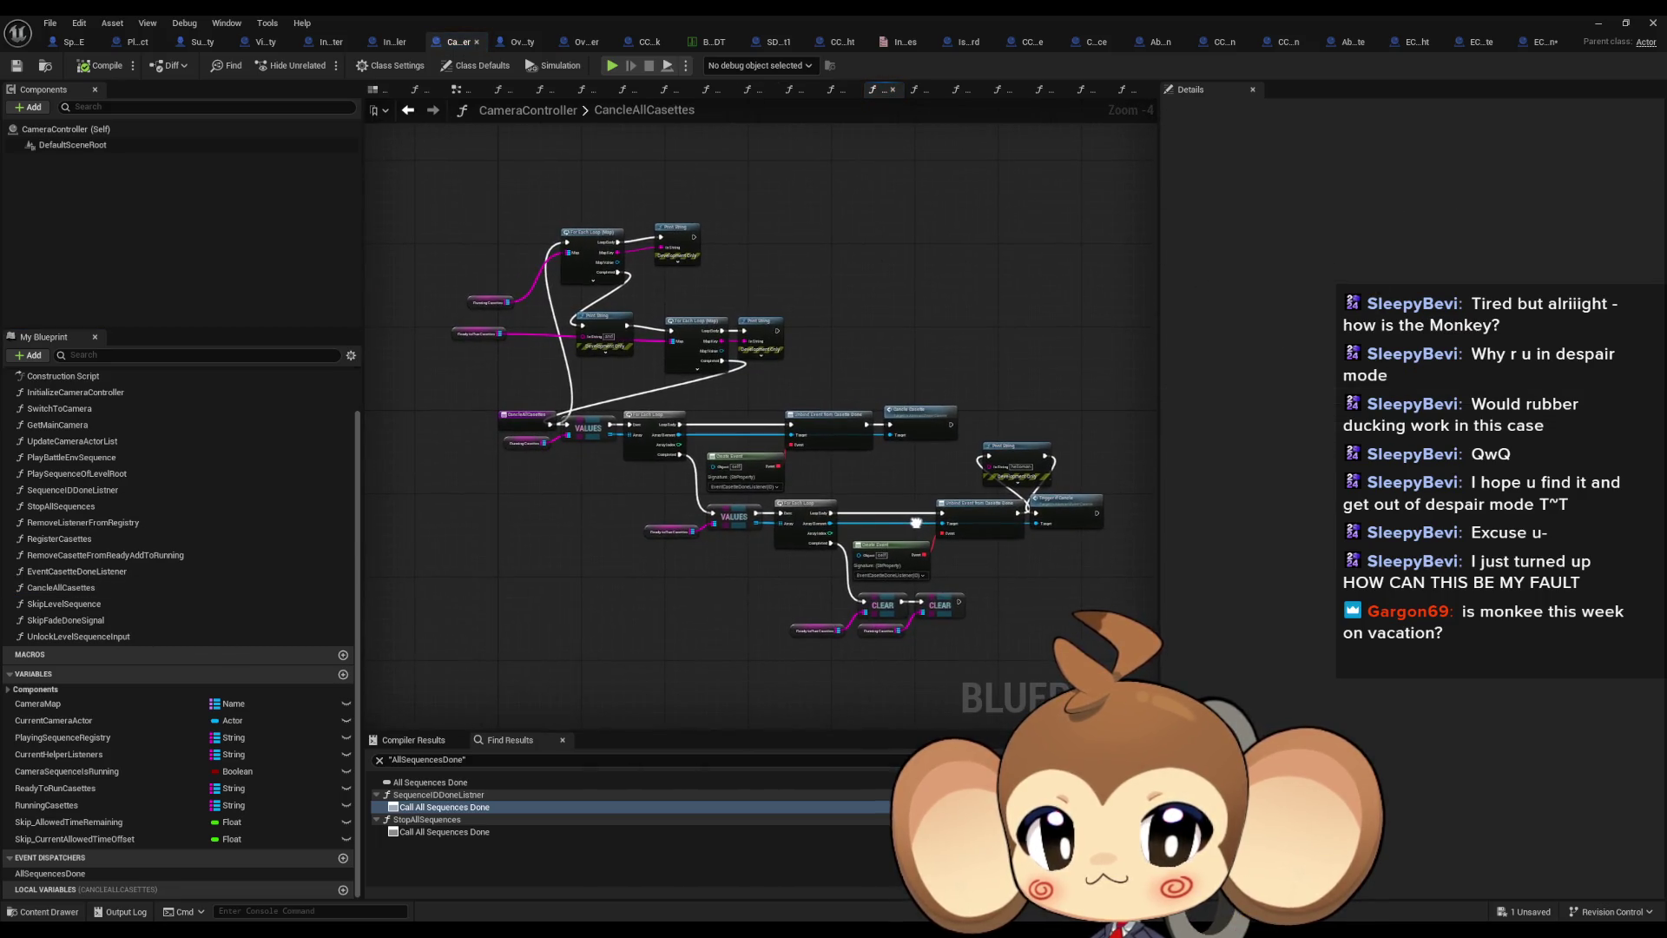
{"action": "scroll", "coordinate": [895, 545], "scroll_direction": "up", "scroll_amount": 2}
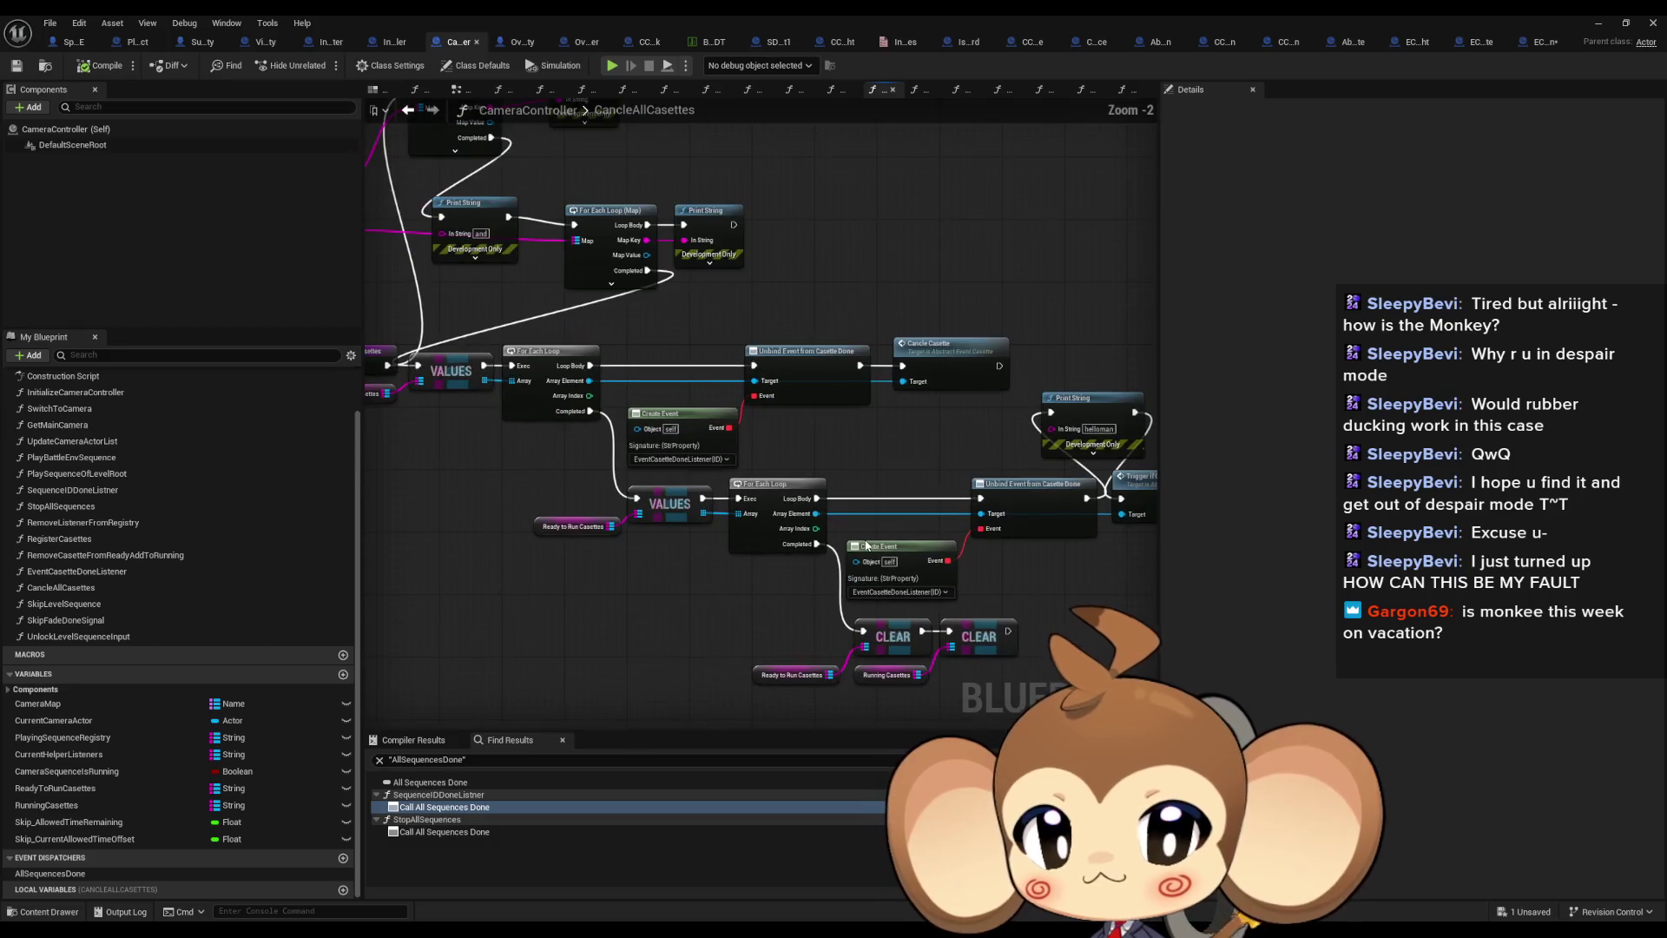
Inspect the RegisterCasettes and RemoveCasetteFromReadyAddToRunning graphs
{"action": "double_click", "coordinate": [81, 541]}
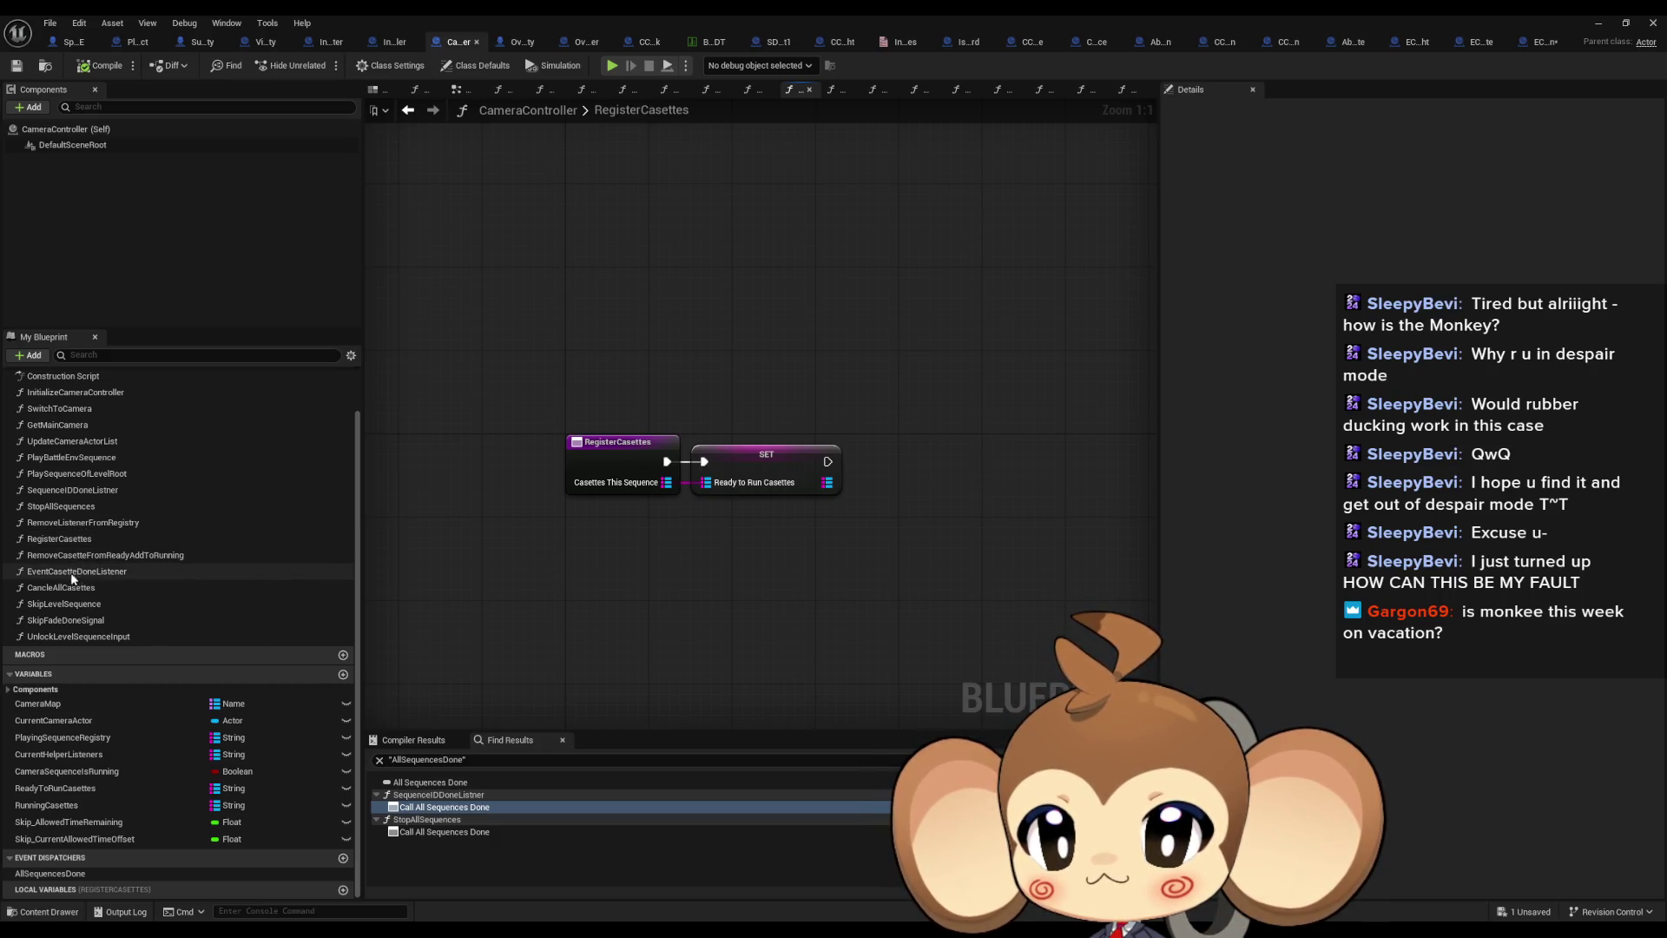
{"action": "double_click", "coordinate": [73, 557]}
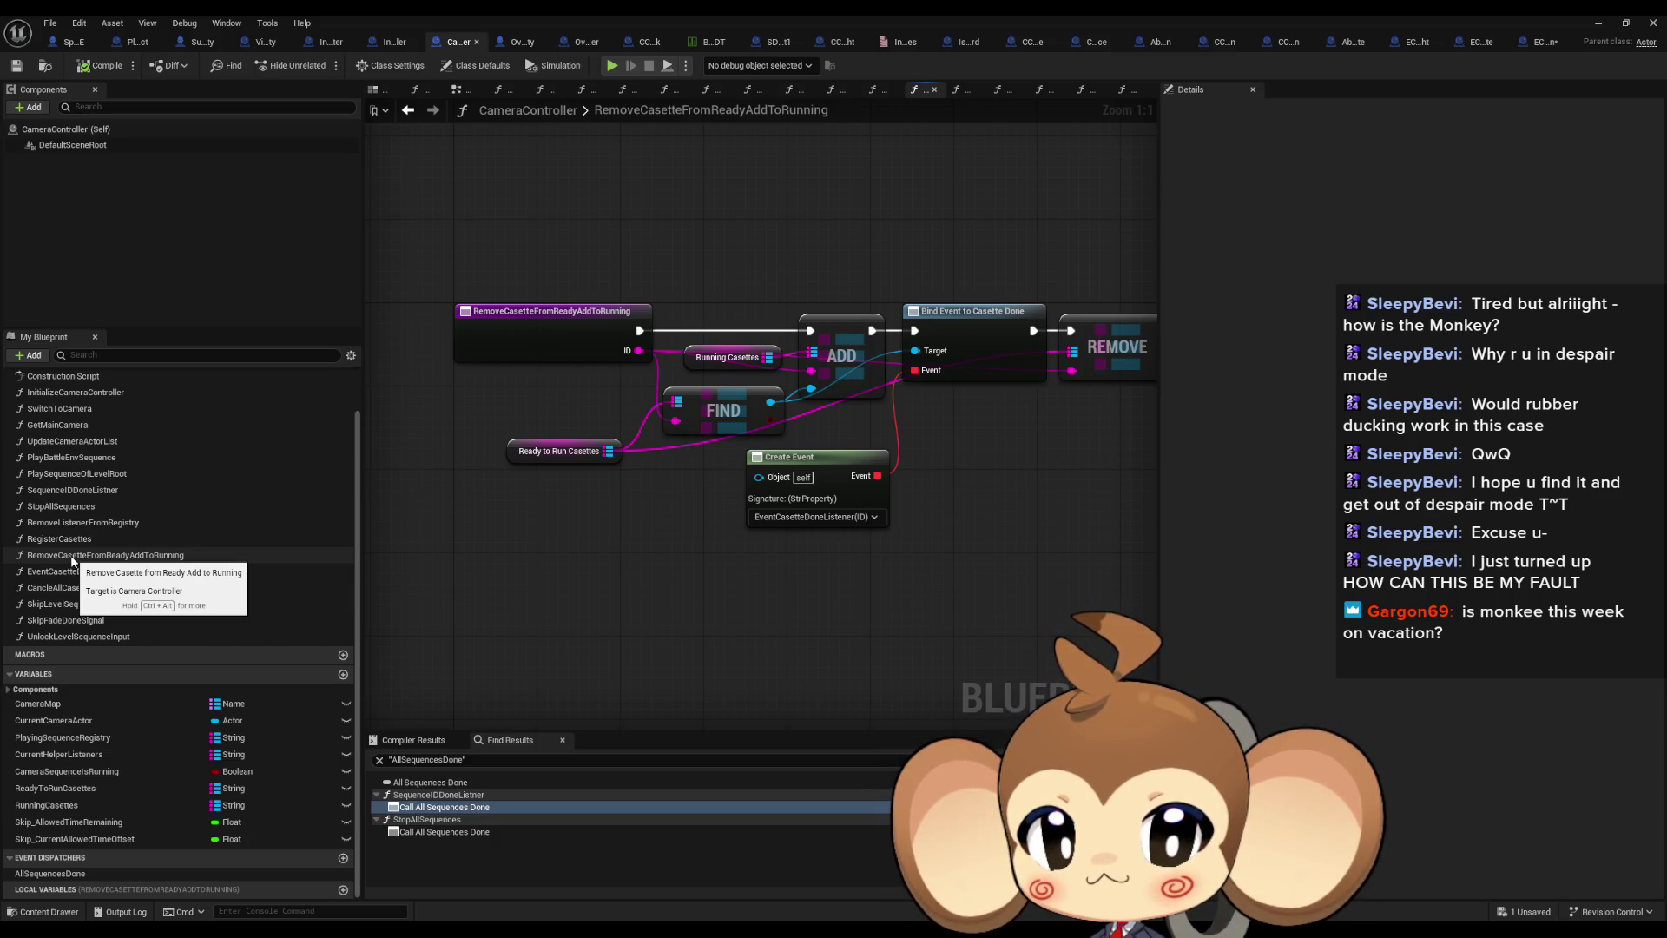
{"action": "key", "text": "alt+Left"}
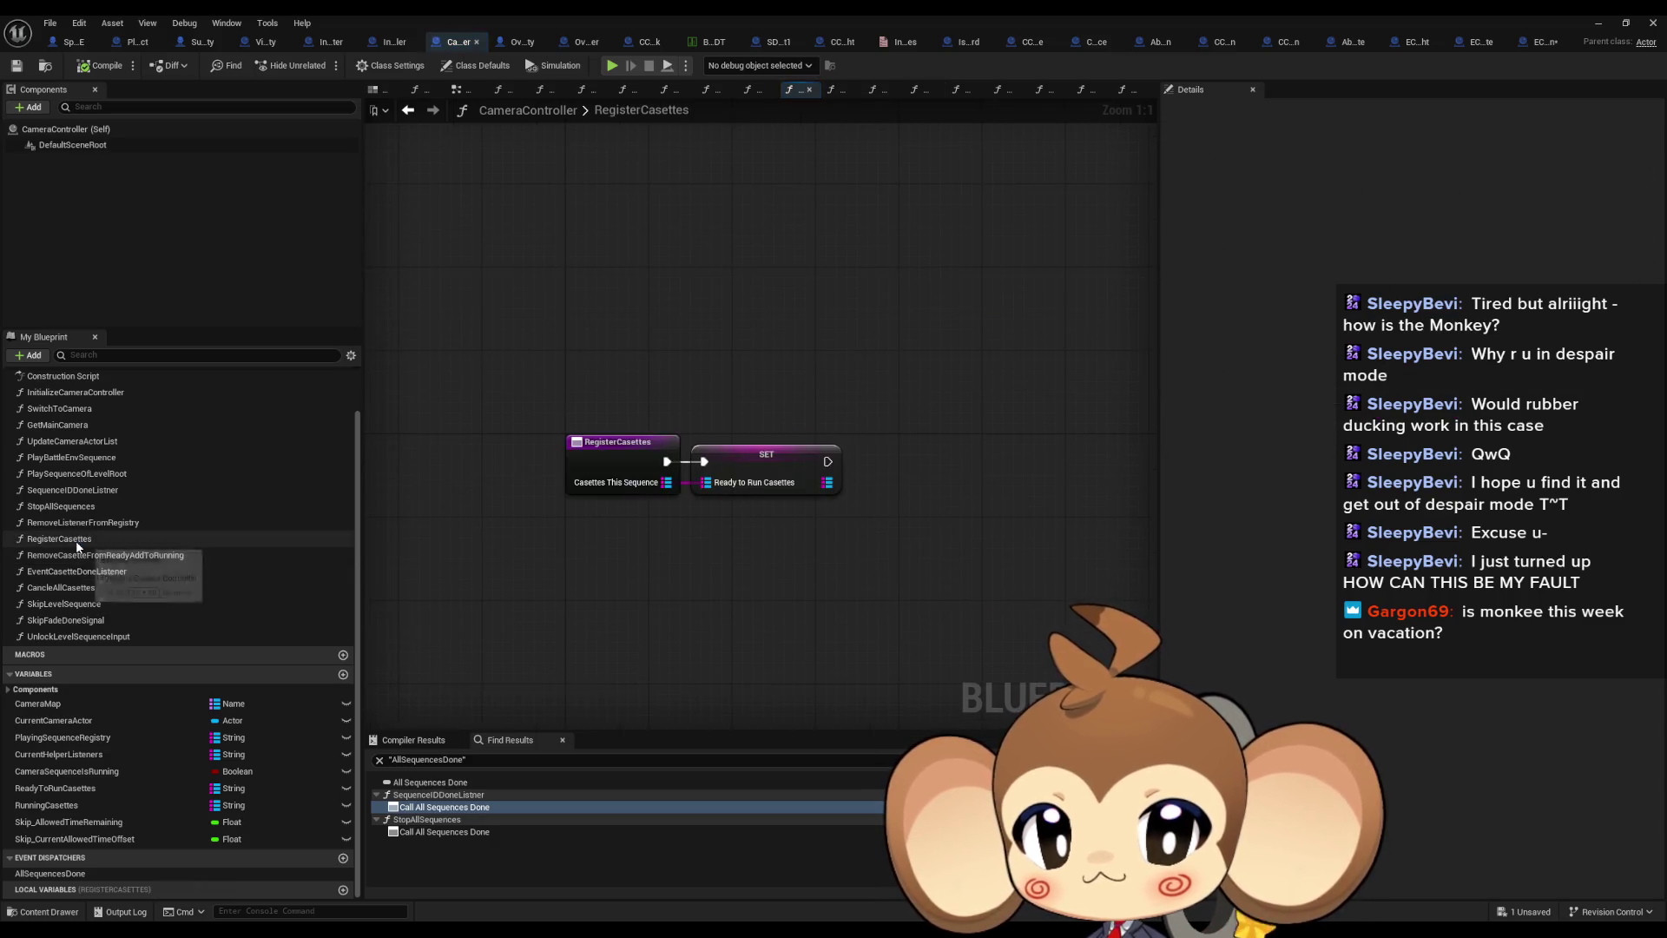
{"action": "double_click", "coordinate": [75, 556]}
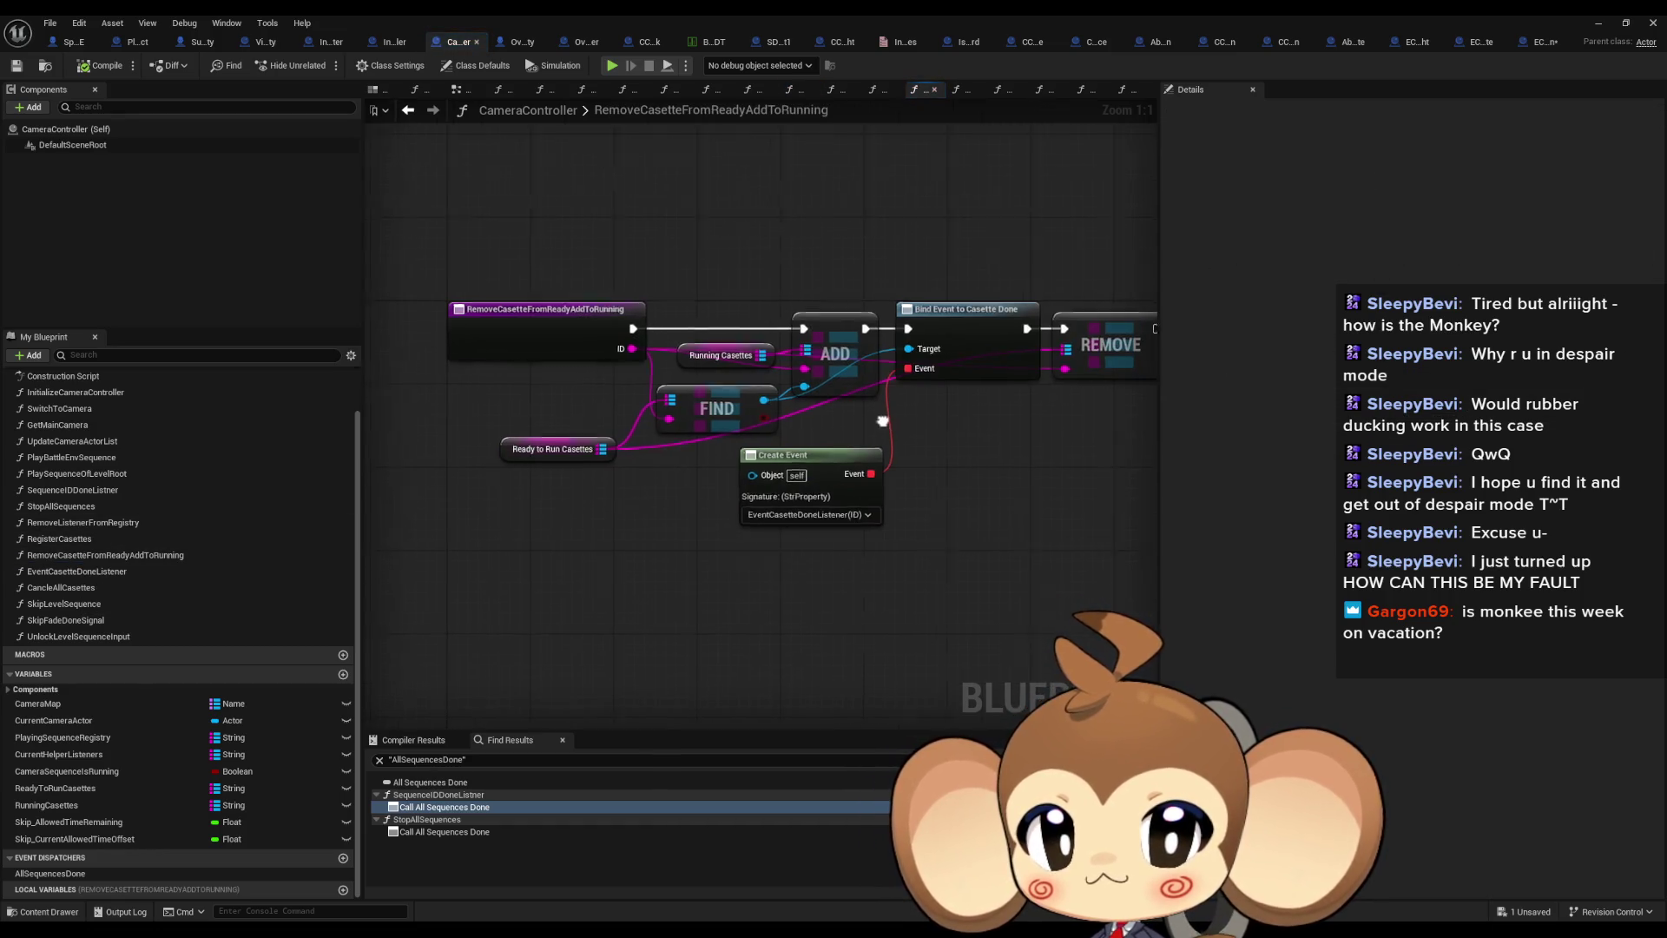
Revisit CancleAllCasettes, centring its cassette-cancelling loop and Print String nodes
{"action": "double_click", "coordinate": [109, 588]}
{"action": "scroll", "coordinate": [768, 441], "scroll_direction": "down", "scroll_amount": 2}
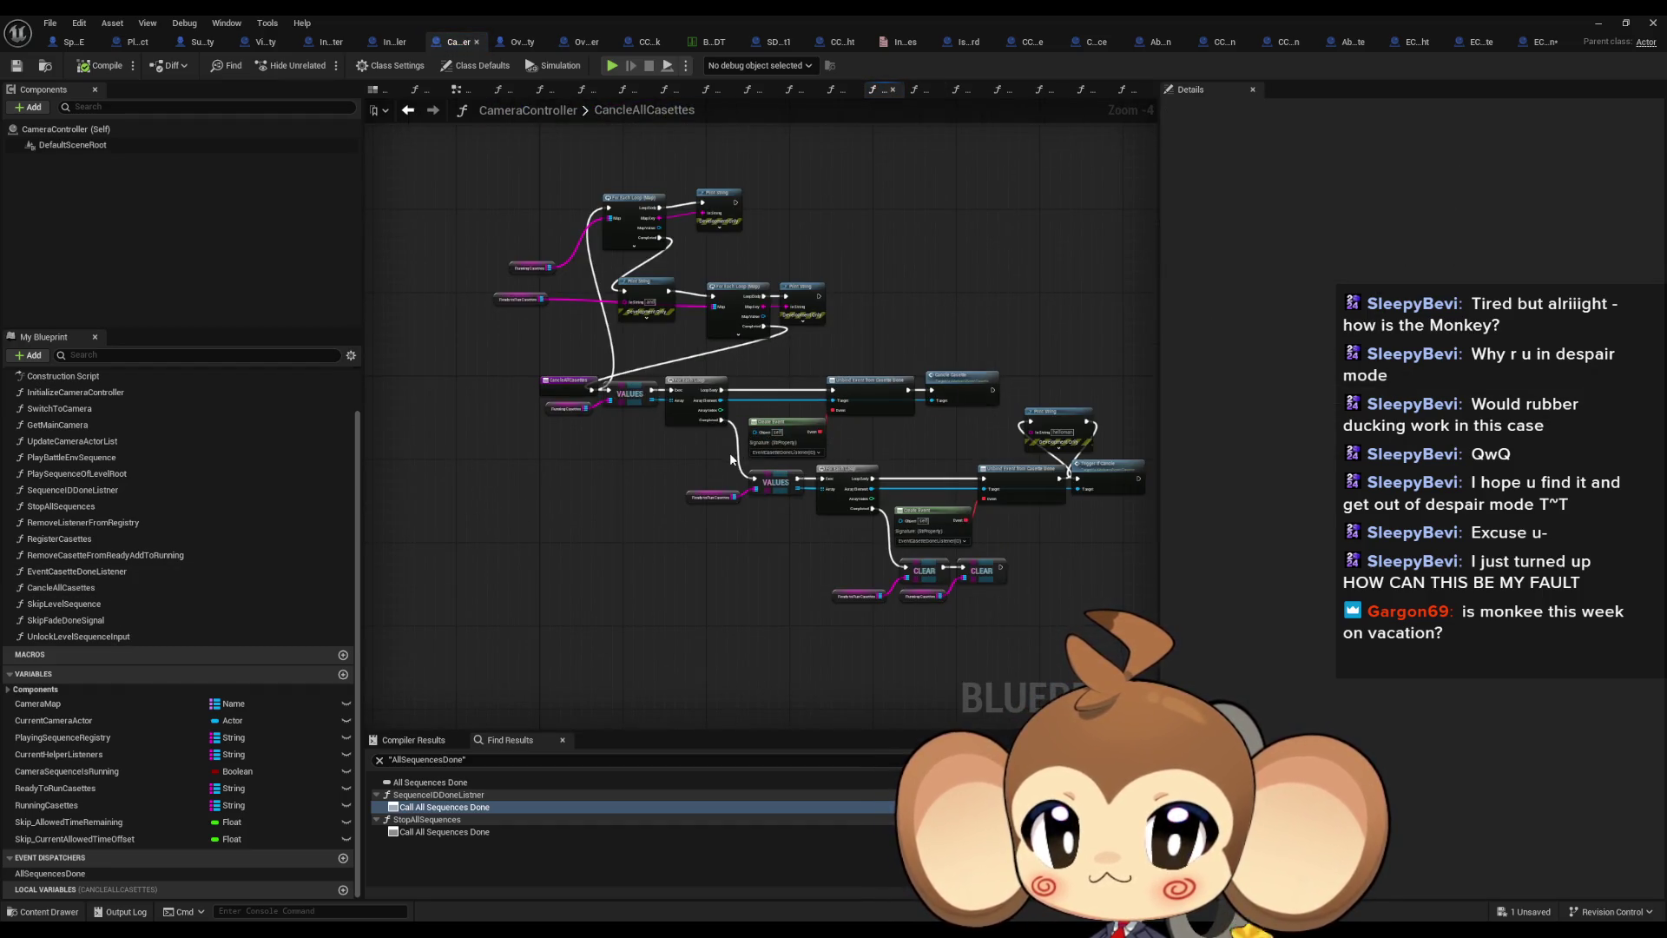
{"action": "left_click_drag", "start_coordinate": [734, 460], "coordinate": [658, 445]}
{"action": "scroll", "coordinate": [658, 445], "scroll_direction": "up", "scroll_amount": 3}
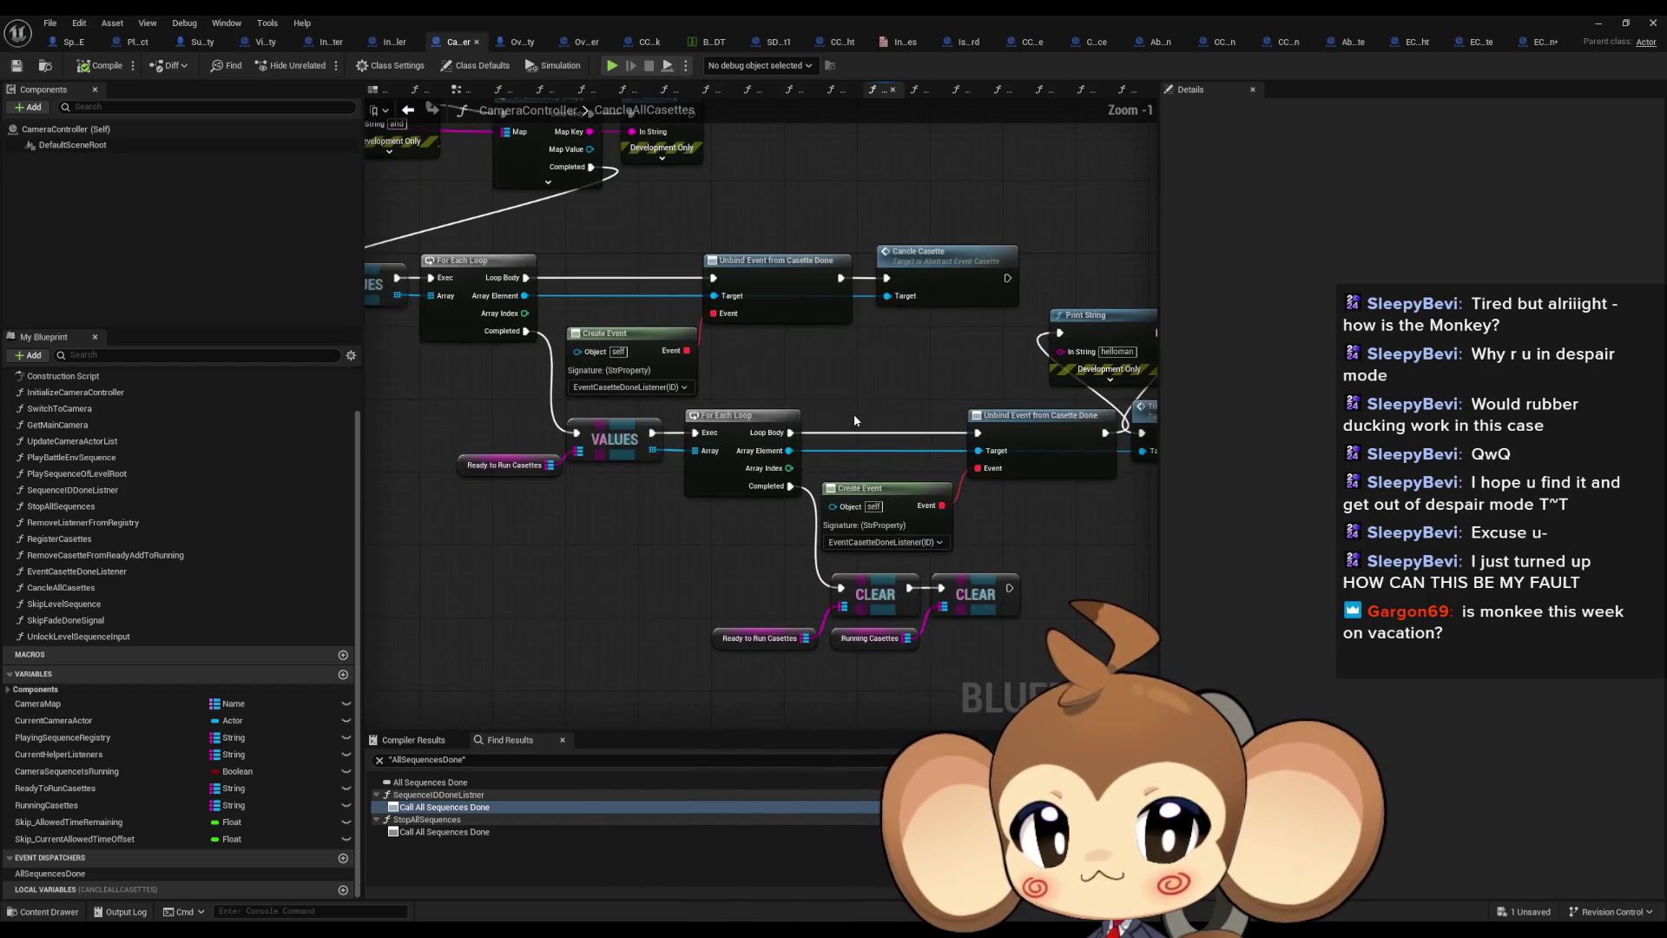
{"action": "left_click_drag", "start_coordinate": [796, 427], "coordinate": [701, 424]}
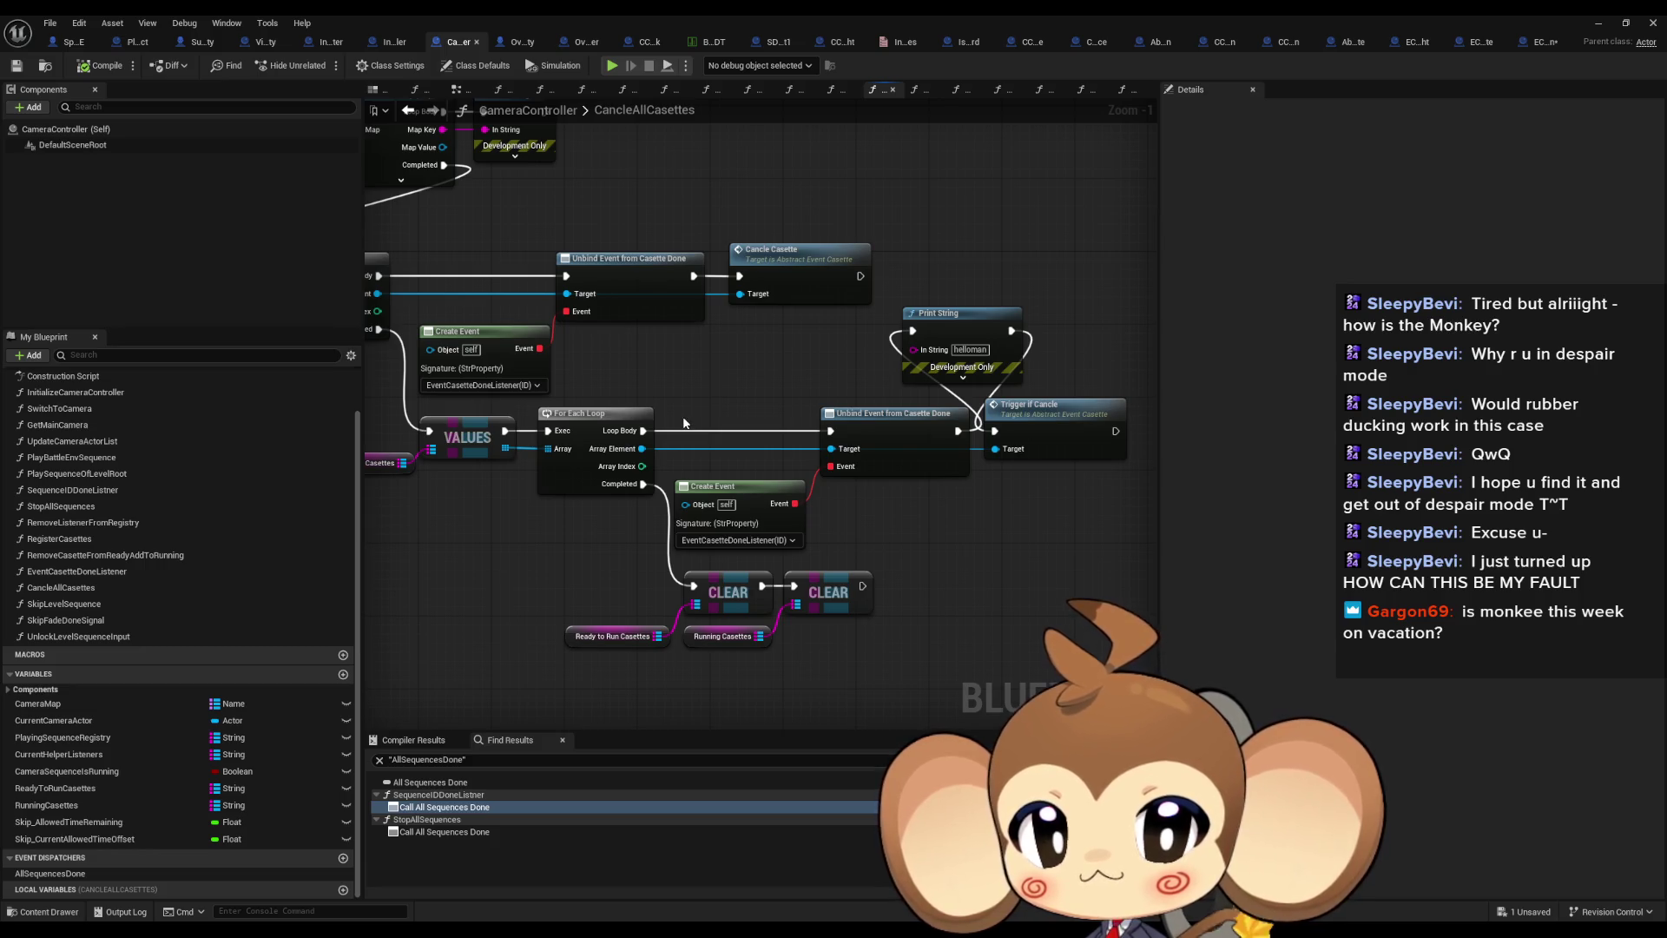
Inspect the EventCasetteDoneListener and SkipLevelSequence graphs
{"action": "left_click", "coordinate": [80, 575]}
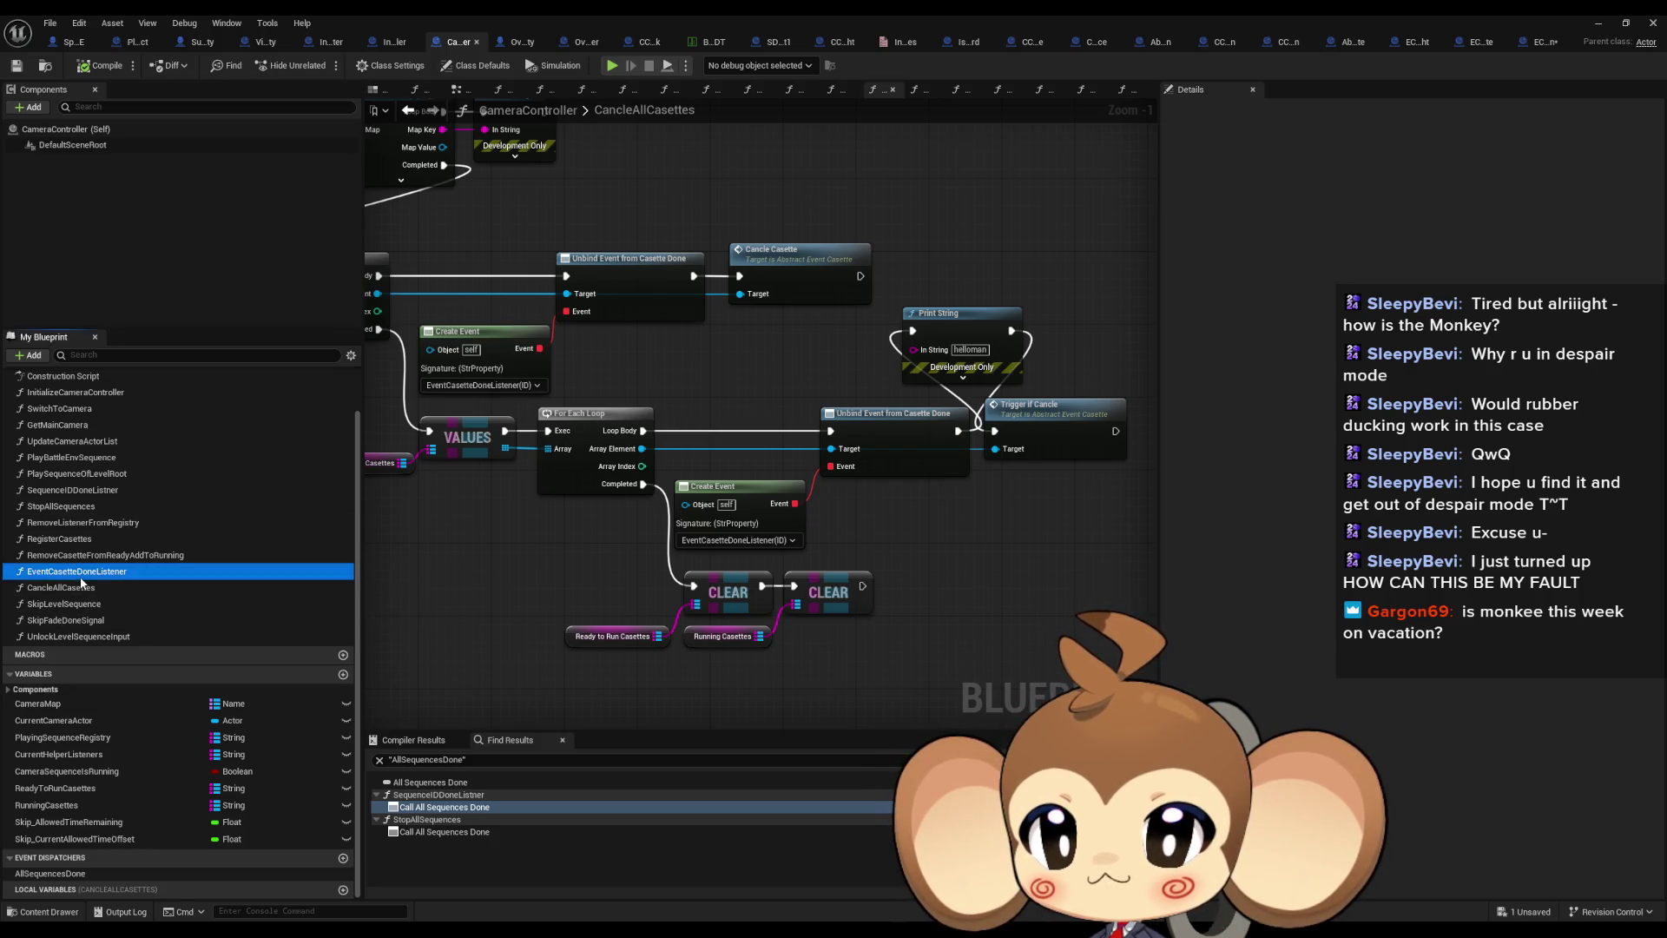
{"action": "double_click", "coordinate": [81, 575]}
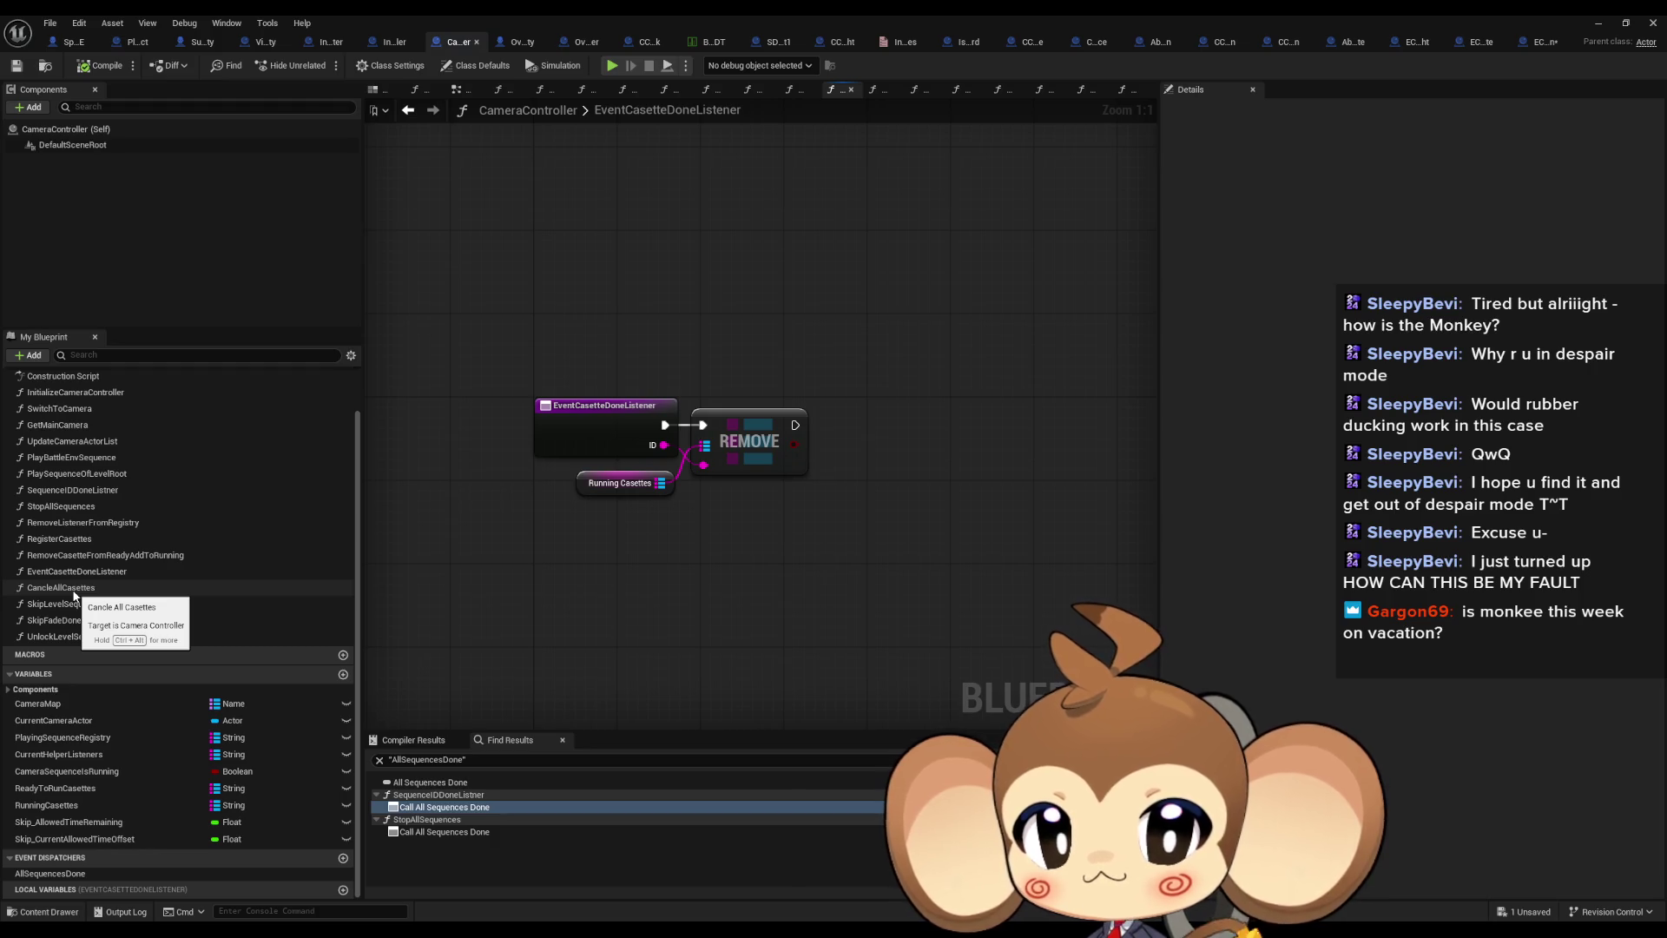
{"action": "double_click", "coordinate": [60, 604]}
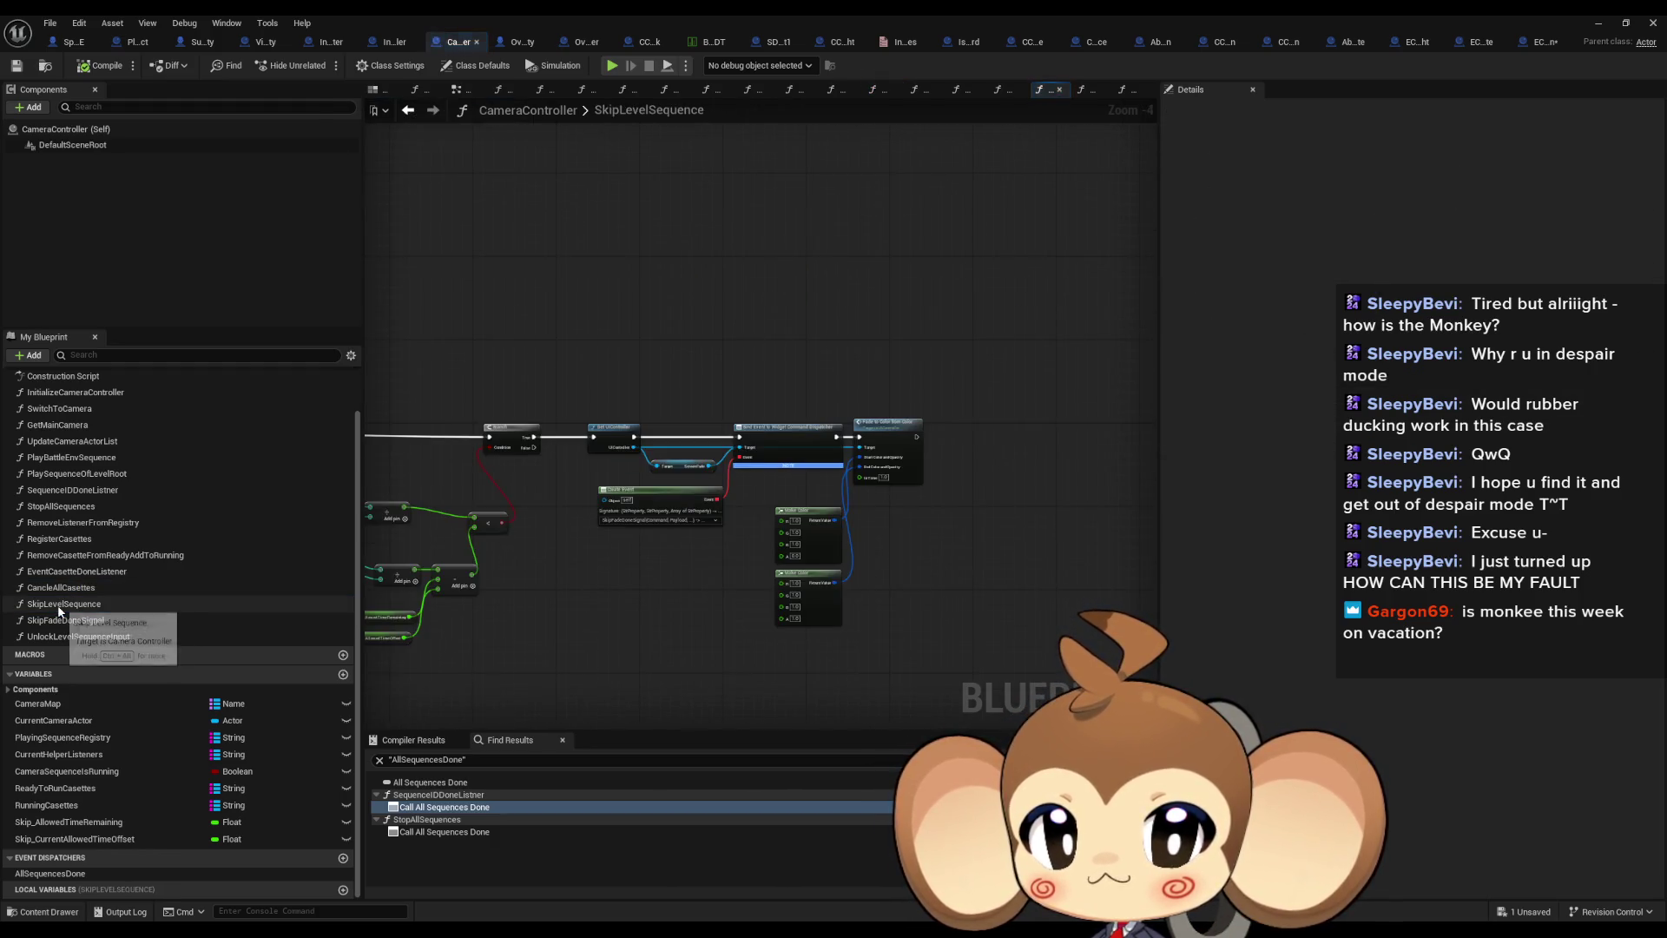
{"action": "scroll", "coordinate": [607, 563], "scroll_direction": "up", "scroll_amount": 4}
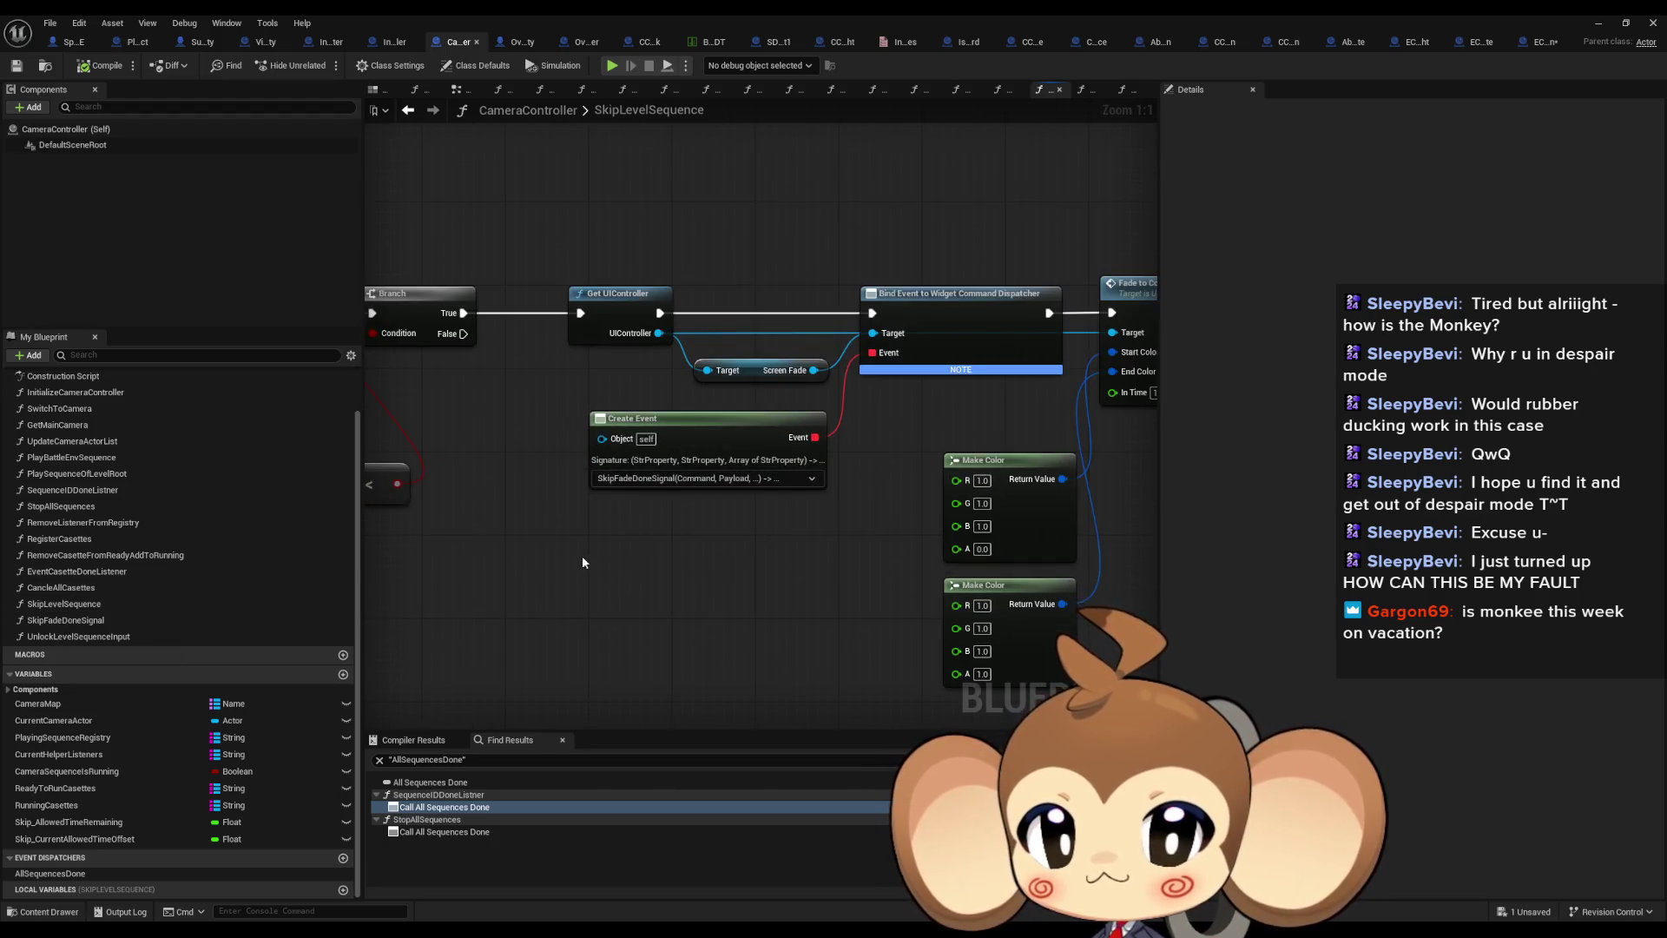
{"action": "scroll", "coordinate": [572, 540], "scroll_direction": "down", "scroll_amount": 5}
{"action": "scroll", "coordinate": [567, 549], "scroll_direction": "up", "scroll_amount": 4}
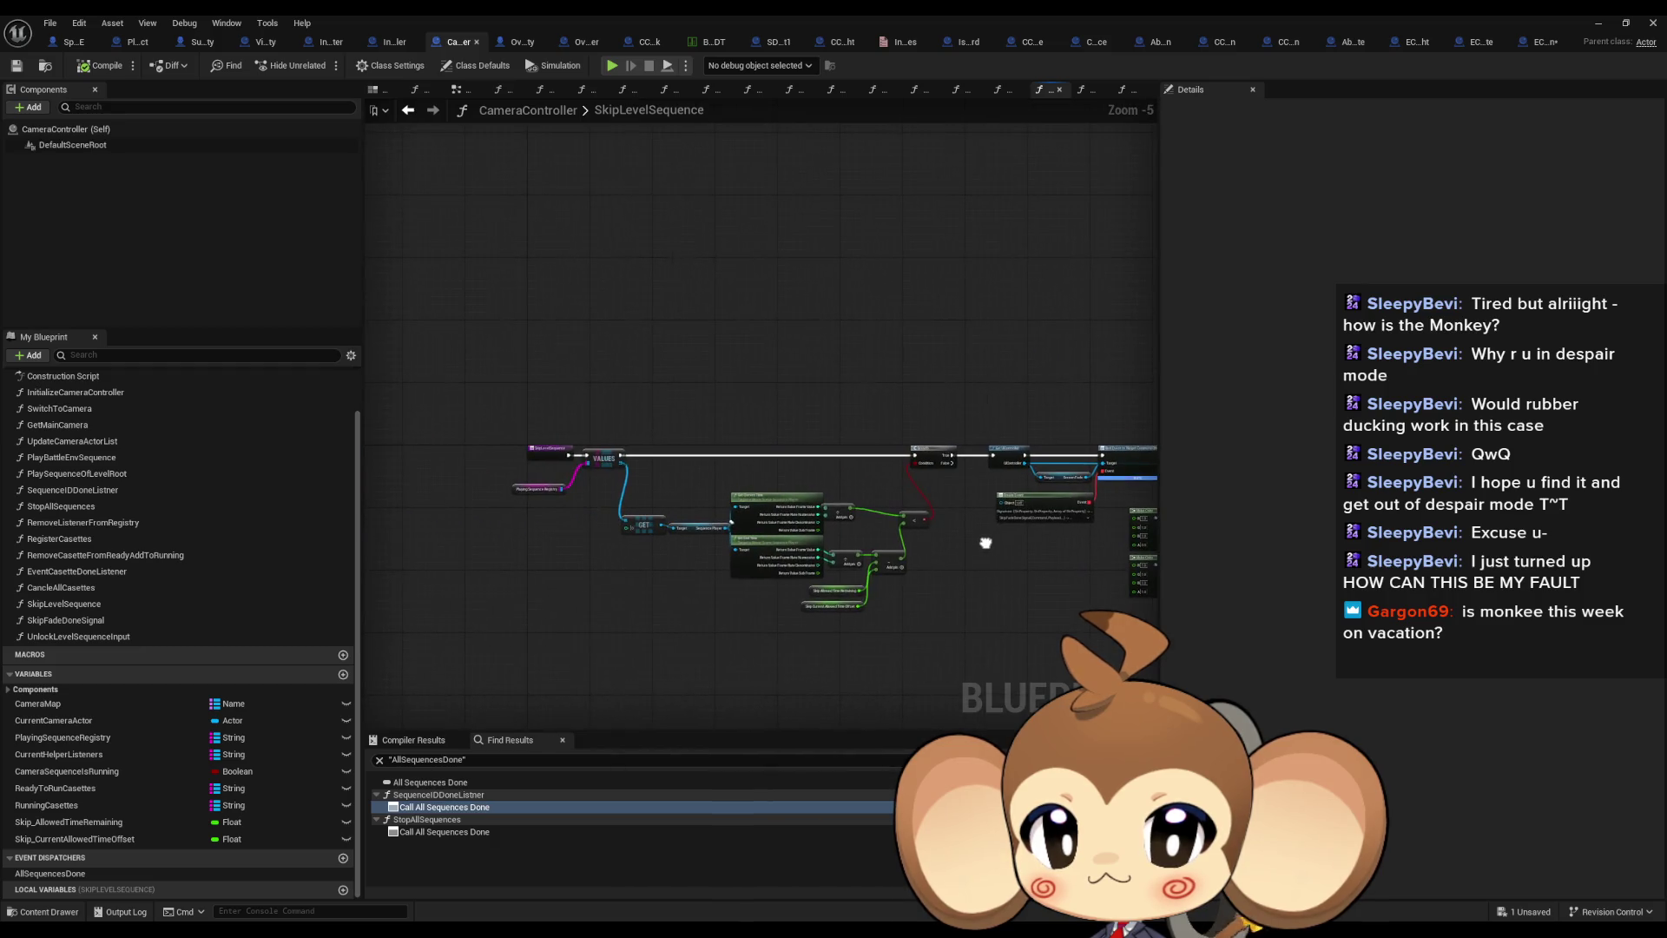
Open the SkipFadeDoneSignal graph and inspect its Cancle All Casettes and Stop All Sequences calls
{"action": "double_click", "coordinate": [115, 621]}
{"action": "left_click", "coordinate": [851, 443]}
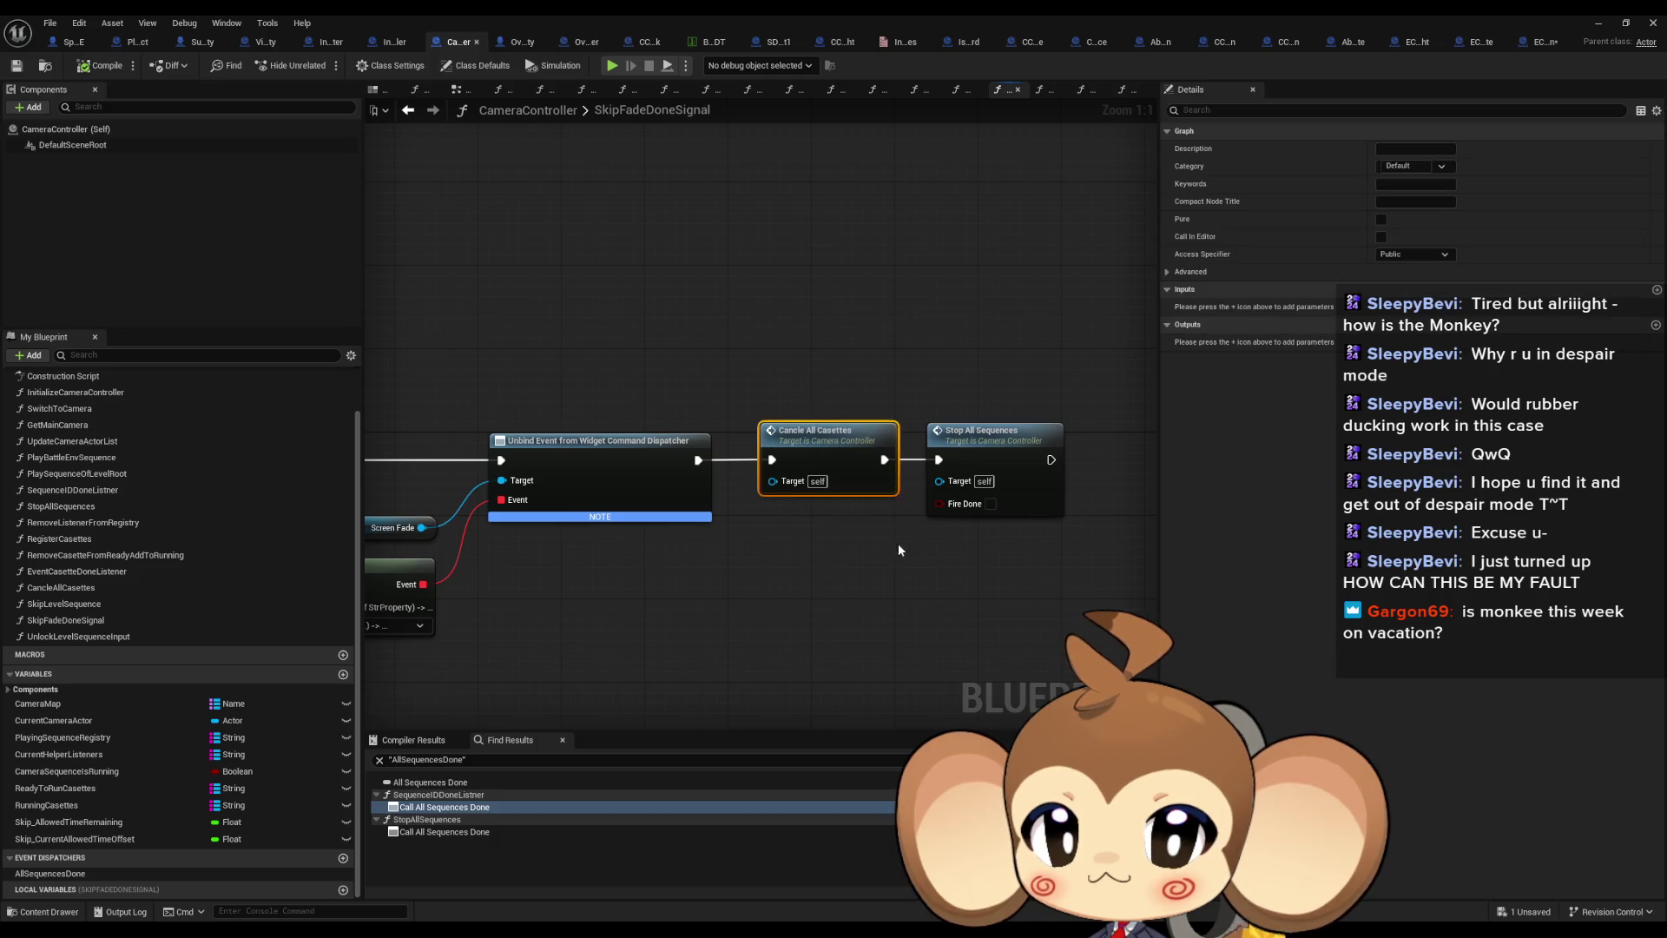
{"action": "left_click", "coordinate": [925, 441]}
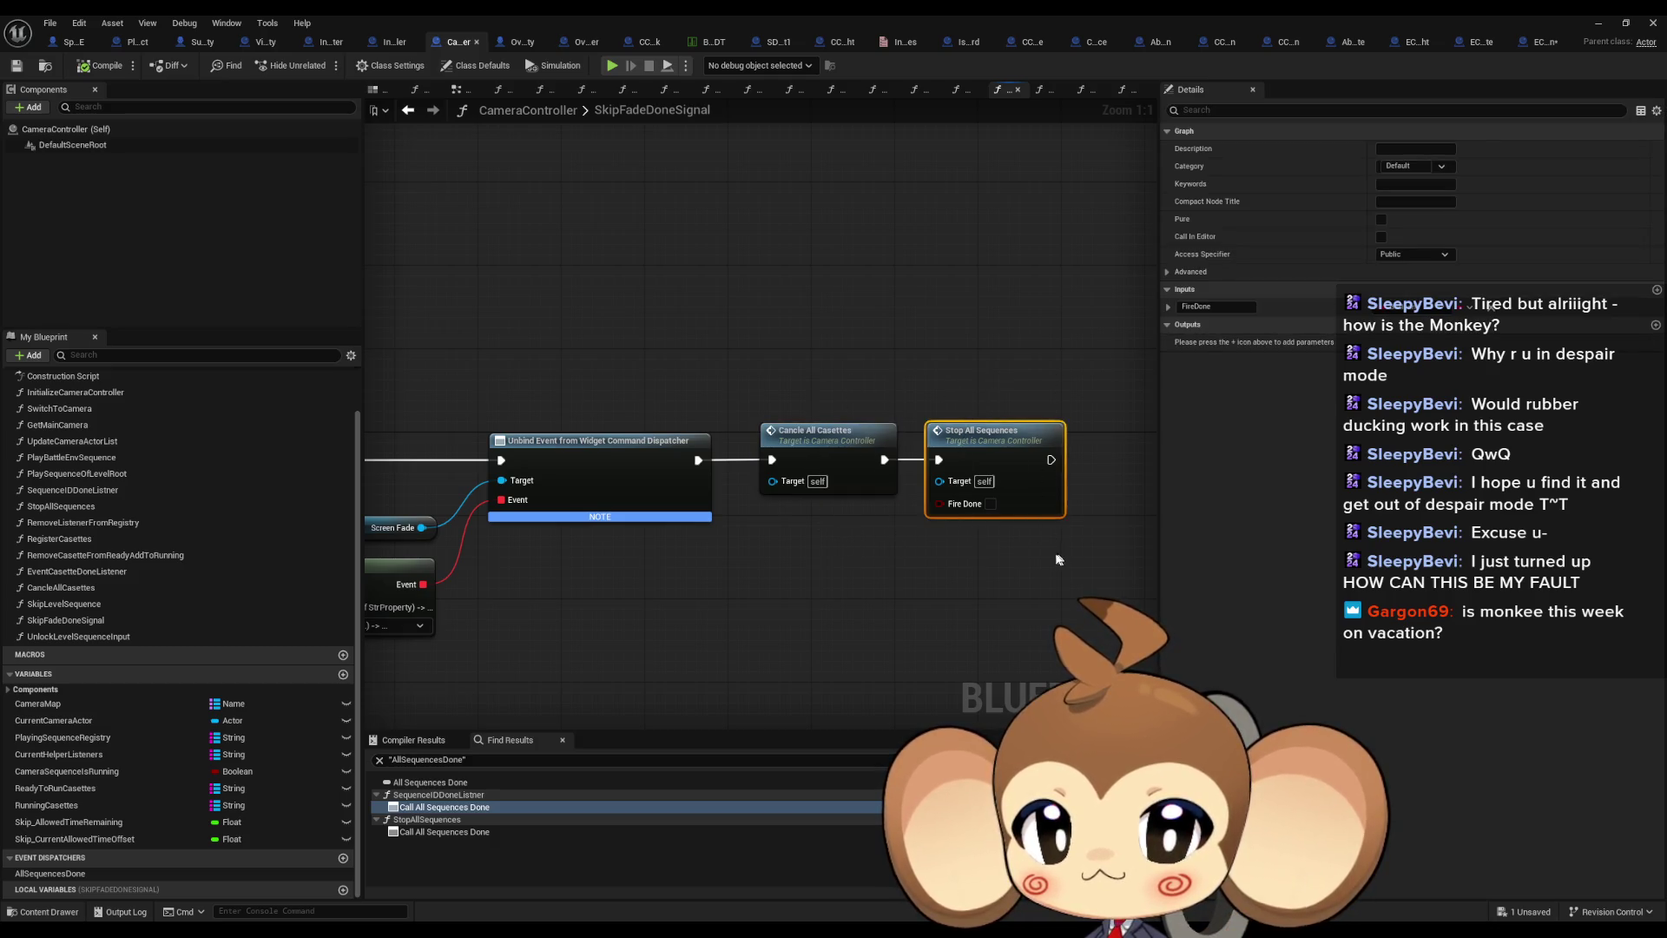
{"action": "left_click", "coordinate": [824, 447]}
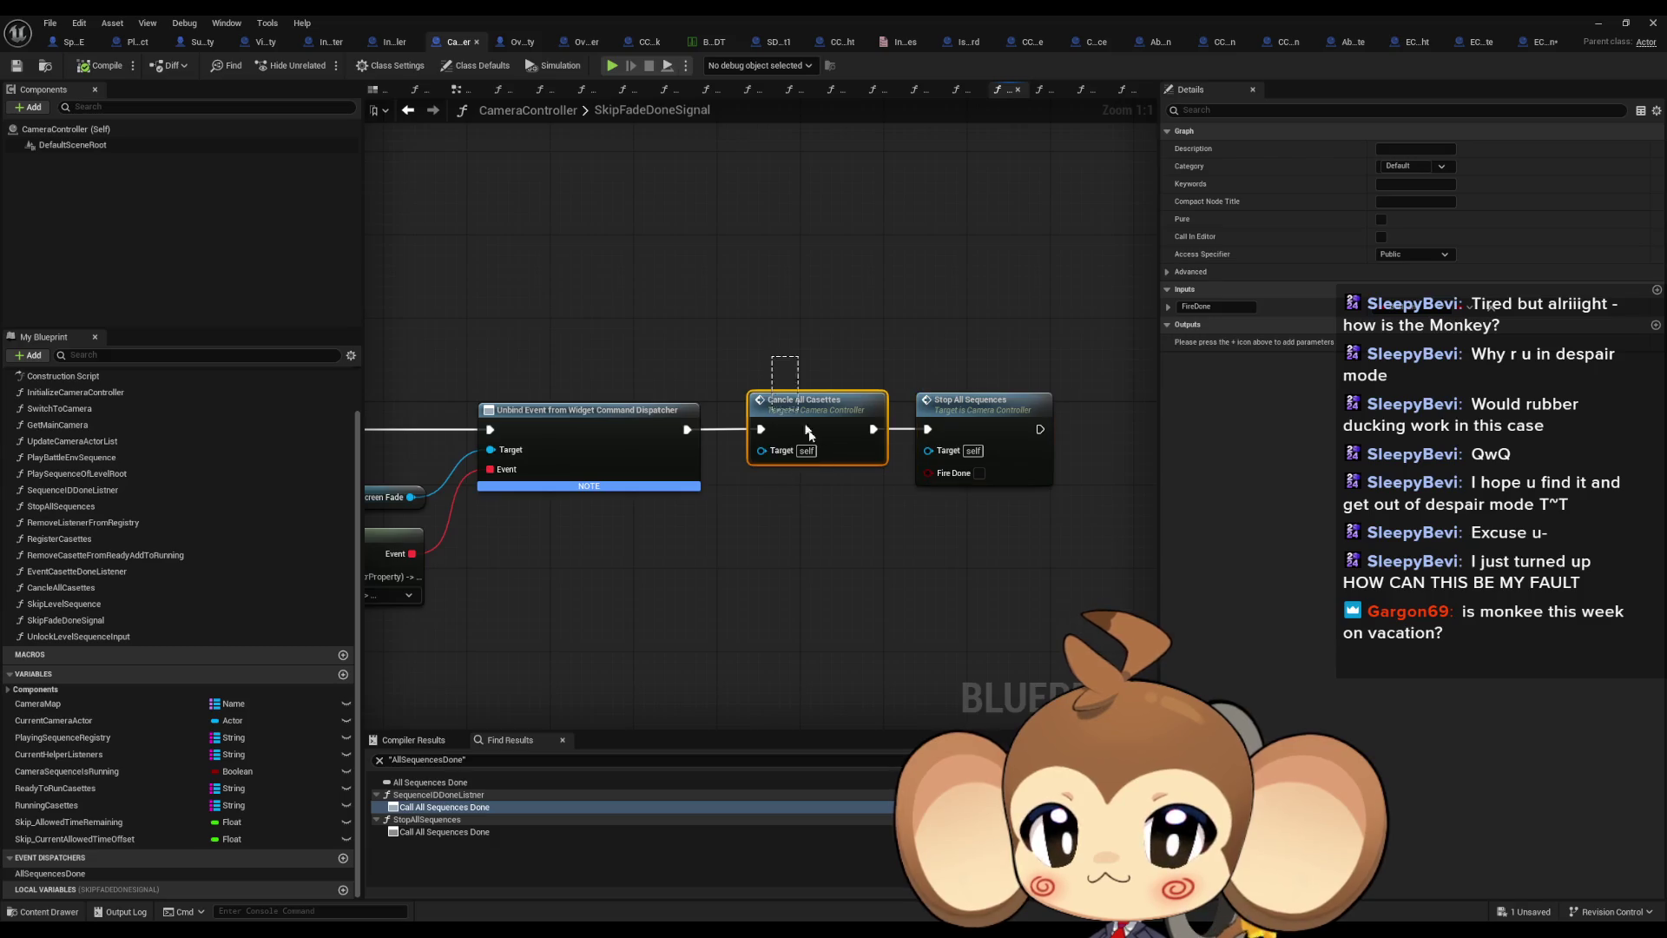
{"action": "left_click_drag", "start_coordinate": [838, 494], "coordinate": [1103, 501]}
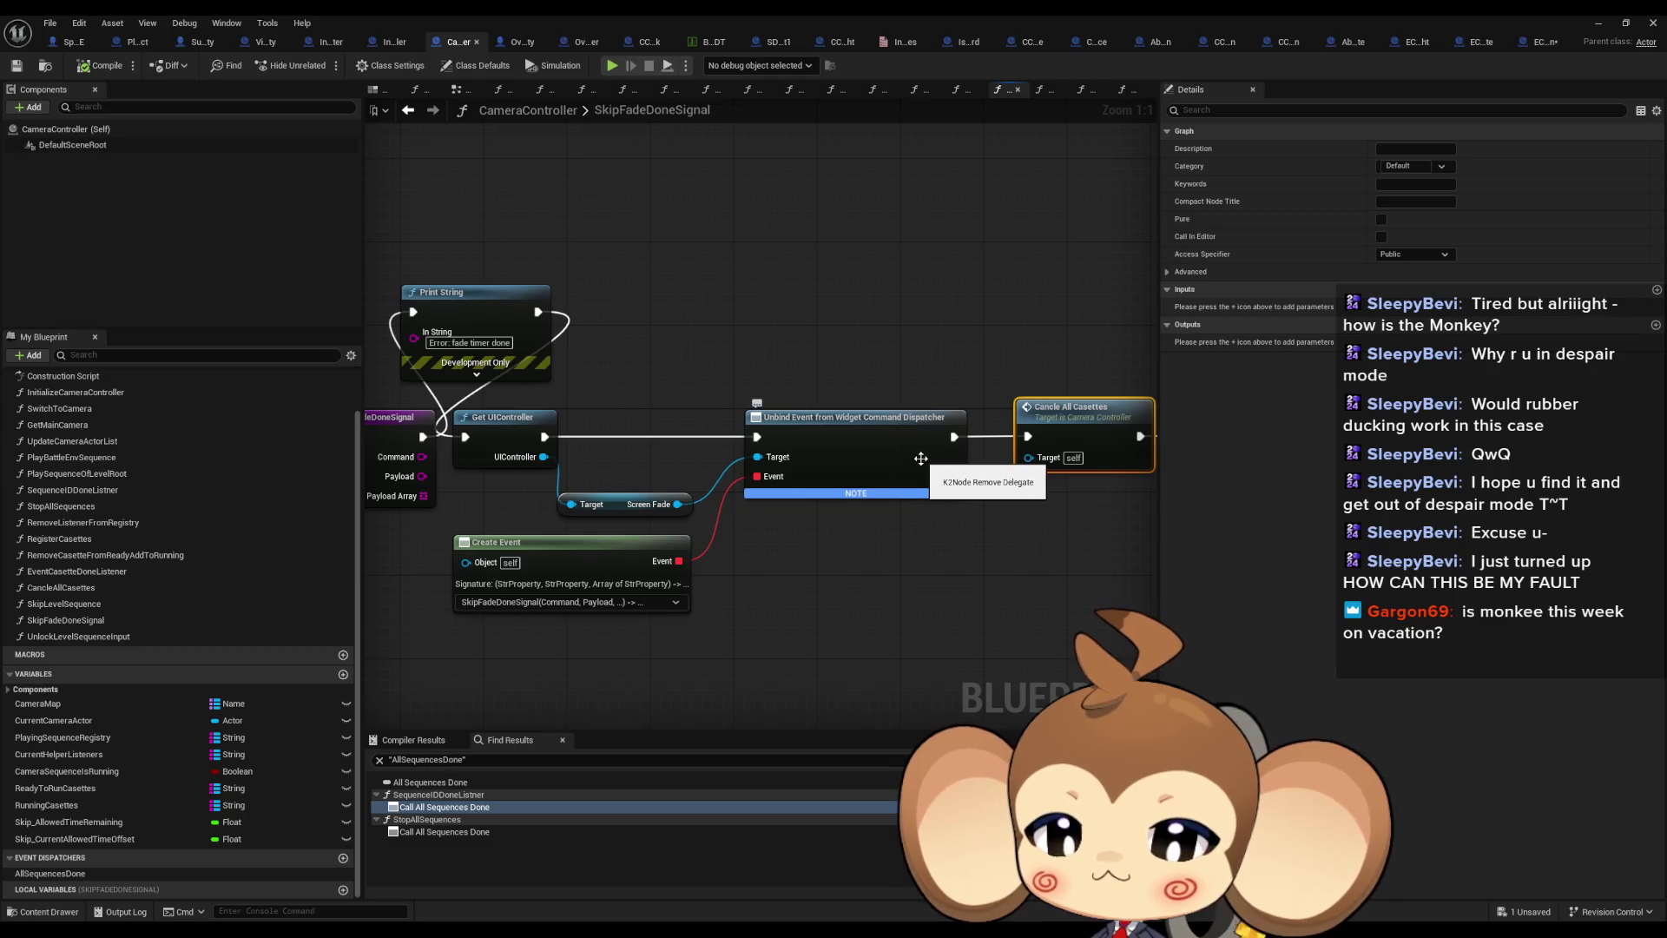
Glance at InputController, then view CameraController's SkipLevelSequence graph and its Create Event node
{"action": "left_click", "coordinate": [387, 45]}
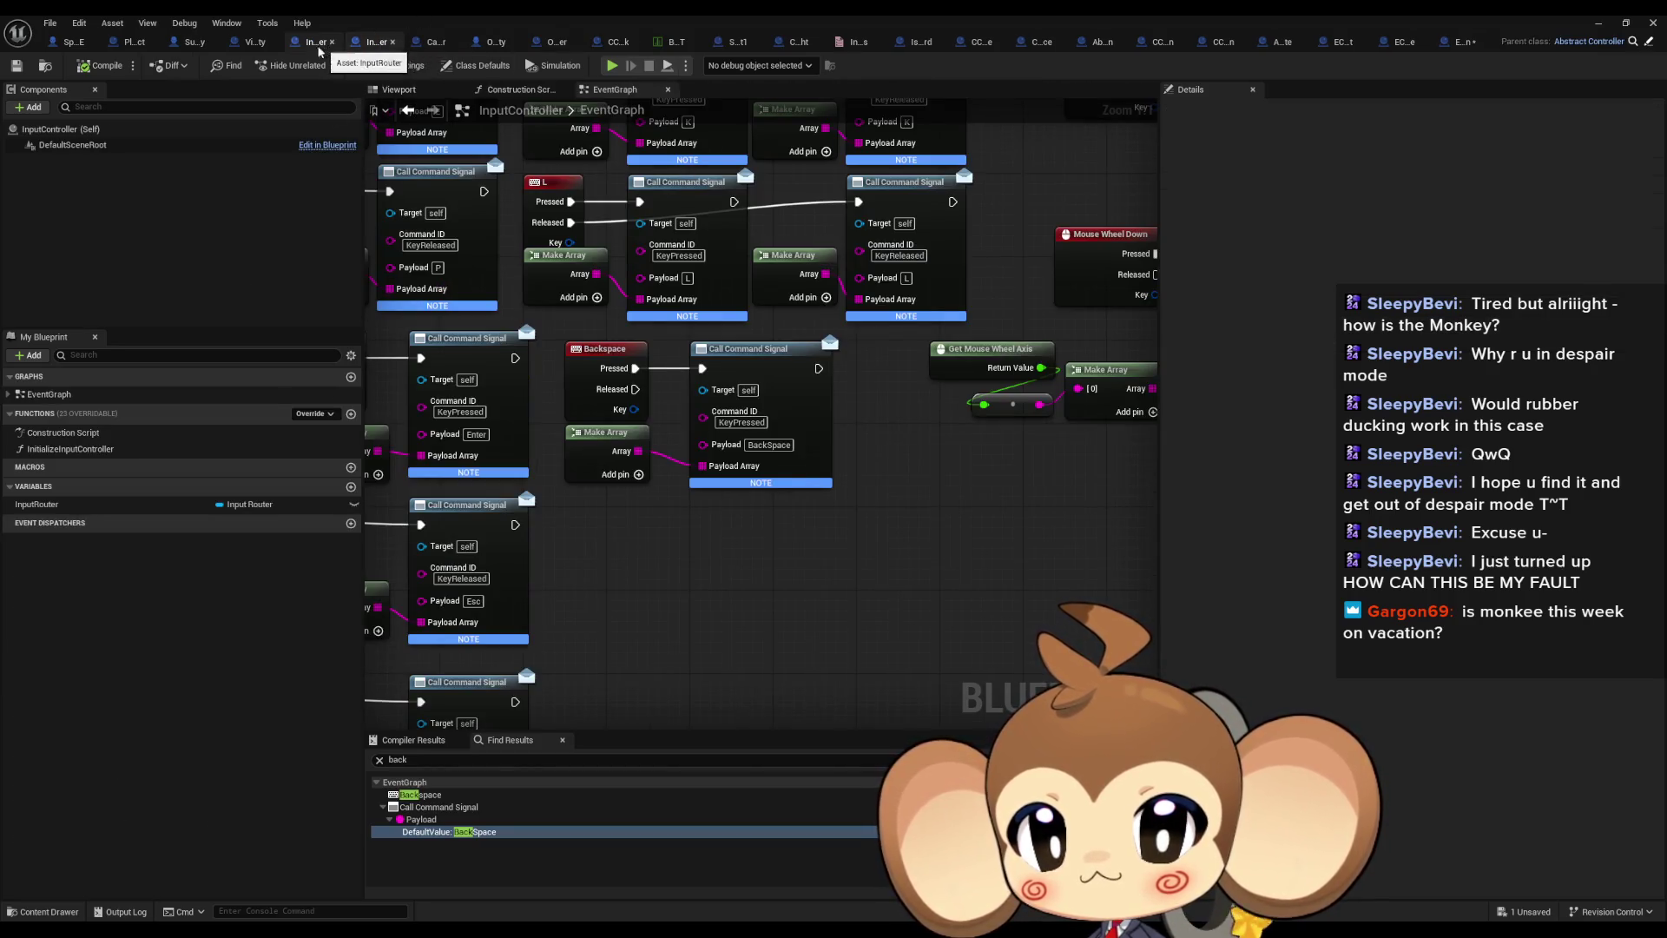
{"action": "left_click", "coordinate": [435, 42]}
{"action": "double_click", "coordinate": [838, 486]}
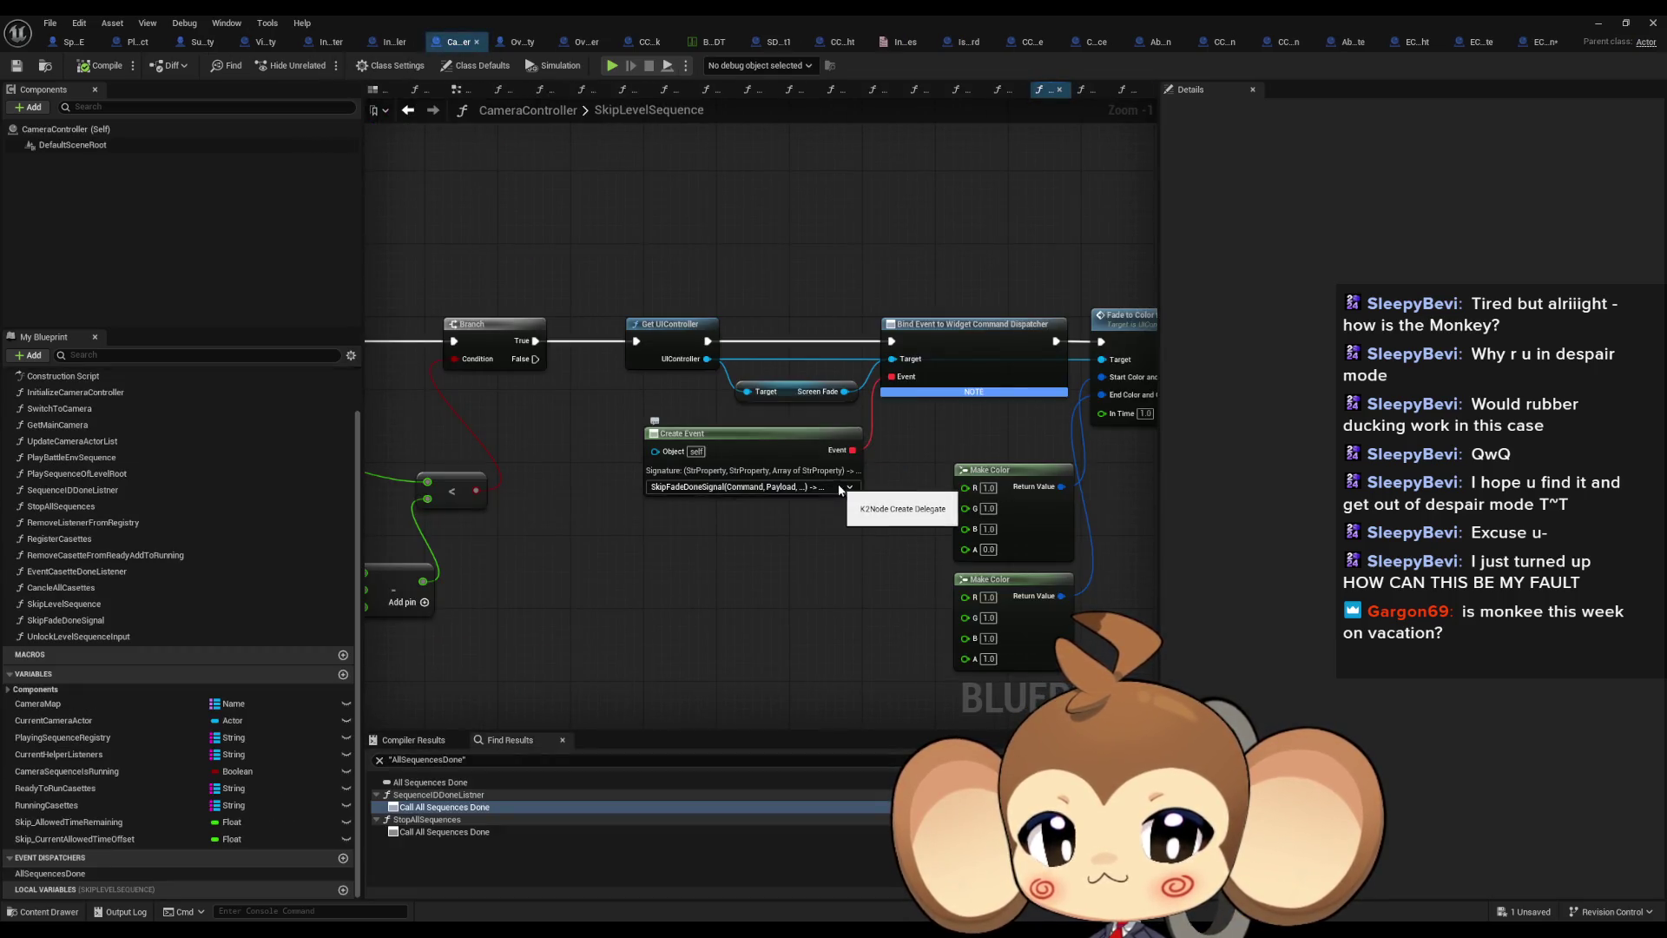
{"action": "left_click_drag", "start_coordinate": [949, 436], "coordinate": [774, 421]}
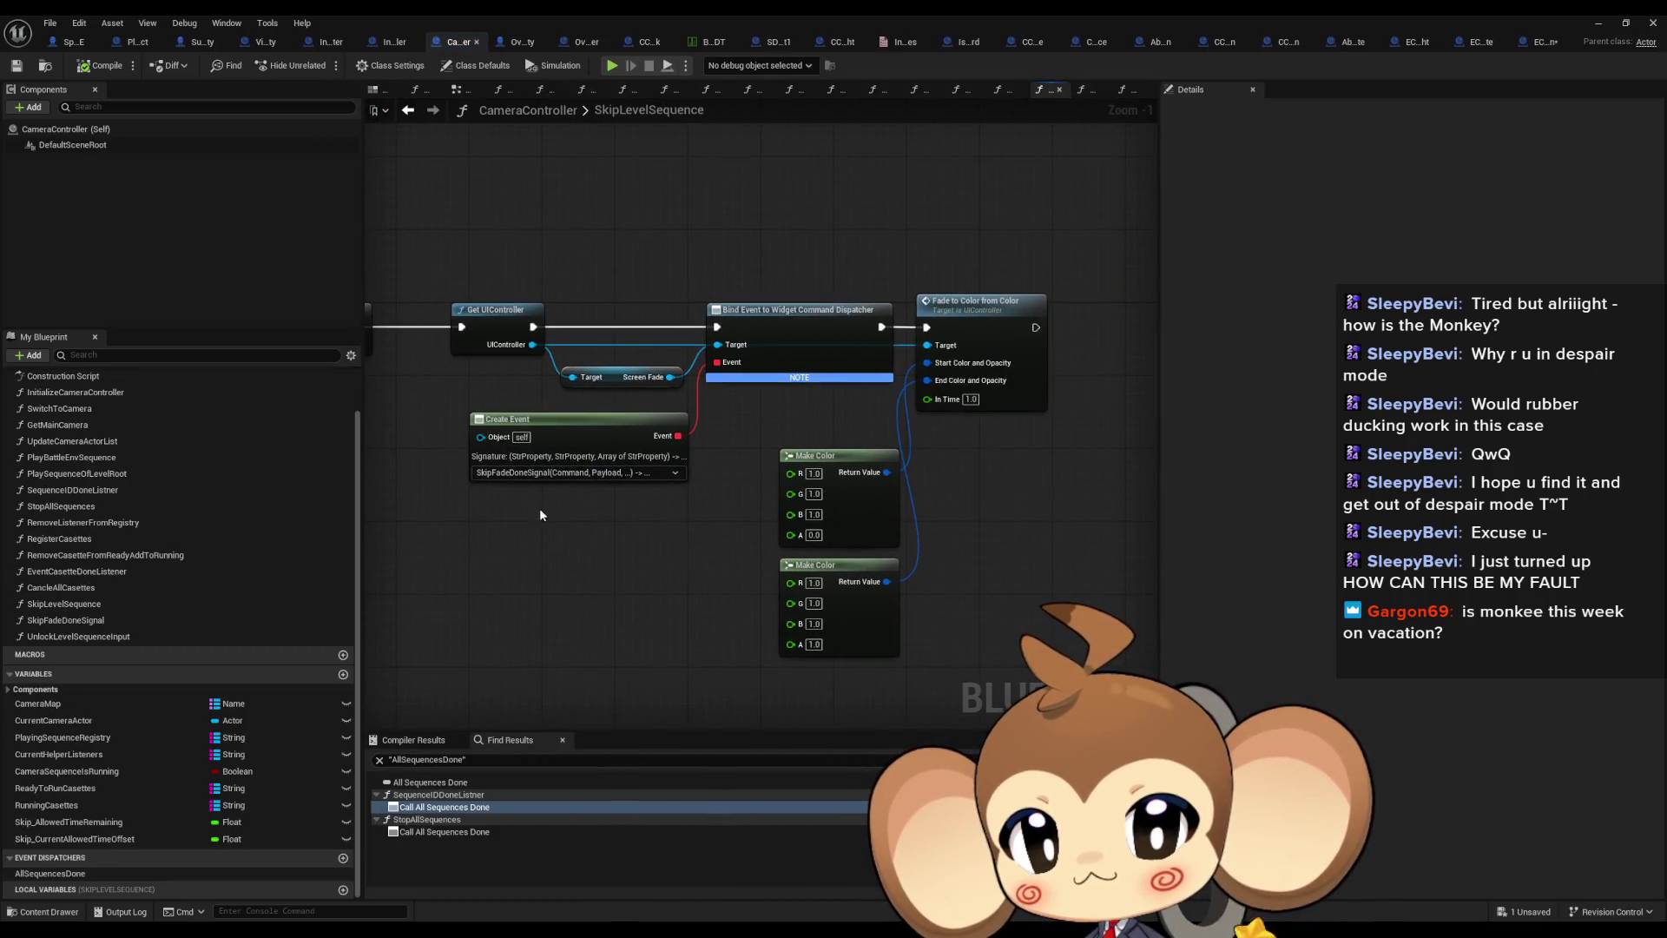
{"action": "left_click", "coordinate": [547, 458]}
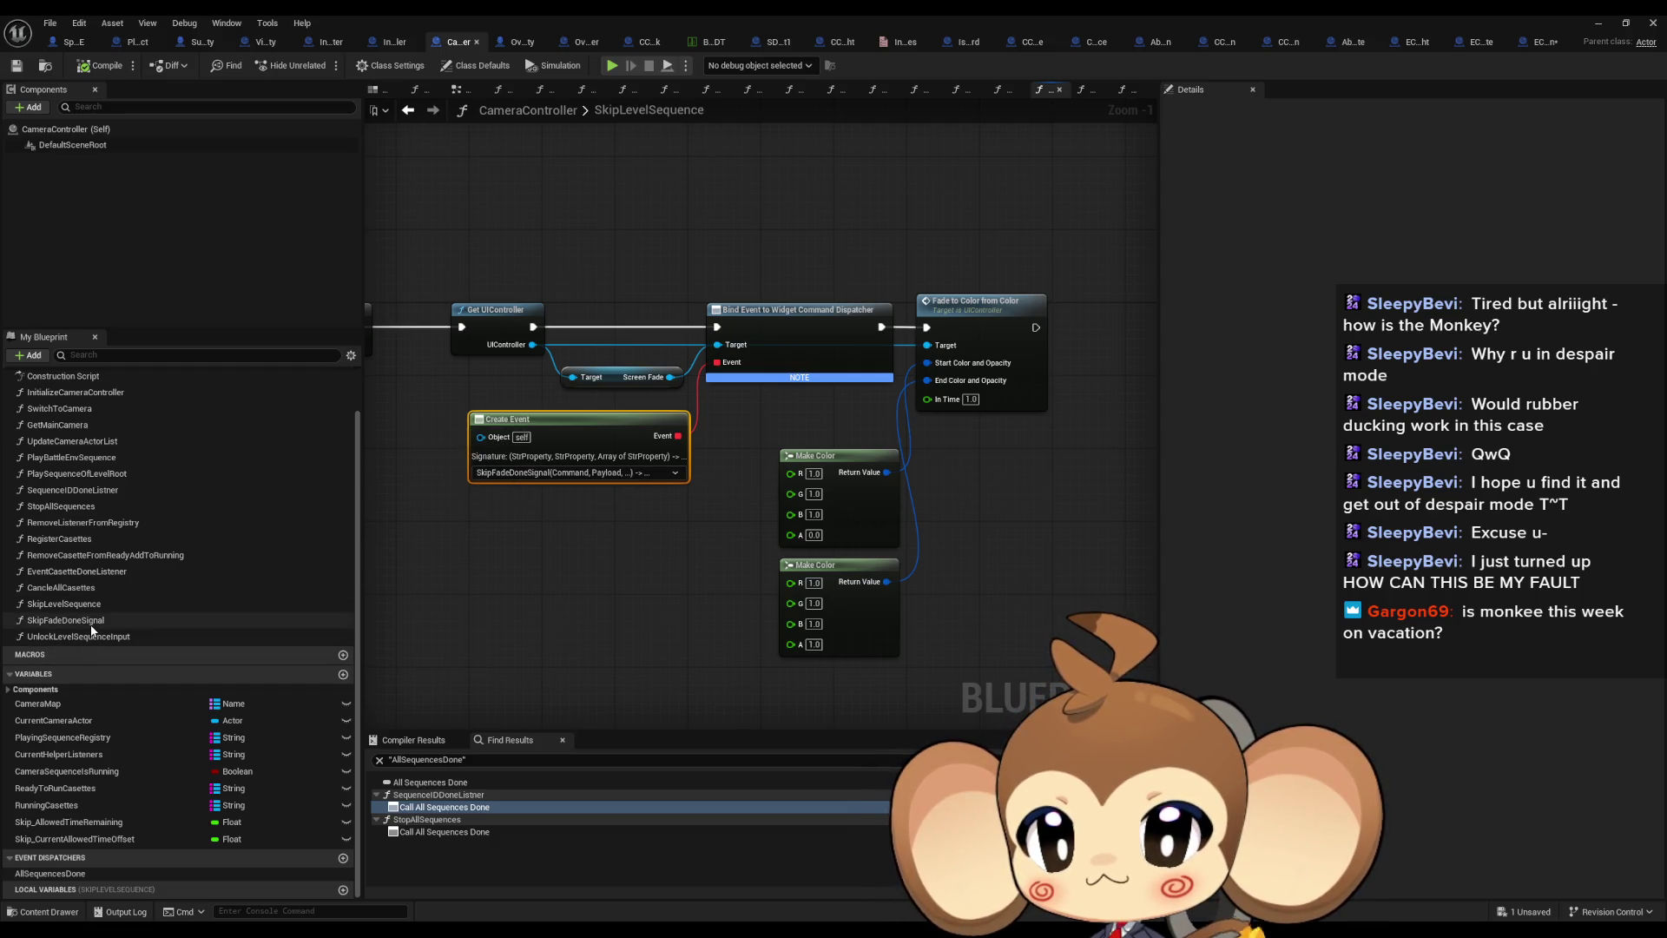
Reopen SkipFadeDoneSignal, zoom in and select the Cancle All Casettes node
{"action": "double_click", "coordinate": [65, 620]}
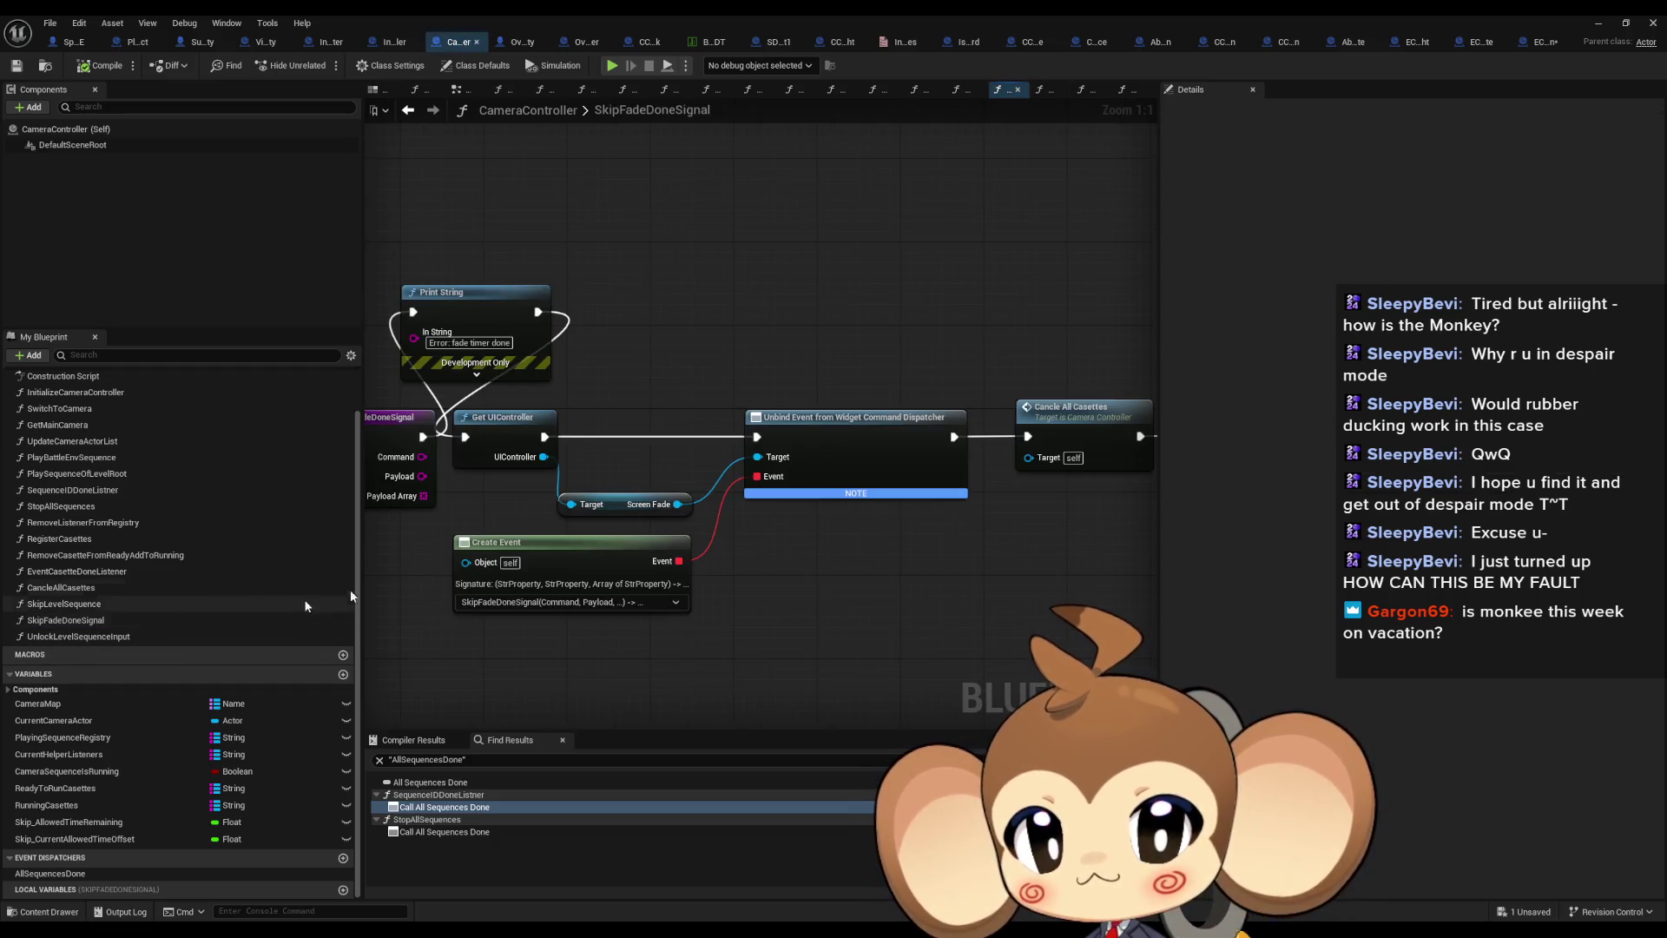
{"action": "scroll", "coordinate": [672, 474], "scroll_direction": "up", "scroll_amount": 3}
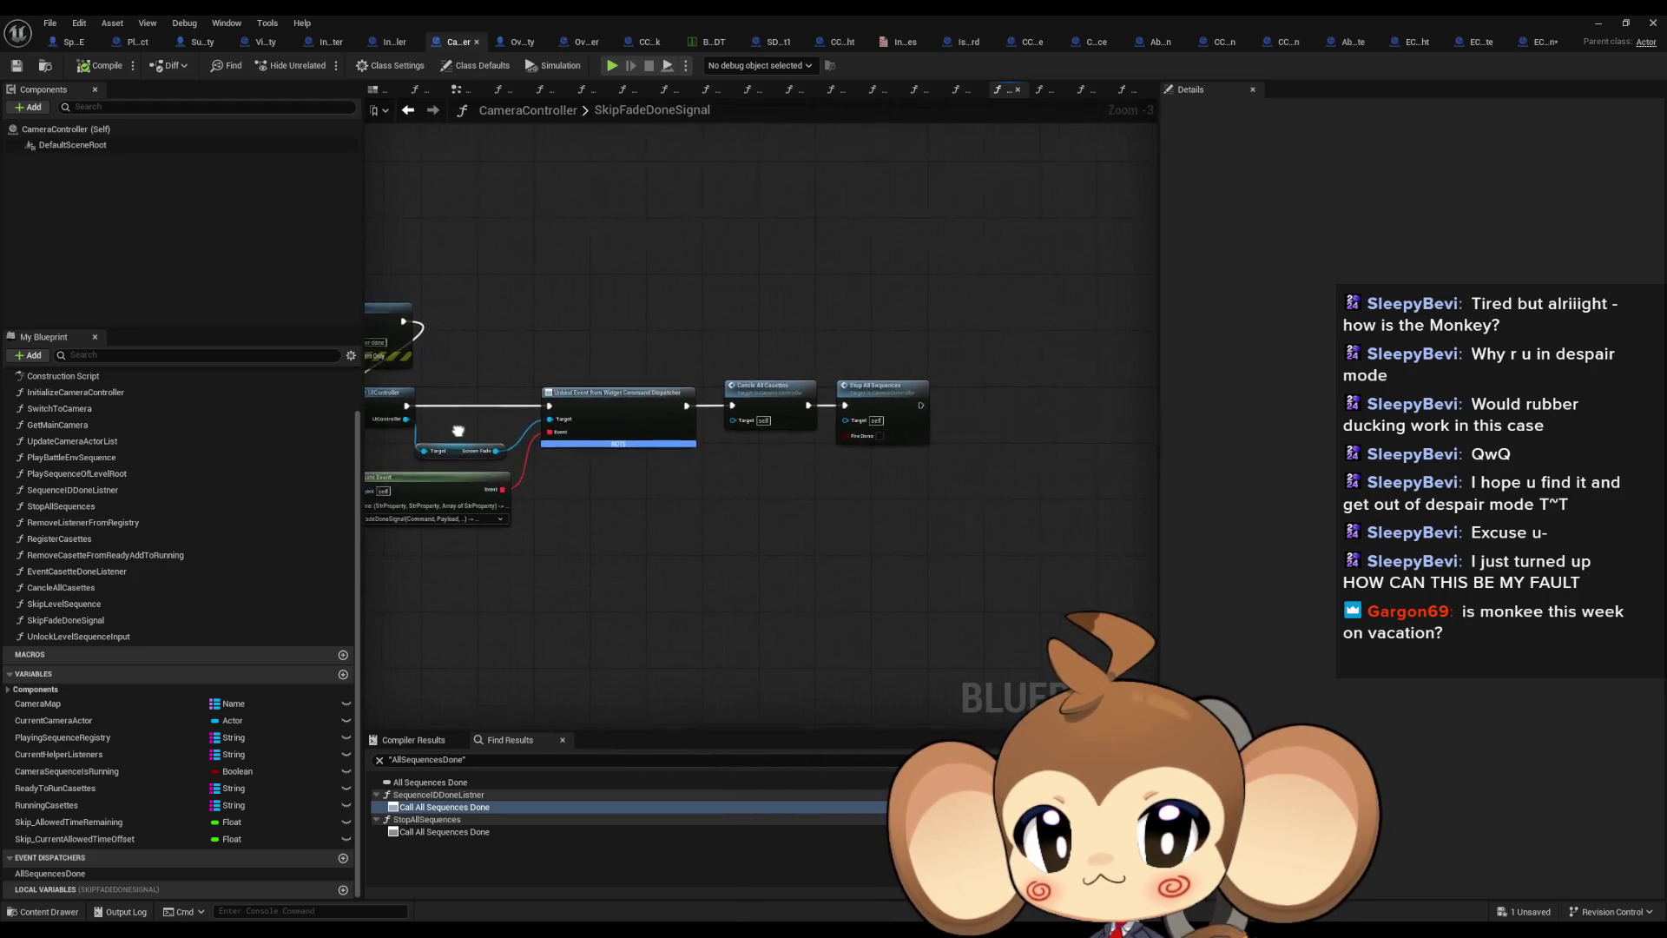
{"action": "mouse_move", "coordinate": [757, 317]}
{"action": "left_mouse_down"}
{"action": "mouse_move", "coordinate": [803, 411]}
{"action": "mouse_move", "coordinate": [806, 485]}
{"action": "left_mouse_up"}
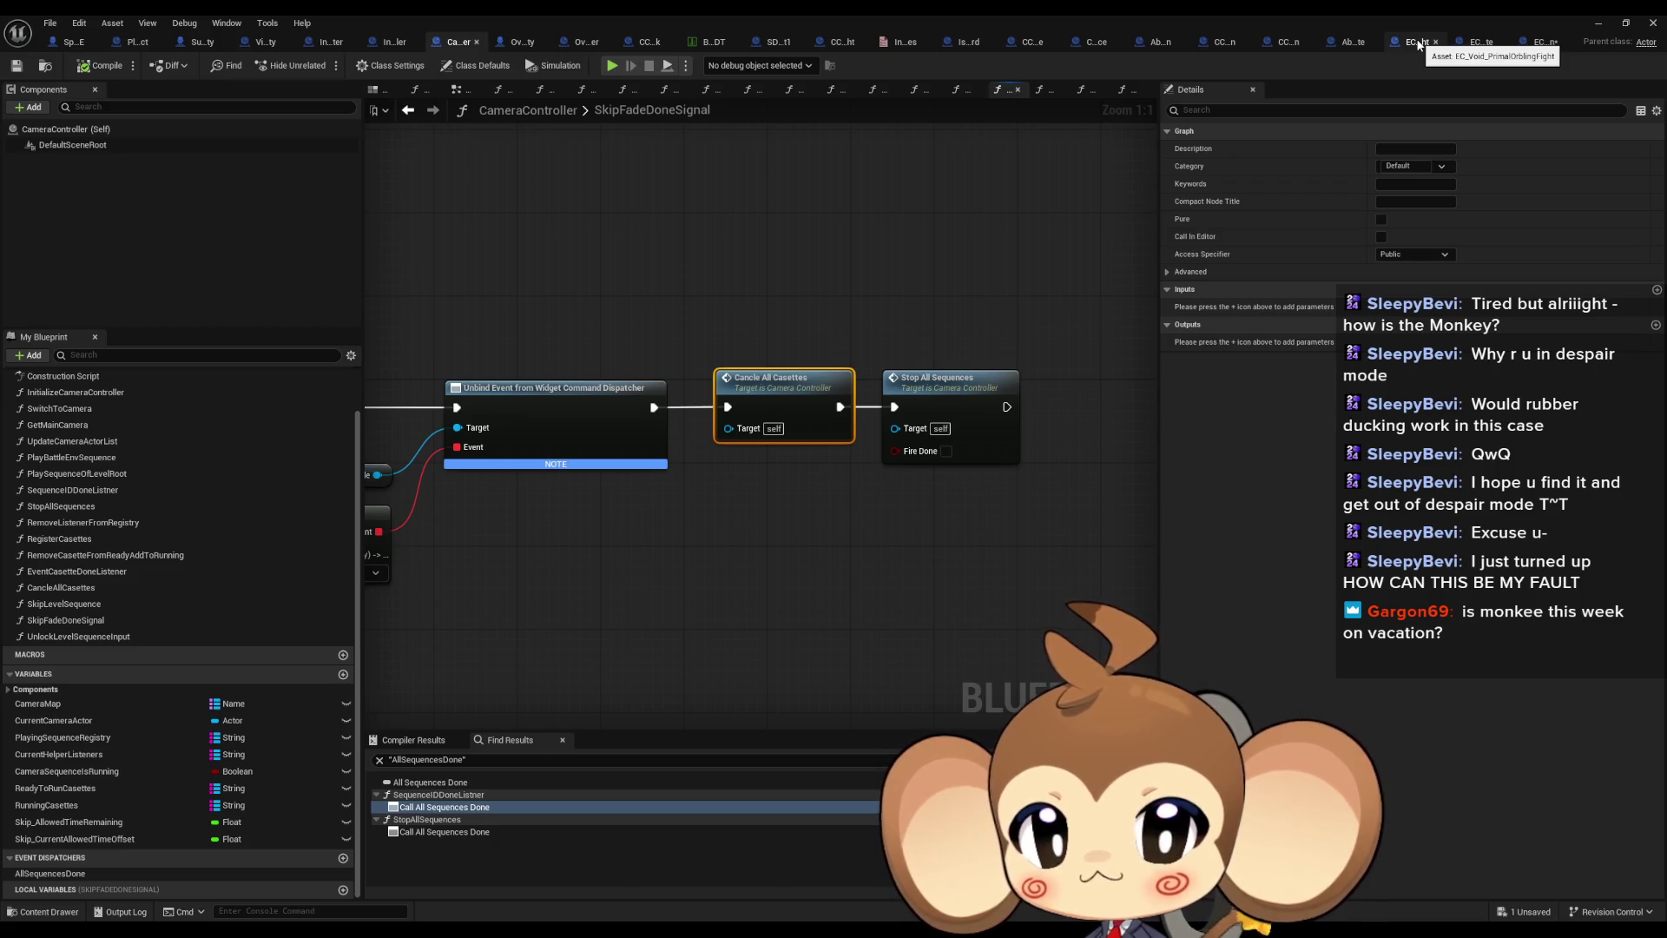
In EC_Void_PrimalOrblingFight, select the Print String debug node and check the level editor behind
{"action": "left_click", "coordinate": [1418, 44]}
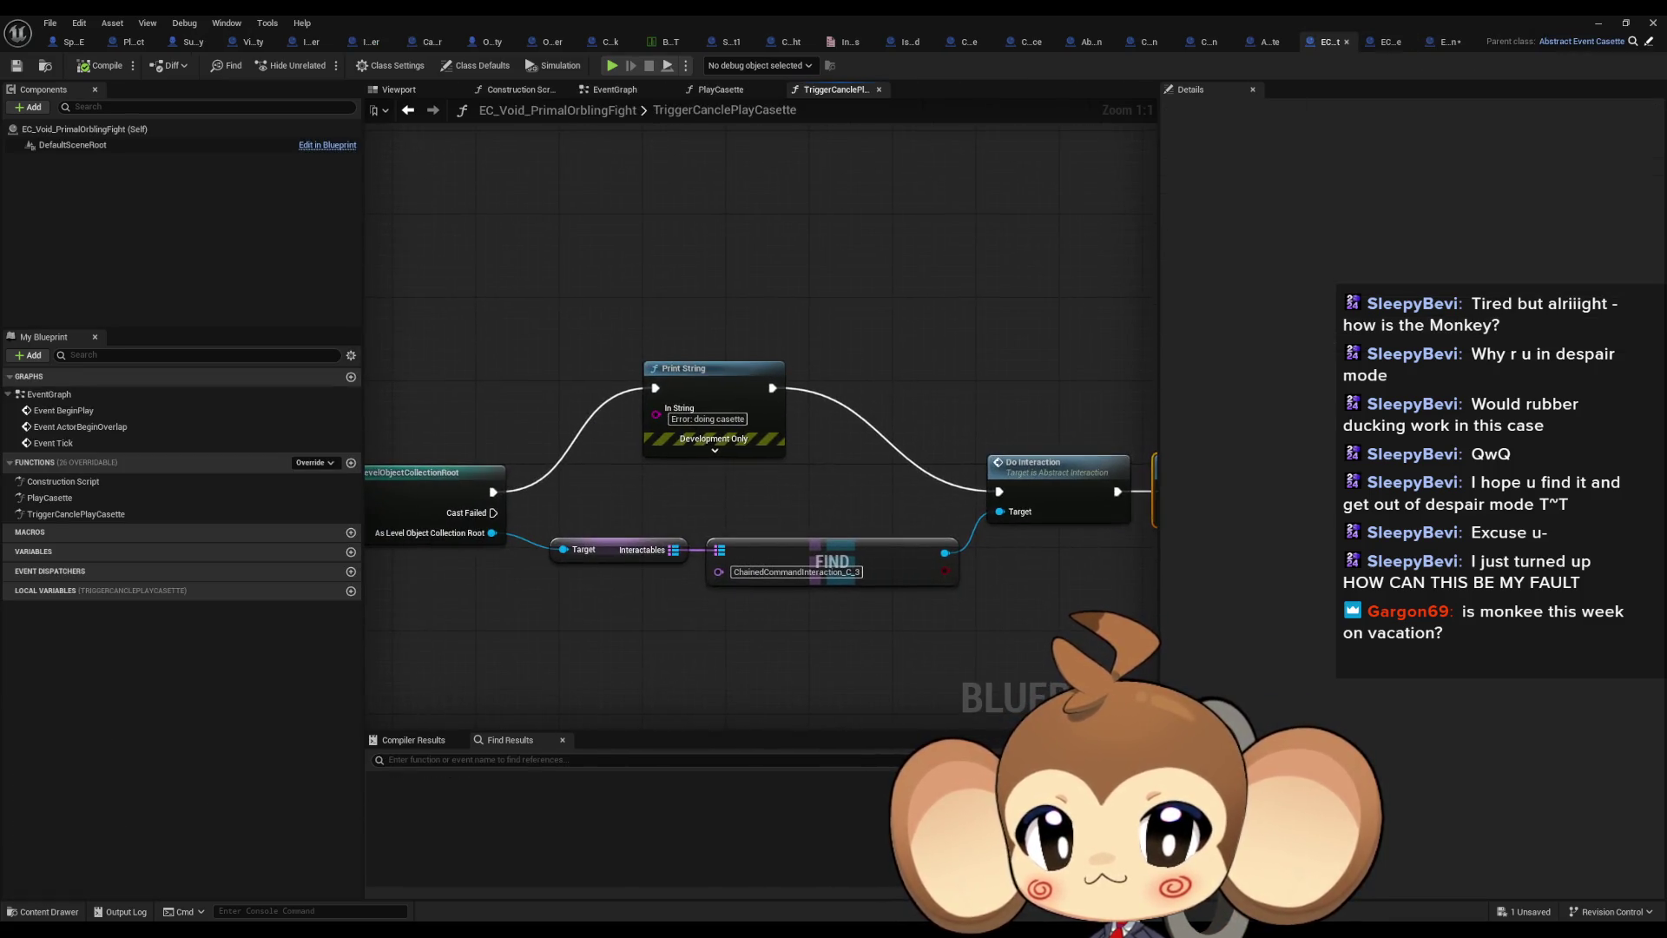
{"action": "left_click", "coordinate": [660, 369]}
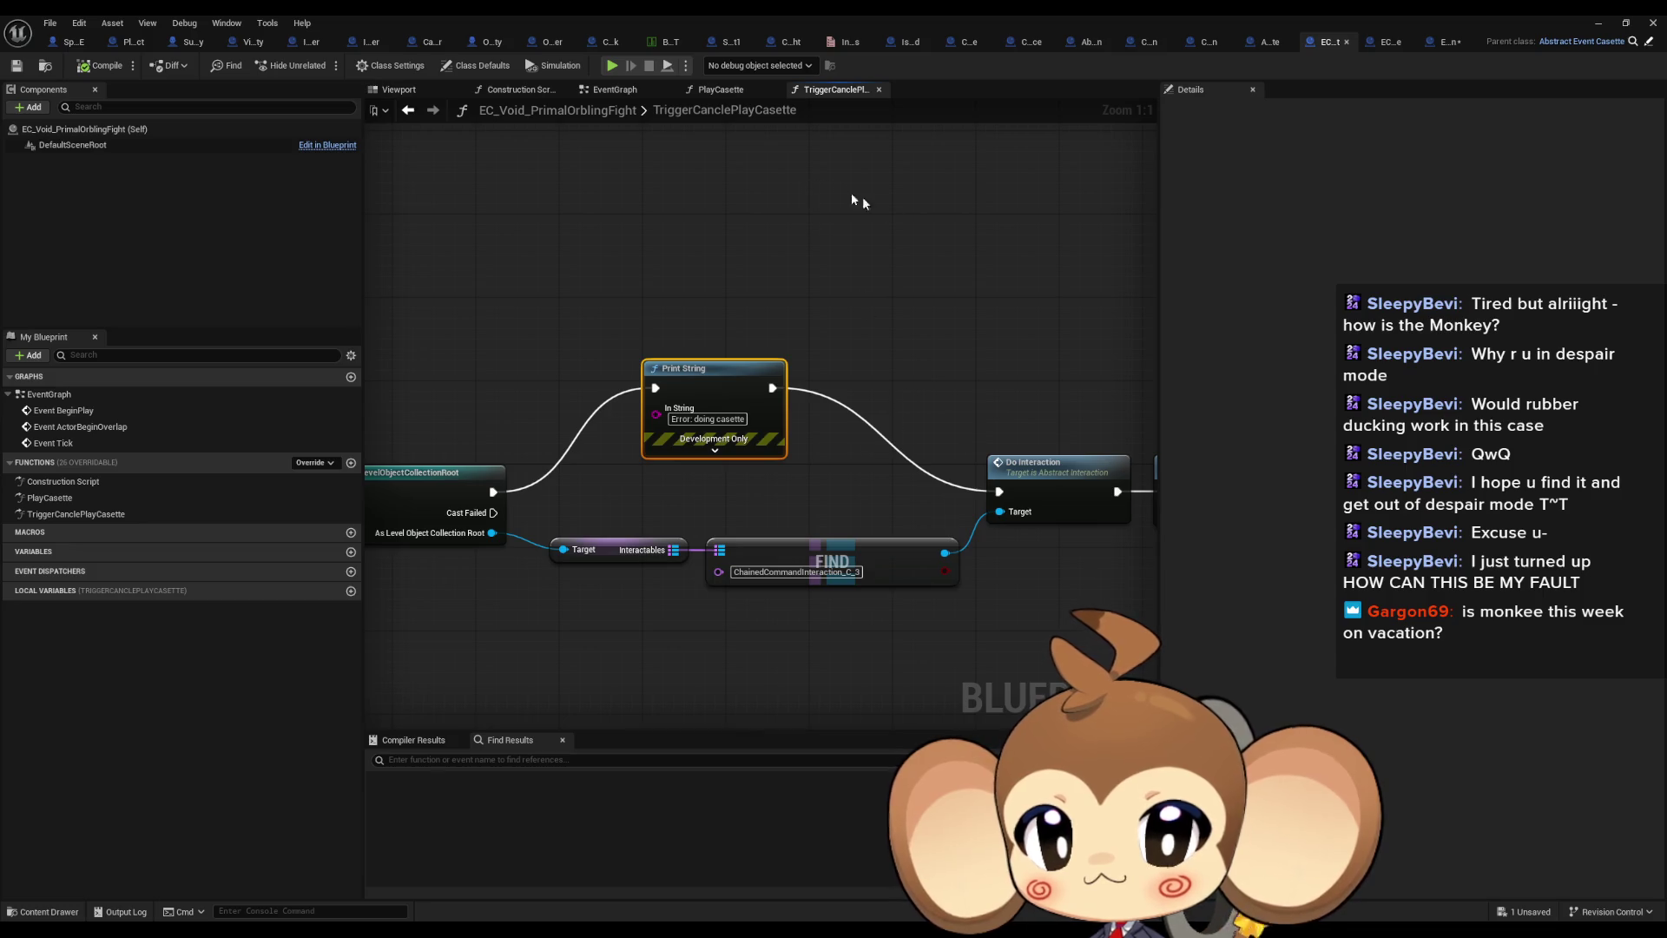
{"action": "double_click", "coordinate": [699, 14]}
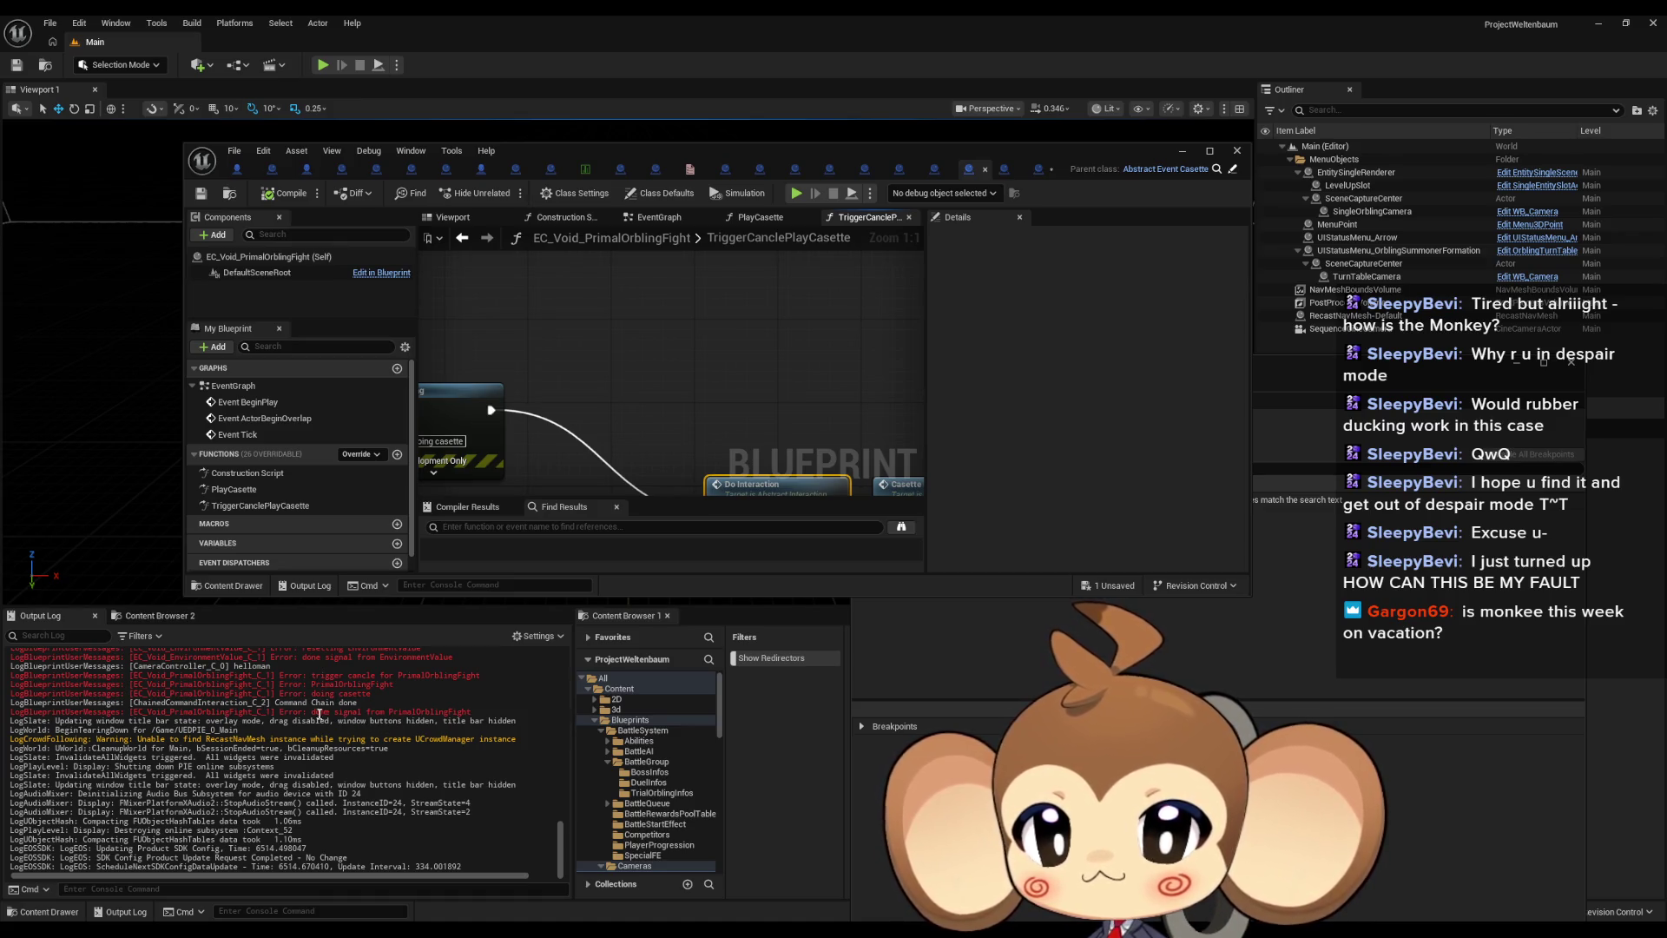
{"action": "double_click", "coordinate": [672, 153]}
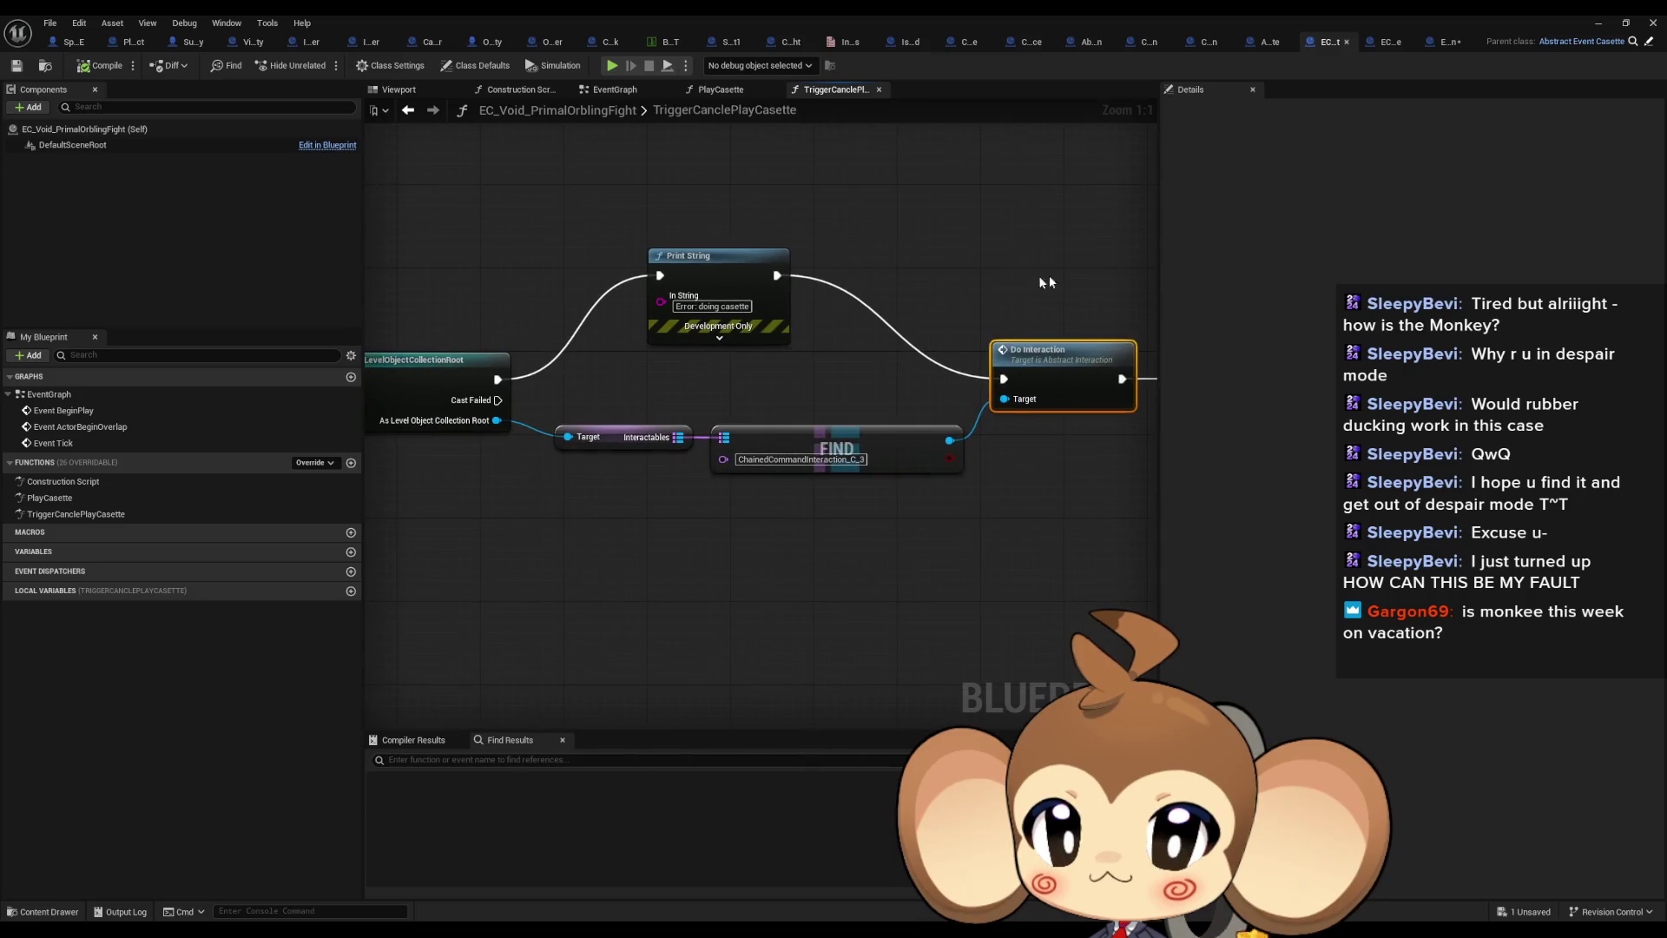
Browse PlayCasette, TriggerCanclePlayCasette and EventGraph, inspect Do Interaction, then go to CCM_BossBattleStarterNoExplosion
{"action": "double_click", "coordinate": [152, 497]}
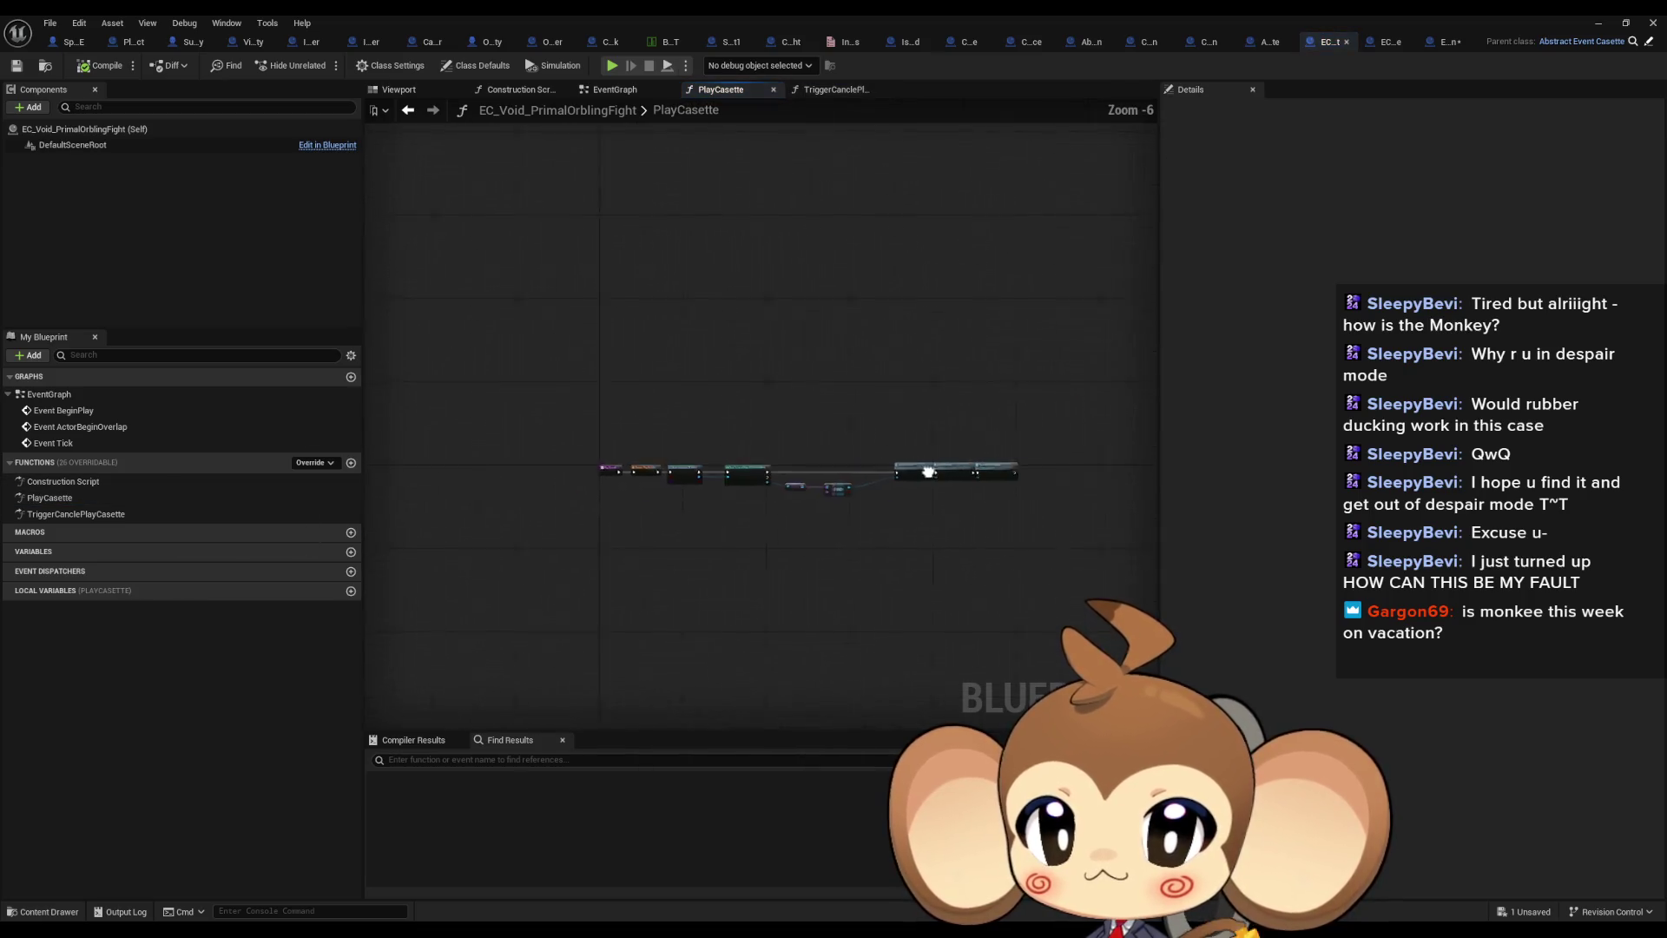
{"action": "double_click", "coordinate": [101, 512]}
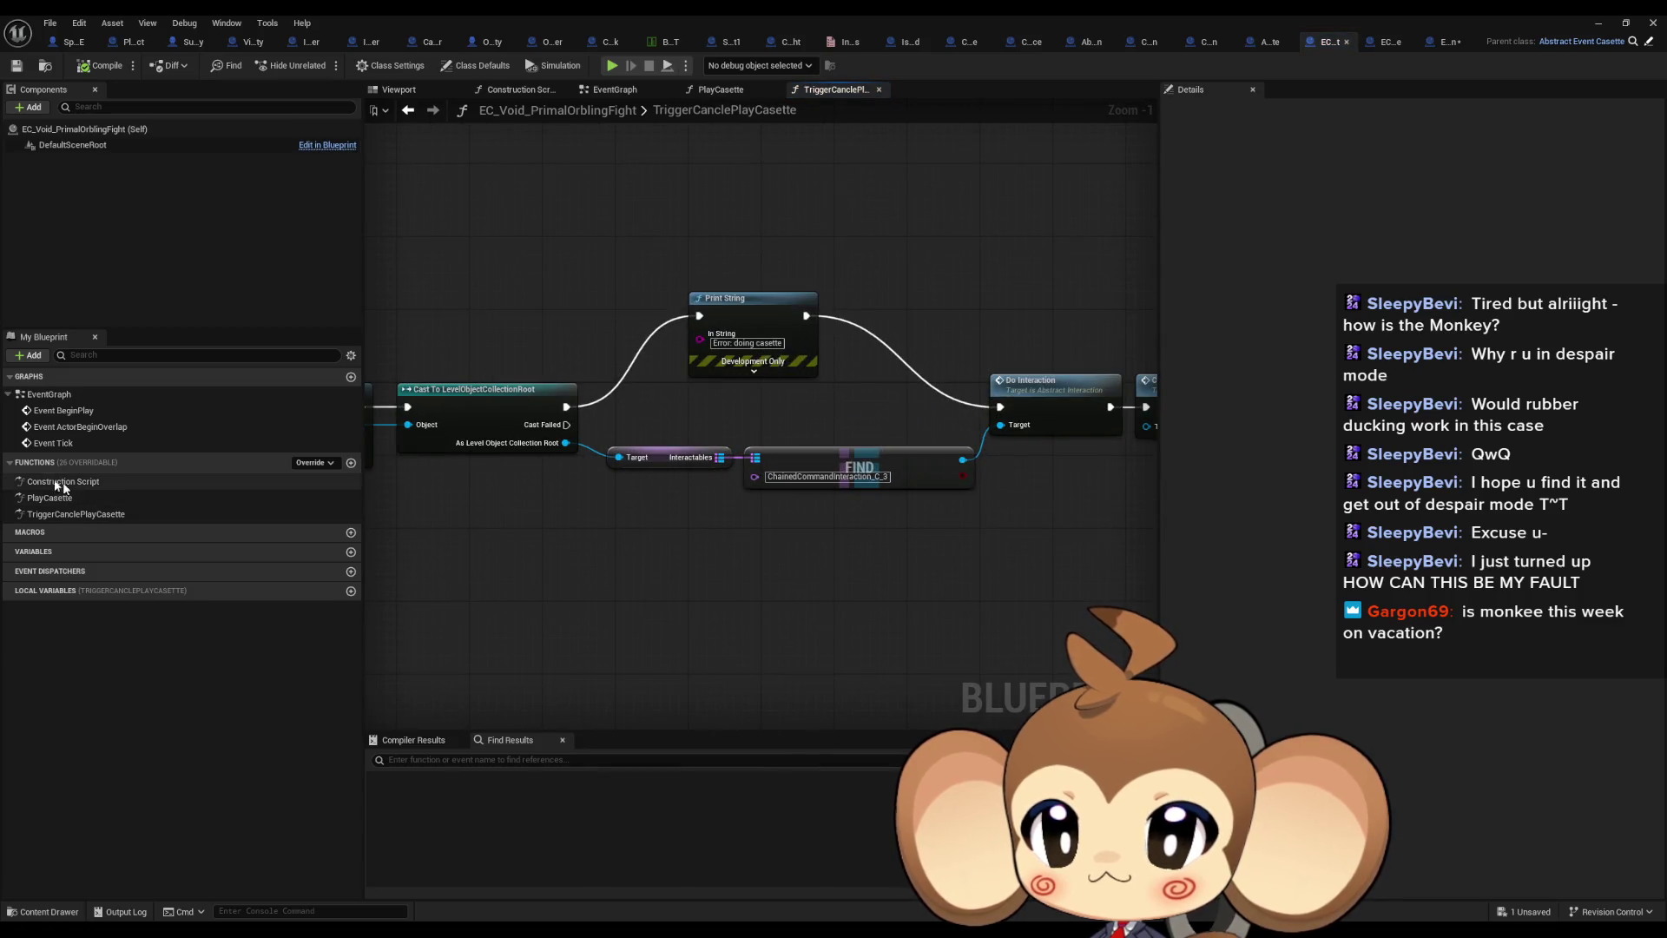
{"action": "double_click", "coordinate": [62, 396]}
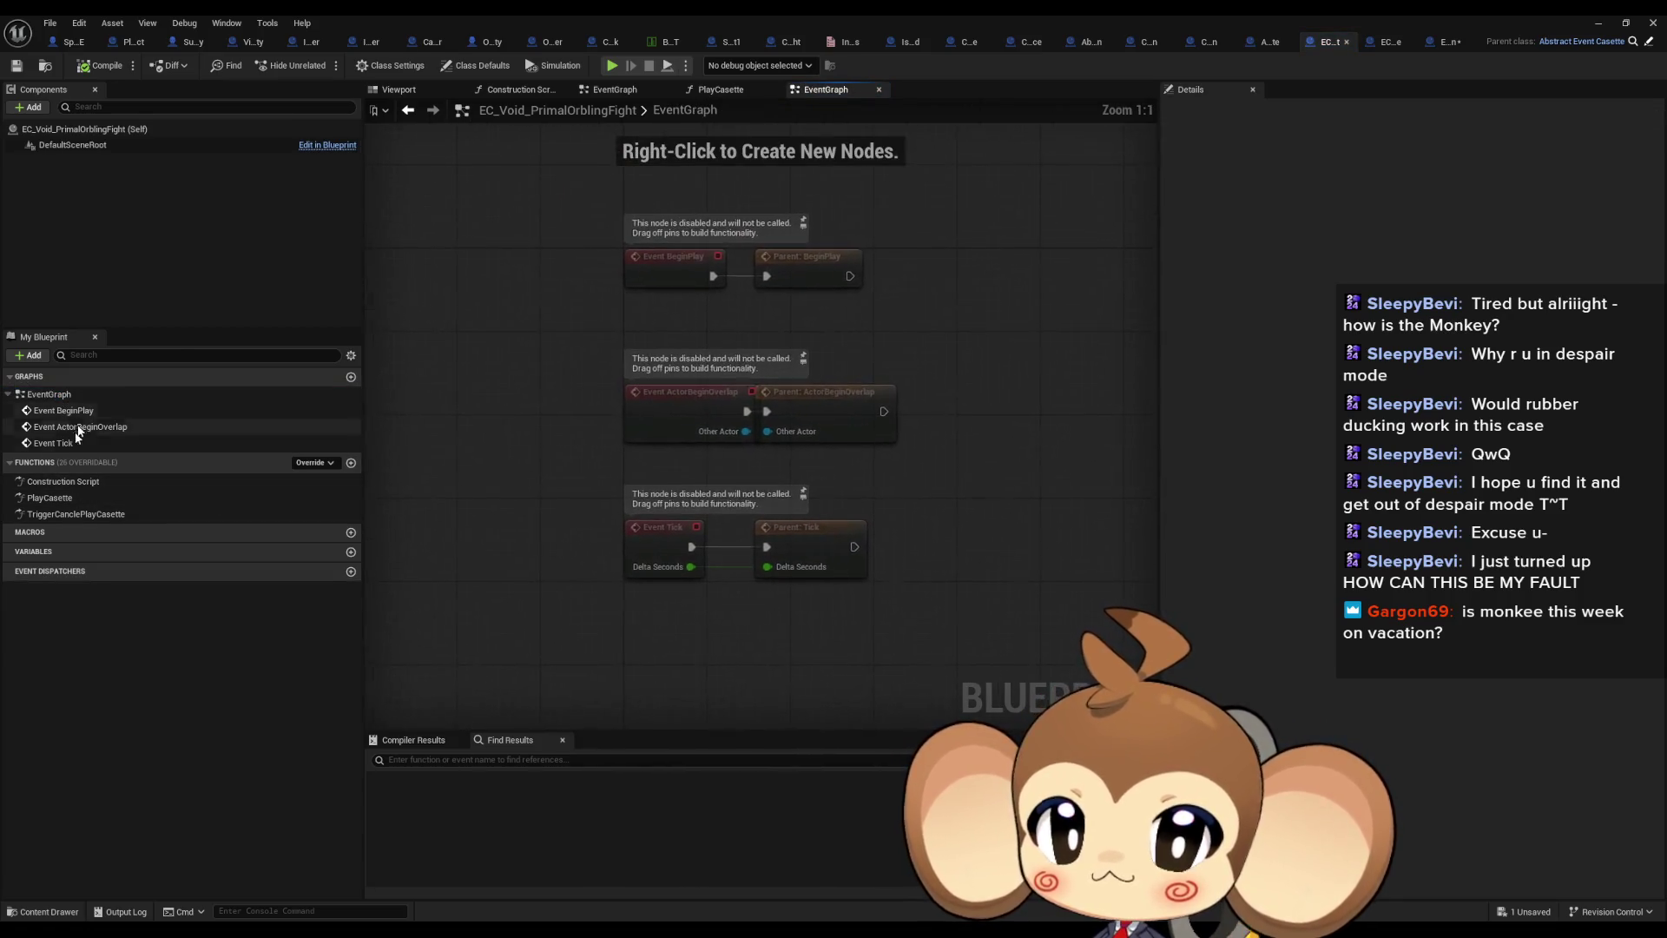
{"action": "double_click", "coordinate": [55, 514]}
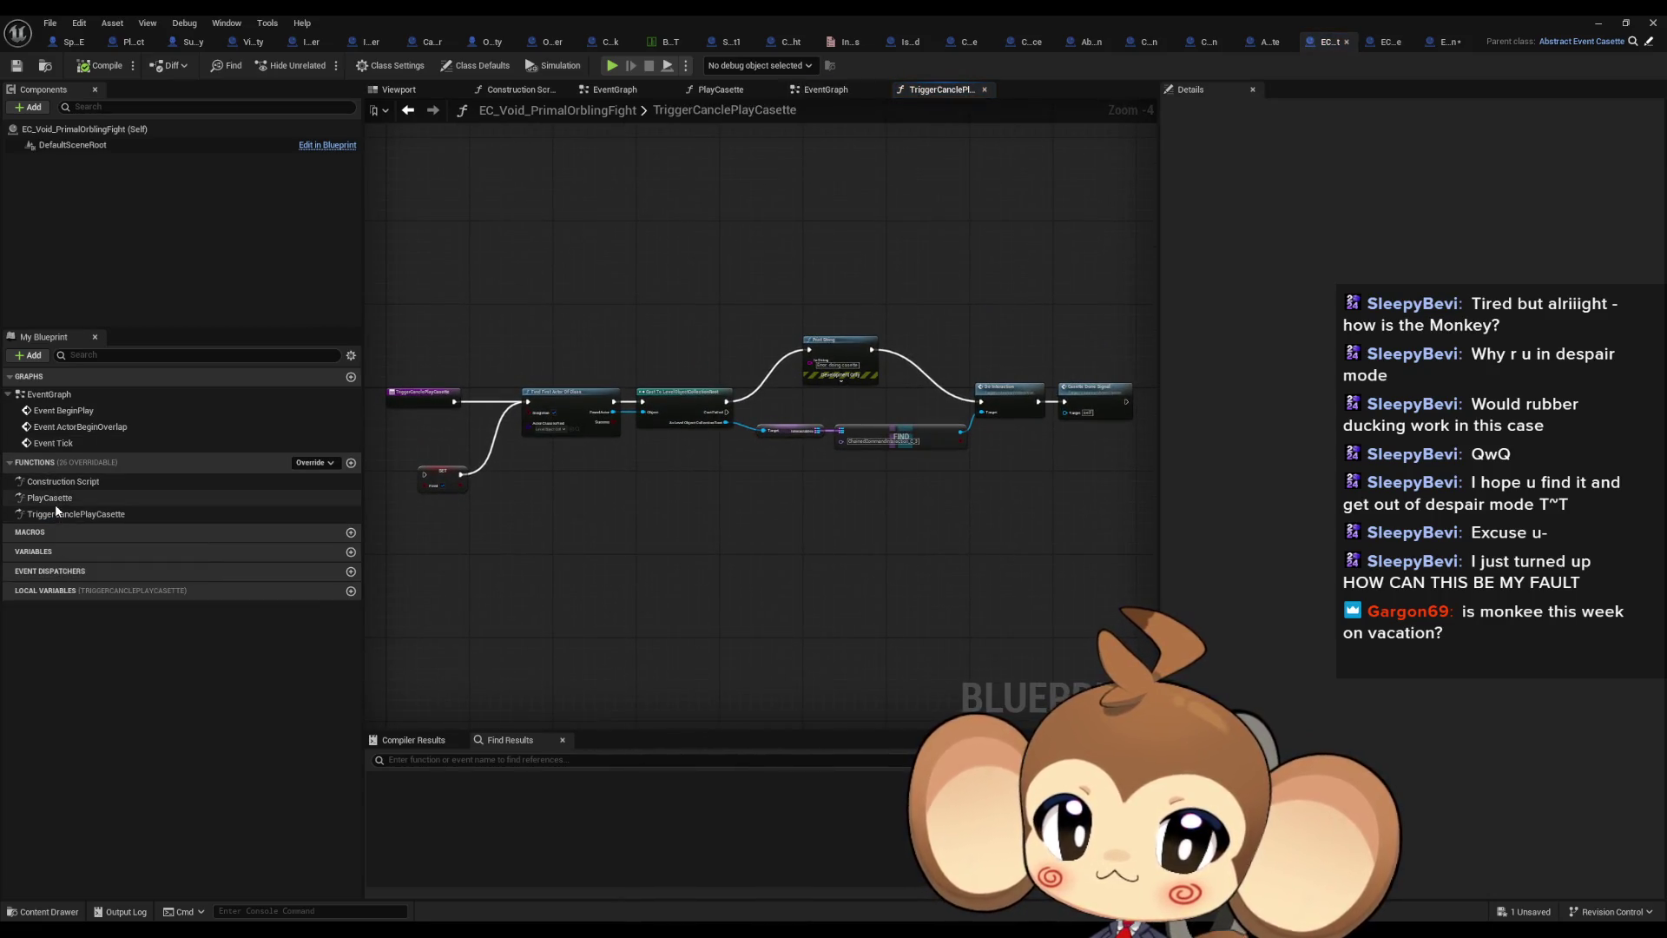
{"action": "scroll", "coordinate": [998, 408], "scroll_direction": "up", "scroll_amount": 4}
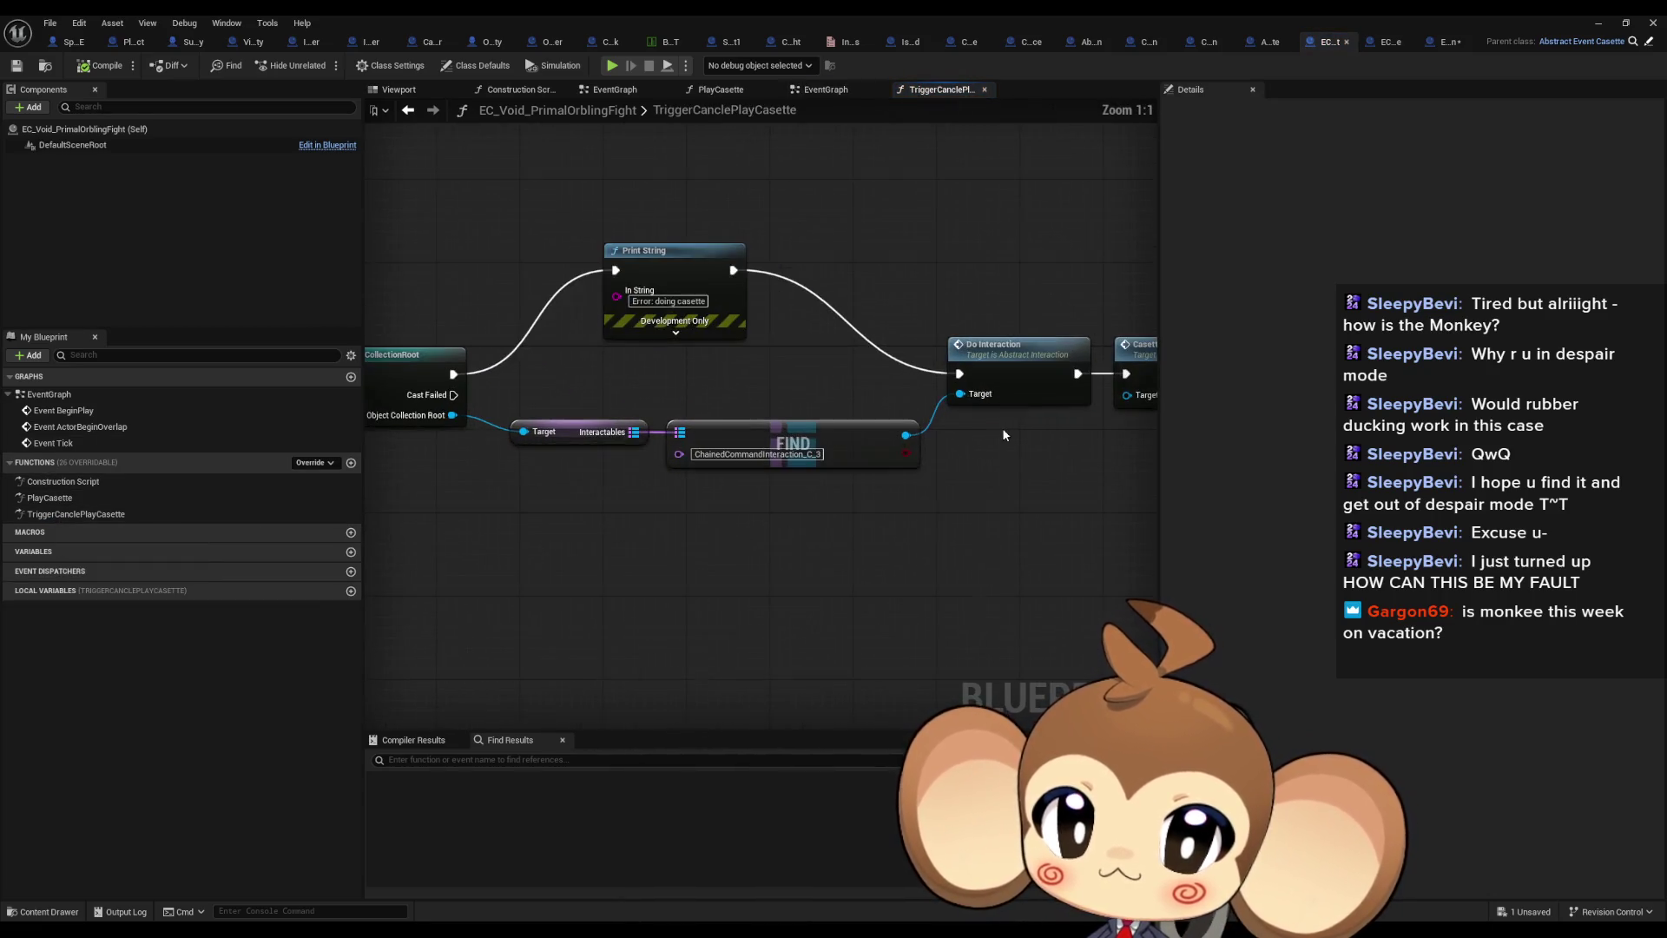
{"action": "right_click", "coordinate": [894, 382]}
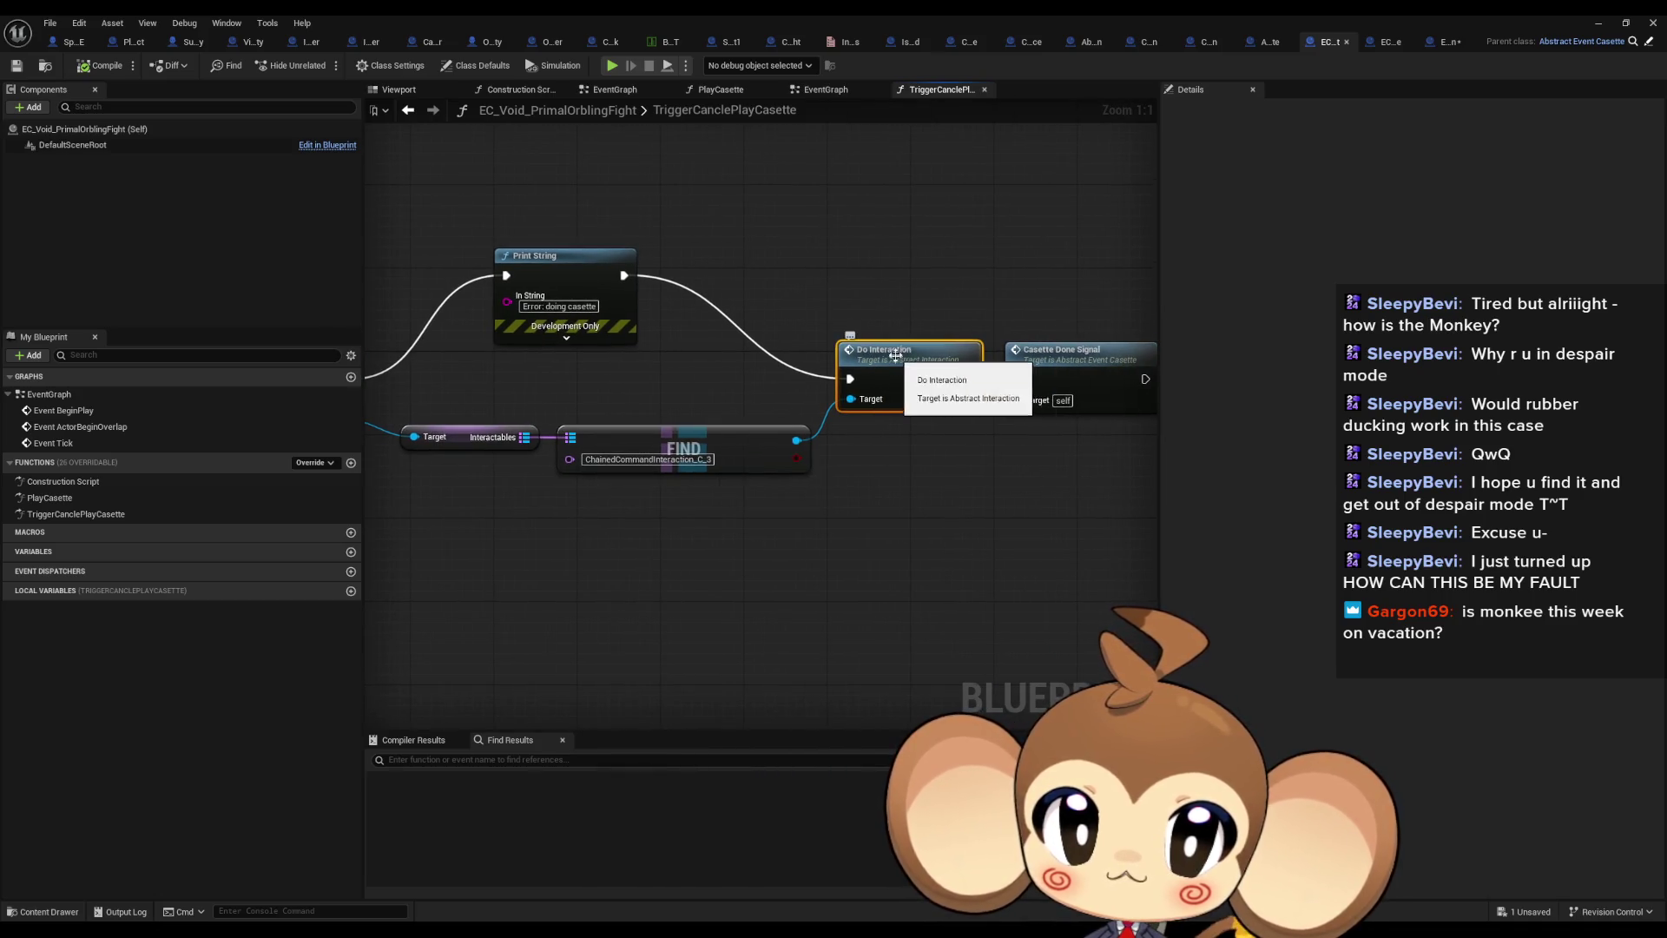
{"action": "left_click", "coordinate": [944, 335]}
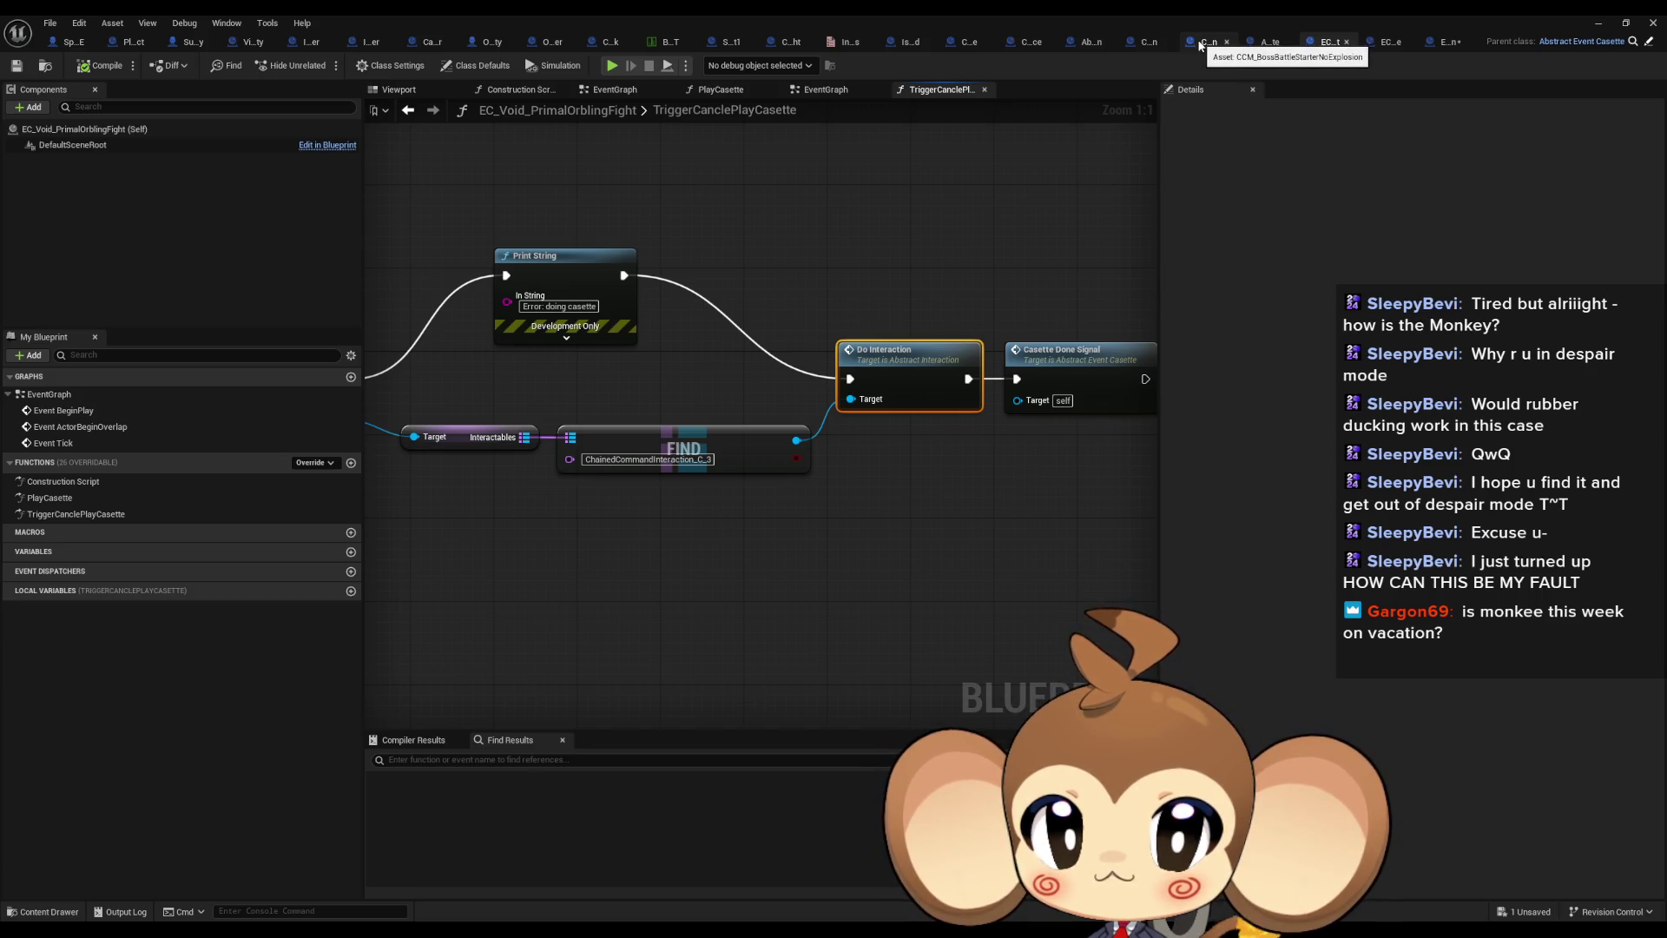
{"action": "left_click", "coordinate": [1202, 42]}
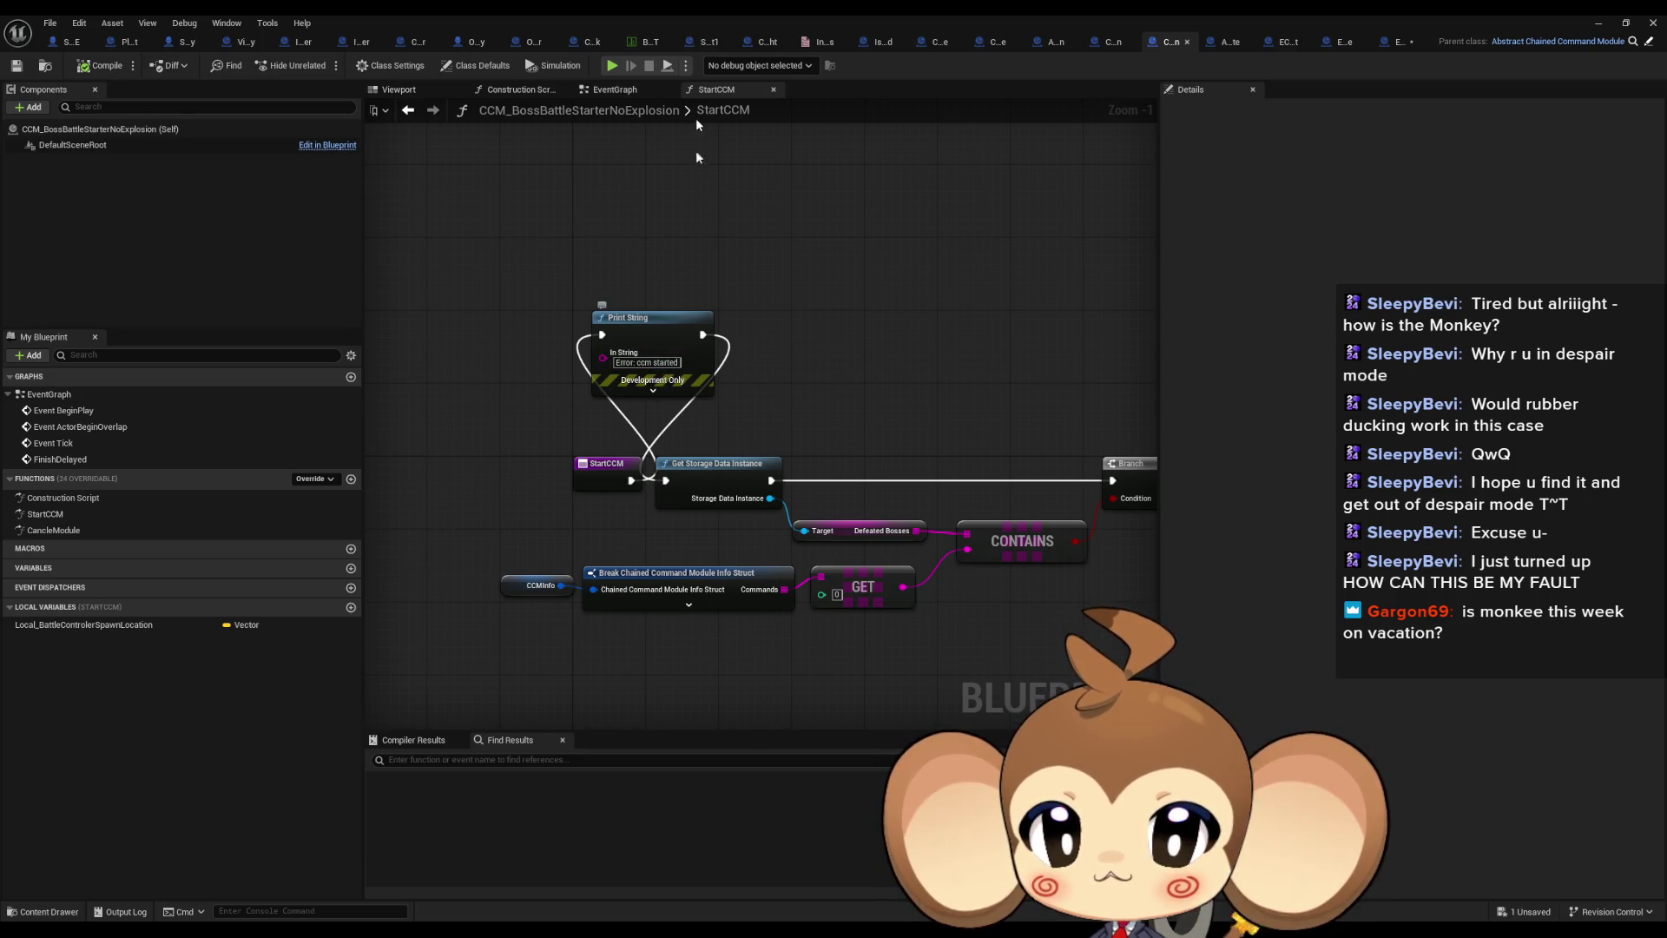
Shrink the Blueprint editor and clear the Output Log
{"action": "key", "text": "super+Down"}
{"action": "scroll", "coordinate": [432, 732], "scroll_direction": "up", "scroll_amount": 5}
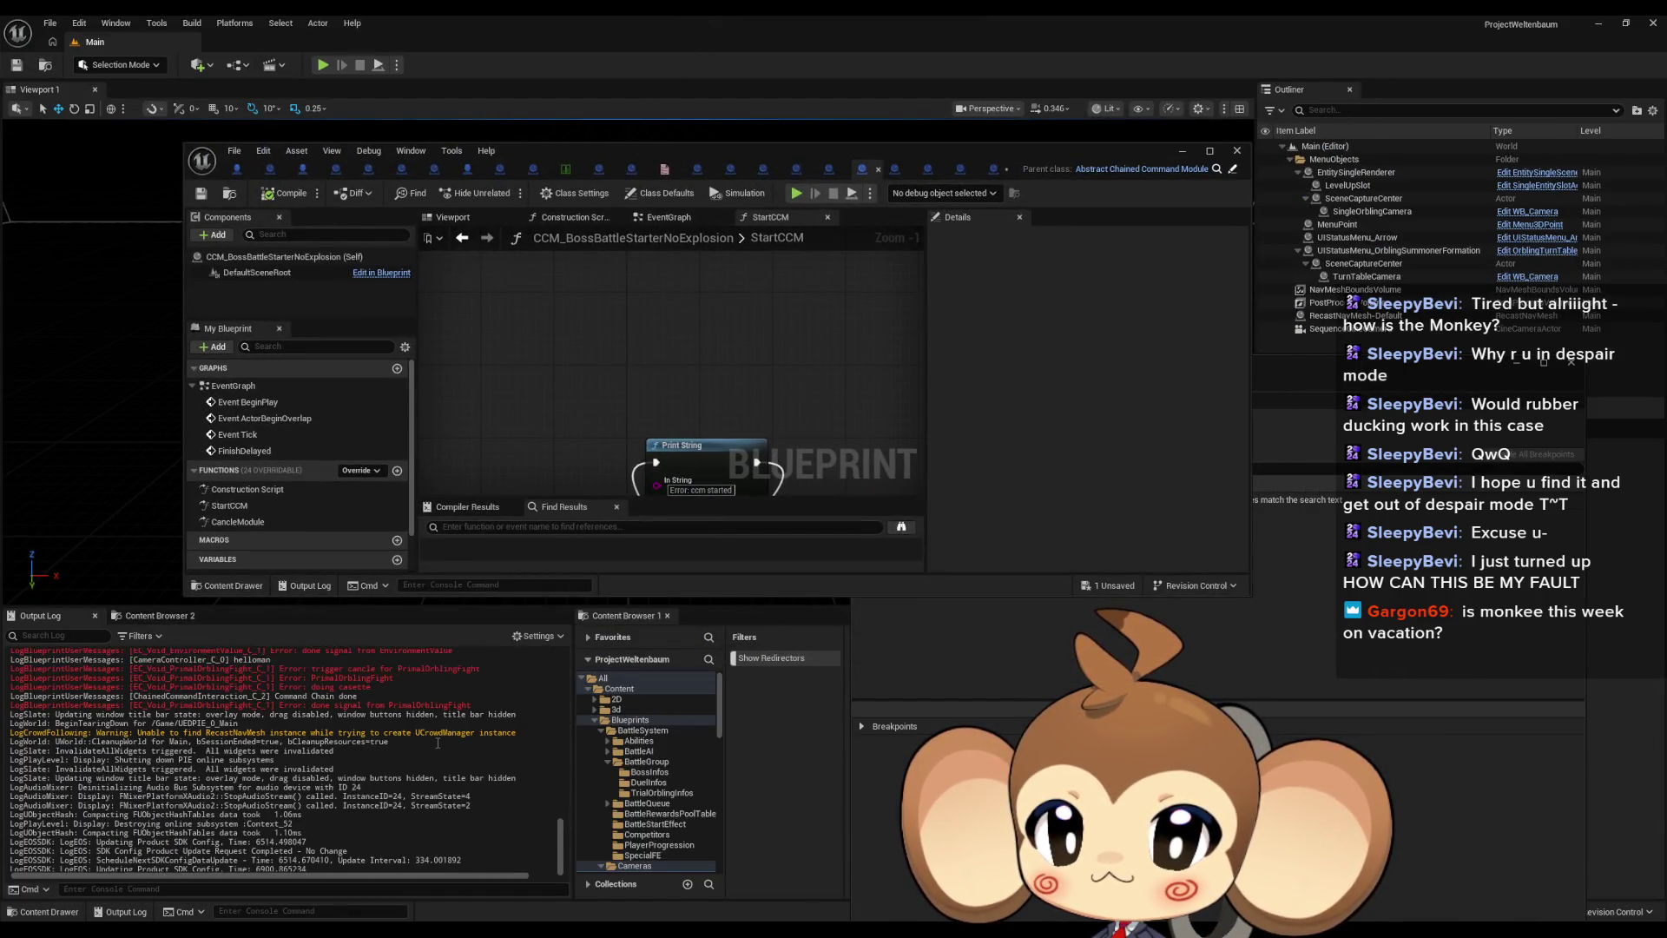
{"action": "right_click", "coordinate": [437, 744]}
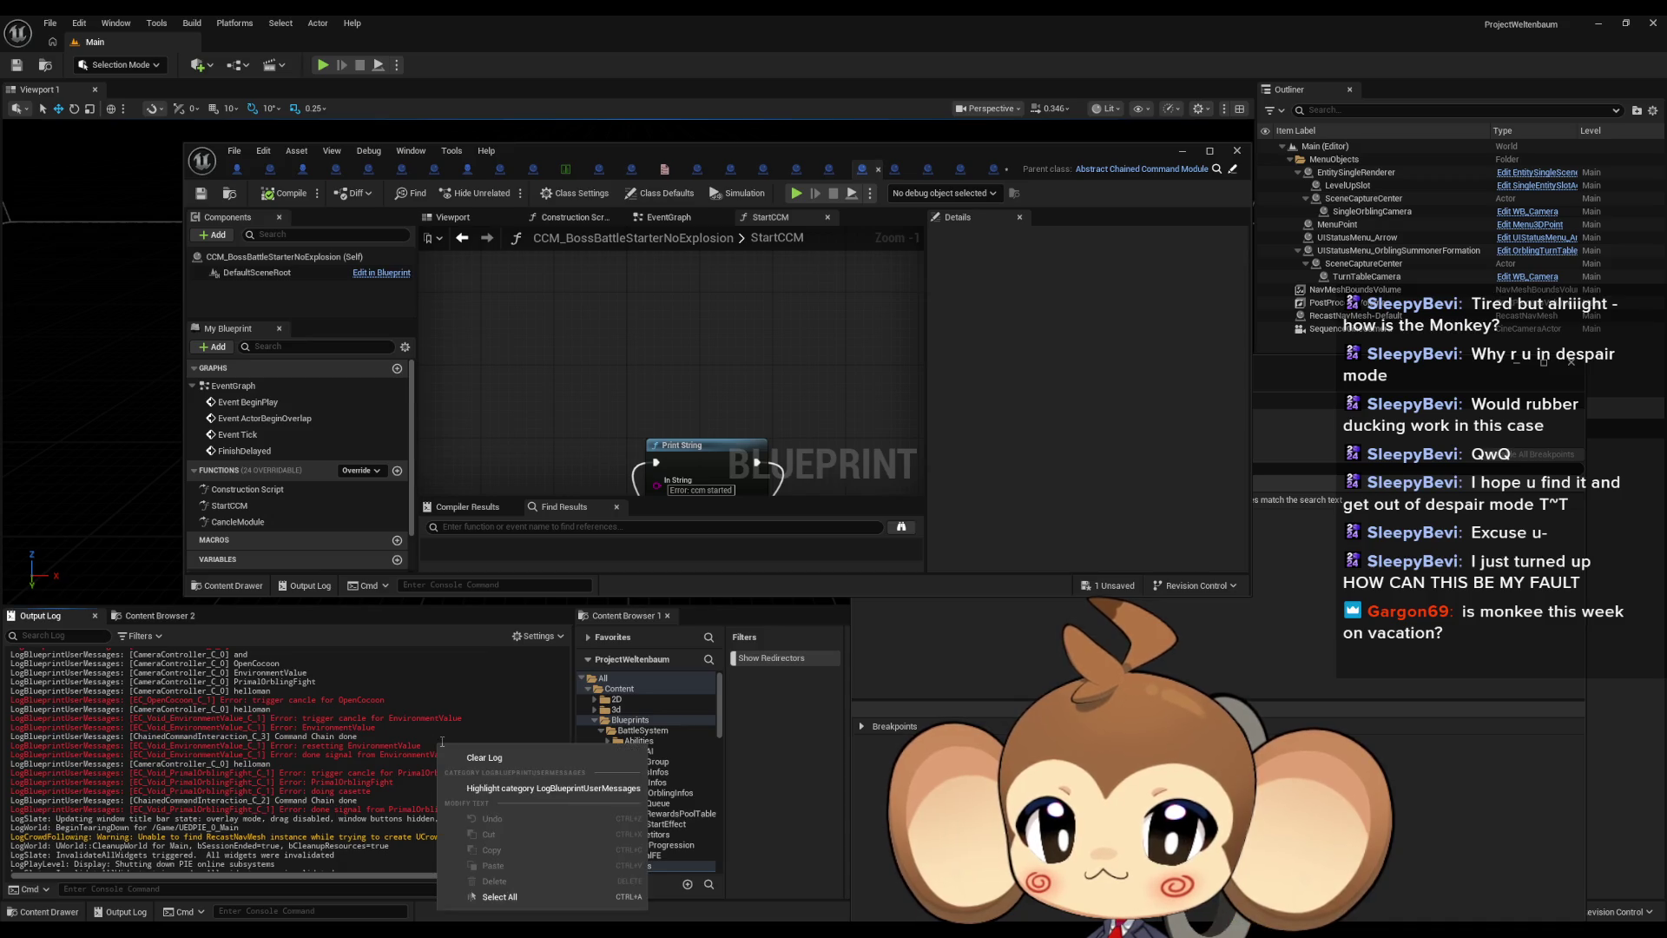
{"action": "left_click", "coordinate": [489, 750]}
Make the StartCCM Print String repeat 'ccm started' by pasting it again, then minimize the editor
{"action": "left_click_drag", "start_coordinate": [695, 446], "coordinate": [680, 380]}
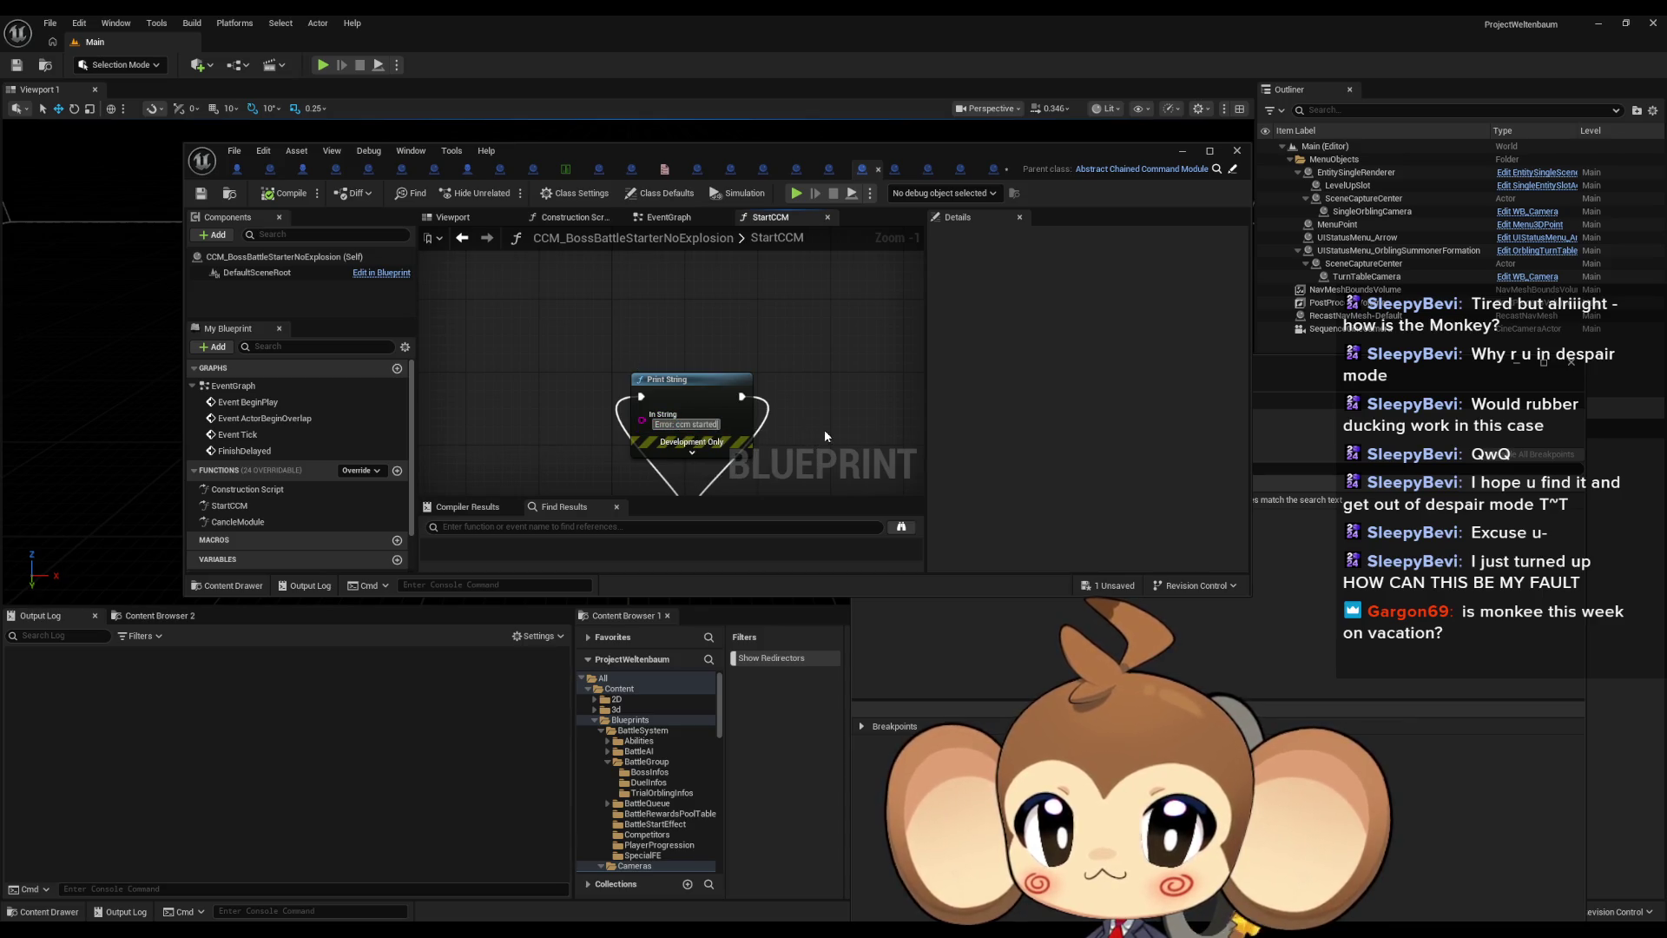
{"action": "key", "text": "ctrl+shift+Left"}
{"action": "key", "text": "ctrl+shift+Left"}
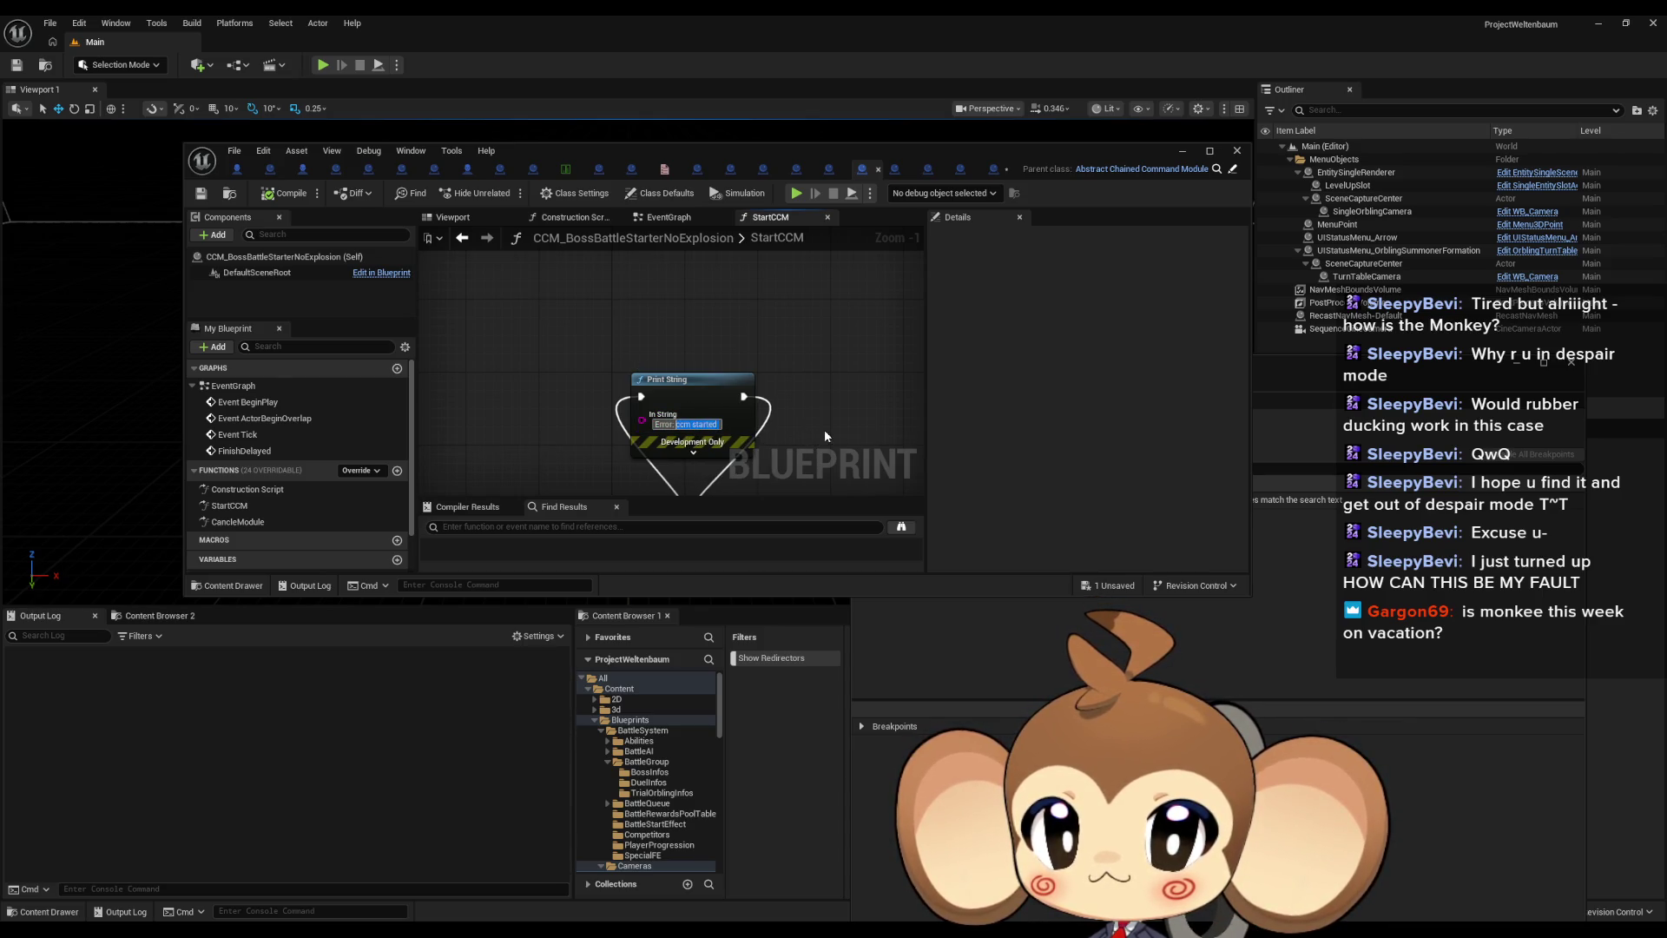
{"action": "key", "text": "ctrl+c"}
{"action": "key", "text": "End"}
{"action": "key", "text": "ctrl+v"}
{"action": "key", "text": "ctrl+v"}
{"action": "key", "text": "ctrl+v"}
{"action": "key", "text": "ctrl+v"}
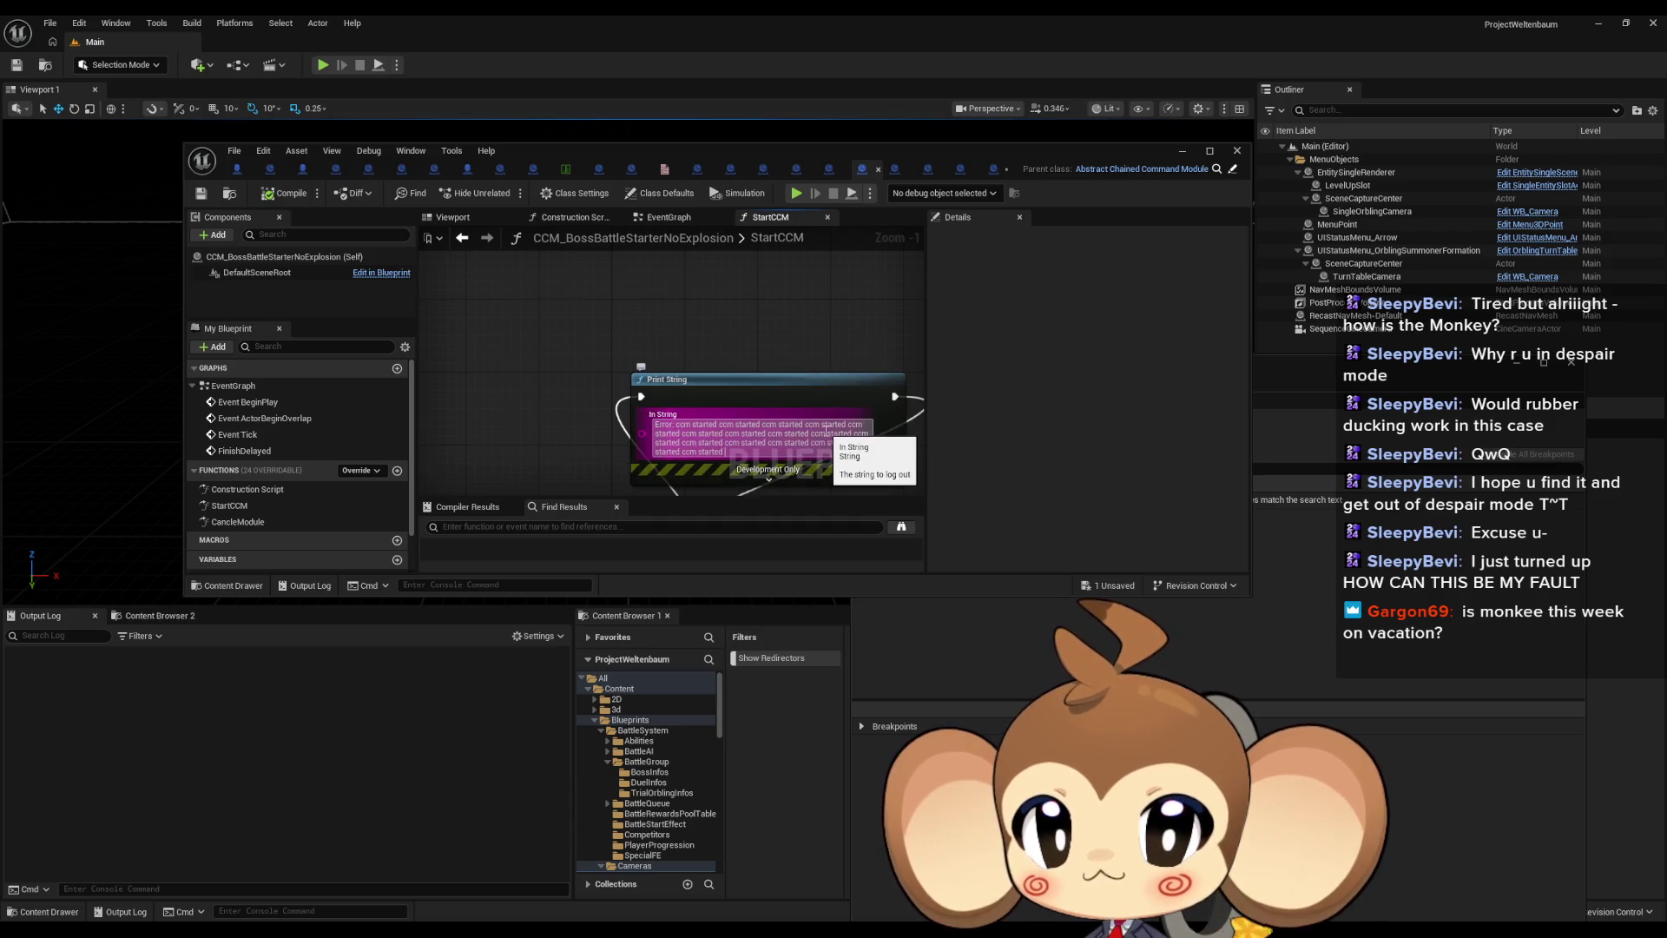
{"action": "left_click", "coordinate": [1181, 154]}
Play In Editor with Alt+P and scroll through the cassette and camera controller debug messages
{"action": "key", "text": "alt+p"}
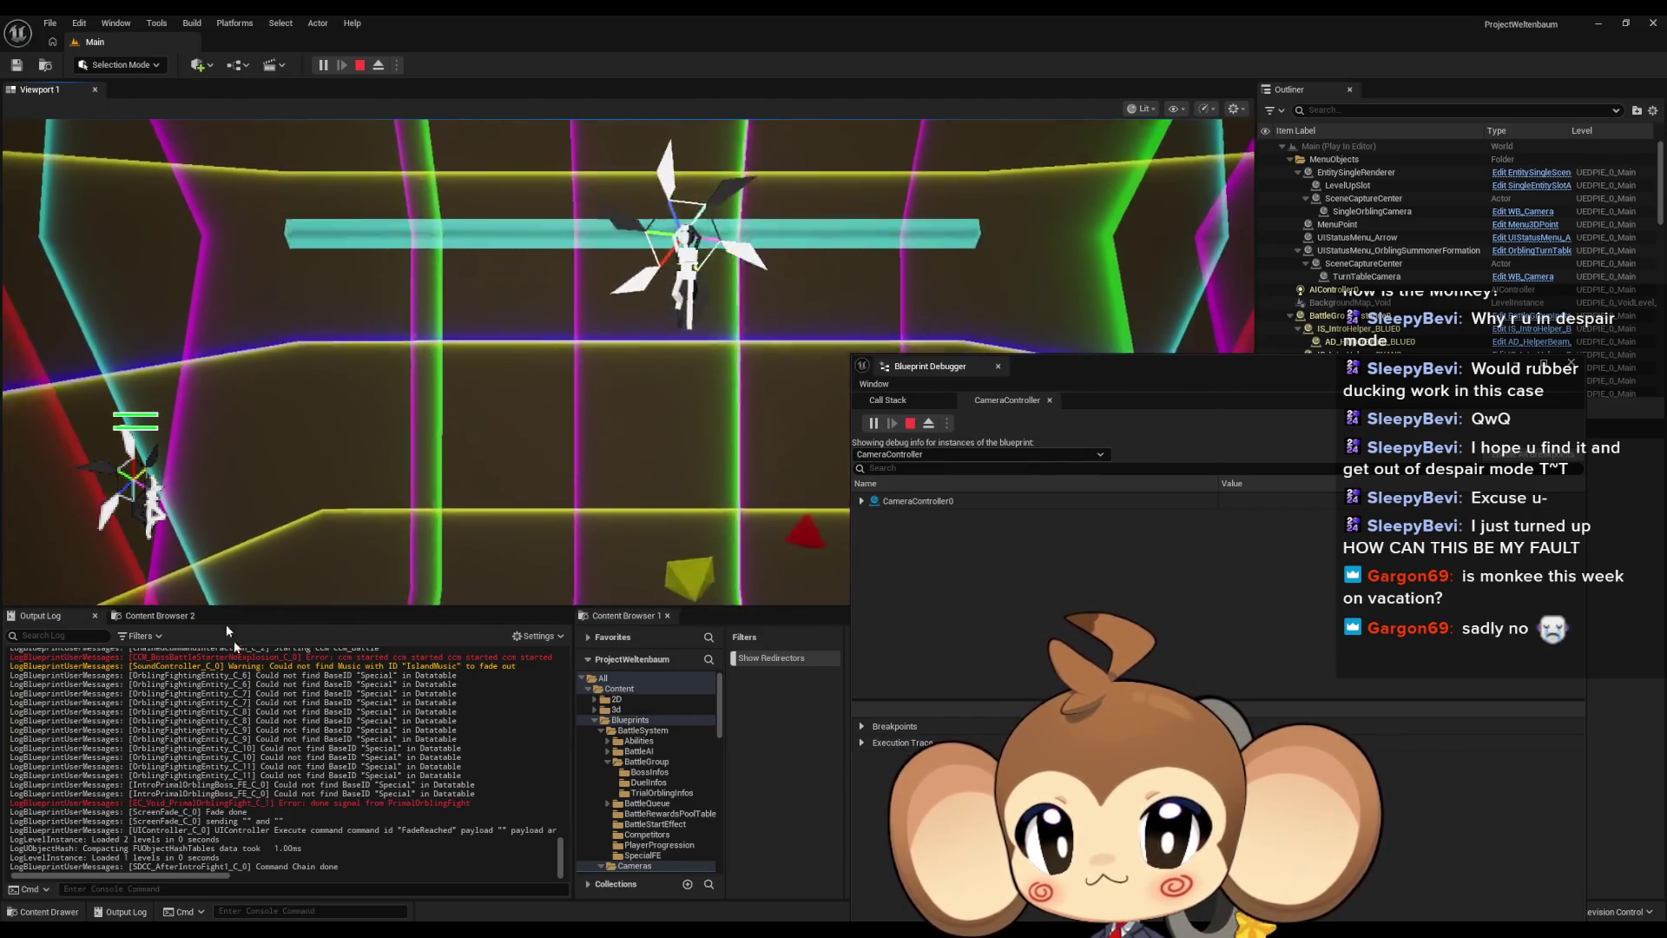
{"action": "scroll", "coordinate": [405, 764], "scroll_direction": "up", "scroll_amount": 4}
{"action": "scroll", "coordinate": [366, 806], "scroll_direction": "down", "scroll_amount": 3}
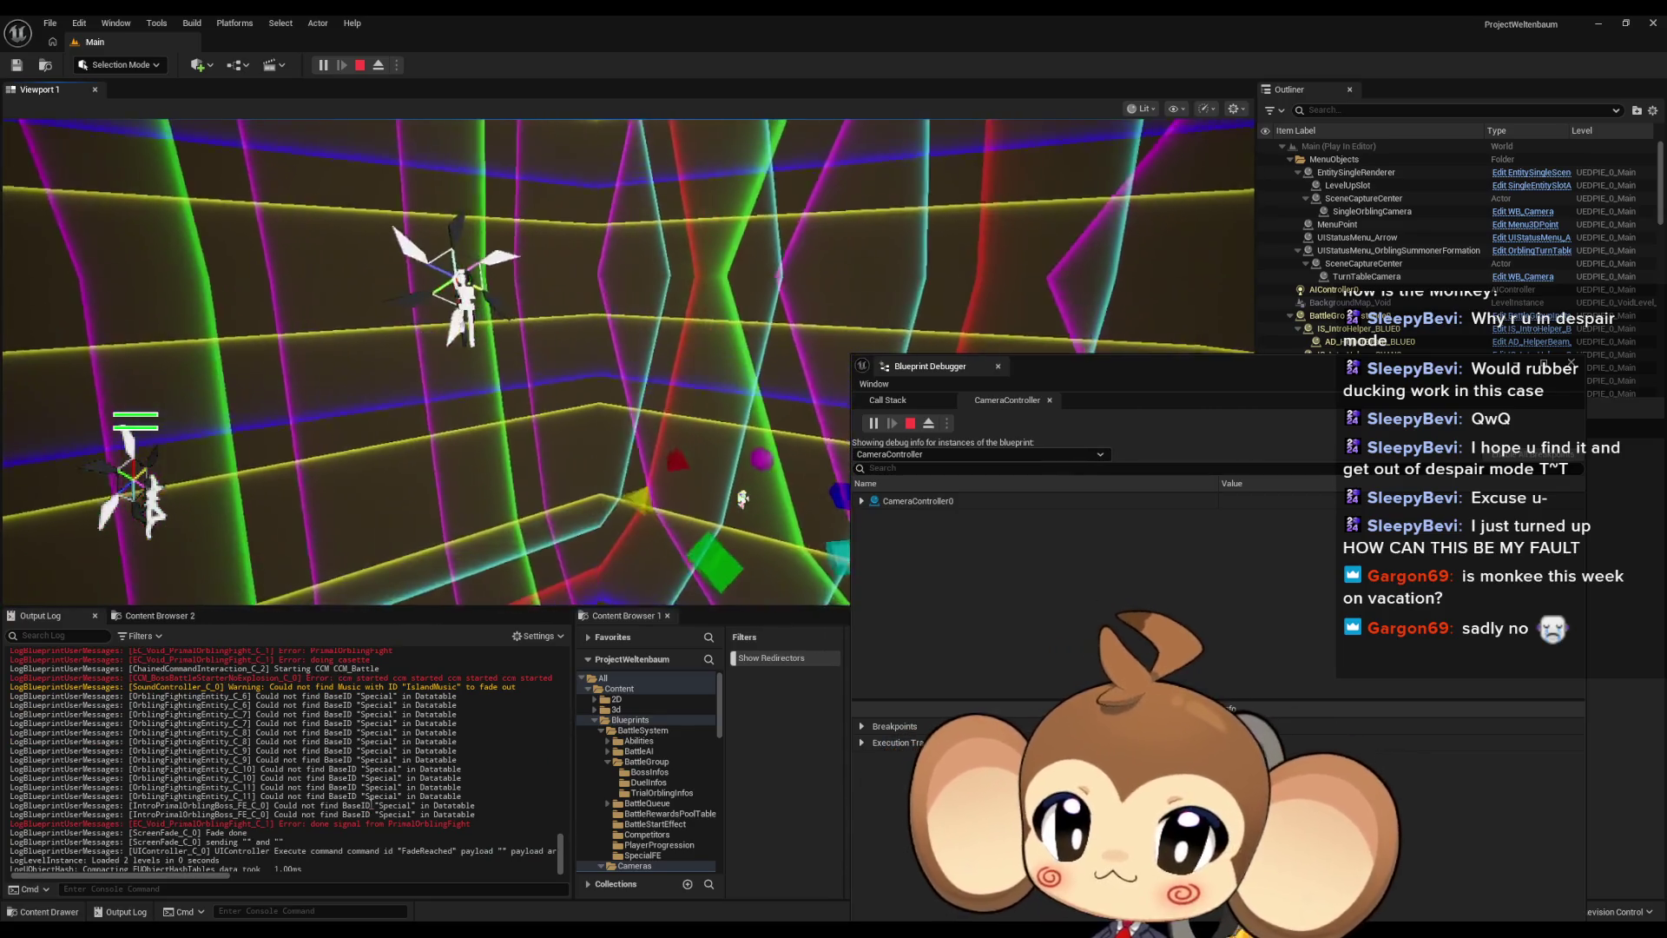
{"action": "scroll", "coordinate": [369, 804], "scroll_direction": "up", "scroll_amount": 2}
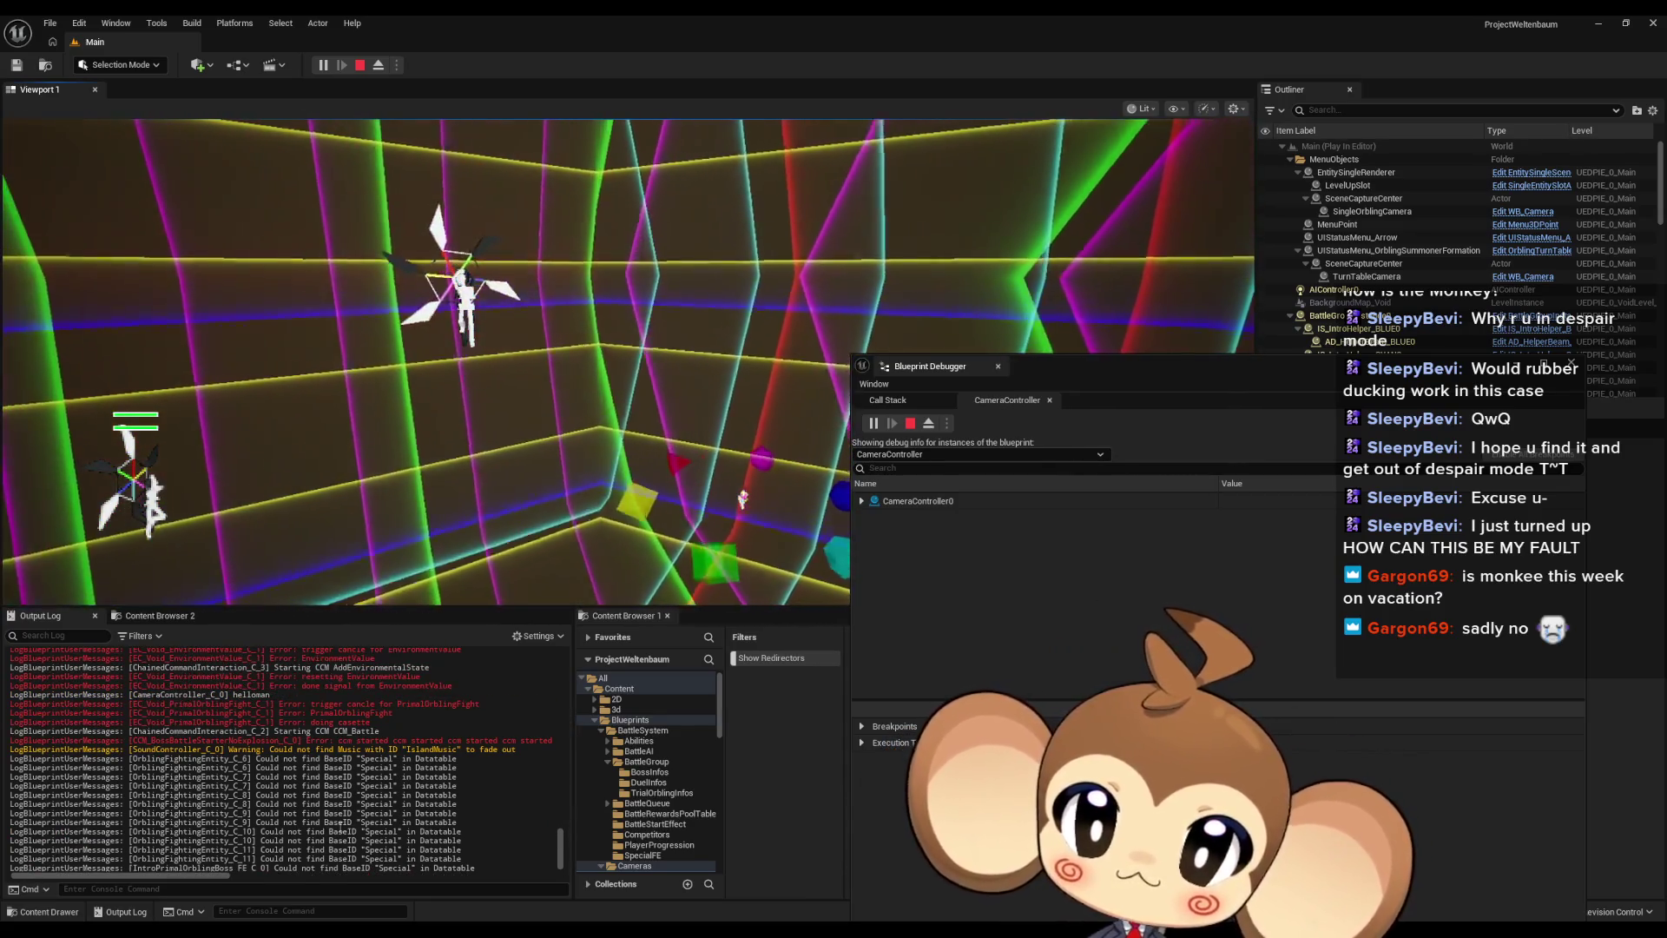
{"action": "mouse_move", "coordinate": [210, 876]}
{"action": "left_mouse_down"}
{"action": "mouse_move", "coordinate": [509, 883]}
{"action": "mouse_move", "coordinate": [217, 875]}
{"action": "left_mouse_up"}
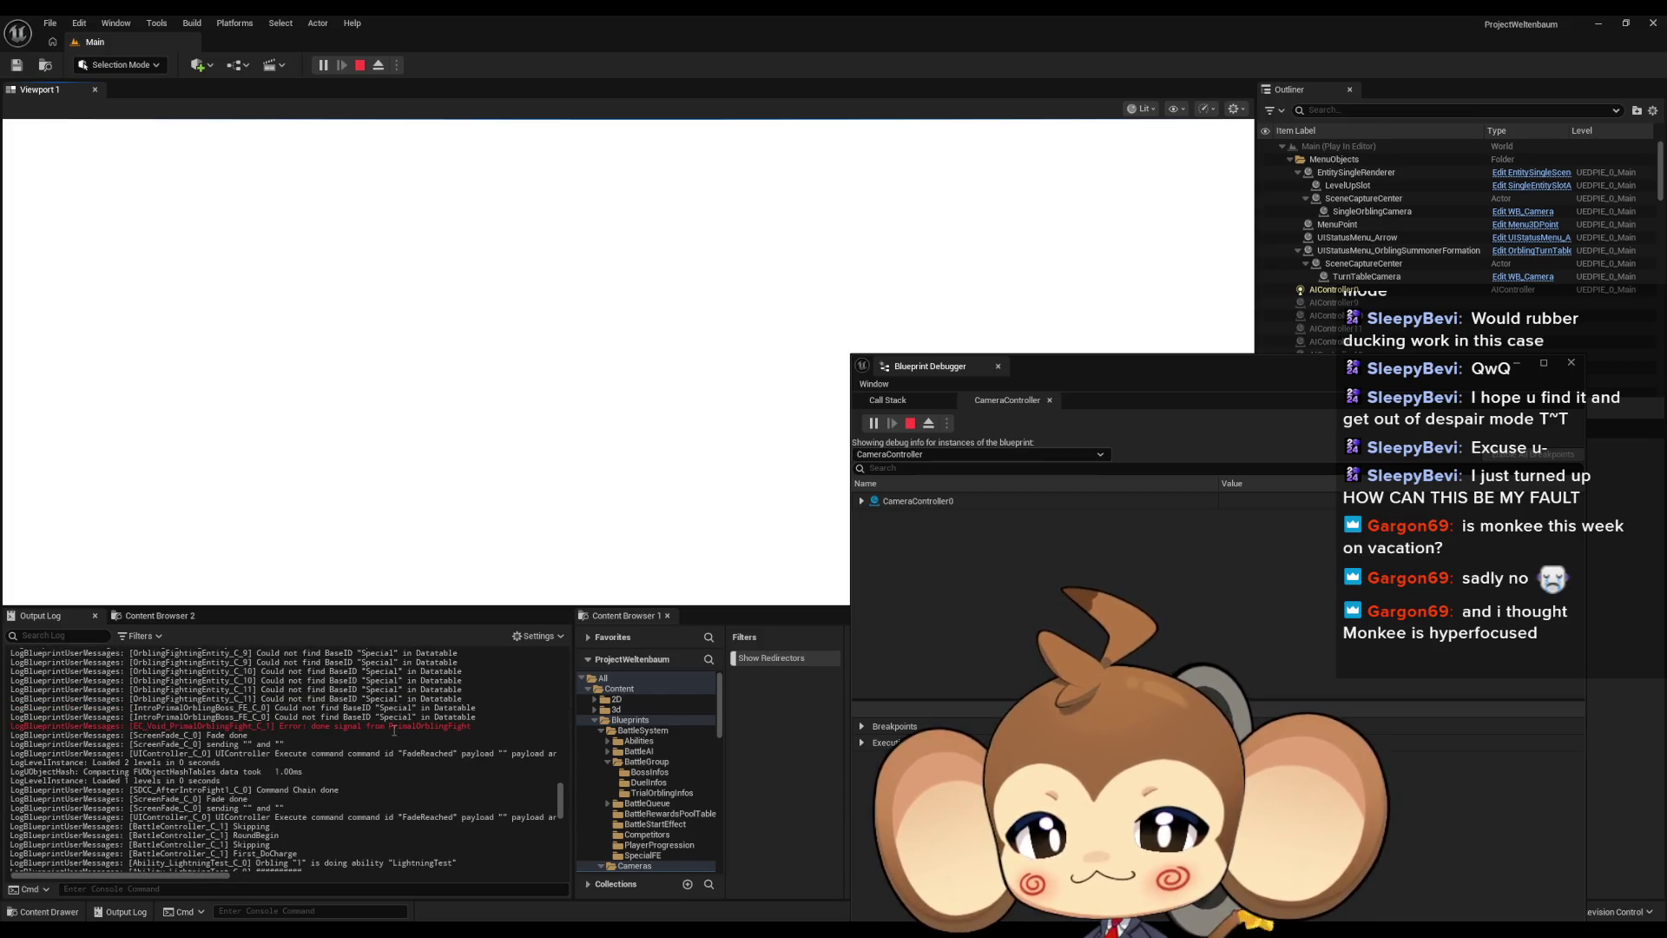
{"action": "scroll", "coordinate": [374, 729], "scroll_direction": "up", "scroll_amount": 5}
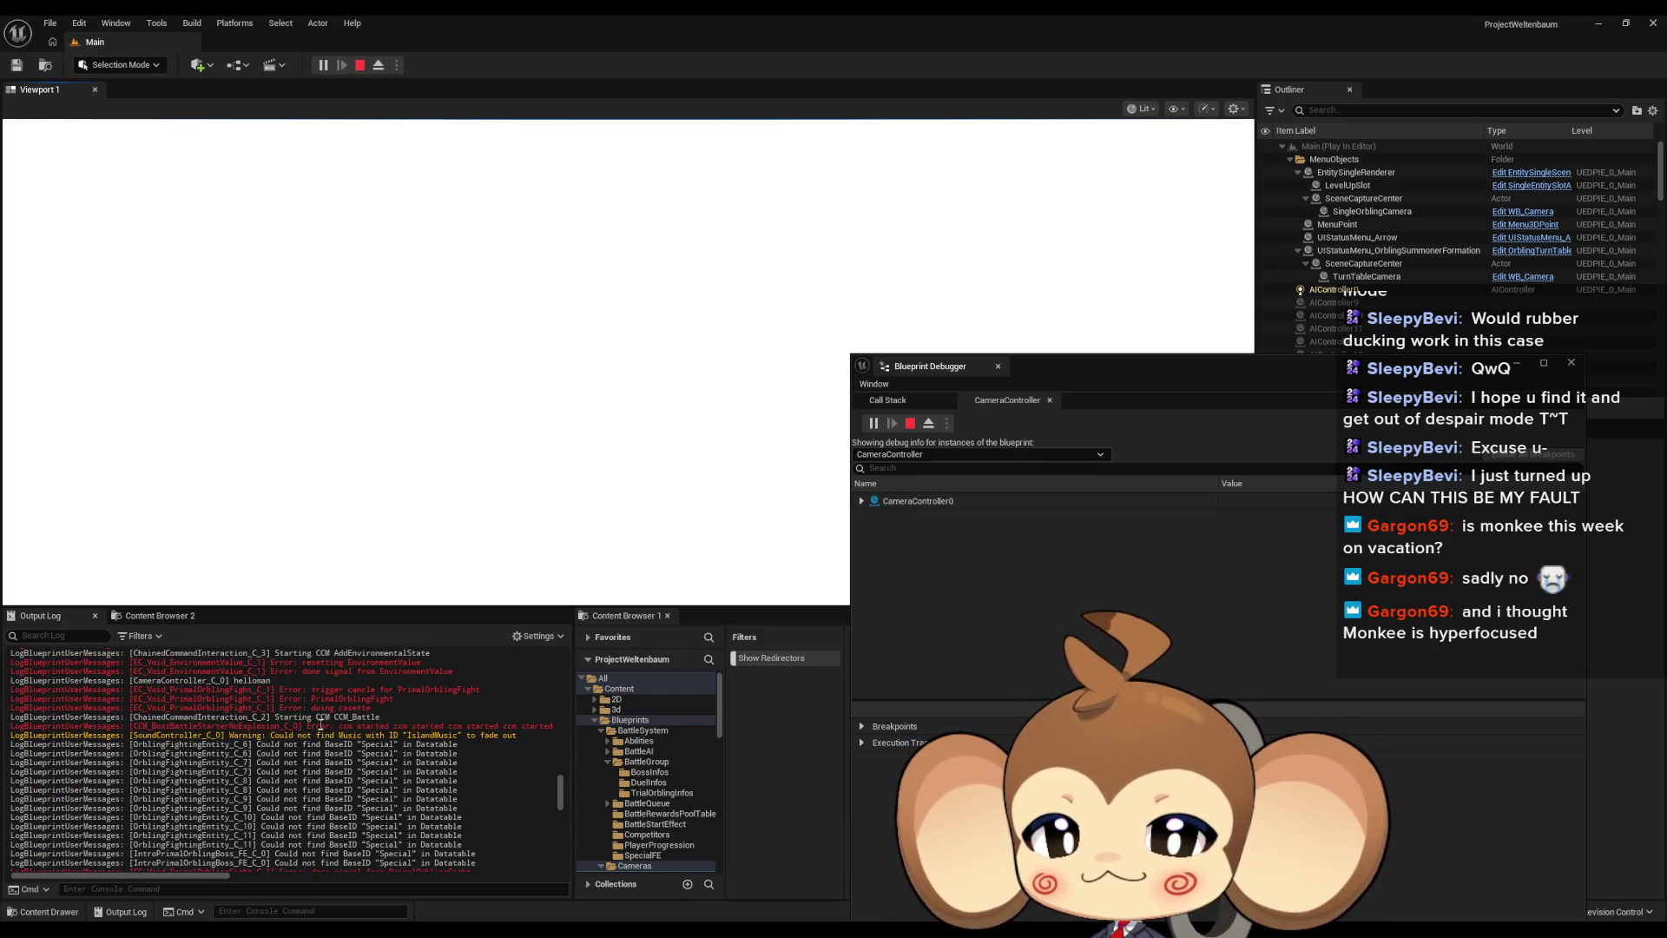
{"action": "scroll", "coordinate": [338, 707], "scroll_direction": "down", "scroll_amount": 10}
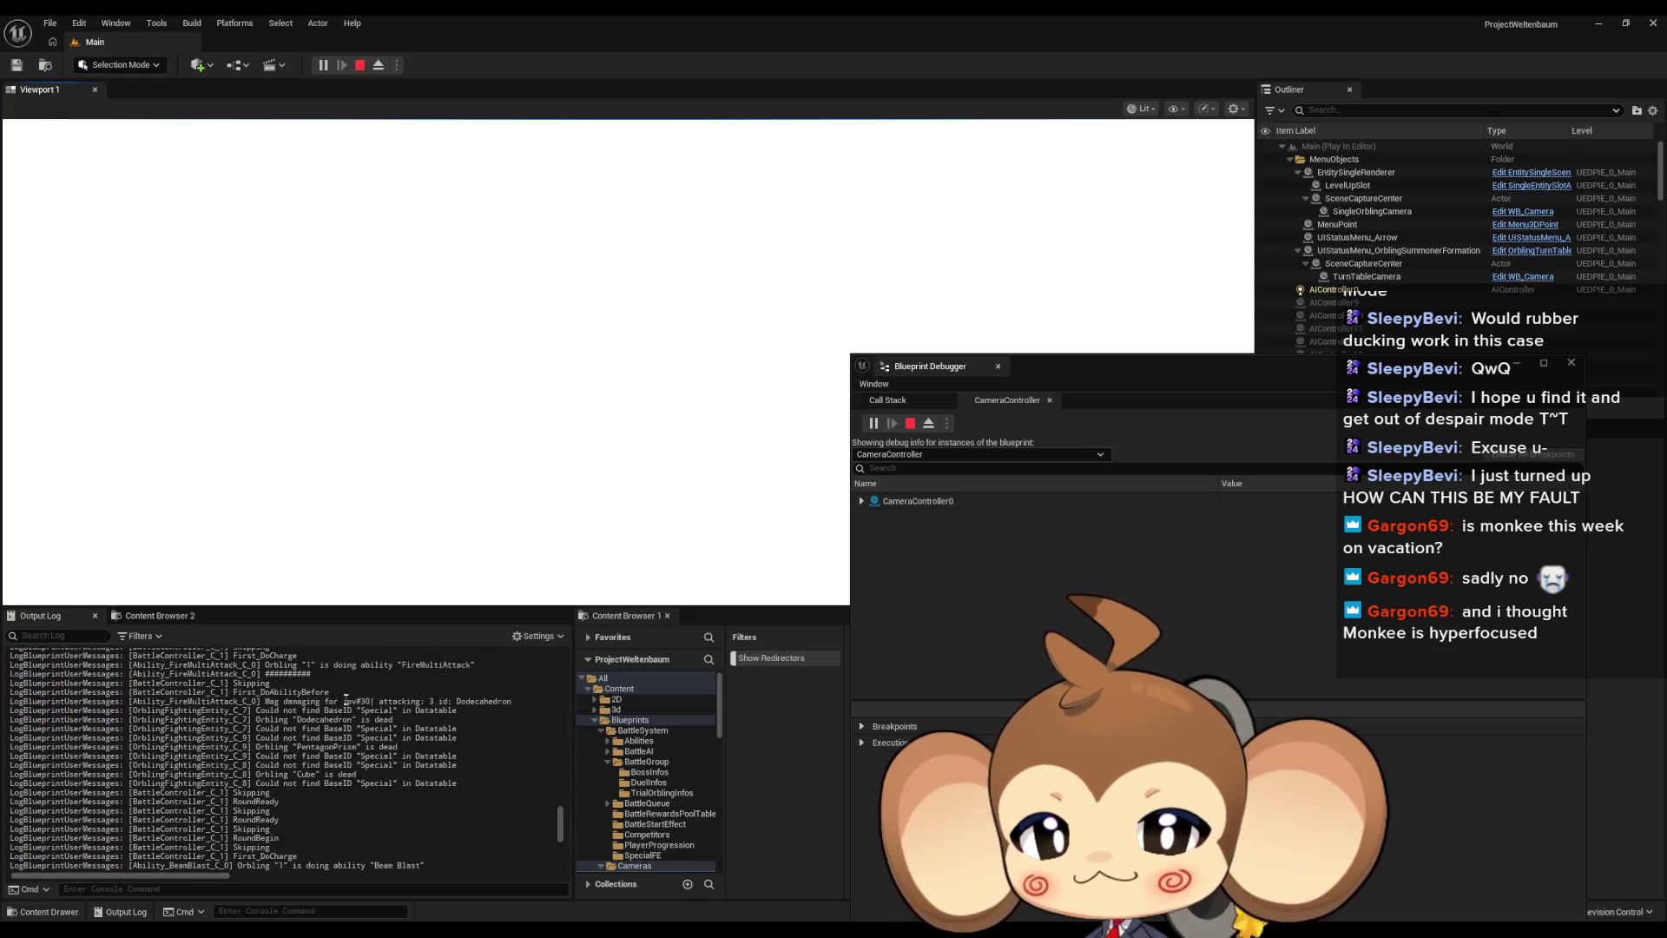
{"action": "scroll", "coordinate": [343, 702], "scroll_direction": "down", "scroll_amount": 2}
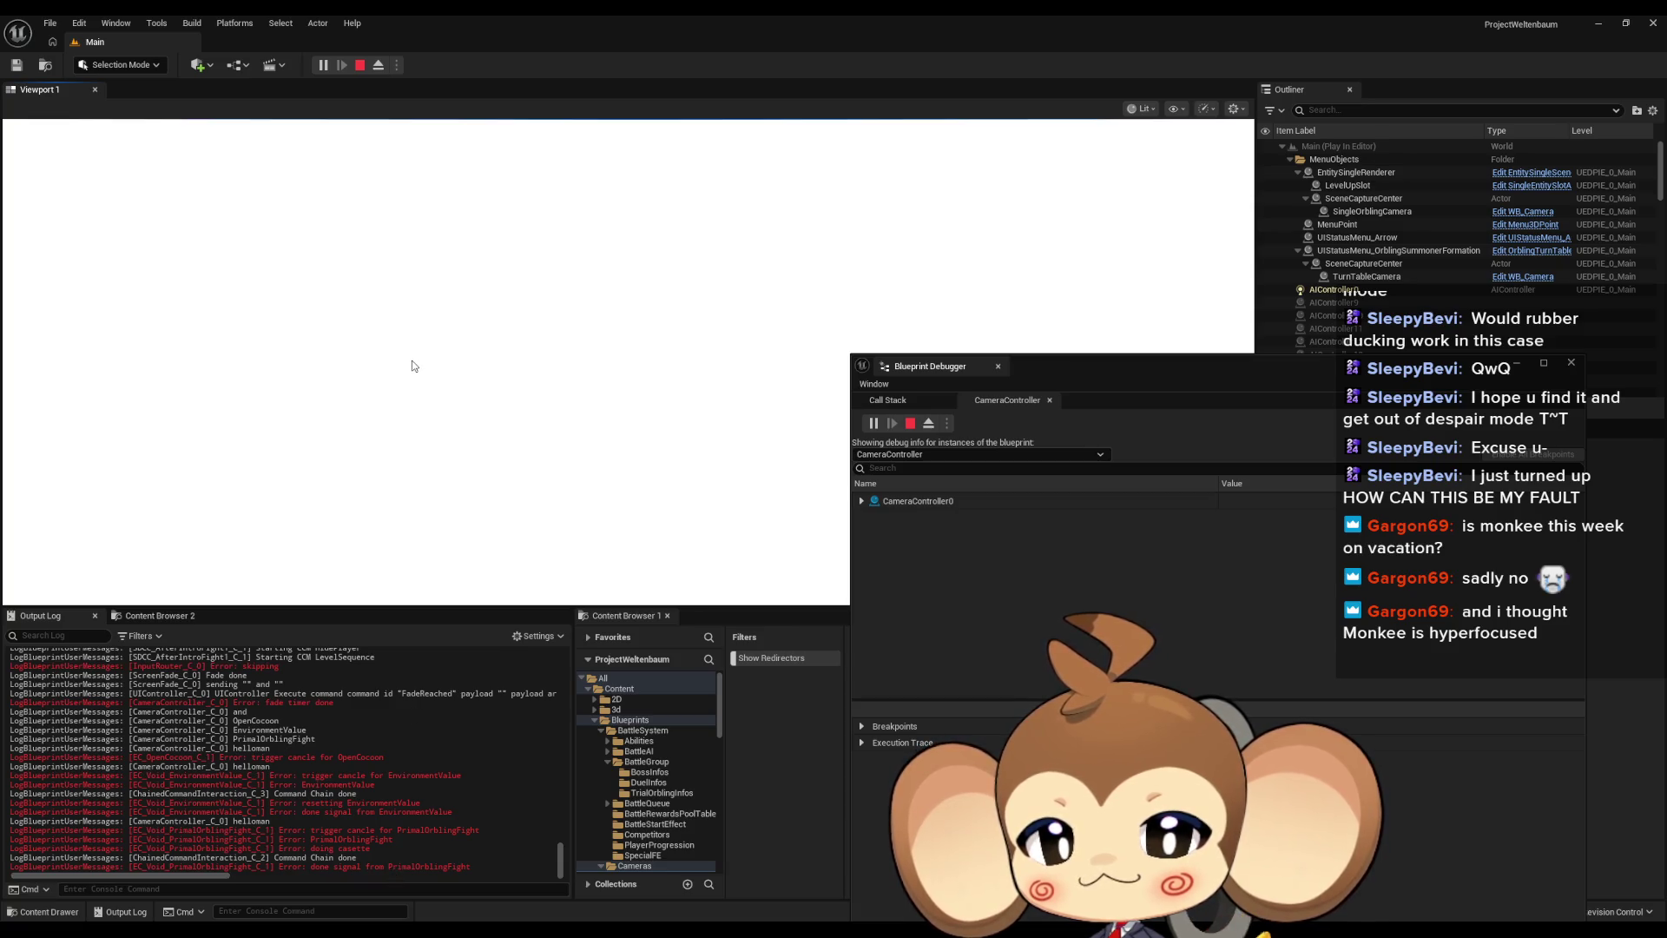
Stop the play session, maximize the Blueprint editor and show EC_Void_PrimalOrblingFight's TriggerCanclePlayCasette graph
{"action": "left_click", "coordinate": [359, 65]}
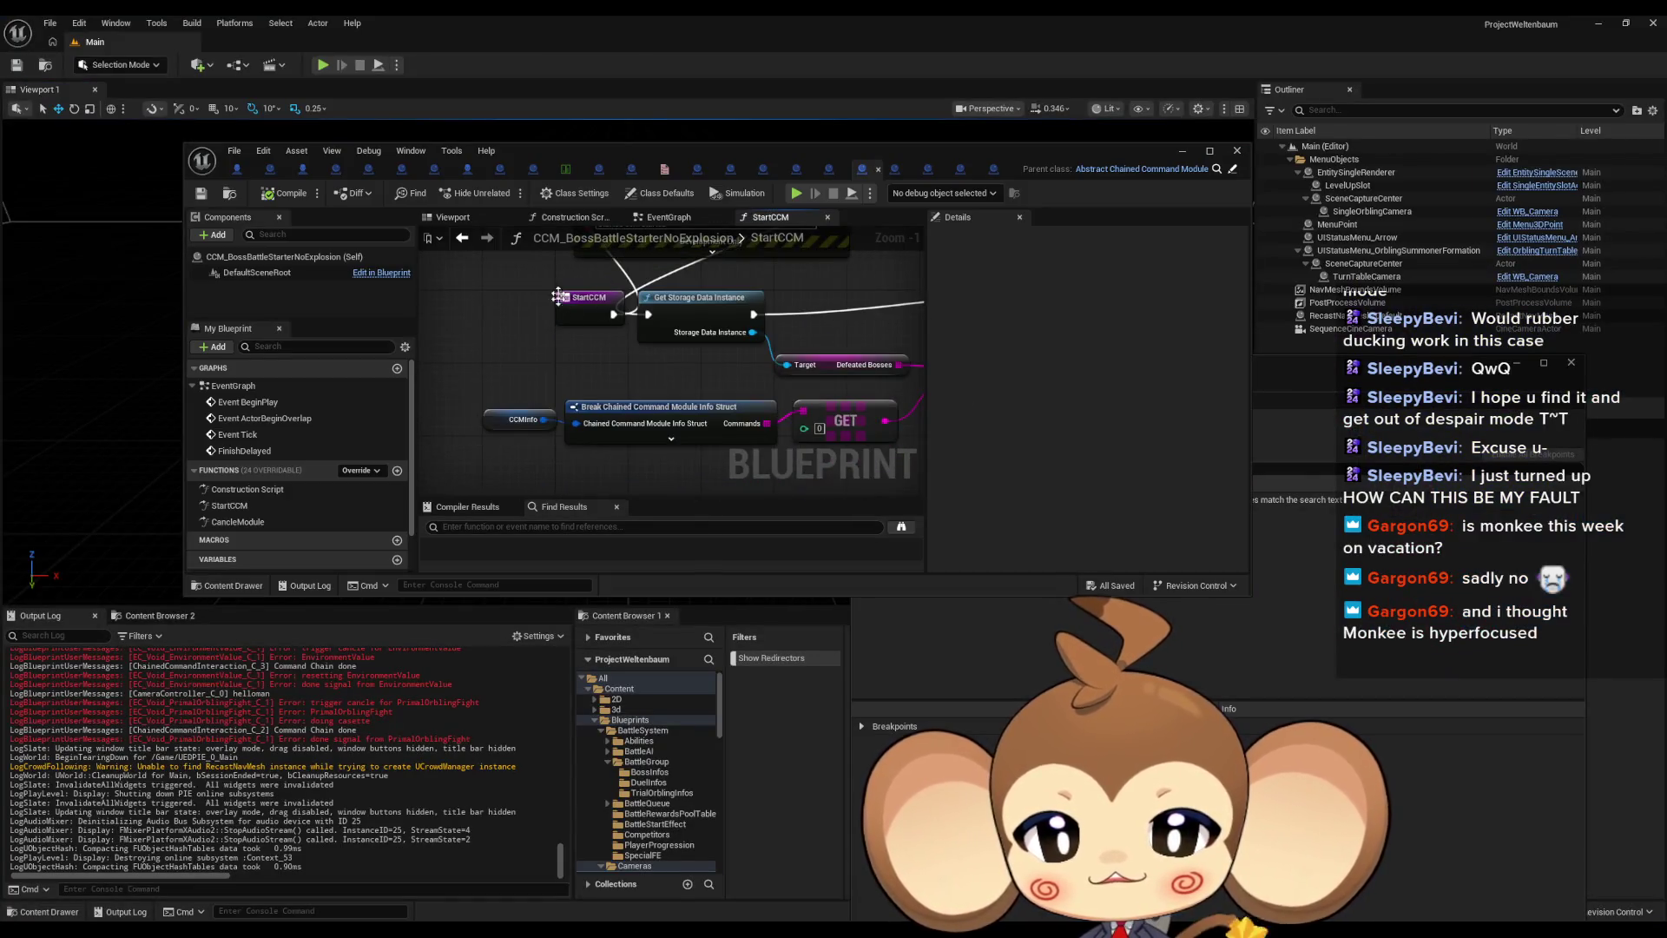
{"action": "double_click", "coordinate": [617, 151]}
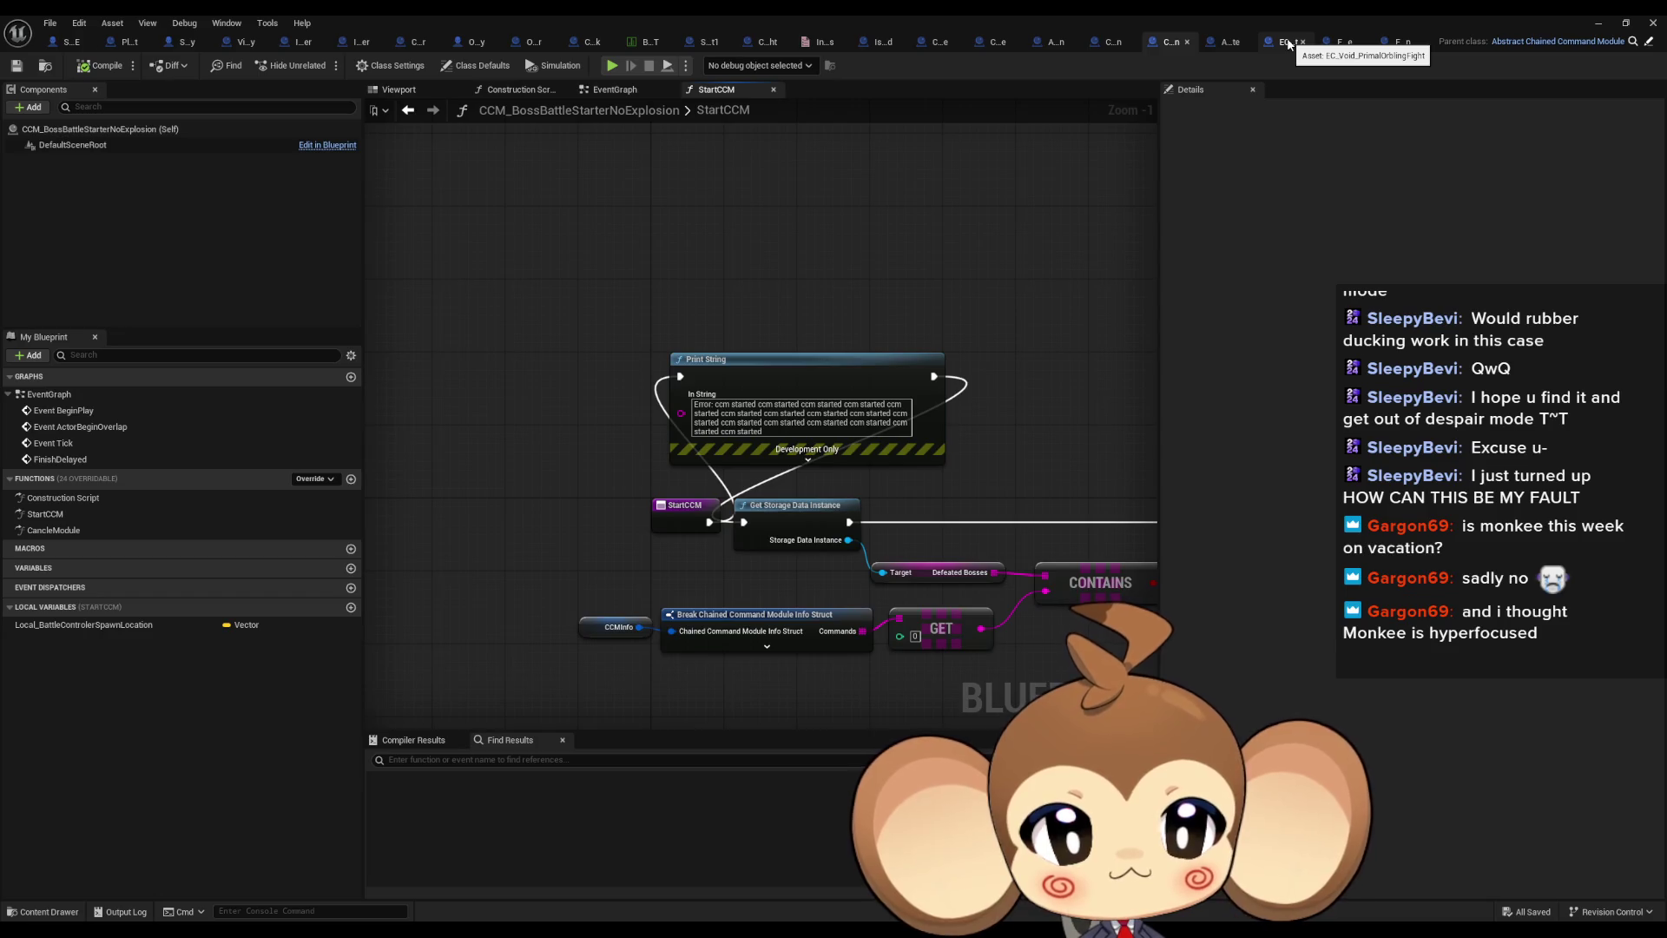
{"action": "left_click", "coordinate": [1289, 44]}
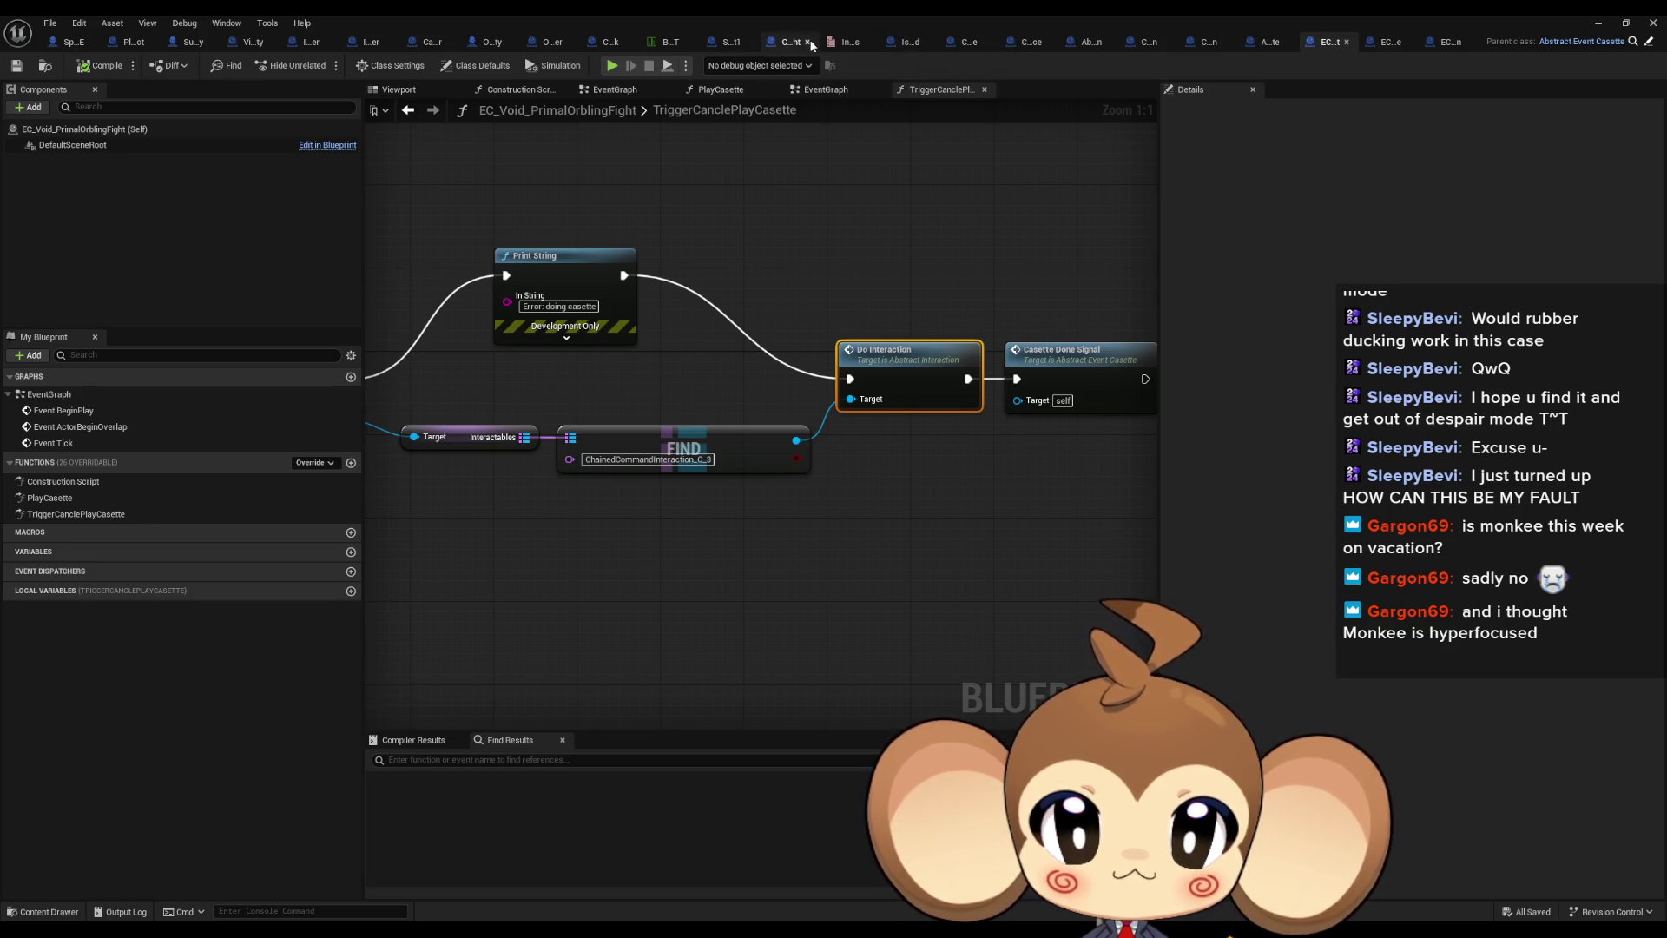
Open ChainedCommandInteraction from Content > Blueprints > OverworldLogic > Interactions
{"action": "double_click", "coordinate": [622, 14]}
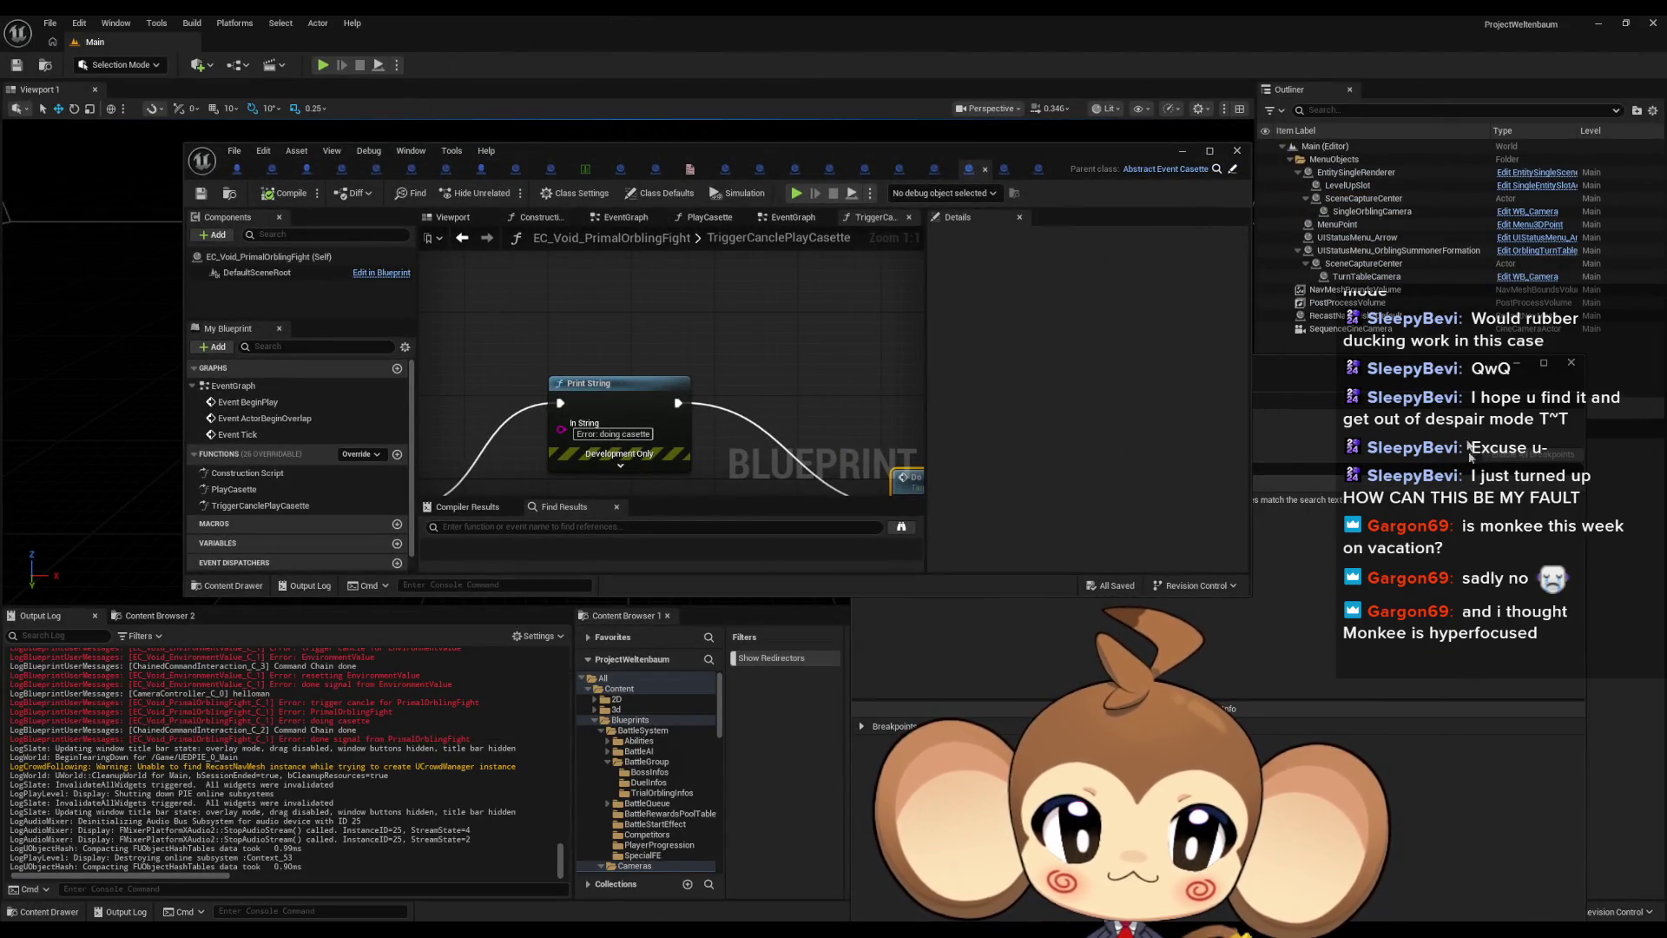
{"action": "left_click", "coordinate": [1563, 365]}
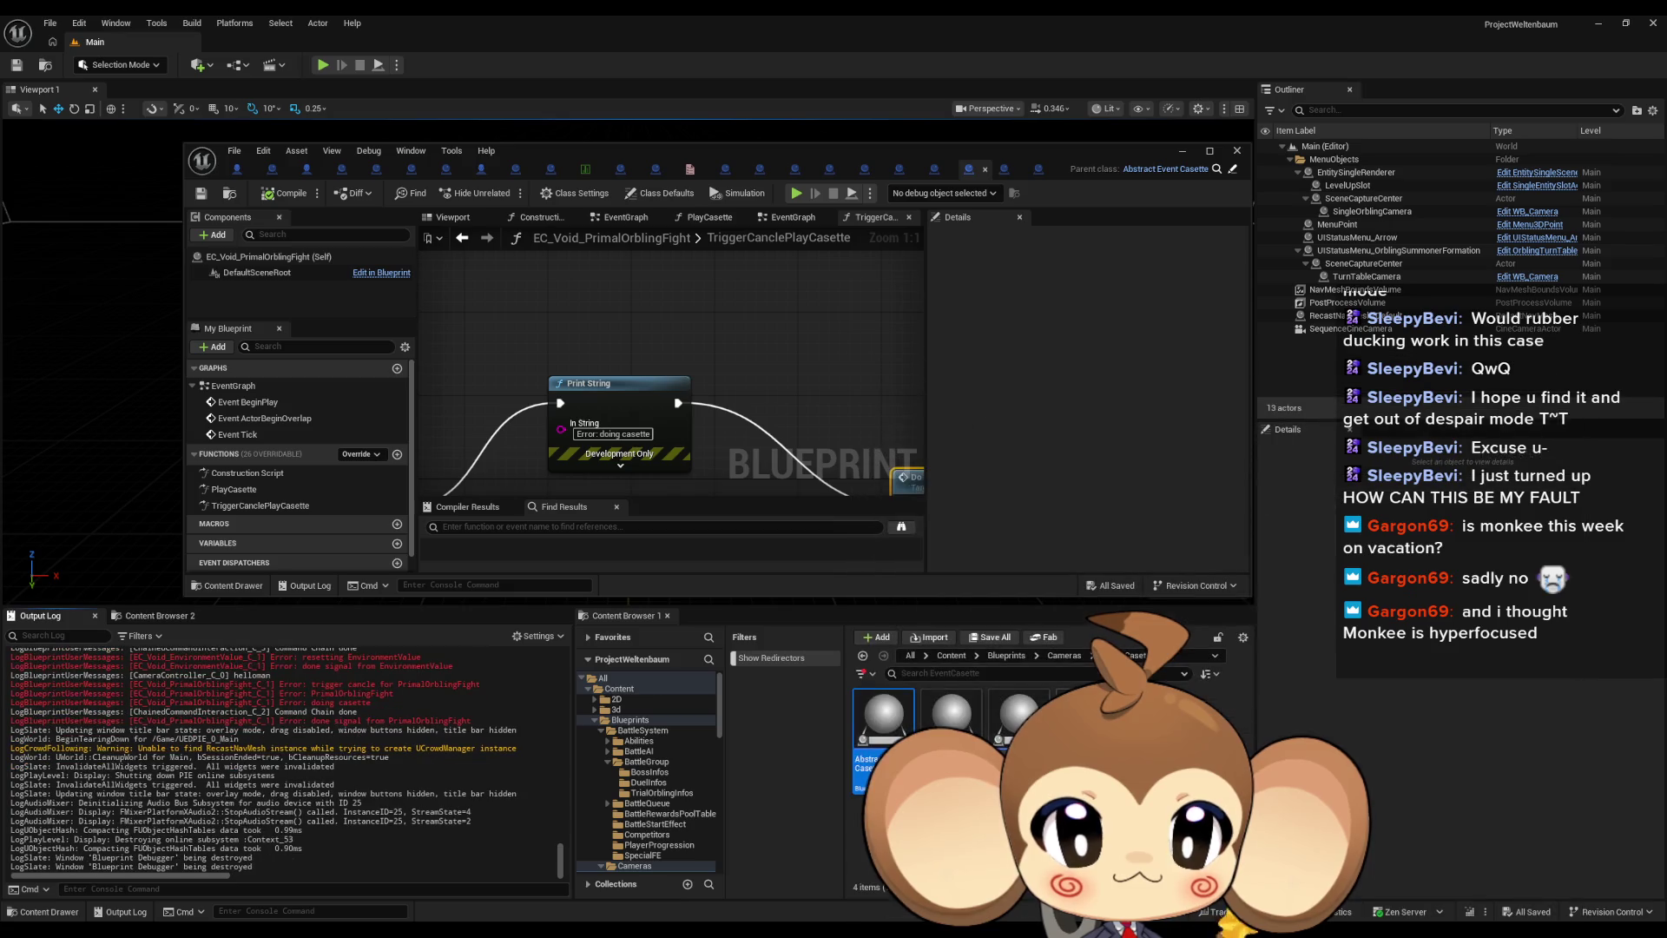
{"action": "left_click", "coordinate": [951, 656]}
{"action": "left_click", "coordinate": [630, 719]}
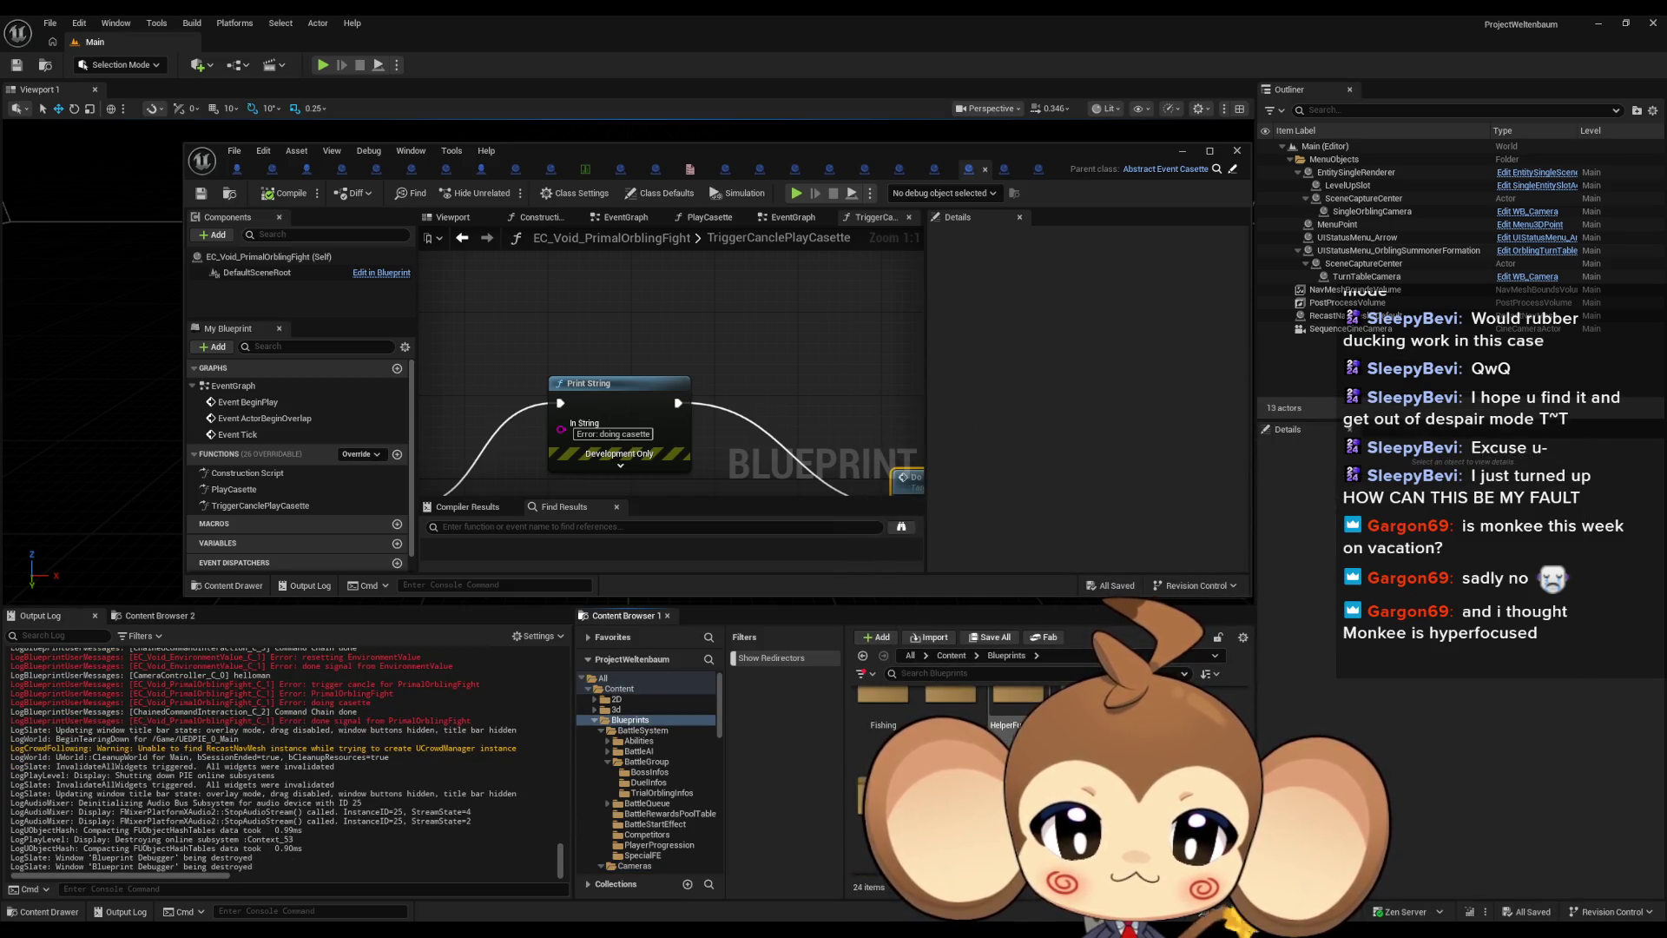
{"action": "scroll", "coordinate": [647, 773], "scroll_direction": "down", "scroll_amount": 5}
{"action": "left_click", "coordinate": [647, 775]}
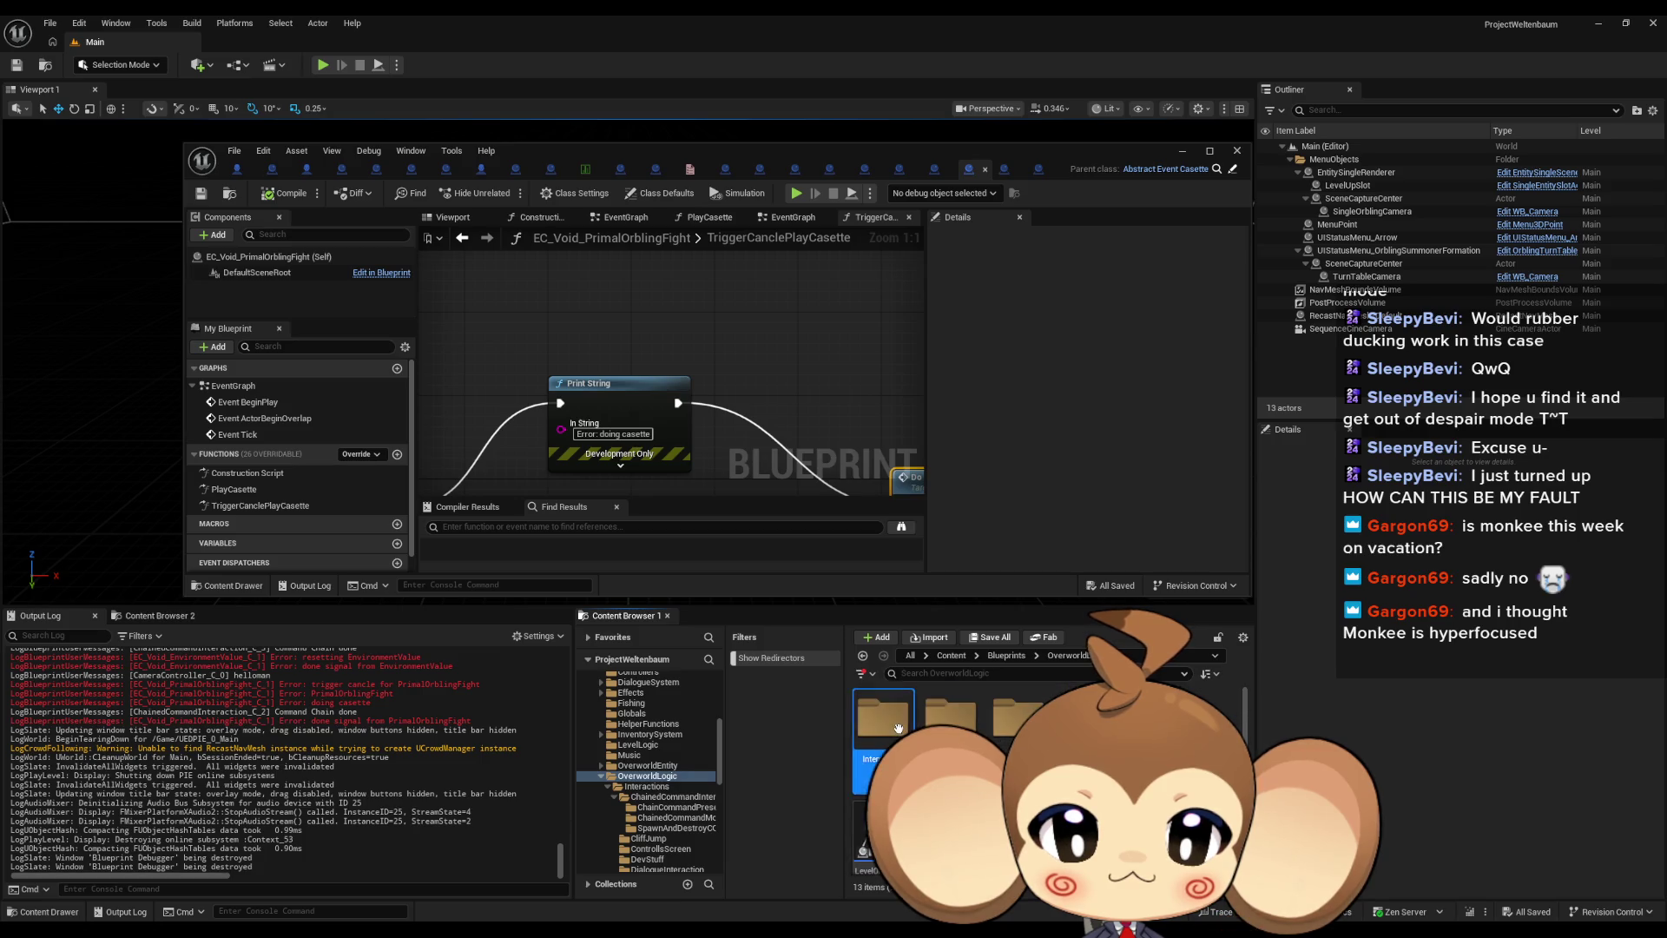
{"action": "double_click", "coordinate": [898, 728]}
{"action": "double_click", "coordinate": [898, 727]}
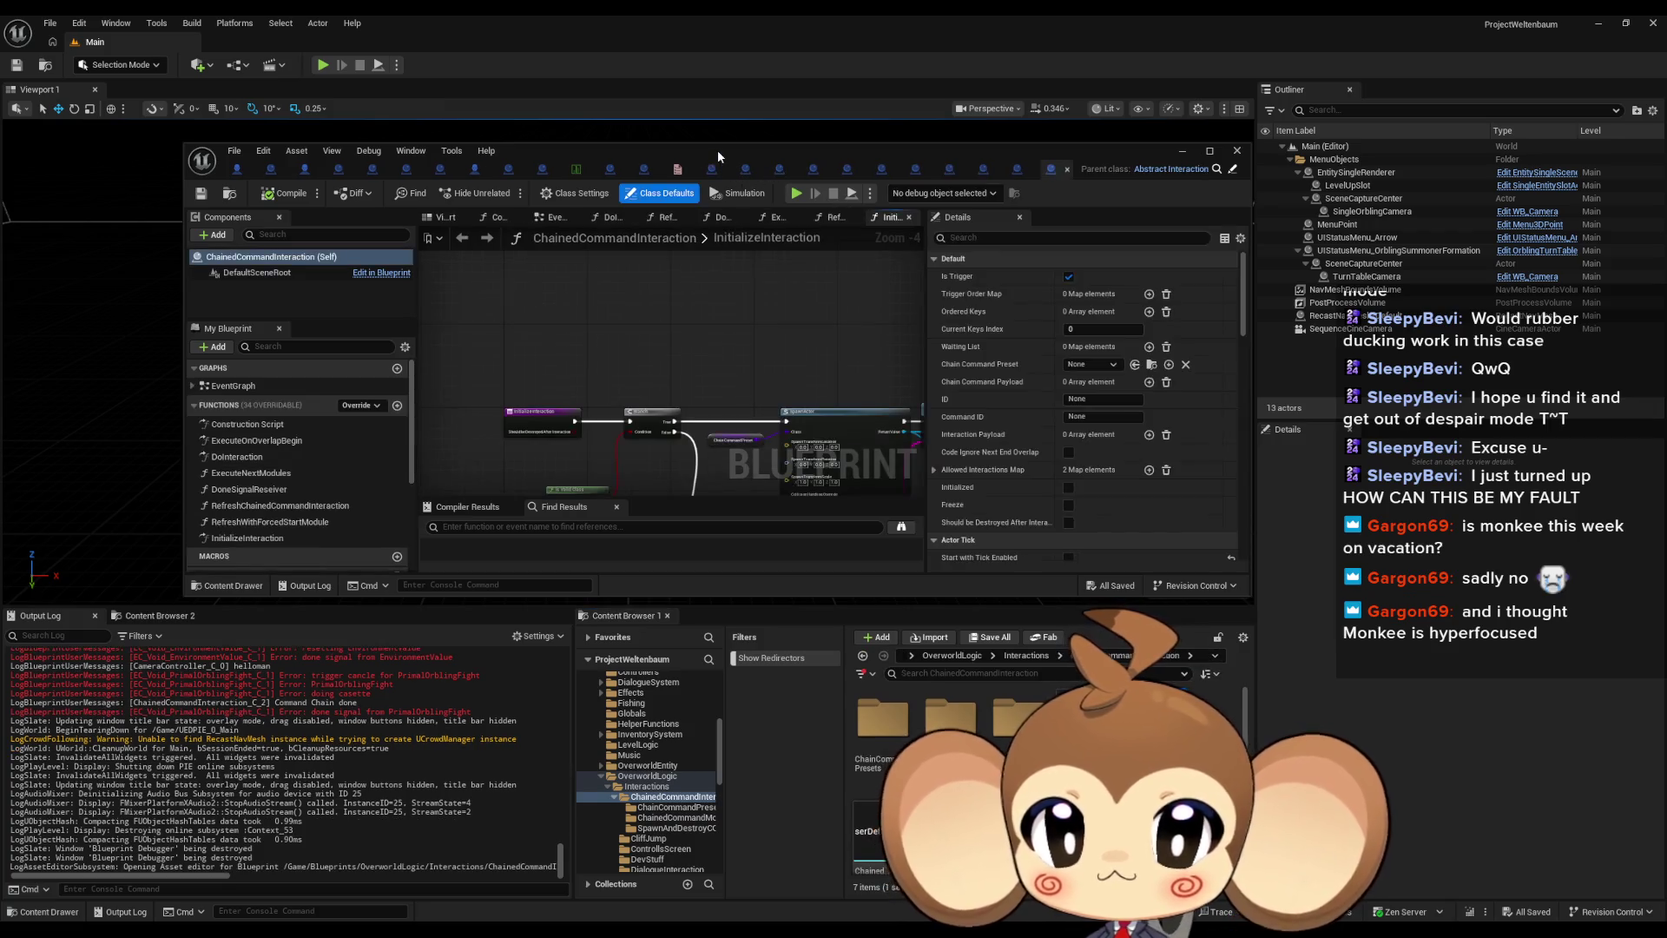
{"action": "double_click", "coordinate": [717, 149]}
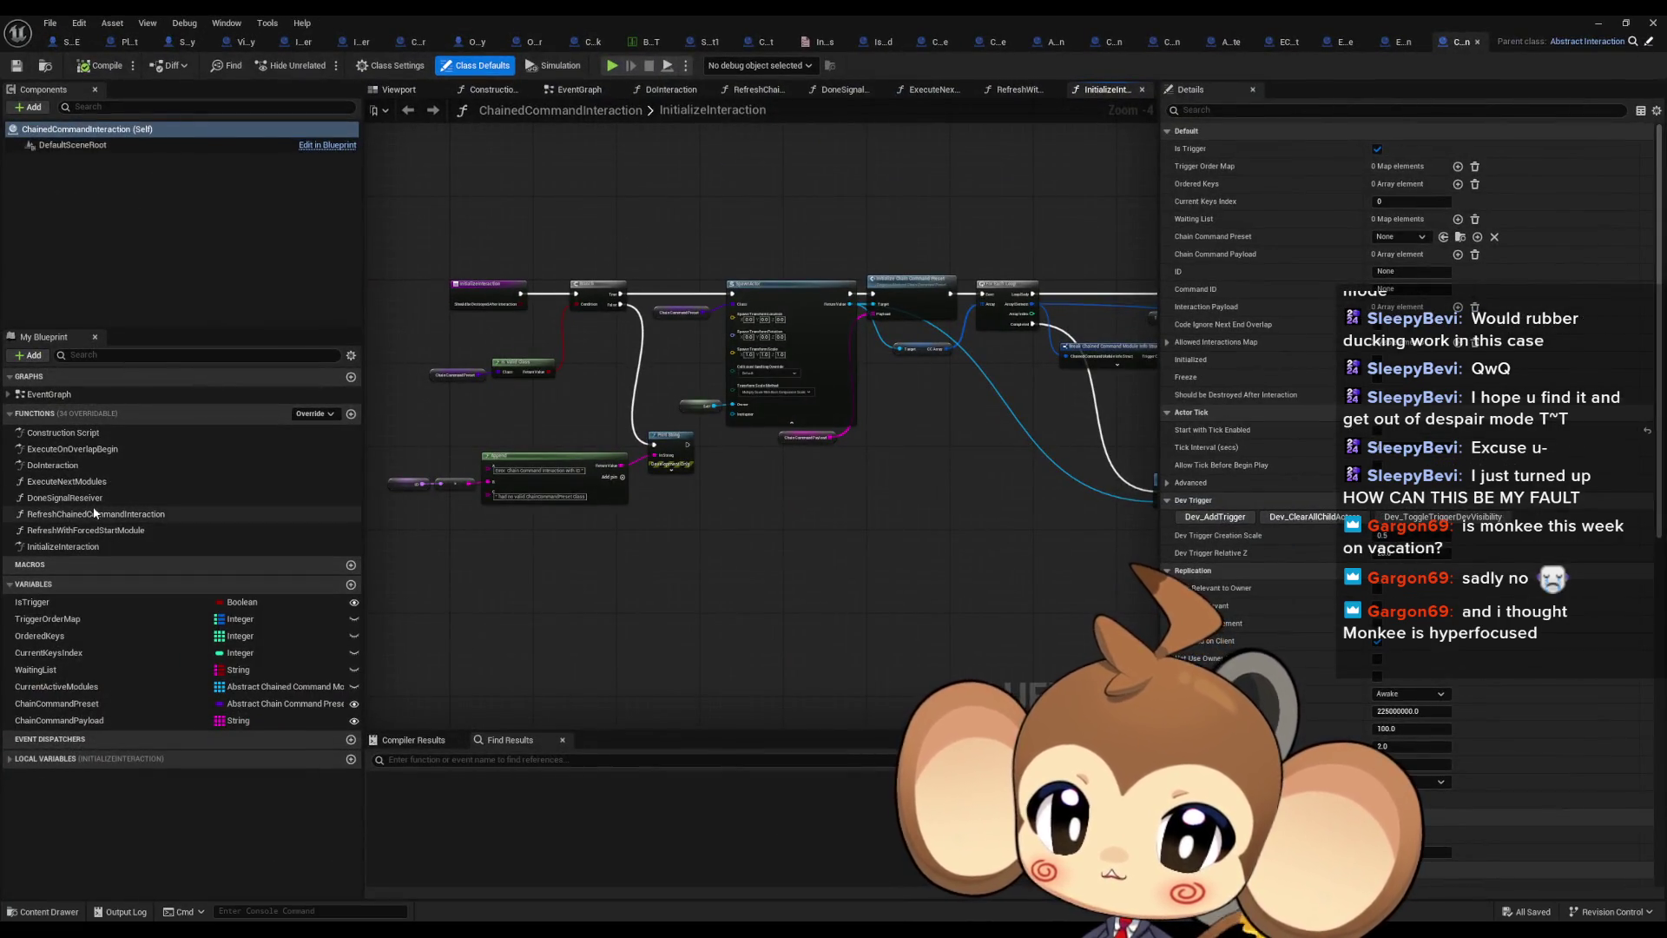
Inspect DoInteraction, its parent implementation and the Execute Next Modules call, then view CCP_BossFightNoExplosion
{"action": "double_click", "coordinate": [61, 466]}
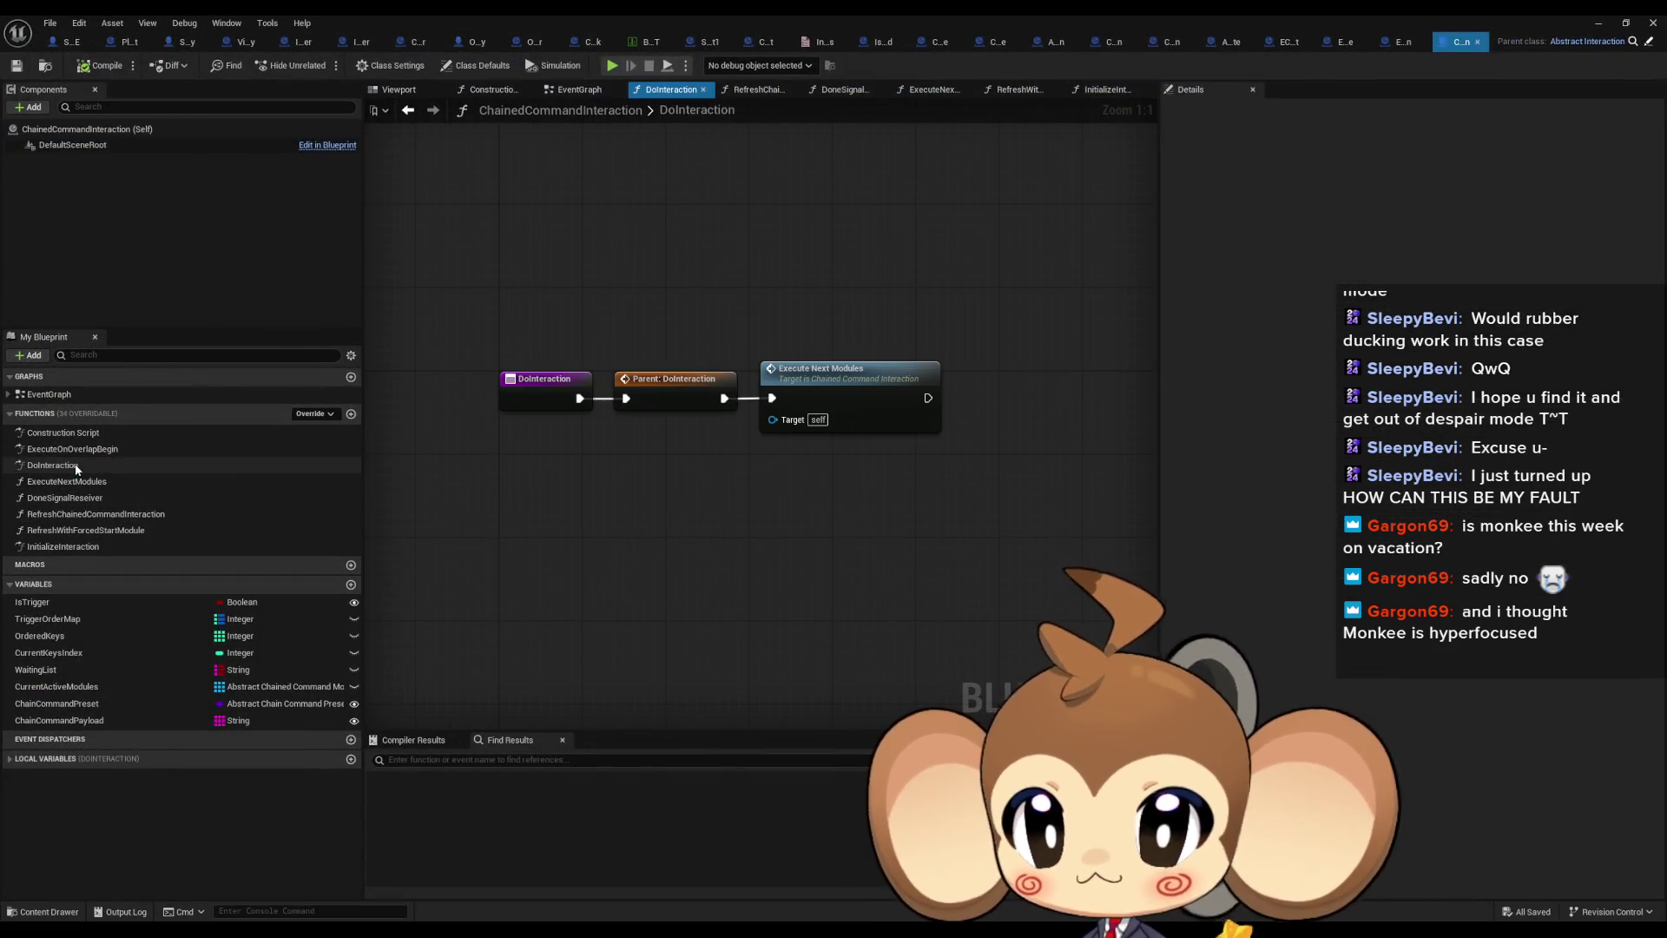
{"action": "double_click", "coordinate": [673, 388]}
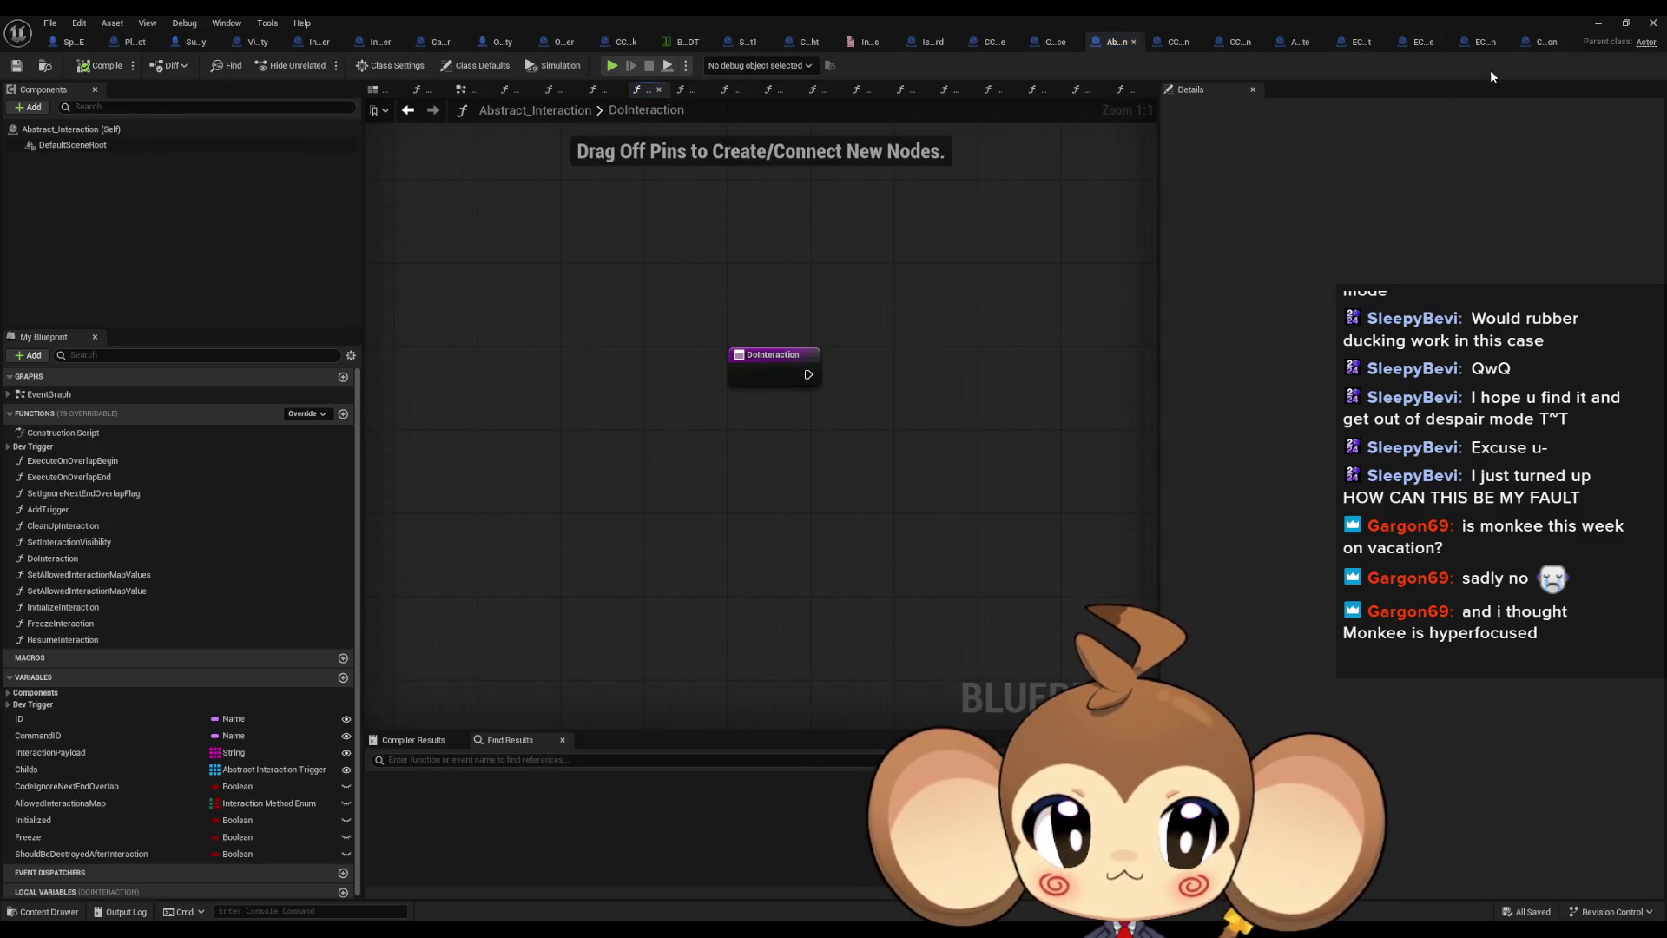
{"action": "left_click", "coordinate": [1542, 50]}
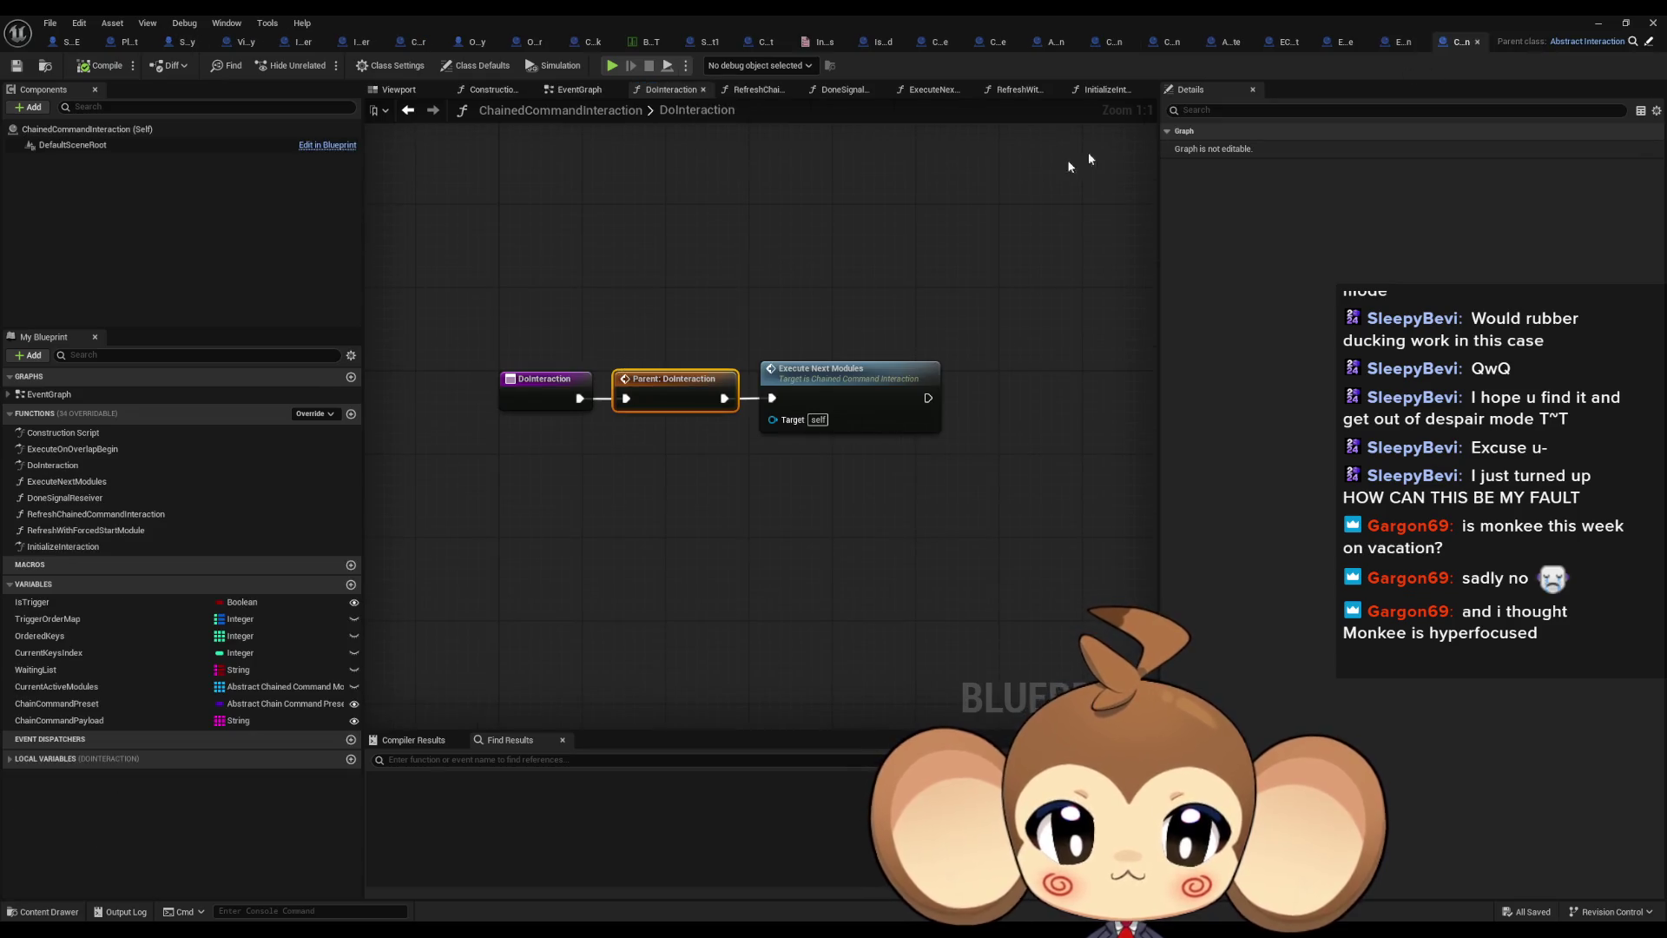
{"action": "left_click", "coordinate": [894, 383]}
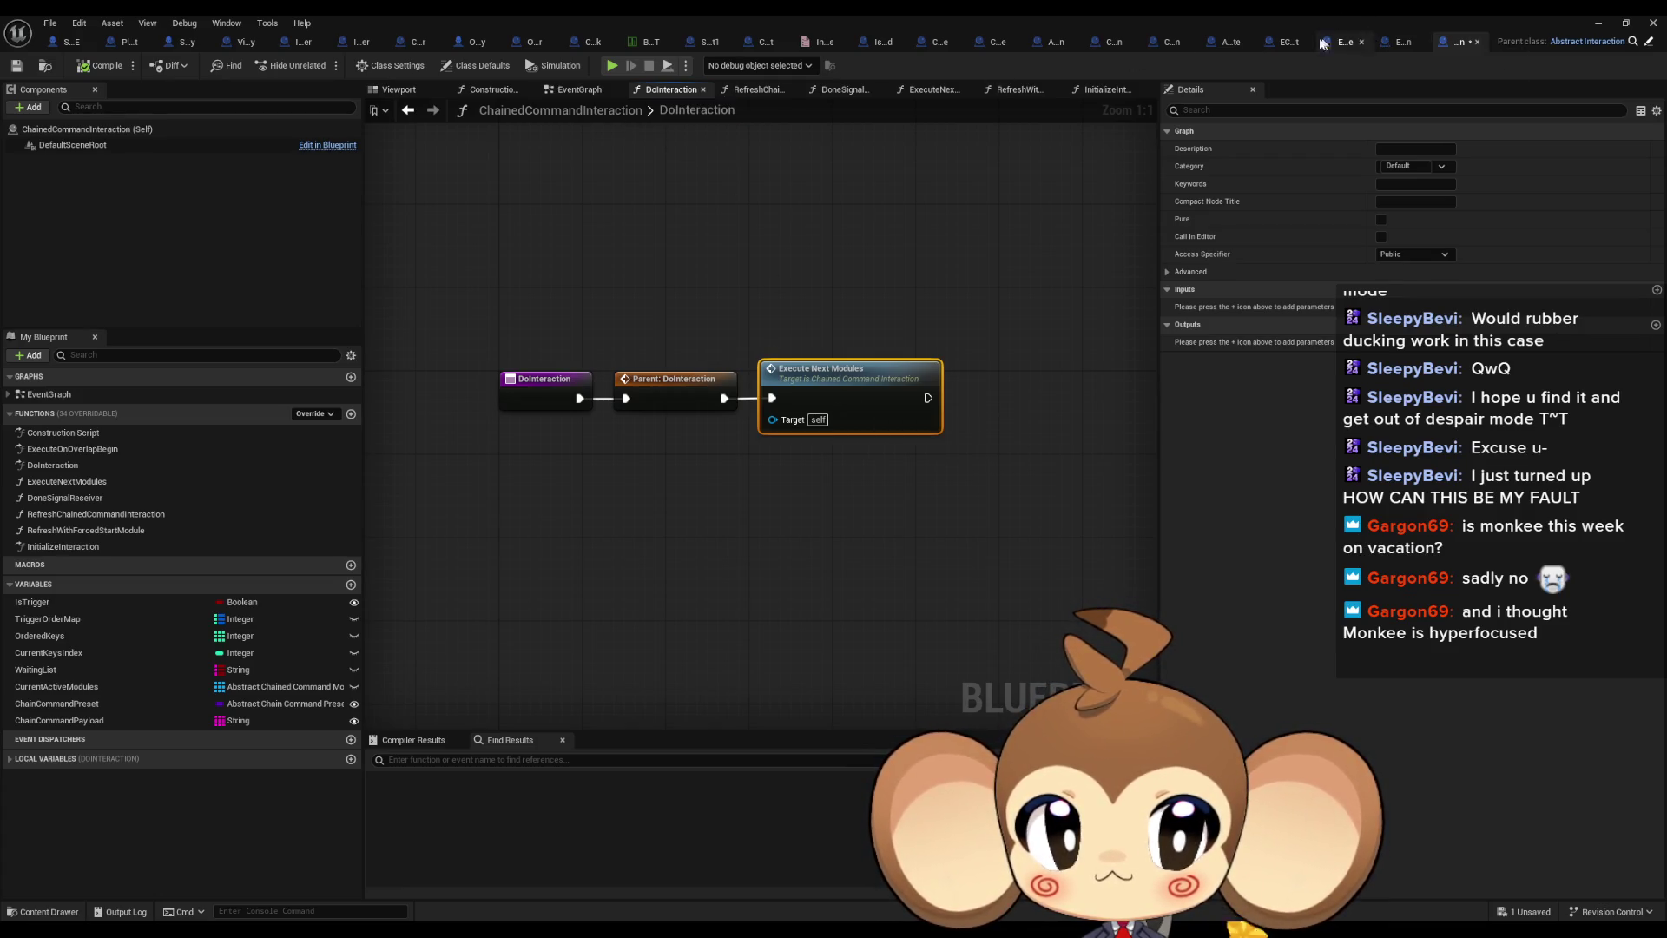
{"action": "left_click", "coordinate": [1110, 42]}
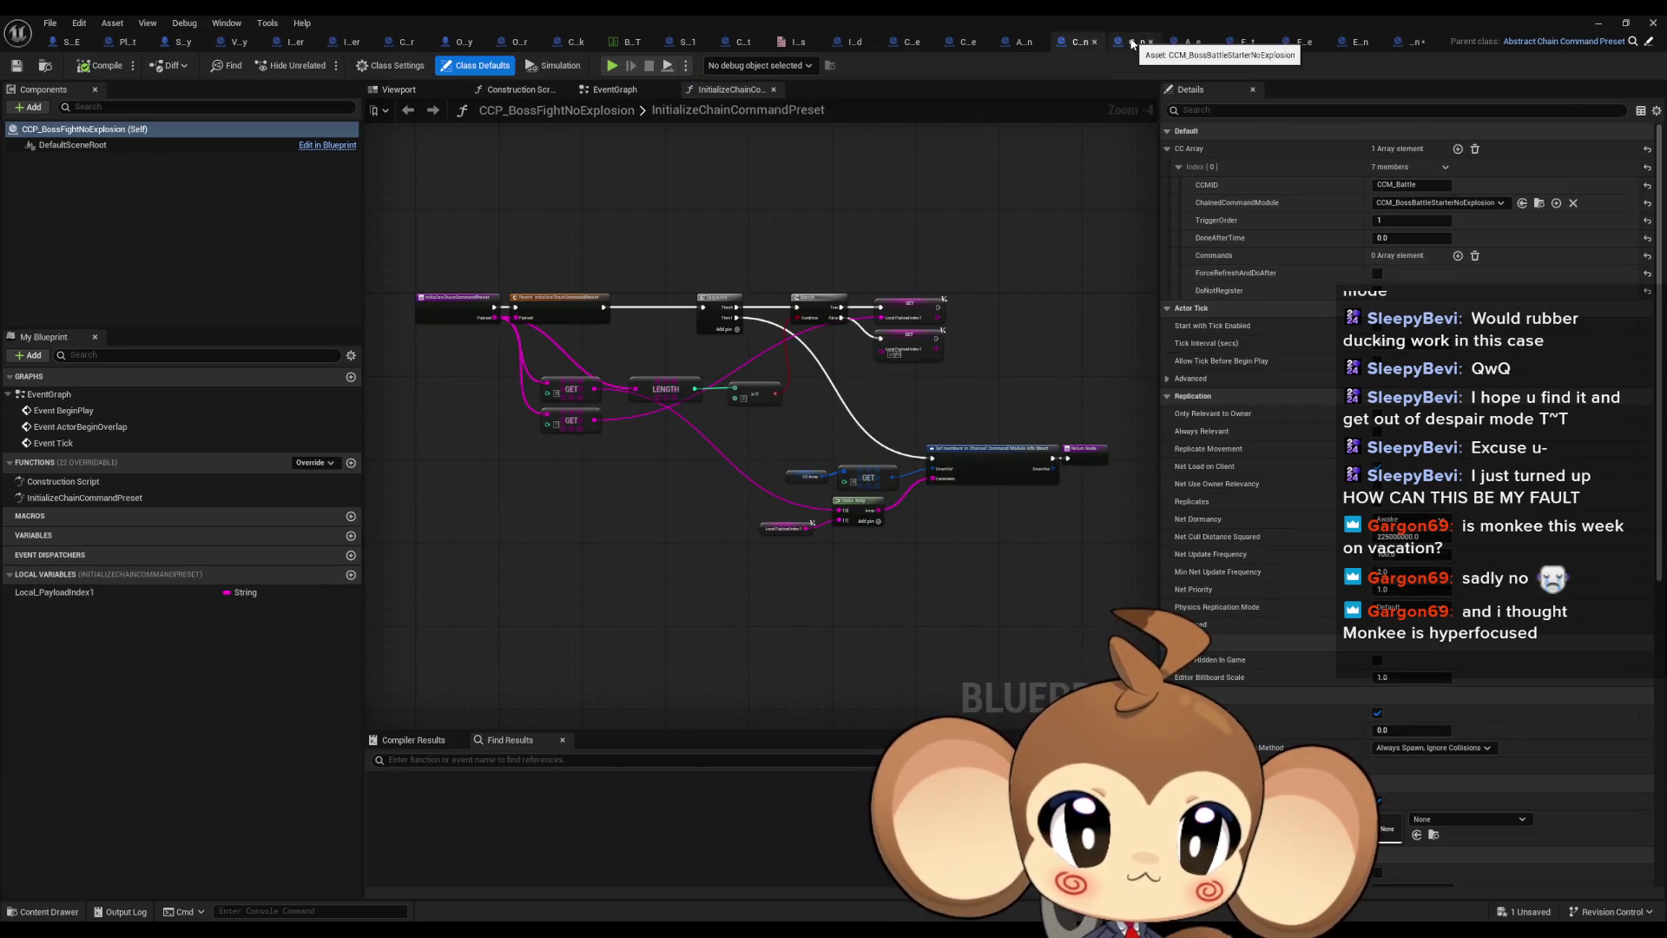
Open ExecuteNextModules and select its Refresh, Destroy Actor and Should be Destroyed After Interaction nodes
{"action": "left_click", "coordinate": [1134, 41]}
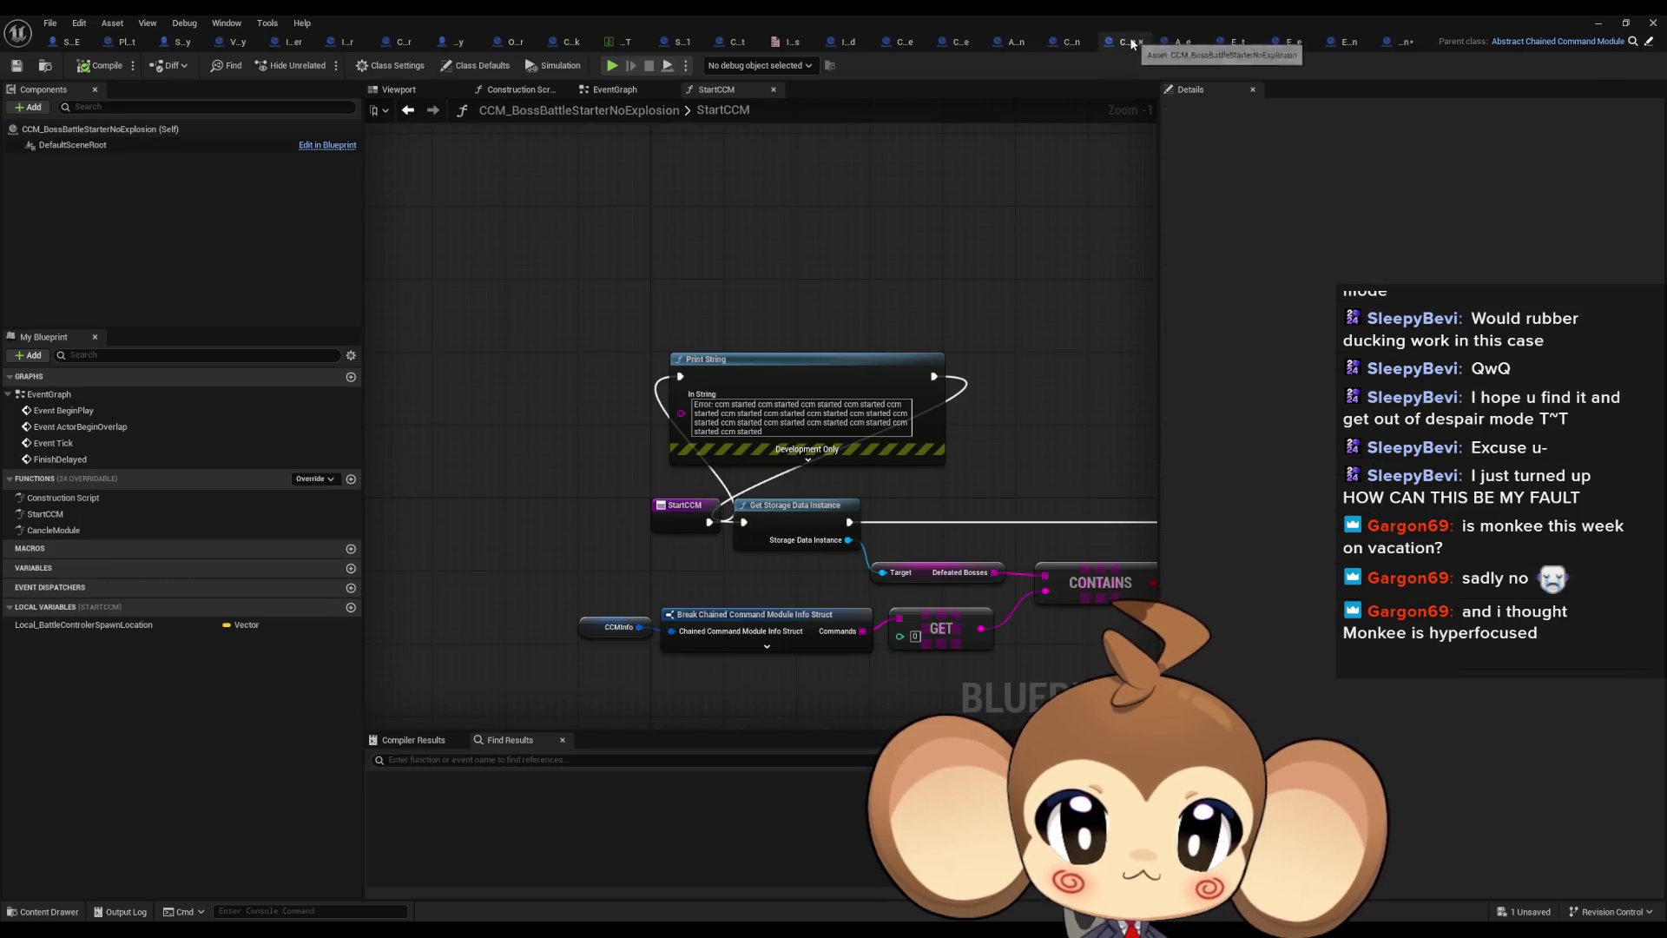
{"action": "left_click", "coordinate": [1388, 43]}
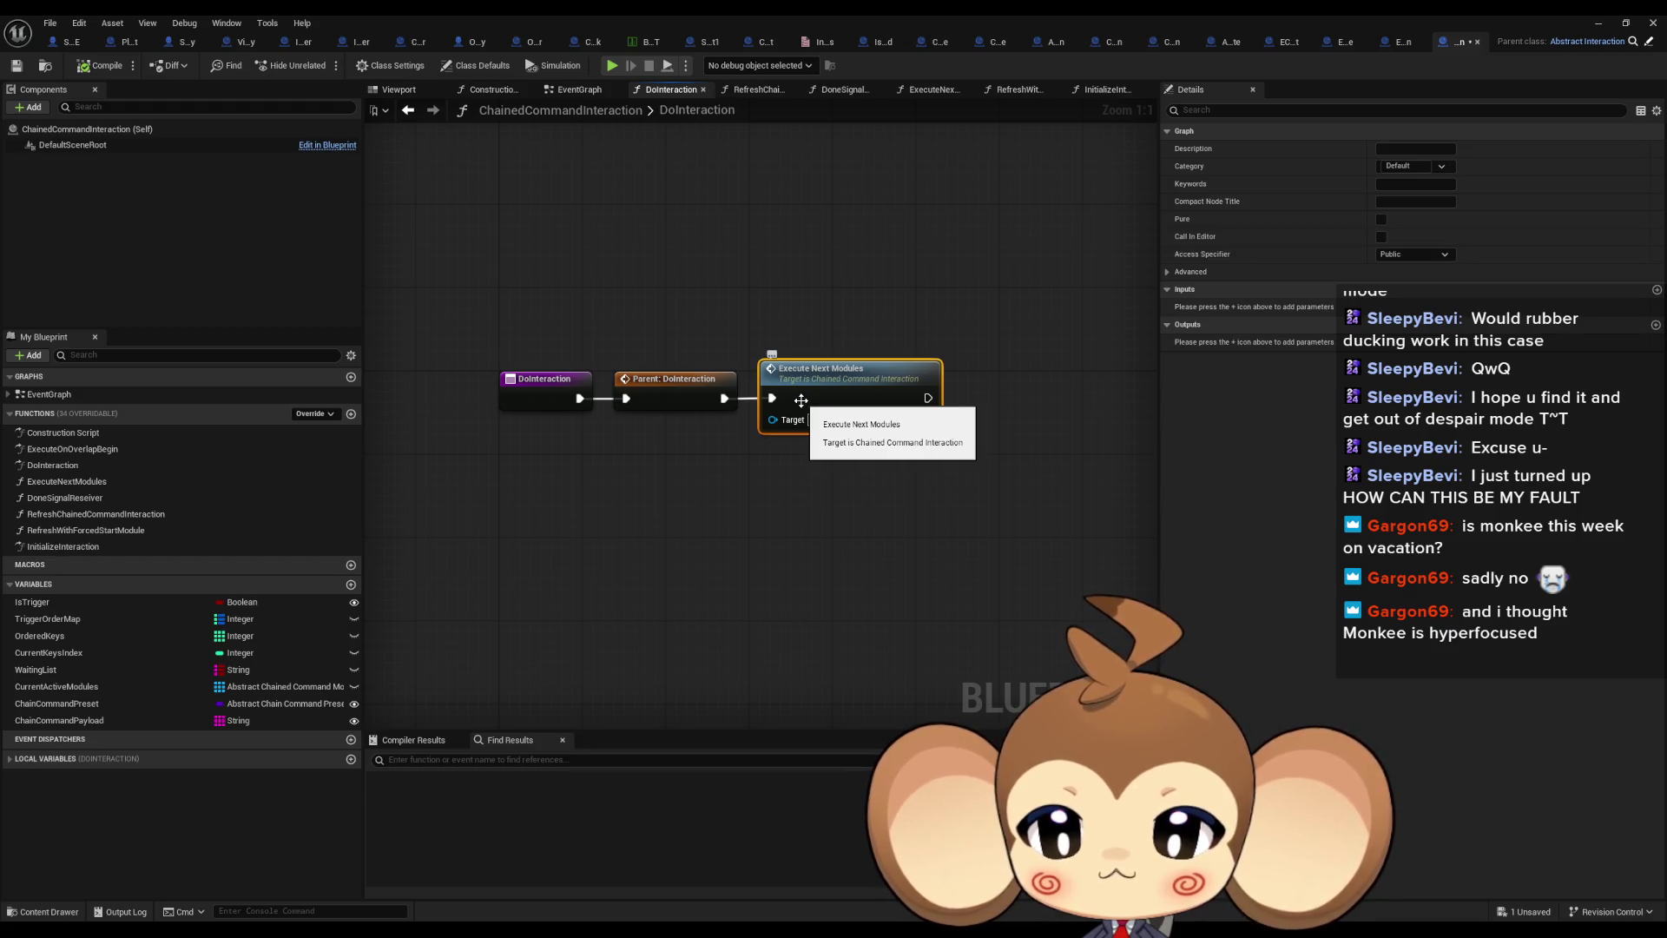
{"action": "double_click", "coordinate": [801, 401]}
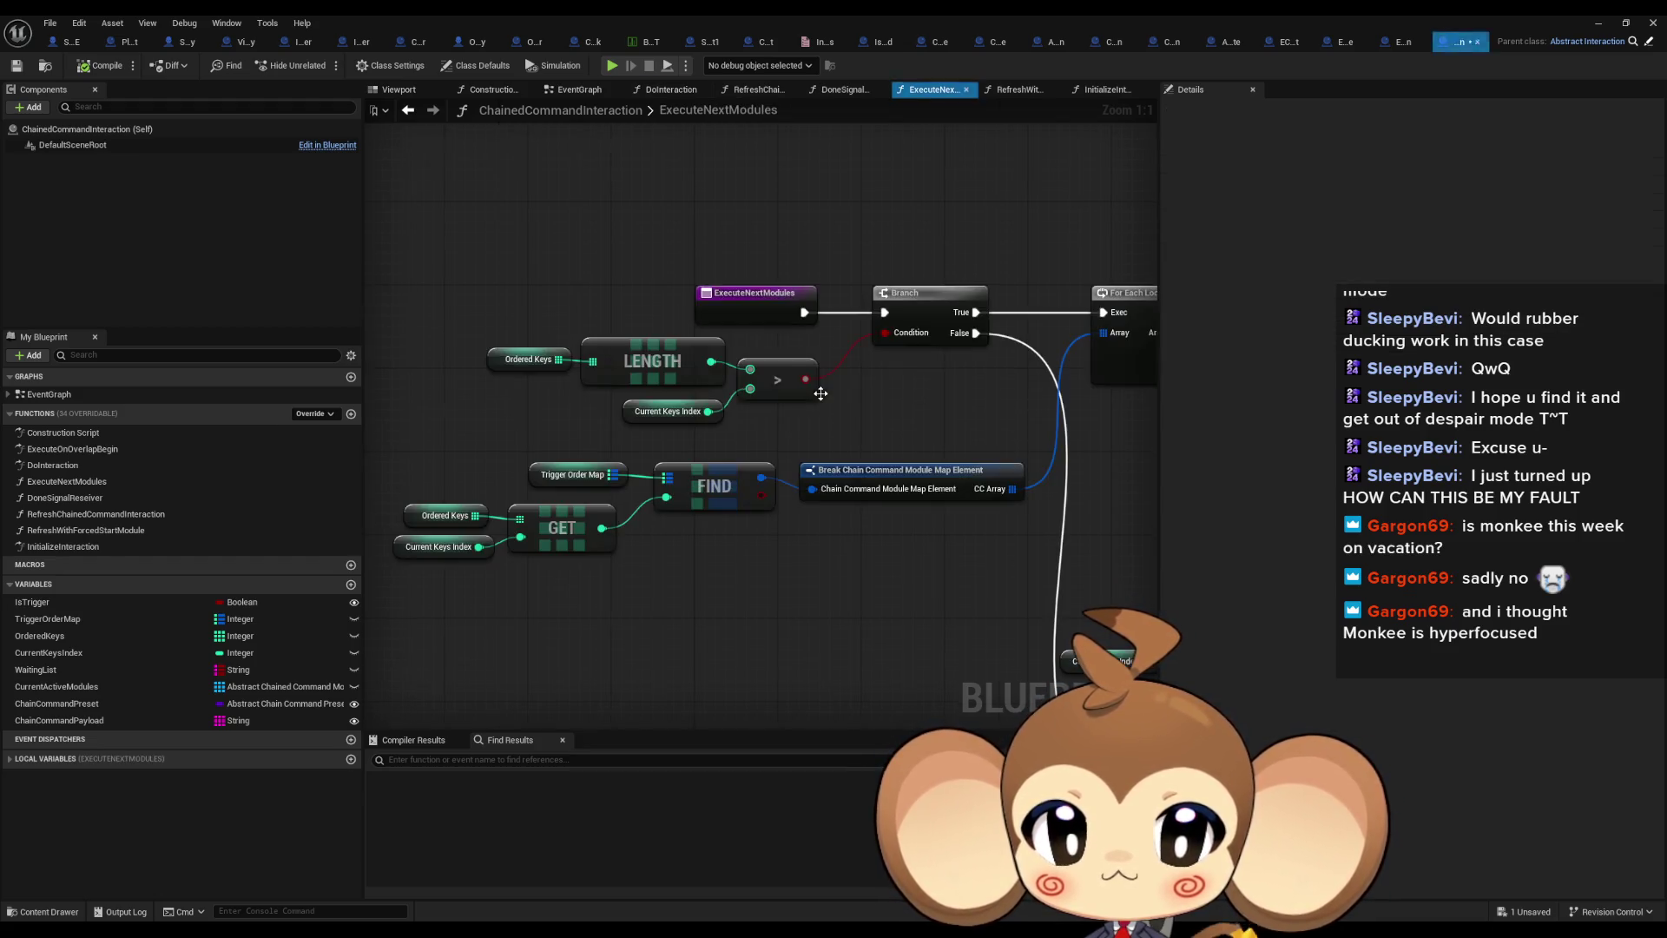
{"action": "mouse_move", "coordinate": [989, 392]}
{"action": "left_mouse_down"}
{"action": "mouse_move", "coordinate": [805, 328]}
{"action": "mouse_move", "coordinate": [1049, 357]}
{"action": "mouse_move", "coordinate": [906, 380]}
{"action": "mouse_move", "coordinate": [594, 345]}
{"action": "left_mouse_up"}
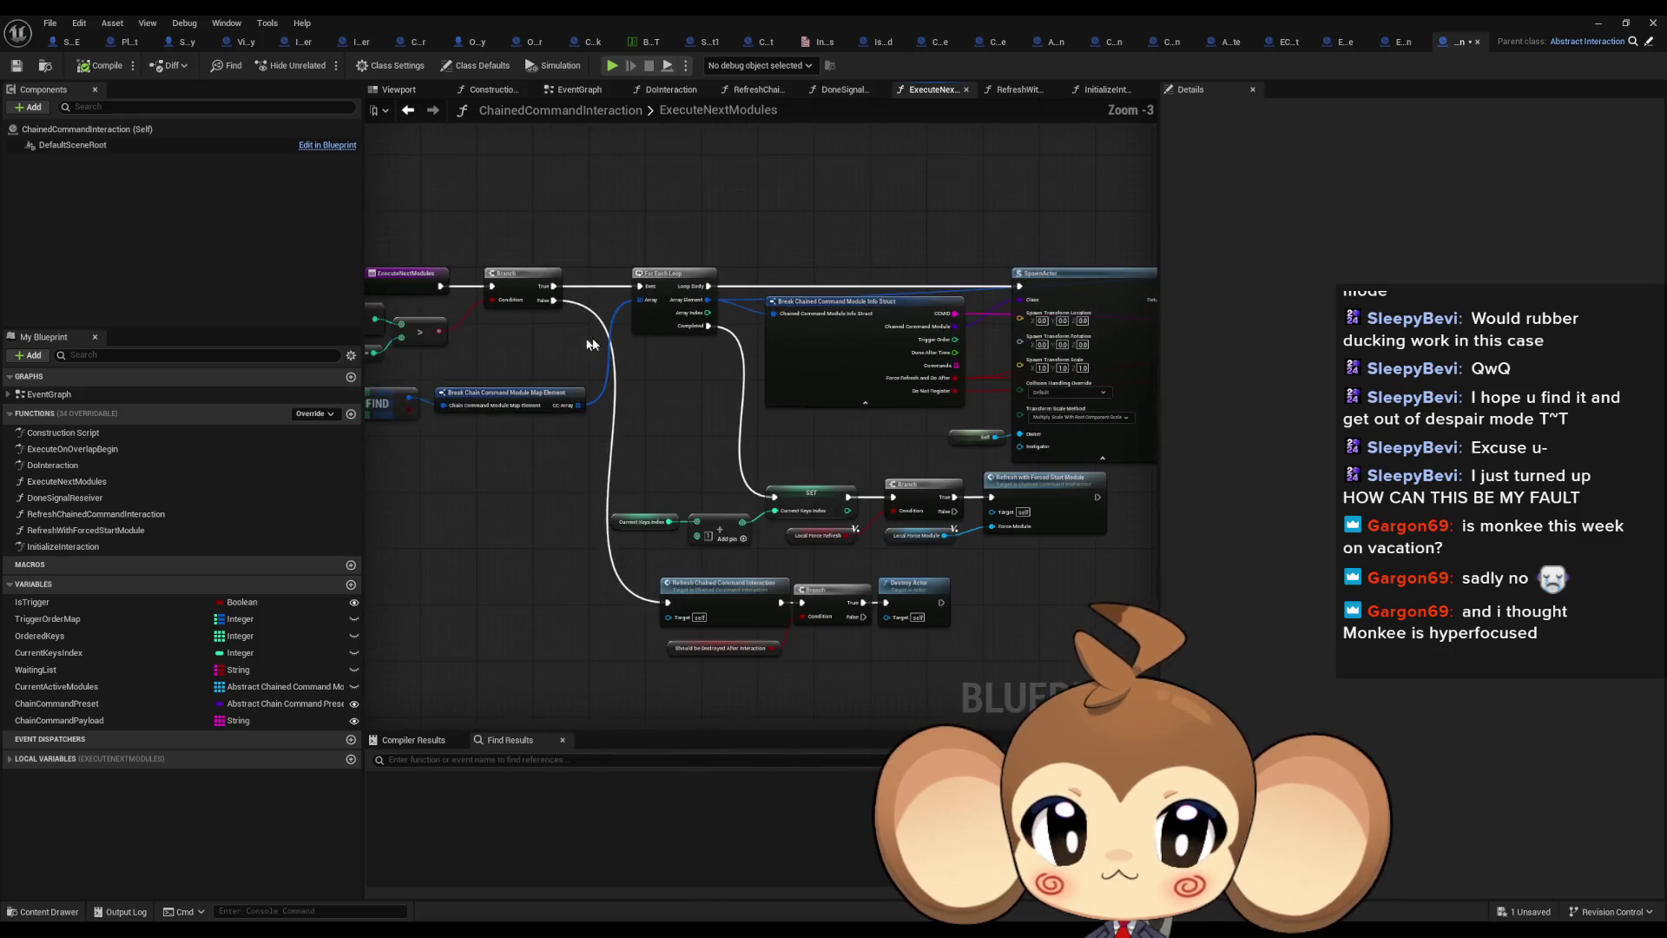
{"action": "scroll", "coordinate": [634, 330], "scroll_direction": "down", "scroll_amount": 3}
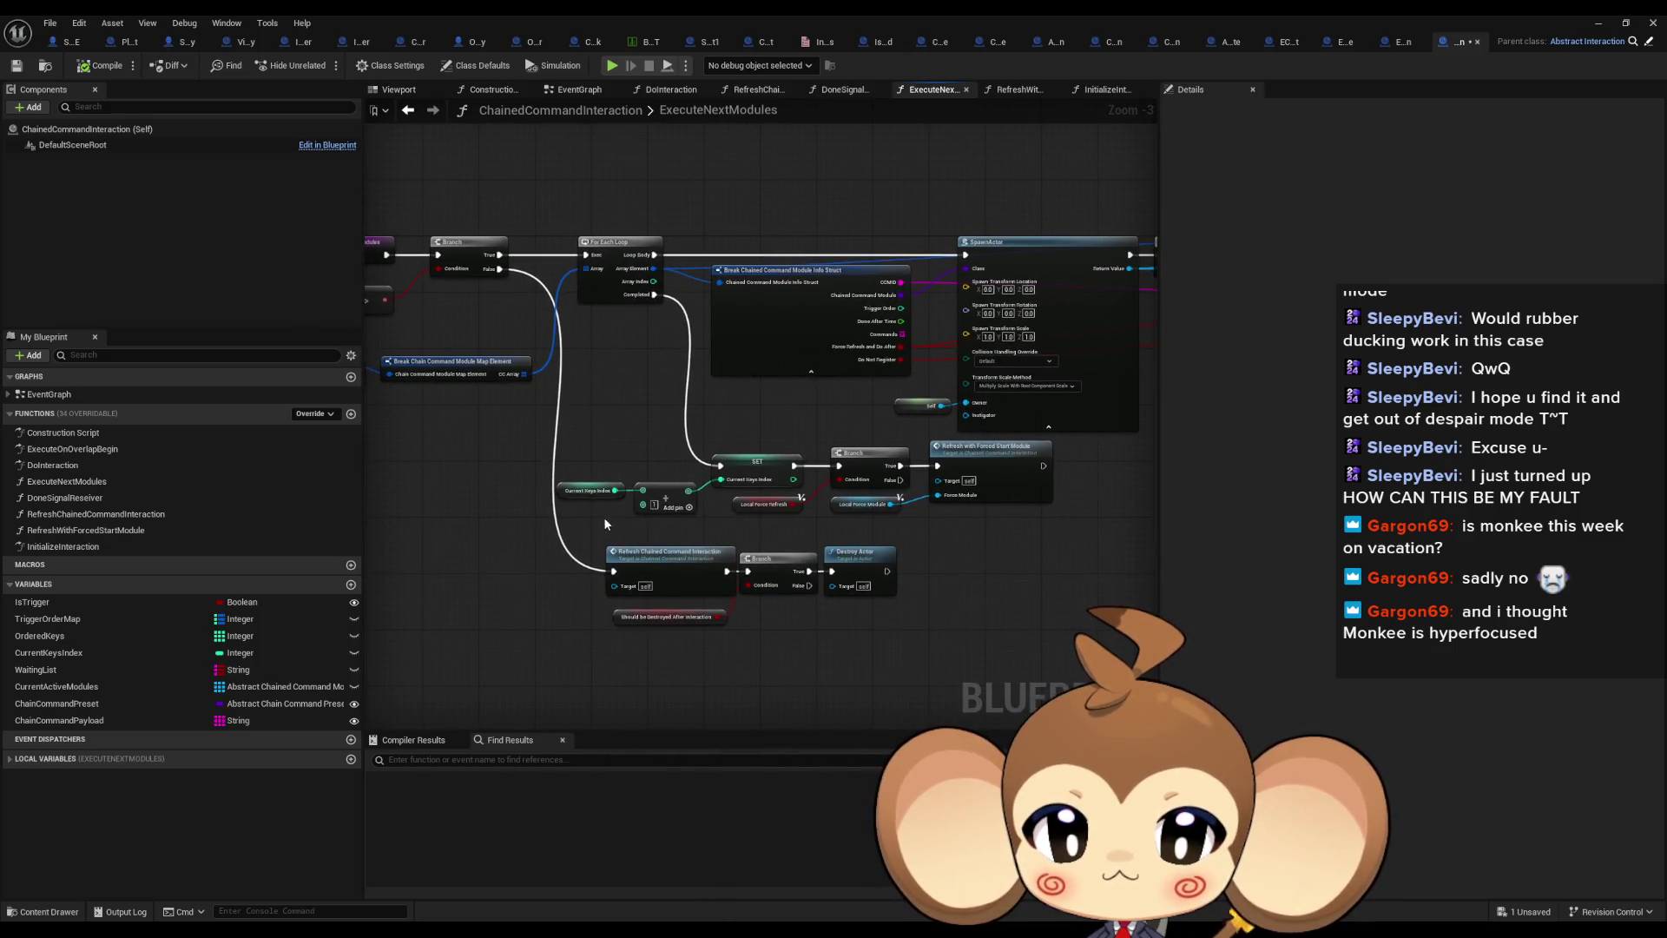
{"action": "left_click_drag", "start_coordinate": [680, 571], "coordinate": [682, 573]}
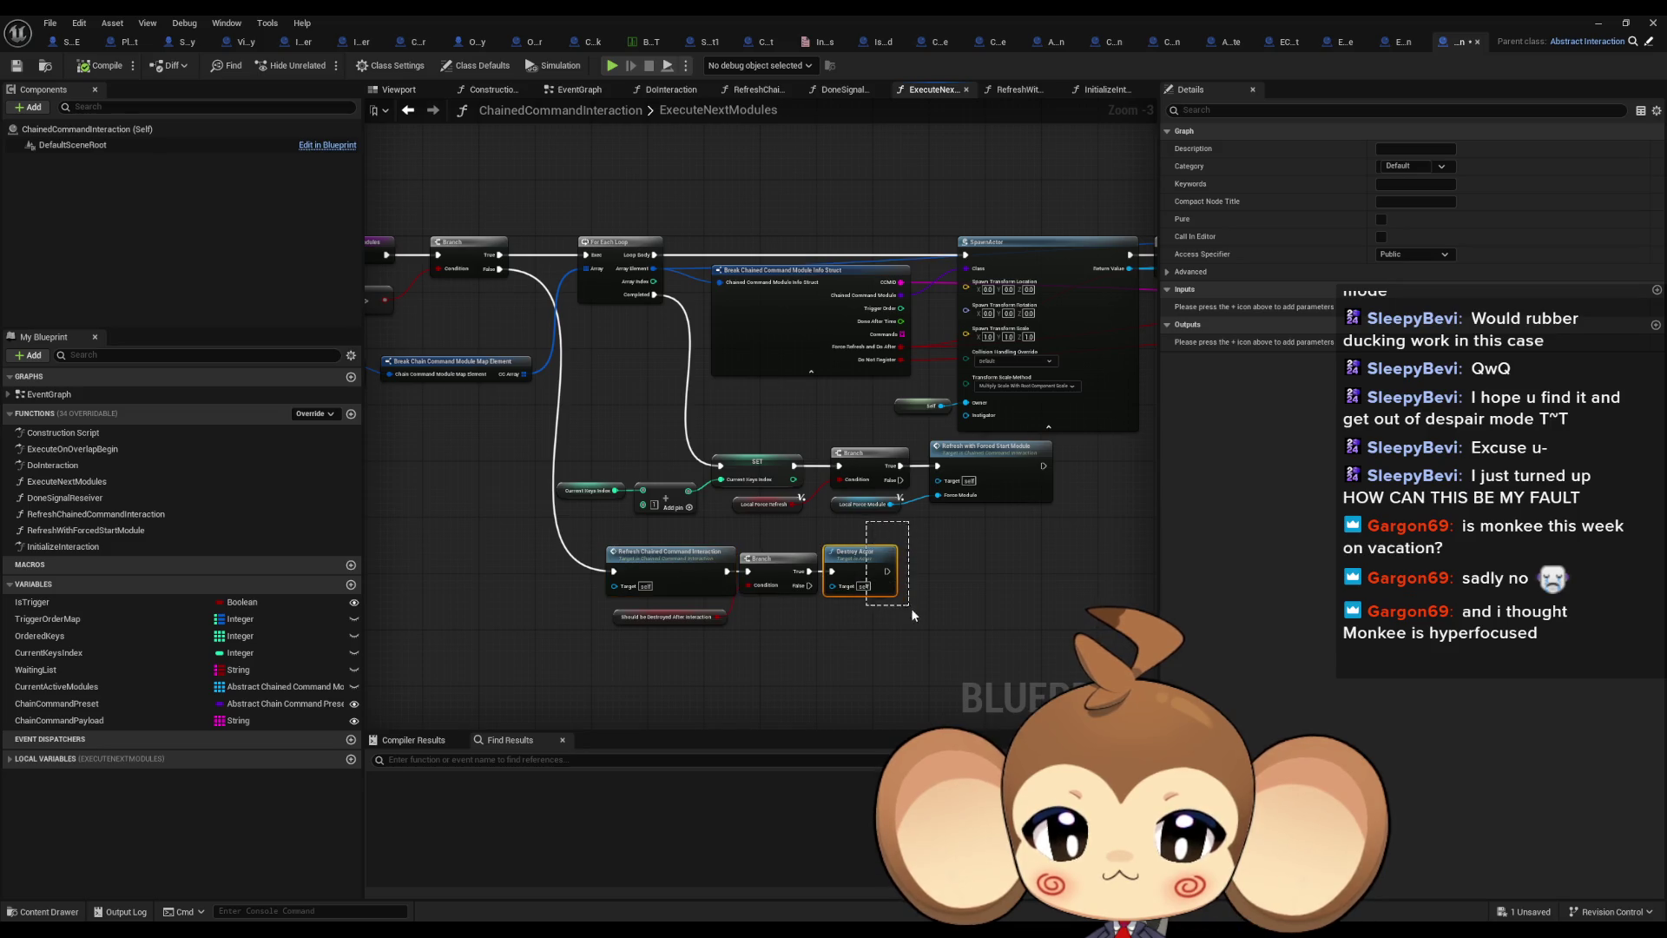
{"action": "left_click_drag", "start_coordinate": [912, 615], "coordinate": [907, 612]}
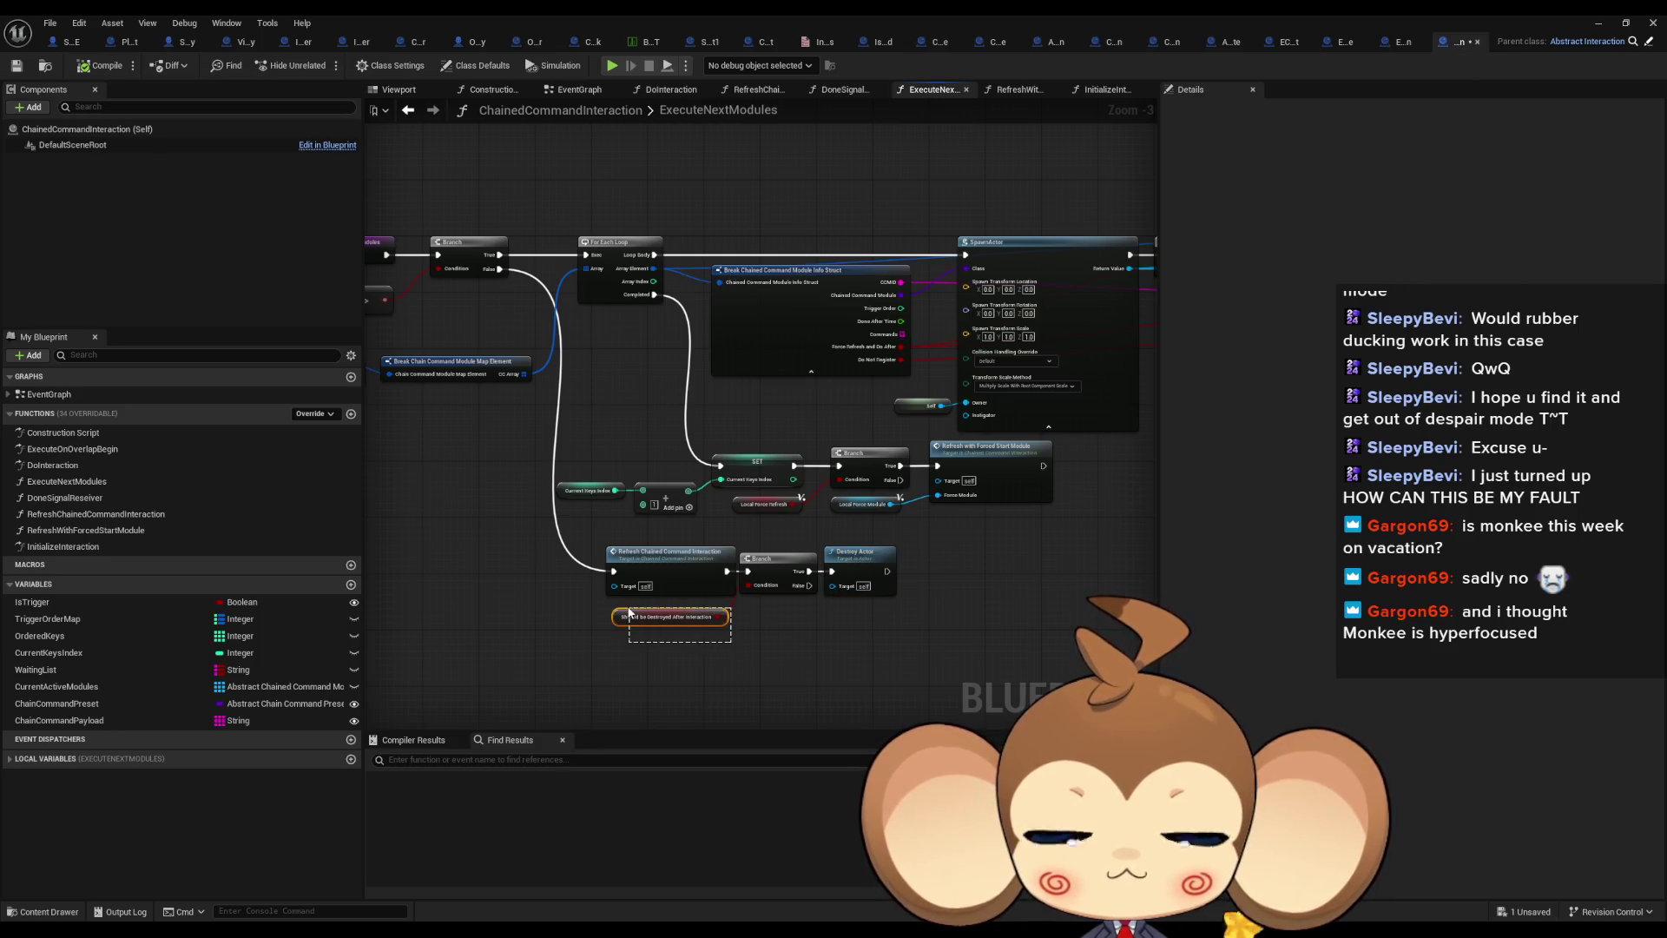
{"action": "left_click_drag", "start_coordinate": [731, 642], "coordinate": [629, 613]}
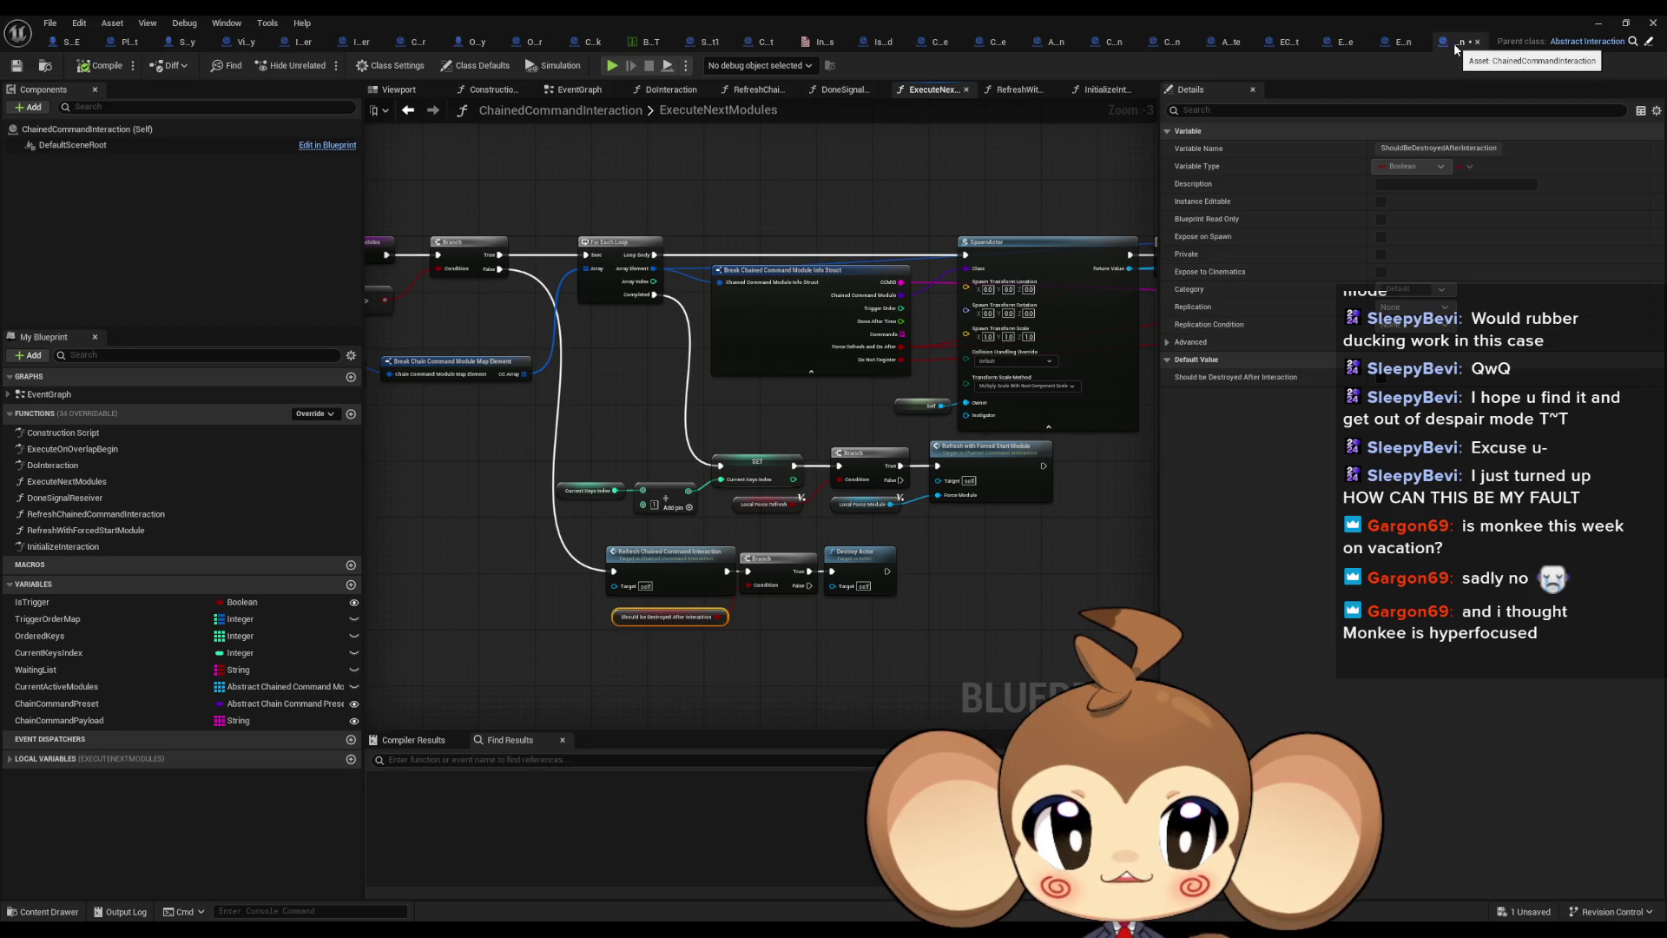
Minimize the Blueprint window and open the VoidLevel map from Content > Maps > Intro
{"action": "double_click", "coordinate": [1341, 21]}
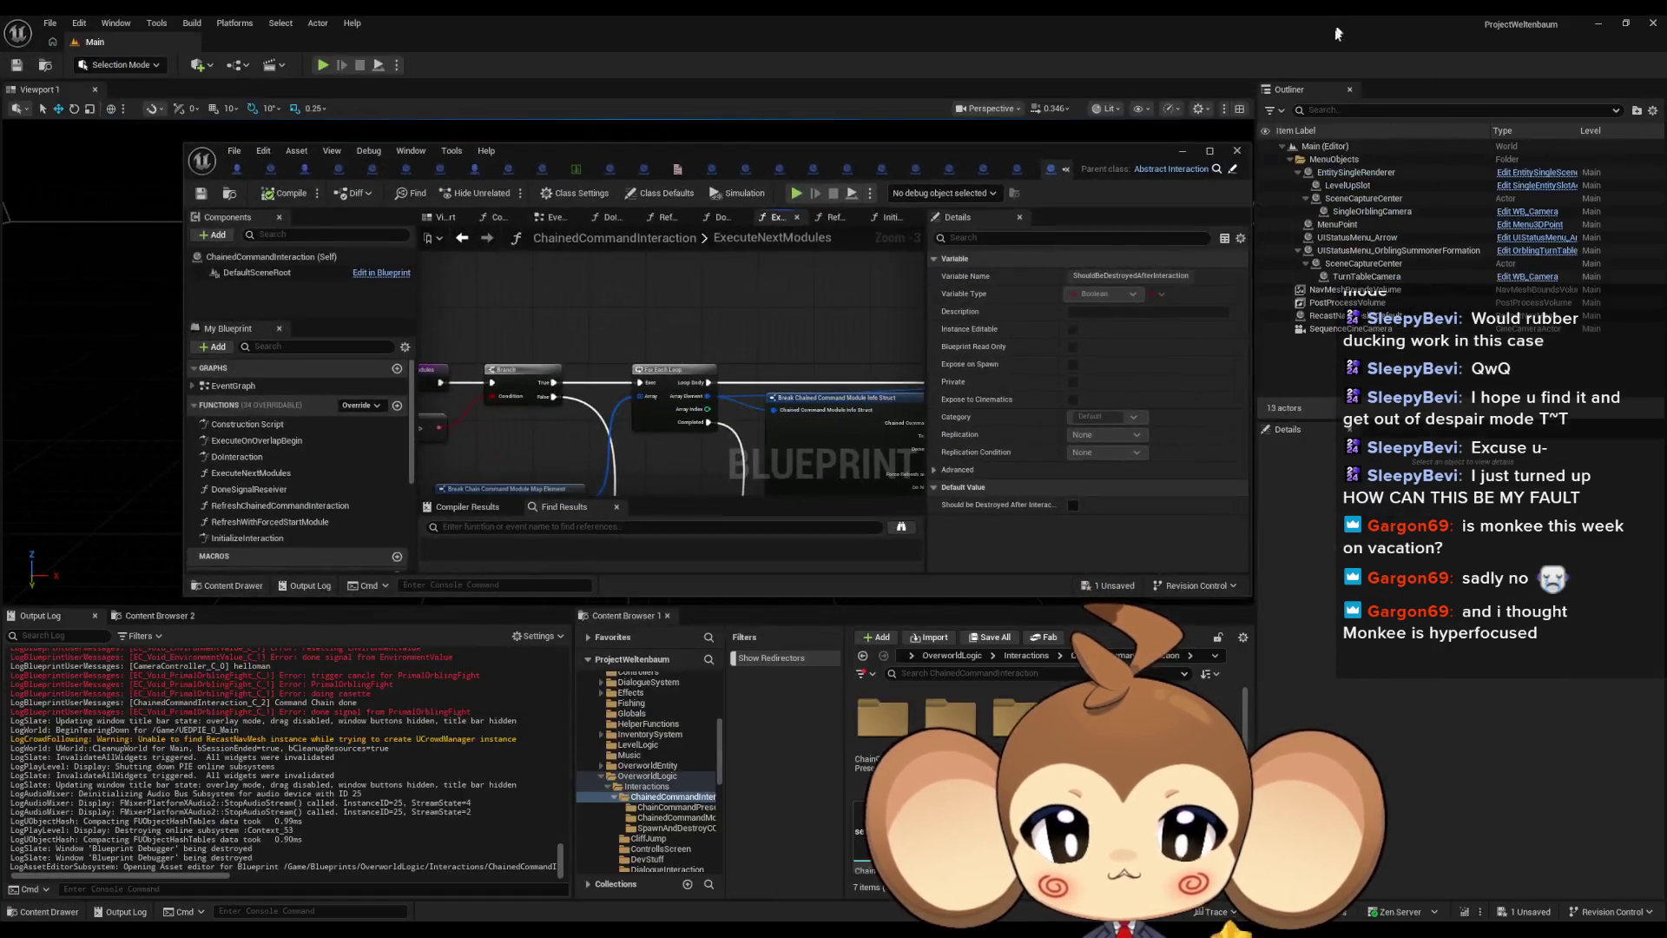
{"action": "left_click", "coordinate": [1185, 153]}
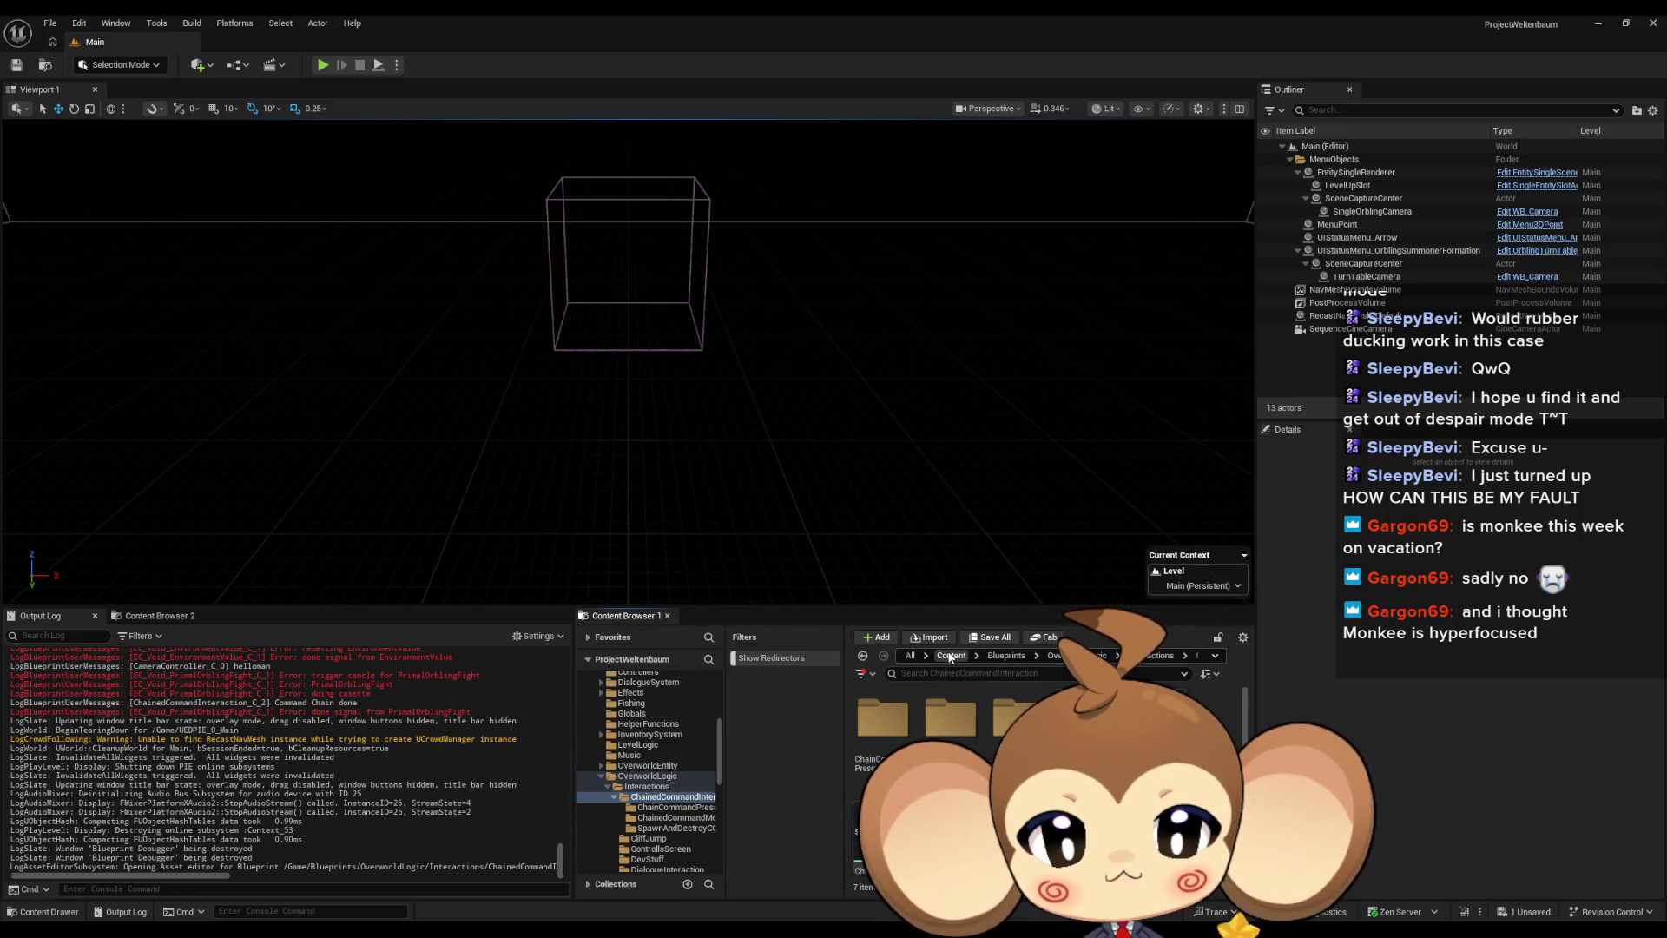
{"action": "left_click", "coordinate": [952, 656]}
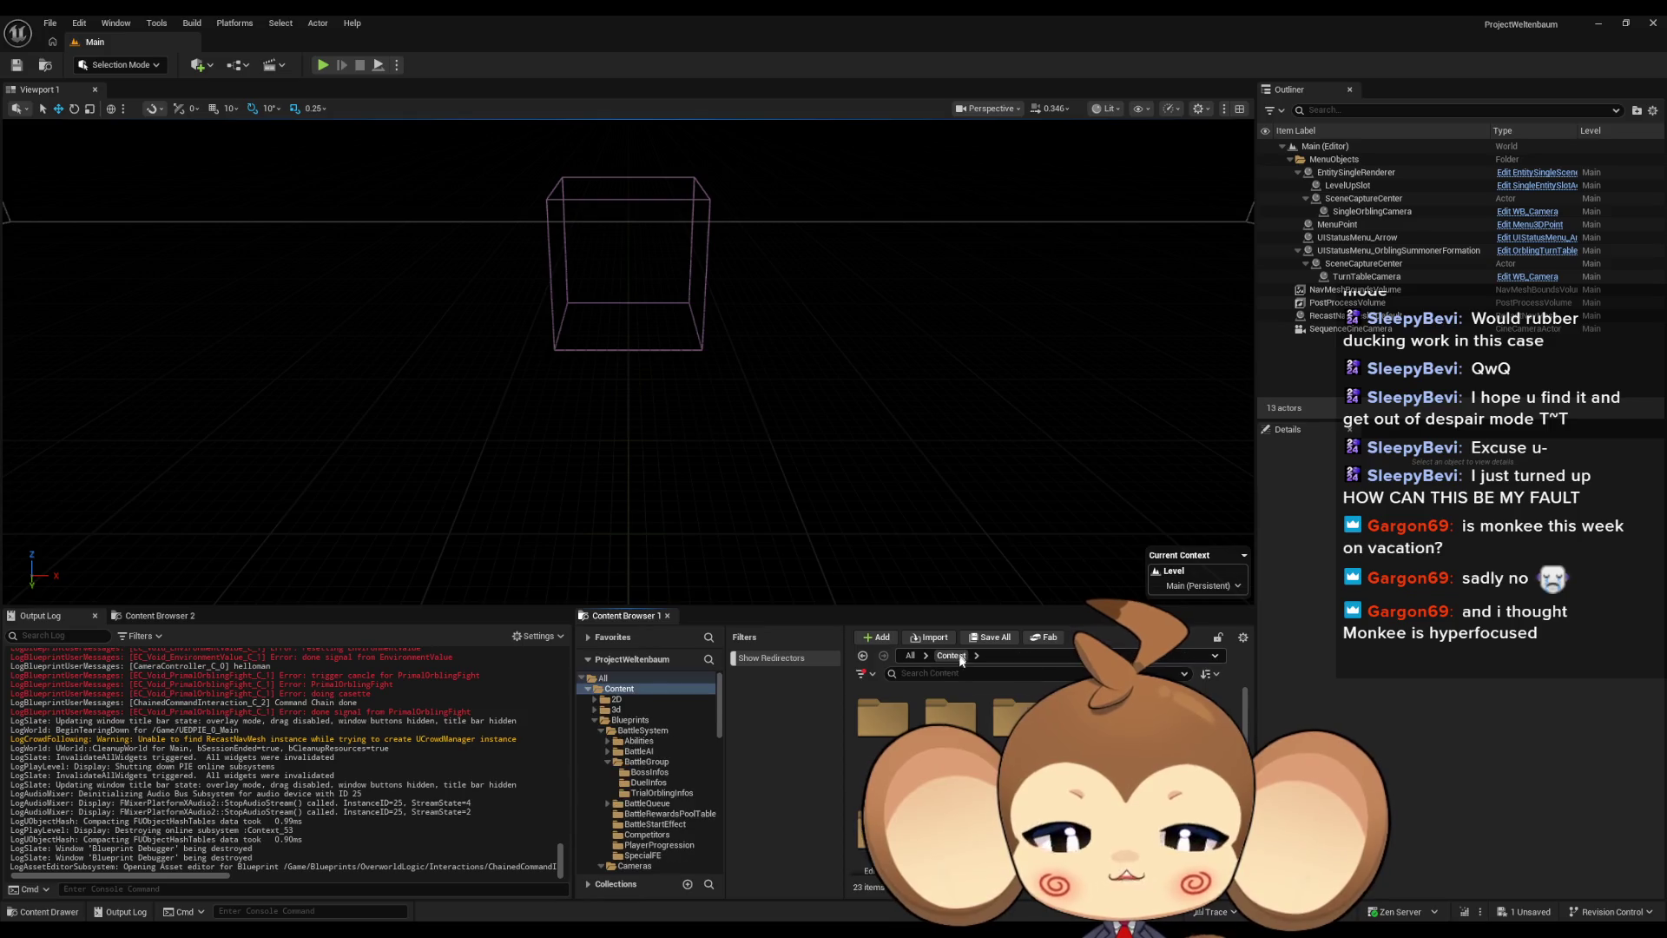
{"action": "double_click", "coordinate": [951, 790]}
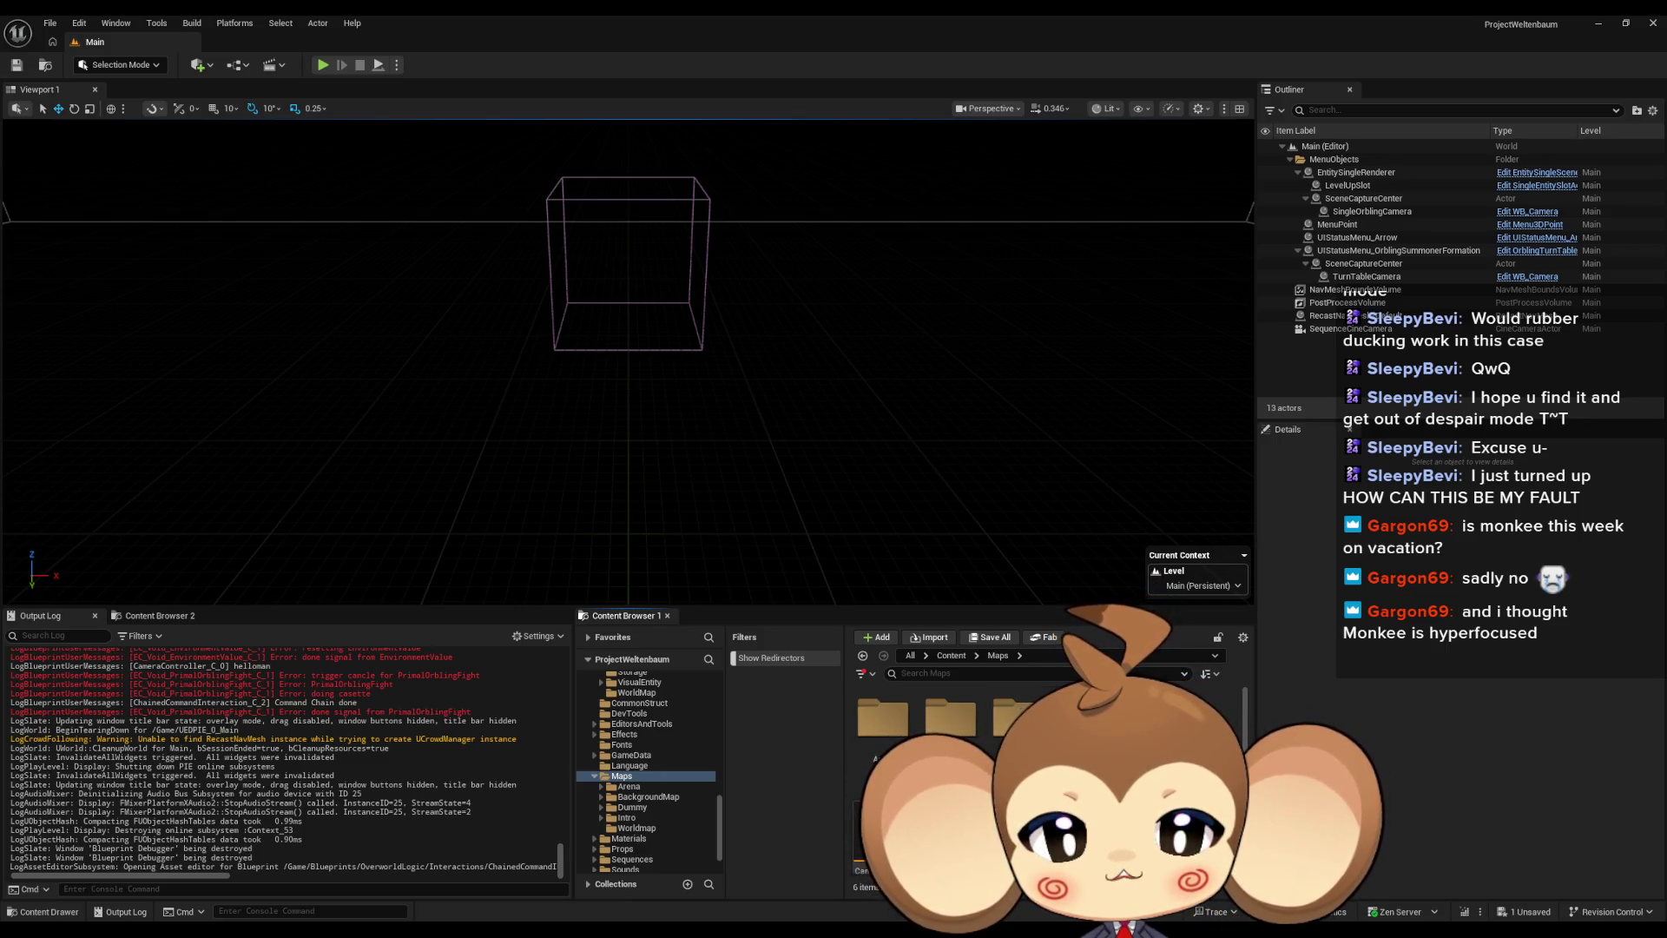
{"action": "left_click", "coordinate": [626, 817]}
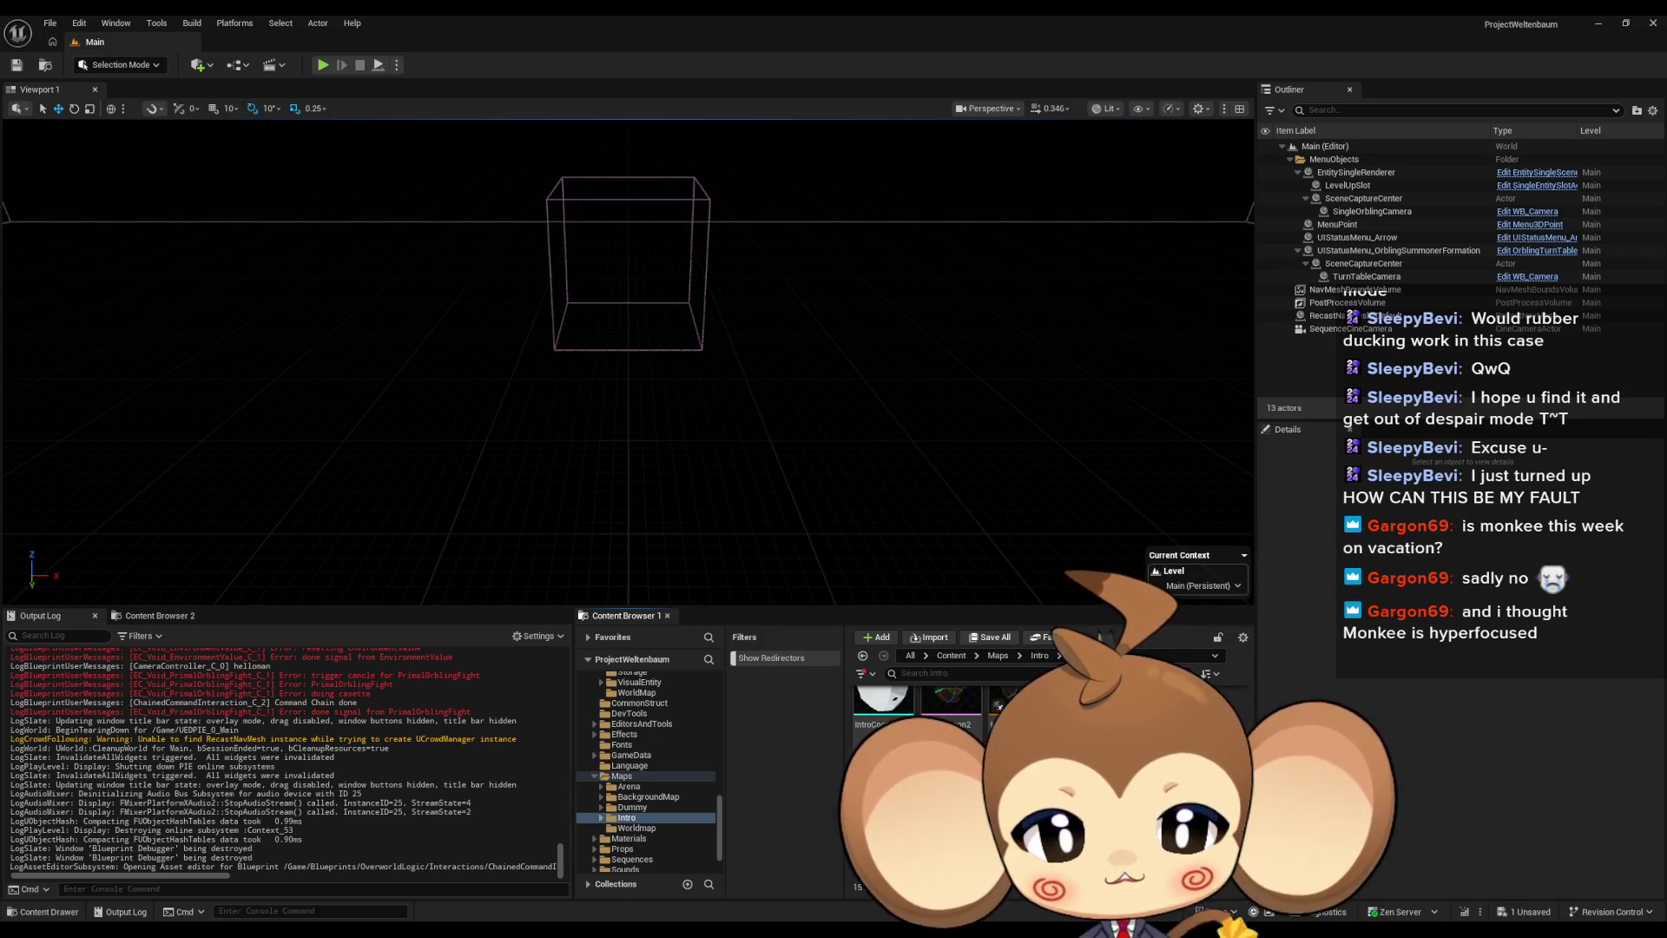
{"action": "double_click", "coordinate": [881, 699]}
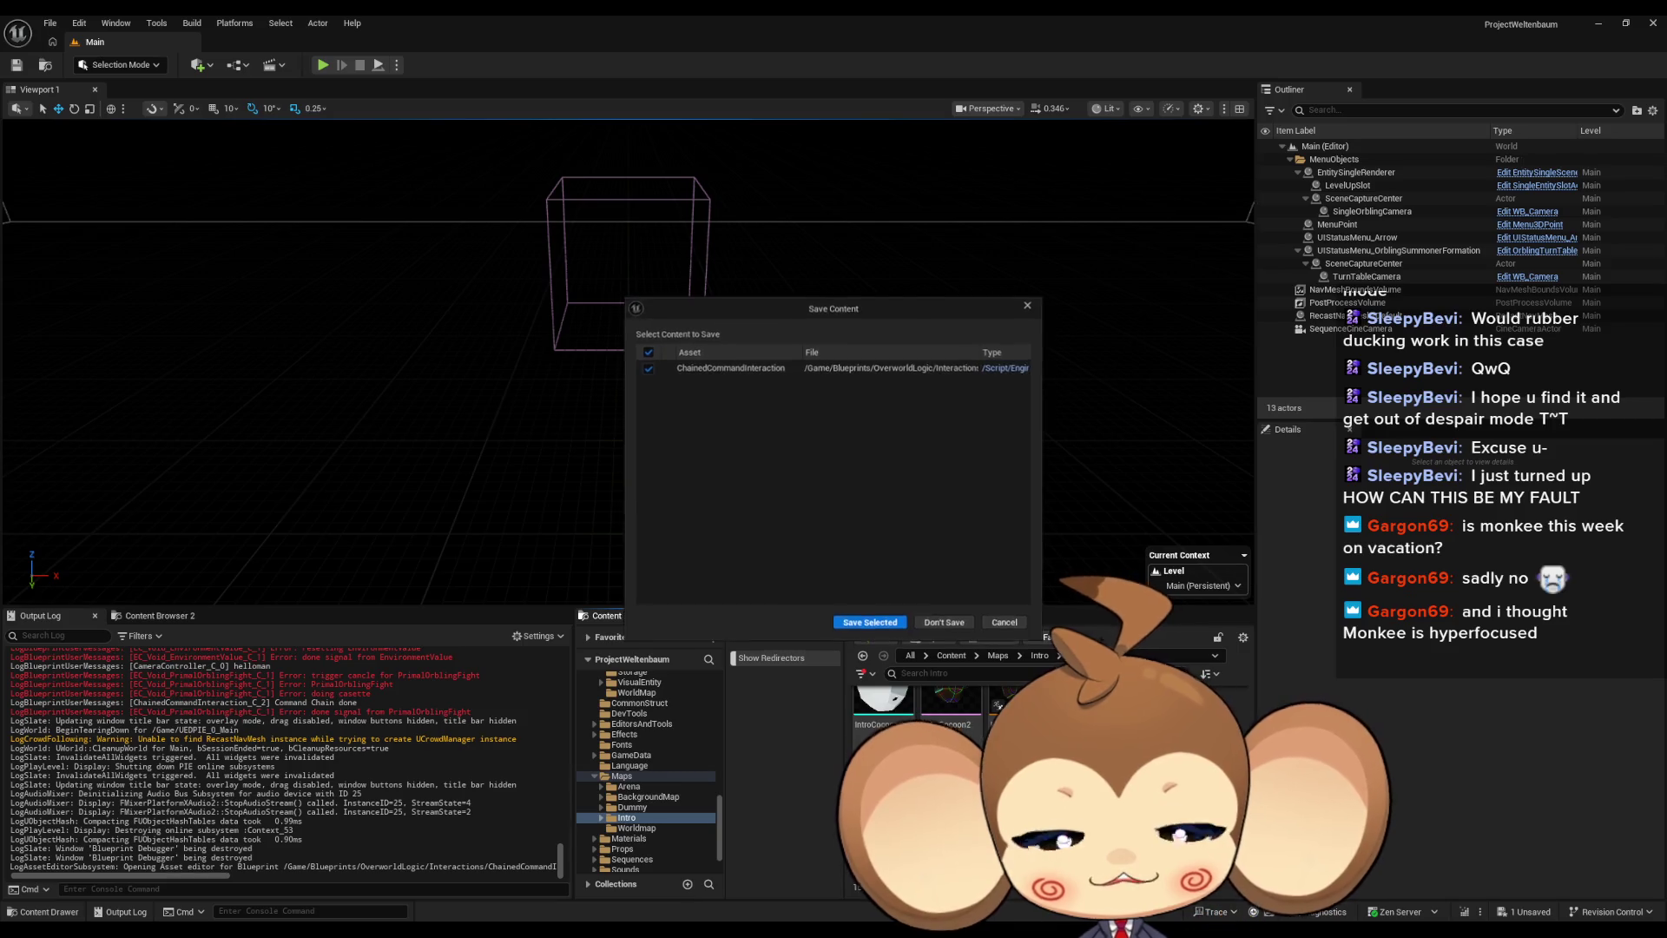
Save ChainedCommandInteraction and select Trigger_PrimalOrblingFightSkip in the Outliner
{"action": "left_click", "coordinate": [870, 622]}
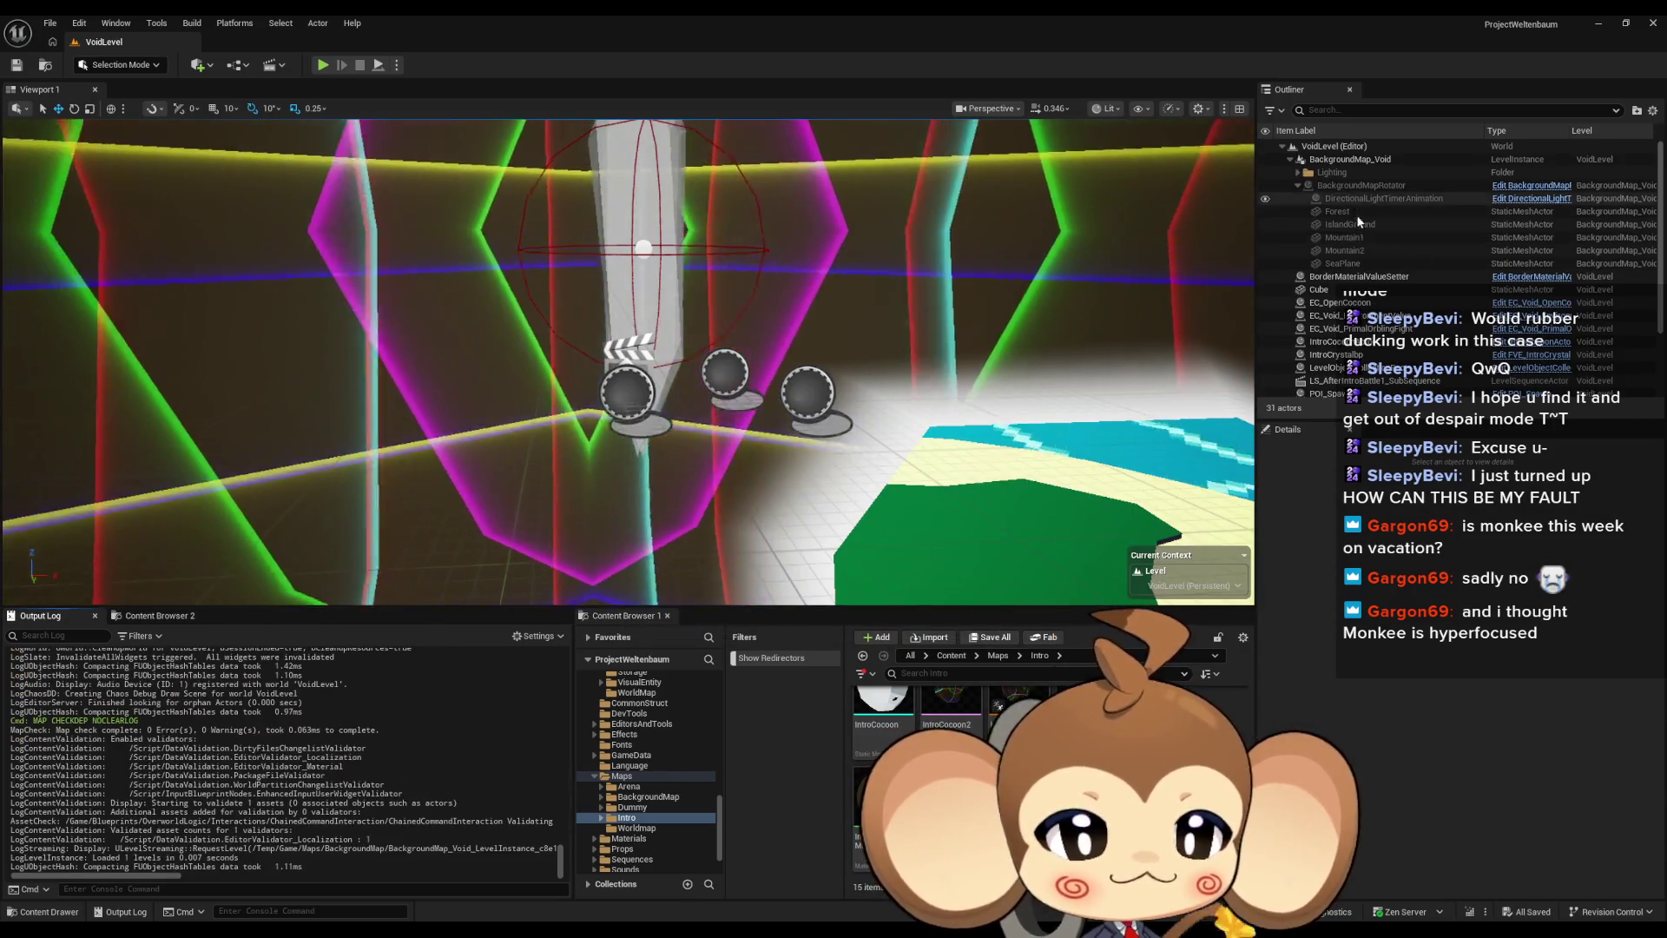
{"action": "scroll", "coordinate": [1363, 248], "scroll_direction": "down", "scroll_amount": 3}
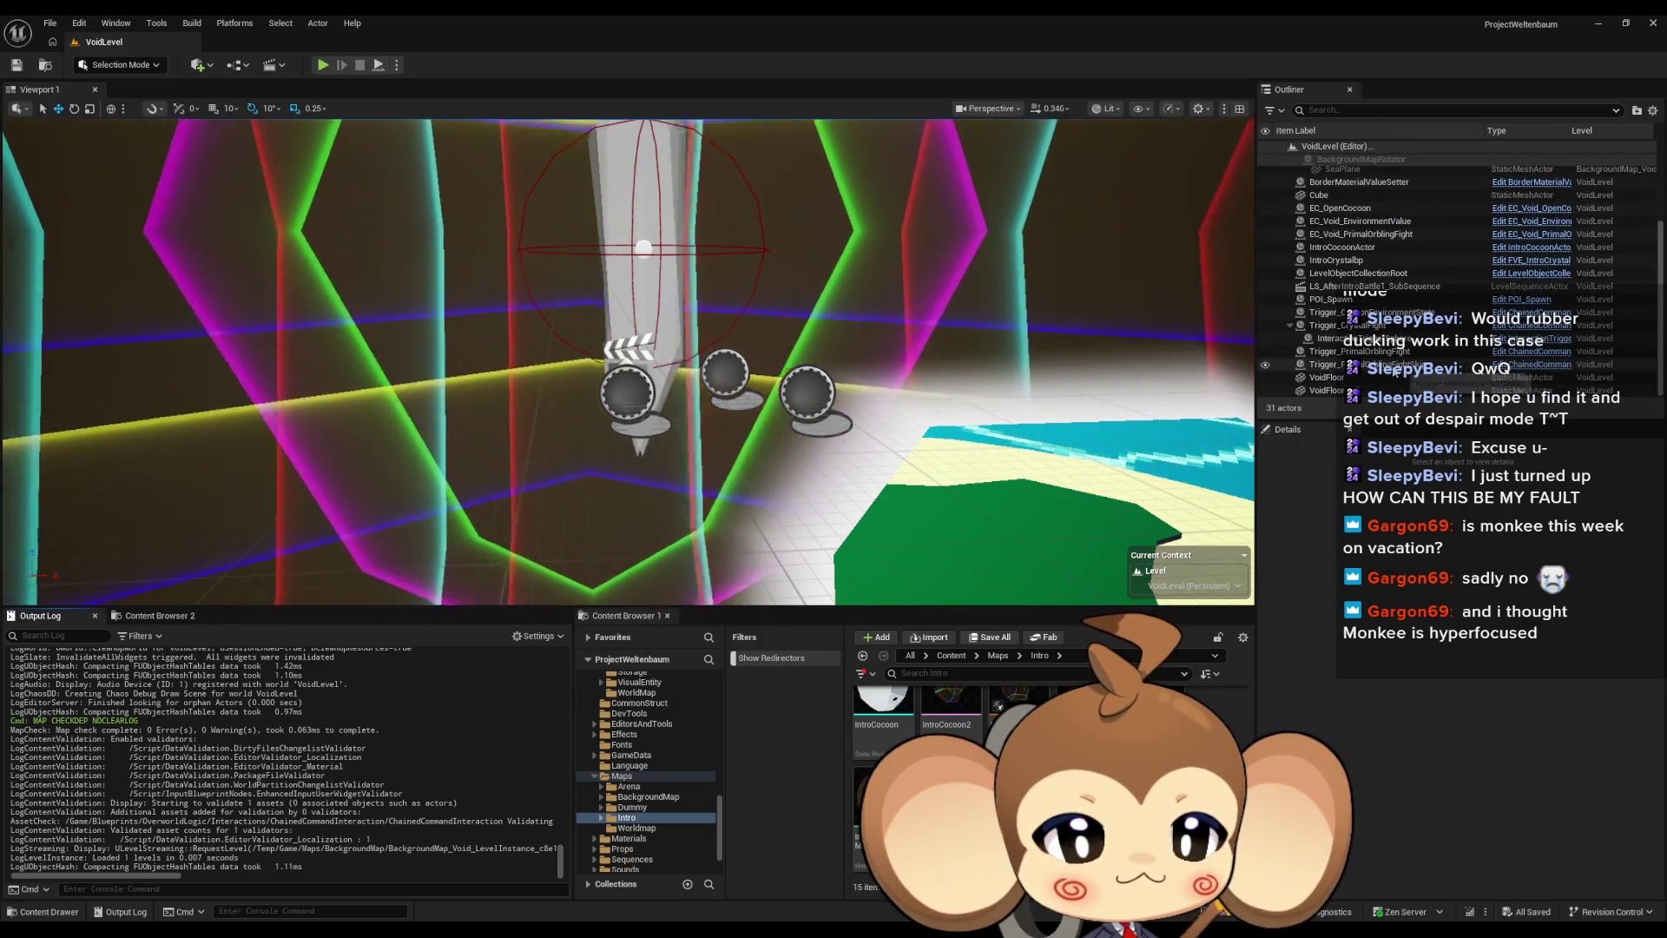
{"action": "left_click", "coordinate": [1399, 365]}
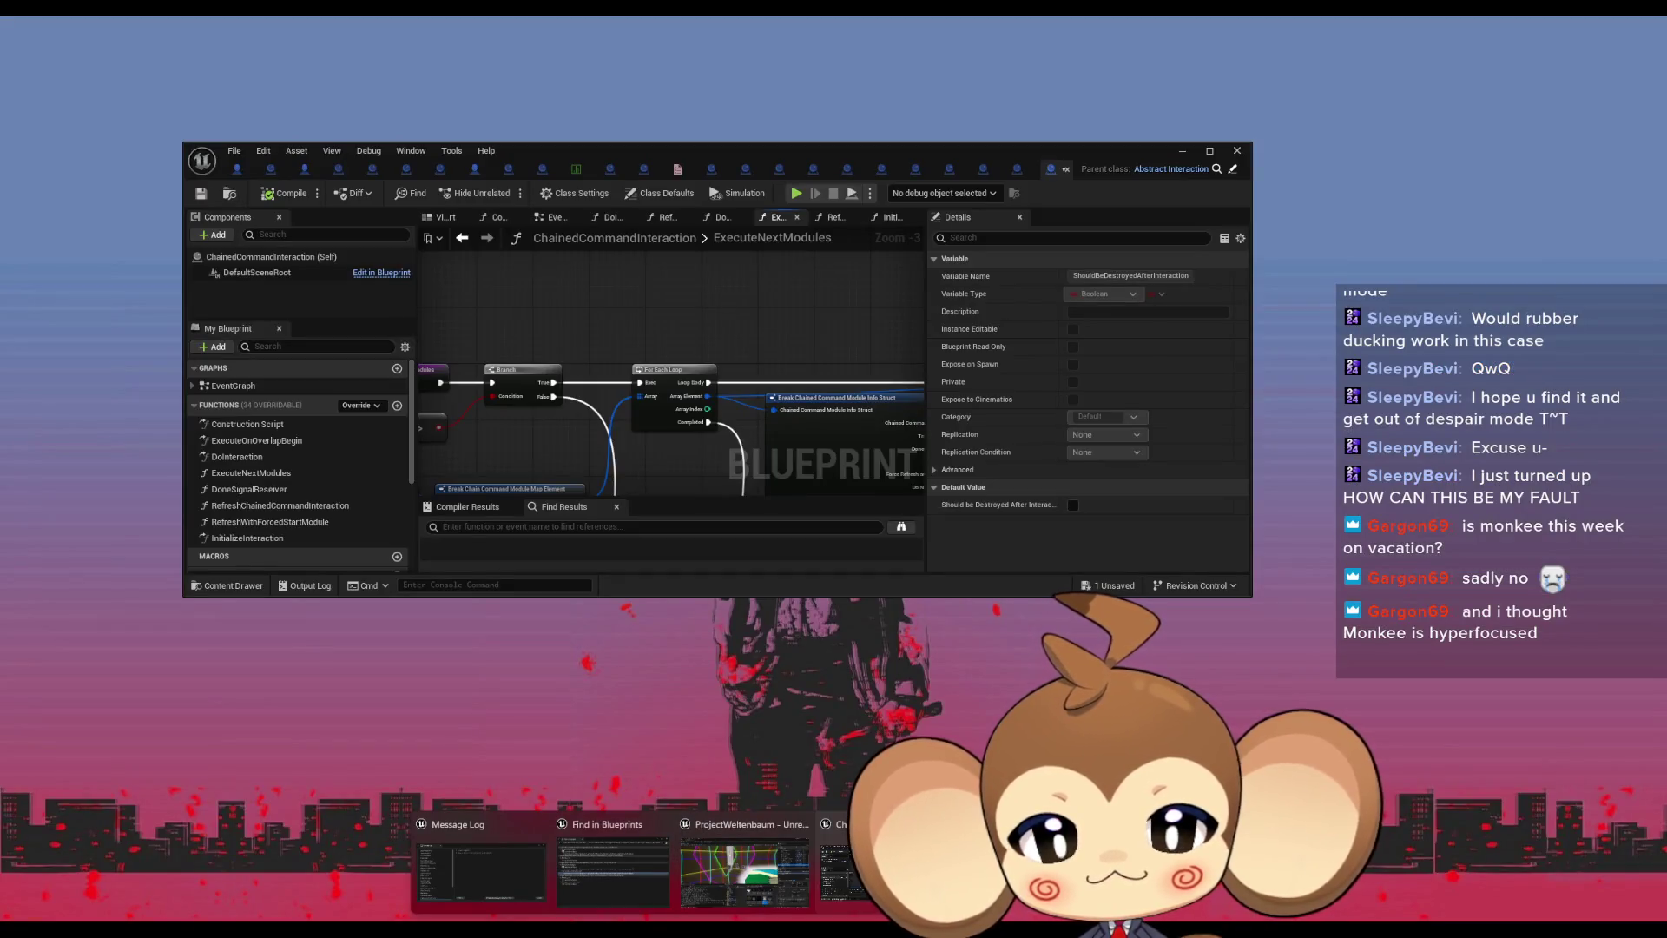
Find References for the Should be Destroyed After Interaction node and maximize the editor window
{"action": "left_click", "coordinate": [846, 868]}
{"action": "scroll", "coordinate": [671, 355], "scroll_direction": "down", "scroll_amount": 5}
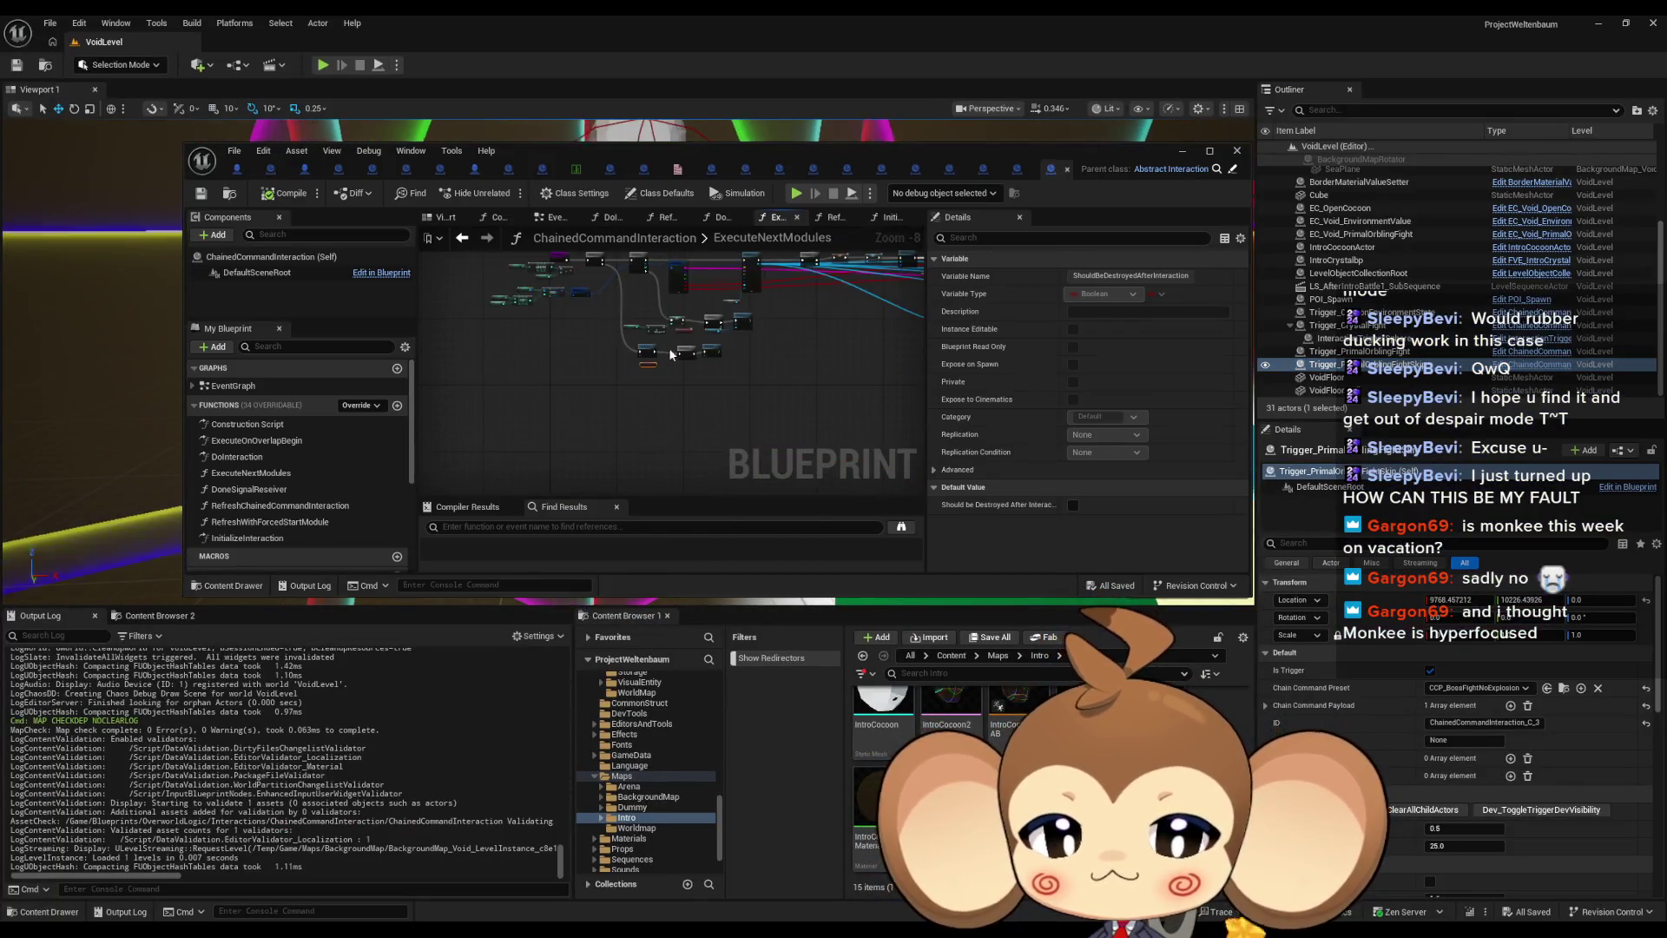
{"action": "scroll", "coordinate": [671, 355], "scroll_direction": "up", "scroll_amount": 8}
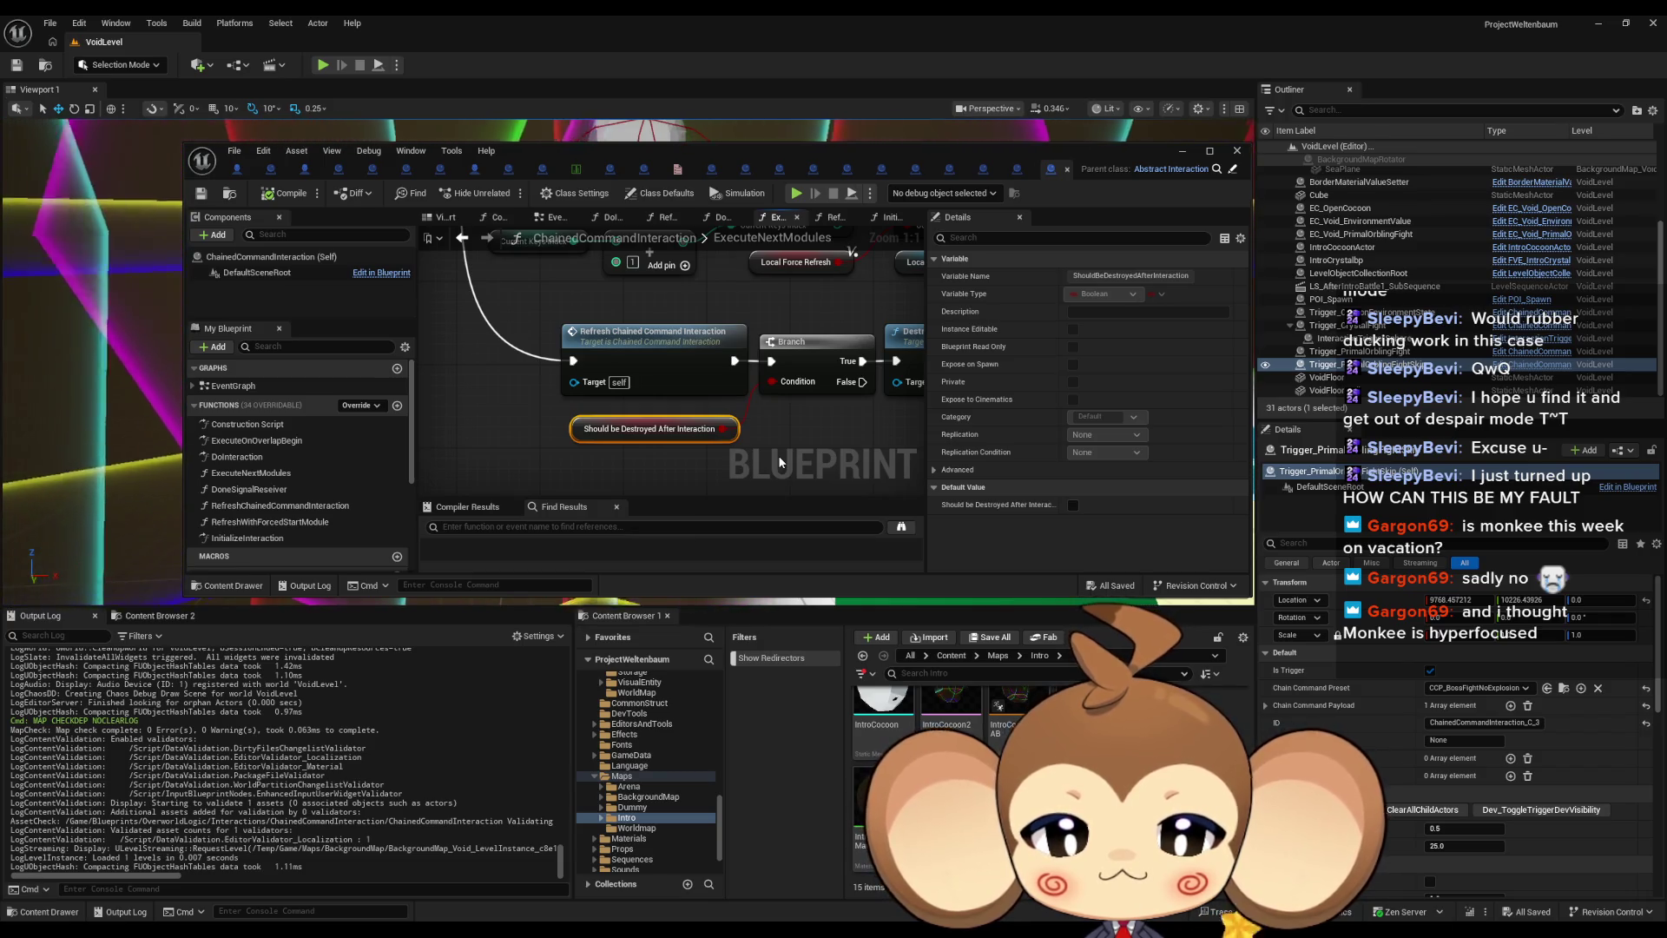
{"action": "right_click", "coordinate": [673, 438]}
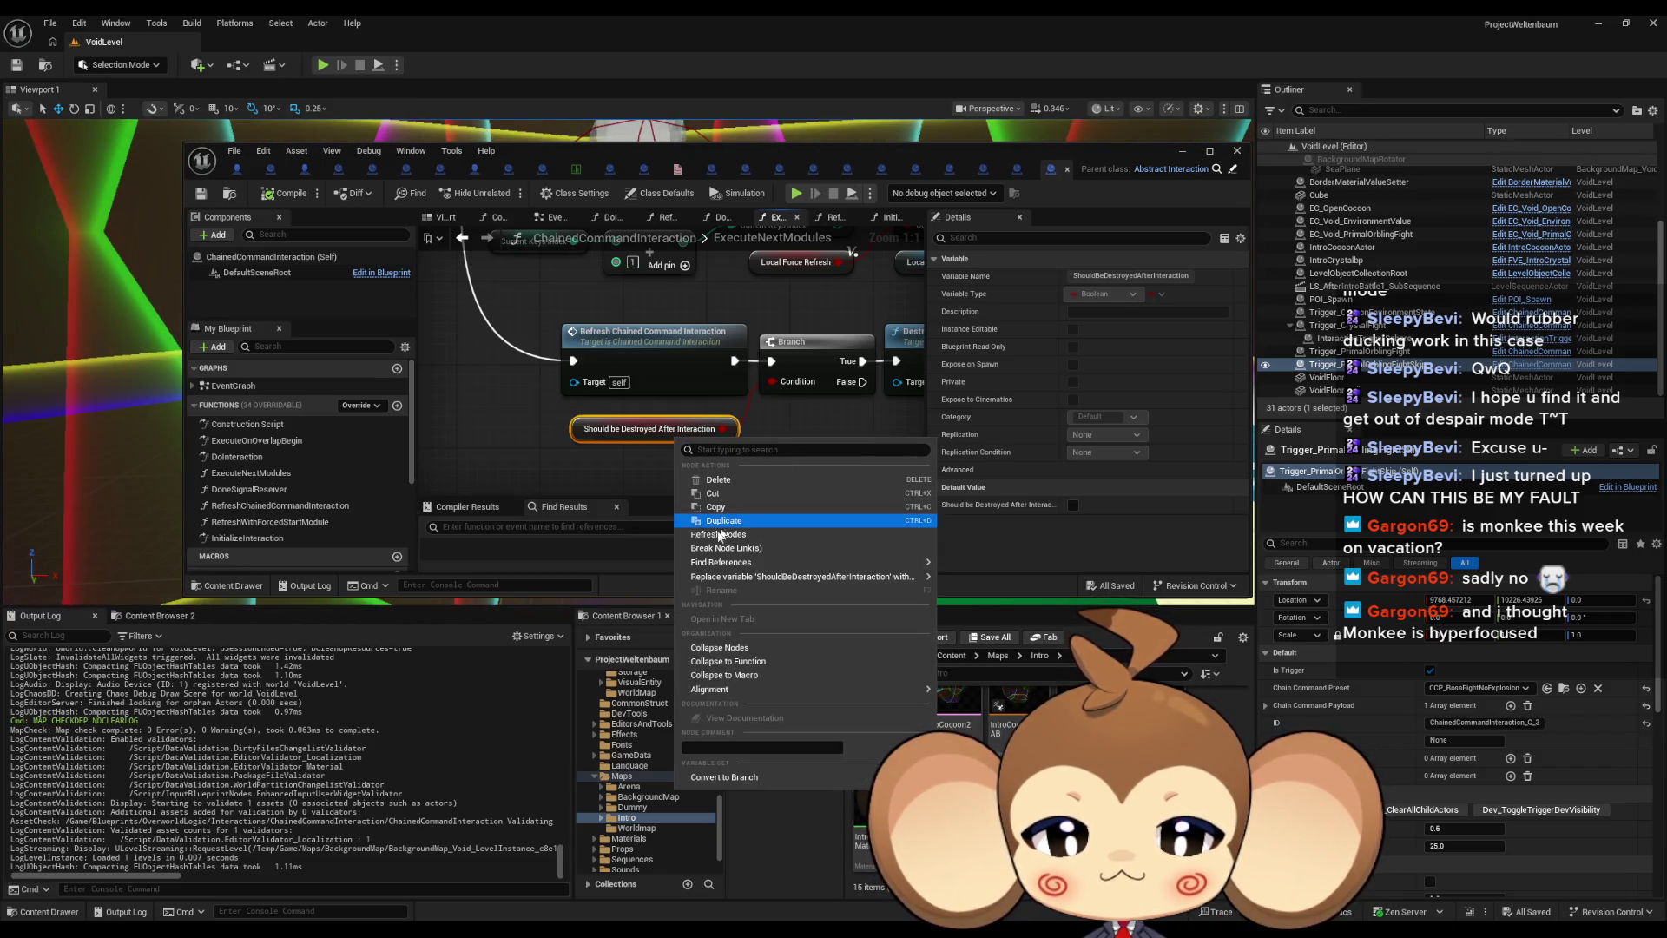
{"action": "mouse_move", "coordinate": [721, 562]}
{"action": "left_click", "coordinate": [973, 591]}
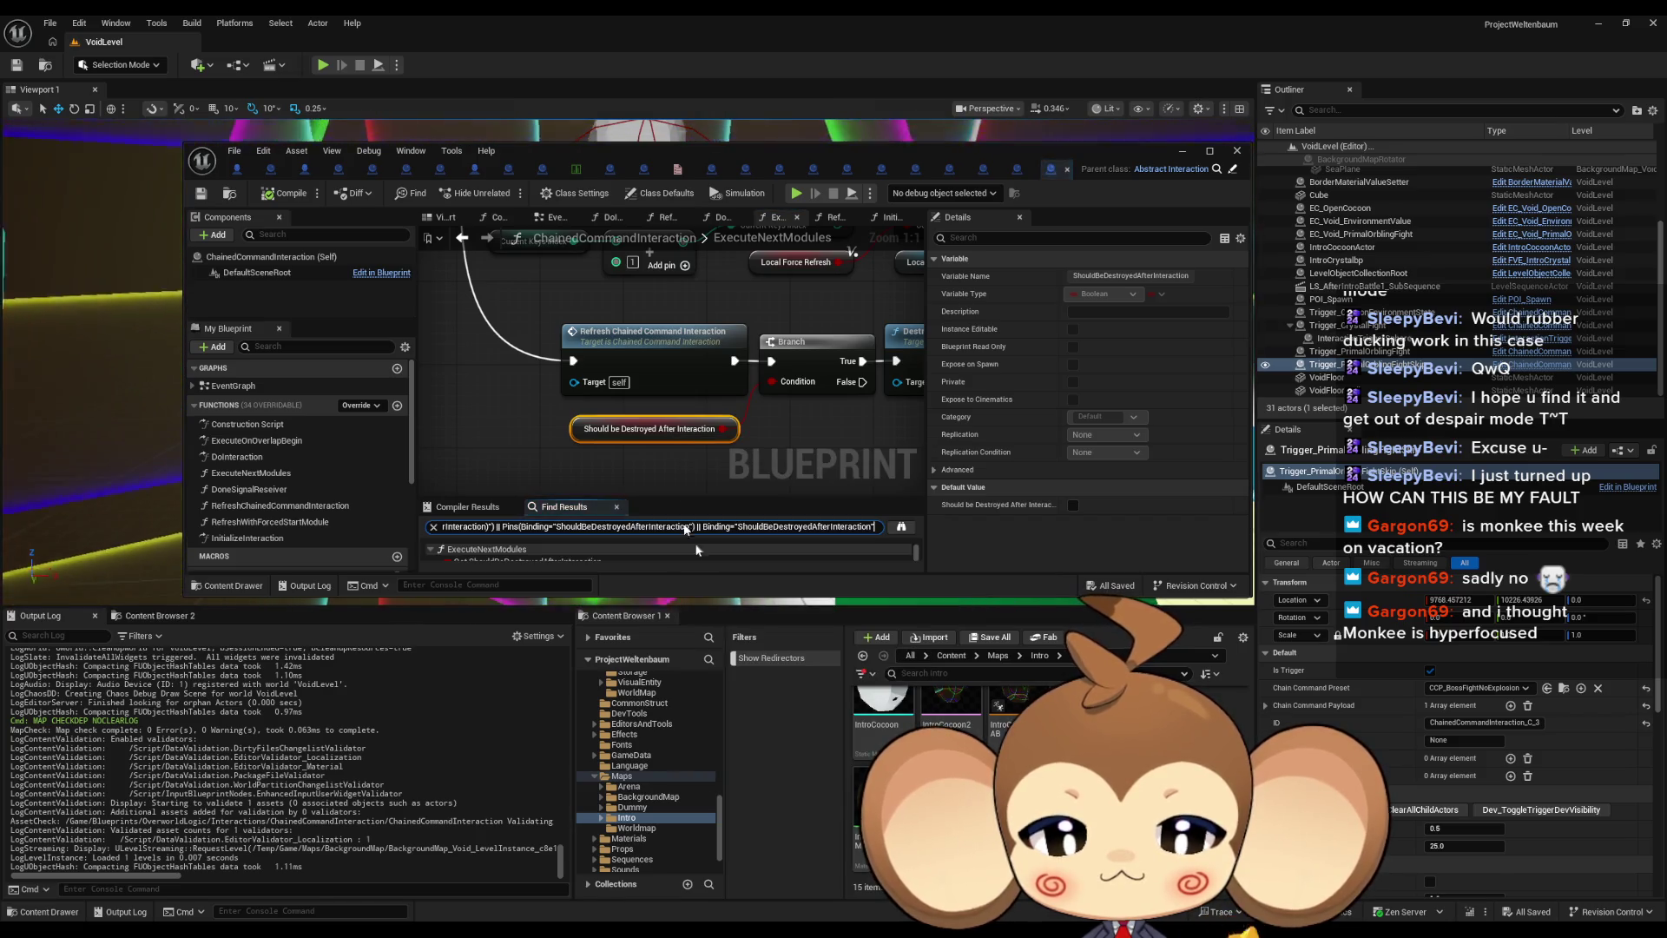
{"action": "double_click", "coordinate": [709, 150]}
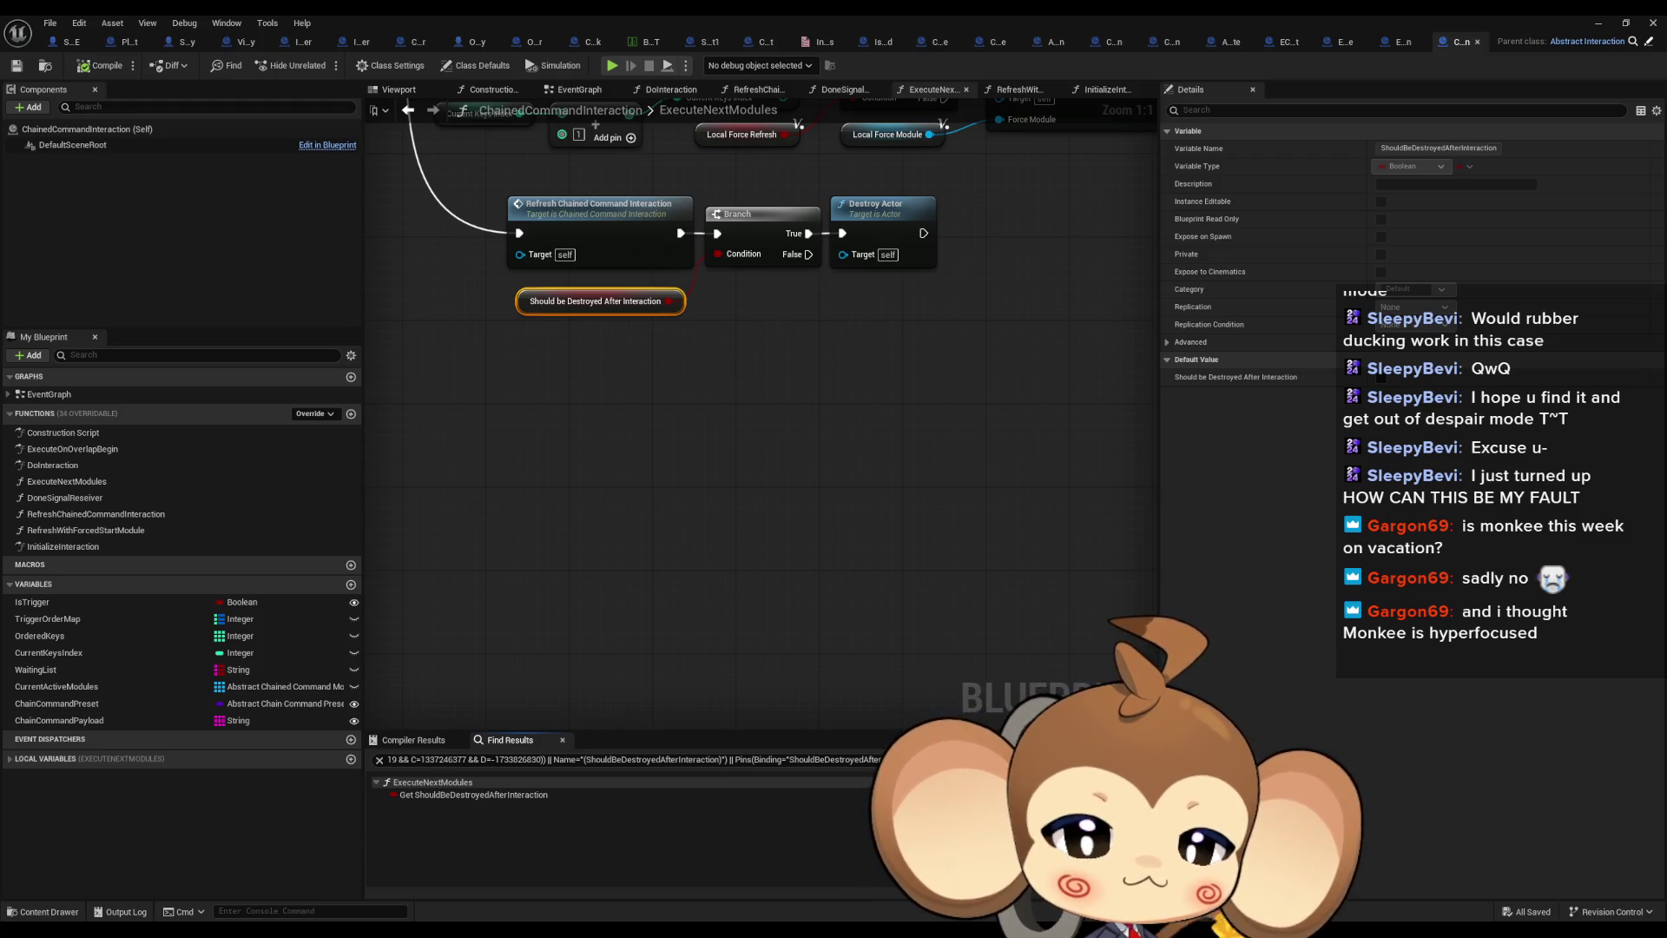
Open InitializeInteraction and find every use of it across blueprints
{"action": "double_click", "coordinate": [600, 301]}
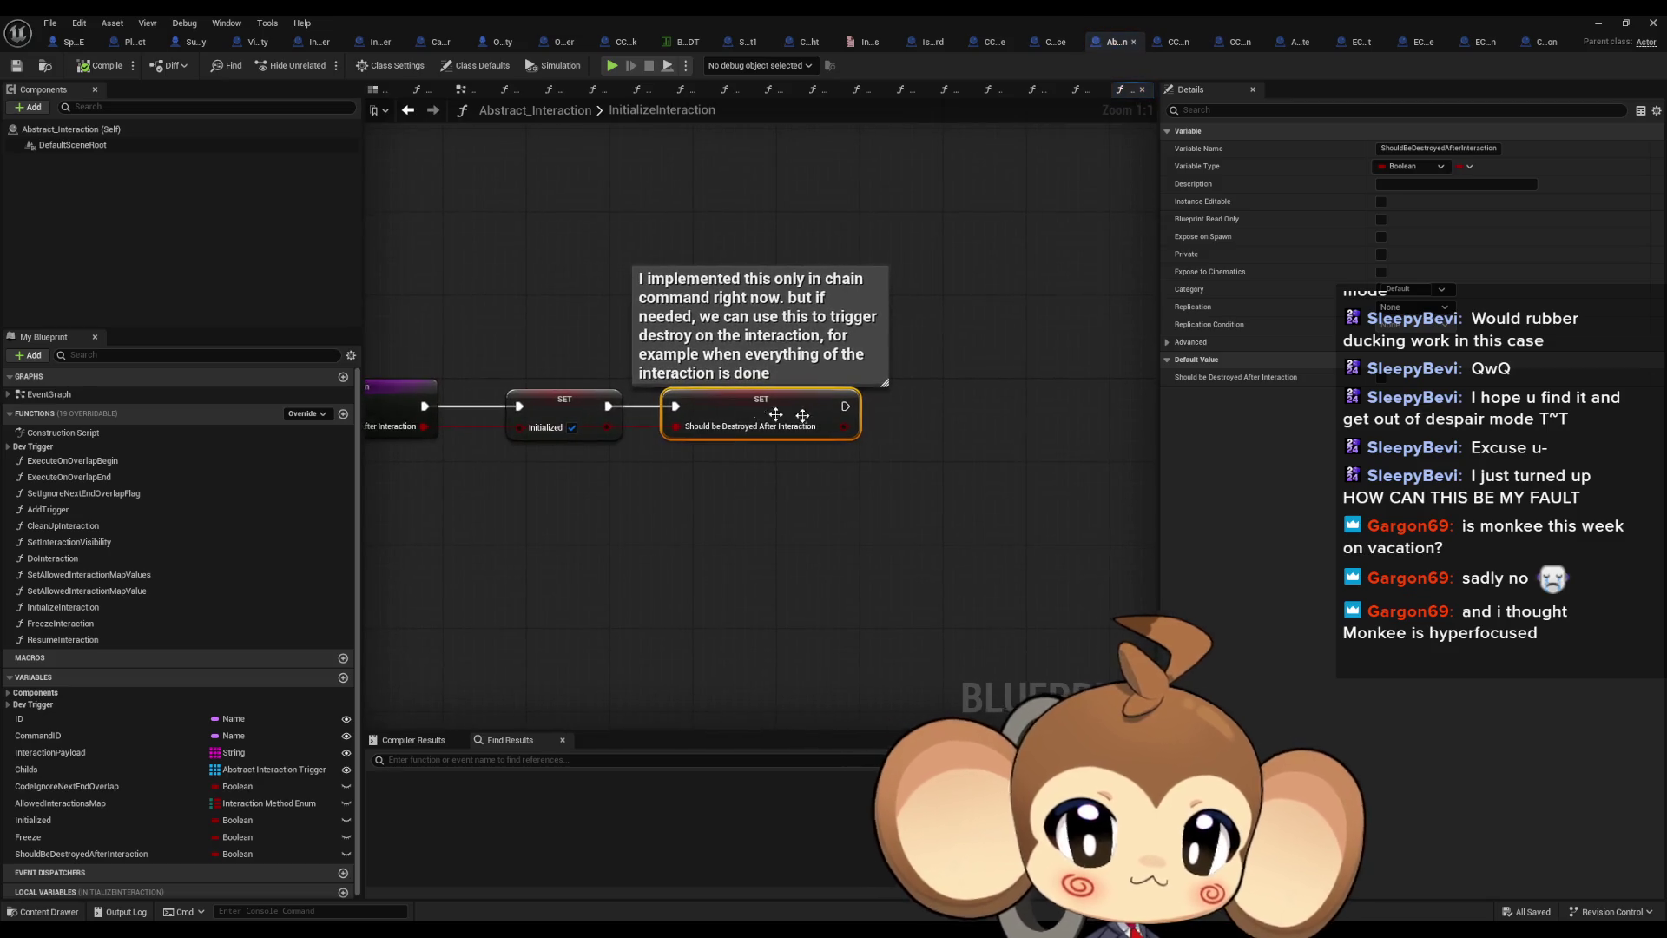
{"action": "left_click", "coordinate": [755, 399]}
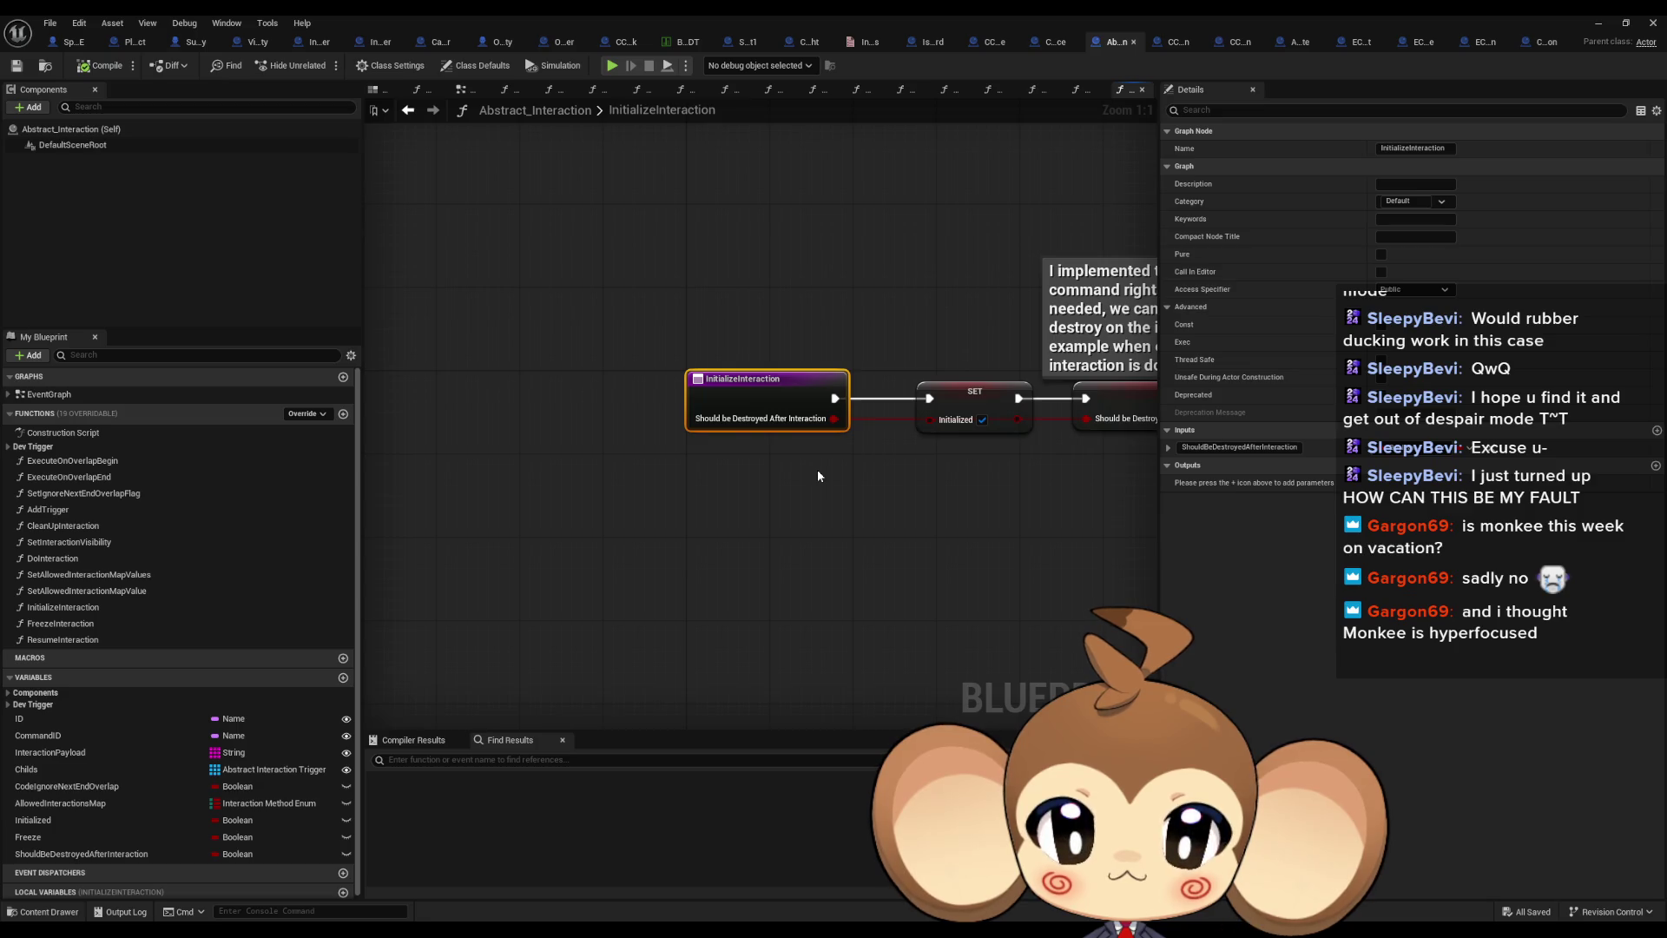
{"action": "right_click", "coordinate": [743, 404]}
{"action": "mouse_move", "coordinate": [779, 544]}
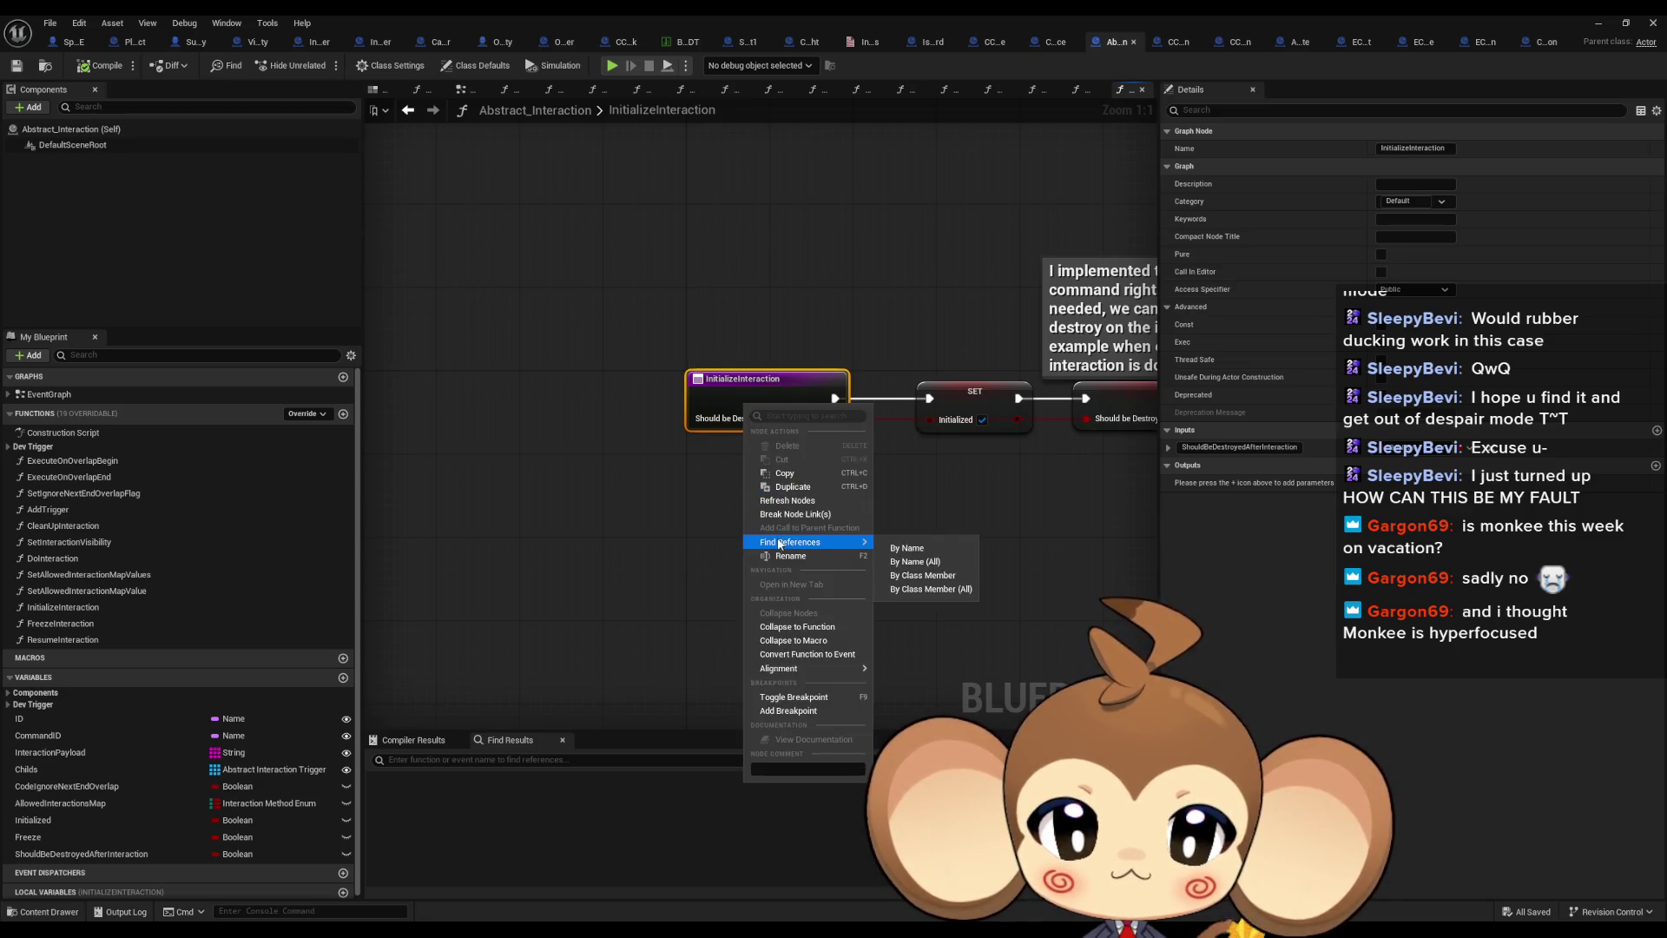
{"action": "left_click", "coordinate": [916, 589]}
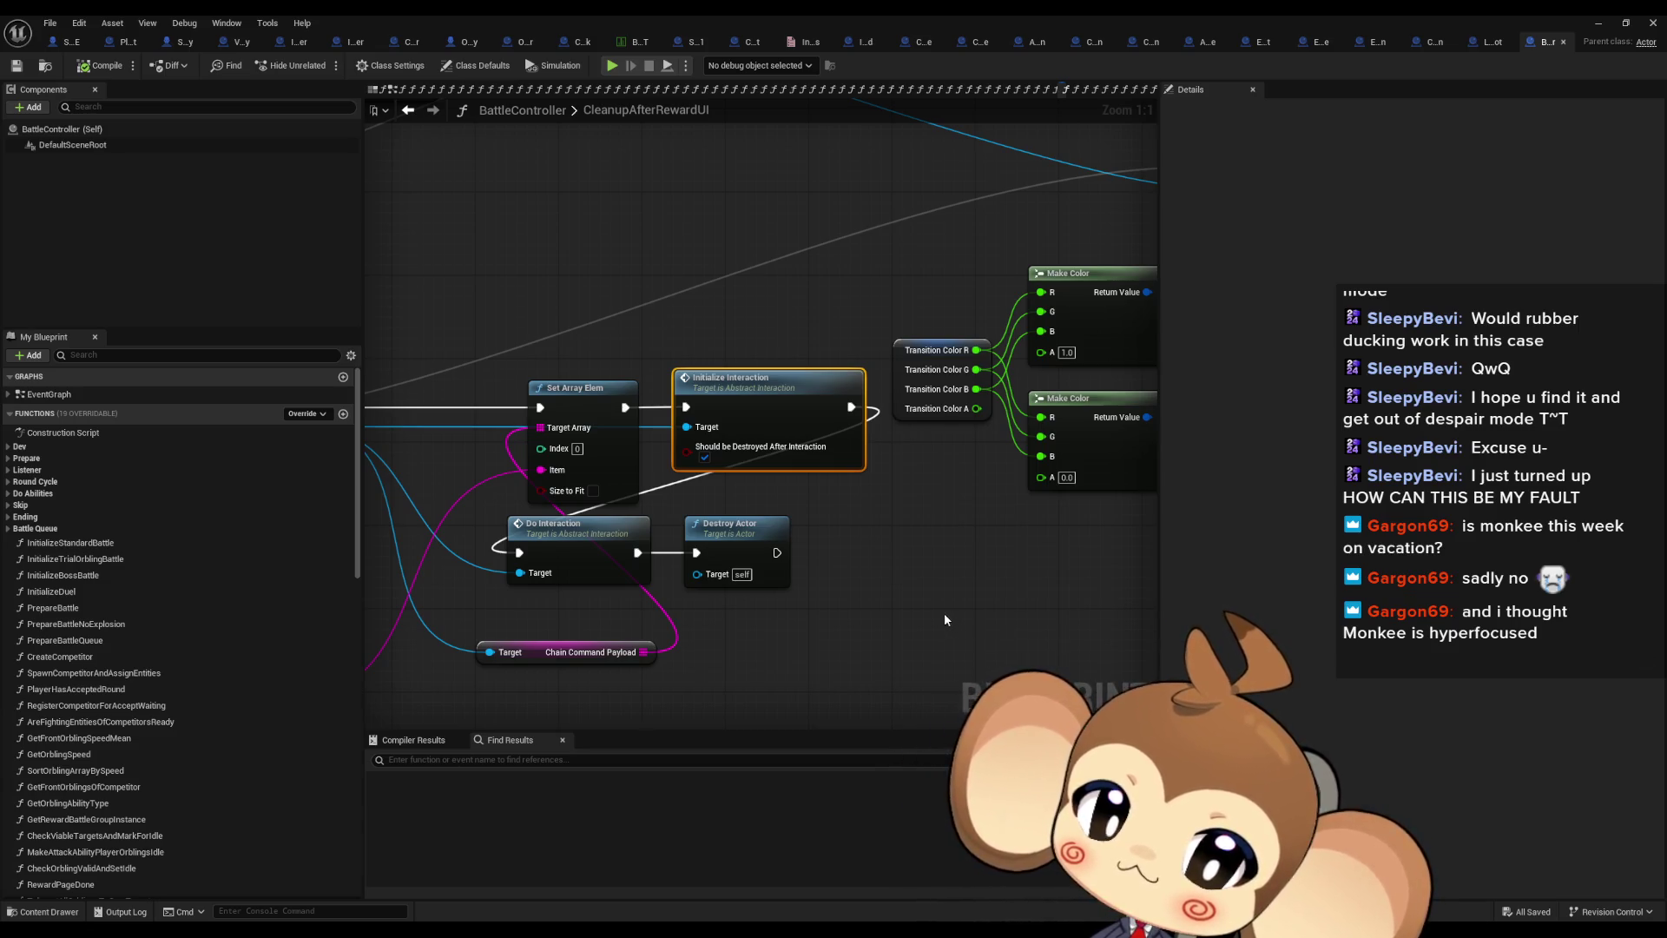
Inspect the SpawnActor usage in BattleController, then return to ChainedCommandInteraction
{"action": "left_click_drag", "start_coordinate": [791, 552], "coordinate": [921, 559]}
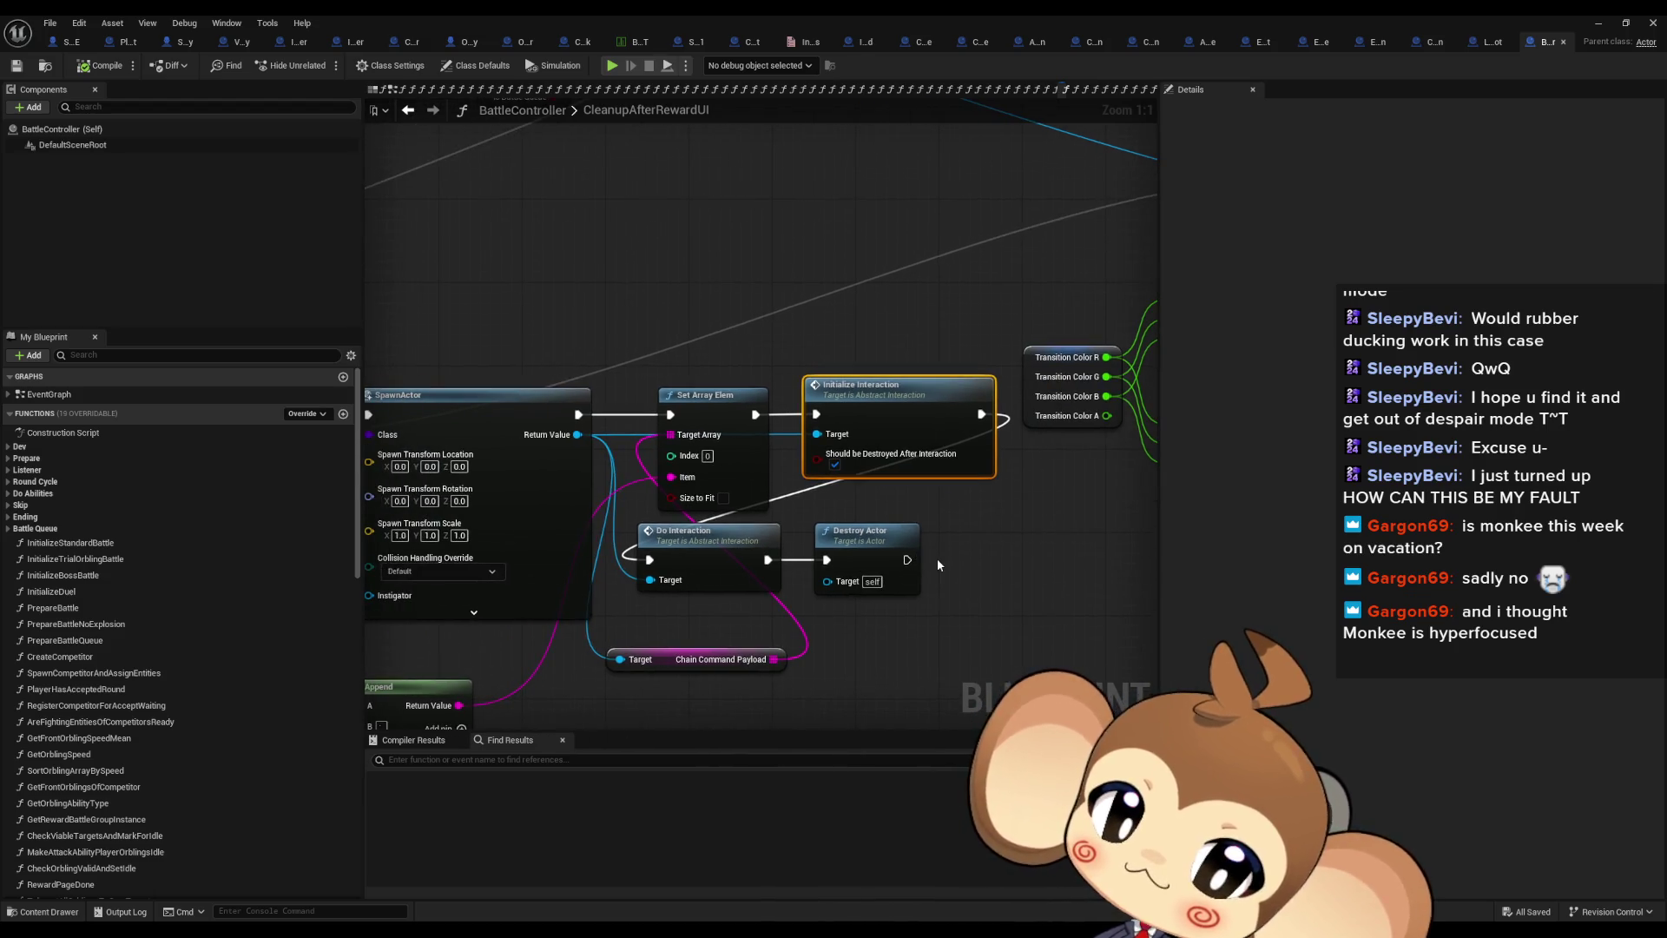
{"action": "left_click", "coordinate": [1010, 533]}
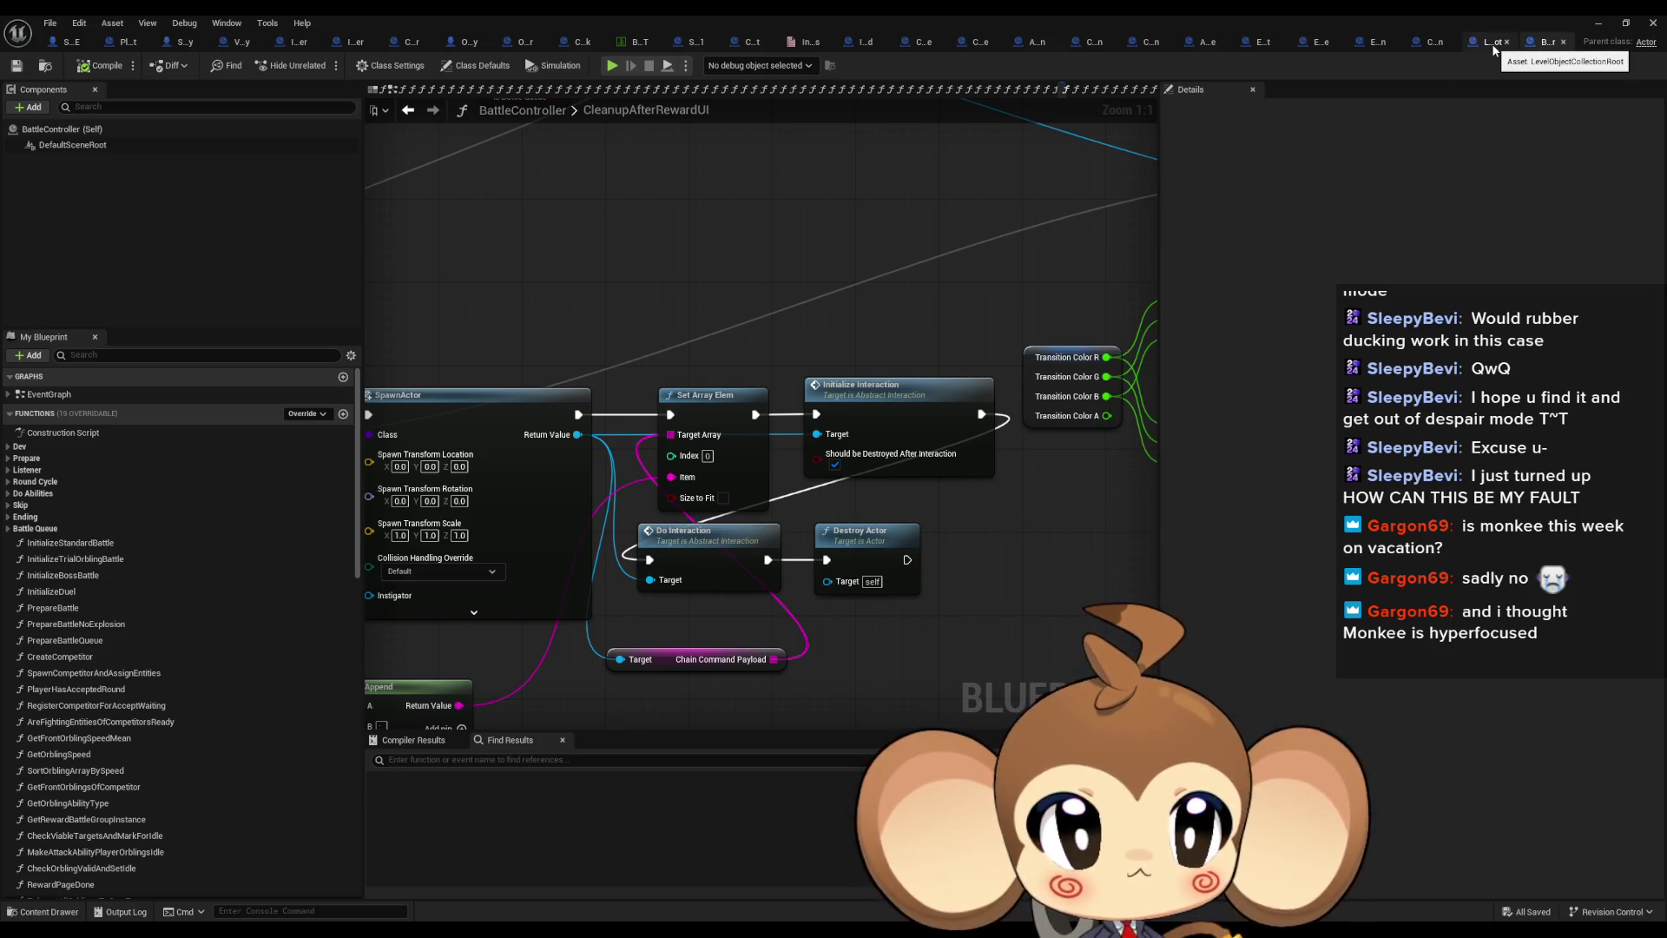
{"action": "left_click", "coordinate": [1431, 42]}
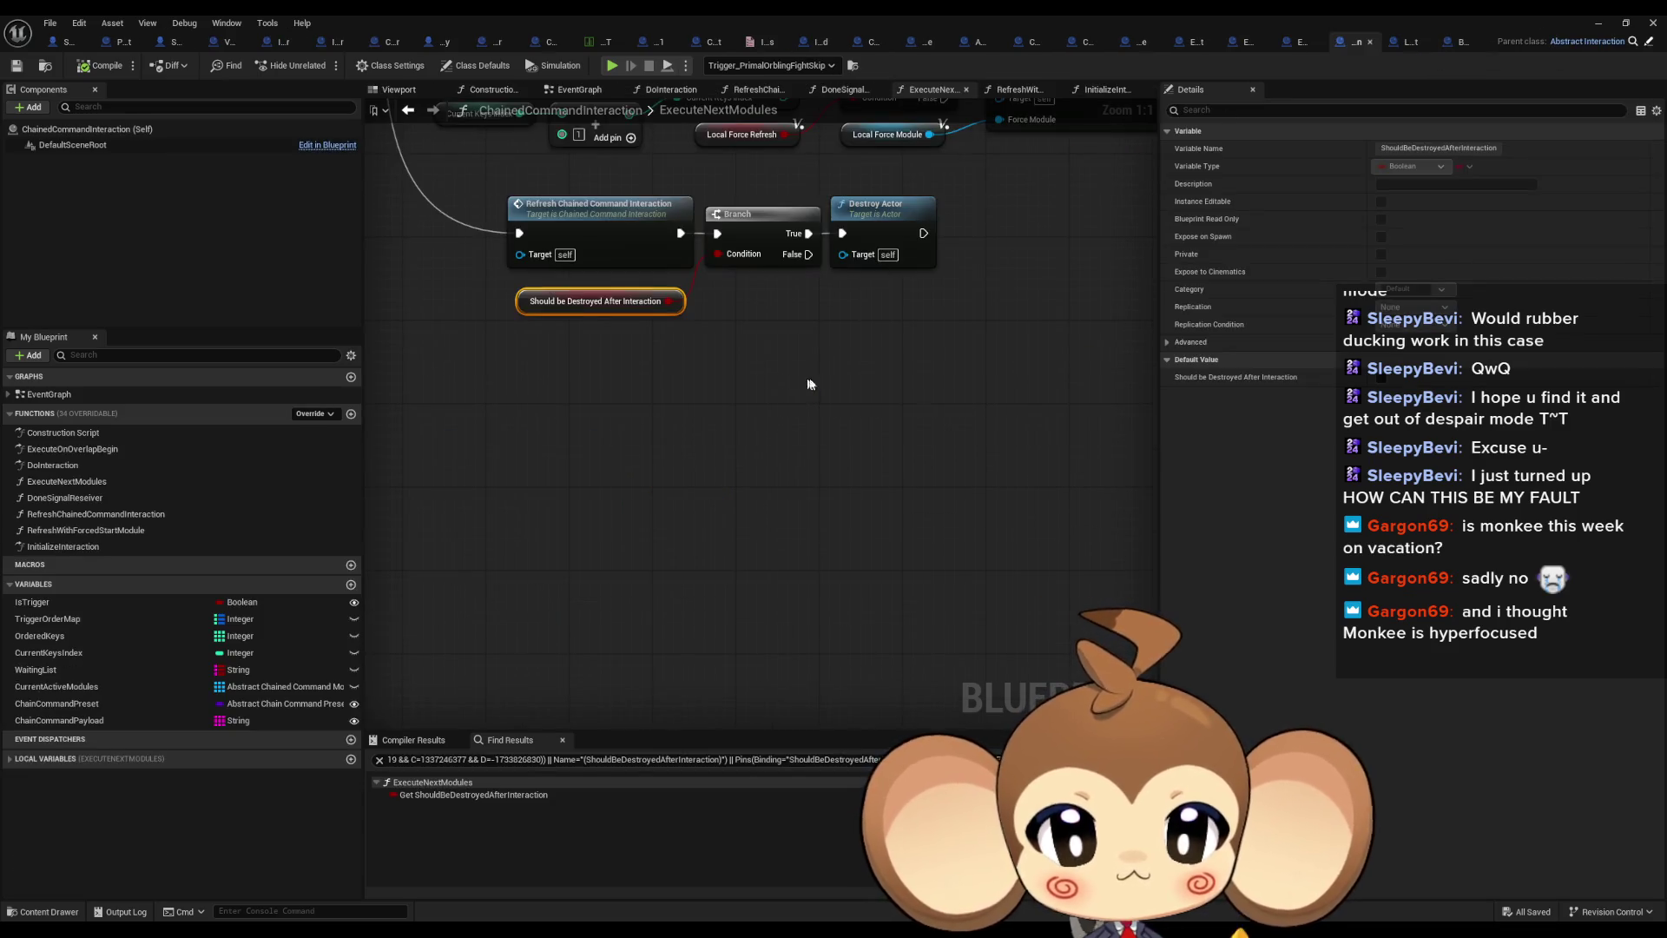
{"action": "scroll", "coordinate": [863, 591], "scroll_direction": "down", "scroll_amount": 4}
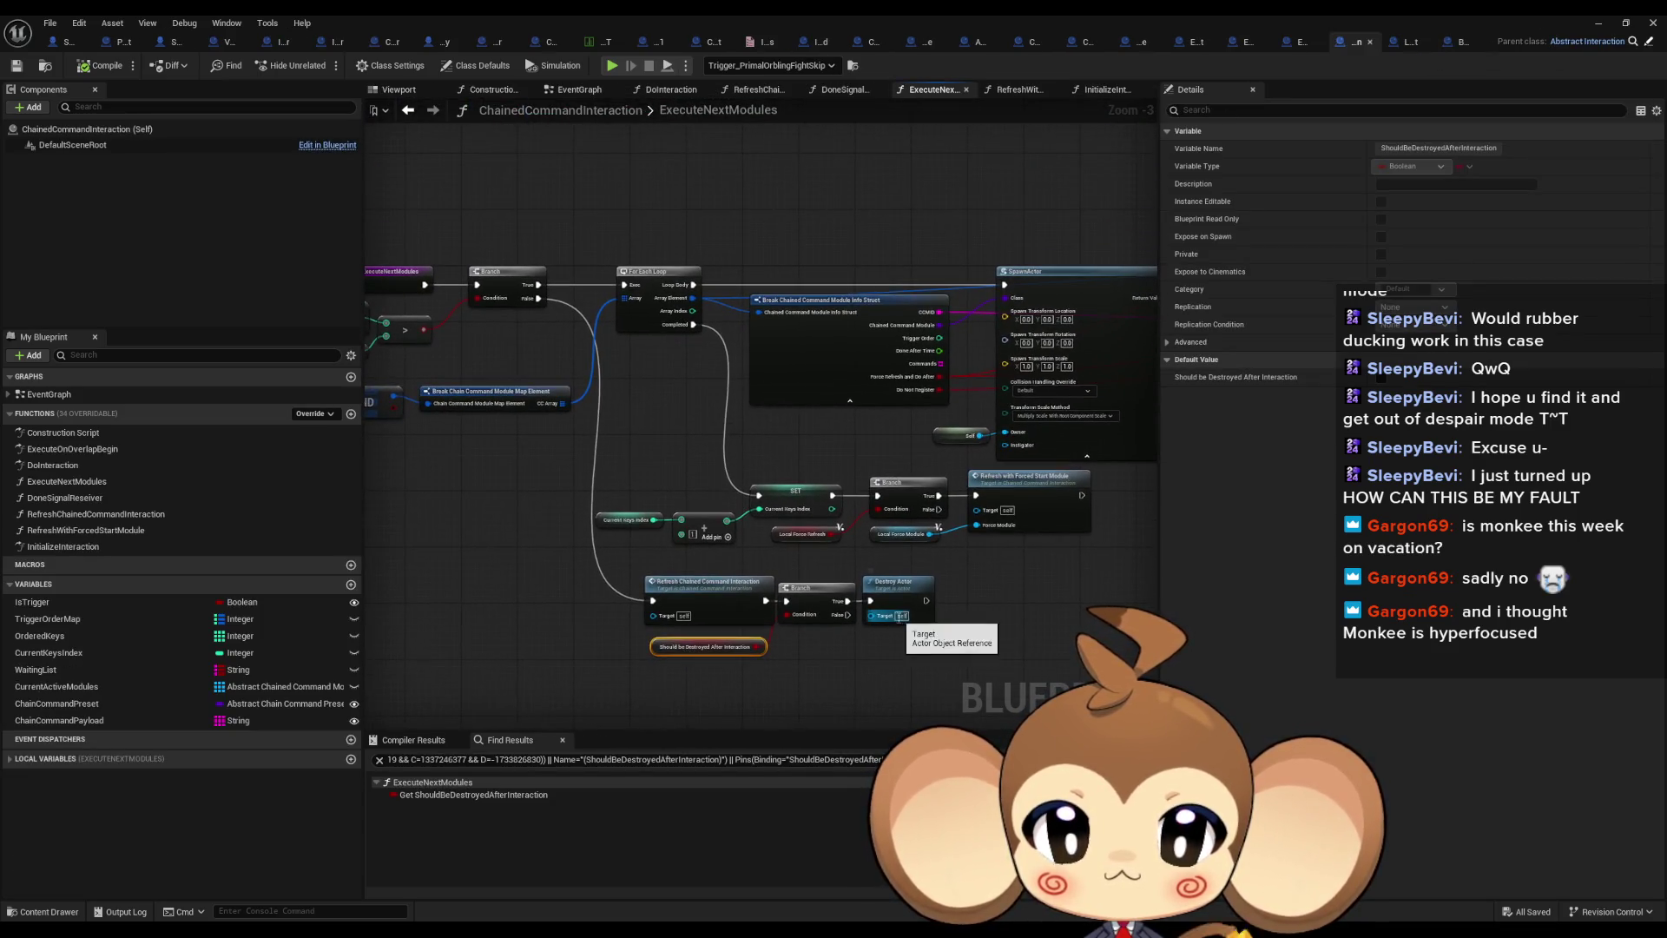
{"action": "left_click_drag", "start_coordinate": [662, 443], "coordinate": [926, 471]}
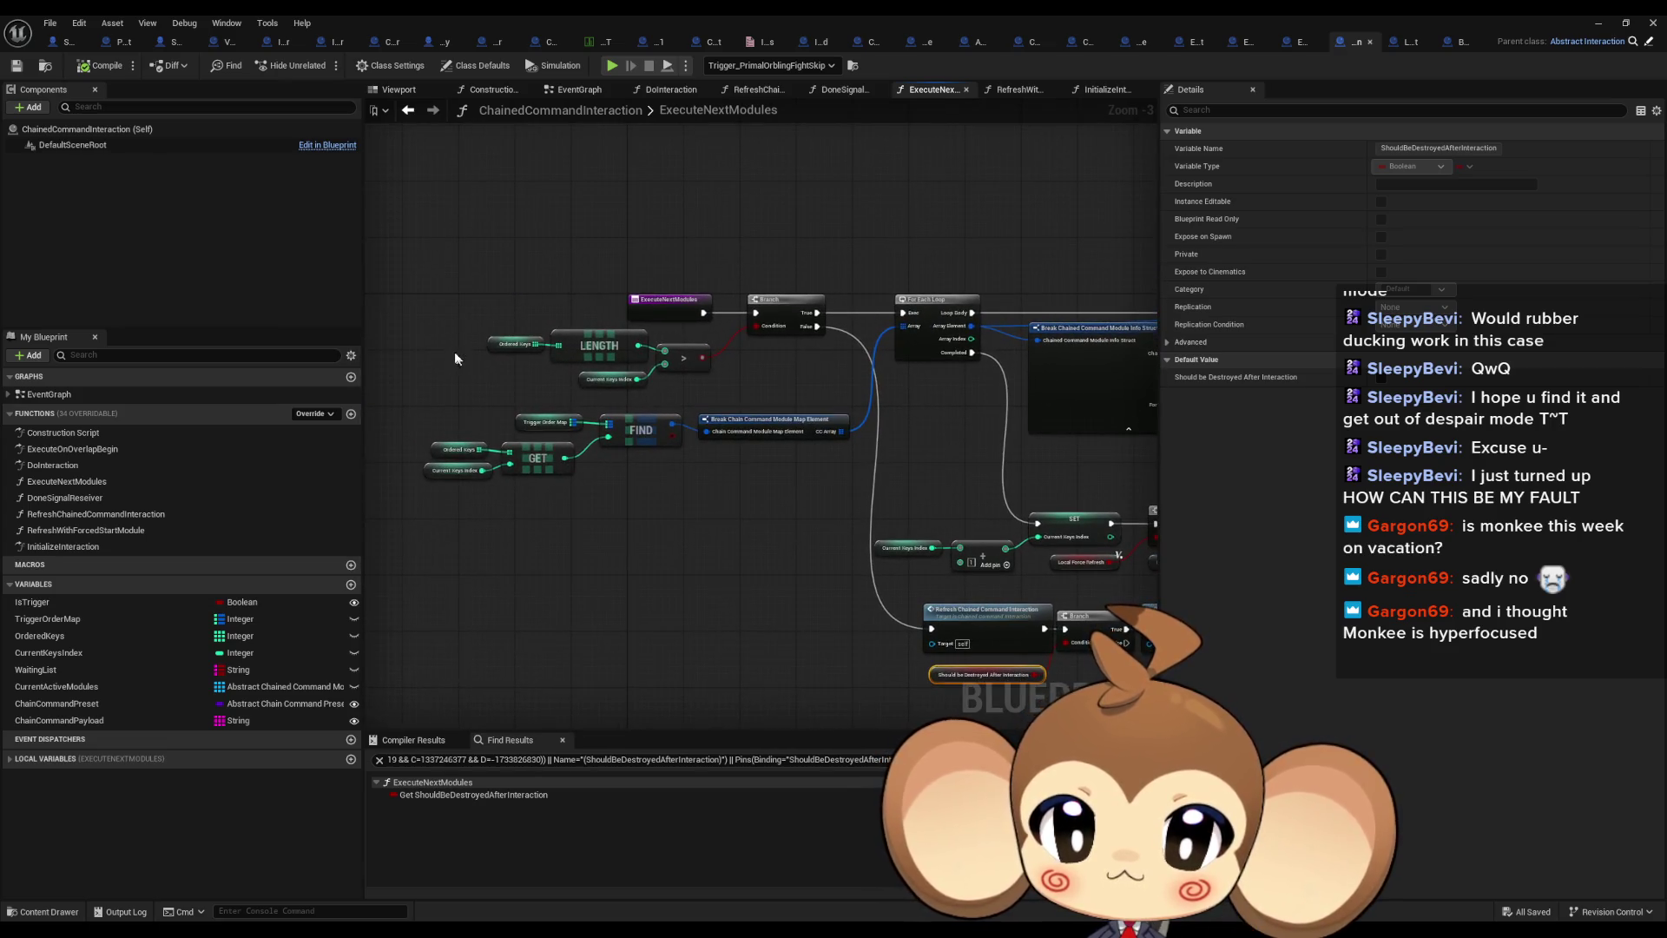
{"action": "left_click_drag", "start_coordinate": [524, 369], "coordinate": [525, 366]}
{"action": "scroll", "coordinate": [537, 352], "scroll_direction": "up", "scroll_amount": 3}
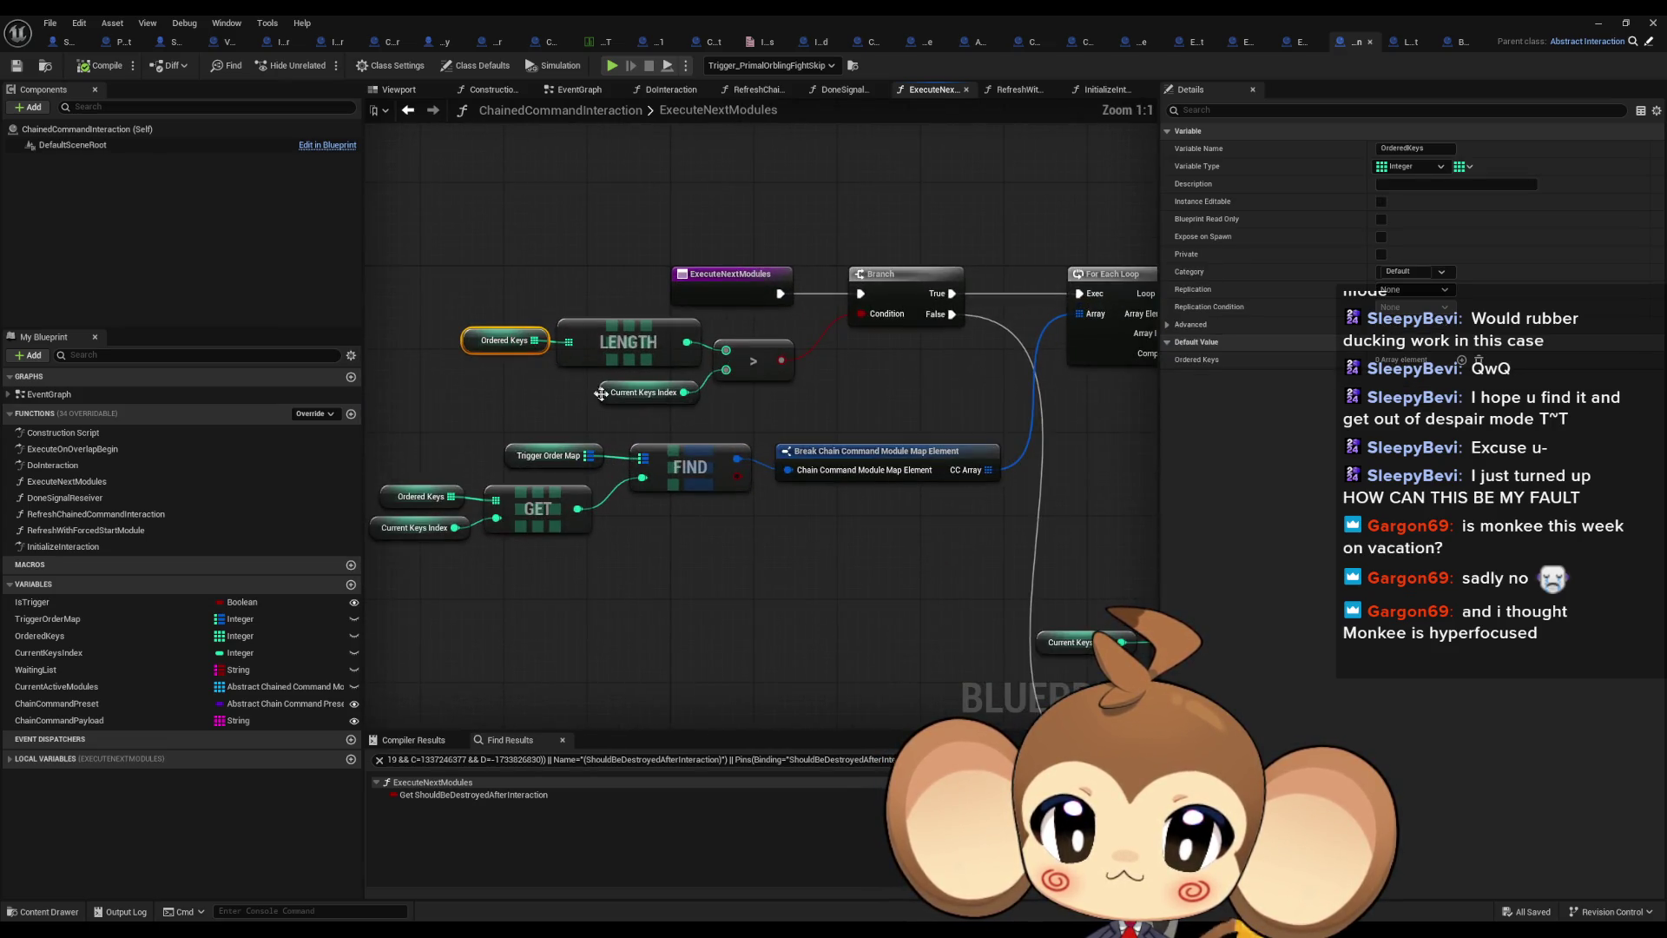
{"action": "scroll", "coordinate": [796, 384], "scroll_direction": "down", "scroll_amount": 4}
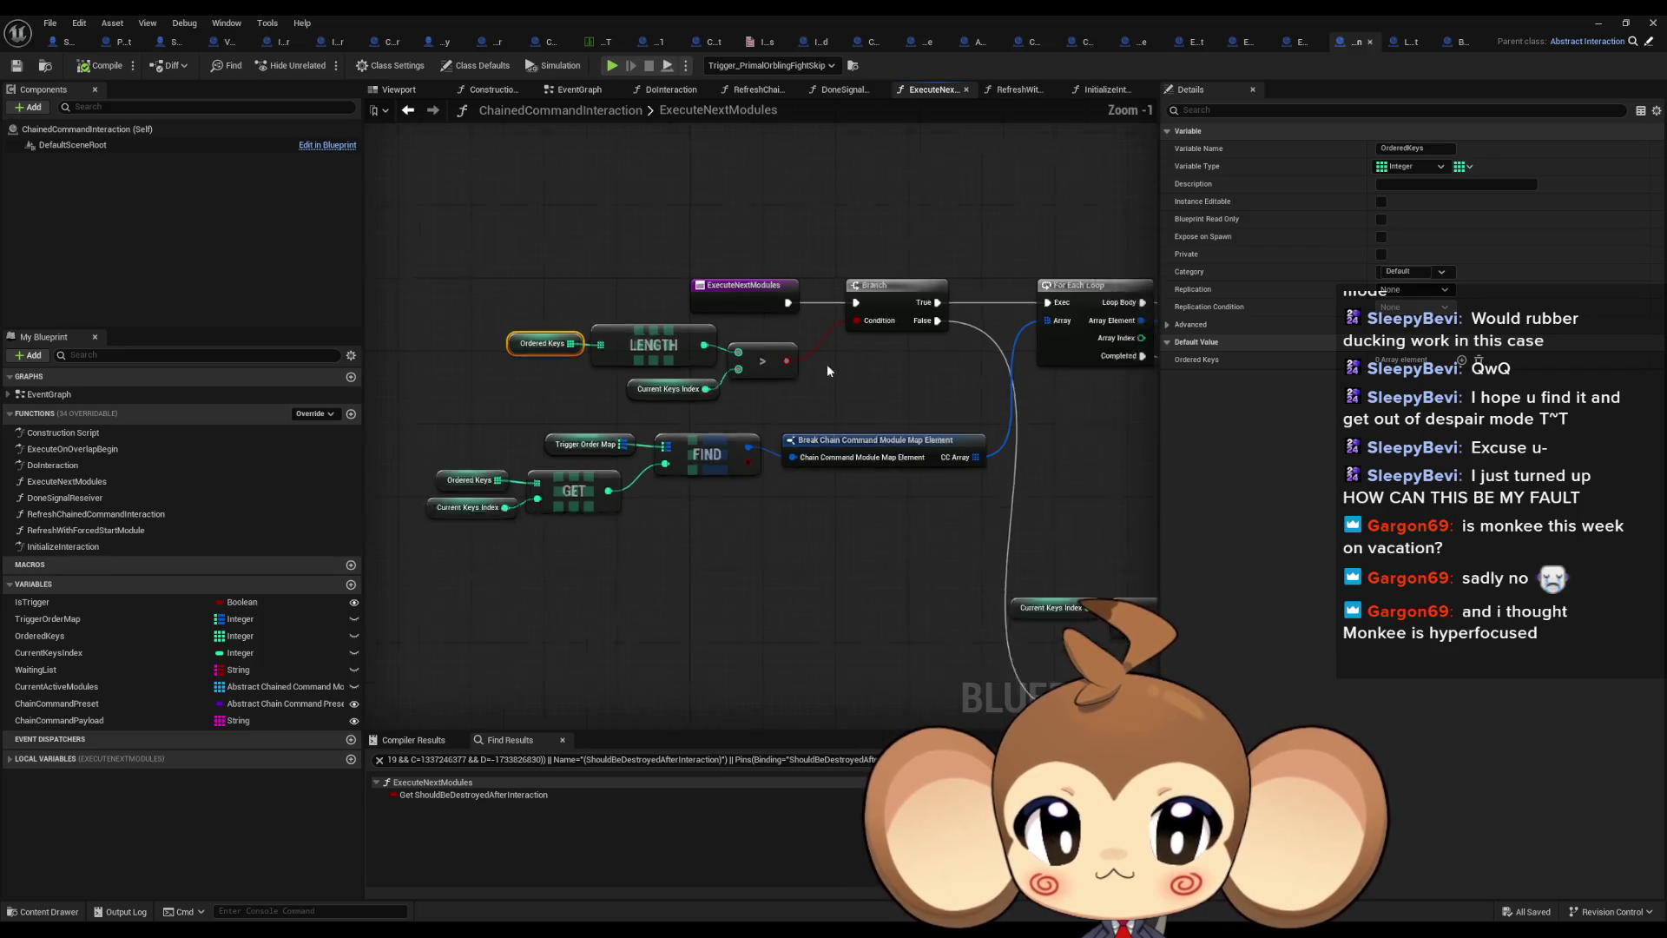
{"action": "left_click_drag", "start_coordinate": [796, 385], "coordinate": [293, 360]}
{"action": "scroll", "coordinate": [686, 318], "scroll_direction": "up", "scroll_amount": 4}
{"action": "left_click", "coordinate": [685, 318]}
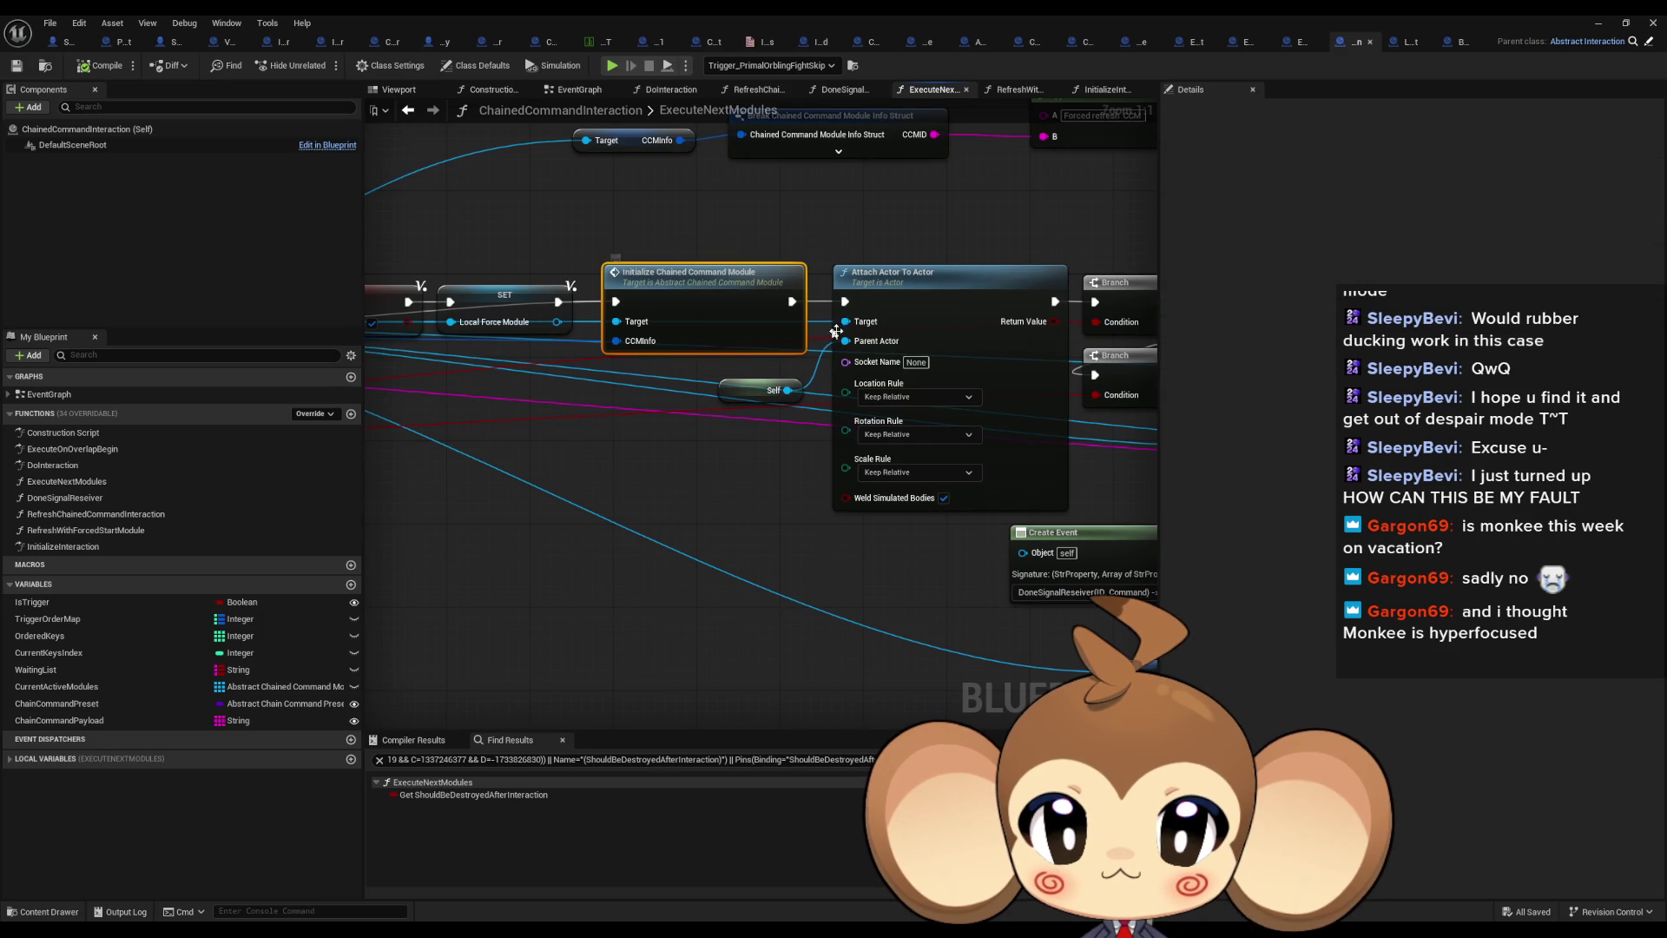
{"action": "scroll", "coordinate": [862, 350], "scroll_direction": "down", "scroll_amount": 4}
{"action": "left_click_drag", "start_coordinate": [987, 139], "coordinate": [721, 417]}
{"action": "scroll", "coordinate": [721, 418], "scroll_direction": "up", "scroll_amount": 4}
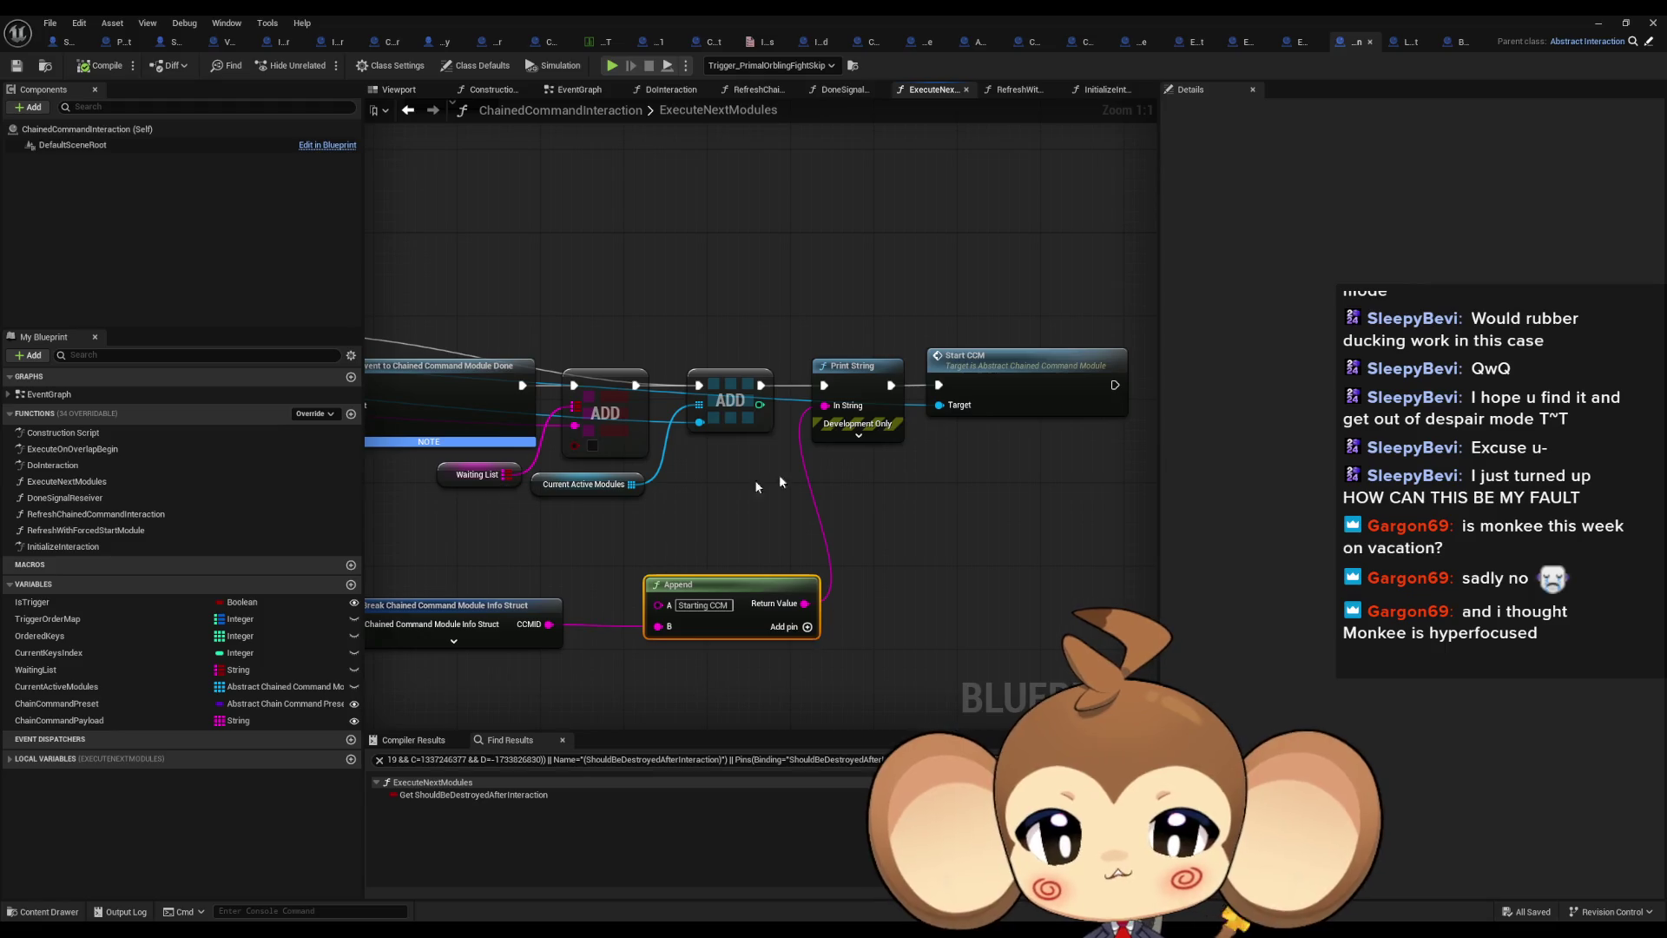
{"action": "left_click_drag", "start_coordinate": [779, 483], "coordinate": [1143, 565]}
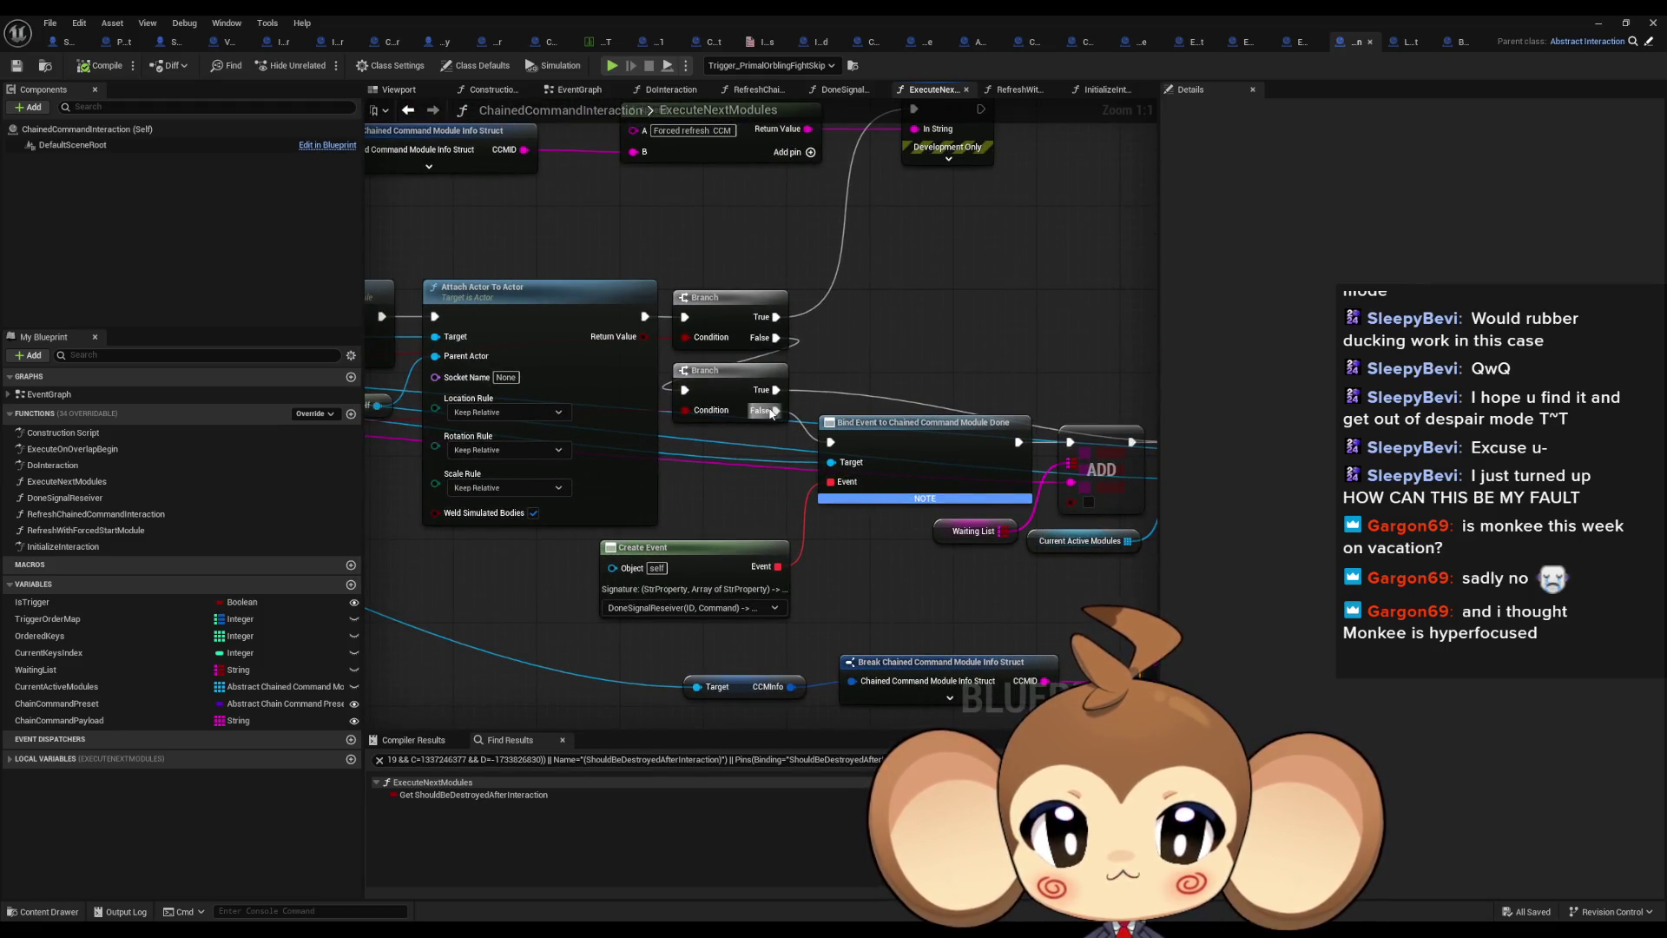
{"action": "mouse_move", "coordinate": [773, 411]}
{"action": "left_mouse_down"}
{"action": "mouse_move", "coordinate": [481, 385]}
{"action": "mouse_move", "coordinate": [364, 333]}
{"action": "mouse_move", "coordinate": [770, 468]}
{"action": "left_mouse_up"}
{"action": "left_click_drag", "start_coordinate": [781, 394], "coordinate": [806, 531]}
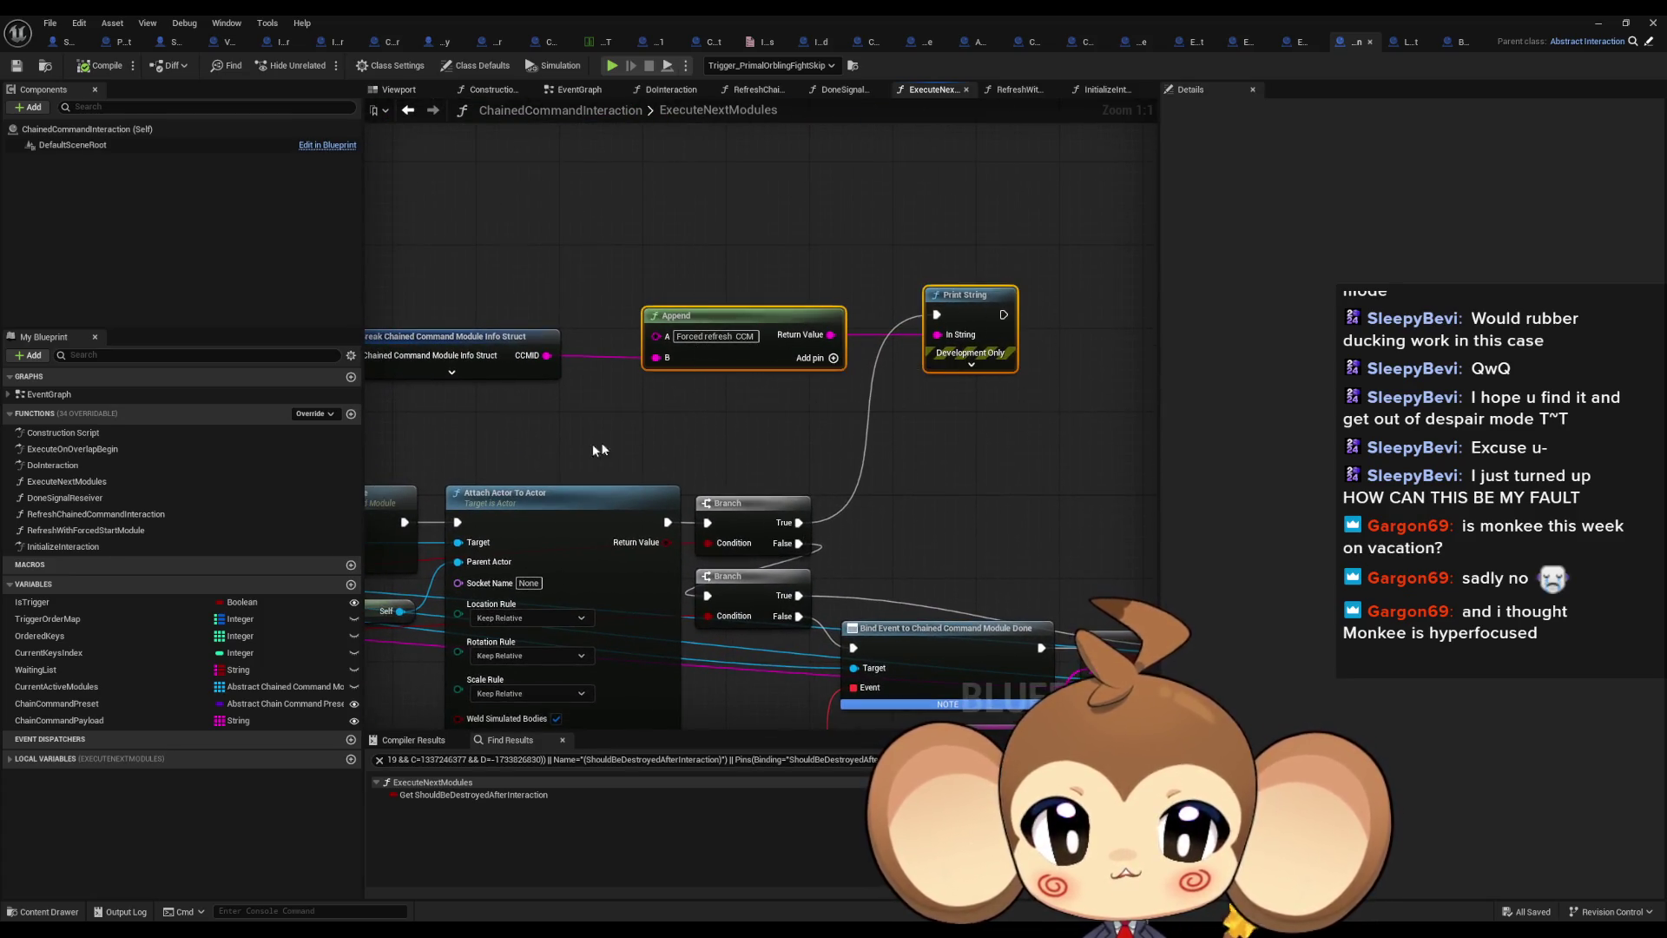
{"action": "left_click_drag", "start_coordinate": [599, 446], "coordinate": [1010, 356]}
{"action": "mouse_move", "coordinate": [468, 448]}
{"action": "left_mouse_down"}
{"action": "mouse_move", "coordinate": [712, 425]}
{"action": "mouse_move", "coordinate": [671, 409]}
{"action": "mouse_move", "coordinate": [678, 420]}
{"action": "left_mouse_up"}
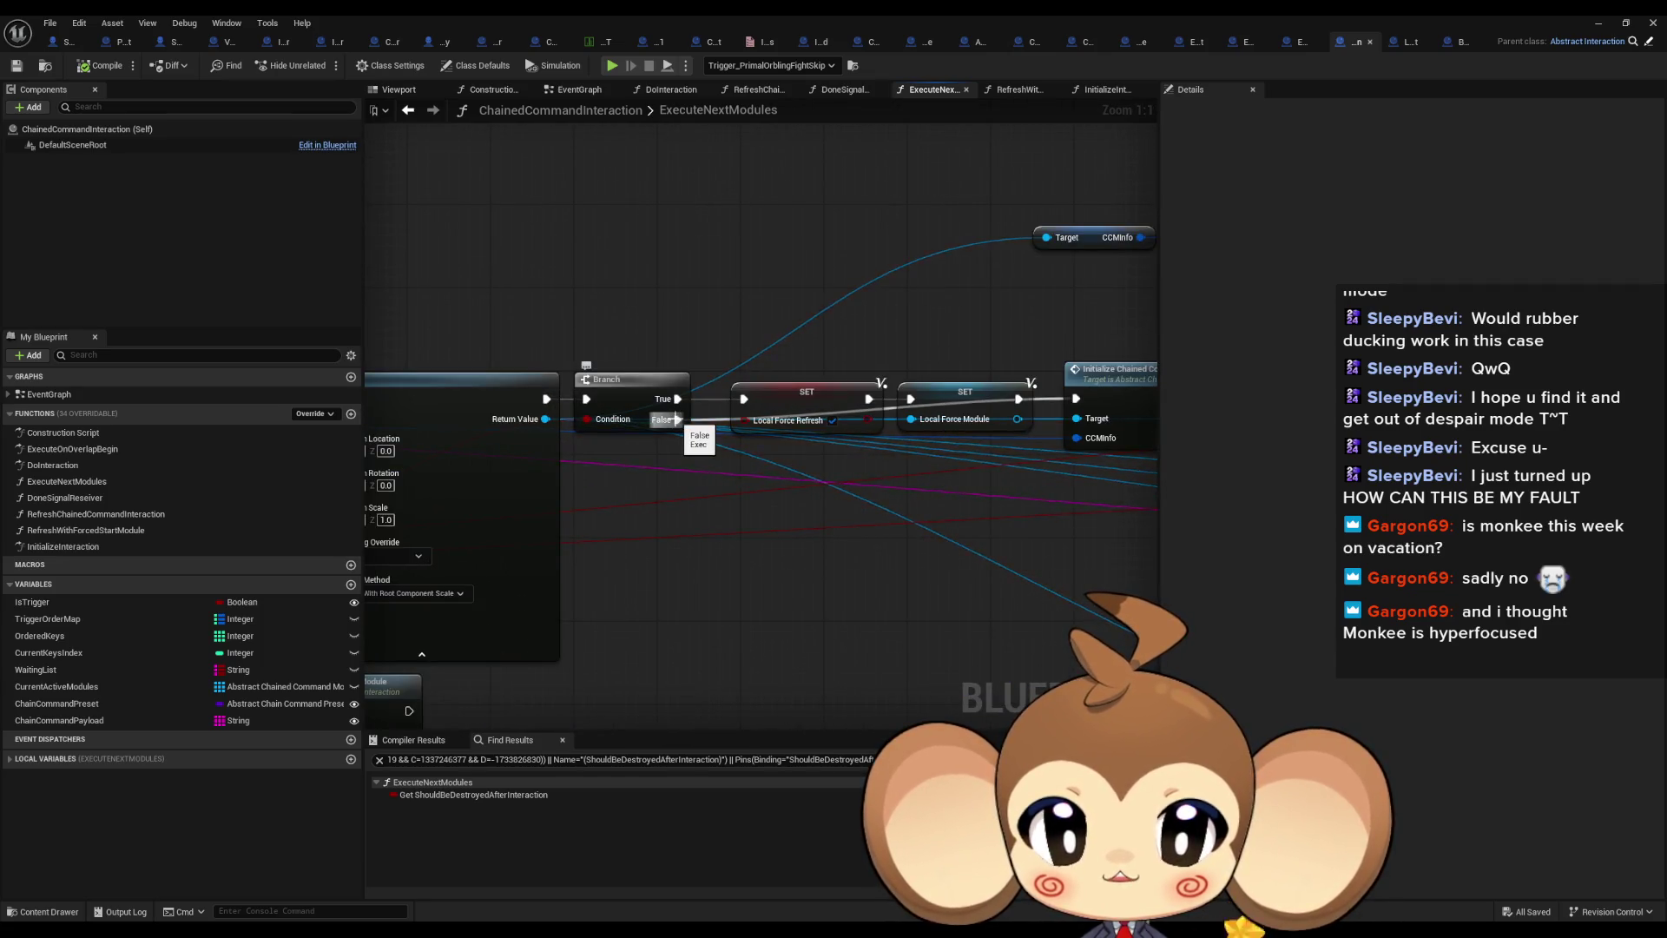
{"action": "scroll", "coordinate": [678, 420], "scroll_direction": "down", "scroll_amount": 3}
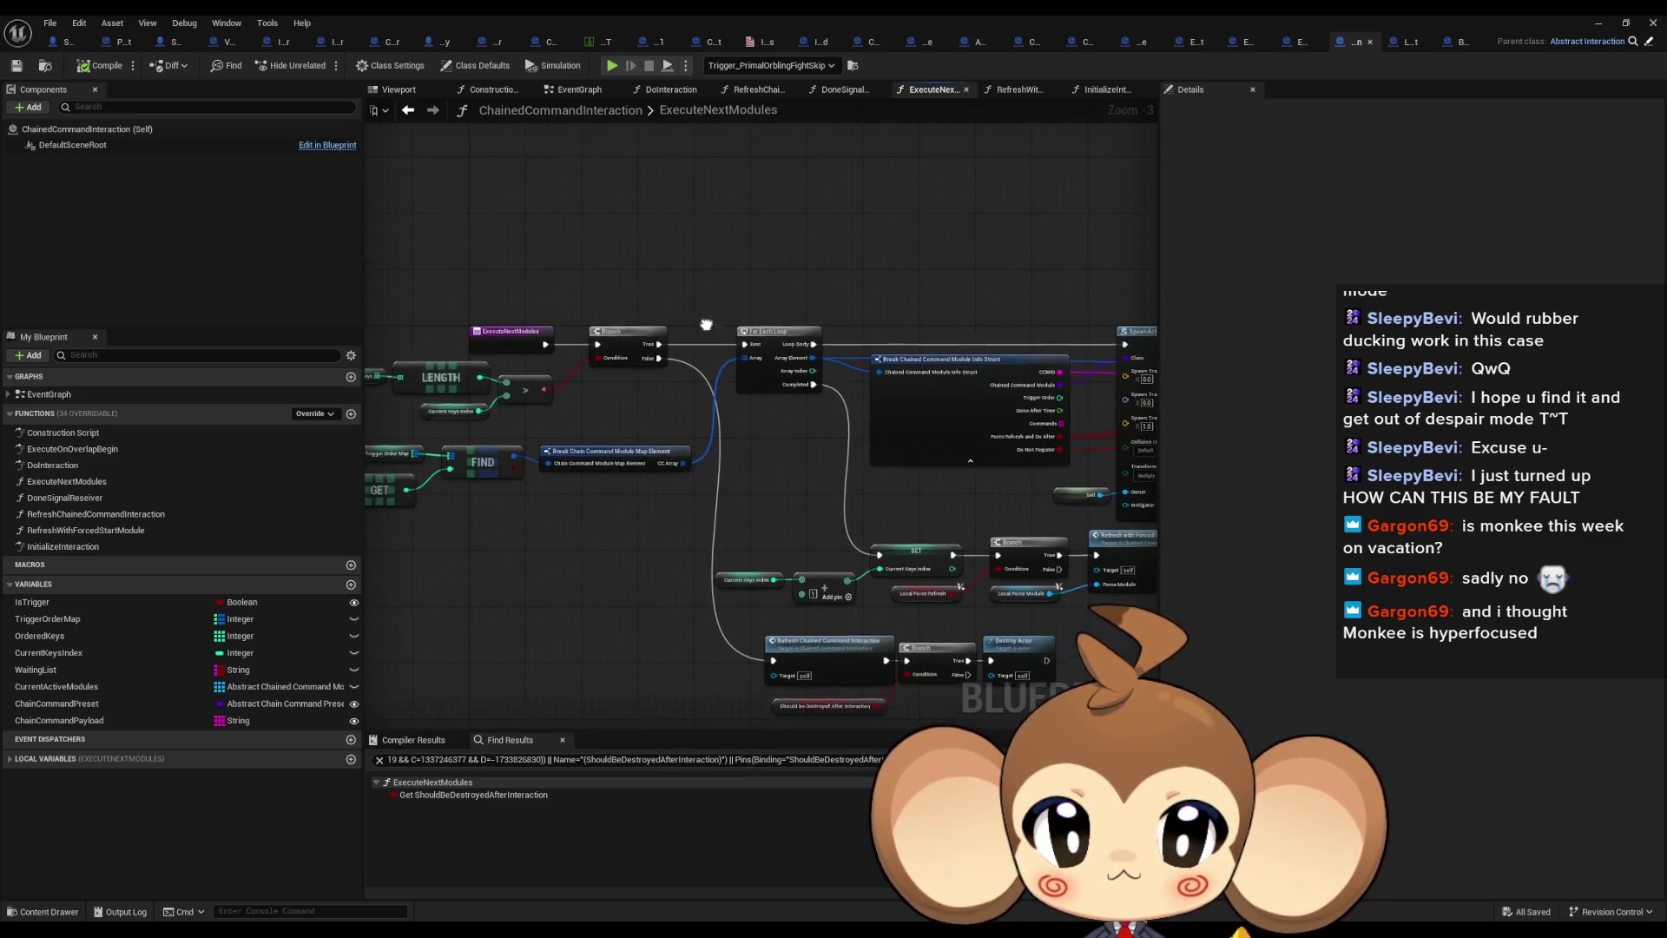
Add a Print String node printing 'Warning 1' after the Branch True output
{"action": "left_click_drag", "start_coordinate": [649, 419], "coordinate": [640, 300]}
{"action": "type", "text": "print"}
{"action": "key", "text": "Return"}
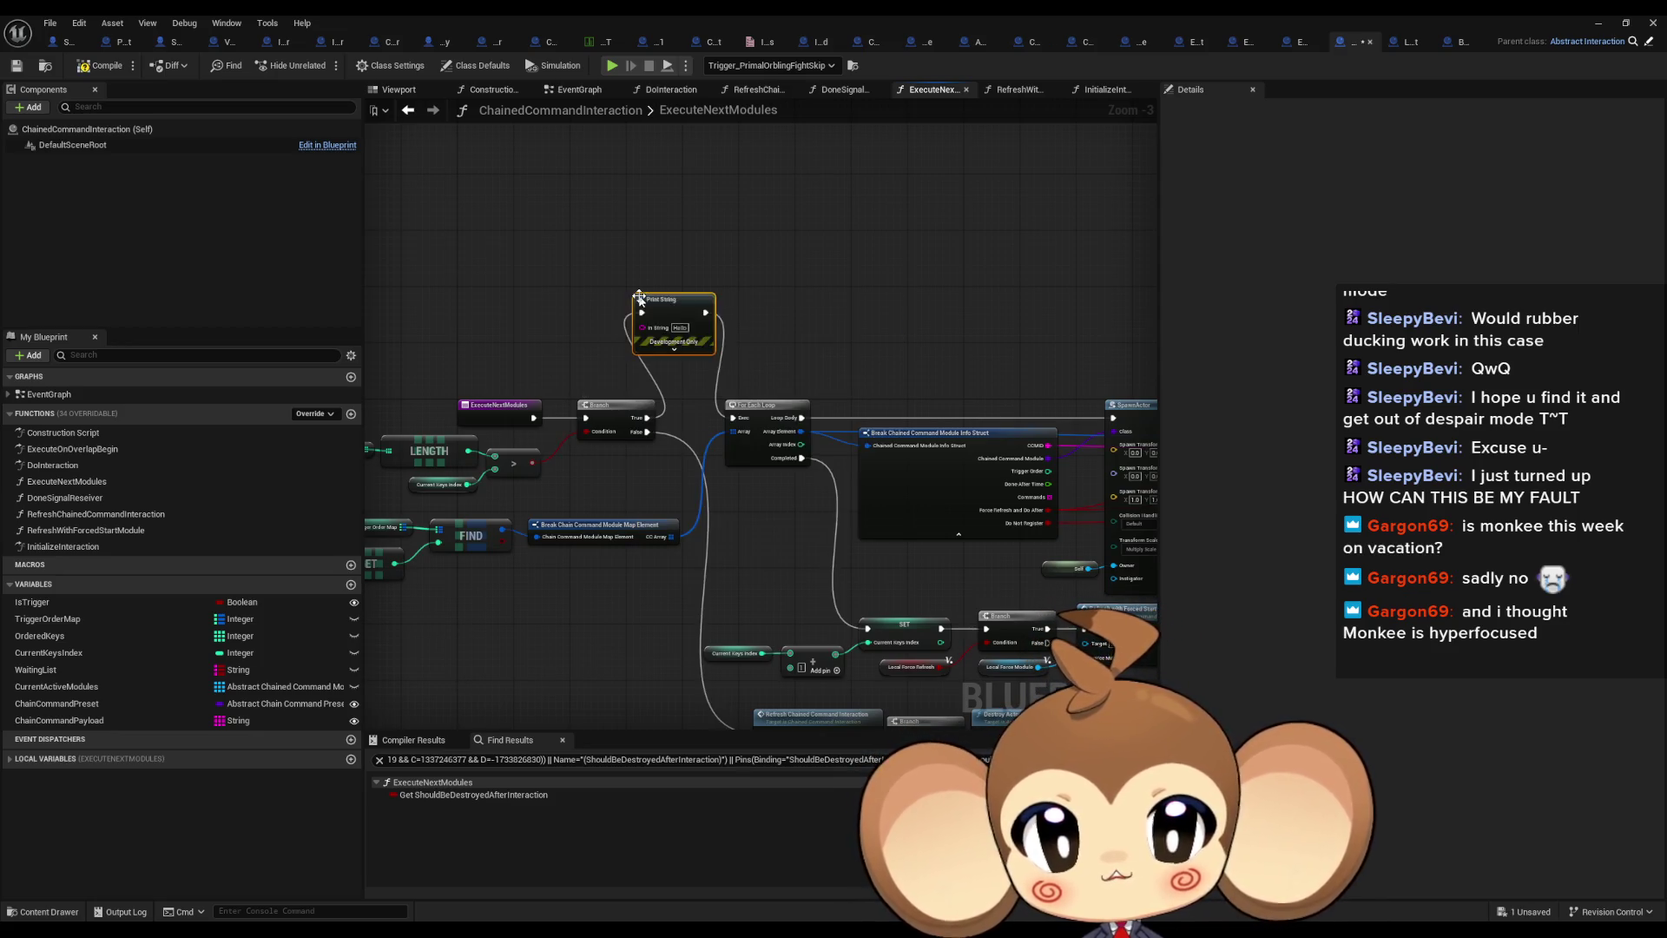
{"action": "type", "text": "W"}
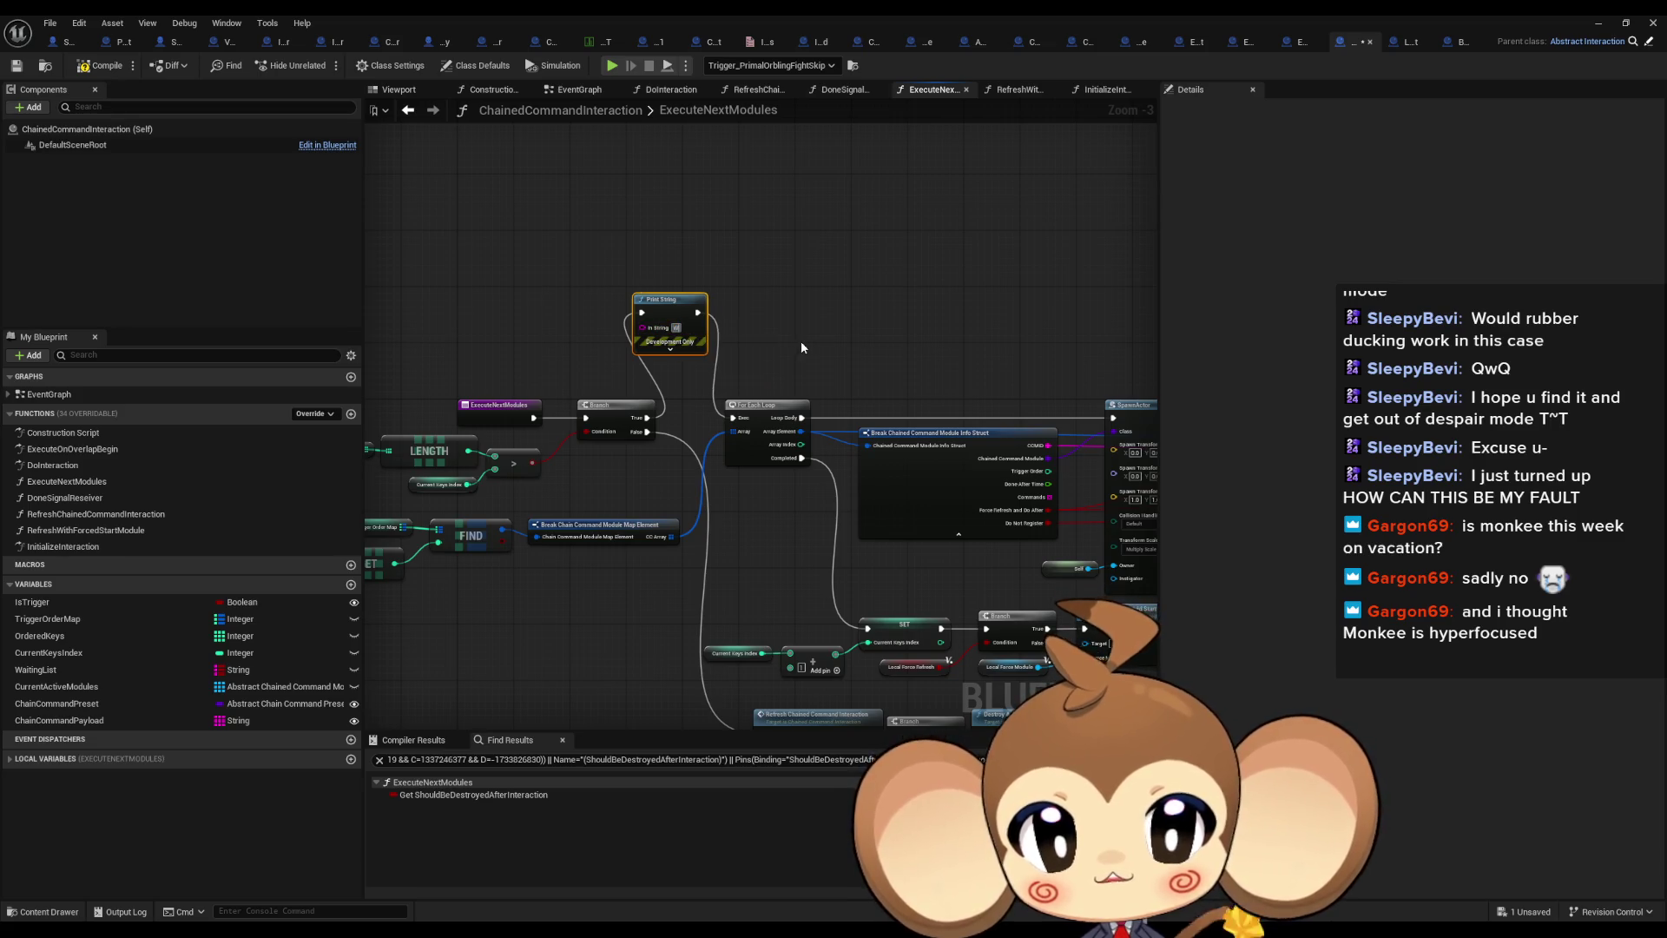
{"action": "type", "text": "rong 1"}
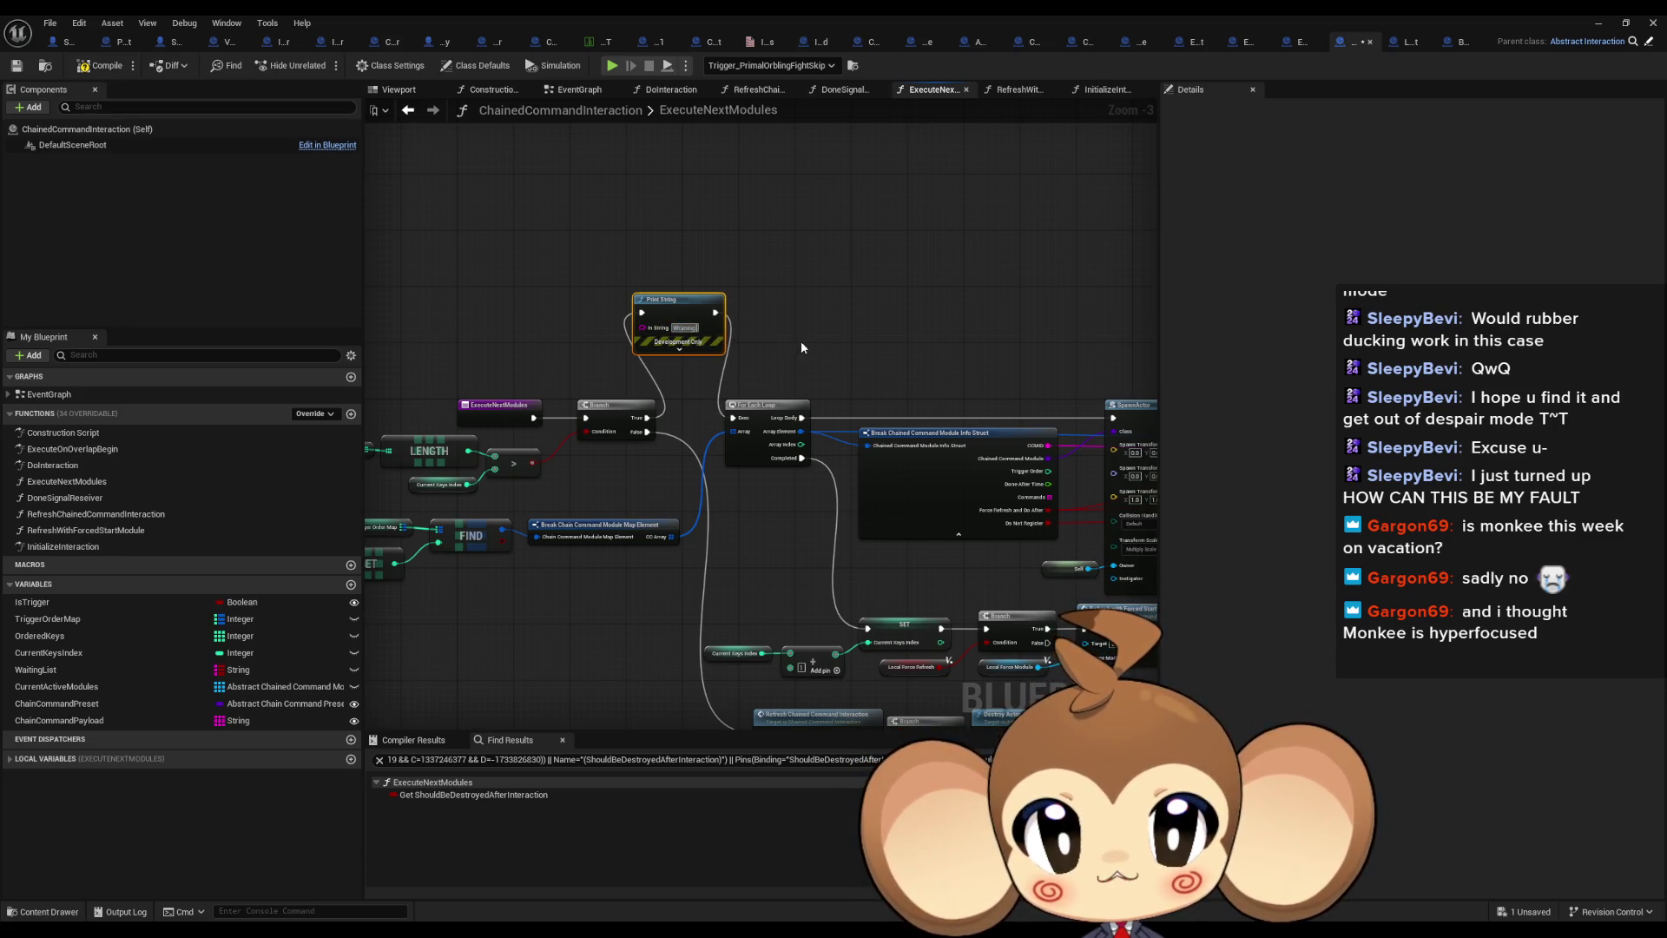
Duplicate the print as a 'Warning 2' Print String wired in before SpawnActor
{"action": "left_click_drag", "start_coordinate": [681, 254], "coordinate": [759, 350]}
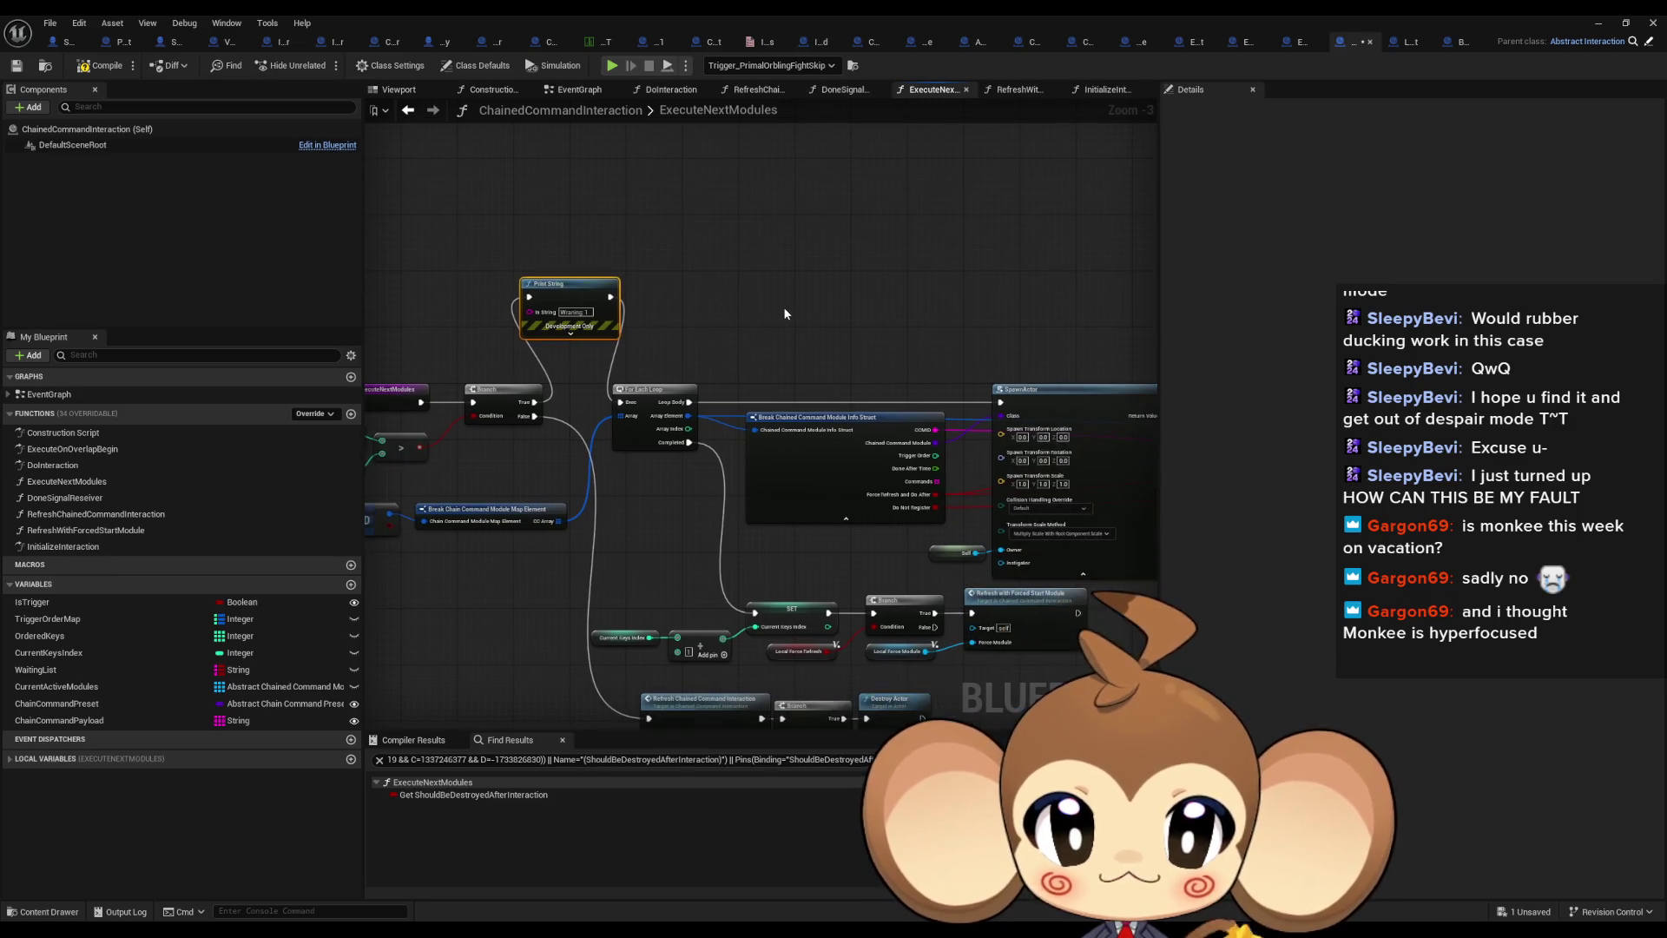
{"action": "key", "text": "ctrl+c"}
{"action": "key", "text": "ctrl+v"}
{"action": "mouse_move", "coordinate": [1001, 403]}
{"action": "left_mouse_down"}
{"action": "mouse_move", "coordinate": [868, 325]}
{"action": "mouse_move", "coordinate": [690, 402]}
{"action": "left_mouse_up"}
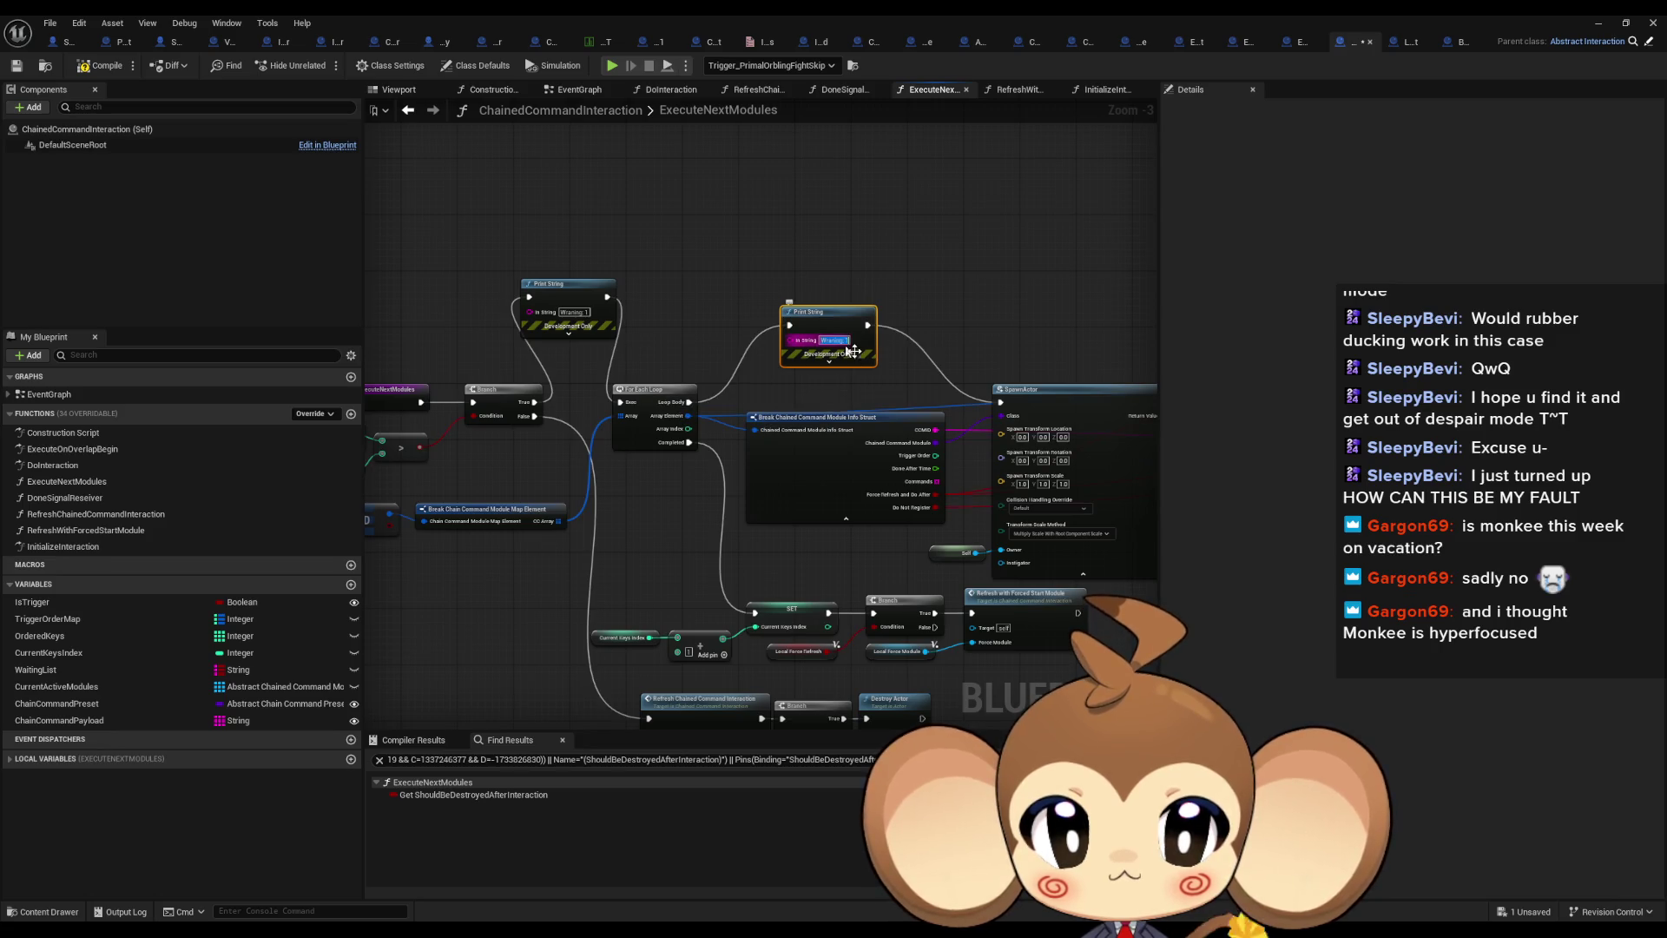
{"action": "type", "text": "2"}
Add a 'Warning 3' Print String on the loop's Completed path, then return to the level editor
{"action": "left_click_drag", "start_coordinate": [801, 258], "coordinate": [861, 323]}
{"action": "key", "text": "ctrl+c"}
{"action": "key", "text": "ctrl+v"}
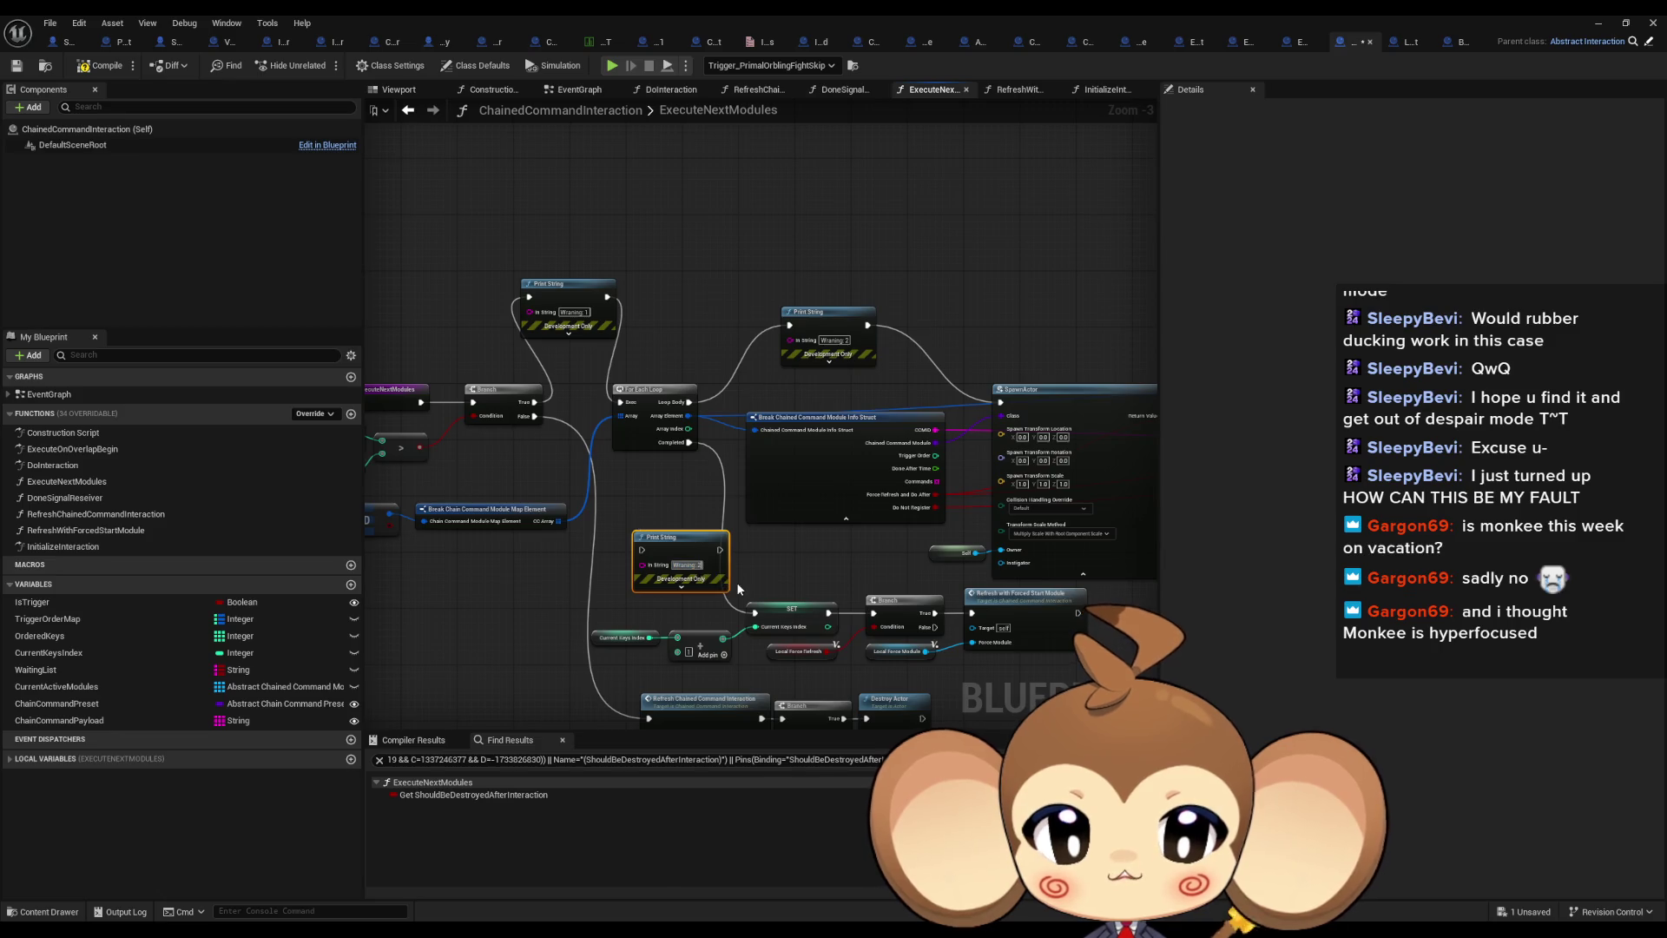
{"action": "type", "text": "3"}
{"action": "left_click_drag", "start_coordinate": [723, 550], "coordinate": [754, 613]}
{"action": "left_click_drag", "start_coordinate": [689, 443], "coordinate": [647, 555]}
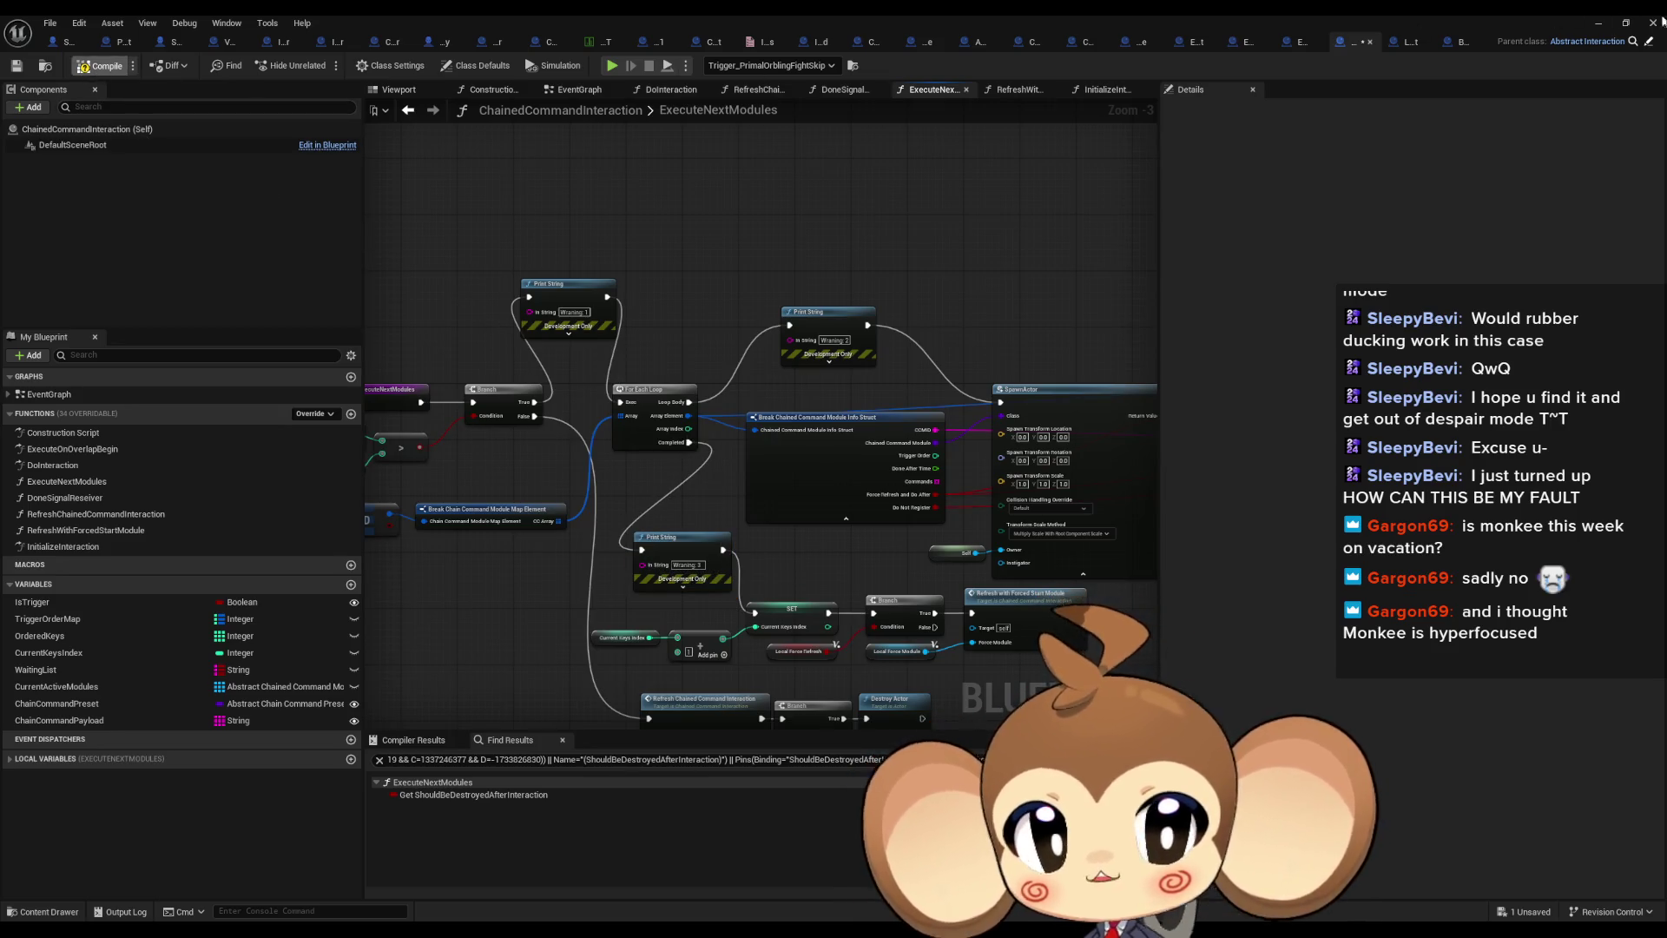
{"action": "left_click", "coordinate": [1604, 22]}
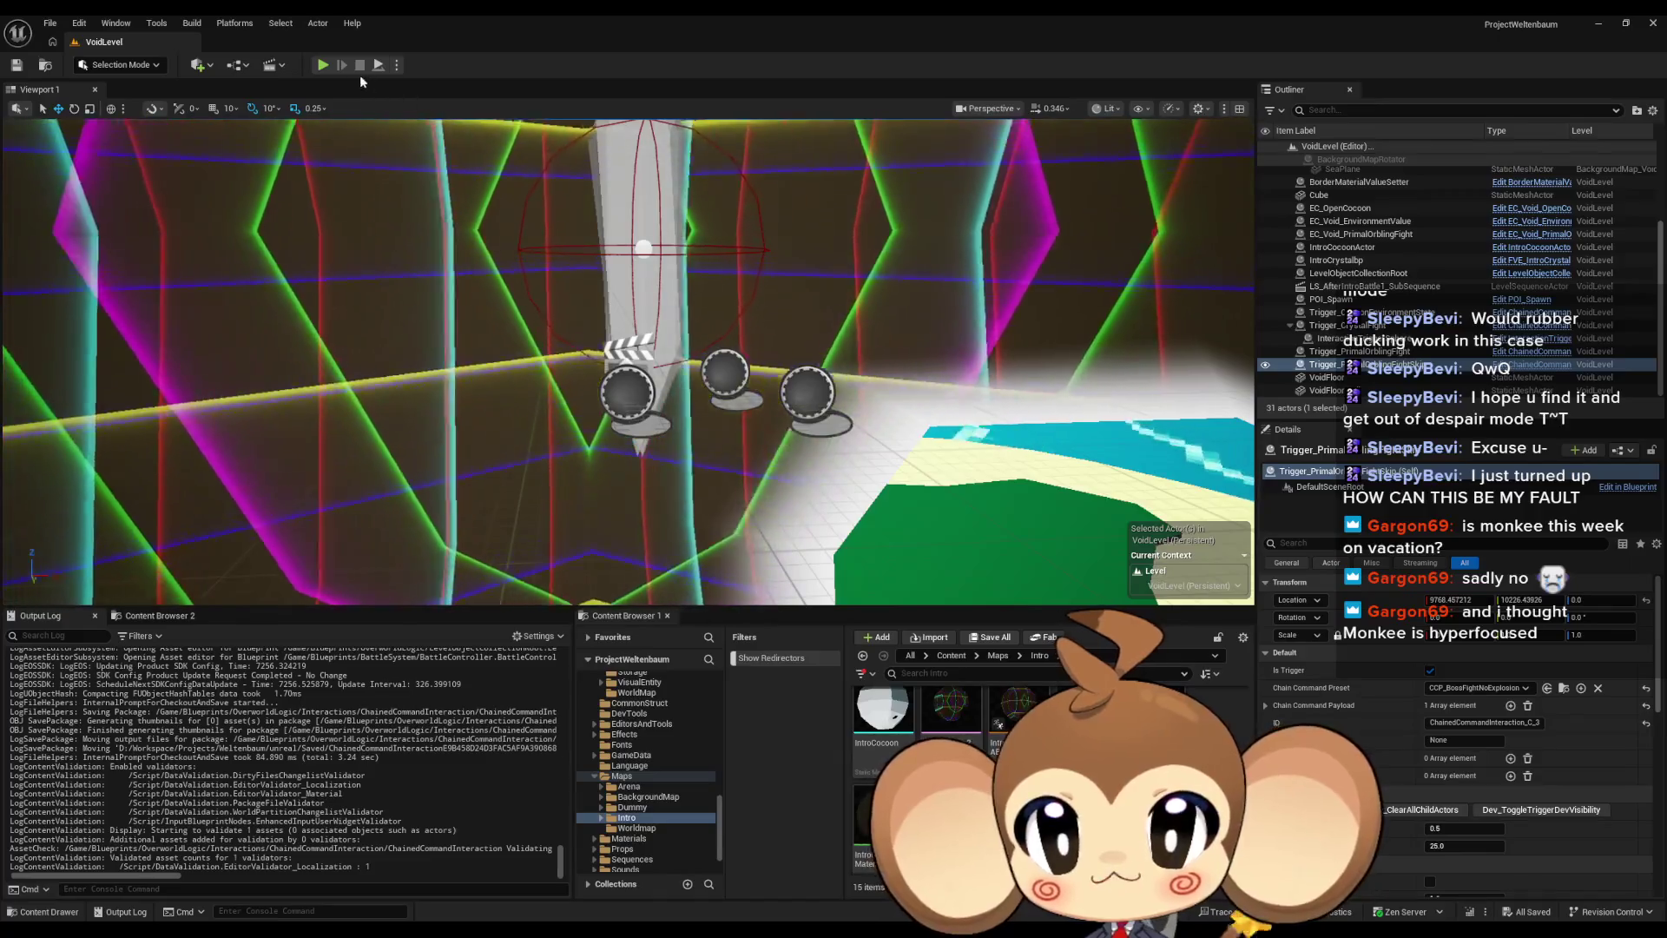
Open the Main map from the Content folder and start a Play-in-Editor session
{"action": "left_click", "coordinate": [940, 655]}
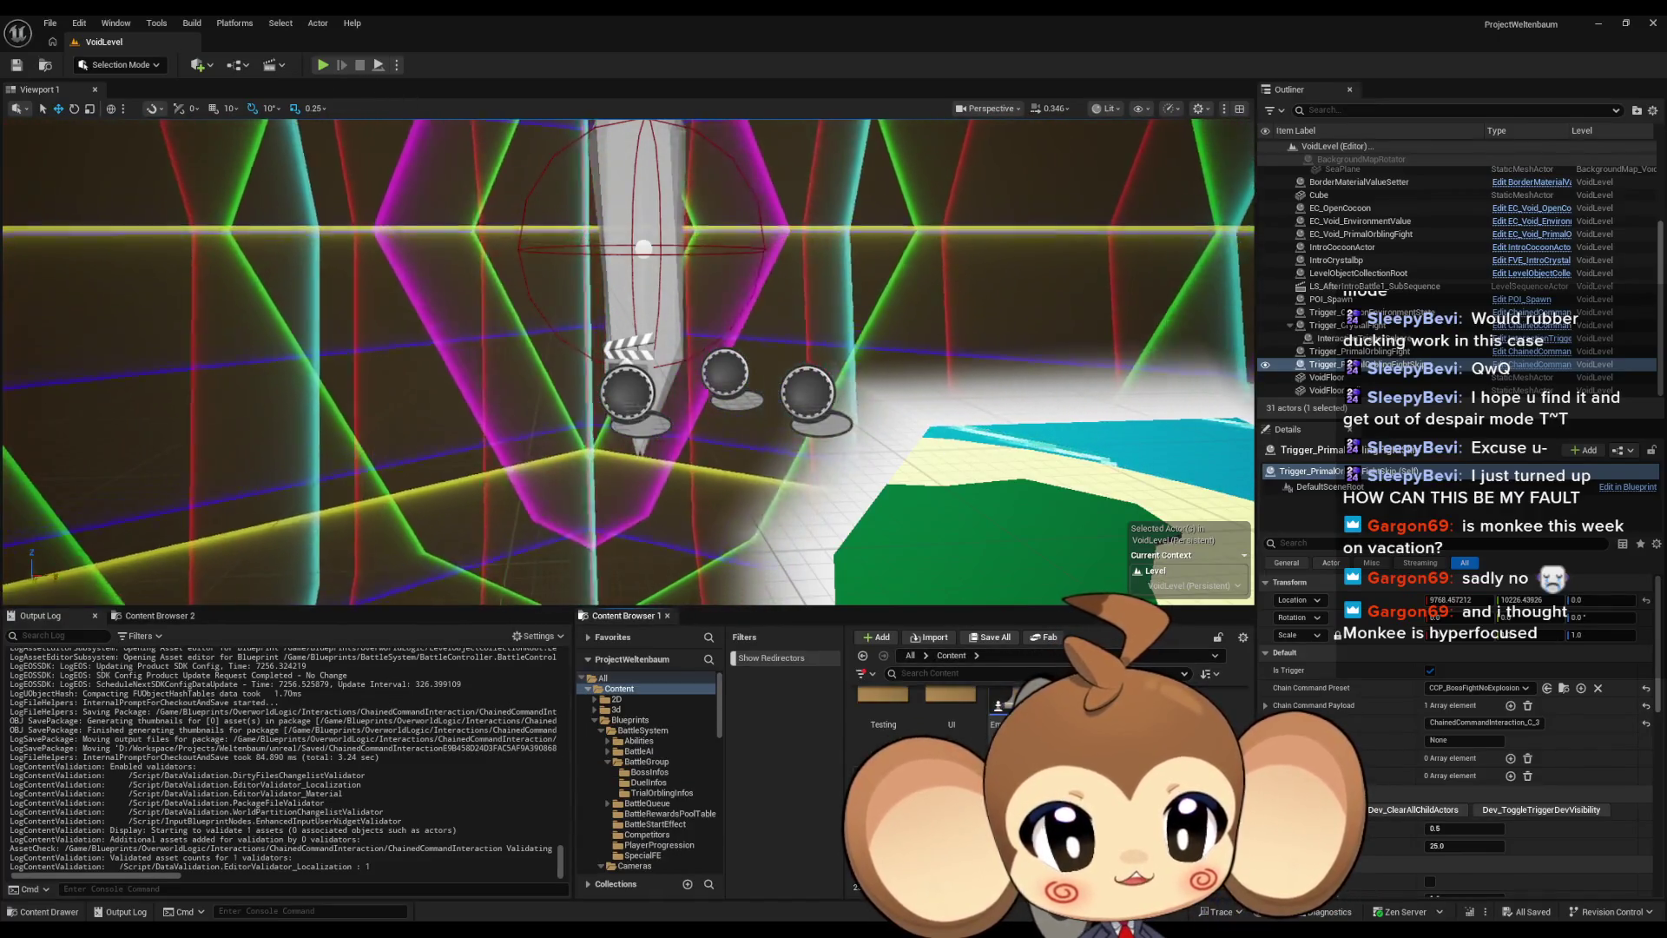
{"action": "double_click", "coordinate": [883, 799]}
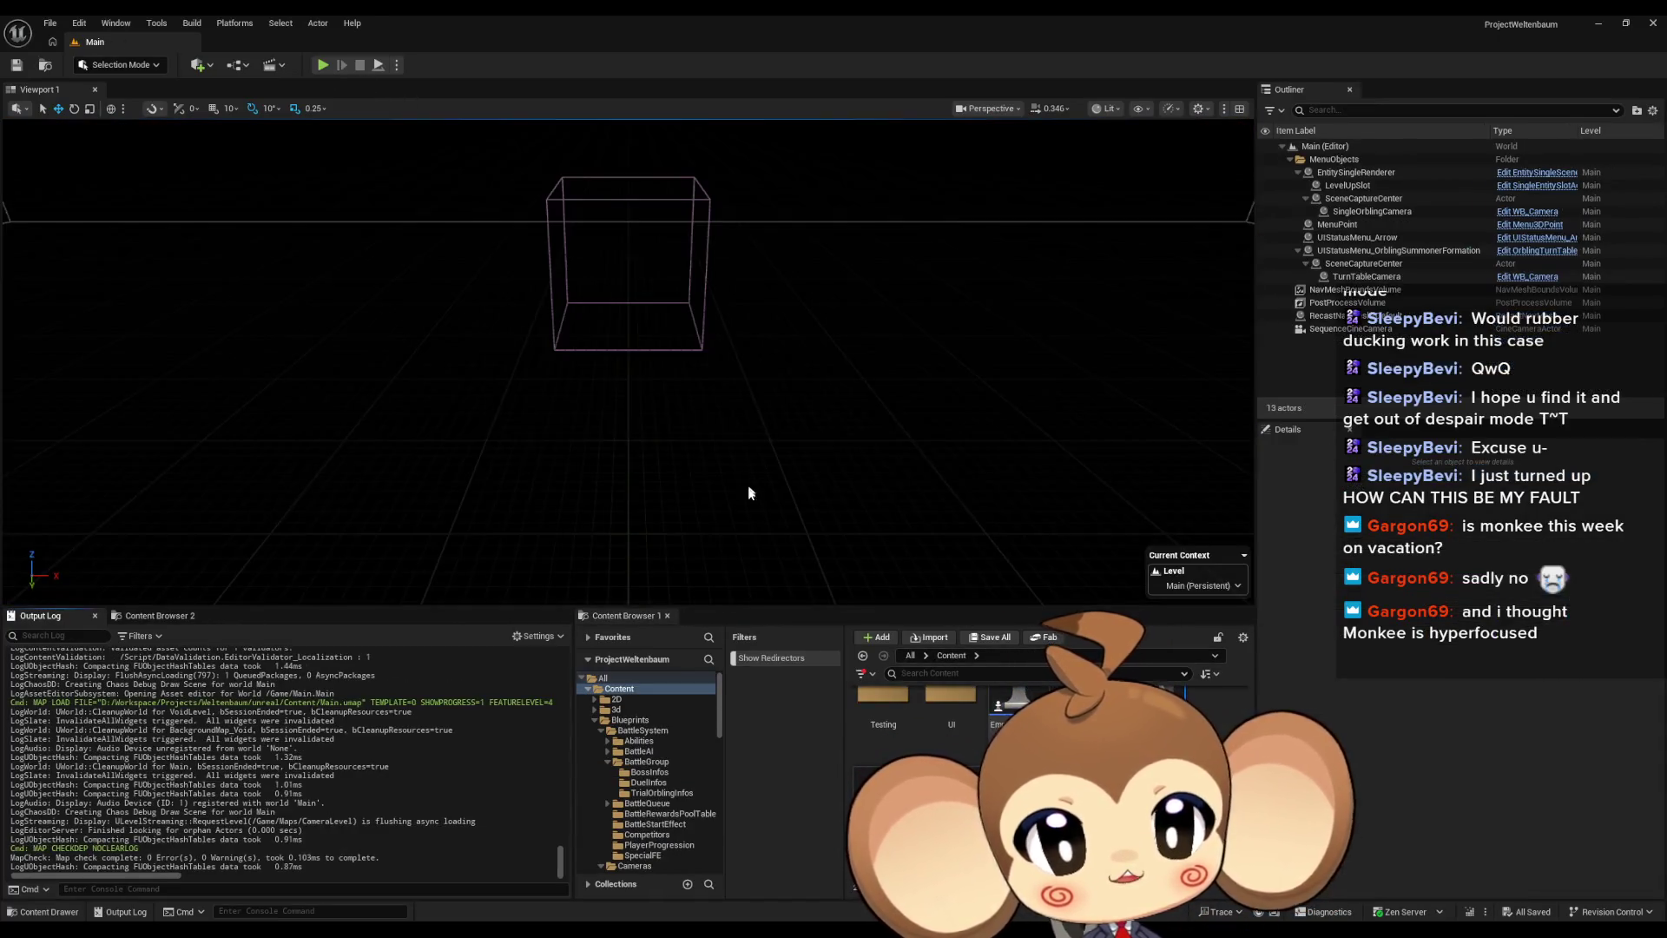
{"action": "left_click", "coordinate": [325, 65]}
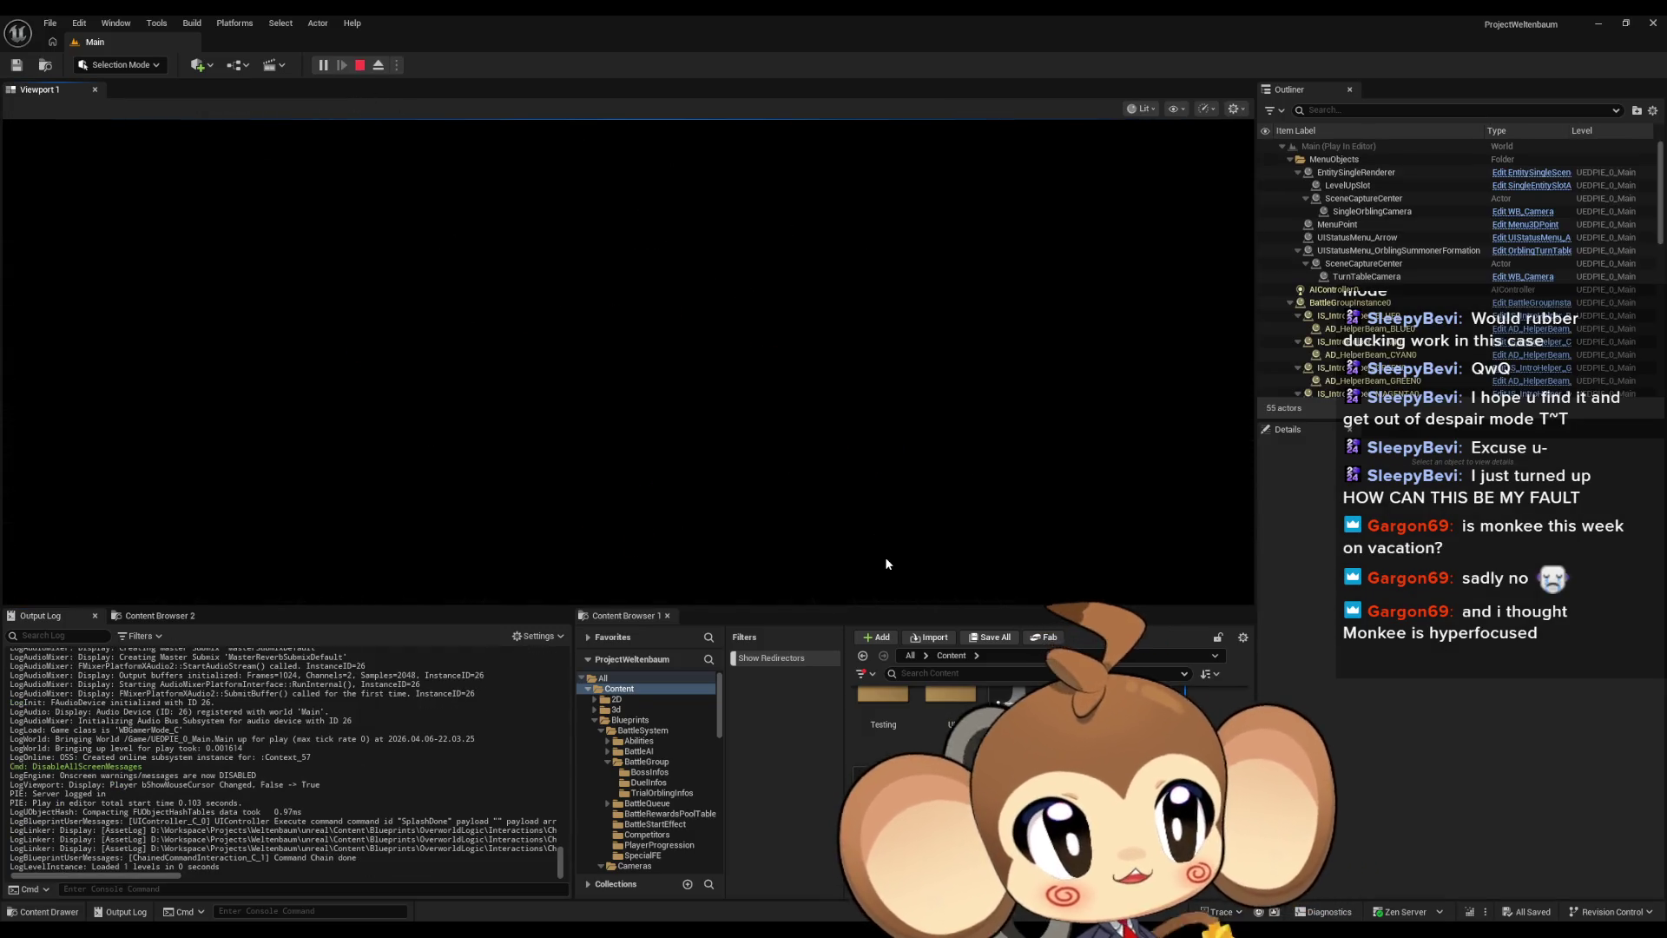